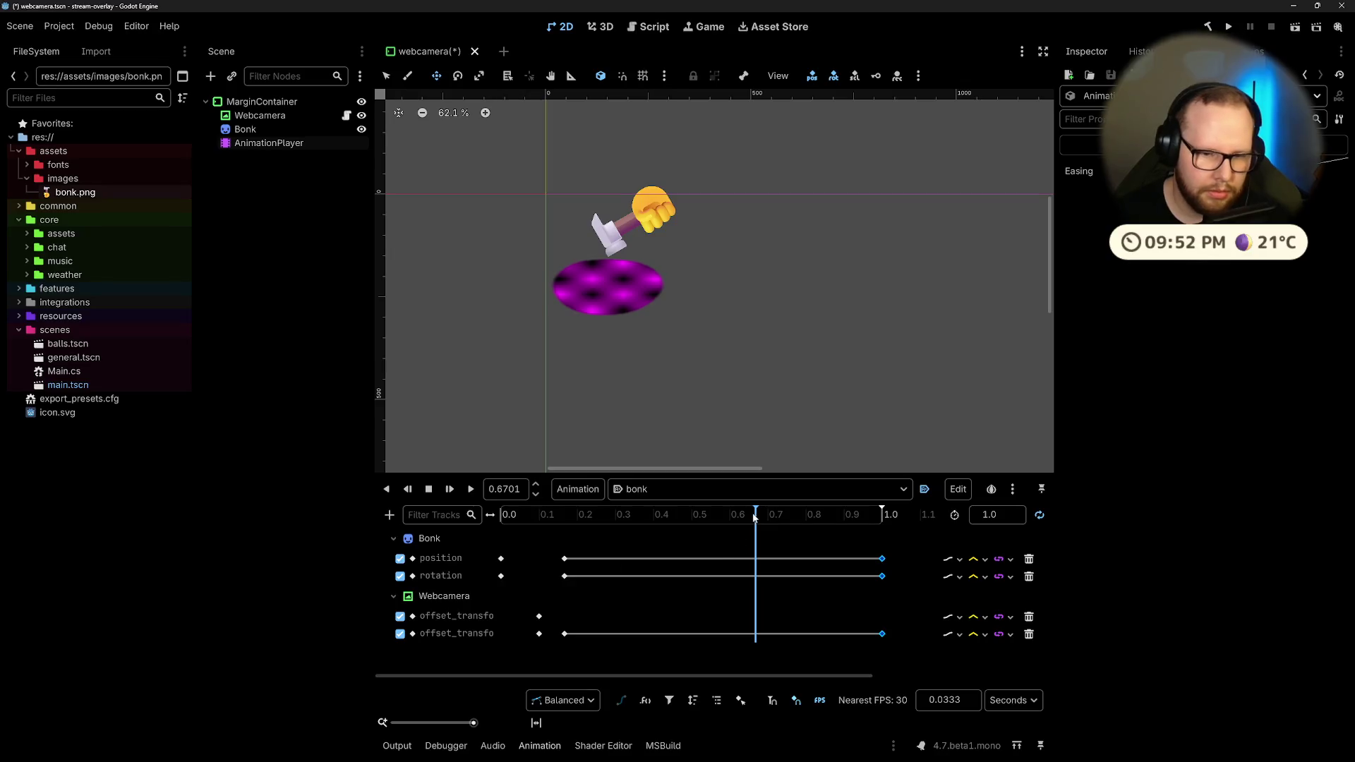
Step: Edit the first and last Webcamera offset keyframe values and preview the bonk animation
mouse_move(754, 517)
mouse_down()
mouse_move(565, 524)
mouse_move(539, 548)
mouse_move(562, 554)
mouse_up()
click(565, 634)
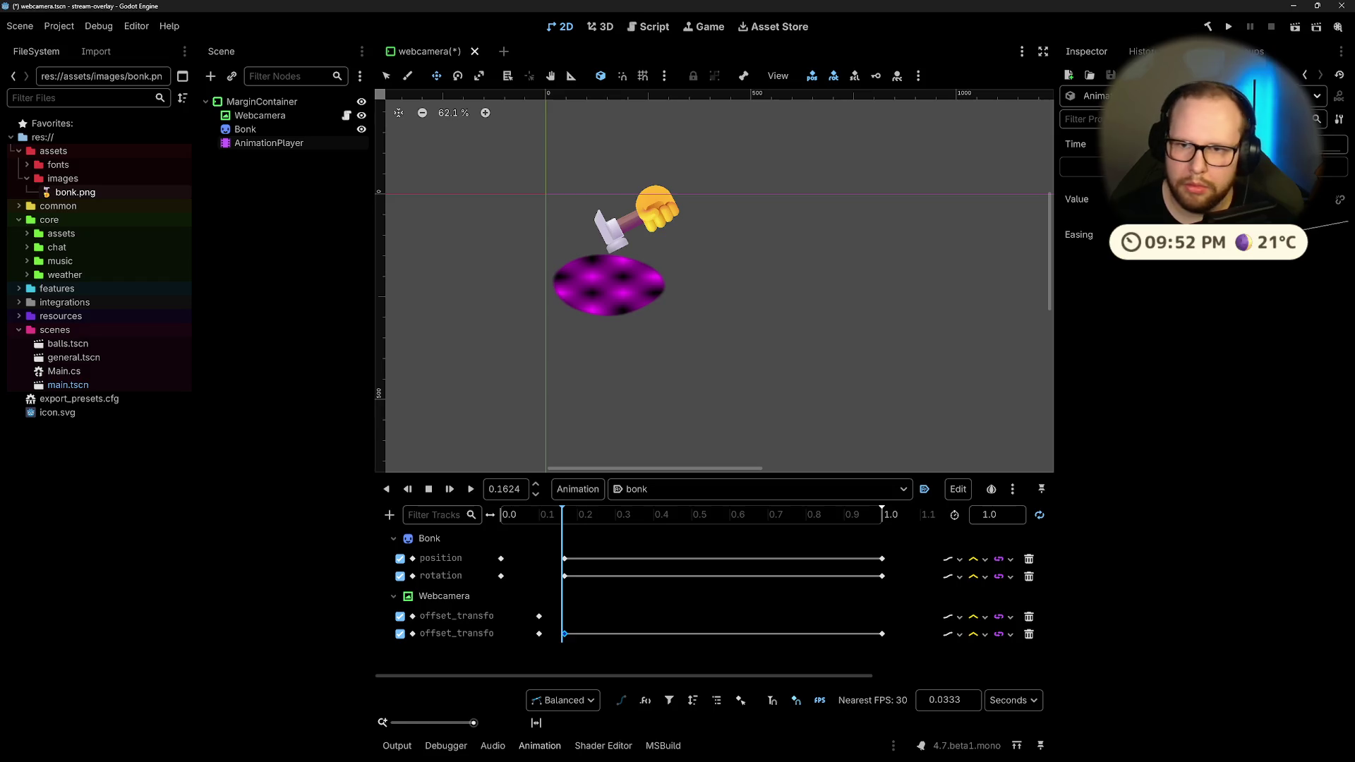
key(Return)
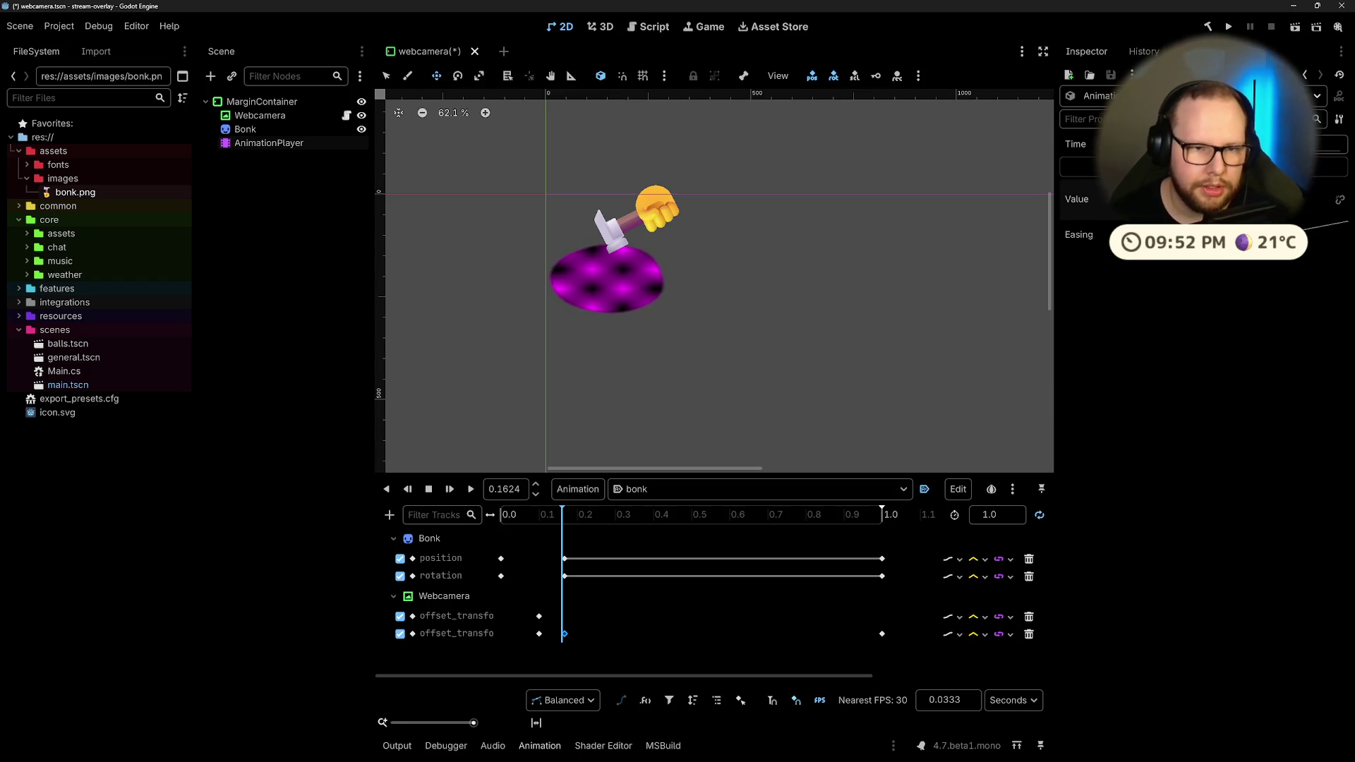
click(882, 634)
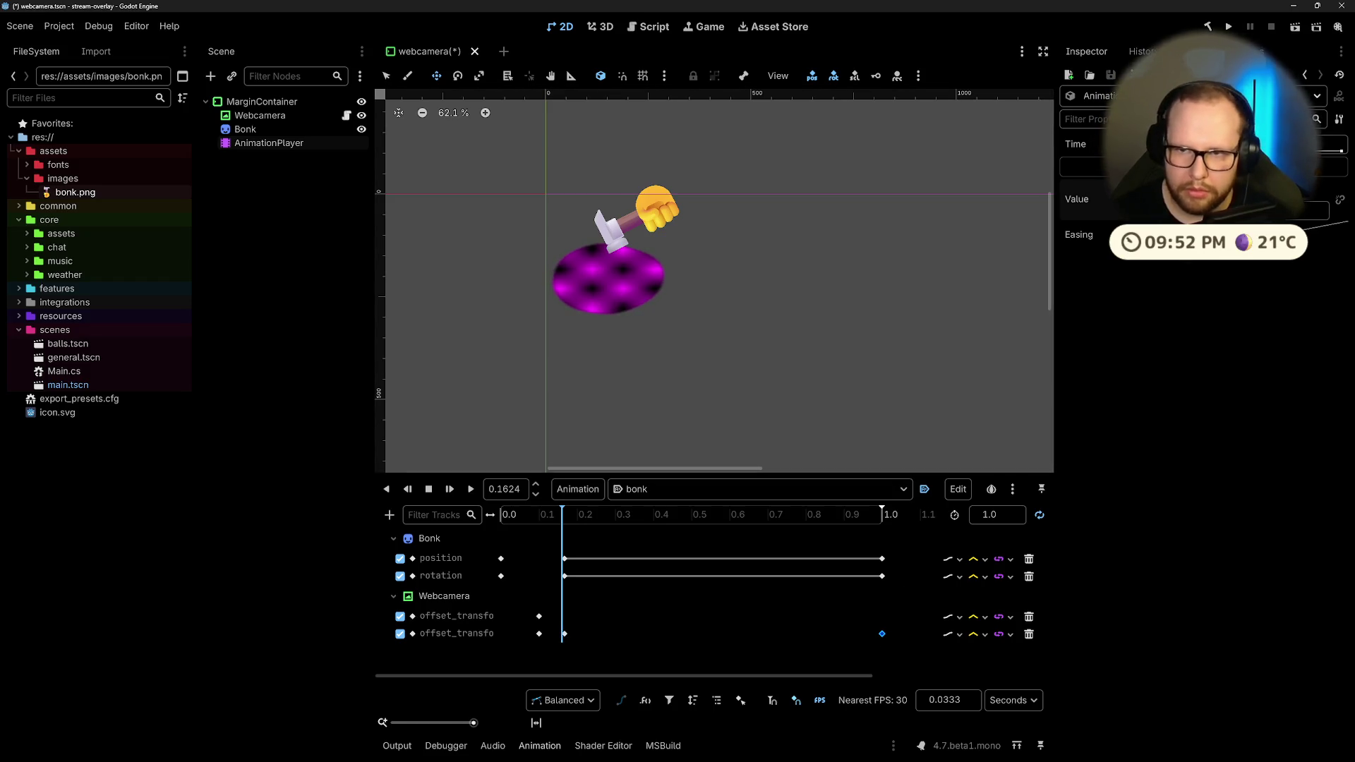
key(Return)
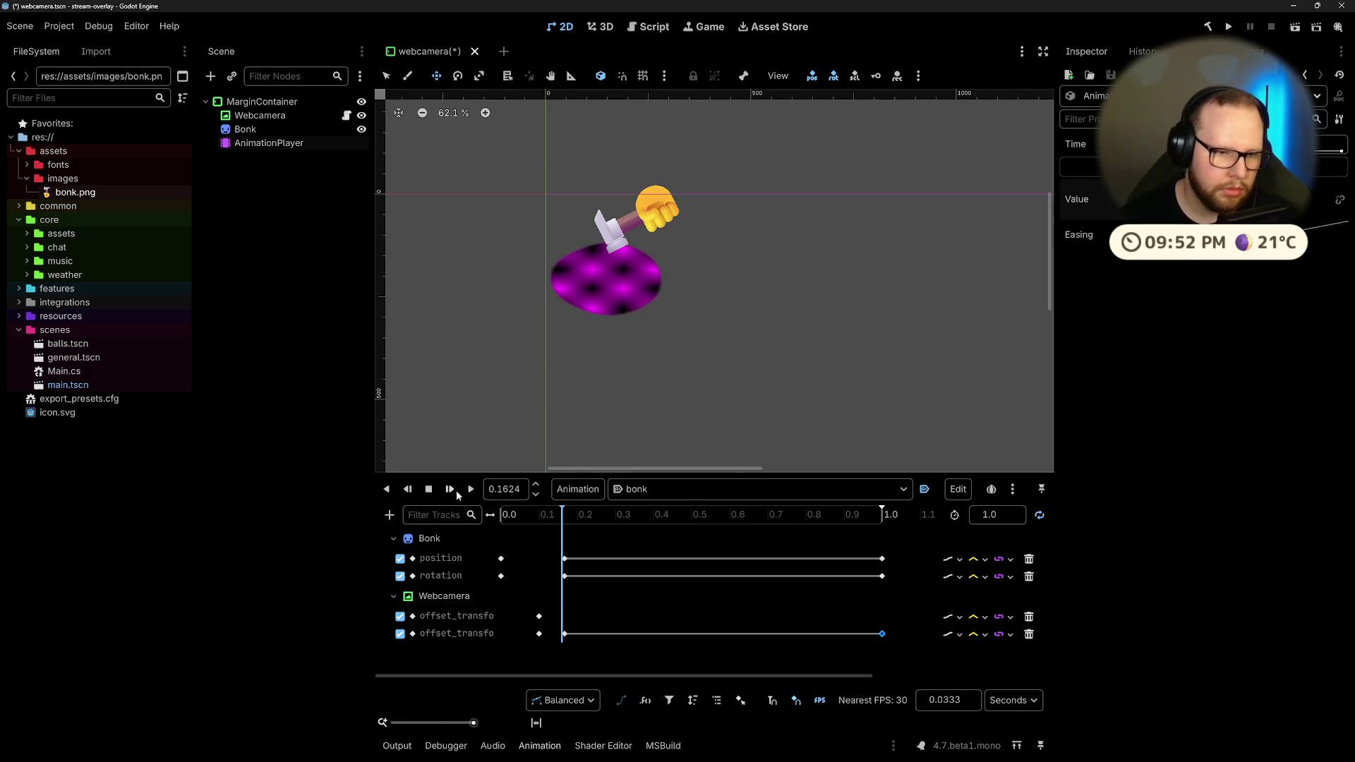
click(471, 489)
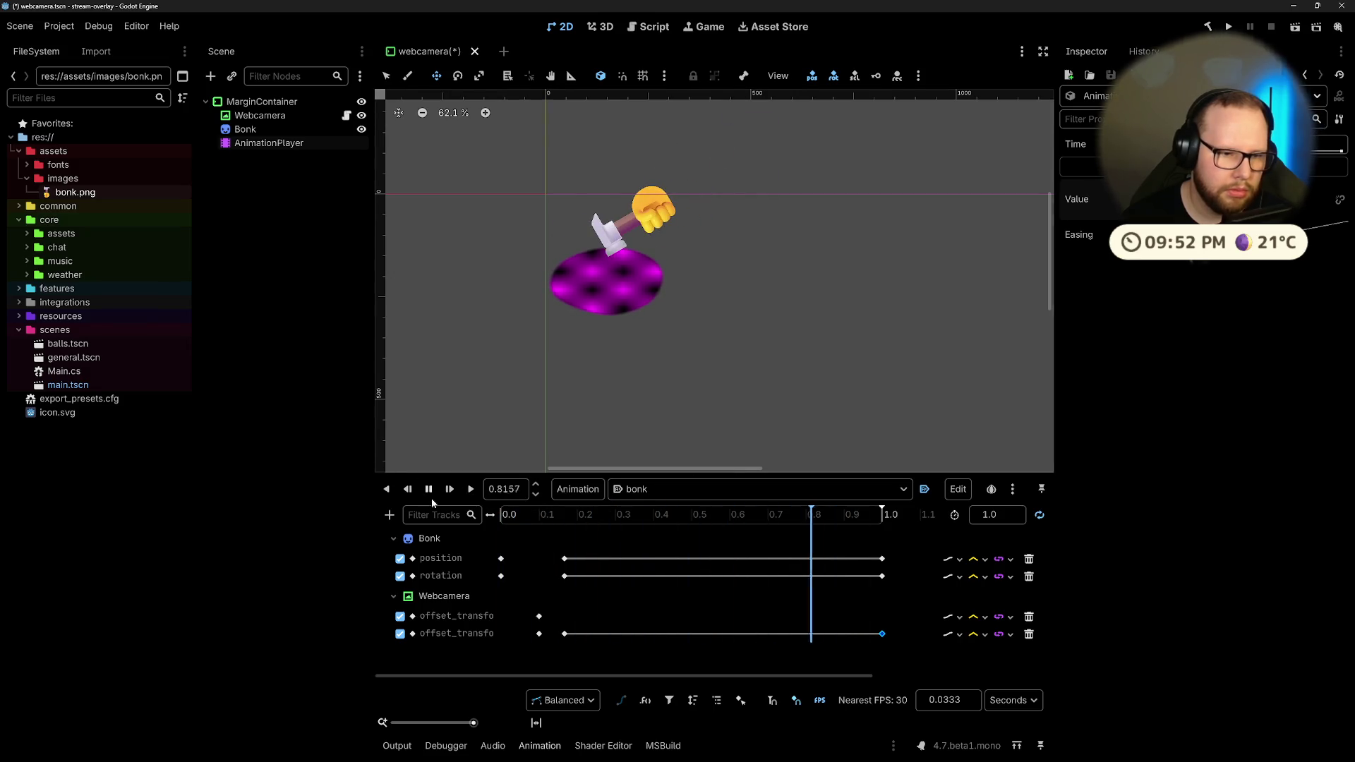
click(430, 489)
Step: Set the Bonk rotation track's interpolation to Linear and play it to check the swing
click(565, 558)
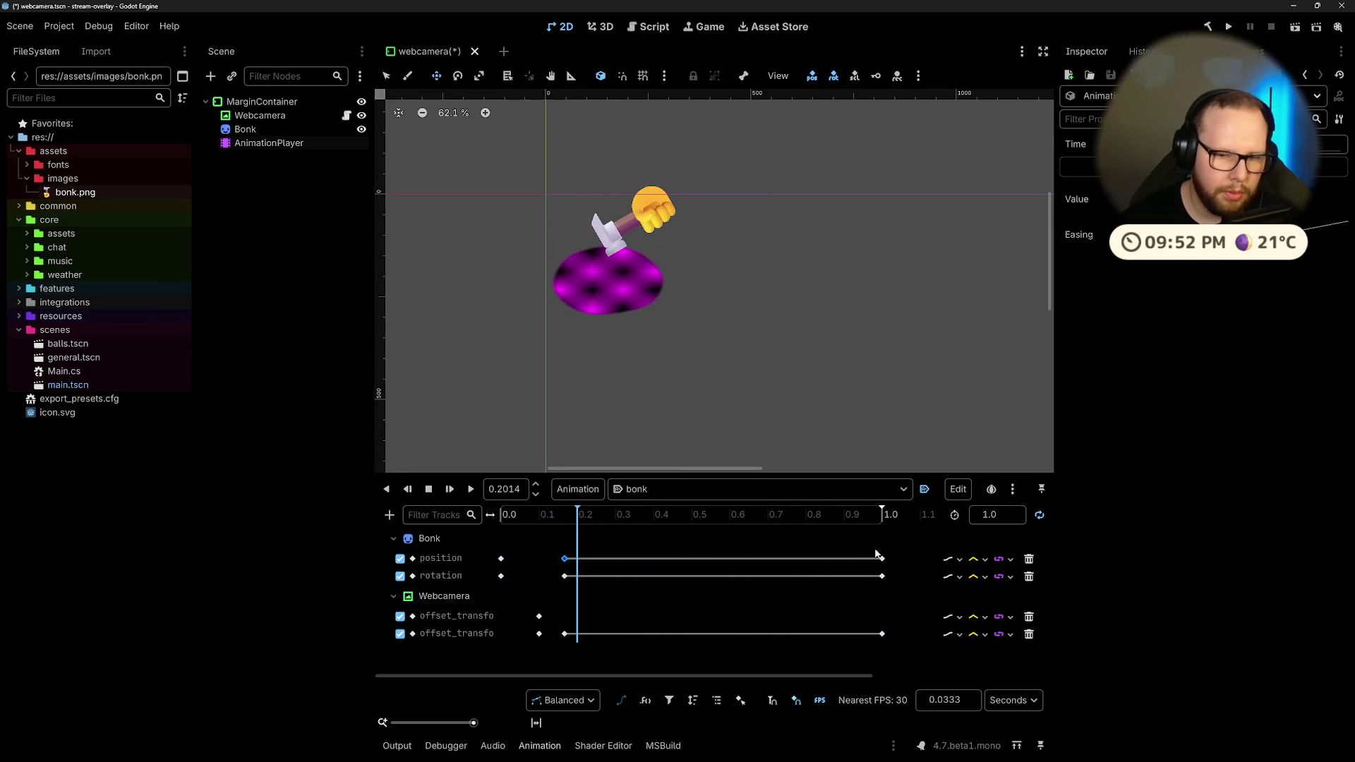
click(983, 577)
click(1003, 632)
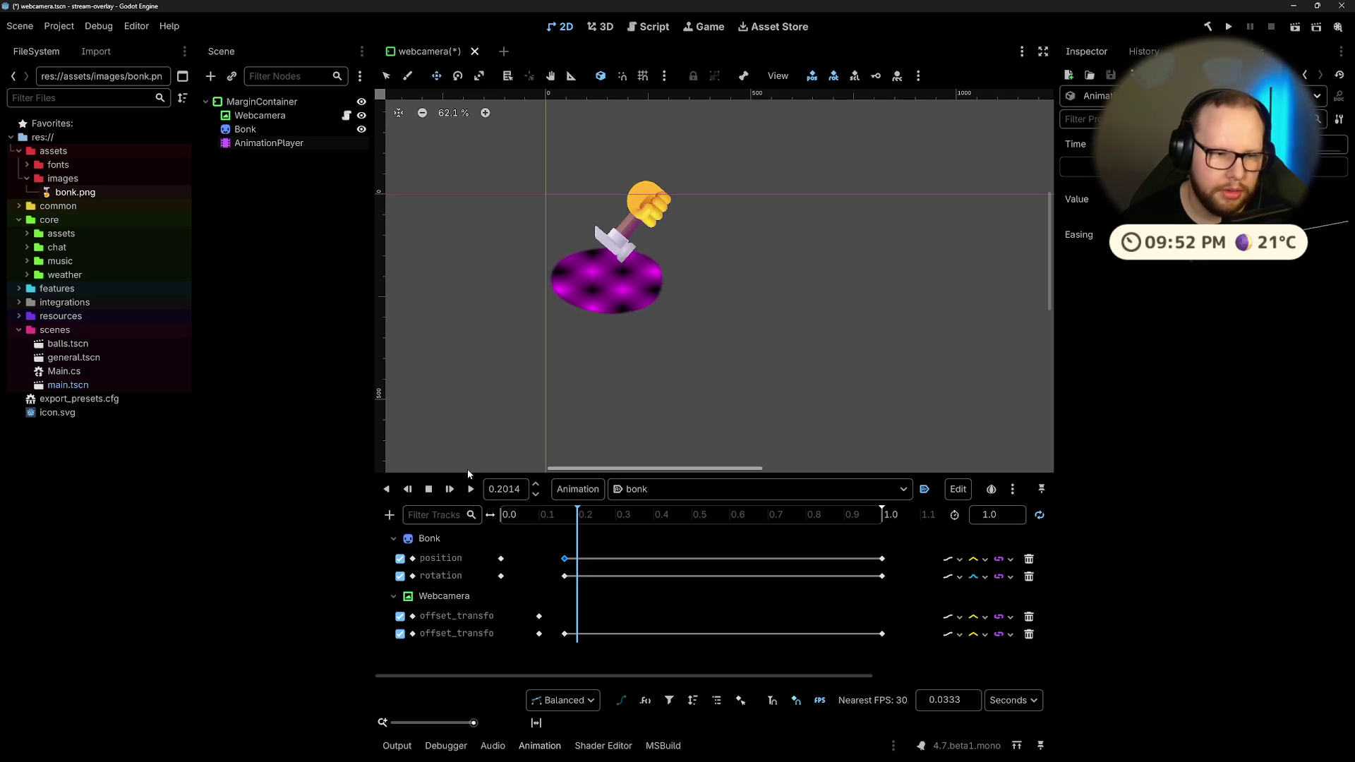
click(469, 490)
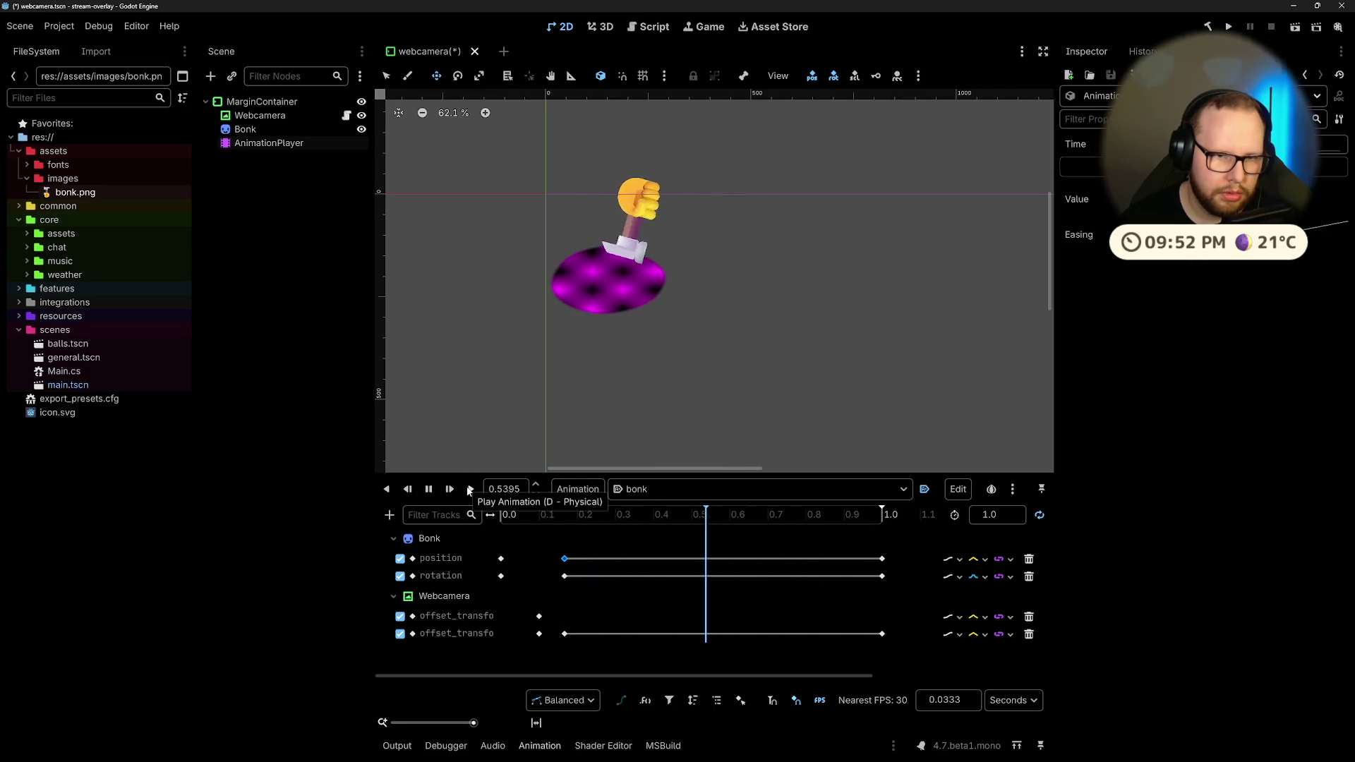
click(986, 577)
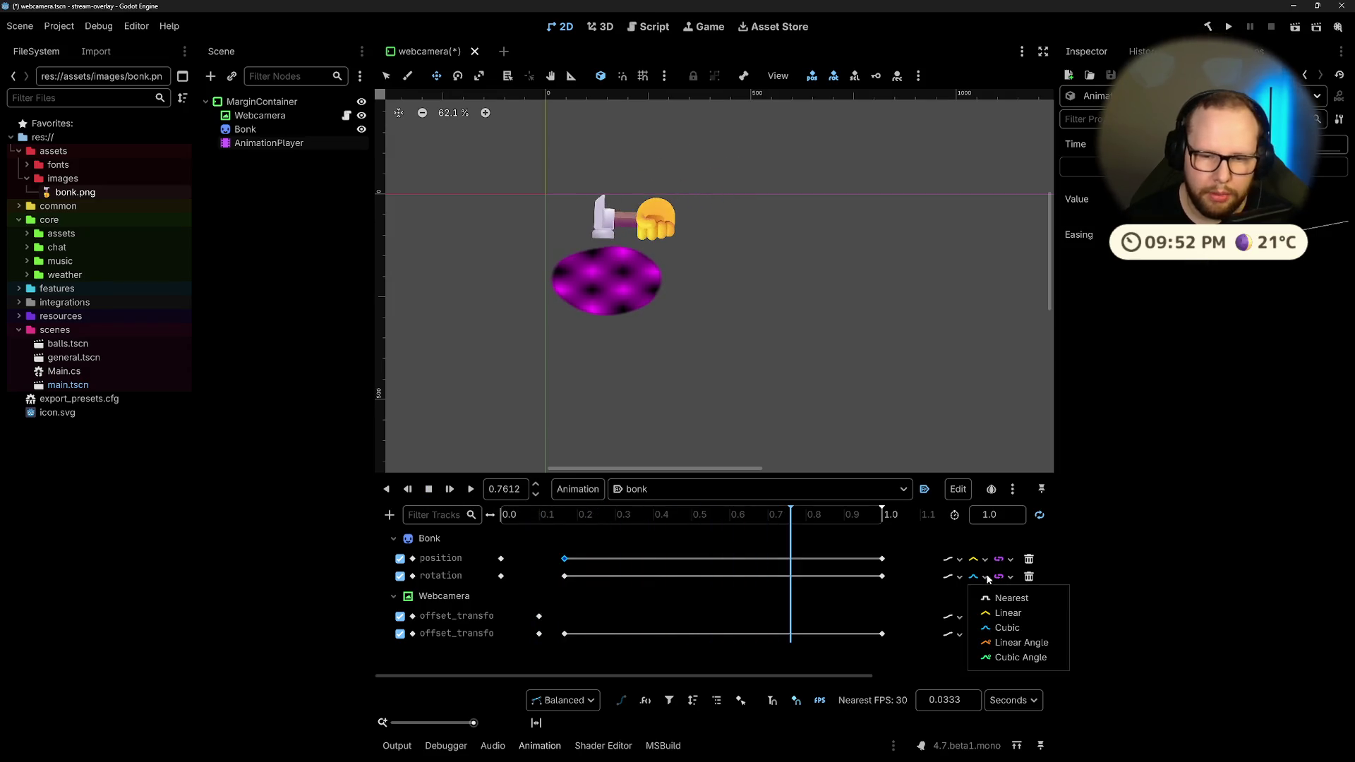
click(1007, 613)
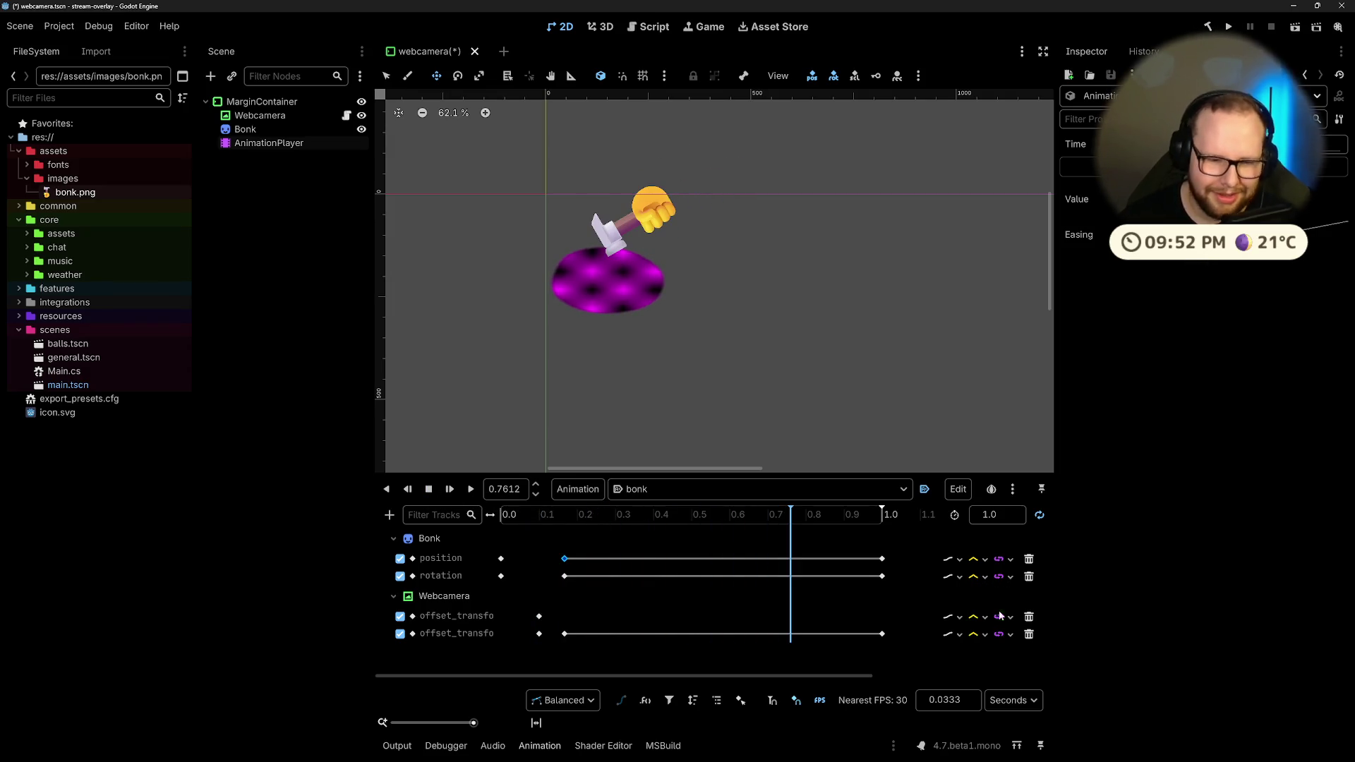
click(564, 576)
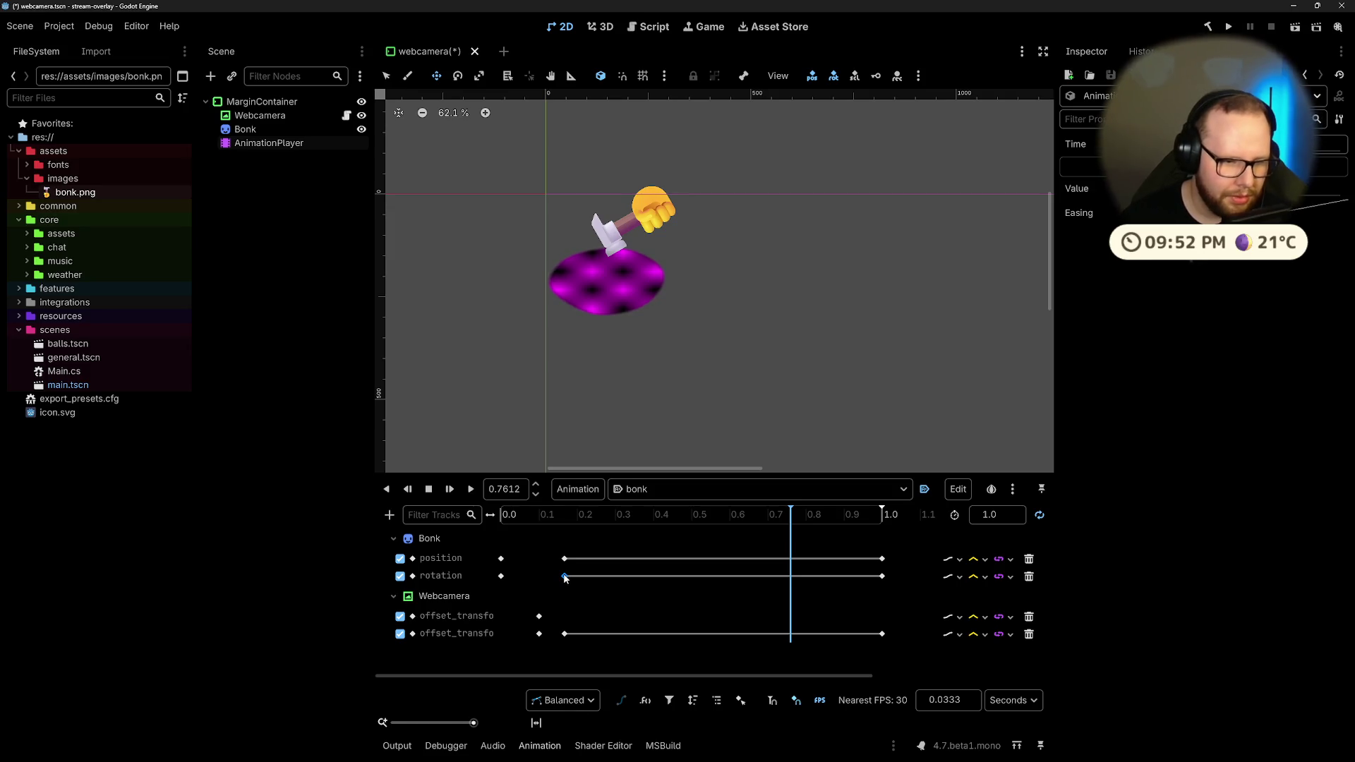
Step: Try the Free, Linear and Balanced handle modes, then fit the timeline to the panel
click(557, 702)
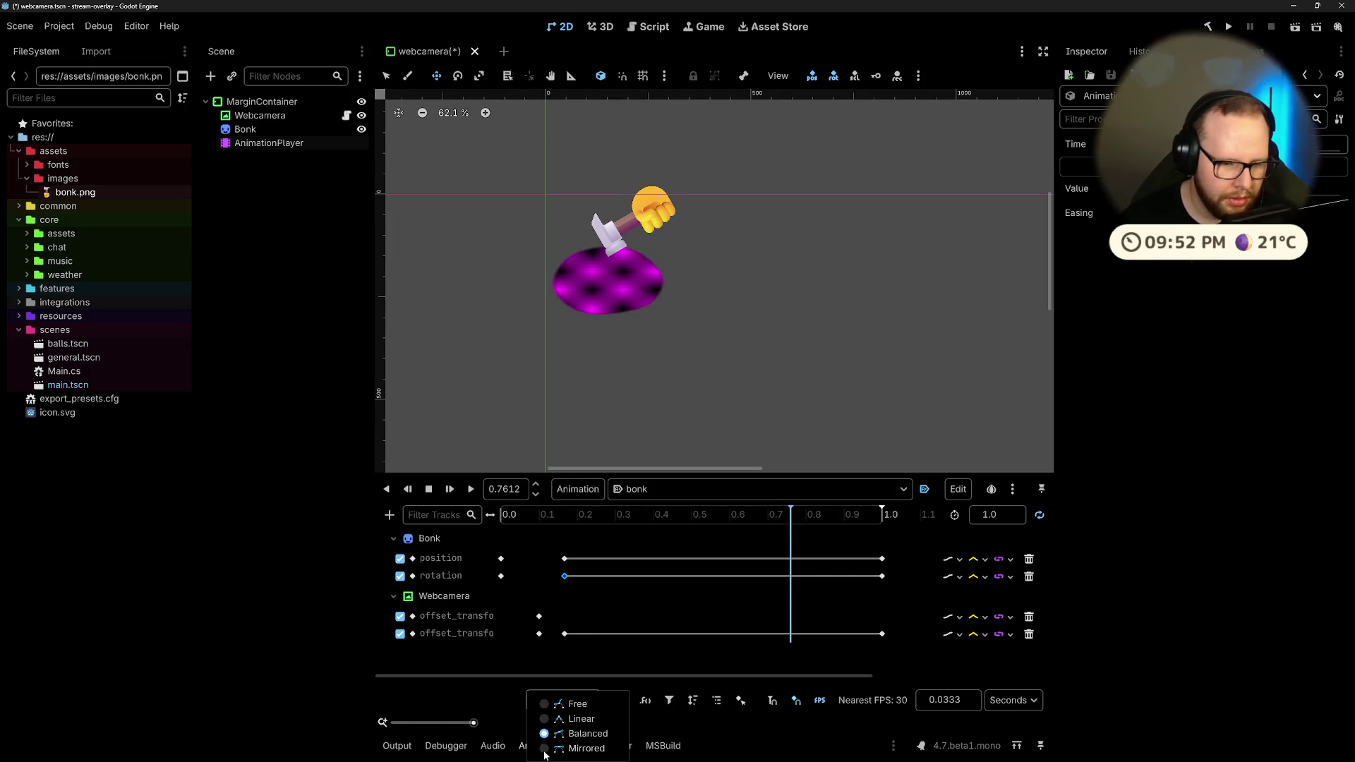
click(542, 705)
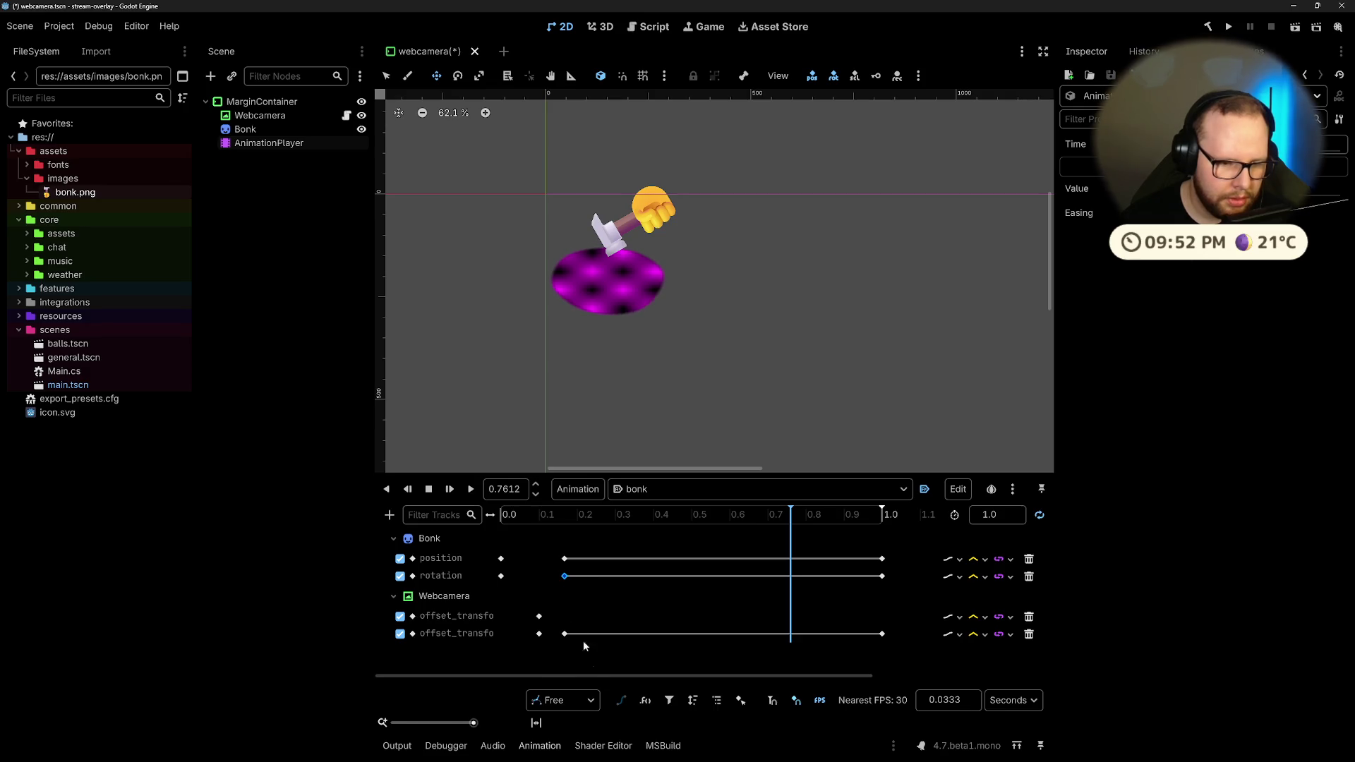
click(577, 702)
click(544, 715)
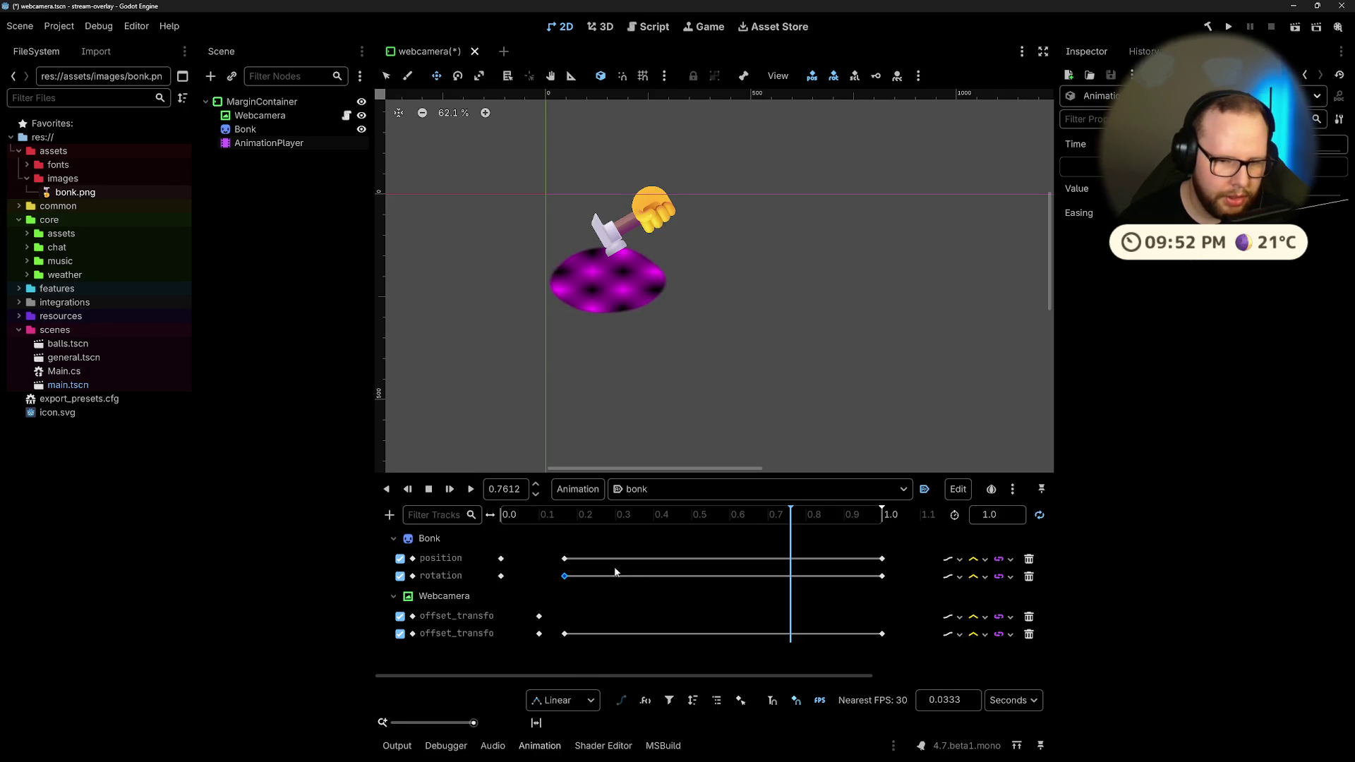
click(584, 700)
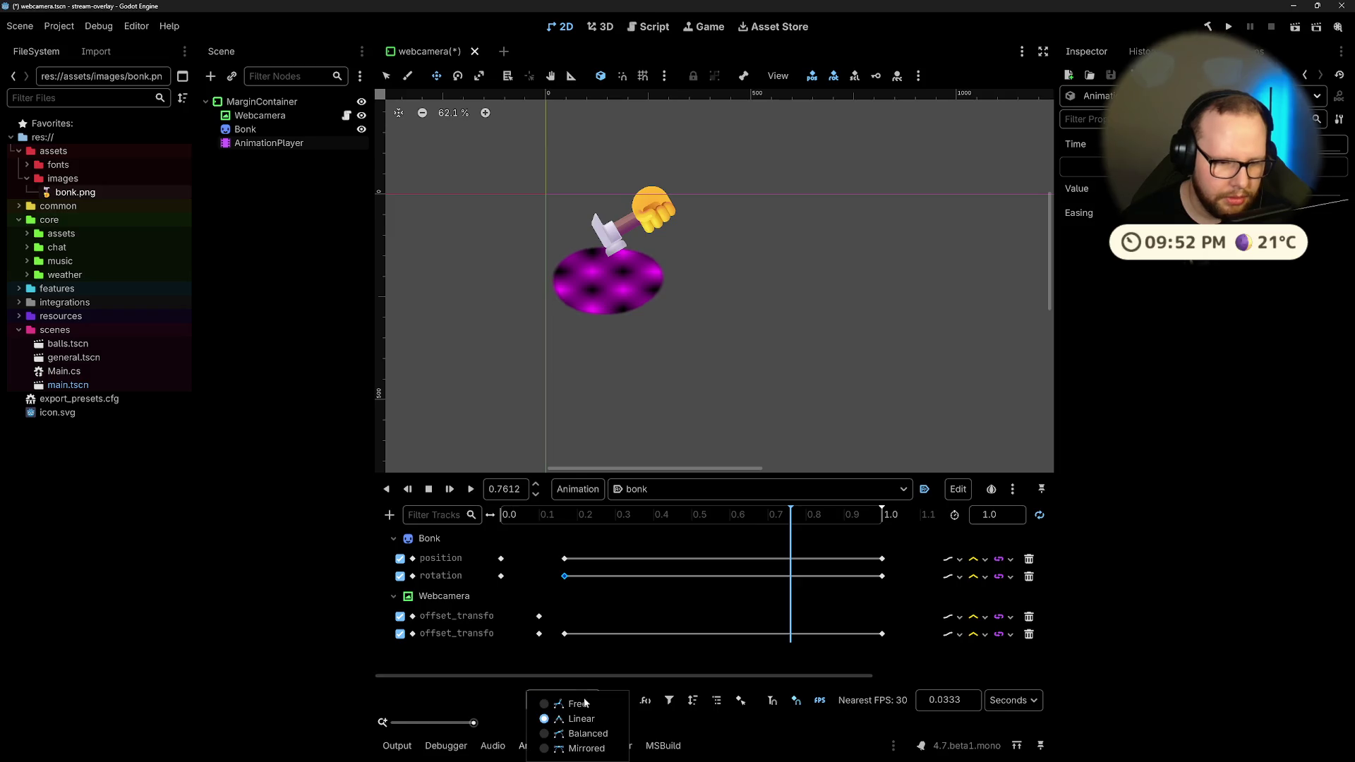
click(547, 735)
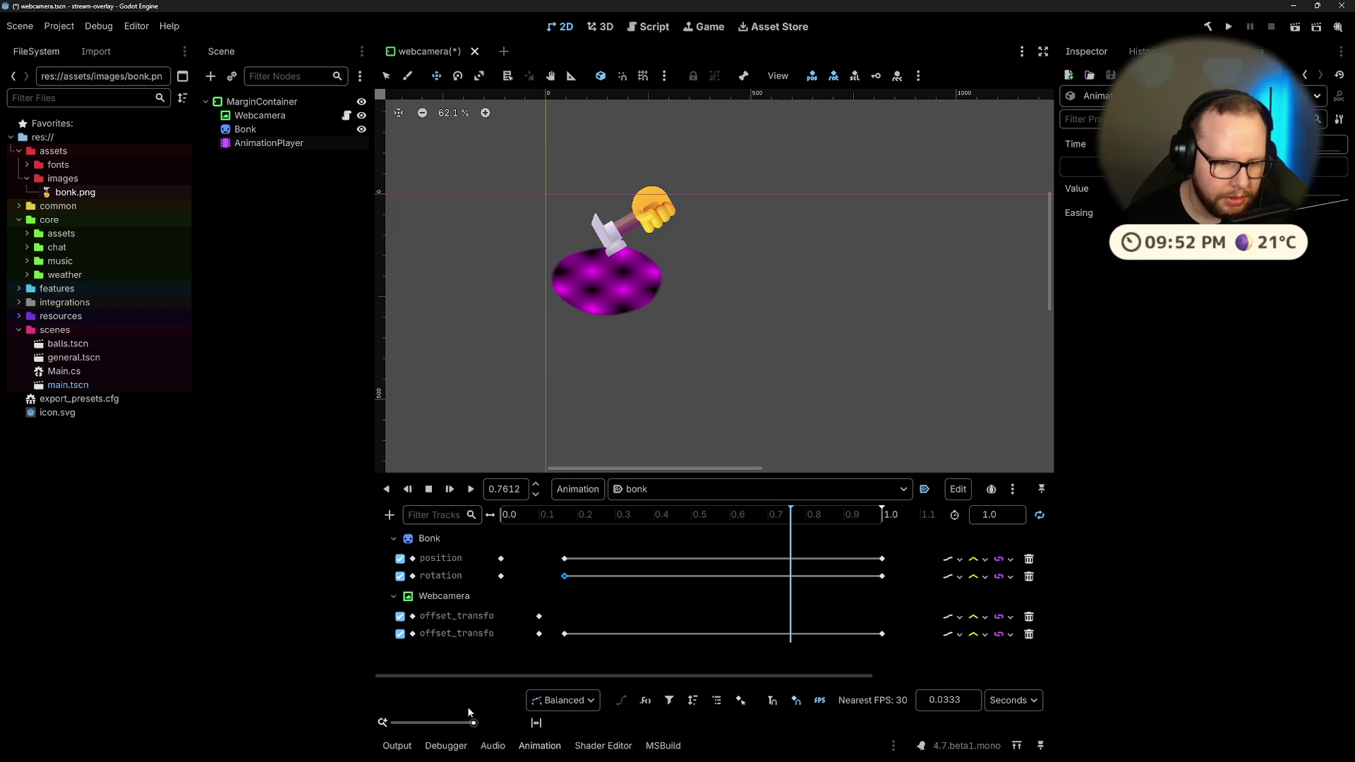
click(534, 723)
Step: Set the handle mode to Free, play and stop bonk, then switch to the TikTok desktop
click(565, 700)
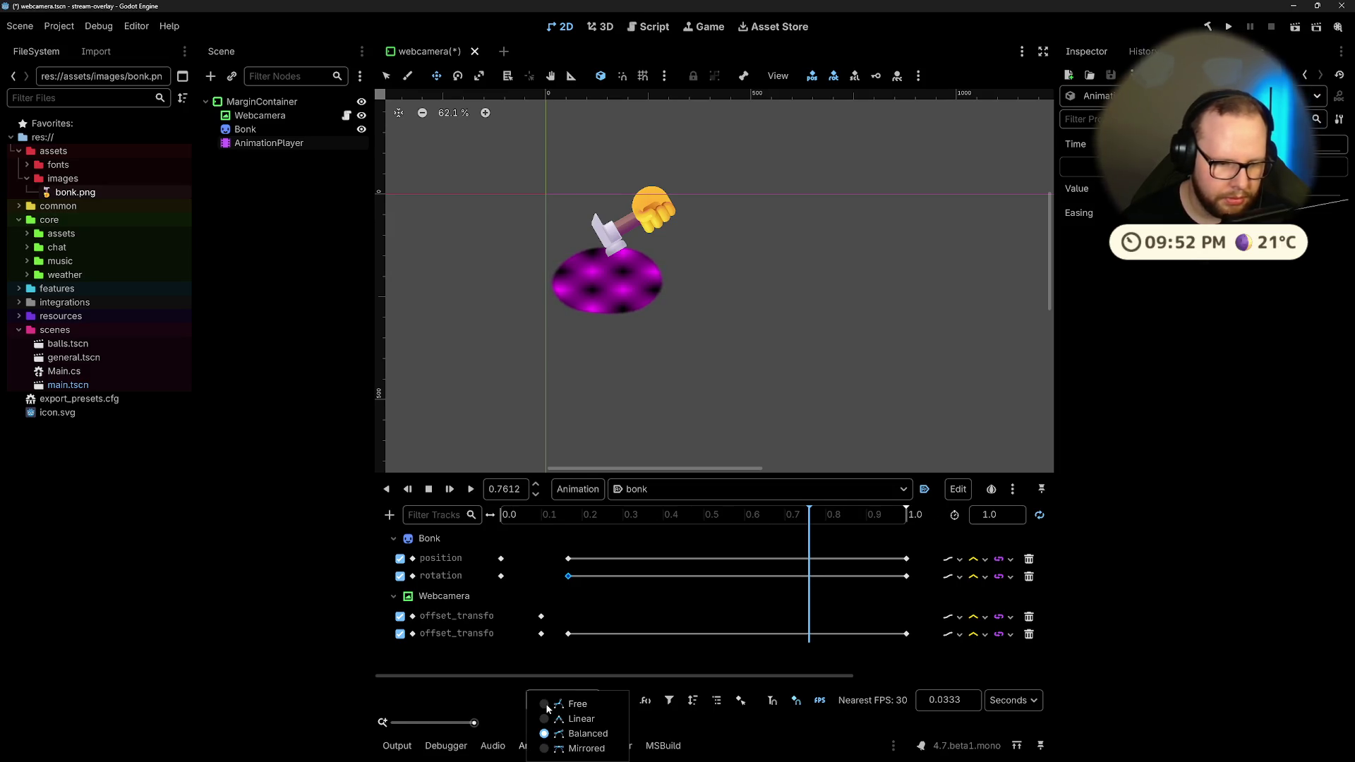
click(547, 705)
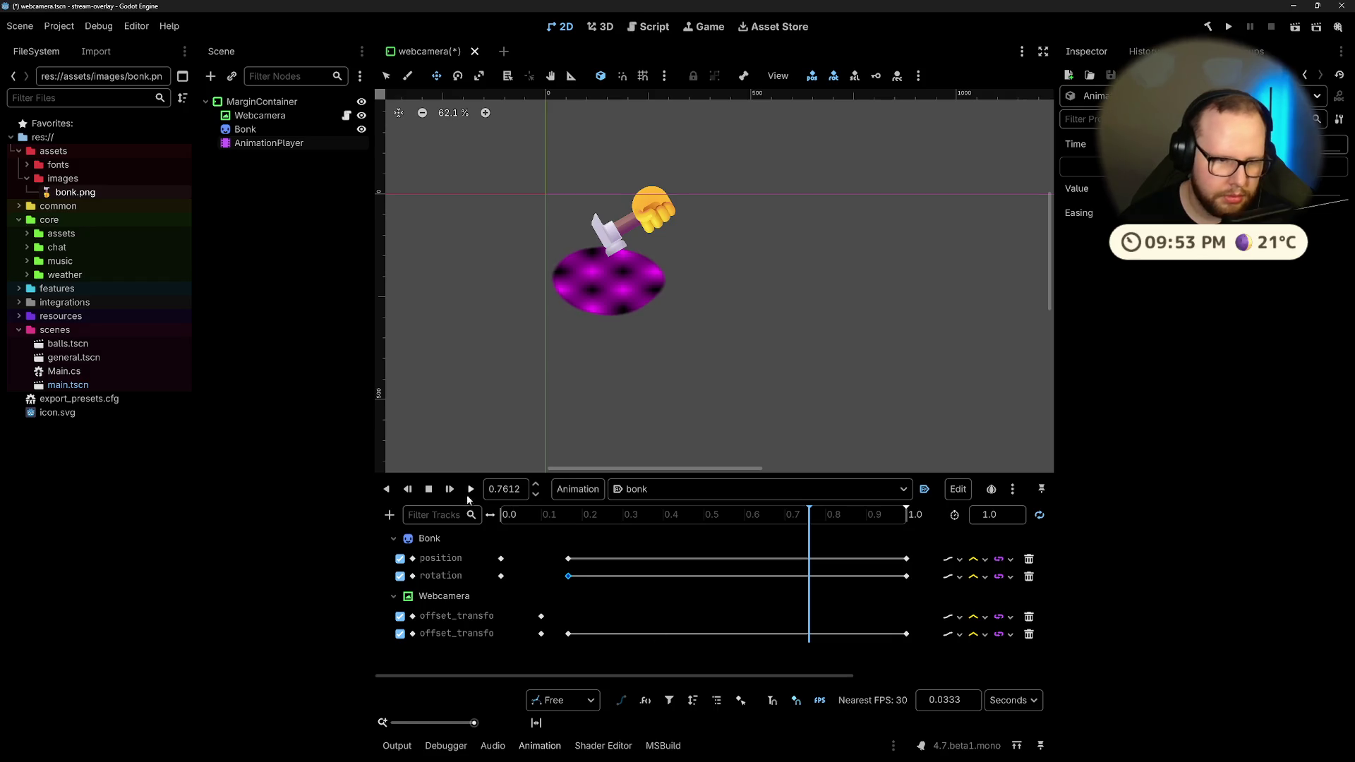
click(470, 490)
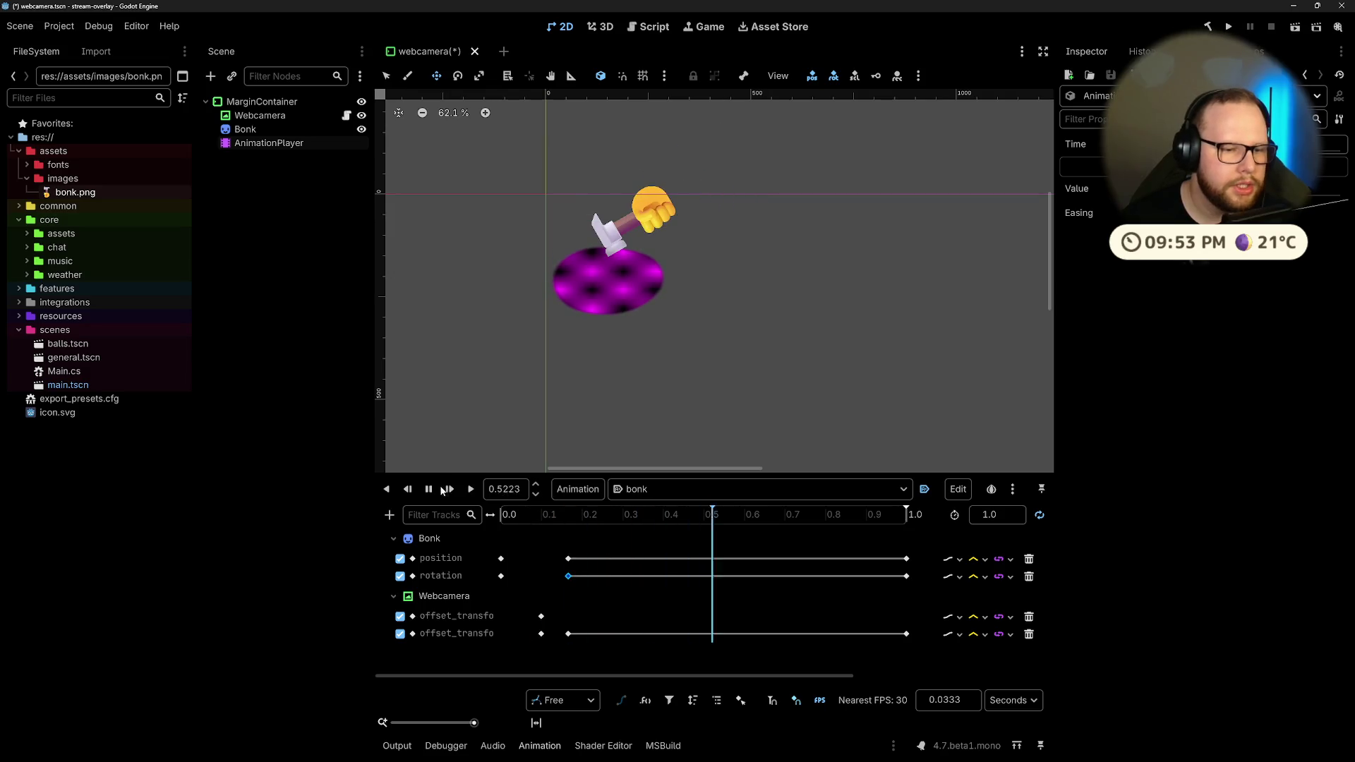
click(430, 489)
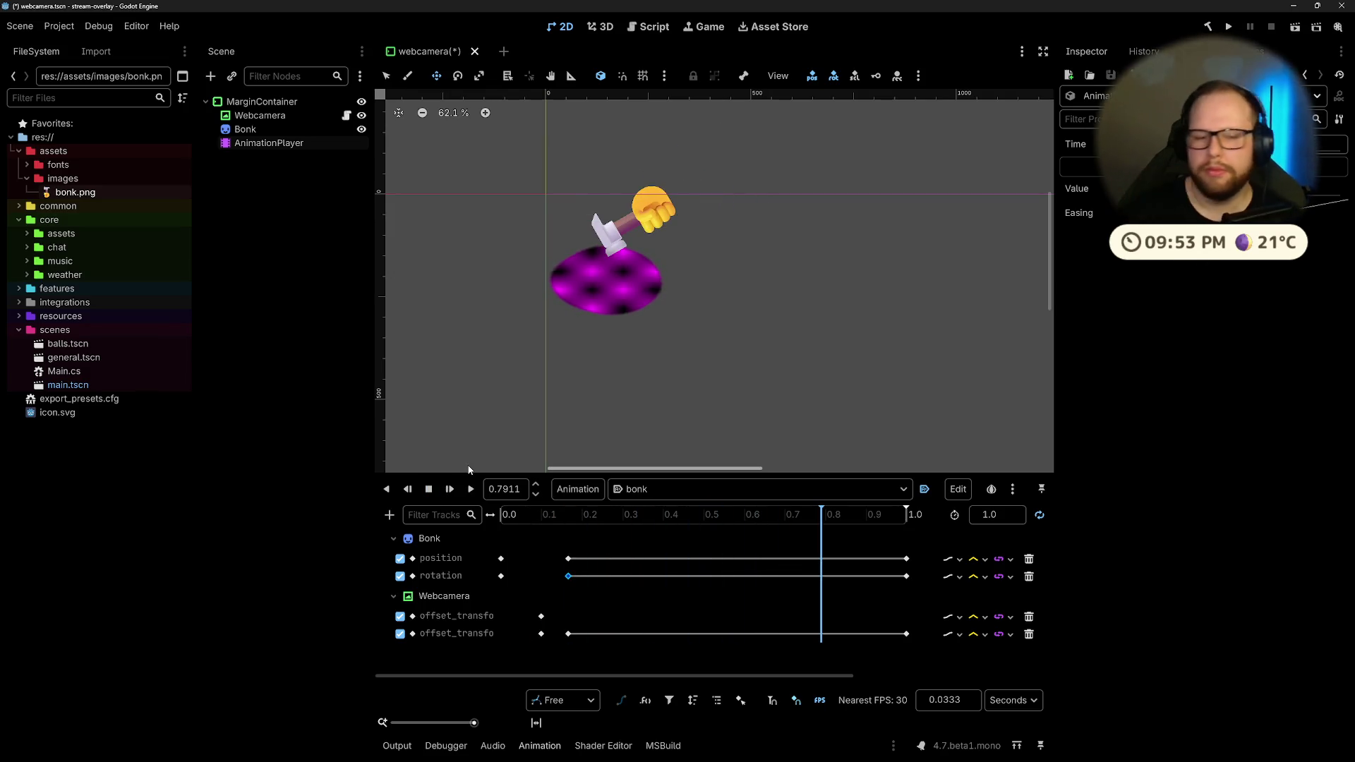
key(ctrl+super+Right)
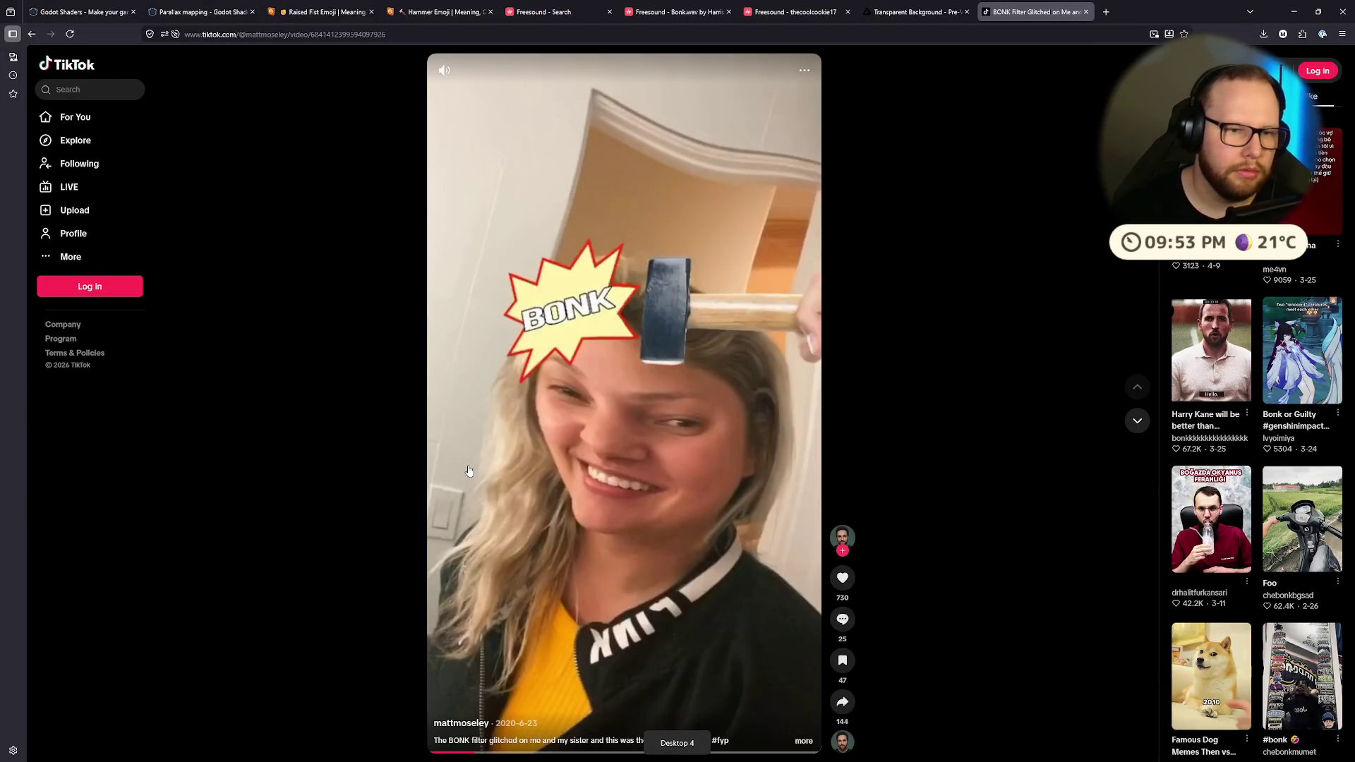
key(ctrl+super+Left)
key(ctrl+super+Left)
key(ctrl+super+Right)
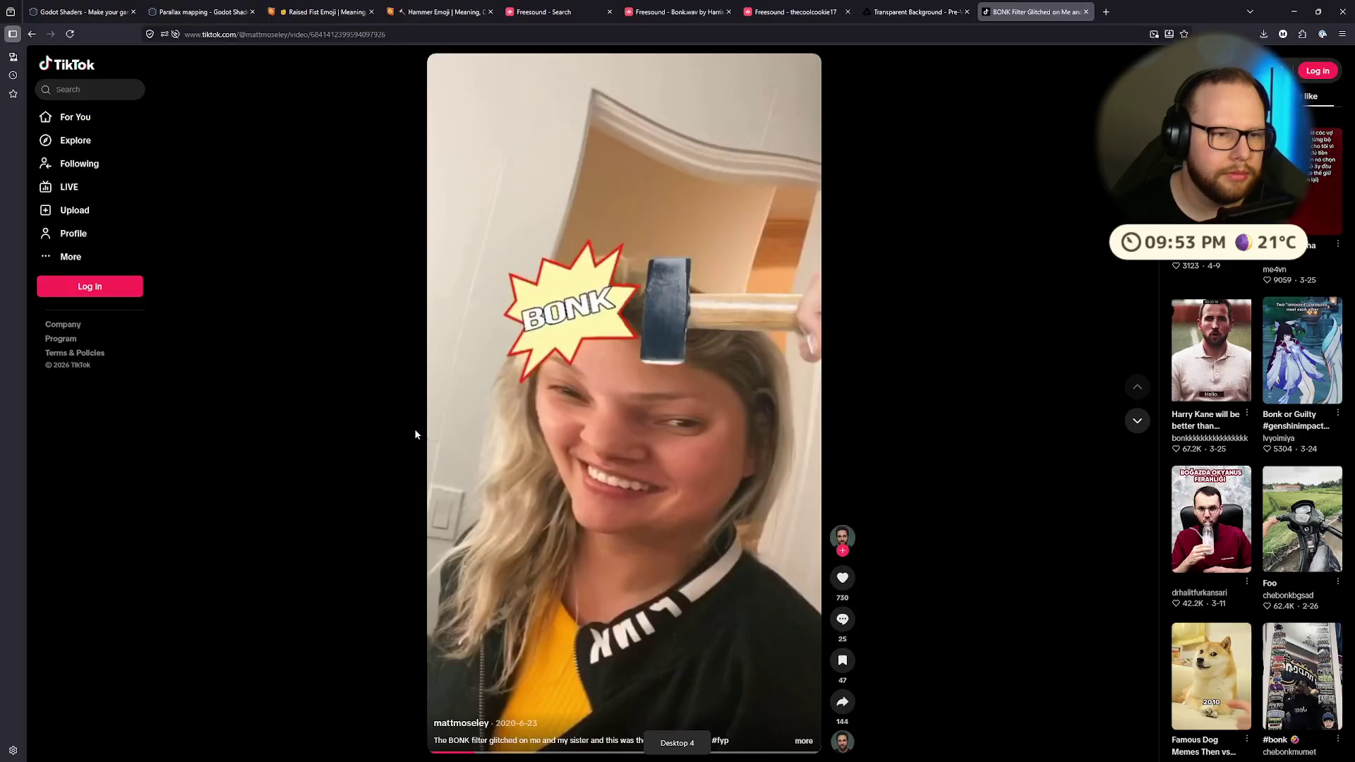
key(ctrl+super+Right)
key(ctrl+super+Left)
key(ctrl+super+Right)
key(ctrl+super+Left)
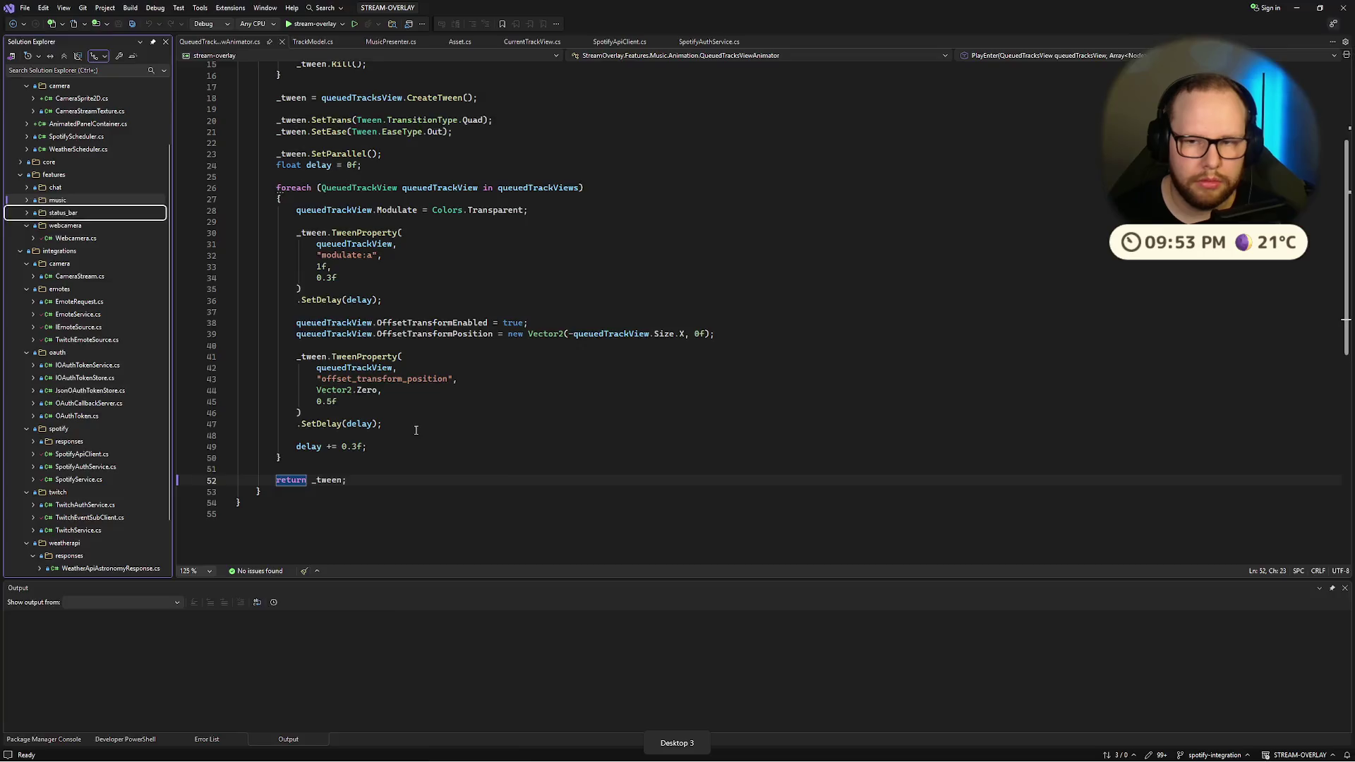
key(ctrl+super+Left)
key(alt+Tab)
key(alt+Tab)
key(alt+Tab)
key(alt+Tab)
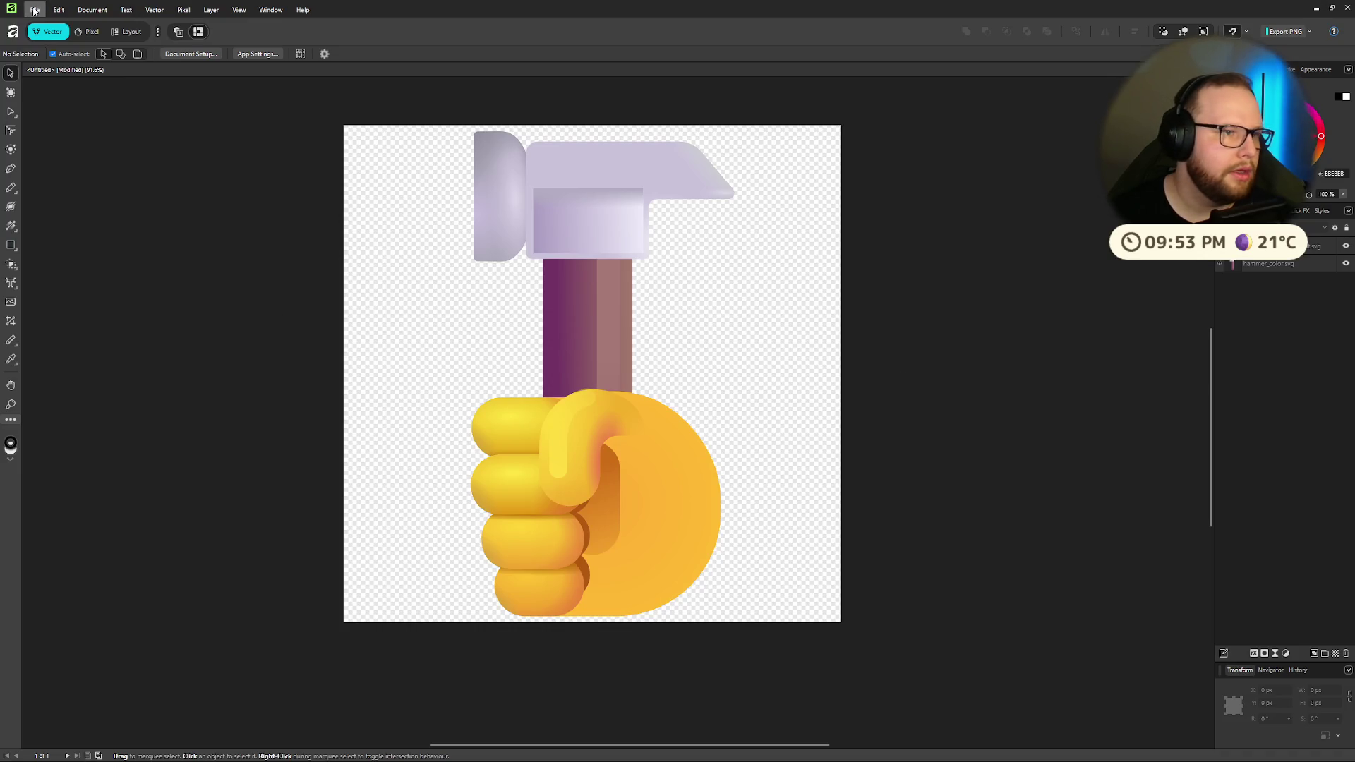
Step: Create a new document from the Game 1024x1024 preset and switch to the Pixel persona
click(34, 10)
click(68, 40)
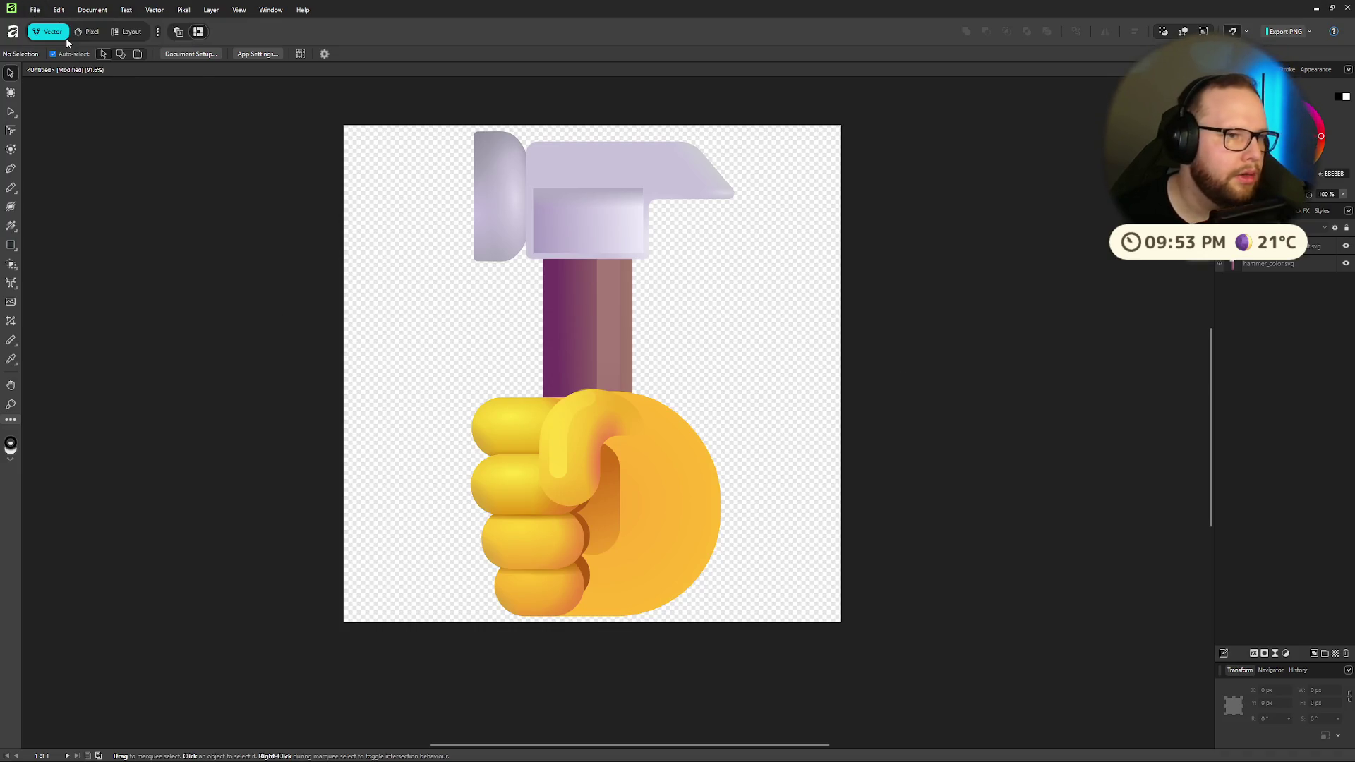
double_click(450, 202)
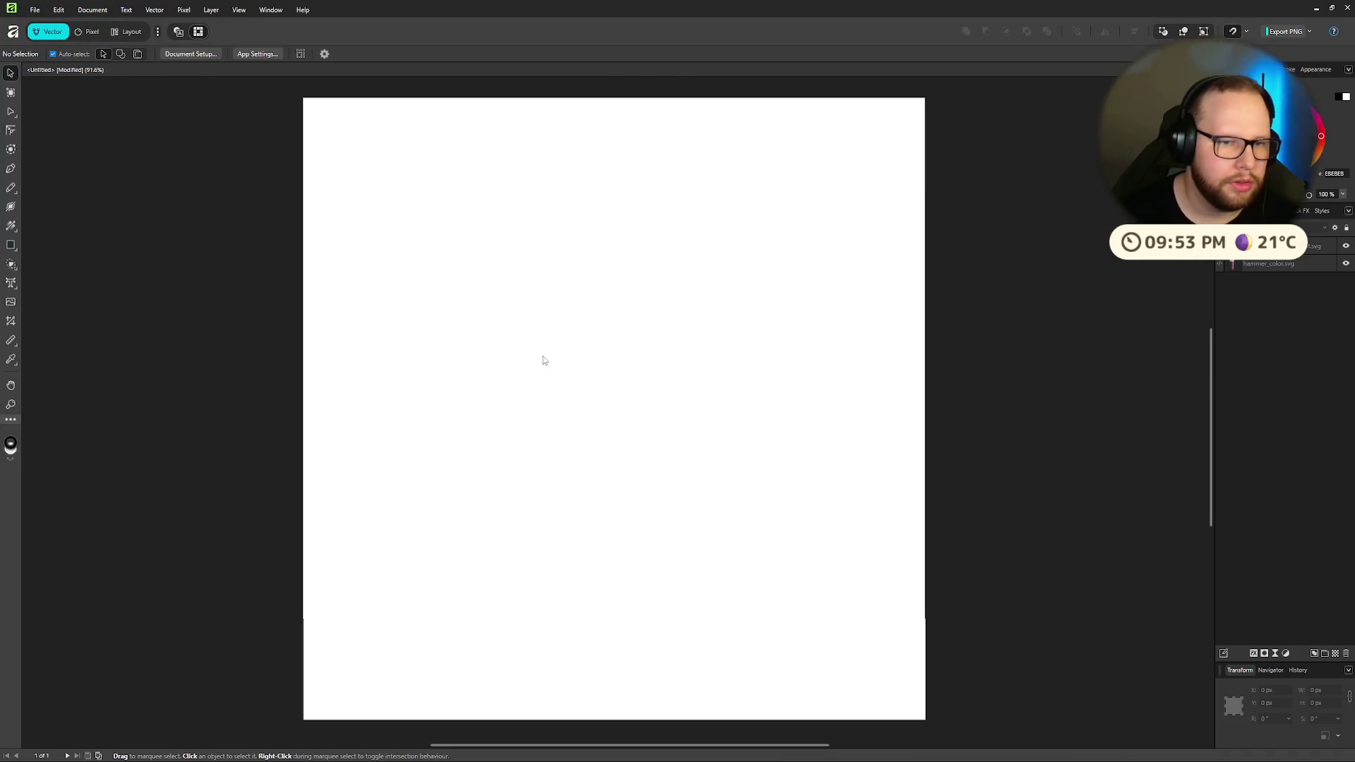
key(ctrl+2)
Step: Enable a transparent background in Document Setup, then choose the Star shape tool
click(190, 54)
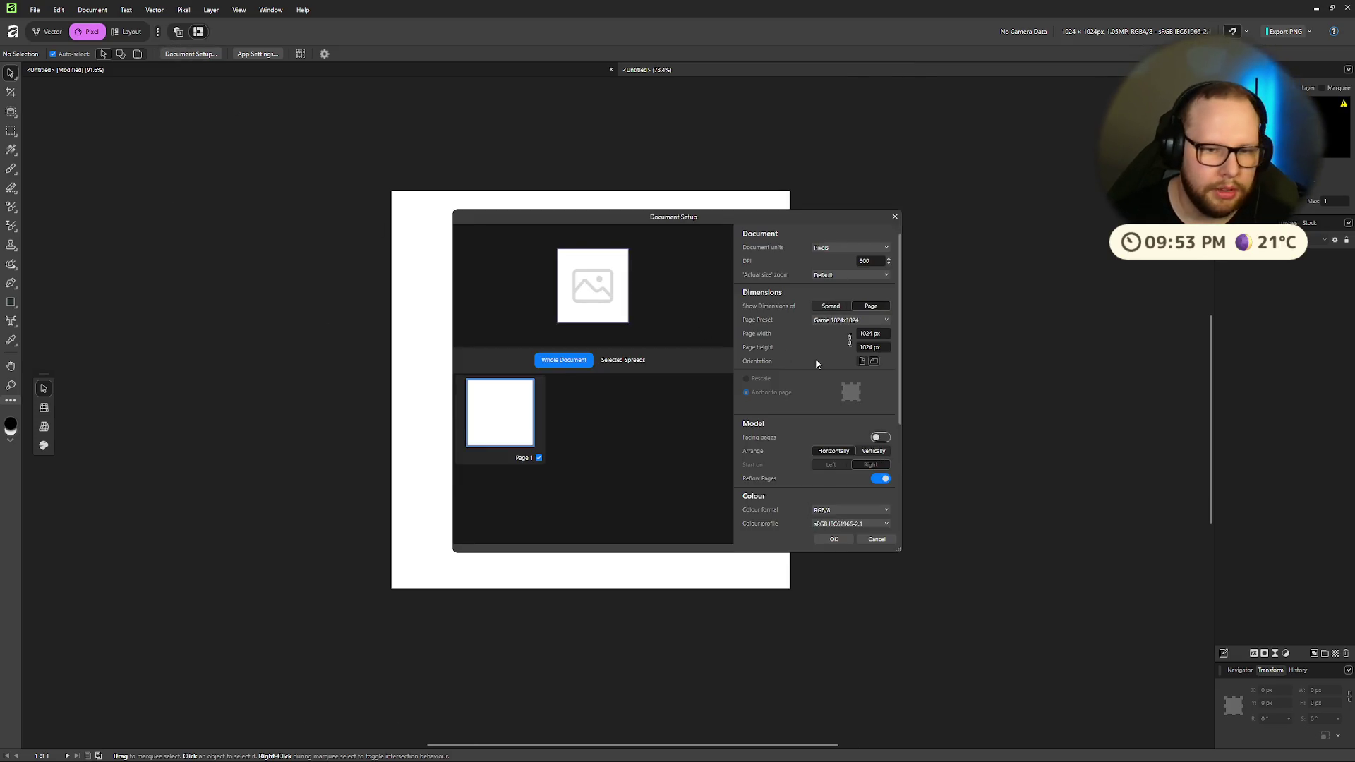
scroll(815, 358, down, 2)
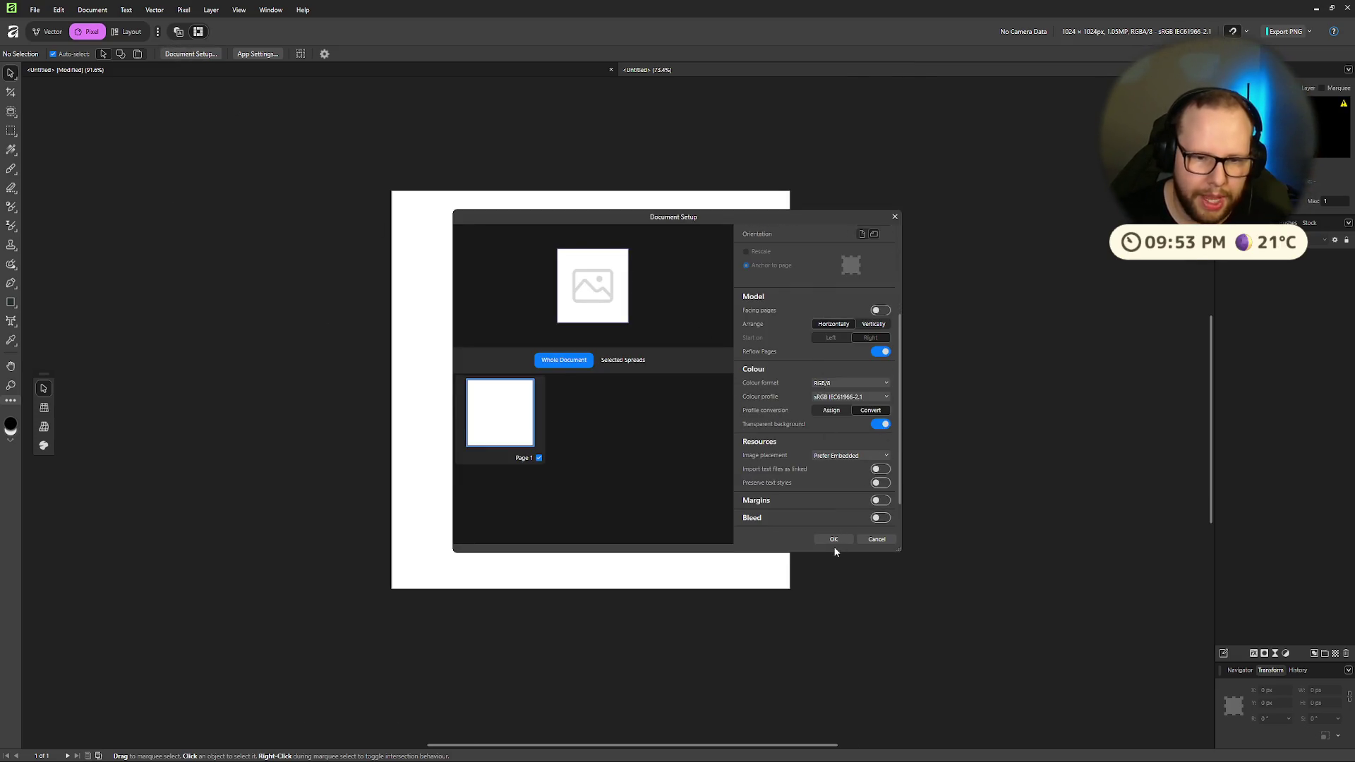
click(833, 539)
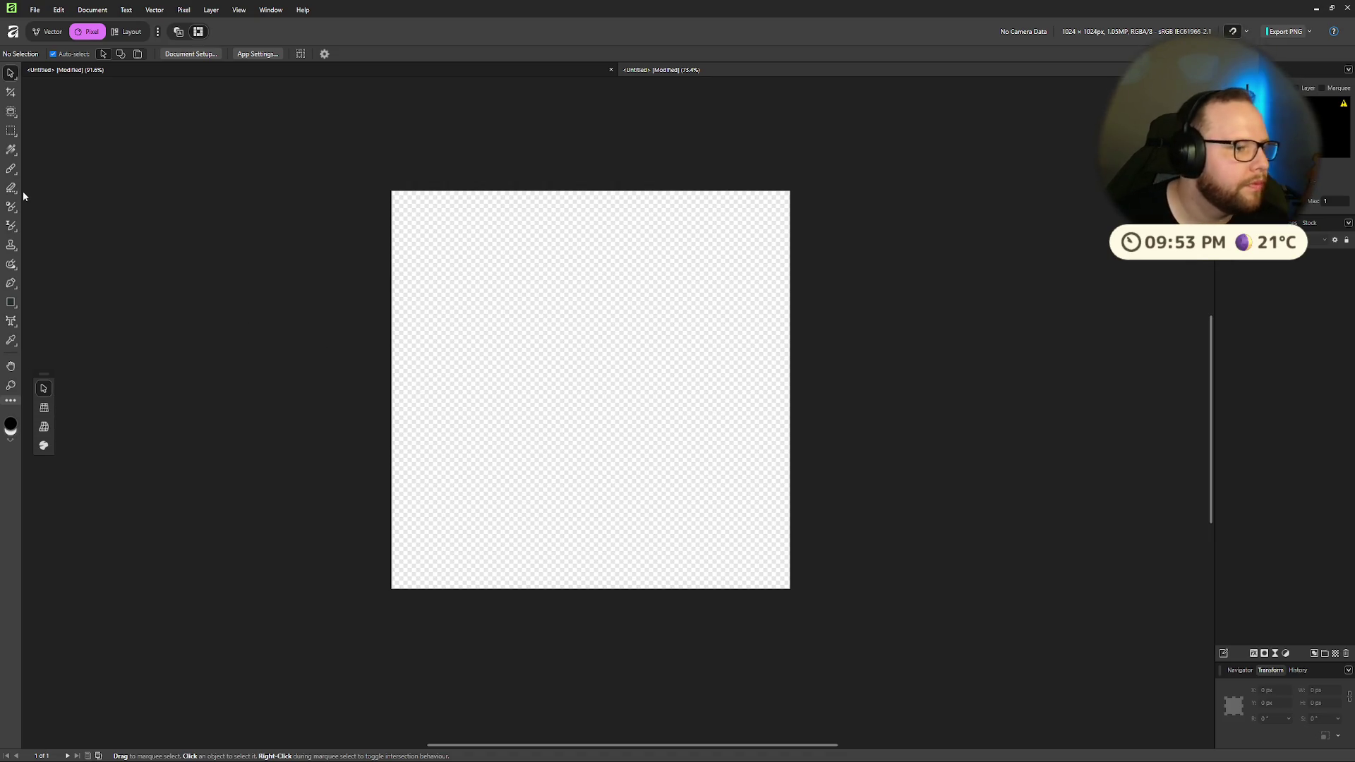
click(12, 303)
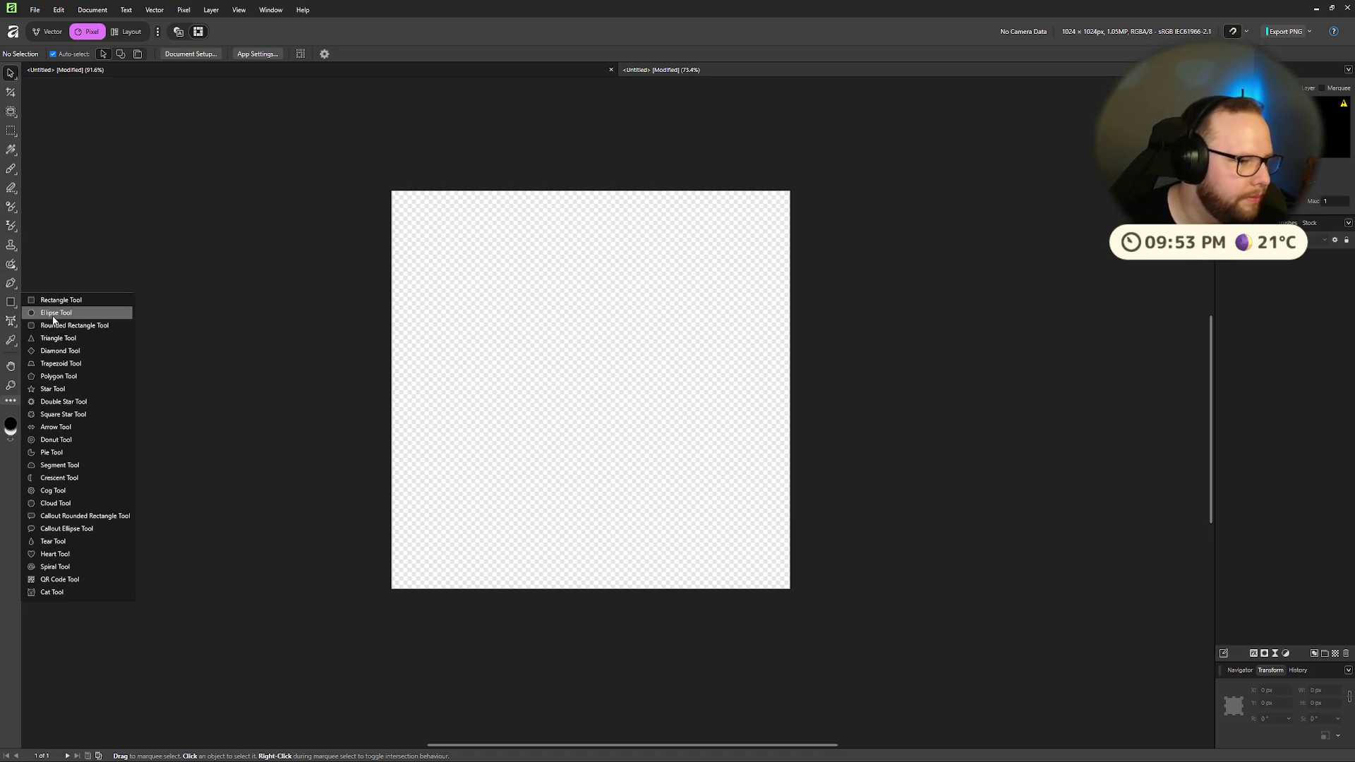
click(72, 393)
Step: Draw a test star and undo it, then pick the Pencil in the Vector persona
mouse_move(533, 428)
mouse_down()
mouse_move(642, 287)
mouse_move(765, 222)
mouse_up()
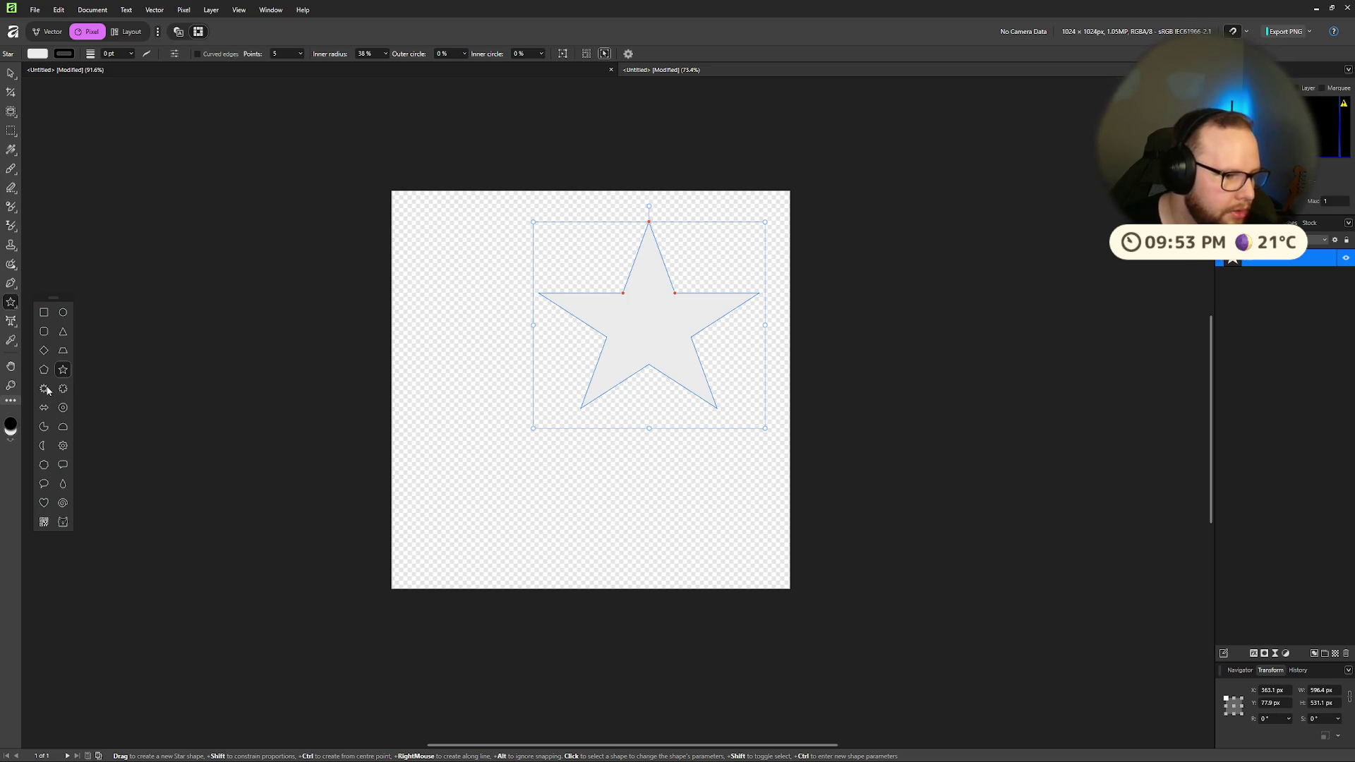
key(ctrl+z)
key(ctrl+z)
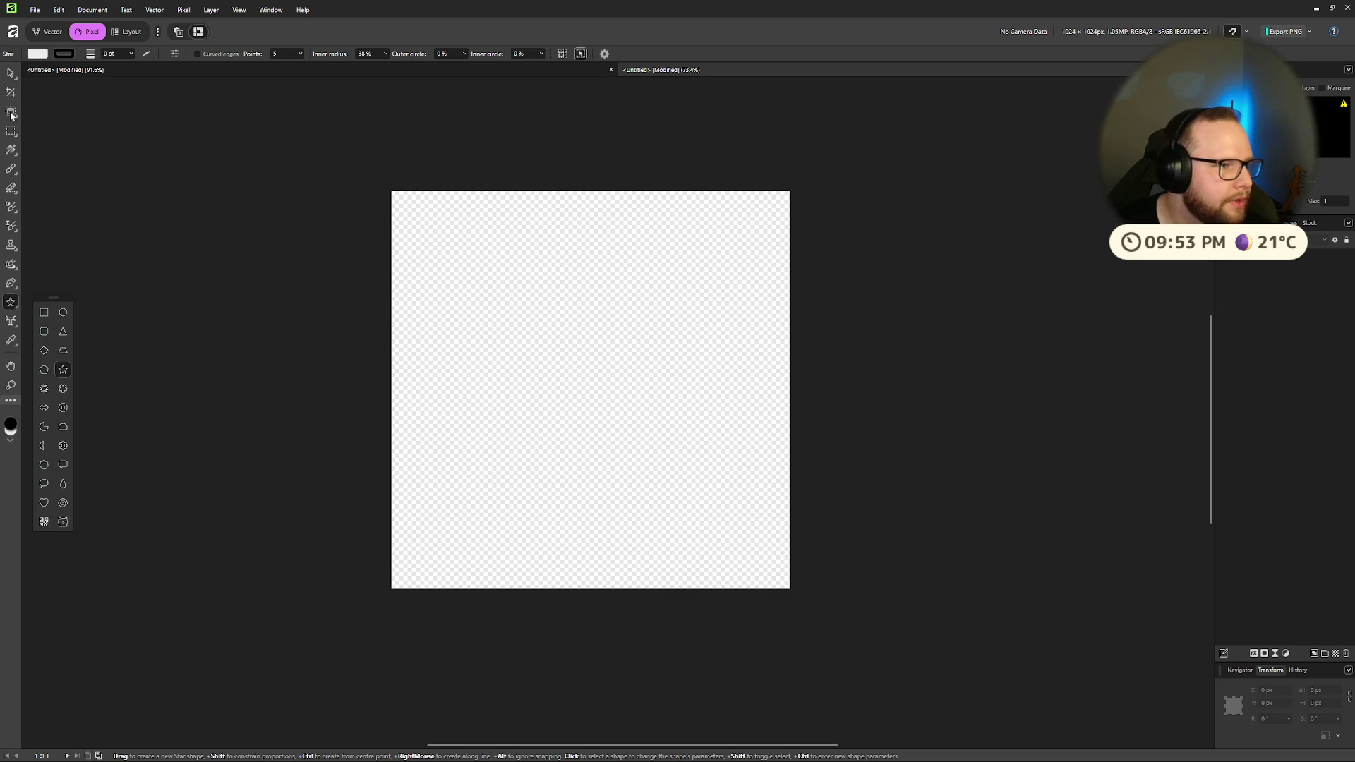
click(12, 169)
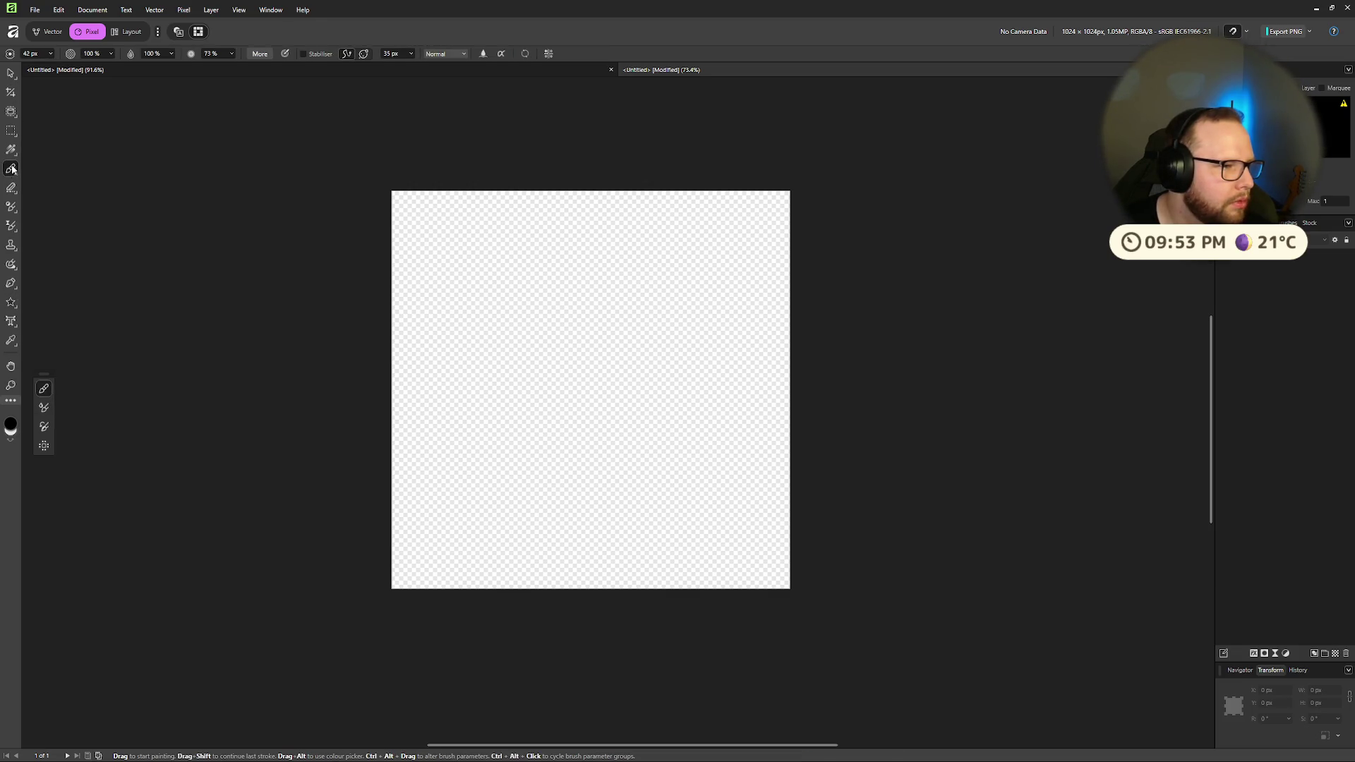
click(48, 32)
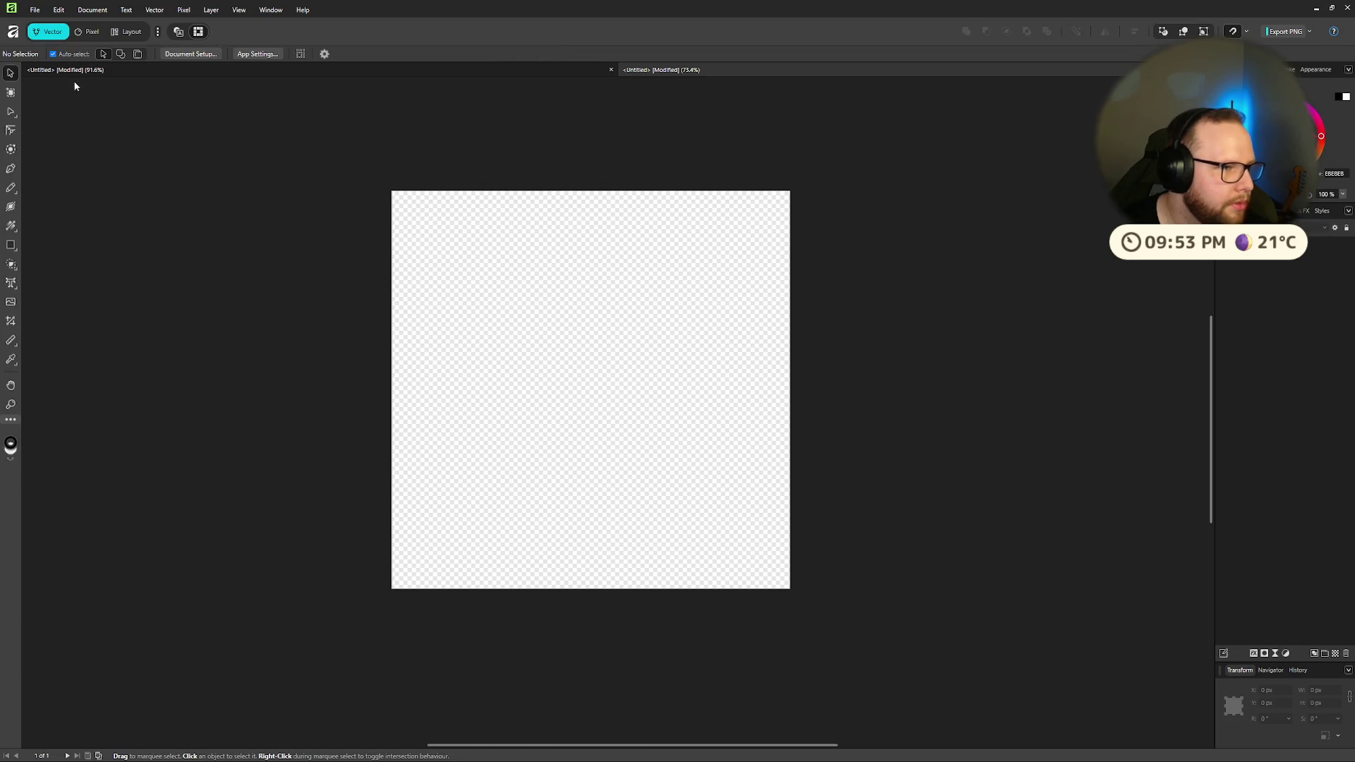
click(10, 189)
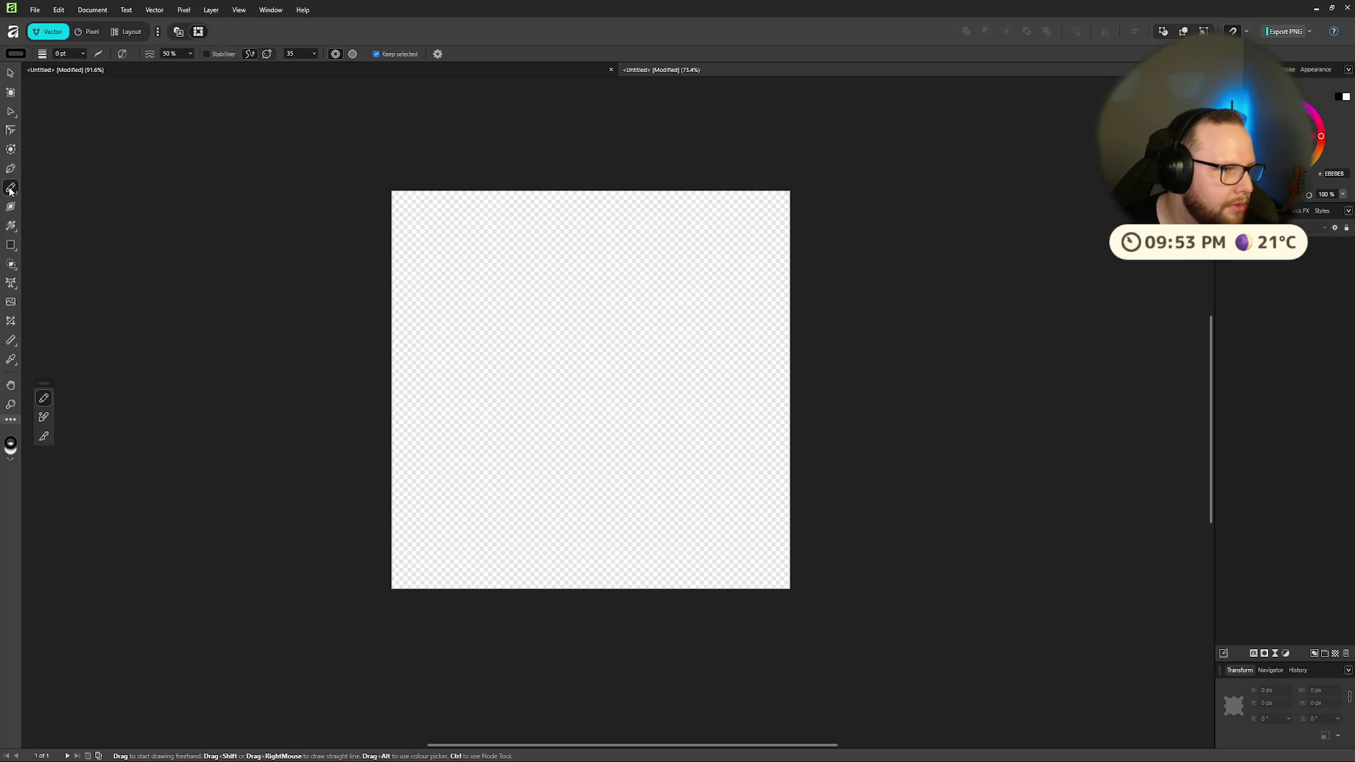
Step: Draw a straight and a circular test stroke with the Vector Brush, undoing each
click(44, 418)
mouse_move(551, 462)
mouse_down()
mouse_move(448, 390)
mouse_move(650, 388)
mouse_move(734, 435)
mouse_up()
scroll(622, 395, up, 5)
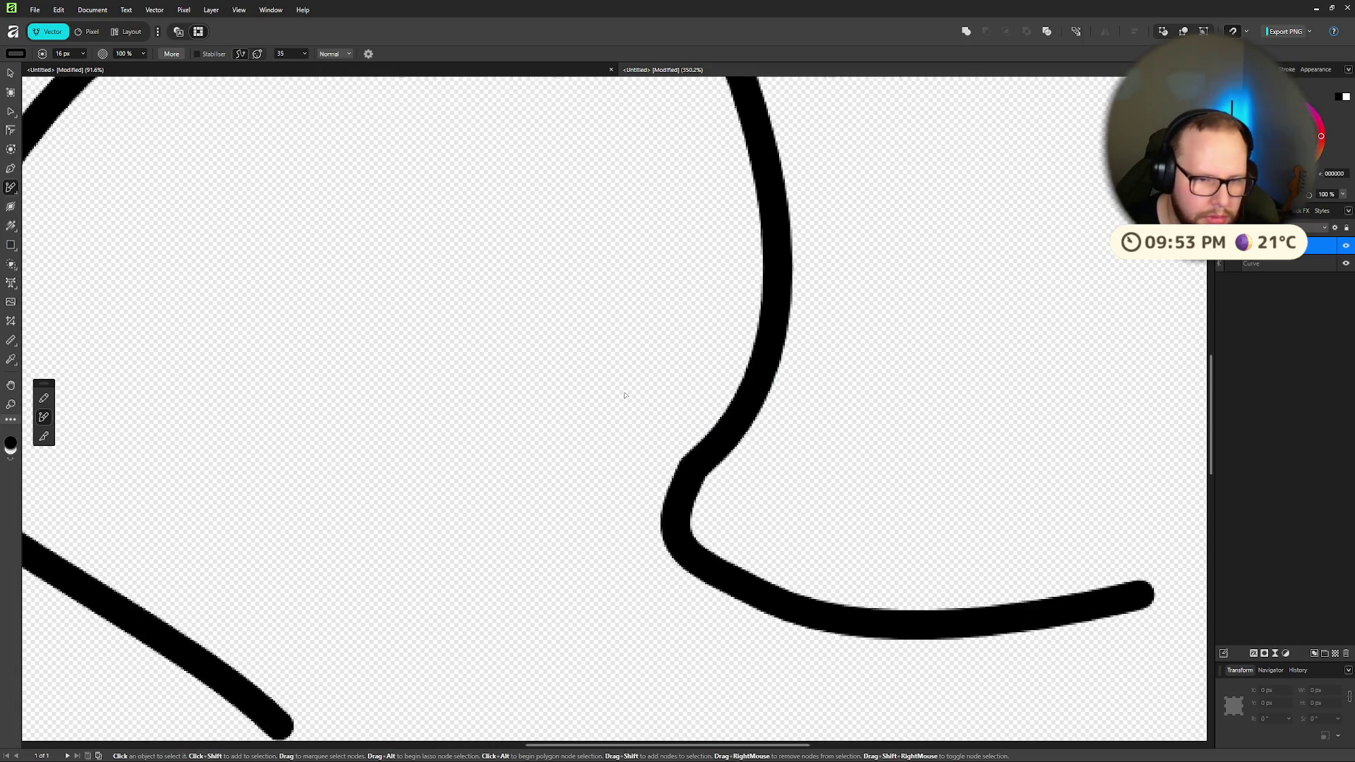
scroll(623, 395, down, 4)
key(ctrl+z)
key(ctrl+z)
mouse_move(461, 399)
mouse_down()
mouse_move(535, 353)
mouse_move(479, 424)
mouse_move(459, 397)
mouse_up()
scroll(460, 396, up, 5)
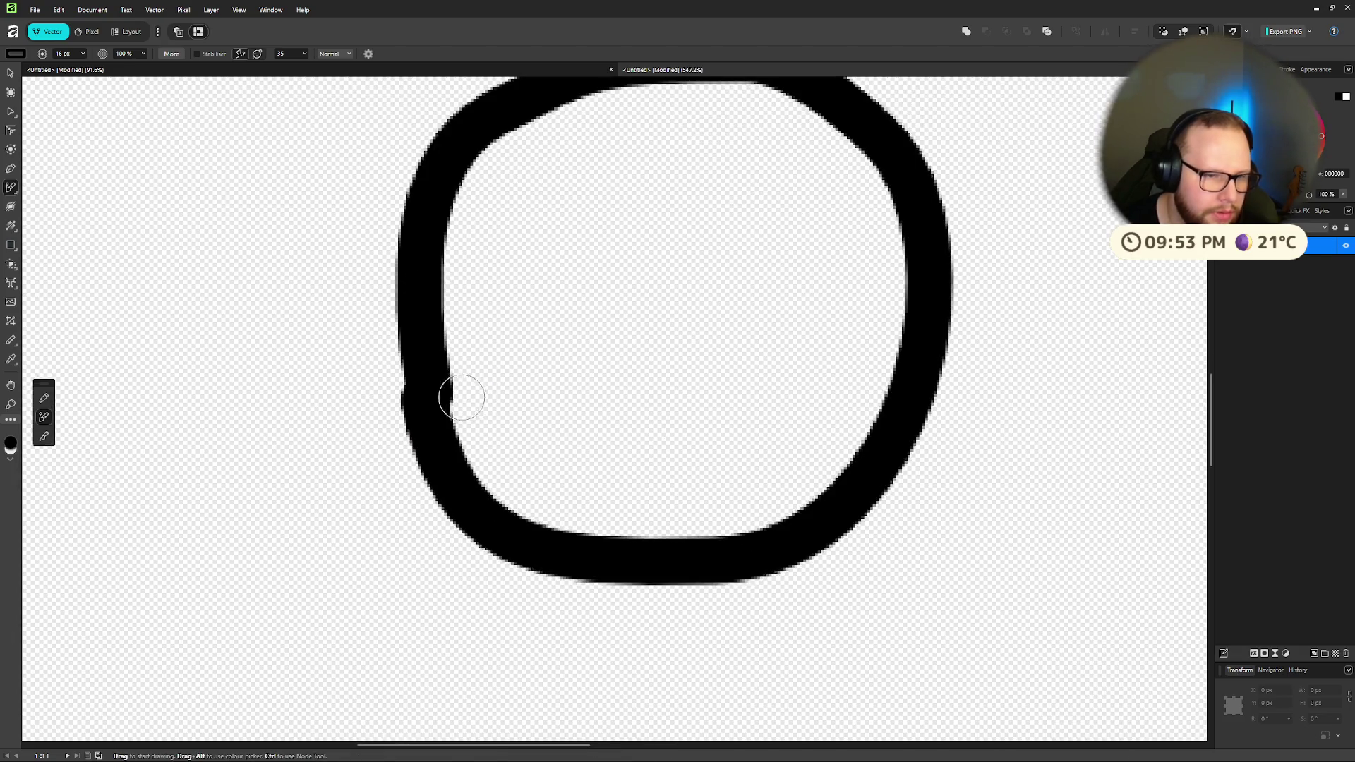
scroll(459, 396, down, 4)
key(ctrl+z)
key(ctrl+z)
Step: Try the cutting tool, then draw and undo an angular Pencil line
click(43, 436)
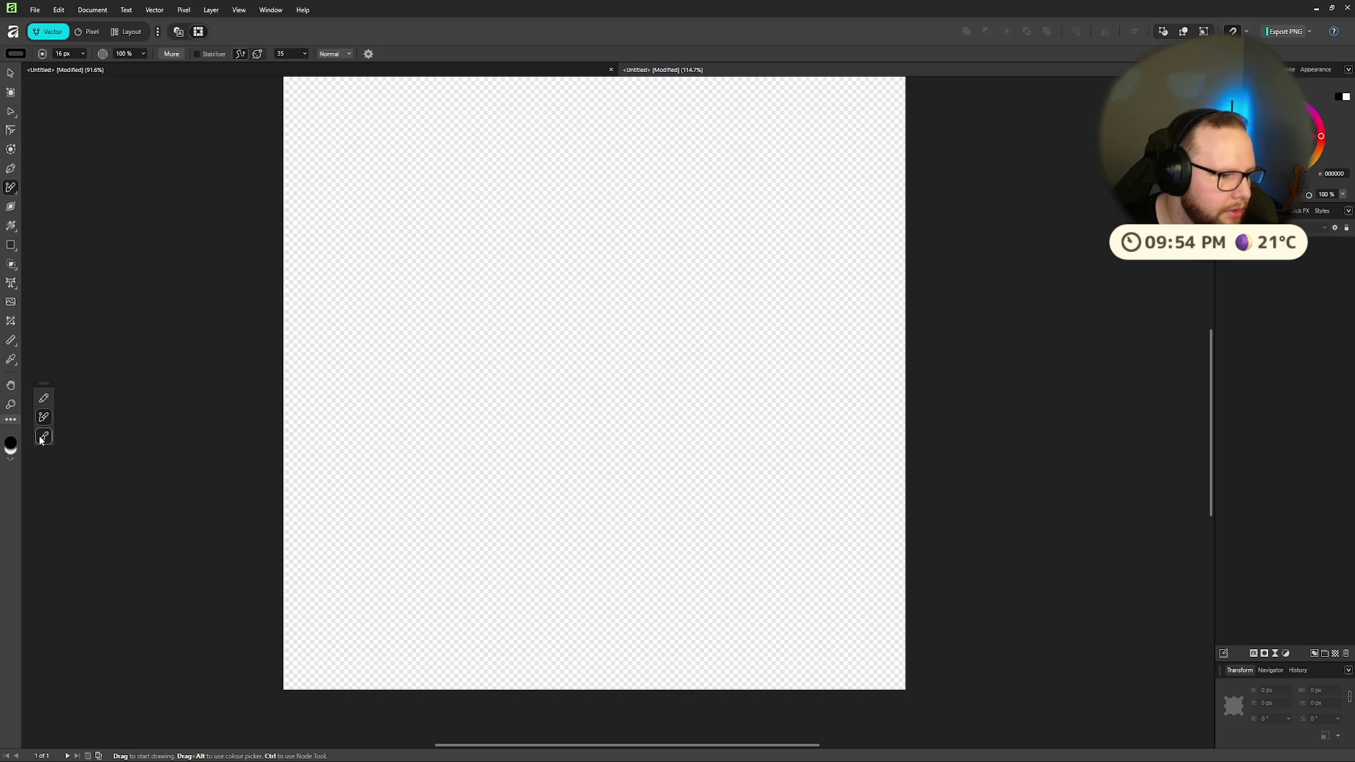
drag(590, 530, 382, 403)
click(42, 399)
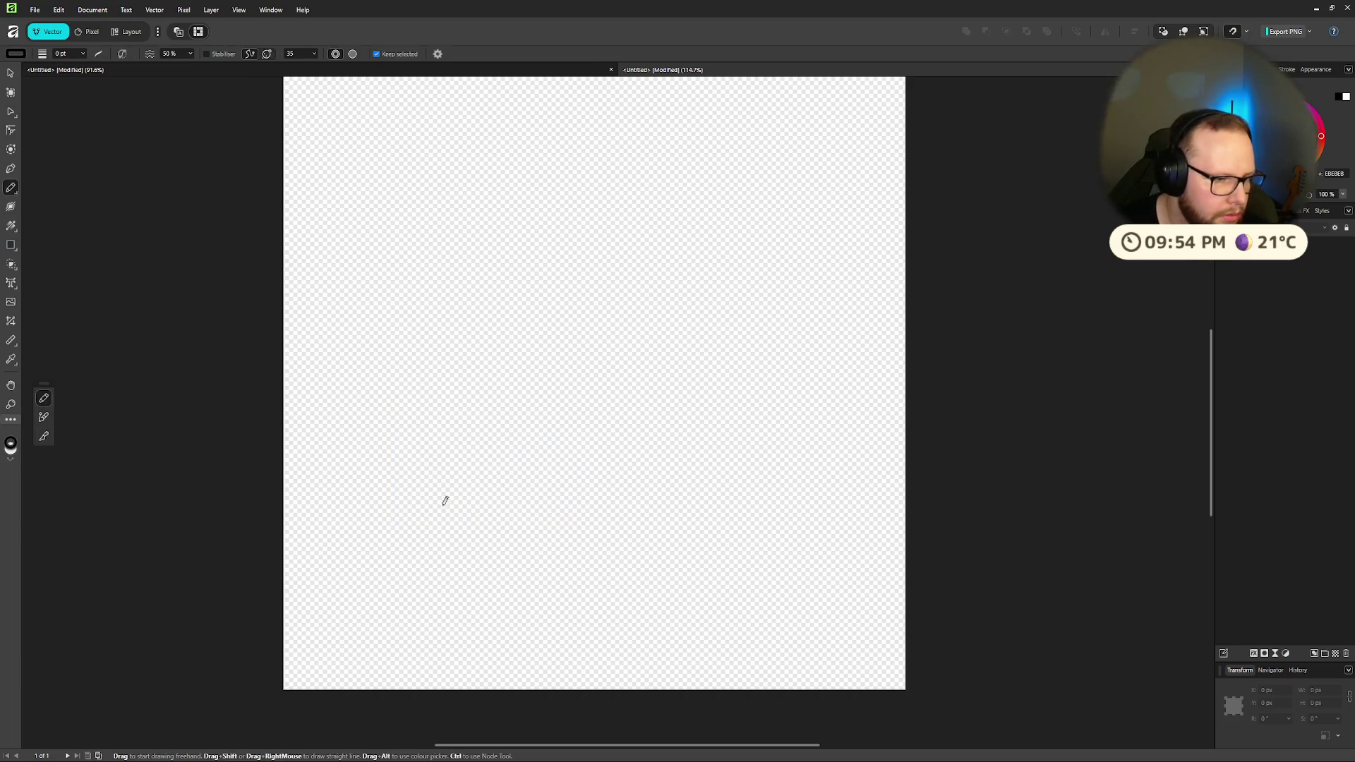
mouse_move(583, 531)
mouse_down()
mouse_move(393, 425)
mouse_move(505, 320)
mouse_move(665, 381)
mouse_up()
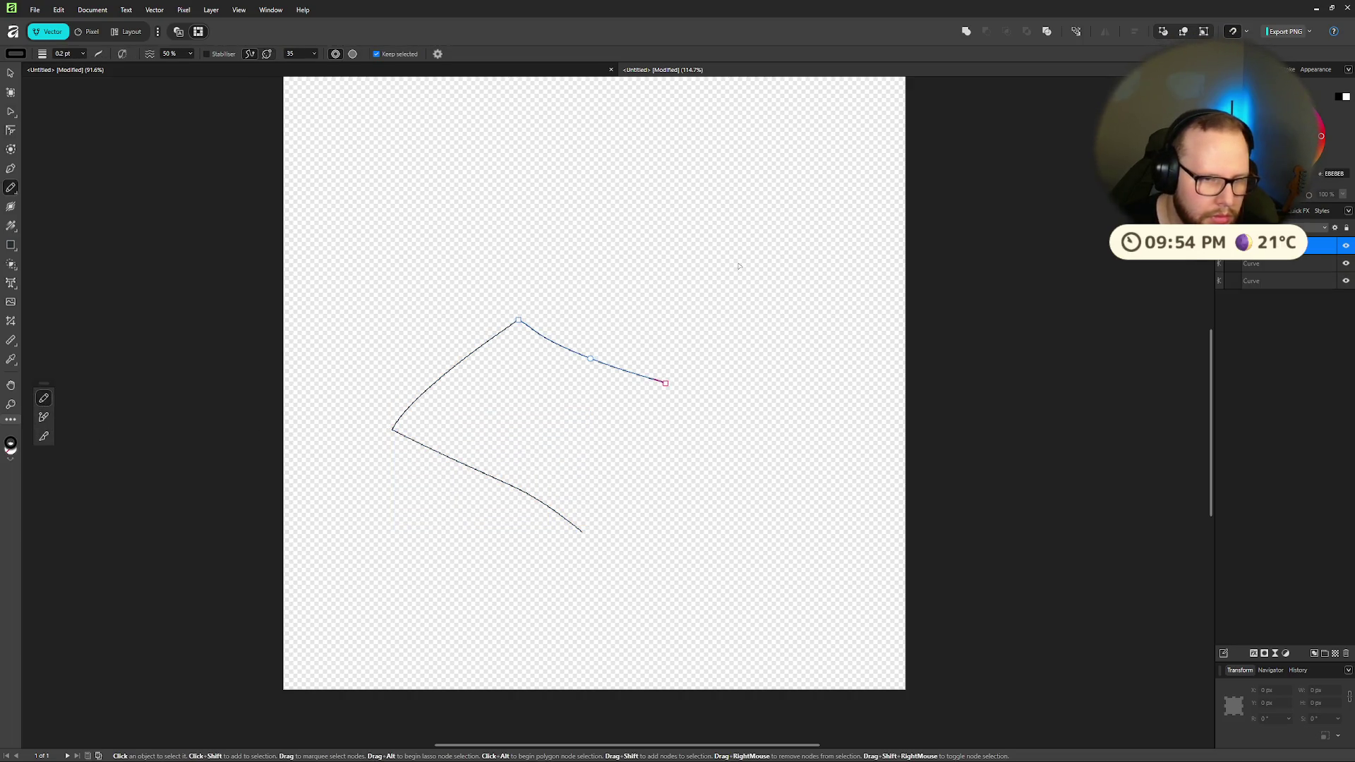
key(ctrl+z)
key(ctrl+z)
key(ctrl+z)
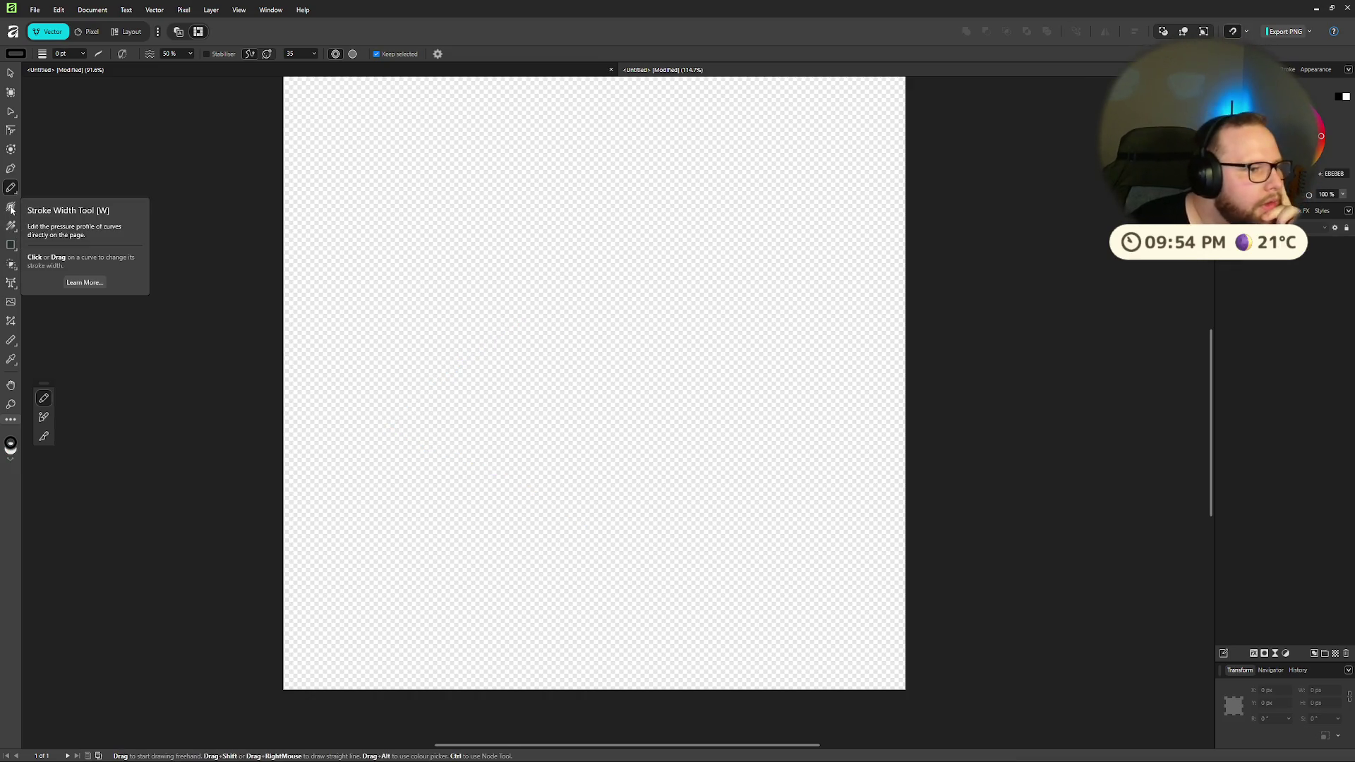
Step: Draw and undo a zigzag Pen path, then place a new starting node near the centre
click(10, 169)
drag(601, 501, 823, 614)
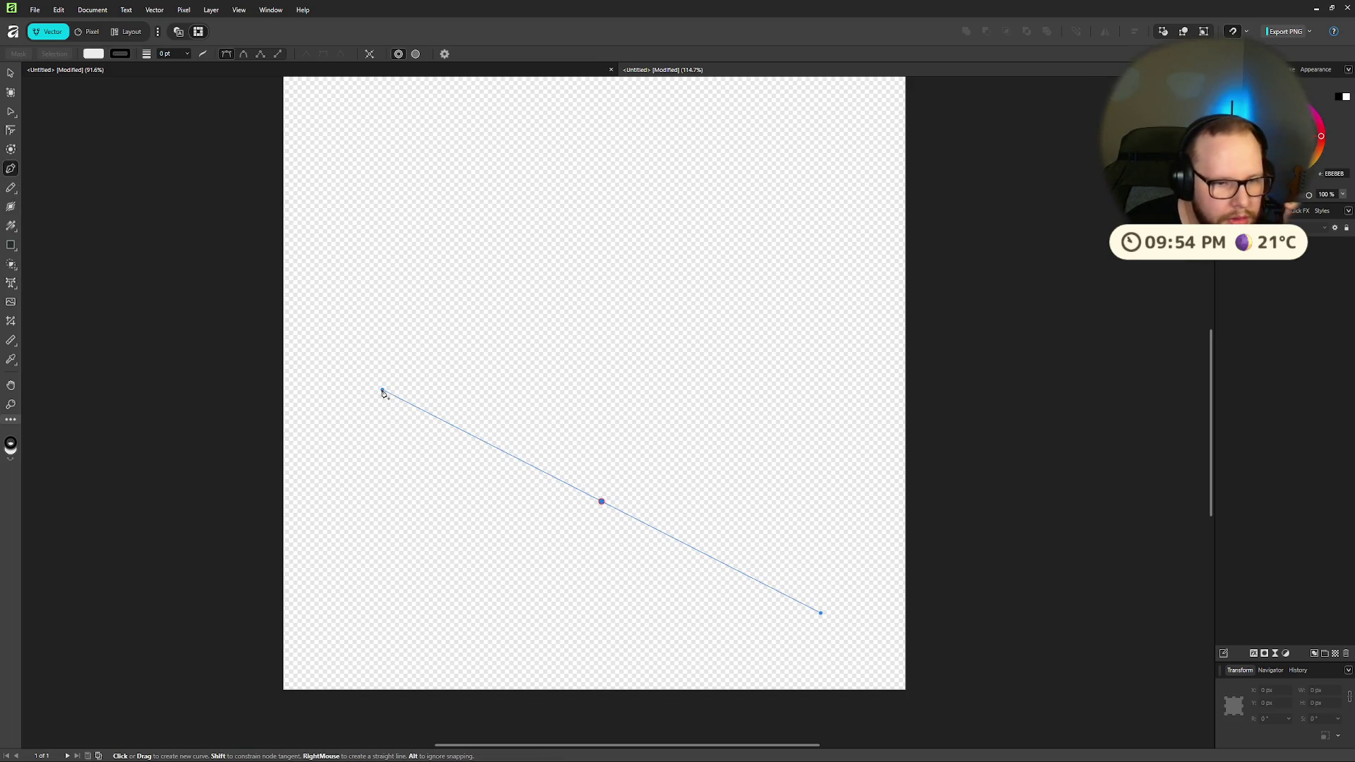
click(522, 269)
click(656, 333)
click(703, 230)
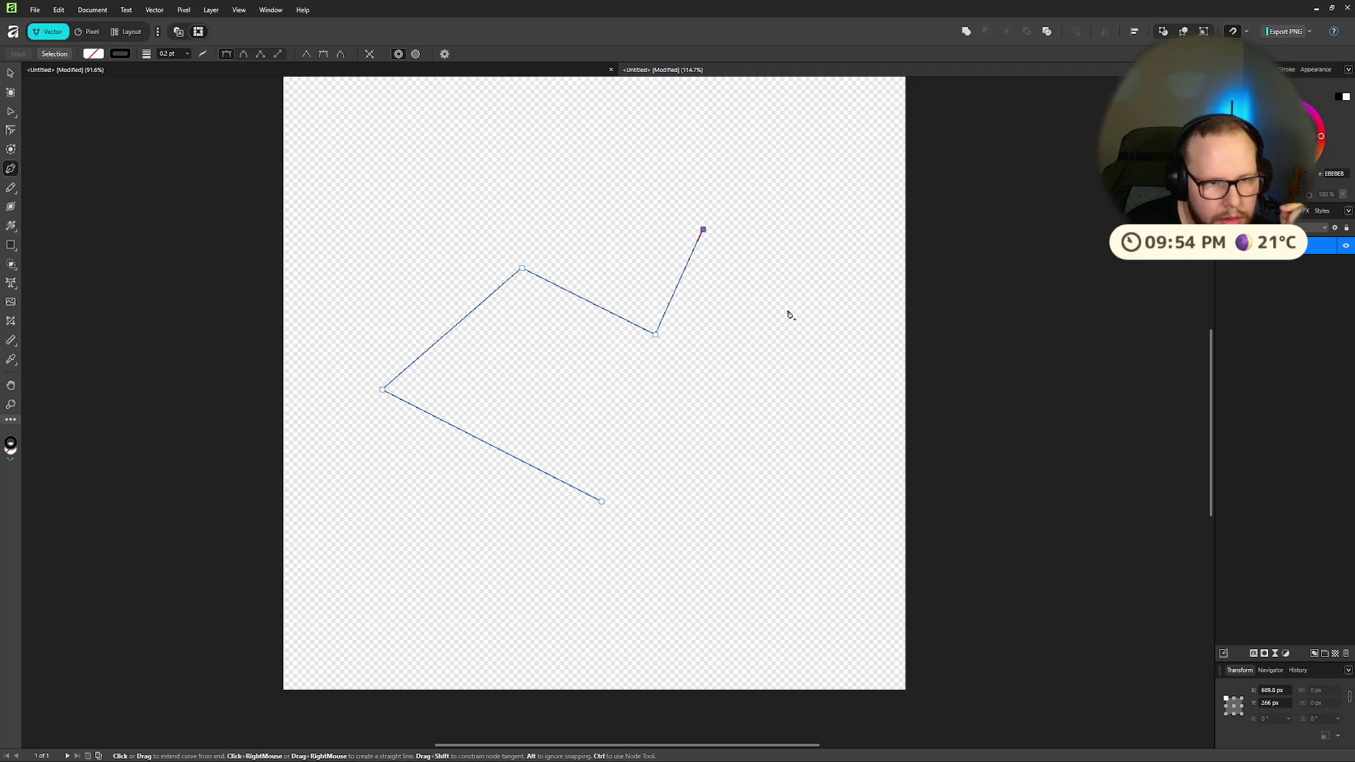
click(810, 324)
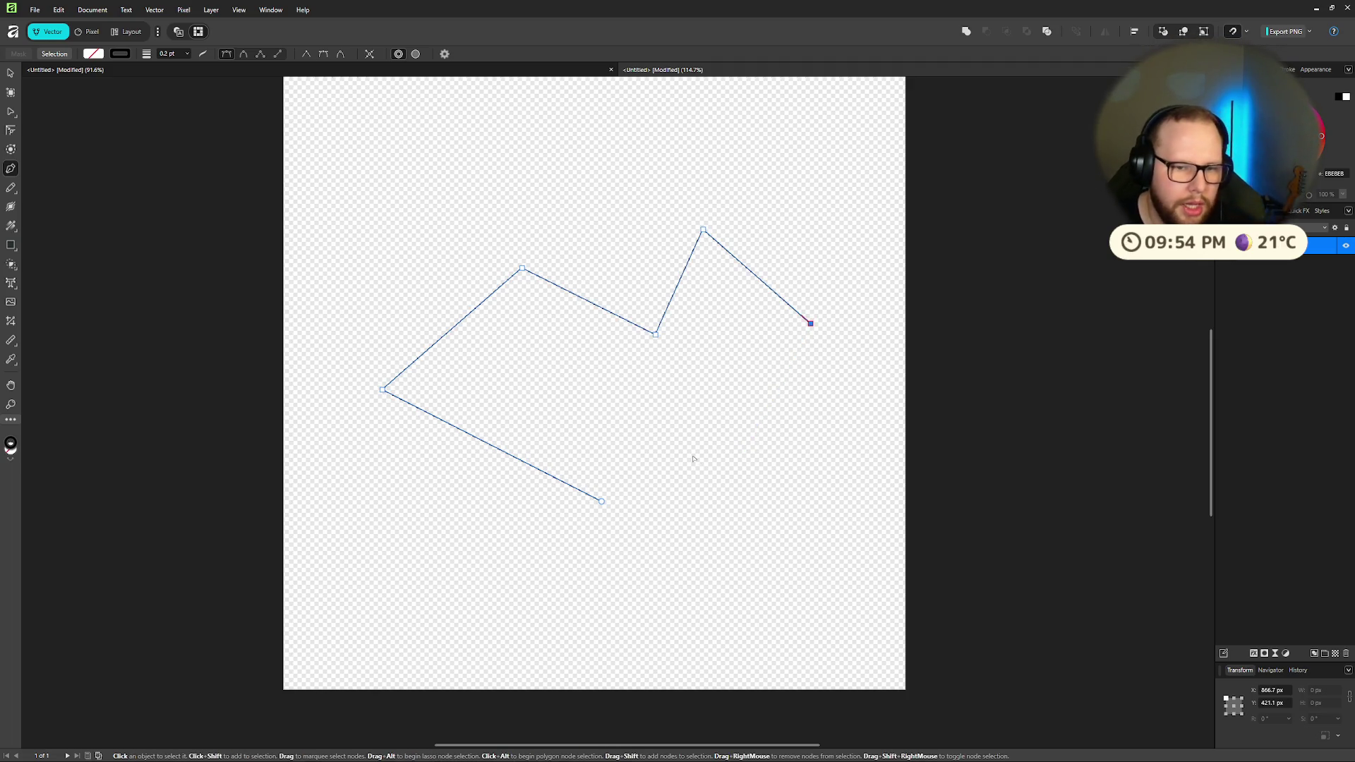
key(ctrl+z)
key(ctrl+z)
key(ctrl+z)
key(ctrl+z)
key(ctrl+z)
key(ctrl+super+Right)
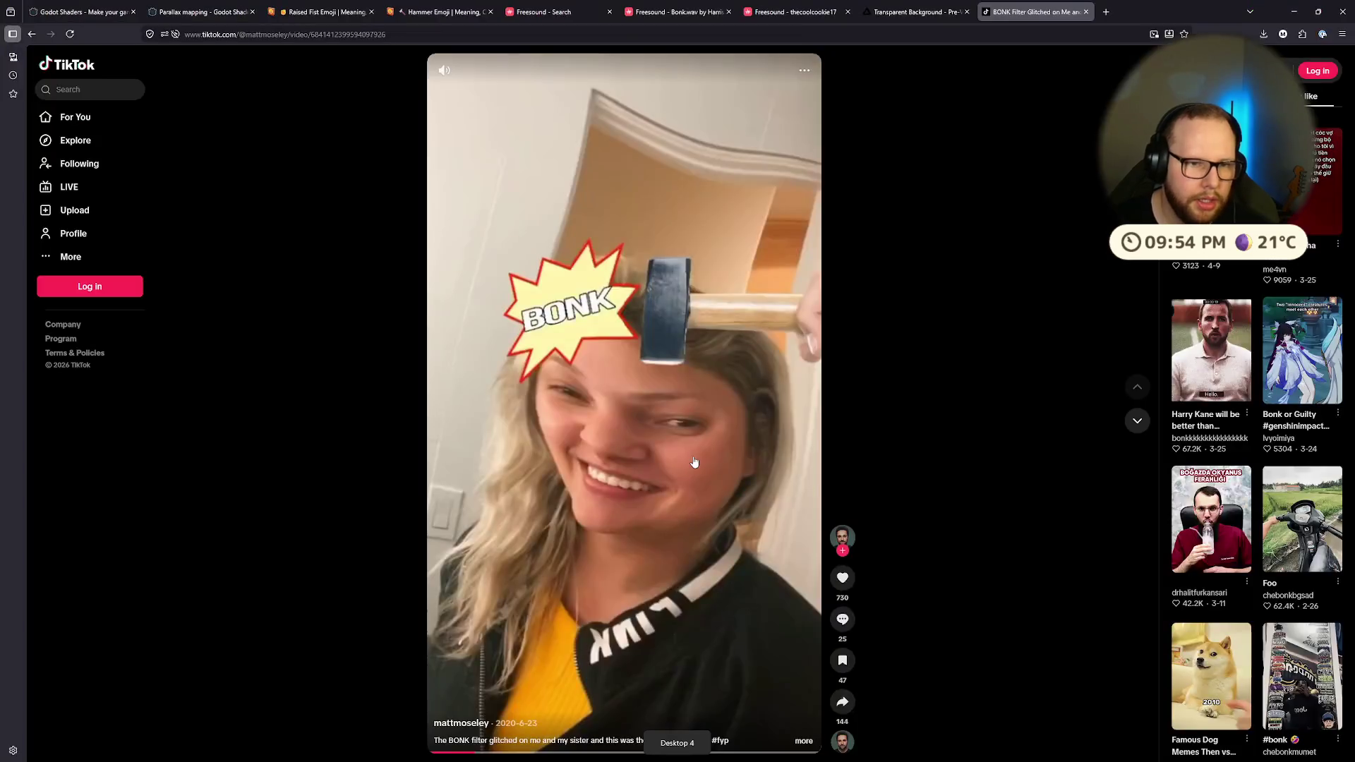
key(ctrl+super+Left)
key(ctrl+super+Left)
click(550, 425)
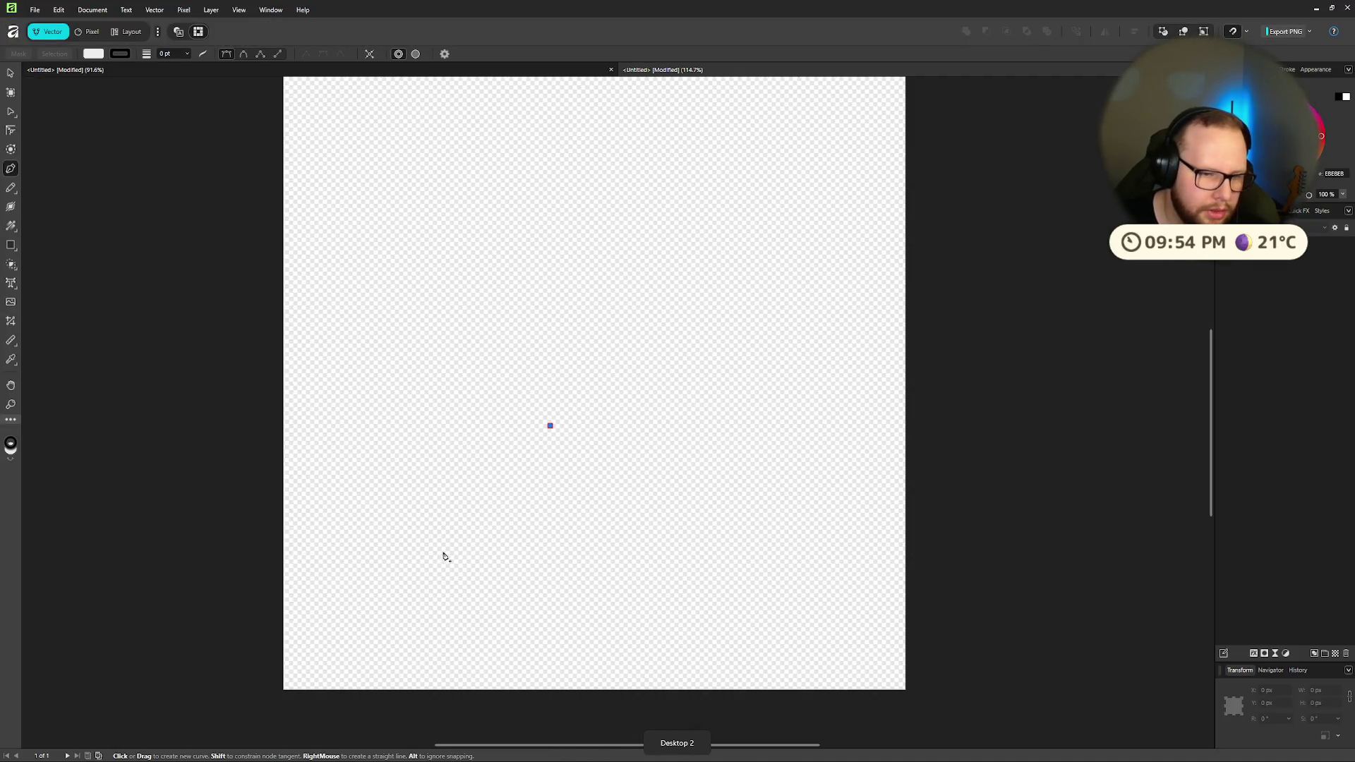
Step: Place the first spike points of the starburst outline with the Pen tool
click(457, 508)
click(483, 412)
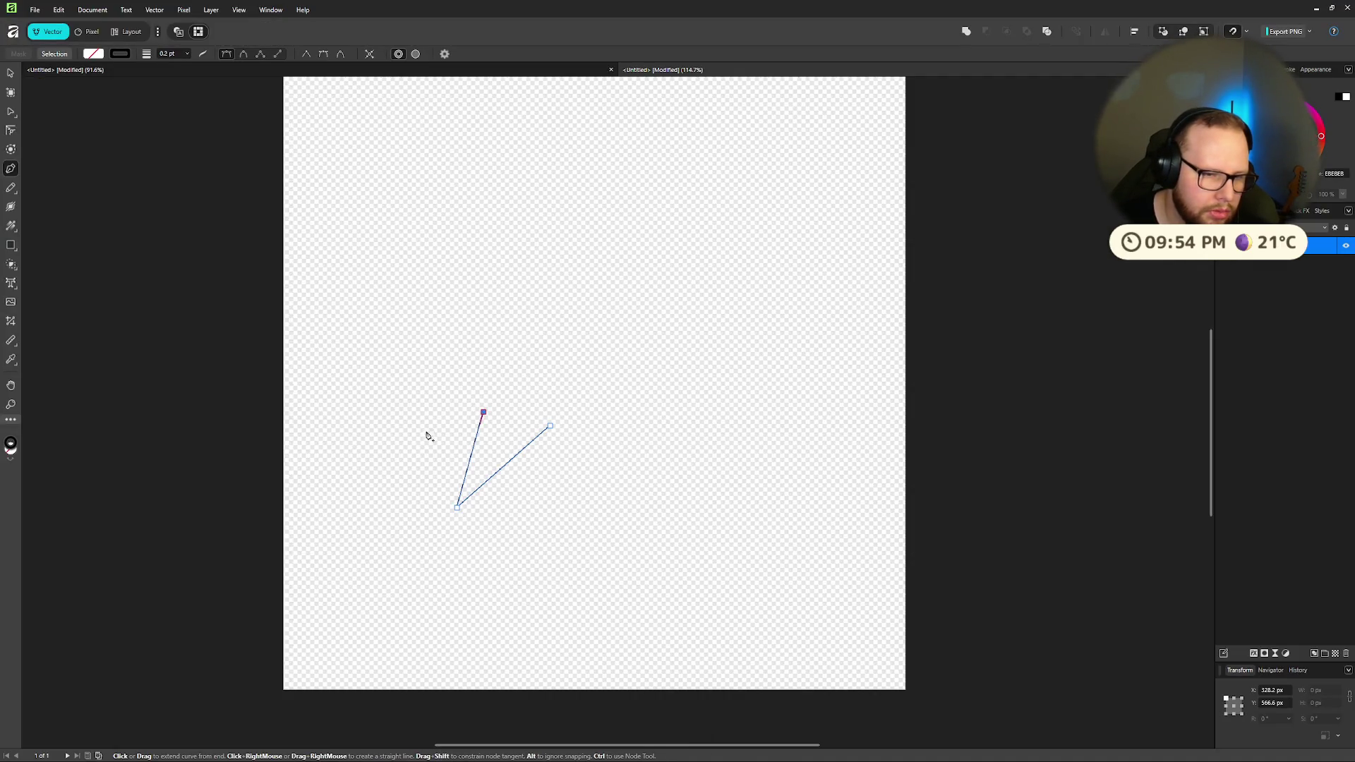
click(428, 434)
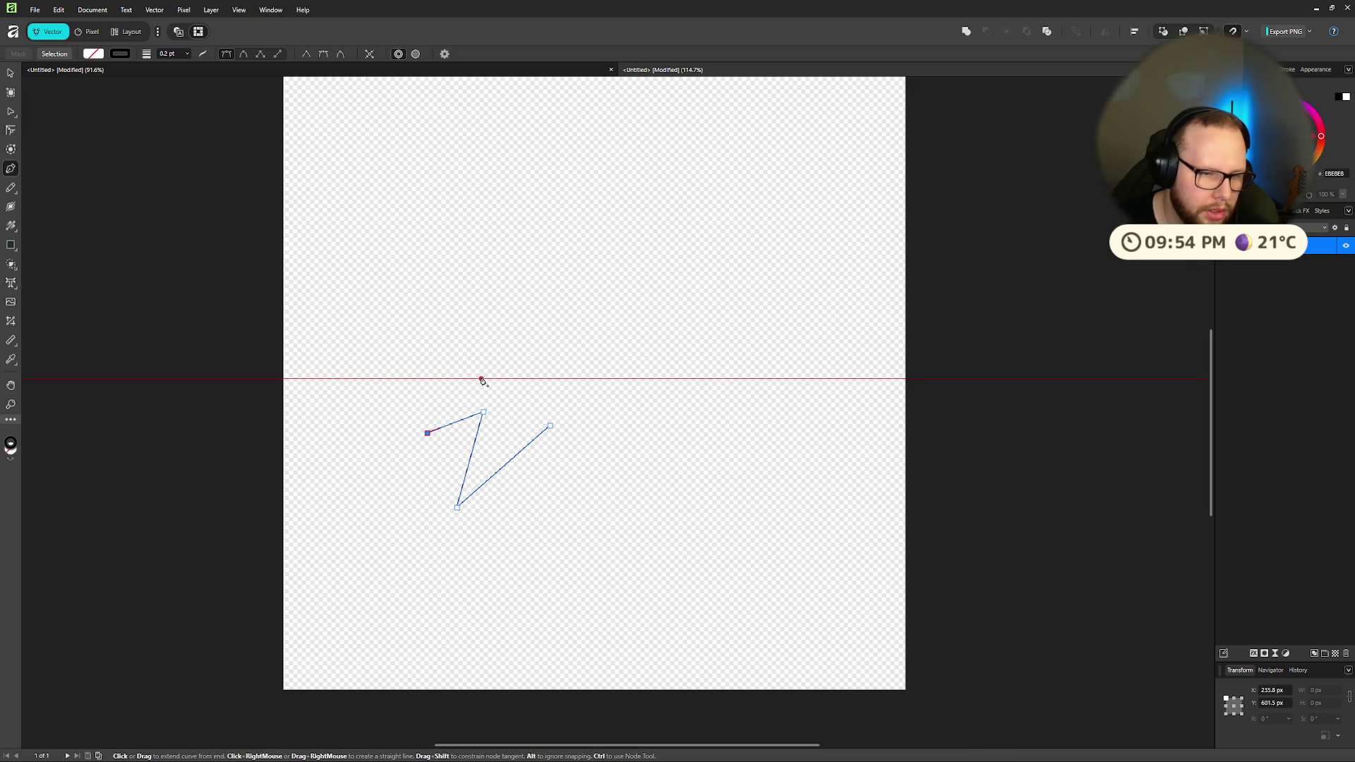
key(BackSpace)
key(BackSpace)
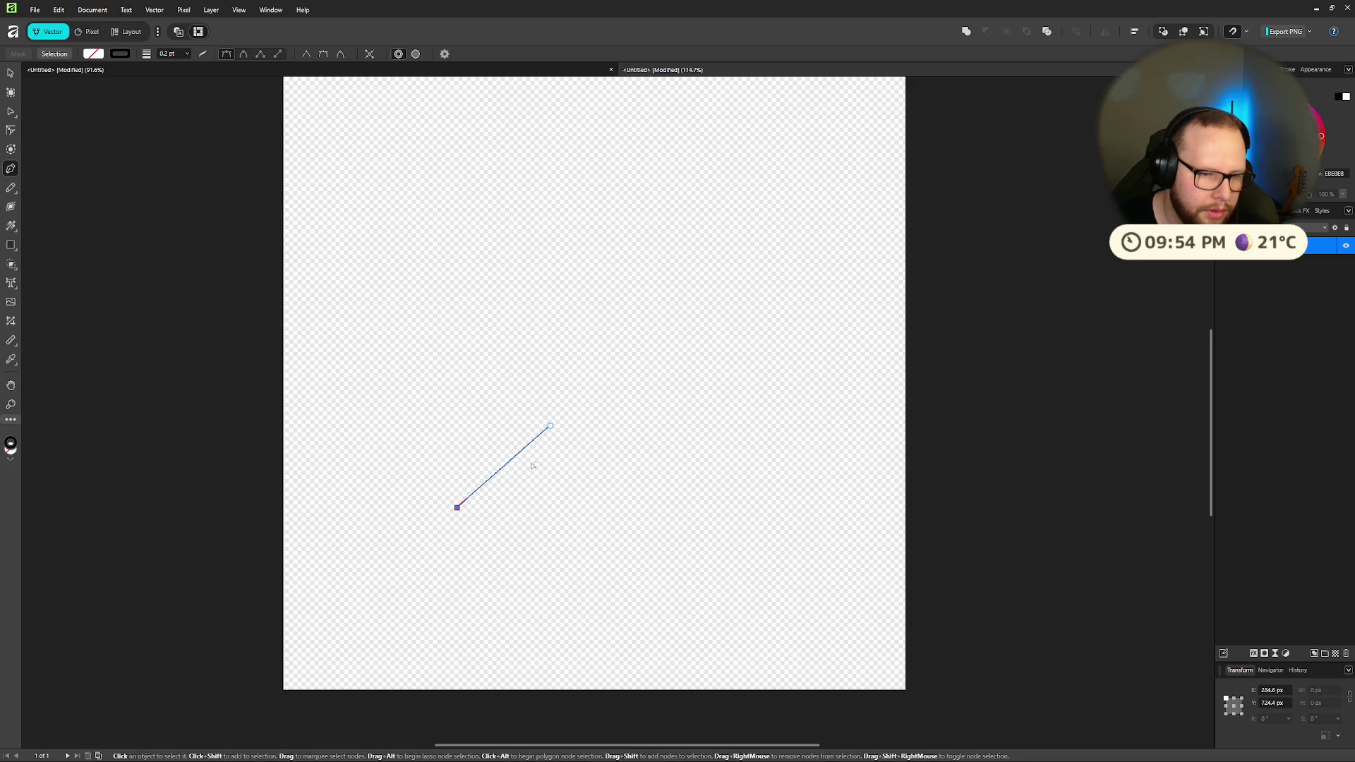
click(465, 439)
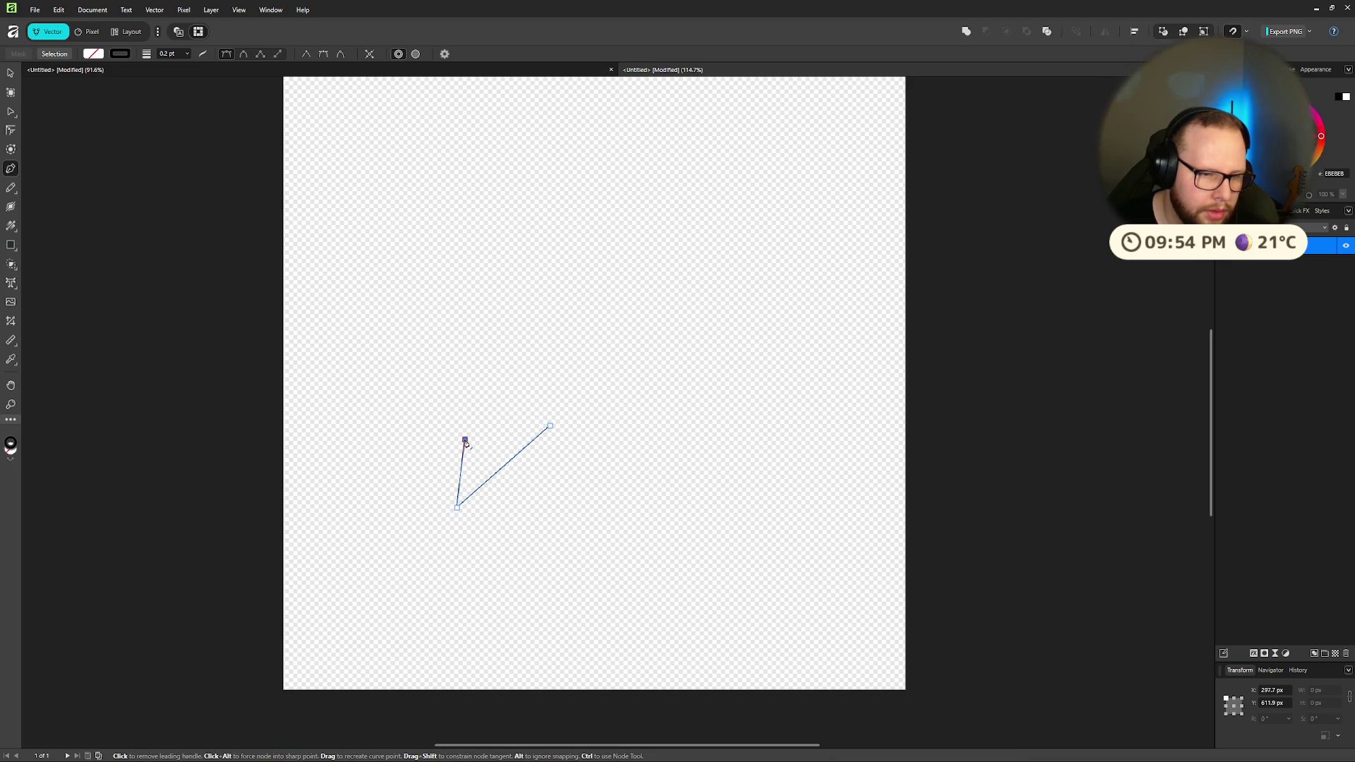
click(366, 455)
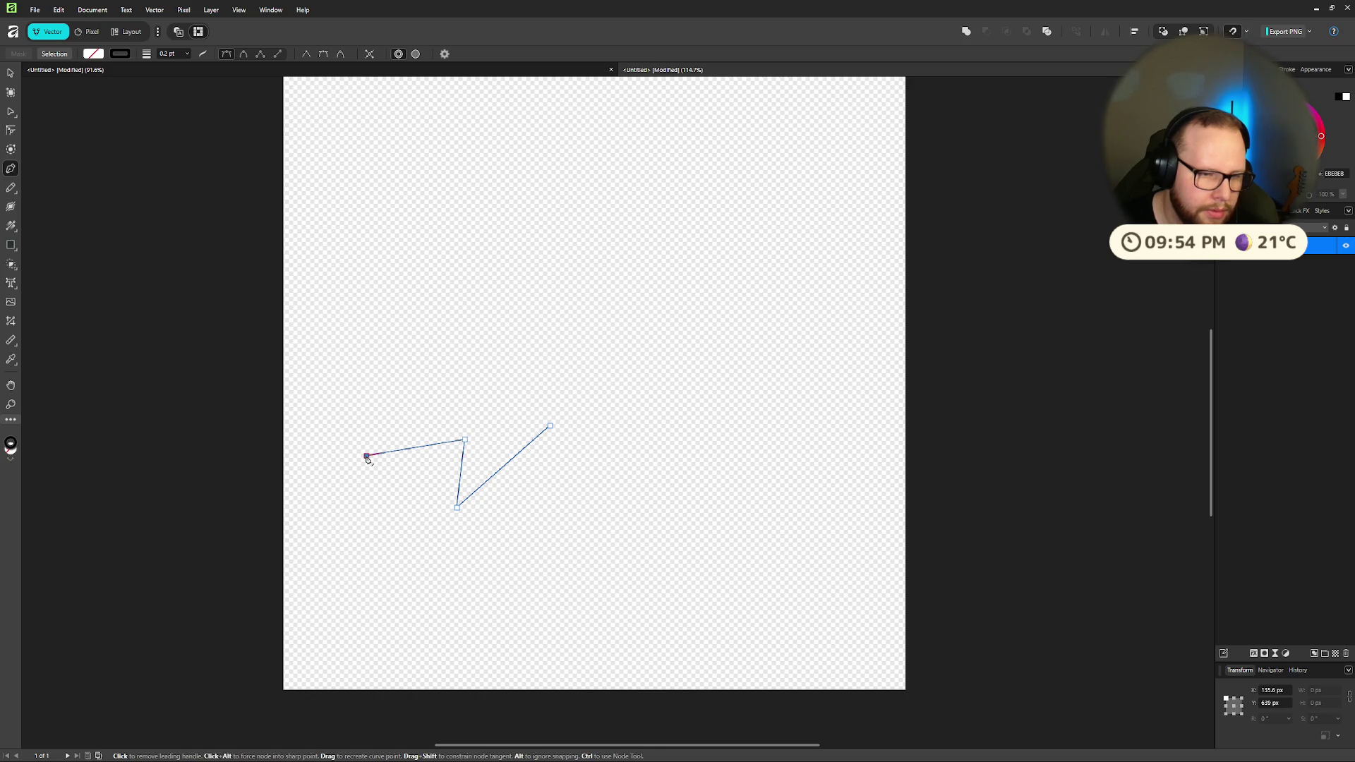
click(407, 408)
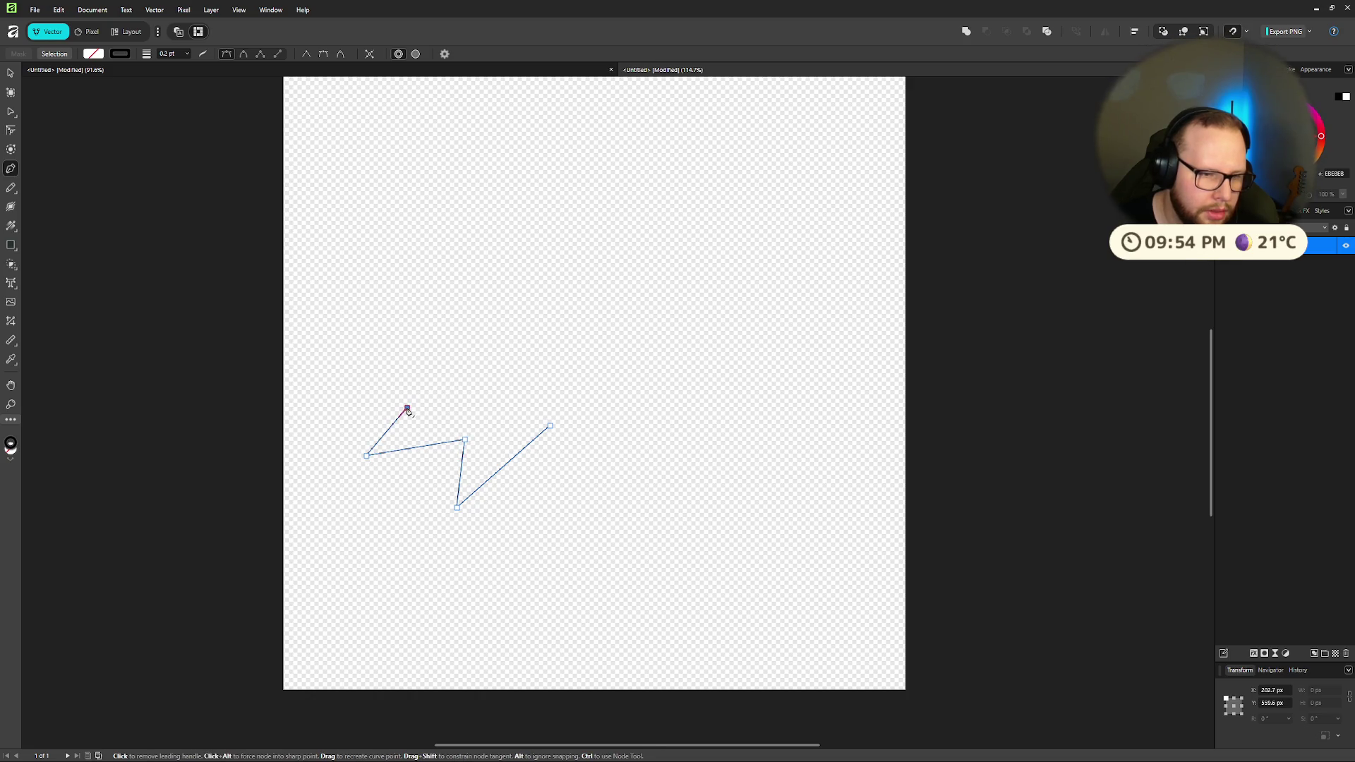
click(315, 351)
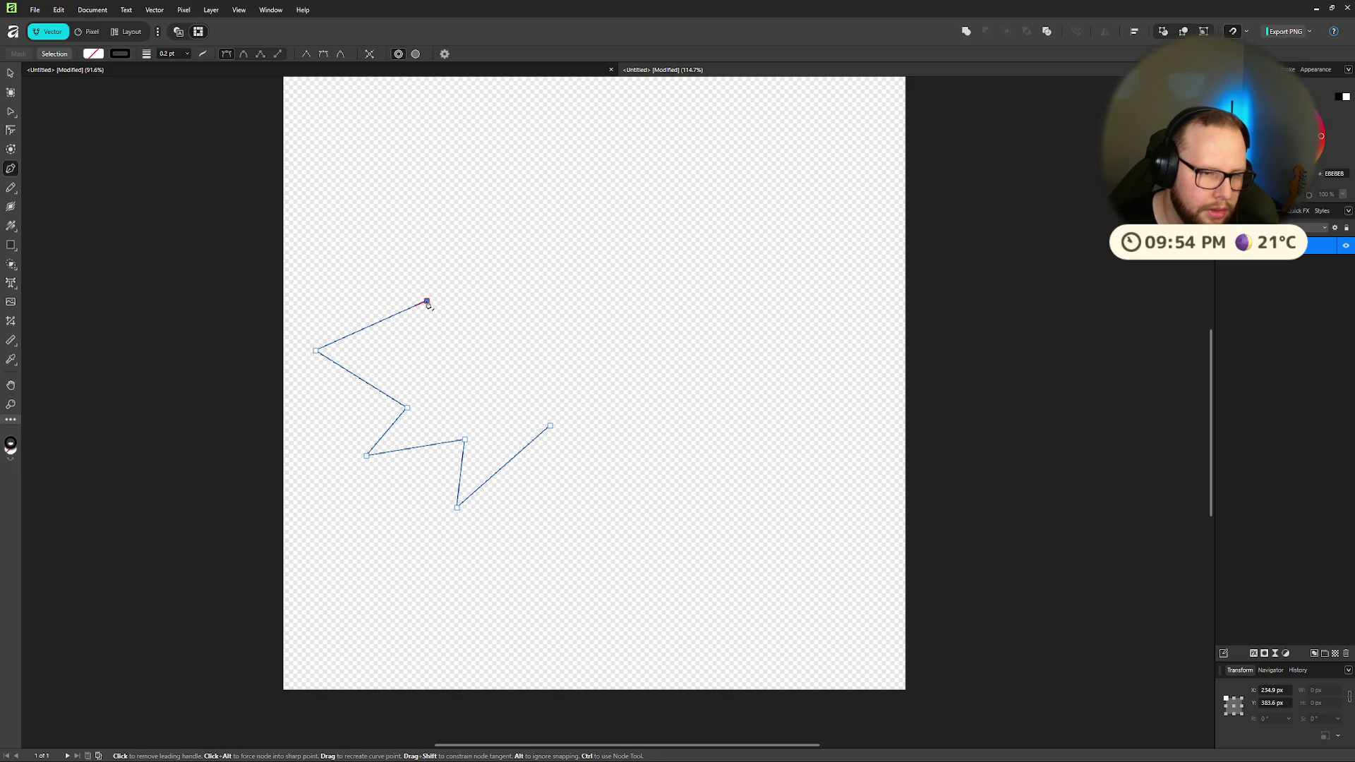
click(413, 332)
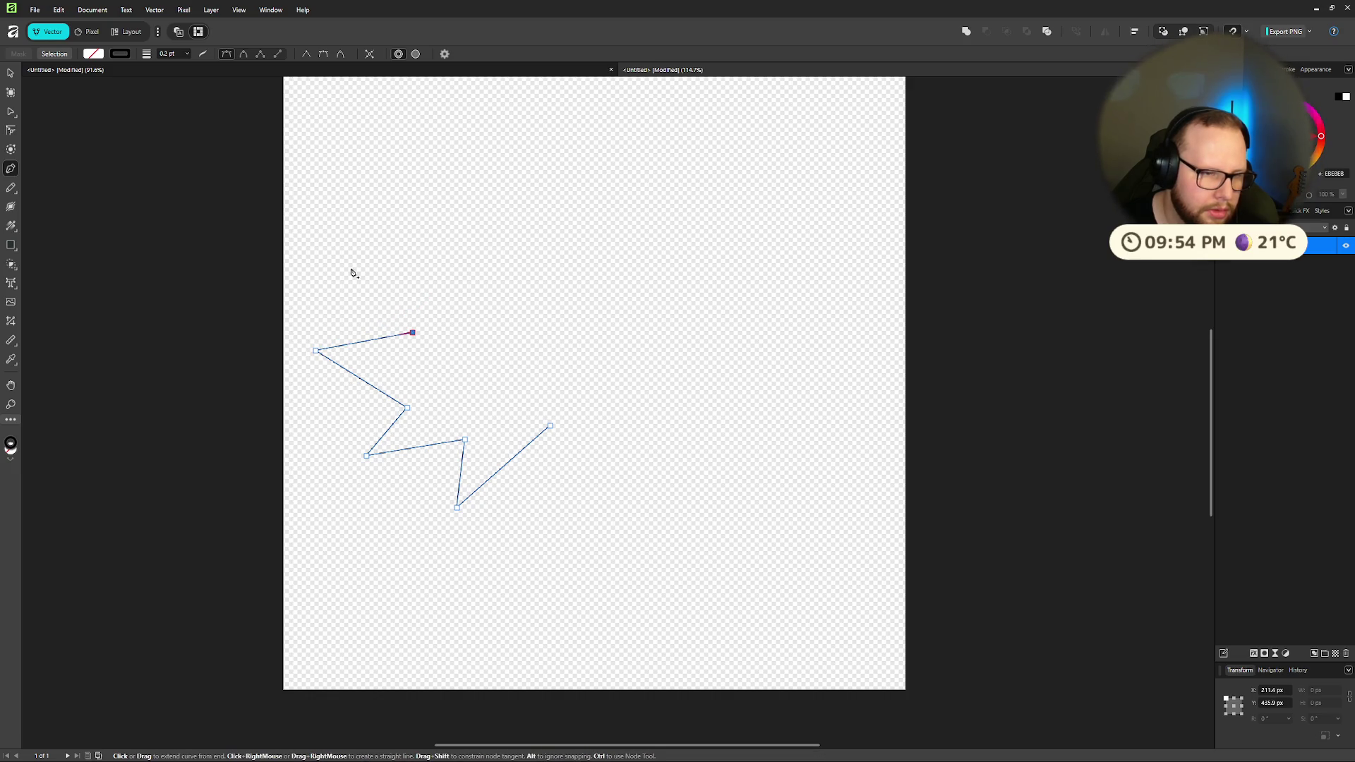
click(371, 288)
click(450, 299)
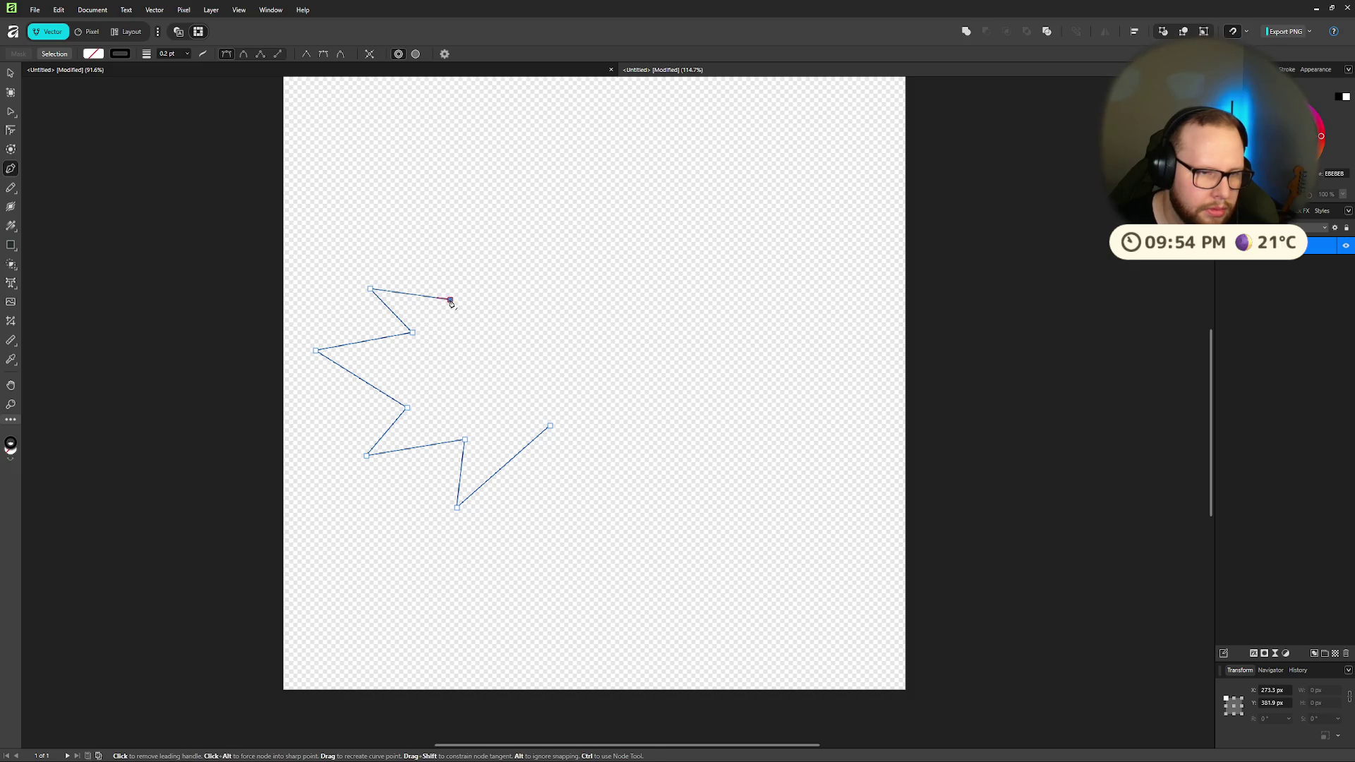
Step: Add the remaining spikes, close the path at its first node, and switch to Move
click(444, 192)
click(519, 269)
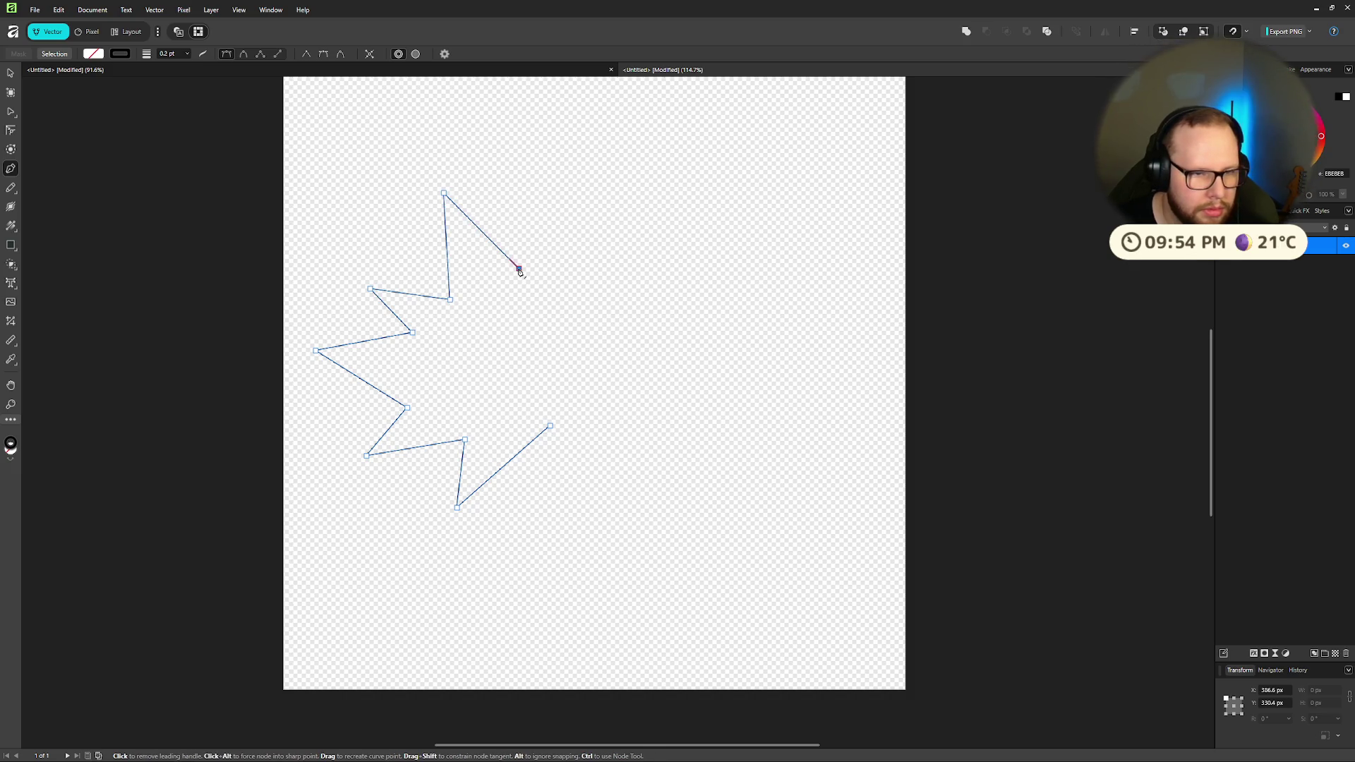
click(544, 228)
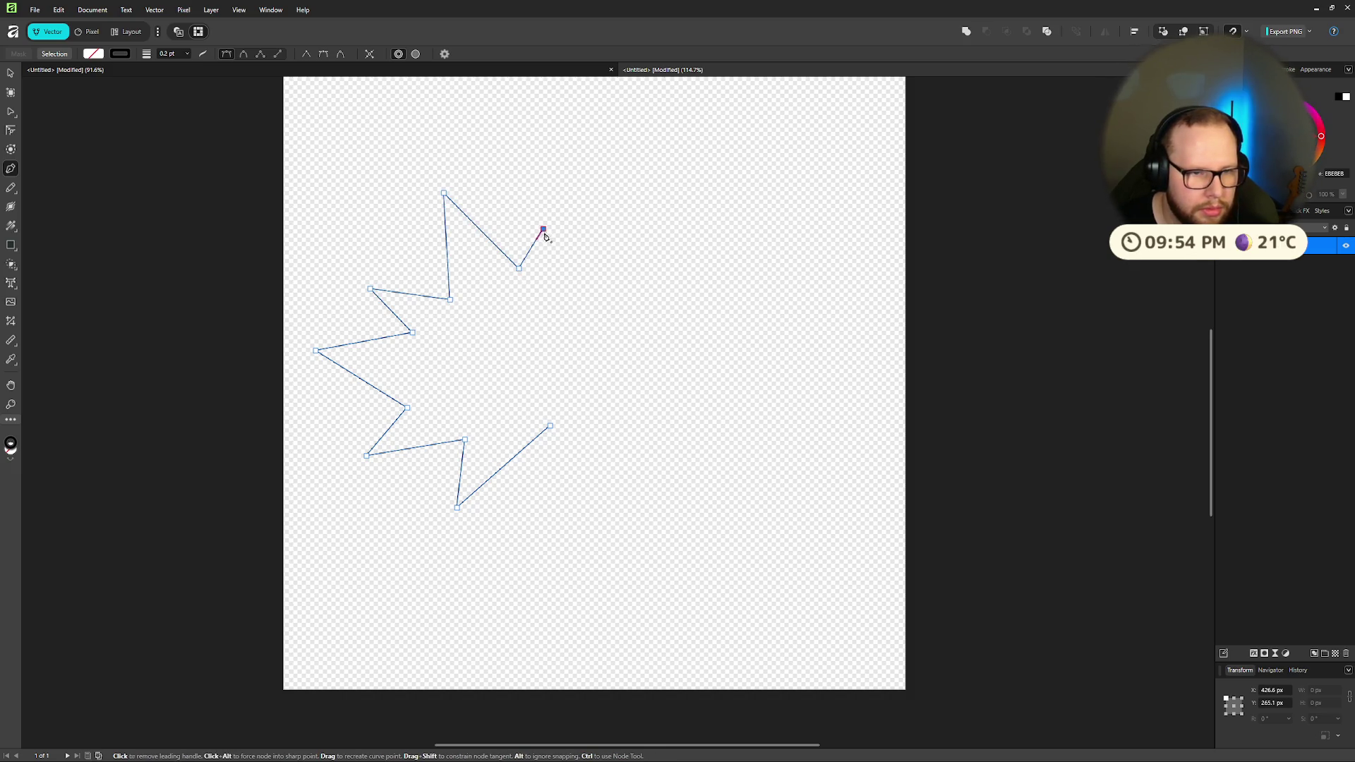
click(595, 281)
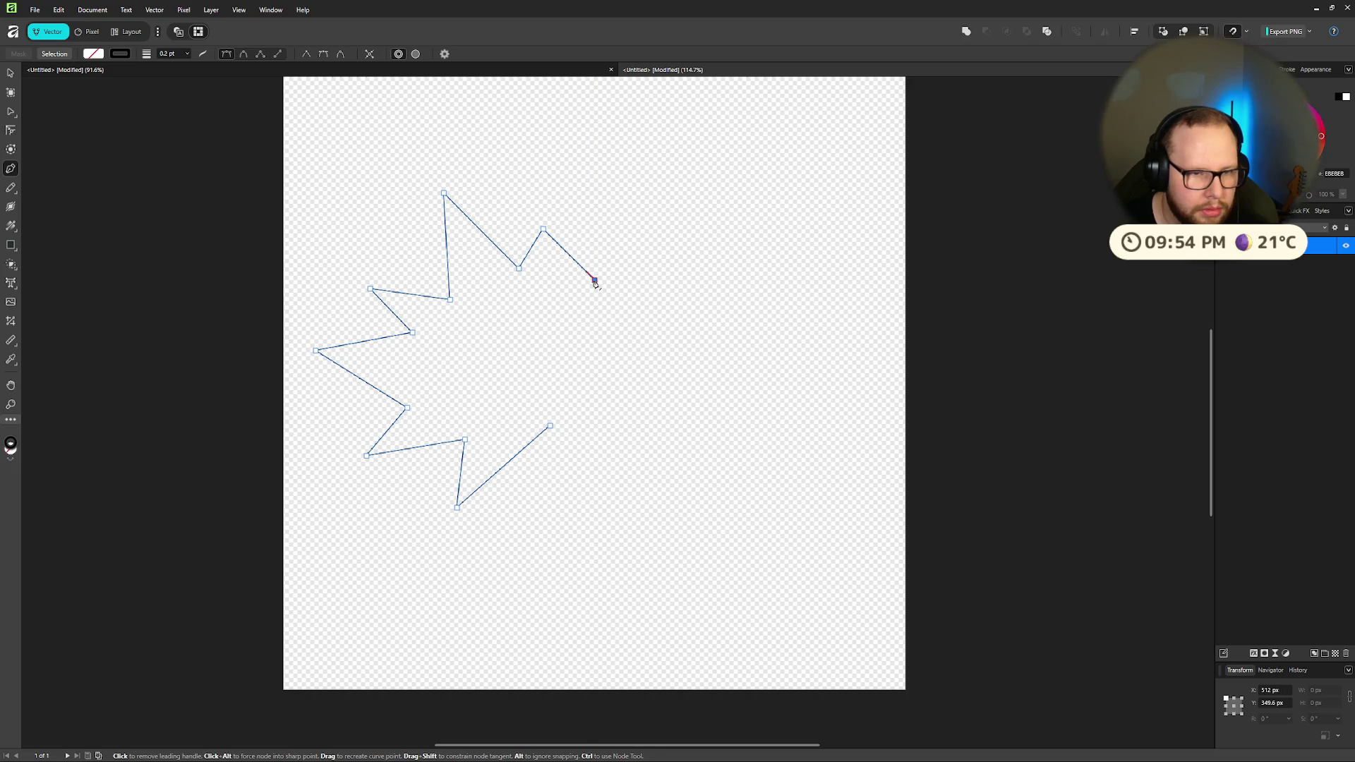
click(665, 244)
click(630, 334)
click(687, 370)
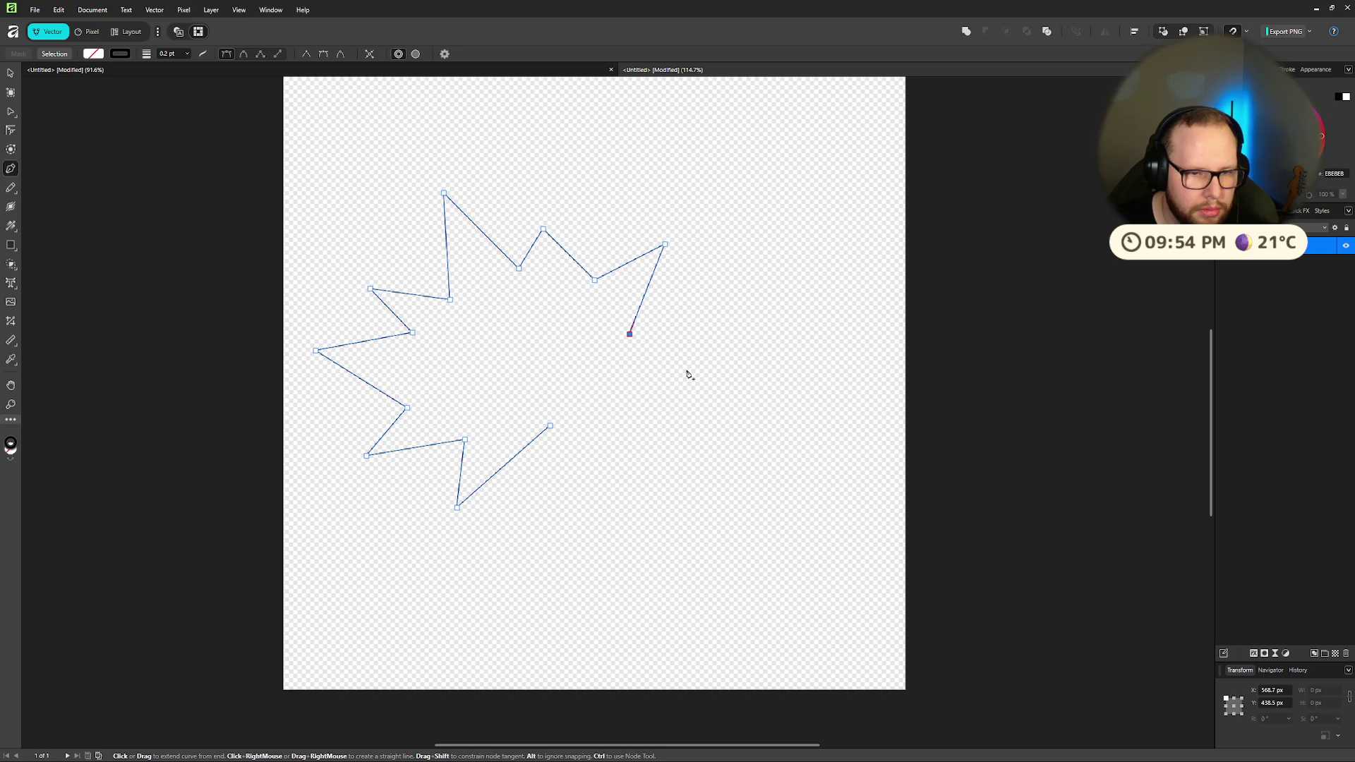
click(605, 396)
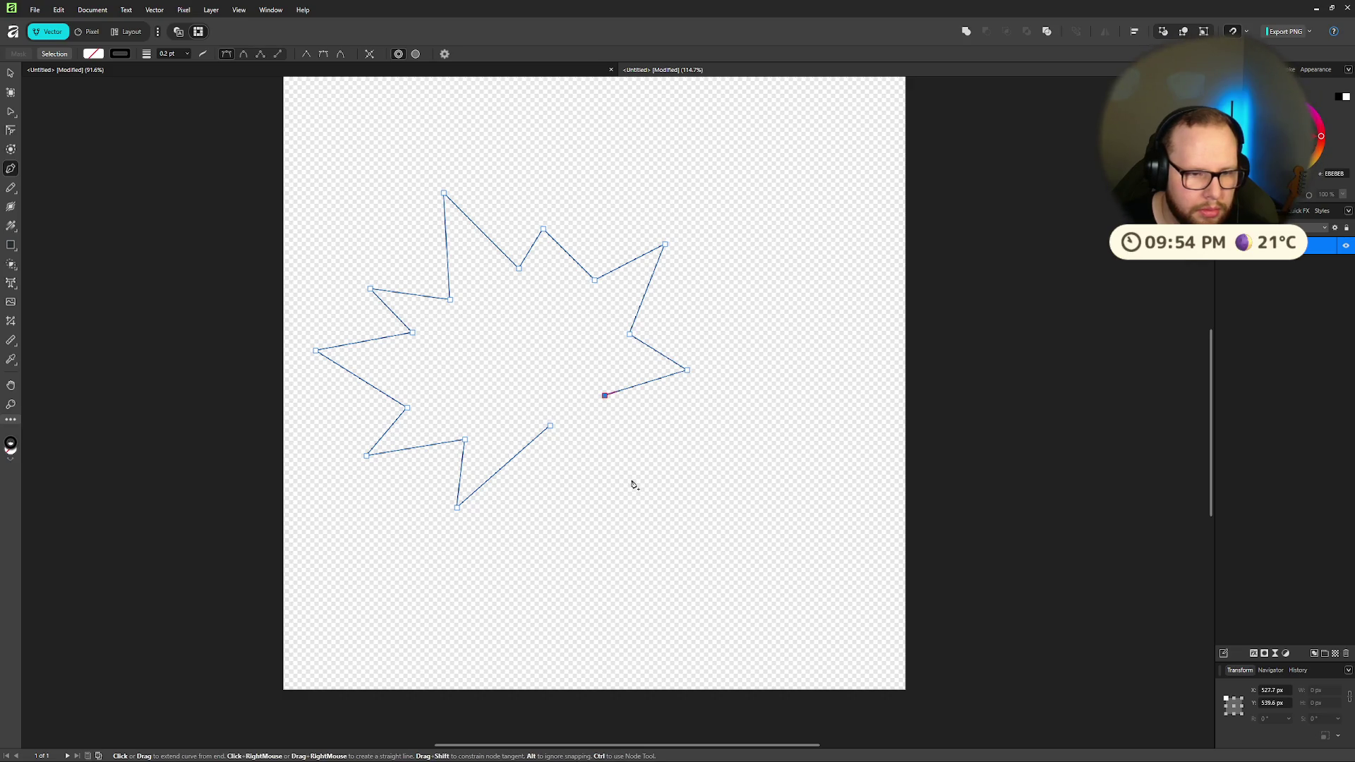
click(673, 469)
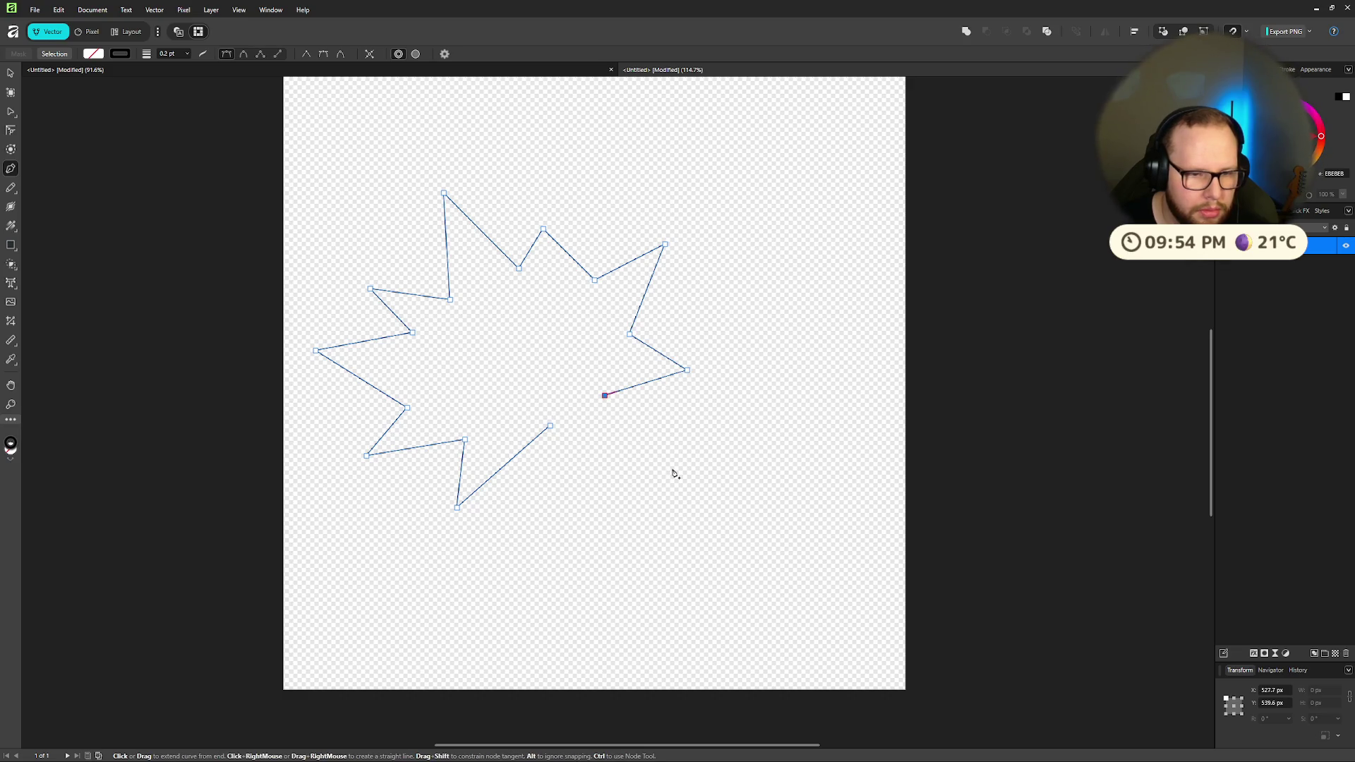
click(549, 426)
key(ctrl+z)
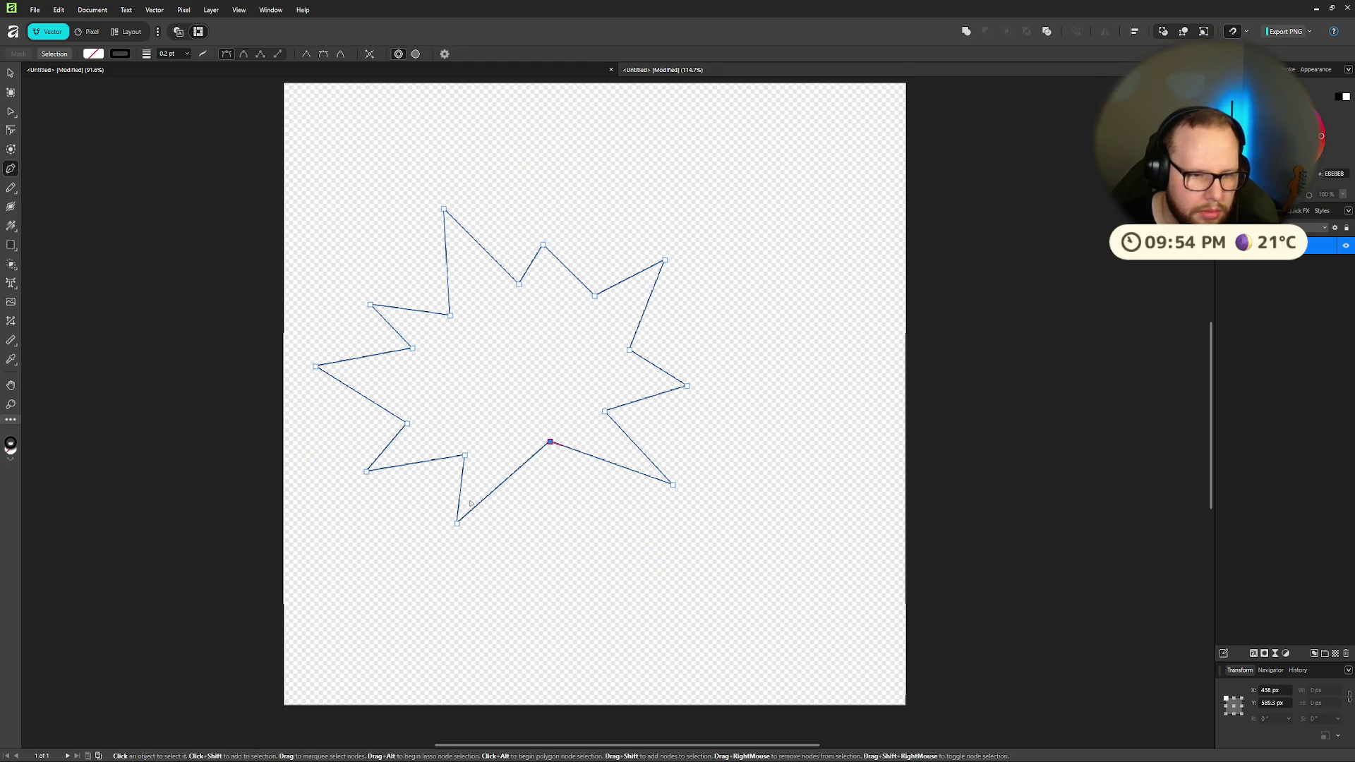
click(551, 443)
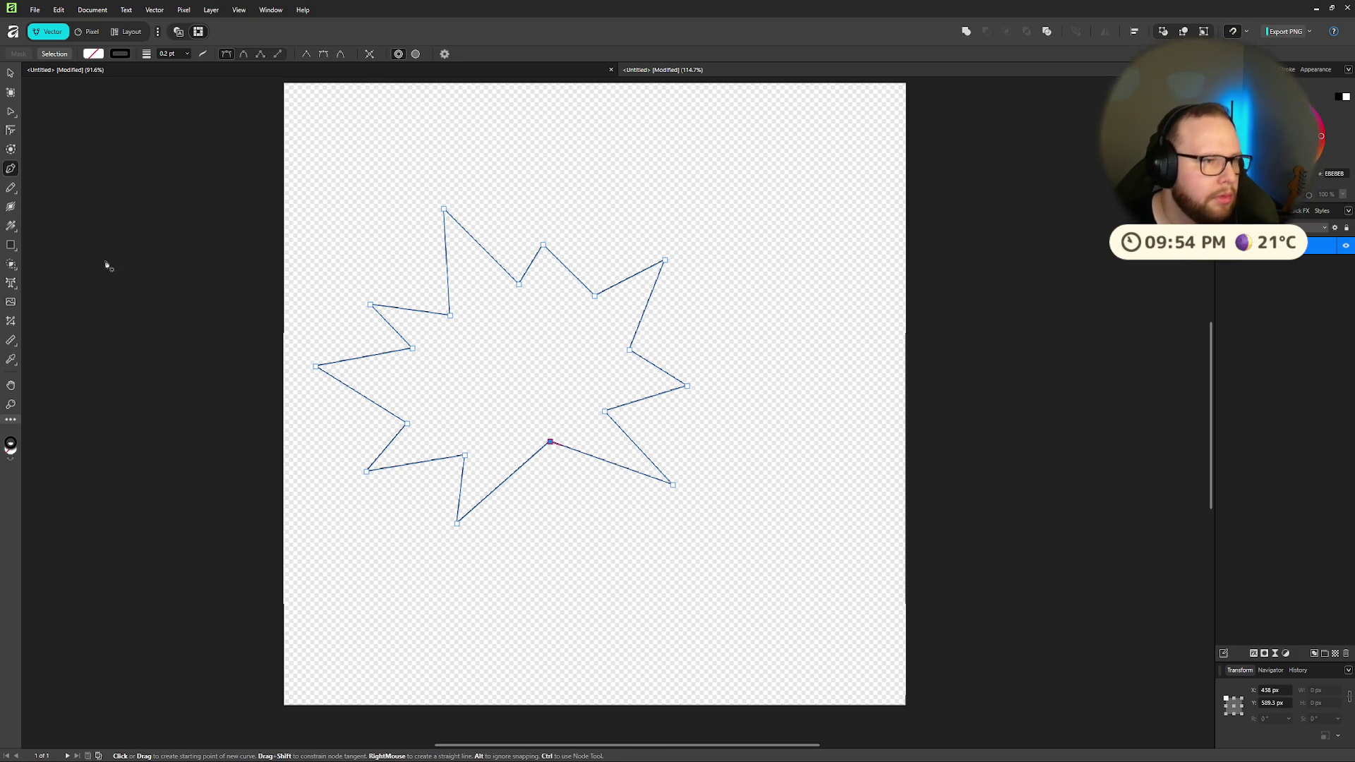
click(10, 73)
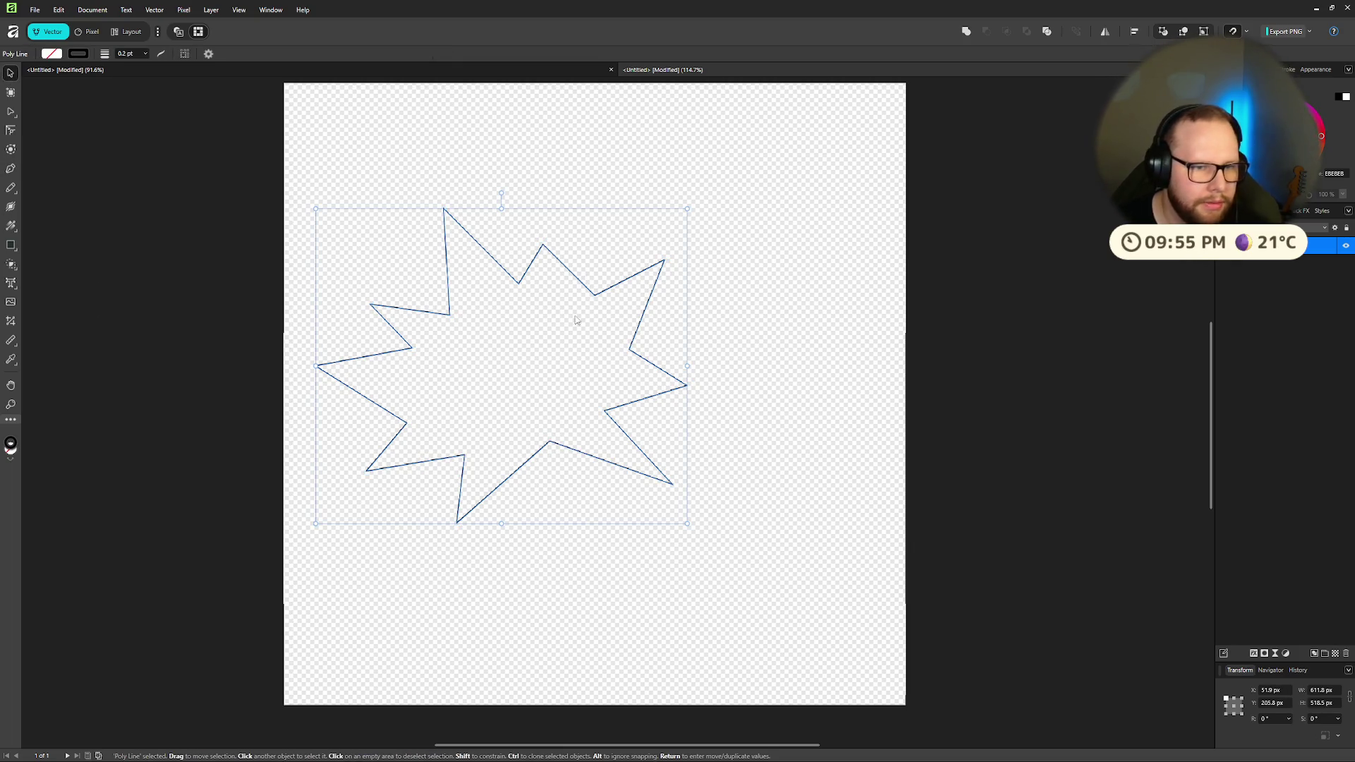
Step: Nudge the starburst, reselect it, and give it a pale yellow fill
mouse_move(540, 351)
mouse_down()
mouse_move(722, 343)
mouse_move(583, 336)
mouse_up()
click(787, 318)
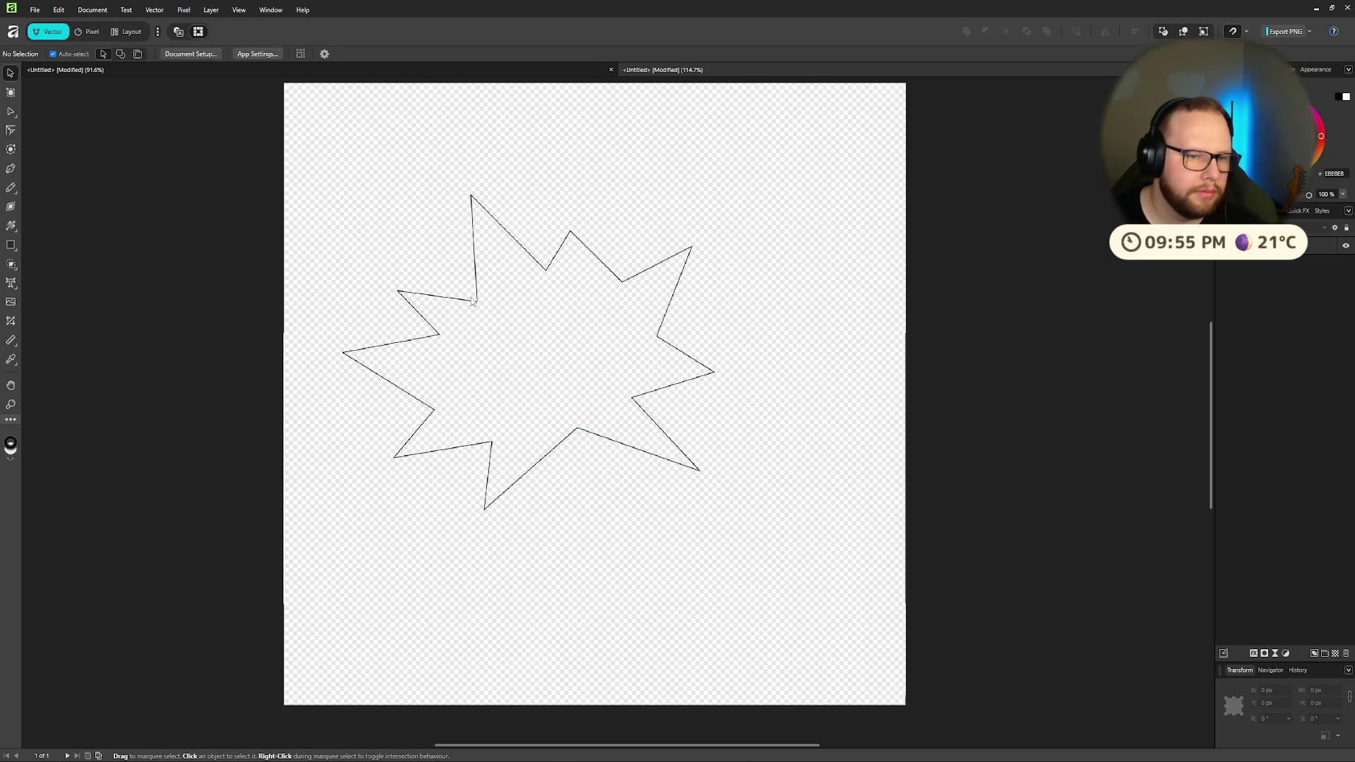
drag(302, 172, 583, 475)
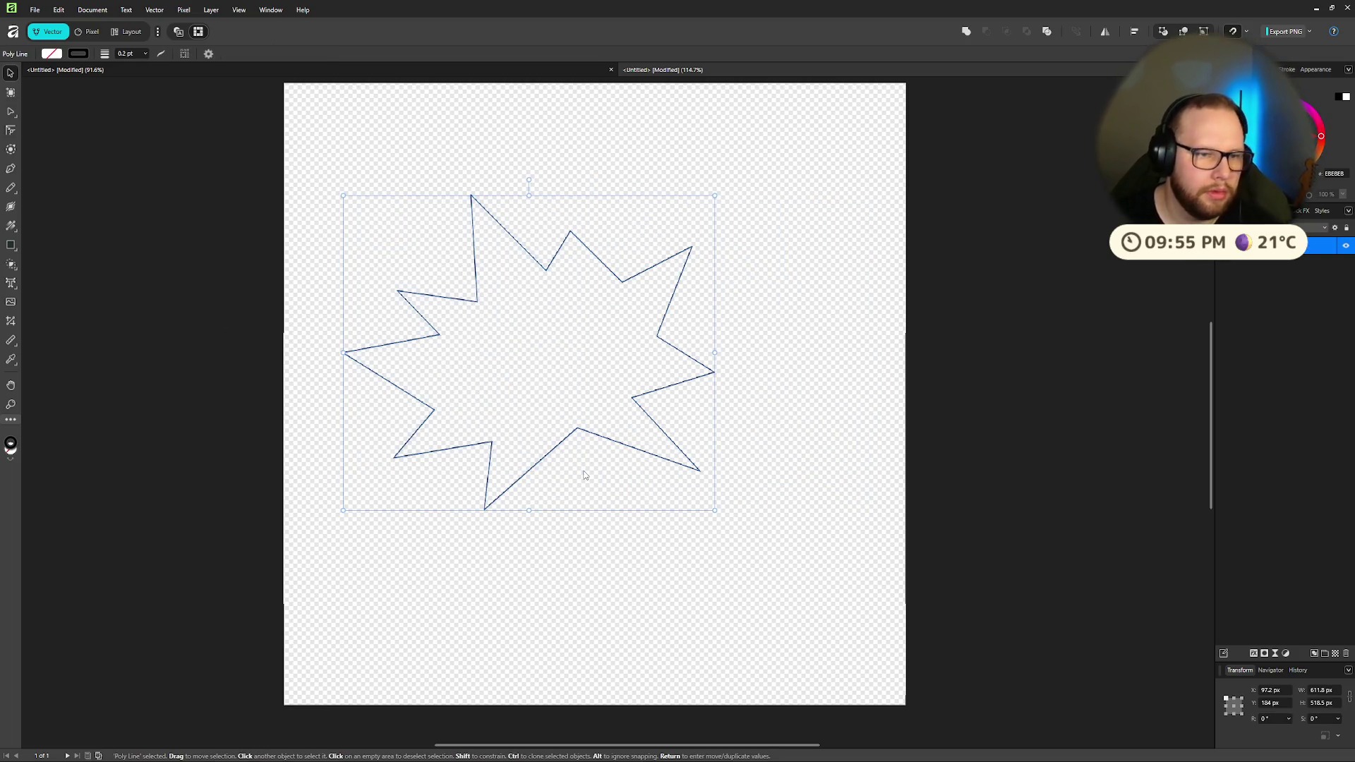
click(51, 54)
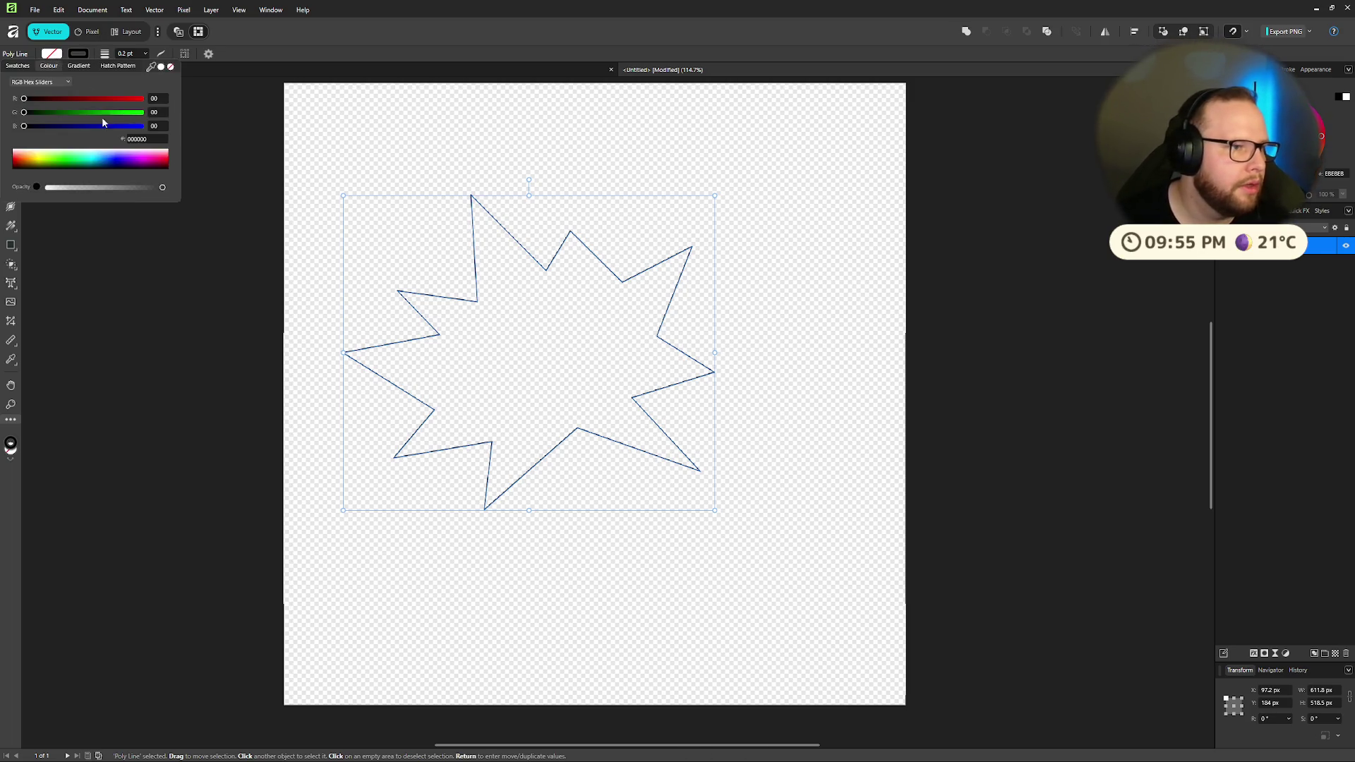
key(ctrl+super+Right)
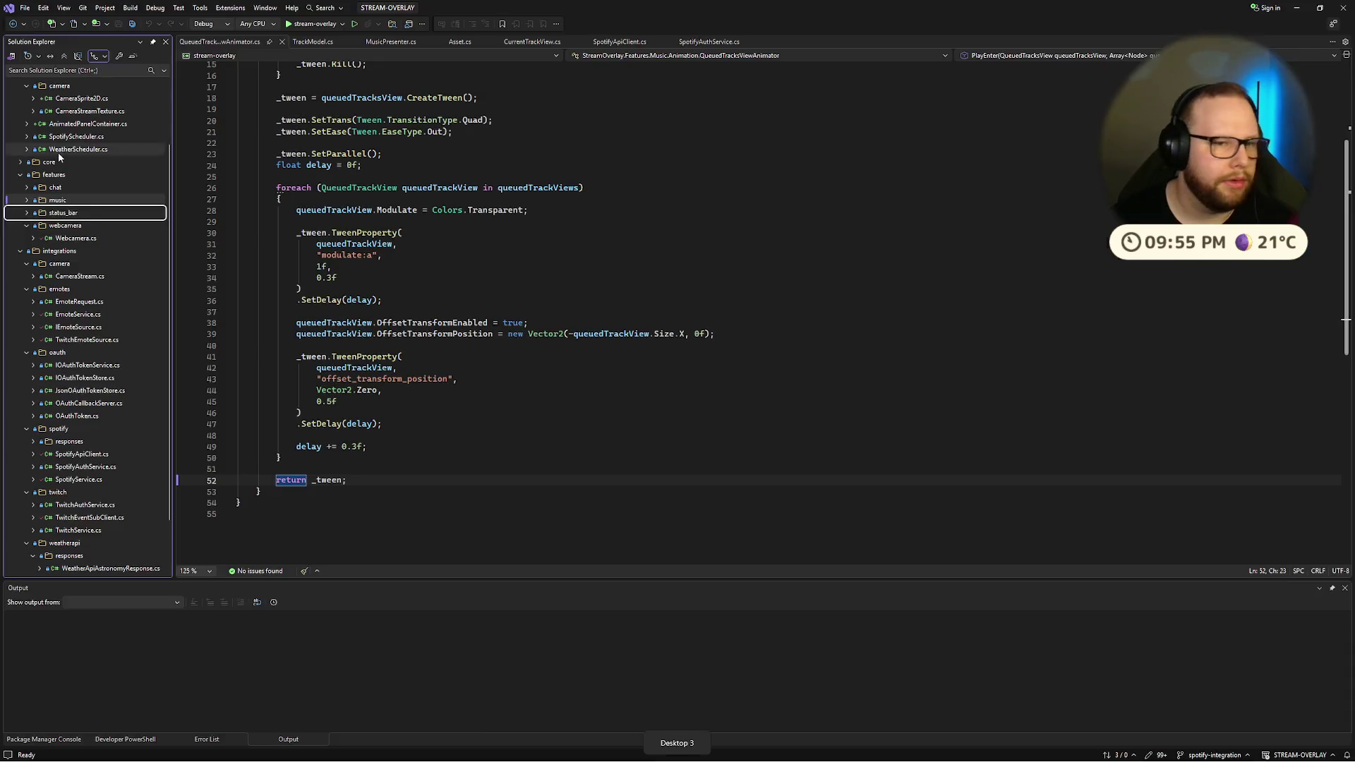
key(ctrl+super+Right)
key(ctrl+super+Left)
key(ctrl+super+Left)
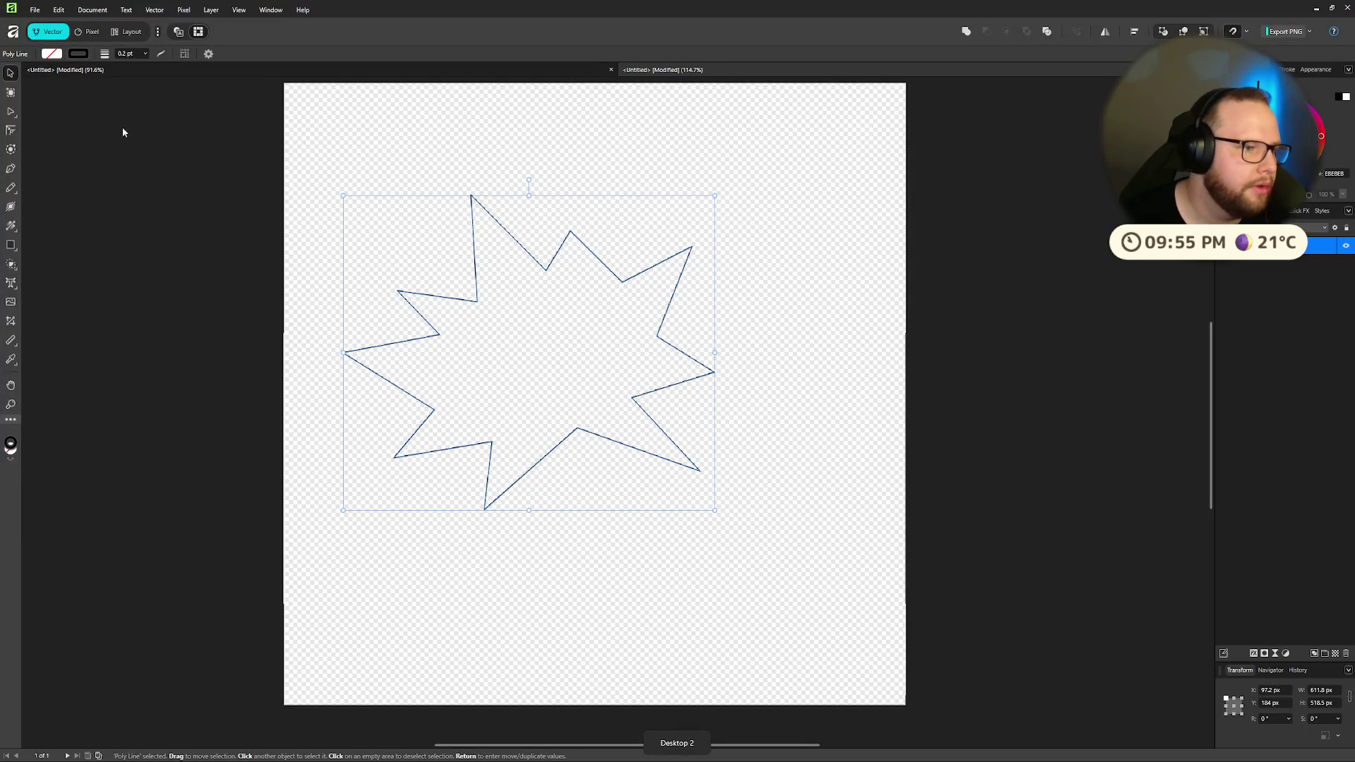
click(51, 54)
click(38, 161)
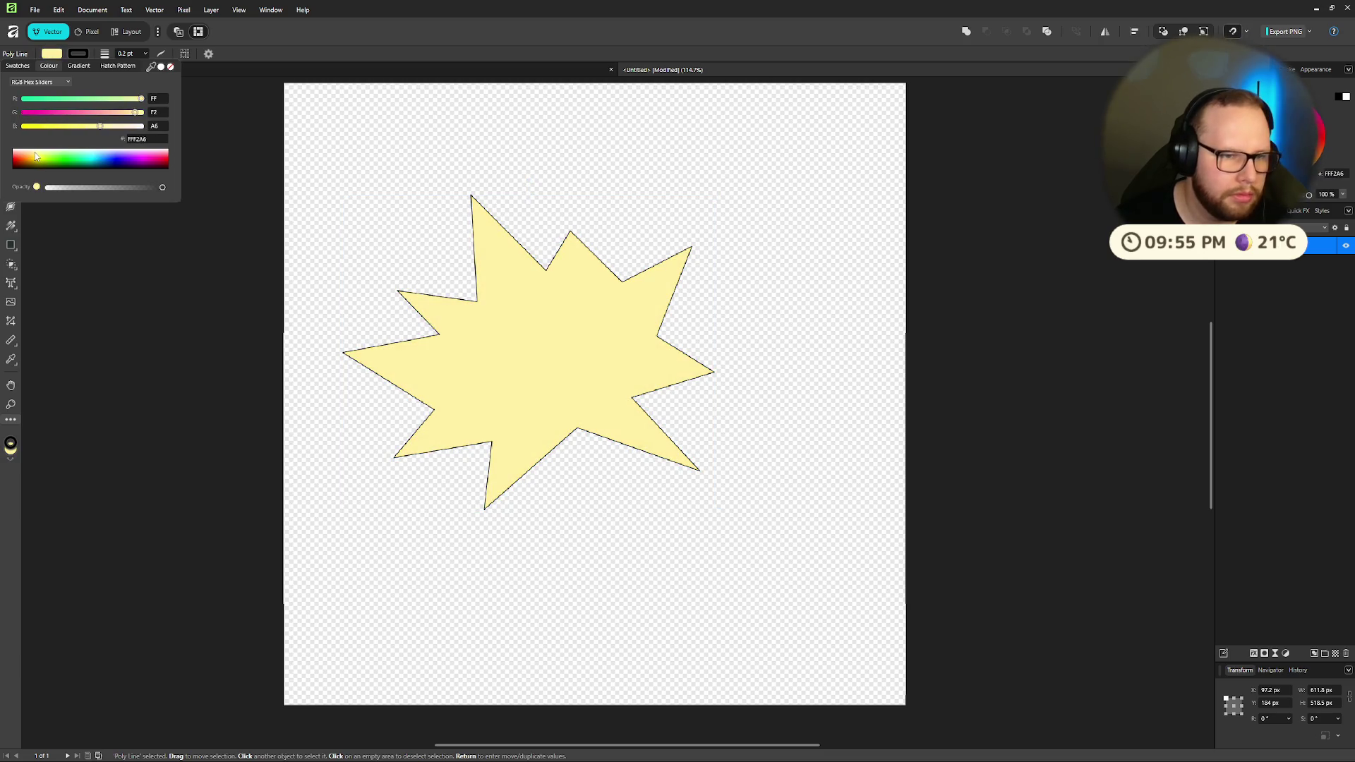
drag(35, 155, 40, 155)
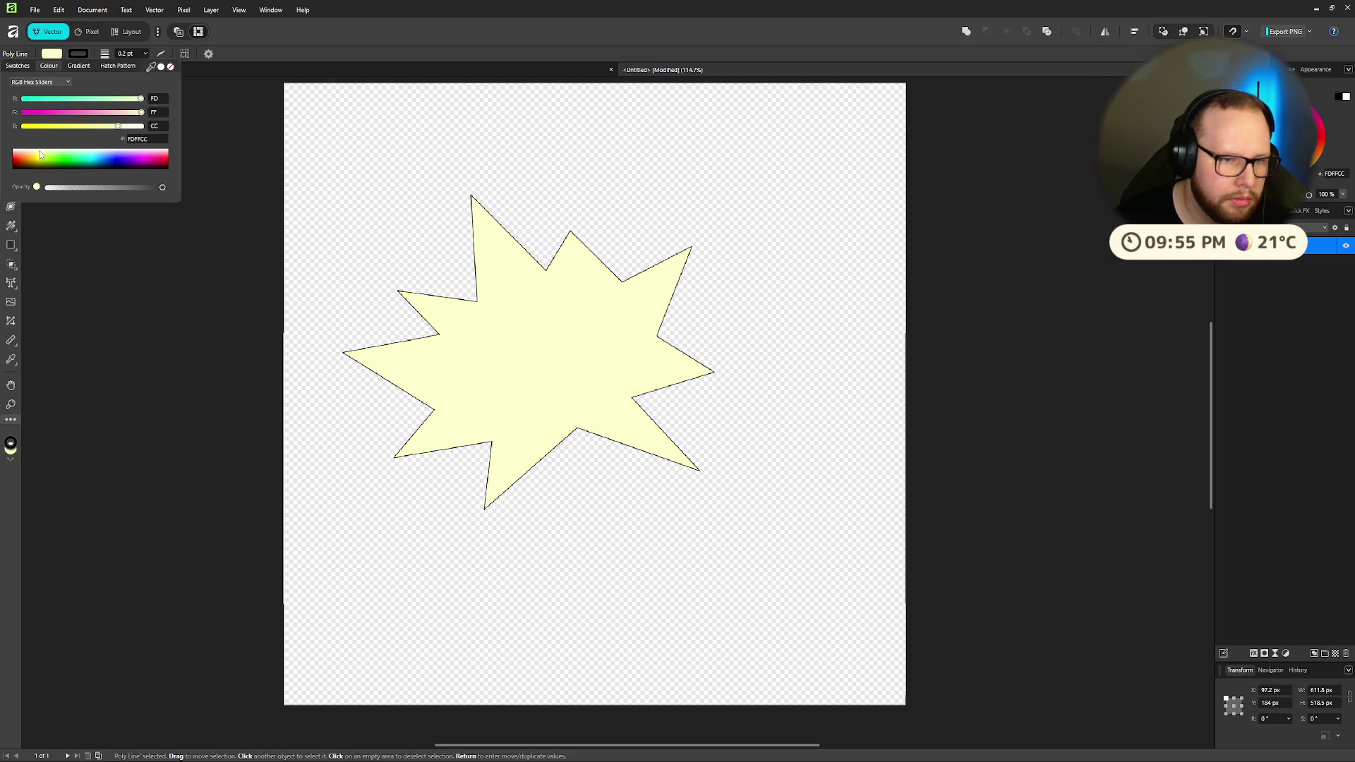
key(ctrl+super+Right)
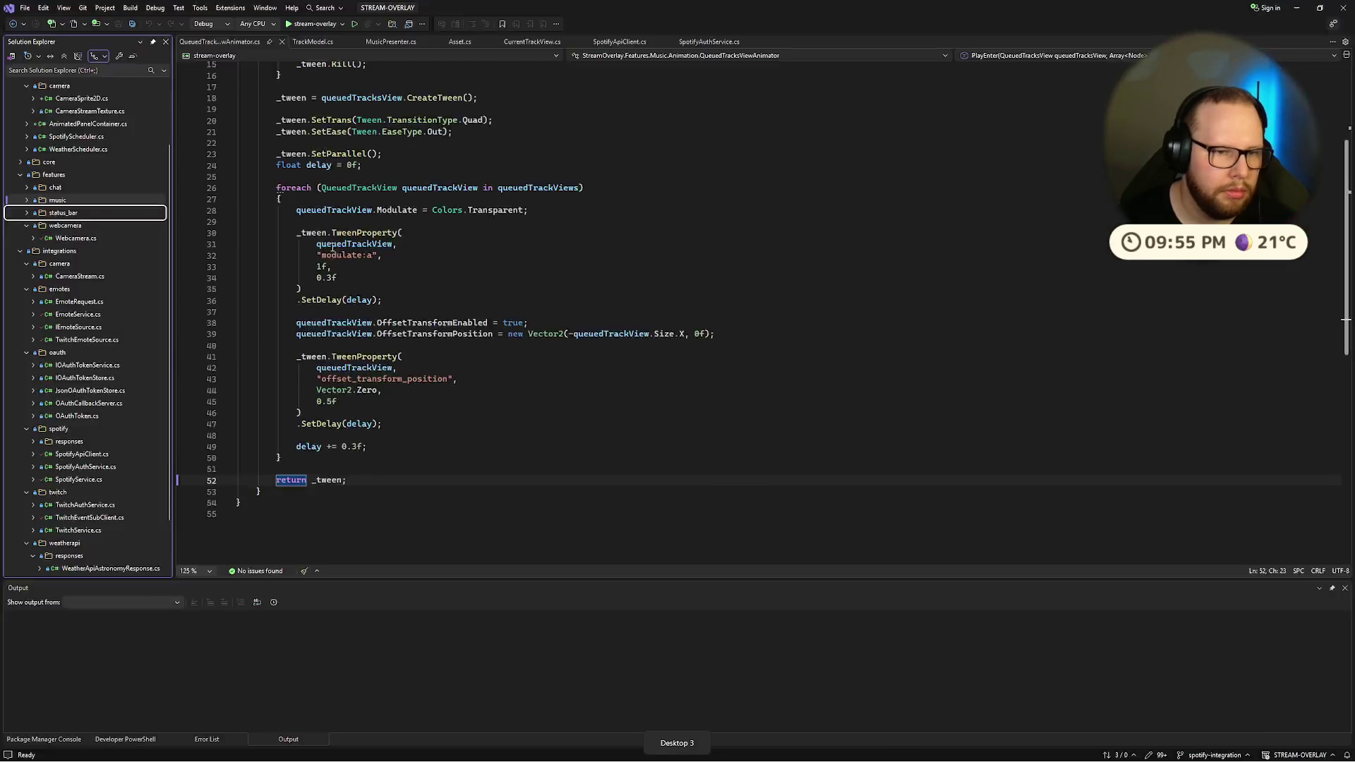
key(ctrl+super+Left)
Step: Make the star's outline red with a 2.5 pt width, then deselect it
click(77, 56)
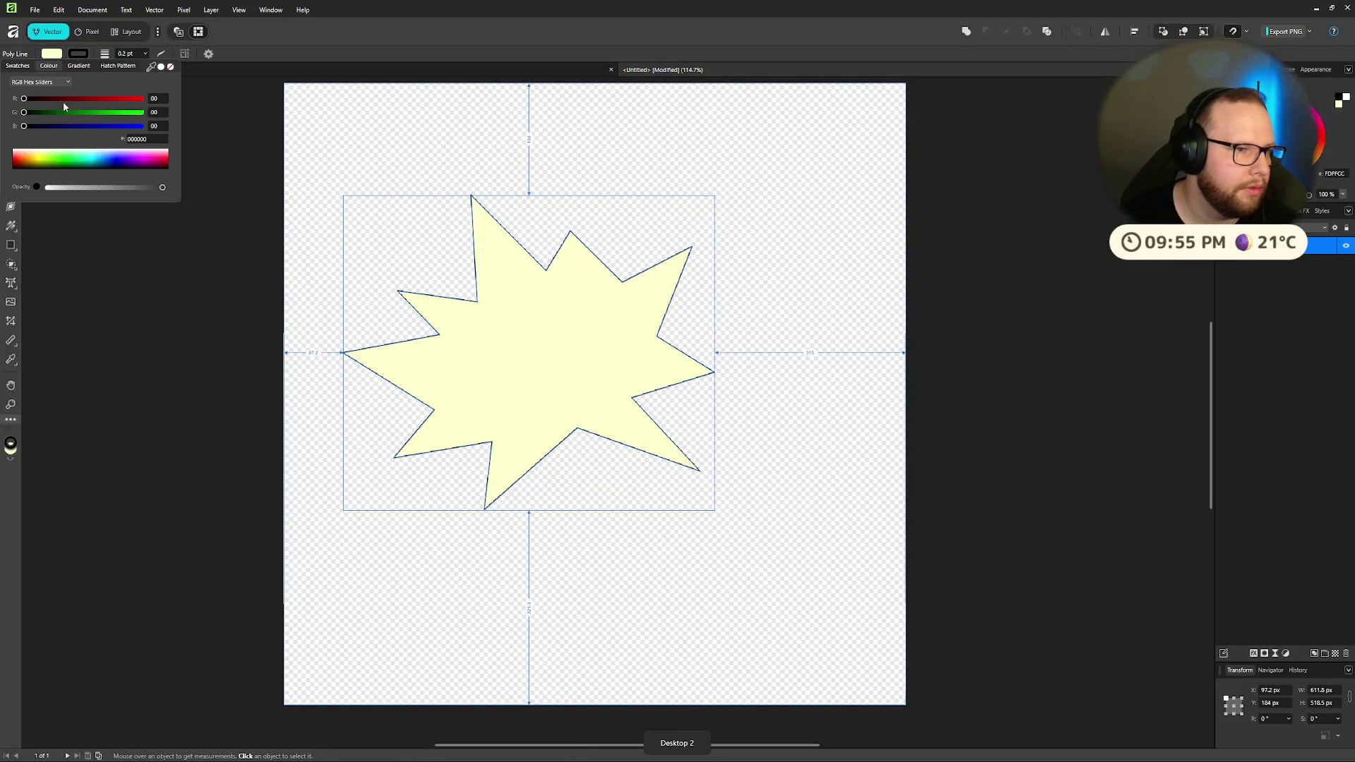
drag(97, 164, 17, 162)
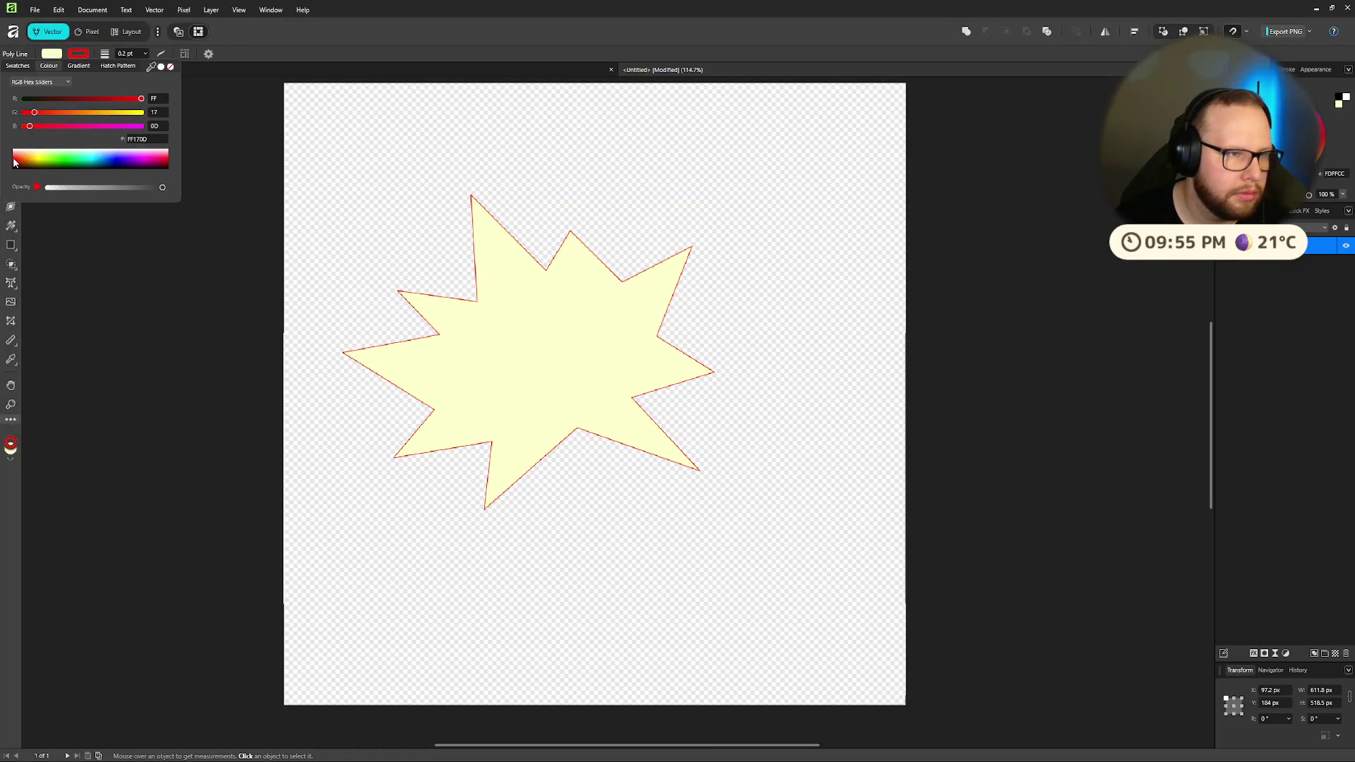
click(127, 54)
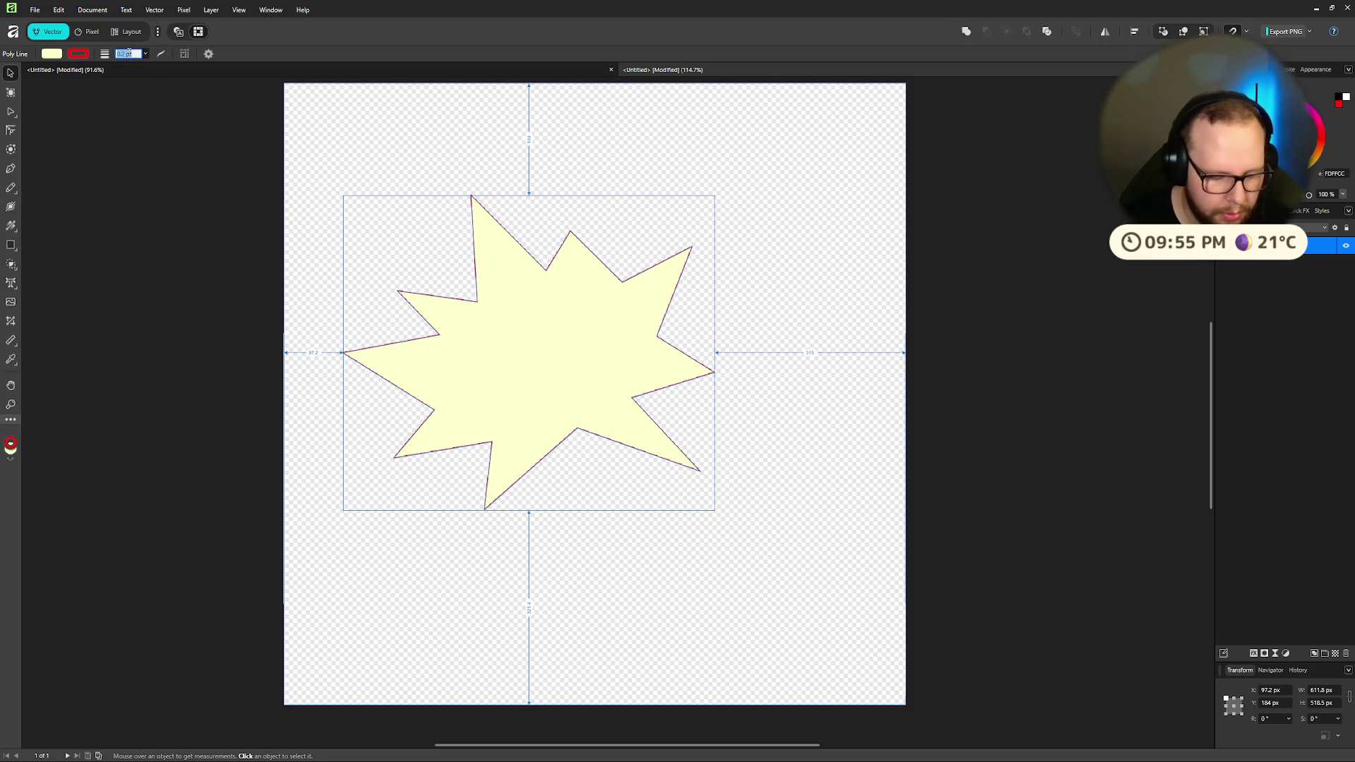
key(Return)
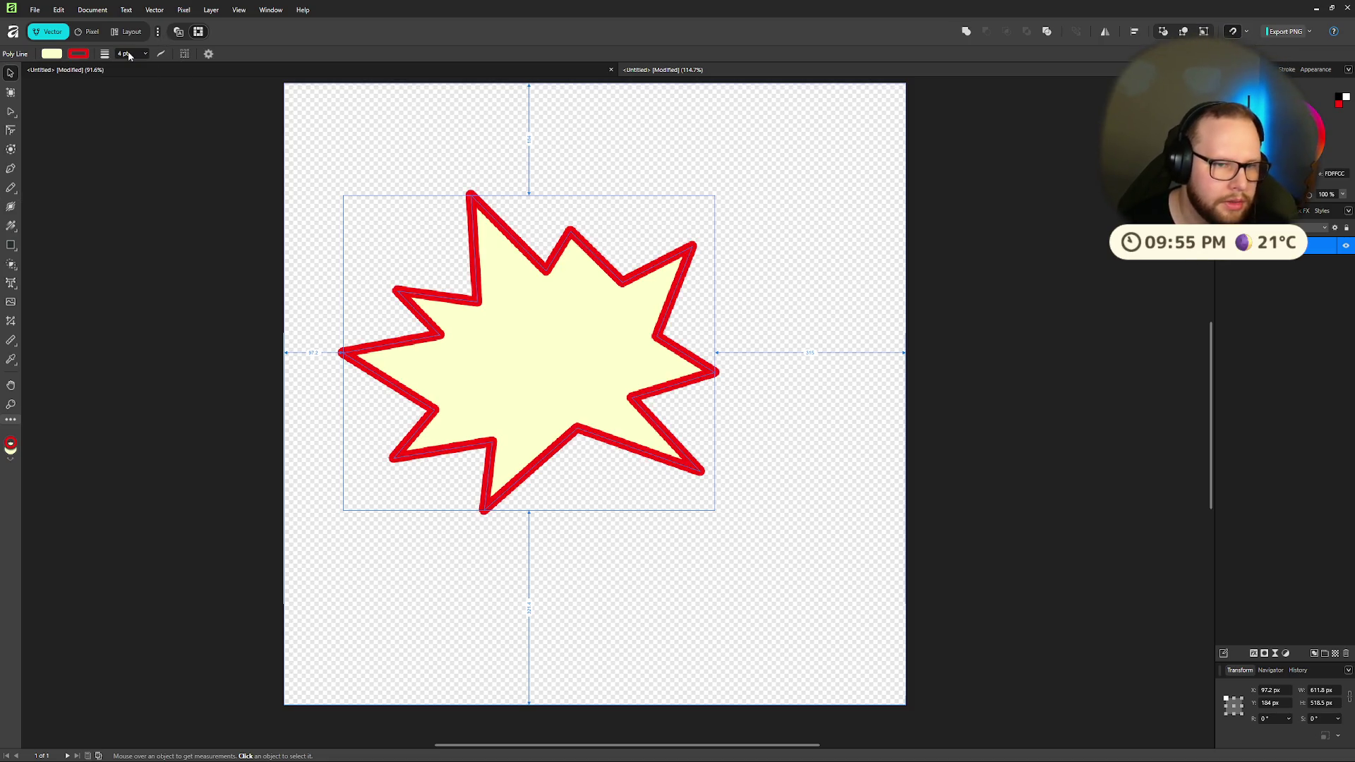
click(128, 53)
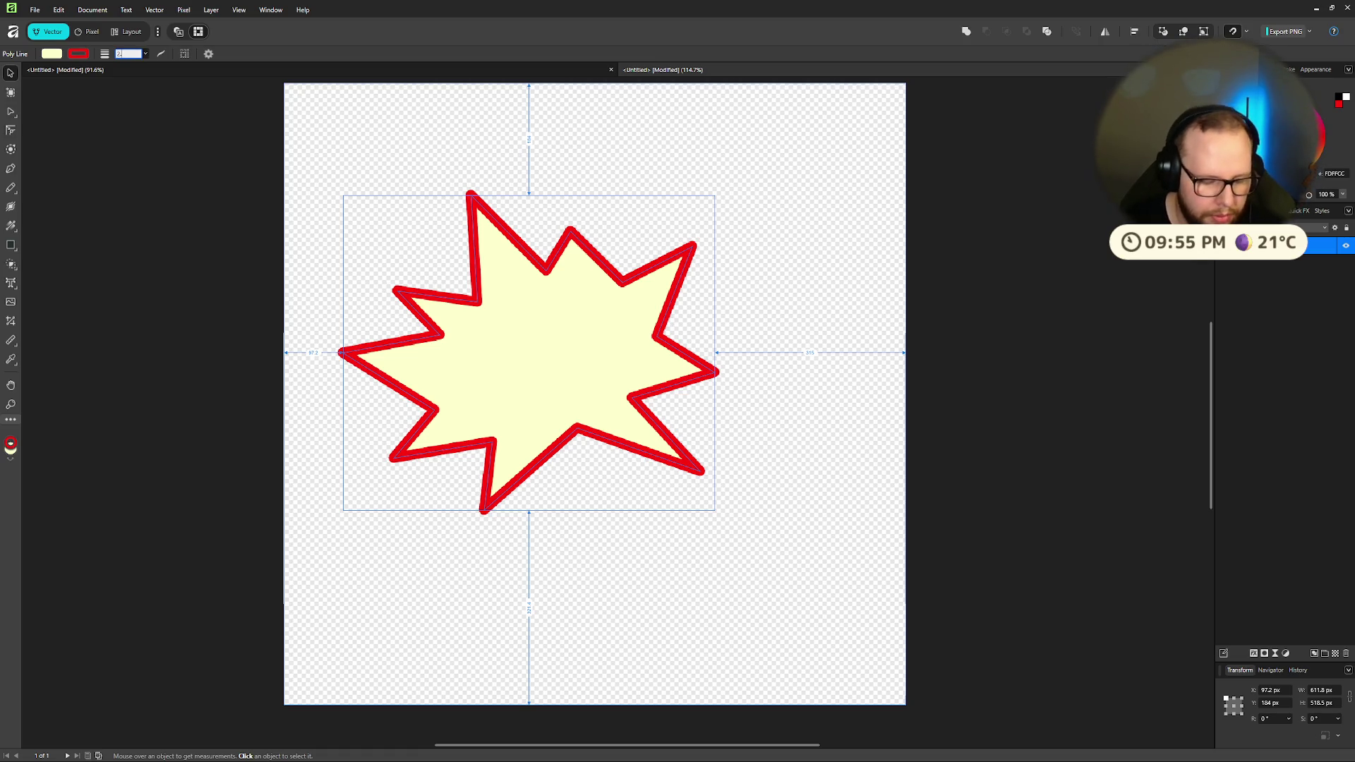
text(.5)
key(Return)
click(610, 163)
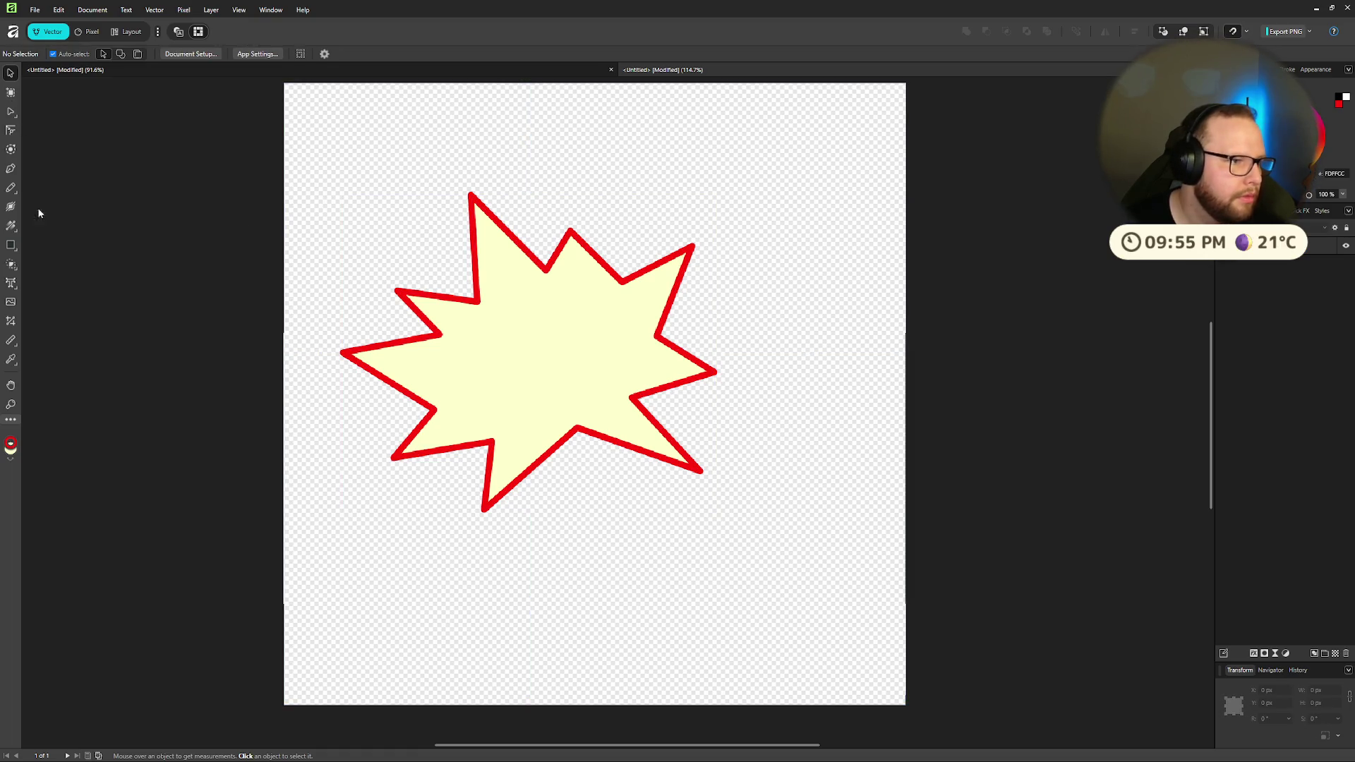
Step: Add BONK as art text inside the star and set it in Comic Sans MS
key(t)
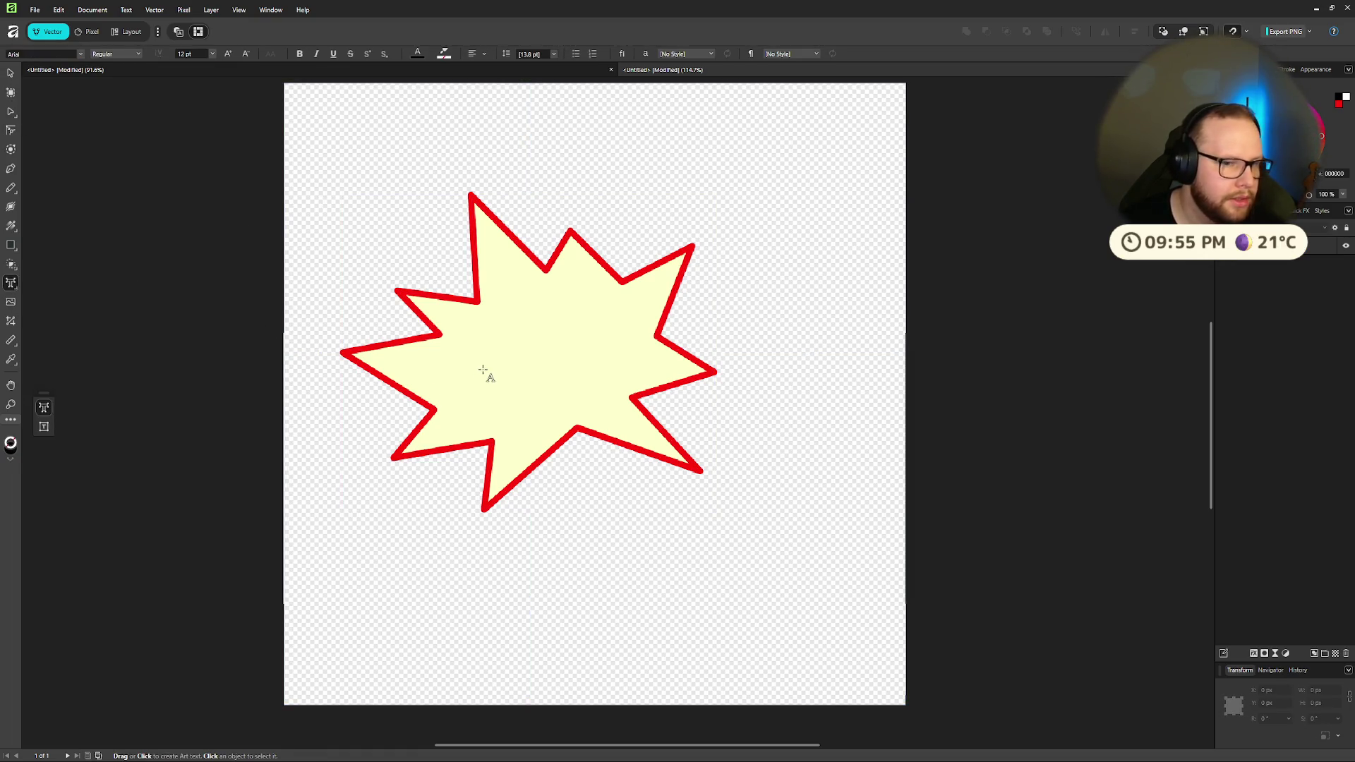
click(483, 371)
text(BONK)
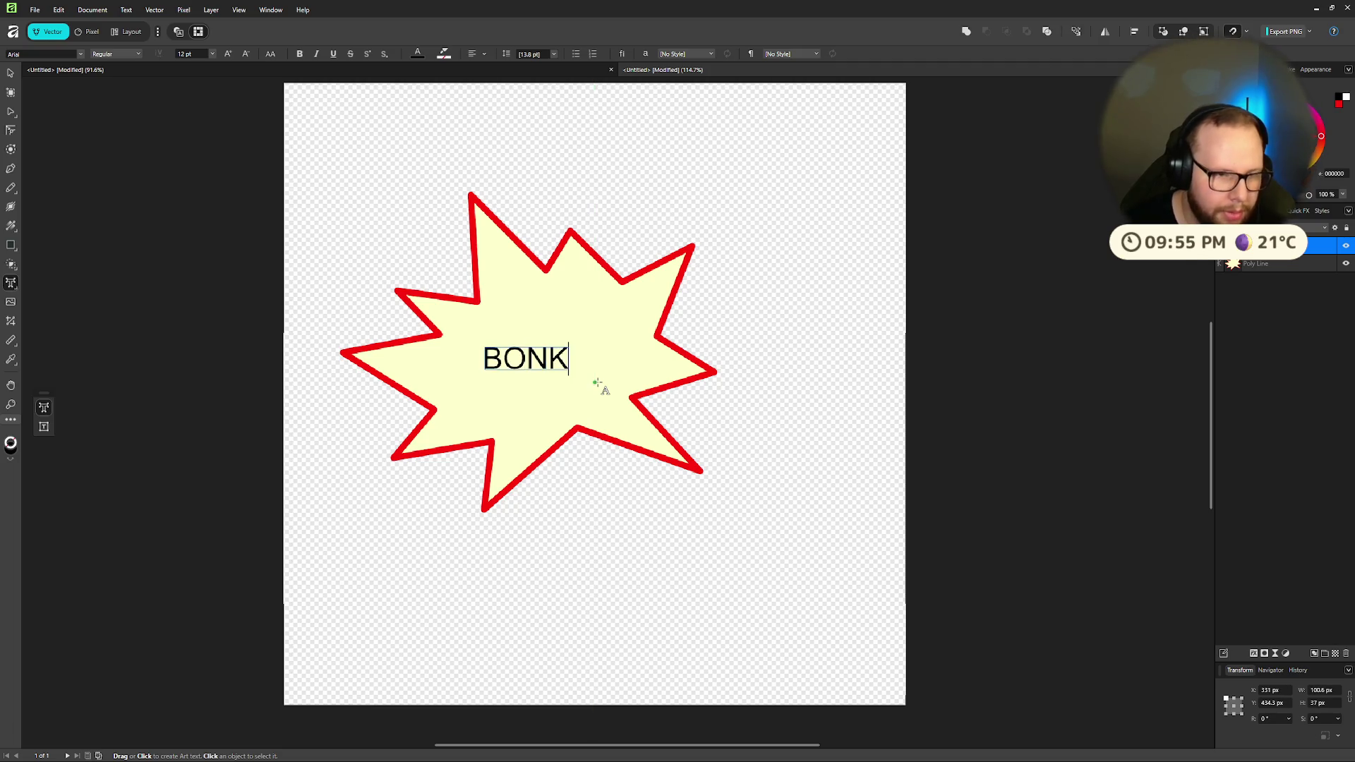
key(ctrl+a)
click(79, 55)
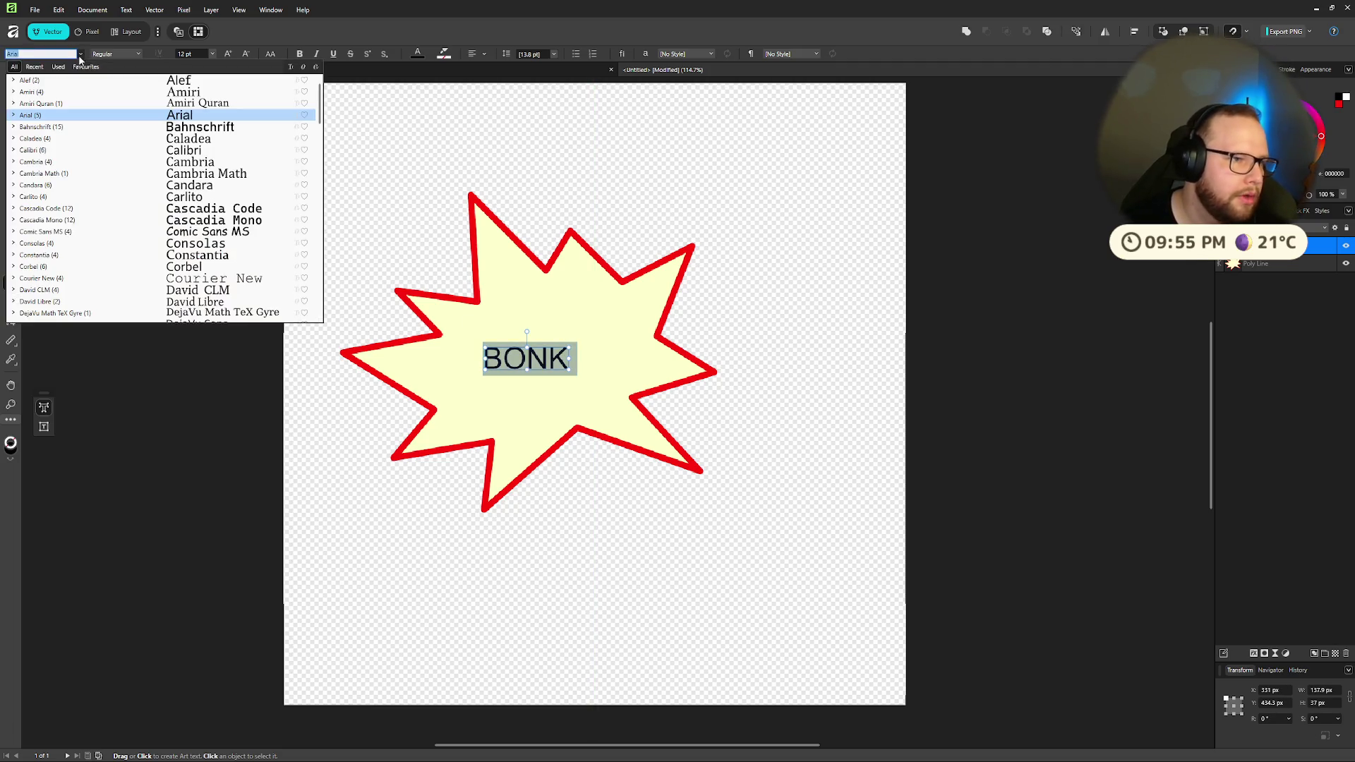
text(comic)
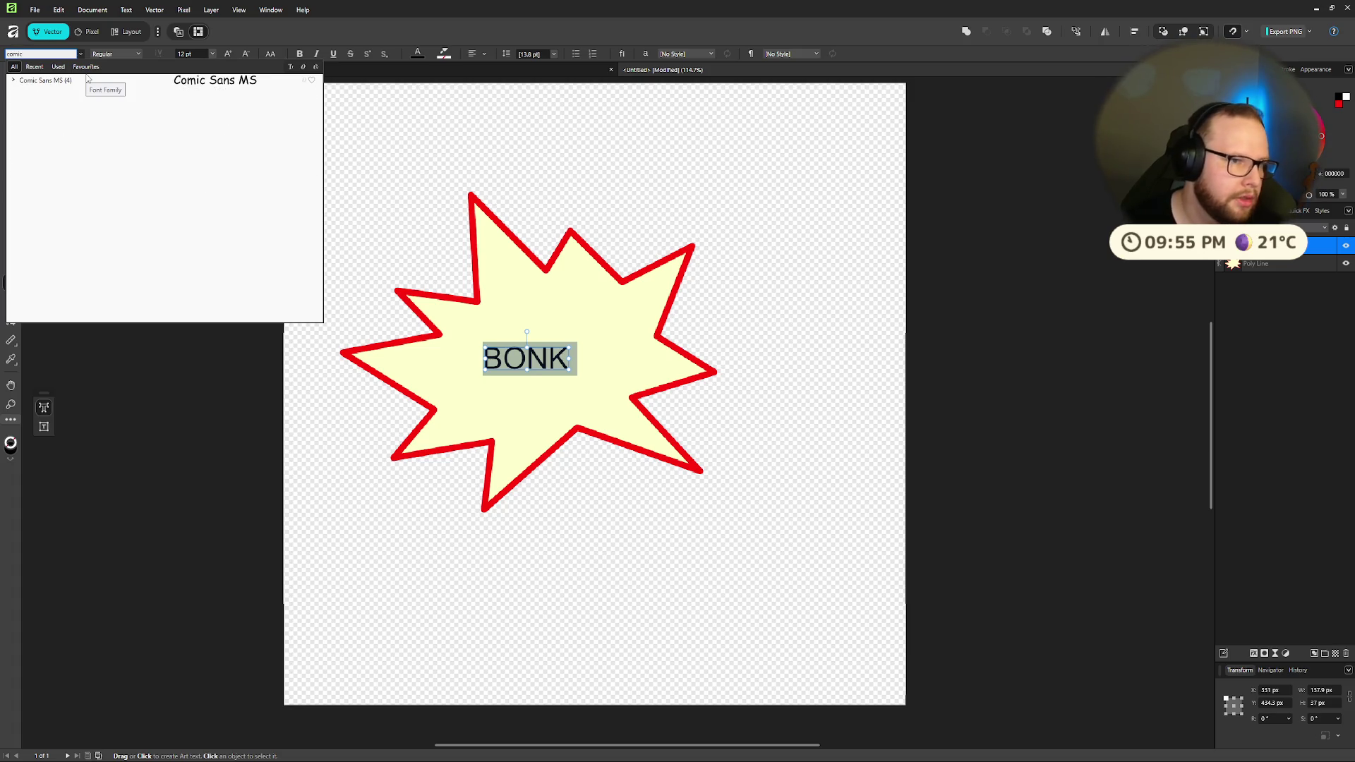
click(79, 81)
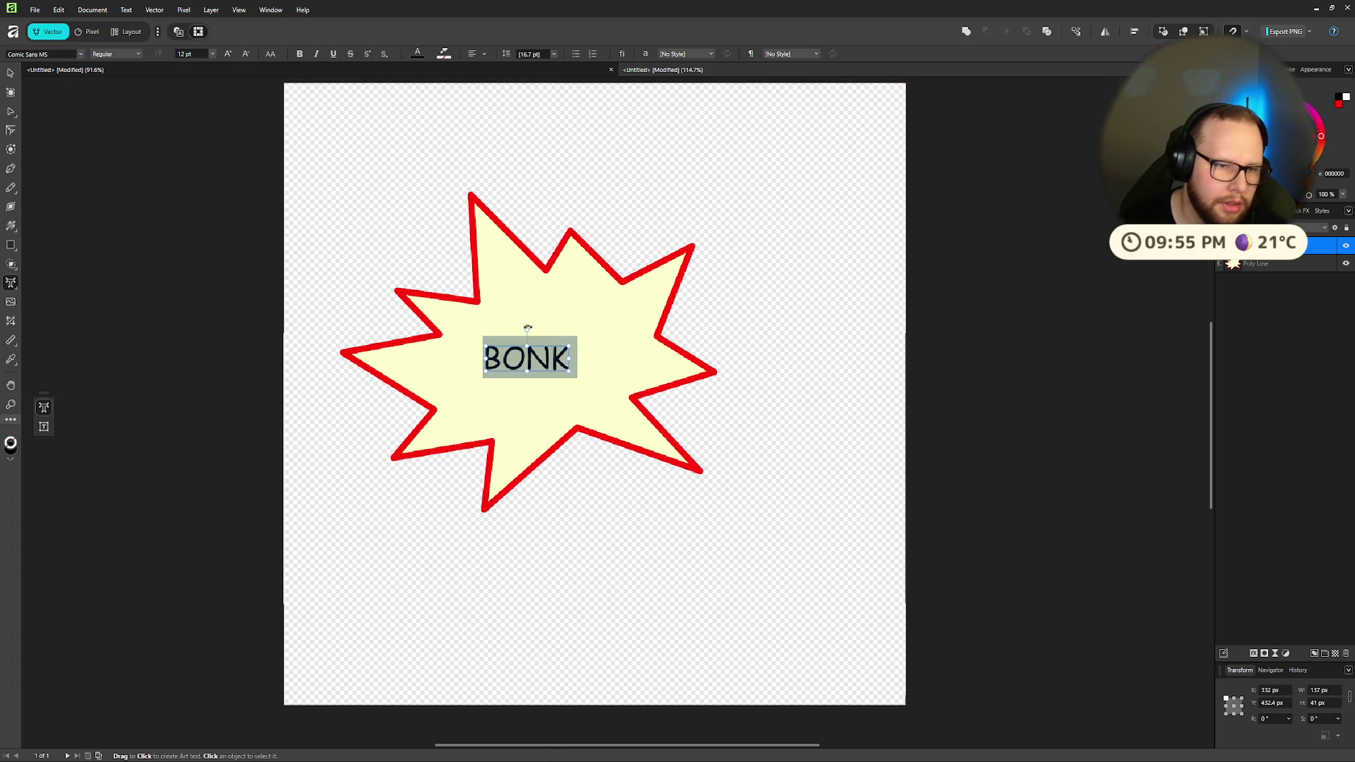
key(ctrl+super+Right)
key(ctrl+super+Right)
key(ctrl+super+Left)
key(ctrl+super+Left)
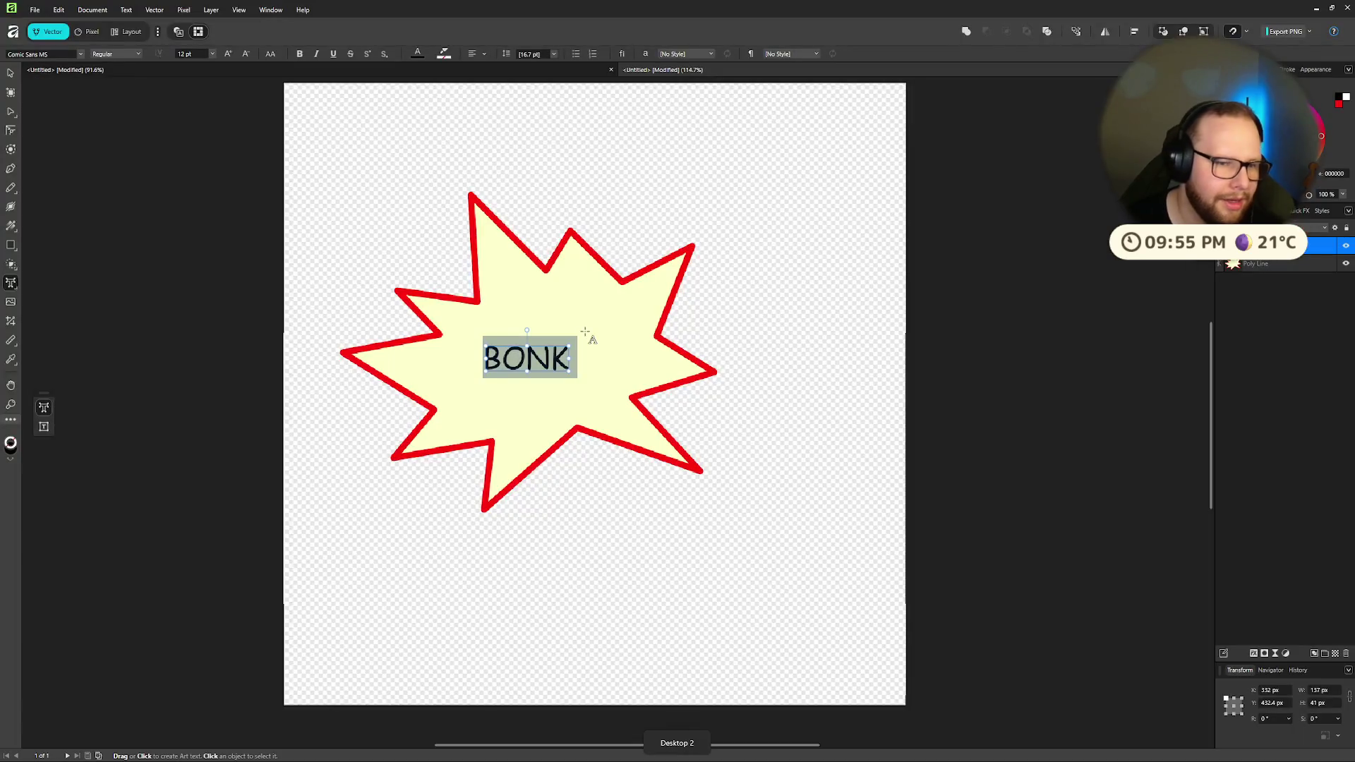
Step: Make the BONK text white and look through the character and paragraph style options
click(421, 55)
drag(392, 166, 261, 137)
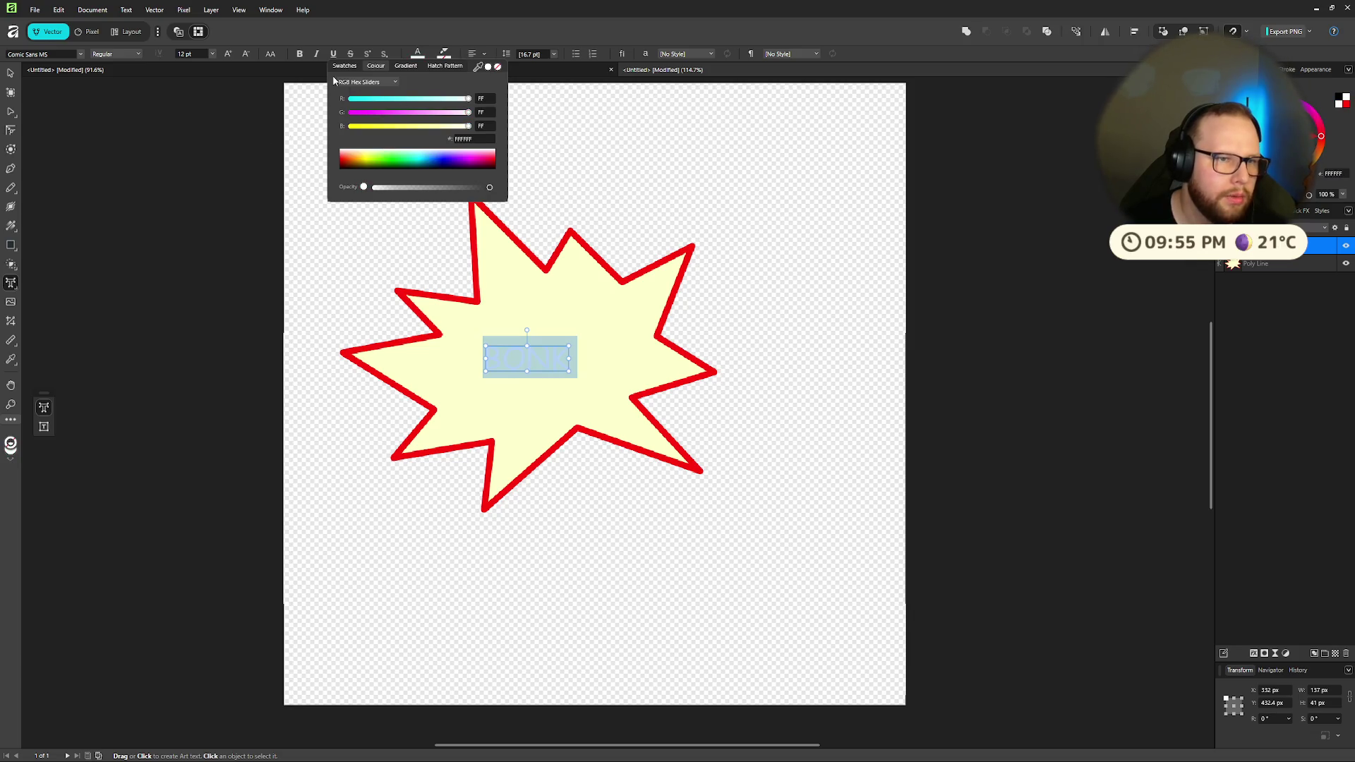
click(684, 55)
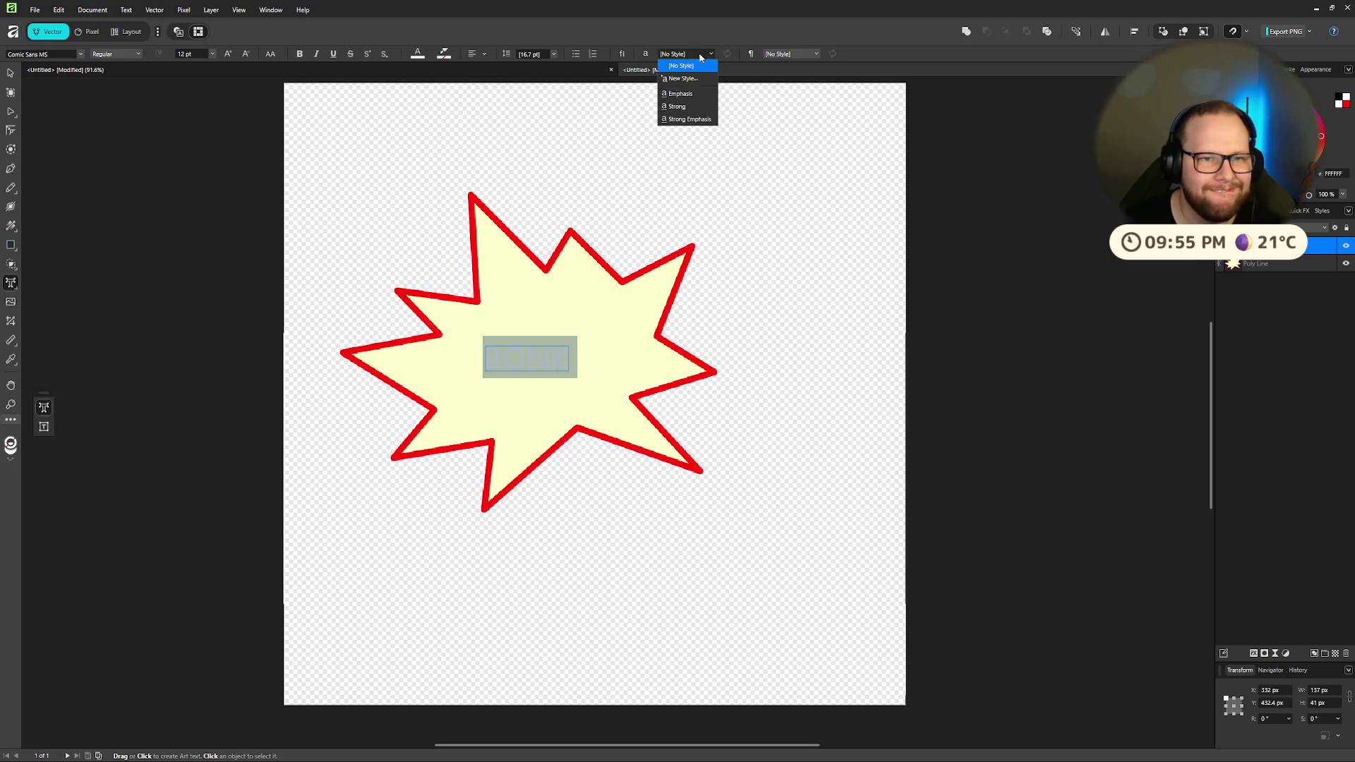
click(695, 108)
click(782, 55)
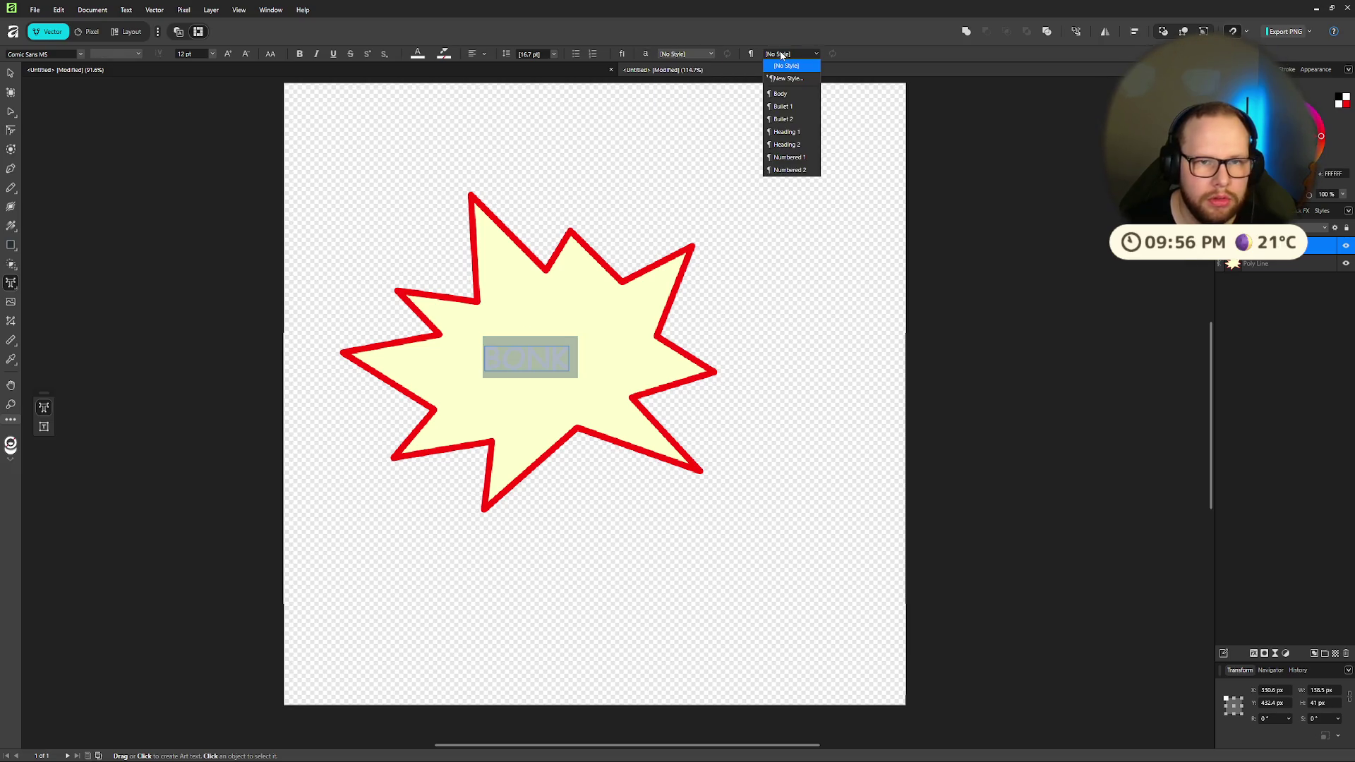
click(904, 57)
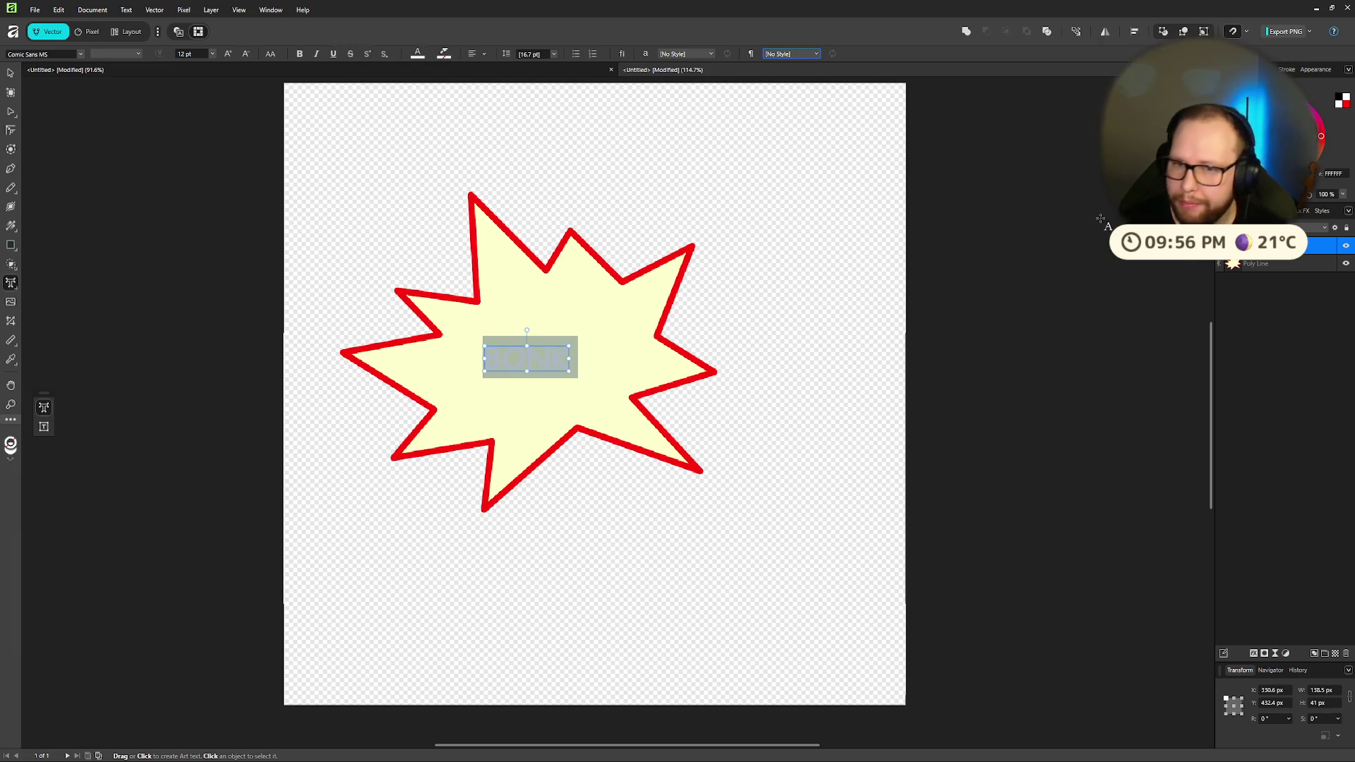
Step: Turn on an Outline effect for the BONK text in Quick FX
right_click(1242, 256)
key(Escape)
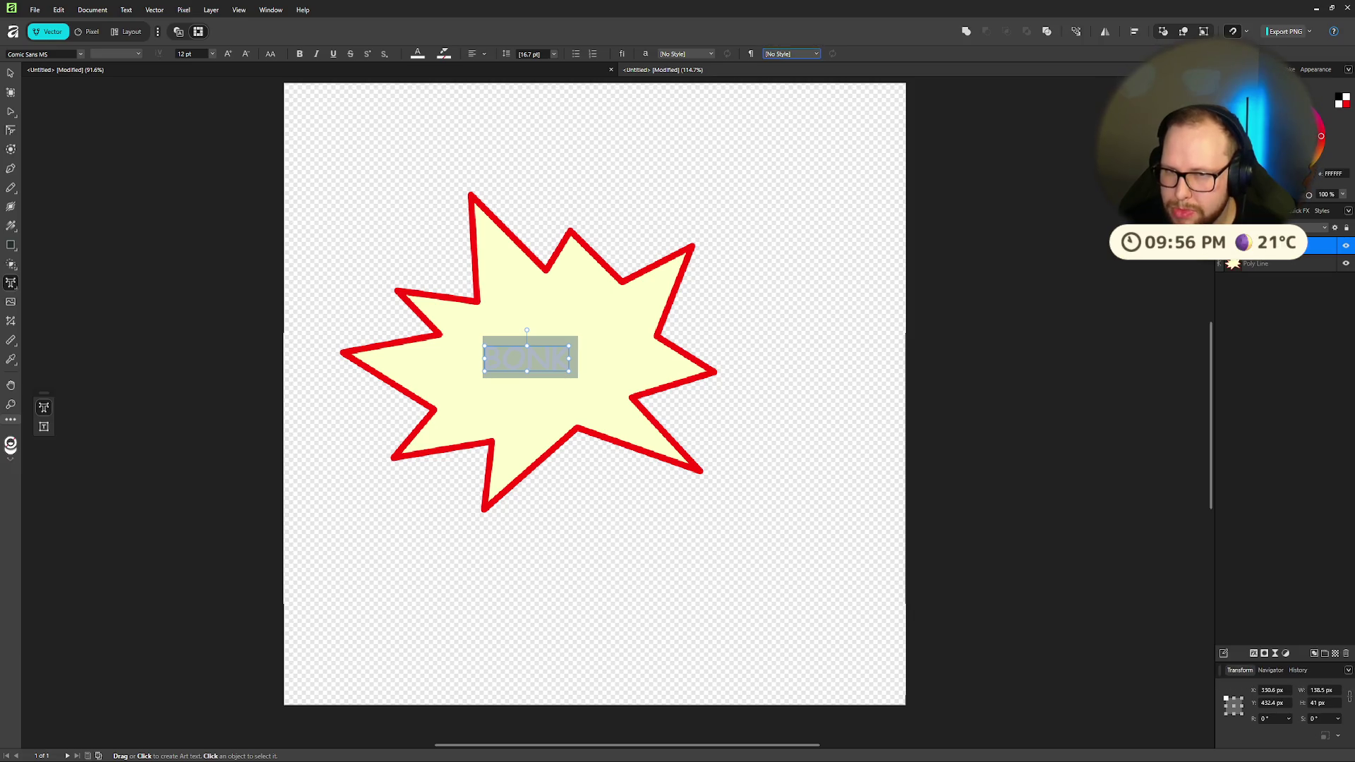
click(1297, 211)
click(1232, 267)
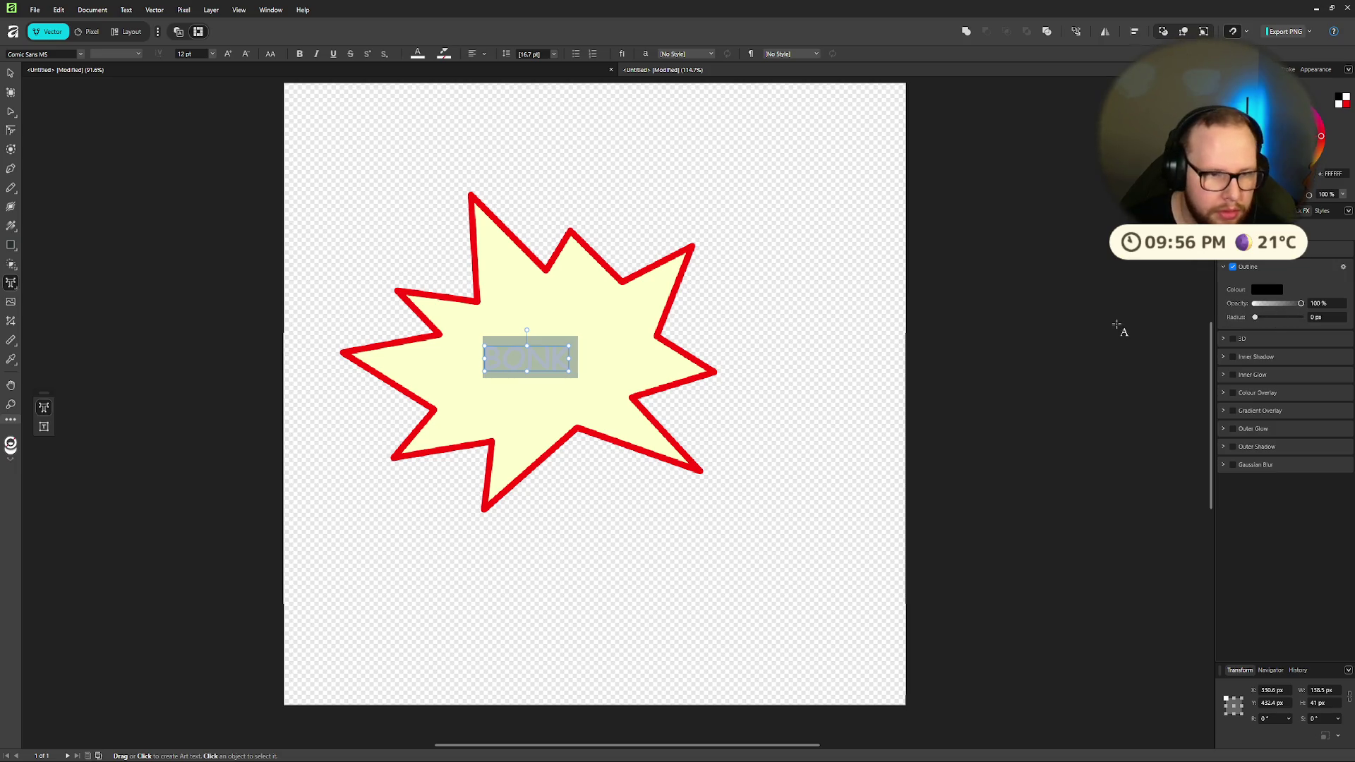
Step: Widen the BONK Outline effect radius to 4 px
click(1264, 318)
drag(1264, 319, 1267, 320)
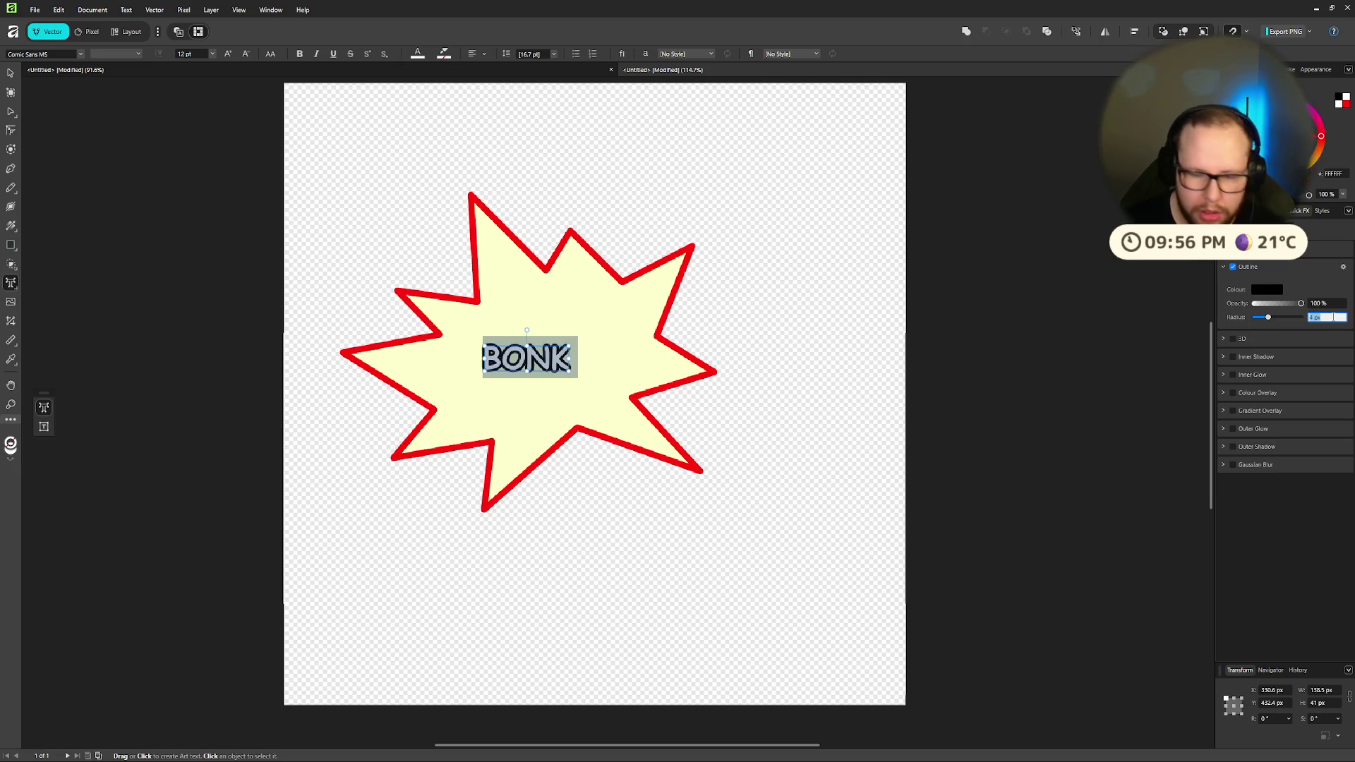
scroll(1320, 318, up, 1)
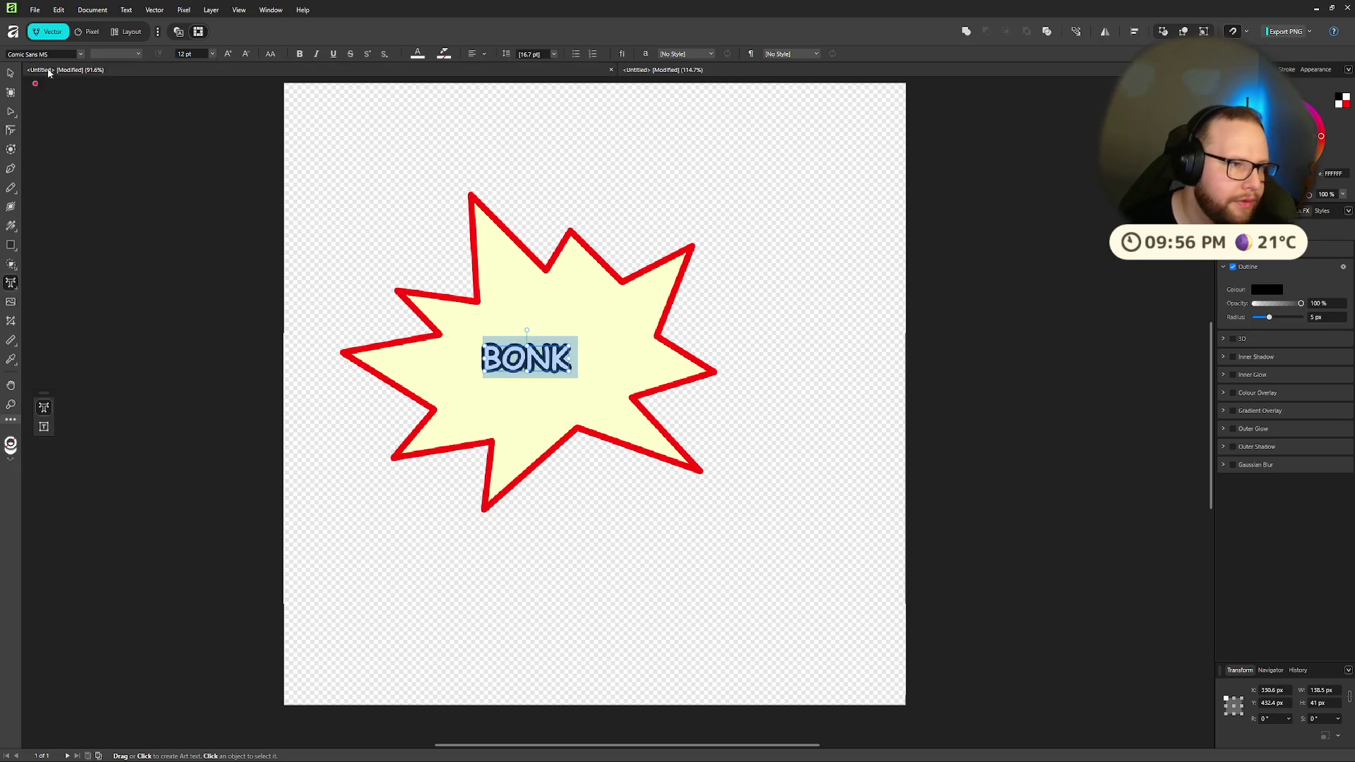
Step: Set BONK to 24 pt after trying 32 pt, then tilt it about 22°
click(195, 54)
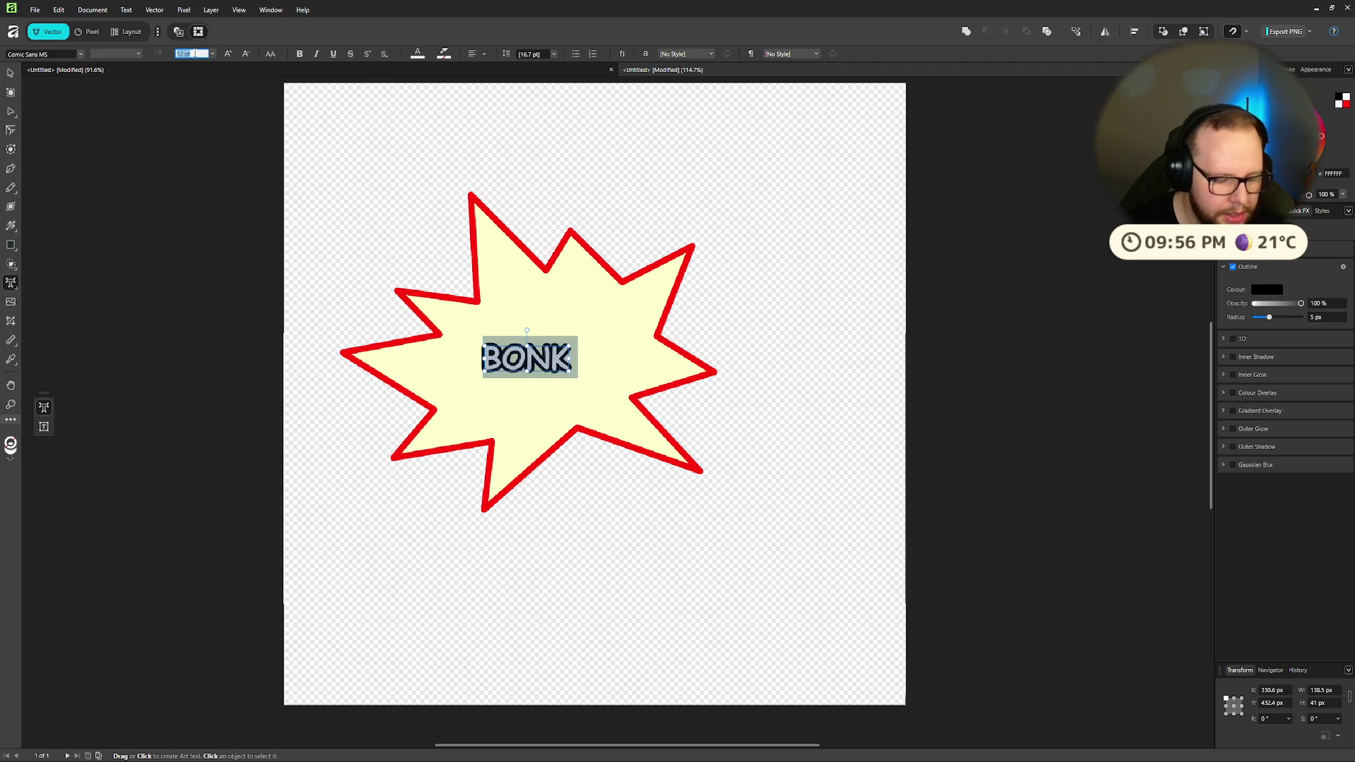
text(32)
key(Return)
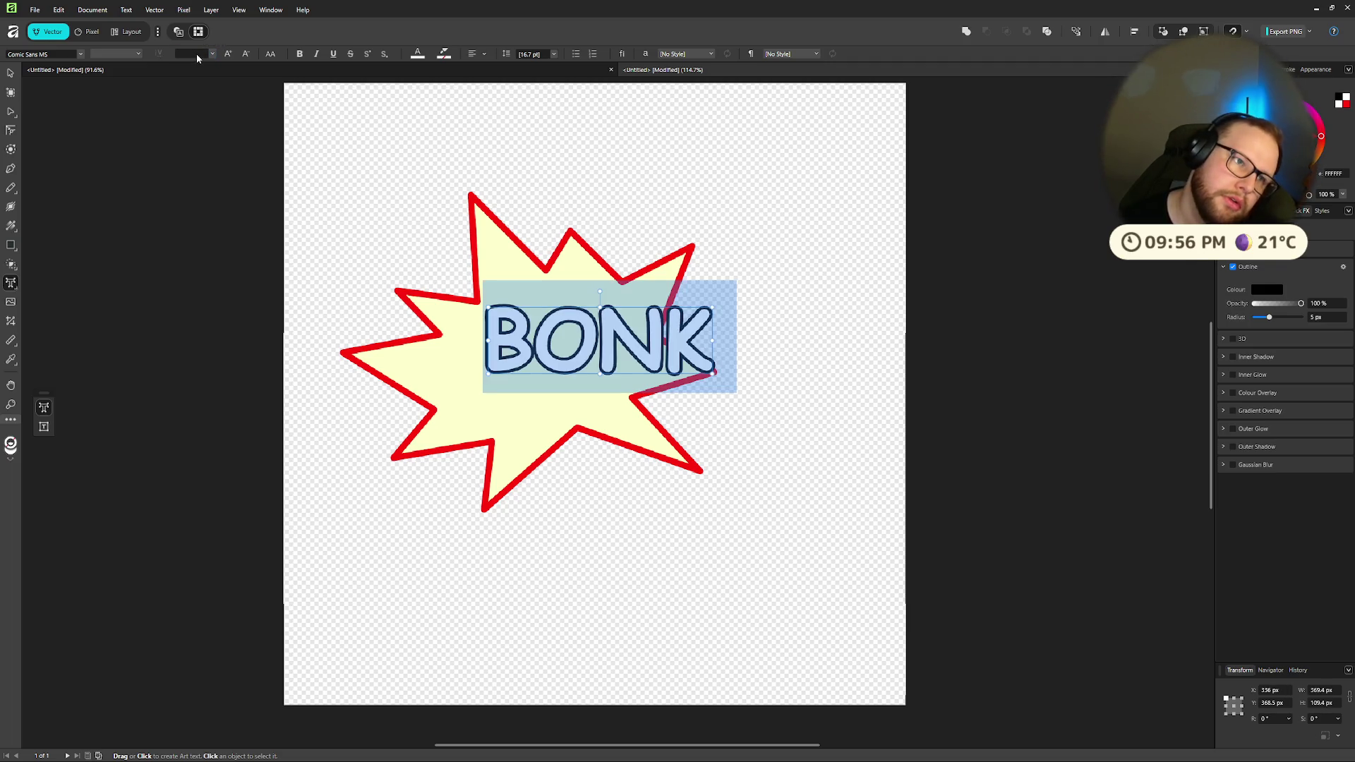
key(ctrl+z)
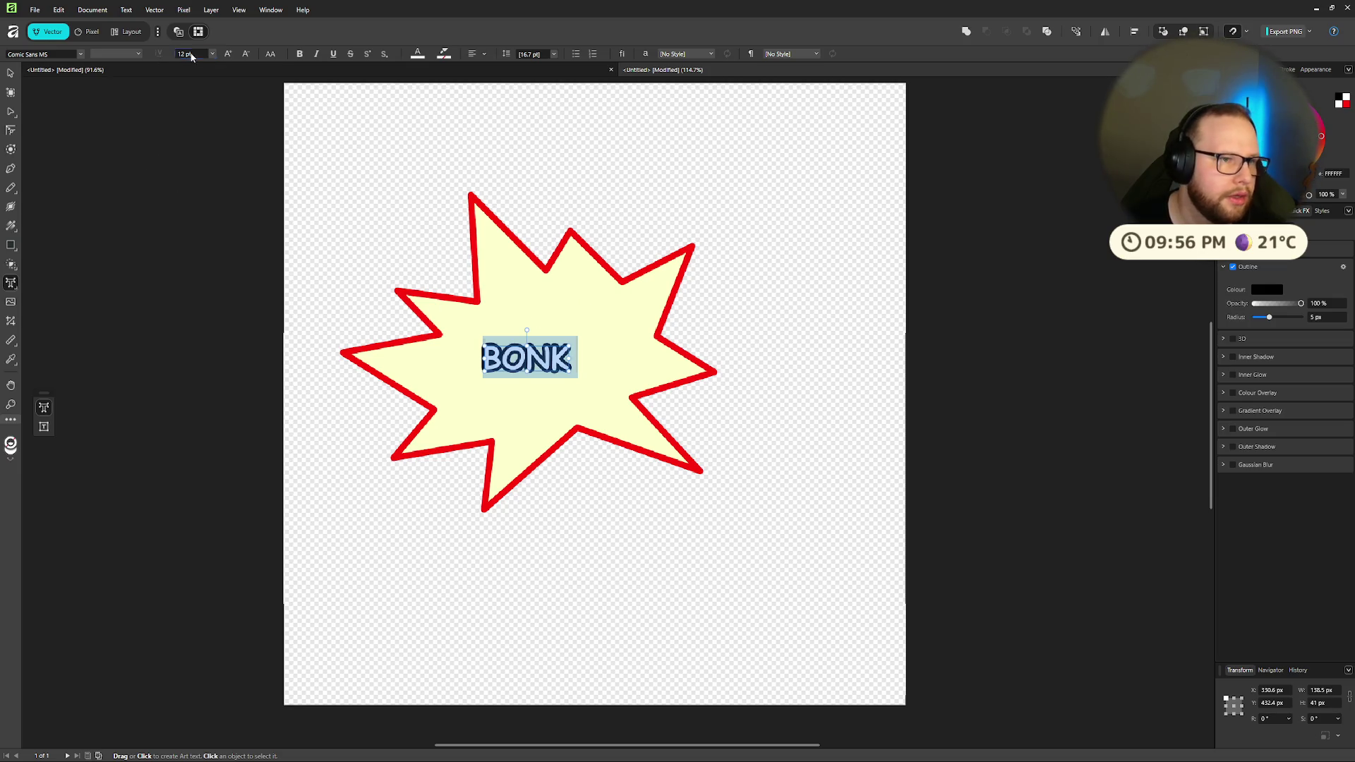
double_click(185, 53)
key(BackSpace)
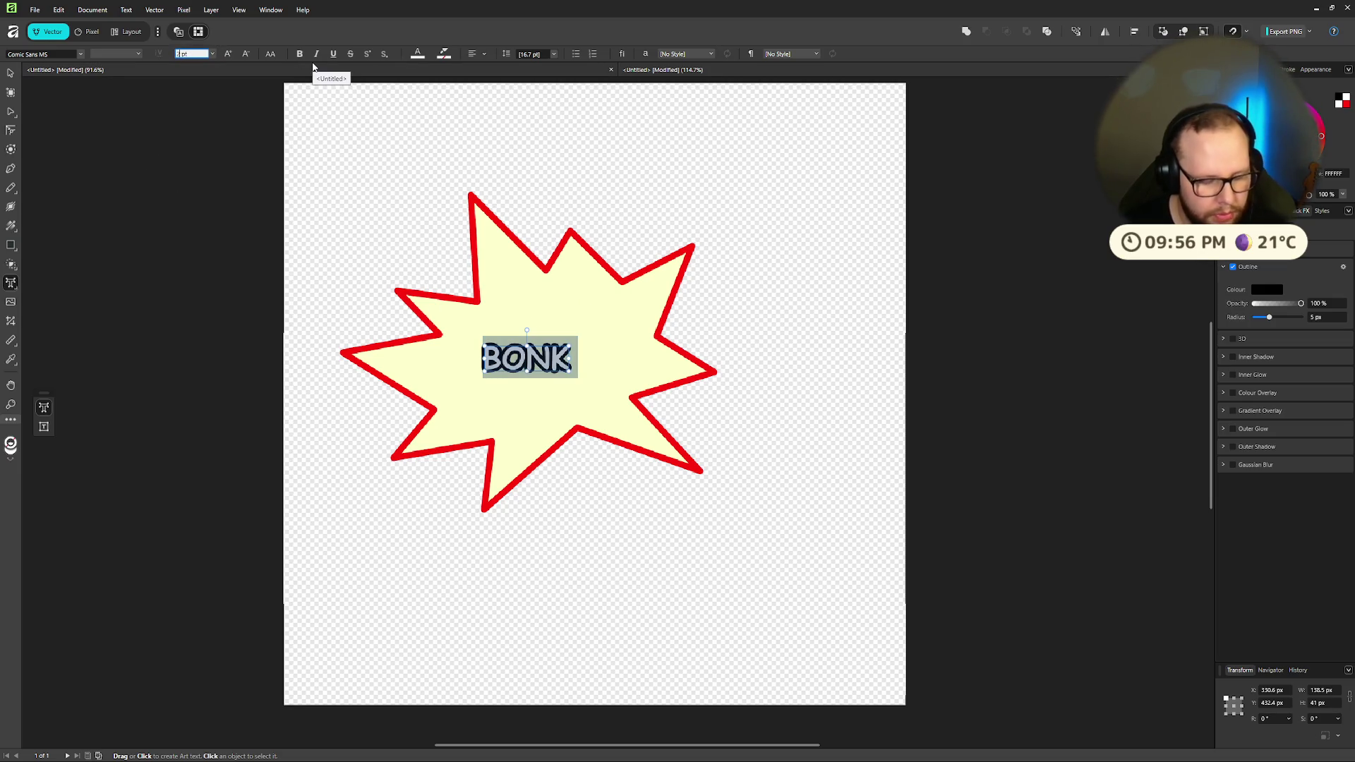
text(24)
key(Return)
key(Escape)
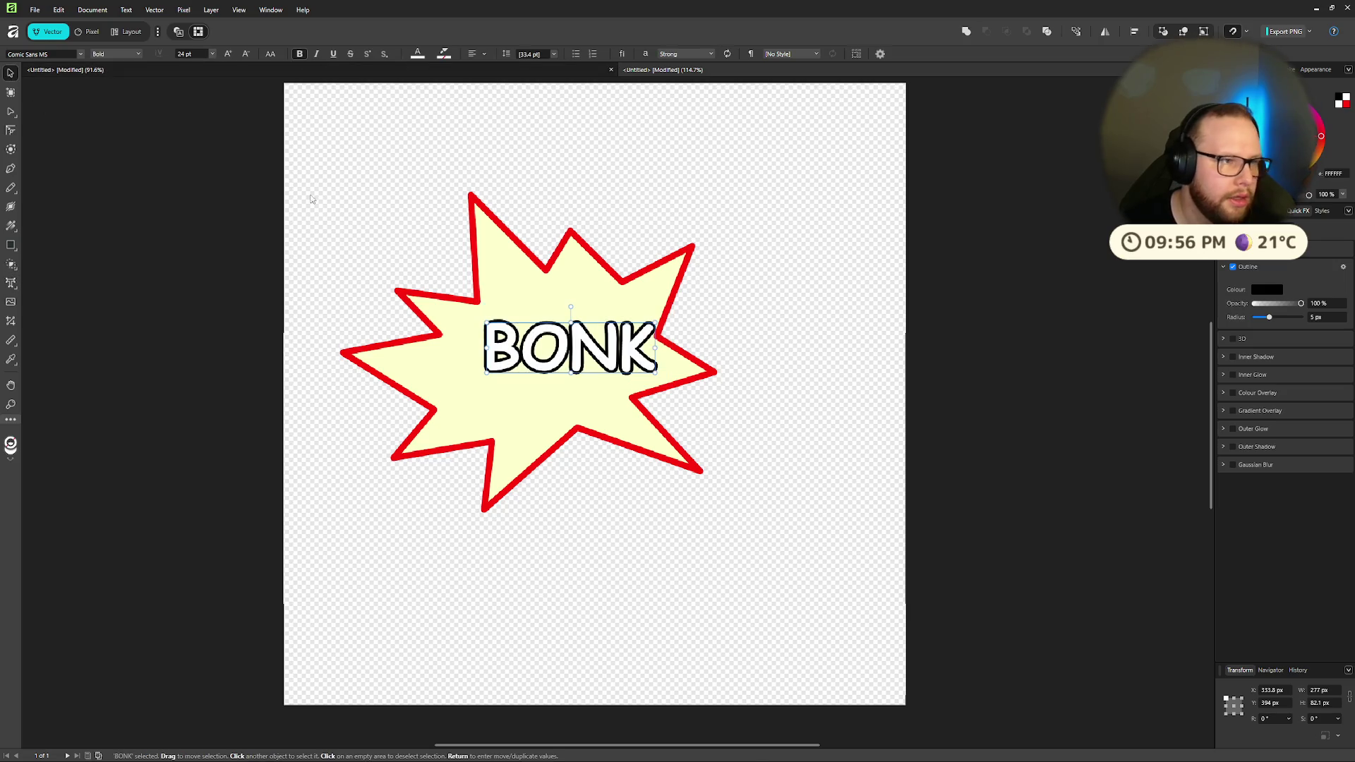
mouse_move(570, 309)
mouse_down()
mouse_move(557, 308)
mouse_move(560, 357)
mouse_up()
Step: Select the starburst and BONK together and move them to the canvas centre
click(727, 279)
scroll(730, 282, down, 5)
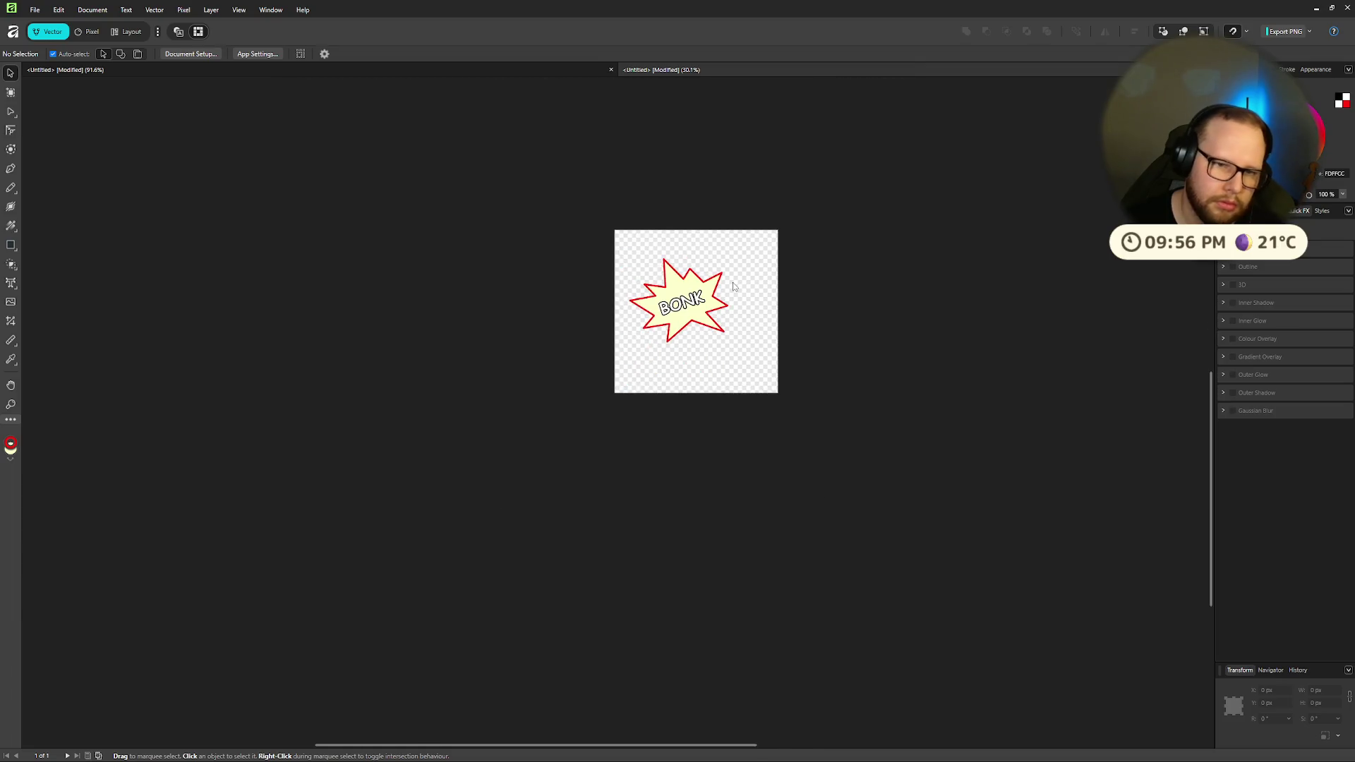
scroll(731, 283, up, 6)
key(ctrl+a)
scroll(494, 318, down, 1)
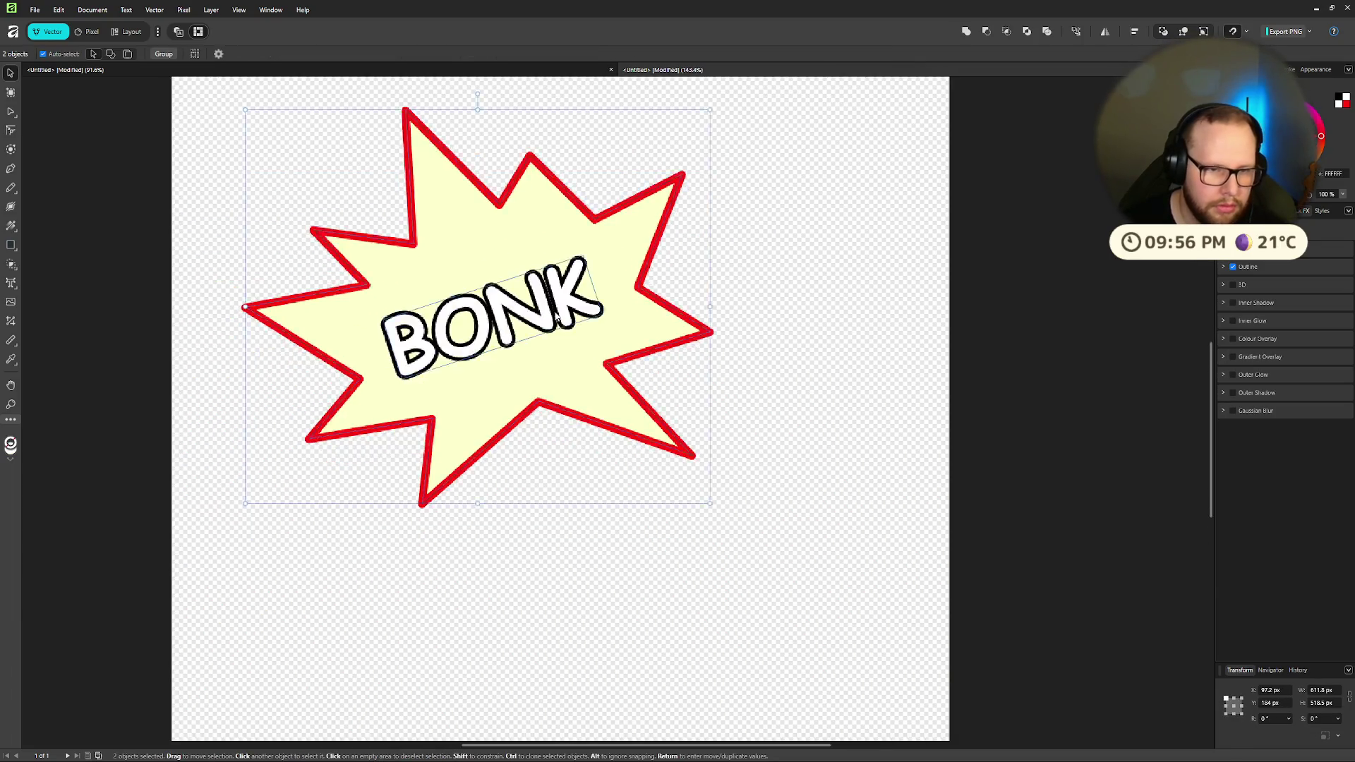
scroll(528, 303, down, 5)
drag(532, 302, 552, 316)
Step: Enlarge the starburst and BONK text together by dragging a corner handle
click(764, 274)
scroll(599, 303, up, 3)
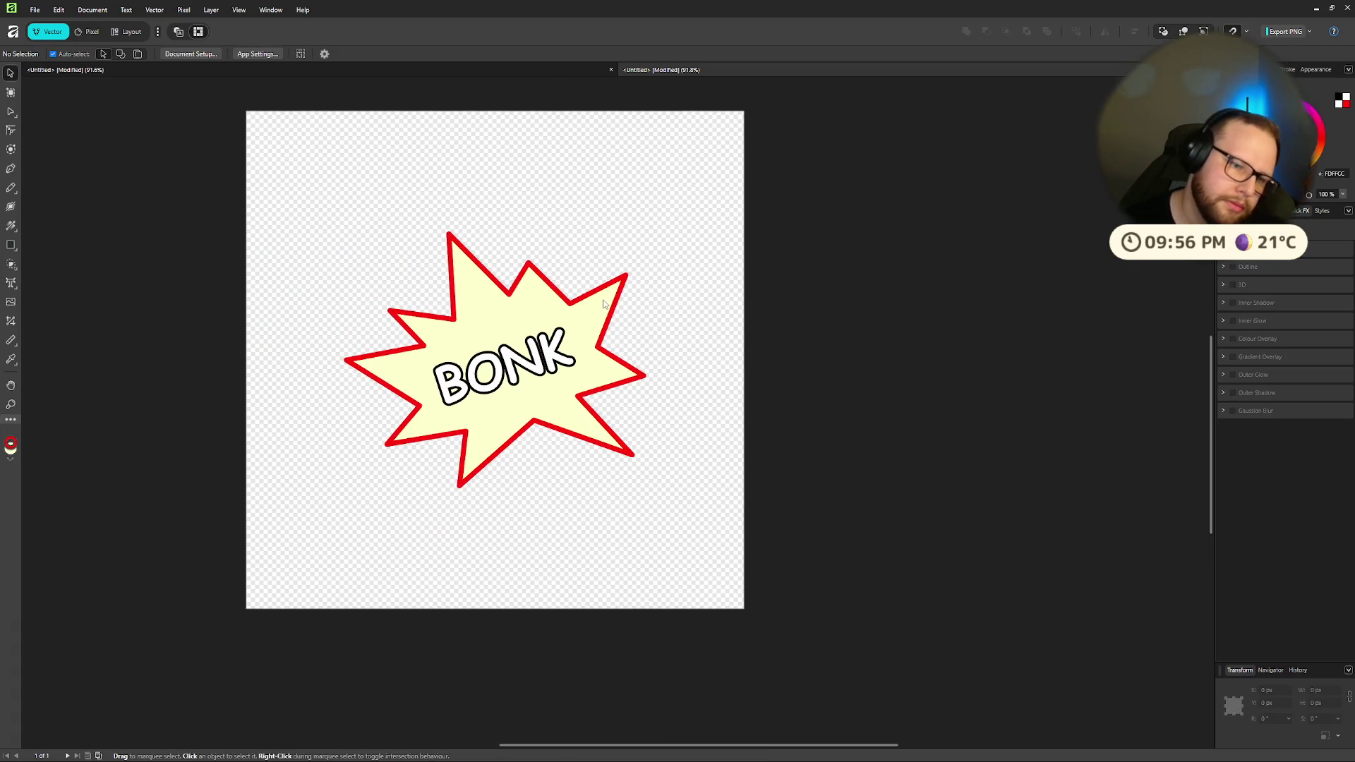
scroll(584, 307, down, 2)
key(ctrl+a)
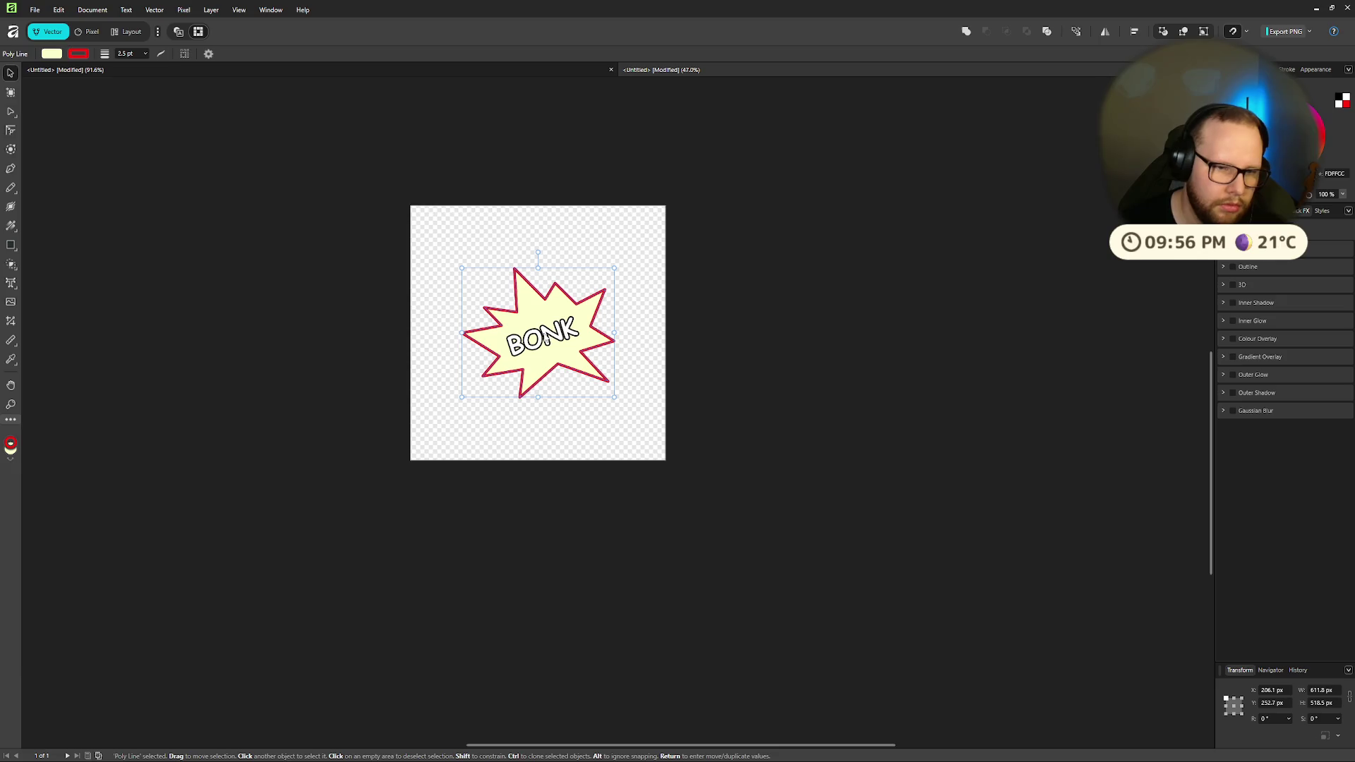
mouse_move(615, 268)
mouse_down()
mouse_move(741, 134)
mouse_move(677, 171)
mouse_move(591, 287)
mouse_move(644, 216)
mouse_move(642, 237)
mouse_move(660, 230)
mouse_up()
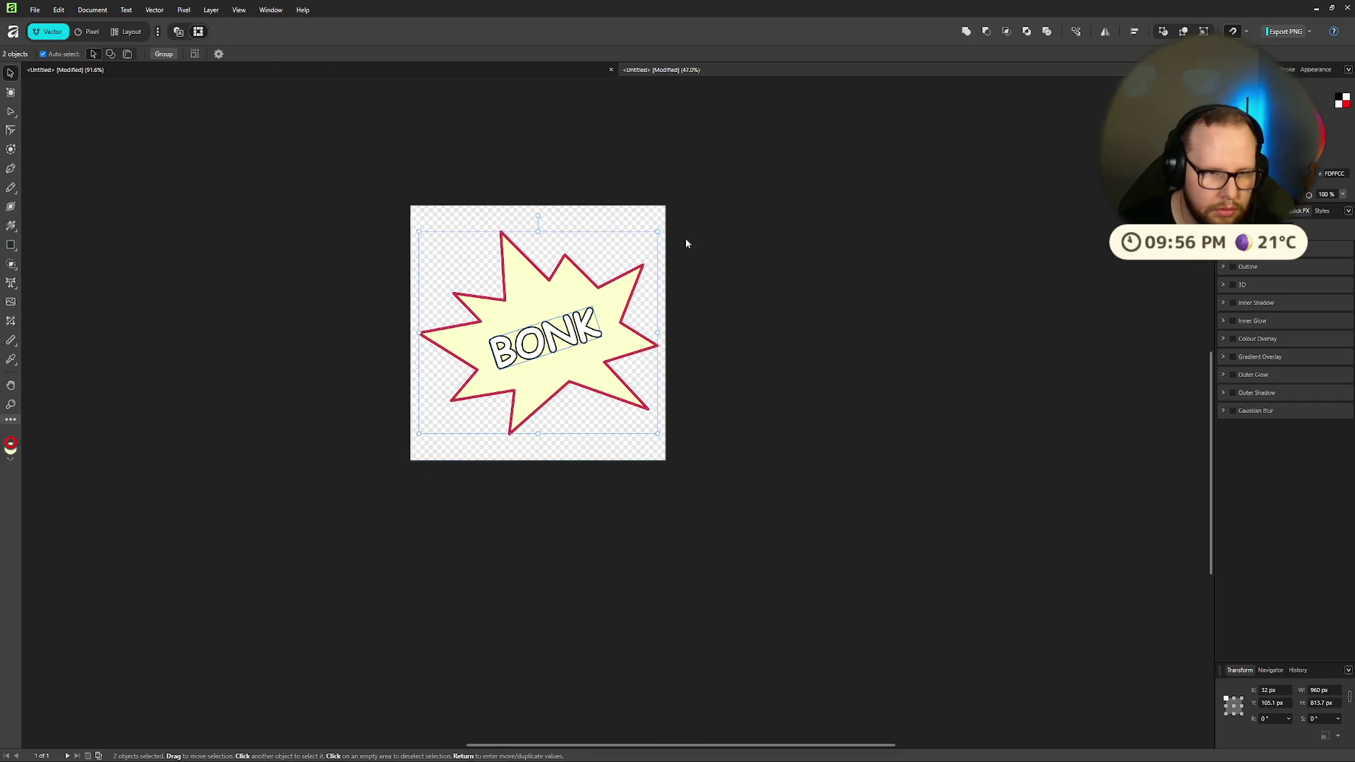
click(684, 283)
Step: Keep BONK in the Strong style and enlarge it to span most of the starburst
click(564, 322)
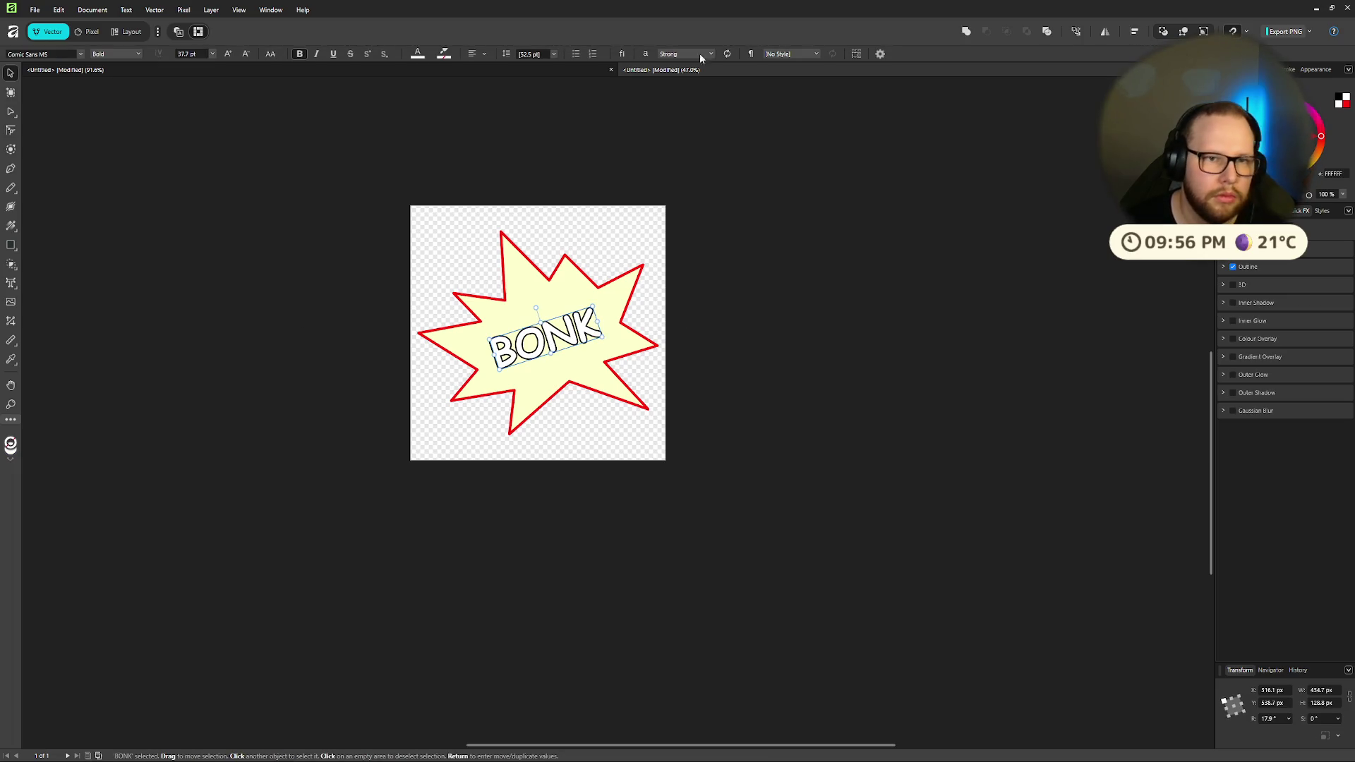
click(700, 54)
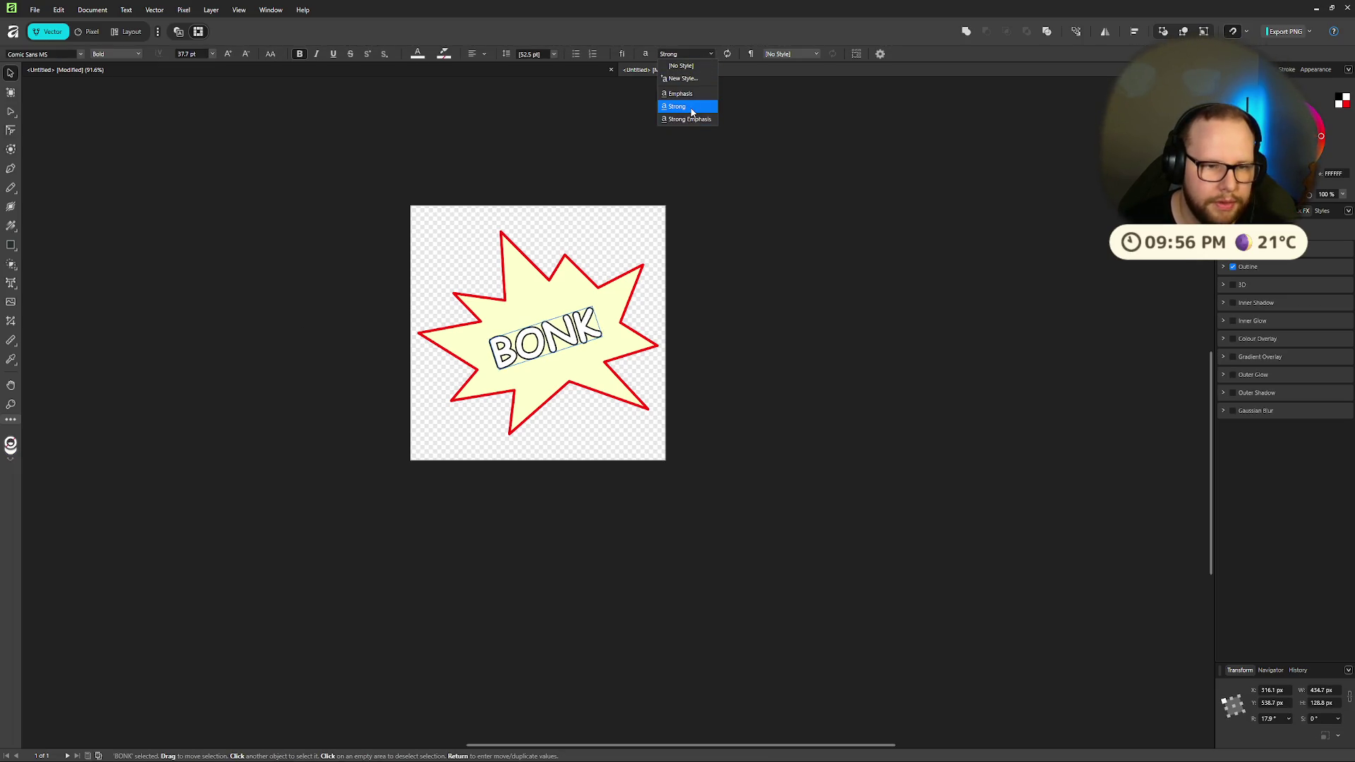
click(781, 209)
click(781, 209)
click(591, 316)
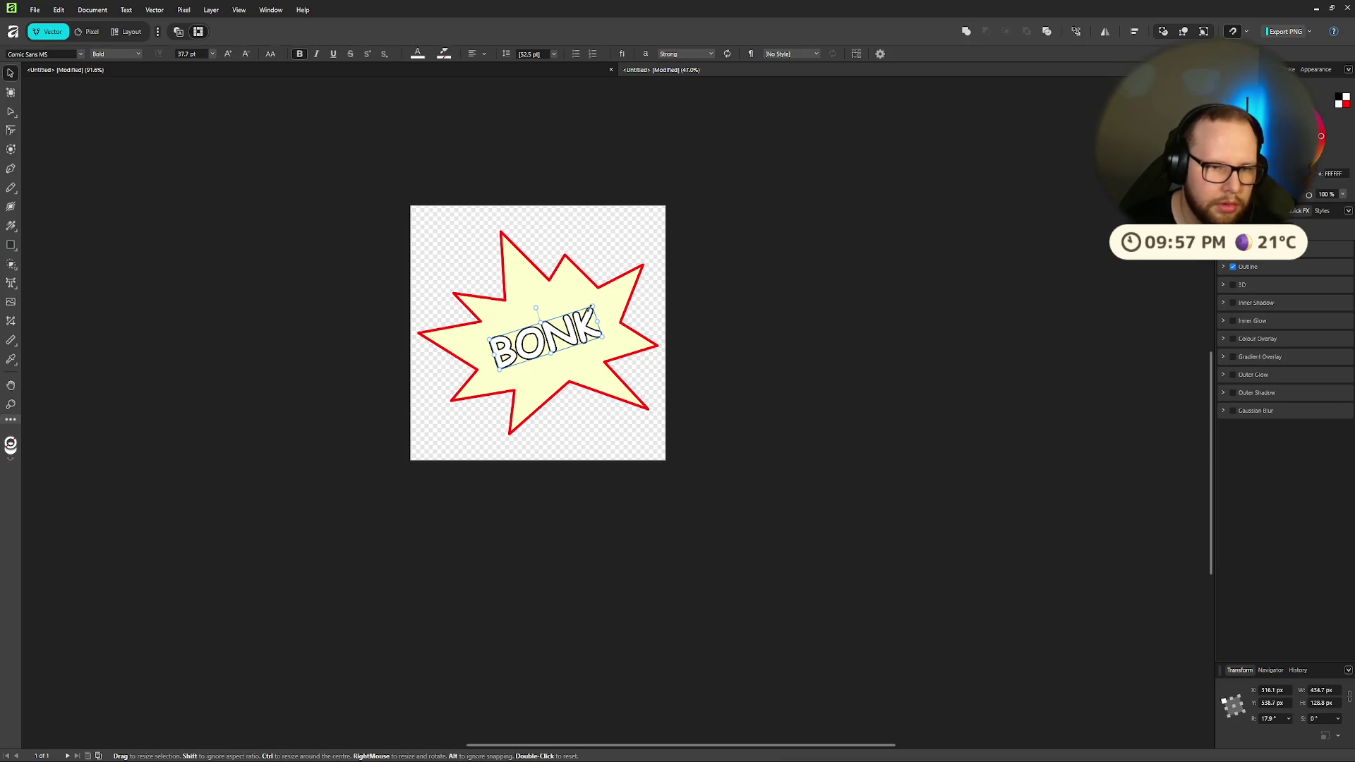
mouse_move(593, 305)
mouse_down()
mouse_move(607, 277)
mouse_move(599, 285)
mouse_up()
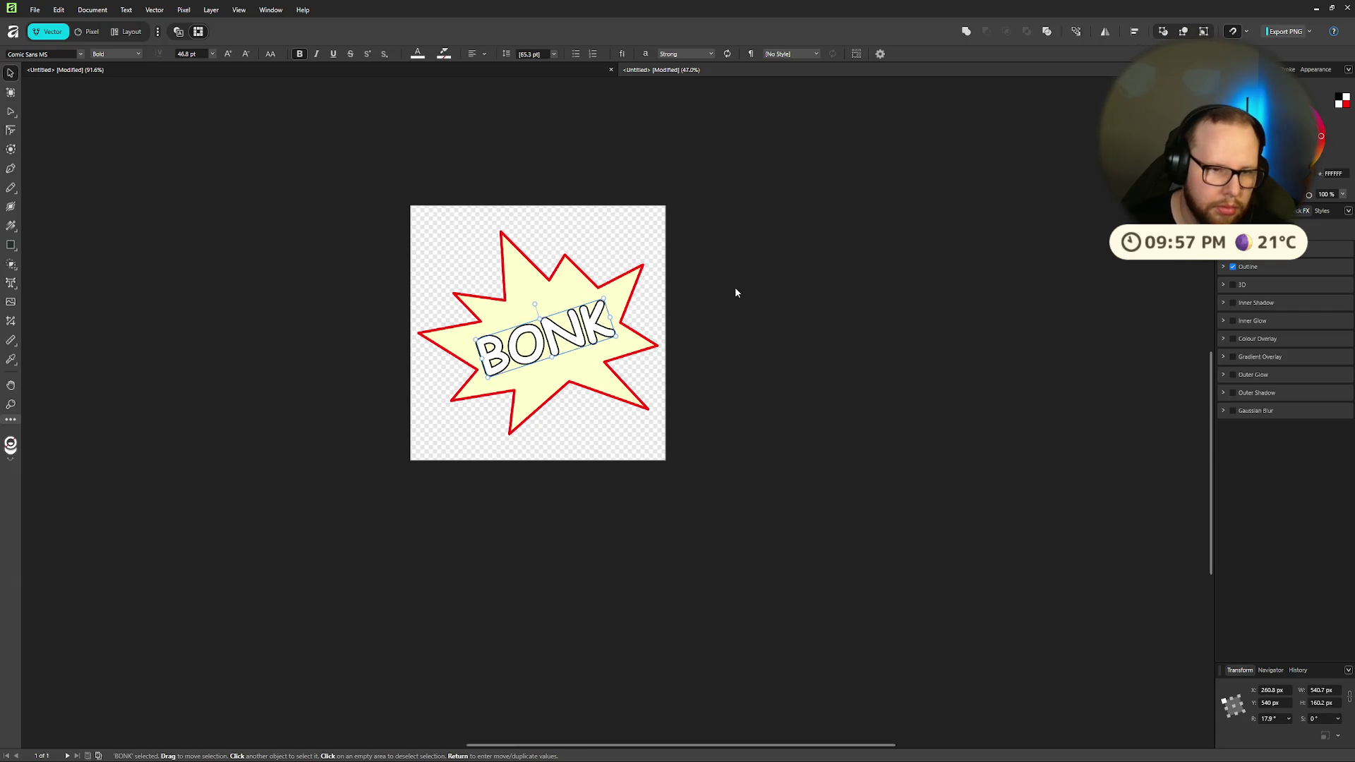
click(735, 292)
key(ctrl+z)
key(ctrl+z)
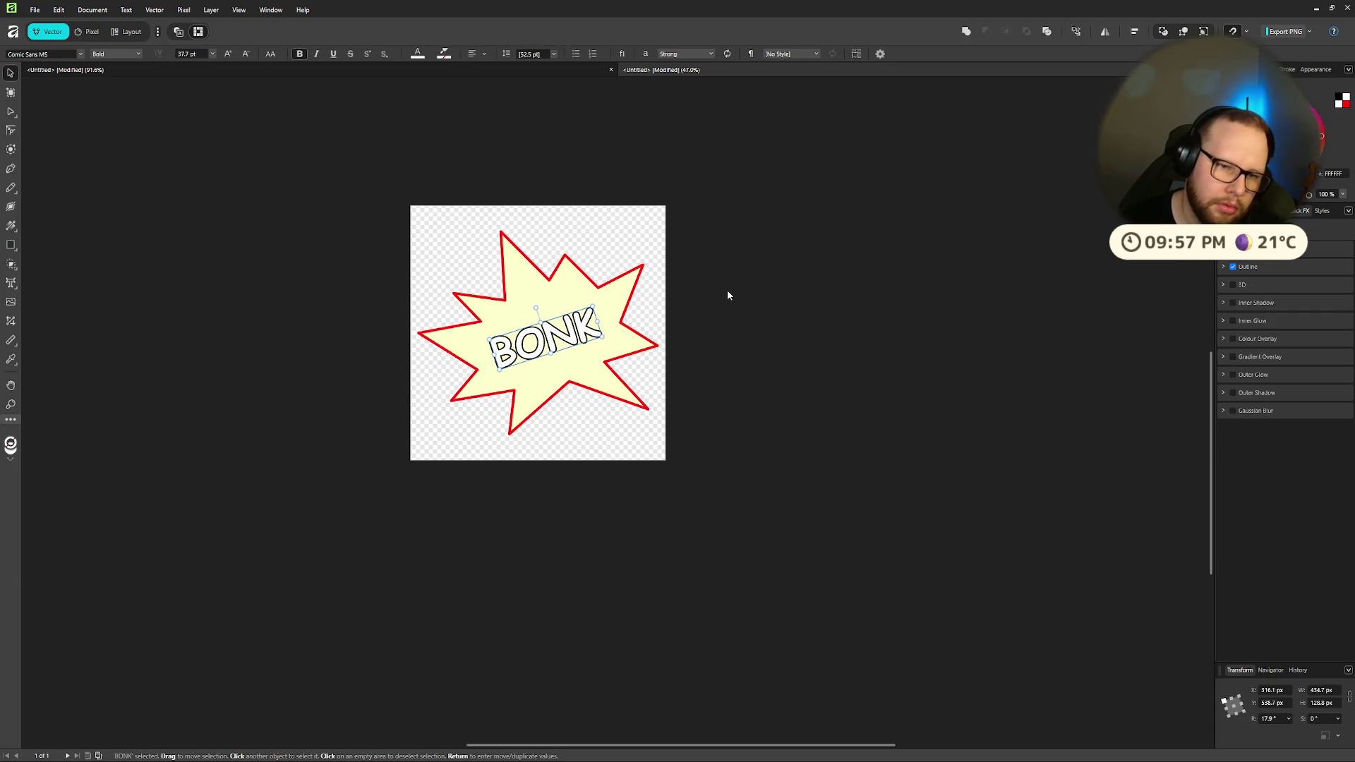
drag(592, 304, 612, 298)
click(741, 267)
scroll(612, 279, up, 1)
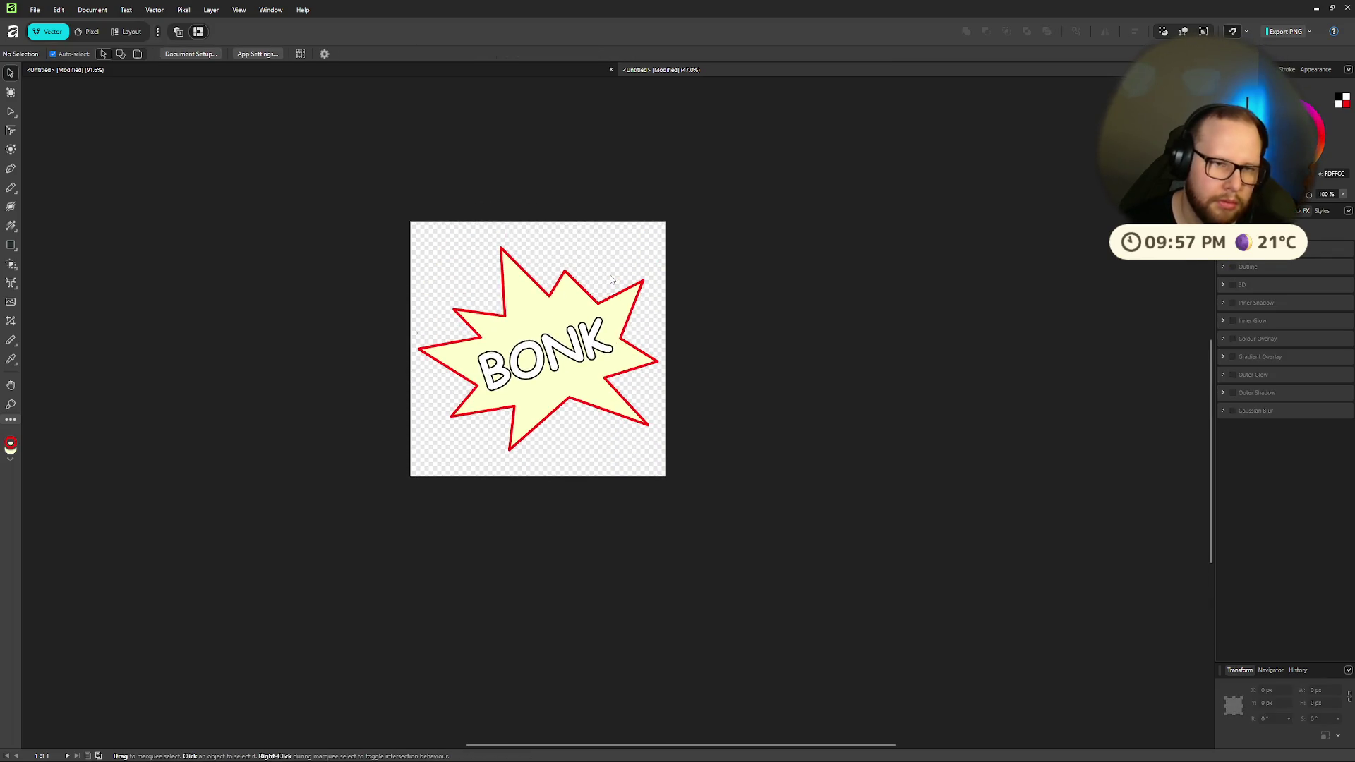
Step: Give the starburst a 3 pt outline in a darker red
click(511, 302)
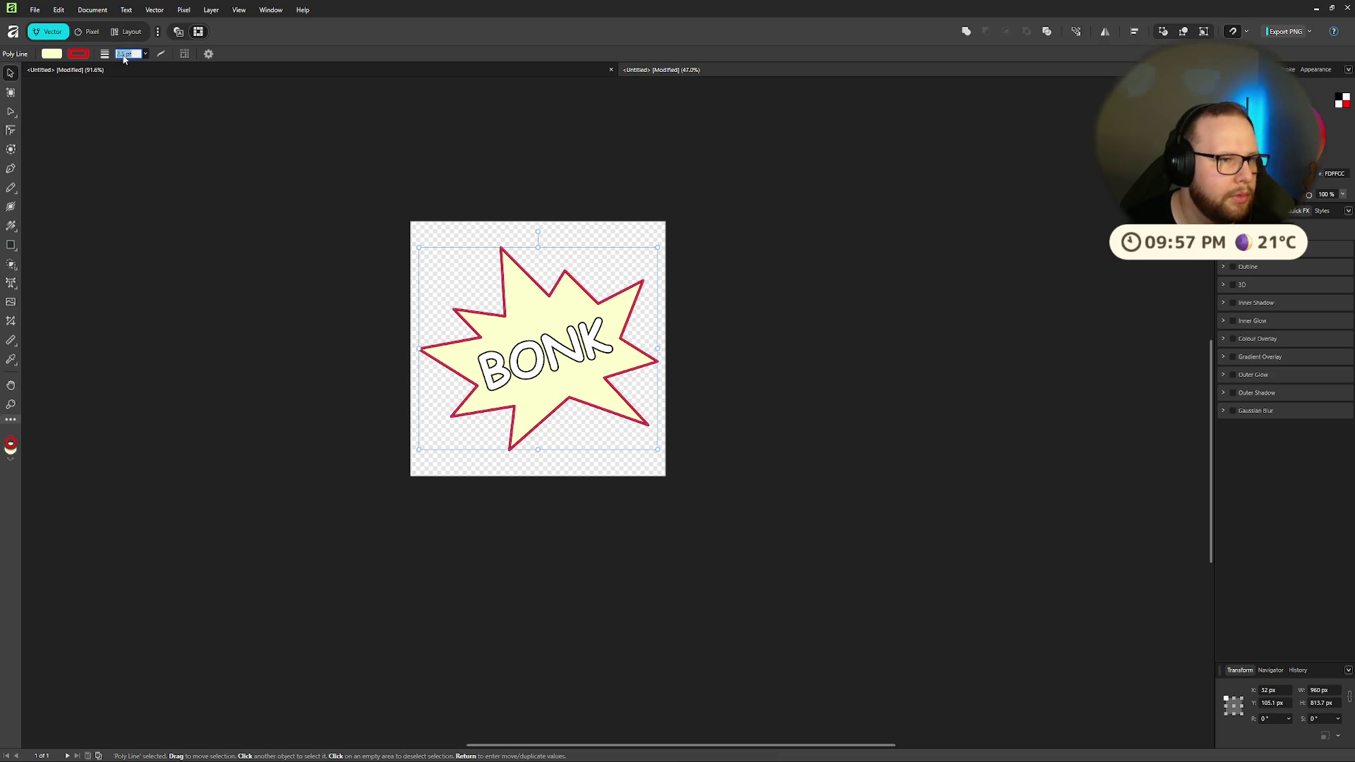
text(3)
key(Return)
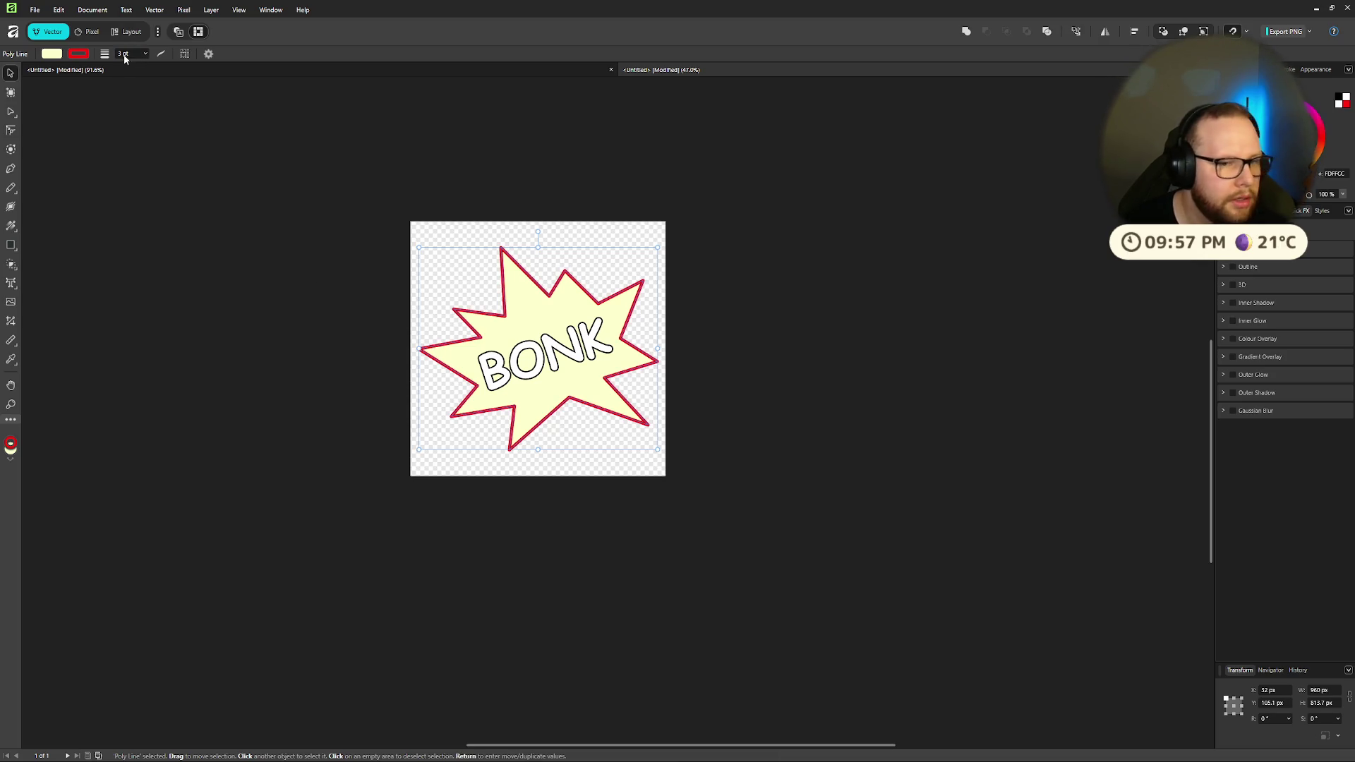
click(78, 53)
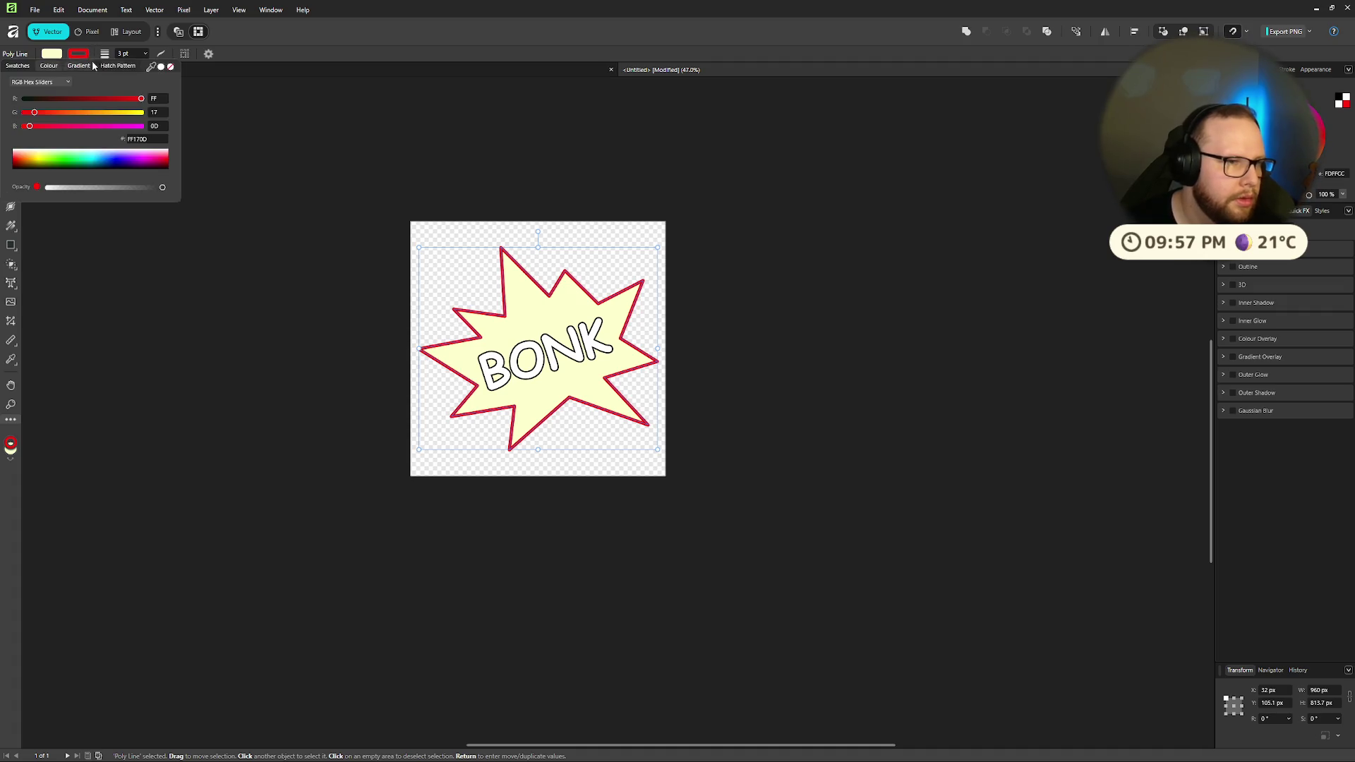
drag(140, 98, 124, 100)
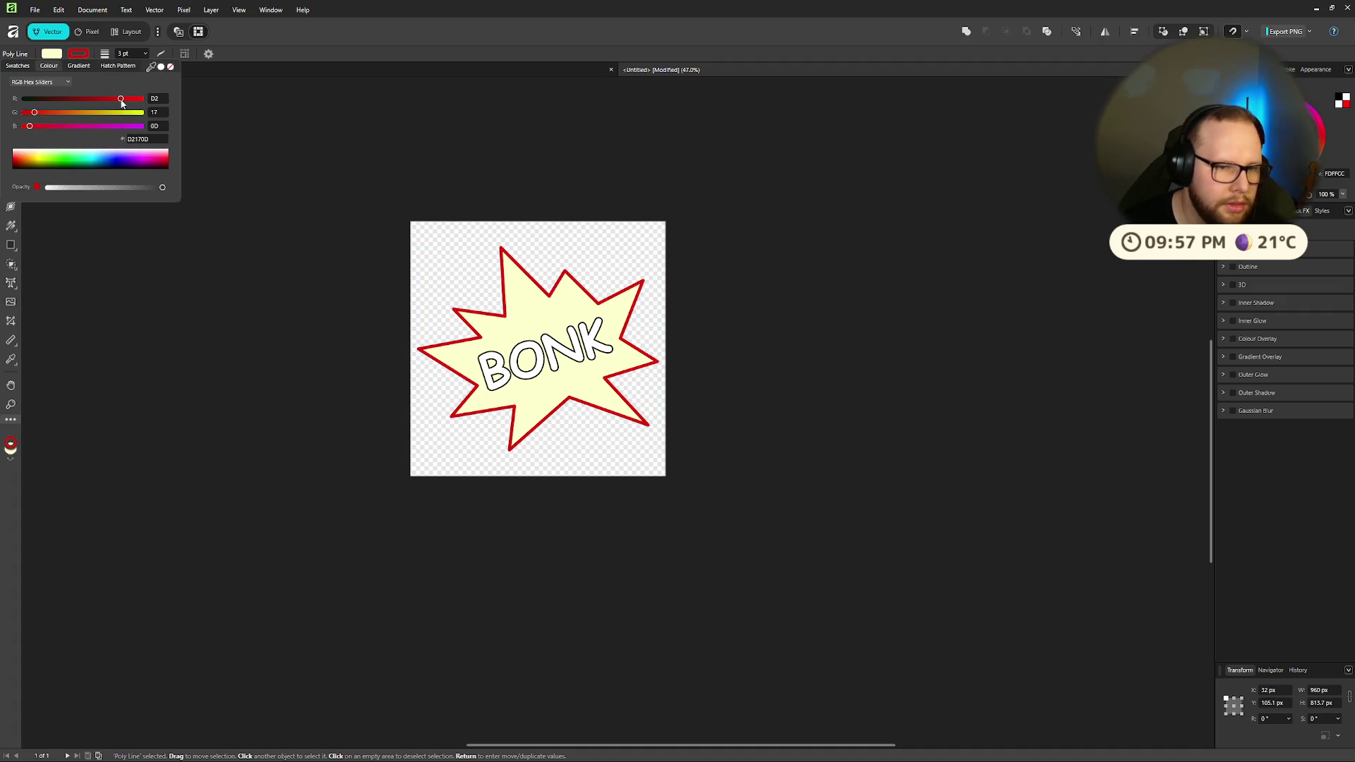
Step: Raise the thickness of BONK's outline effect to 4
click(604, 338)
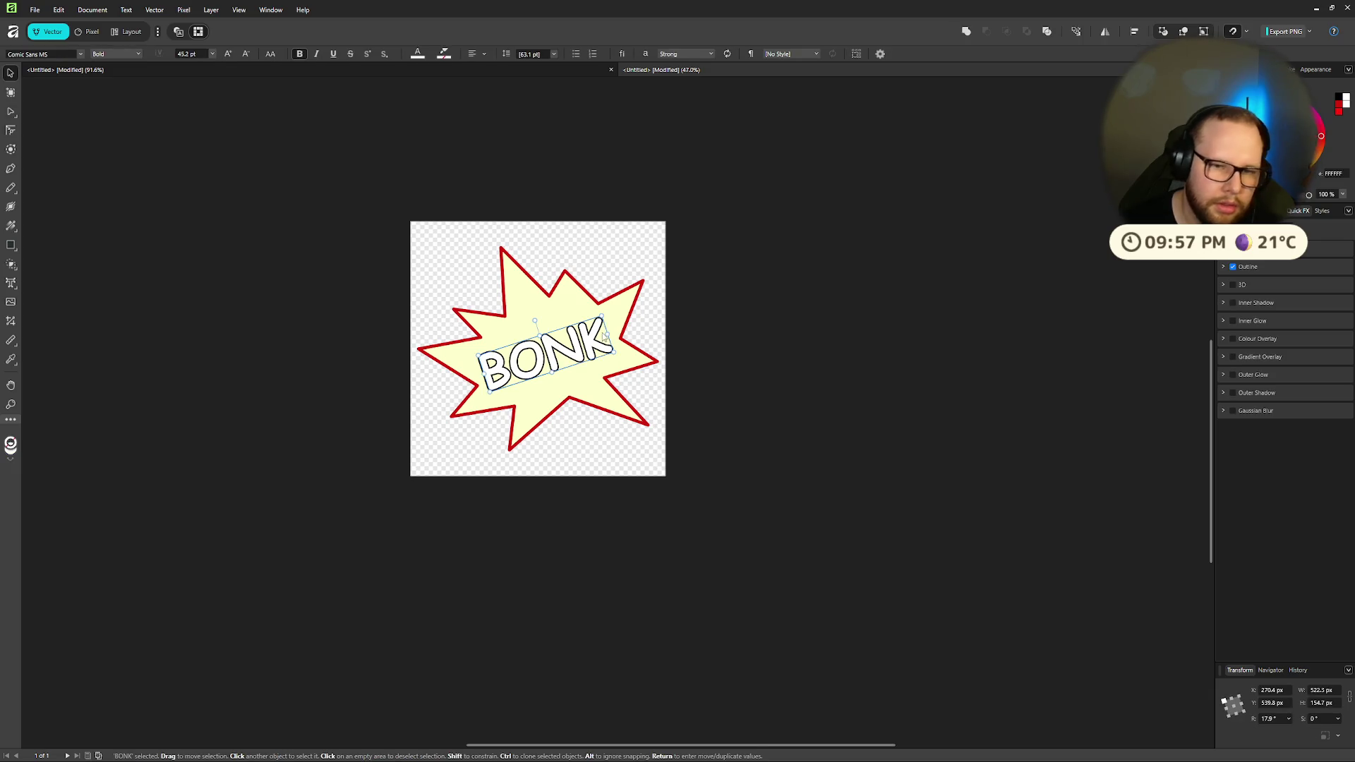
click(1235, 268)
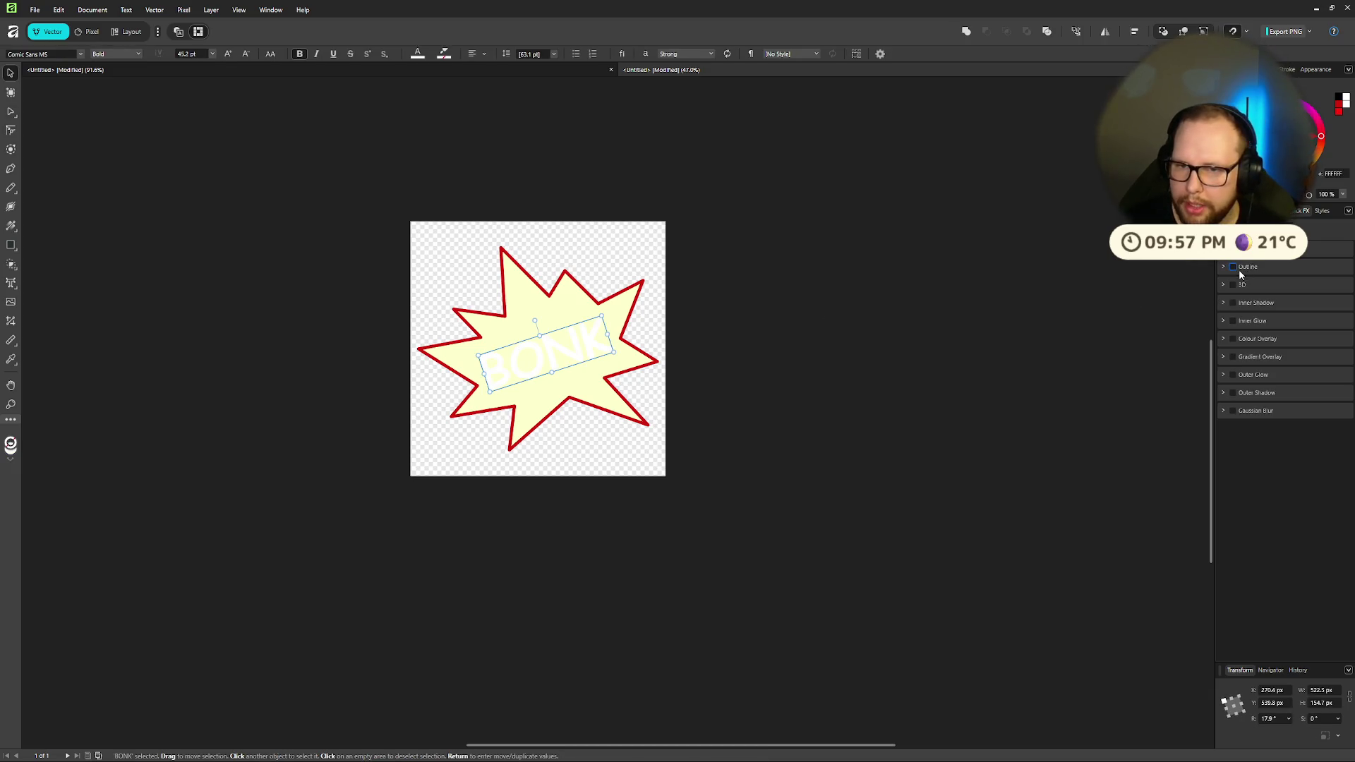
click(1225, 268)
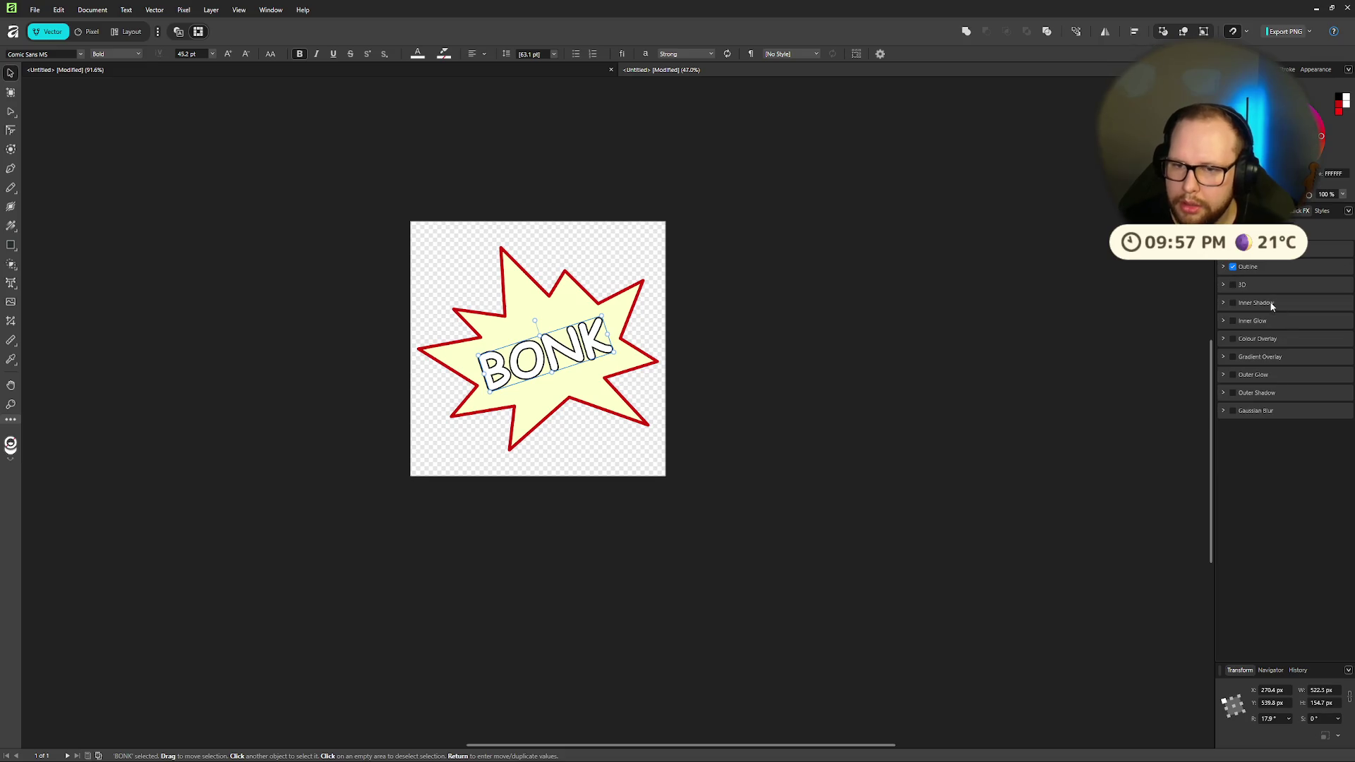
click(1316, 319)
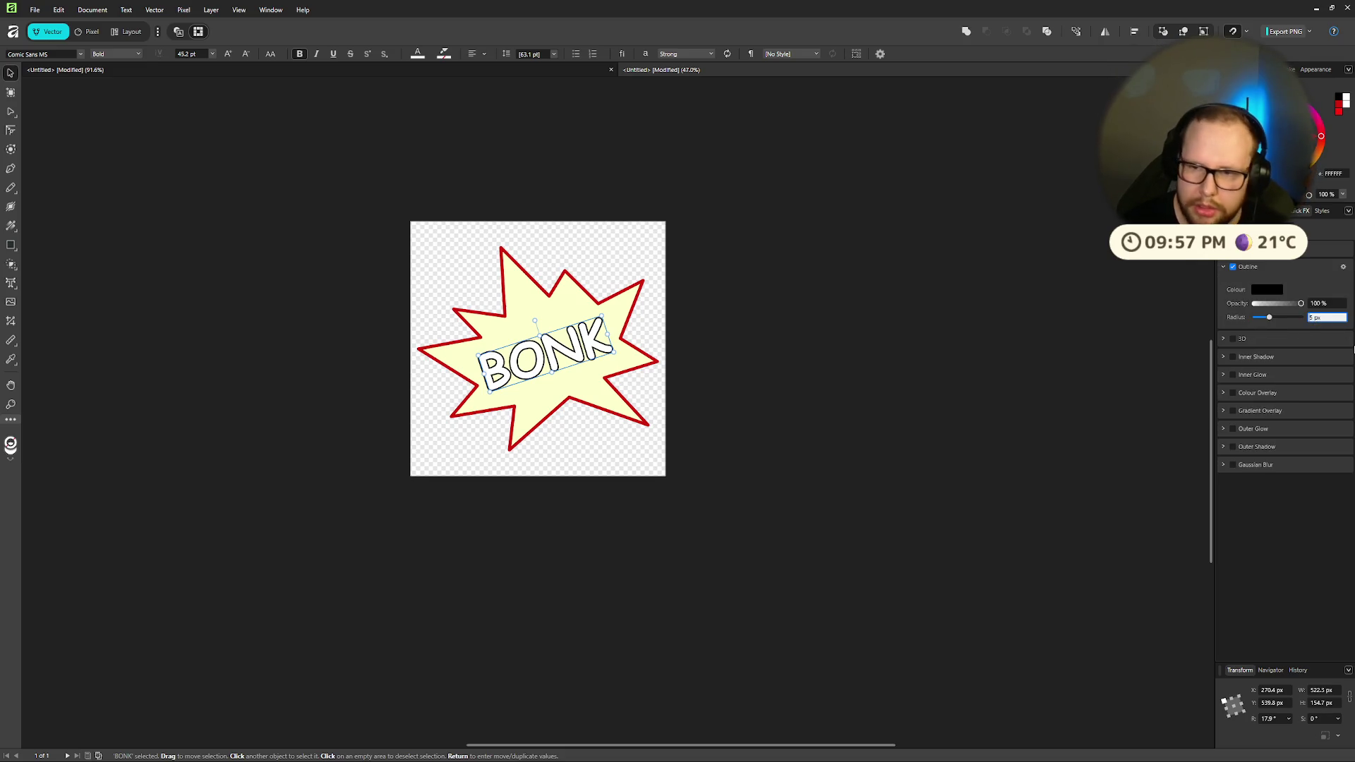
text(4)
key(Return)
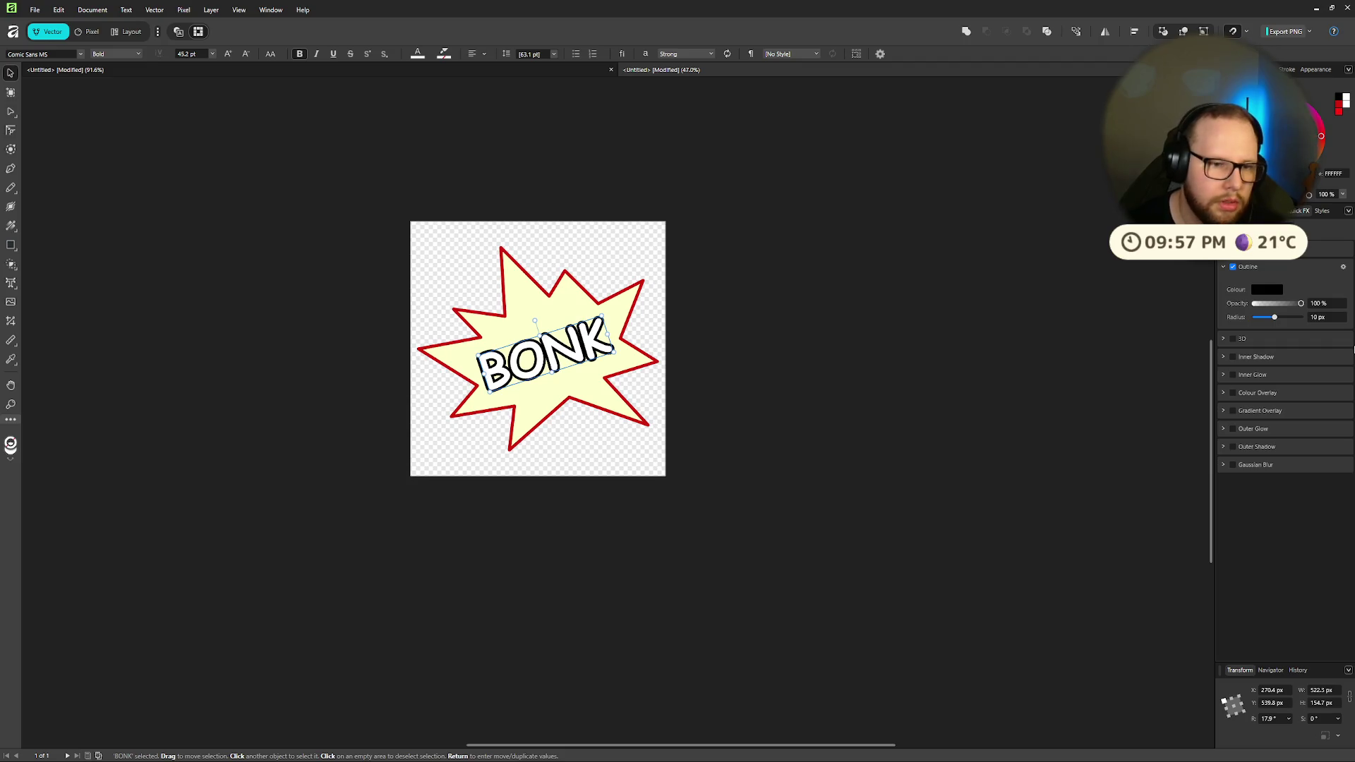
Step: Increase BONK's black outline radius further to 15 px and review it
click(649, 343)
scroll(648, 343, up, 3)
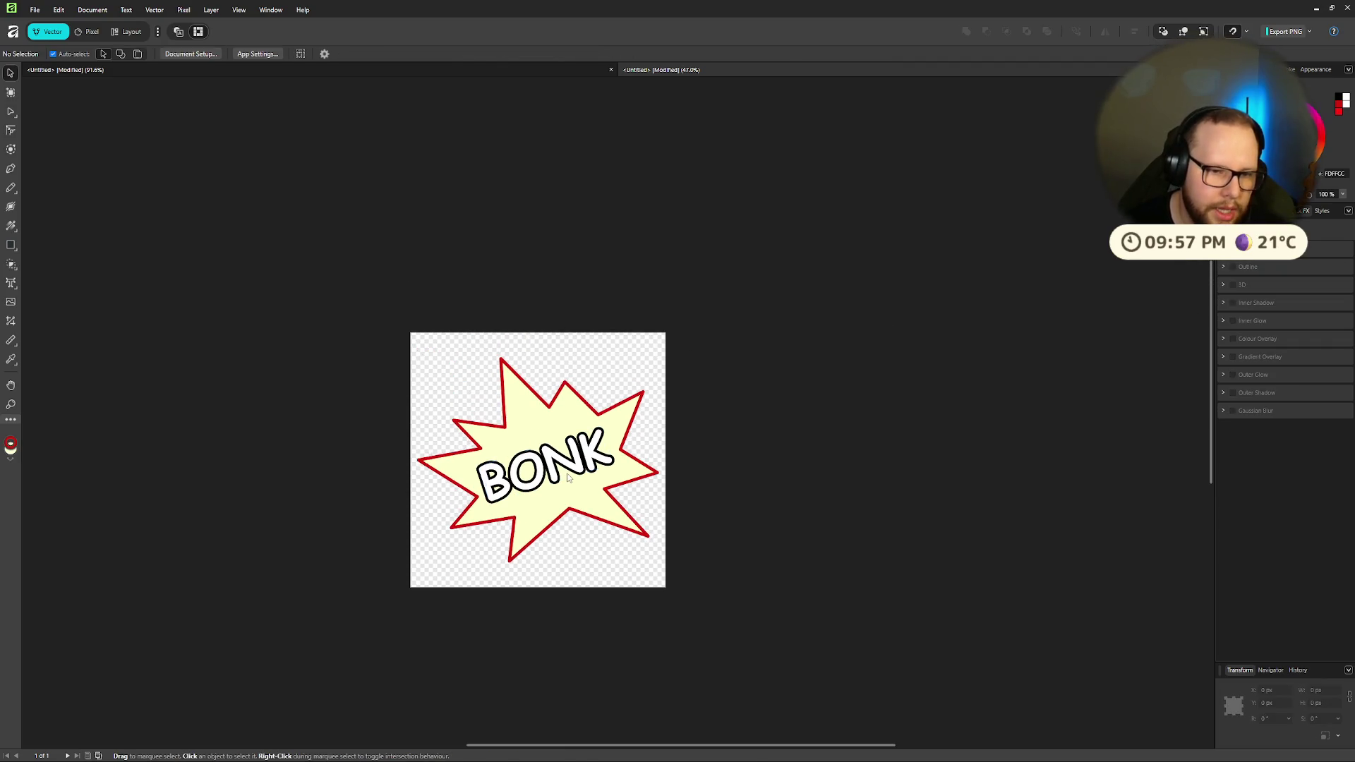
click(543, 462)
click(1223, 267)
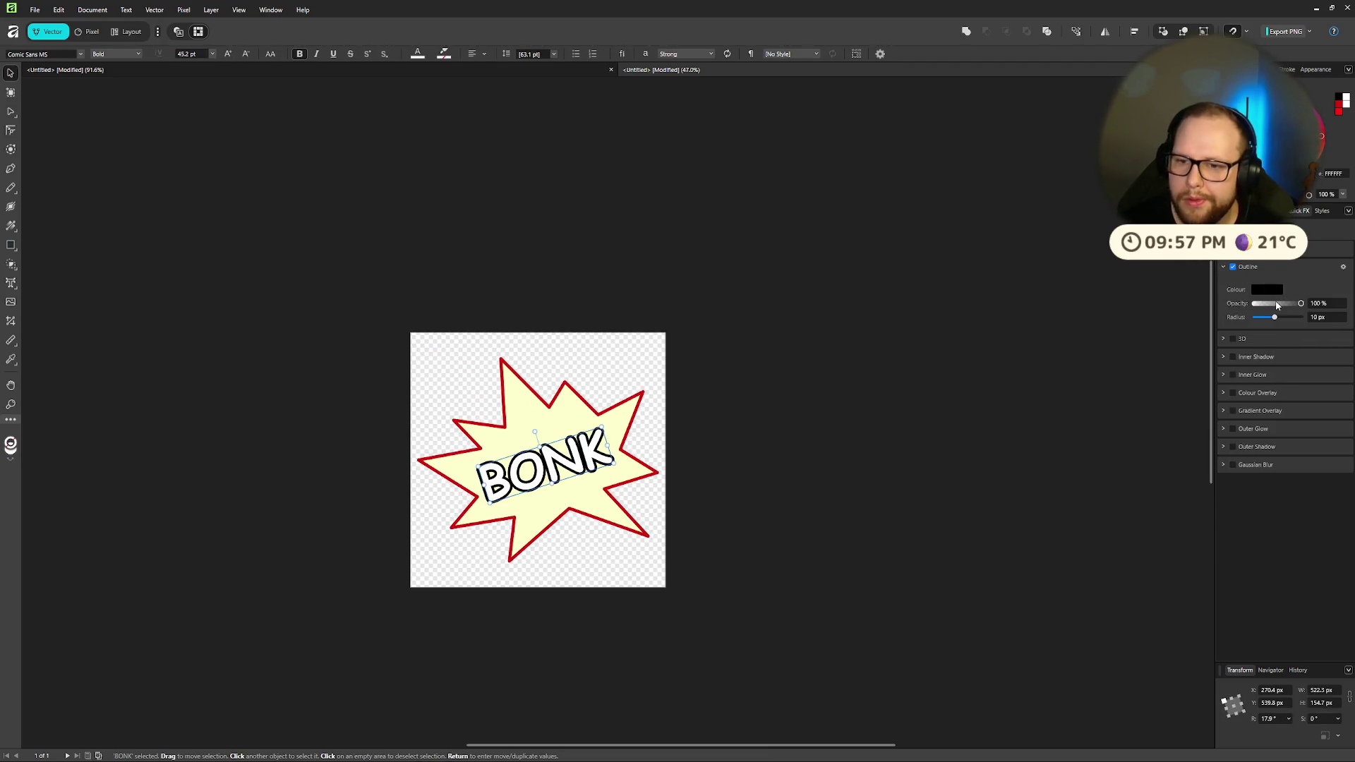
click(1317, 317)
text(15)
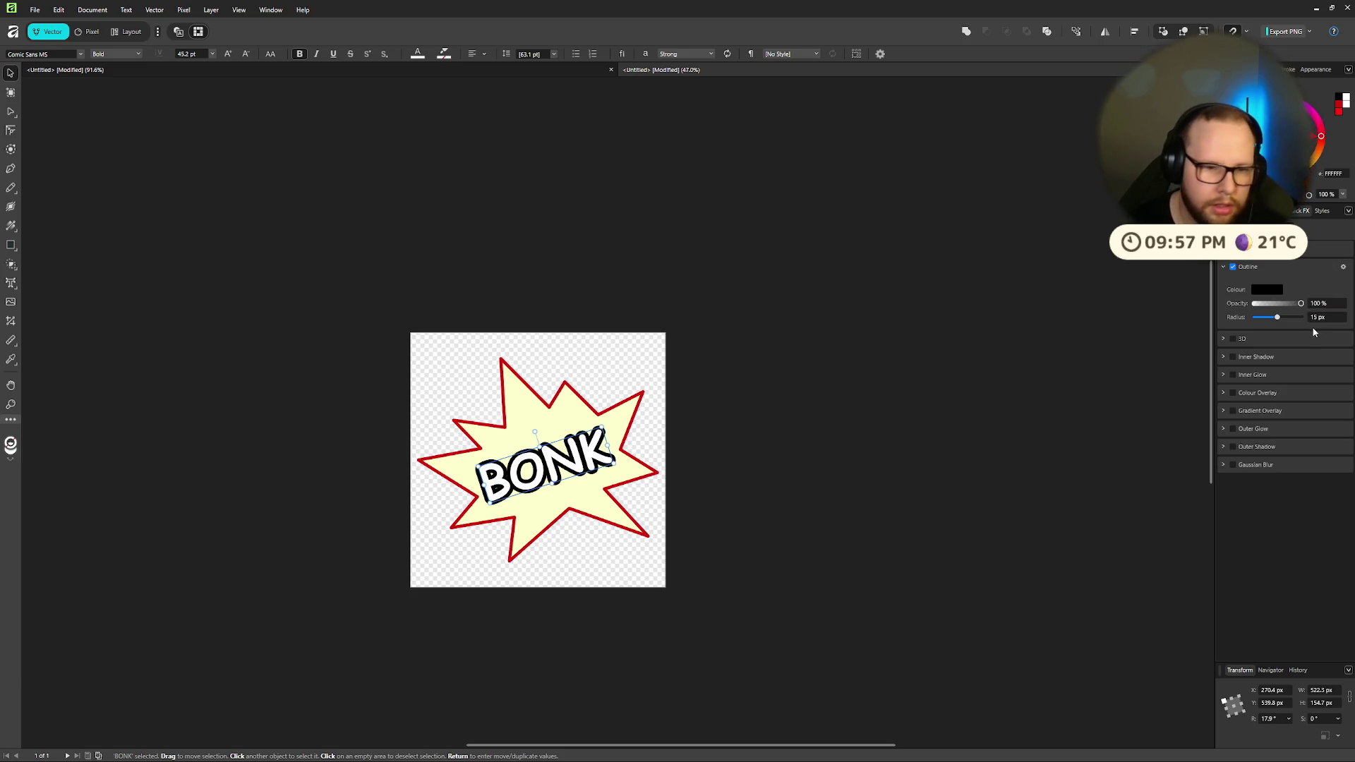
click(660, 327)
scroll(706, 423, up, 5)
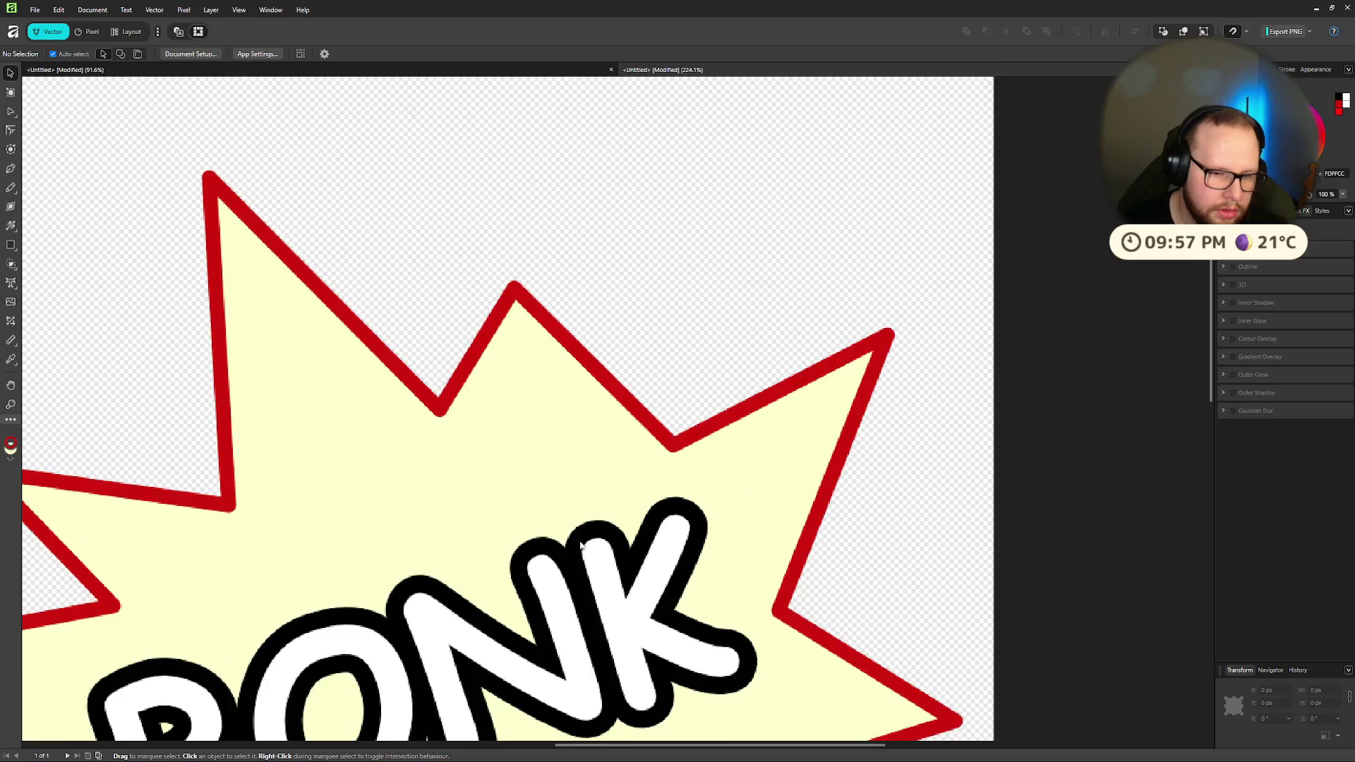
scroll(847, 367, down, 3)
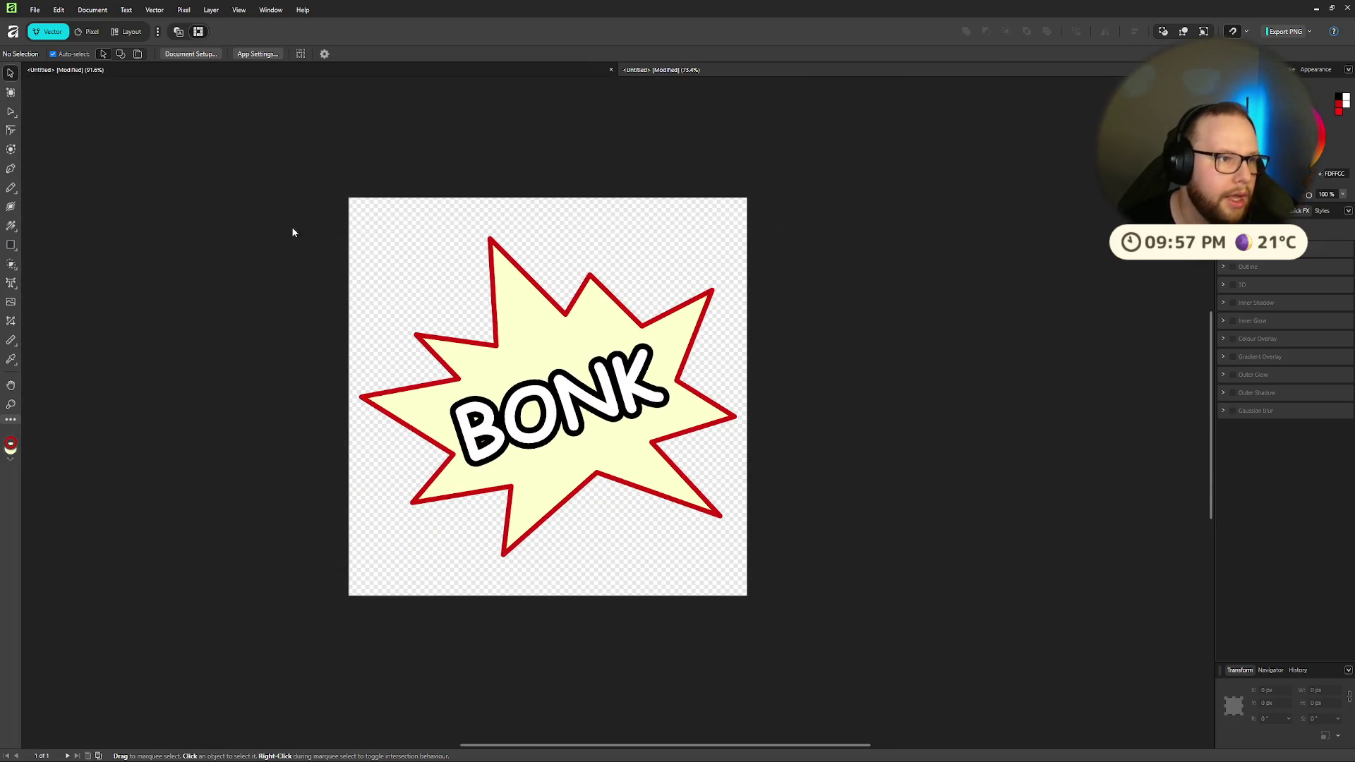
Step: Export the BONK artwork as bonk.png into the Downloads folder
click(35, 9)
click(34, 10)
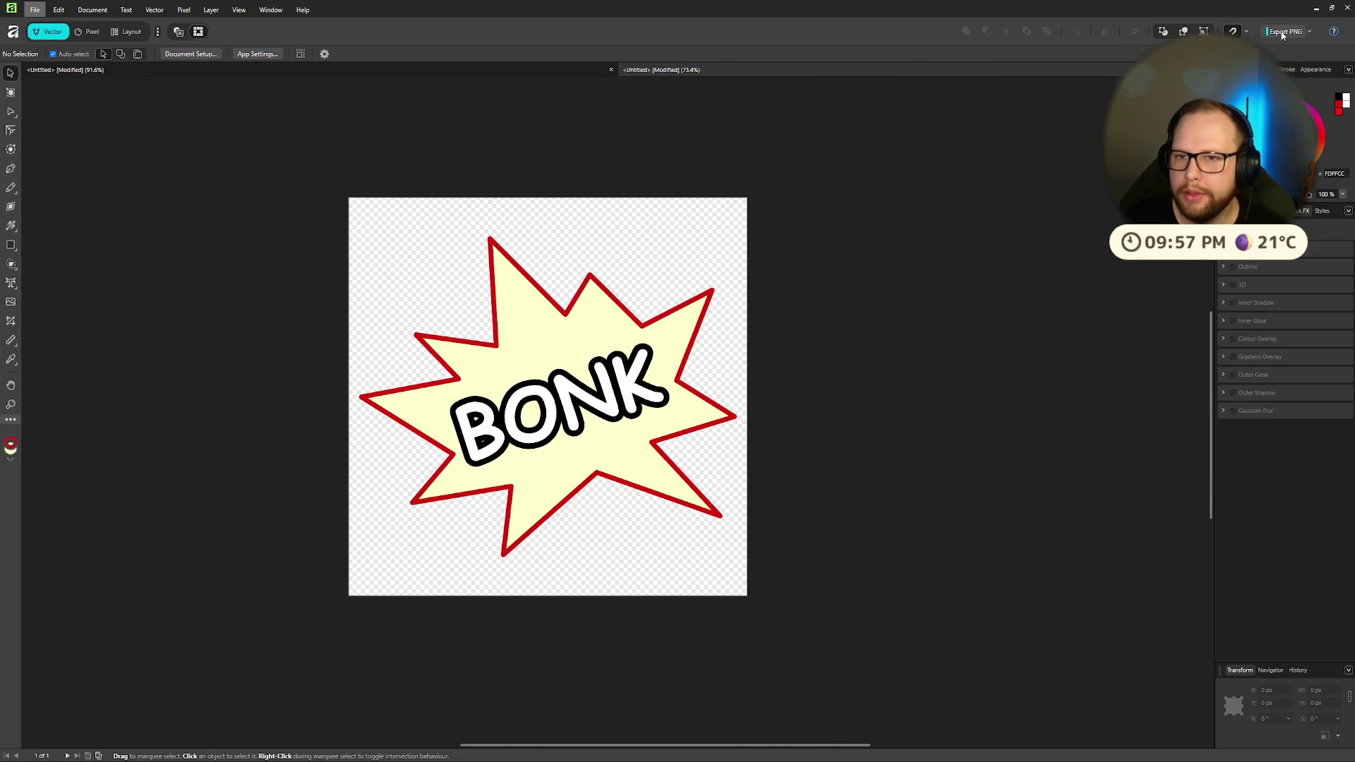
click(1284, 31)
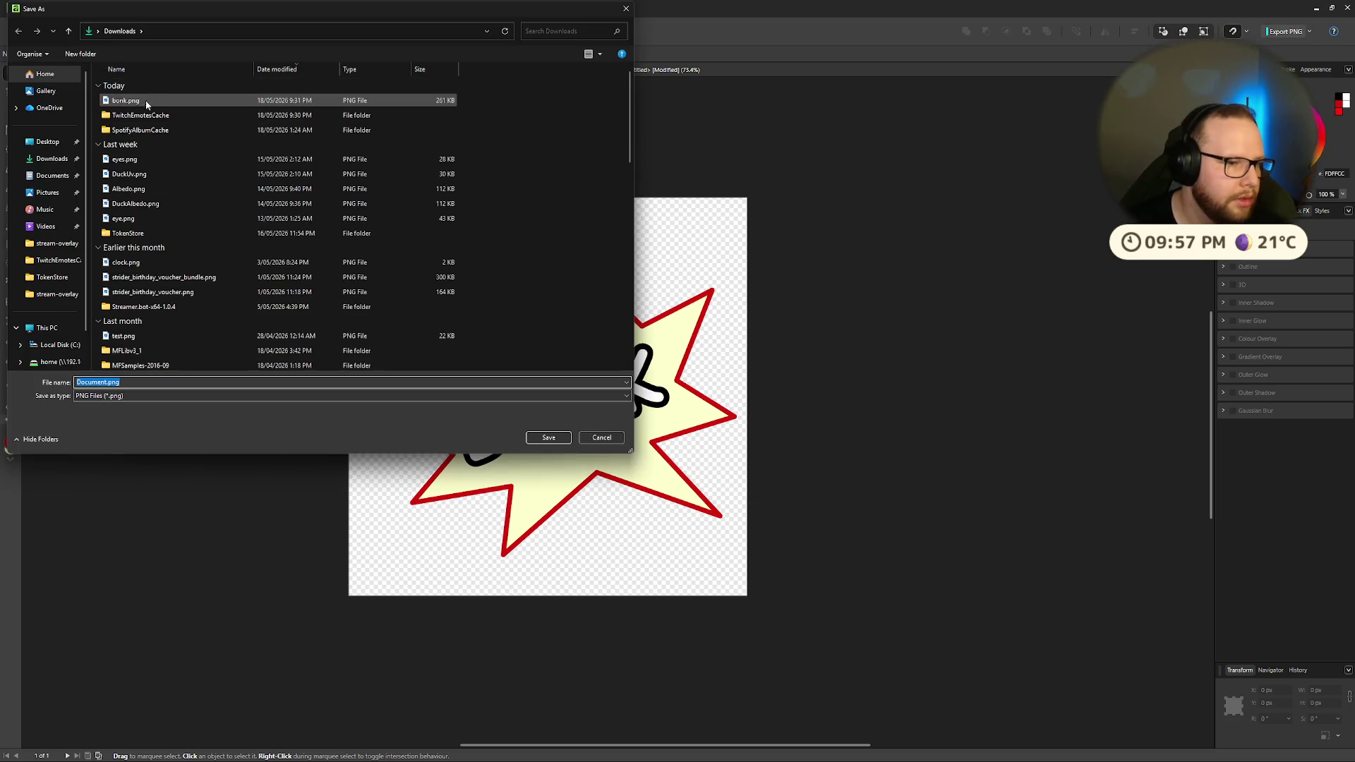
click(90, 382)
click(95, 383)
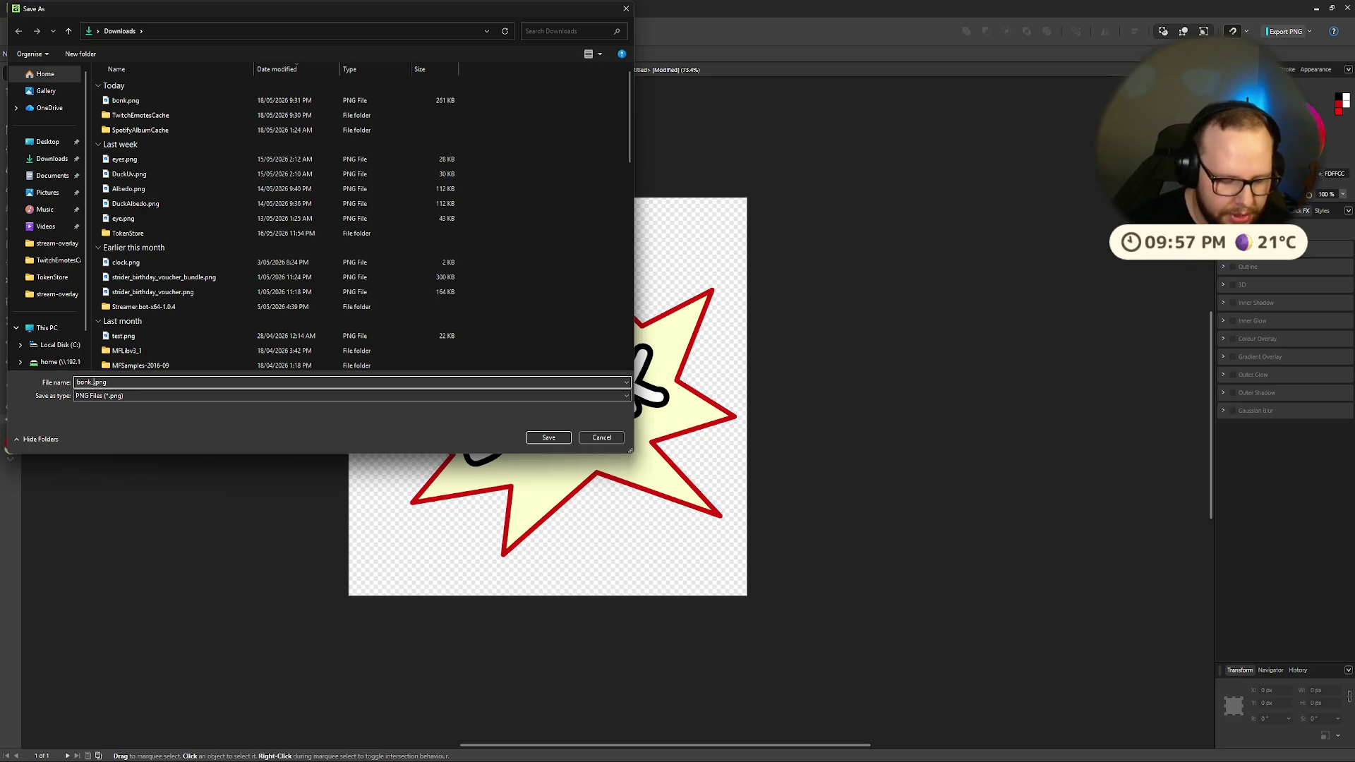
key(Return)
key(super+e)
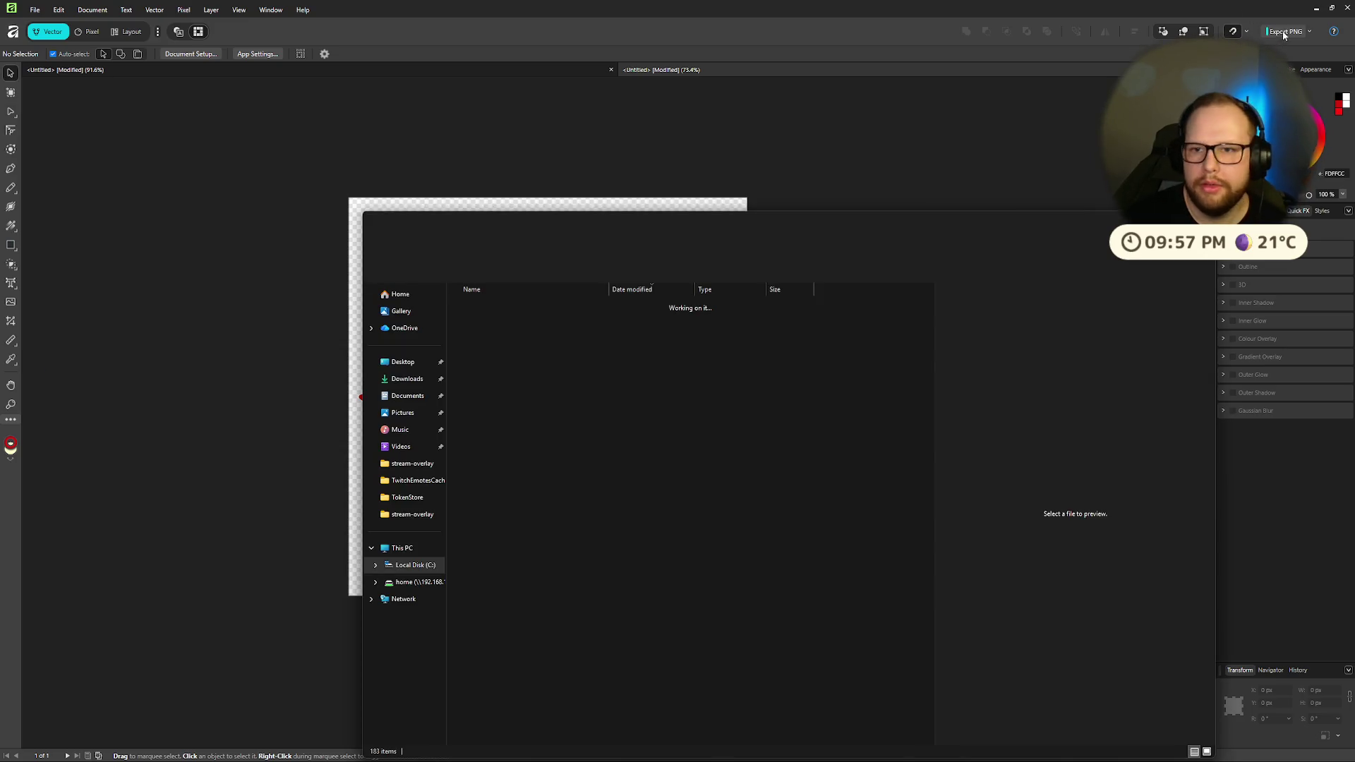
Step: Rename bonk.png in Downloads to bonk_emoji.png
click(513, 336)
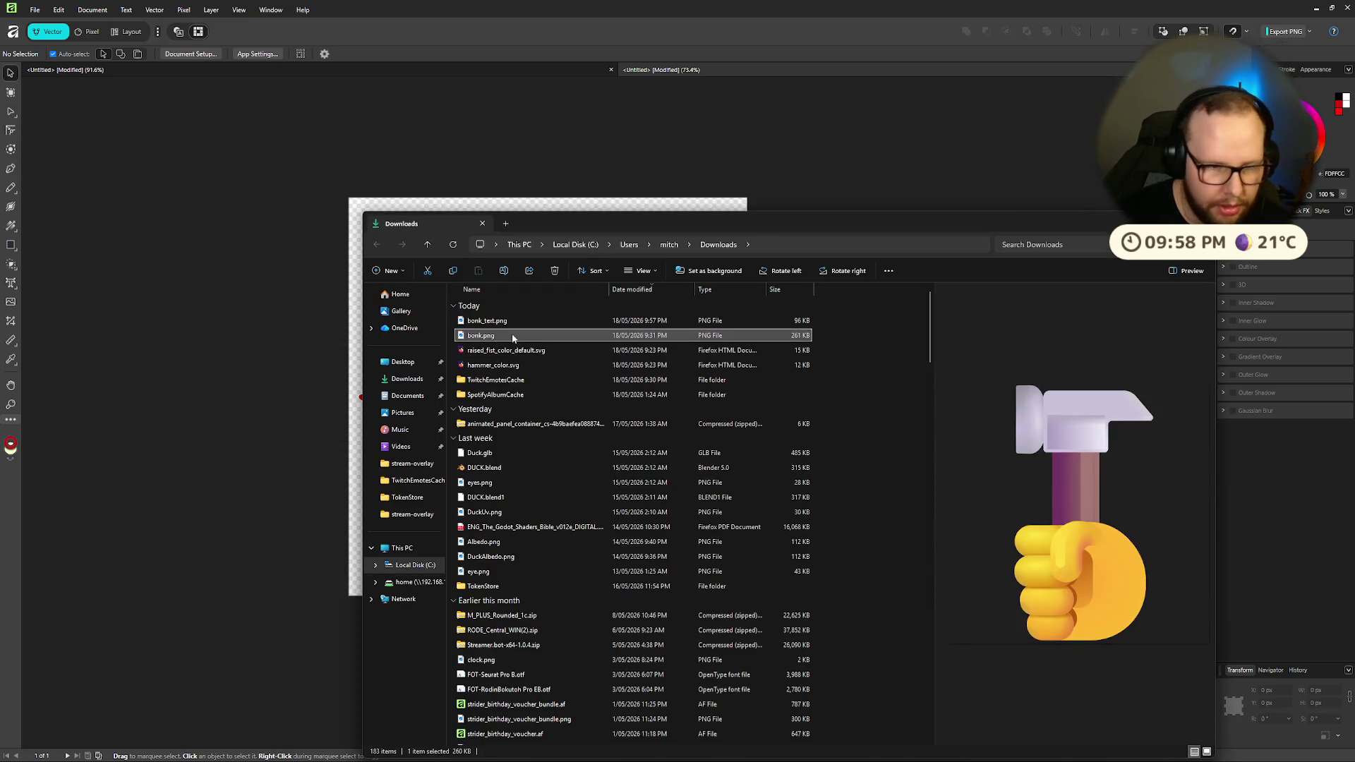
text(_emoji)
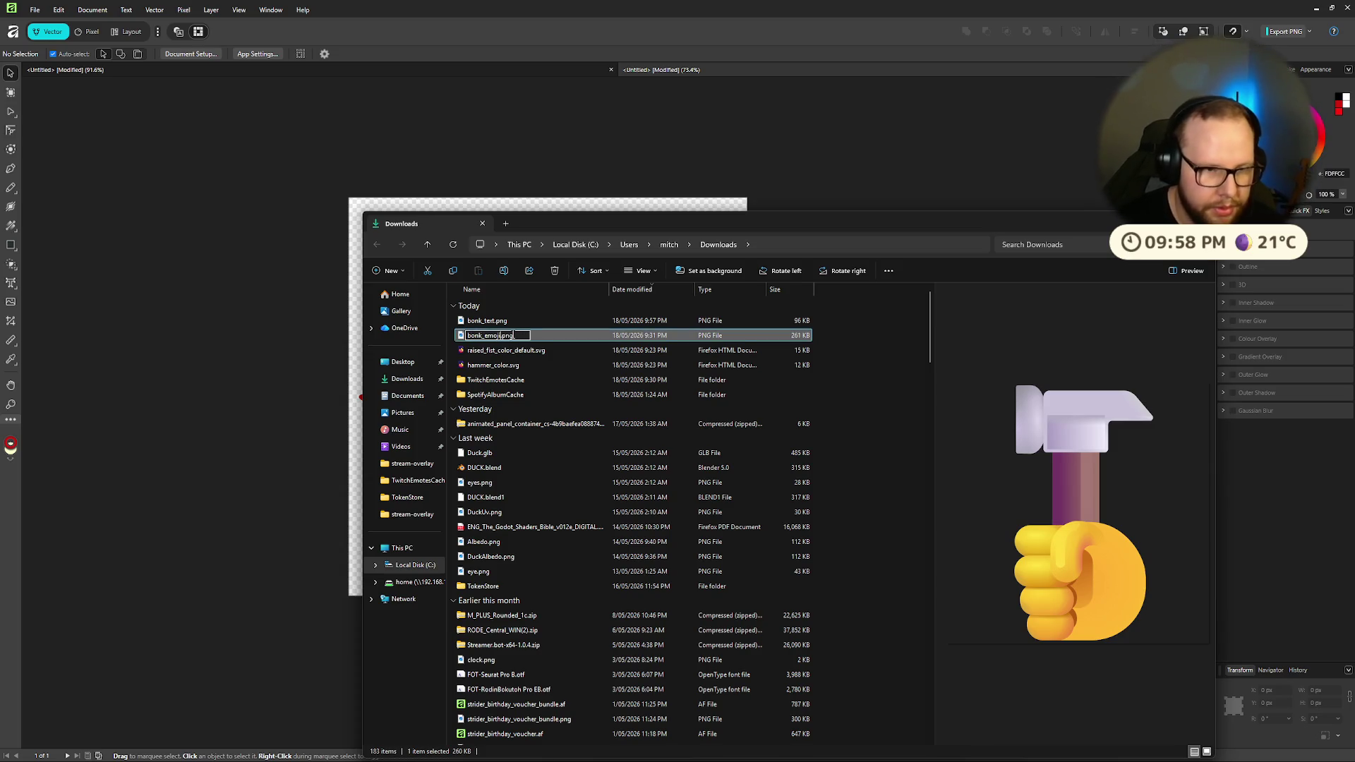
key(Return)
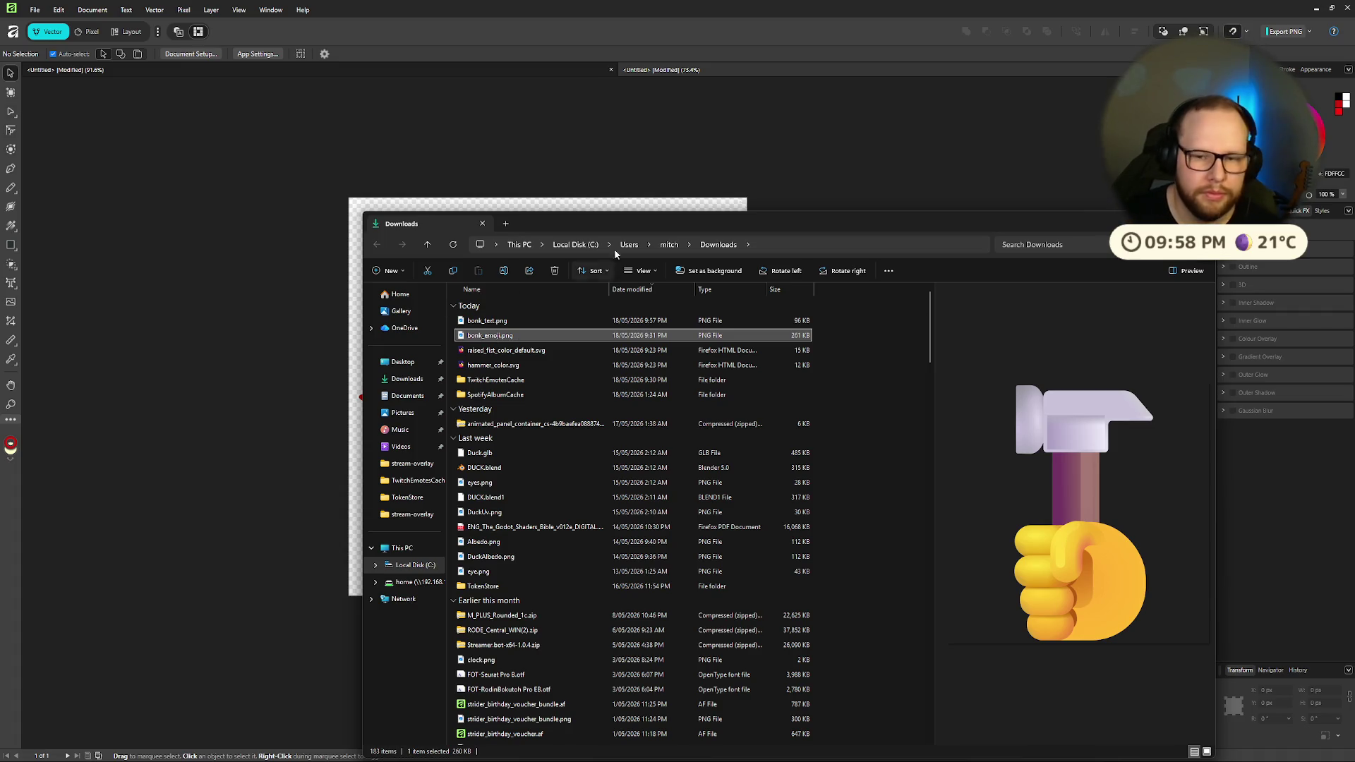
Step: Close the Downloads window and return to the Affinity desktop
drag(780, 226, 611, 190)
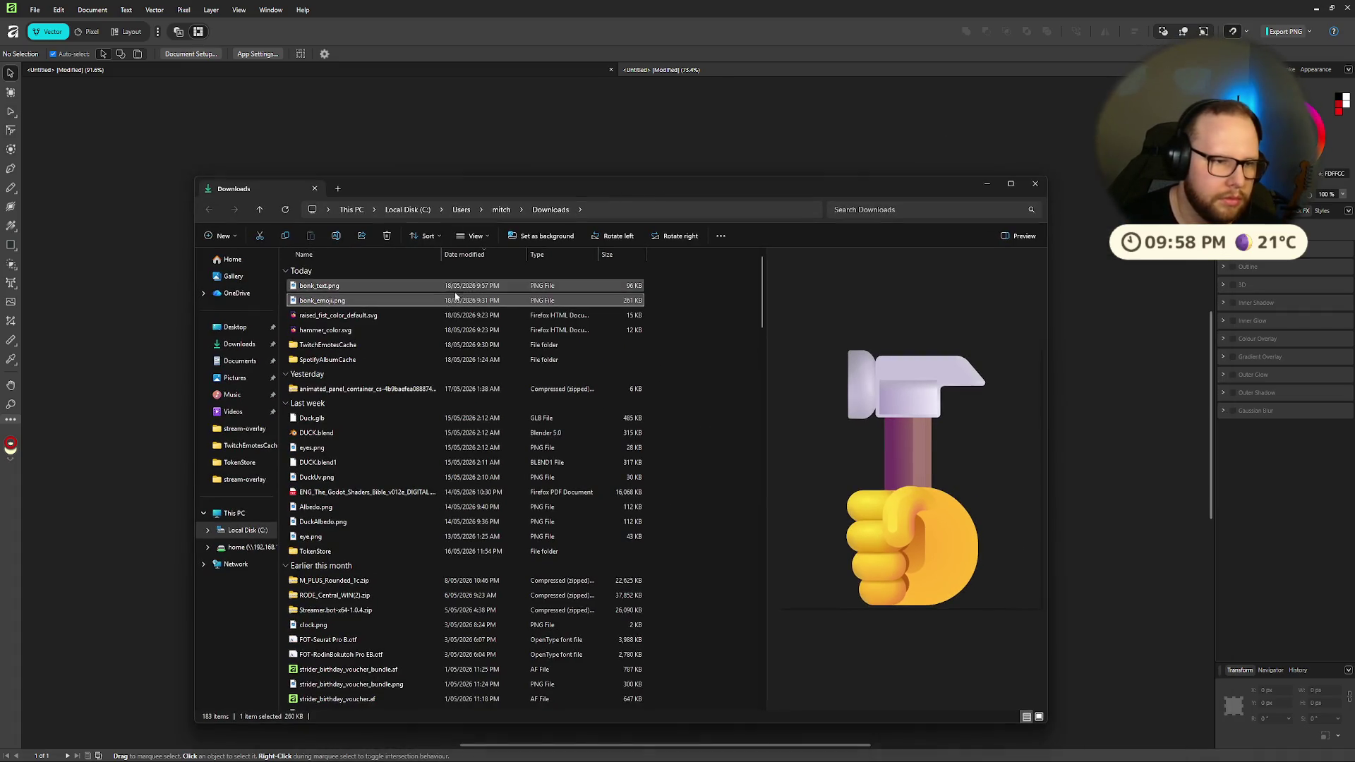
click(1035, 185)
key(ctrl+super+Left)
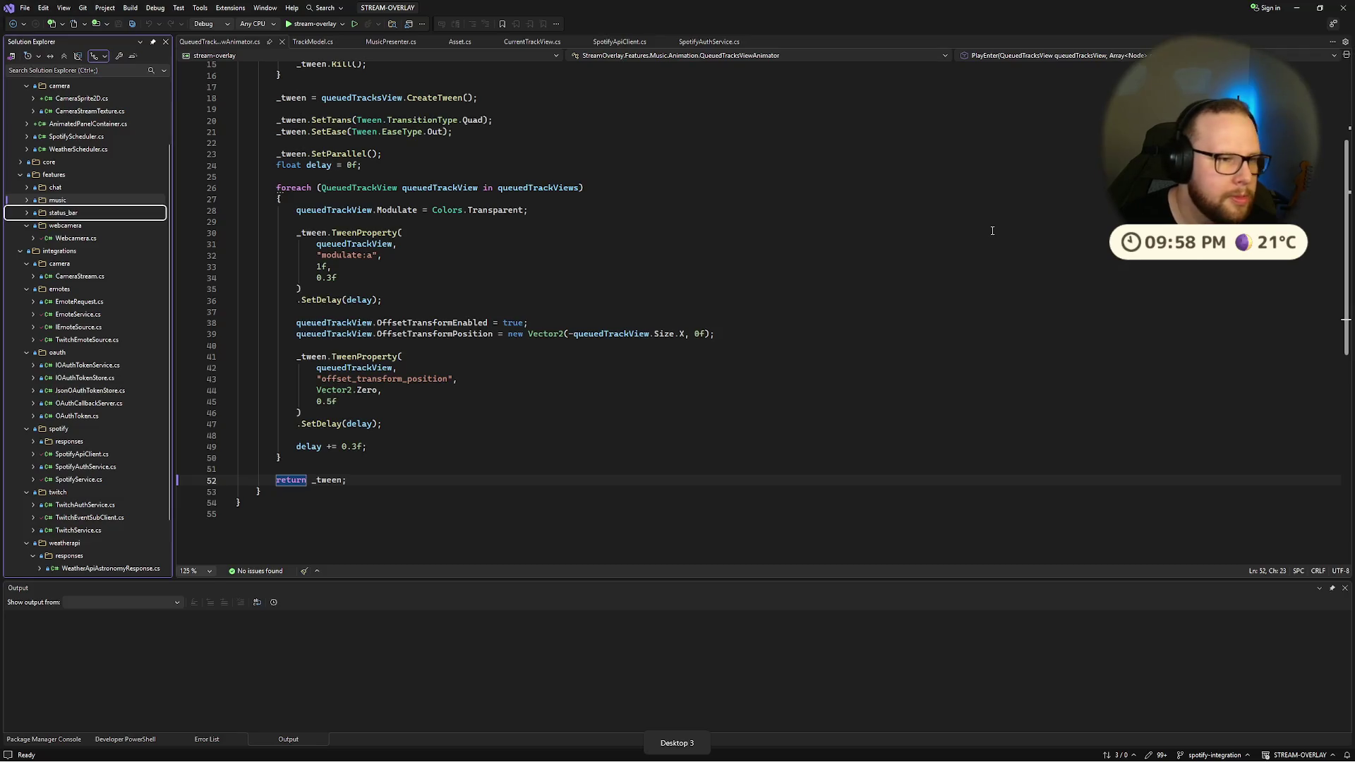
key(ctrl+super+Left)
key(ctrl+super+Right)
key(alt+Tab)
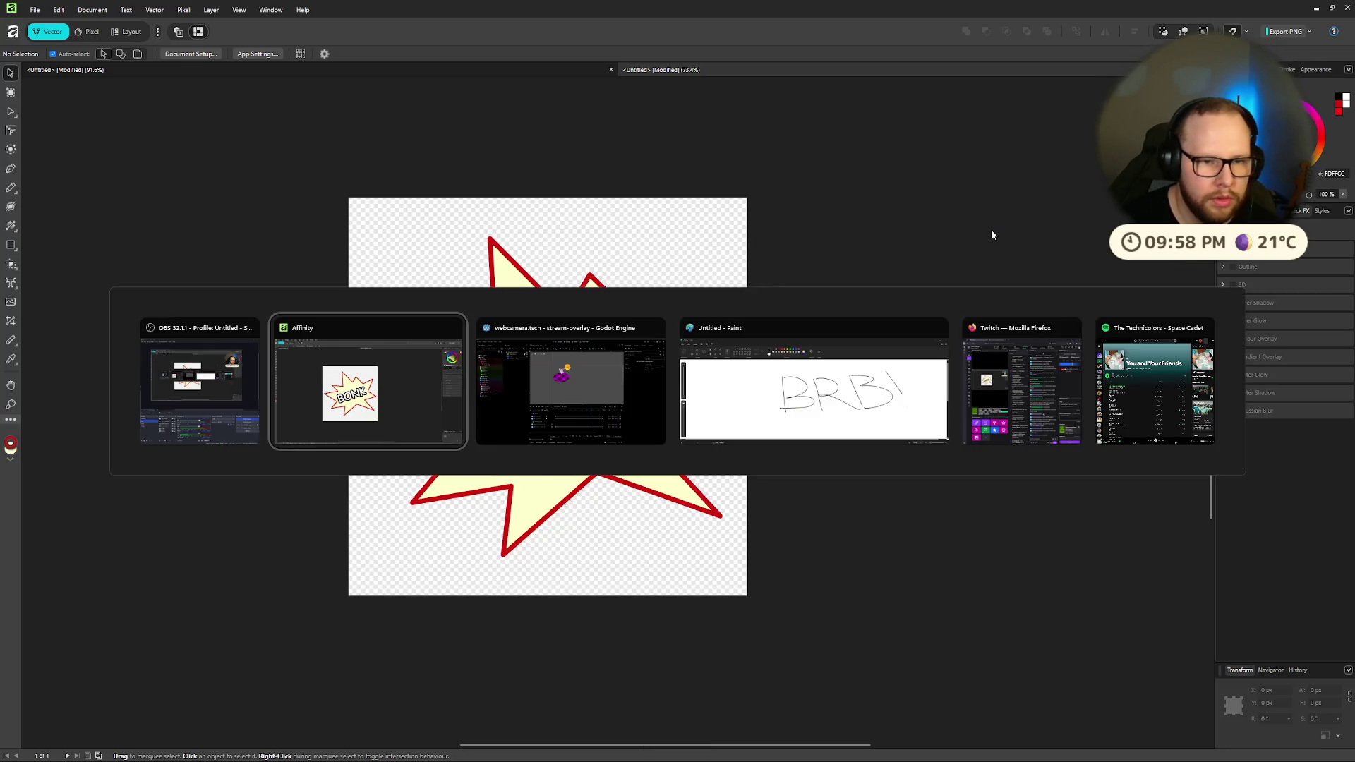
Step: Rename res://assets/images/bonk.png to bonk_emoji.png in Godot's FileSystem dock
click(548, 372)
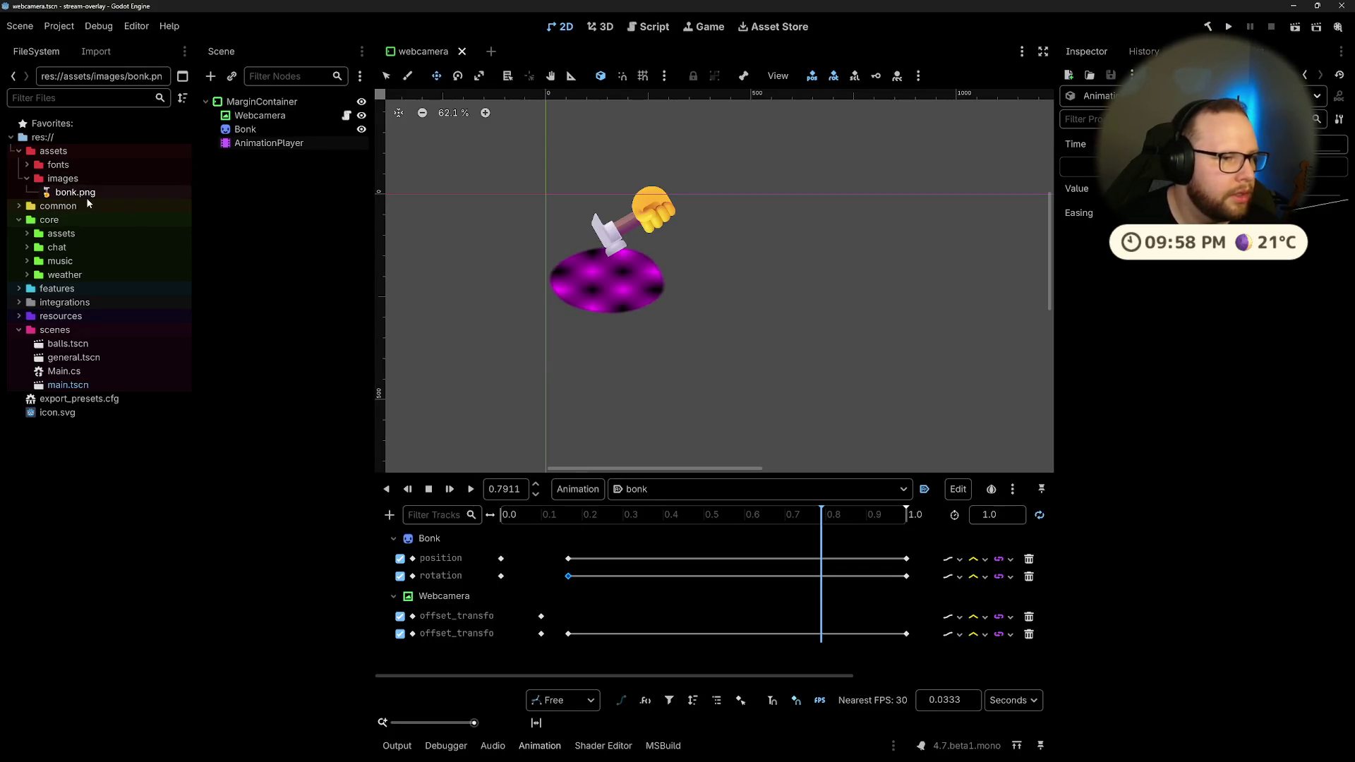
key(F2)
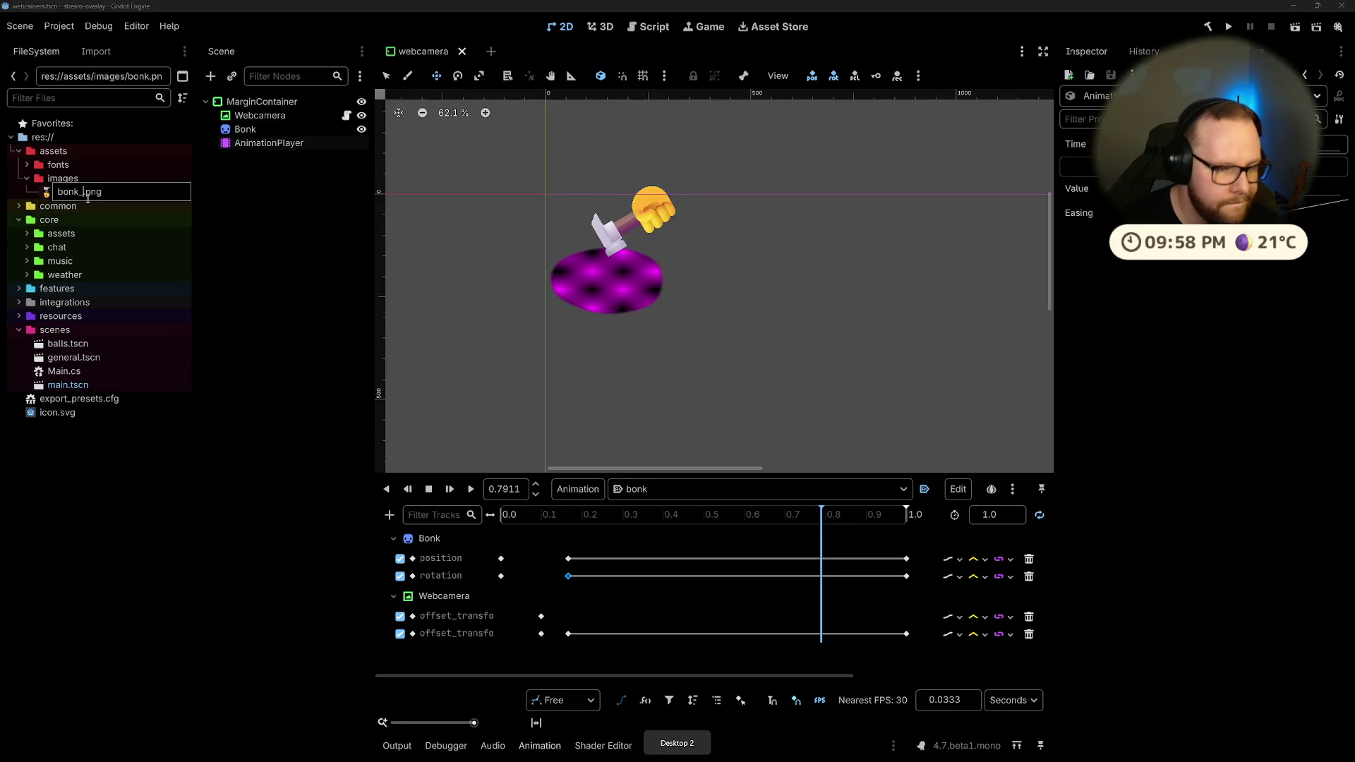
text(emoji)
key(Return)
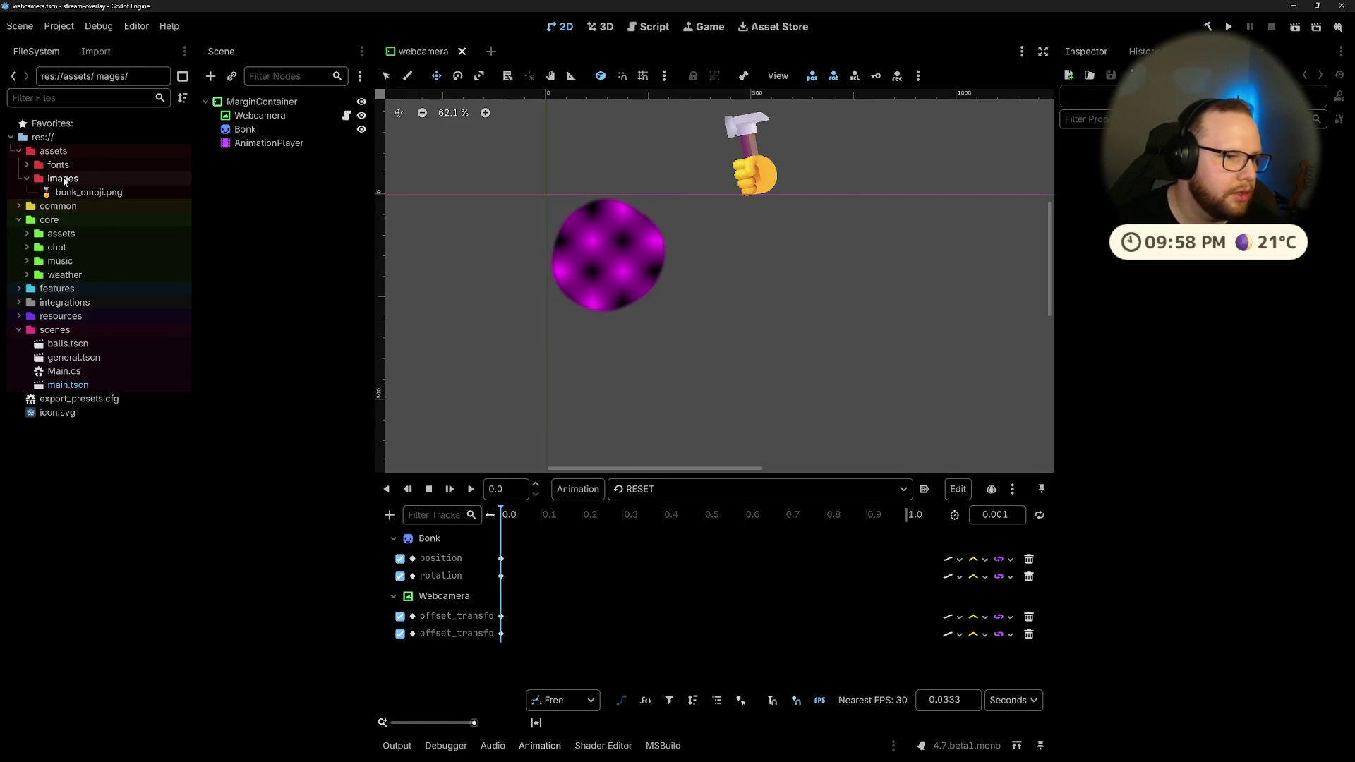
key(super+e)
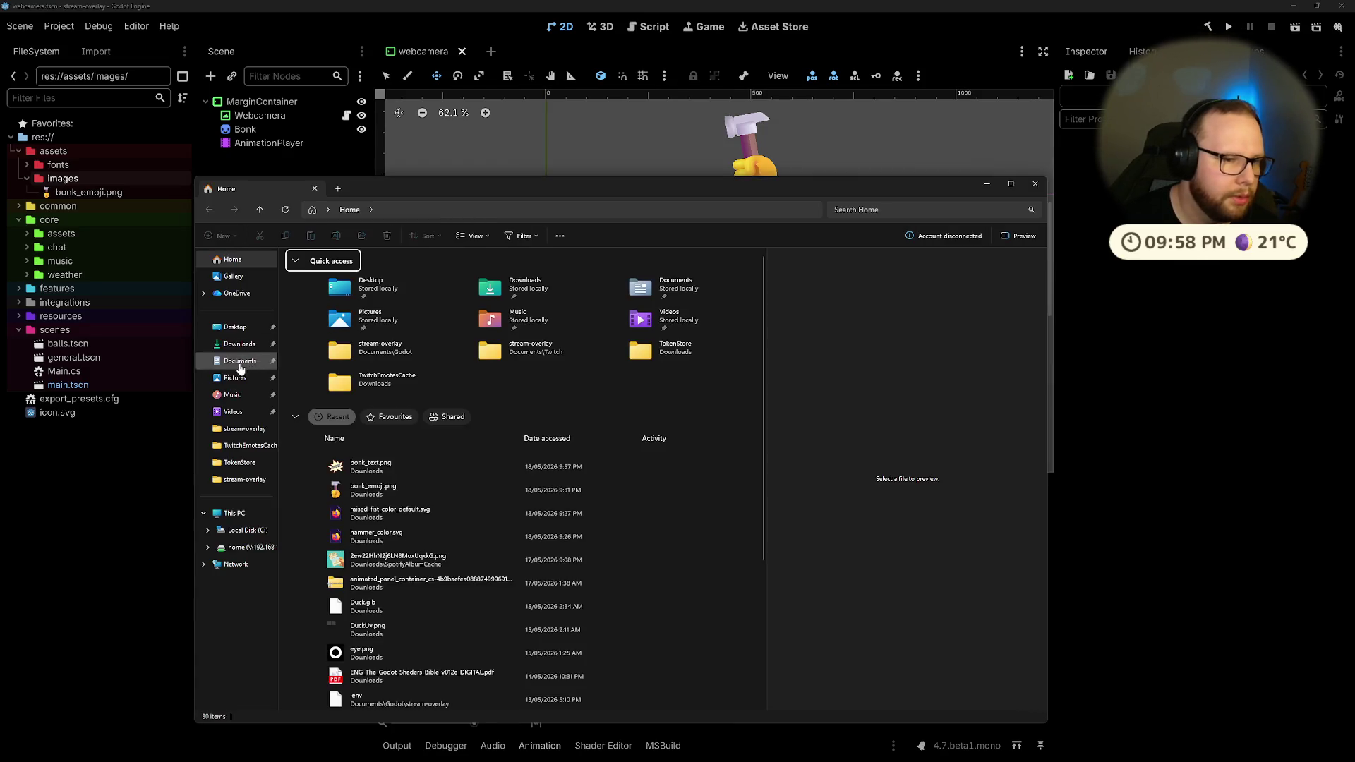
Step: Drop bonk_text.png from the FileSystem dock into the viewport as a BonkText sprite
click(239, 344)
key(Tab)
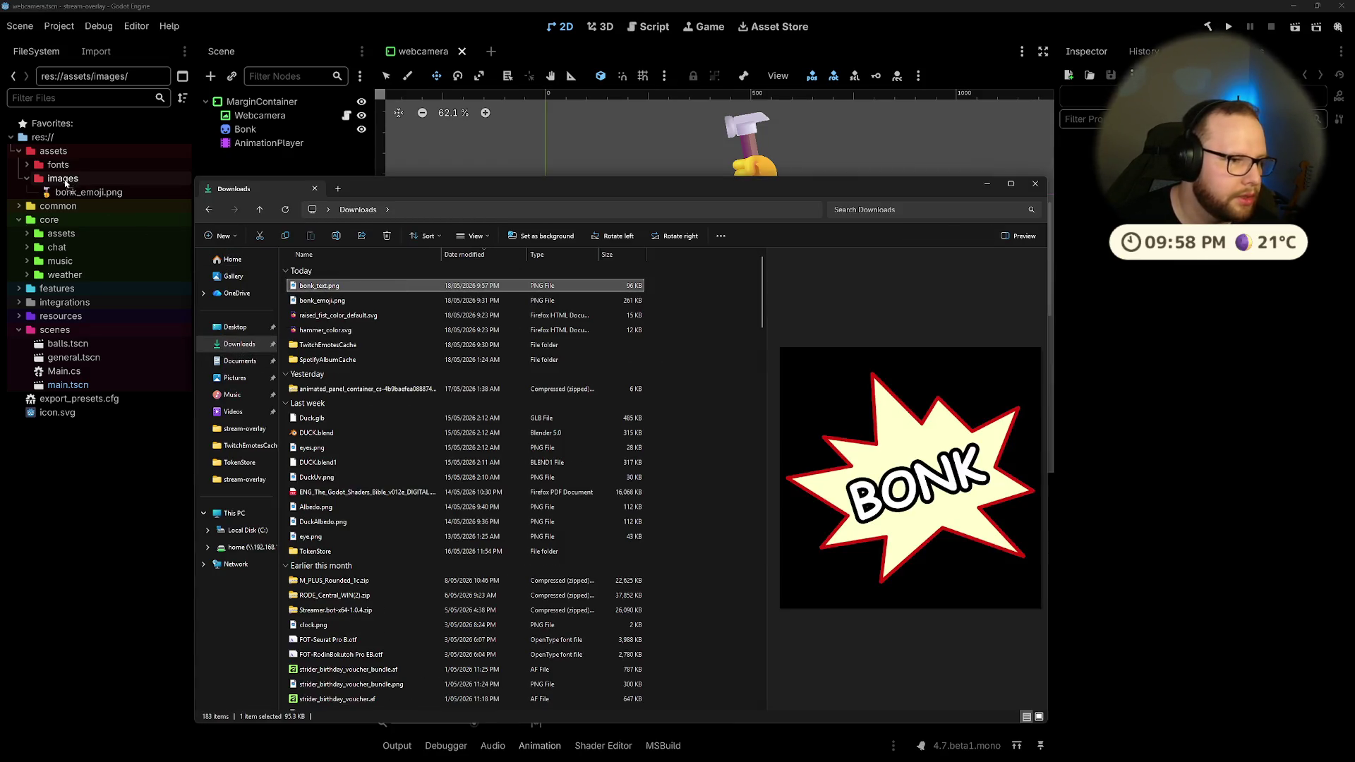
click(1036, 187)
mouse_move(62, 206)
mouse_down()
mouse_move(547, 225)
mouse_move(565, 215)
mouse_up()
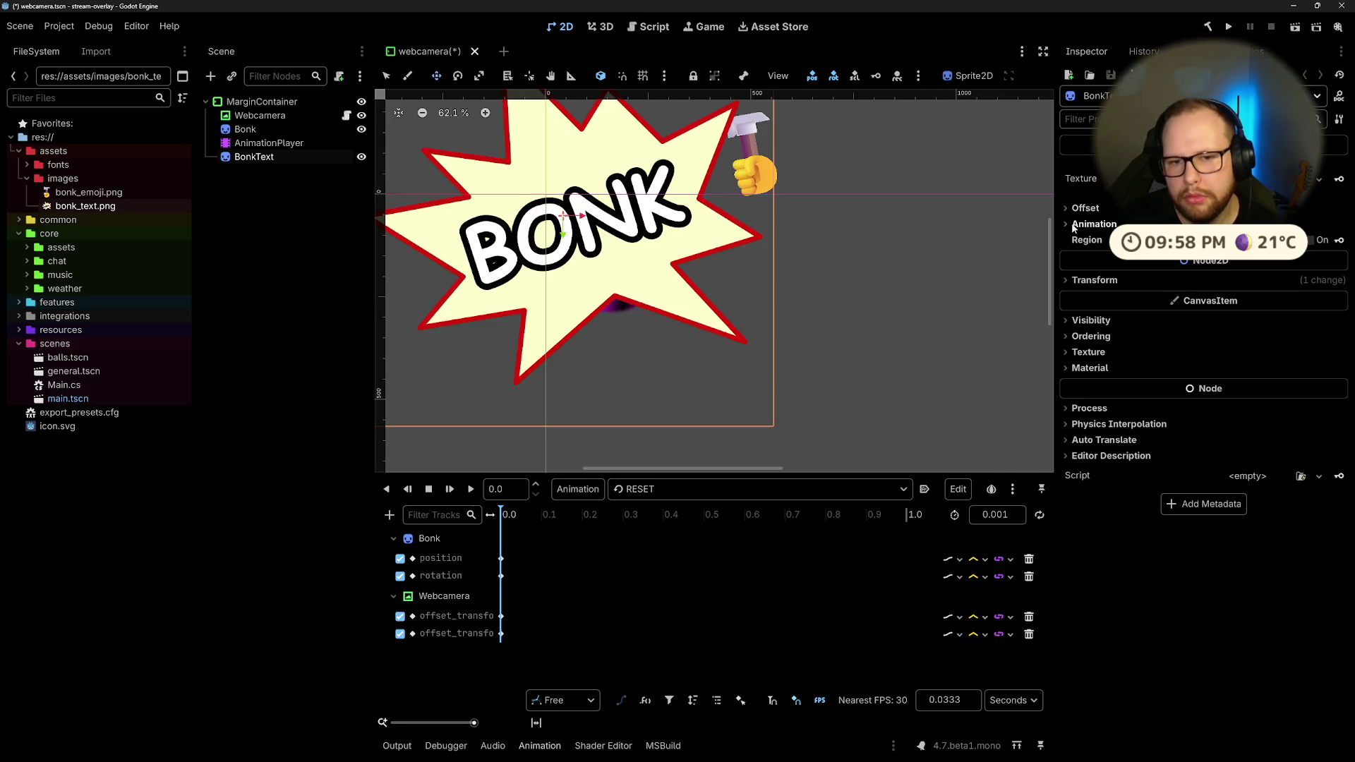
click(1095, 281)
Step: Set the BonkText sprite's scale to 0.25
click(1245, 359)
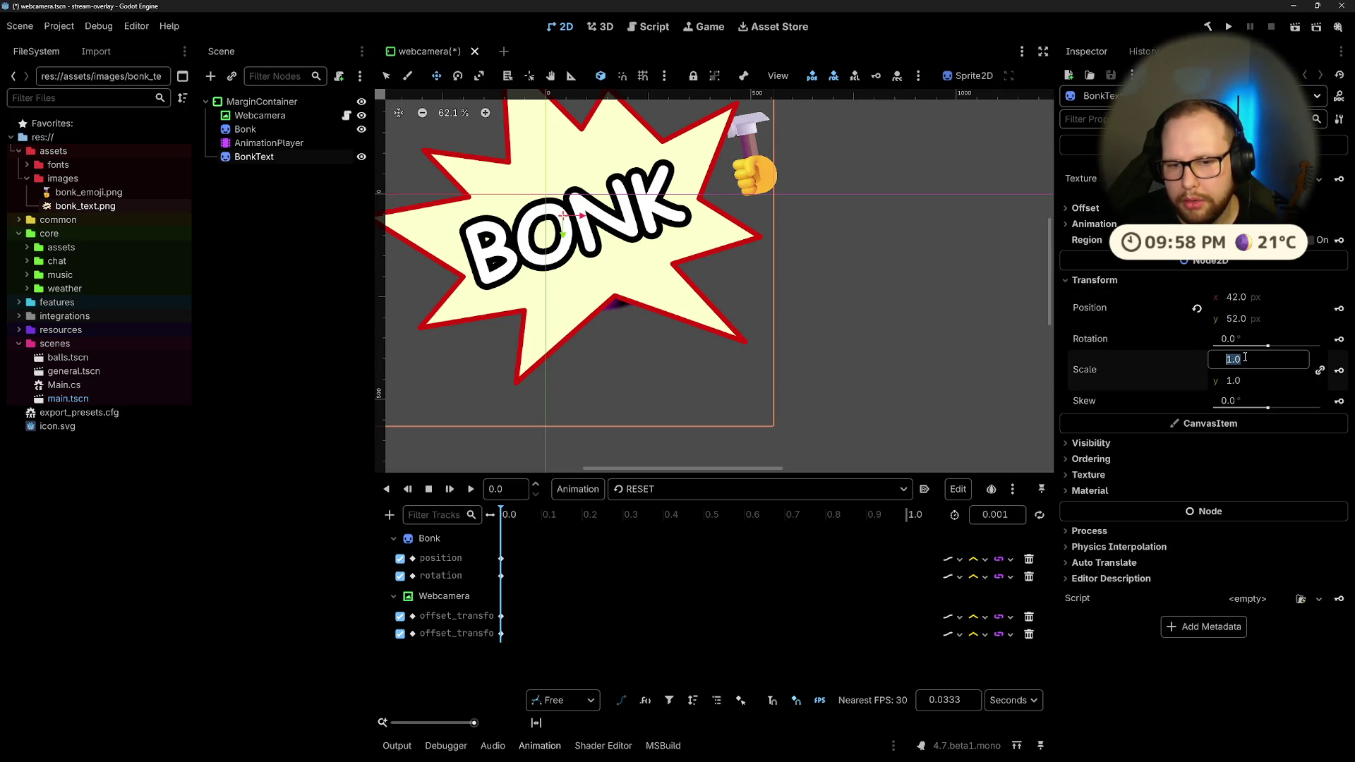
text(0.2)
key(Return)
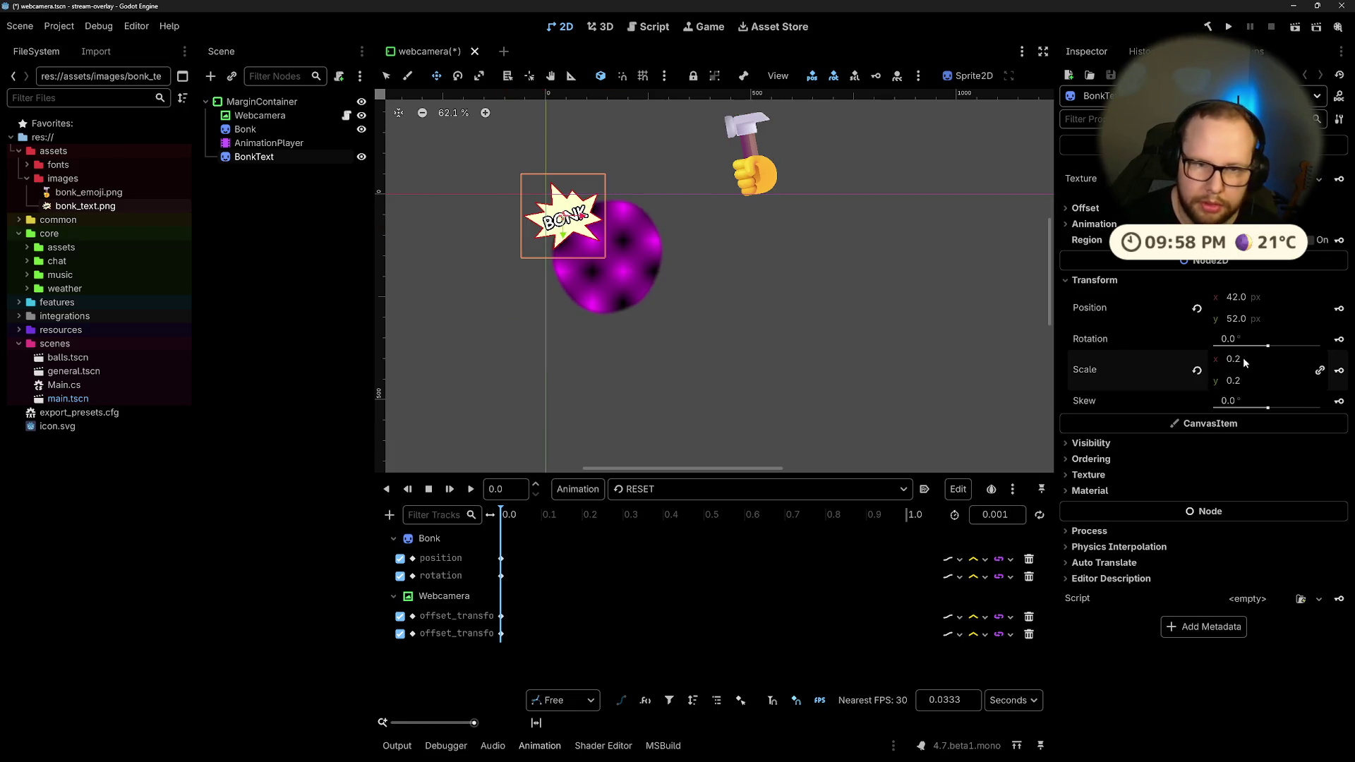
key(BackSpace)
text(3)
key(Return)
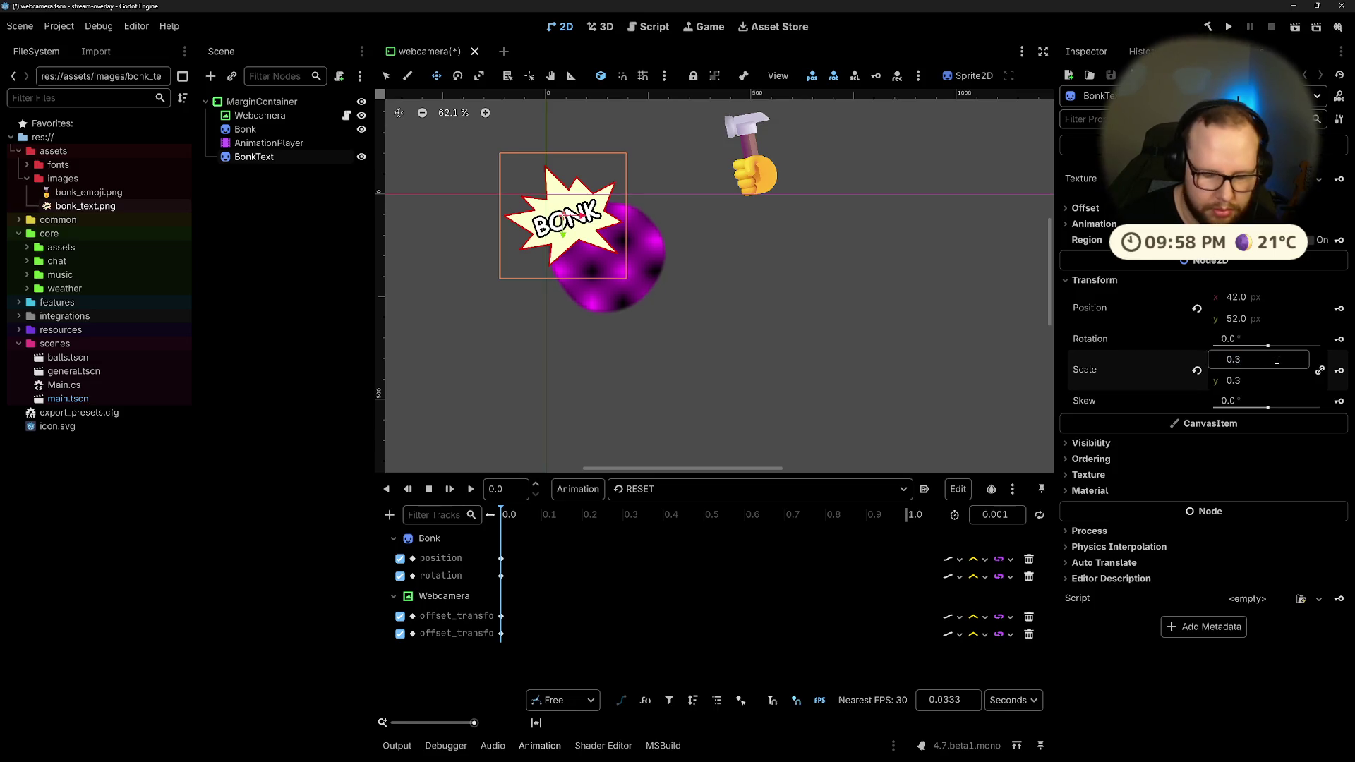
key(Return)
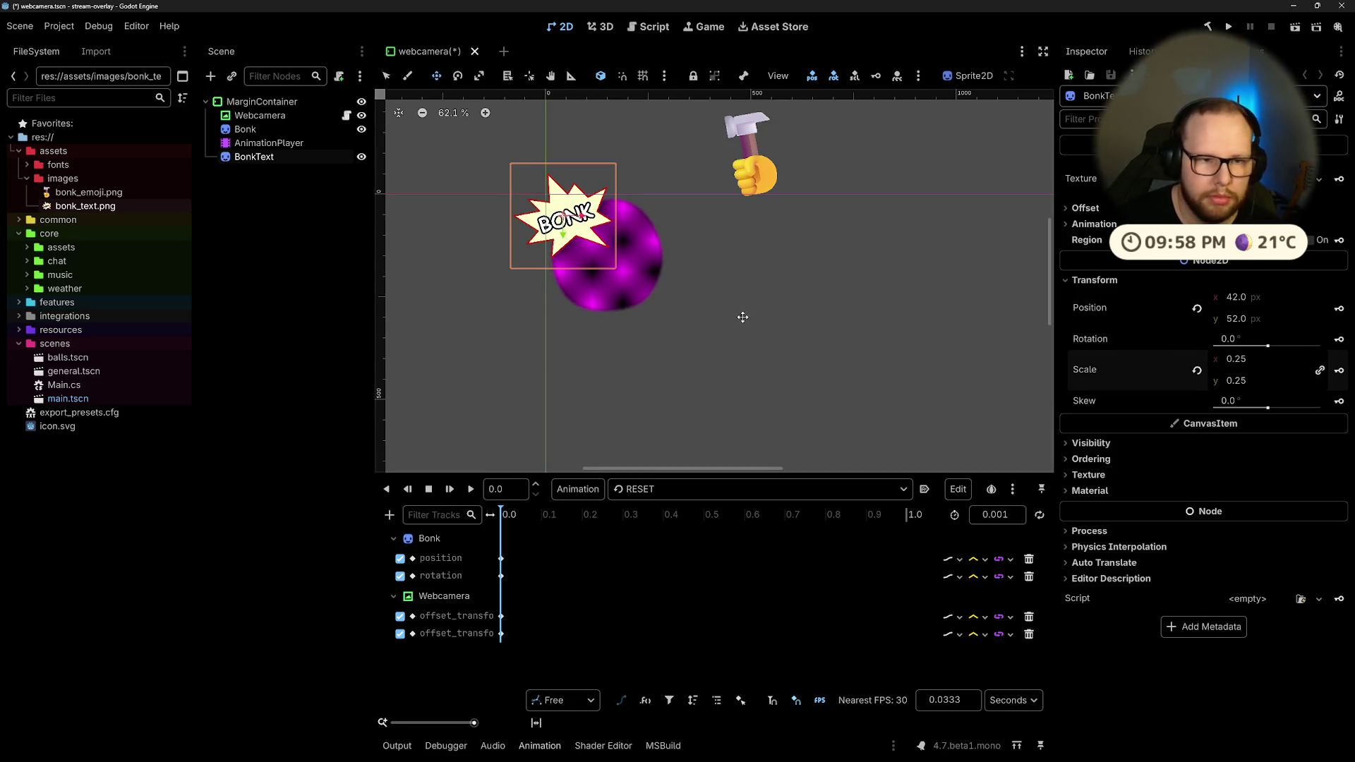
Step: Order BonkText above AnimationPlayer and move the sprite to position 3, 64
click(315, 265)
drag(253, 156, 254, 137)
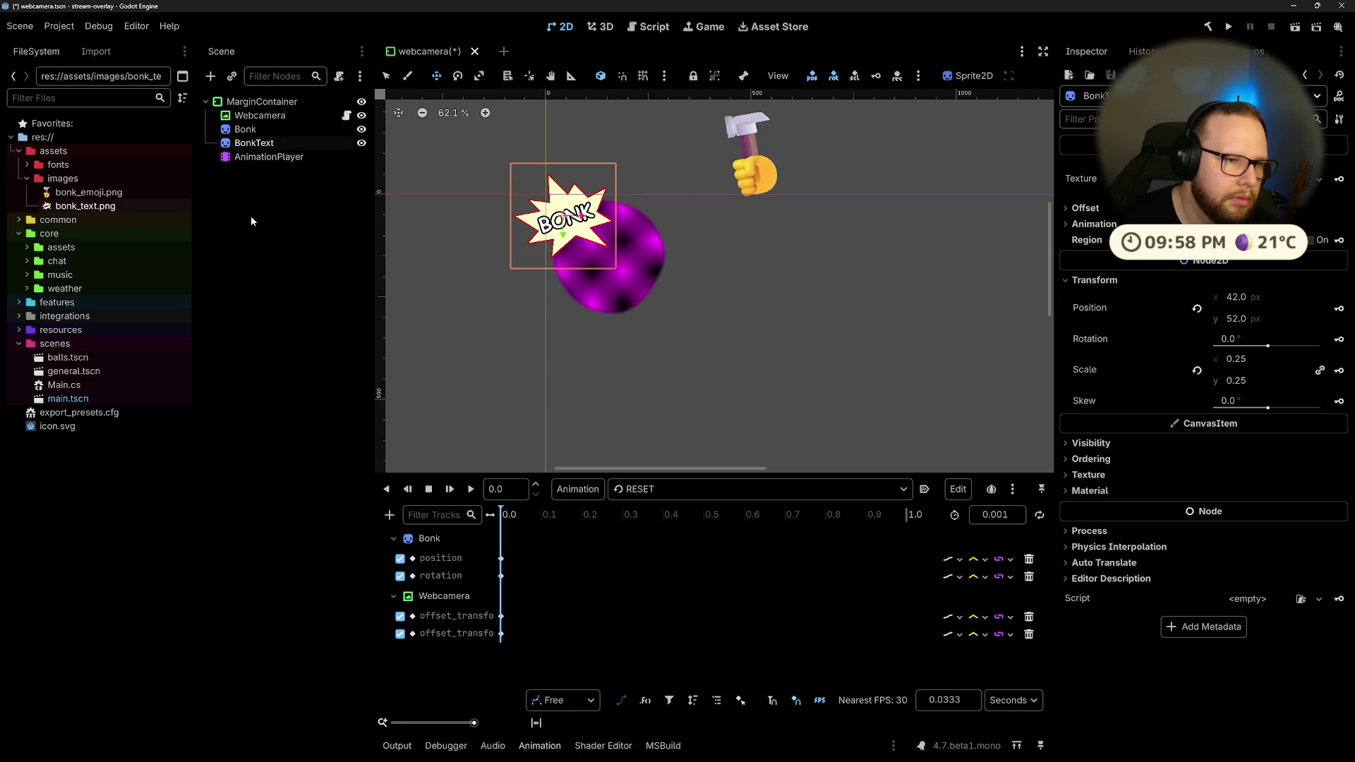
click(282, 183)
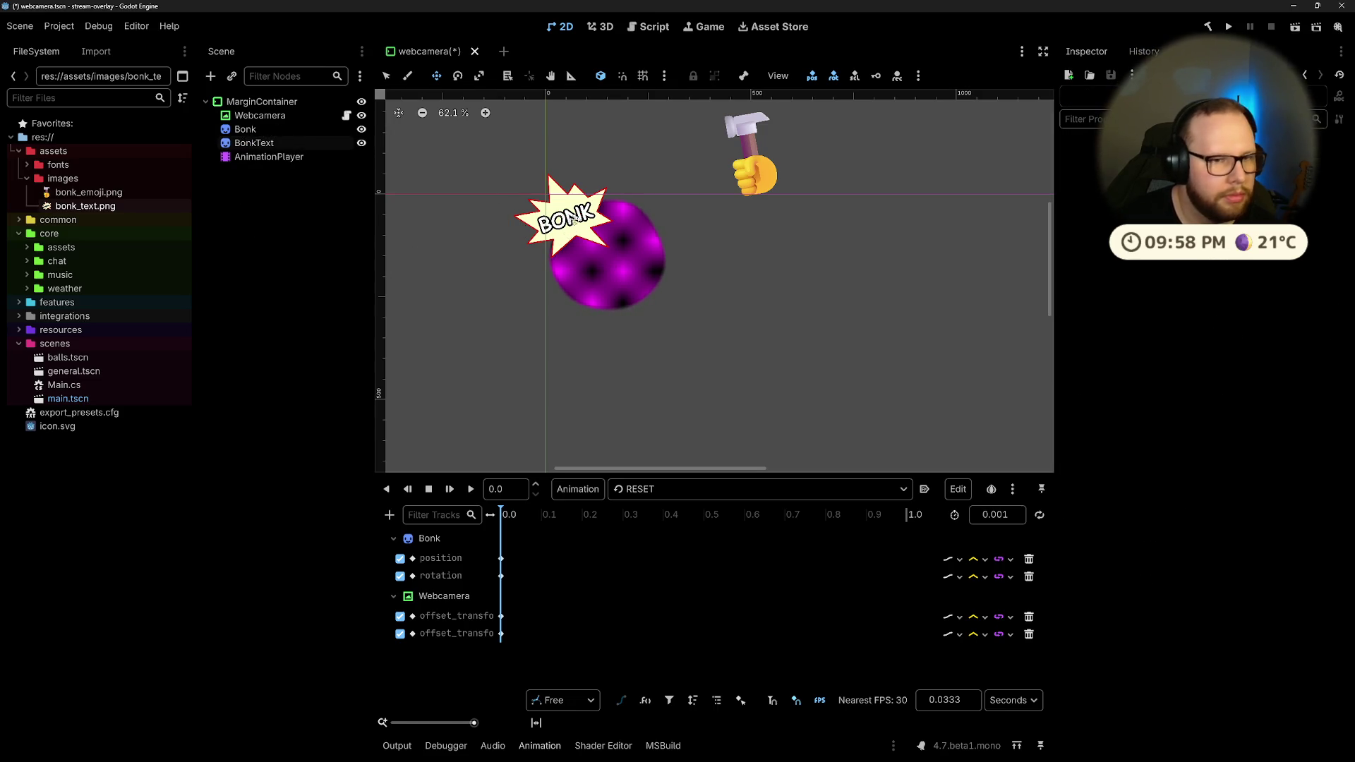
drag(573, 218, 569, 231)
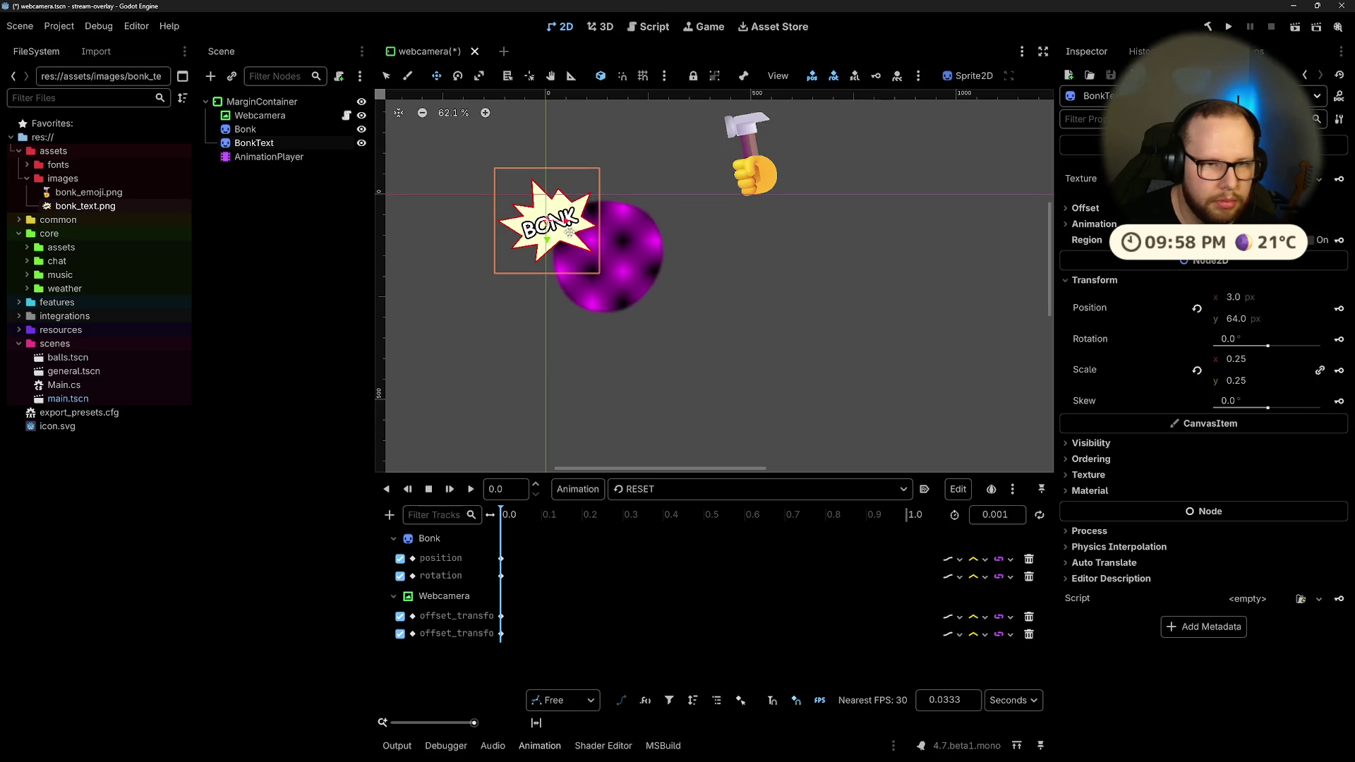
click(243, 158)
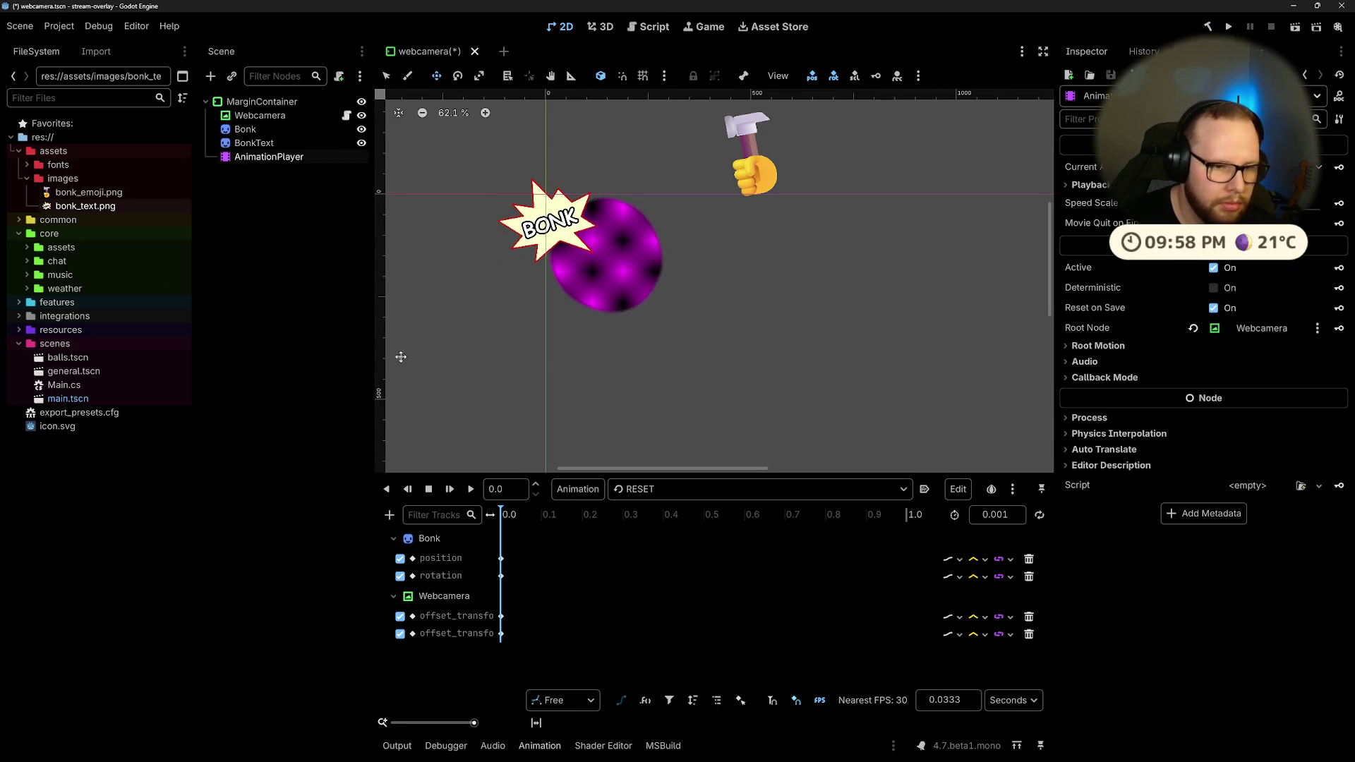
Step: Load the bonk animation and fit its whole timeline in view
scroll(586, 590, up, 6)
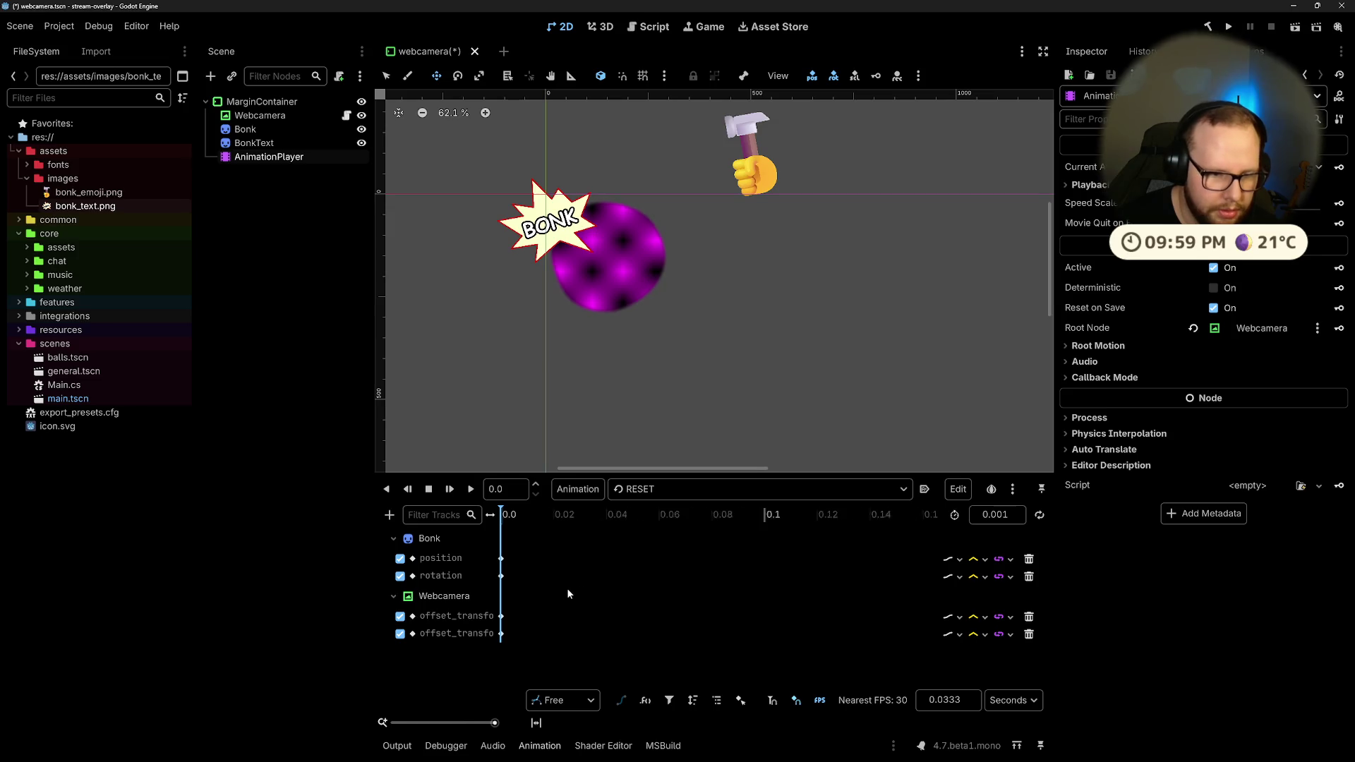
scroll(558, 590, up, 2)
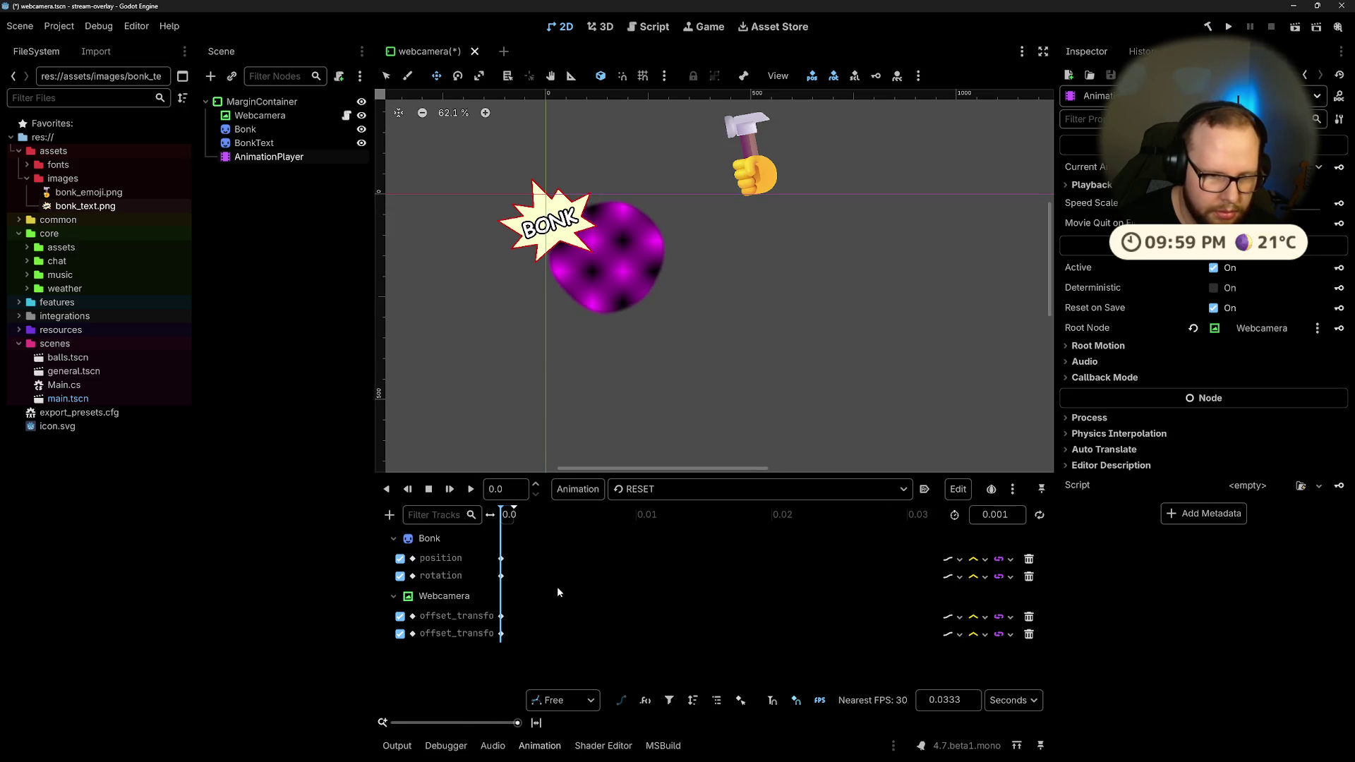
click(471, 489)
click(266, 206)
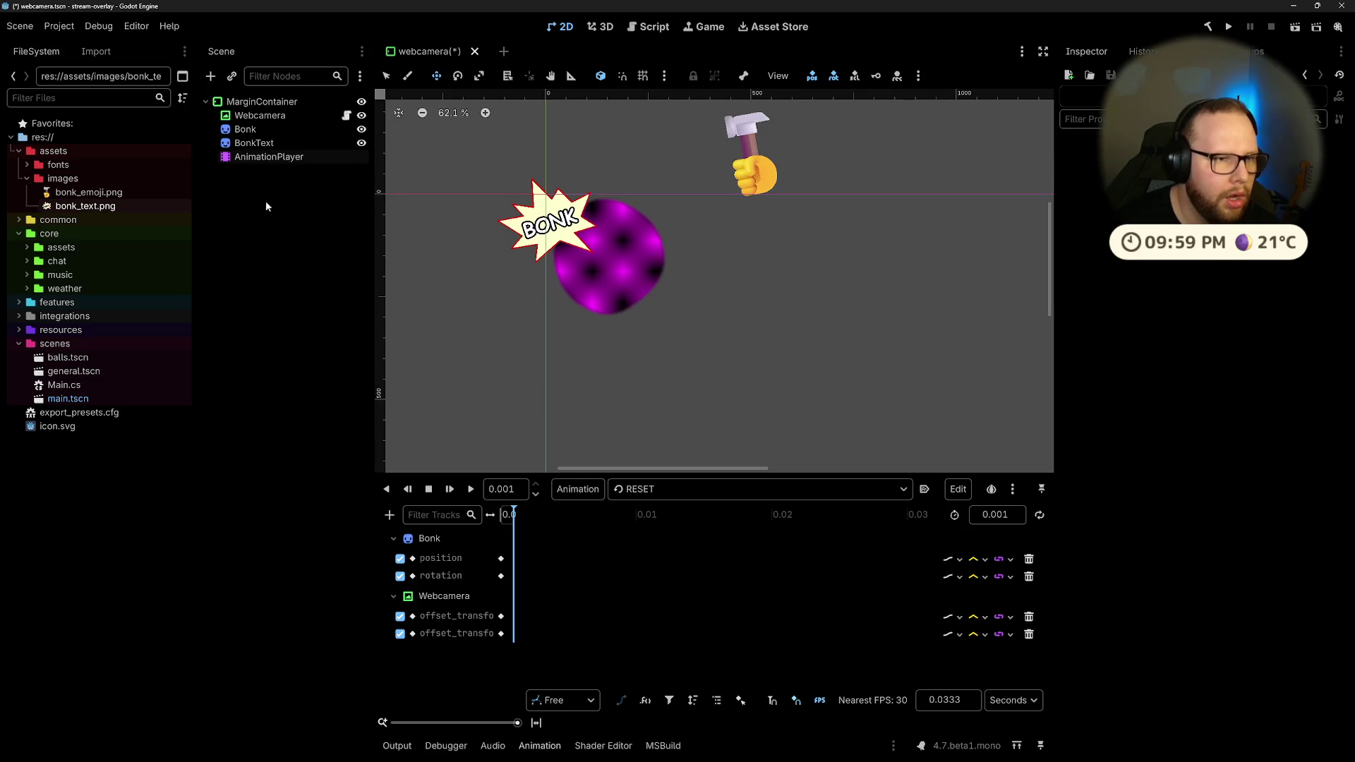
key(ctrl+z)
key(ctrl+z)
key(ctrl+z)
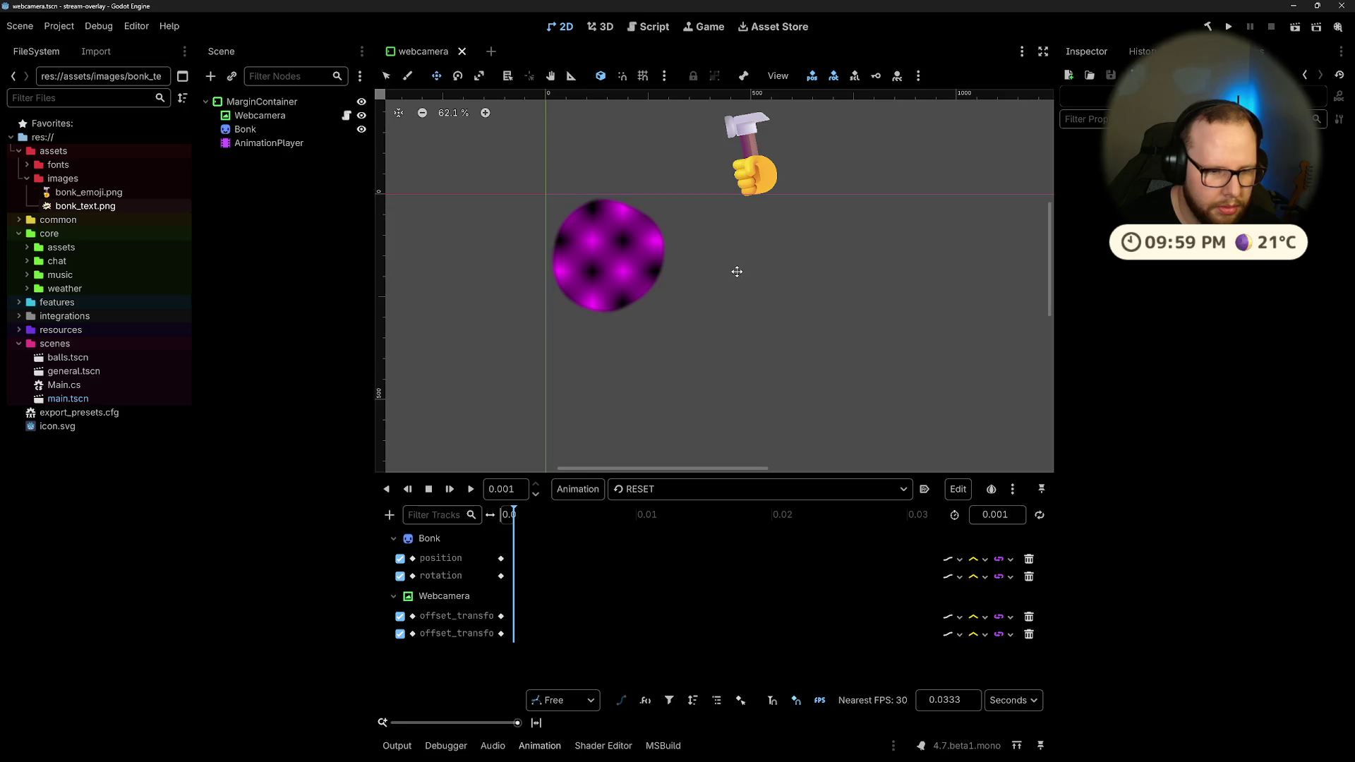
click(660, 490)
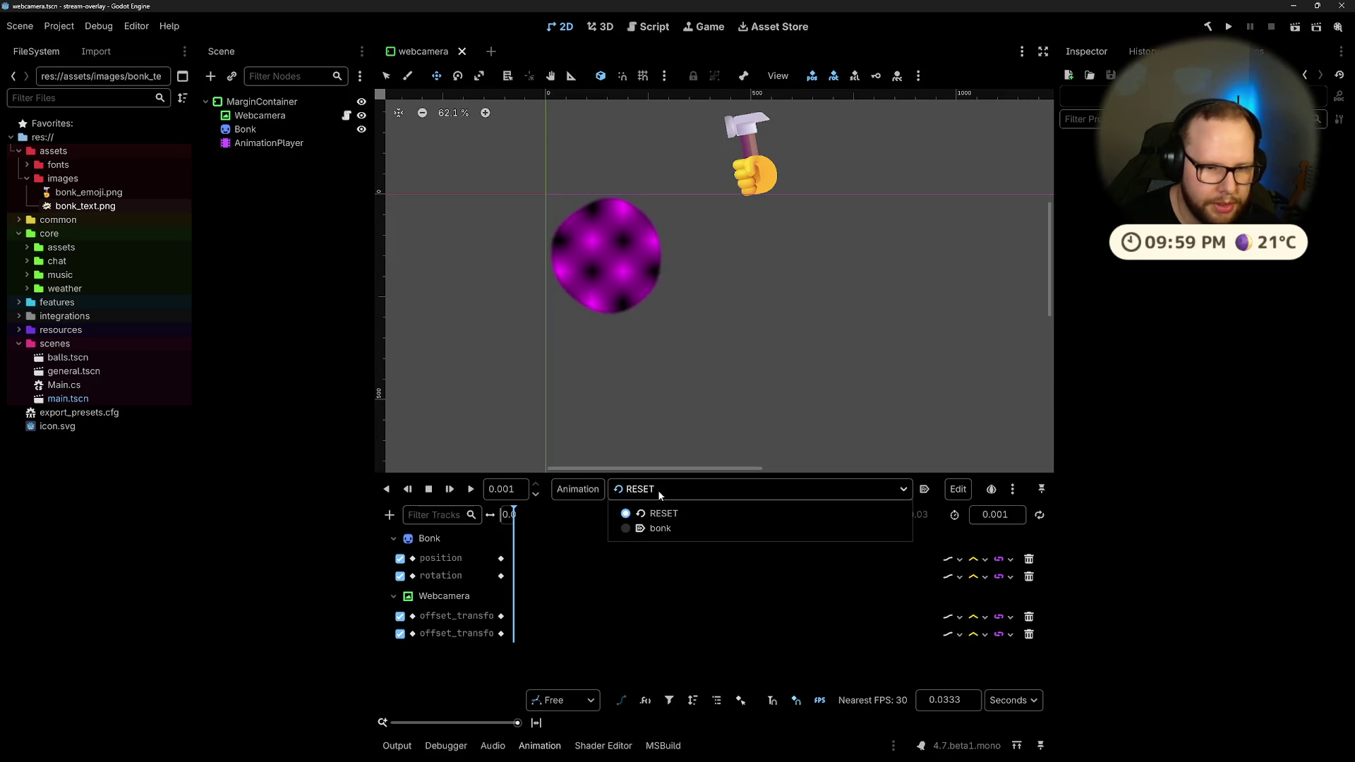
key(Escape)
key(ctrl+shift+z)
key(ctrl+shift+z)
key(ctrl+shift+z)
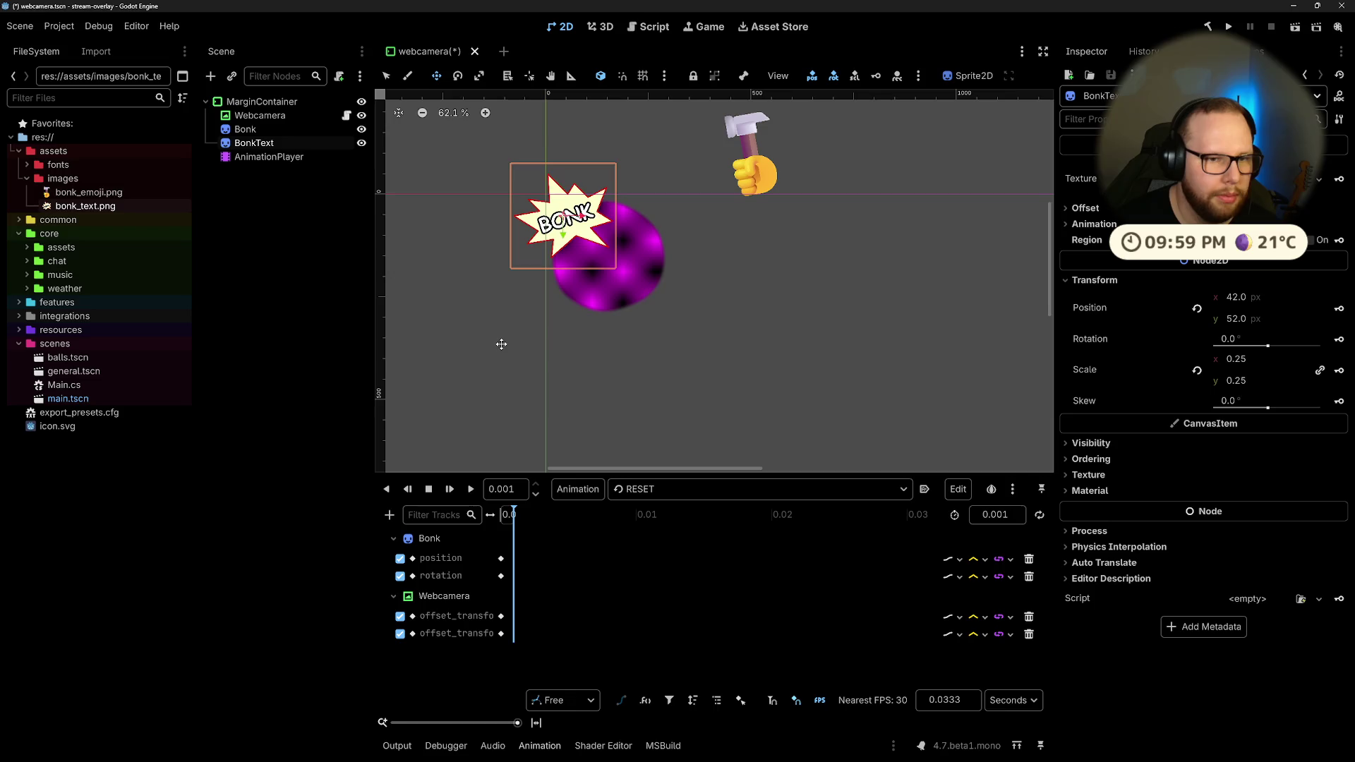
click(662, 498)
click(657, 533)
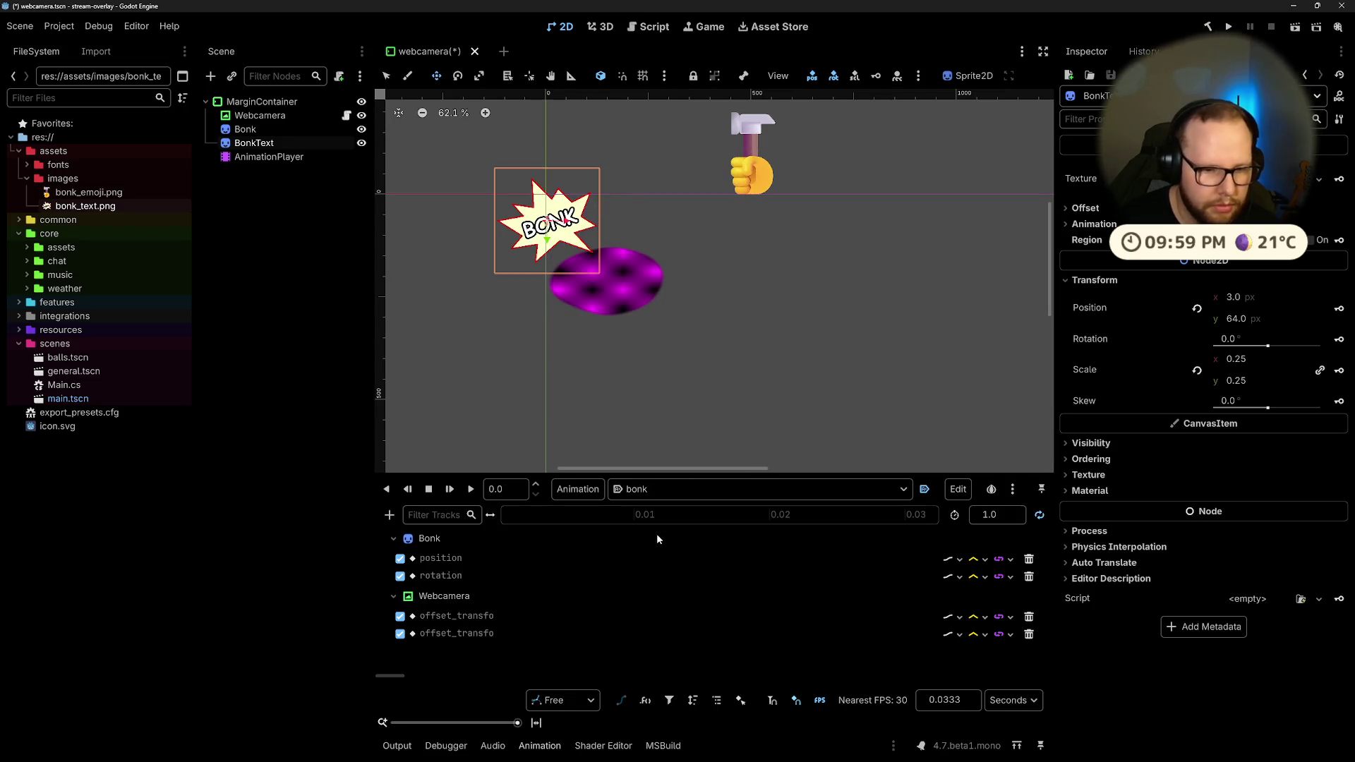
click(536, 723)
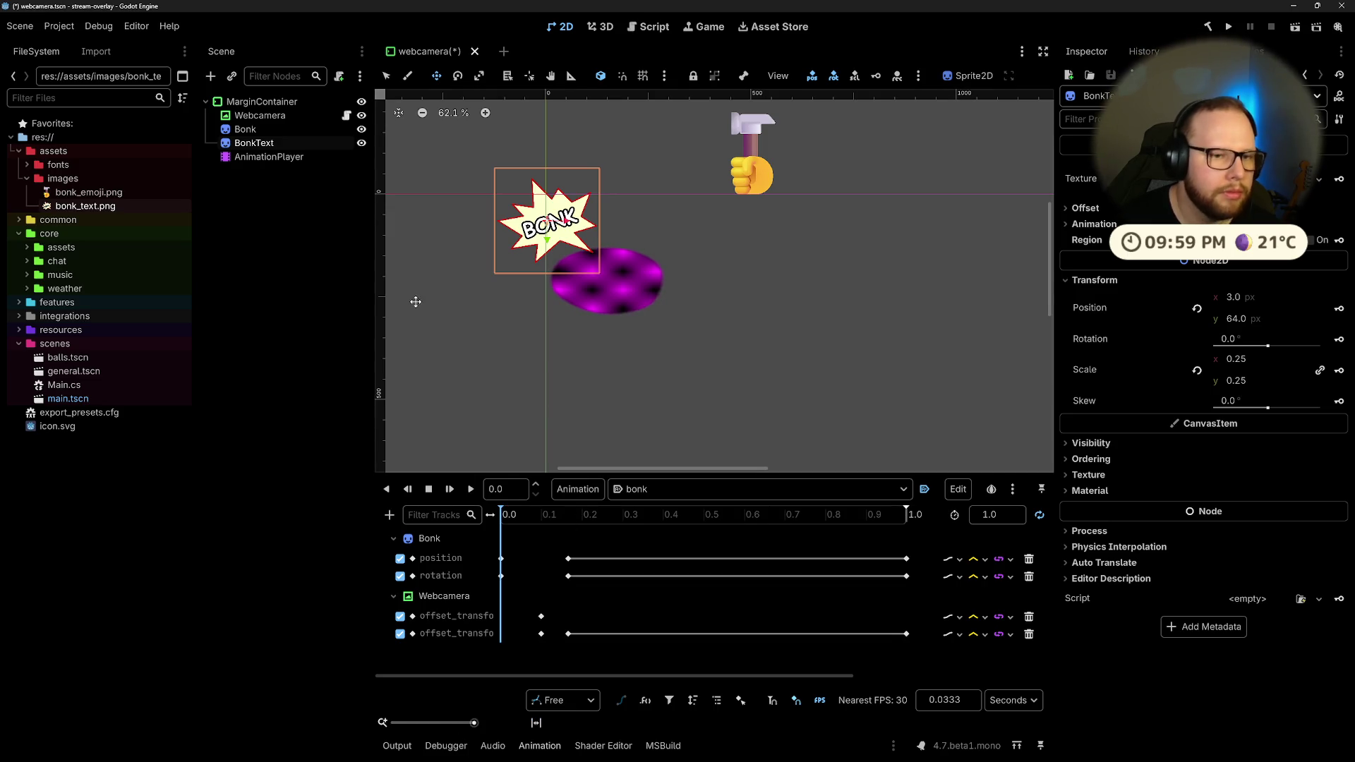
Step: Scale BonkText to 0.2 and place it over the ball's upper left at 31, 131
drag(559, 236, 567, 262)
click(1288, 361)
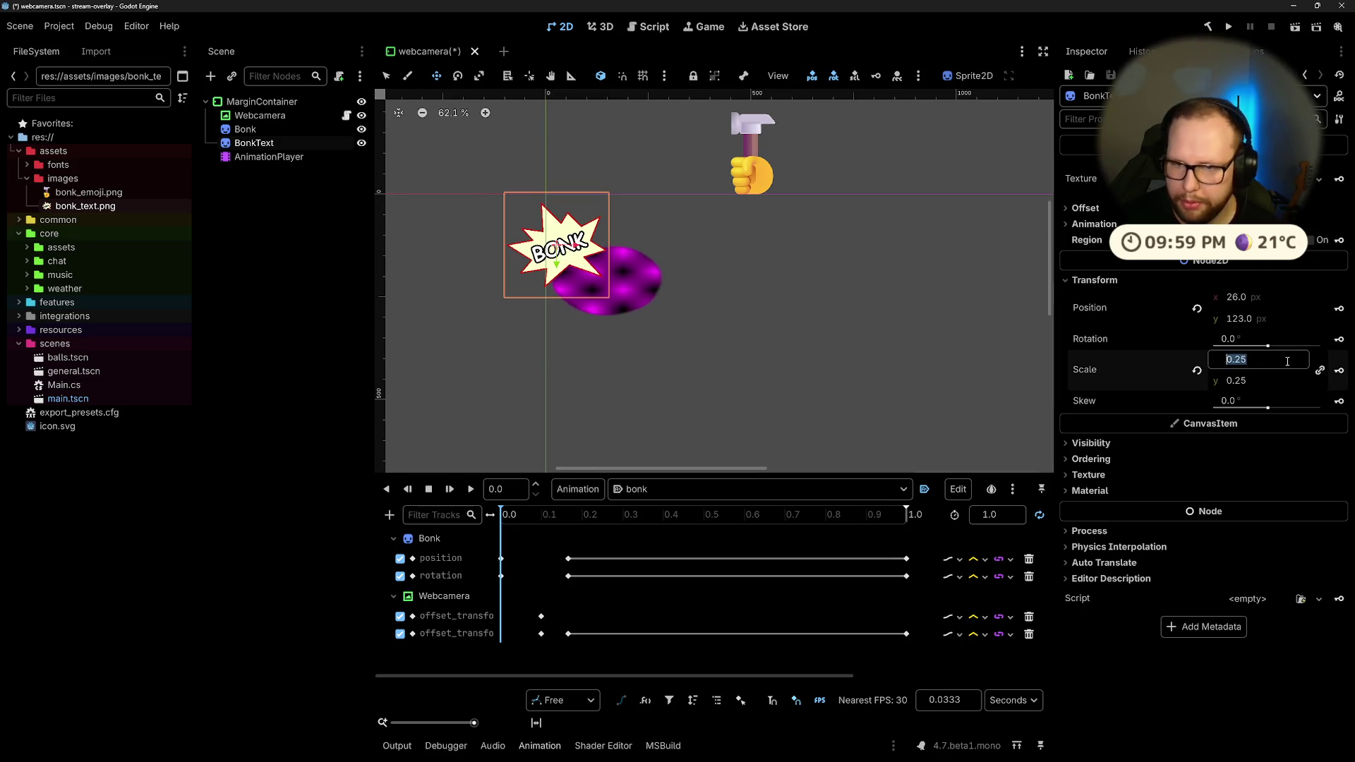
key(BackSpace)
key(Return)
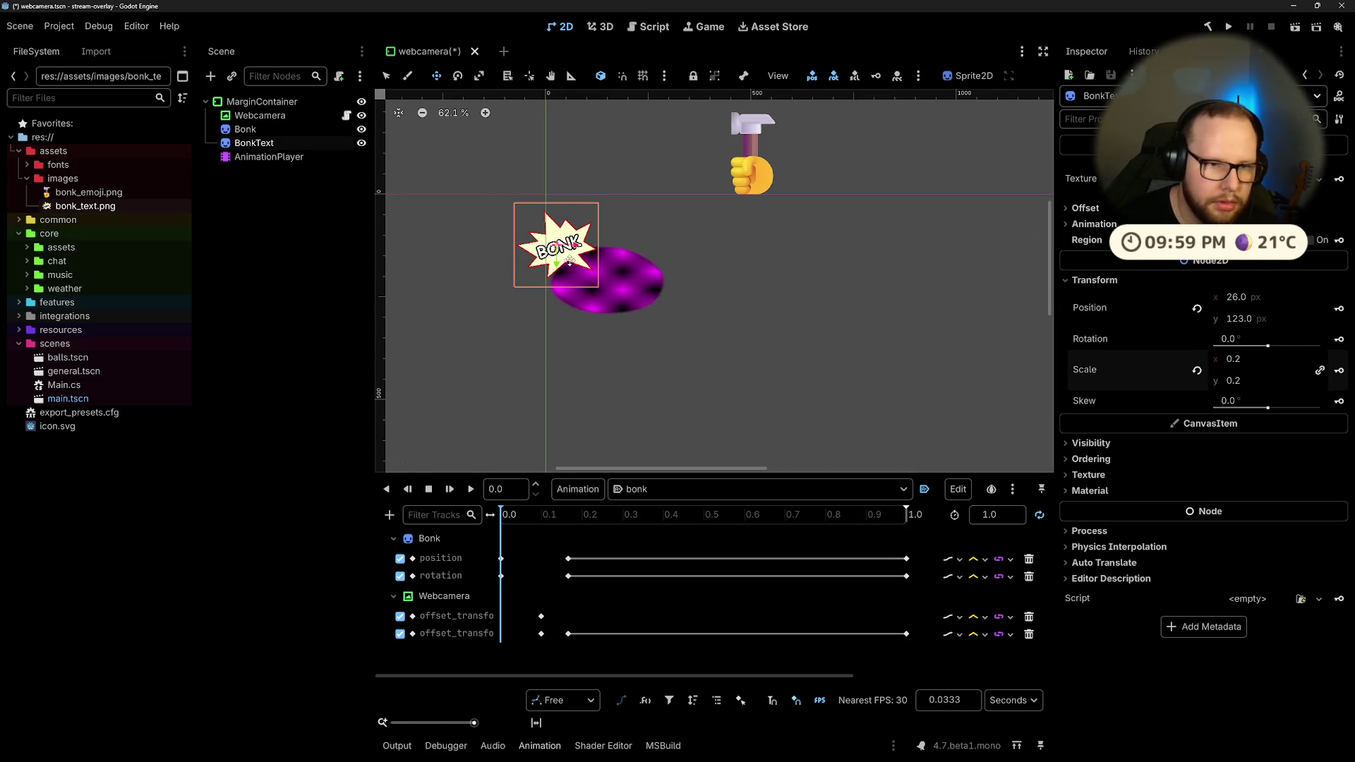
mouse_move(570, 262)
mouse_down()
mouse_move(561, 288)
mouse_move(630, 375)
mouse_up()
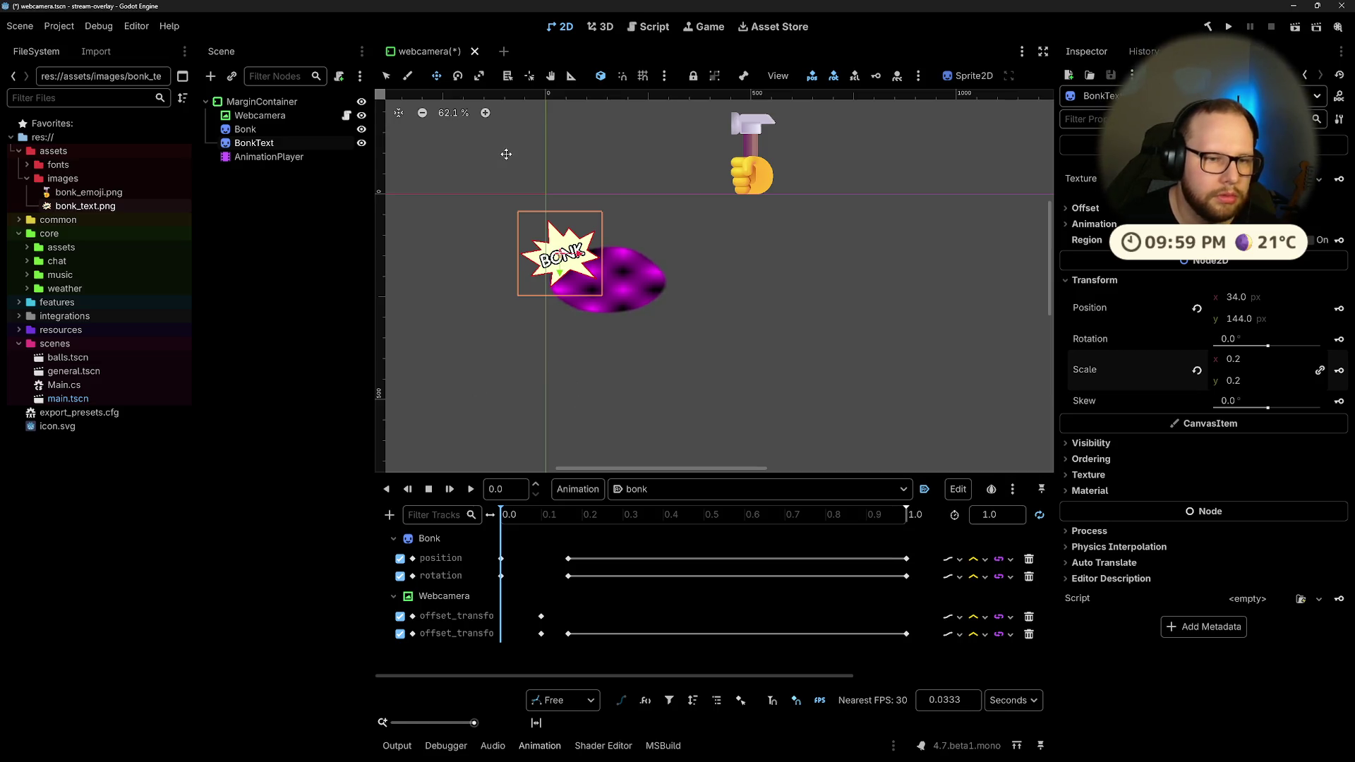
drag(577, 262, 577, 256)
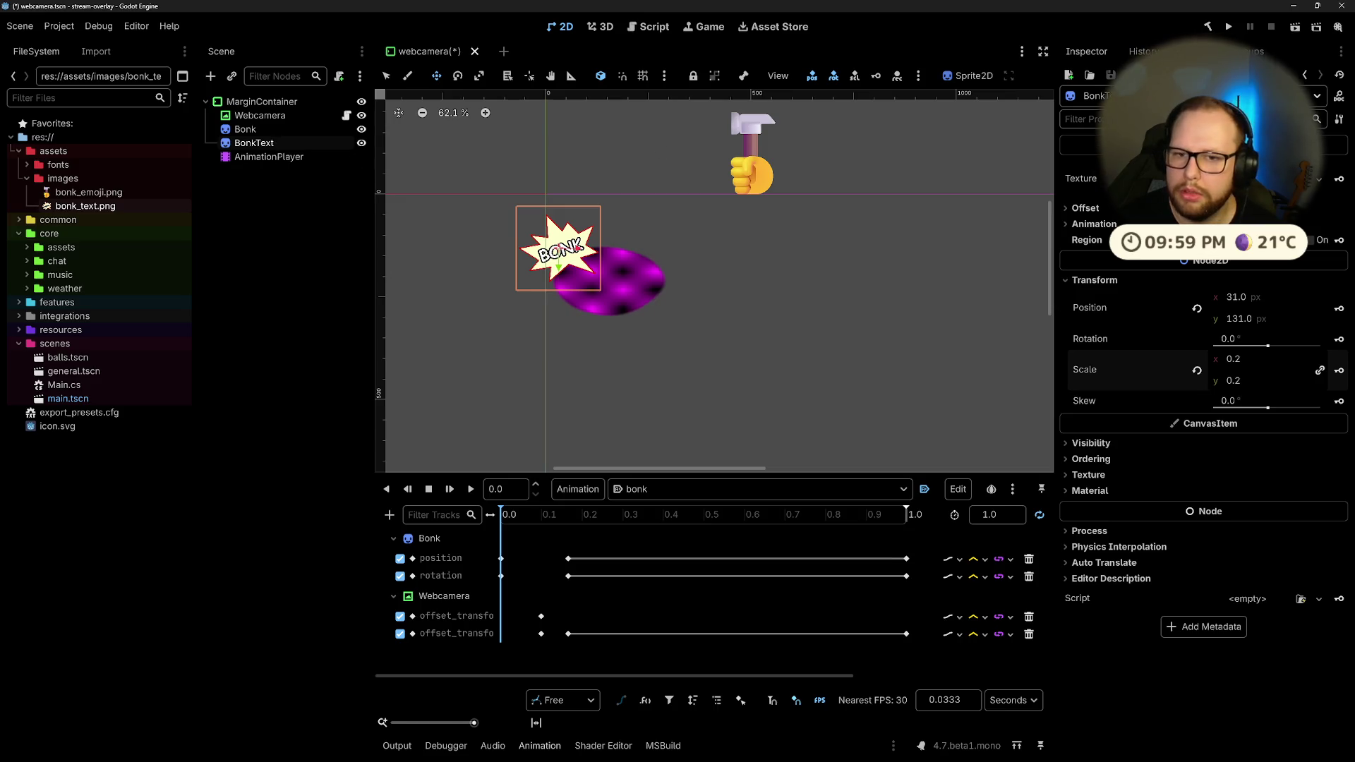
Step: Hide BonkText and key its visibility at the start of the bonk animation
click(1091, 443)
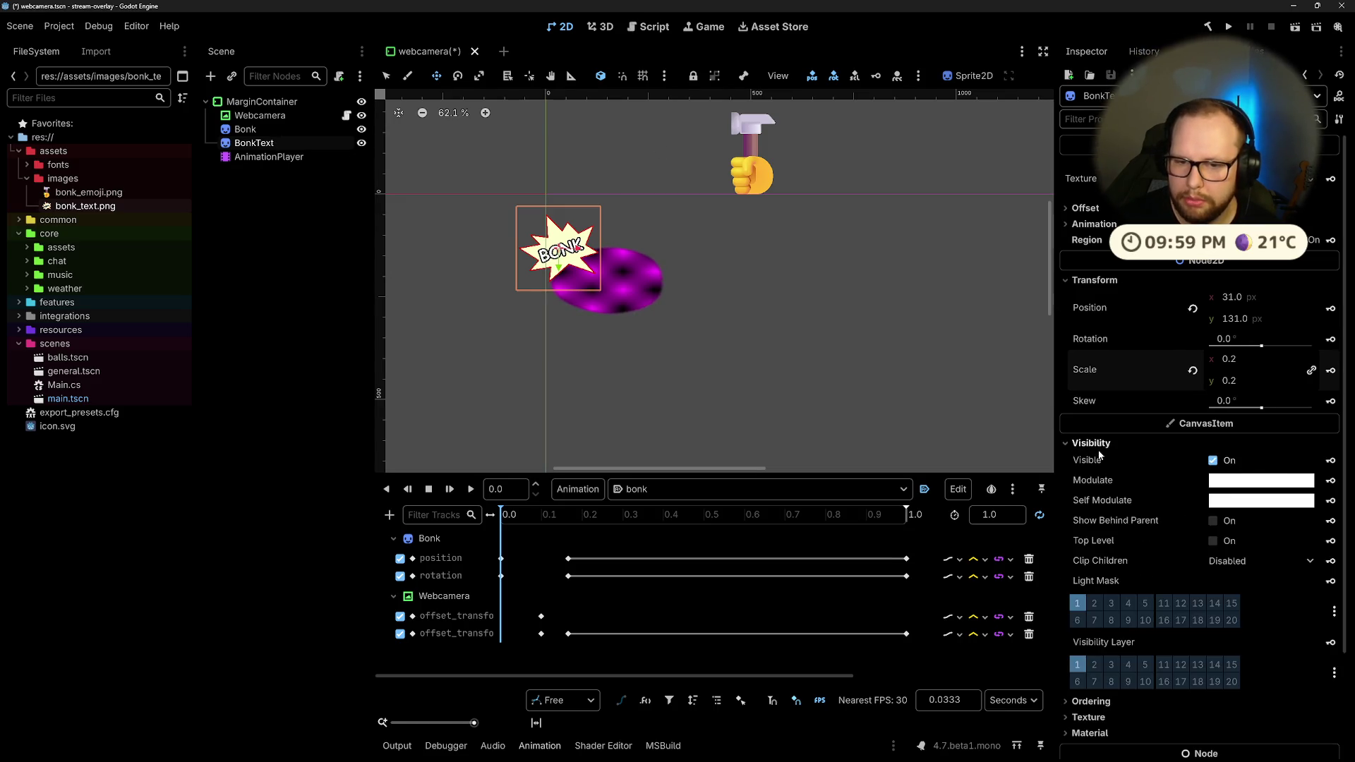
click(1214, 462)
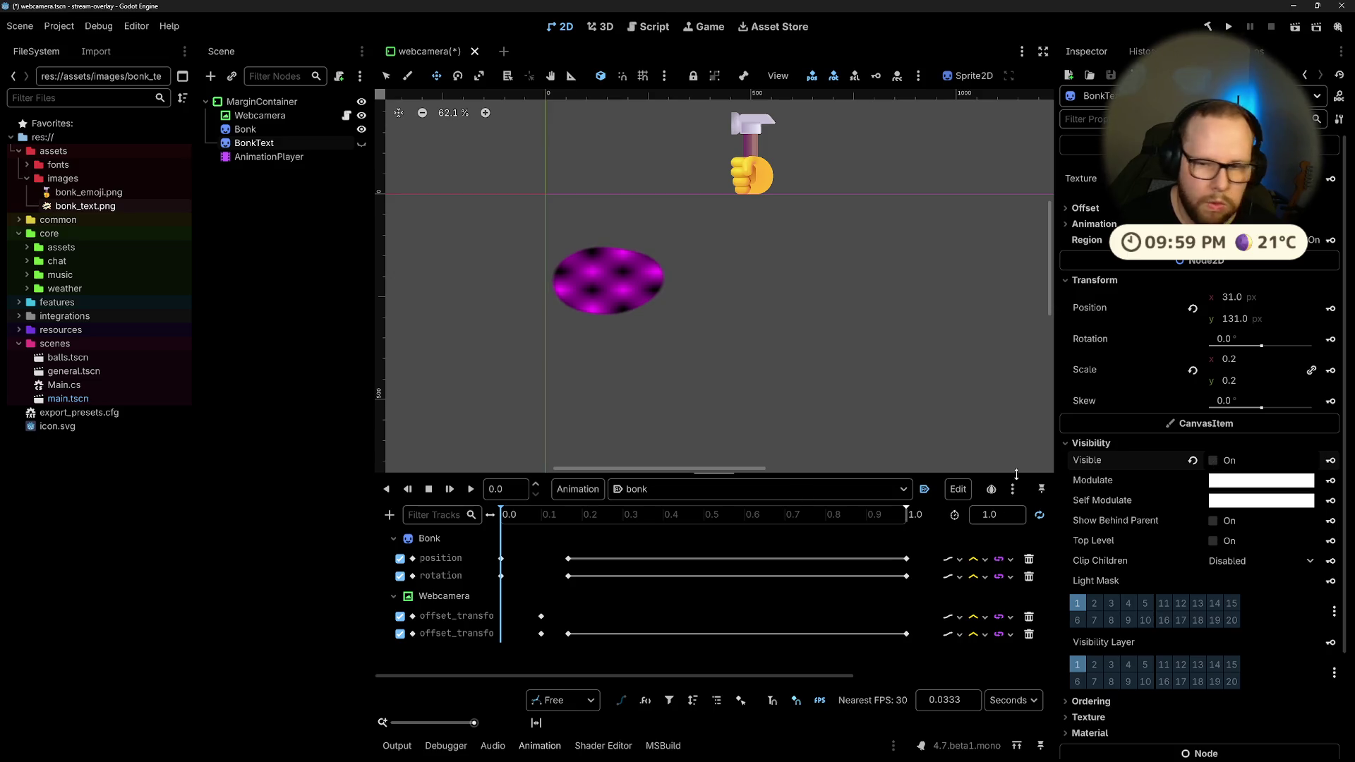
click(1332, 462)
click(621, 420)
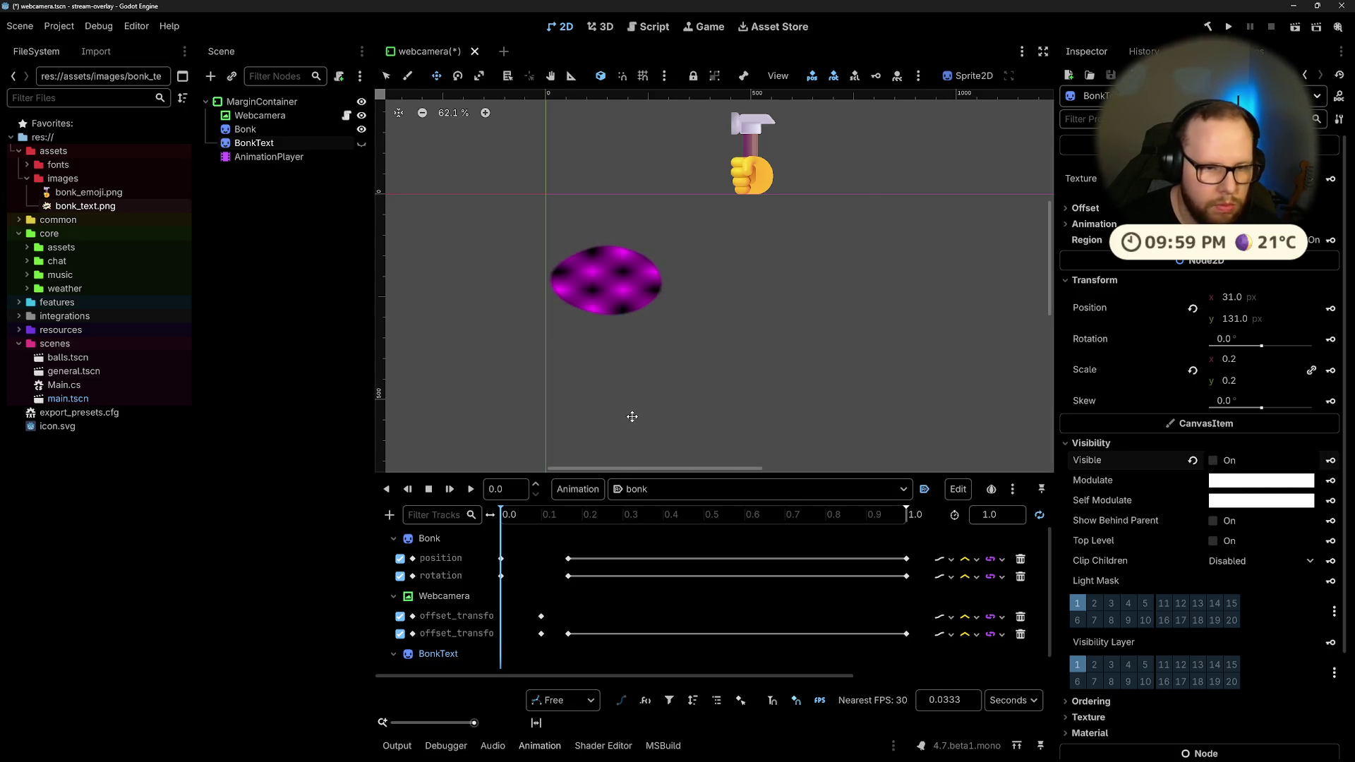
Step: Key BonkText visible at the hammer's impact, about 0.17 s, and preview the animation
mouse_move(498, 551)
mouse_down()
mouse_move(569, 538)
mouse_move(571, 521)
mouse_up()
click(569, 559)
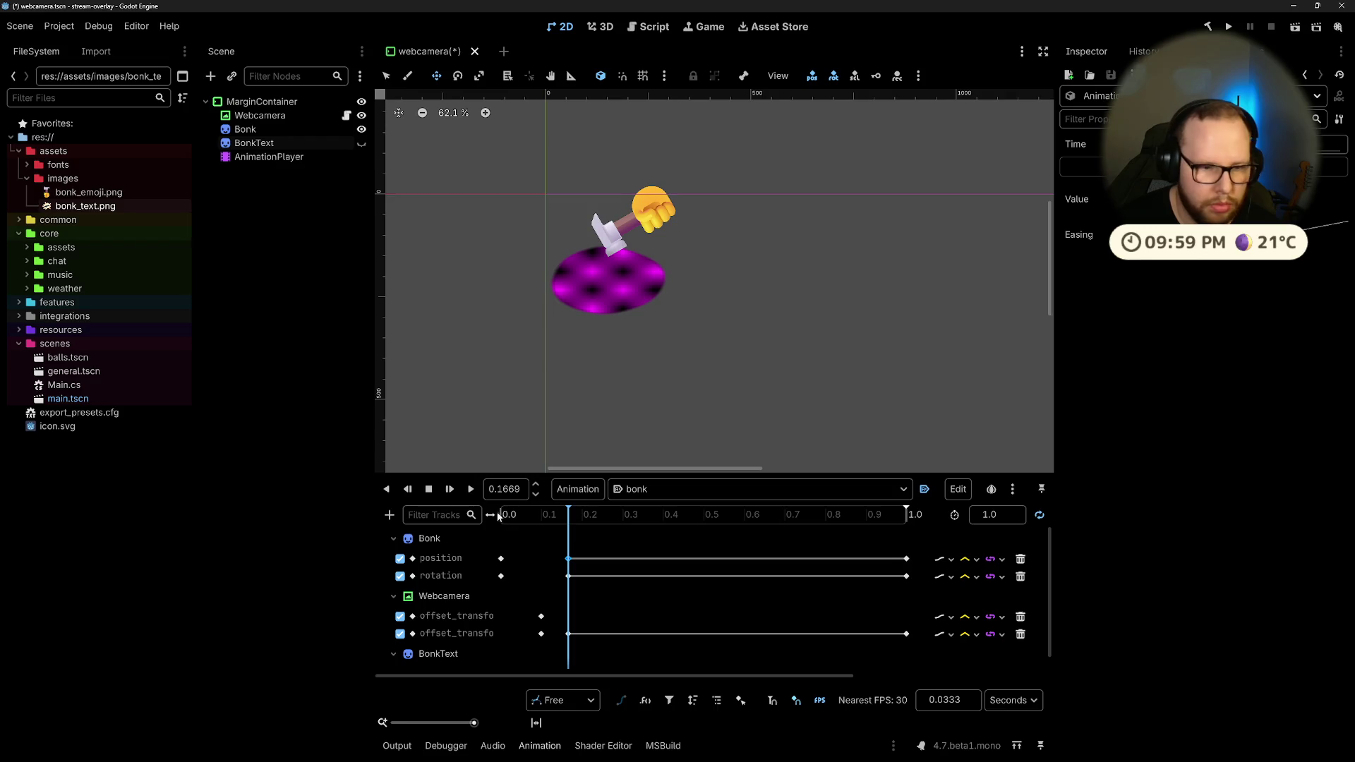
drag(569, 523, 568, 523)
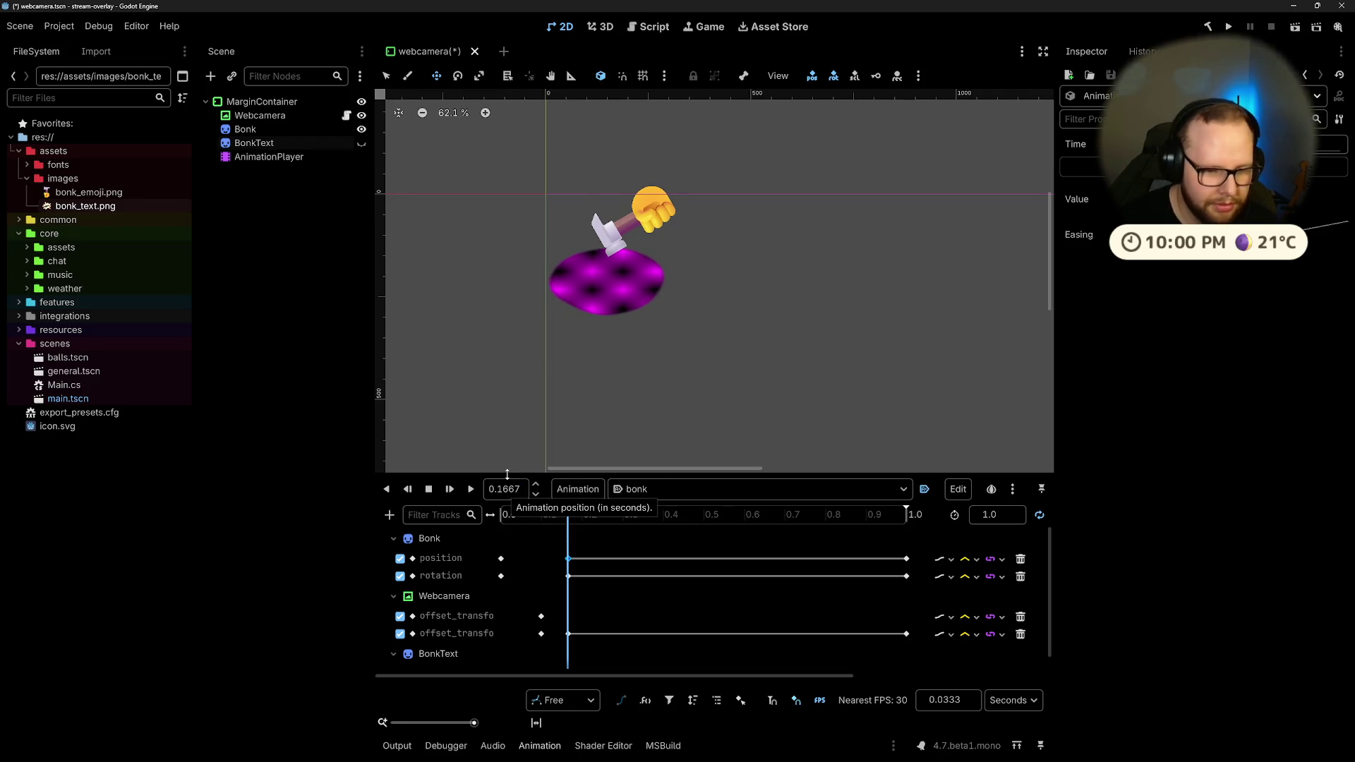
click(443, 655)
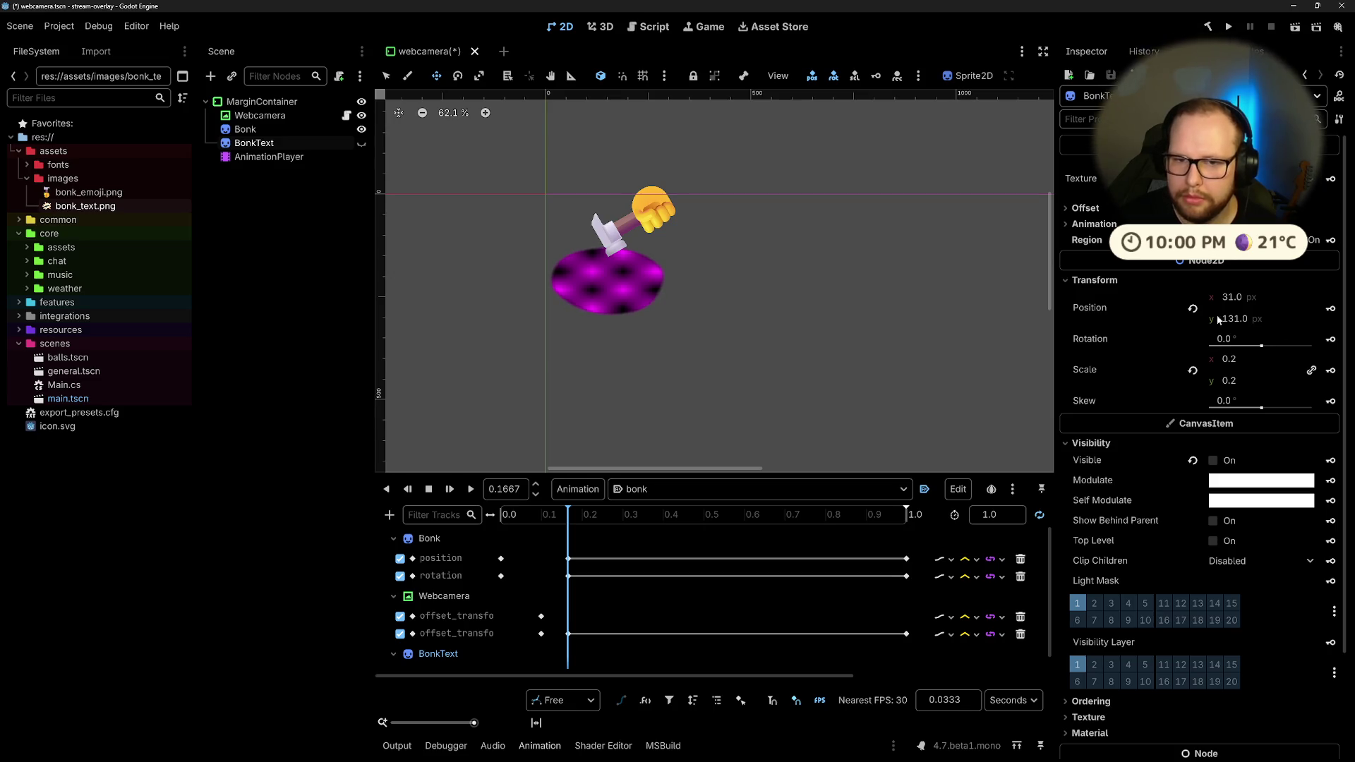
click(1213, 461)
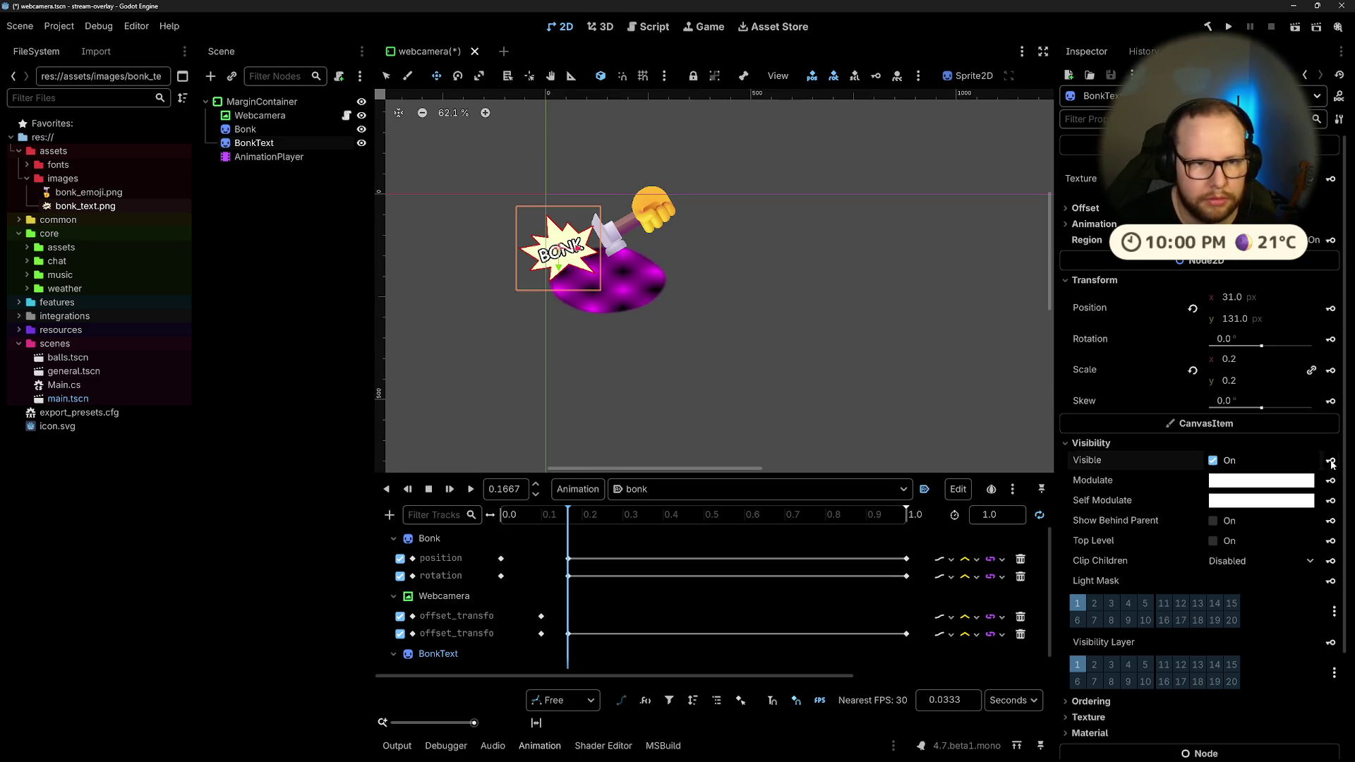
drag(569, 543, 909, 536)
scroll(619, 615, down, 1)
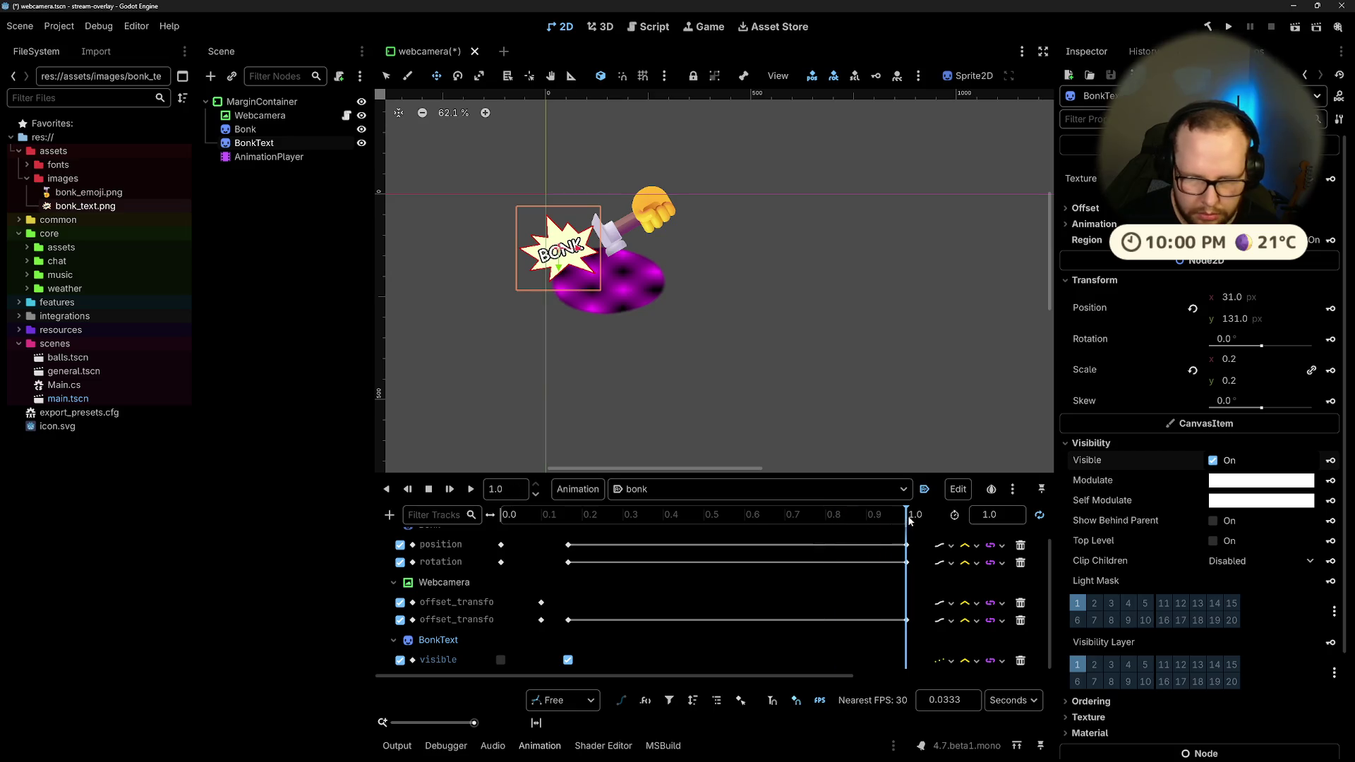
click(1332, 460)
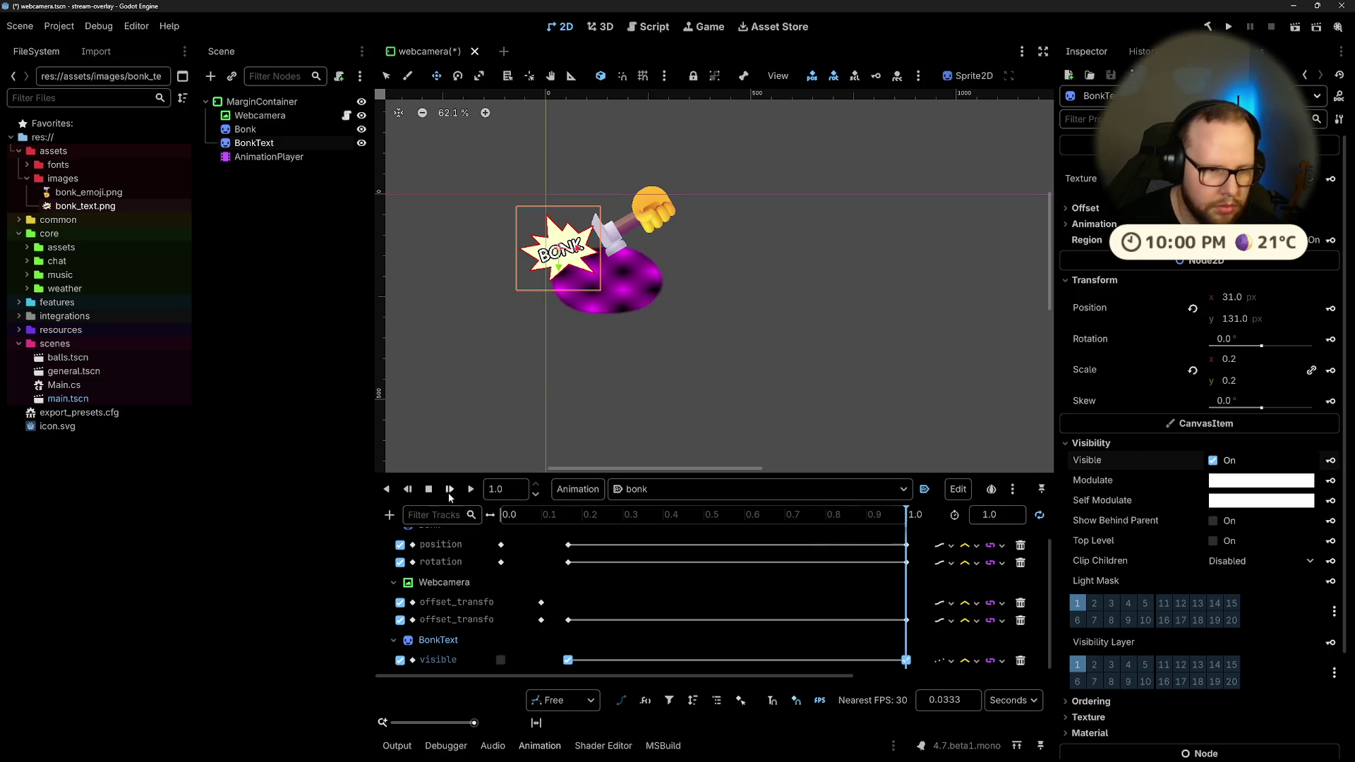
click(471, 489)
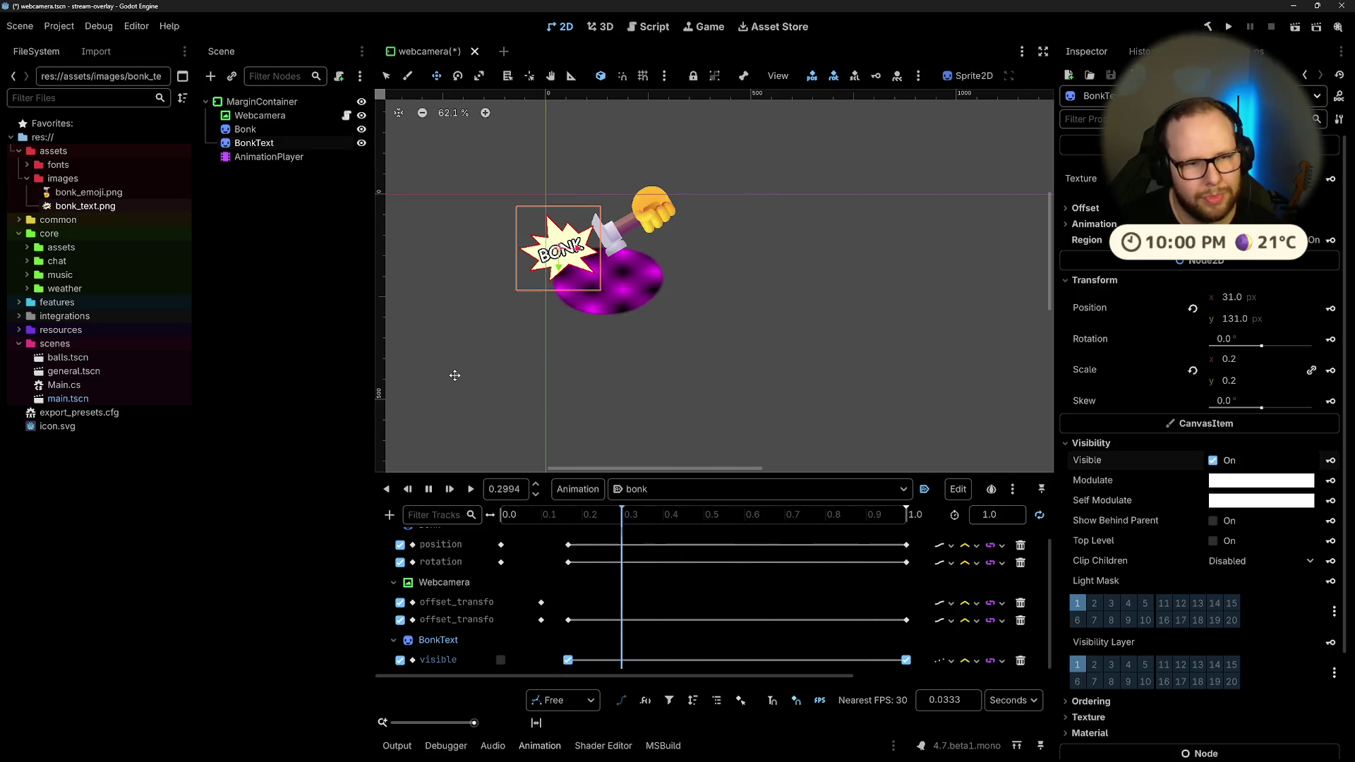
Step: Make Webcamera the scene root and drag Bonk, BonkText and AnimationPlayer under it
click(258, 116)
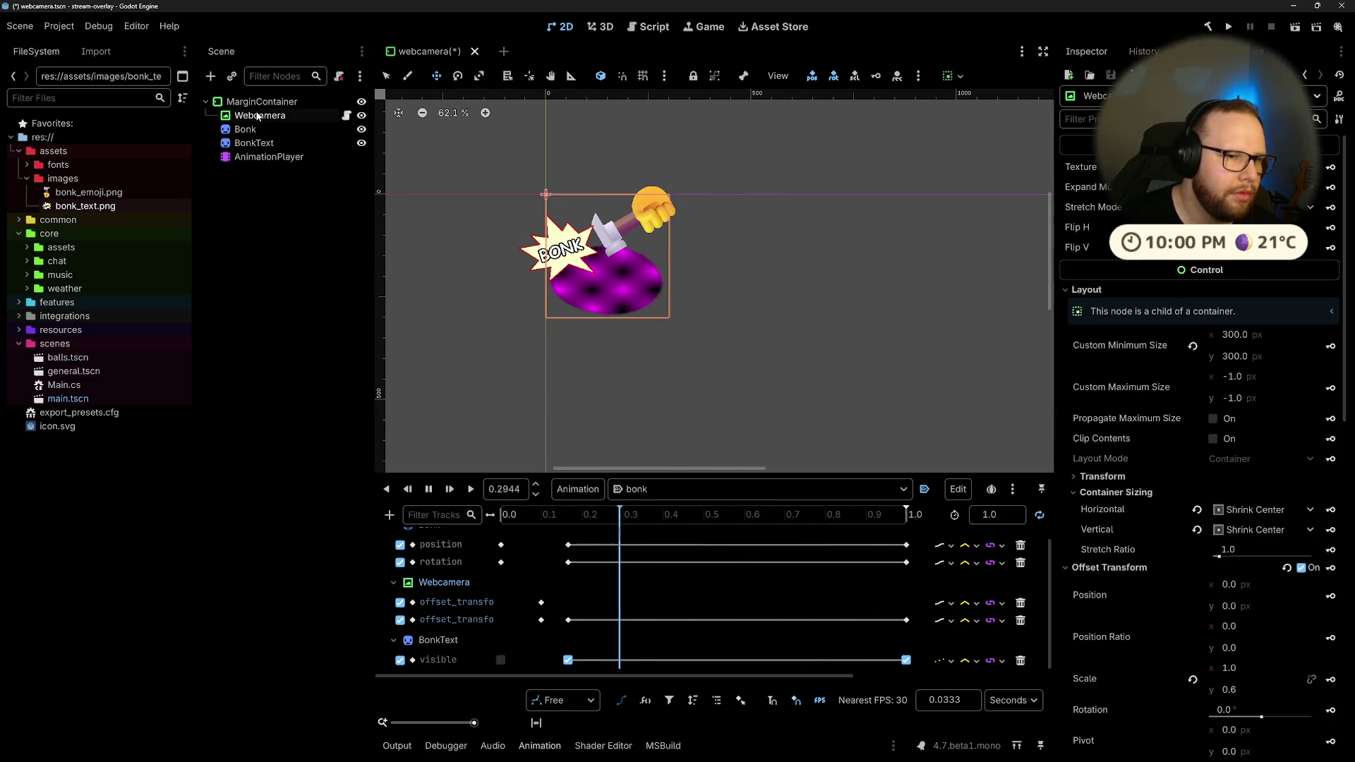
right_click(258, 116)
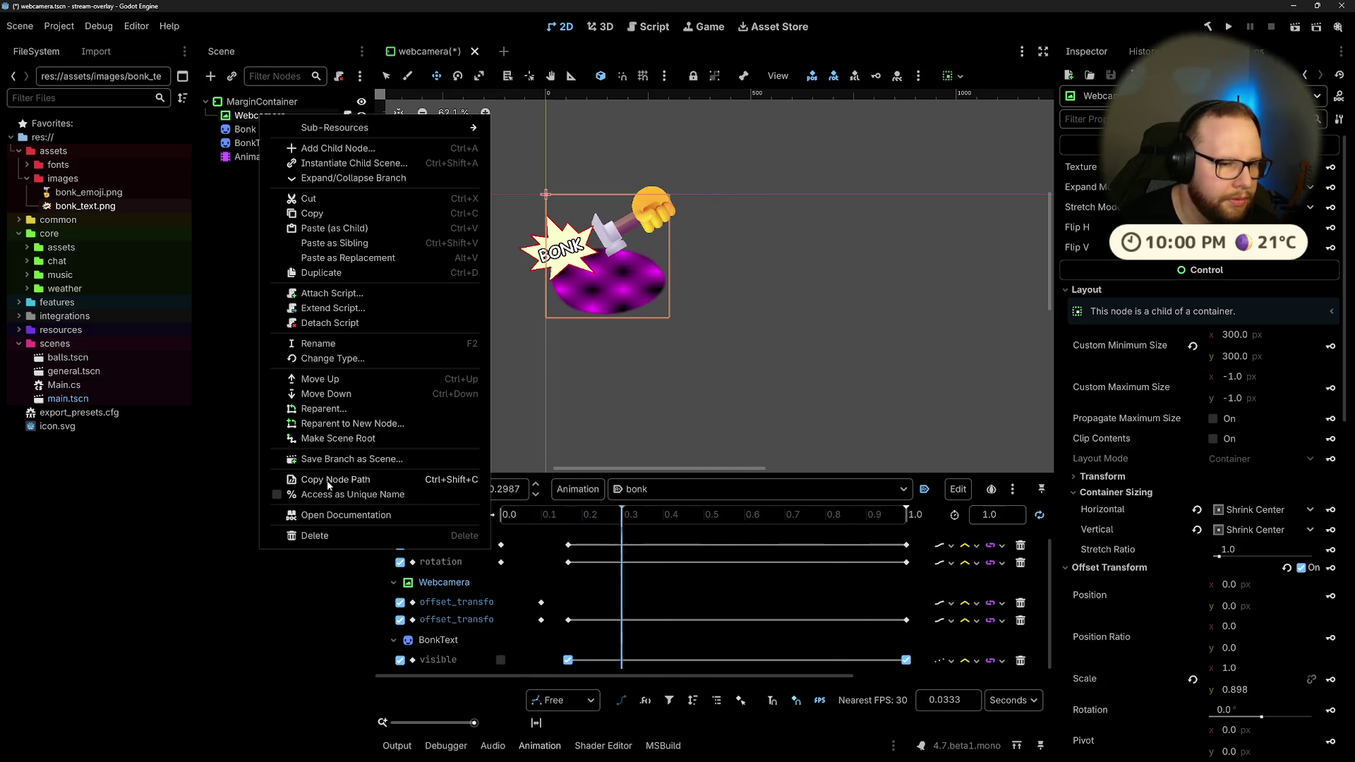
click(329, 440)
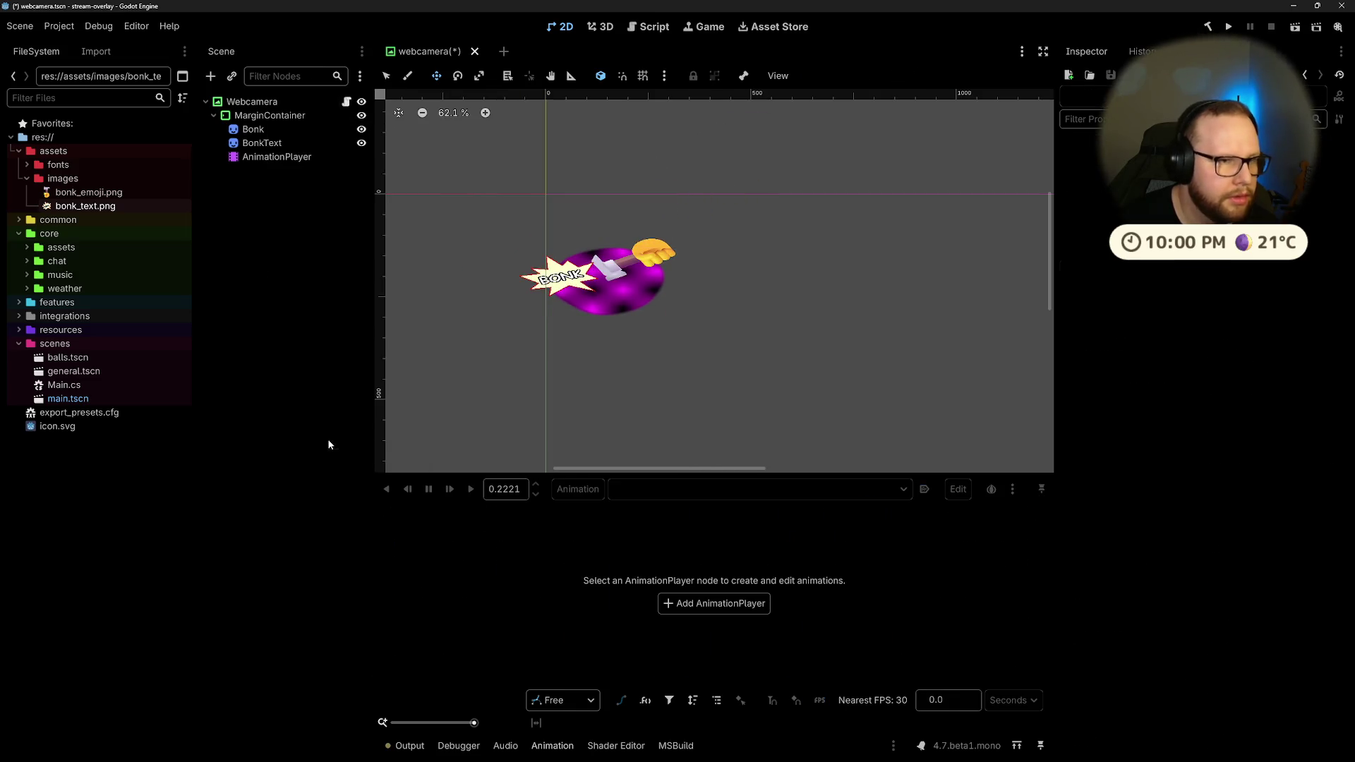
click(255, 129)
drag(253, 132, 229, 103)
Step: Delete the MarginContainer node
click(248, 120)
key(Delete)
key(Return)
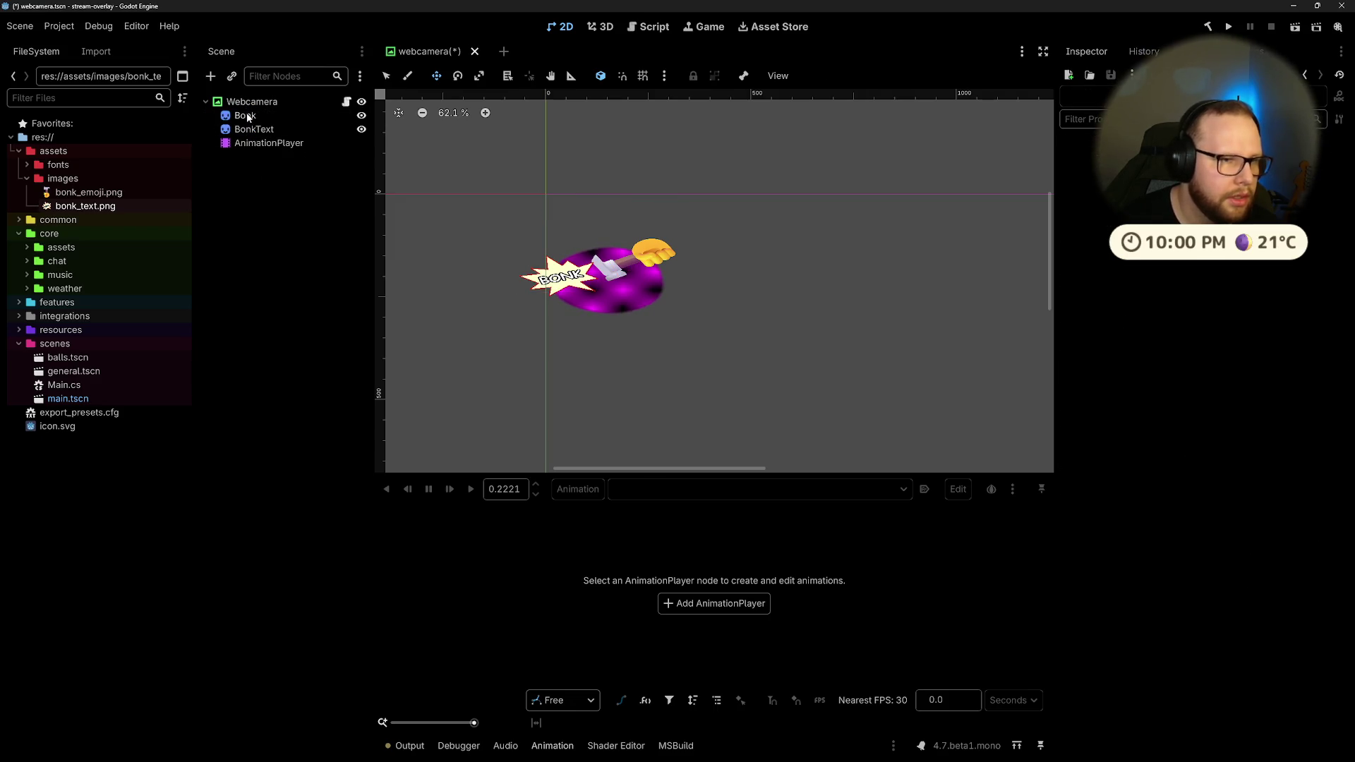
click(251, 102)
Step: Cancel a 'control' quick scene search, then select AnimationPlayer to view its tracks
key(ctrl+shift+a)
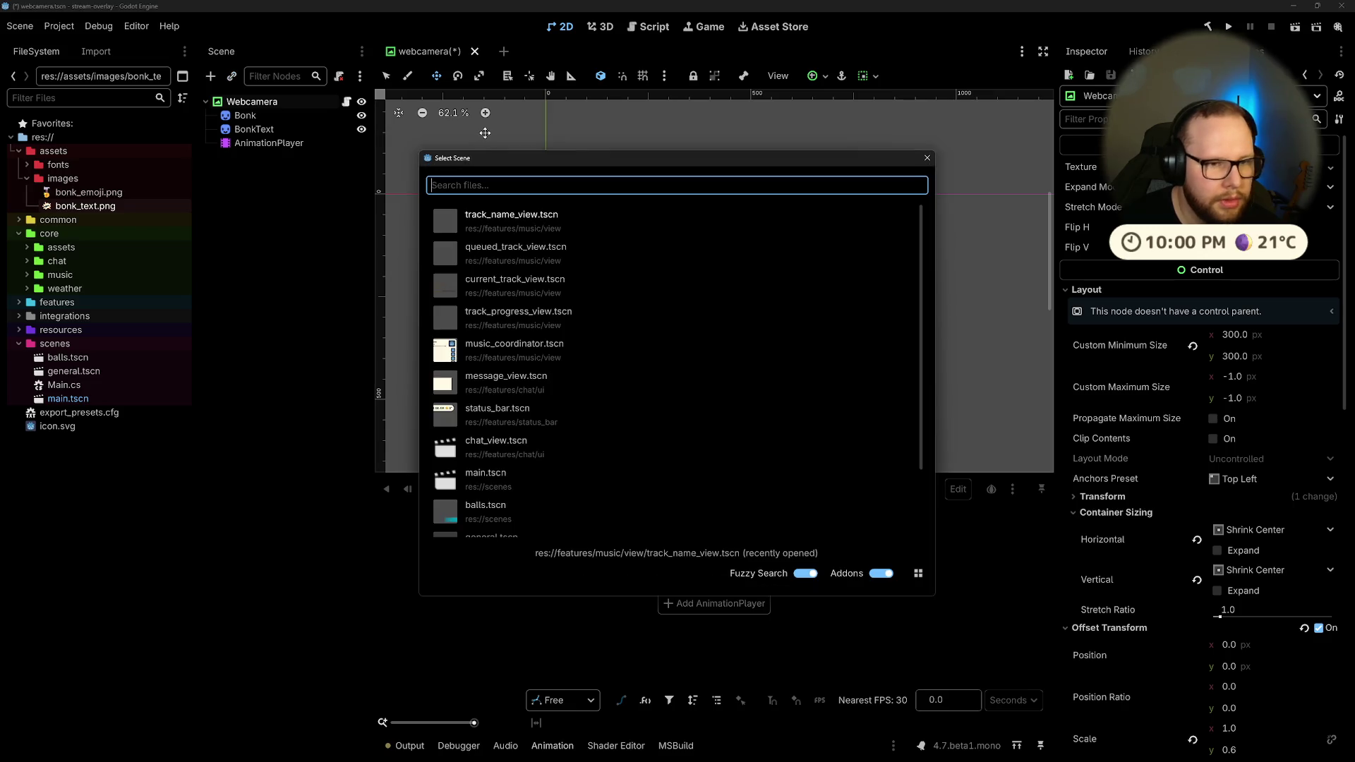
text(control)
key(ctrl+BackSpace)
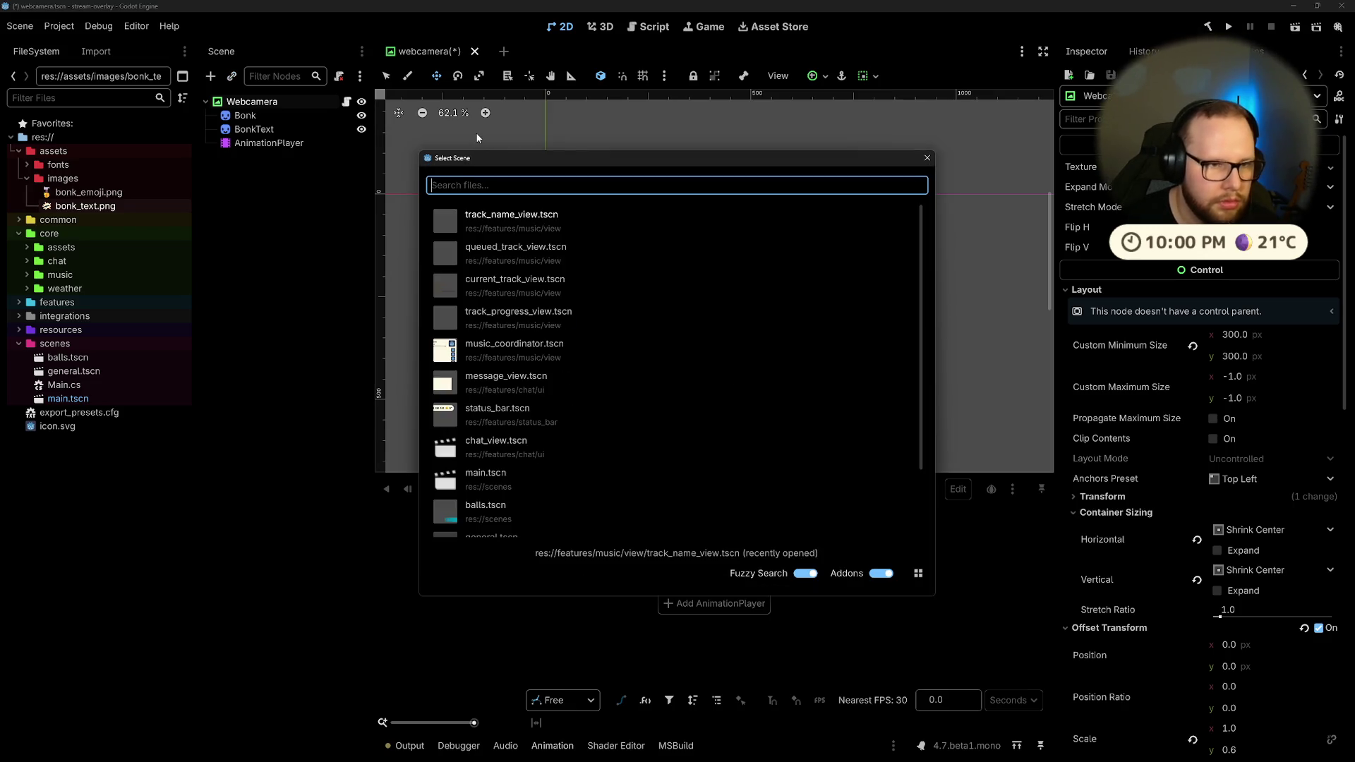
key(Escape)
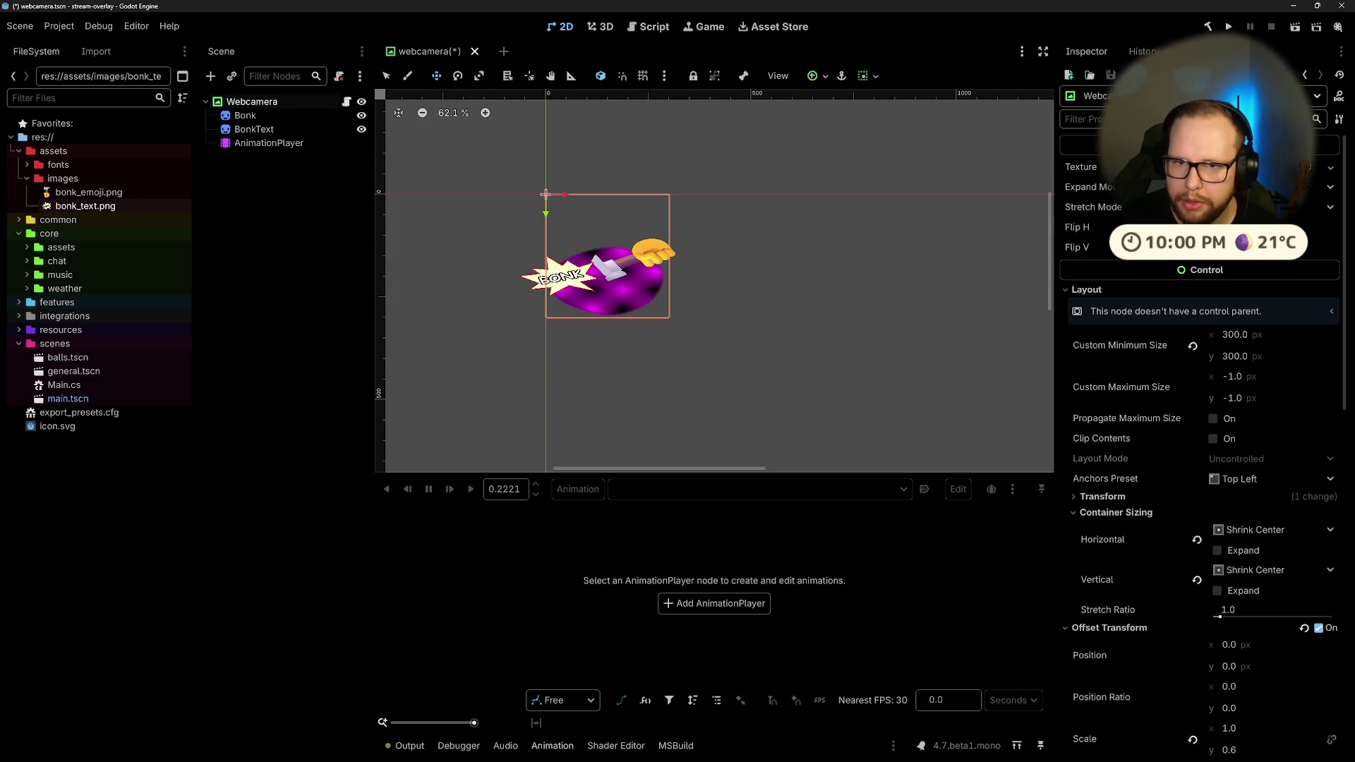
text(prop)
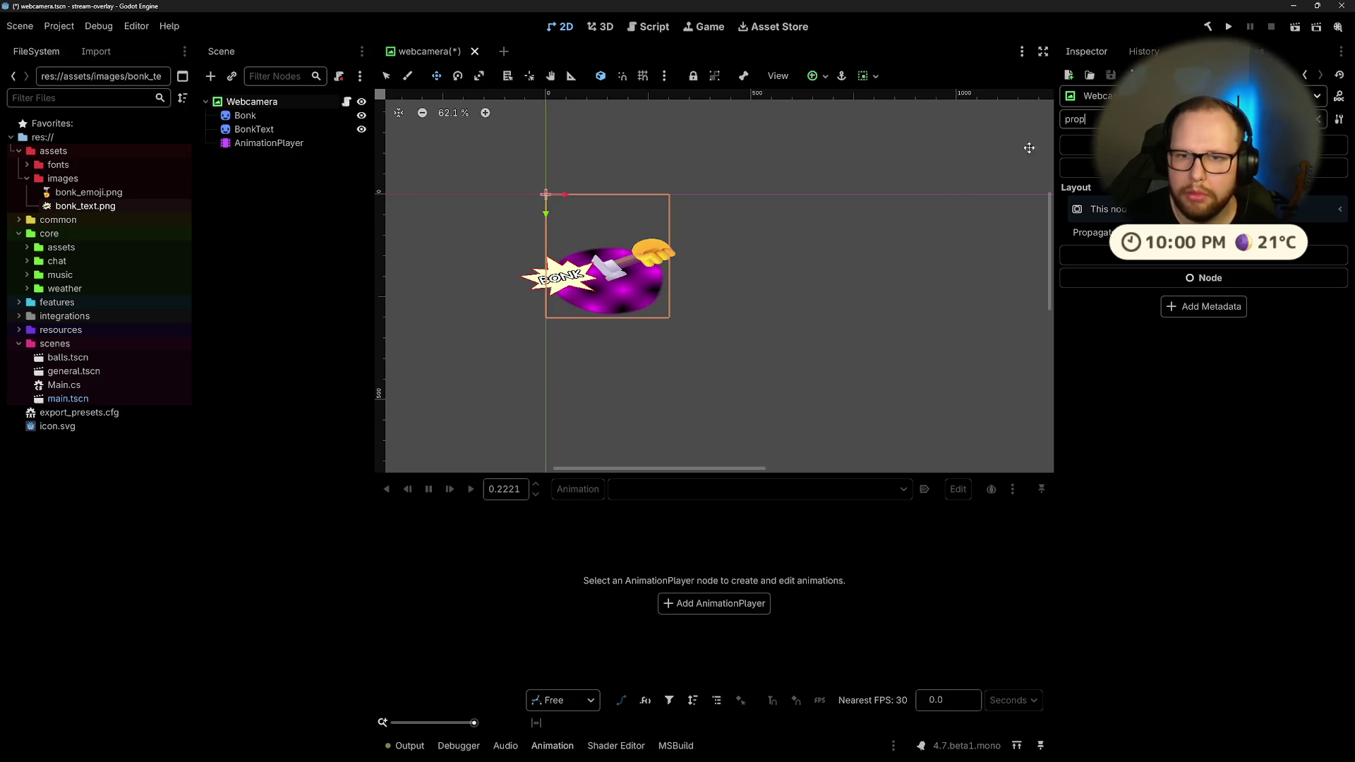
click(268, 143)
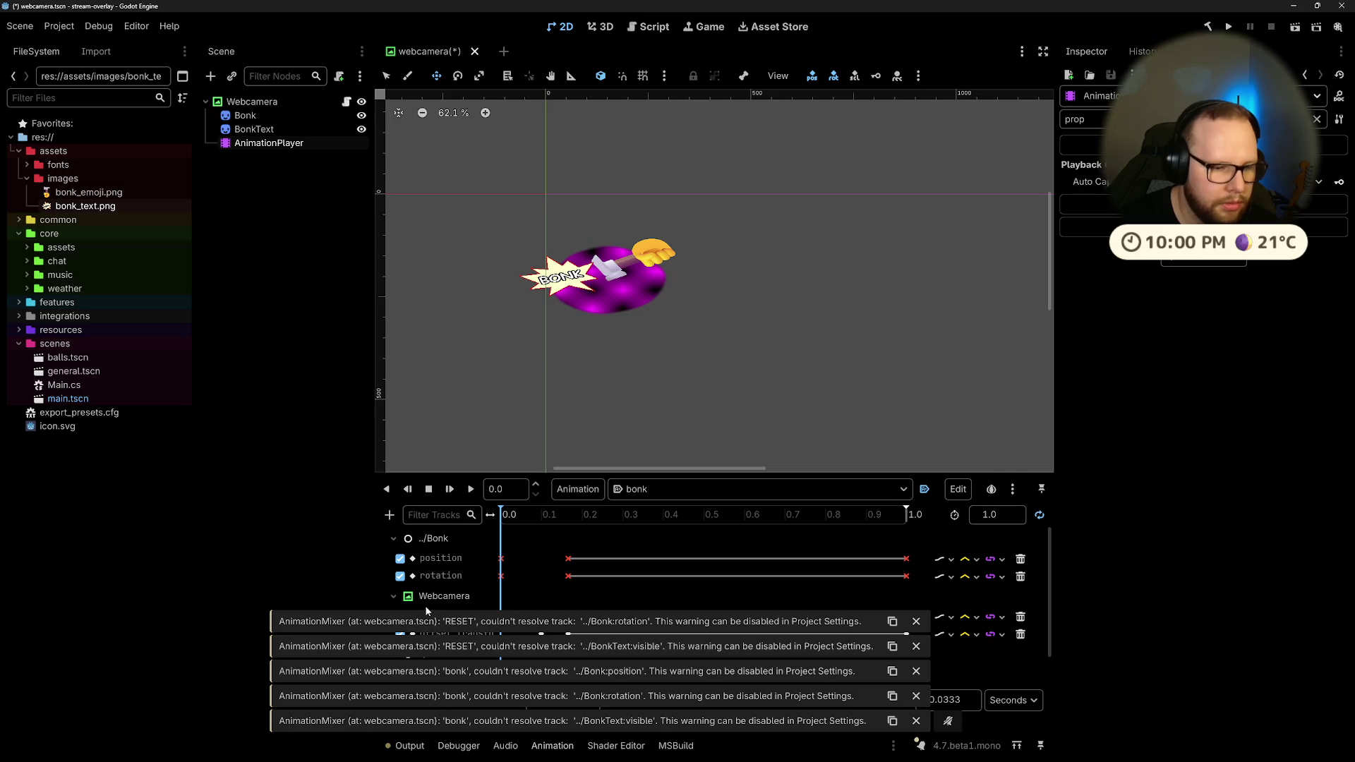
Step: Play the bonk animation, then undo the reparenting to restore MarginContainer as root
click(407, 581)
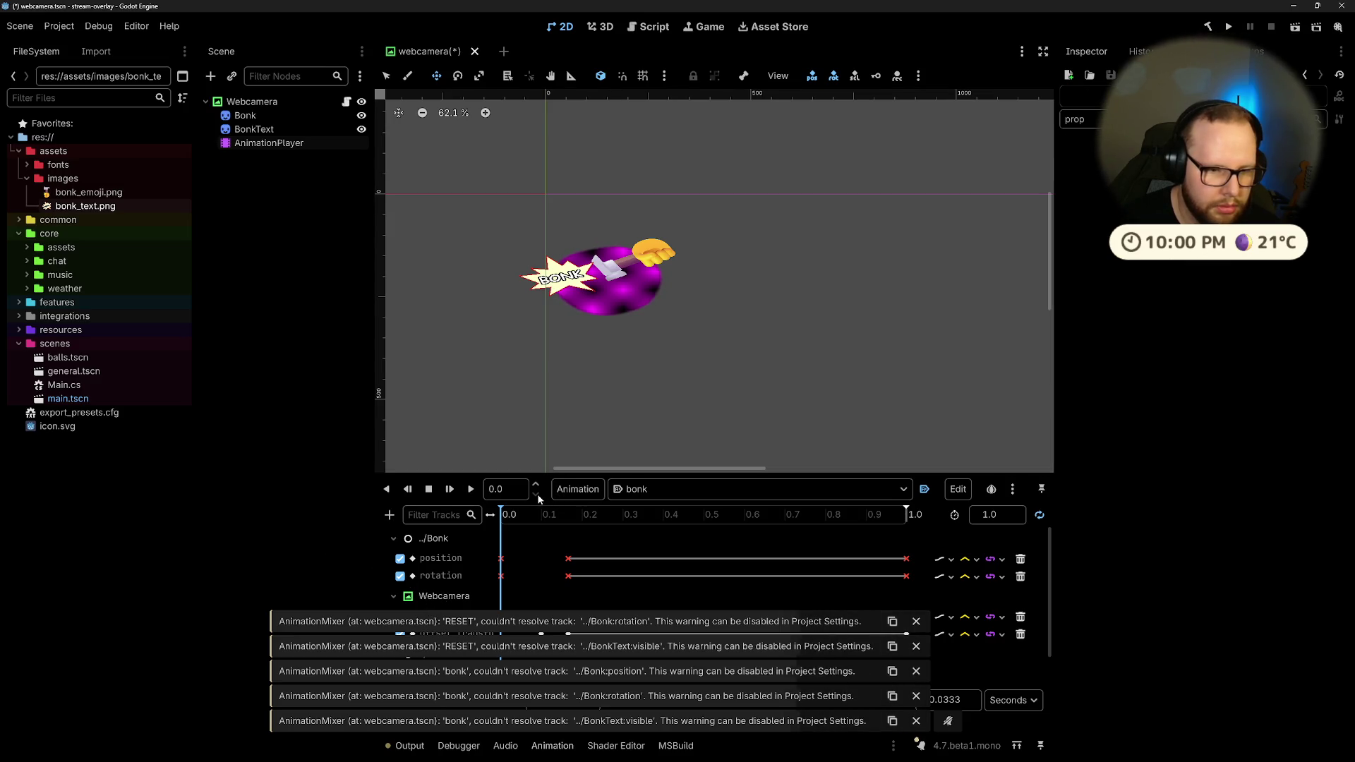
click(470, 490)
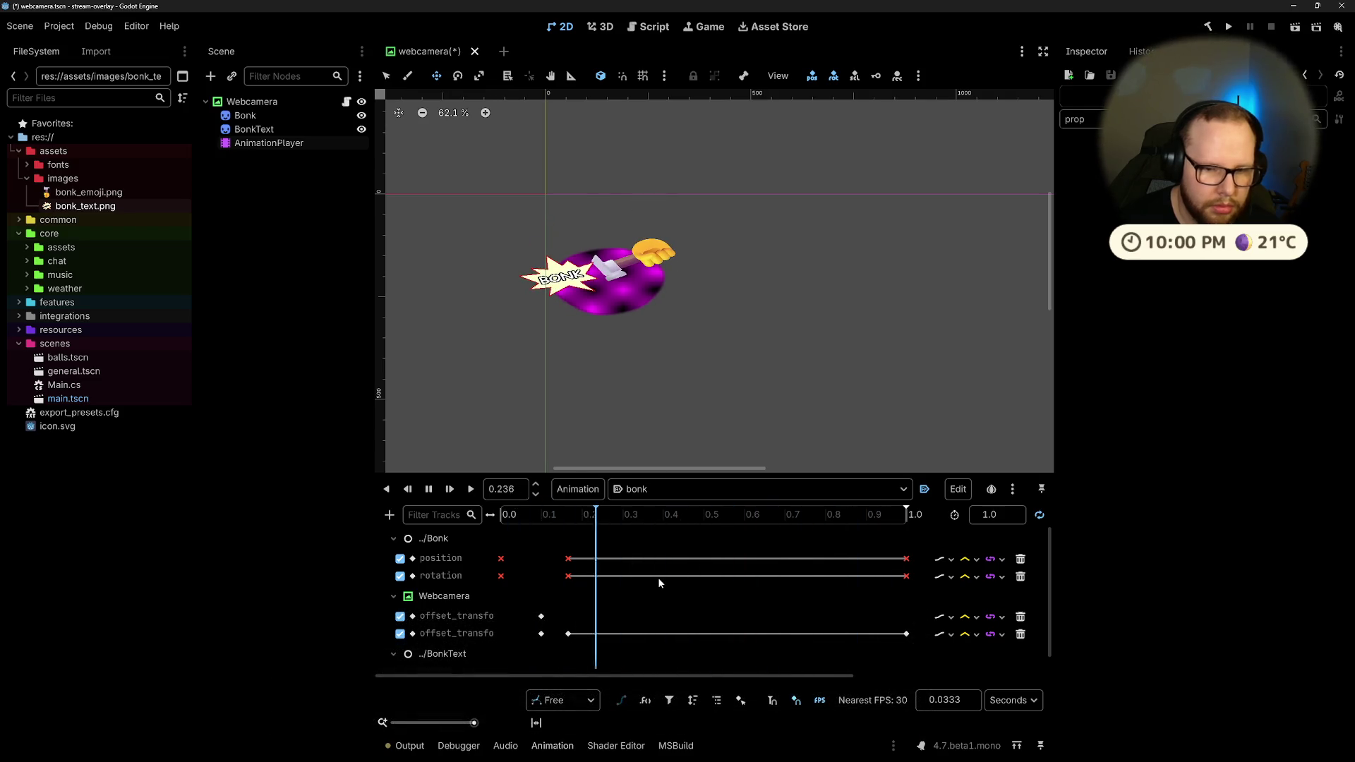
scroll(658, 577, down, 1)
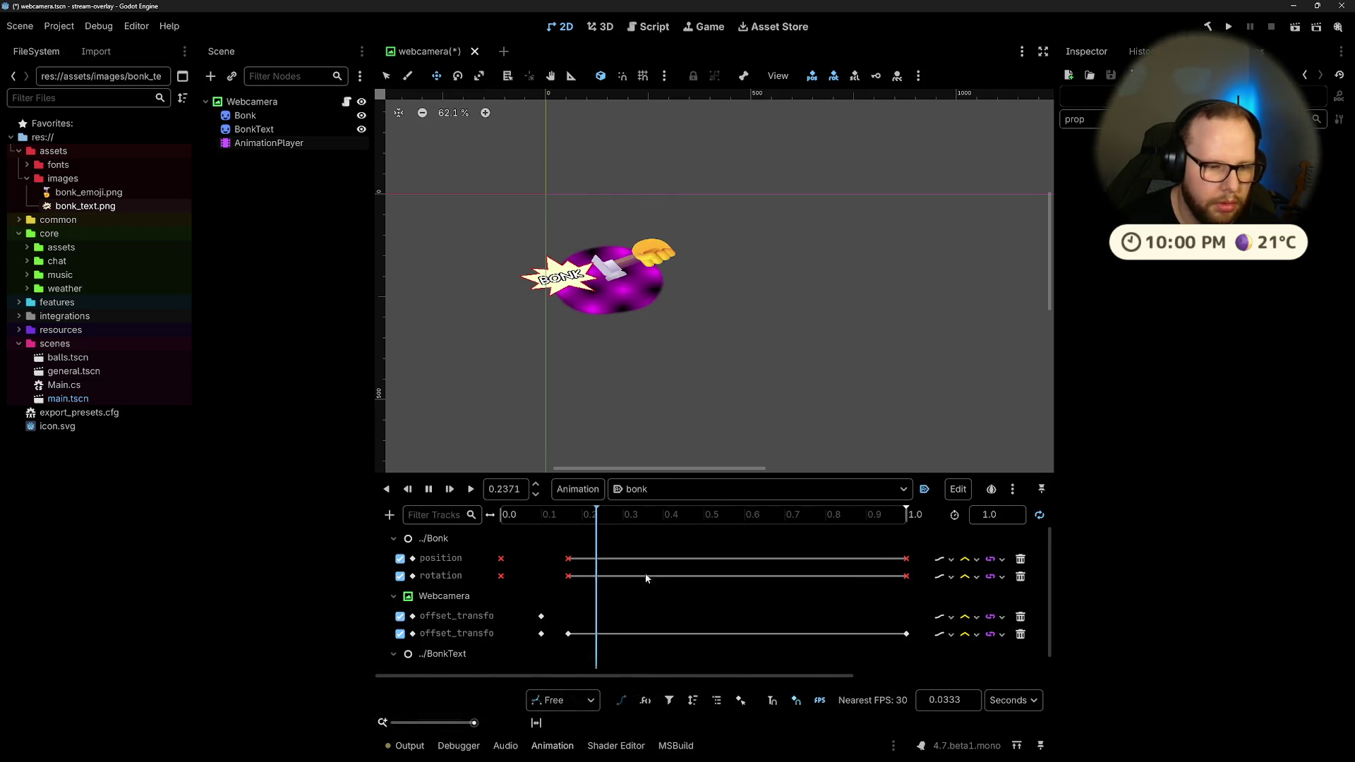
key(ctrl+z)
key(ctrl+z)
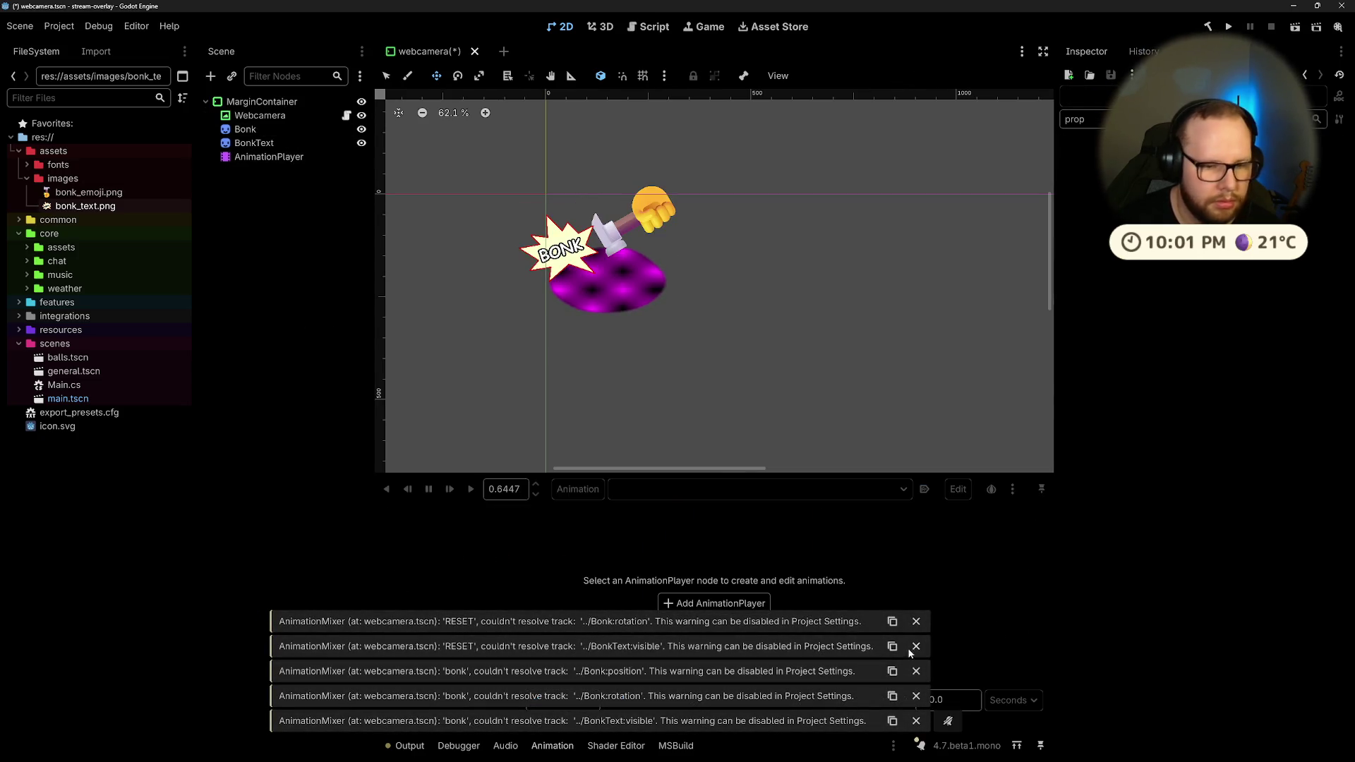
Step: Replay the bonk animation, then close the webcamera scene discarding its changes
click(268, 158)
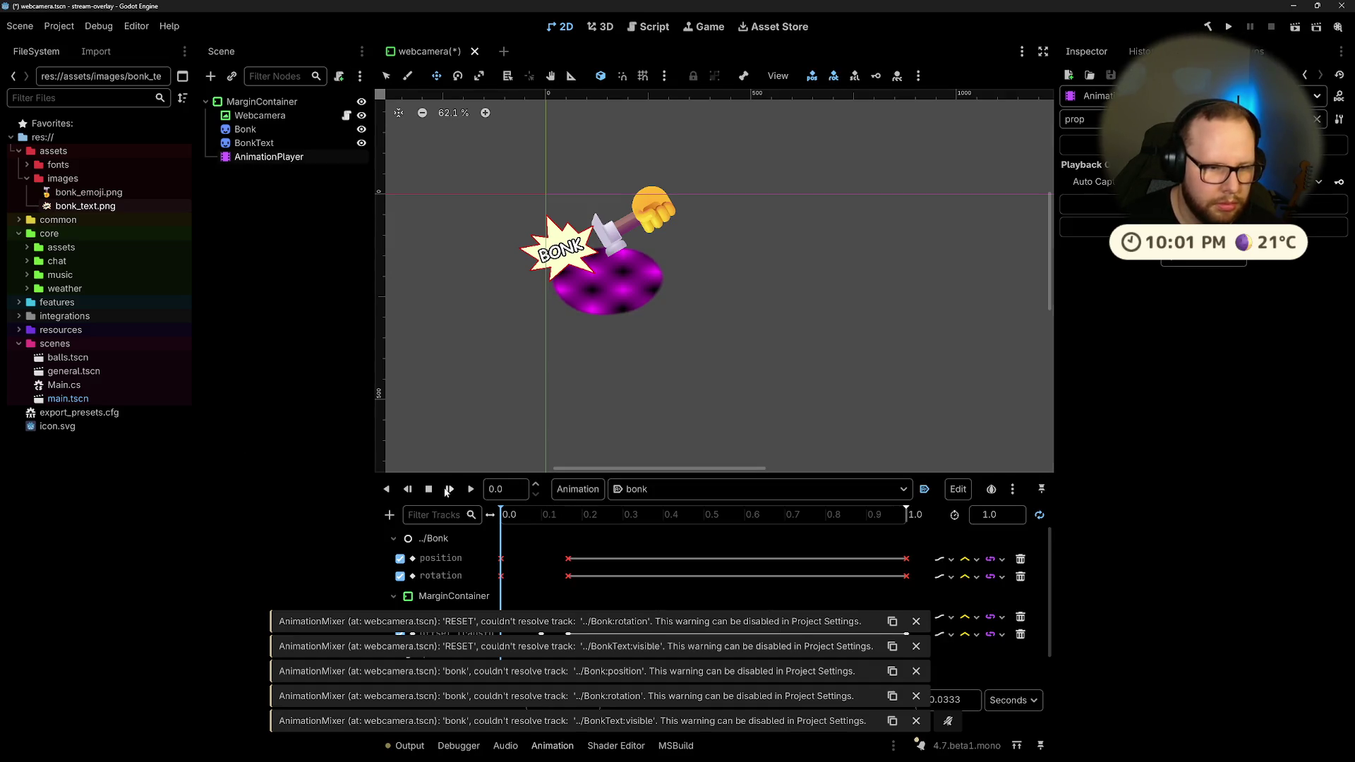
click(448, 489)
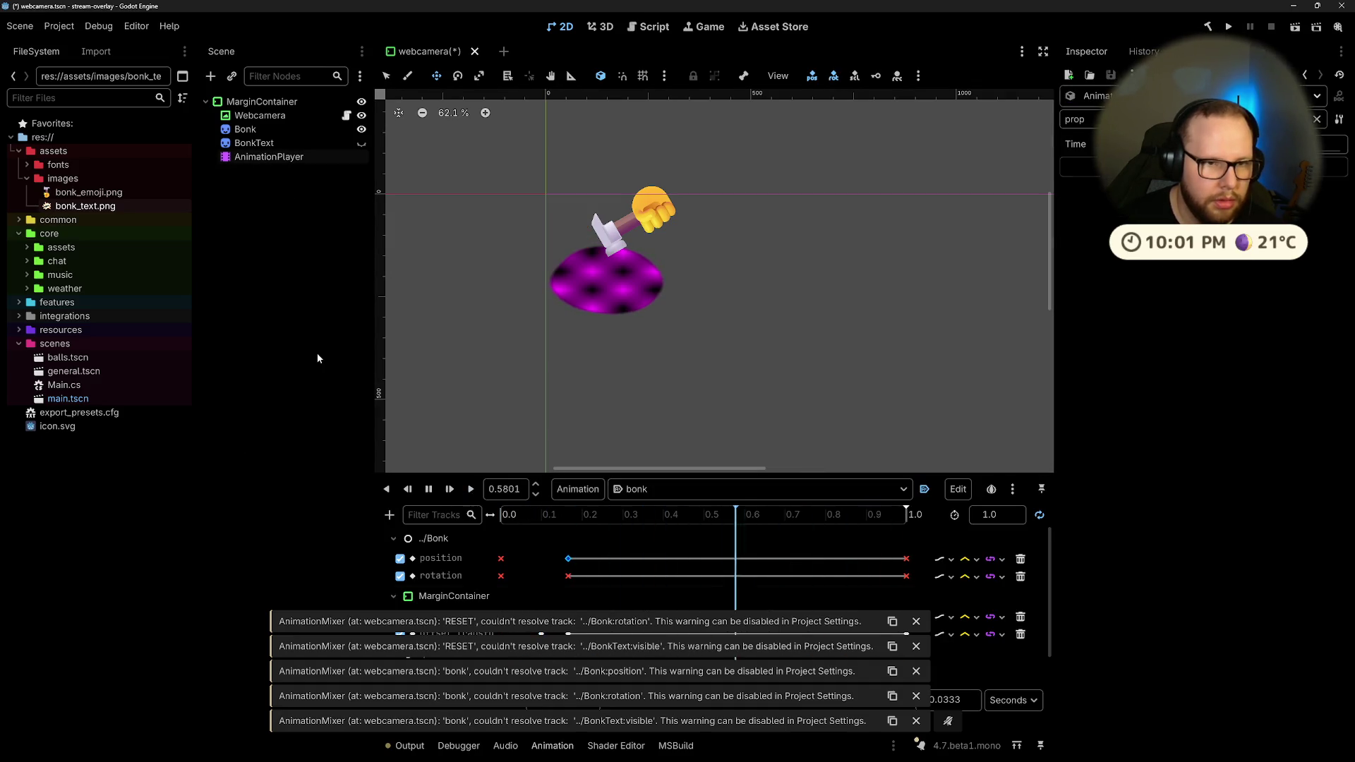
click(474, 52)
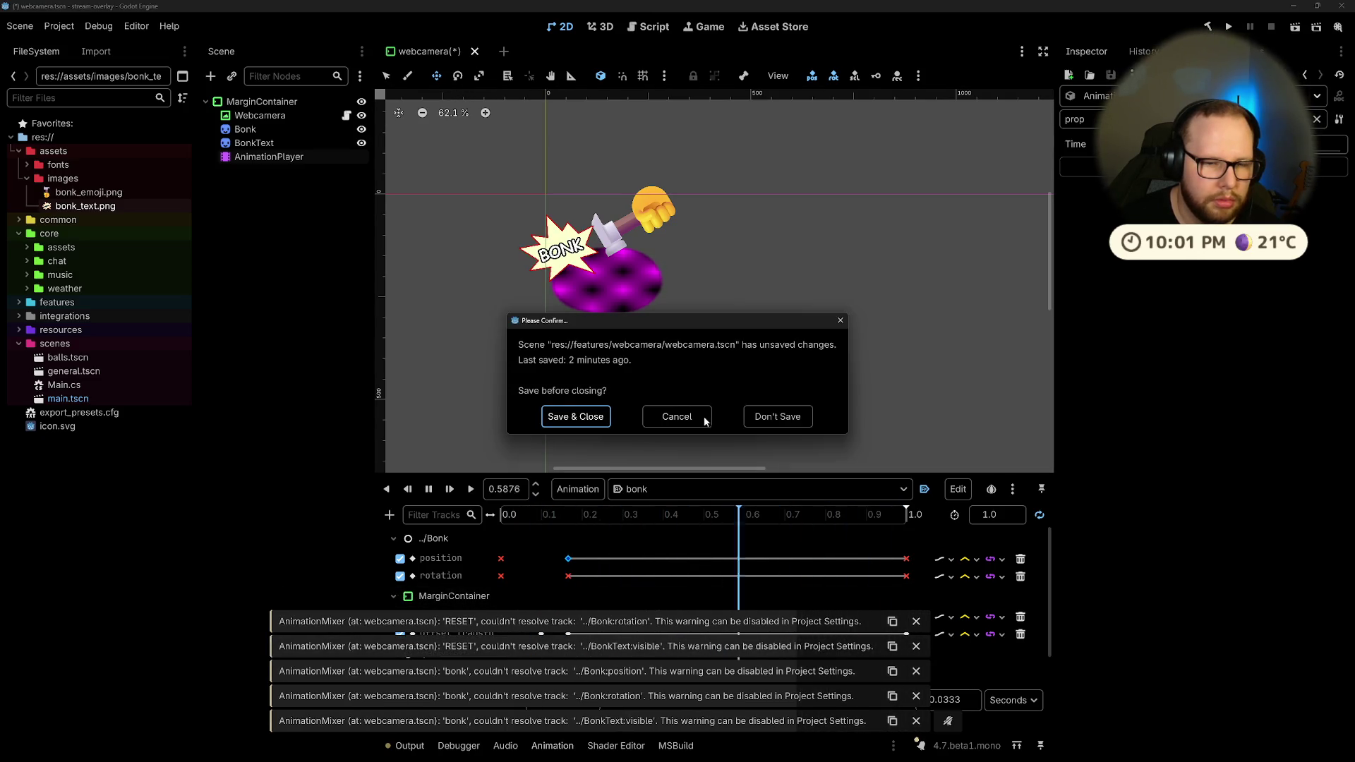
click(777, 416)
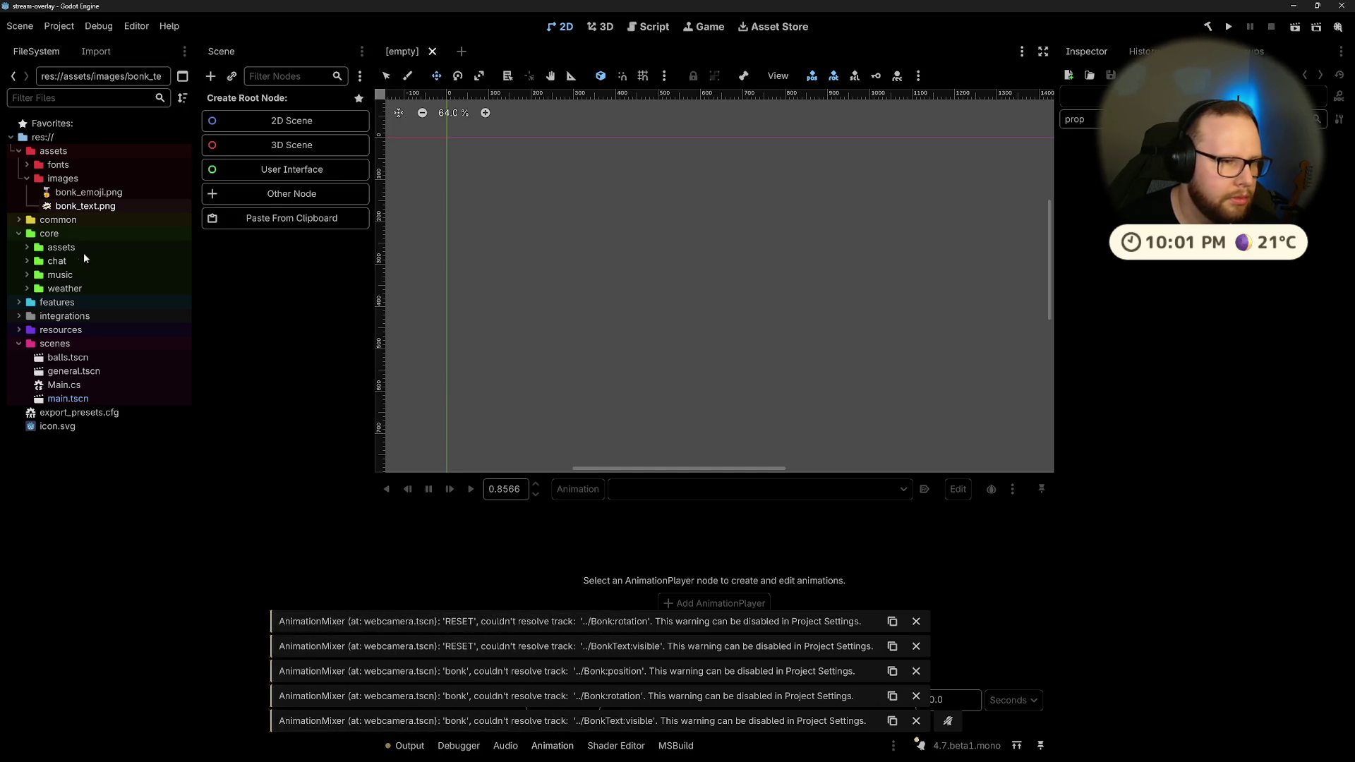
key(ctrl+shift+o)
text(webc)
key(Return)
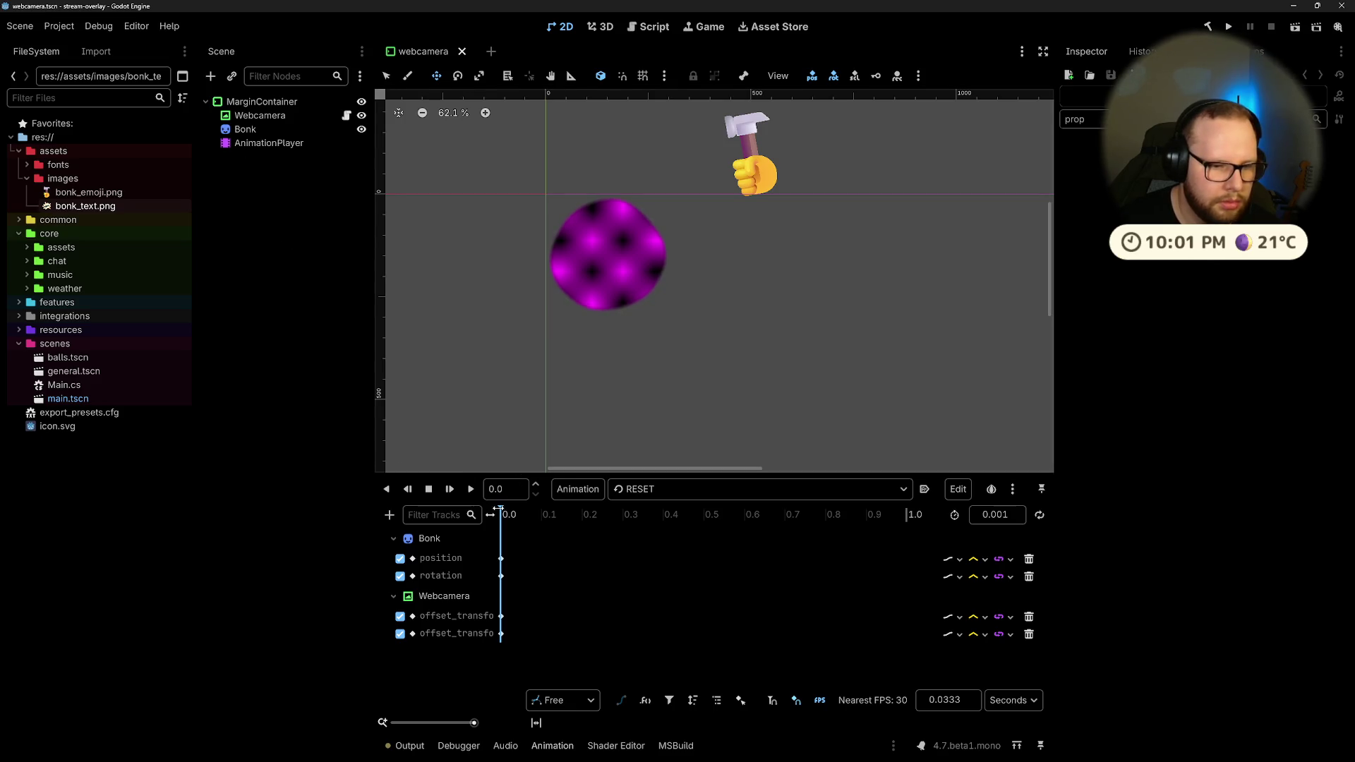
click(683, 492)
click(661, 529)
click(472, 489)
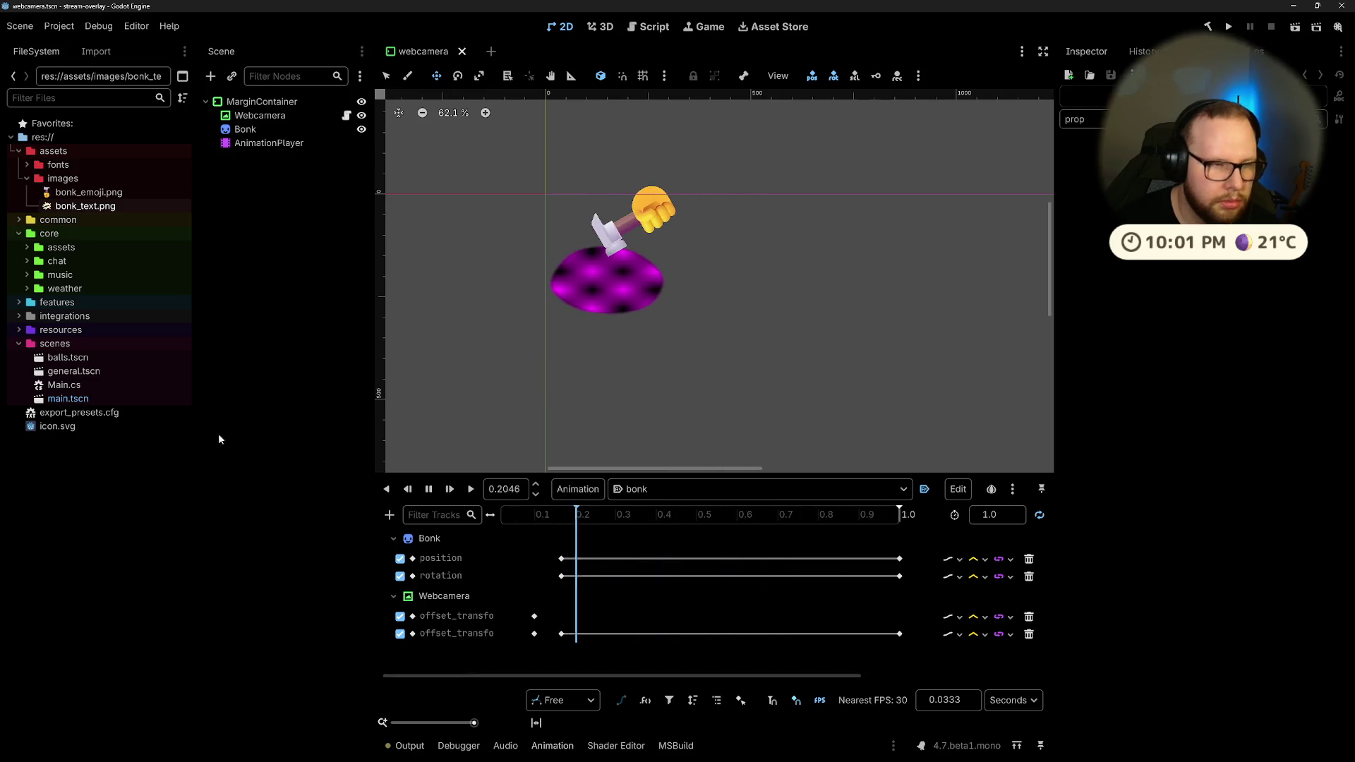
click(240, 132)
key(Up)
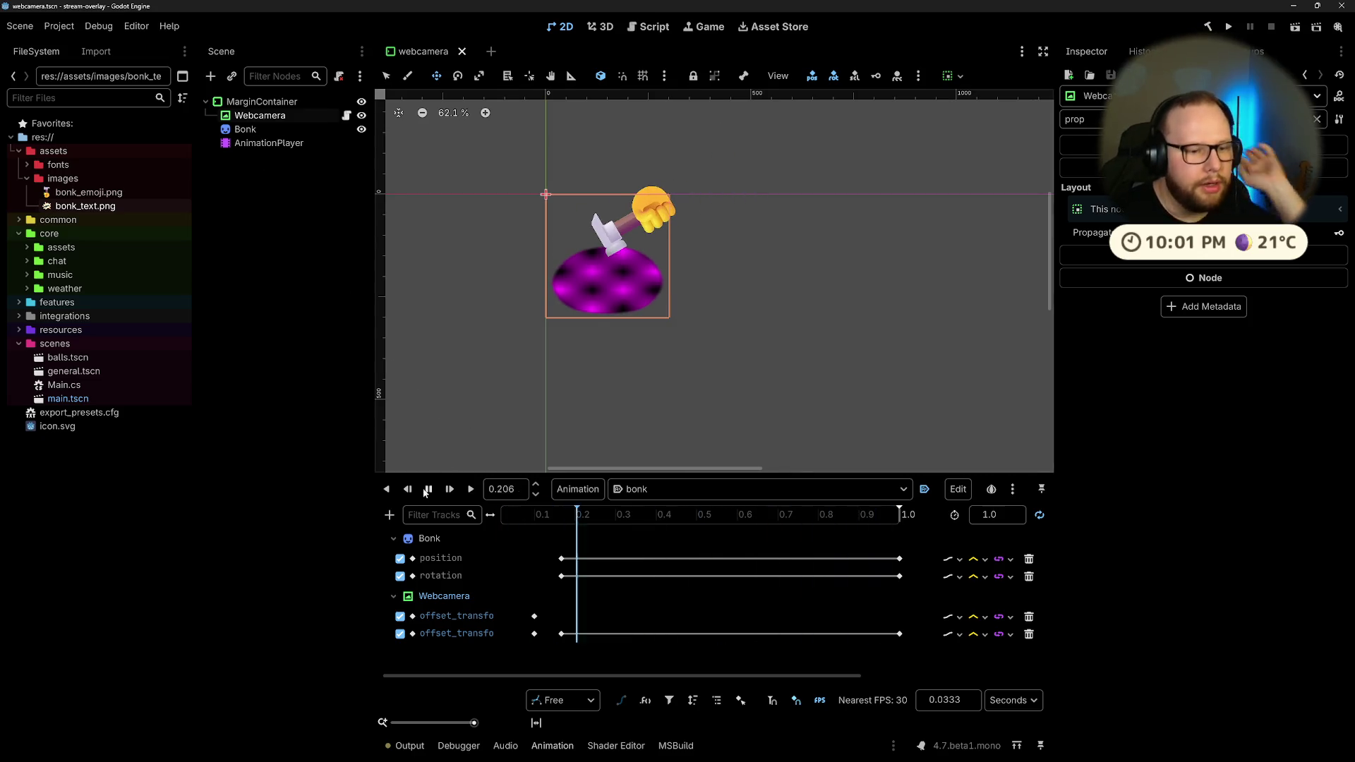
click(428, 489)
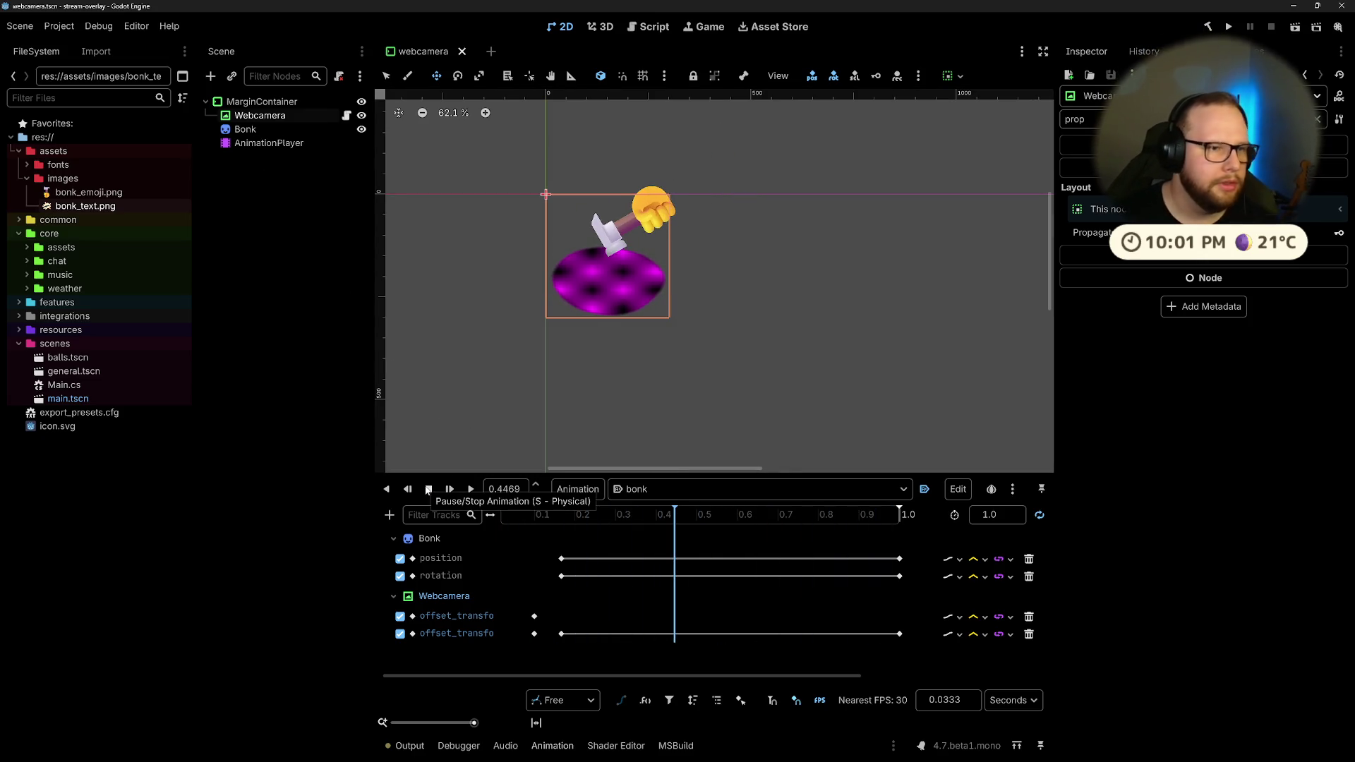
click(268, 143)
click(253, 131)
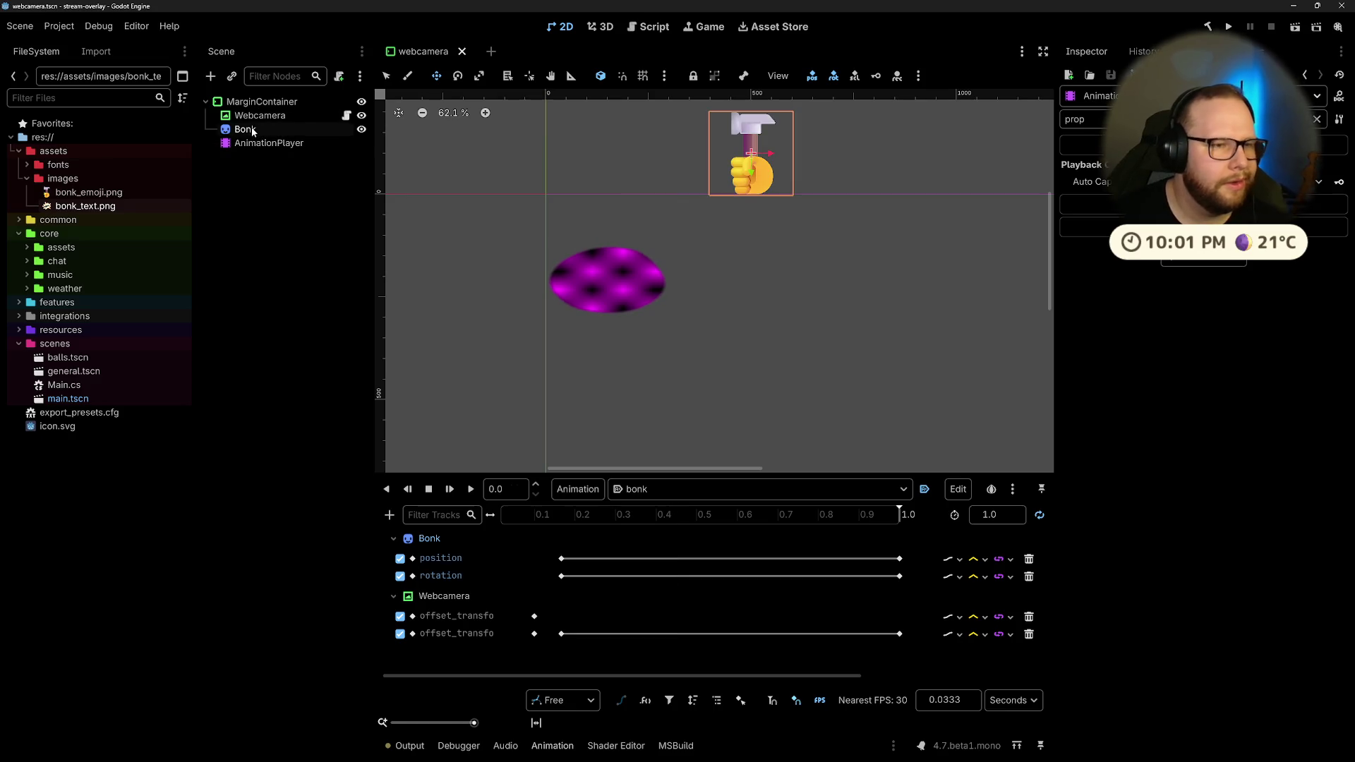
click(256, 144)
click(257, 129)
key(Down)
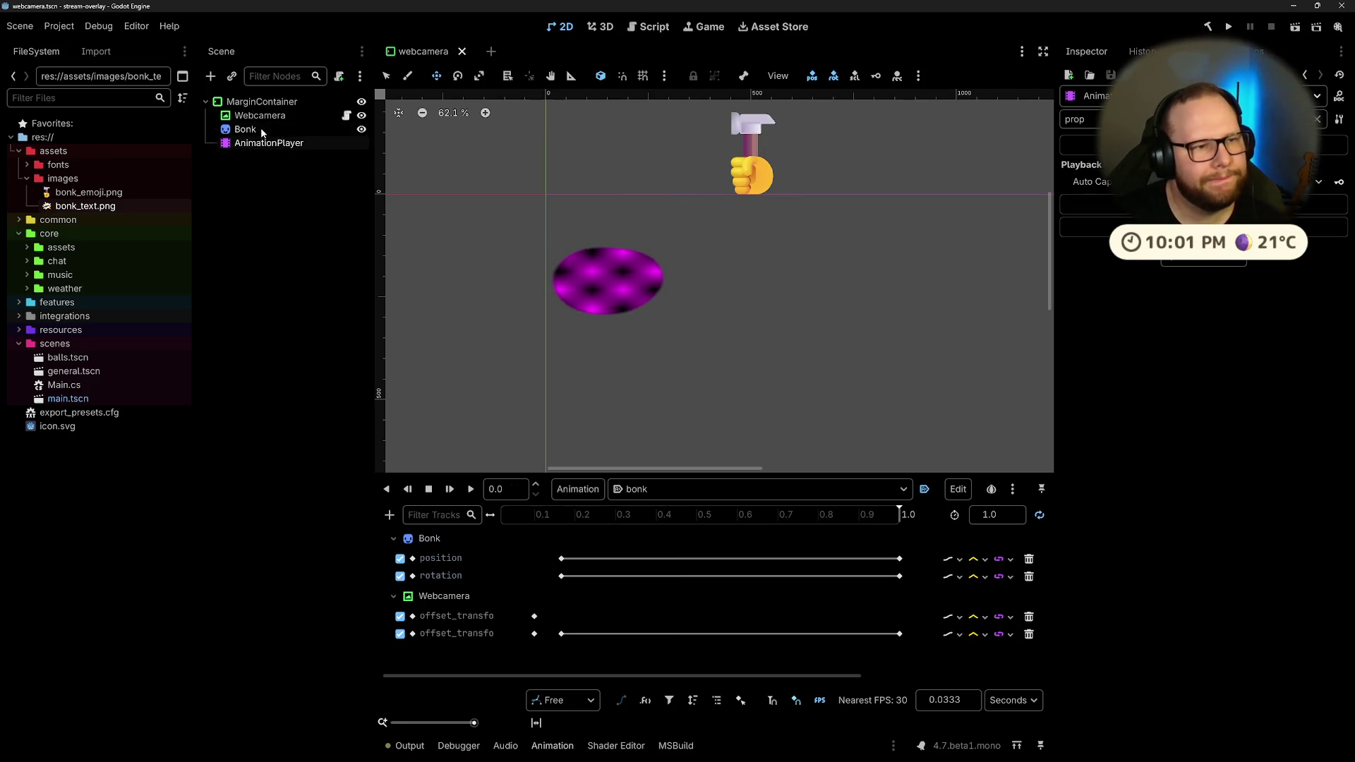
click(261, 129)
click(269, 144)
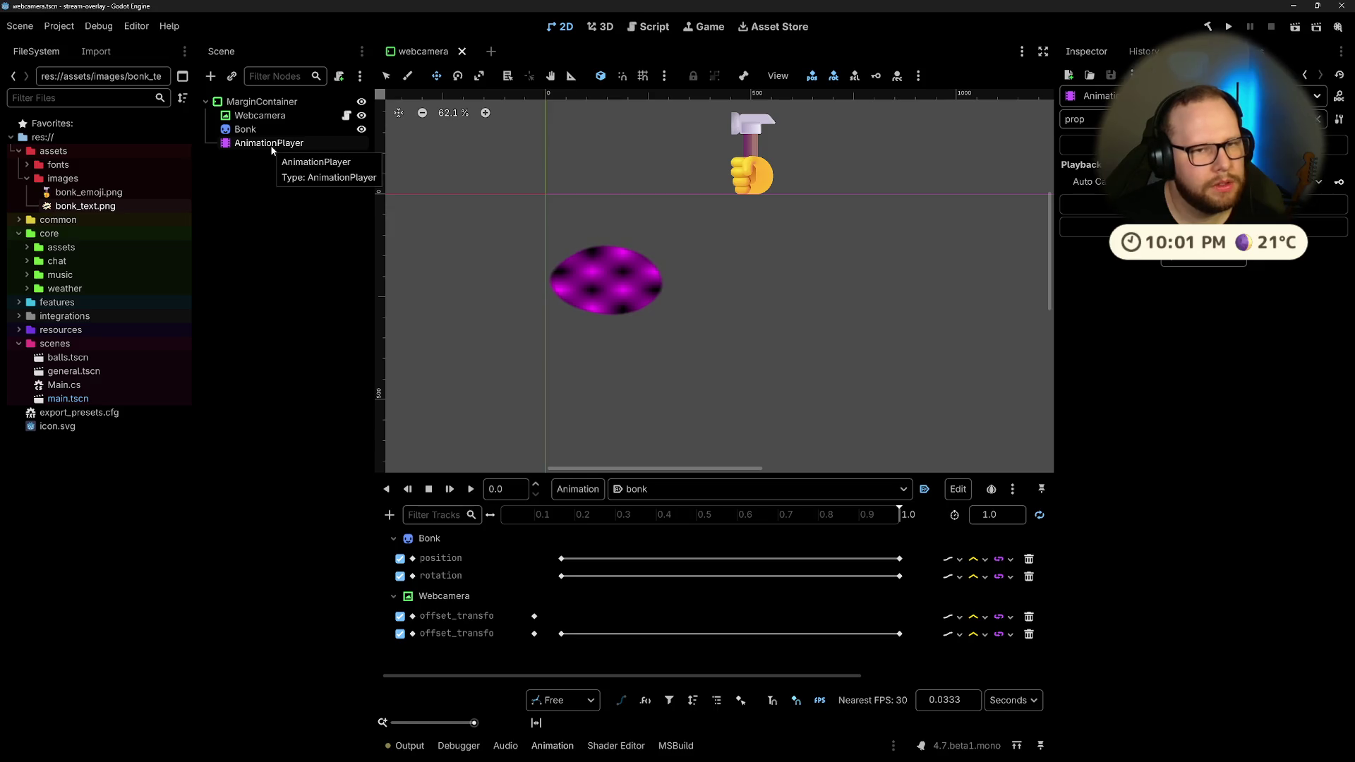
click(257, 130)
click(264, 147)
click(261, 130)
click(268, 114)
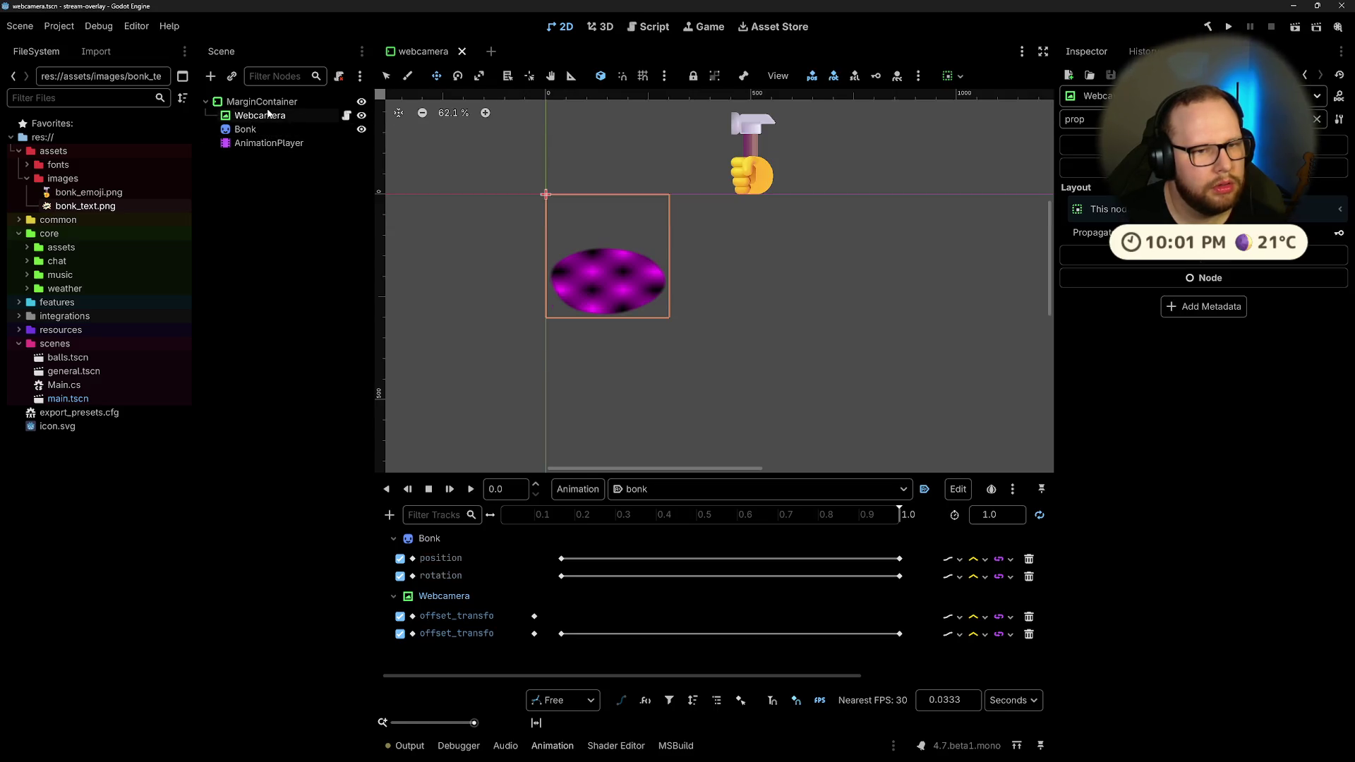
click(263, 130)
click(281, 144)
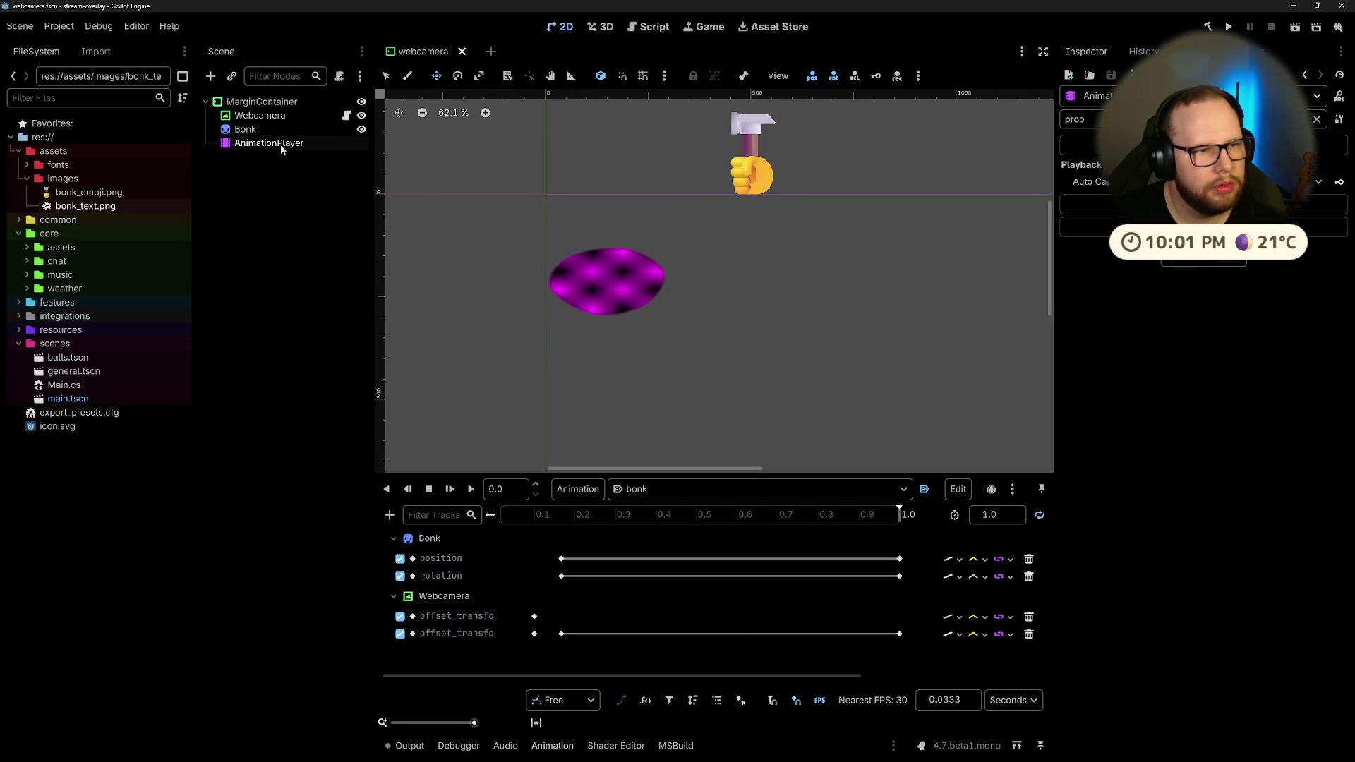
click(254, 115)
Step: Make Webcamera the scene root and move Bonk and AnimationPlayer under it
right_click(254, 117)
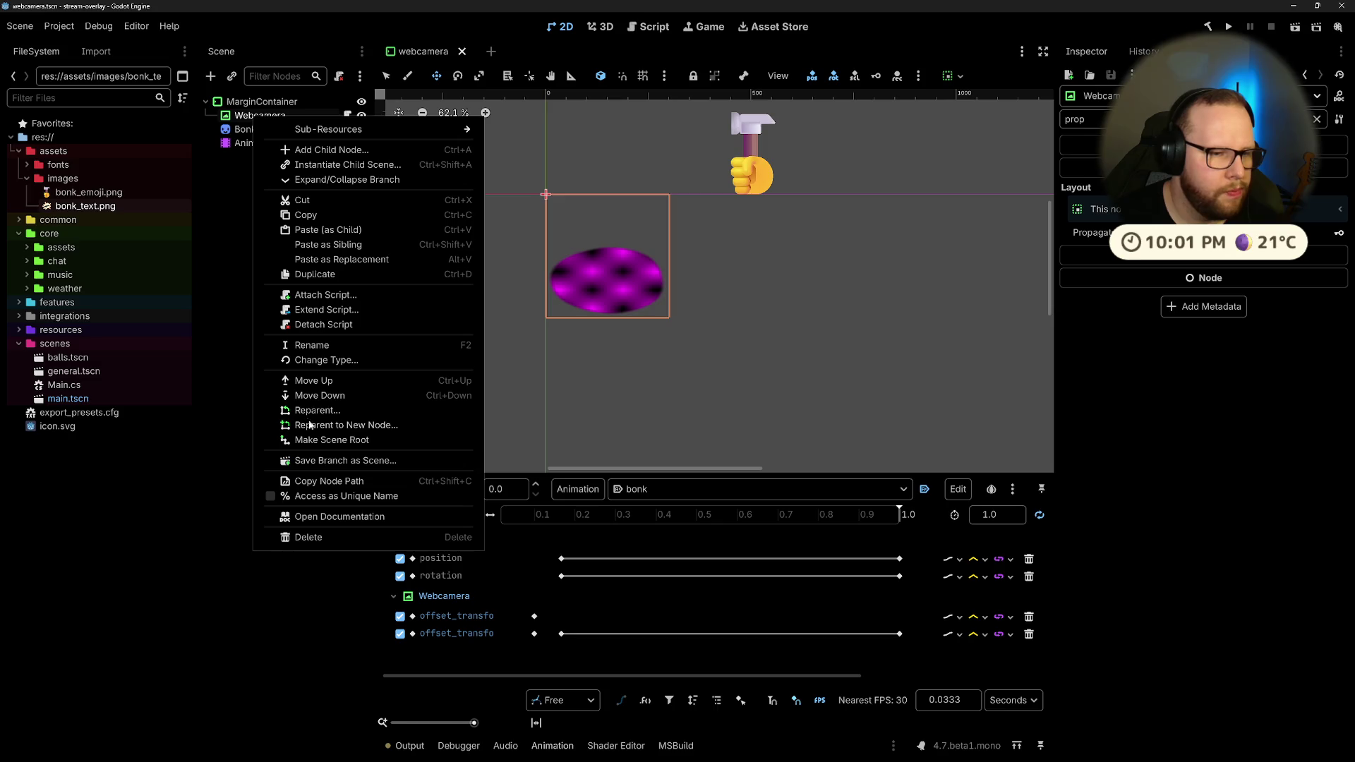
click(319, 441)
click(262, 115)
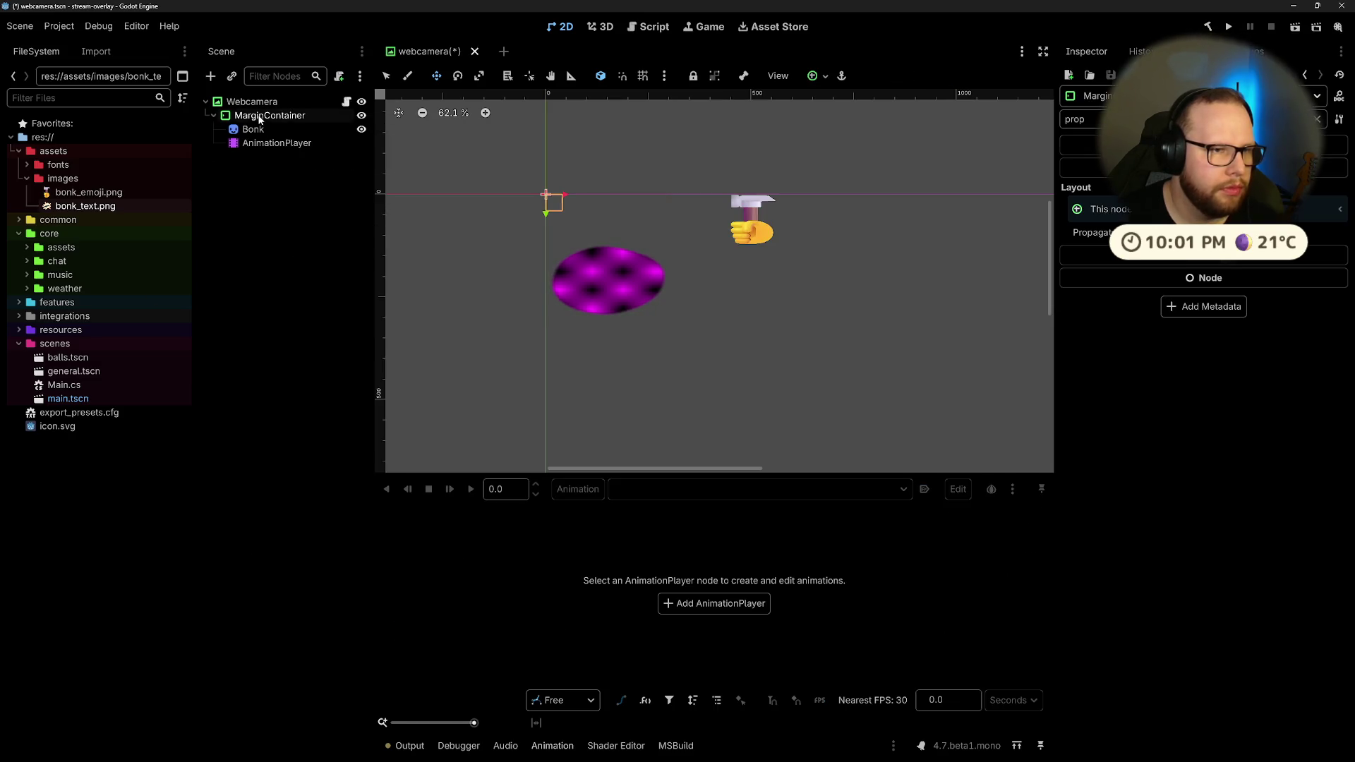
click(253, 129)
shift+click(276, 143)
drag(250, 144, 255, 103)
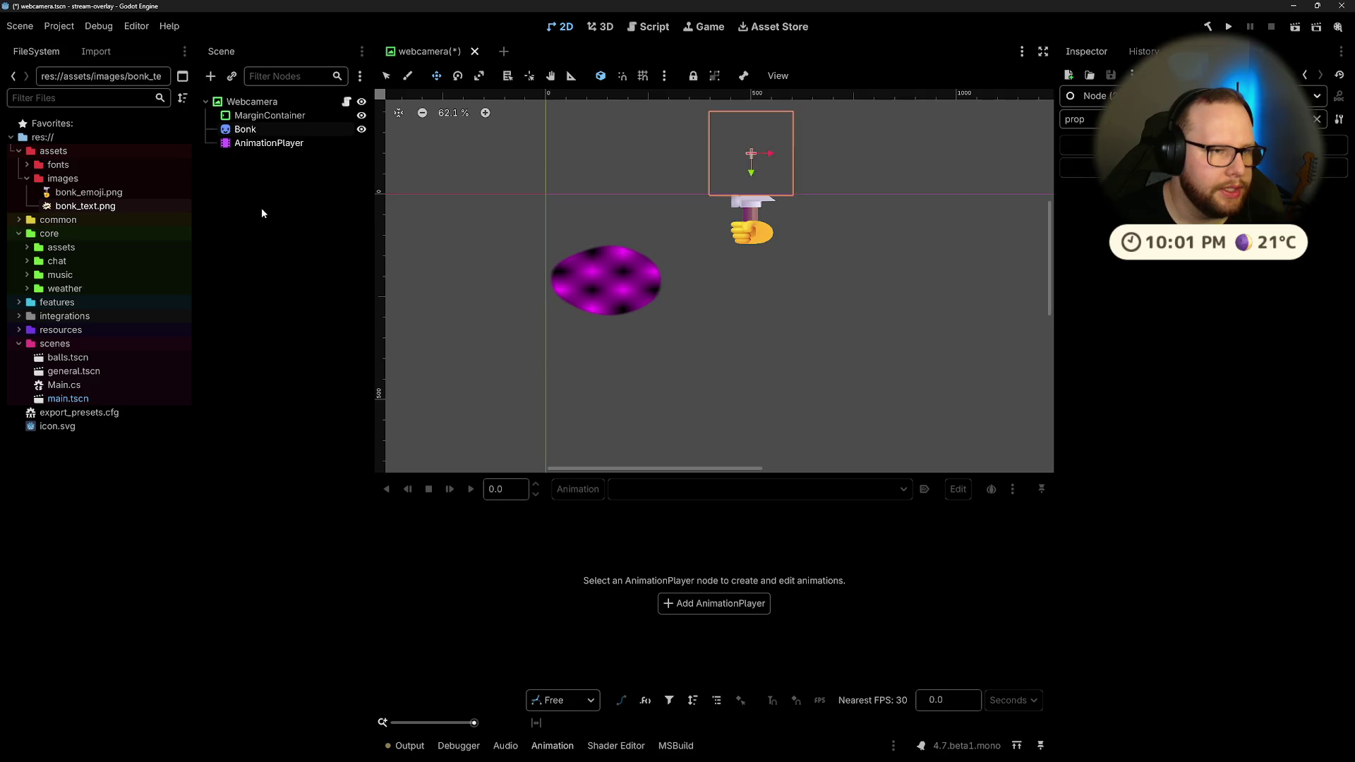
Step: Delete MarginContainer and switch the AnimationPlayer to its RESET animation
click(244, 117)
key(Delete)
key(Return)
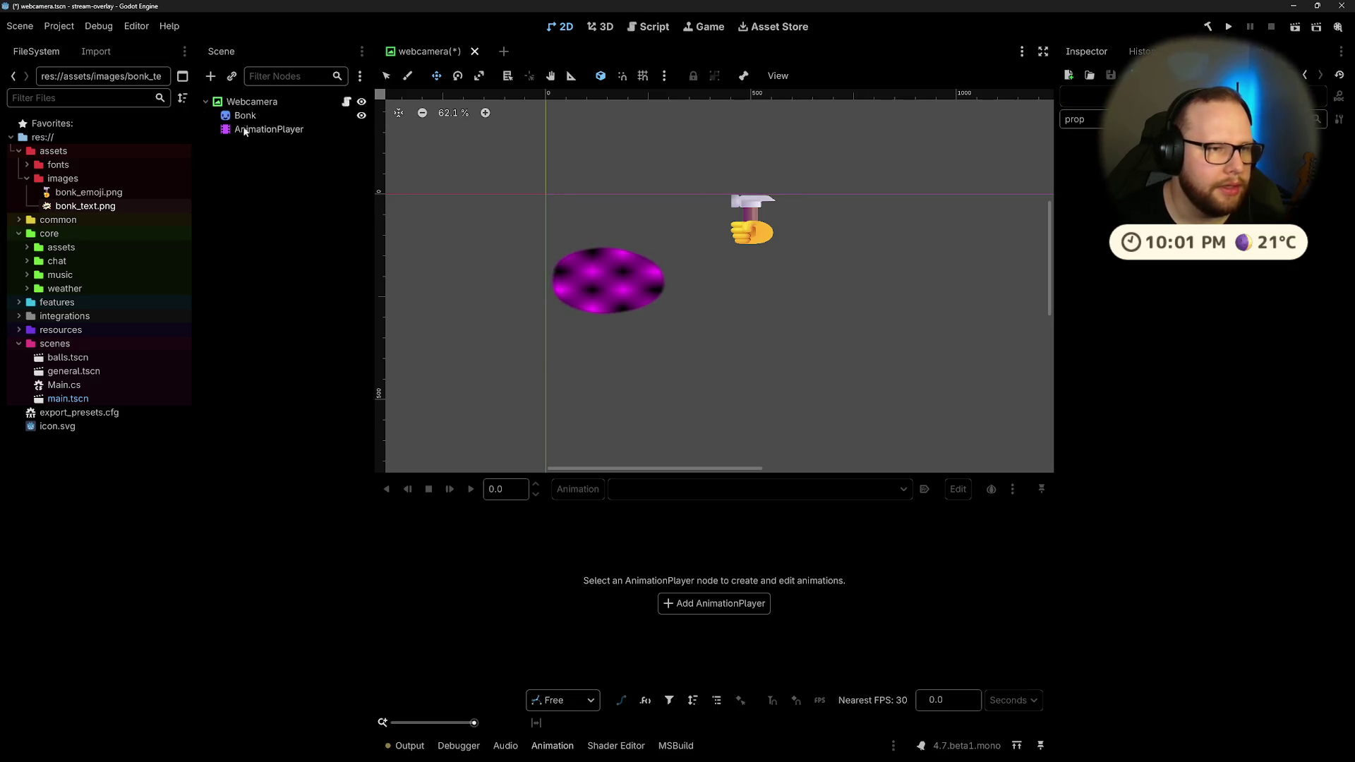
click(244, 116)
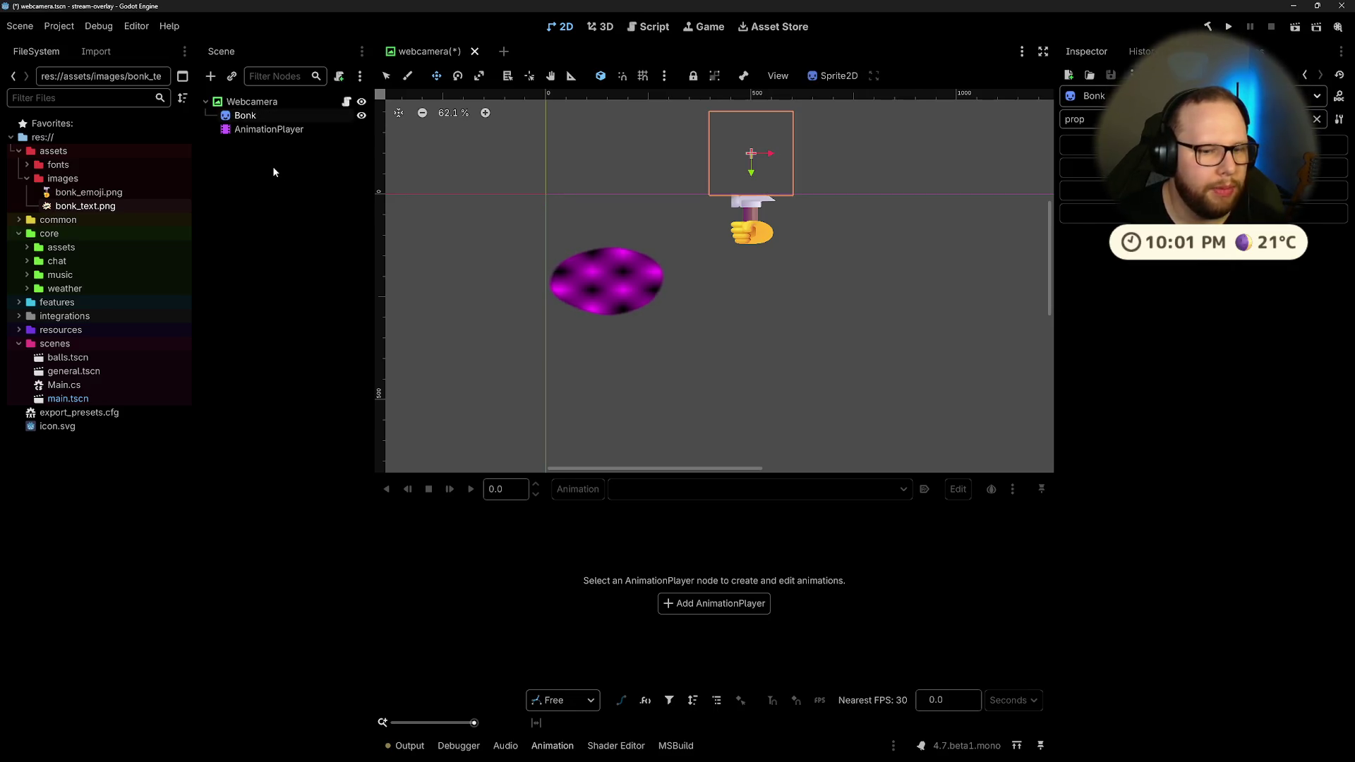
click(251, 102)
click(269, 131)
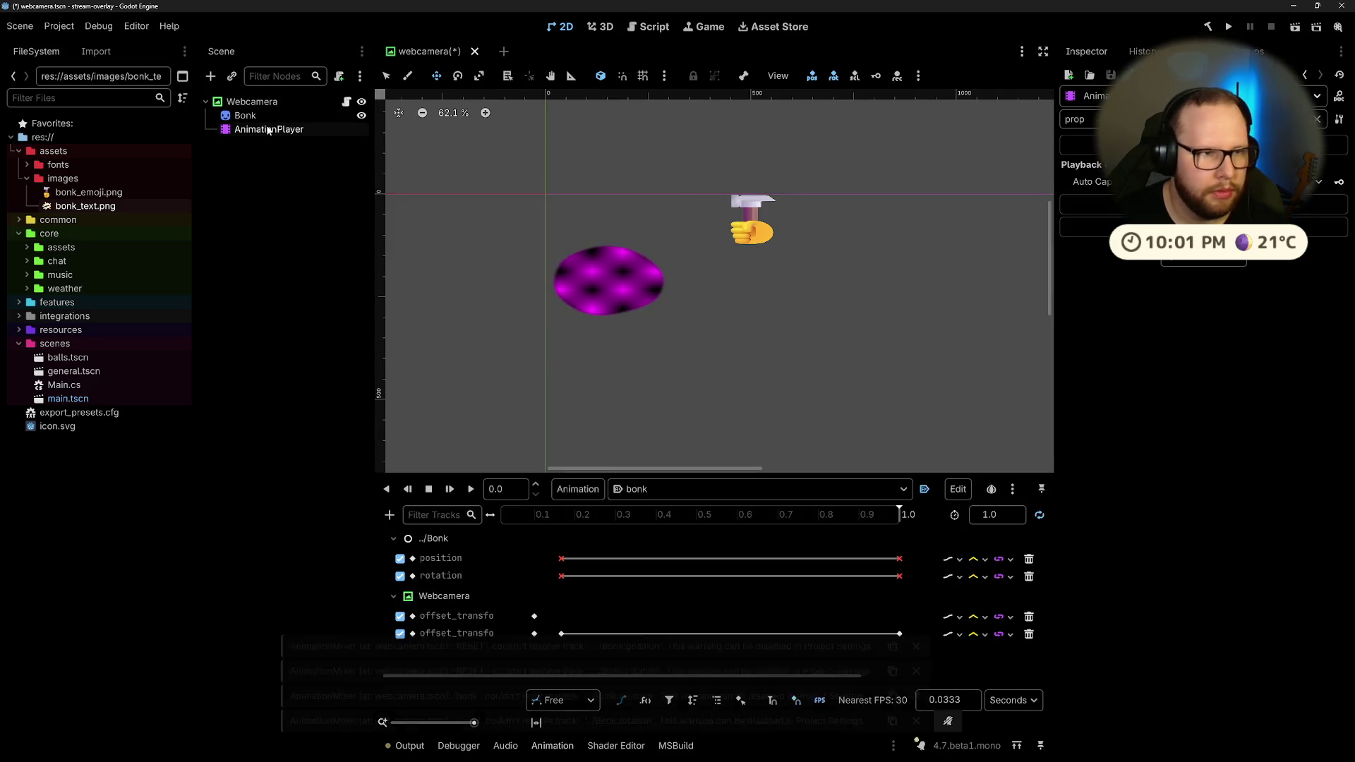
click(658, 487)
click(650, 513)
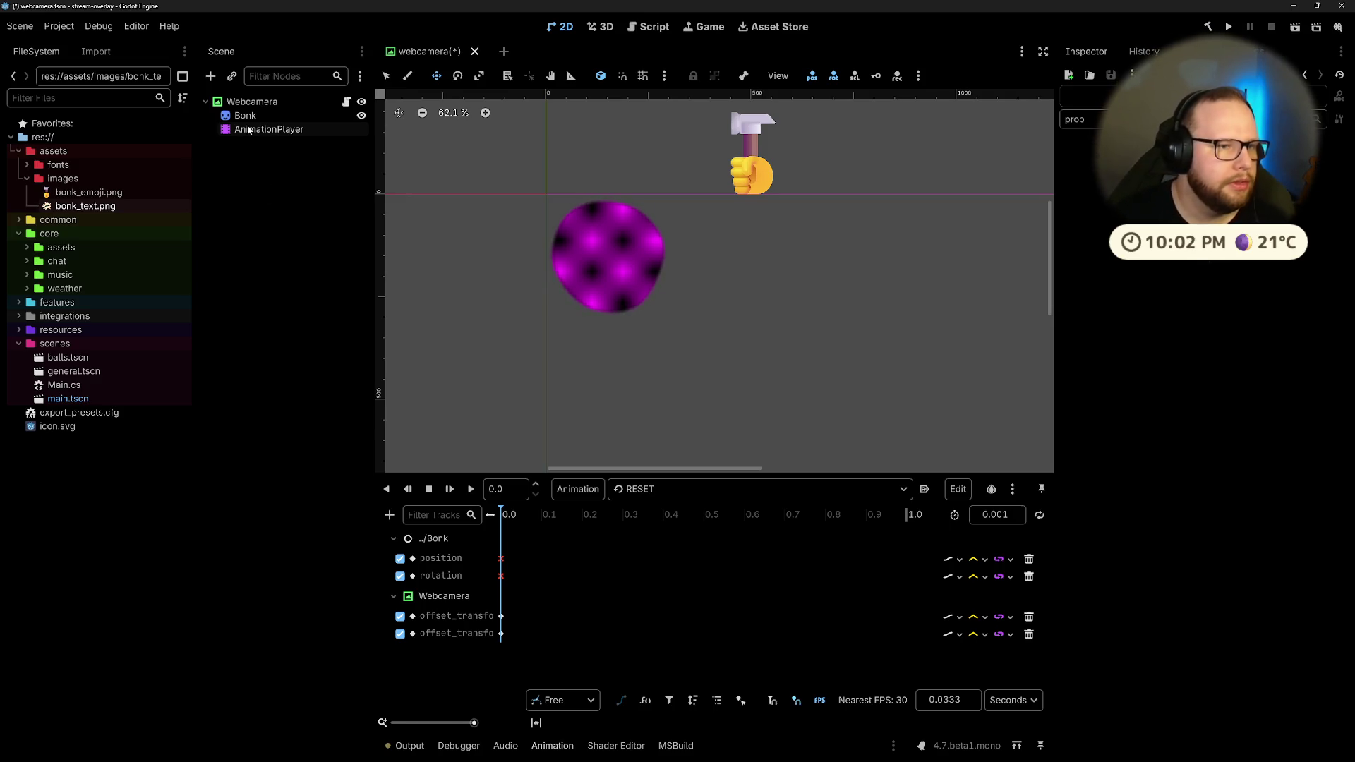
click(254, 116)
click(269, 170)
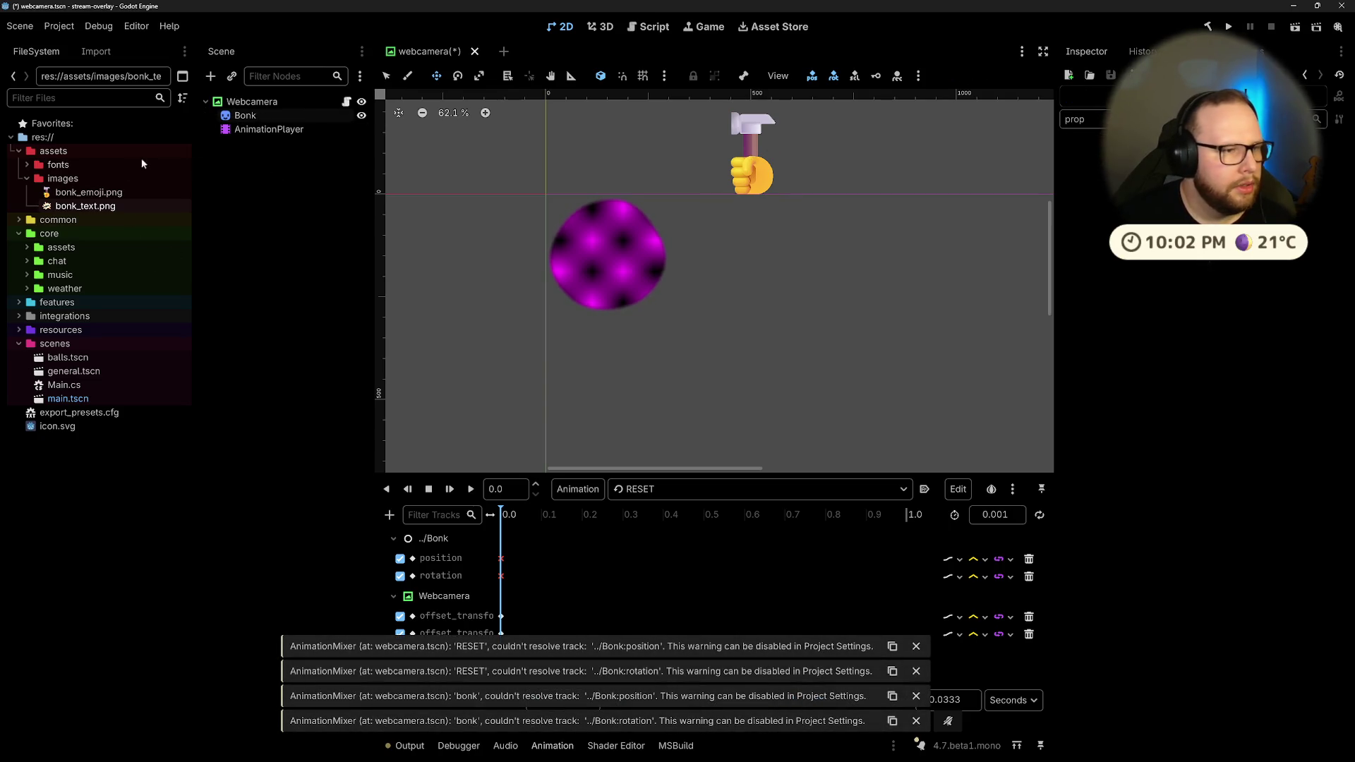
Step: Delete the Bonk node from the scene
click(248, 118)
key(Delete)
key(Return)
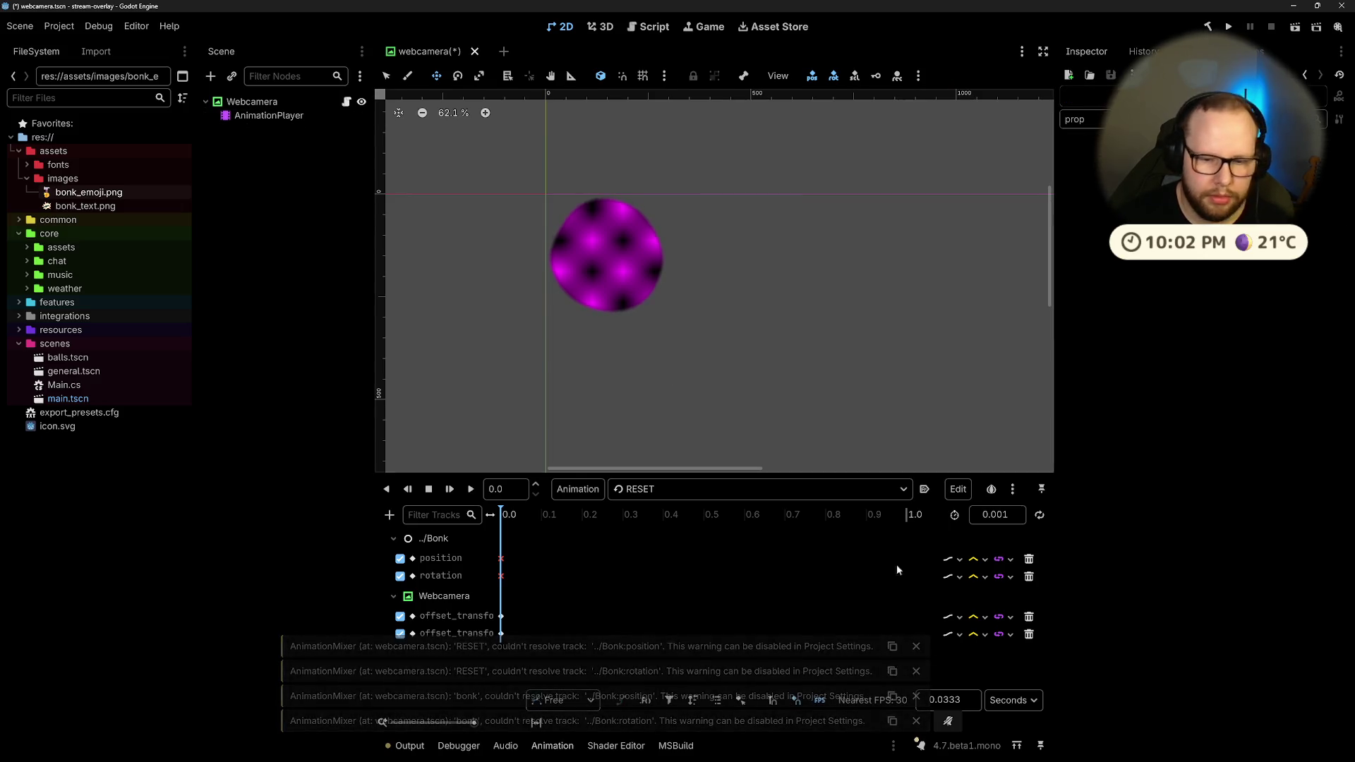
Step: Remove the bonk animation and delete all tracks from the RESET animation
click(640, 490)
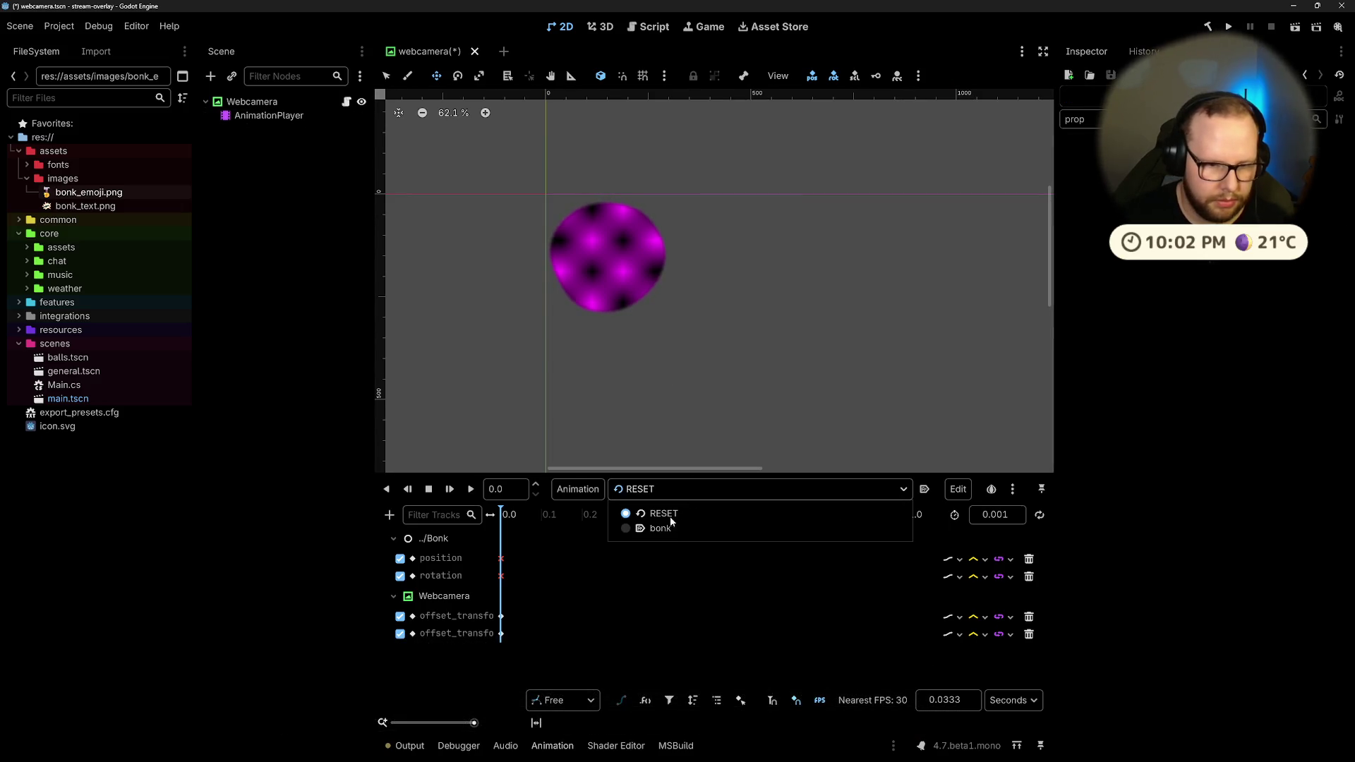
click(649, 528)
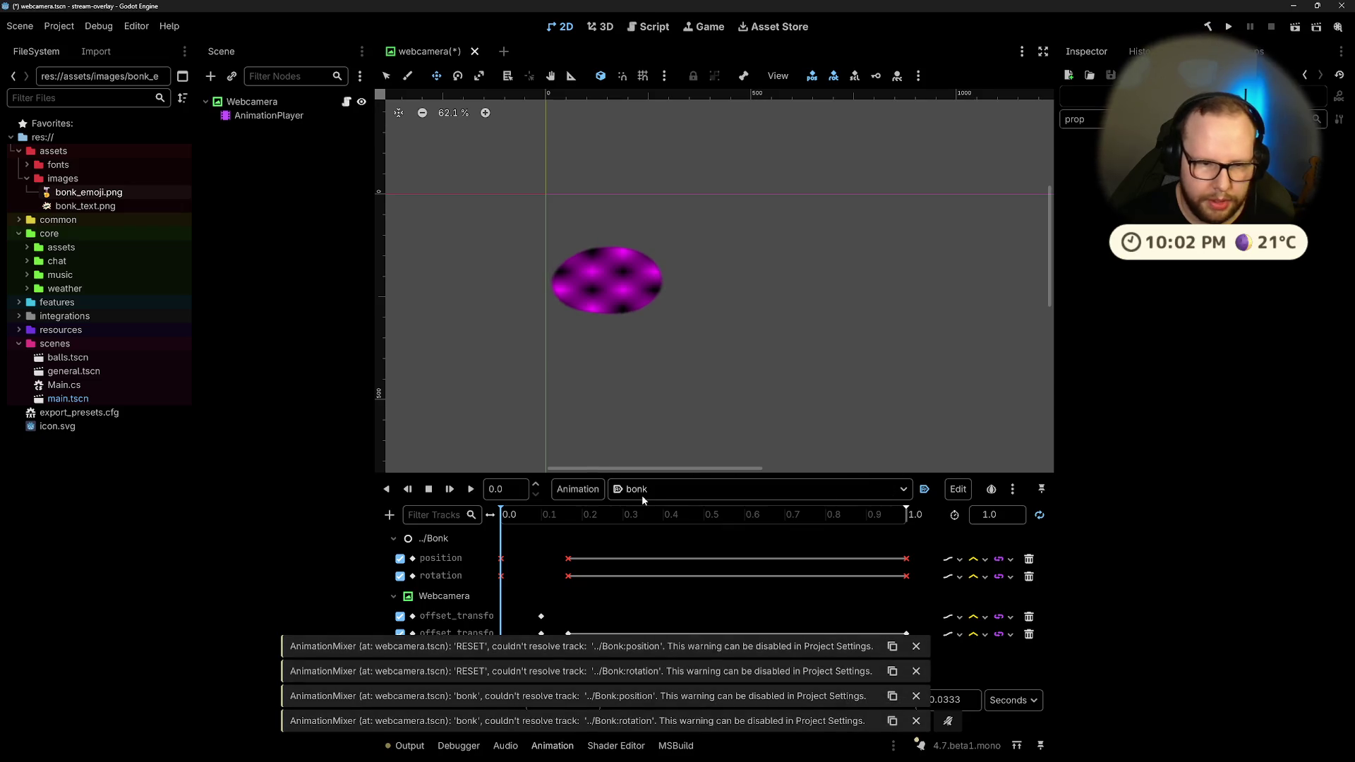
click(573, 490)
click(600, 624)
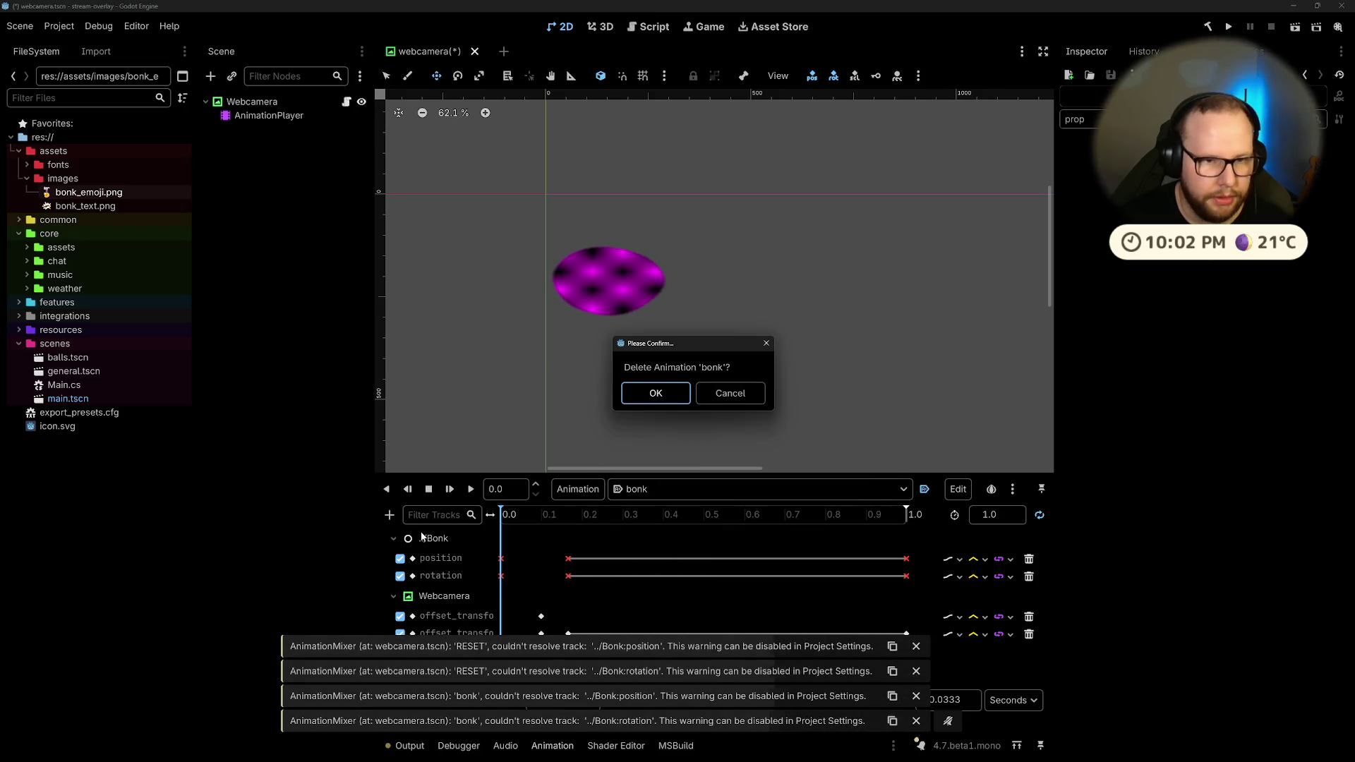
click(651, 391)
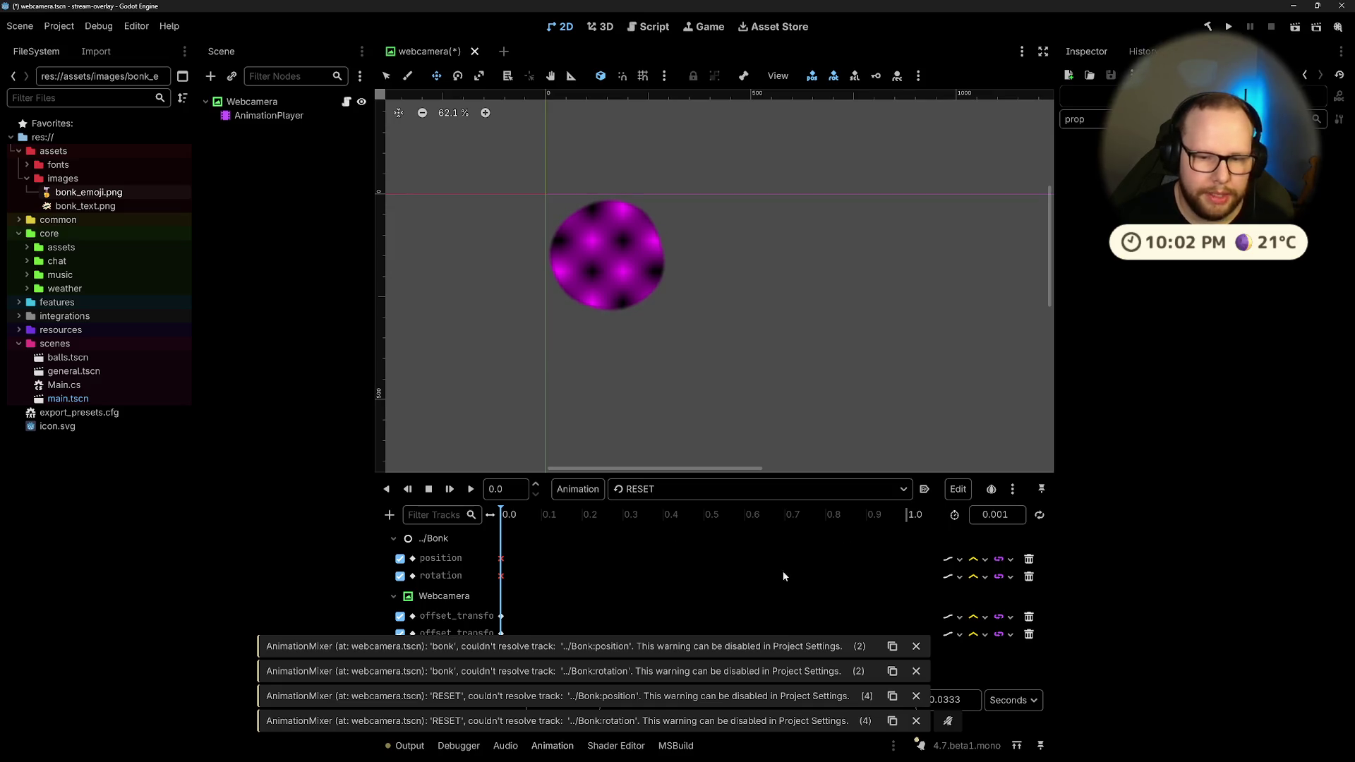
click(1029, 559)
click(1029, 559)
click(1029, 559)
click(1029, 559)
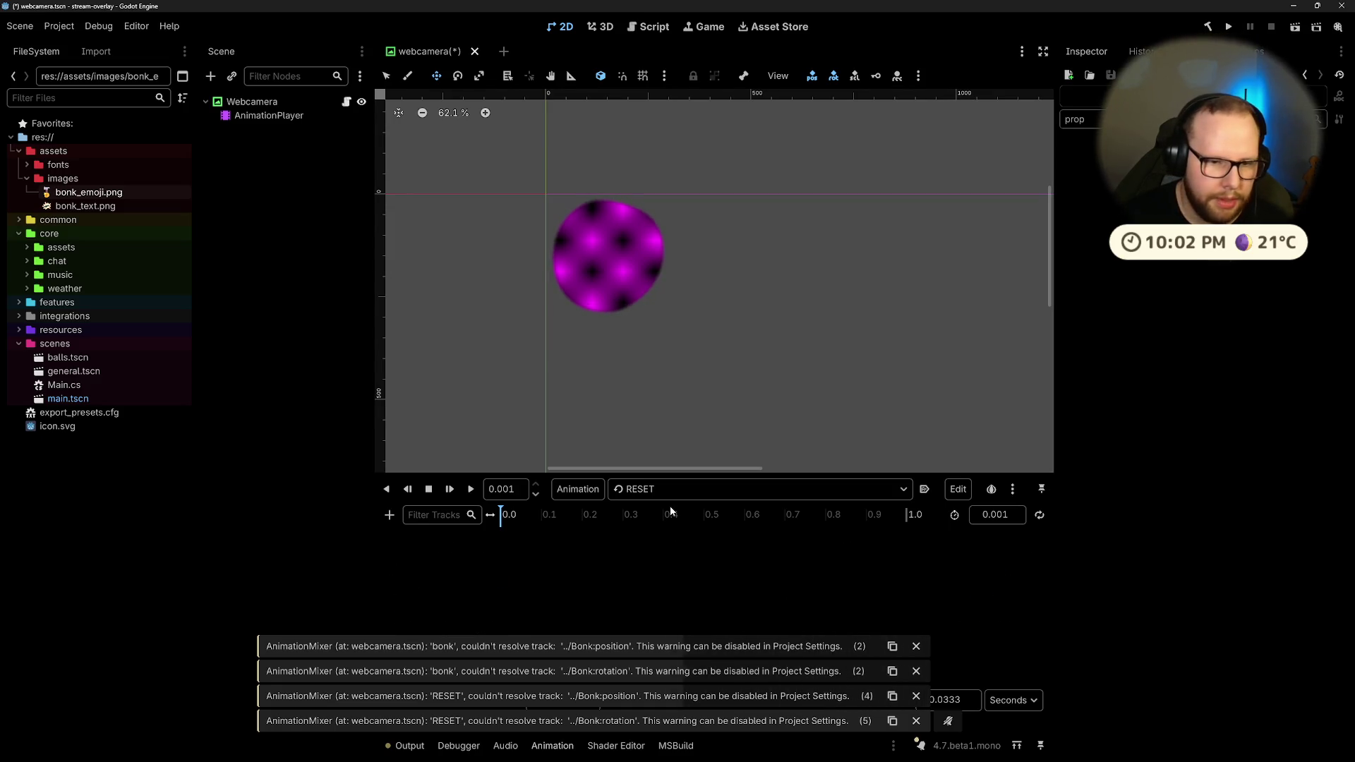
Step: Search the instance-scene picker for 'bonk' under Webcamera, then cancel without choosing
click(255, 102)
key(ctrl+shift+a)
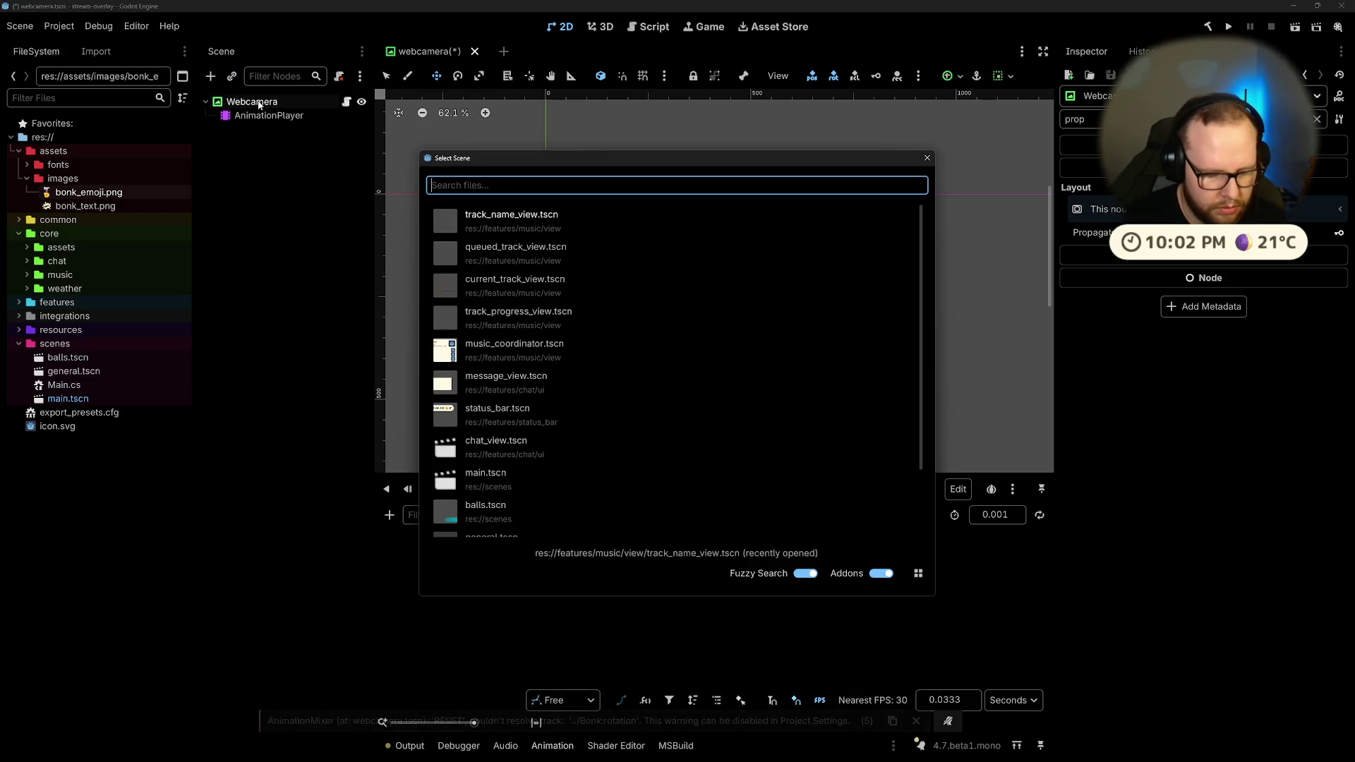
text(bonk)
key(BackSpace)
key(BackSpace)
key(BackSpace)
text(bonk)
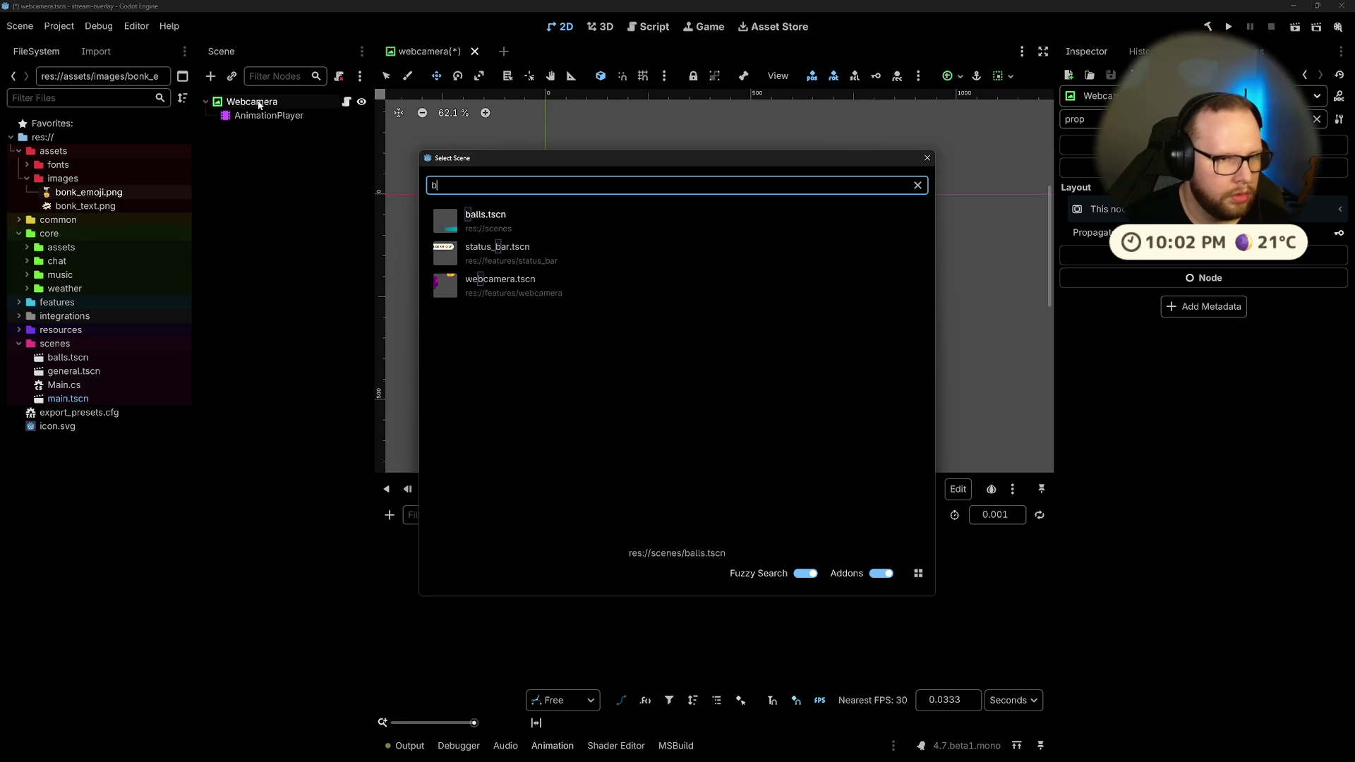
key(BackSpace)
key(Escape)
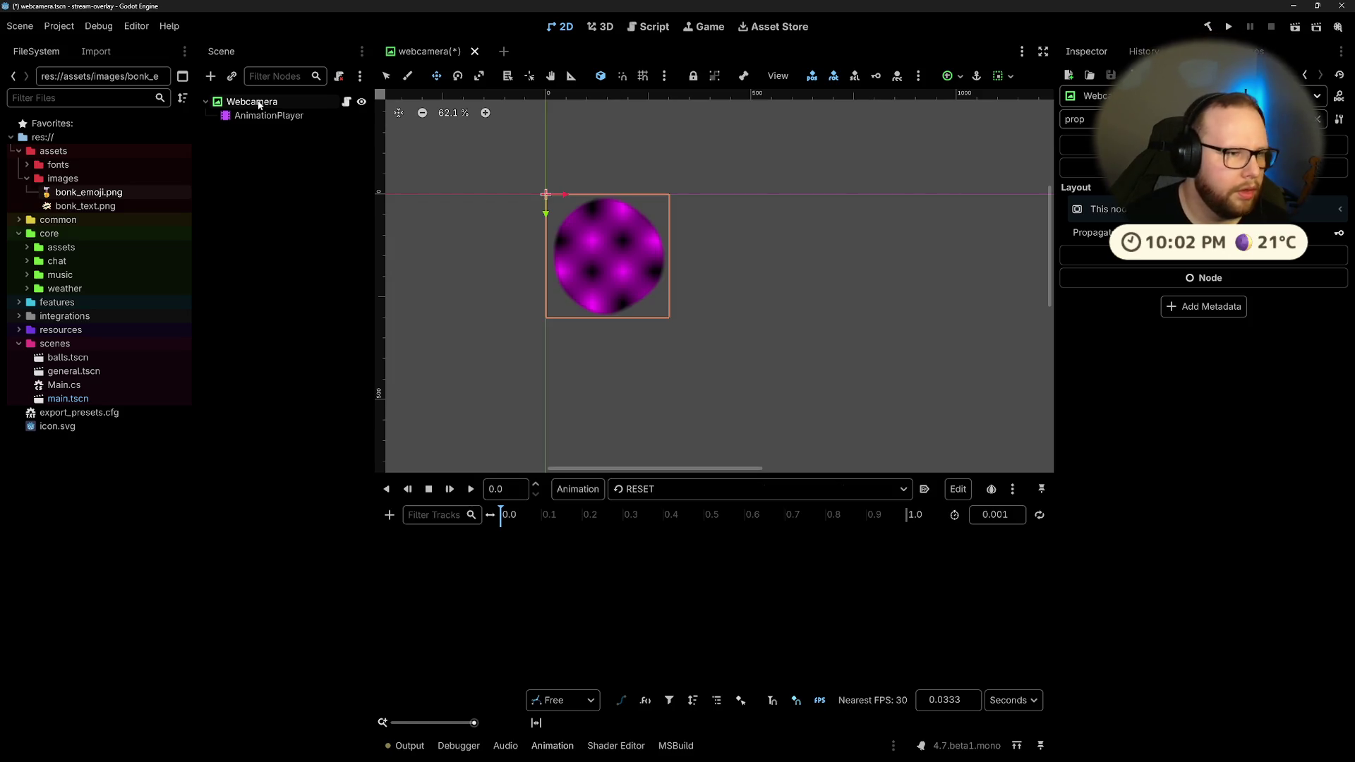
Step: Add bonk_emoji.png and bonk_text.png as canvas sprites, with AnimationPlayer moved below BonkText
mouse_move(88, 196)
mouse_down()
mouse_move(263, 113)
mouse_move(261, 161)
mouse_move(75, 201)
mouse_move(249, 103)
mouse_up()
drag(63, 210, 247, 103)
key(ctrl+z)
key(ctrl+z)
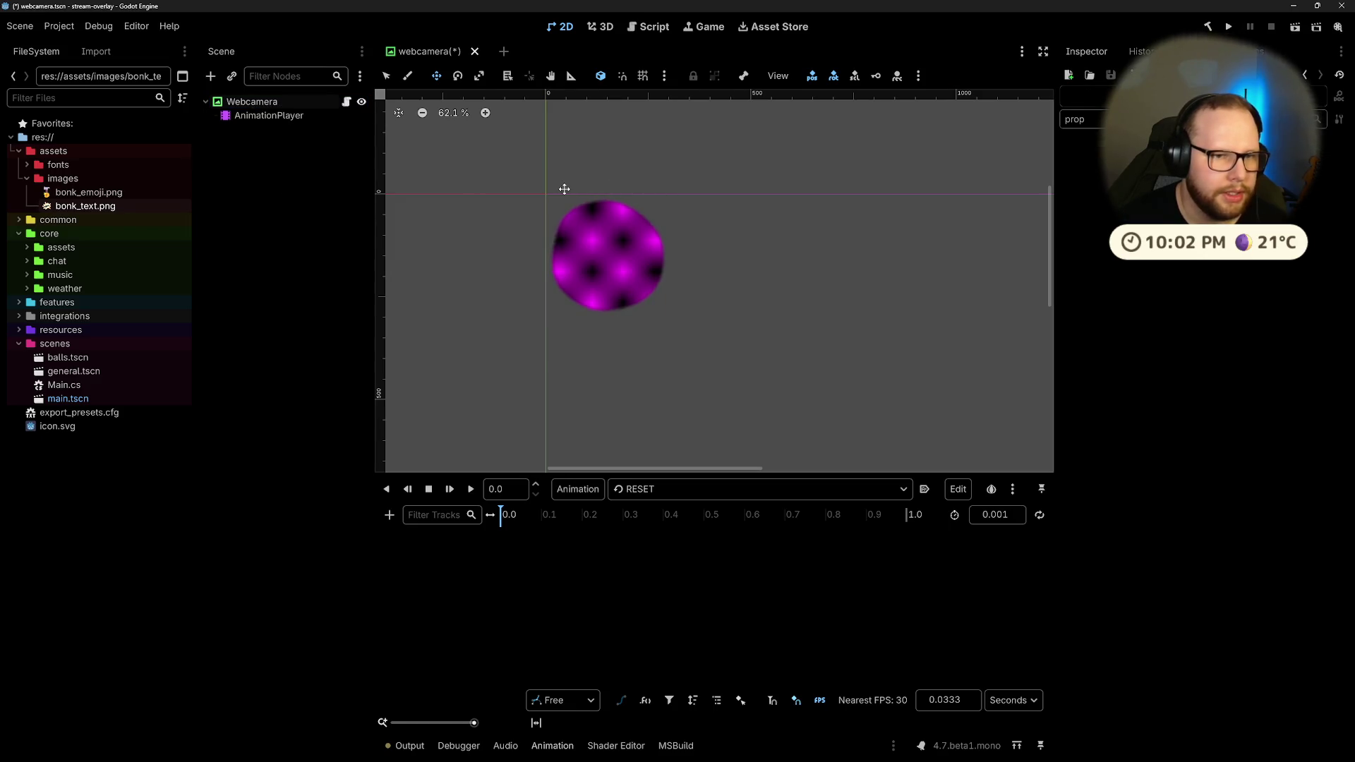
mouse_move(88, 192)
mouse_down()
mouse_move(239, 199)
mouse_move(654, 166)
mouse_up()
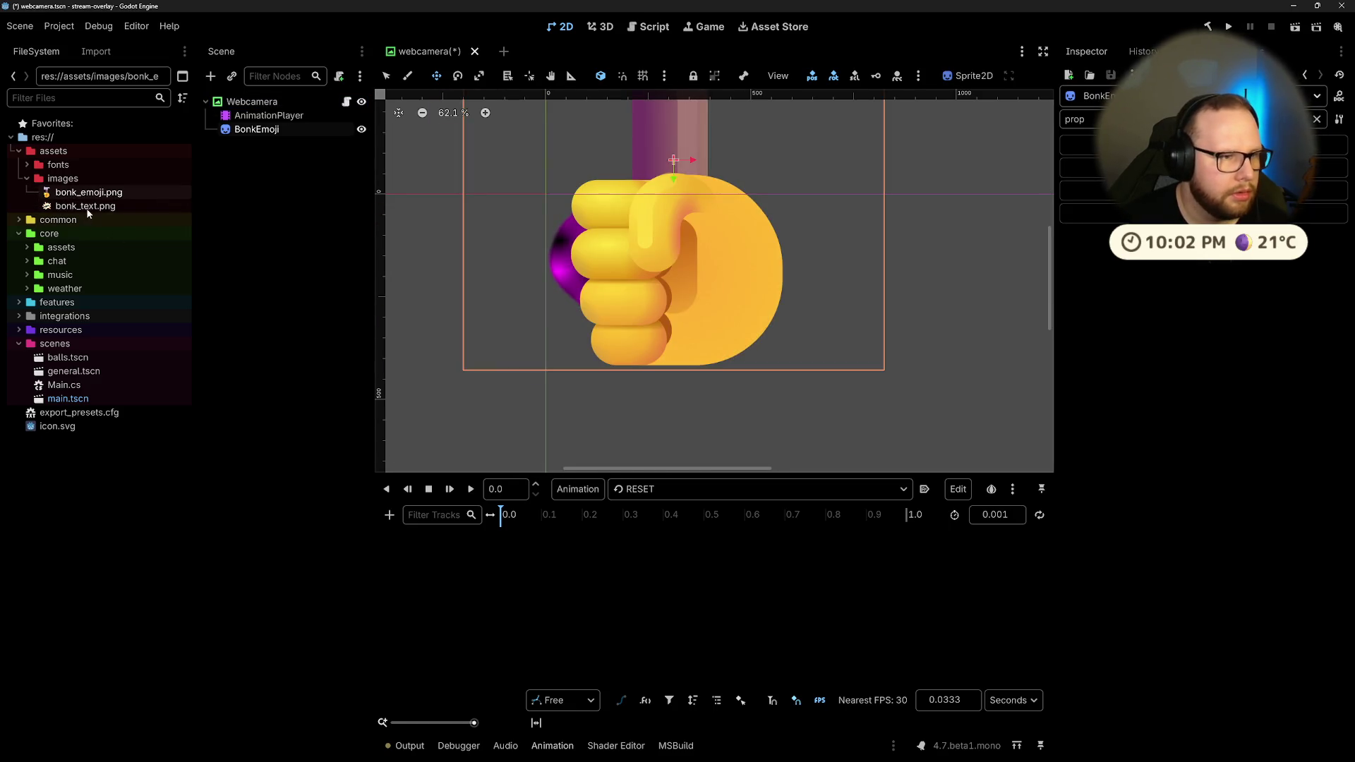
mouse_move(85, 205)
mouse_down()
mouse_move(639, 312)
mouse_move(713, 308)
mouse_up()
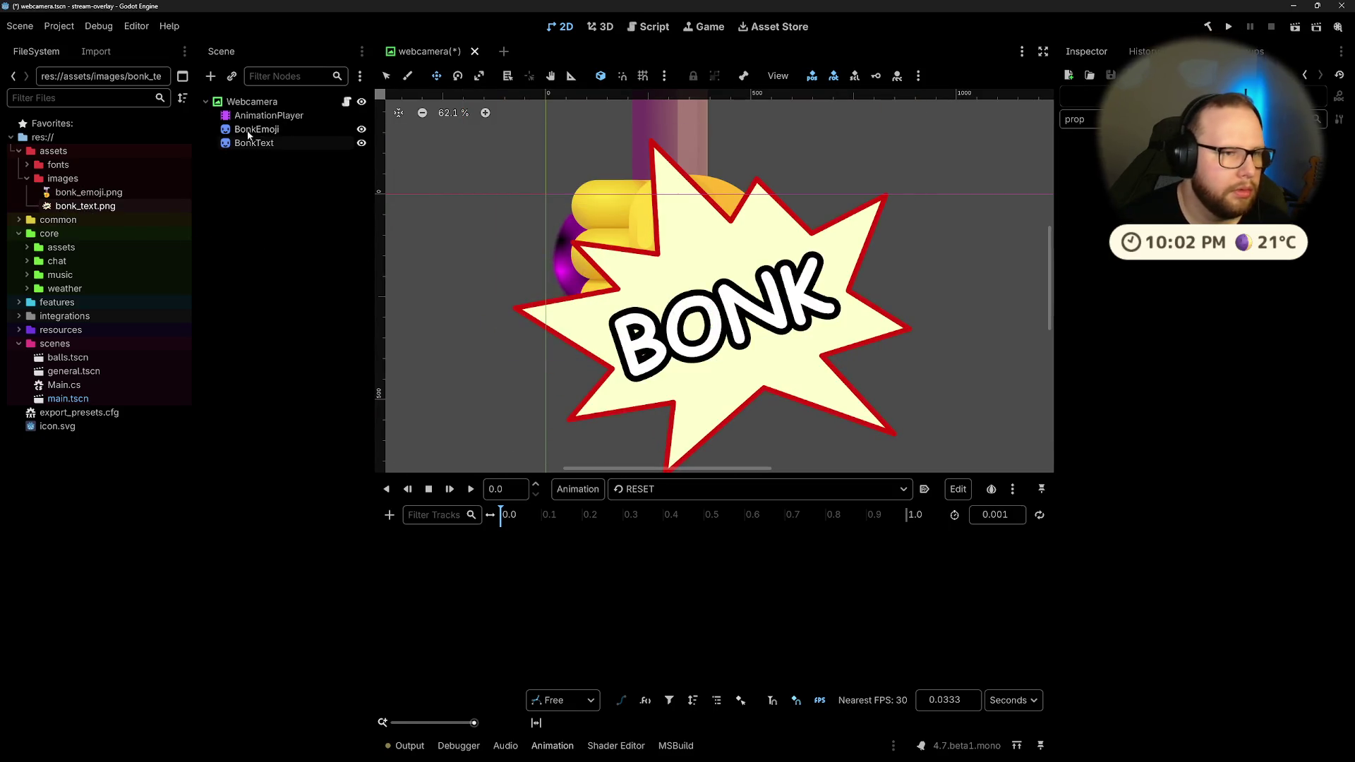
drag(261, 115, 253, 150)
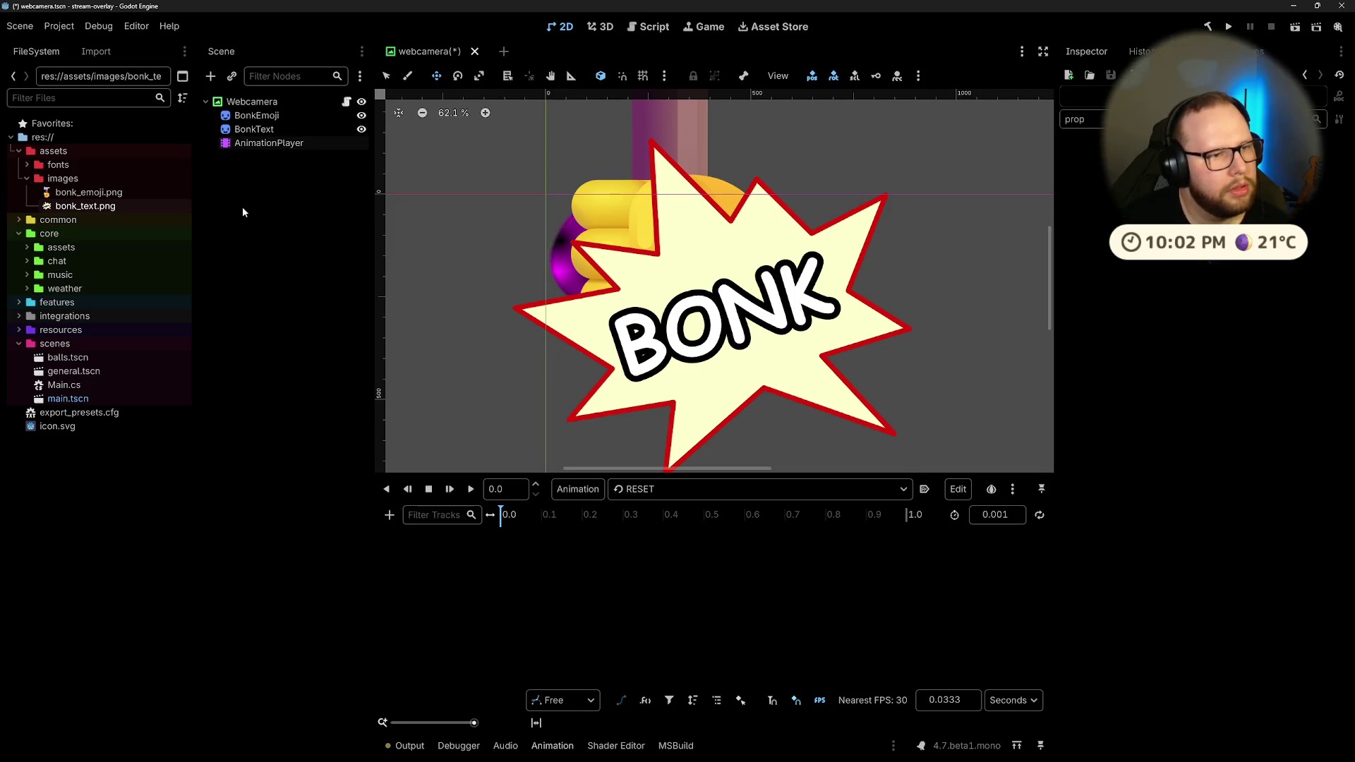
scroll(402, 209, down, 6)
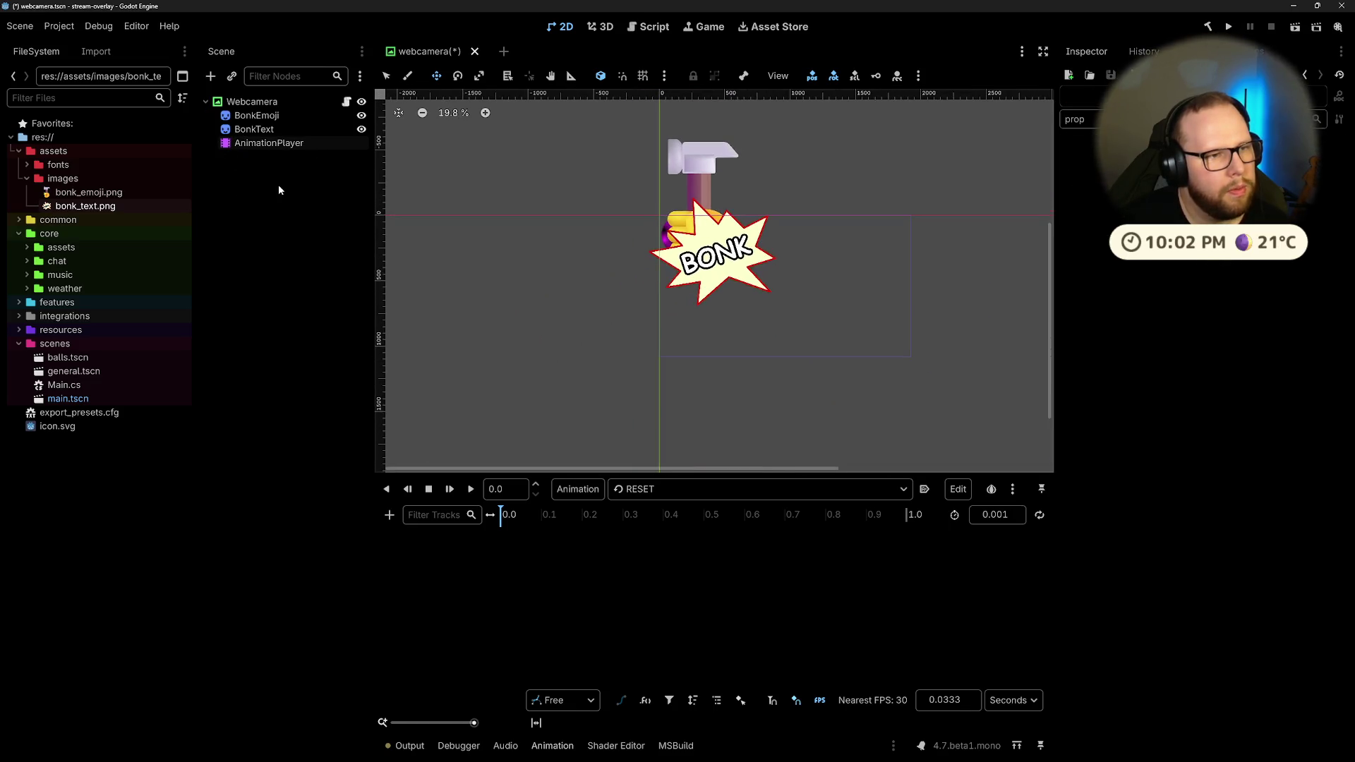
scroll(747, 206, up, 2)
click(258, 129)
click(249, 113)
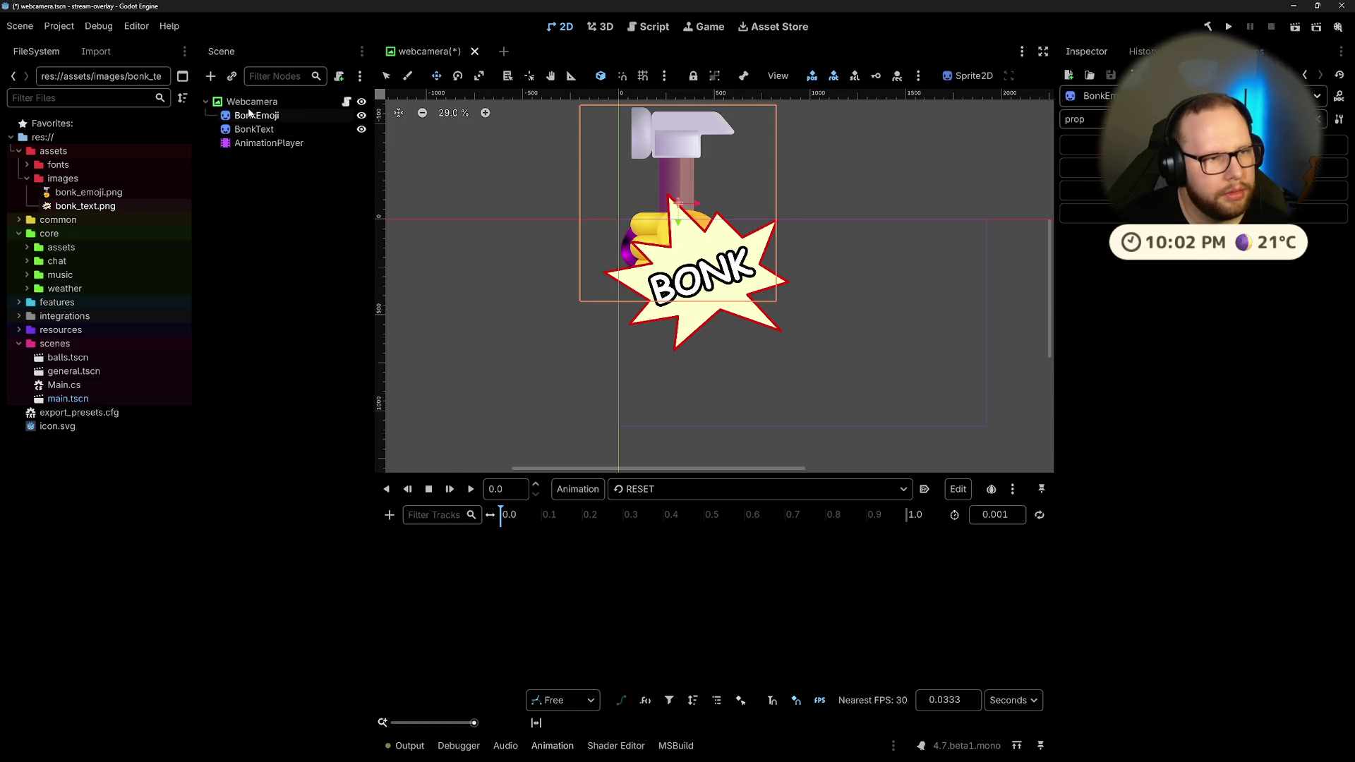
click(248, 103)
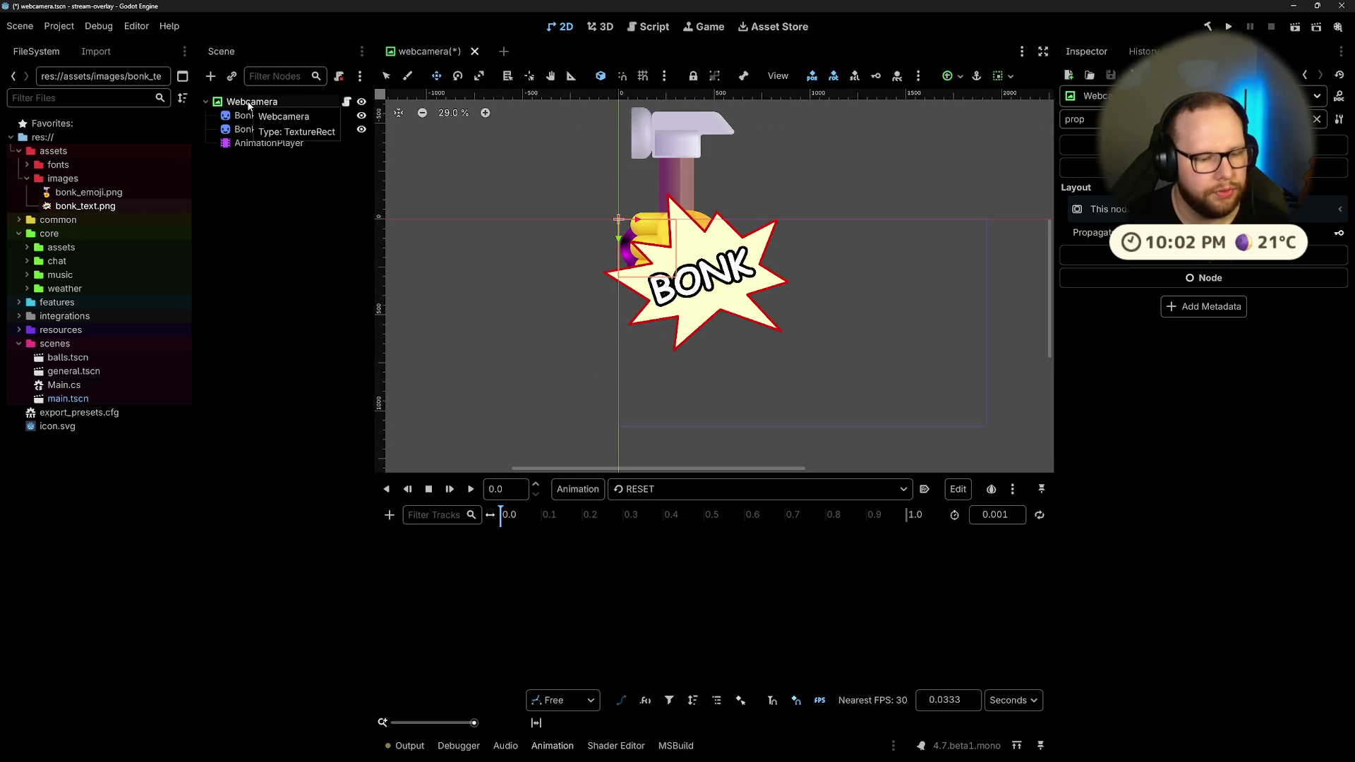
click(253, 213)
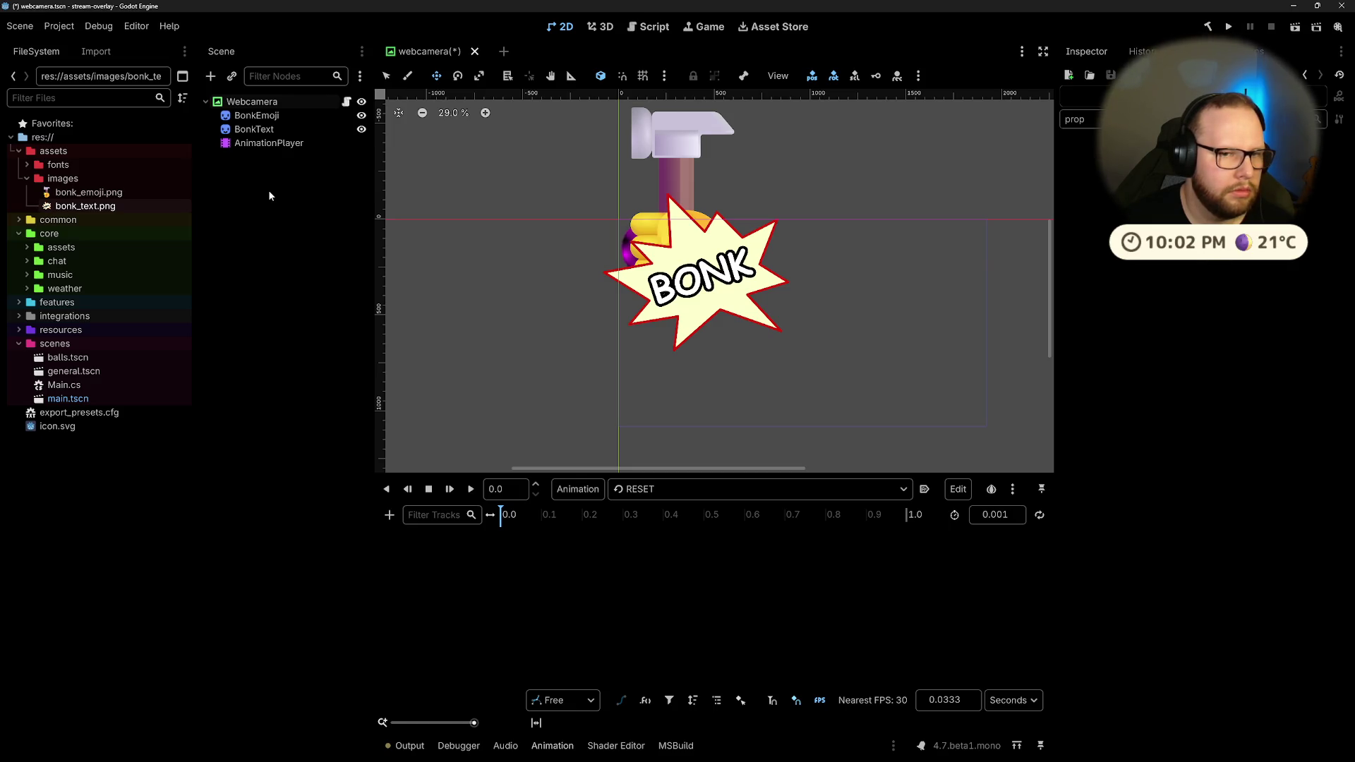
click(252, 101)
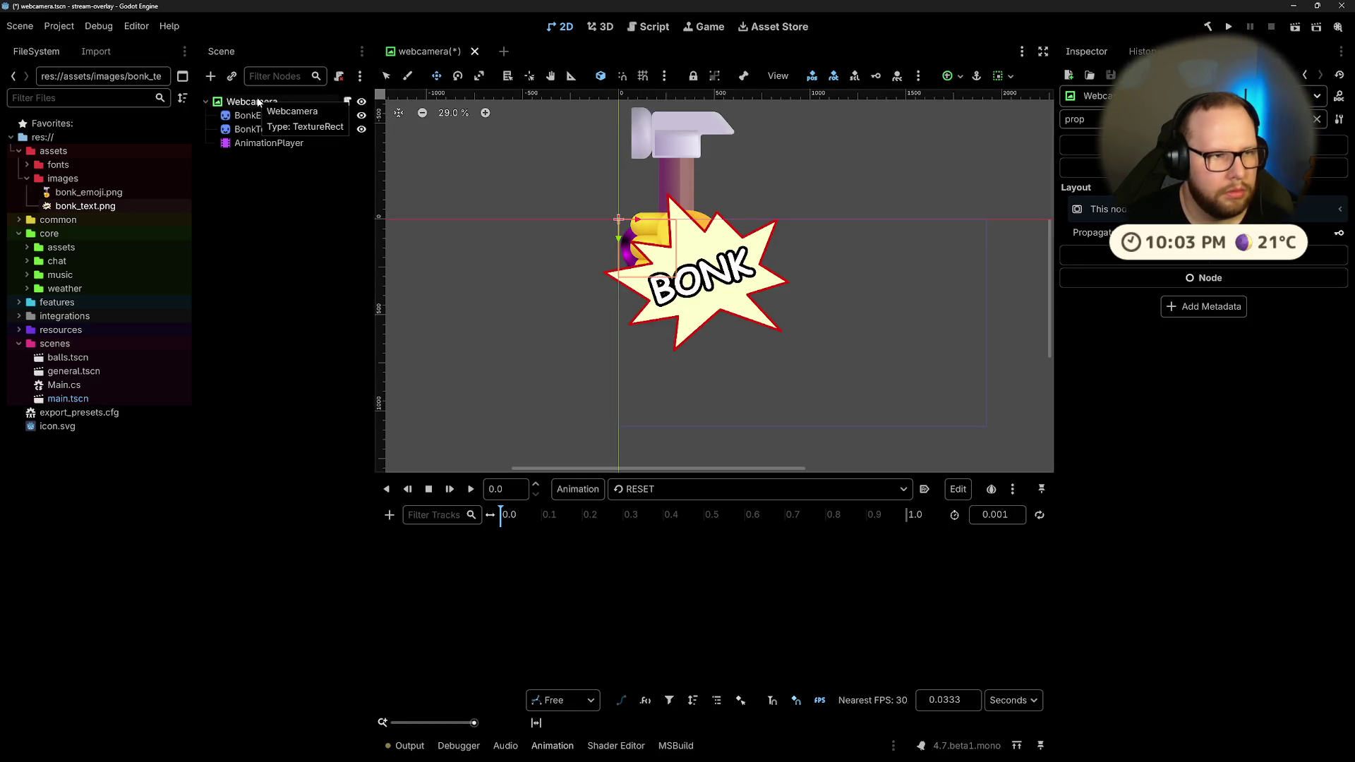
click(277, 207)
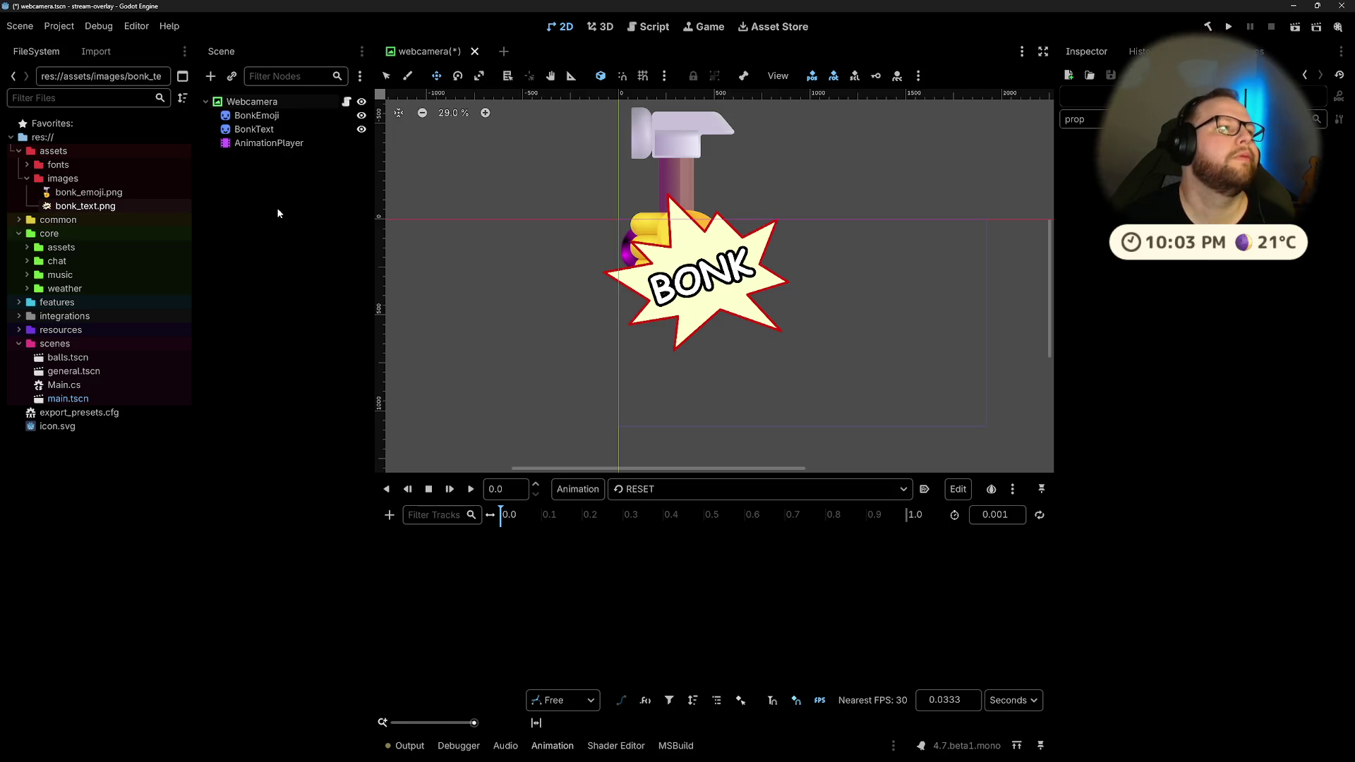
click(257, 116)
click(258, 129)
click(270, 168)
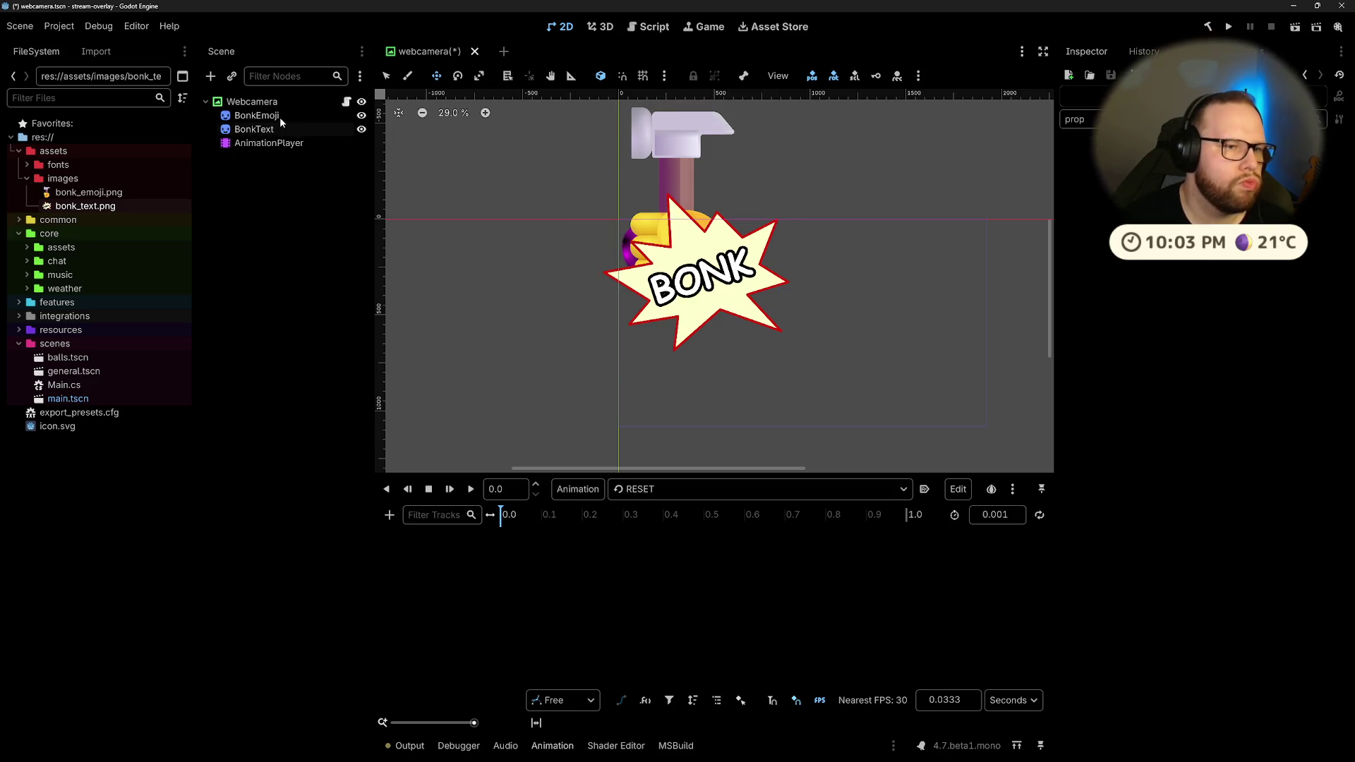
click(258, 129)
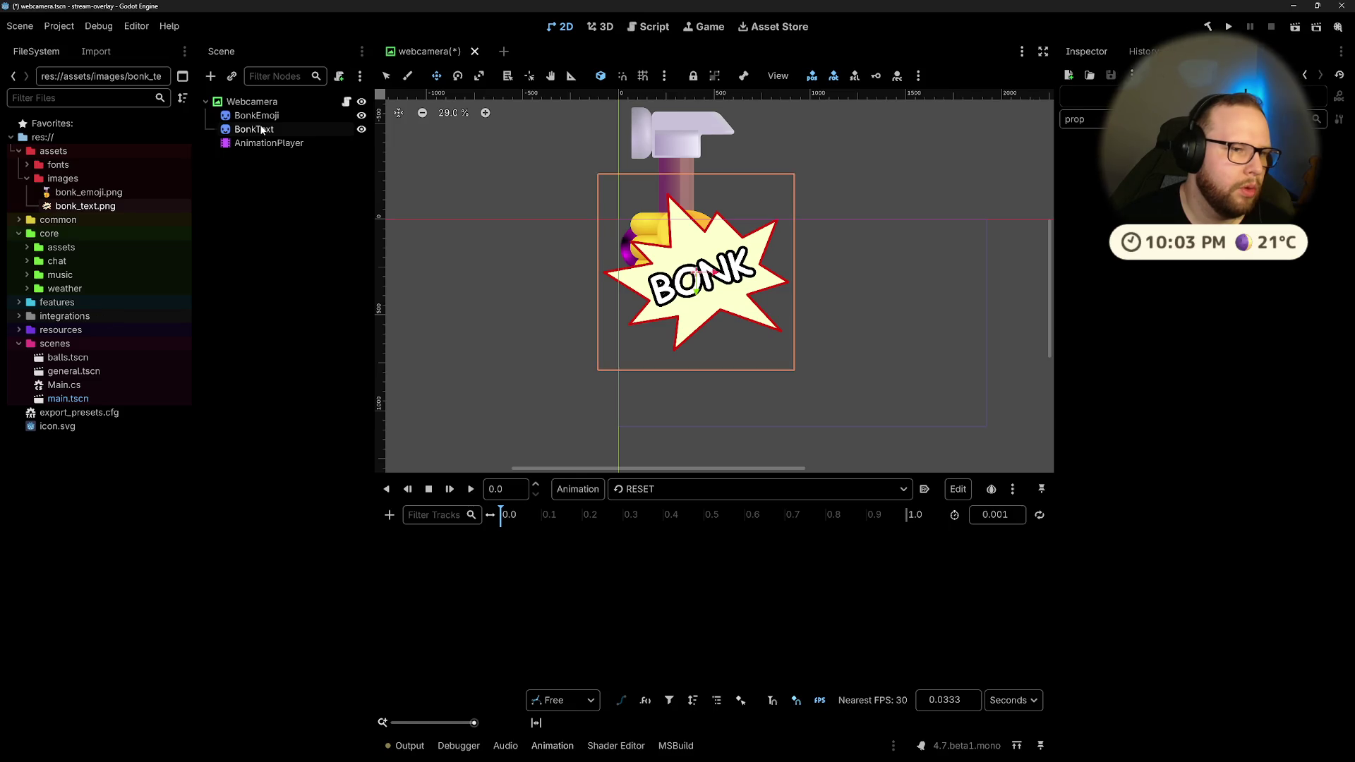
click(257, 116)
click(256, 117)
click(260, 144)
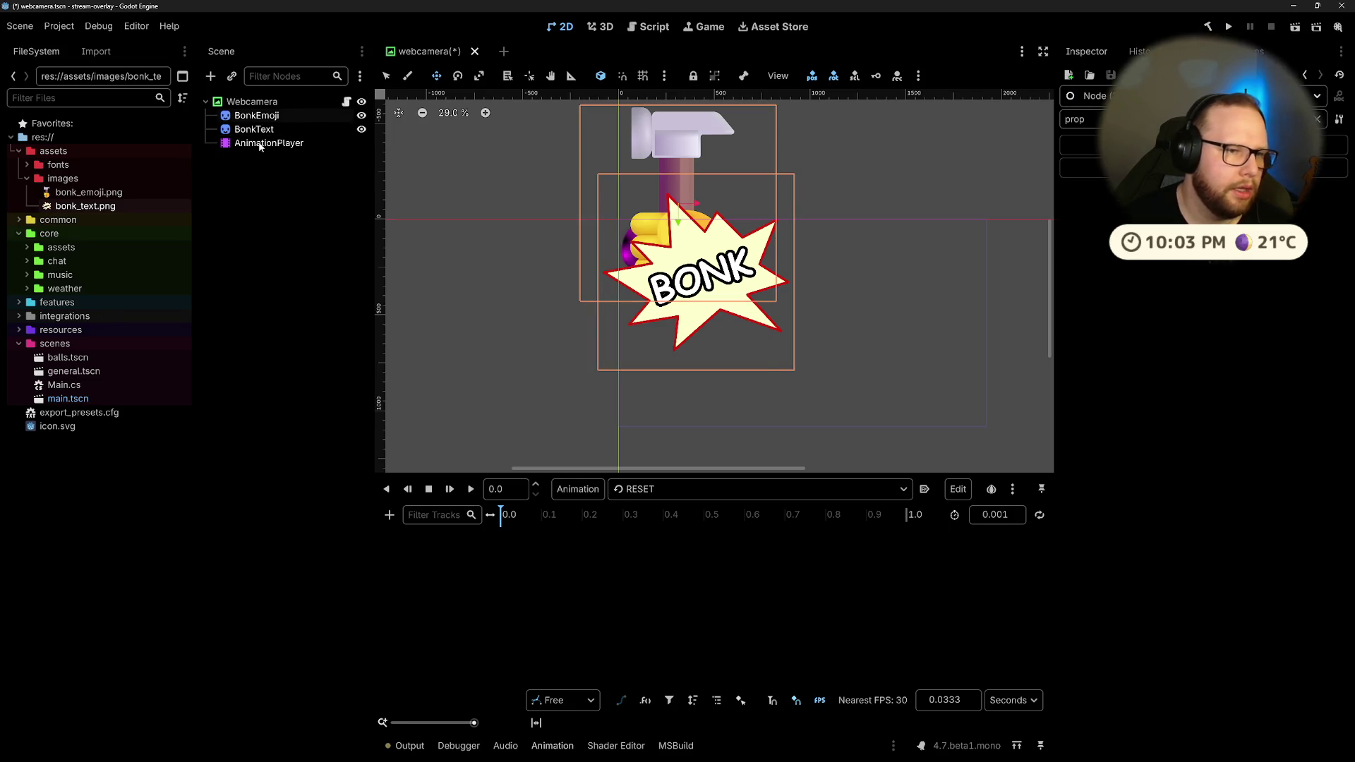
Step: Remove the bonk sprites and AnimationPlayer and save the webcamera scene
key(ctrl+z)
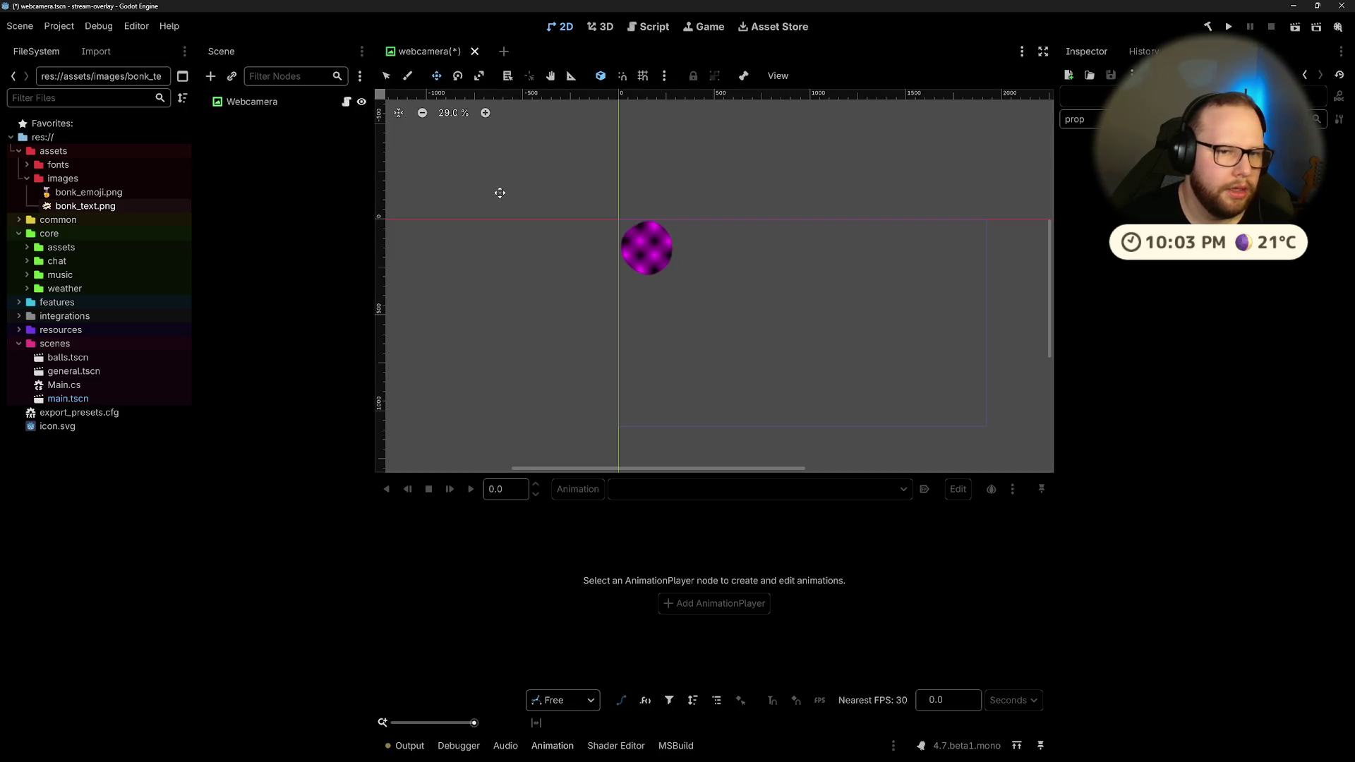
key(ctrl+s)
scroll(537, 205, up, 7)
click(244, 102)
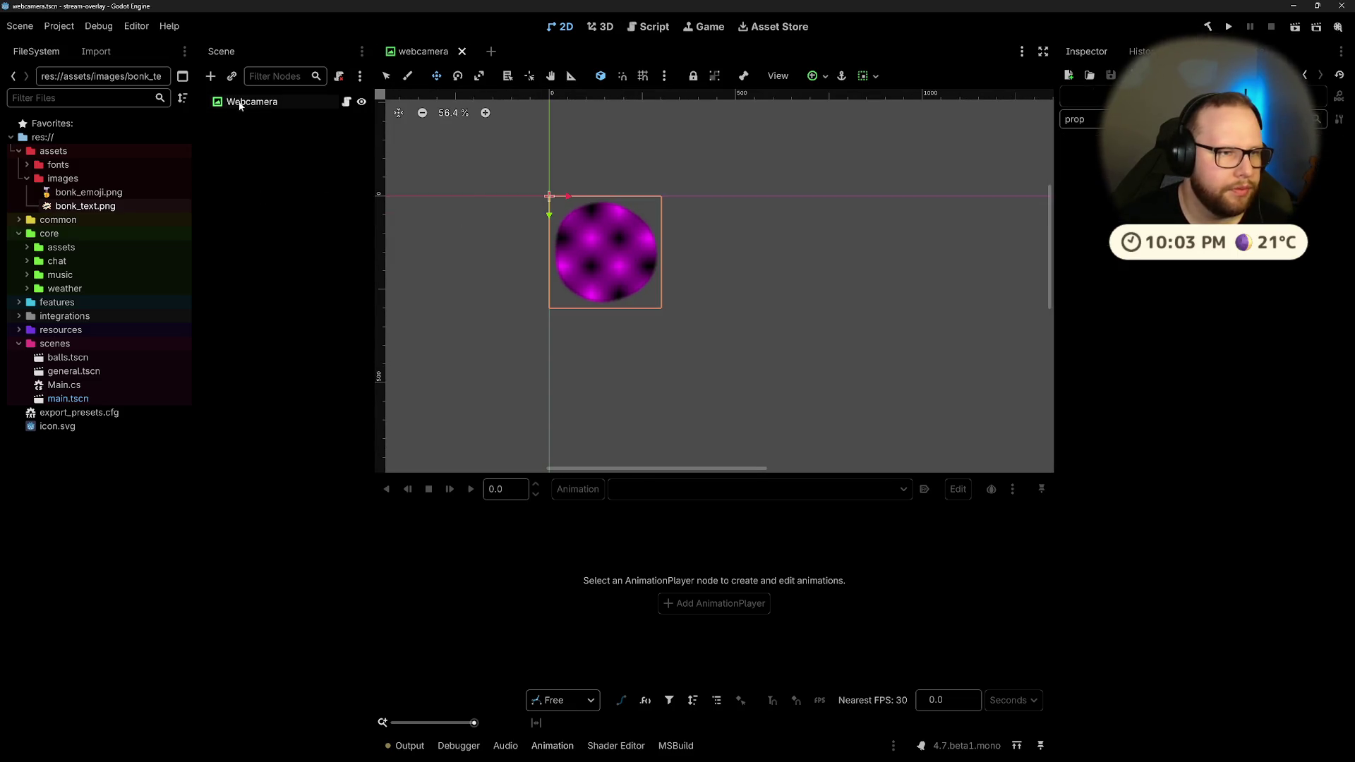
click(286, 173)
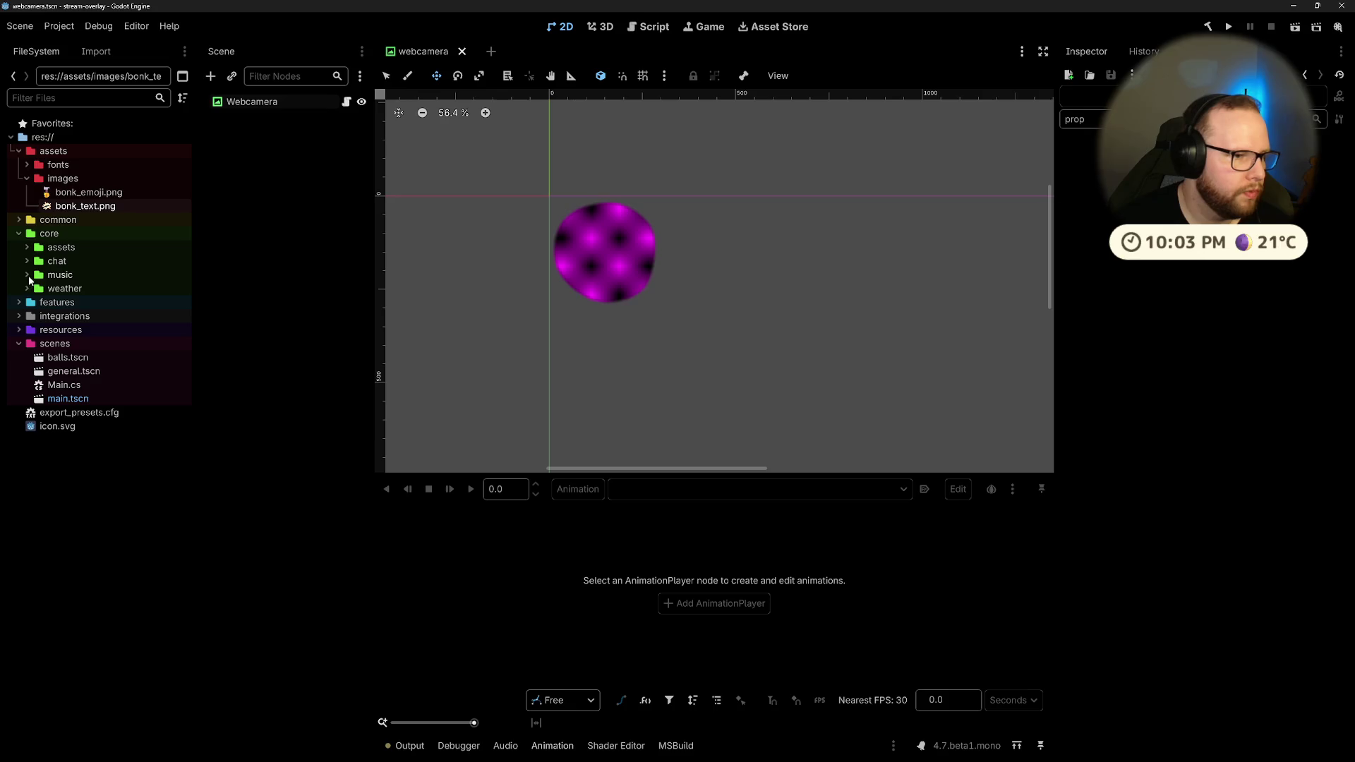
Step: Expand features/webcamera in the FileSystem dock, then switch to Task View with Win+Tab
click(17, 303)
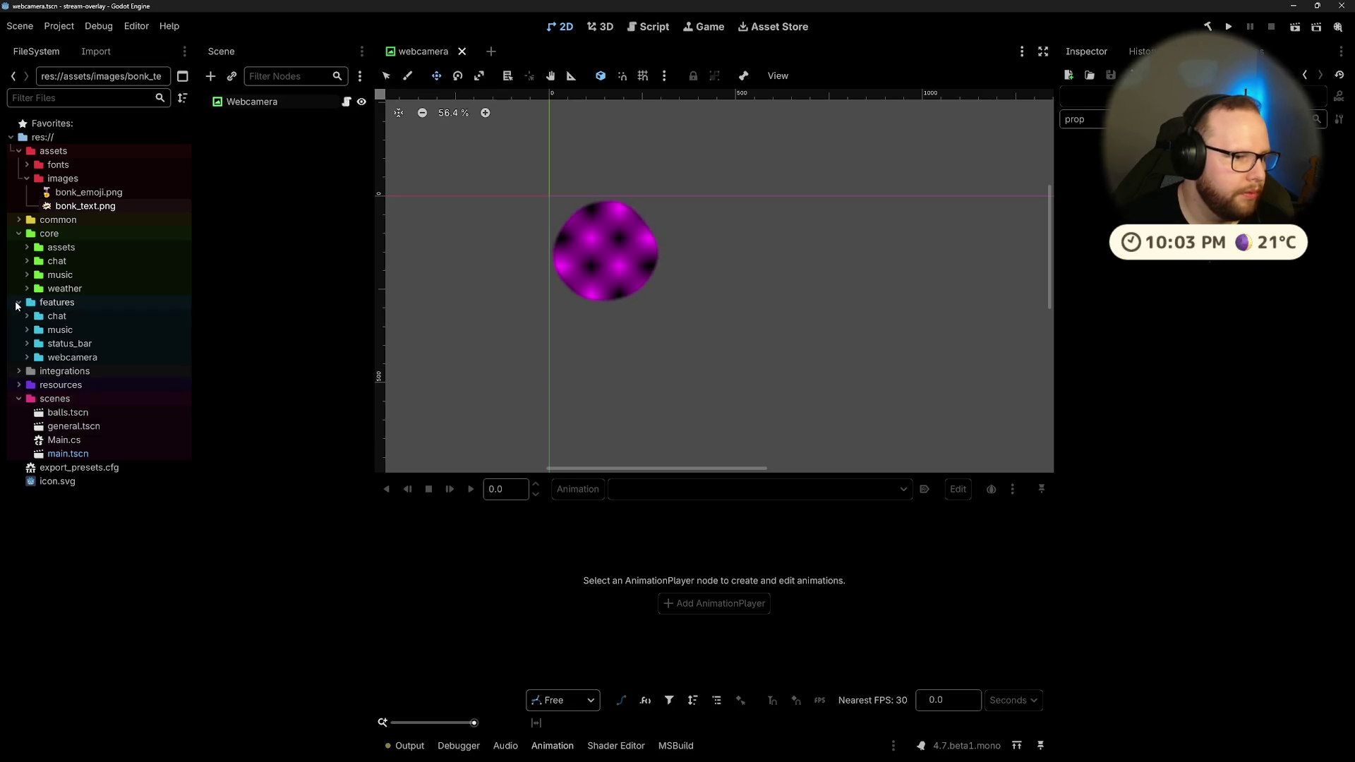
click(27, 358)
click(62, 358)
right_click(76, 357)
mouse_move(138, 367)
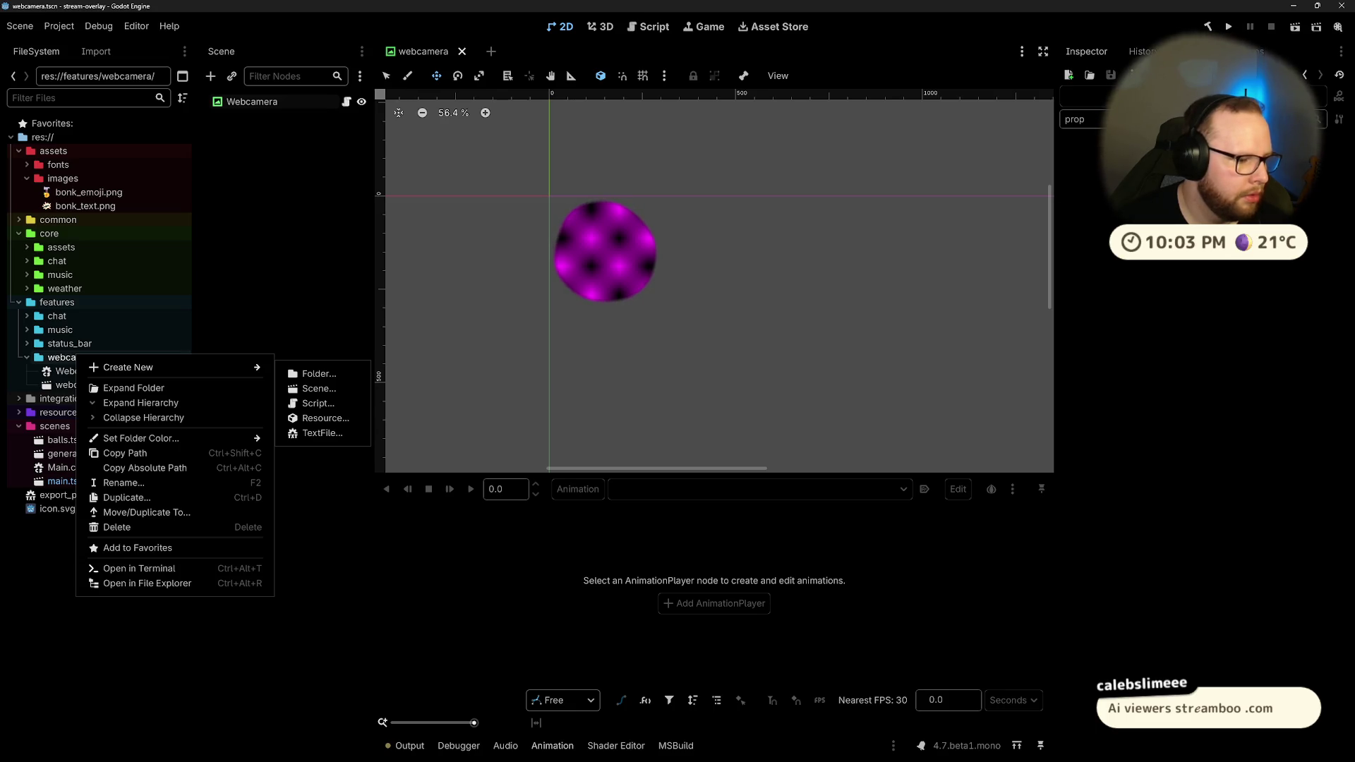
key(Escape)
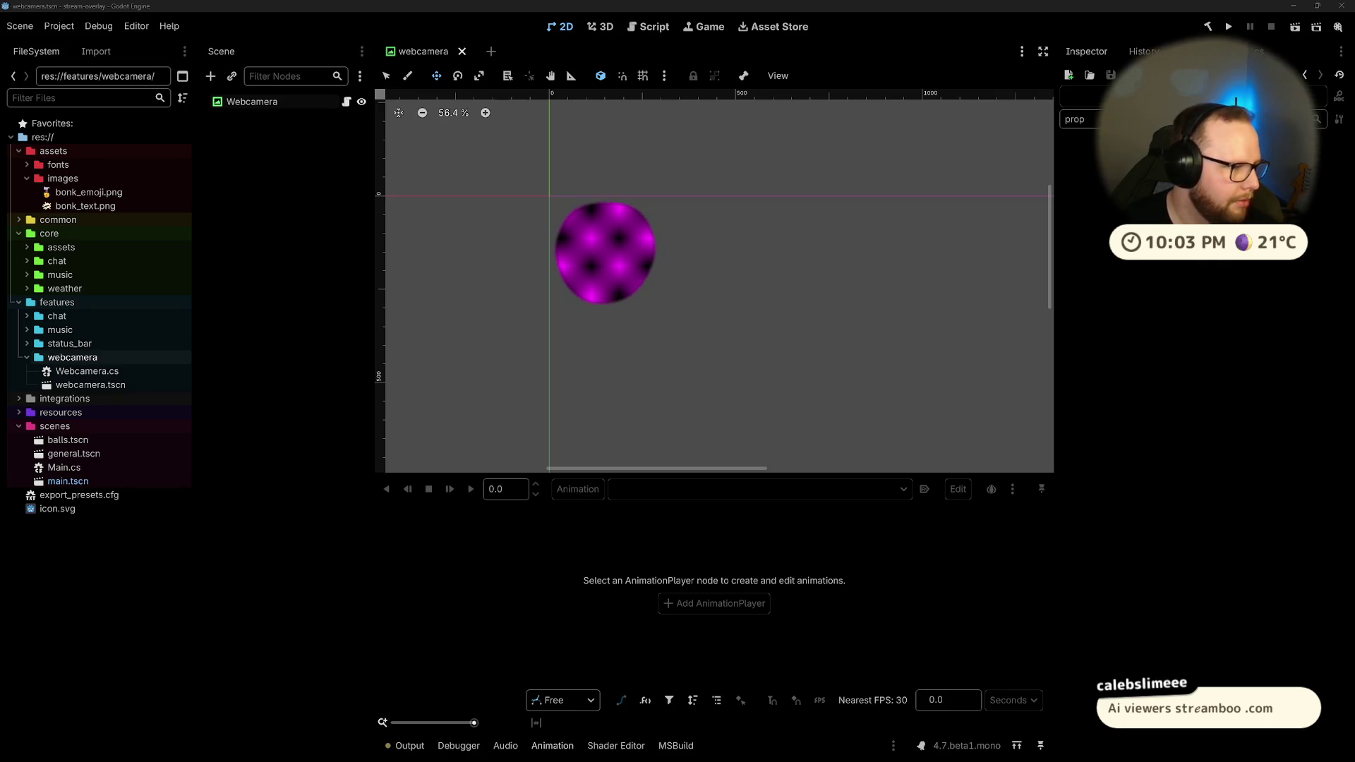
mouse_move(857, 729)
key(super+Tab)
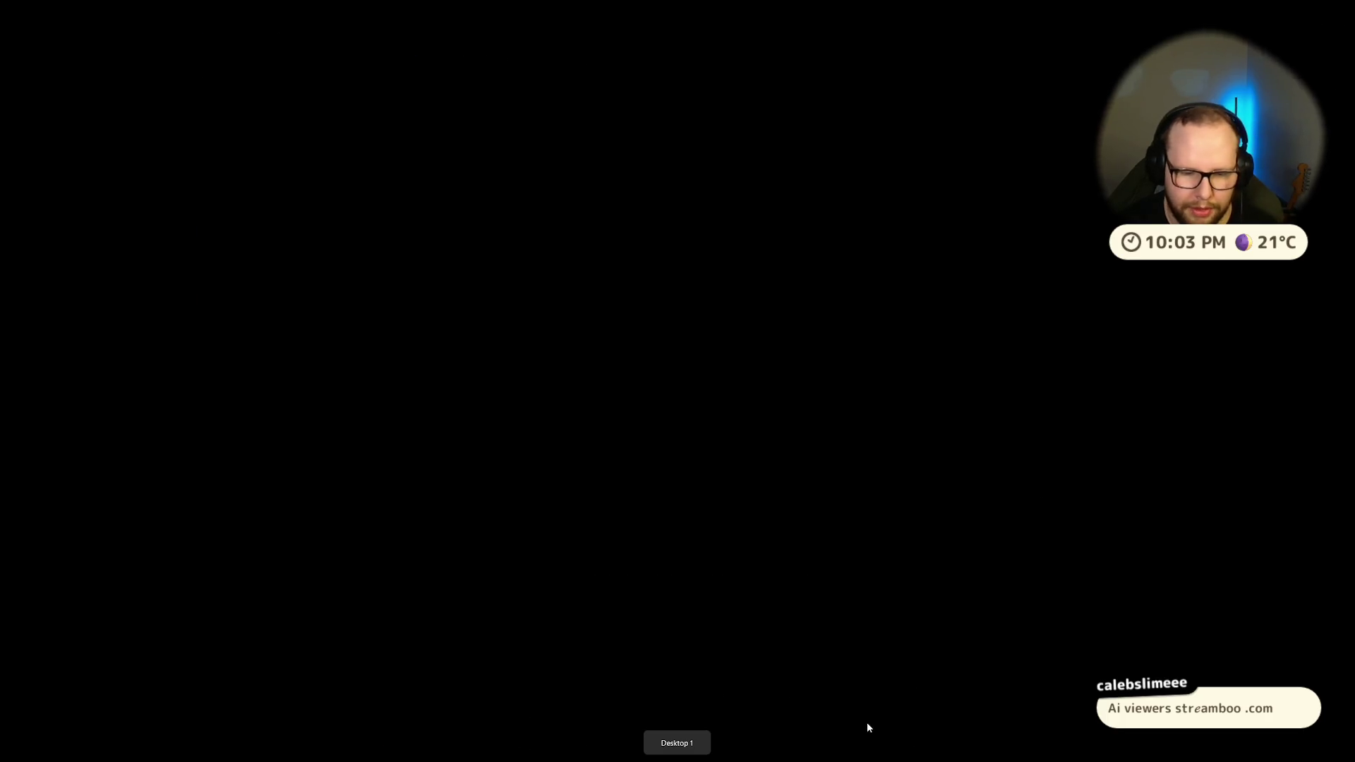
Step: Leave Task View, browse the stream-overlay folder in File Explorer, then close Explorer
click(852, 439)
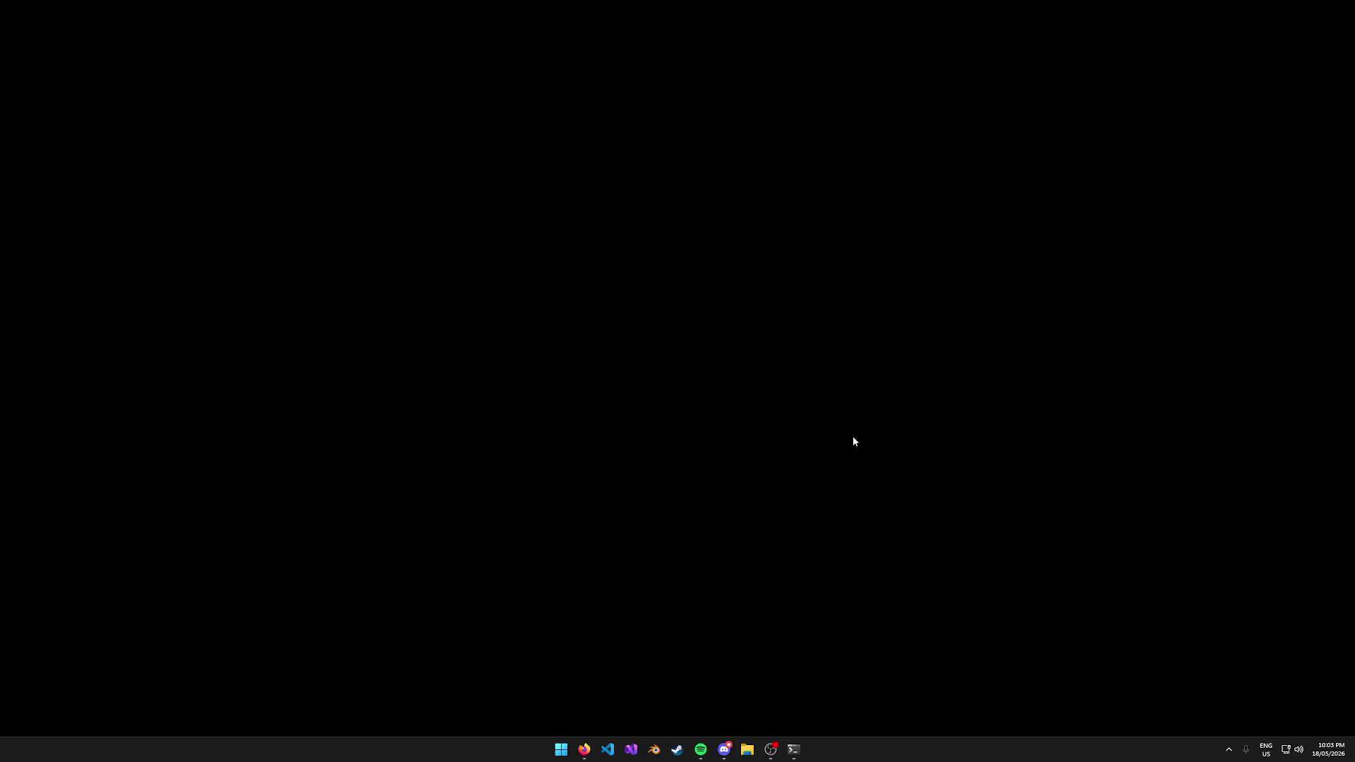
click(751, 760)
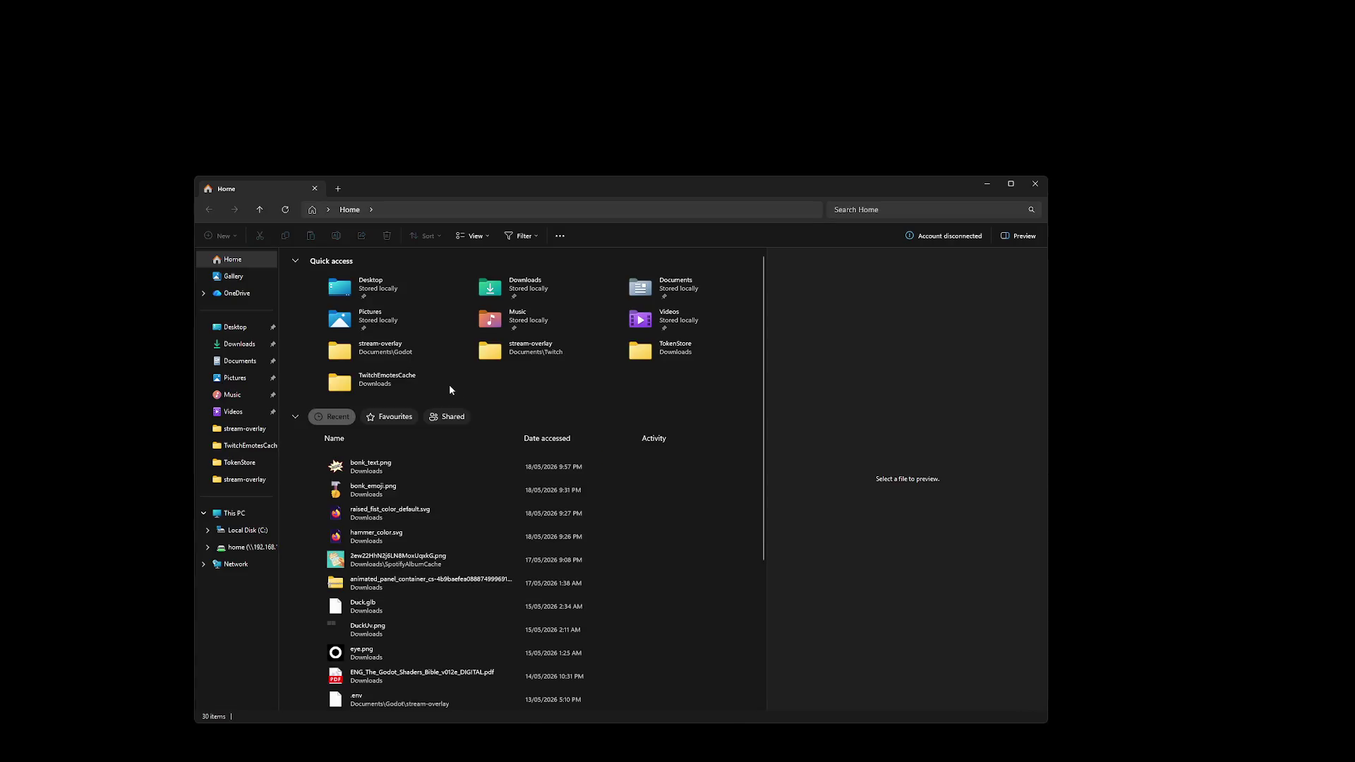
key(alt+Tab)
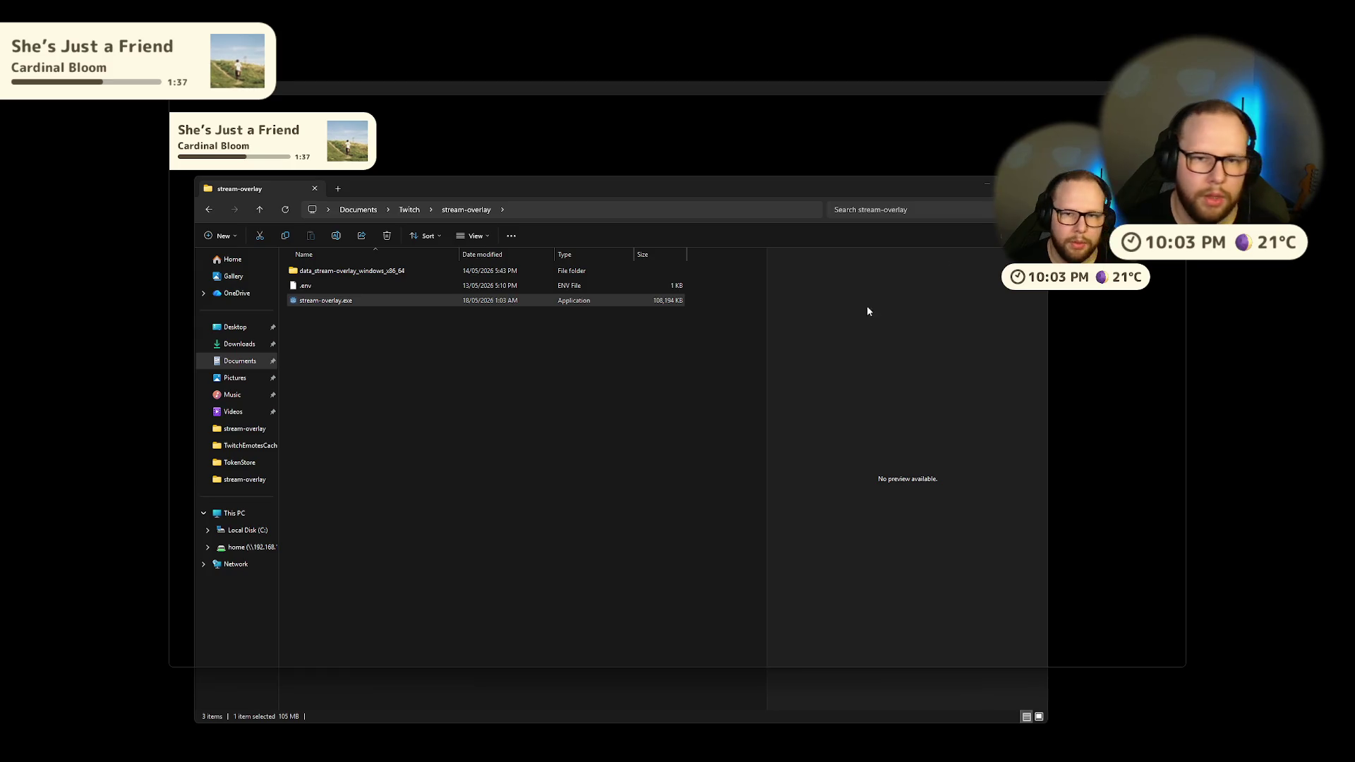
click(1031, 190)
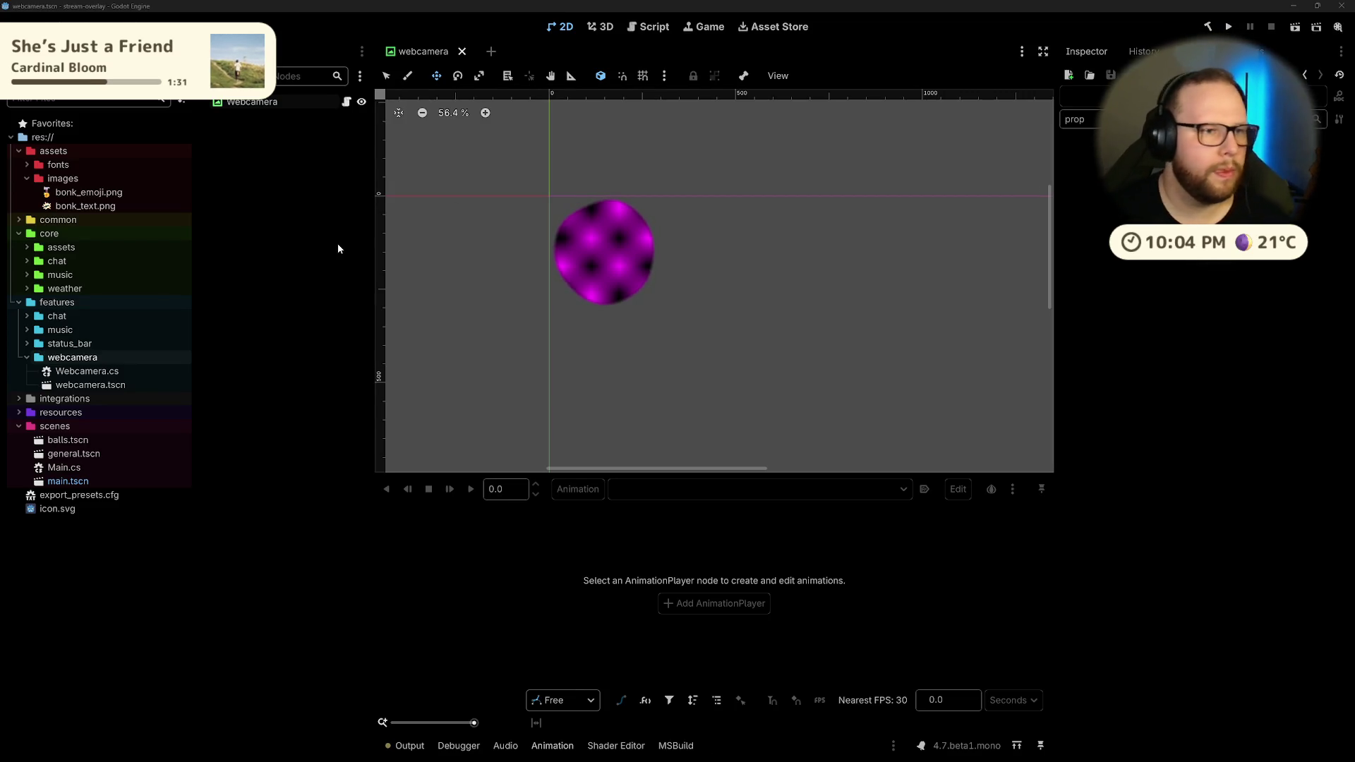
Step: Create a User Interface scene named AnimatedWebcamera inside the webcamera folder
right_click(77, 356)
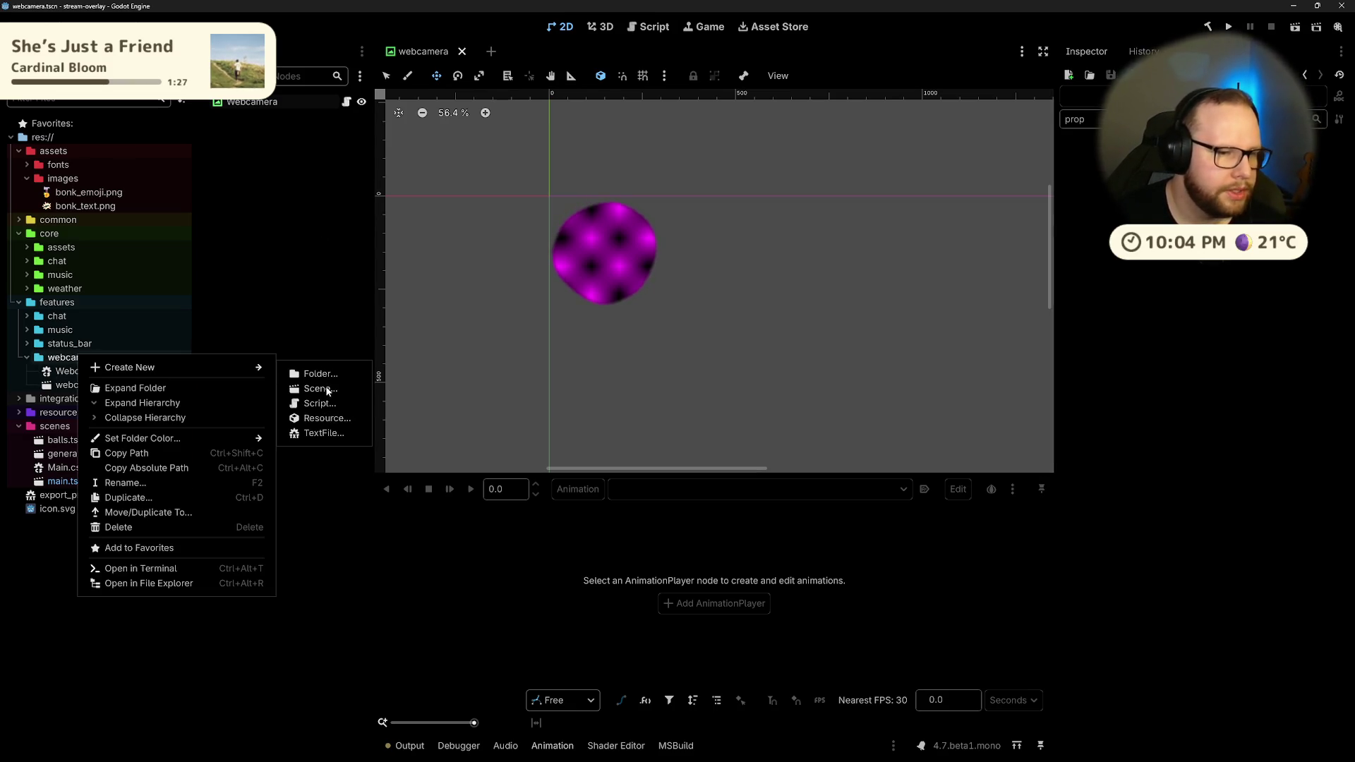
click(326, 389)
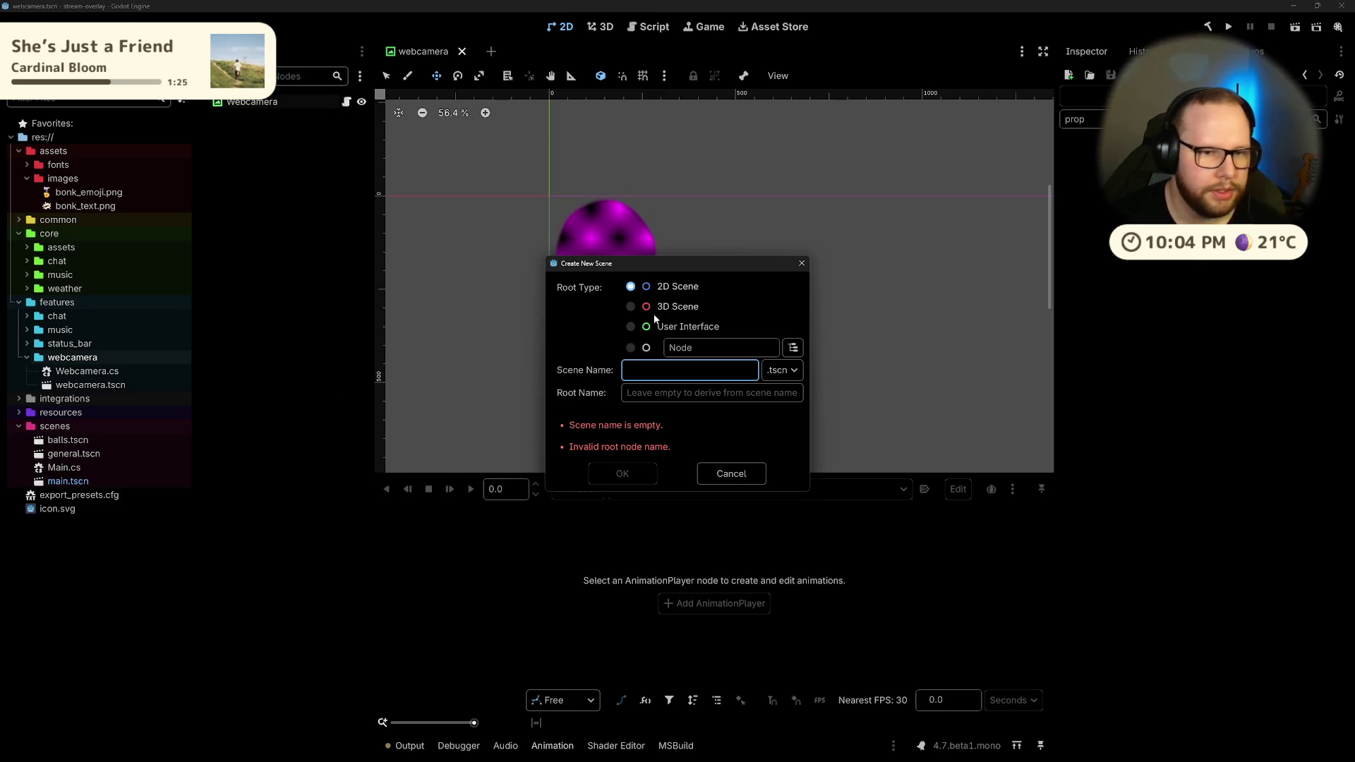
click(628, 326)
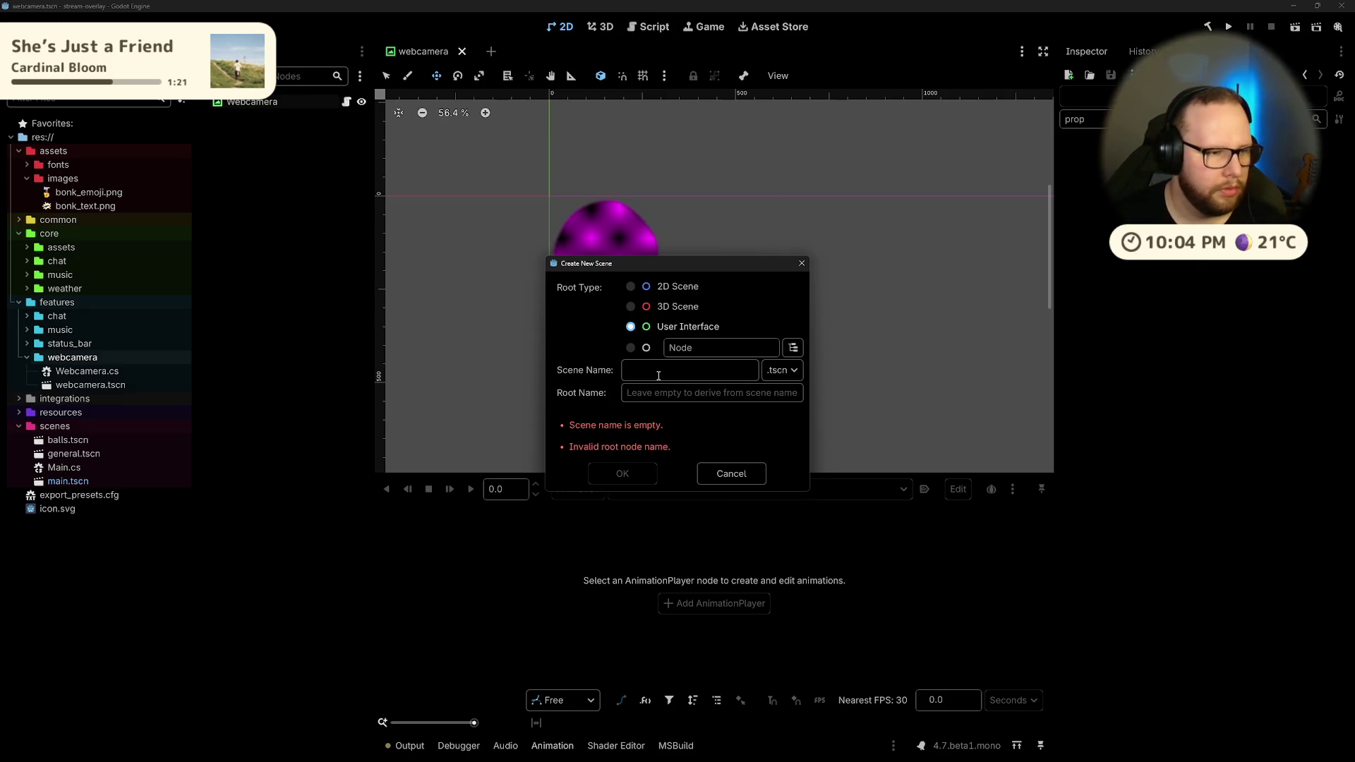
text(Animated)
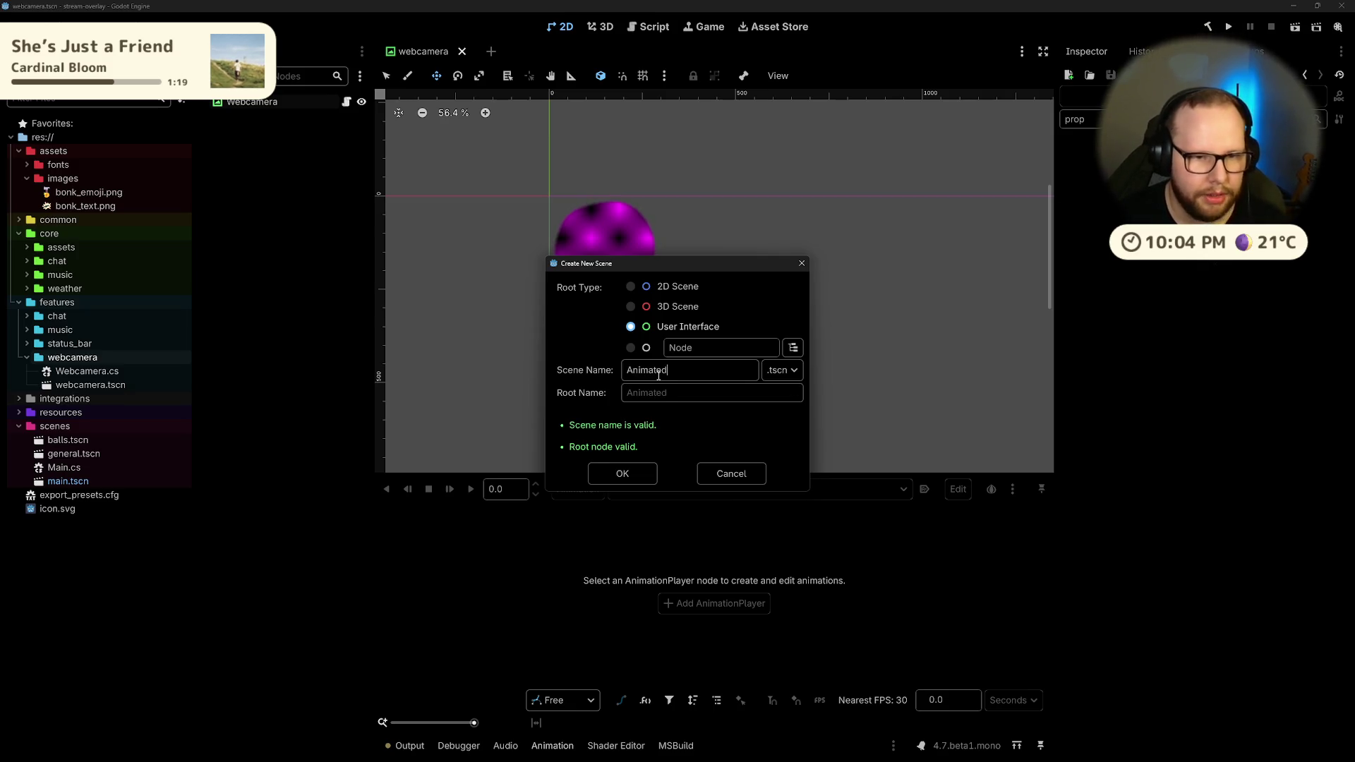
text(Webcamera)
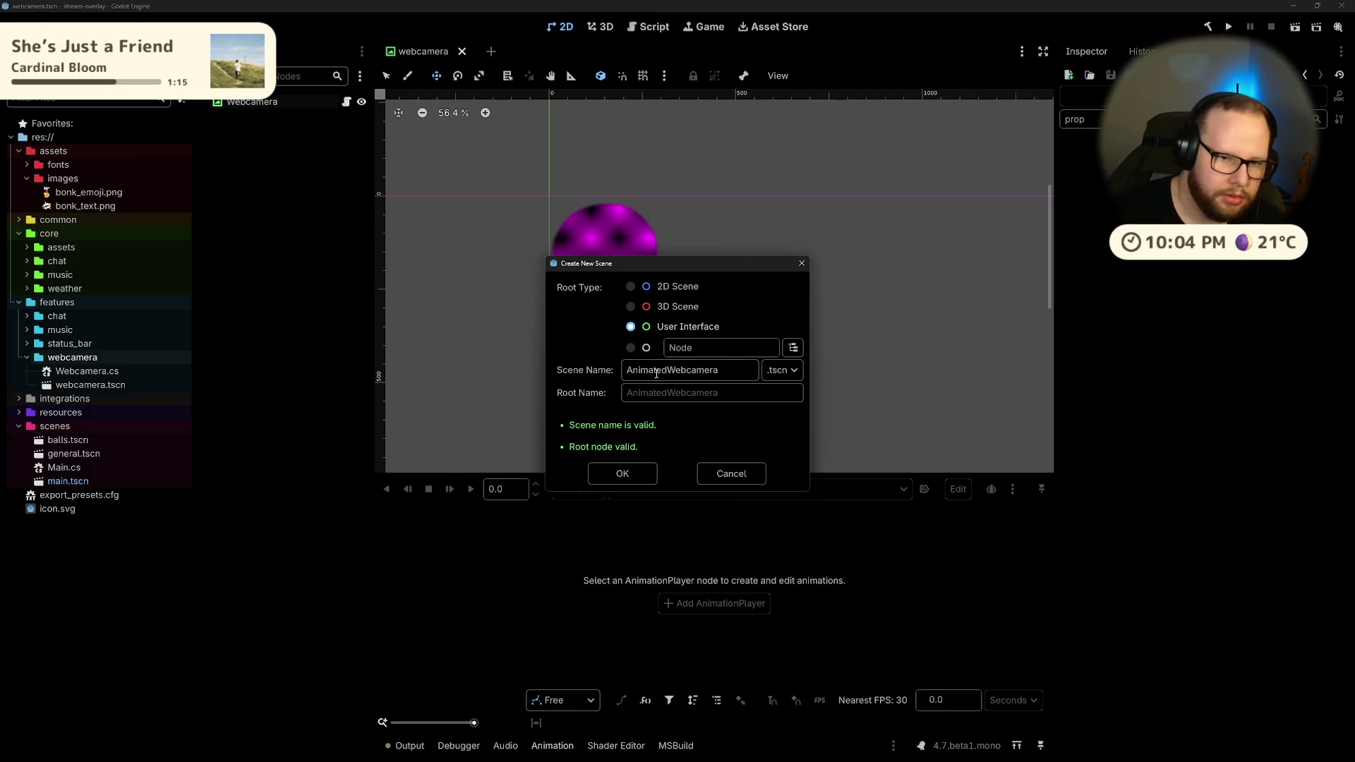
click(620, 482)
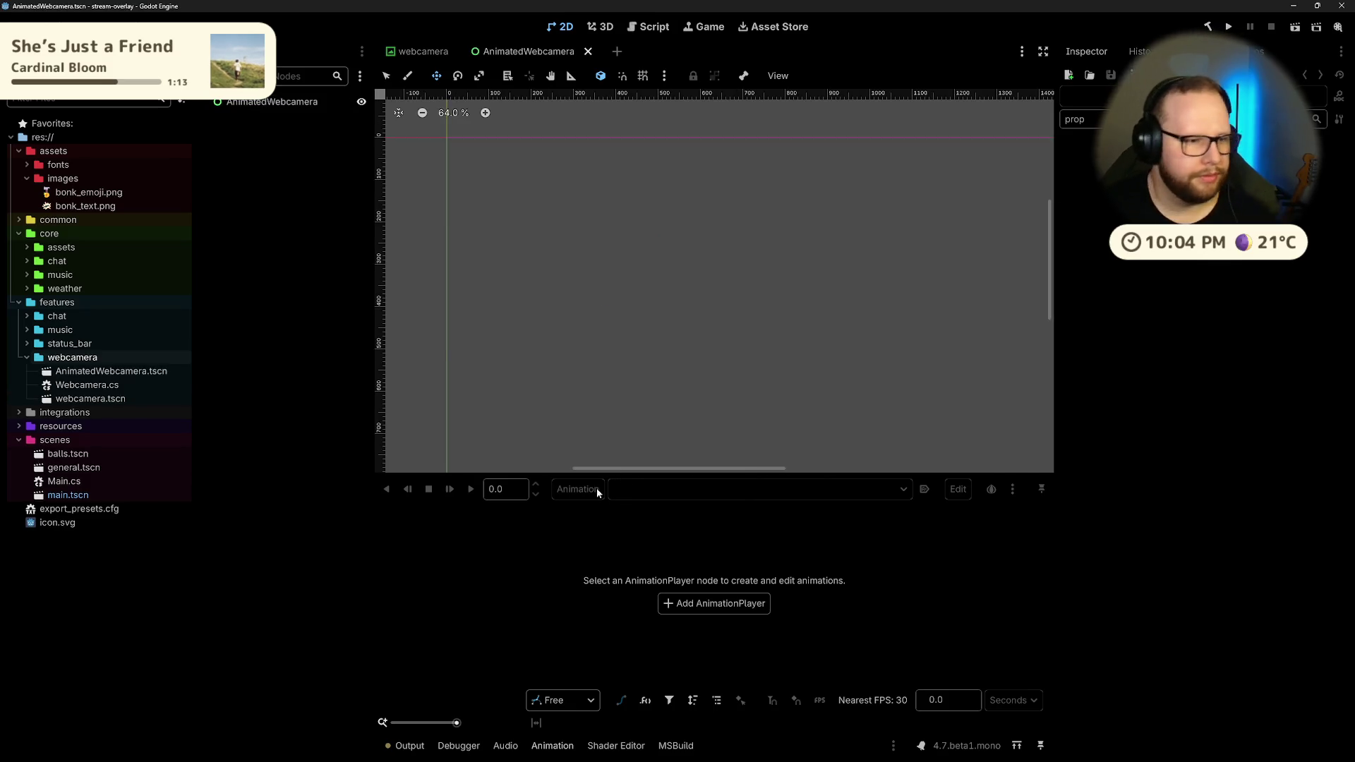
Step: Rename the new scene file to animated_webcamera.tscn
click(105, 373)
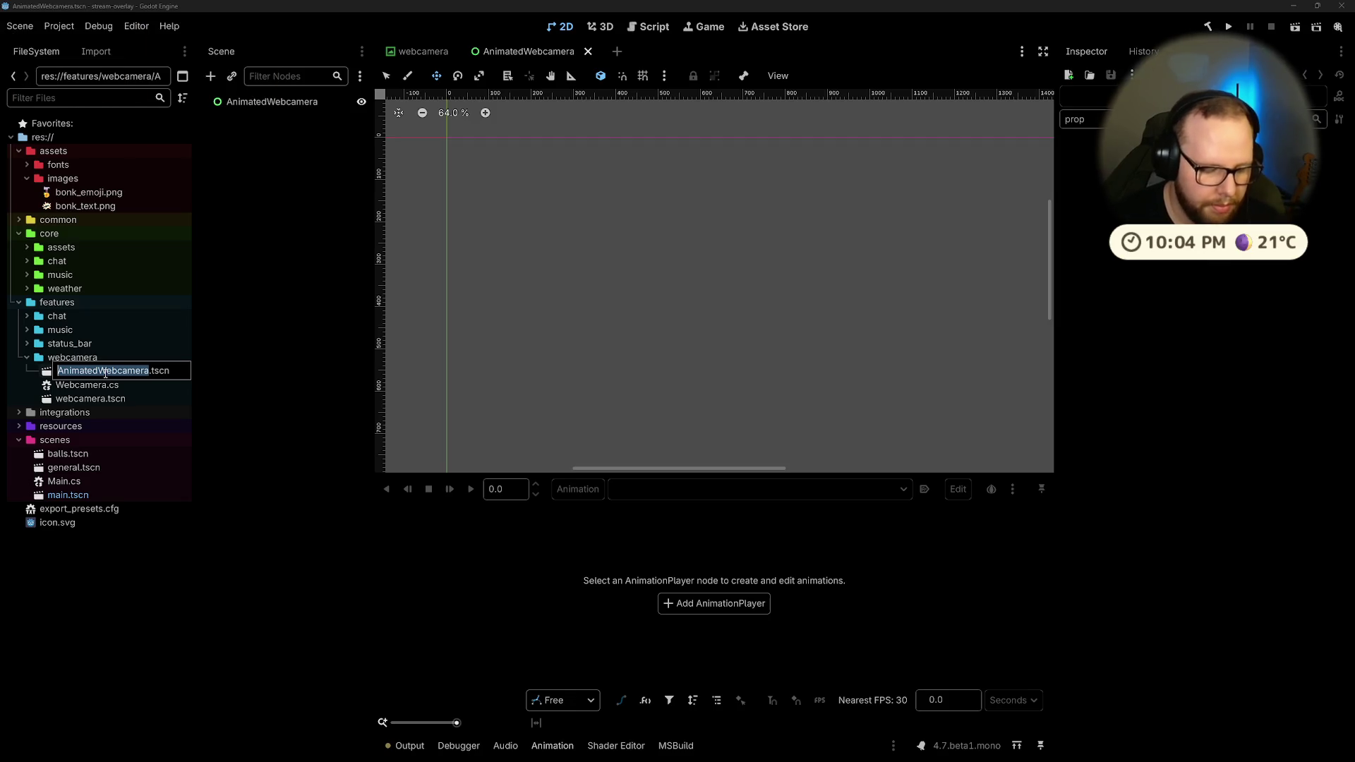
text(animated)
text(_webcamera)
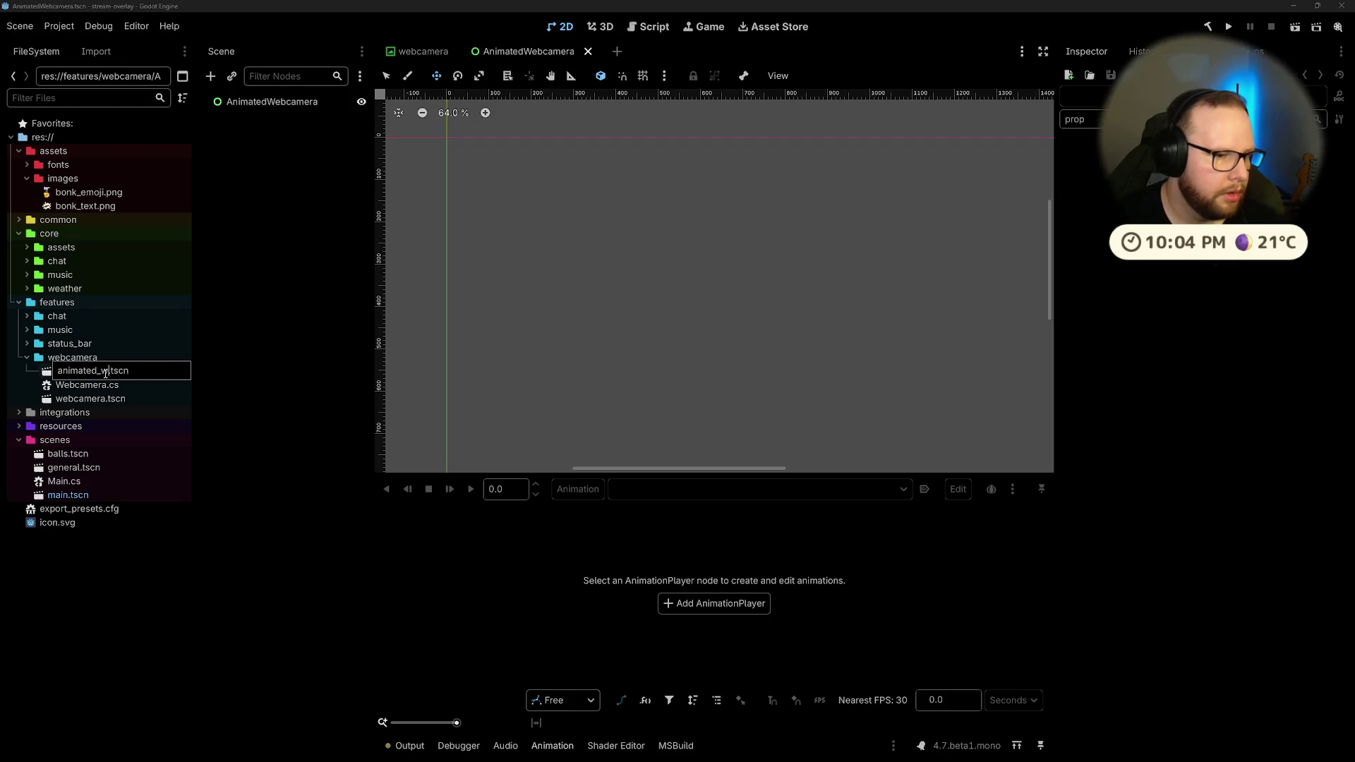
key(Return)
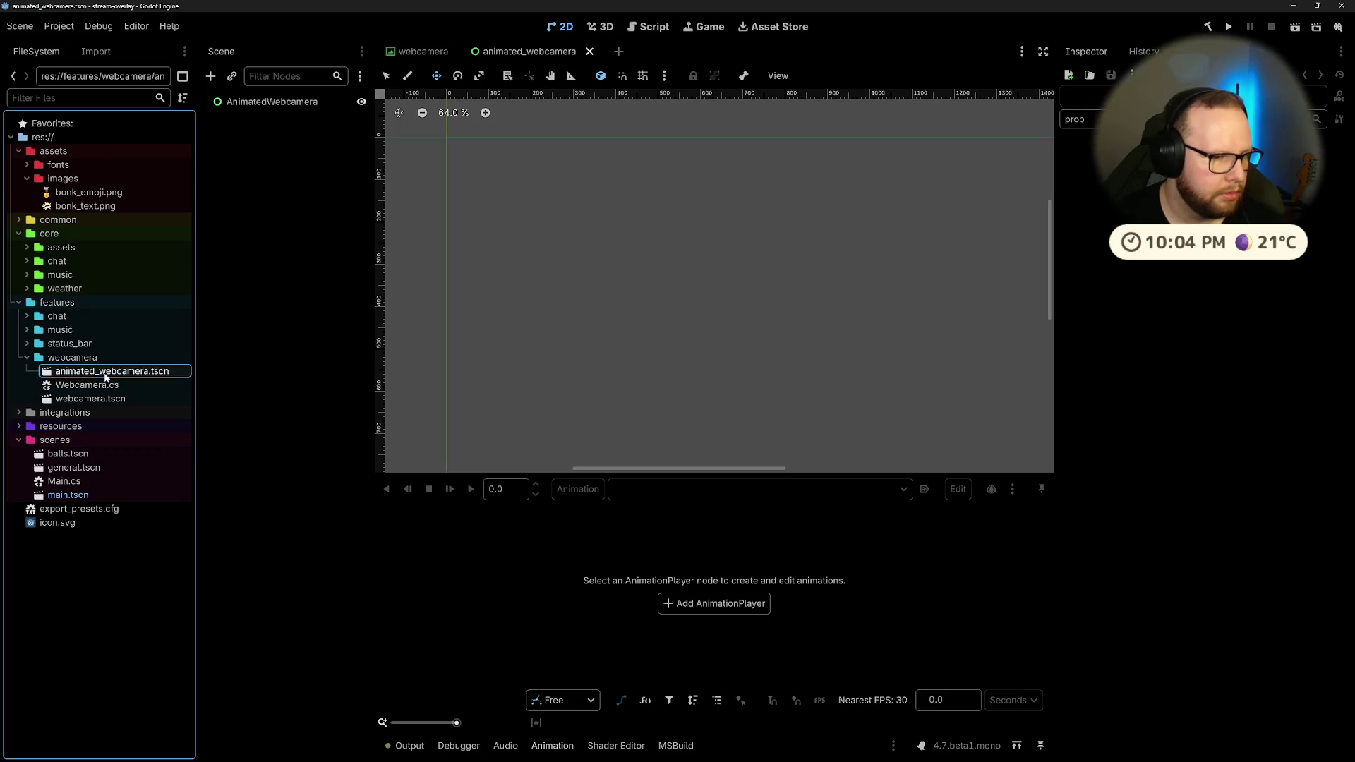
Step: Instance webcamera.tscn as a child of the AnimatedWebcamera root
click(263, 105)
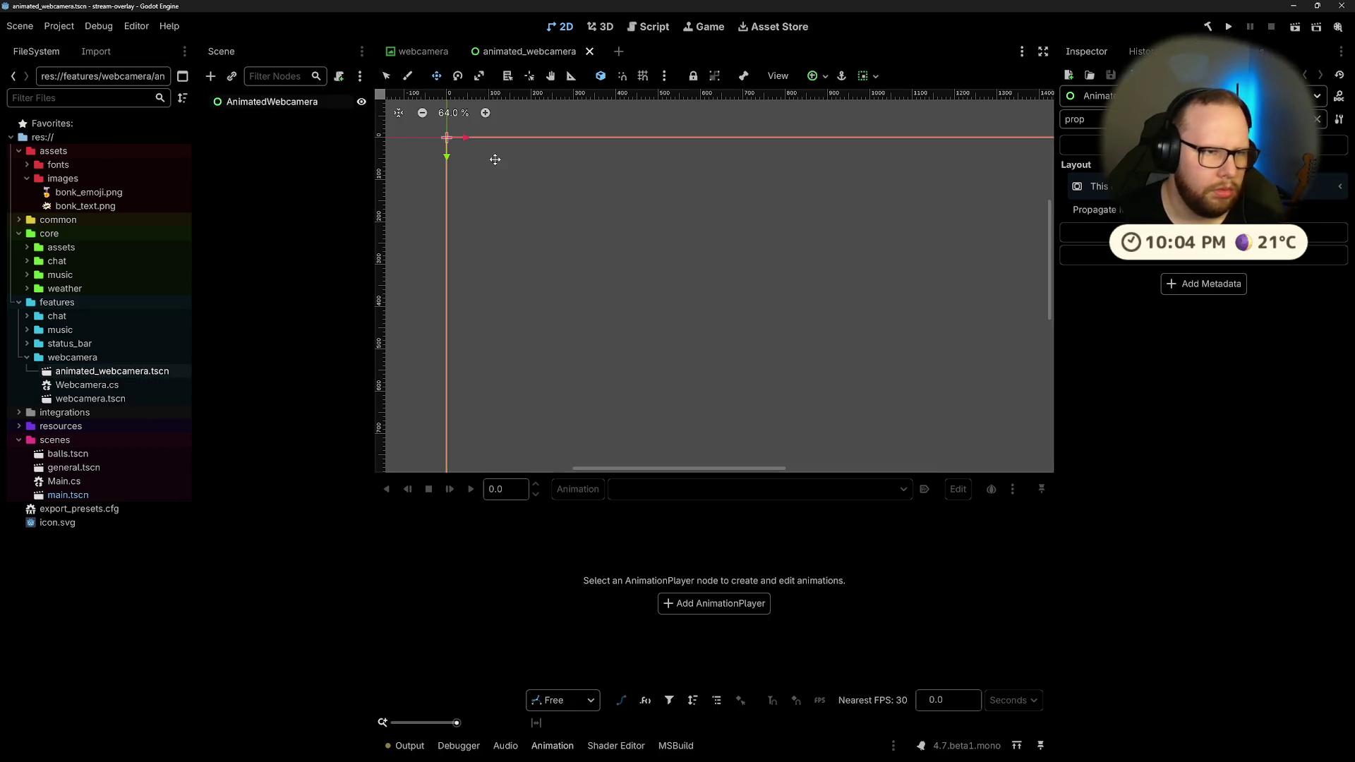
key(ctrl+shift+a)
text(webcam)
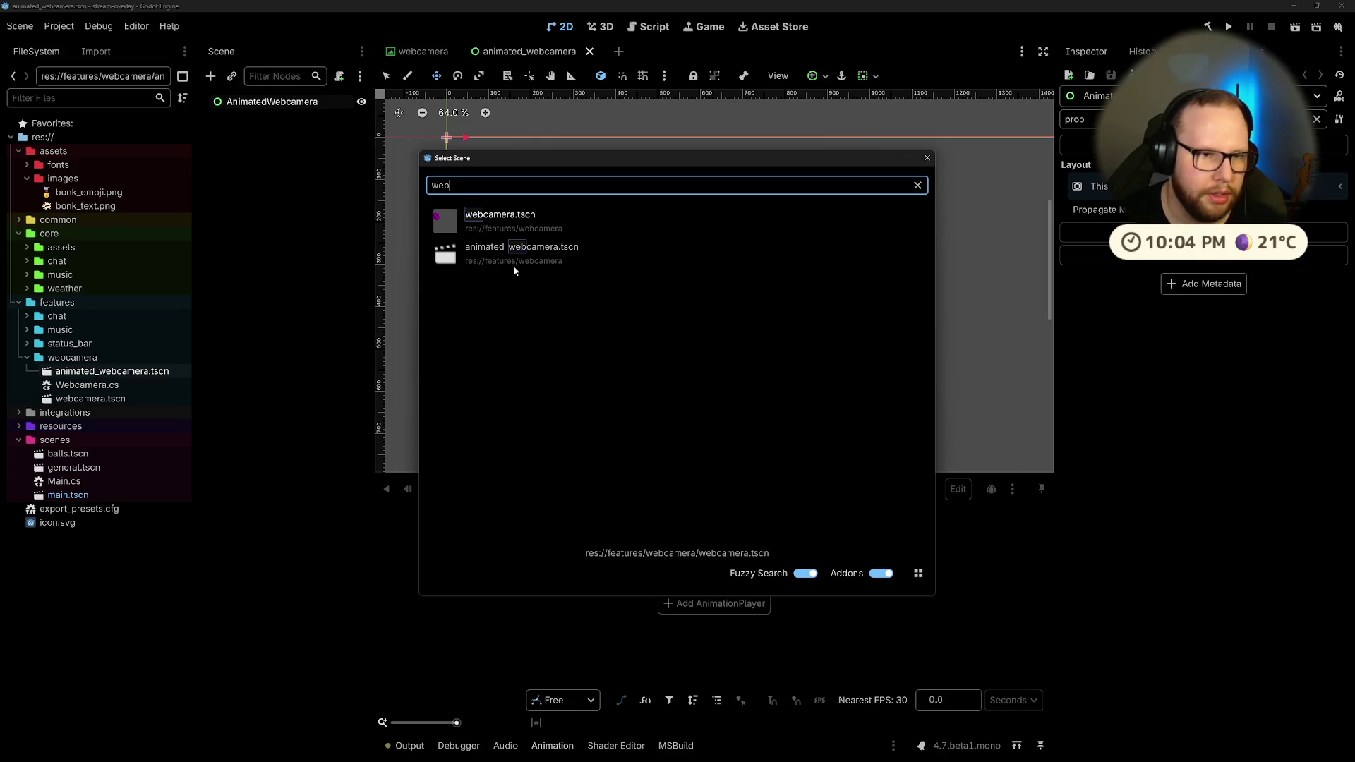
key(Return)
click(281, 257)
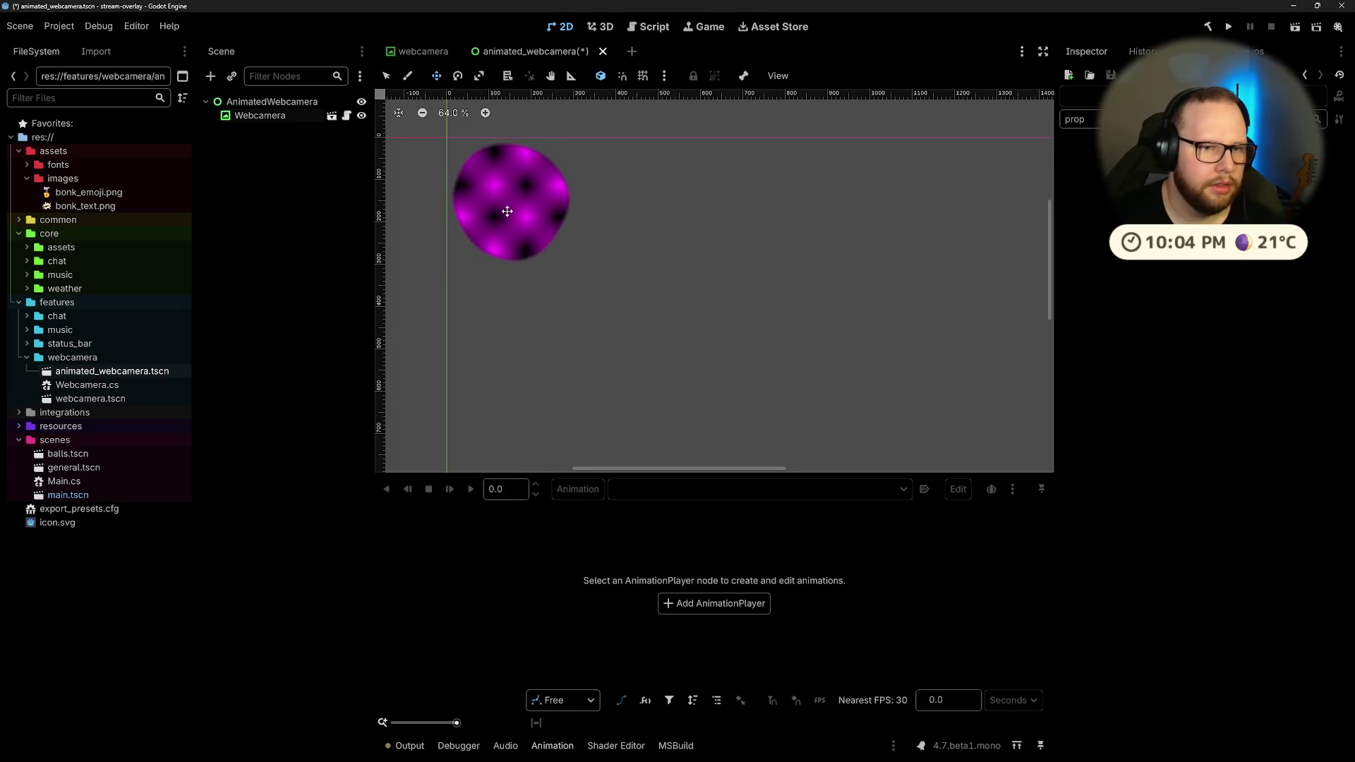
drag(501, 212, 741, 285)
click(260, 116)
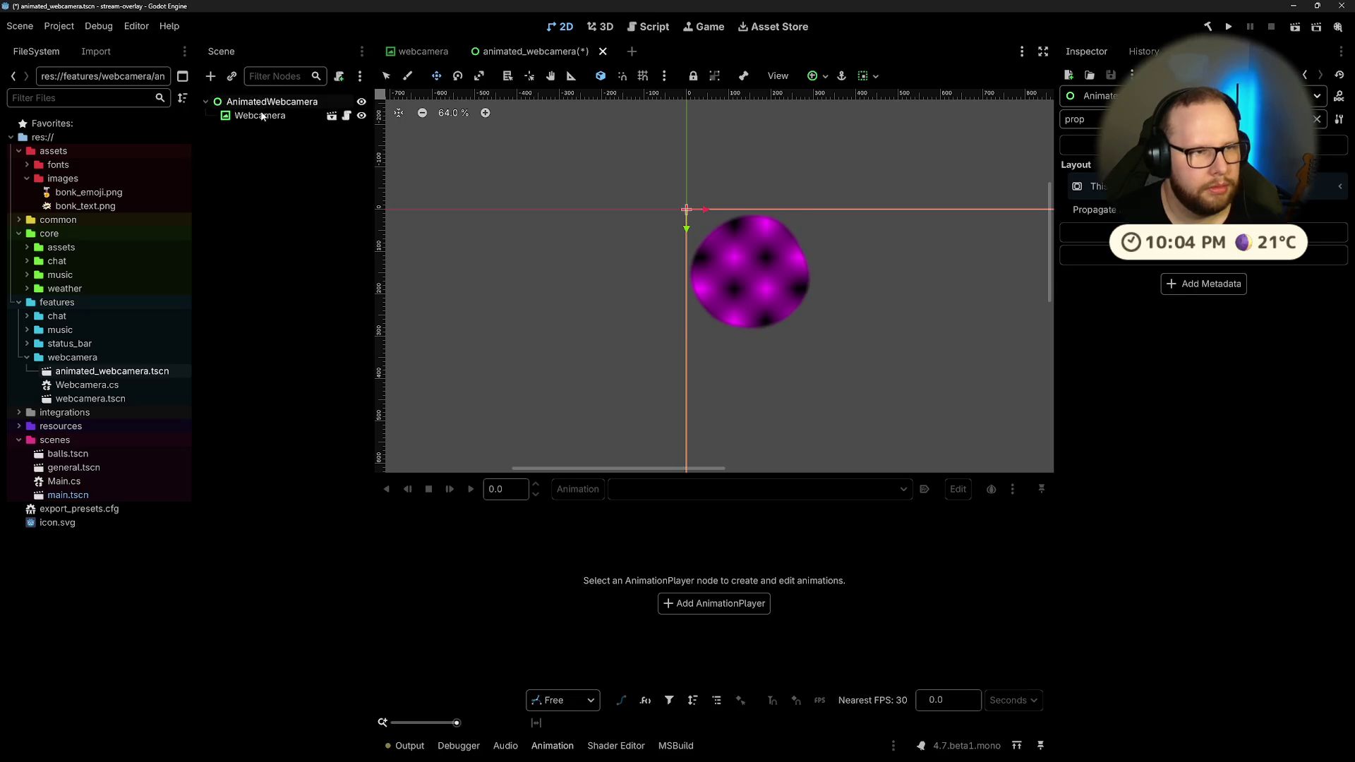
drag(797, 321, 662, 312)
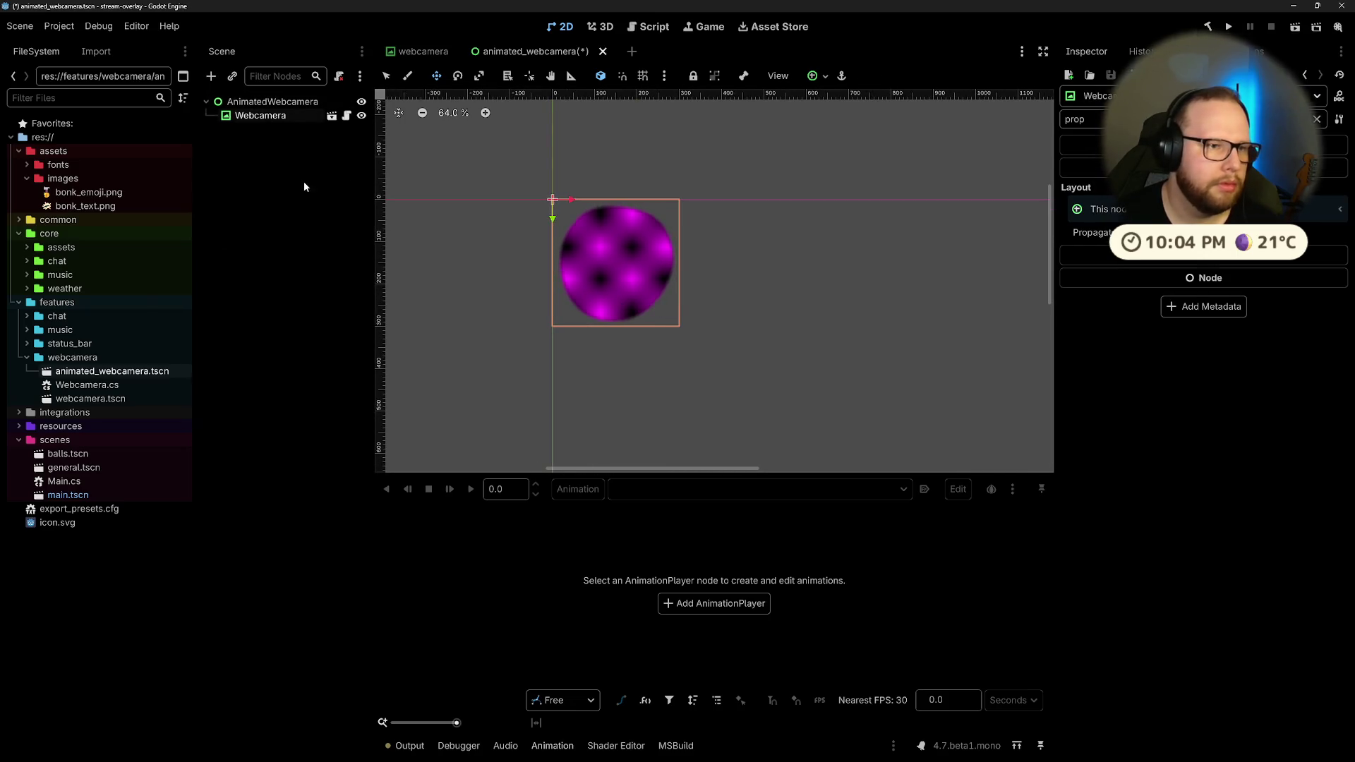
click(259, 117)
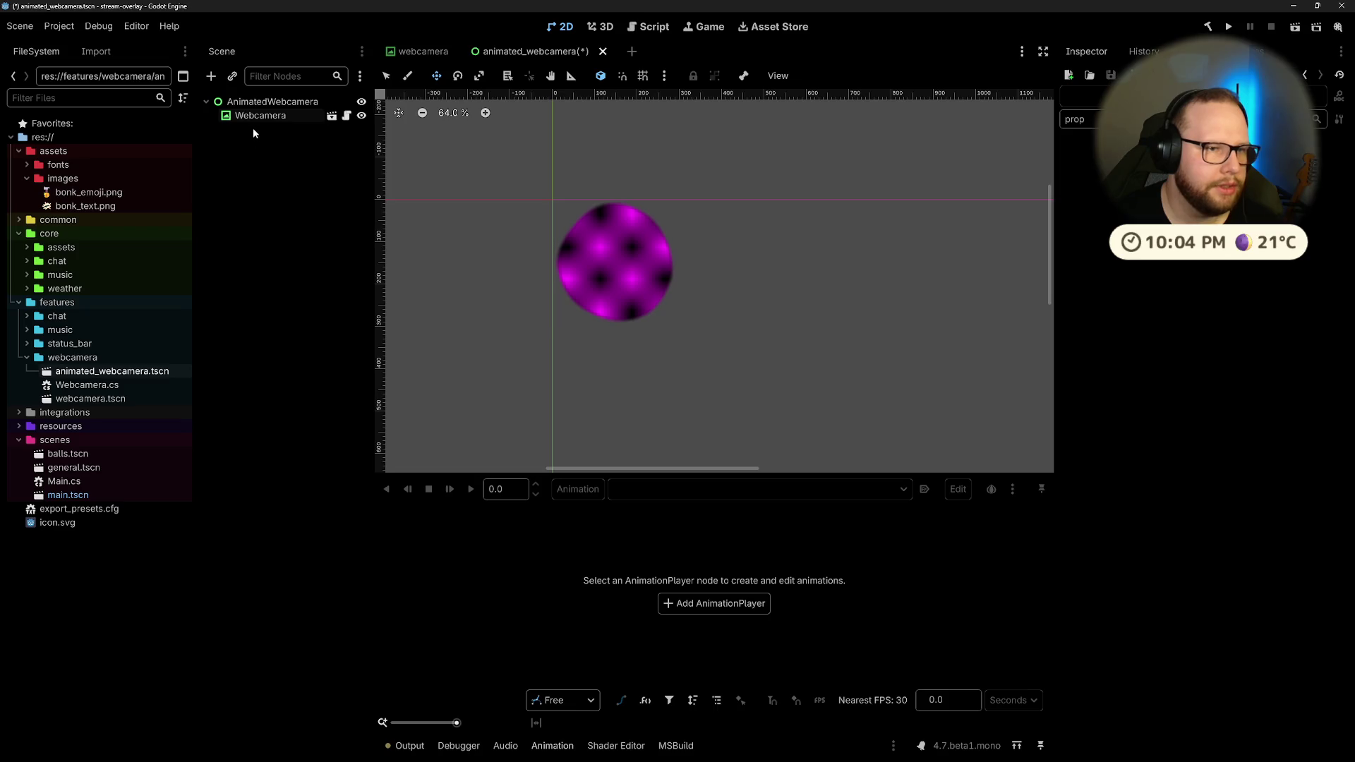
click(268, 101)
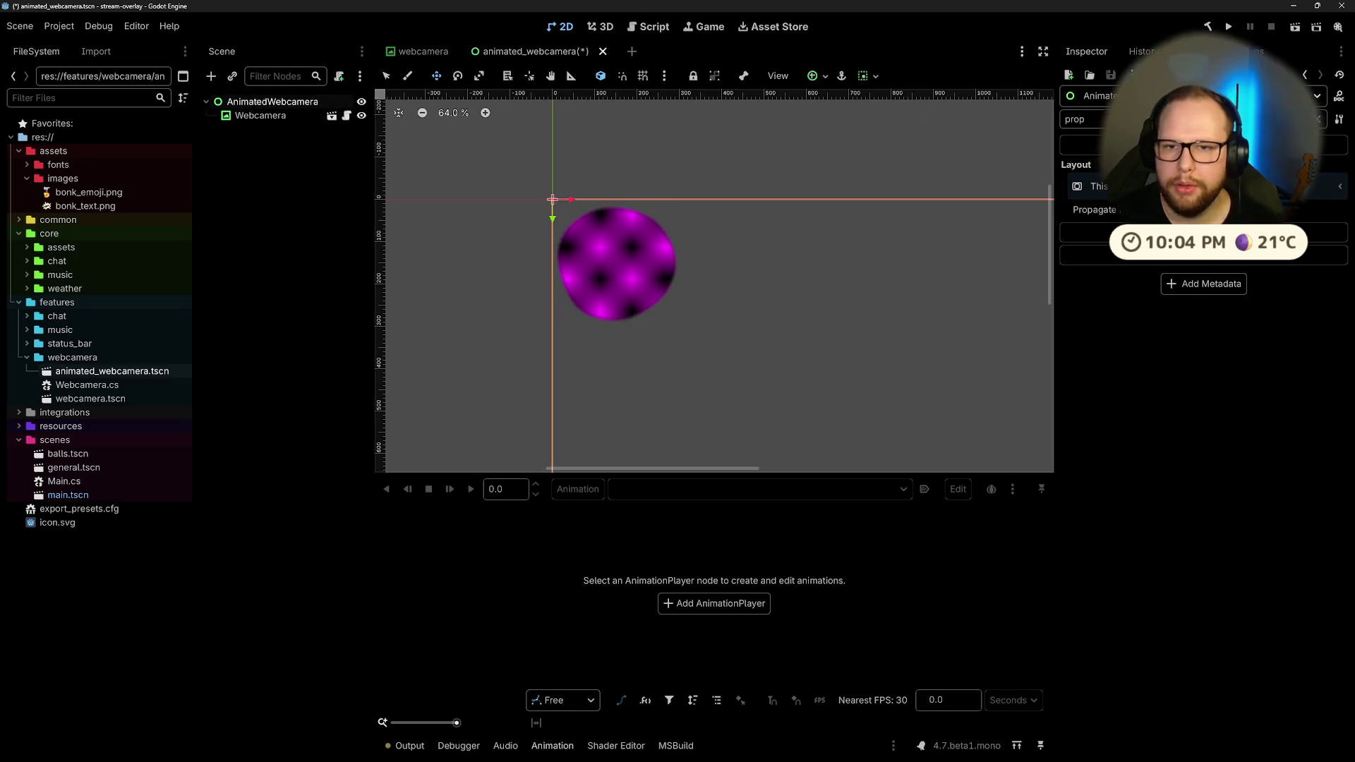
Step: Clear the Inspector filter and choose Quick Load on the root's Script property
click(1317, 118)
click(1321, 488)
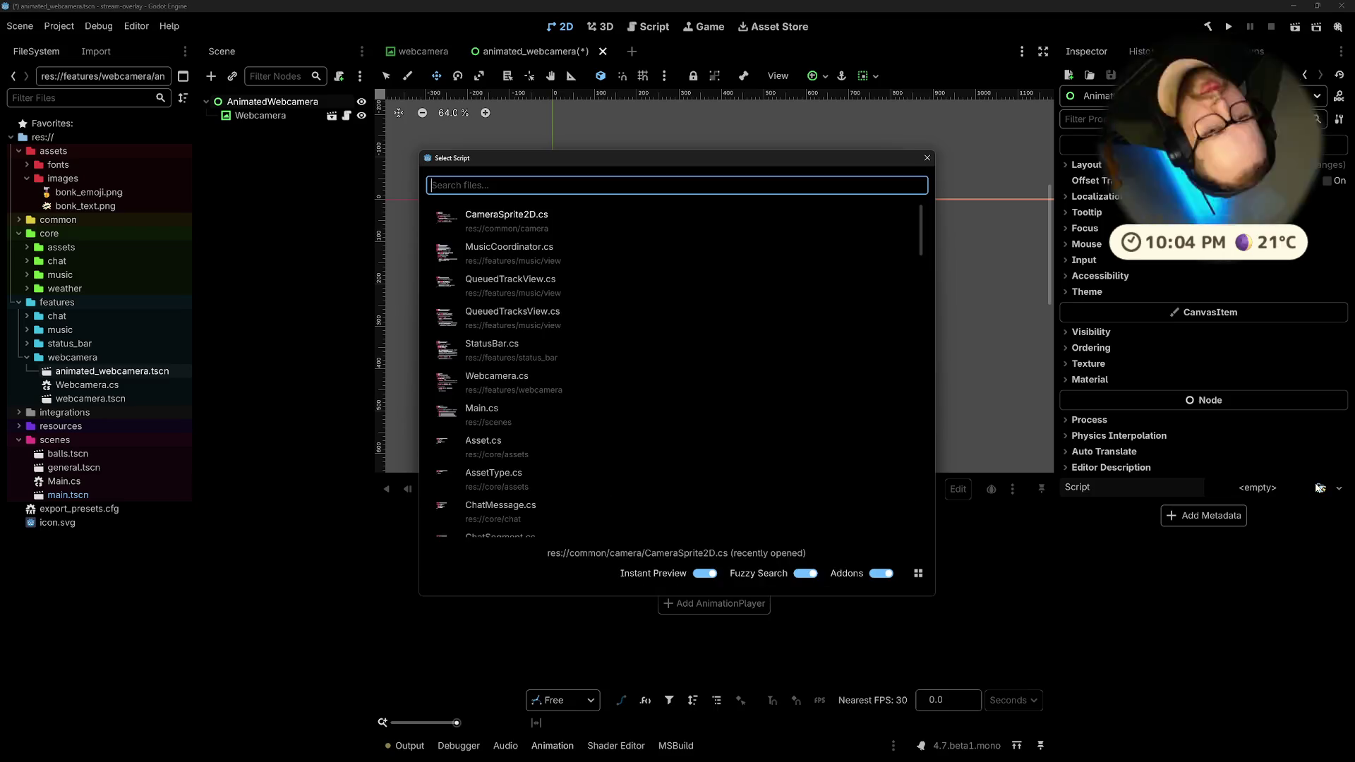
key(Escape)
click(1257, 491)
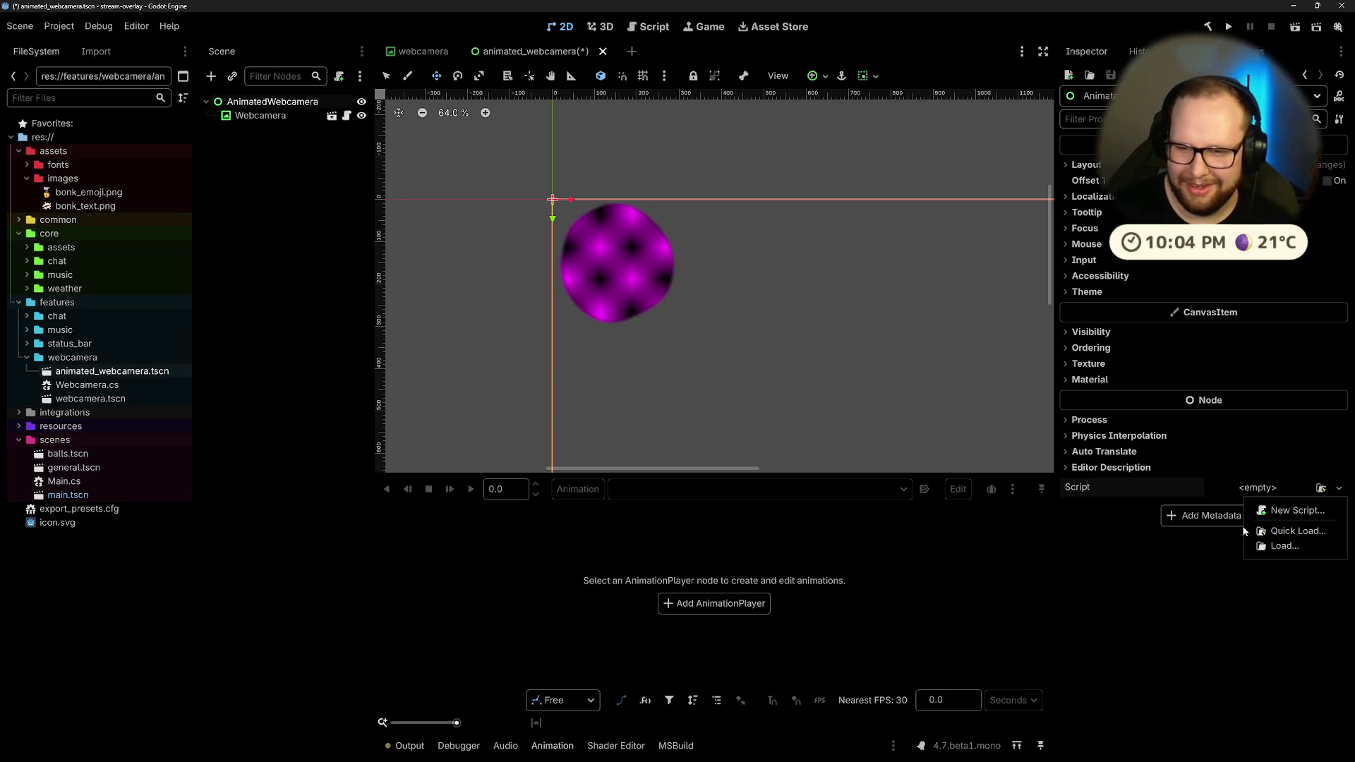
click(1283, 531)
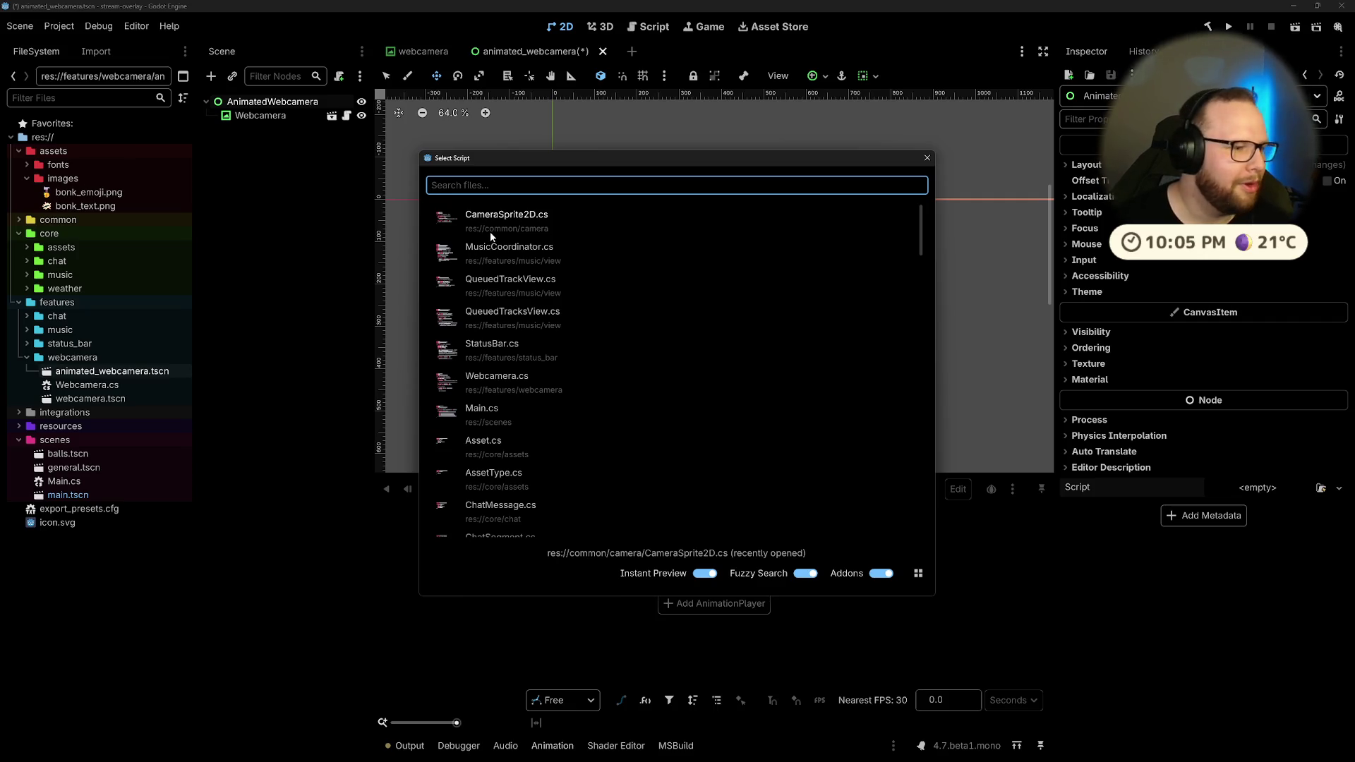
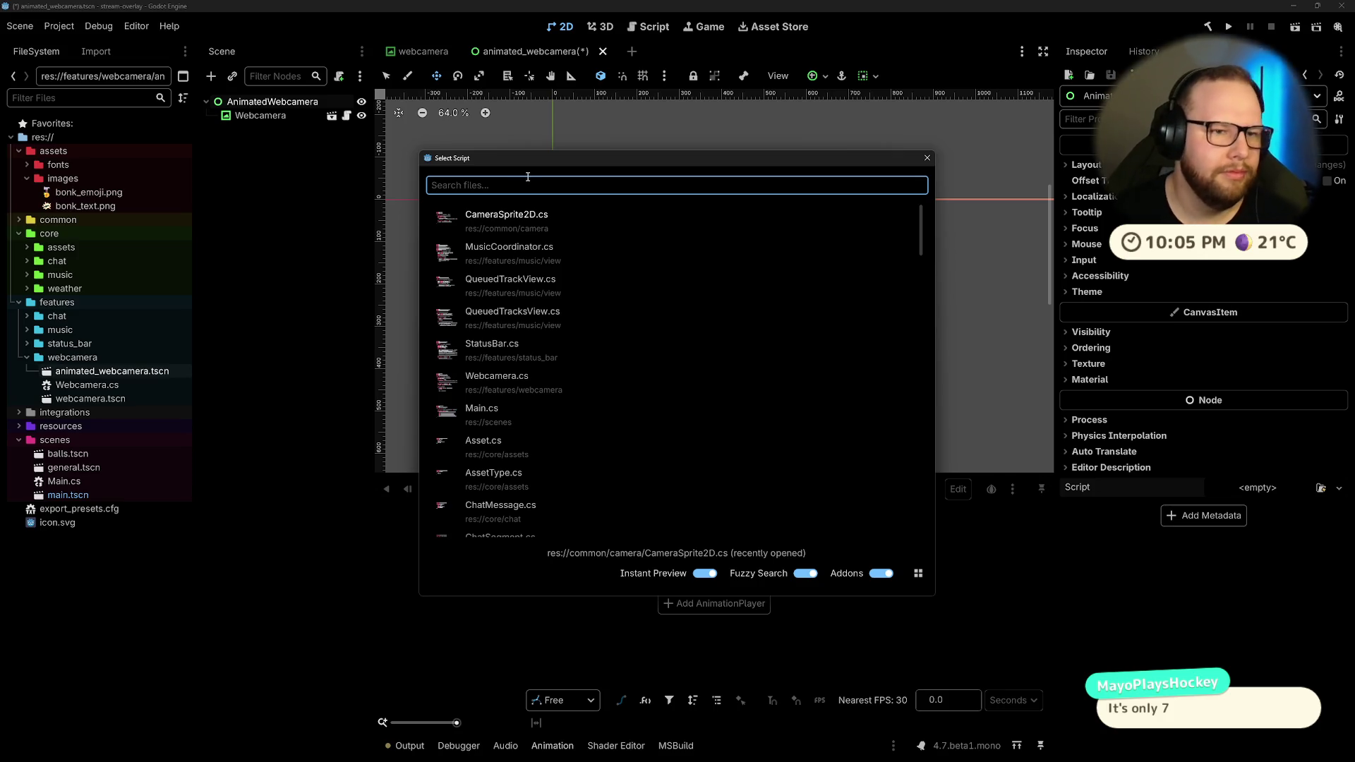
Step: Attach a new C# script, AnimatedWebcamera.cs inheriting Control, to the AnimatedWebcamera node
click(935, 470)
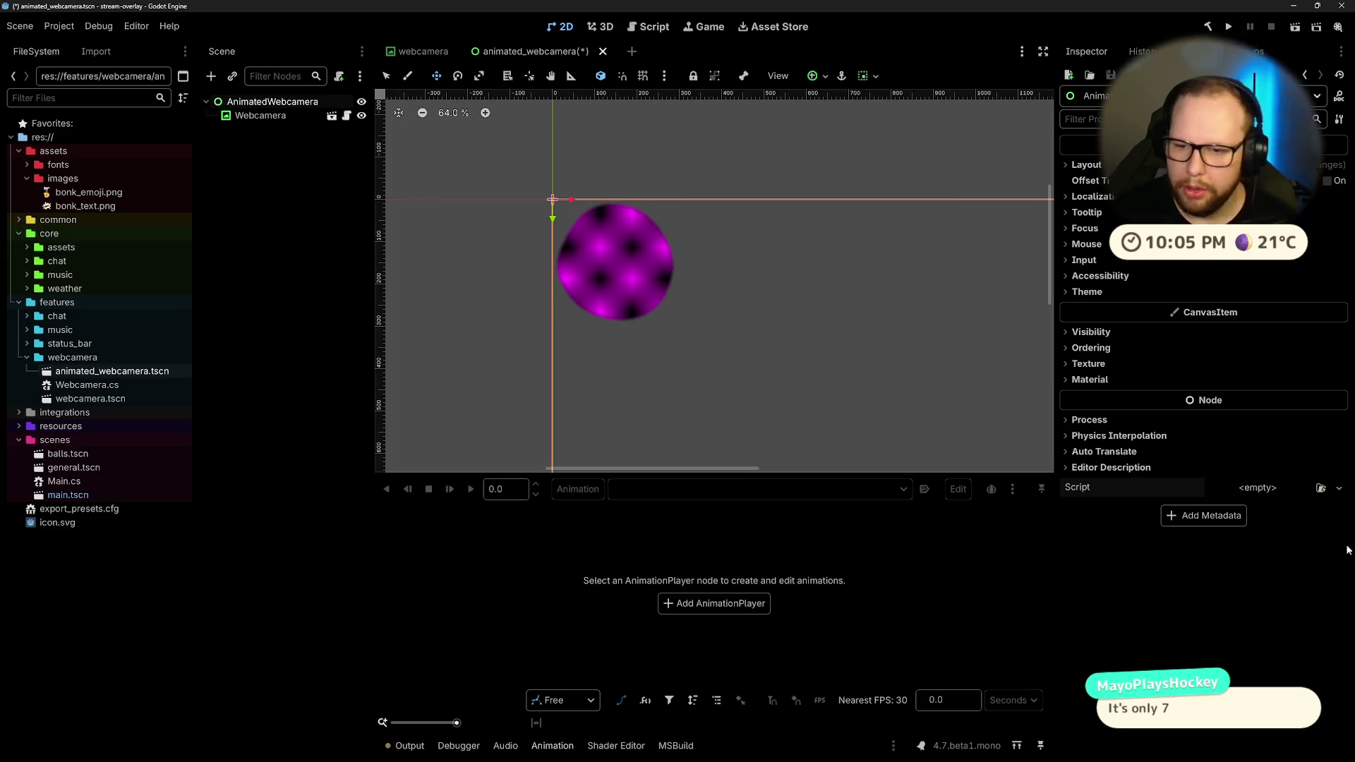
click(1321, 488)
key(Escape)
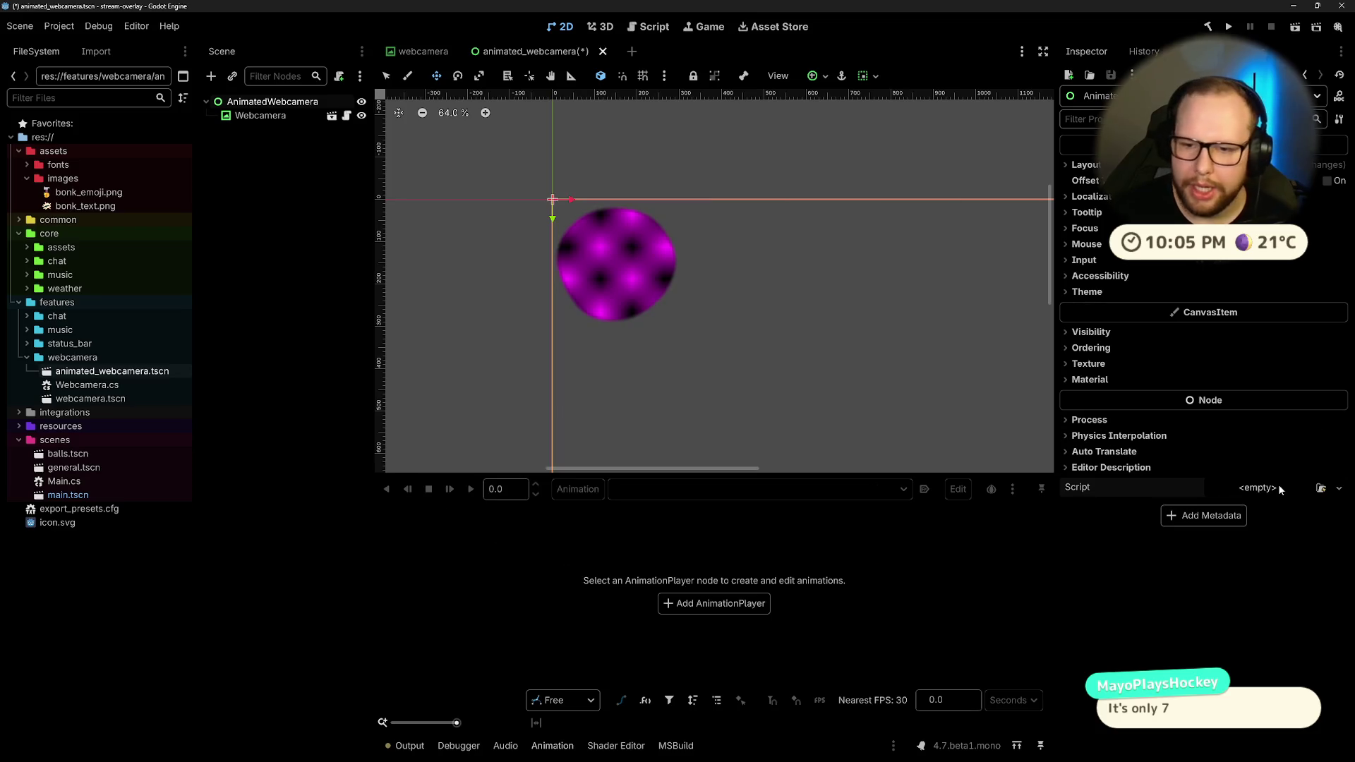
click(1339, 487)
click(1279, 508)
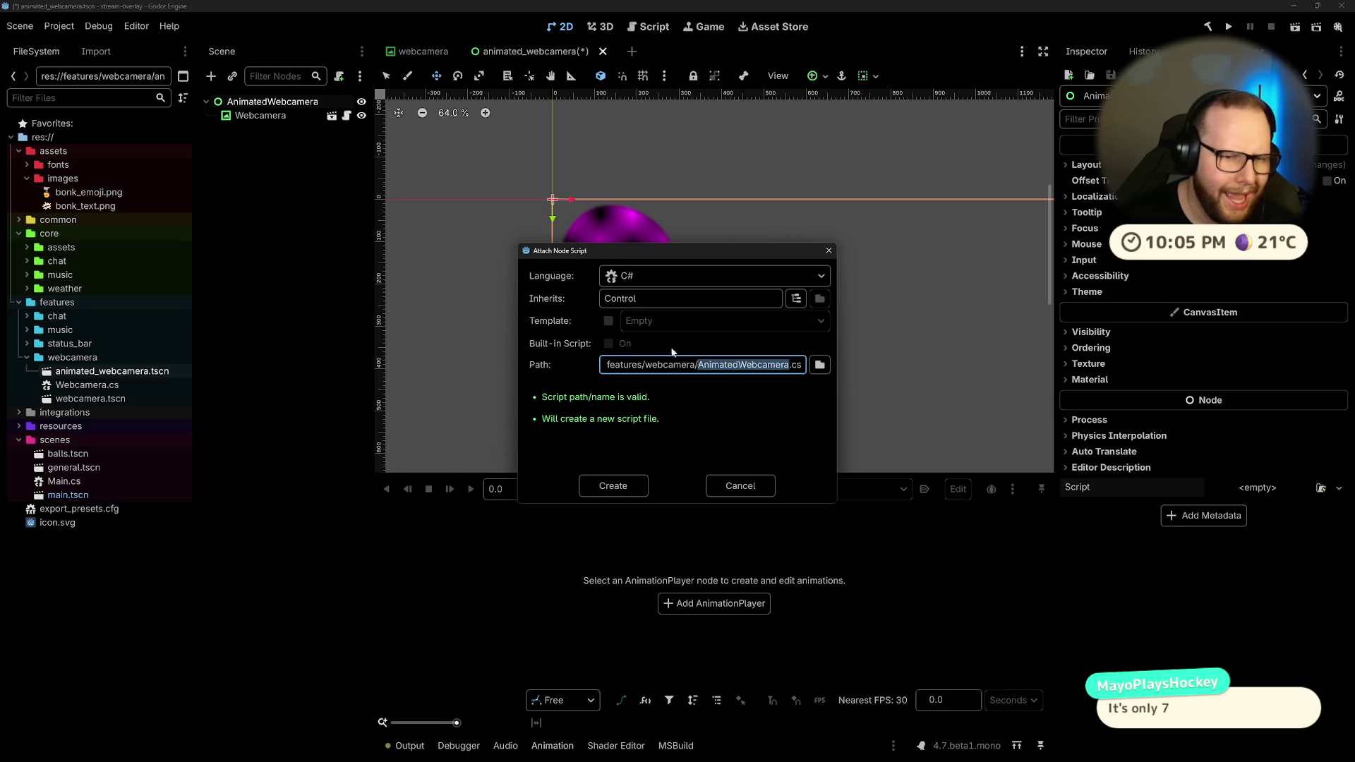
click(613, 485)
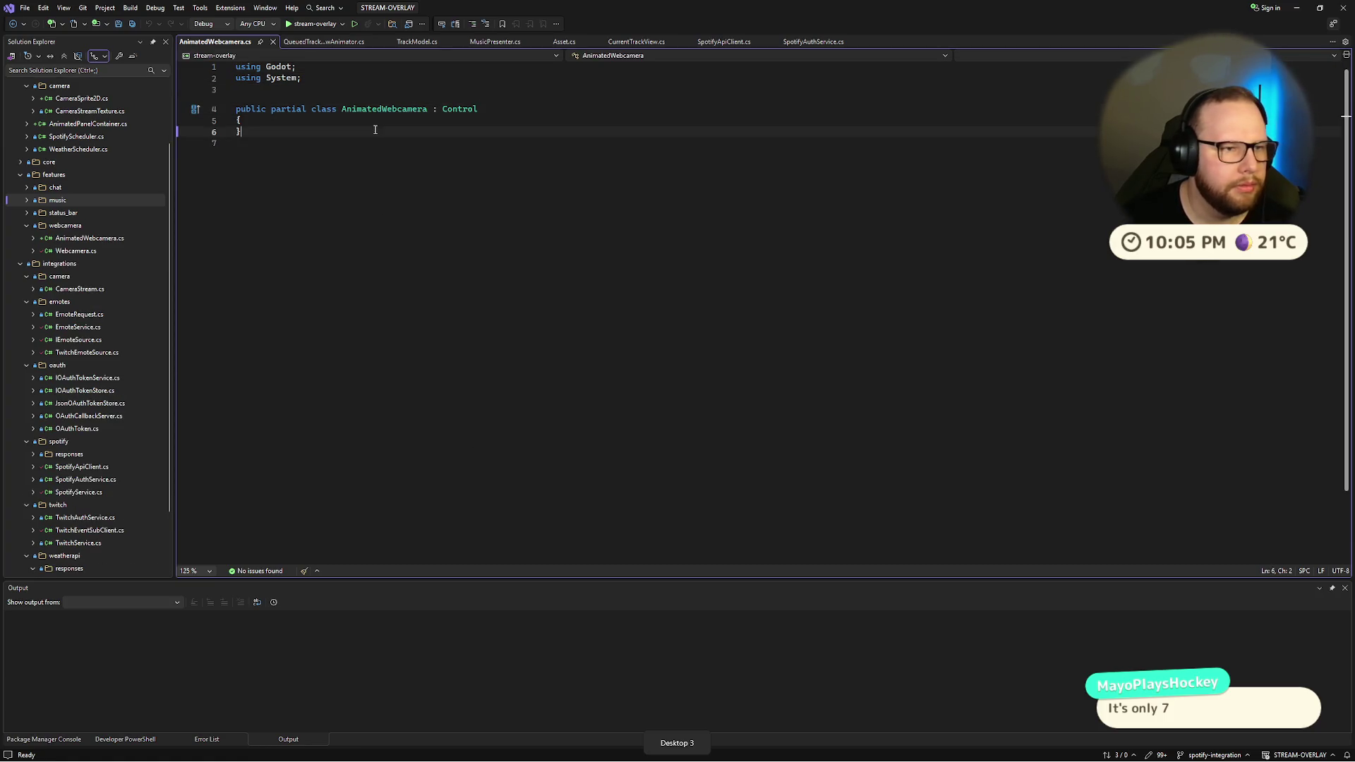
Step: Add an empty line inside the AnimatedWebcamera class braces and save the file
key(Up)
key(Up)
key(End)
key(Return)
key(ctrl+s)
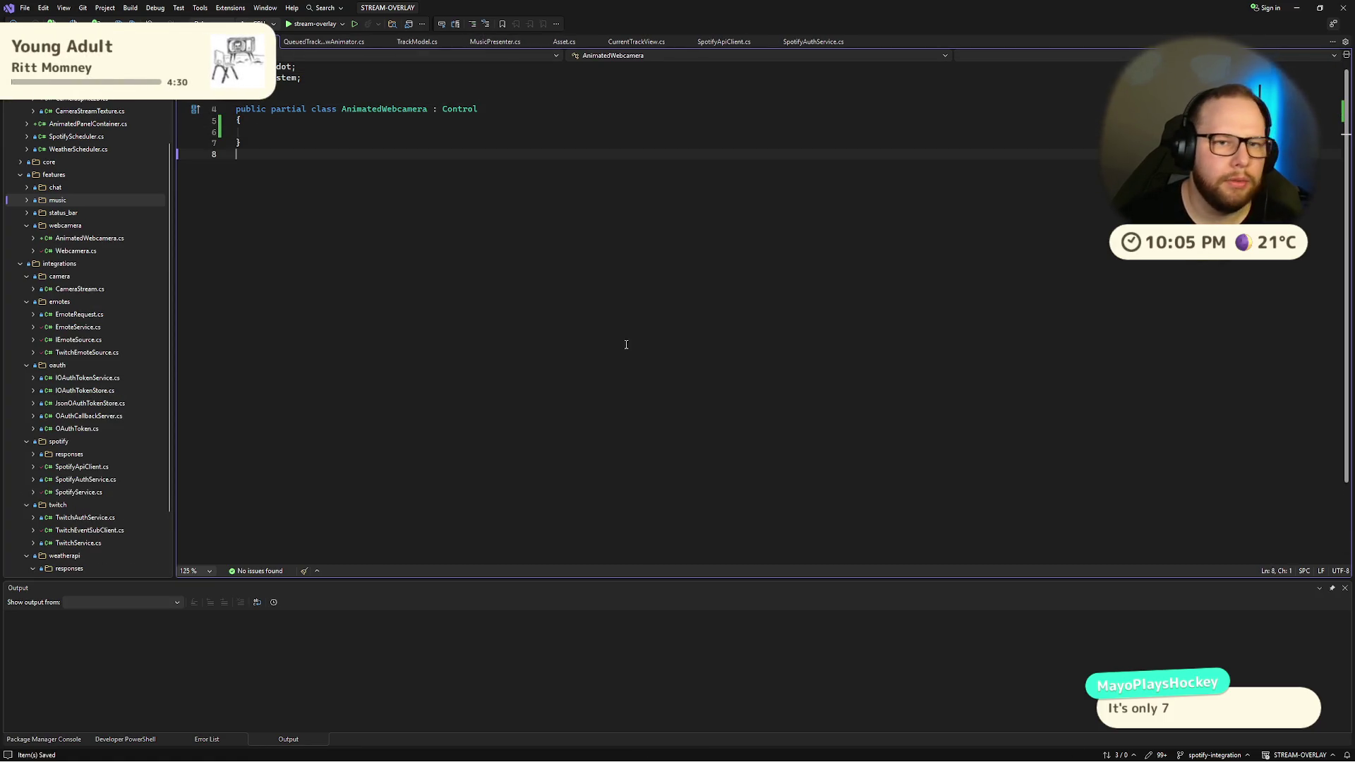
click(652, 320)
click(294, 131)
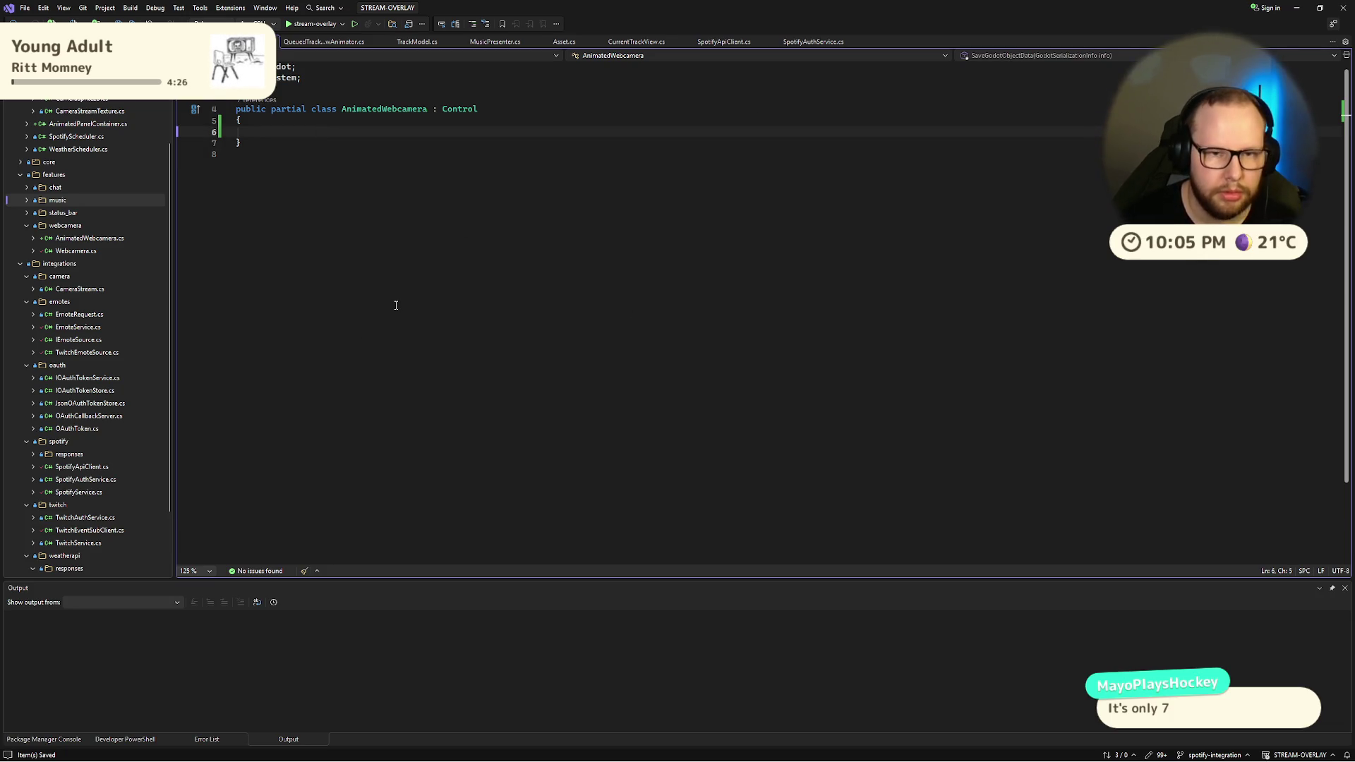
Step: Find Webcamera.cs with Code Search ('webca') and open it in a side-by-side pane
key(ctrl+t)
text(webca)
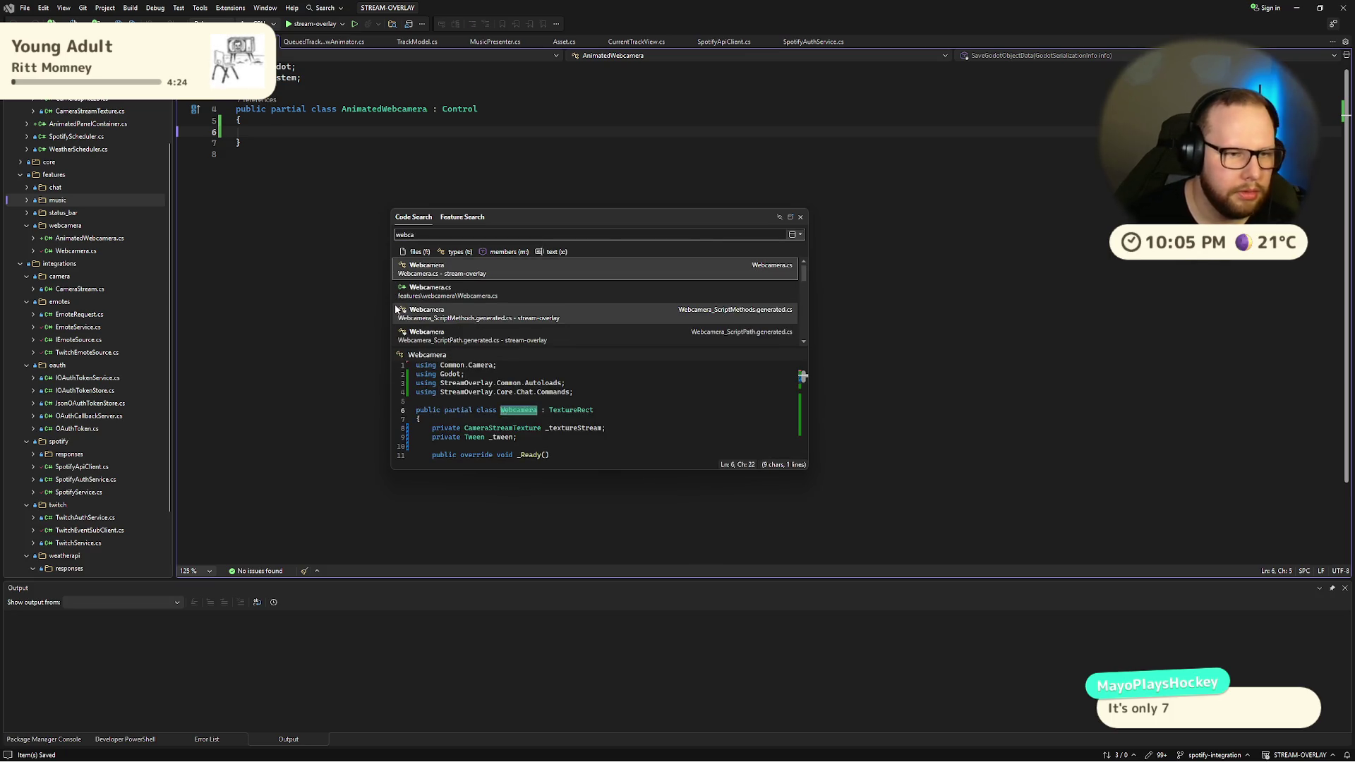
key(Down)
key(Return)
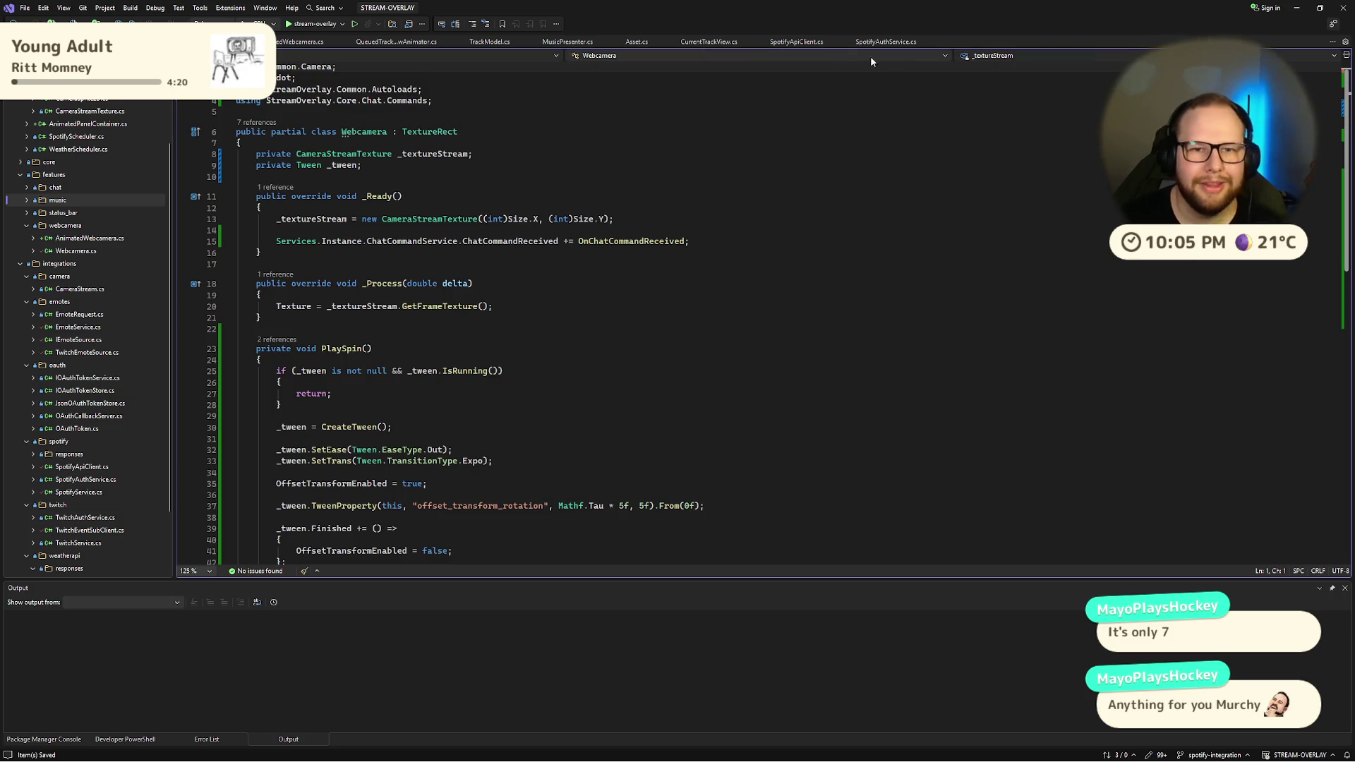
mouse_move(240, 42)
mouse_down()
mouse_move(715, 171)
mouse_move(766, 305)
mouse_move(783, 306)
mouse_up()
Step: Close the animator, TrackModel, MusicPresenter, Asset, CurrentTrackView and Spotify service tabs
click(323, 44)
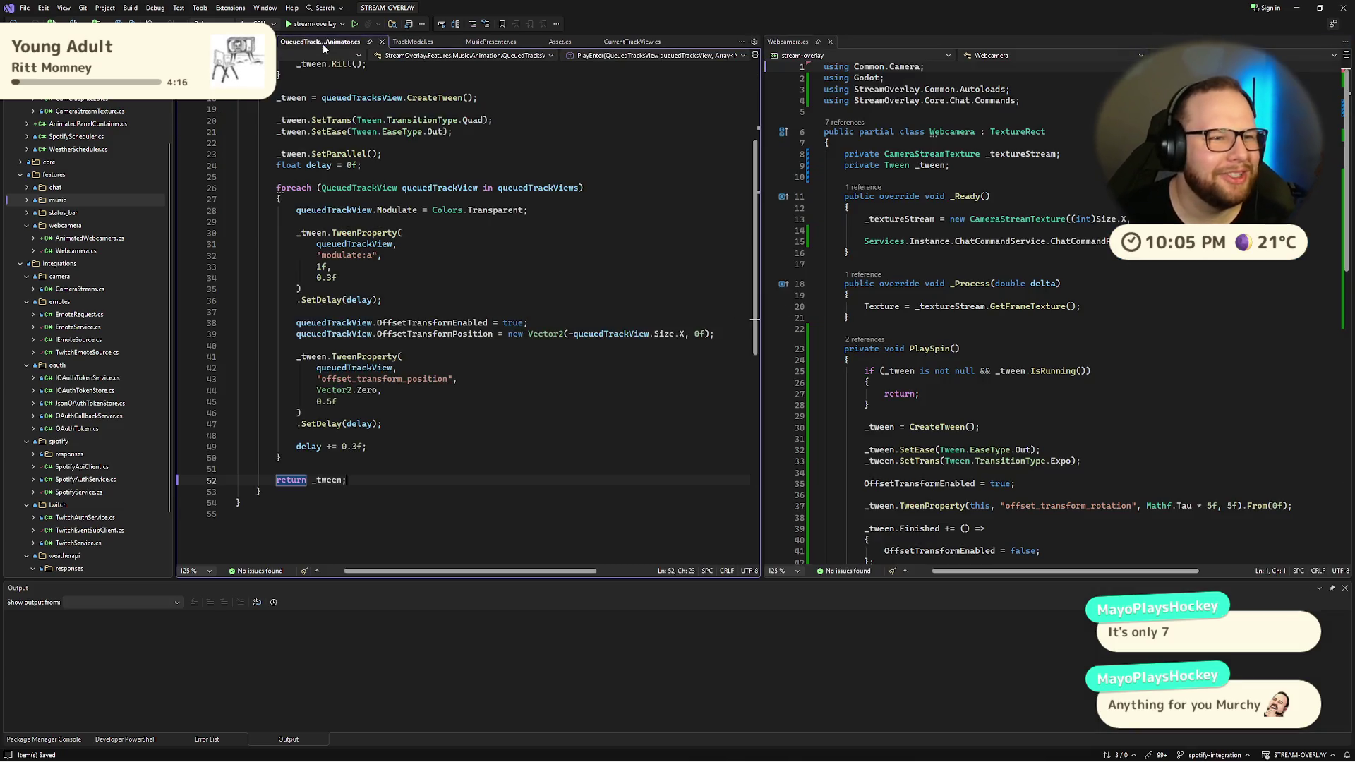
middle_click(323, 44)
middle_click(316, 44)
middle_click(311, 46)
middle_click(311, 45)
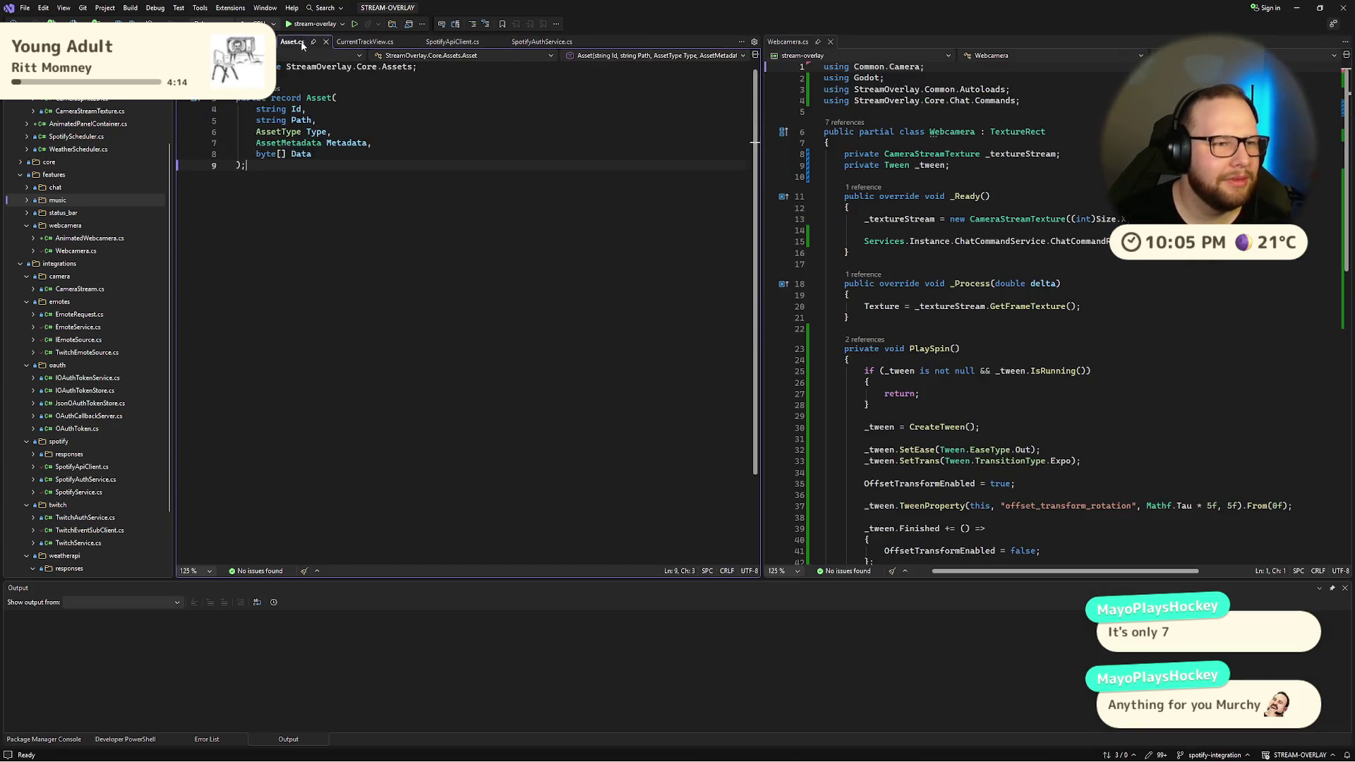
middle_click(295, 45)
middle_click(300, 42)
middle_click(299, 42)
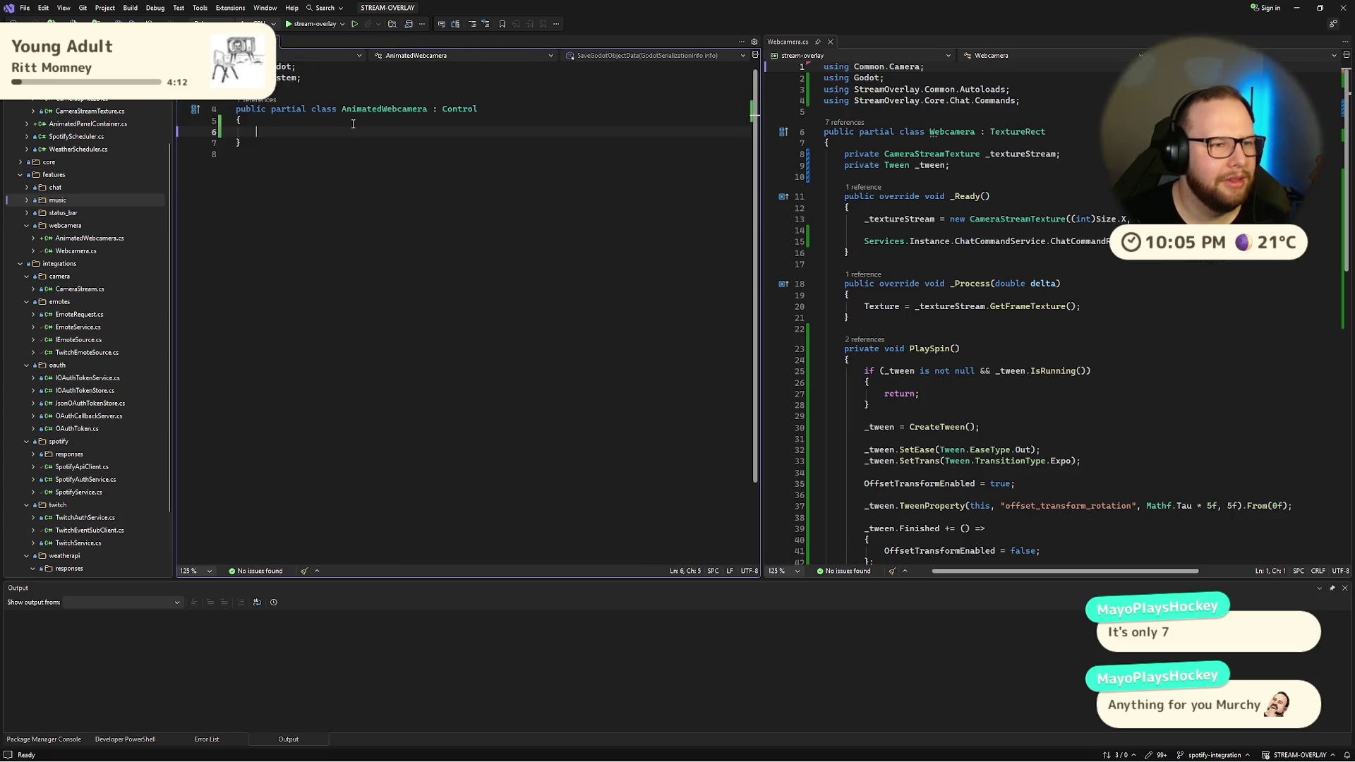
Step: Remove the 'using System;' line and start an [Export] attribute in the class body
key(Up)
key(Up)
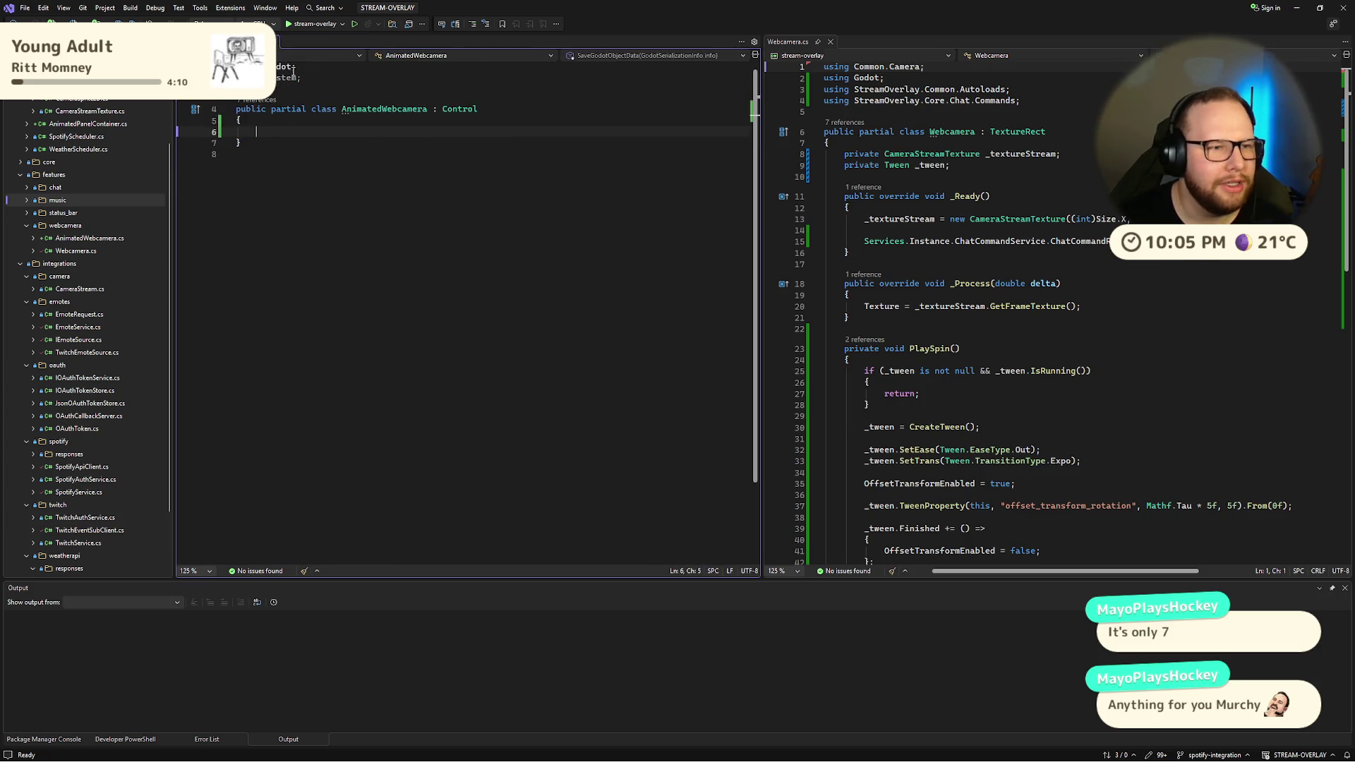
key(ctrl+s)
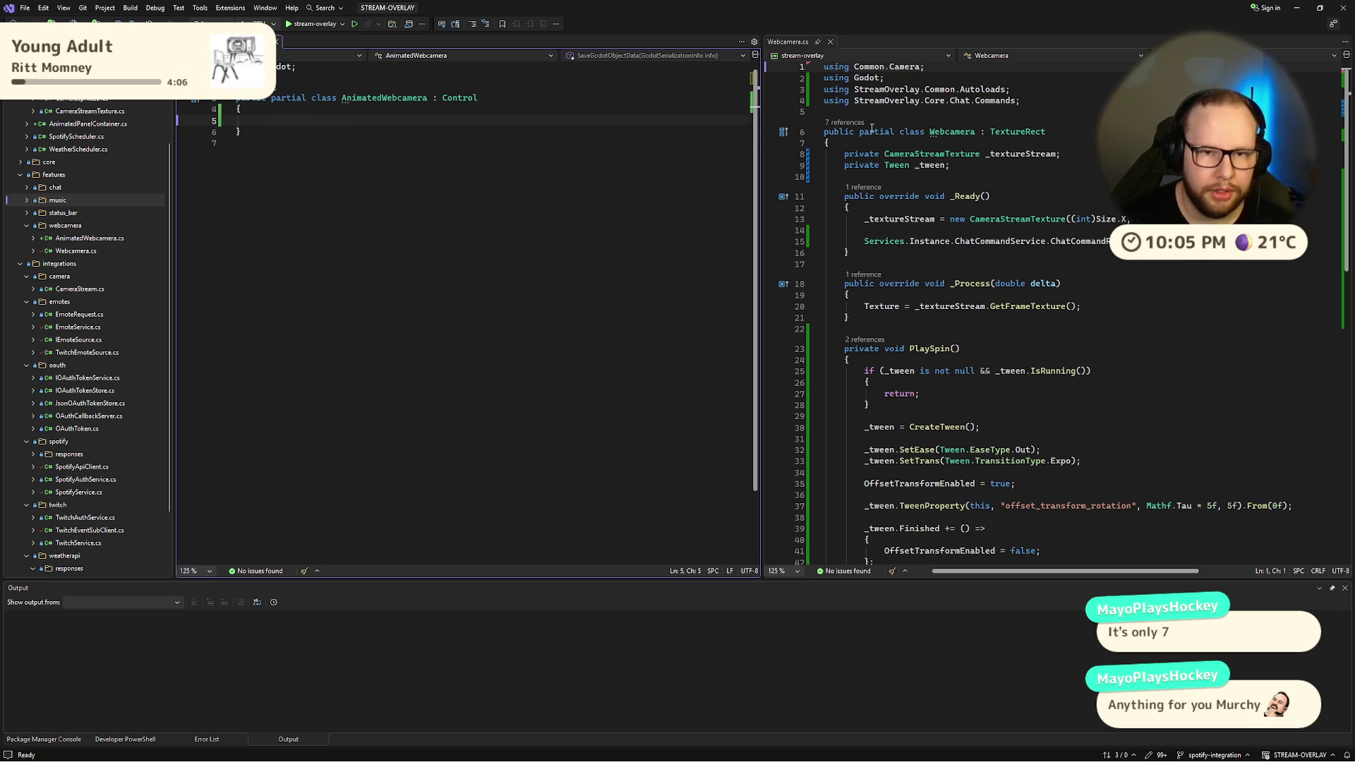
text([Export])
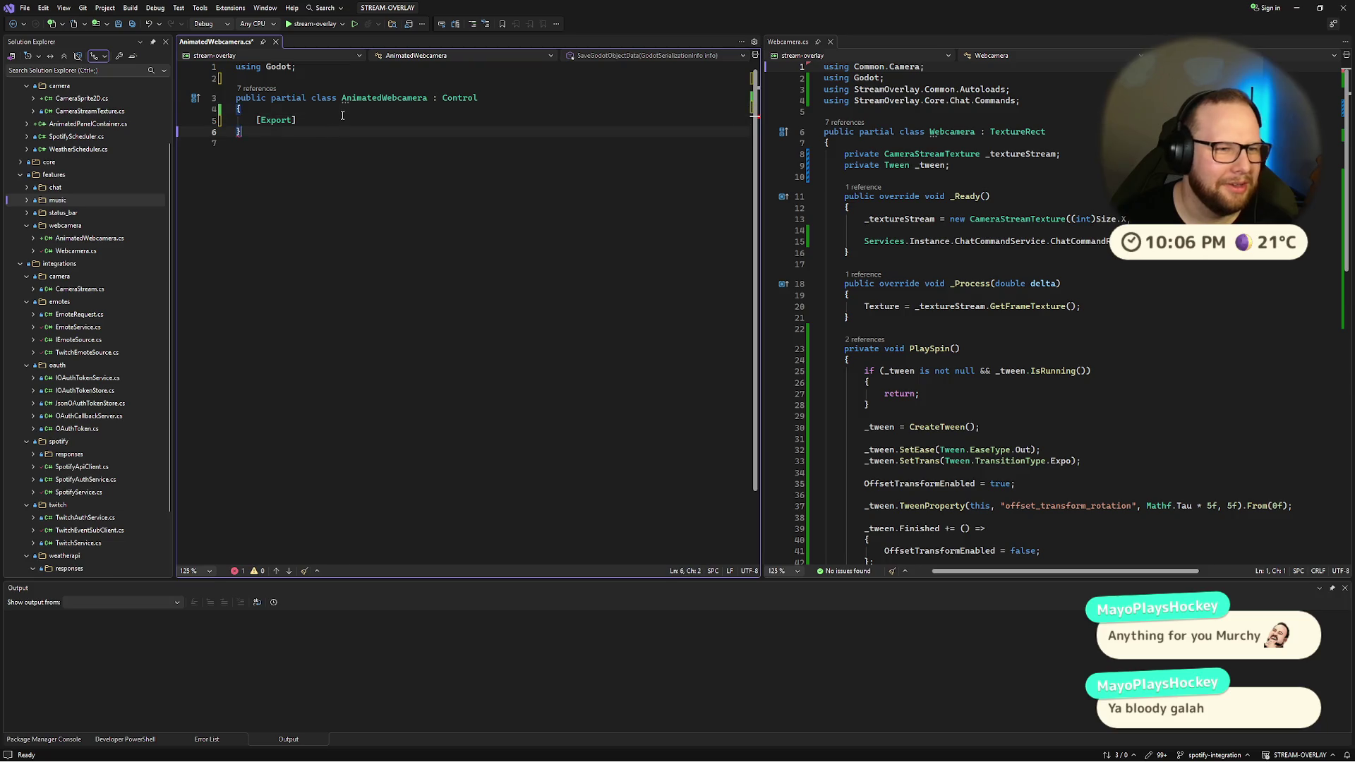
Step: Declare '[Export] private Webcamera _webcamera;' with a blank line after it, and save
text( public)
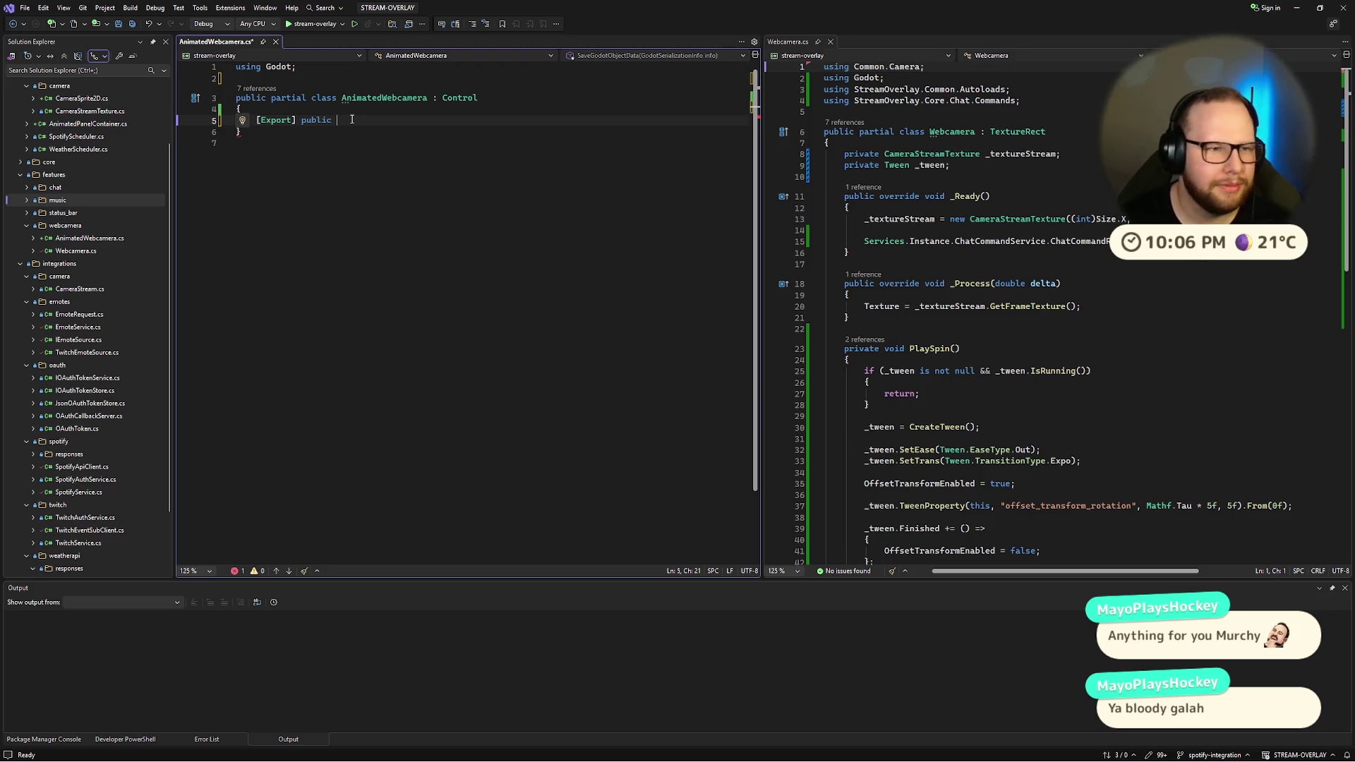
key(ctrl+BackSpace)
text(private )
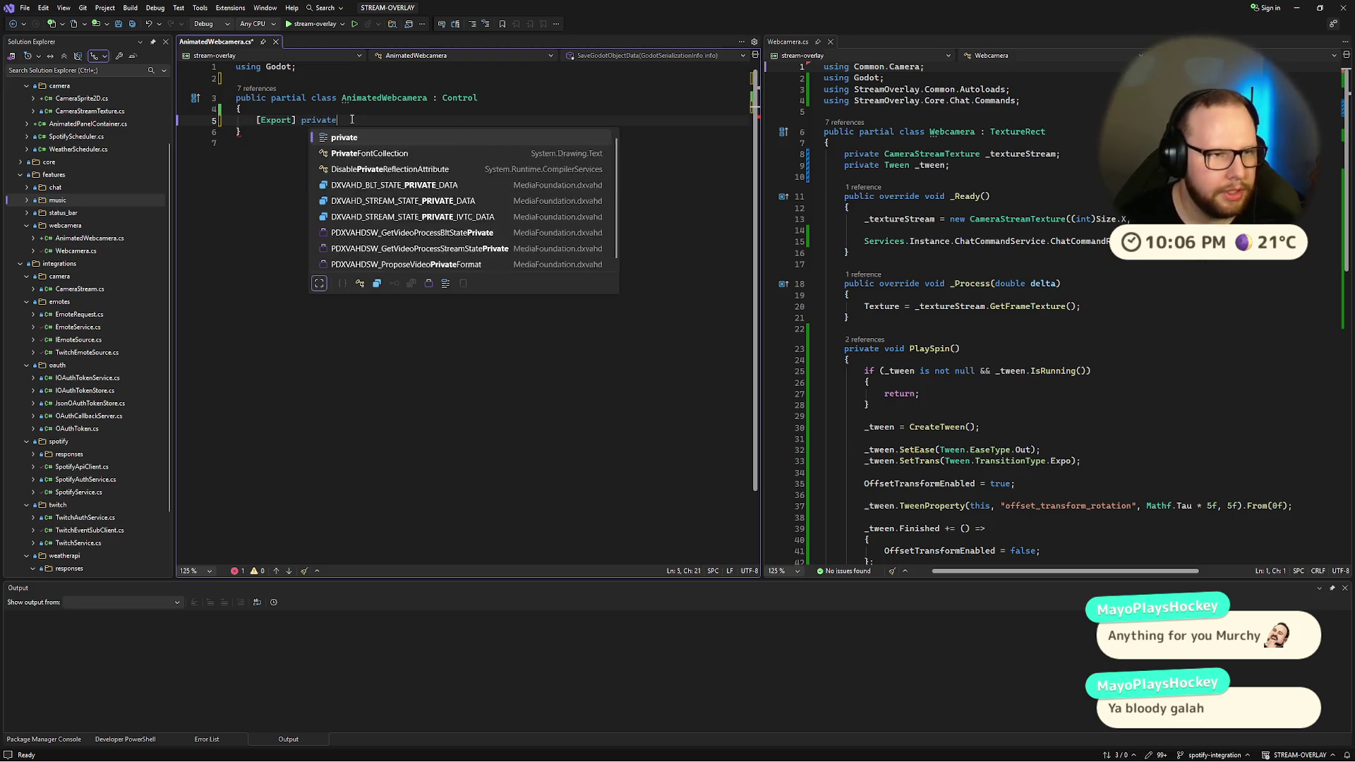
text(Webcamera )
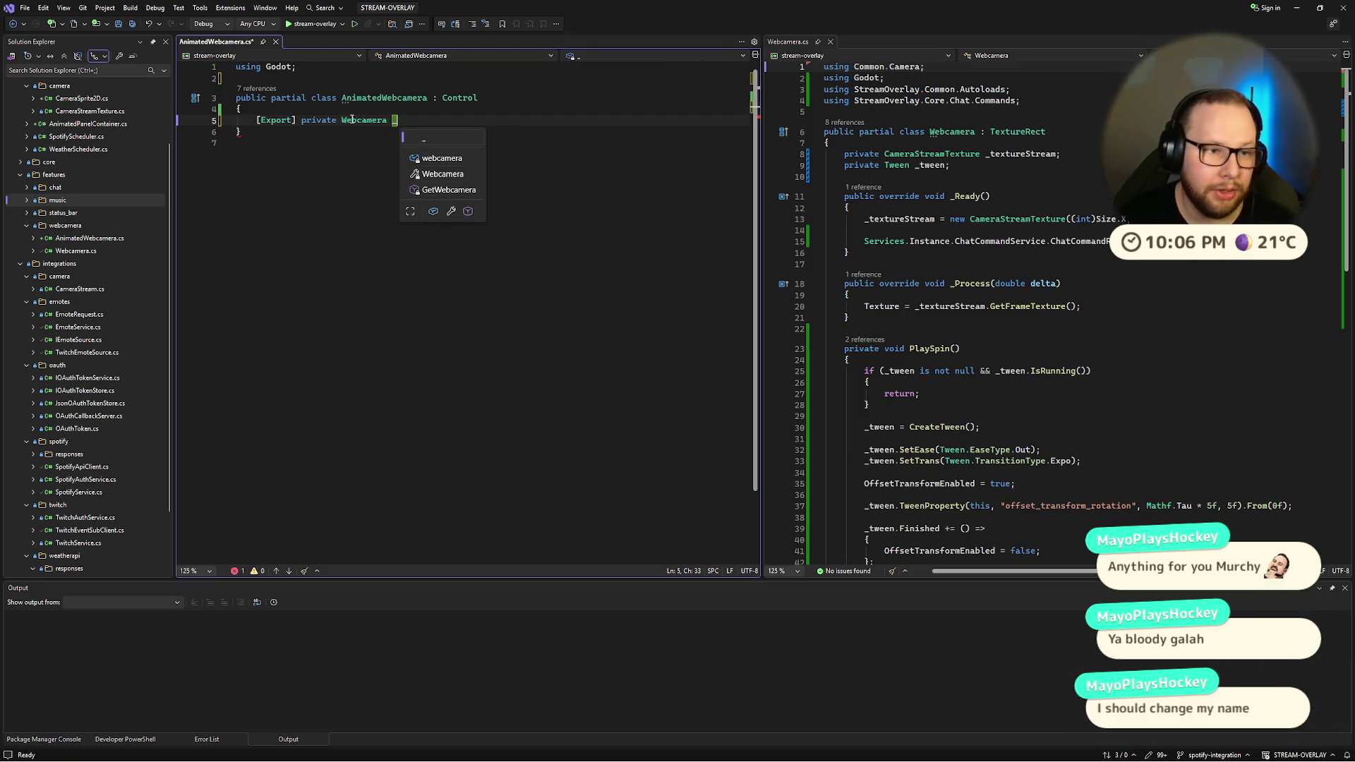
text(_webcamera;)
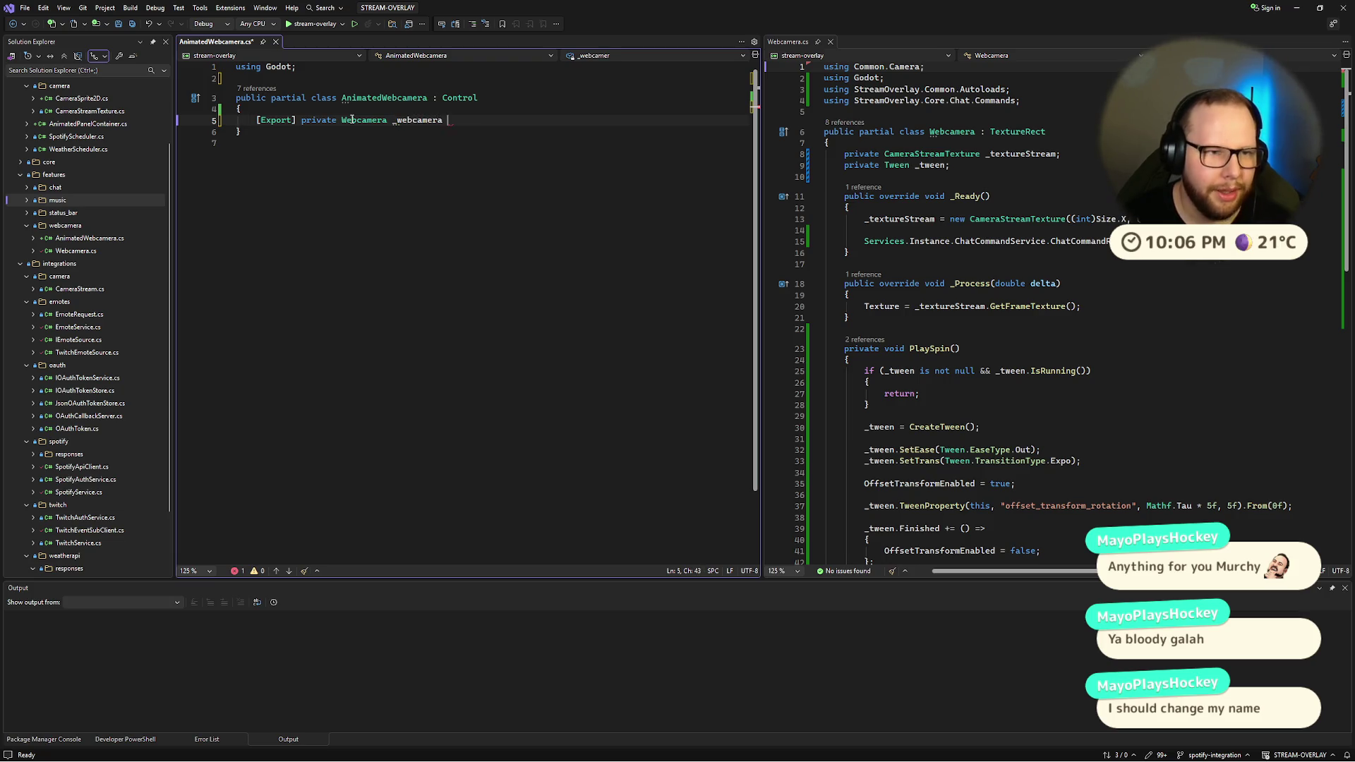
key(ctrl+s)
key(Return)
key(Return)
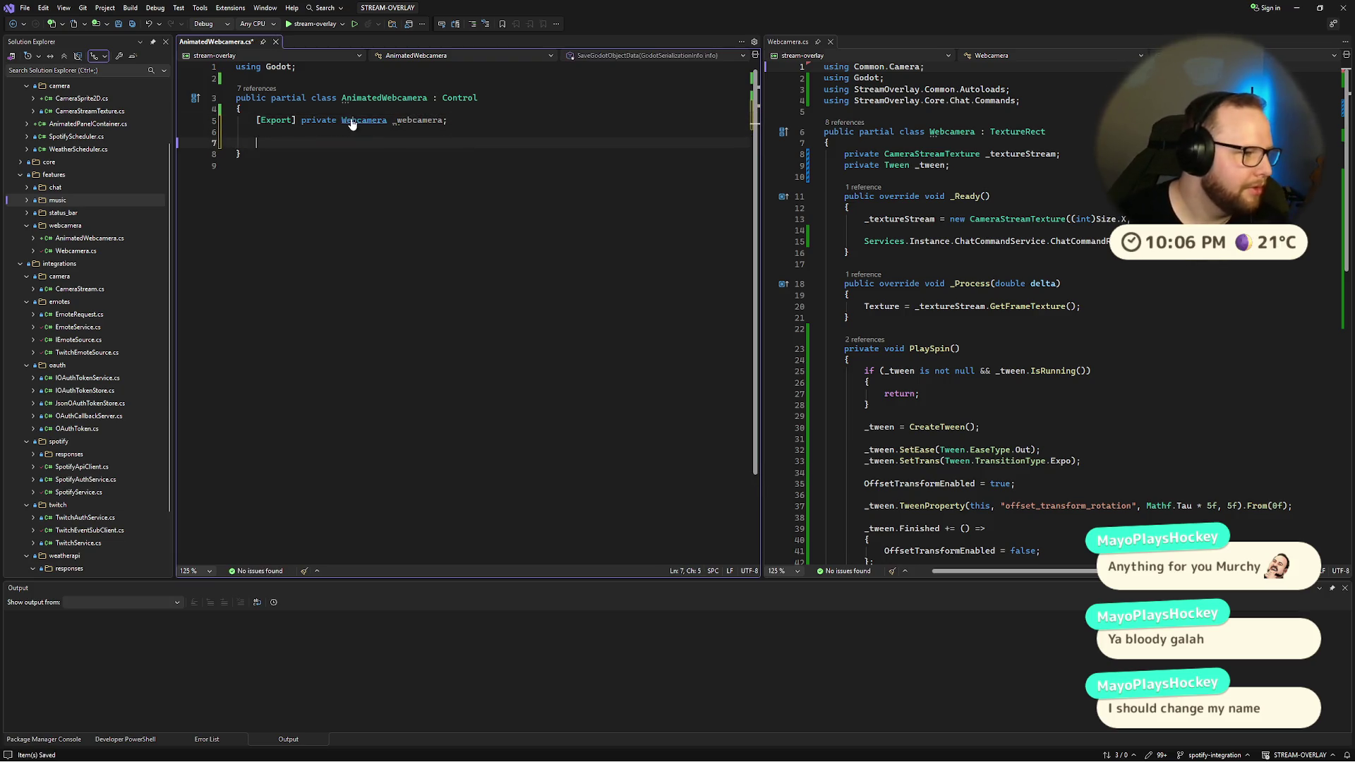
key(Down)
Step: Select the OnChatCommandReceived method in Webcamera.cs for copying
click(307, 144)
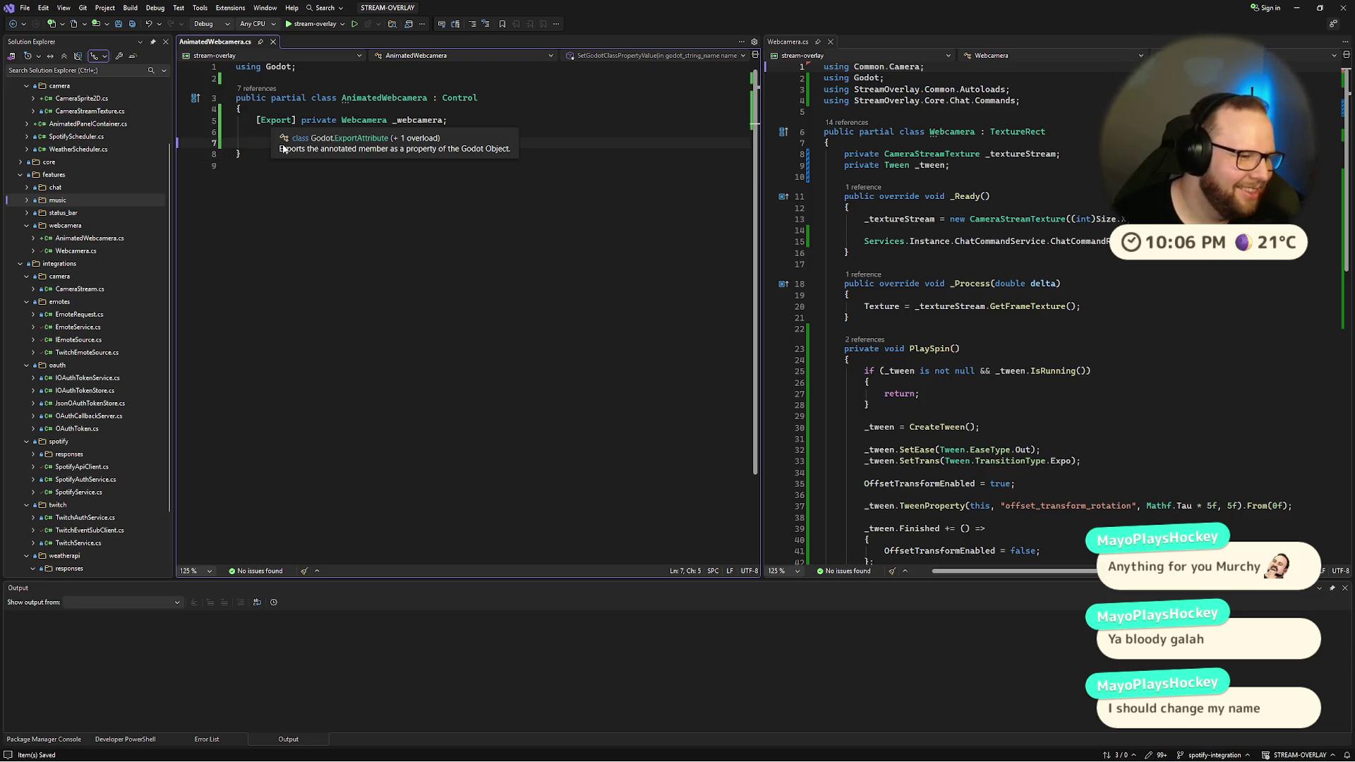
drag(237, 109, 276, 155)
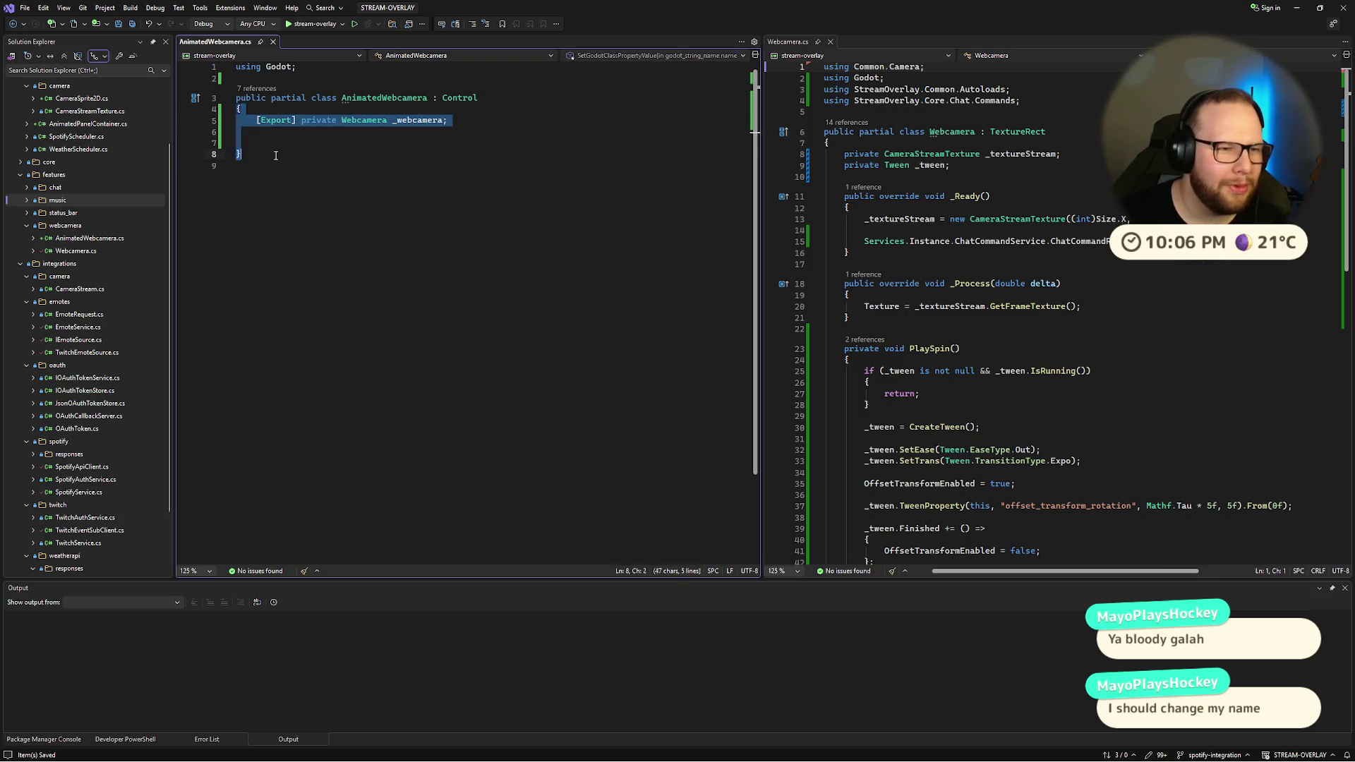
click(274, 143)
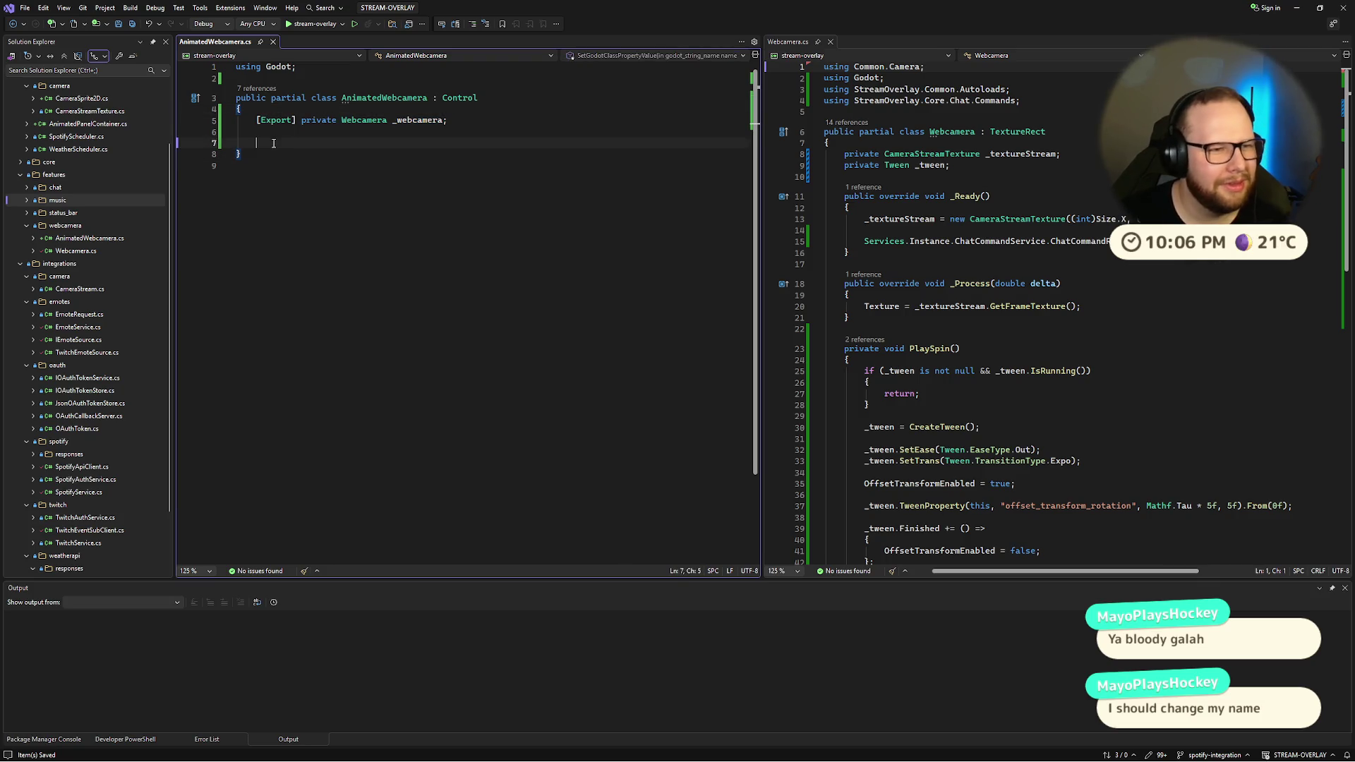
click(1035, 132)
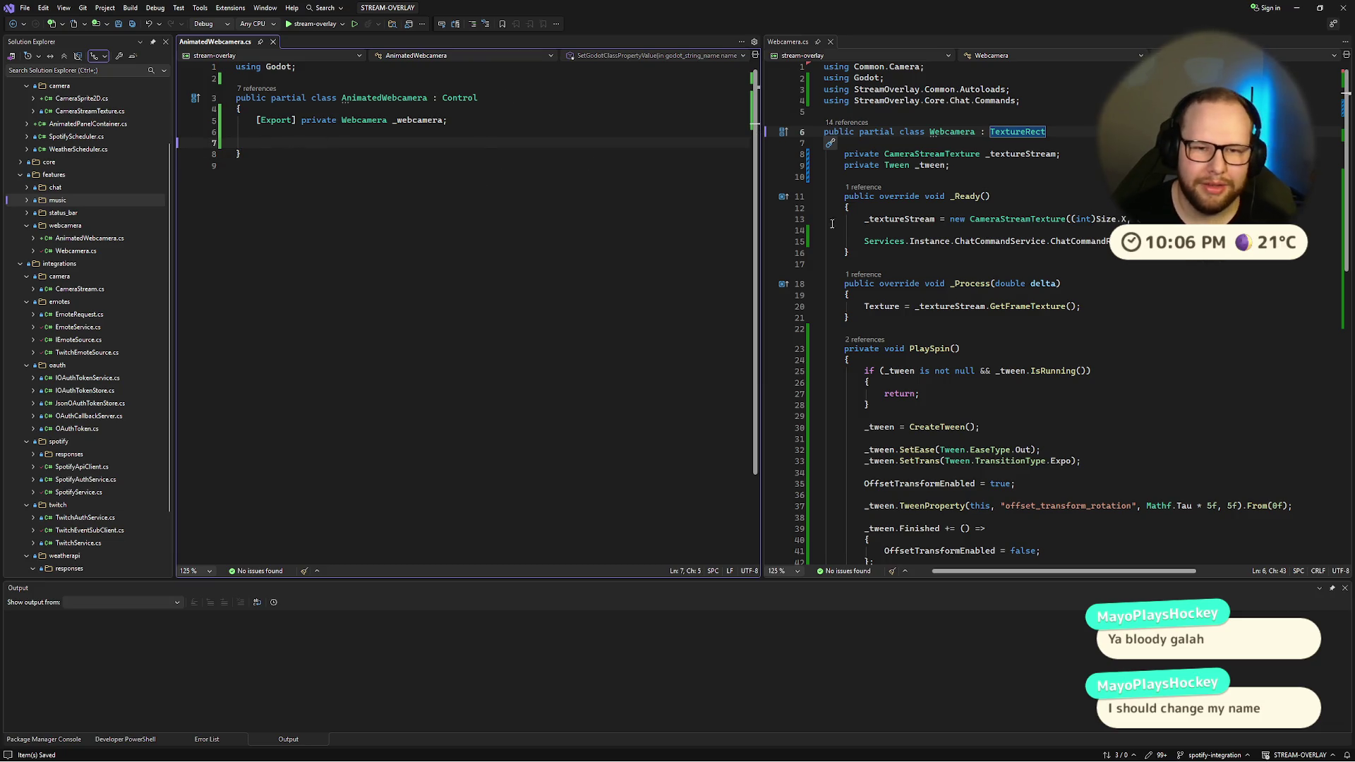
scroll(995, 297, down, 6)
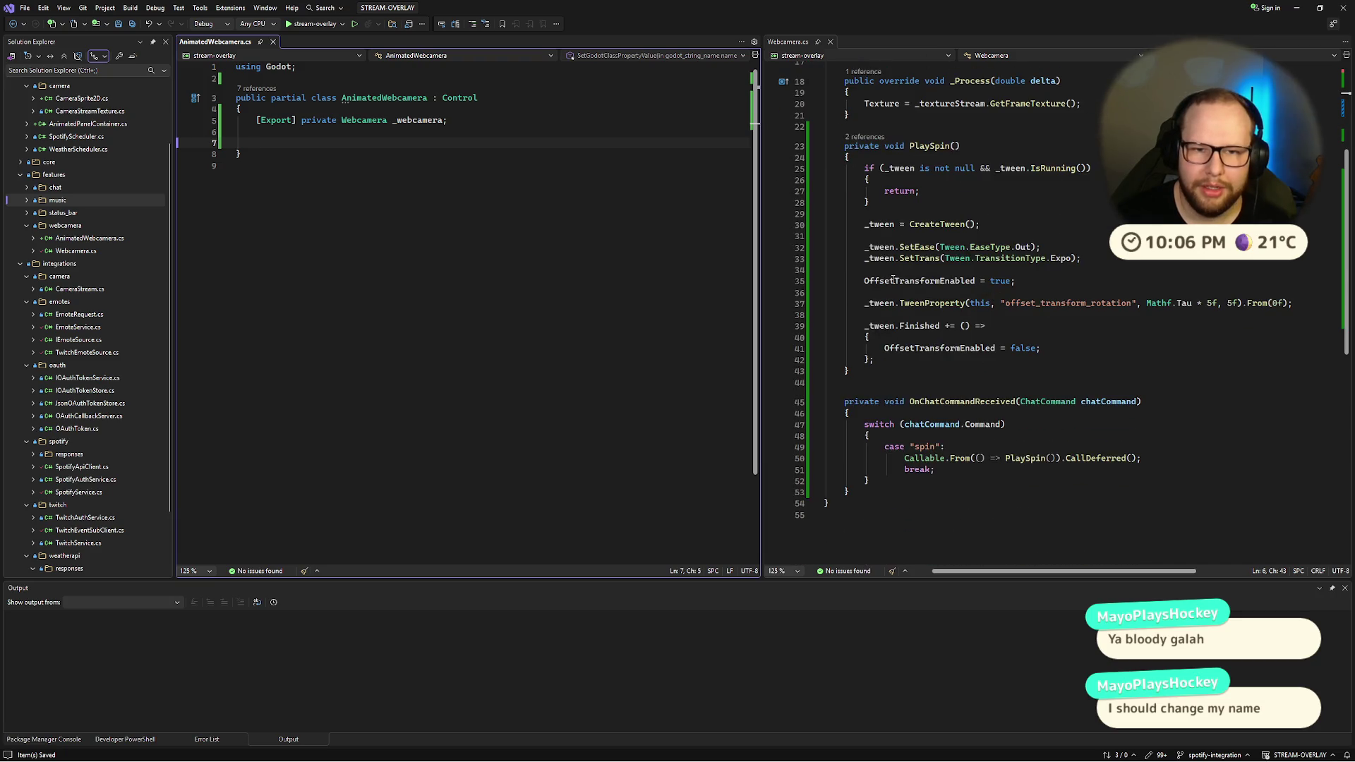
drag(844, 401, 861, 490)
key(ctrl+c)
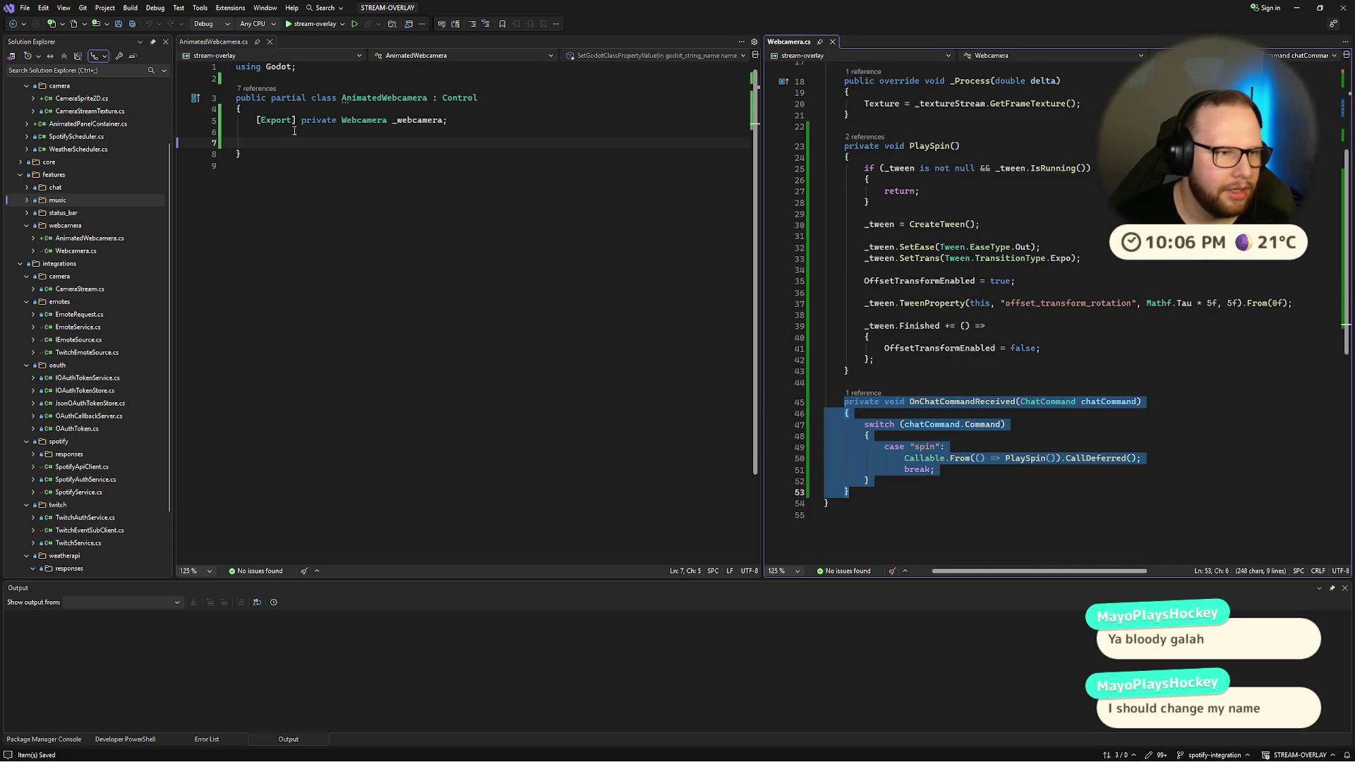
Step: Paste OnChatCommandReceived and PlaySpin from Webcamera.cs into AnimatedWebcamera.cs
click(295, 141)
key(ctrl+v)
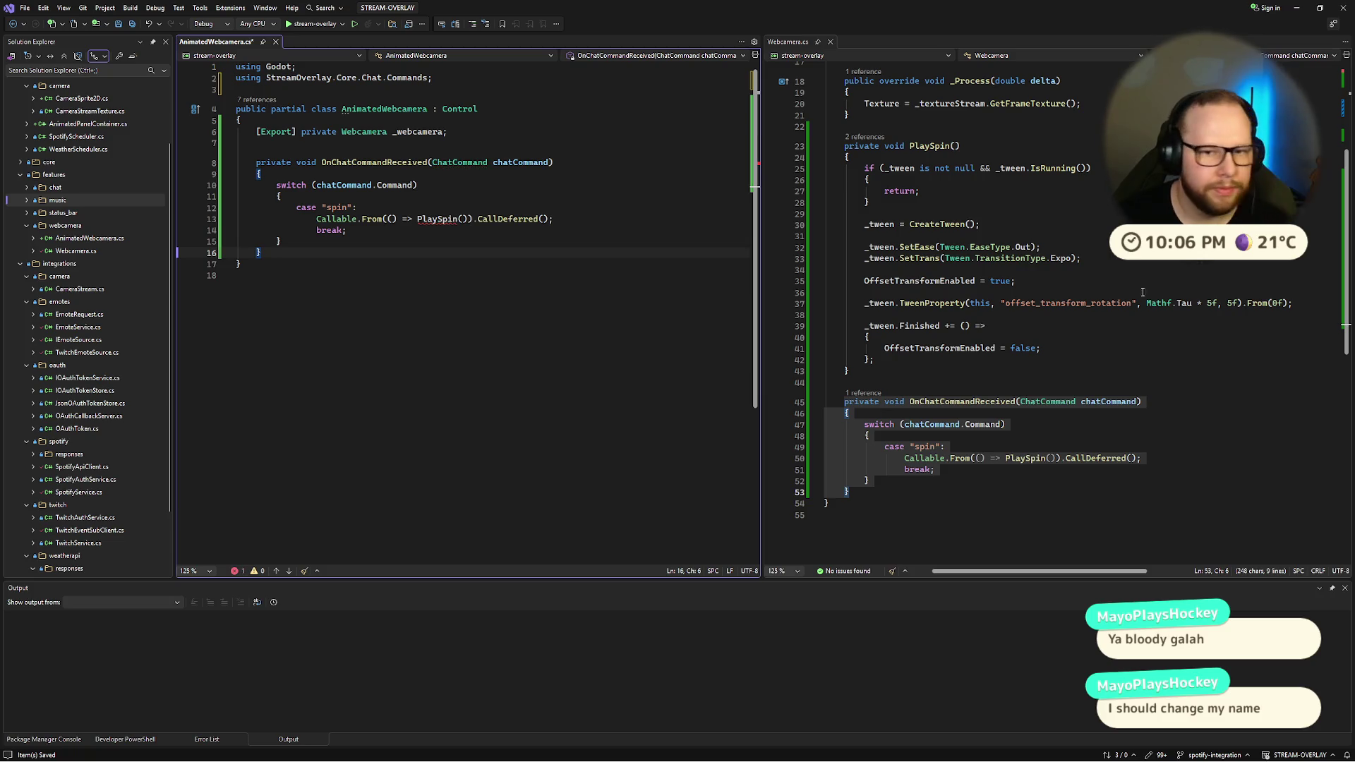
drag(845, 146, 862, 371)
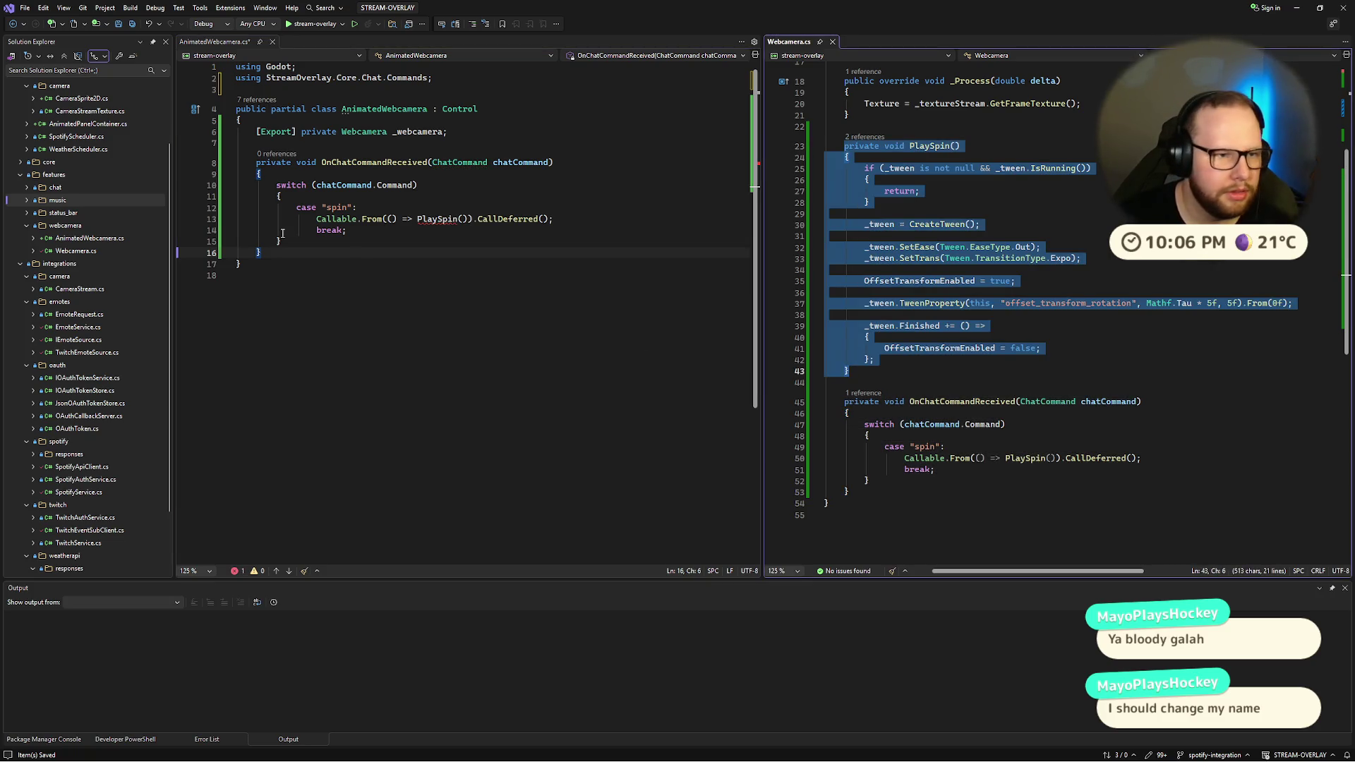
click(298, 253)
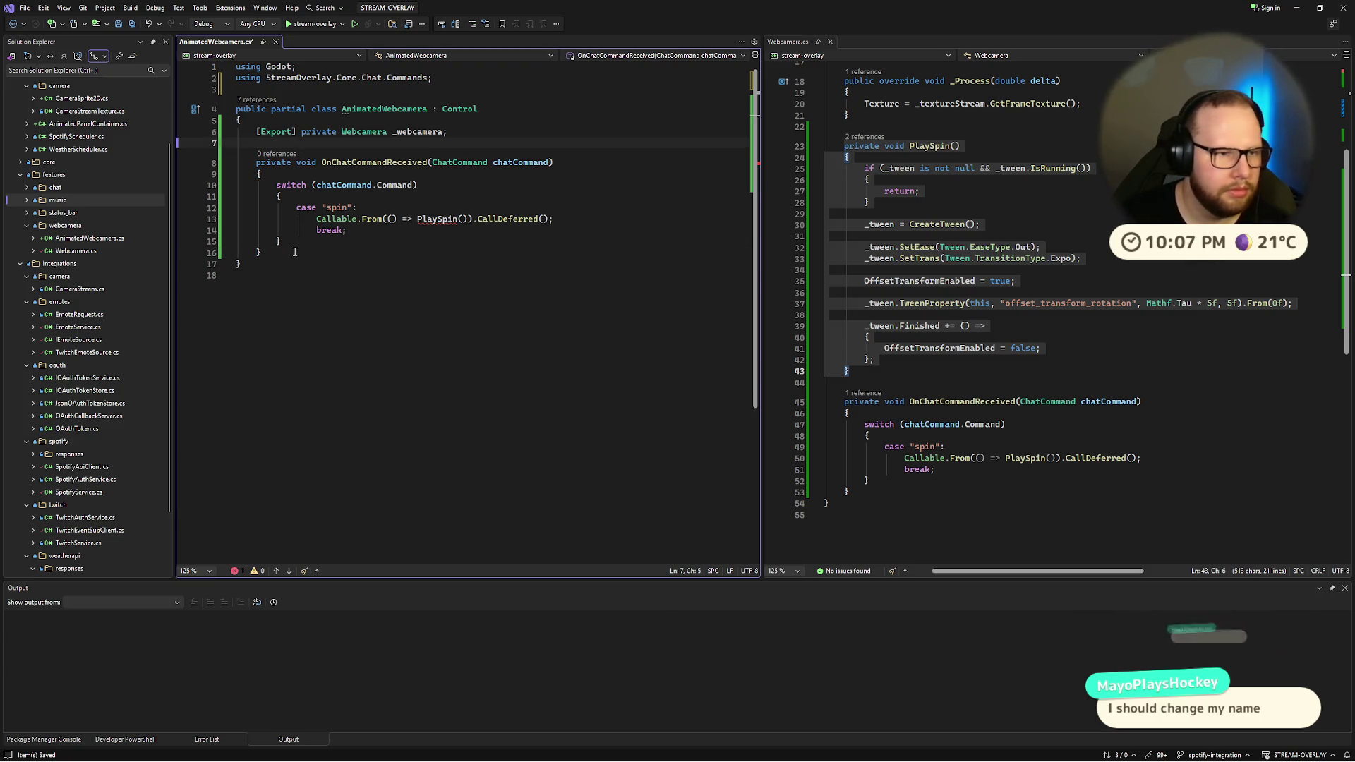
key(Return)
key(Return)
text(private void PlaySpin()     {         if (_tween is not null && _tween.IsRunning())         {             return;         }          _tween = CreateTween();          _tween.SetEase(Tween.EaseType.Out);         _tween.SetTrans(Tween.TransitionType.Expo);          OffsetTransformEnabled = true;          _tween.TweenProperty(this, "offset_transform_rotation", Mathf.Tau * 5f, 5f).From(0f);          _tween.Finished += () =>         {             OffsetTransformEnabled = false;         };     })
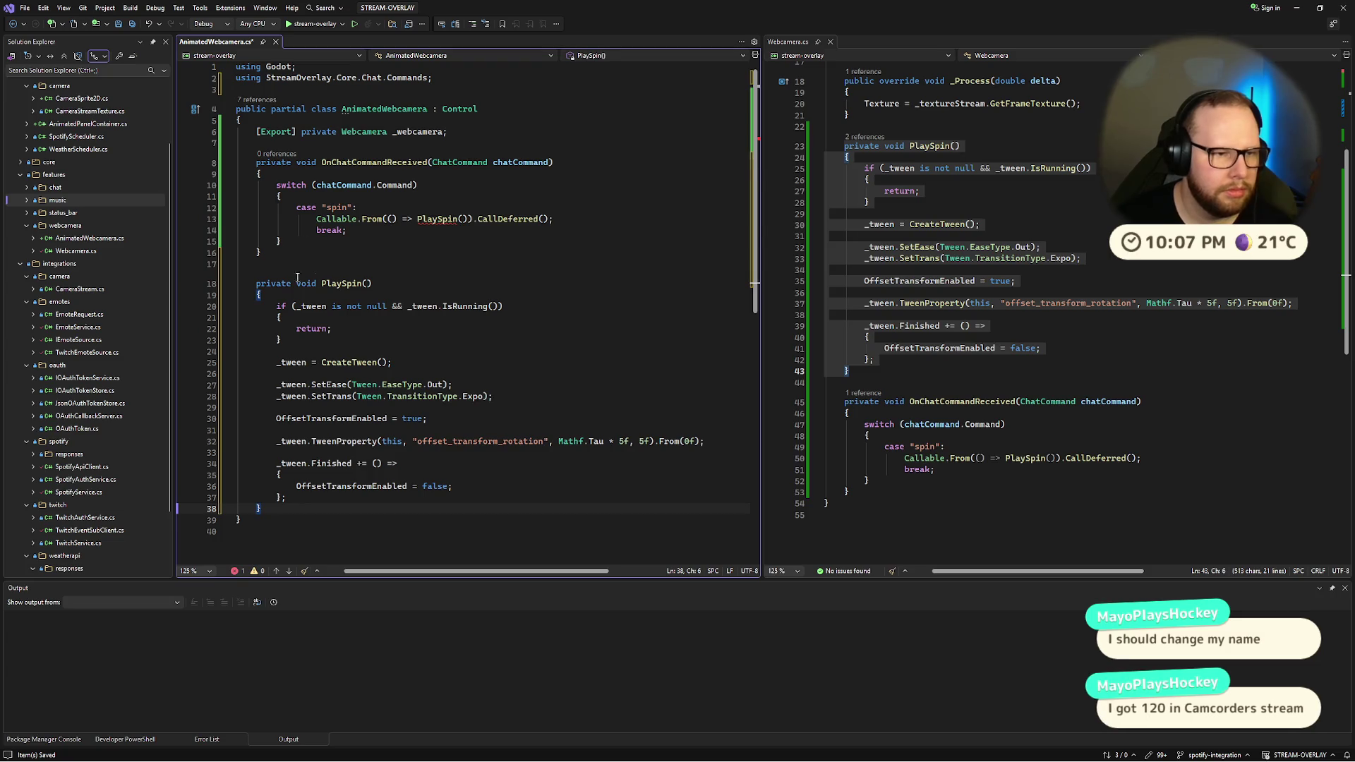
click(270, 266)
key(Tab)
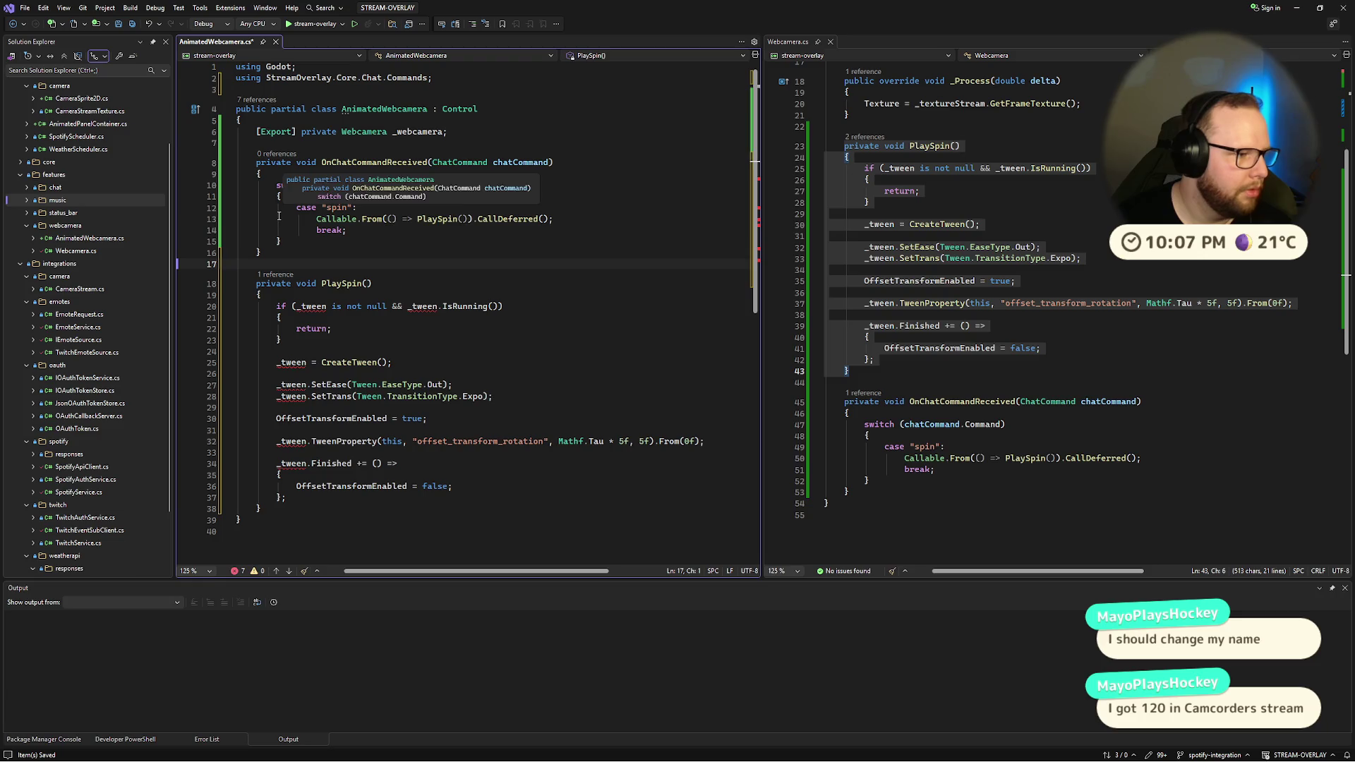
Step: Copy the 'private Tween _tween;' field from Webcamera.cs to the top of AnimatedWebcamera.cs
scroll(1094, 169, up, 5)
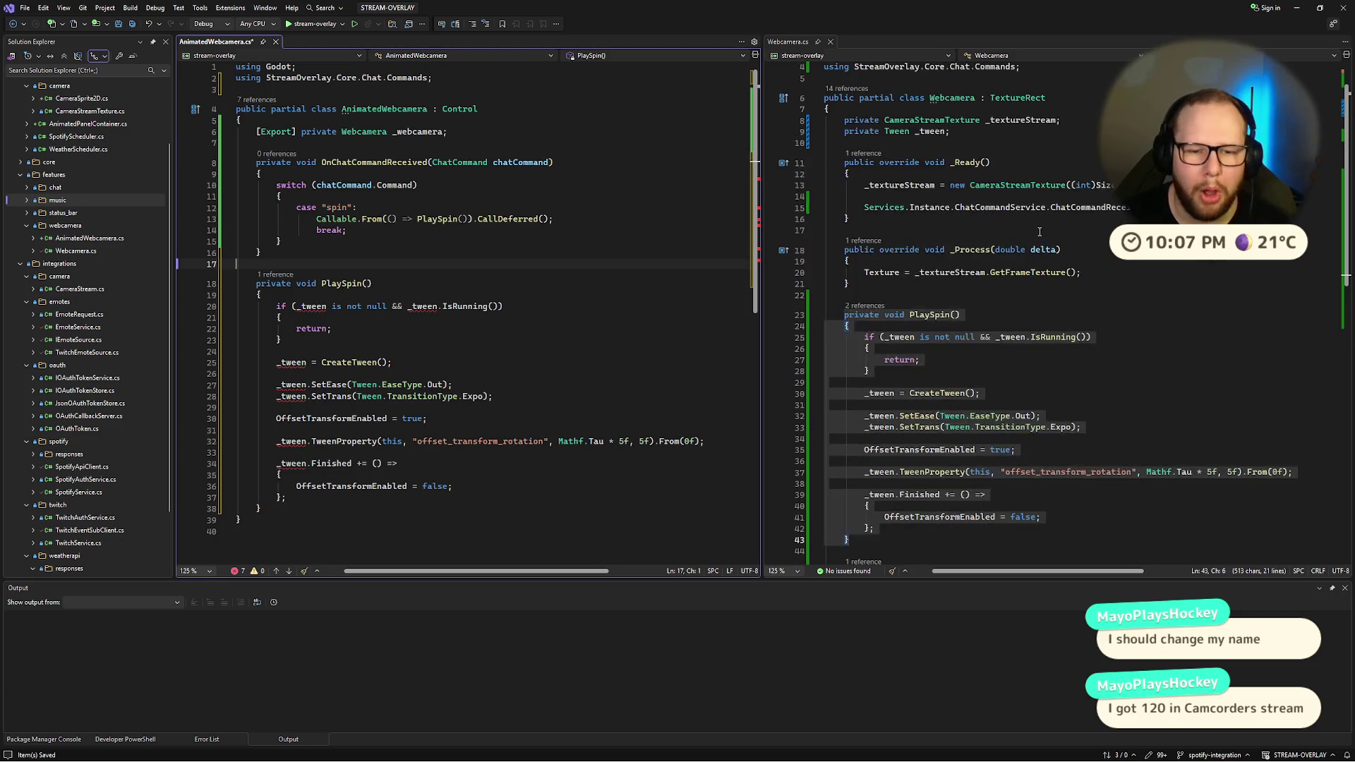
click(1094, 169)
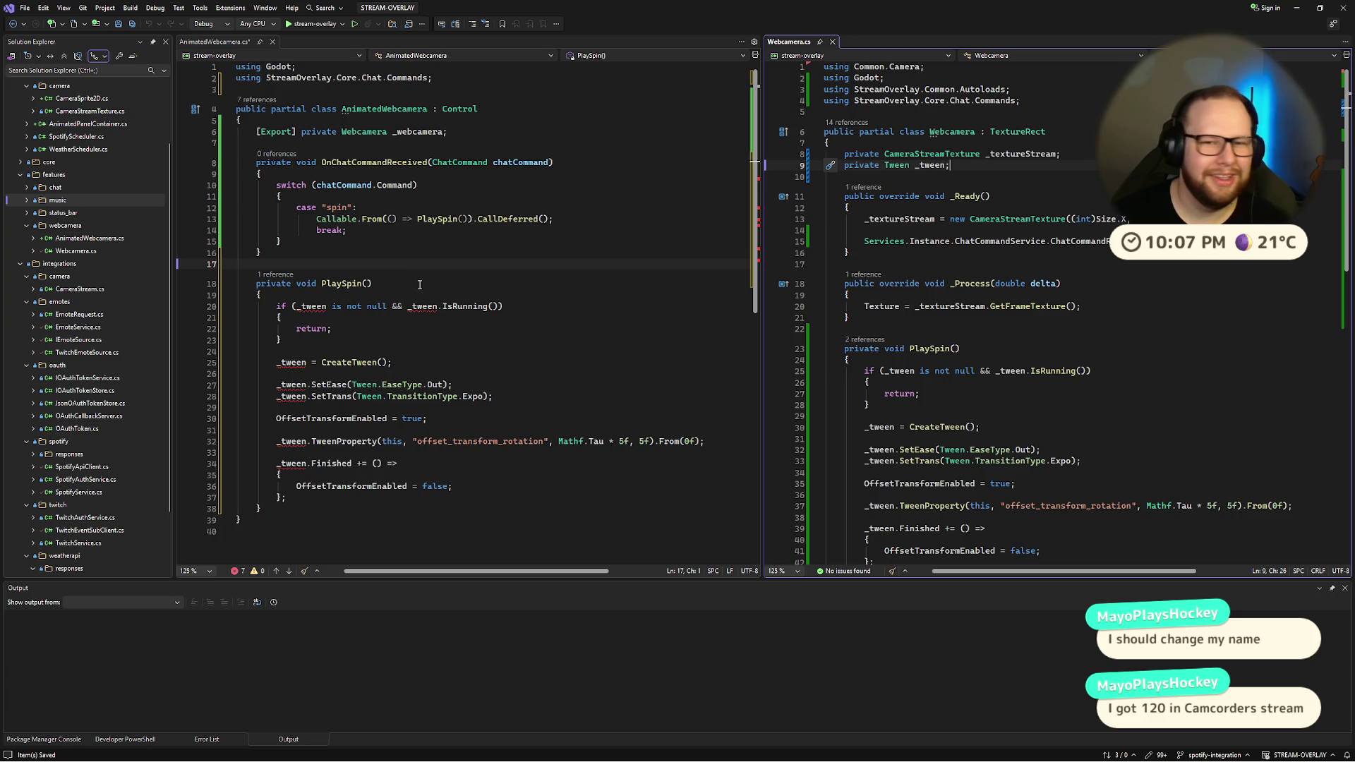
key(shift+Home)
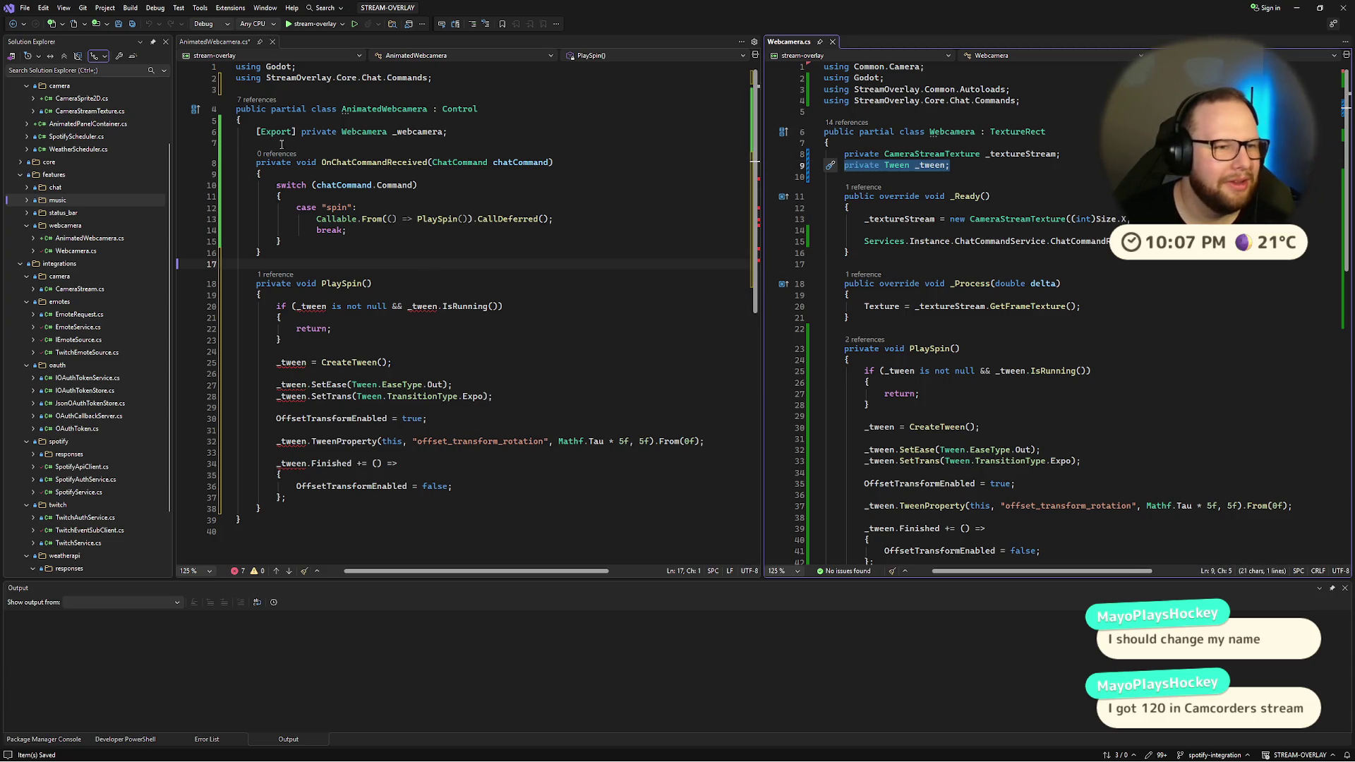
key(ctrl+c)
click(281, 144)
key(Return)
key(Return)
key(Up)
key(ctrl+v)
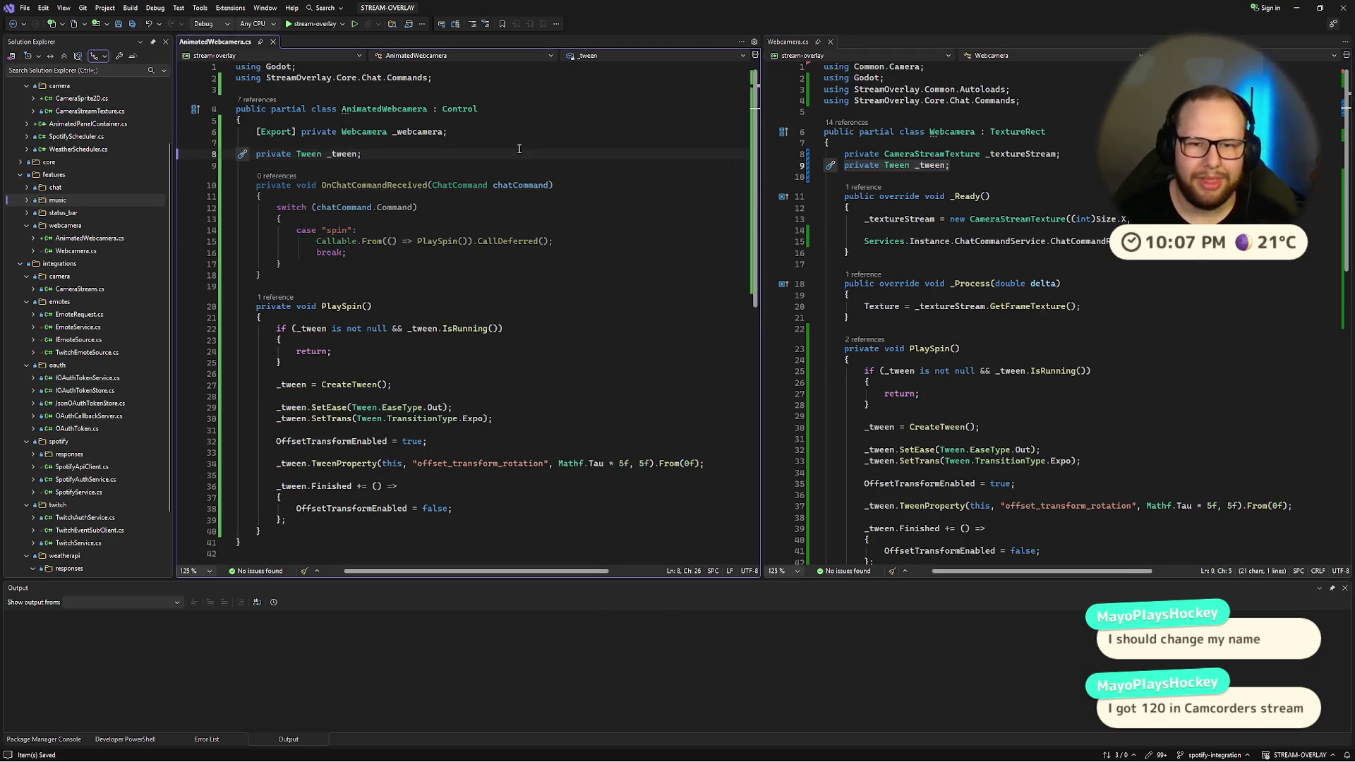
Step: Copy _Ready into AnimatedWebcamera.cs and delete its _textureStream line there
drag(850, 253, 844, 198)
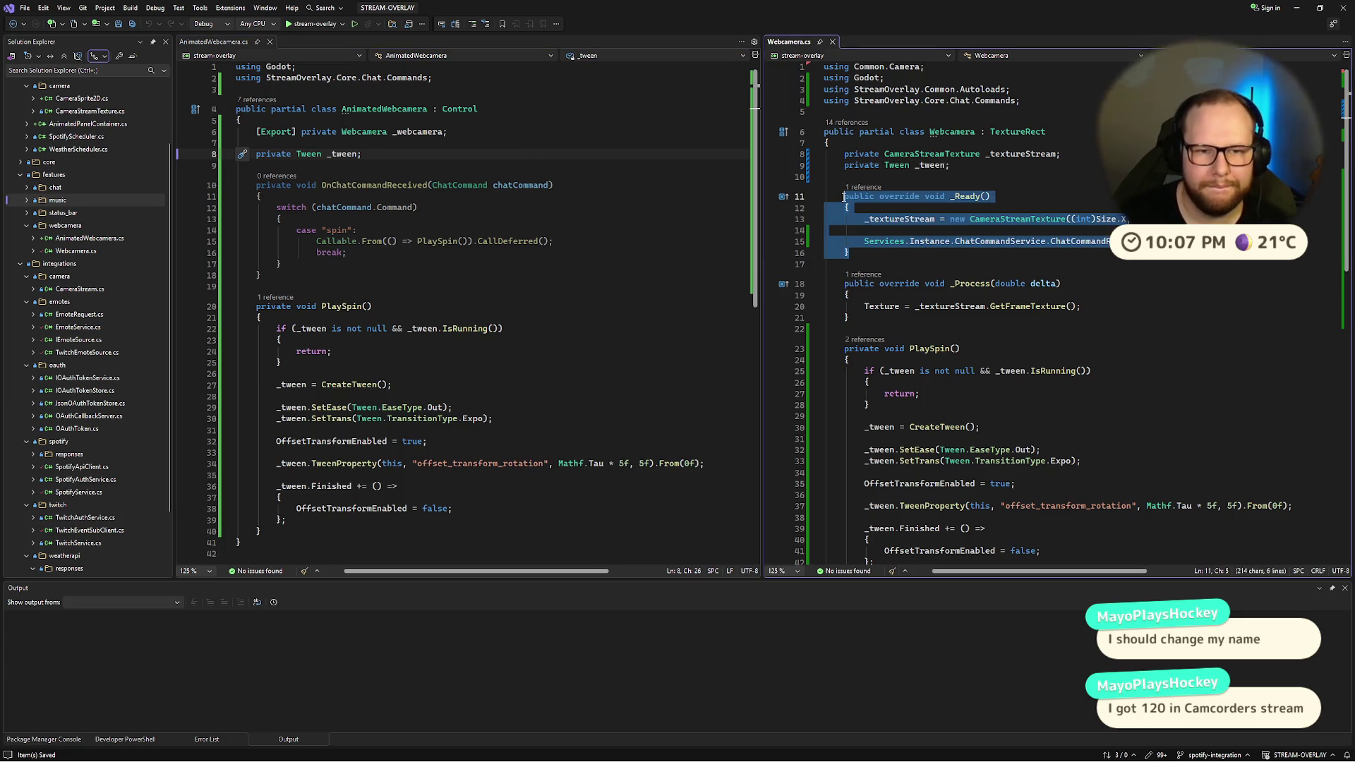
key(ctrl+c)
click(275, 168)
key(Return)
key(Return)
key(Up)
key(ctrl+v)
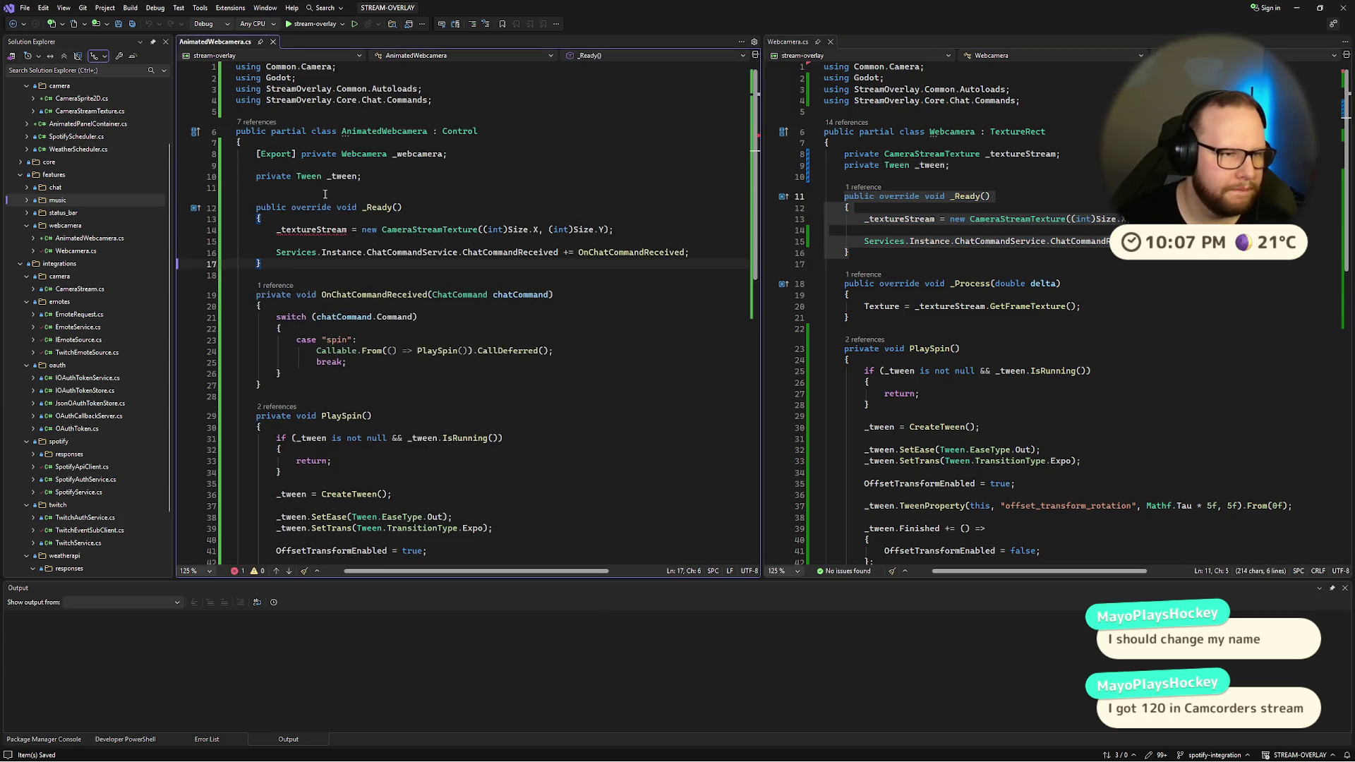
click(293, 187)
click(322, 230)
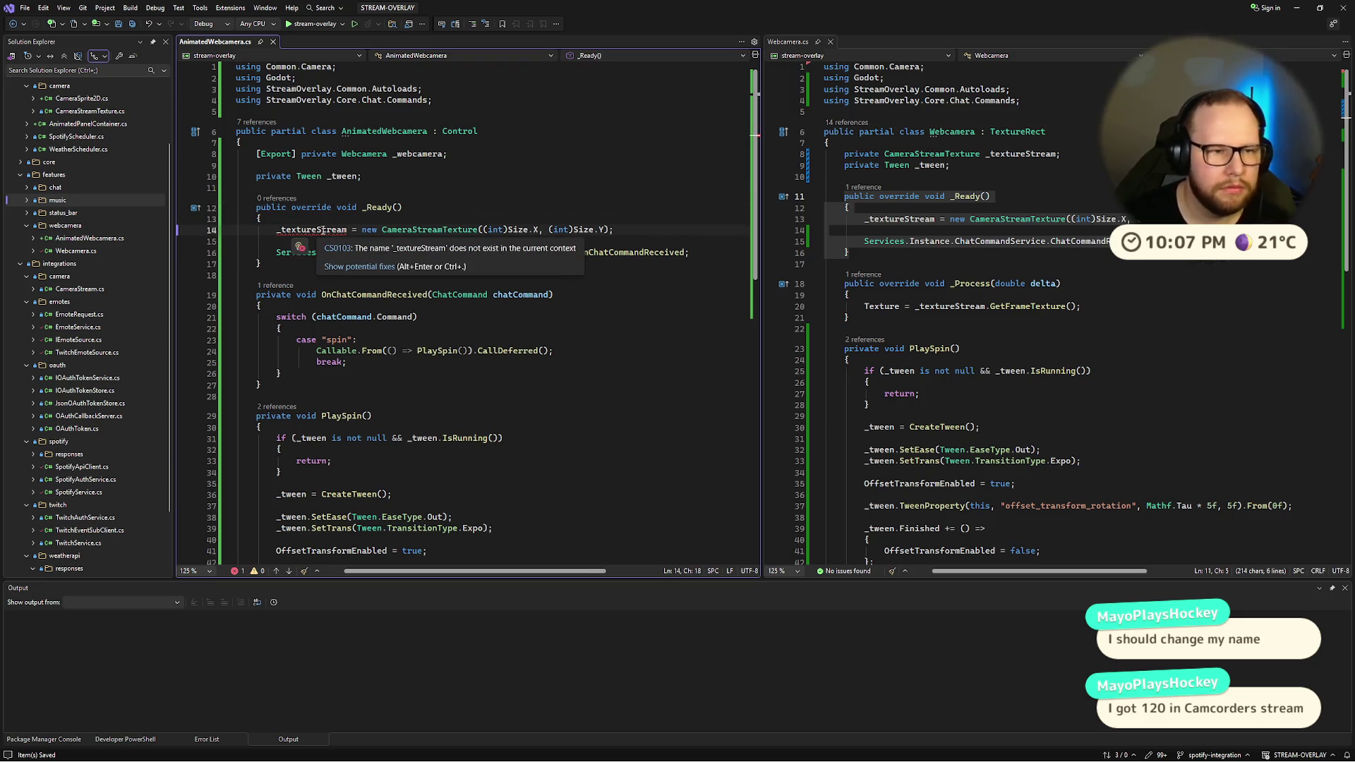
drag(276, 242, 168, 238)
key(BackSpace)
key(BackSpace)
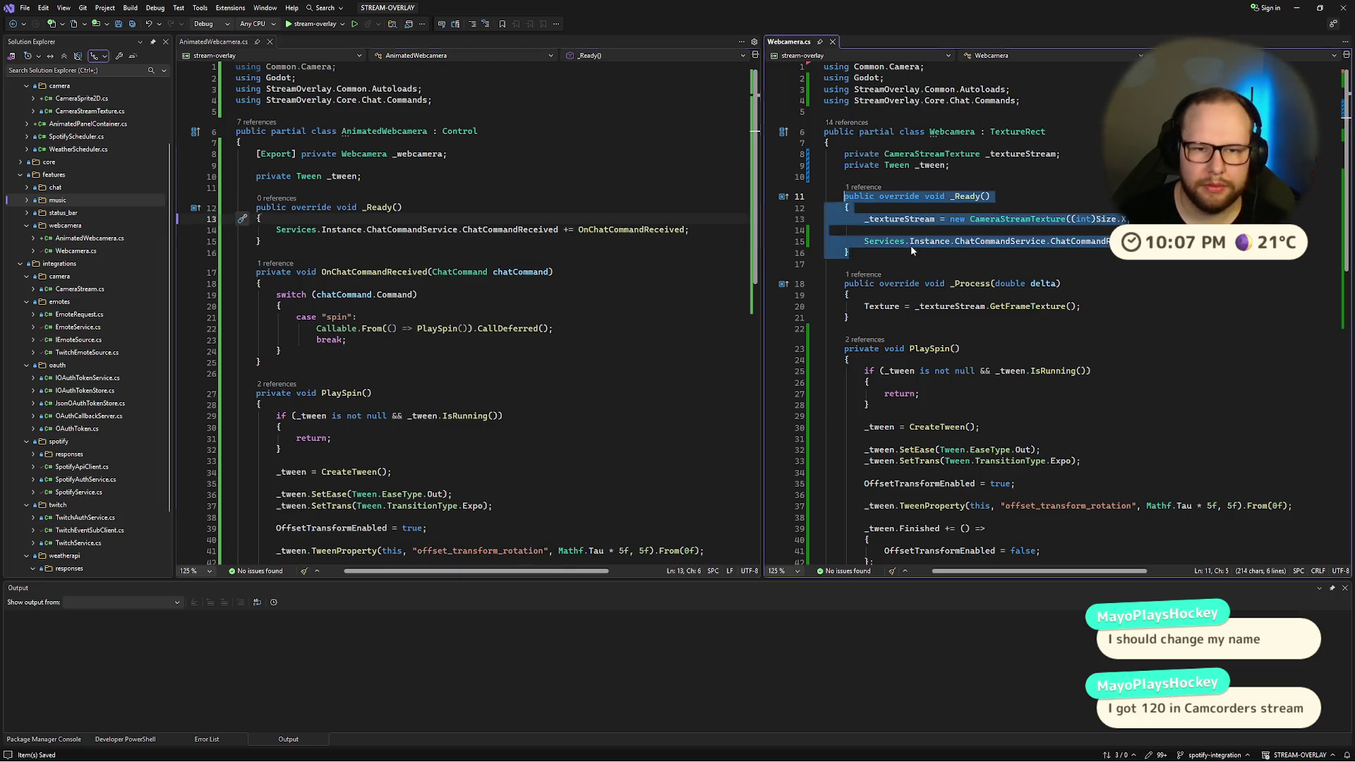
Step: Delete the chat subscription, _tween field and Autoloads using from Webcamera.cs
double_click(929, 242)
triple_click(937, 241)
key(BackSpace)
key(BackSpace)
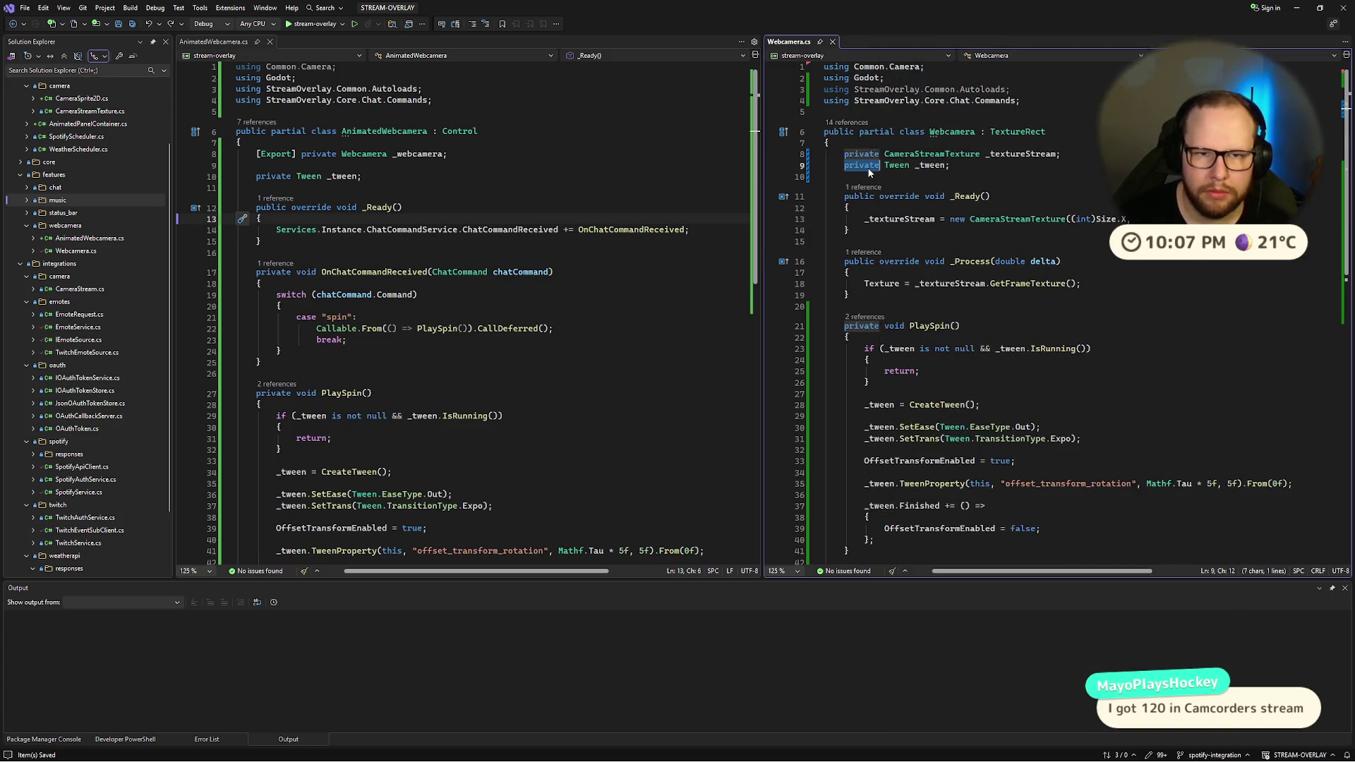
triple_click(869, 168)
key(BackSpace)
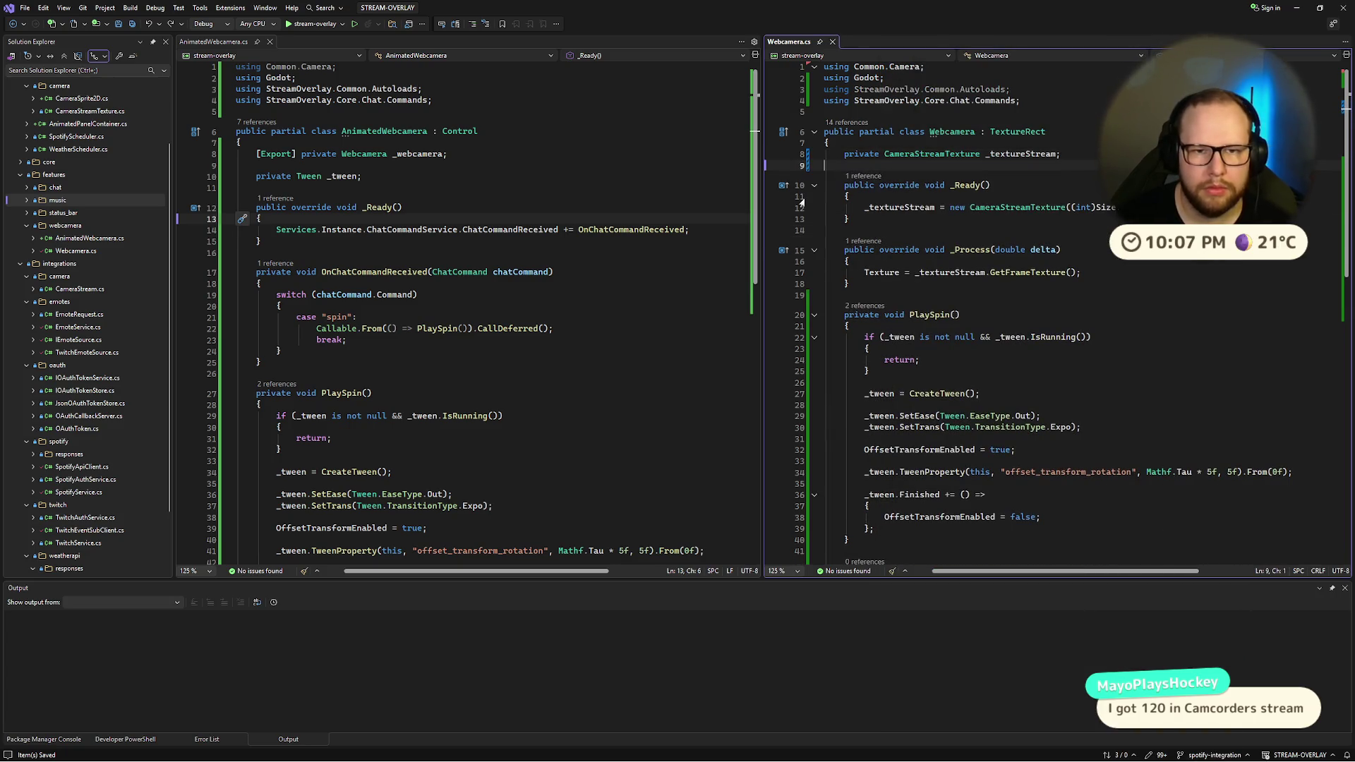
click(924, 88)
triple_click(925, 89)
key(BackSpace)
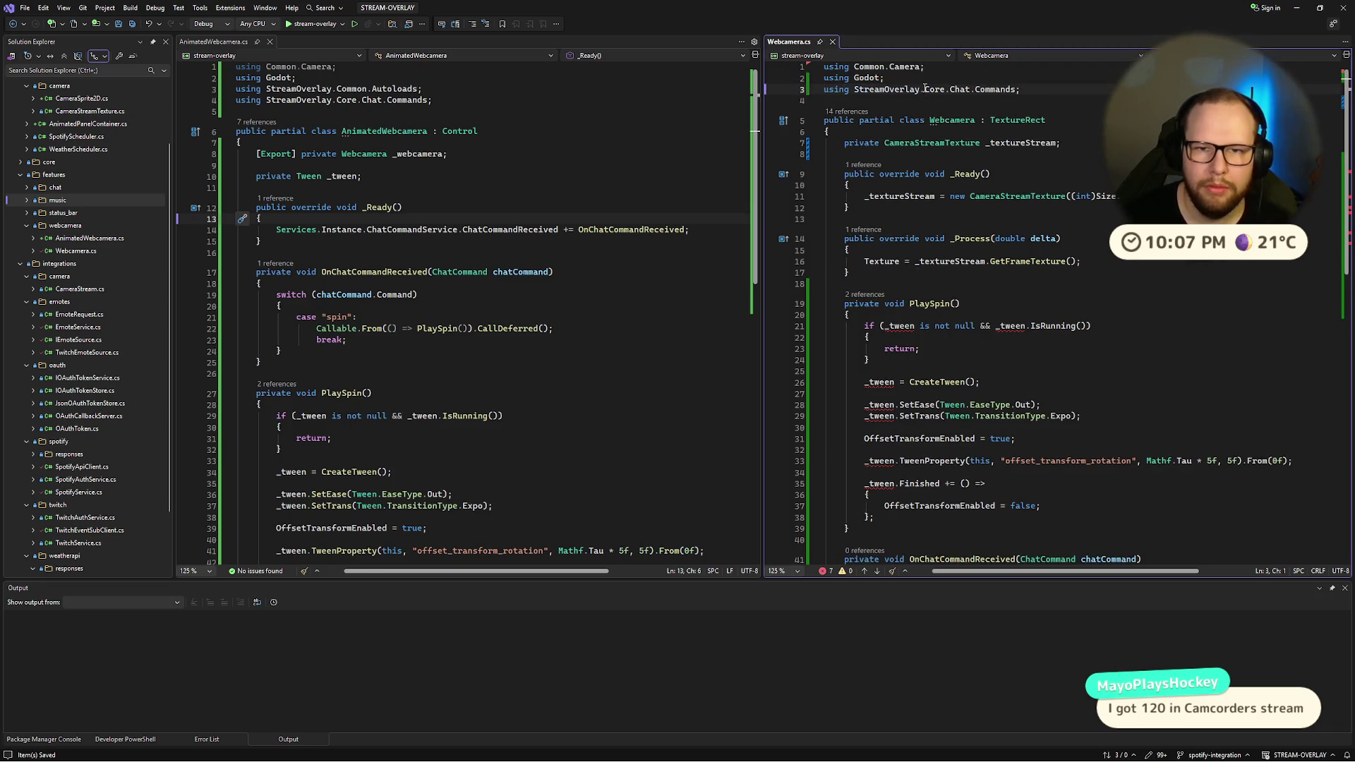
Step: Delete PlaySpin and OnChatCommandReceived from Webcamera.cs, trim blank lines, and save
scroll(990, 379, down, 3)
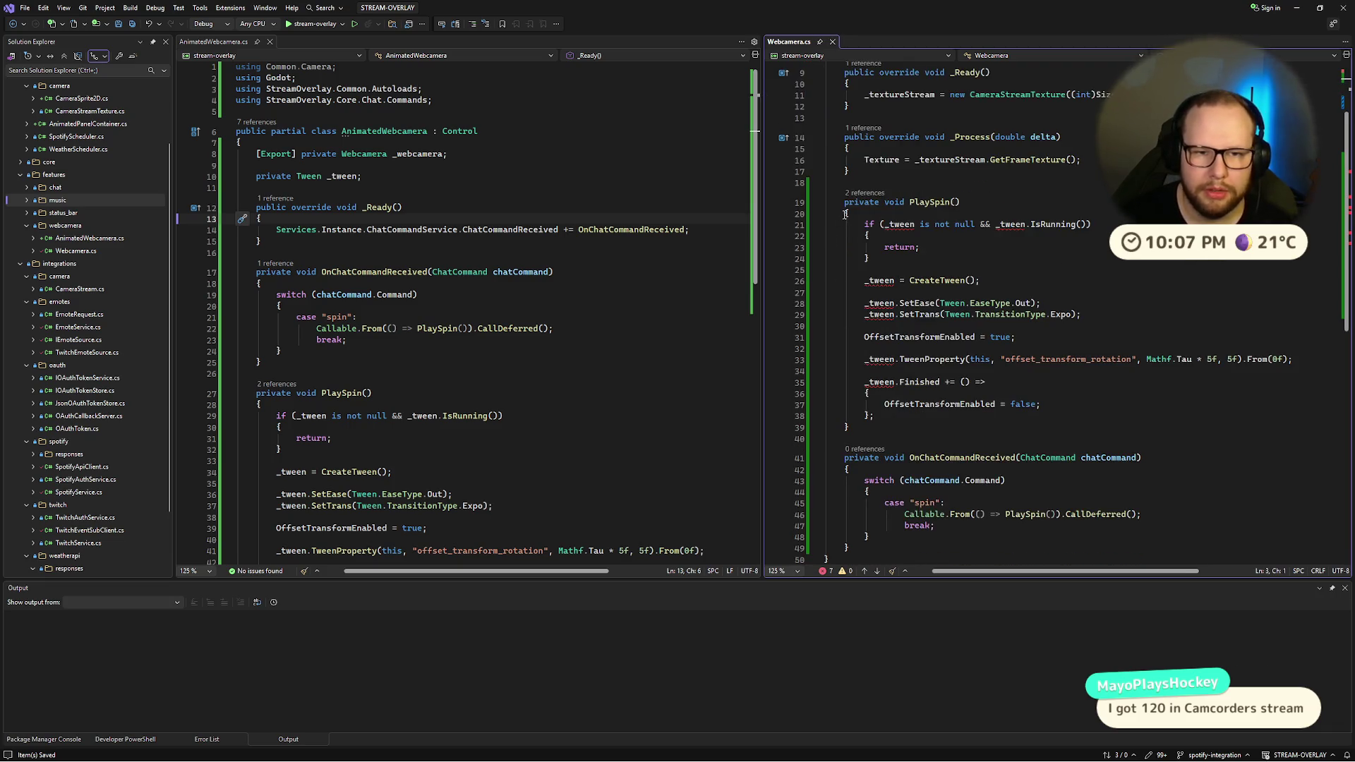
mouse_move(845, 204)
mouse_down()
mouse_move(875, 393)
mouse_move(858, 471)
mouse_move(915, 552)
mouse_up()
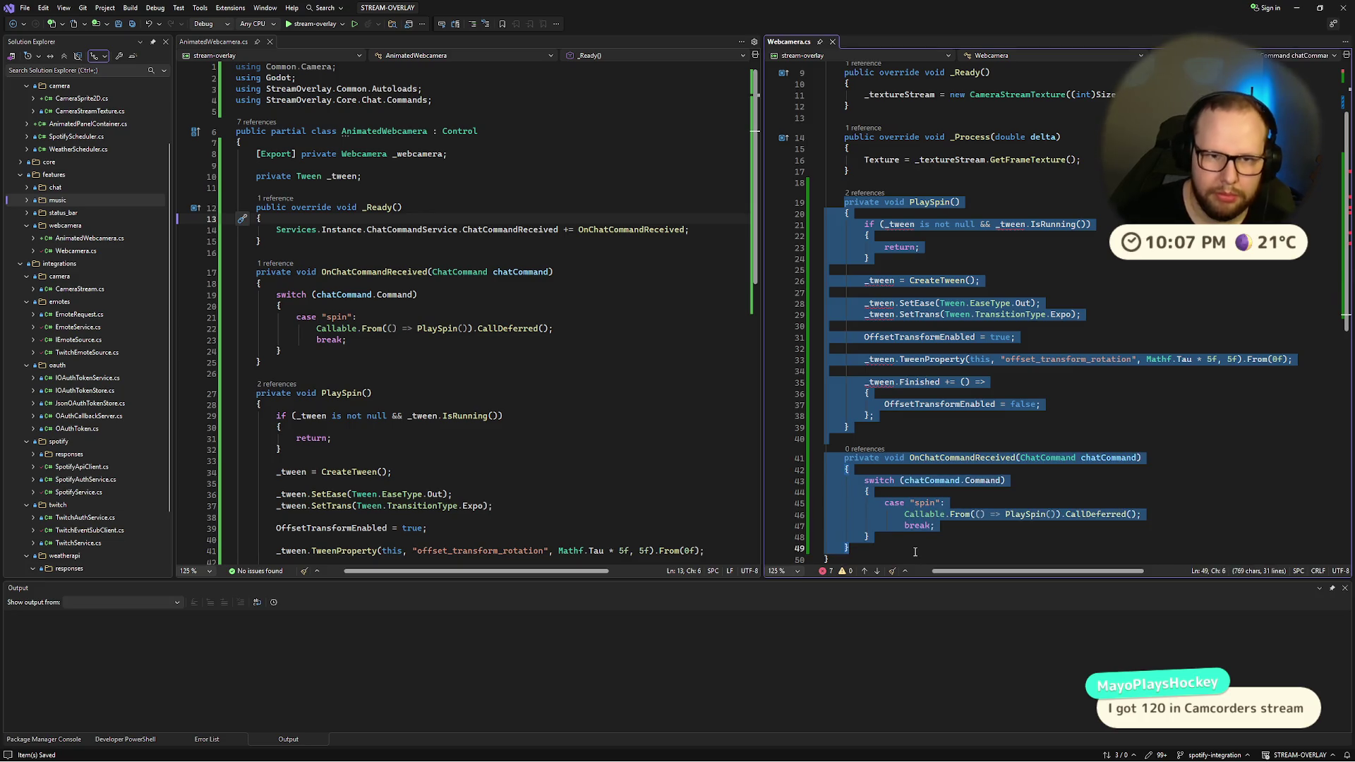
key(Delete)
key(BackSpace)
key(BackSpace)
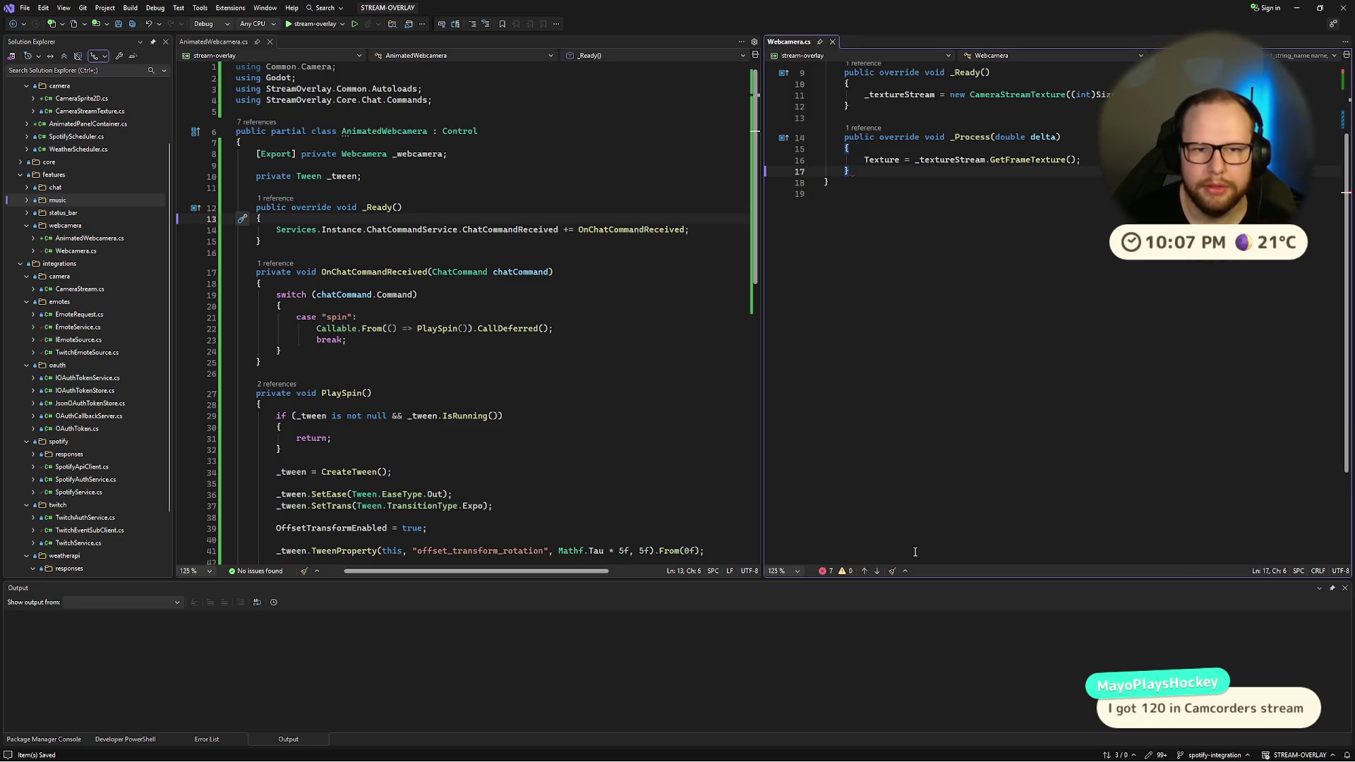
scroll(915, 552, up, 3)
drag(845, 238, 864, 295)
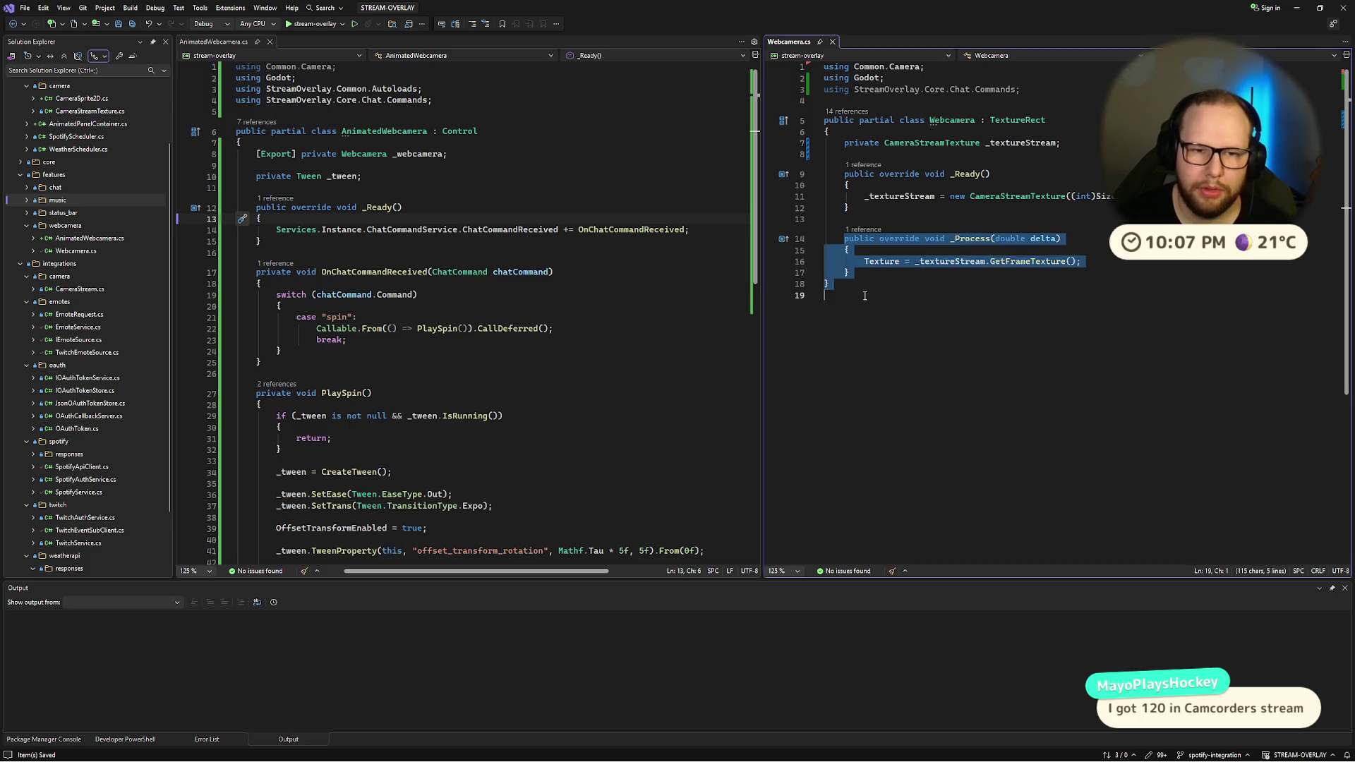
click(842, 428)
key(BackSpace)
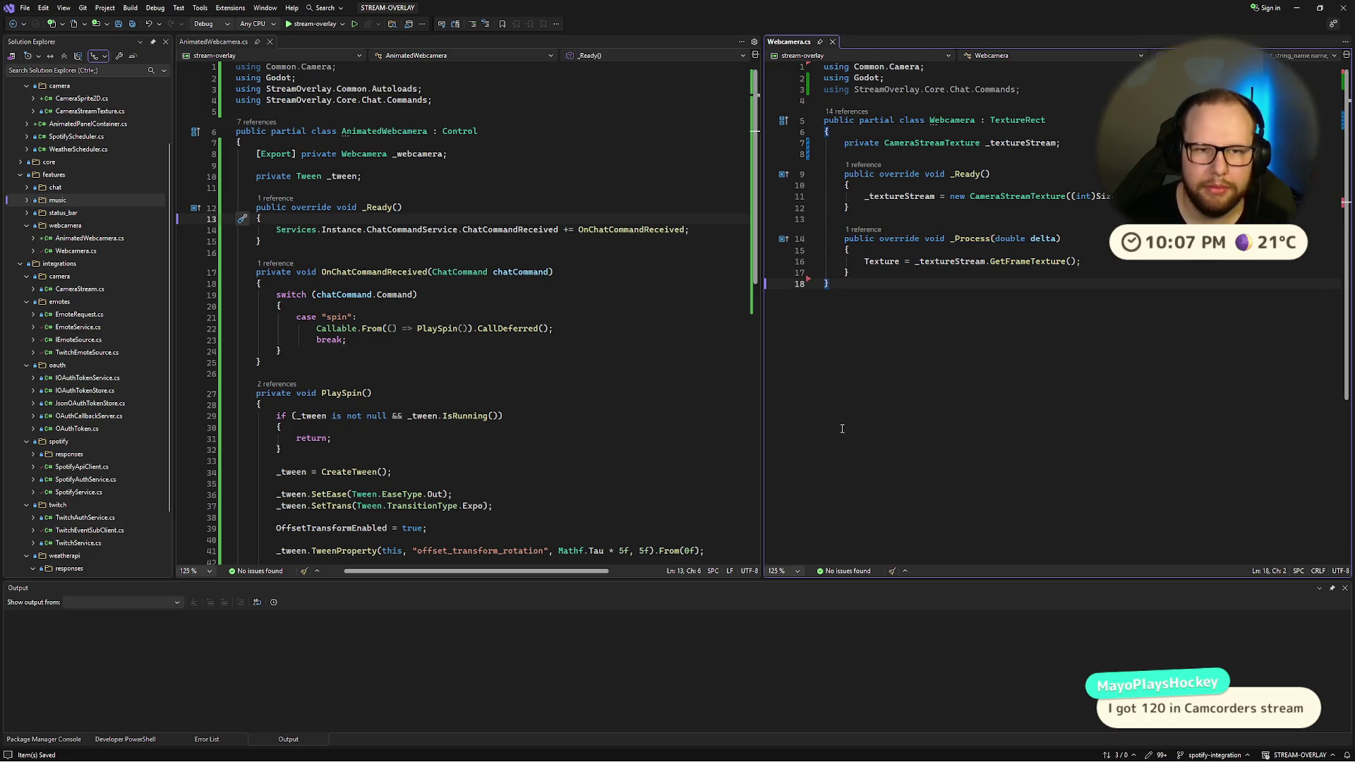
key(ctrl+s)
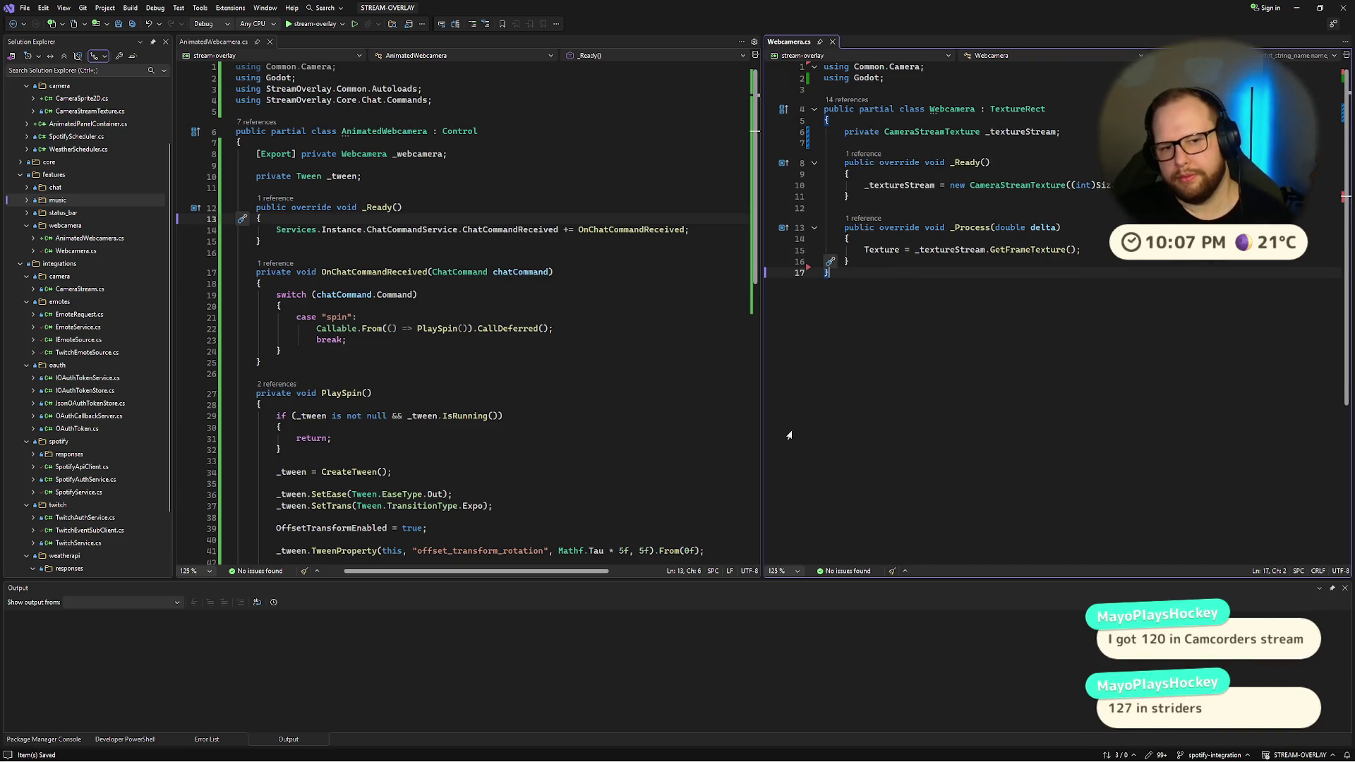
Step: Remove the extra blank line above _tween in AnimatedWebcamera.cs
scroll(510, 277, down, 3)
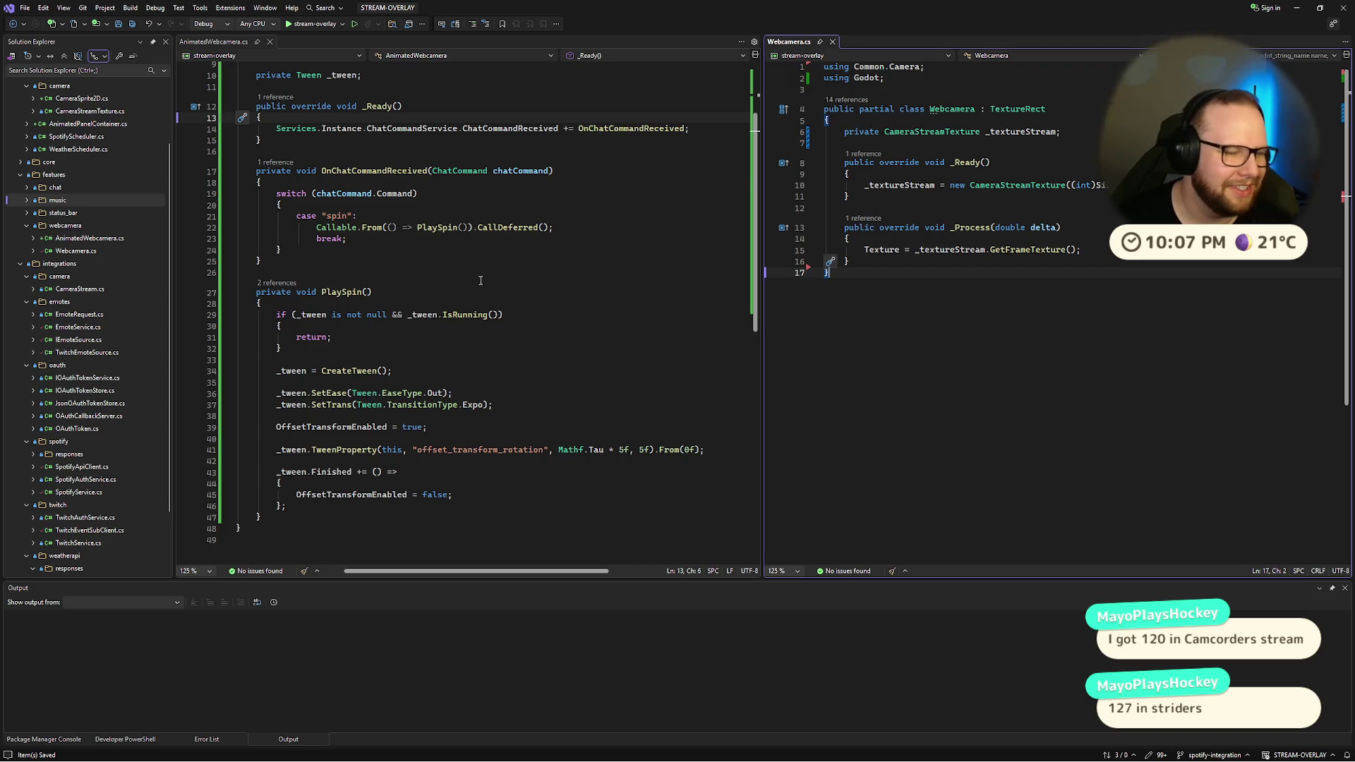
scroll(480, 280, down, 4)
scroll(518, 347, up, 7)
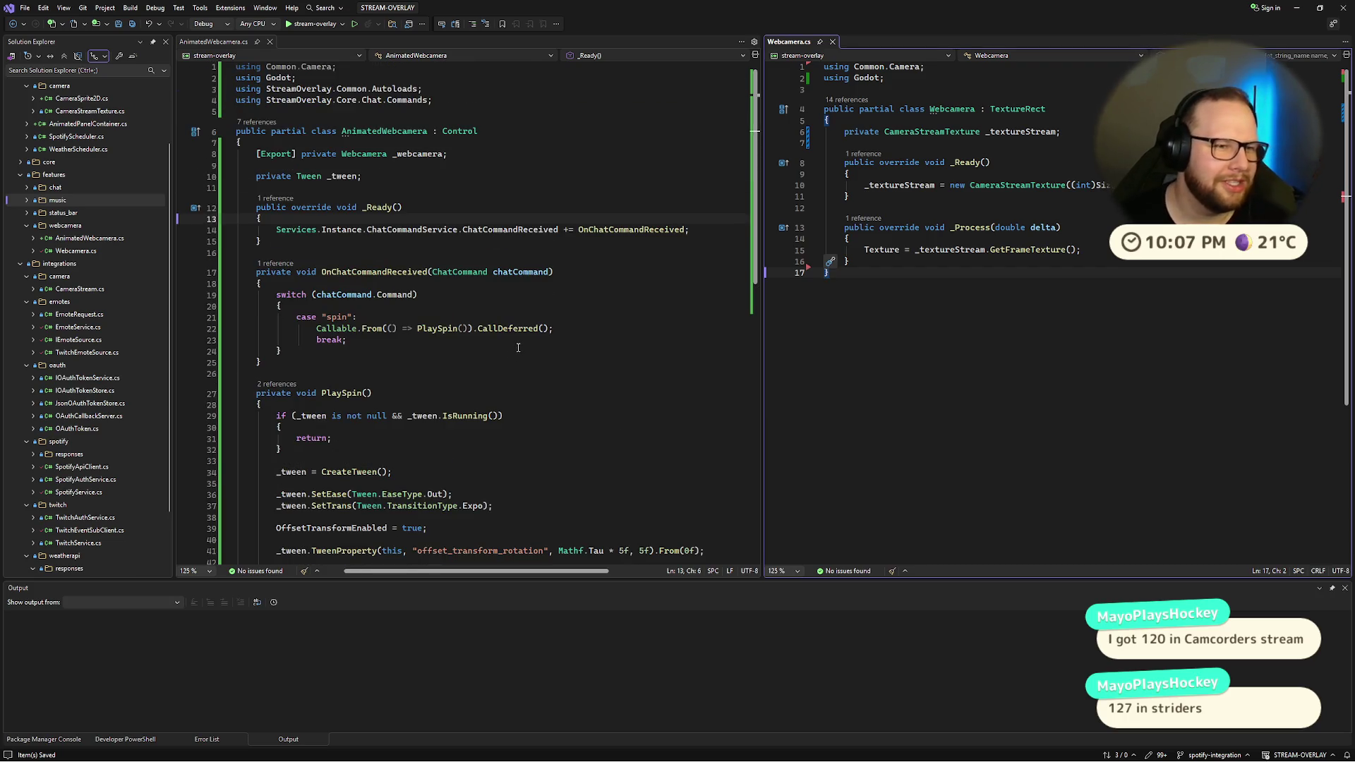
click(458, 179)
key(Up)
key(ctrl+x)
scroll(428, 361, down, 6)
scroll(428, 361, up, 1)
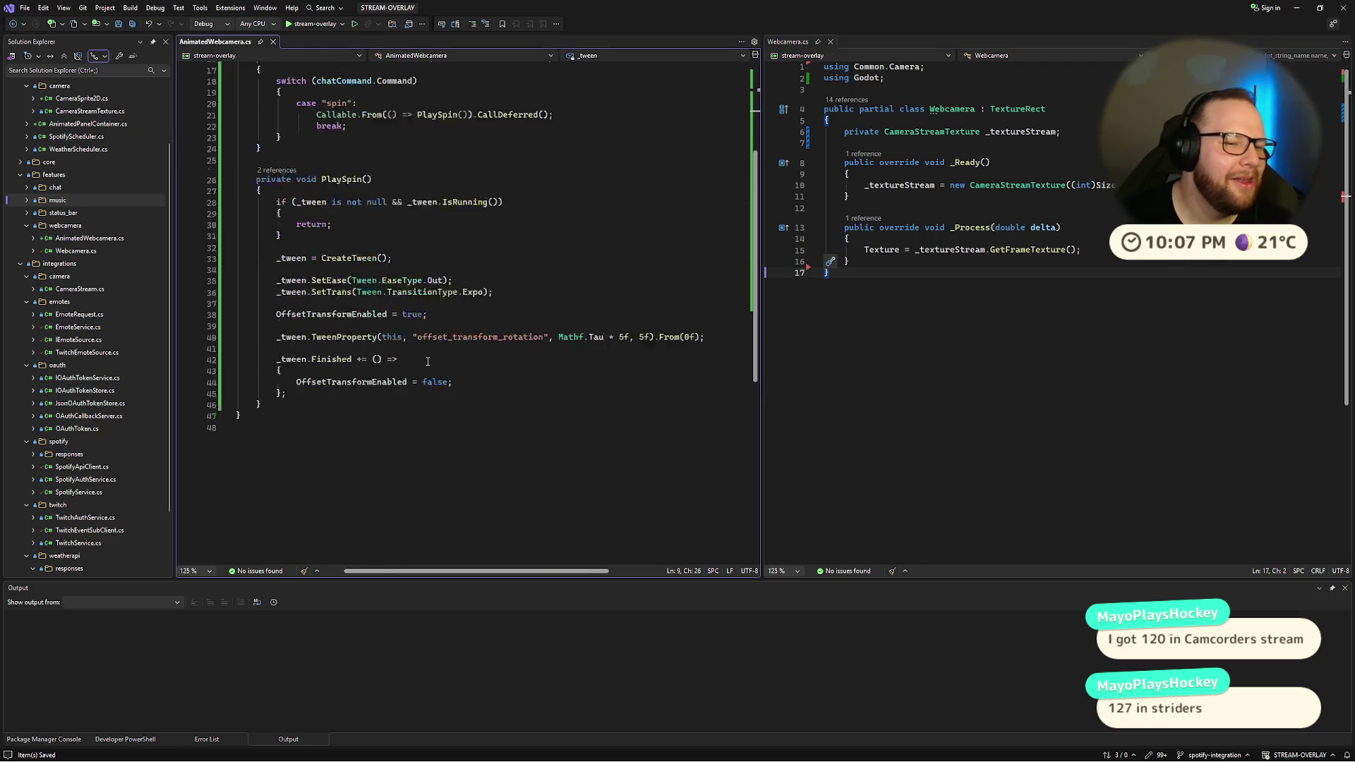
scroll(428, 362, up, 5)
click(427, 244)
scroll(380, 374, down, 4)
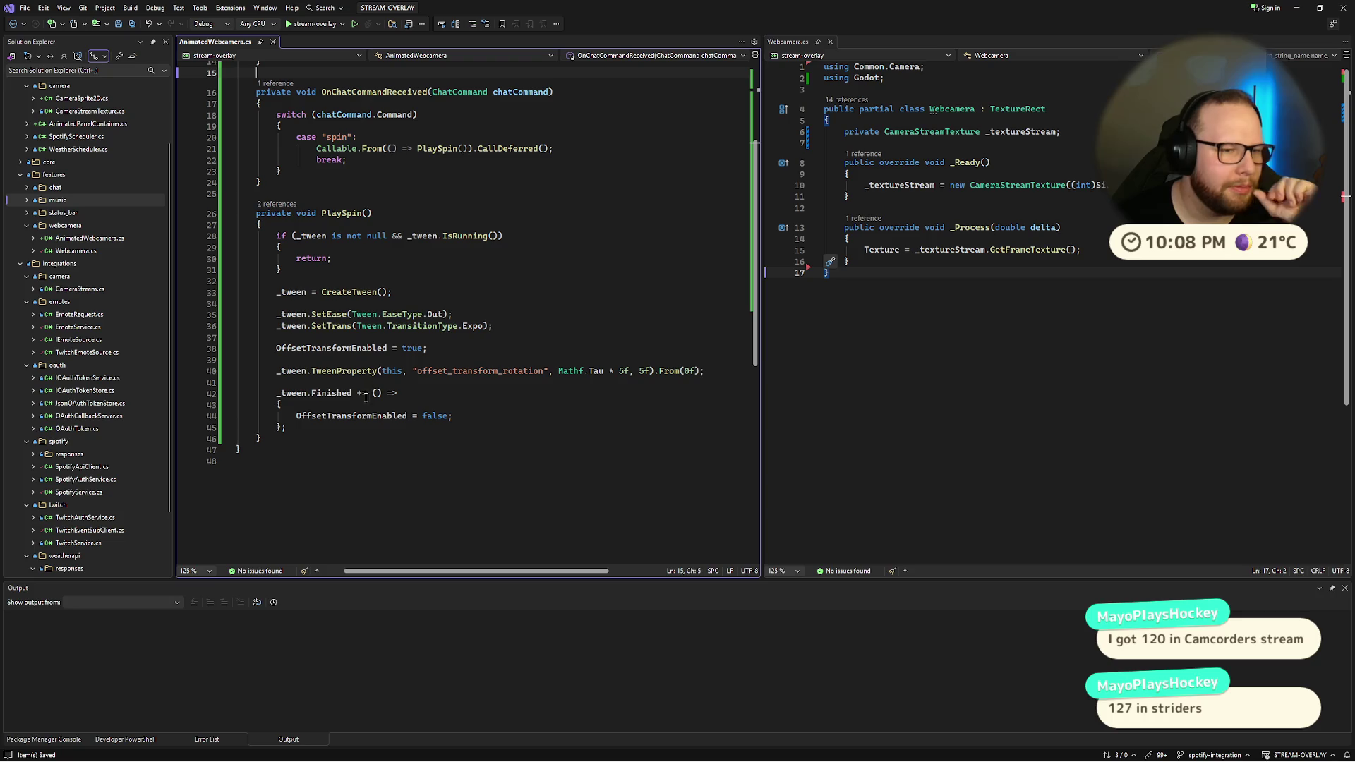
key(ctrl+z)
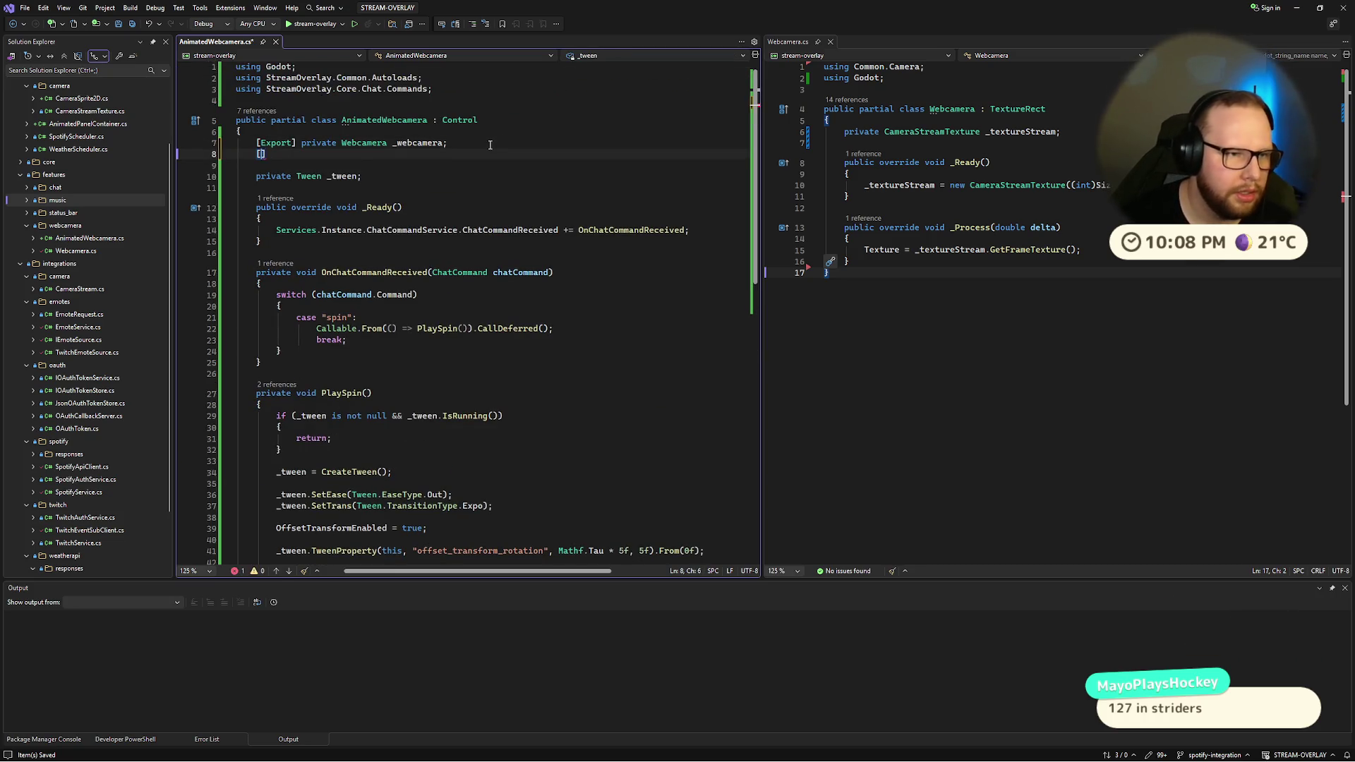
Step: Declare the exported AnimationPlayer _animationPlayer field and save
text(Export] private )
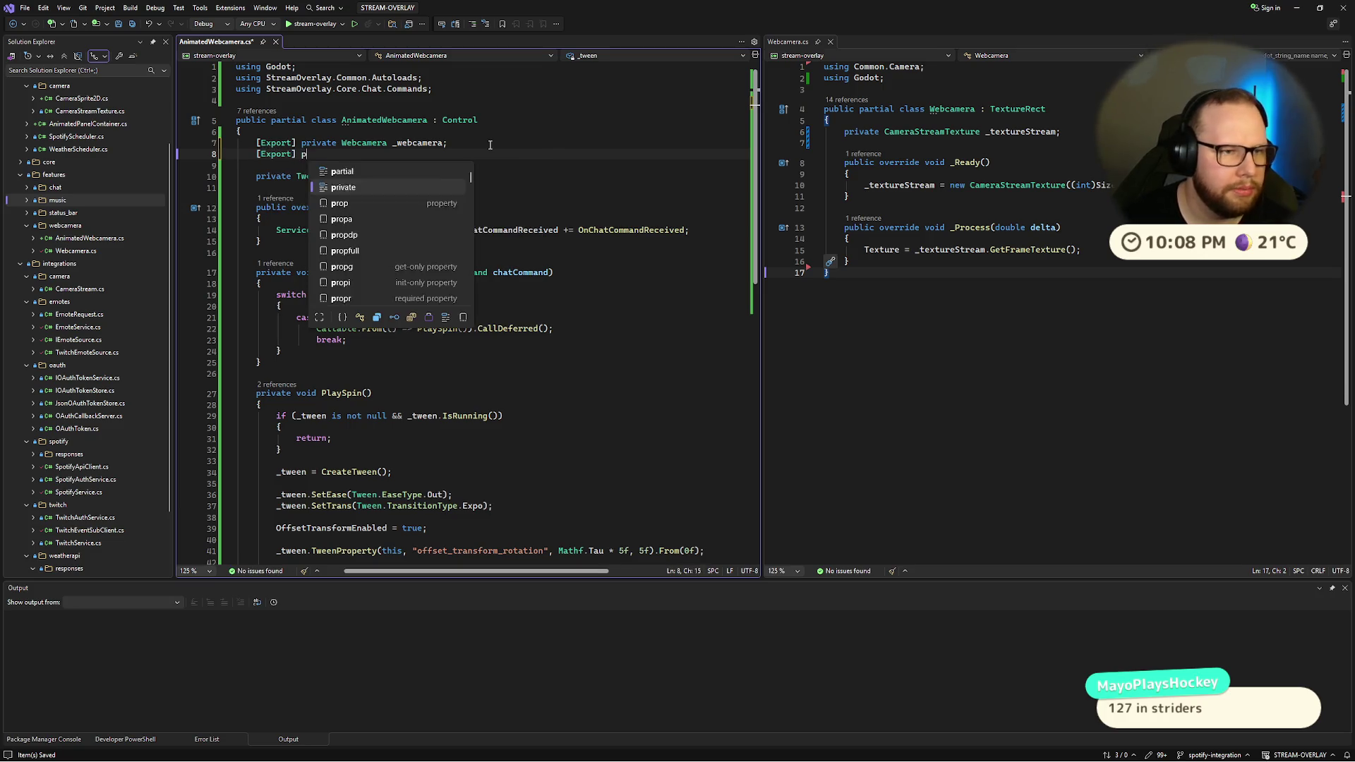
text(Anima)
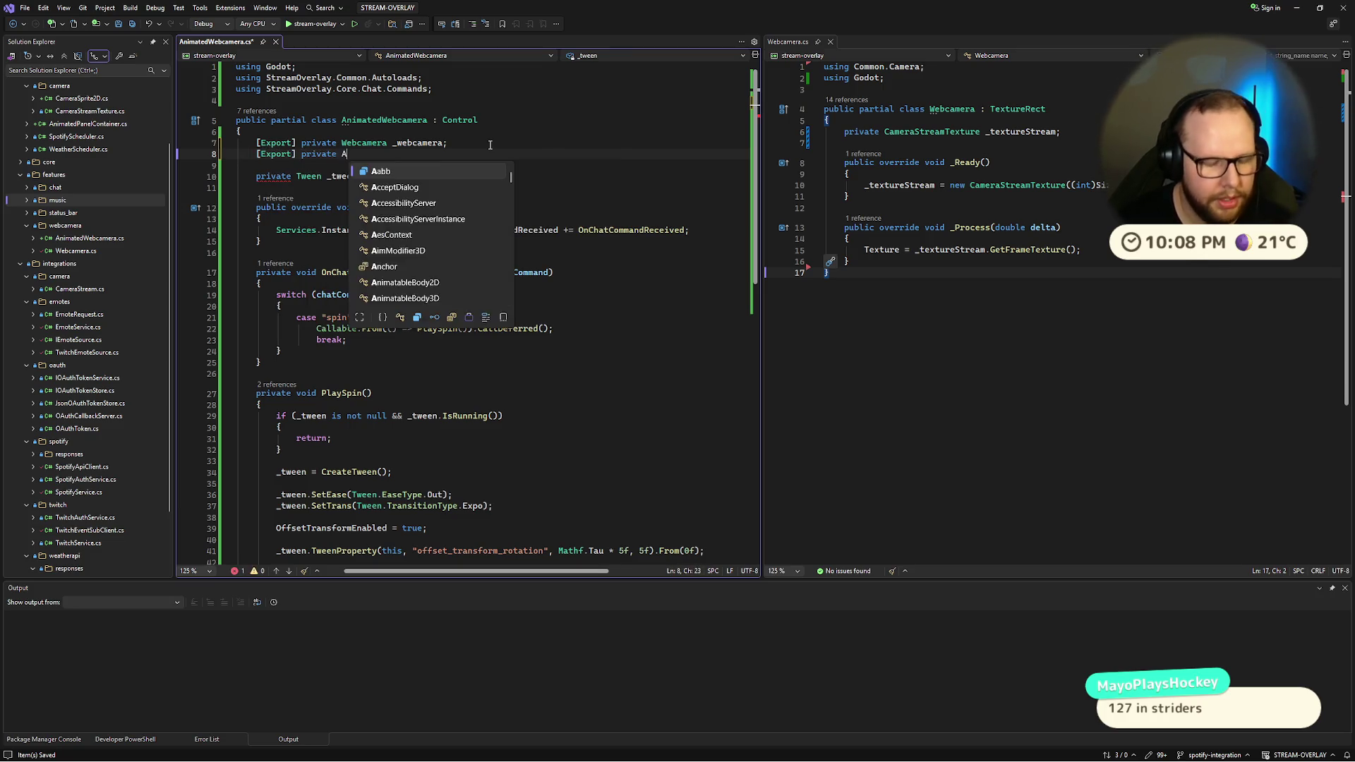
key(Down)
key(Down)
key(Down)
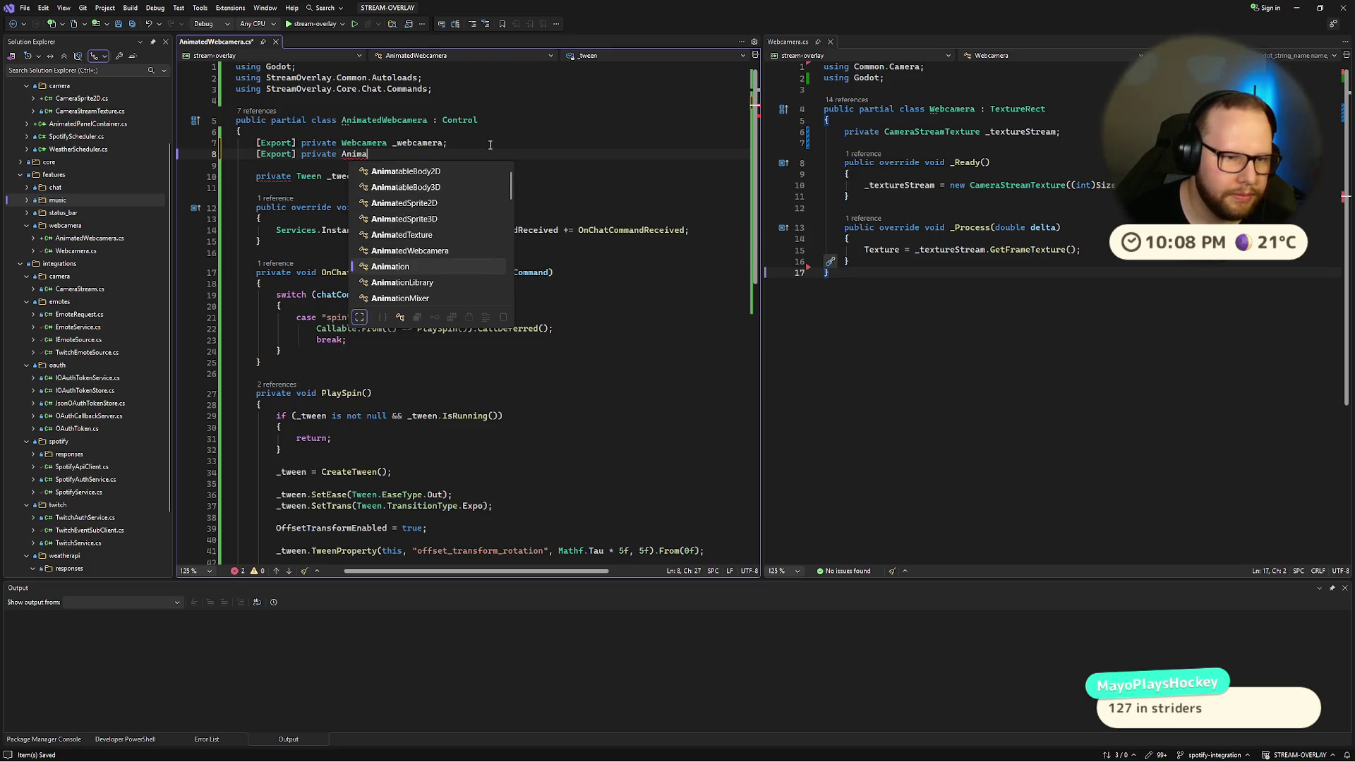
key(Down)
key(Down)
key(Down)
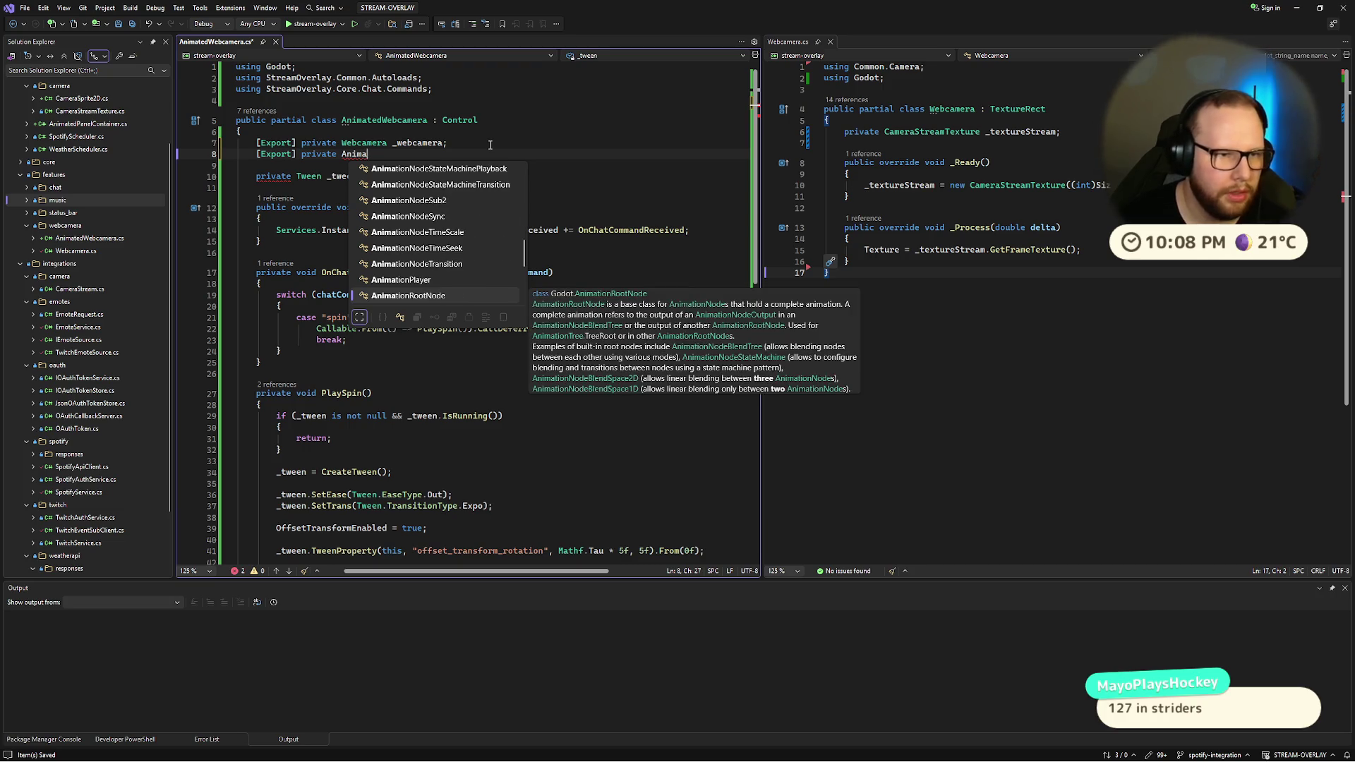
text(tionPlayer )
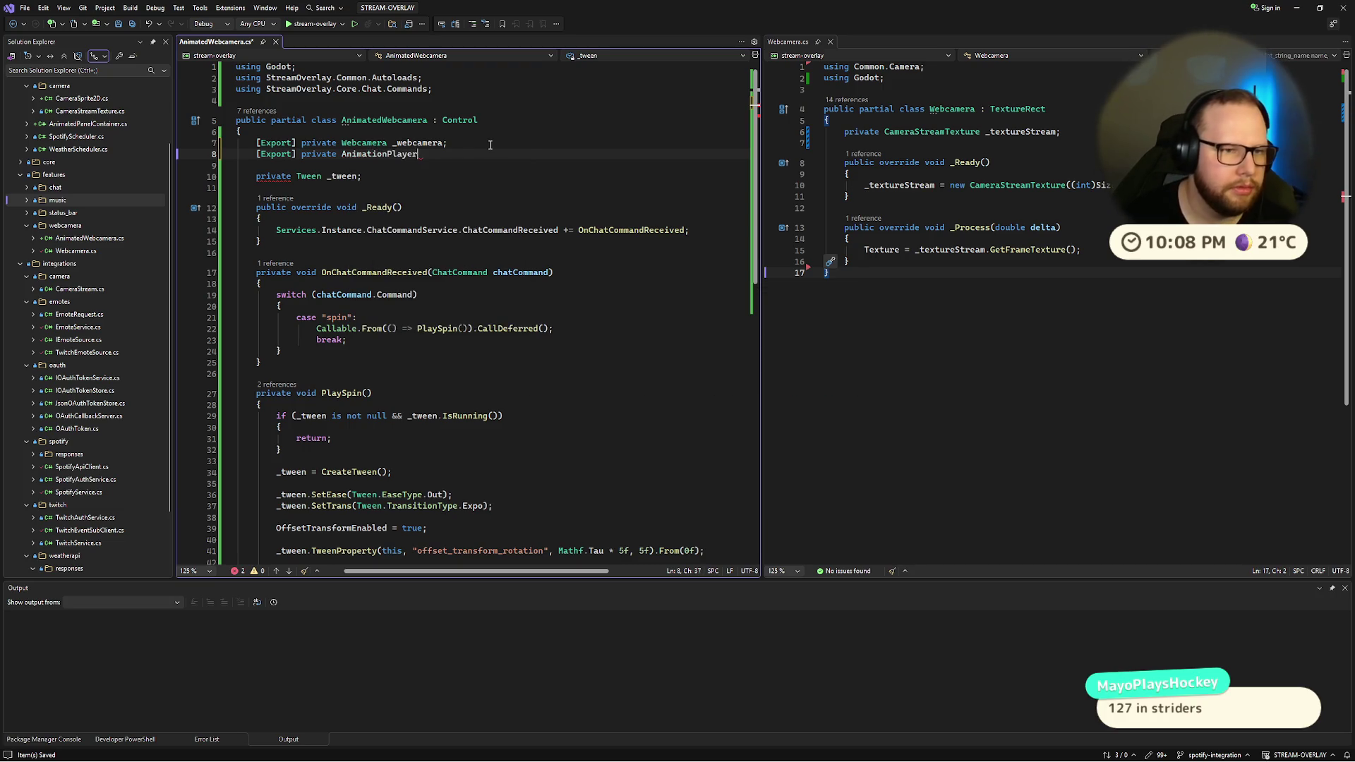
text(_animate)
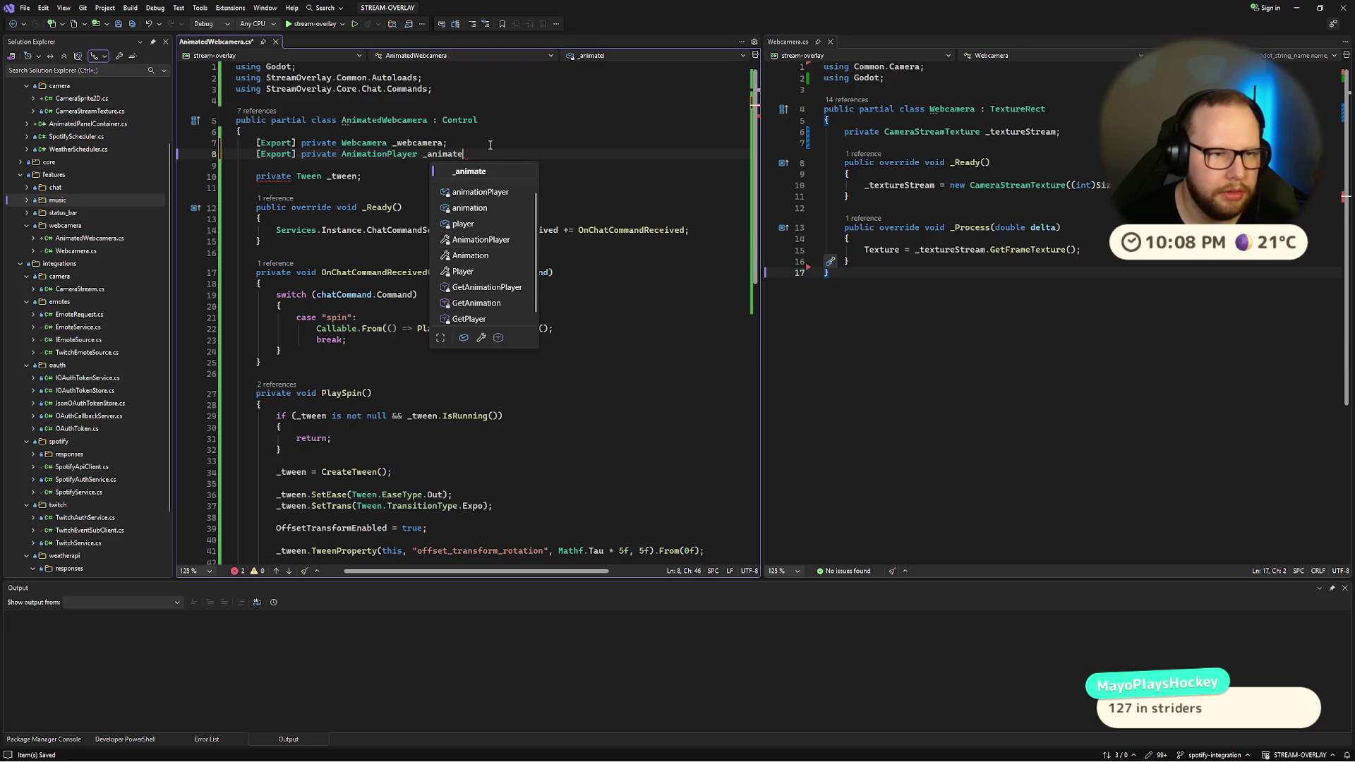
text(ayer;)
key(ctrl+s)
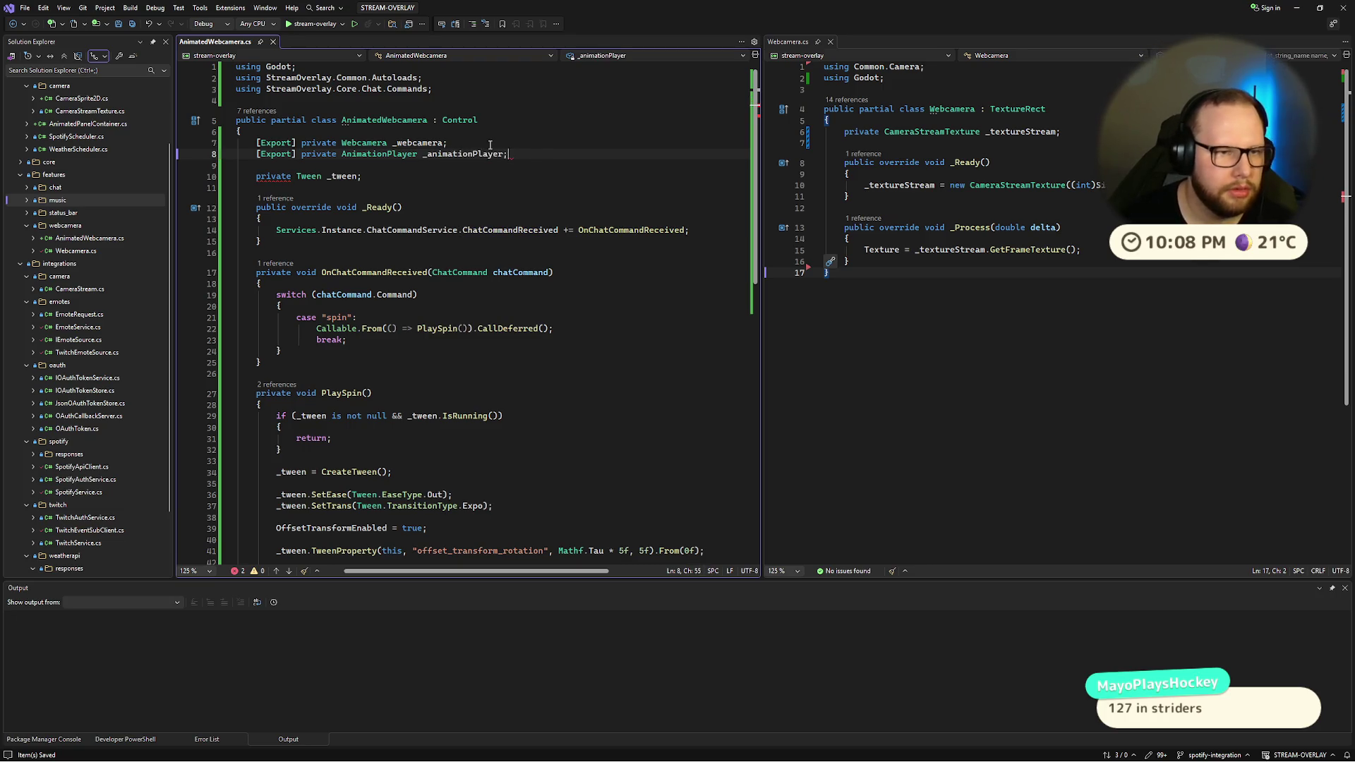
click(452, 154)
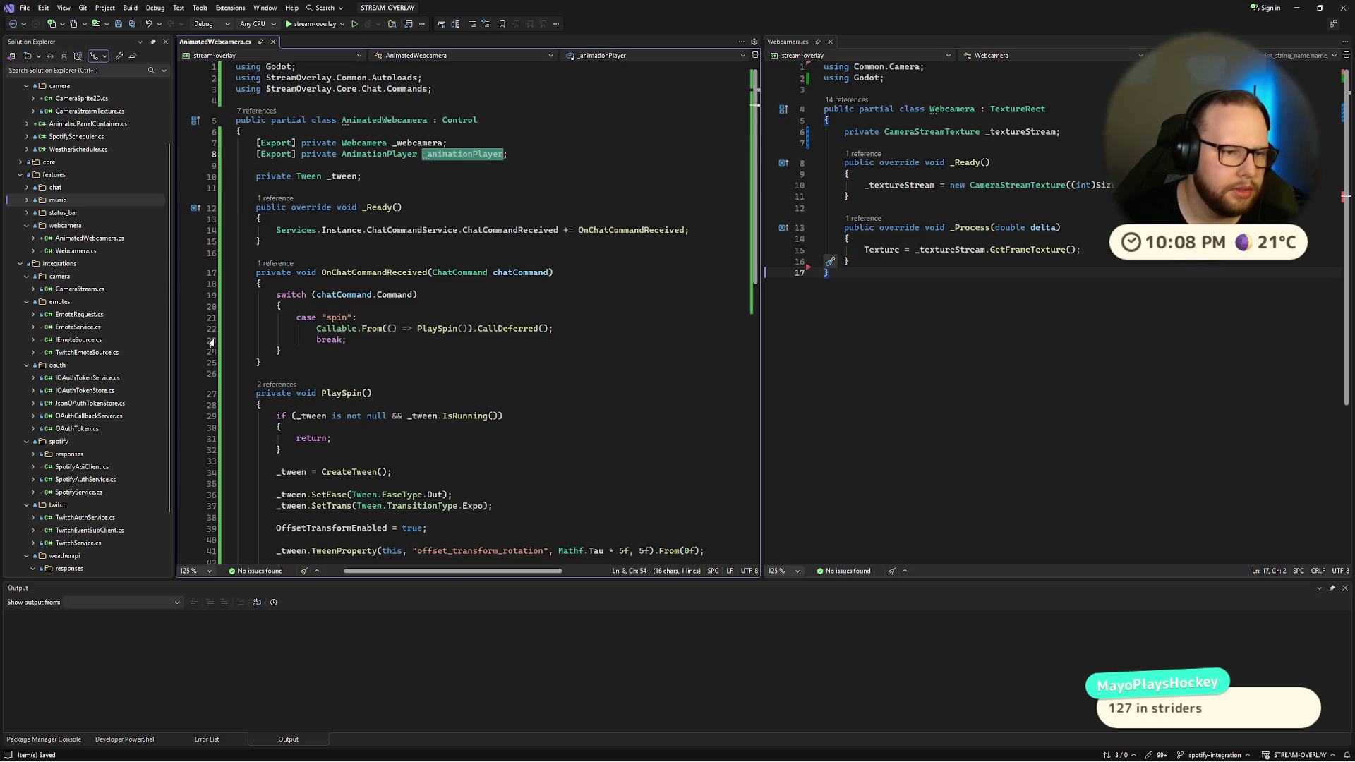
key(Down)
key(Down)
key(Down)
Step: Add a PlayBonk method below PlaySpin that calls _animationPlayer.Play("bonk")
scroll(307, 386, down, 6)
click(307, 385)
key(Return)
key(Return)
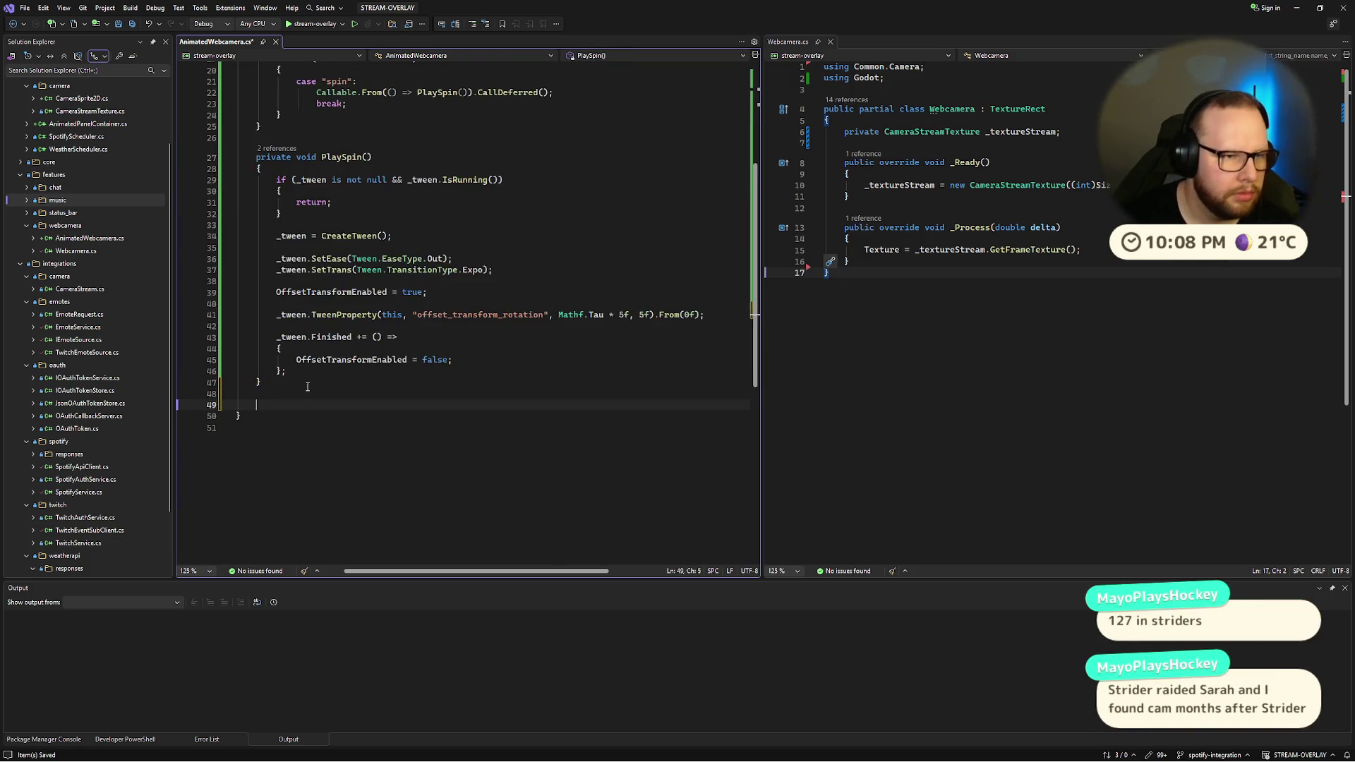
text(private void Play)
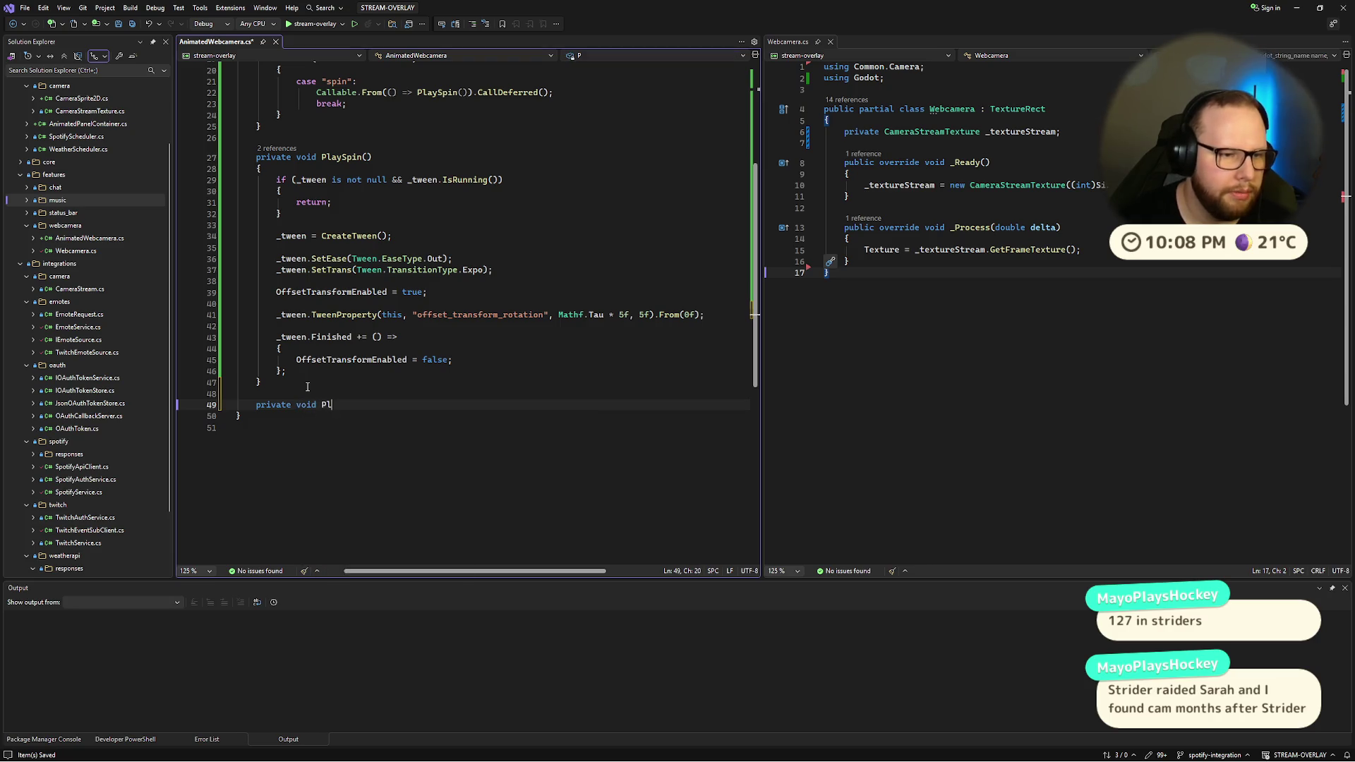
text(Bonk())
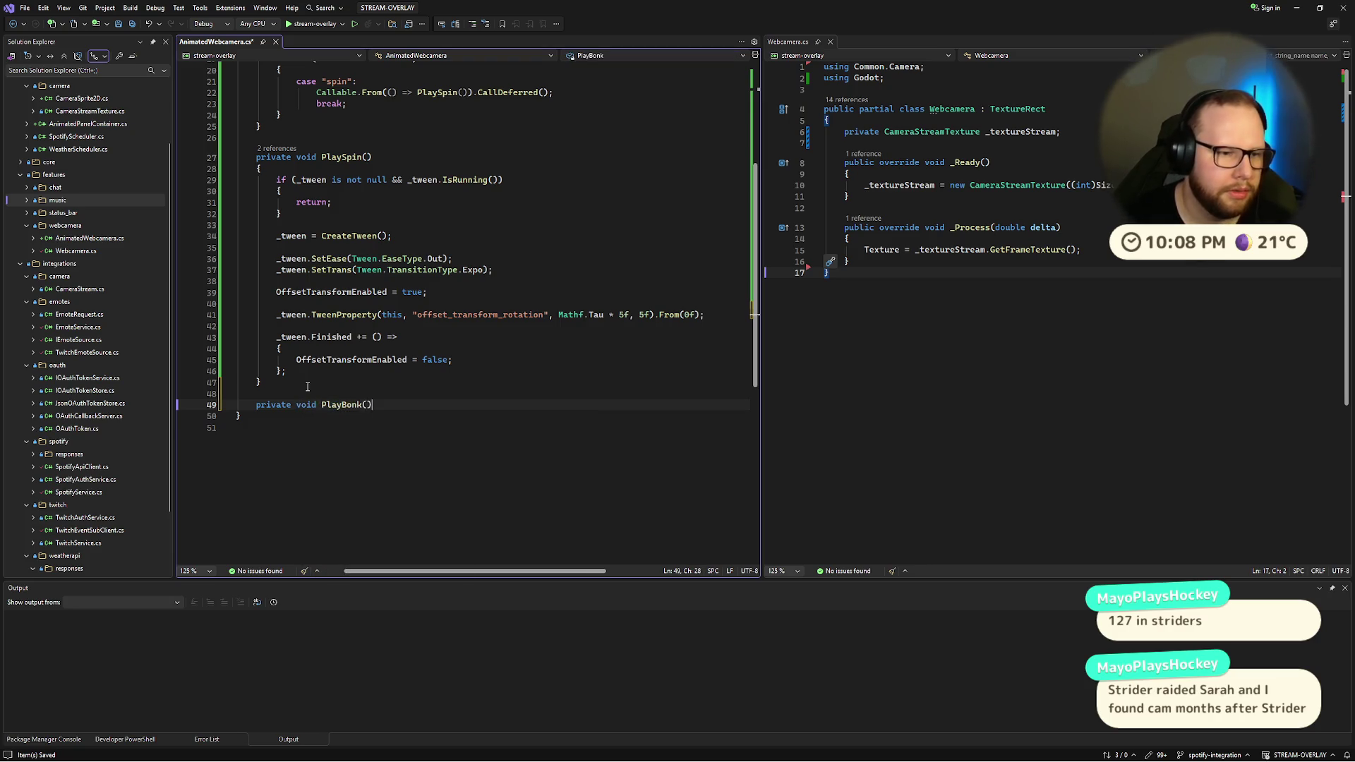
key(Return)
text({)
key(Return)
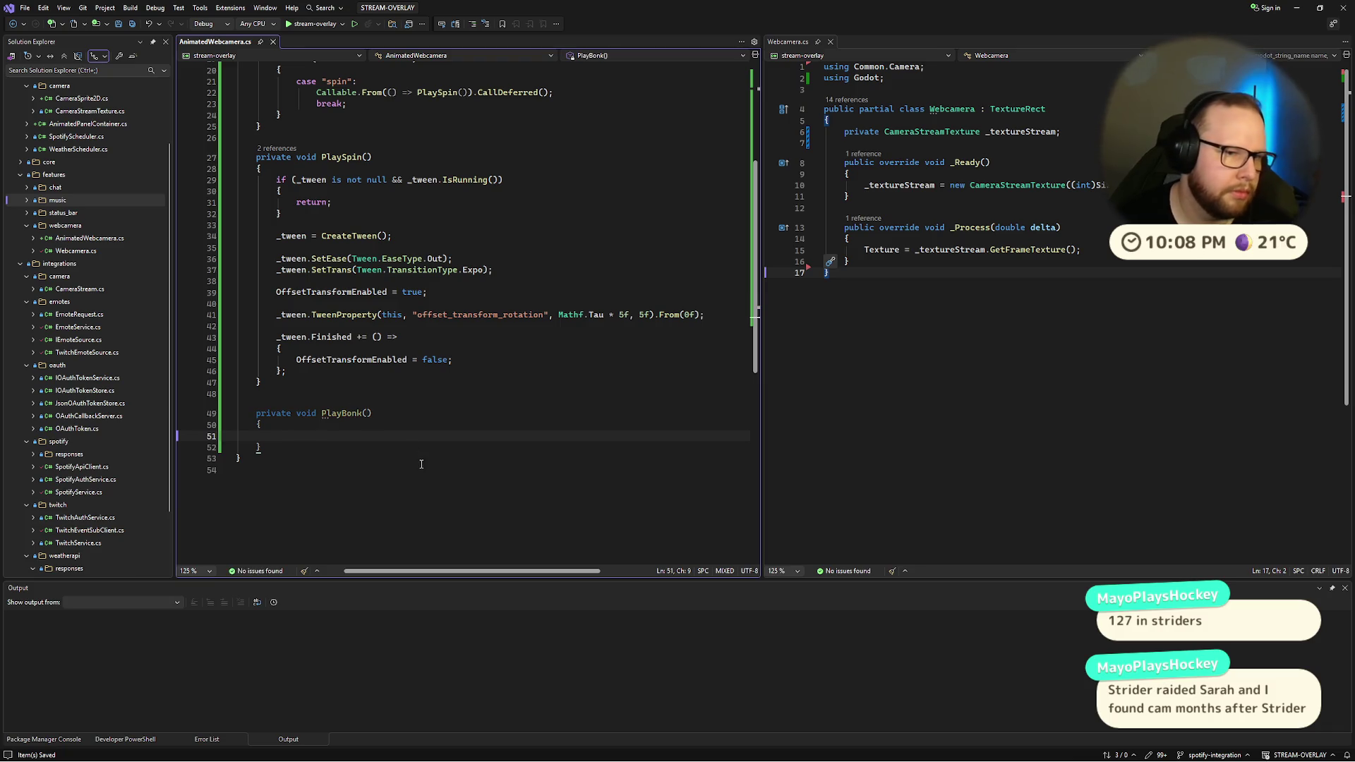
scroll(422, 465, up, 5)
text(_animationPlayer.P)
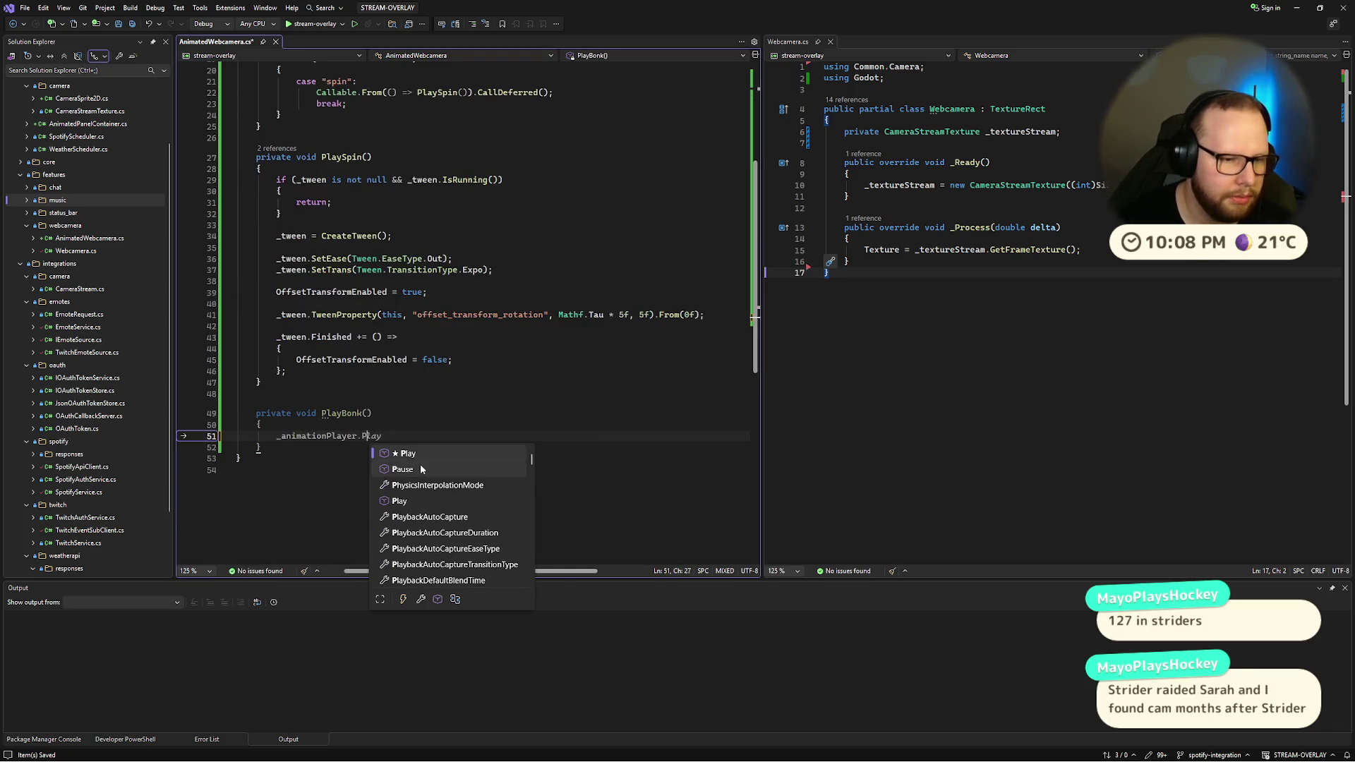
key(Tab)
text(()
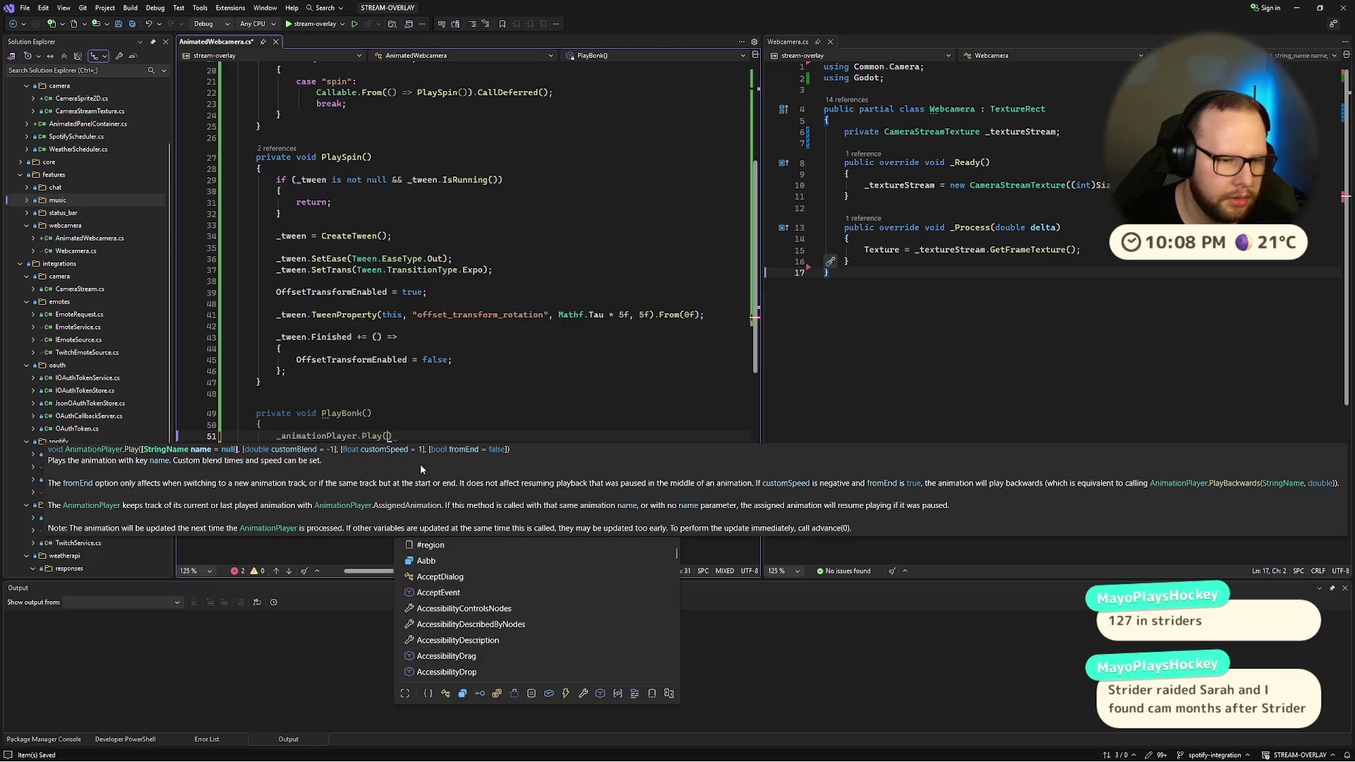
text("bonk)
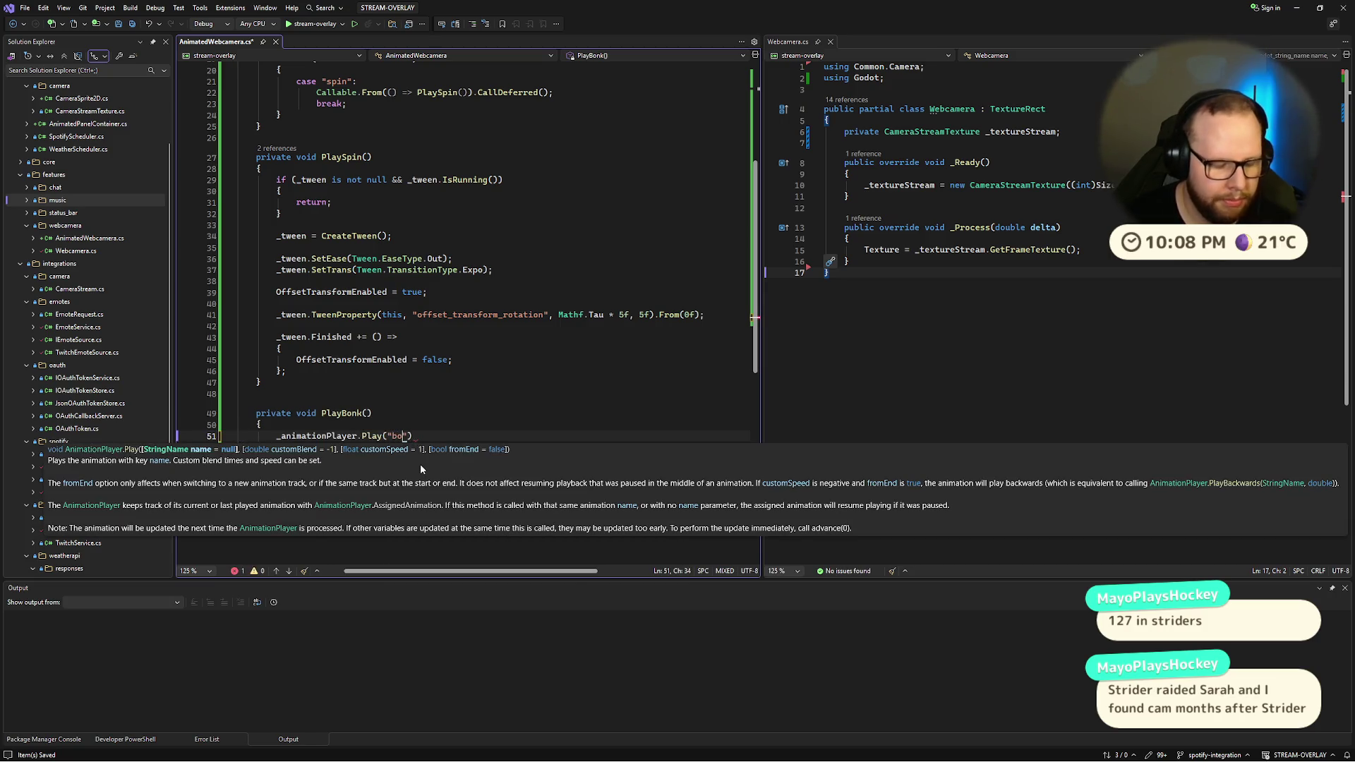
text(");)
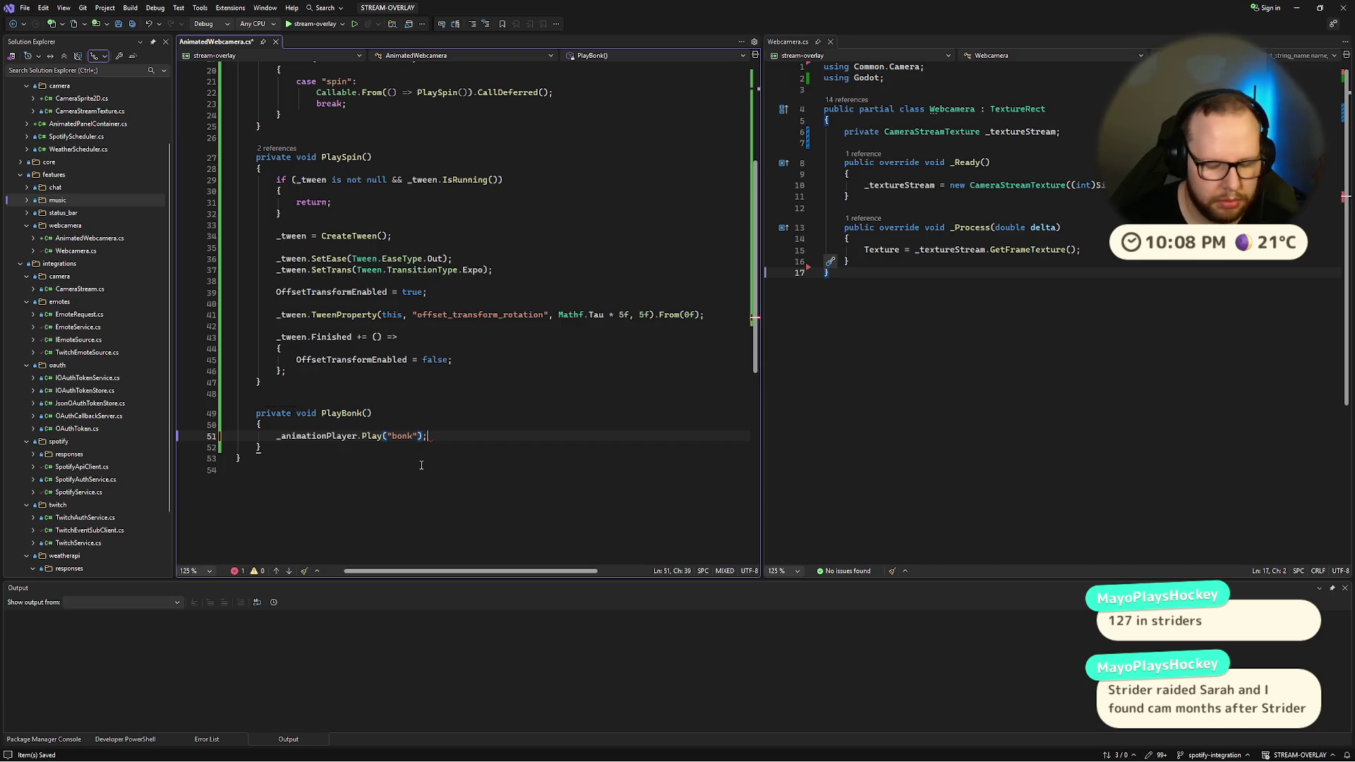
Step: Review the new PlayBonk method and the _animationPlayer field declaration
key(Up)
key(Up)
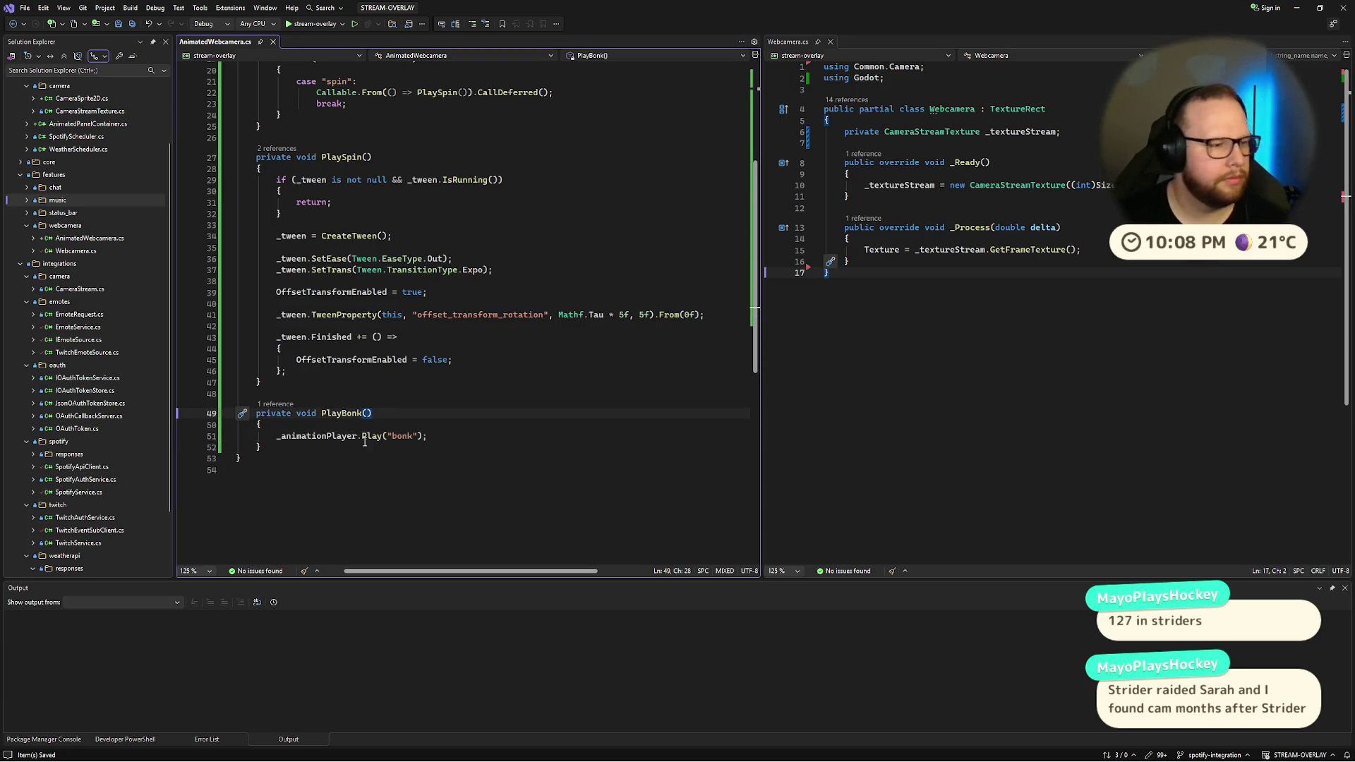
scroll(395, 361, up, 3)
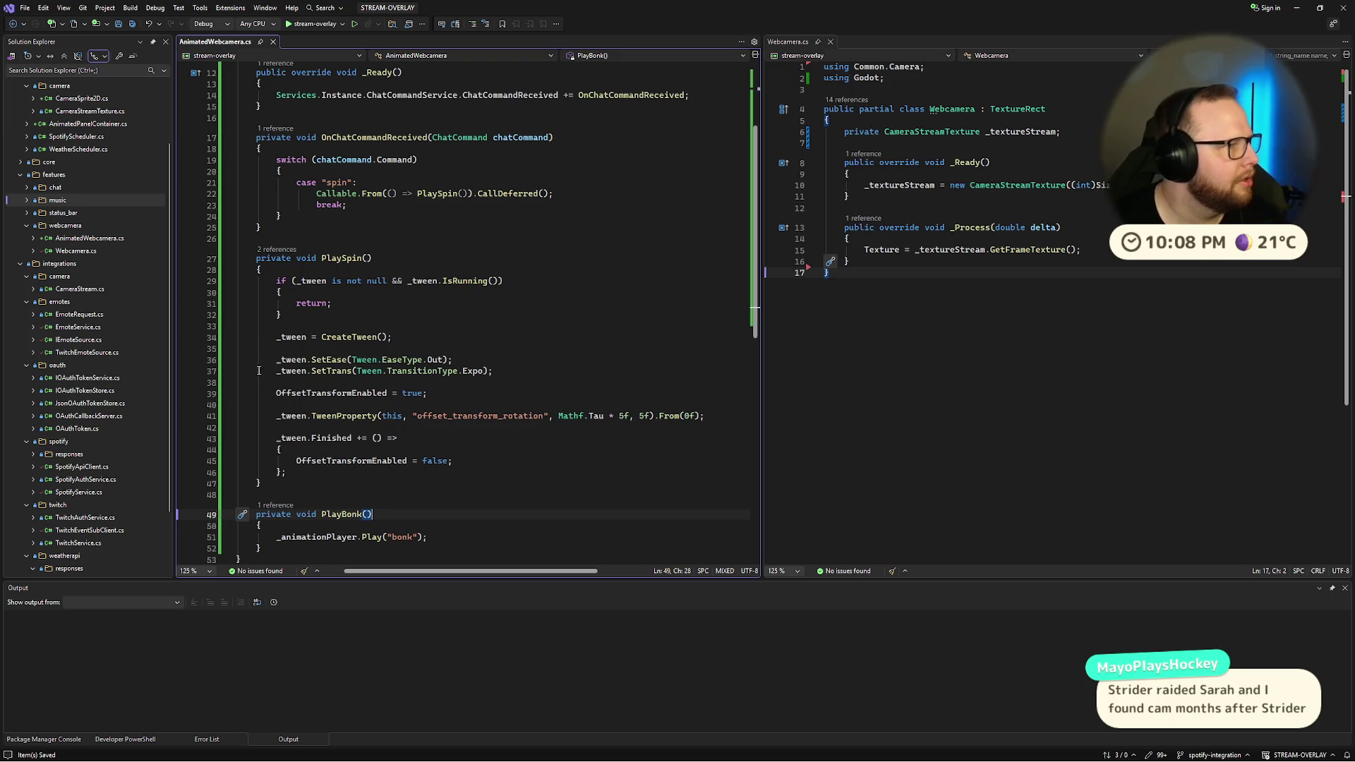
drag(437, 281, 261, 270)
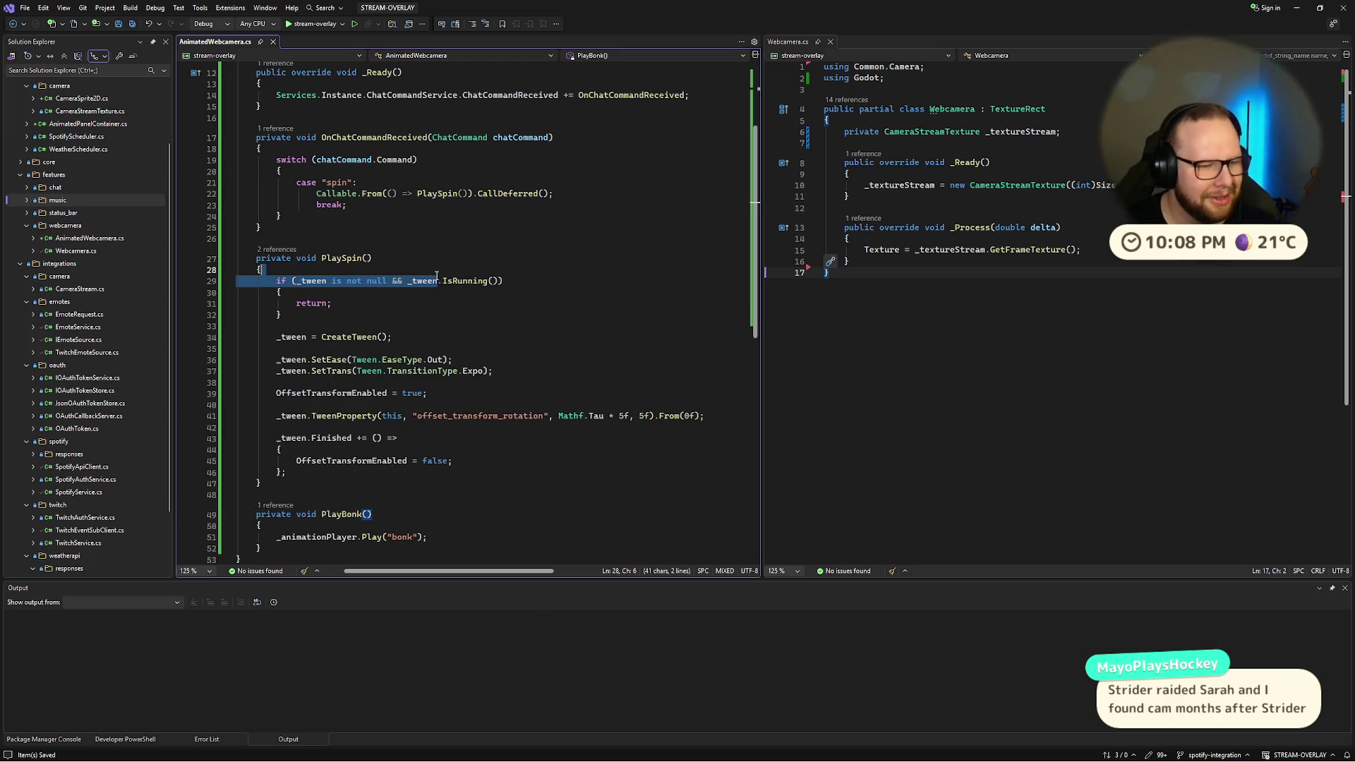
scroll(391, 357, down, 3)
scroll(391, 357, up, 6)
click(522, 154)
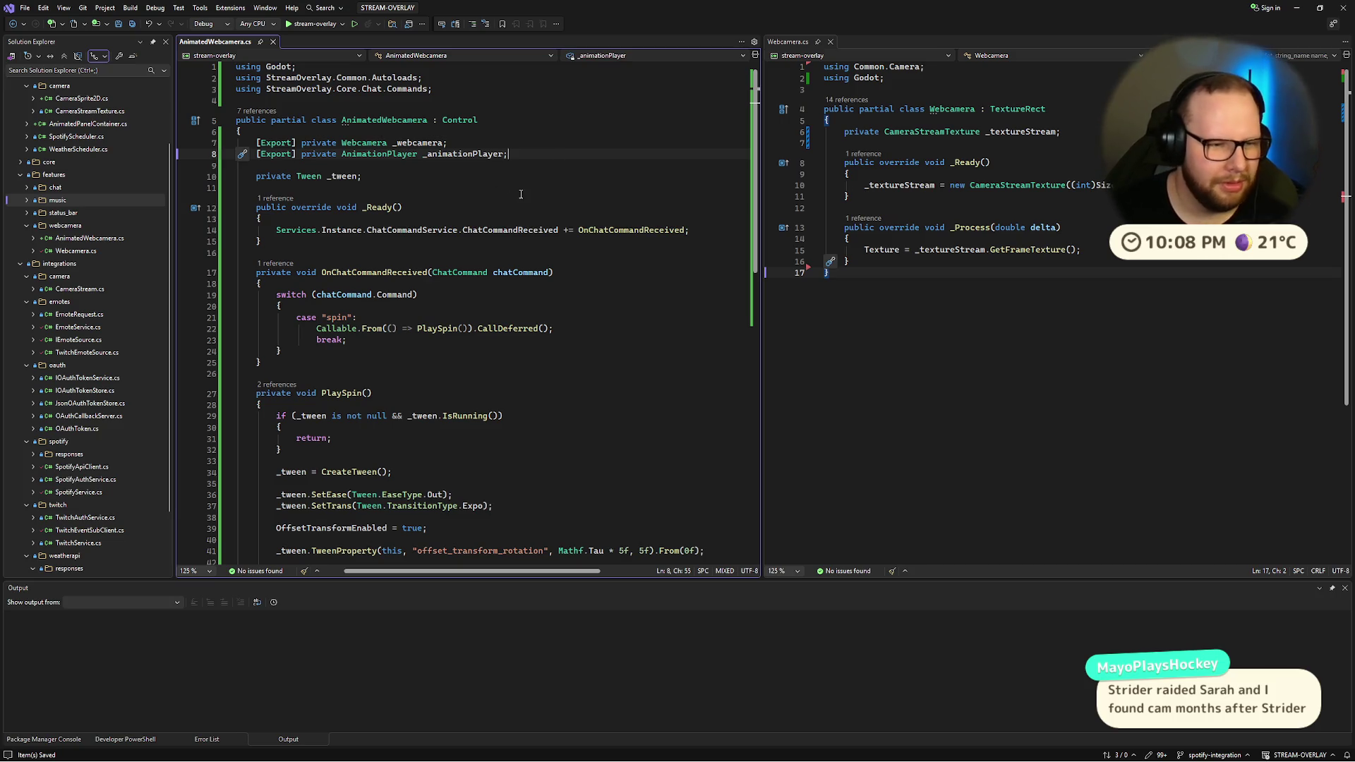
scroll(521, 194, down, 5)
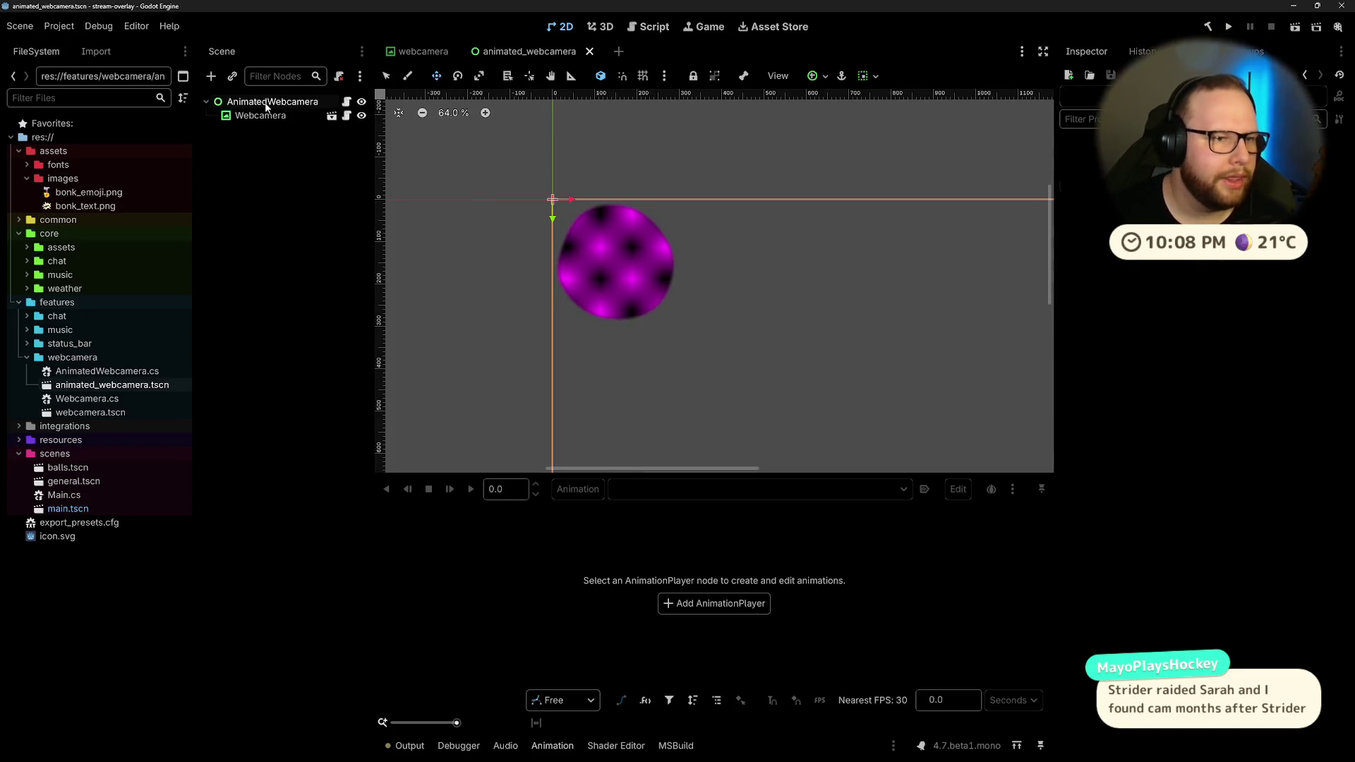
Step: Add an AnimationPlayer child node to the scene and save it
key(ctrl+a)
text(anima)
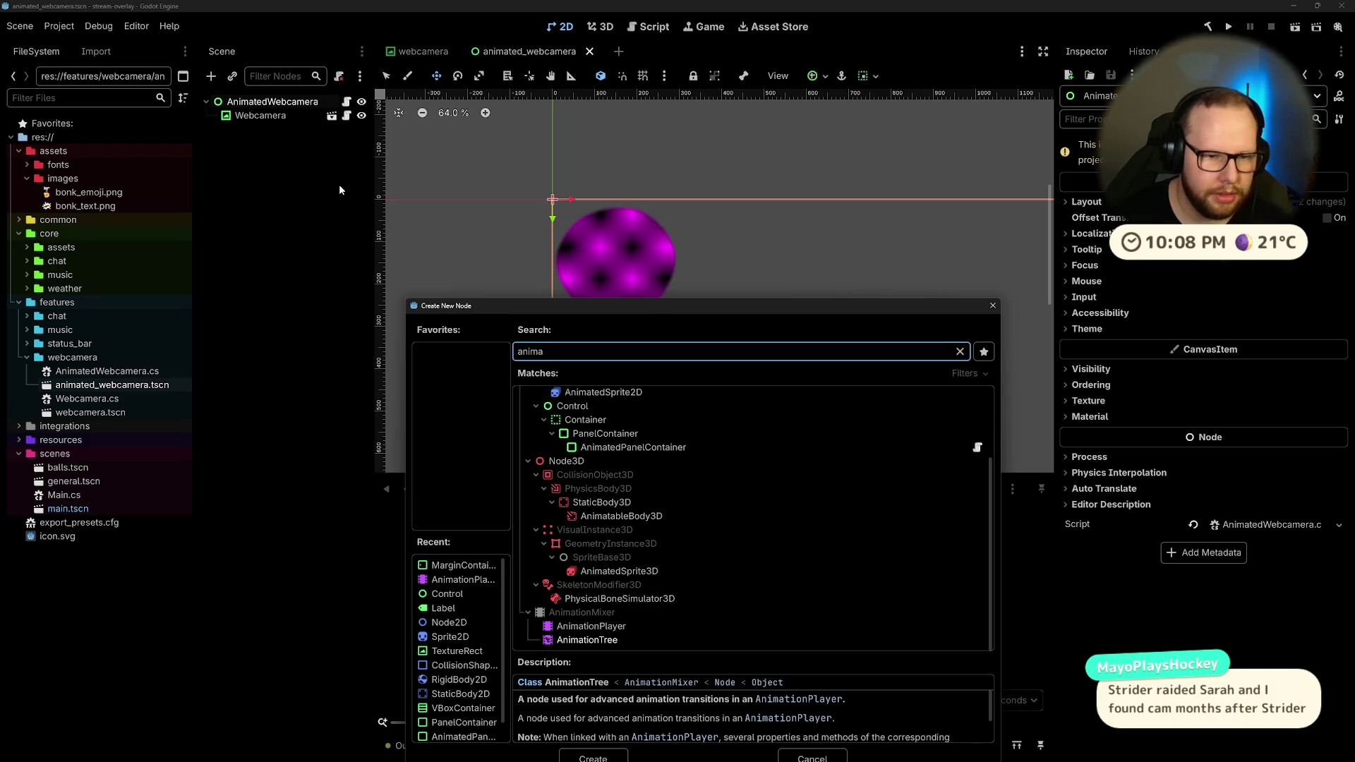
key(Up)
key(Return)
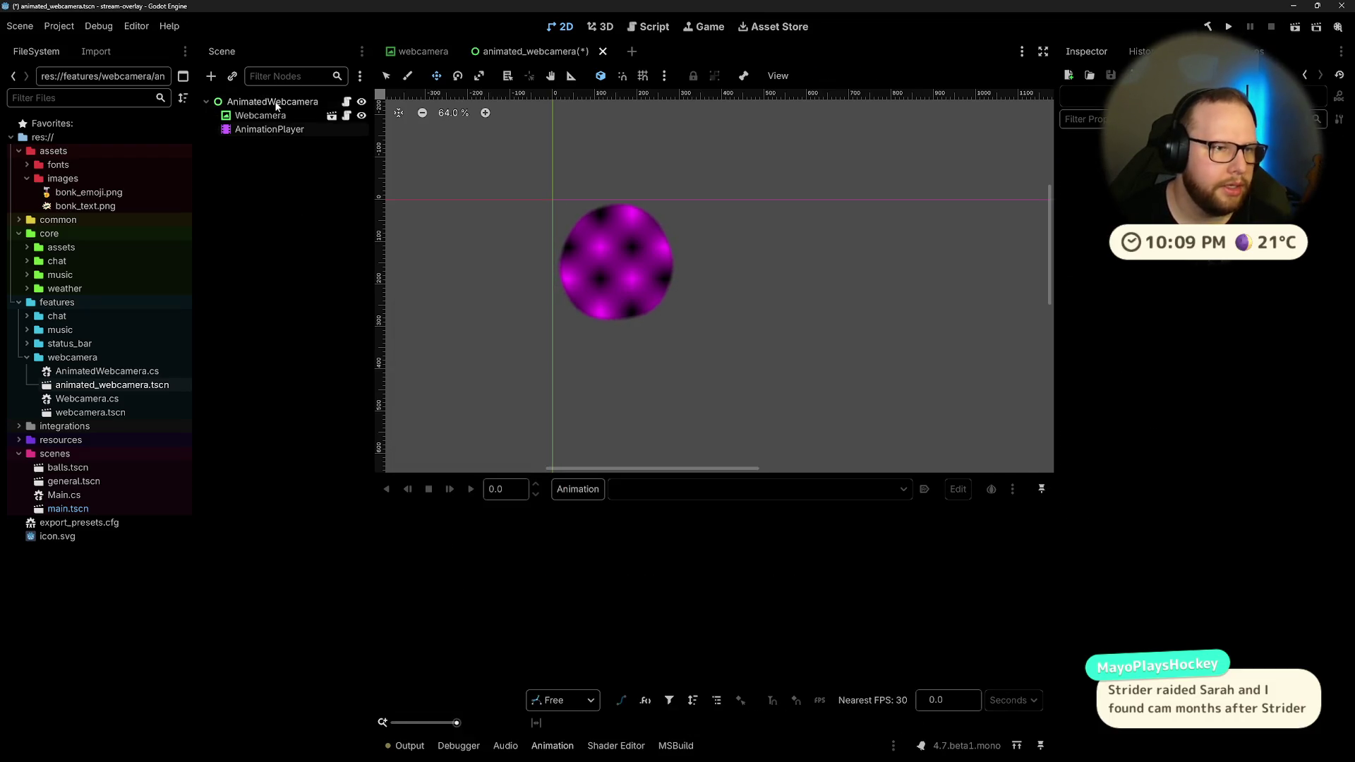
key(ctrl+s)
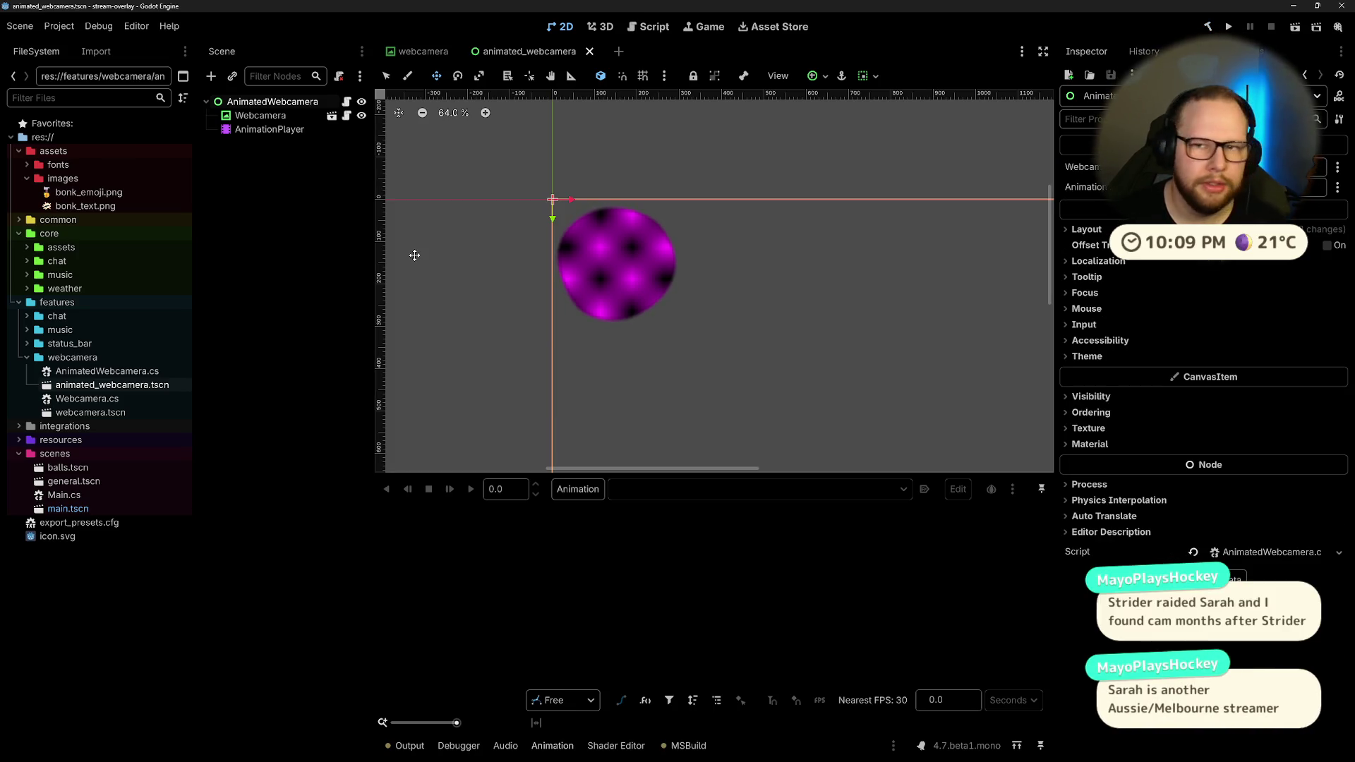
Step: Assign the Webcamera and AnimationPlayer nodes to the script's exported fields, then save
click(1312, 167)
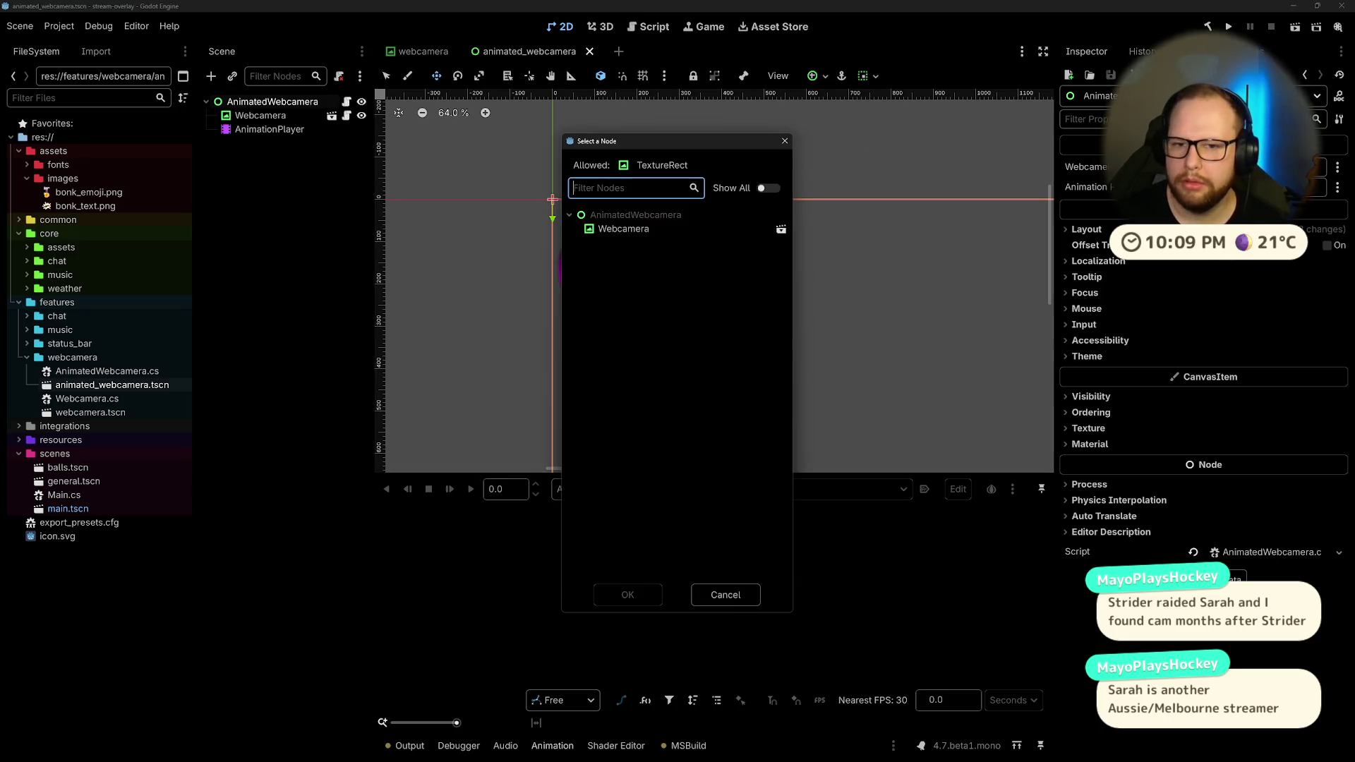
double_click(612, 232)
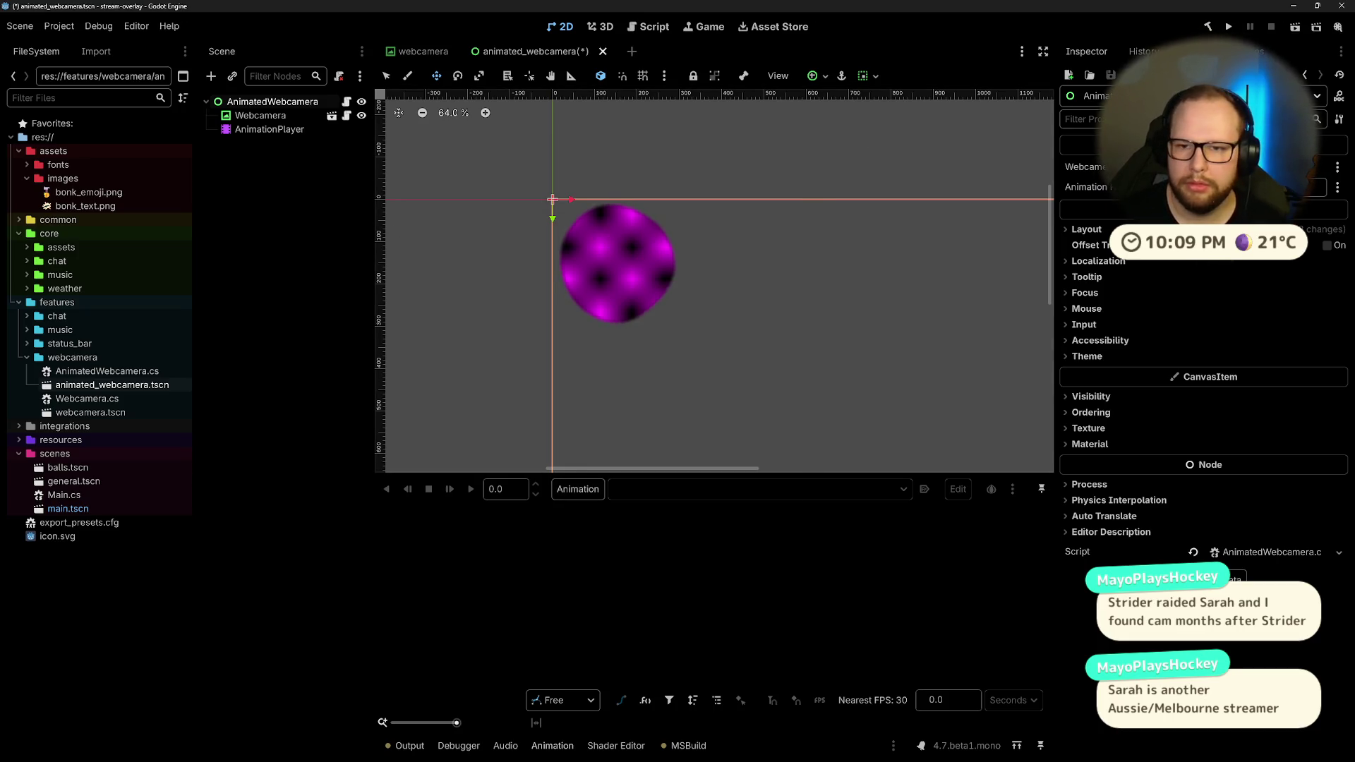
click(1311, 187)
click(776, 232)
click(627, 594)
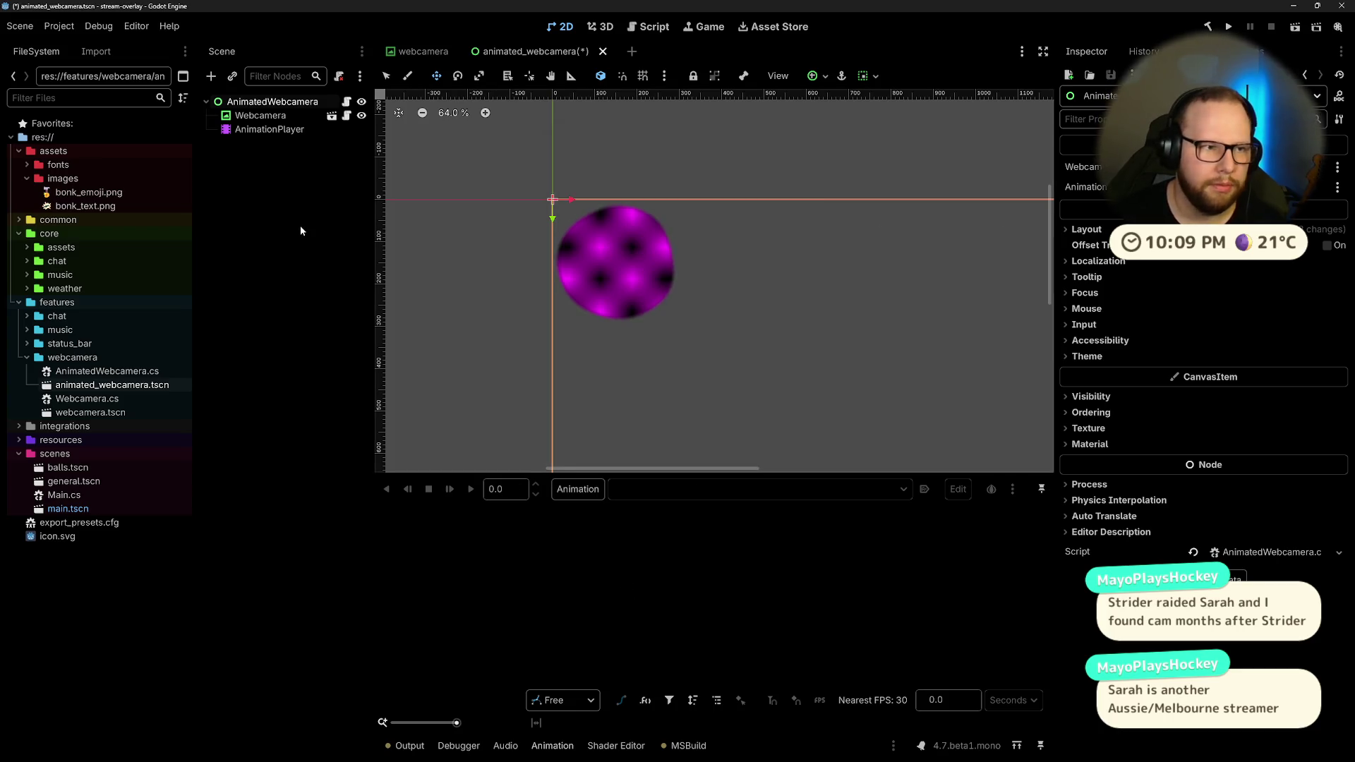
key(ctrl+s)
Step: Select the AnimatedWebcamera root node and bring up the child-scene instance picker
click(272, 101)
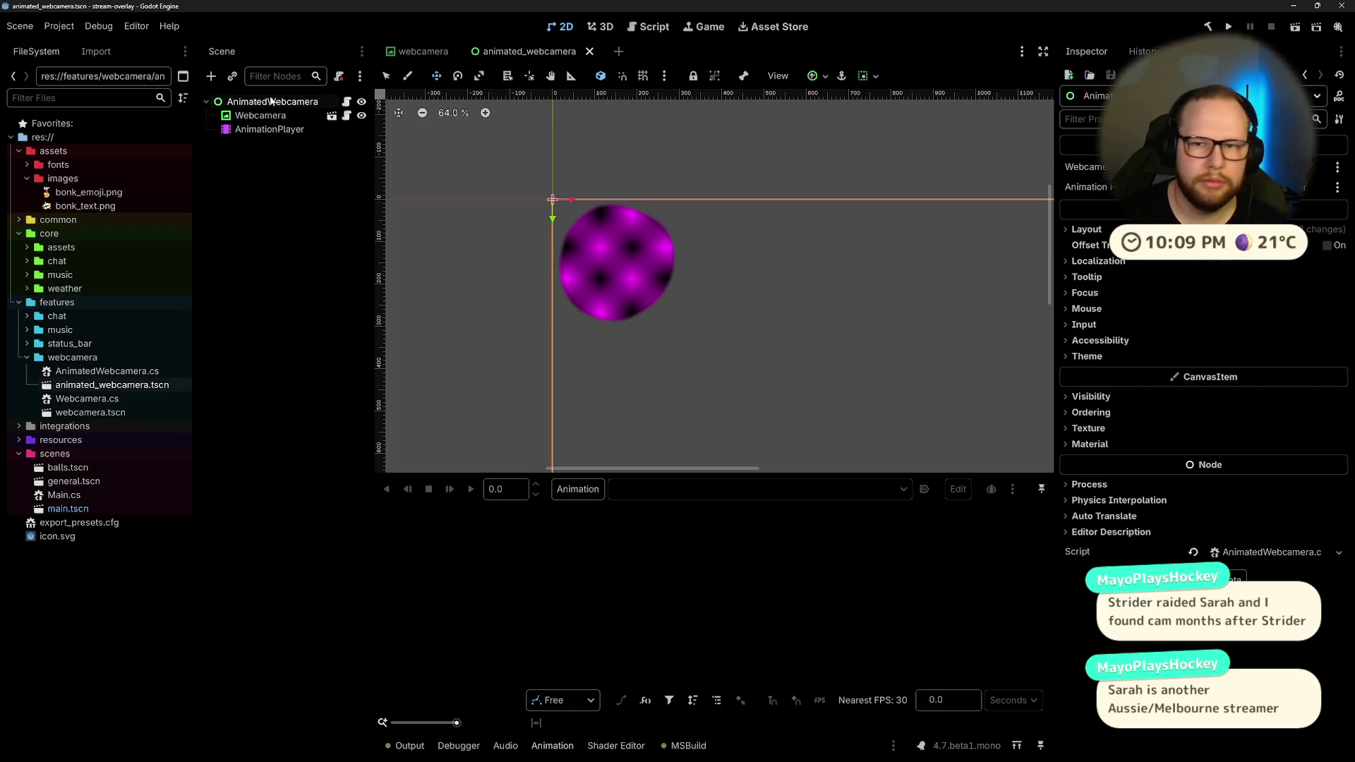
click(262, 115)
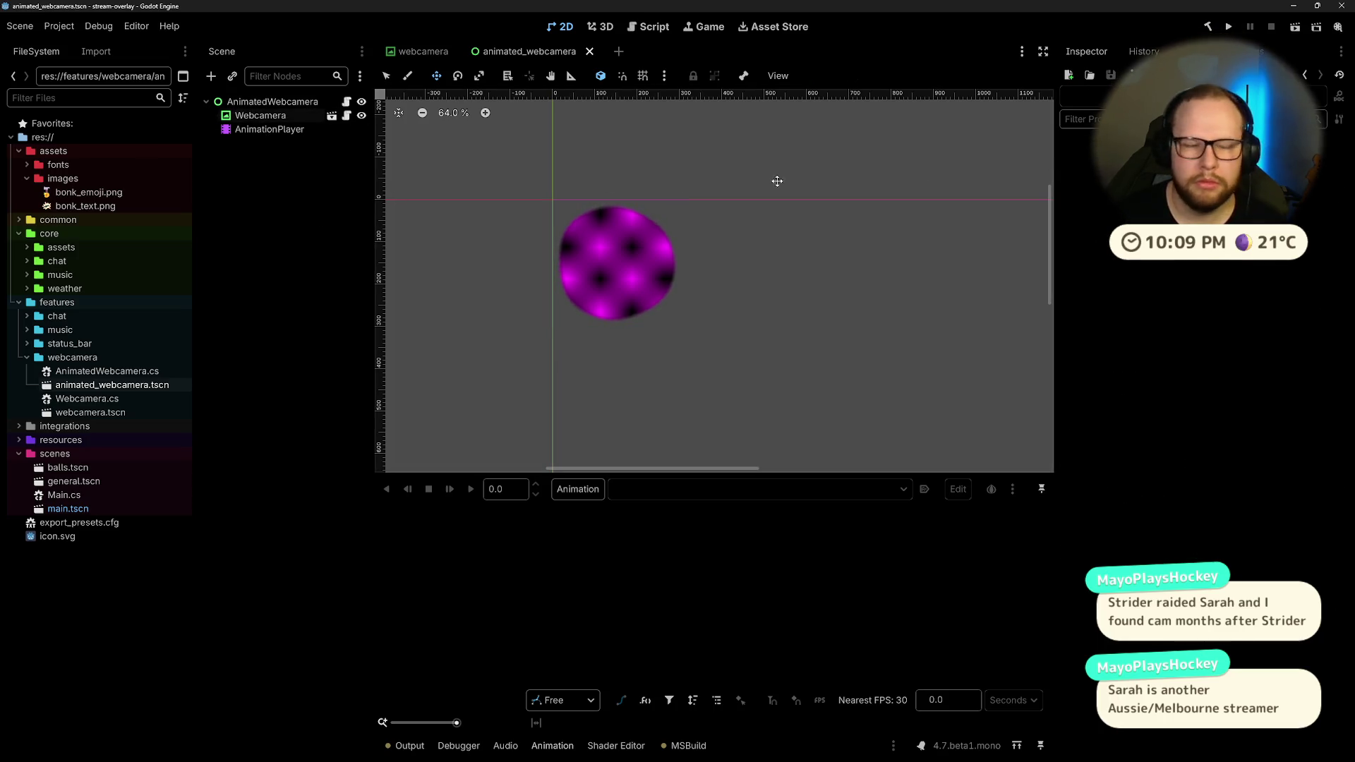
click(269, 103)
click(255, 181)
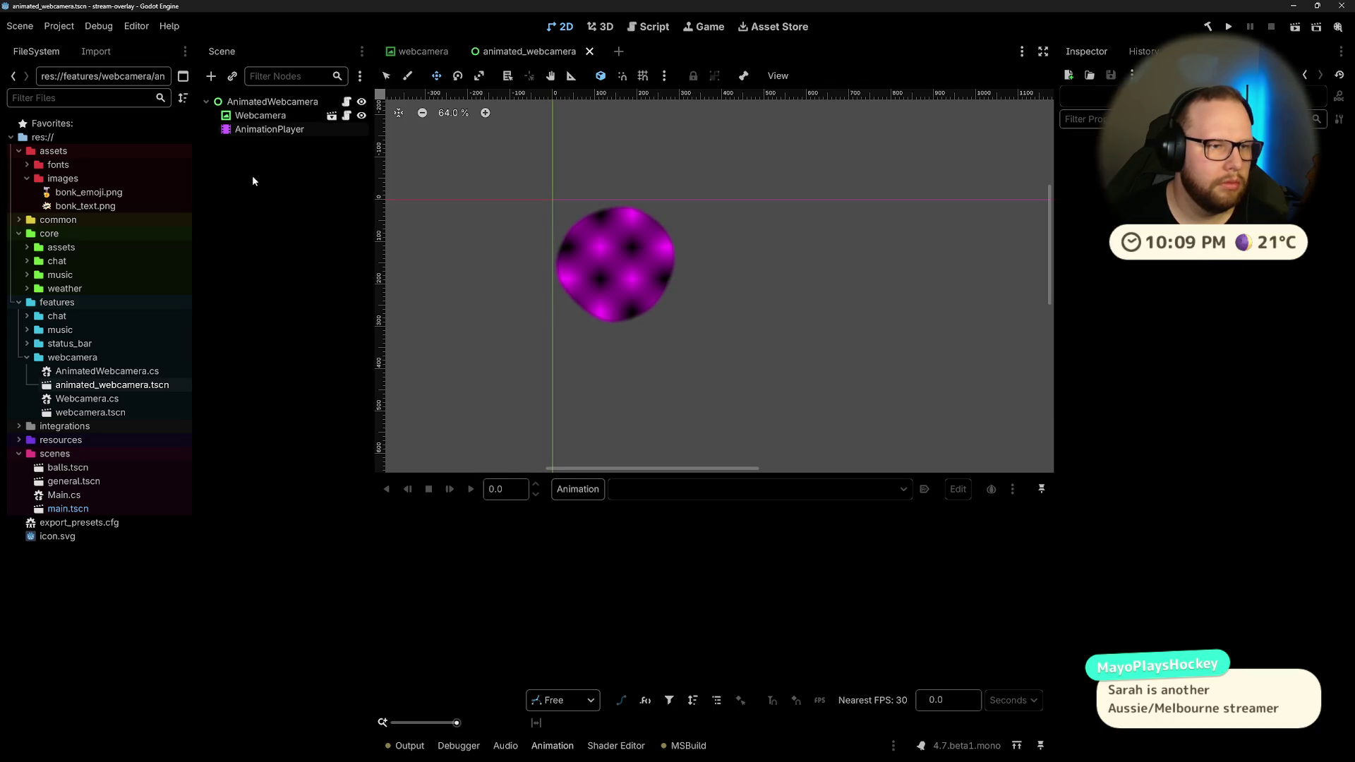
click(258, 117)
click(261, 104)
key(ctrl+shift+a)
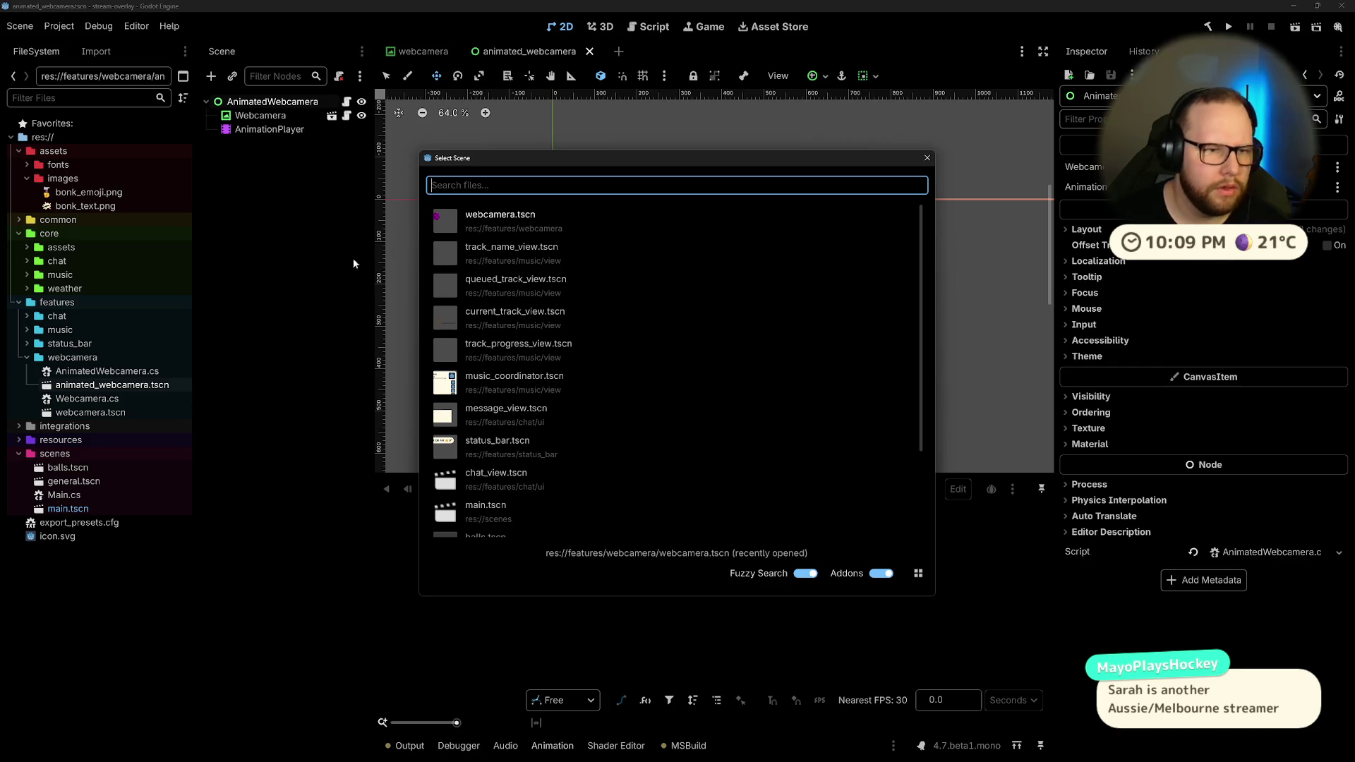
Step: Drag the bonk emoji and BONK text images into the scene as BonkEmoji and BonkText sprites
key(Escape)
click(70, 205)
drag(62, 196, 687, 195)
mouse_move(87, 209)
mouse_down()
mouse_move(671, 254)
mouse_move(698, 233)
mouse_up()
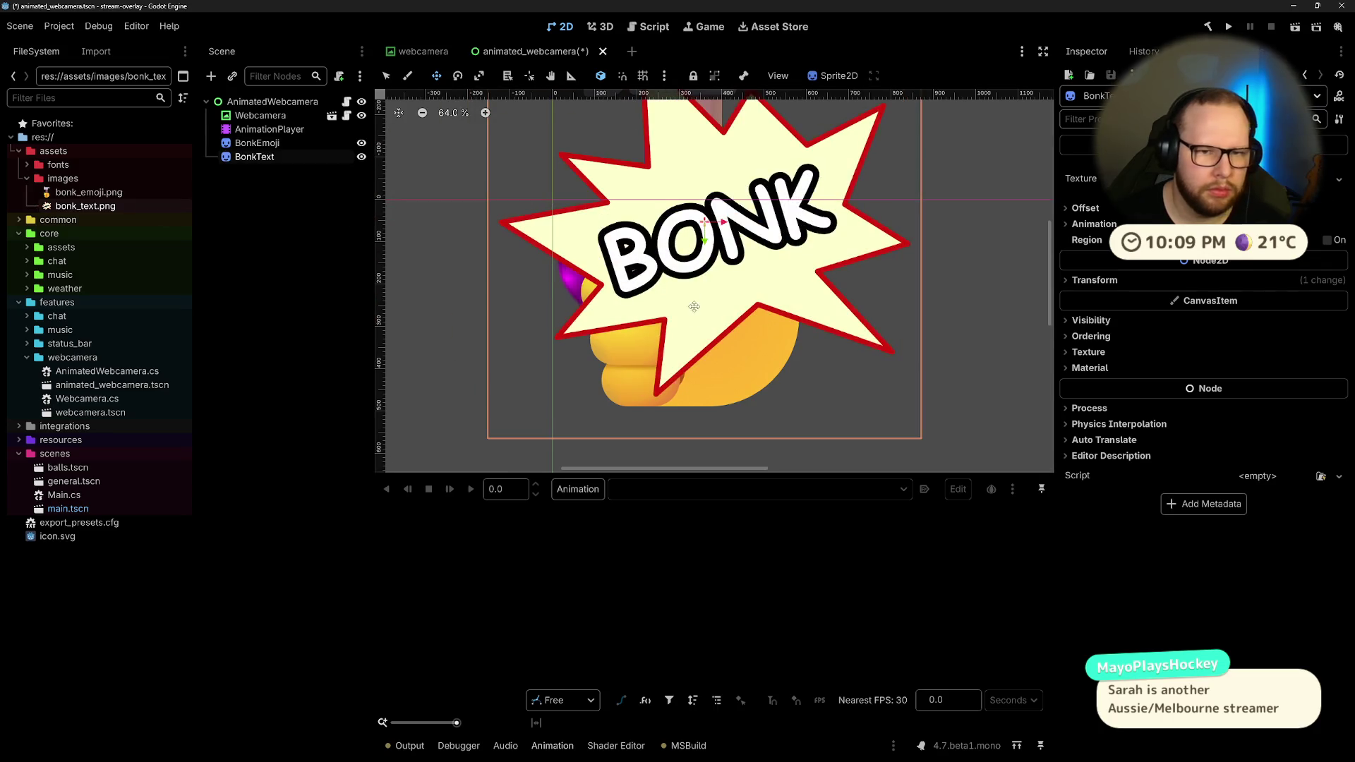
scroll(747, 214, down, 8)
scroll(748, 213, up, 3)
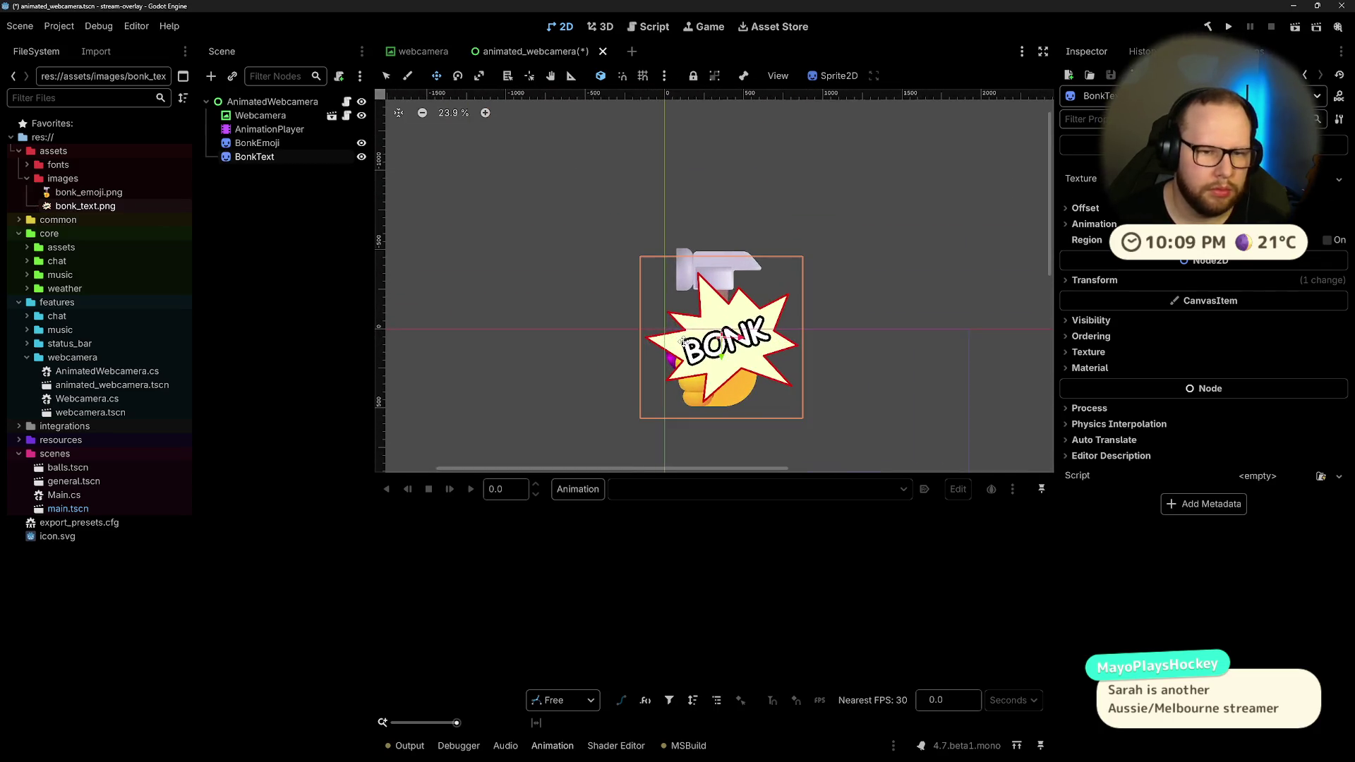
Step: Reorder the scene tree so AnimationPlayer sits below Webcamera, followed by BonkEmoji and BonkText
click(261, 255)
click(257, 144)
mouse_move(262, 148)
mouse_down()
mouse_move(257, 124)
mouse_move(247, 157)
mouse_move(261, 126)
mouse_up()
click(294, 283)
click(274, 240)
click(263, 113)
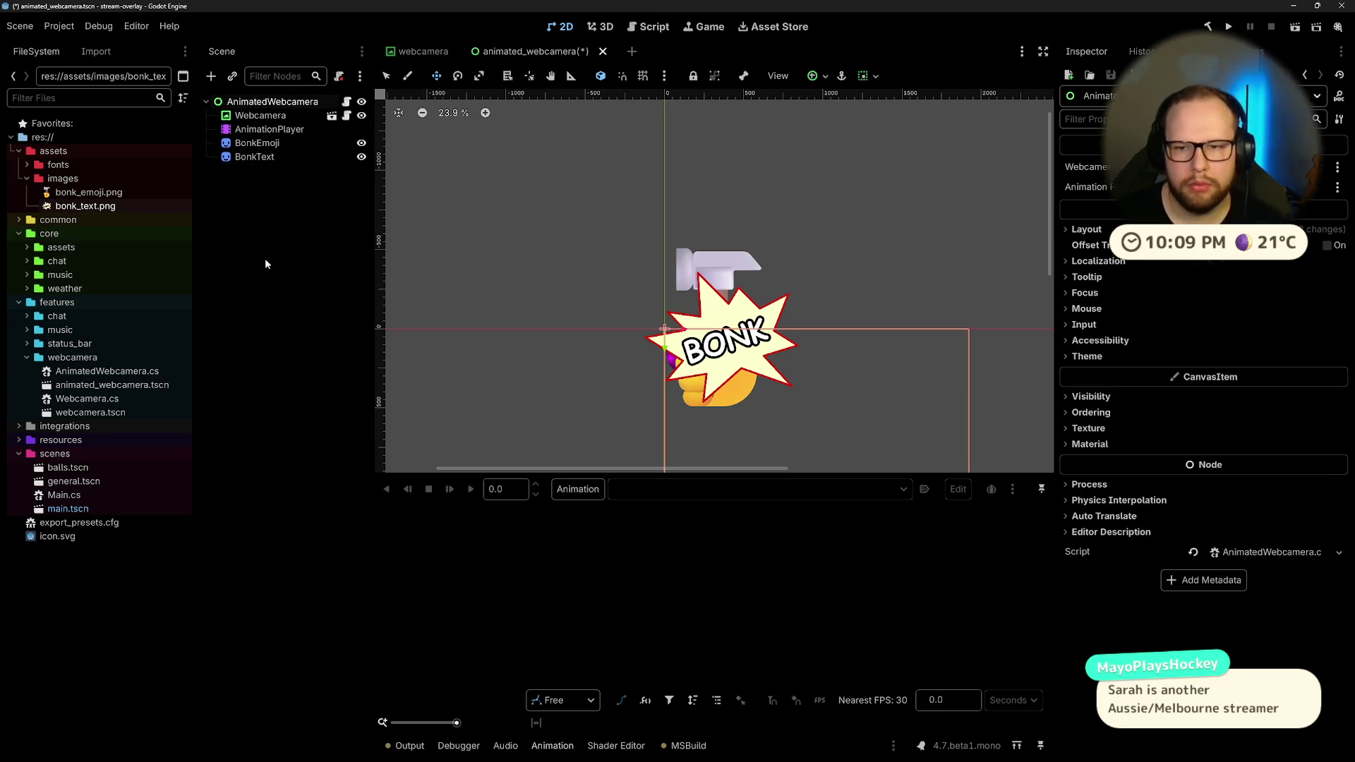
click(265, 259)
Step: Select BonkEmoji and expand its Transform, ready to edit the Scale x value
click(259, 143)
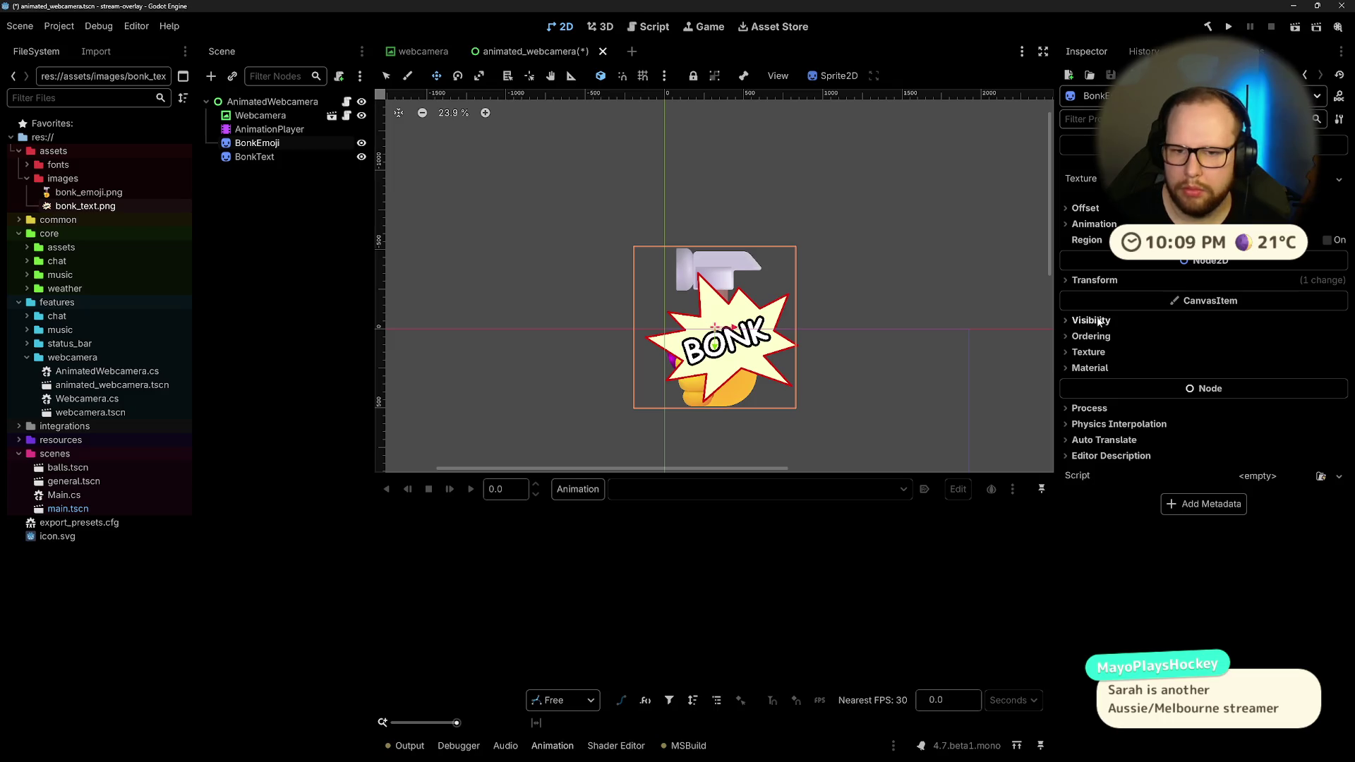
click(1090, 280)
click(1250, 359)
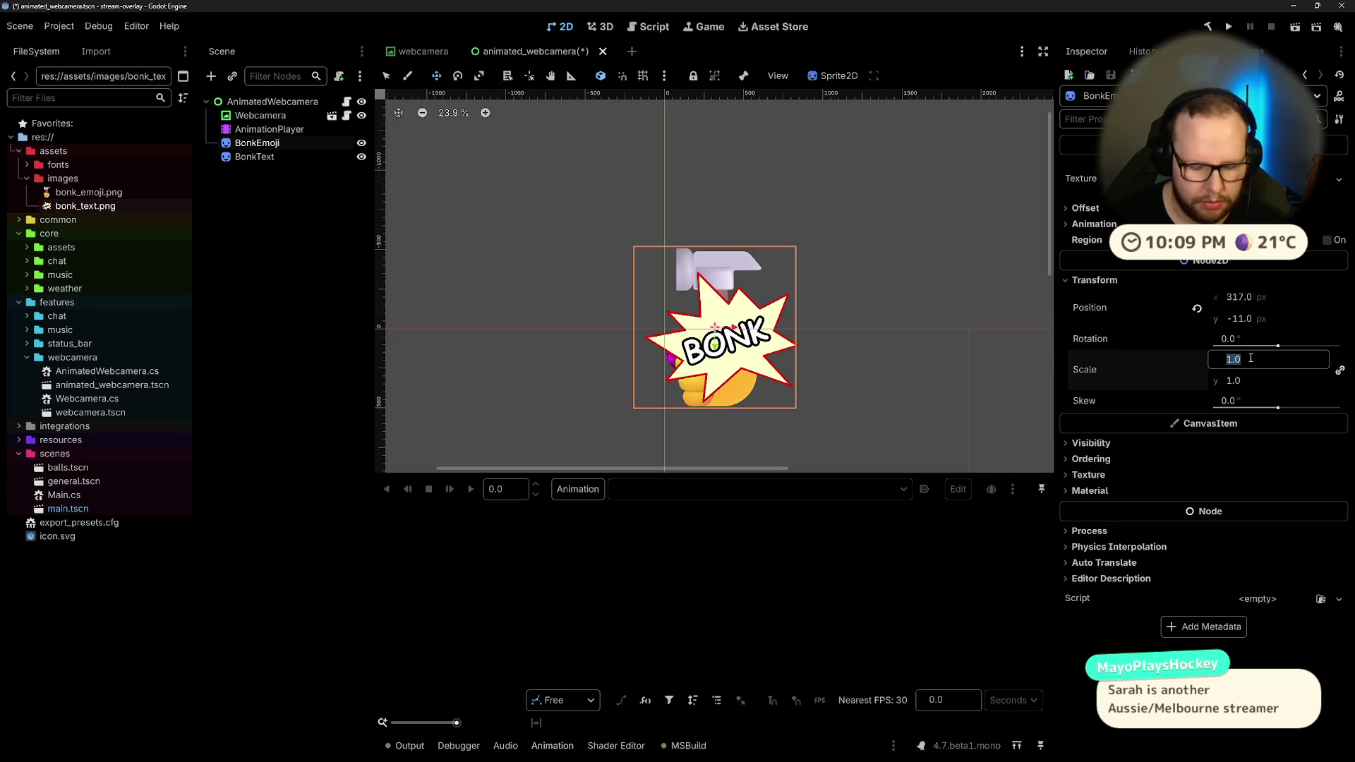
Step: Scale the BonkEmoji hammer fist to 0.3
text(.25)
key(Return)
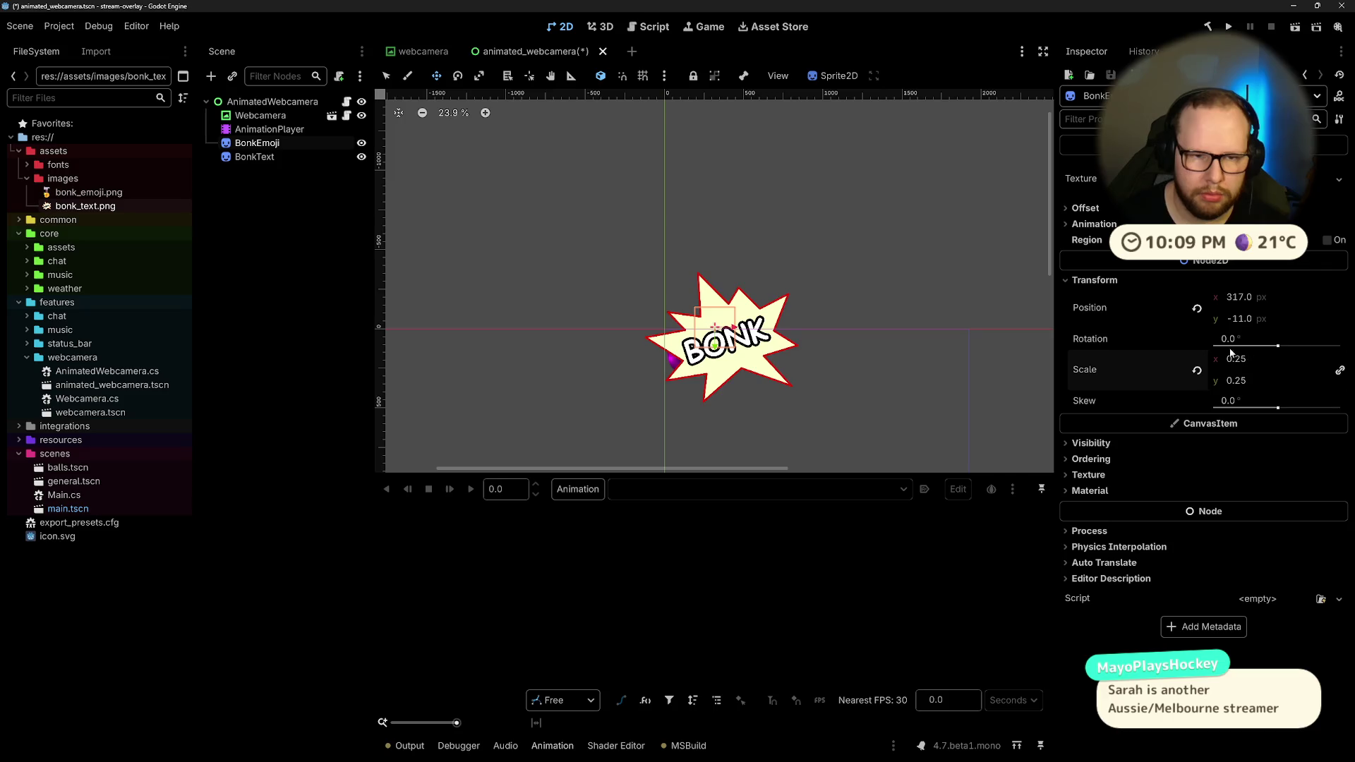
text(.3)
key(Return)
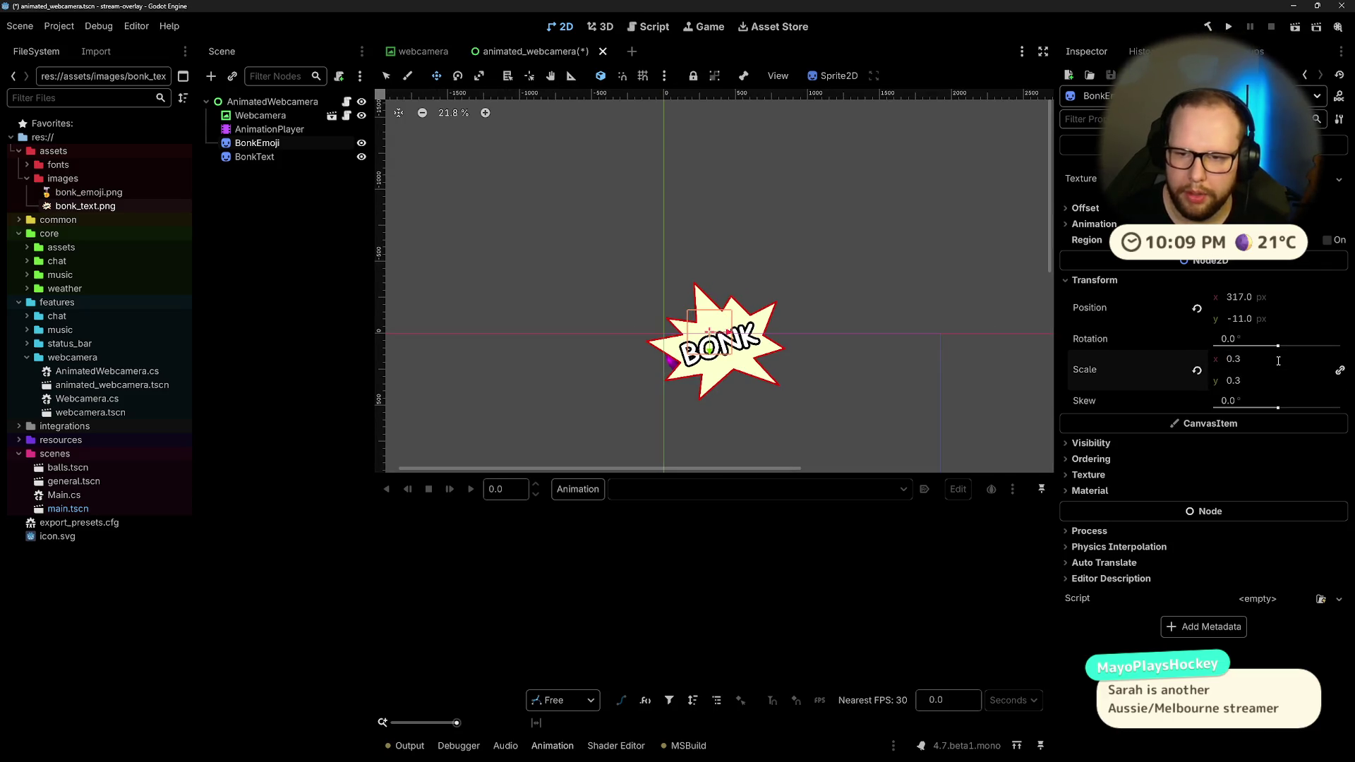
Step: Scale the BonkText BONK star to 0.2
click(289, 156)
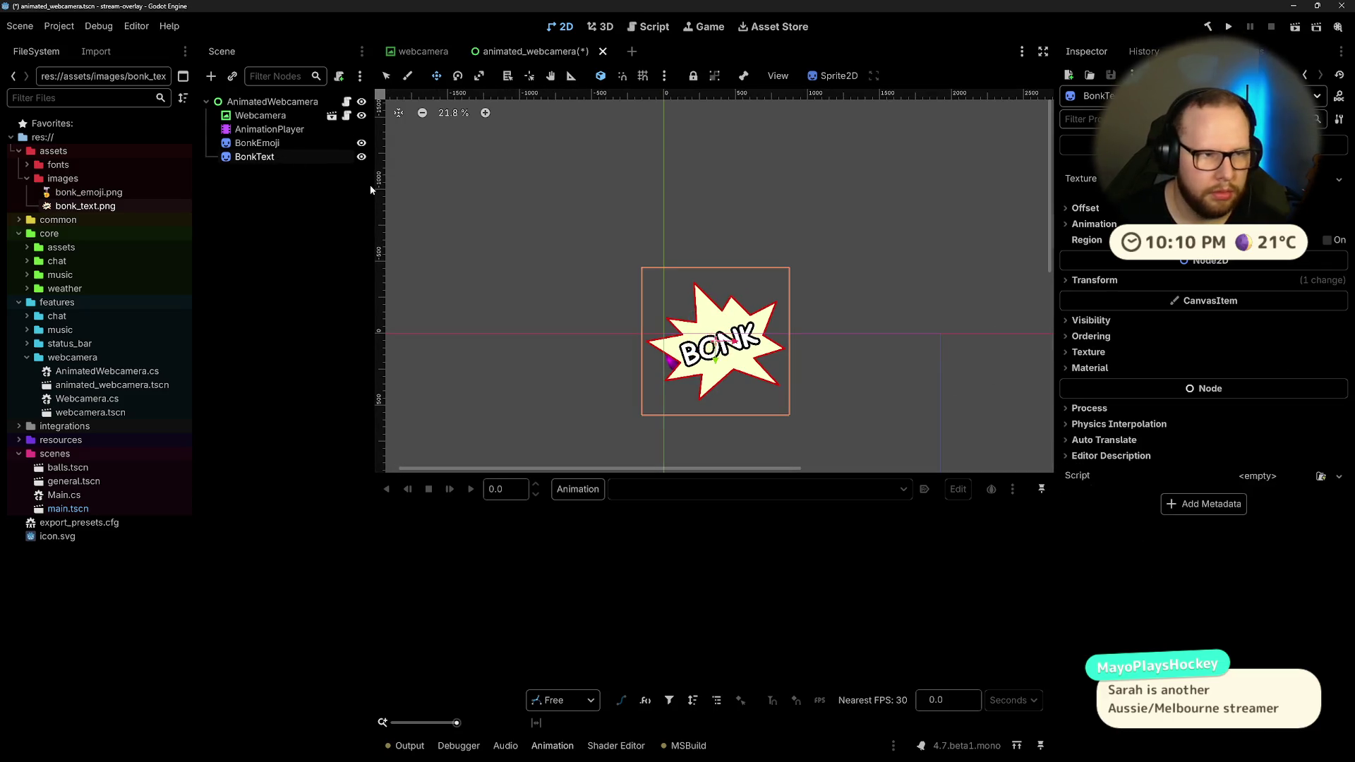
click(1137, 279)
click(1254, 360)
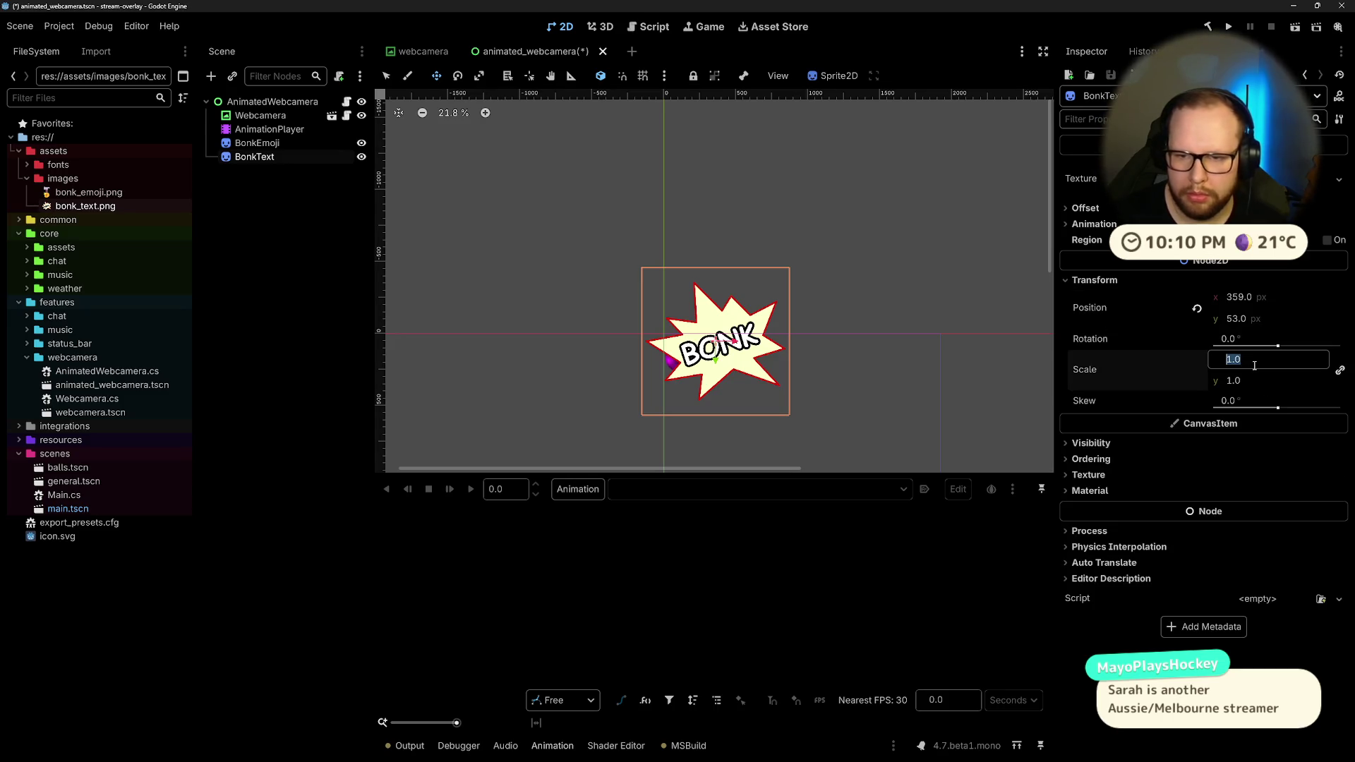
text(.2)
key(Return)
scroll(713, 379, up, 8)
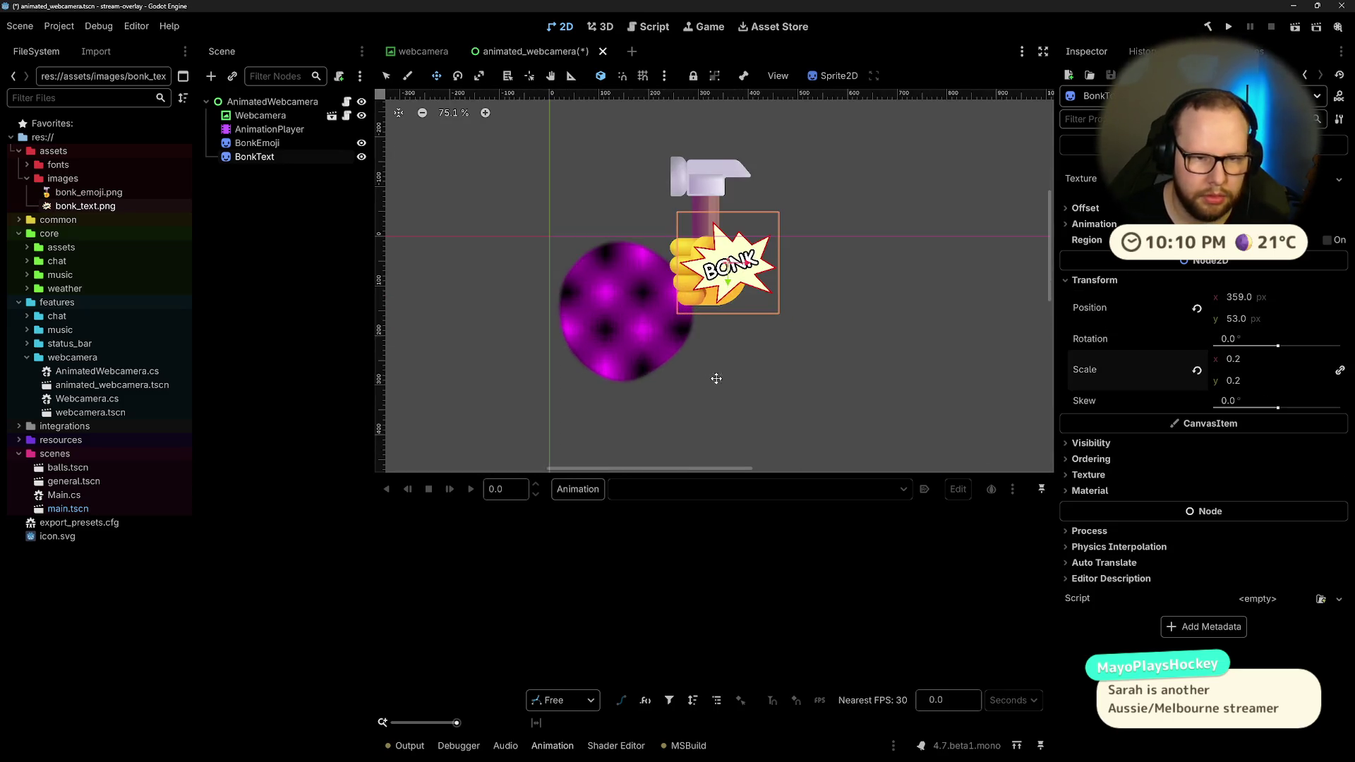
click(1250, 363)
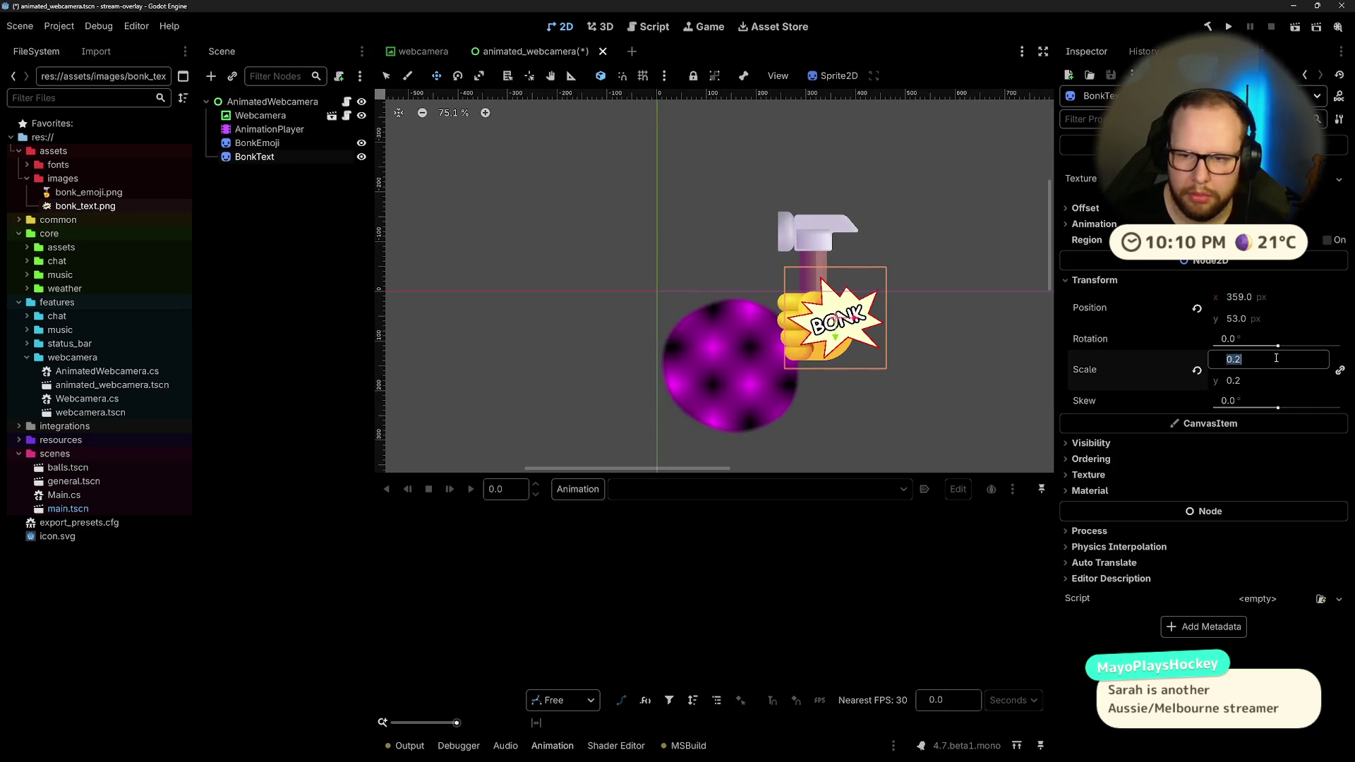
text(.25)
key(Return)
click(1278, 358)
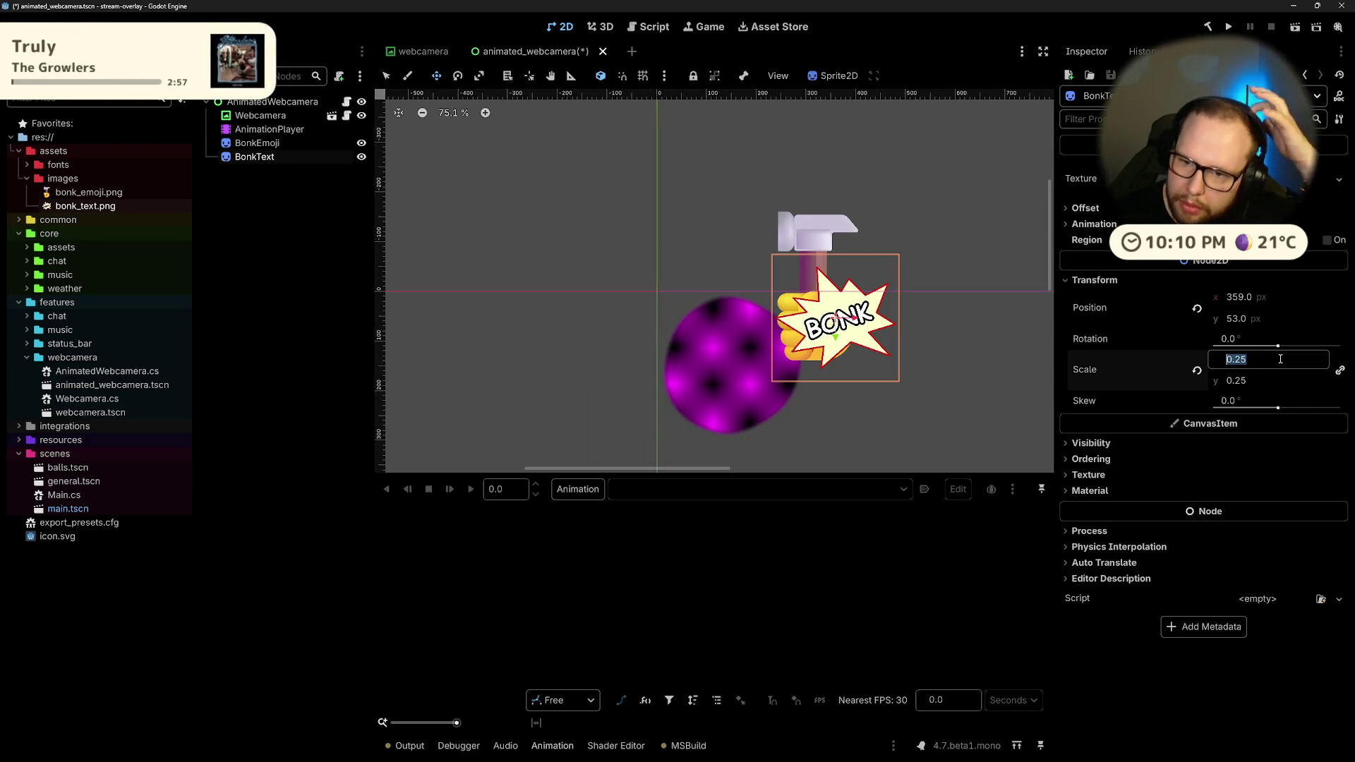
key(BackSpace)
text(.2)
key(Return)
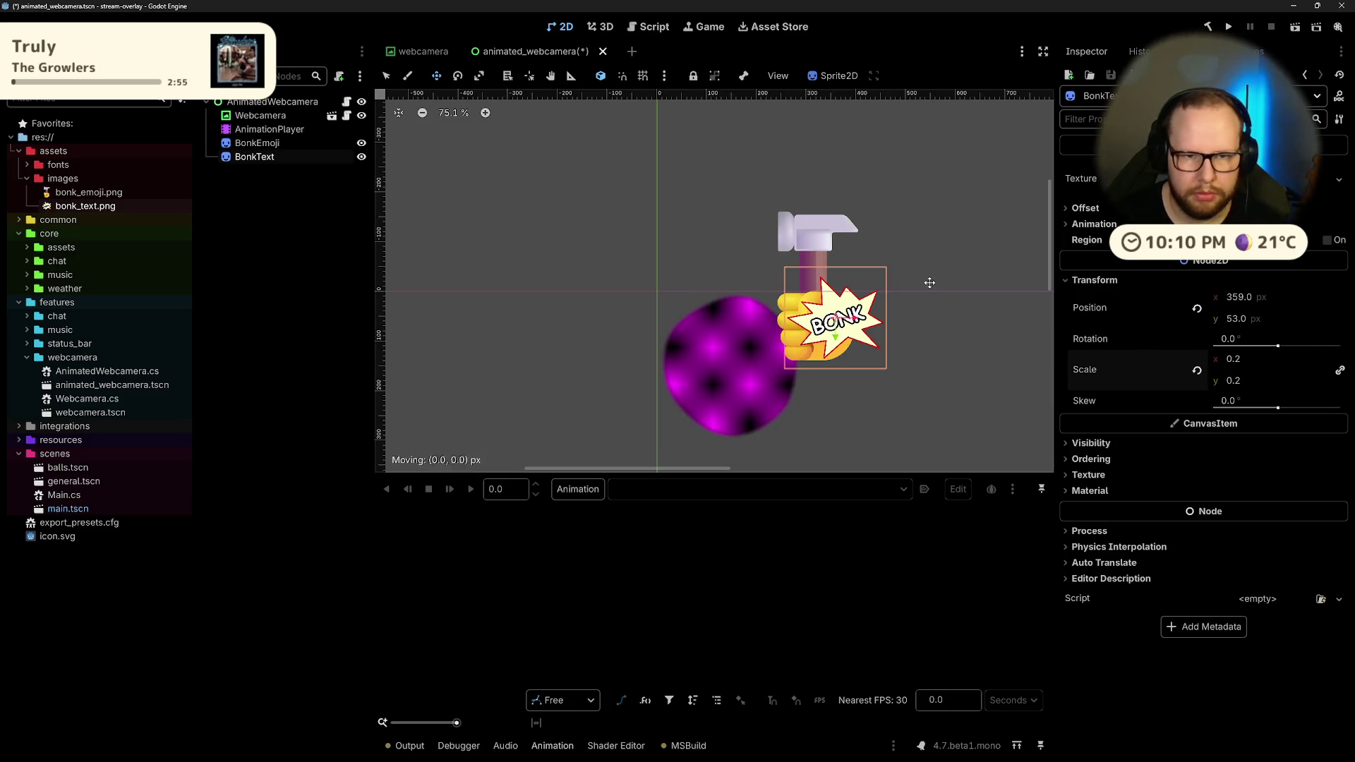
Step: Place the BONK star at the ball's left and the hammer fist at its right
drag(860, 337, 695, 363)
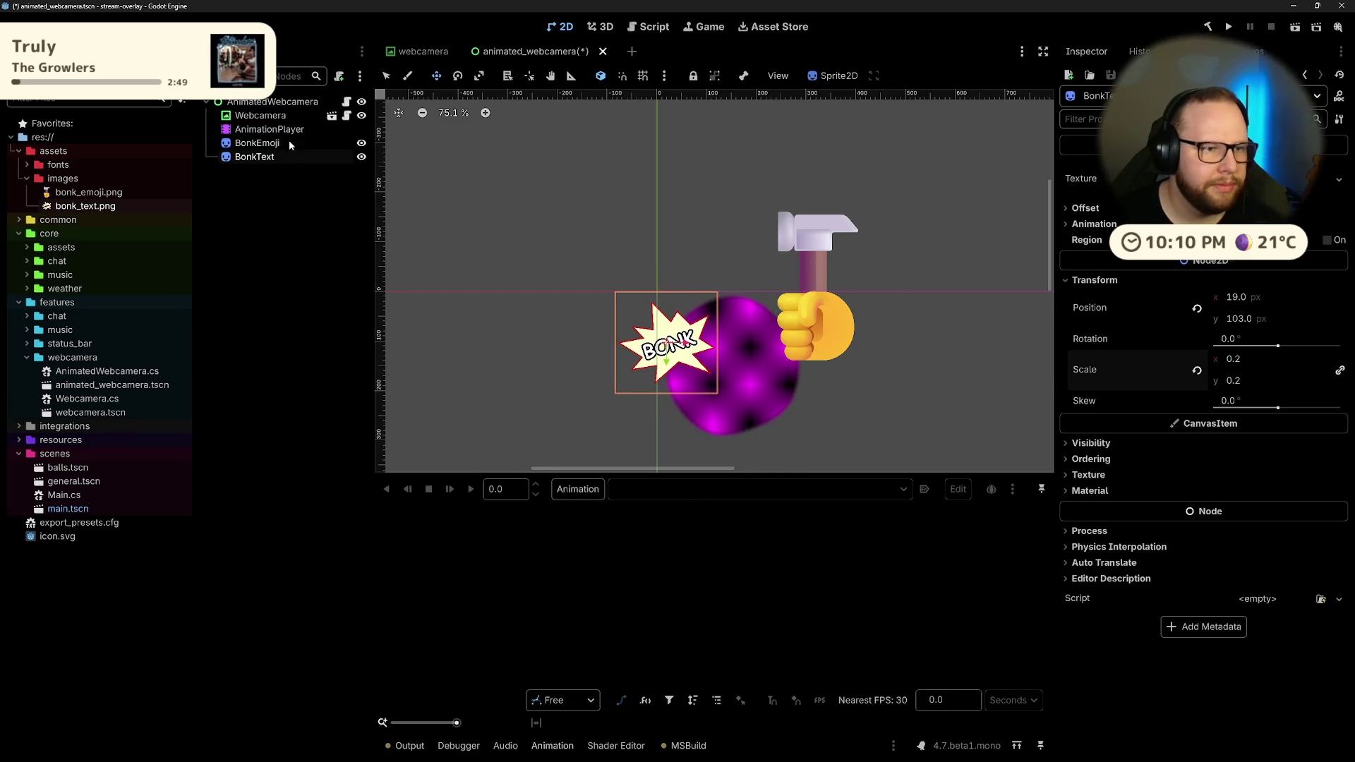
click(751, 272)
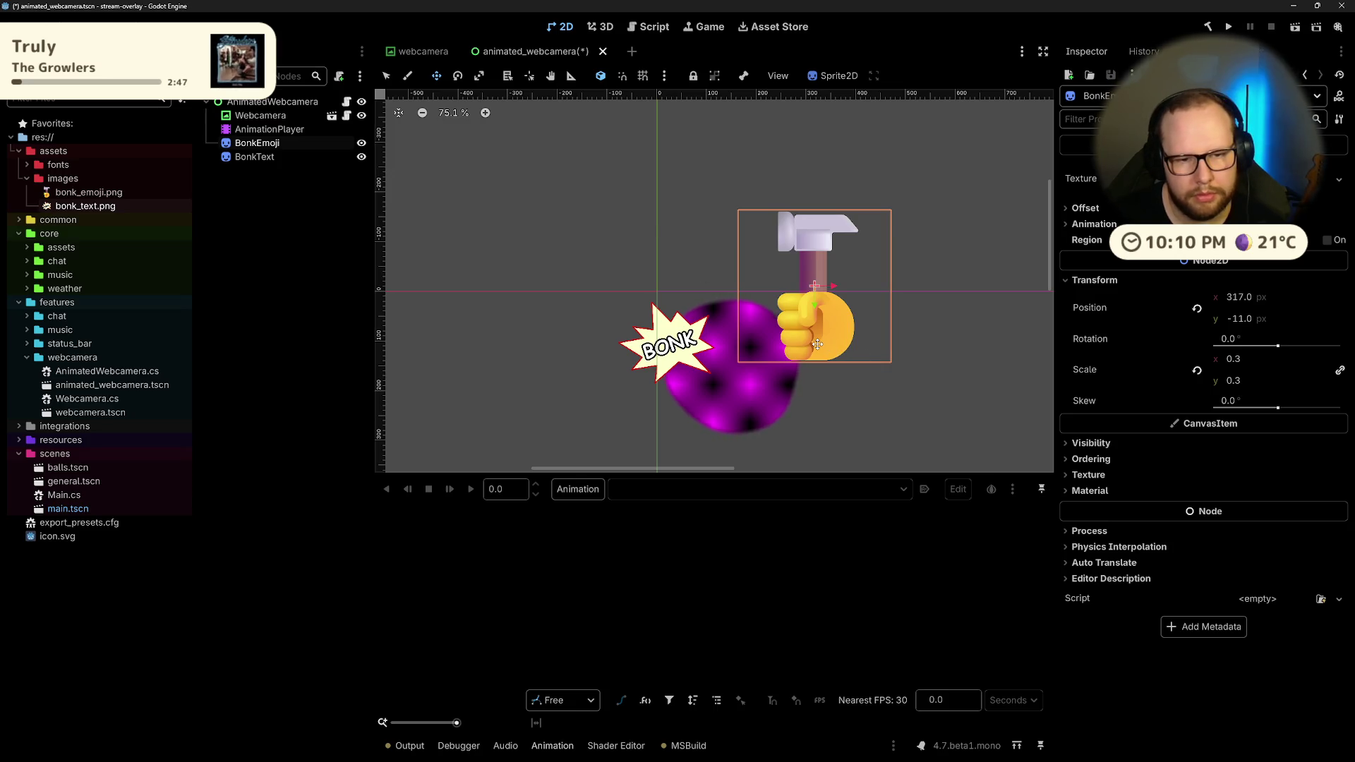
mouse_move(818, 345)
mouse_down()
mouse_move(837, 351)
mouse_move(837, 325)
mouse_up()
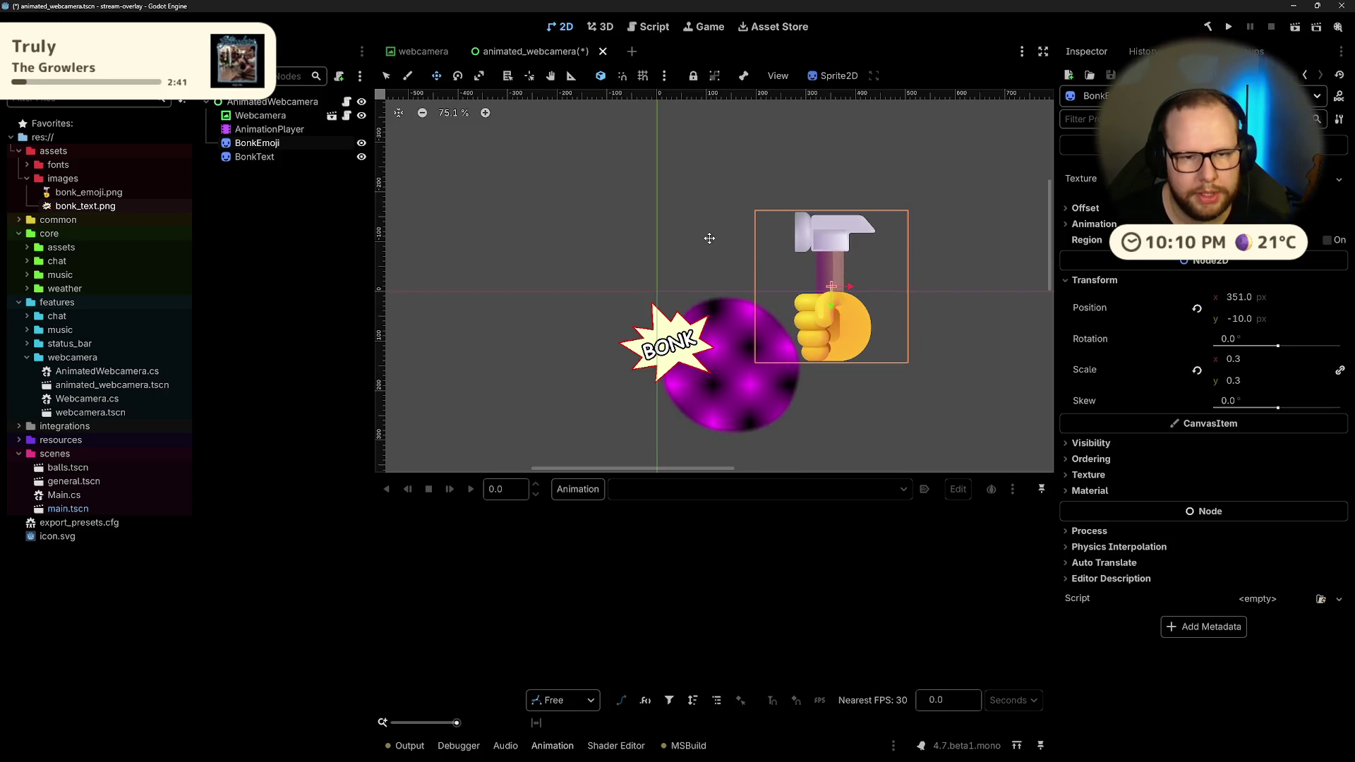
drag(511, 392, 511, 393)
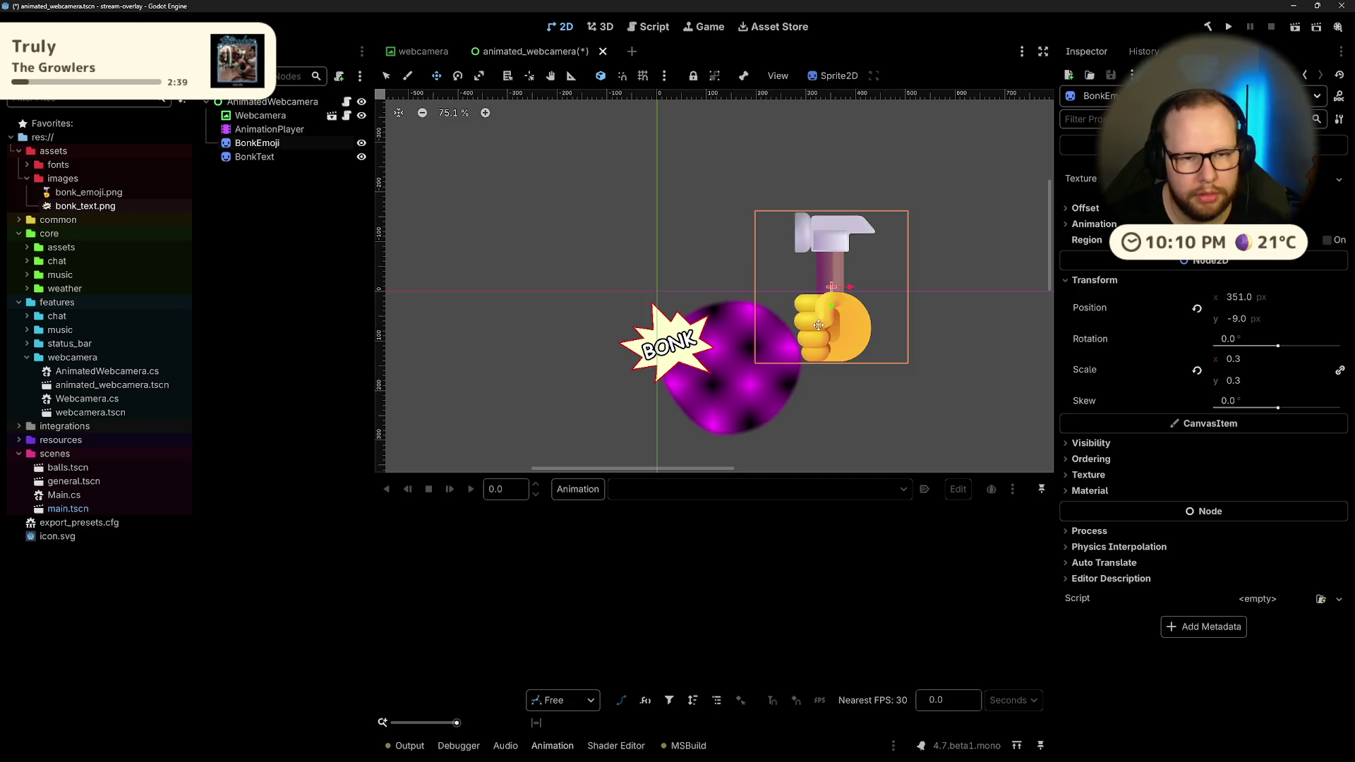
Step: Hide both the hammer fist and BONK star sprites on the canvas
click(294, 197)
click(361, 144)
click(360, 156)
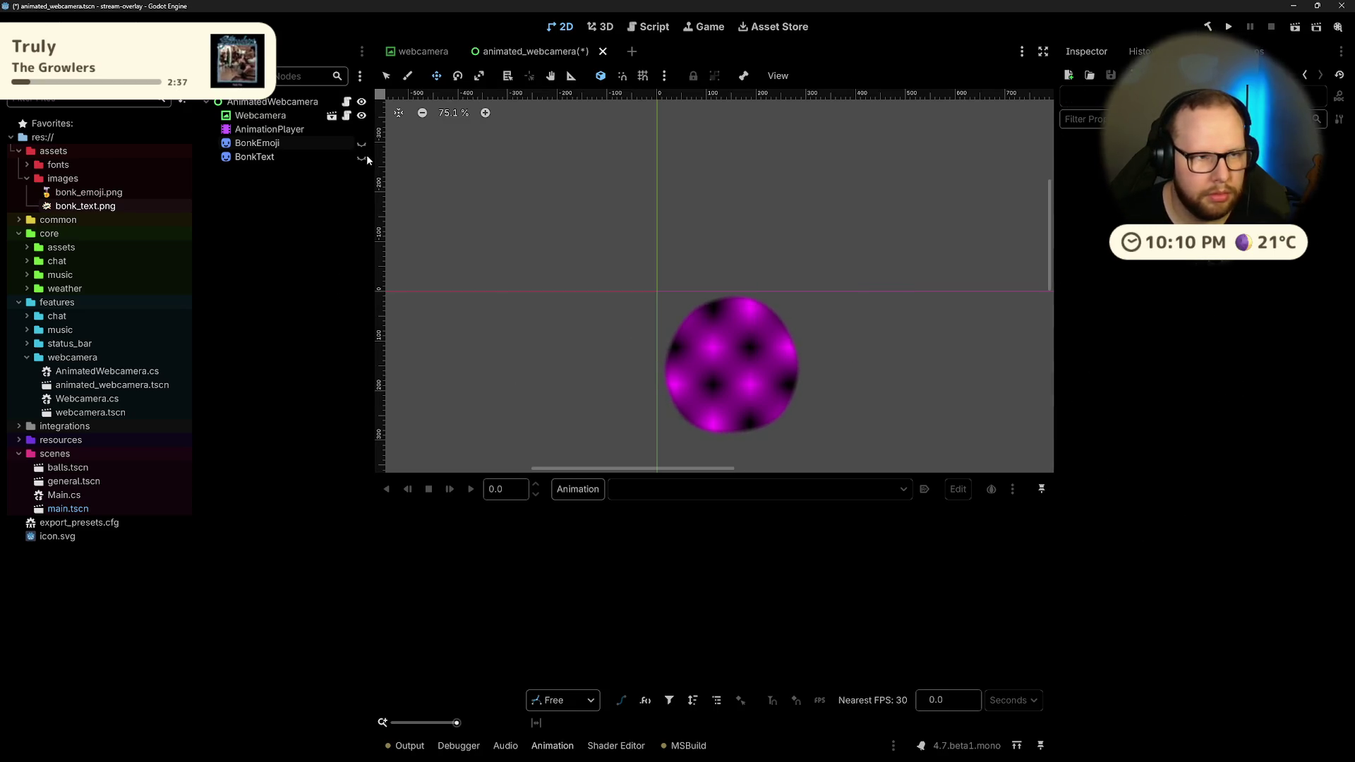
Step: Create a new animation named 'bonk' on the AnimationPlayer
key(ctrl+z)
key(ctrl+z)
click(269, 130)
click(578, 489)
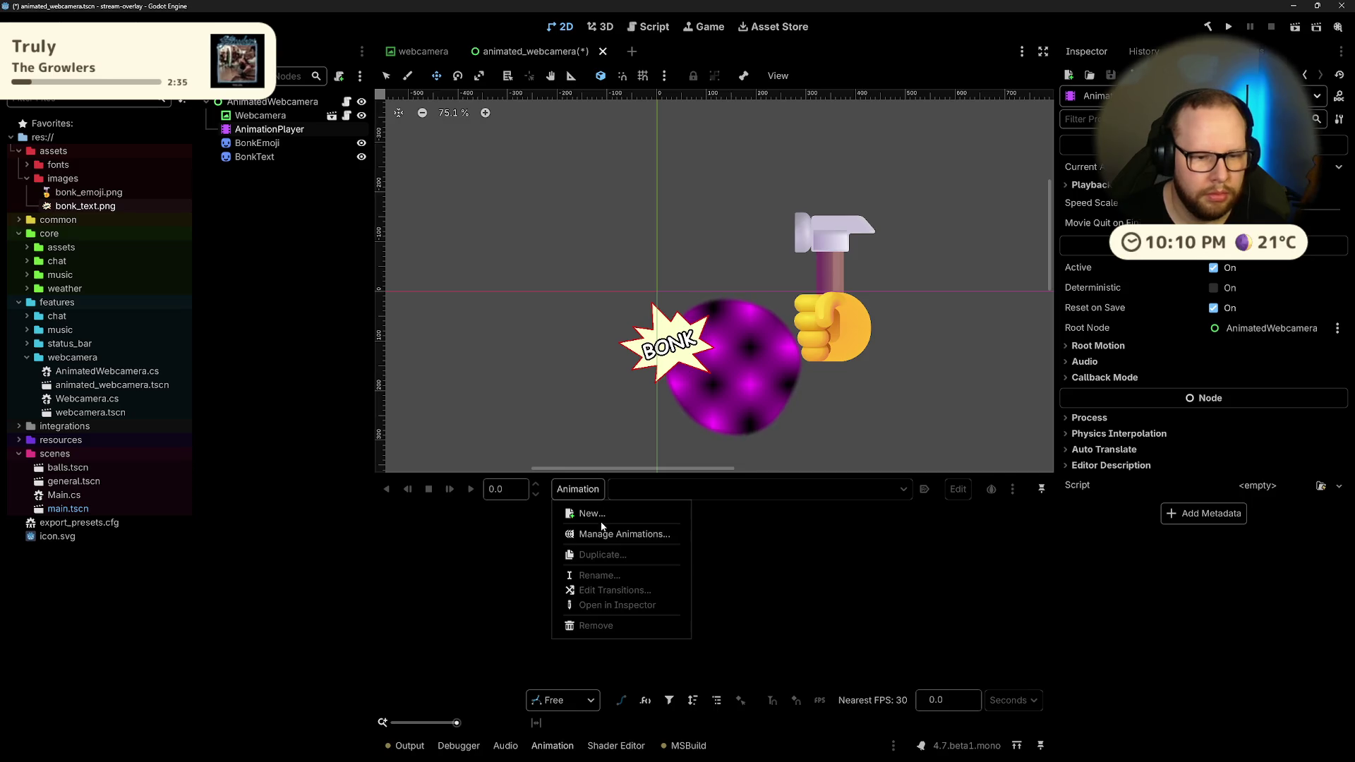
click(593, 512)
text(bonk)
key(Return)
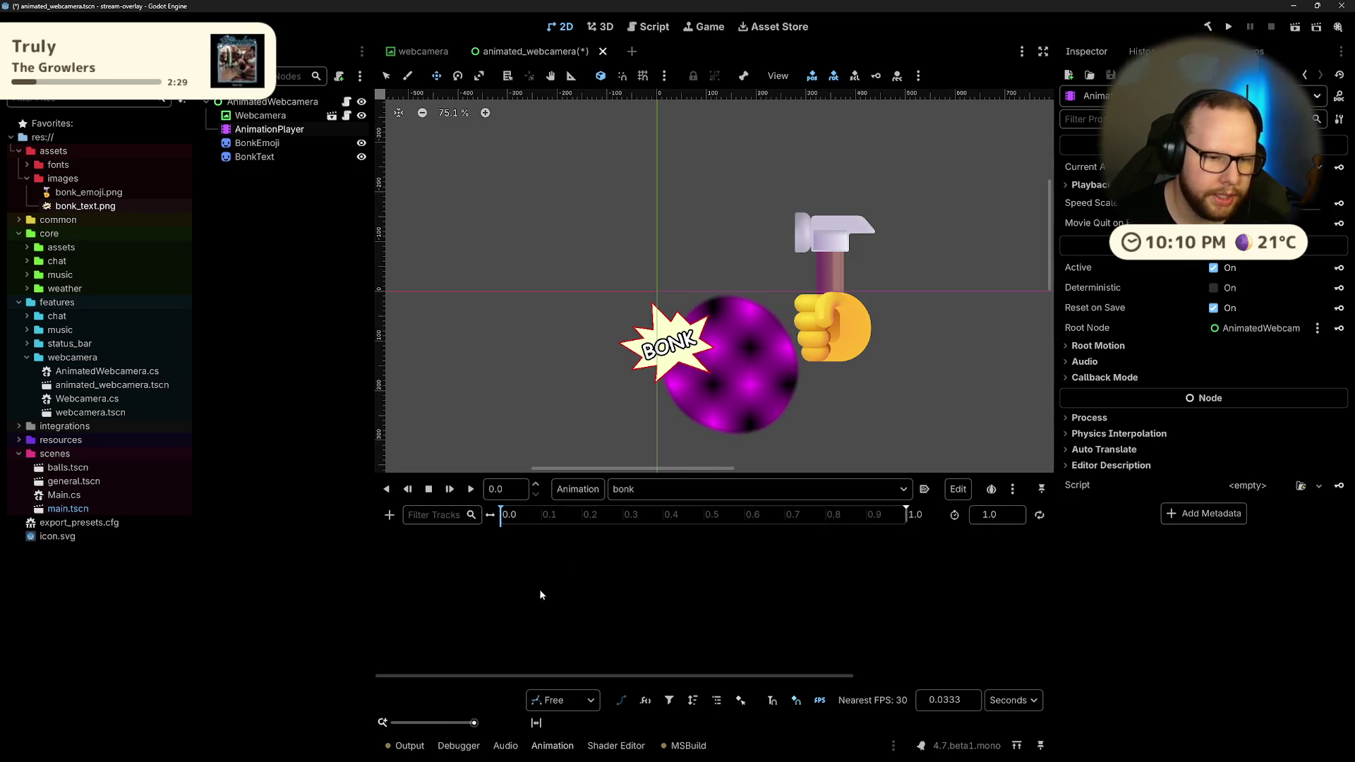
Step: Key Visible off for both BonkText and BonkEmoji at 0.0, creating two visibility tracks
click(257, 143)
click(254, 157)
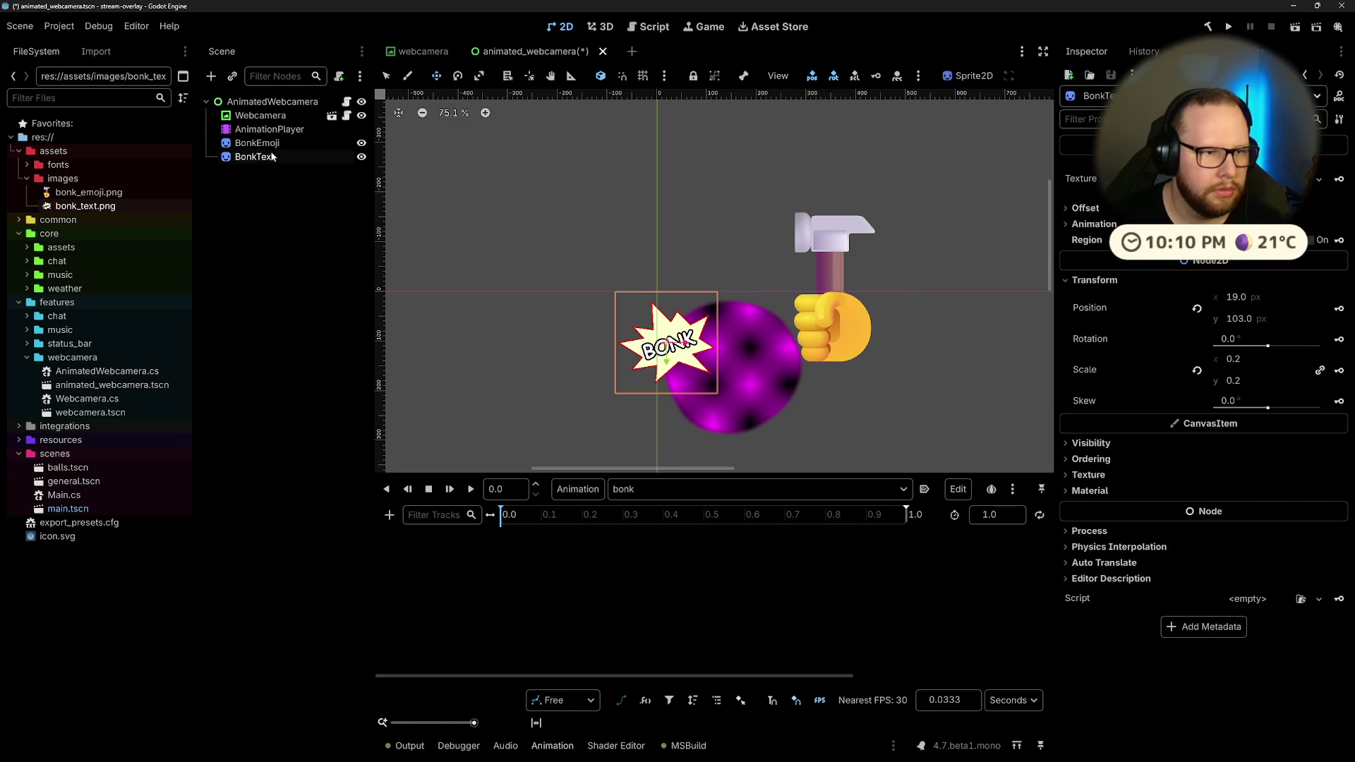
ctrl+click(257, 143)
click(1102, 118)
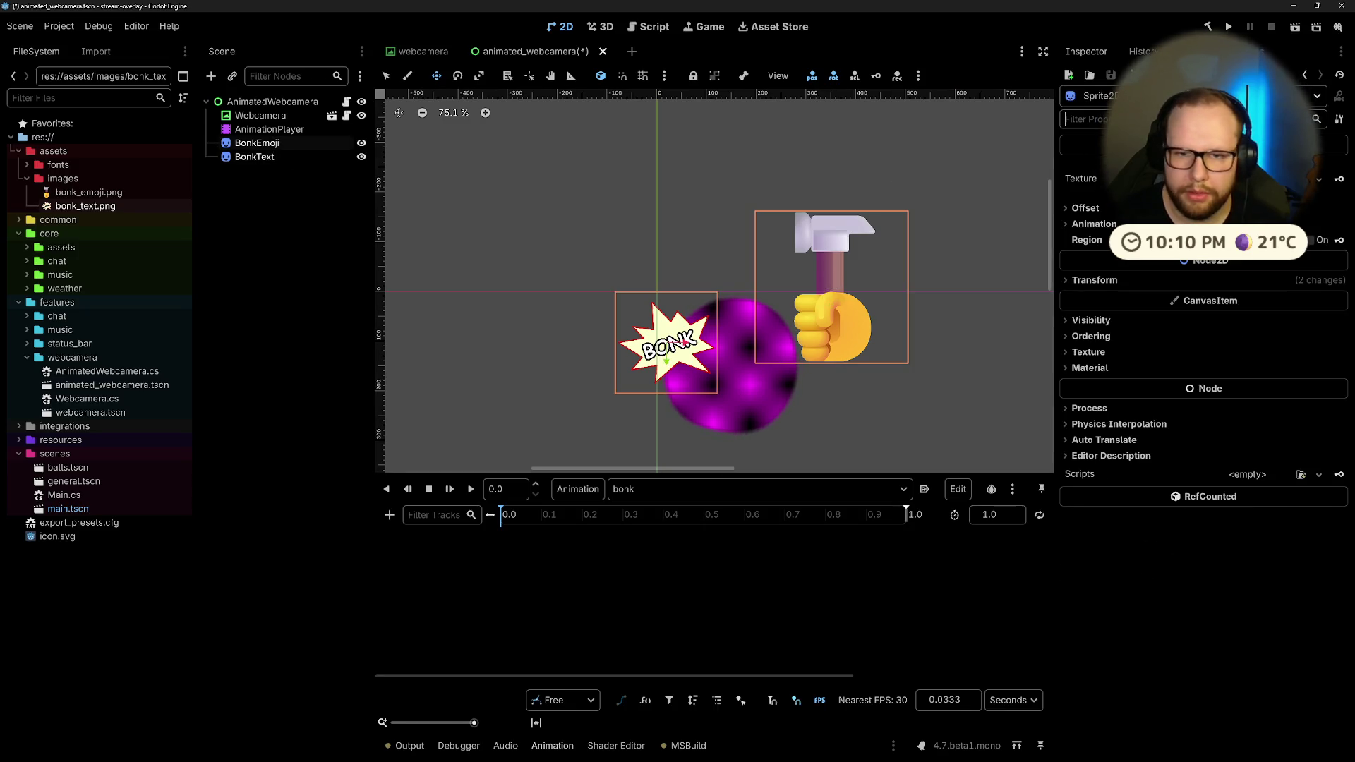
text(visib)
click(1217, 227)
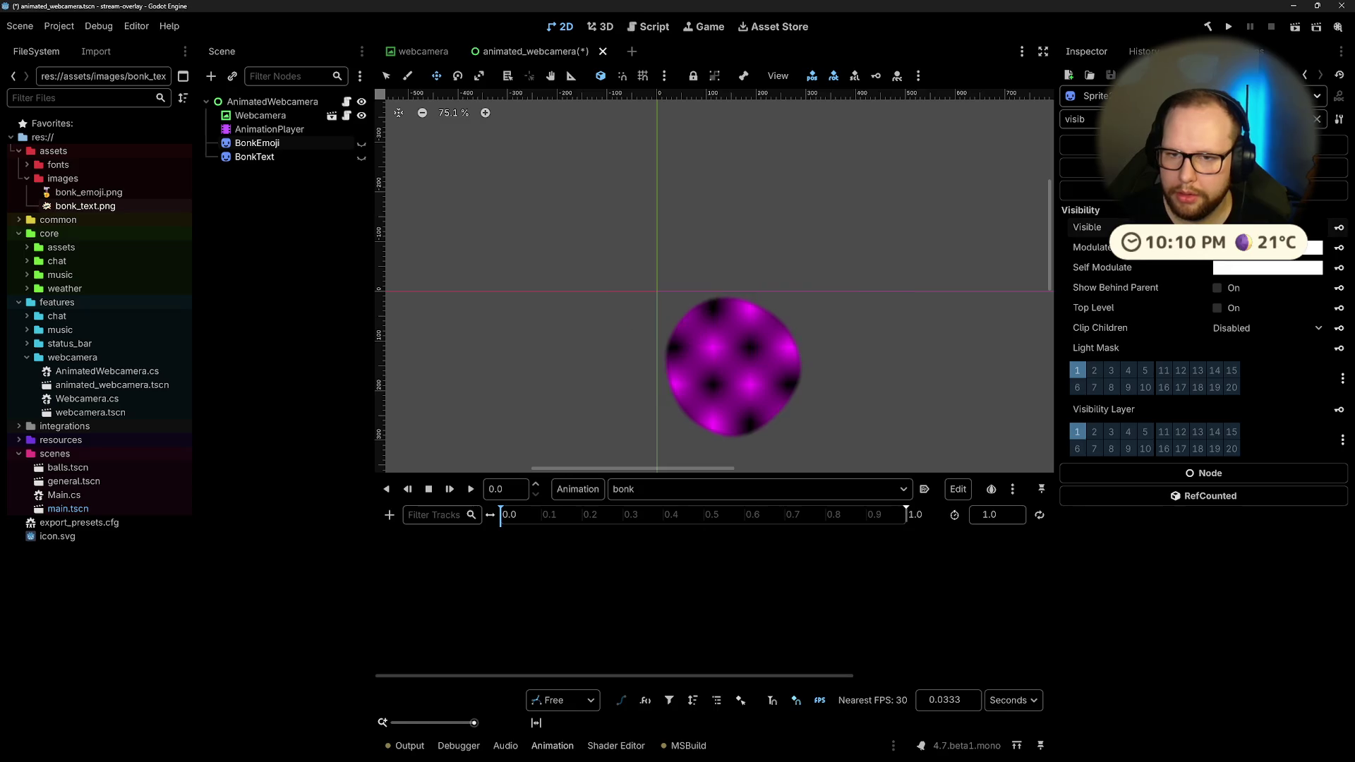
click(1339, 227)
click(611, 418)
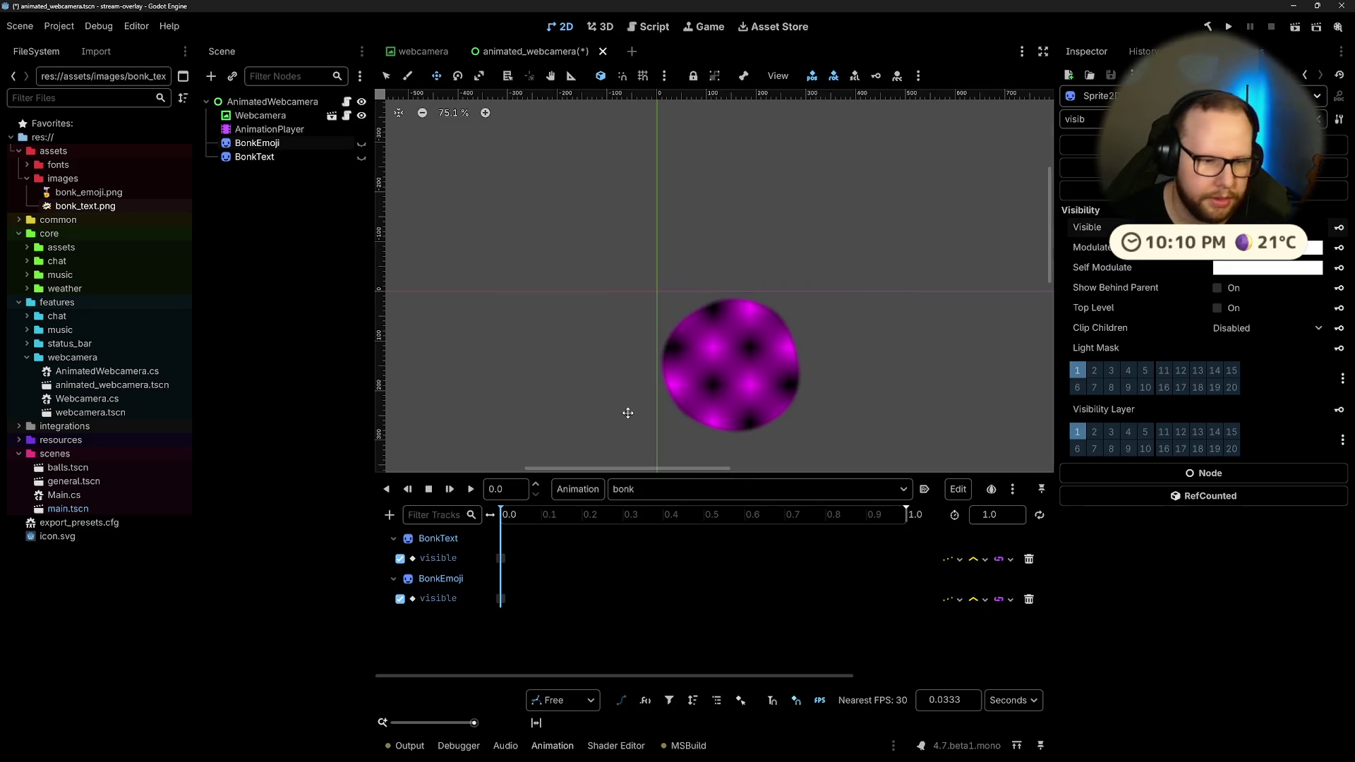
Step: Show the hammer fist and BONK star sprites again in the editor
click(307, 263)
click(361, 142)
click(362, 157)
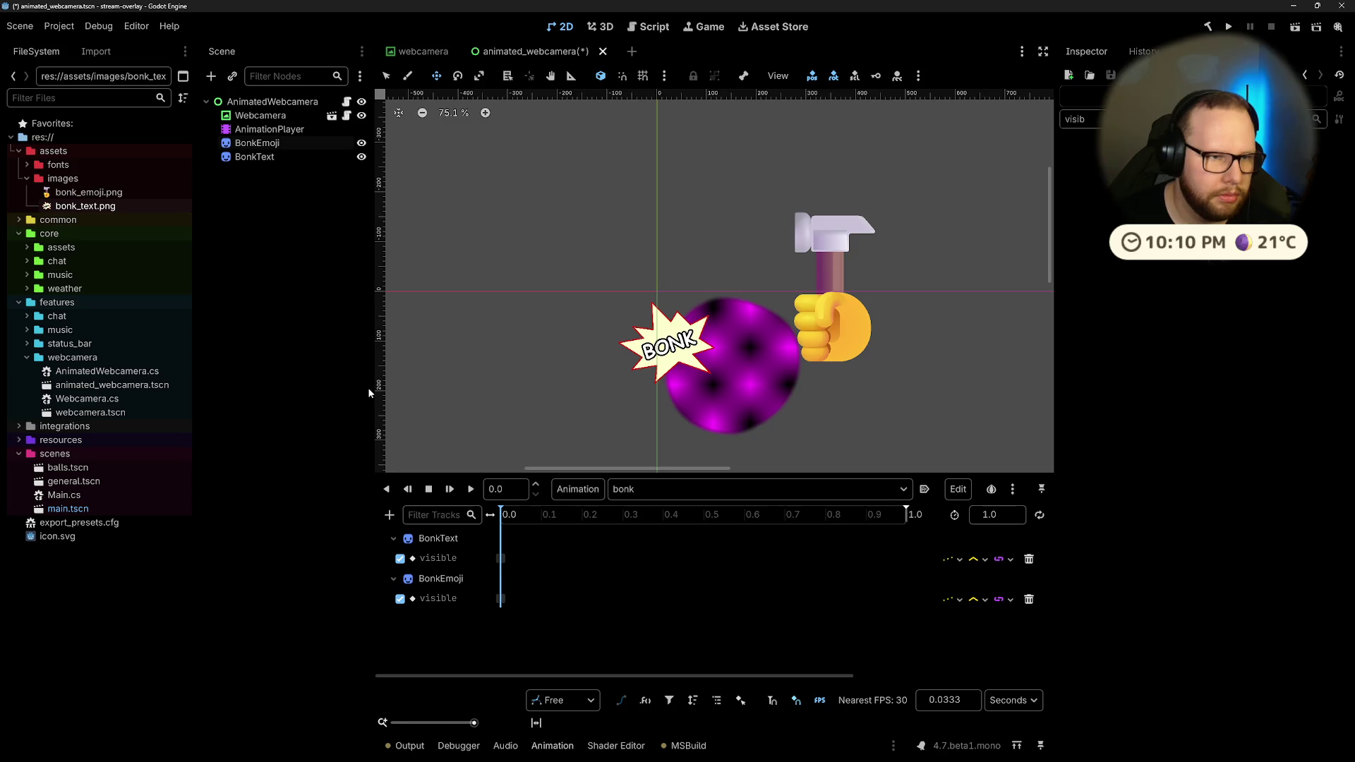
Step: Inspect the BonkText visibility key and reselect the bonk sprites
click(501, 558)
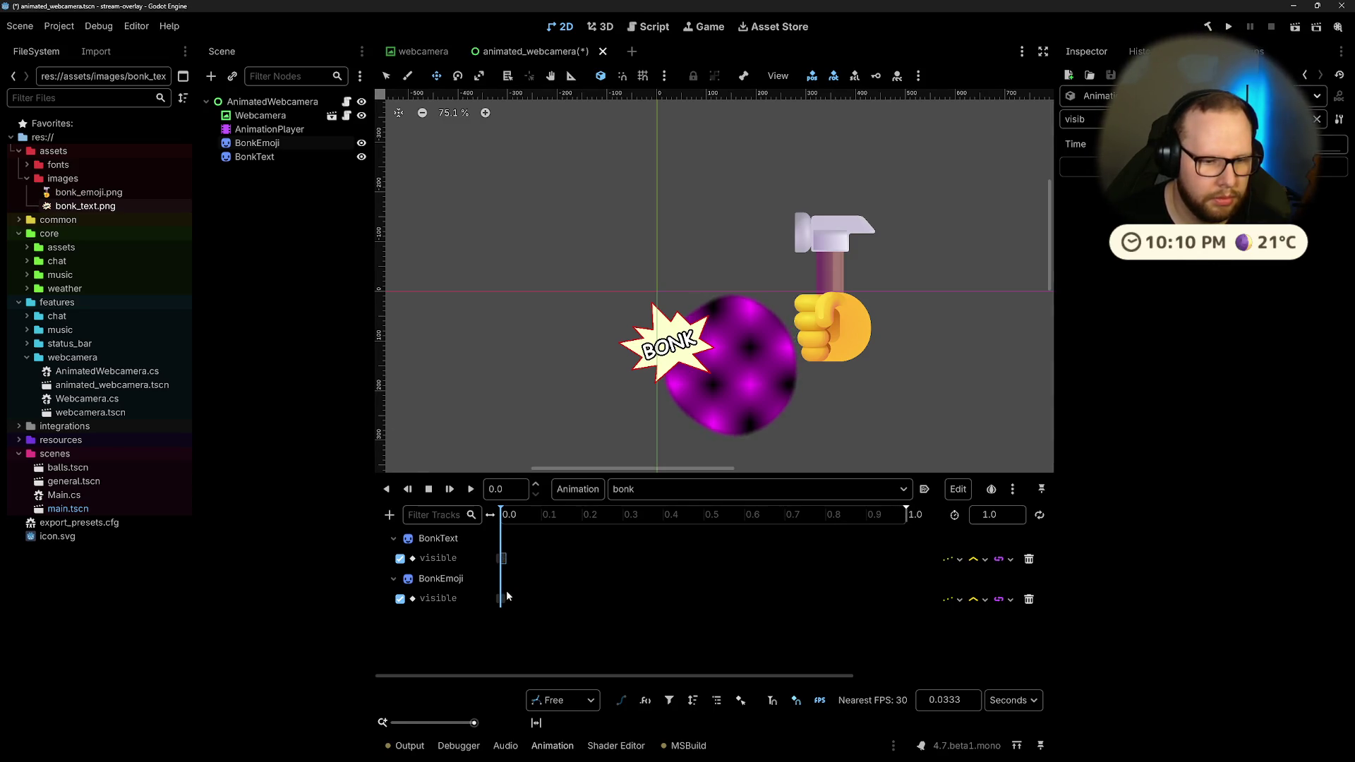
double_click(441, 558)
key(Escape)
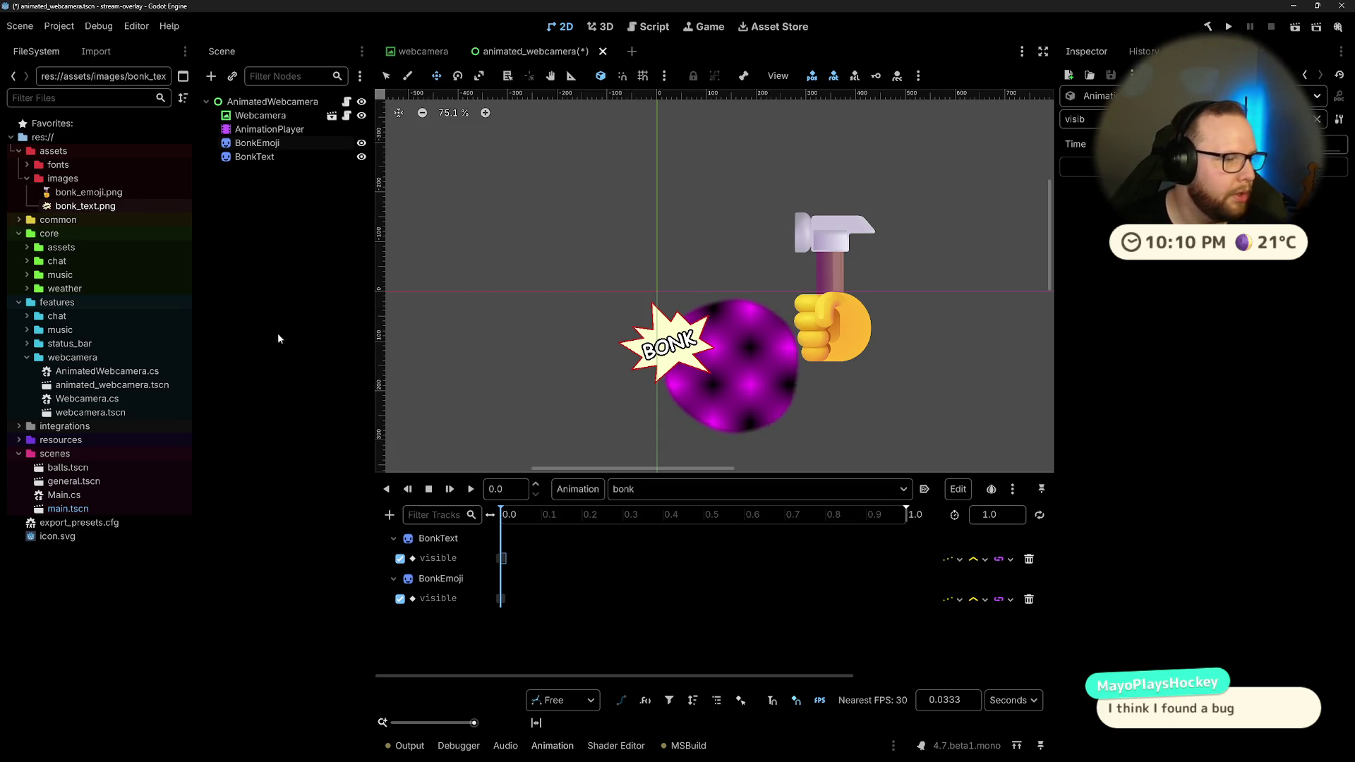
ctrl+click(270, 159)
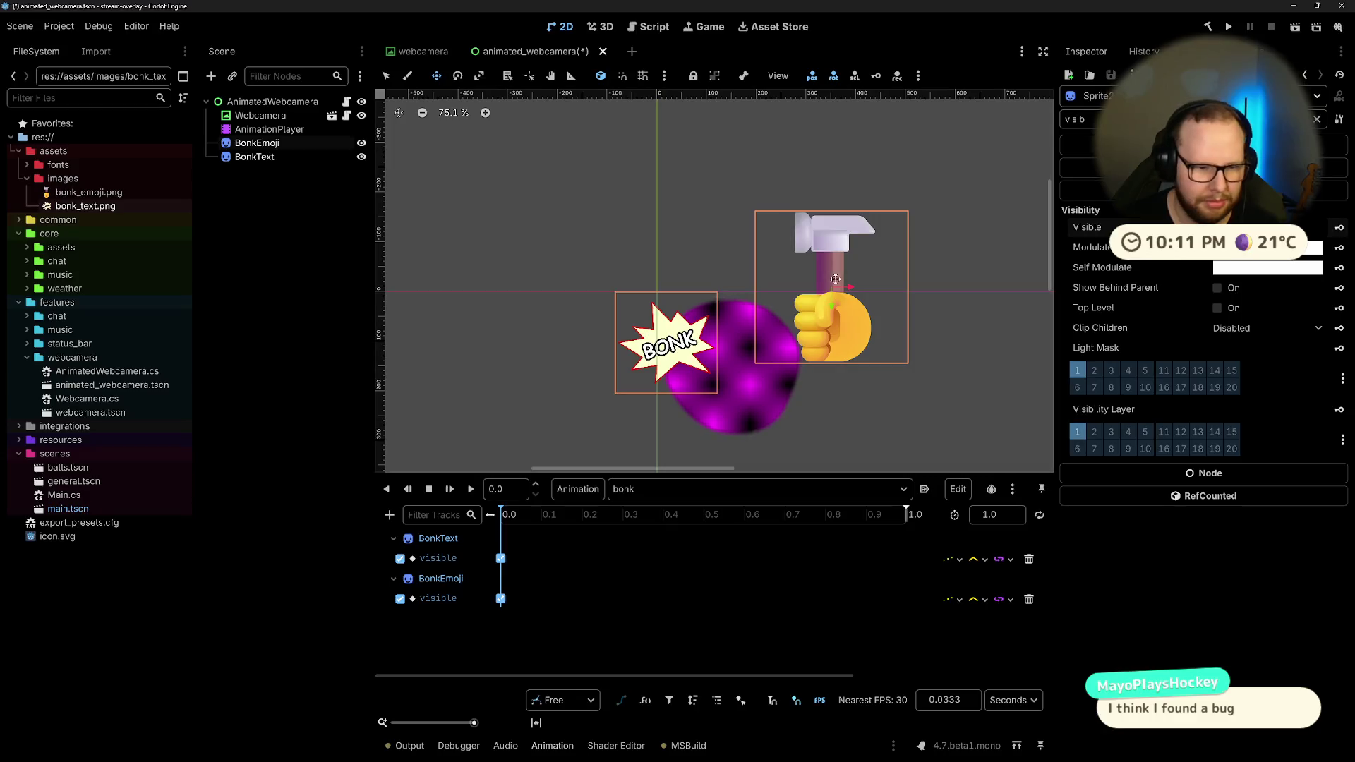
Step: Switch the selection between the bonk sprites, ending on BonkEmoji
ctrl+click(265, 158)
click(265, 158)
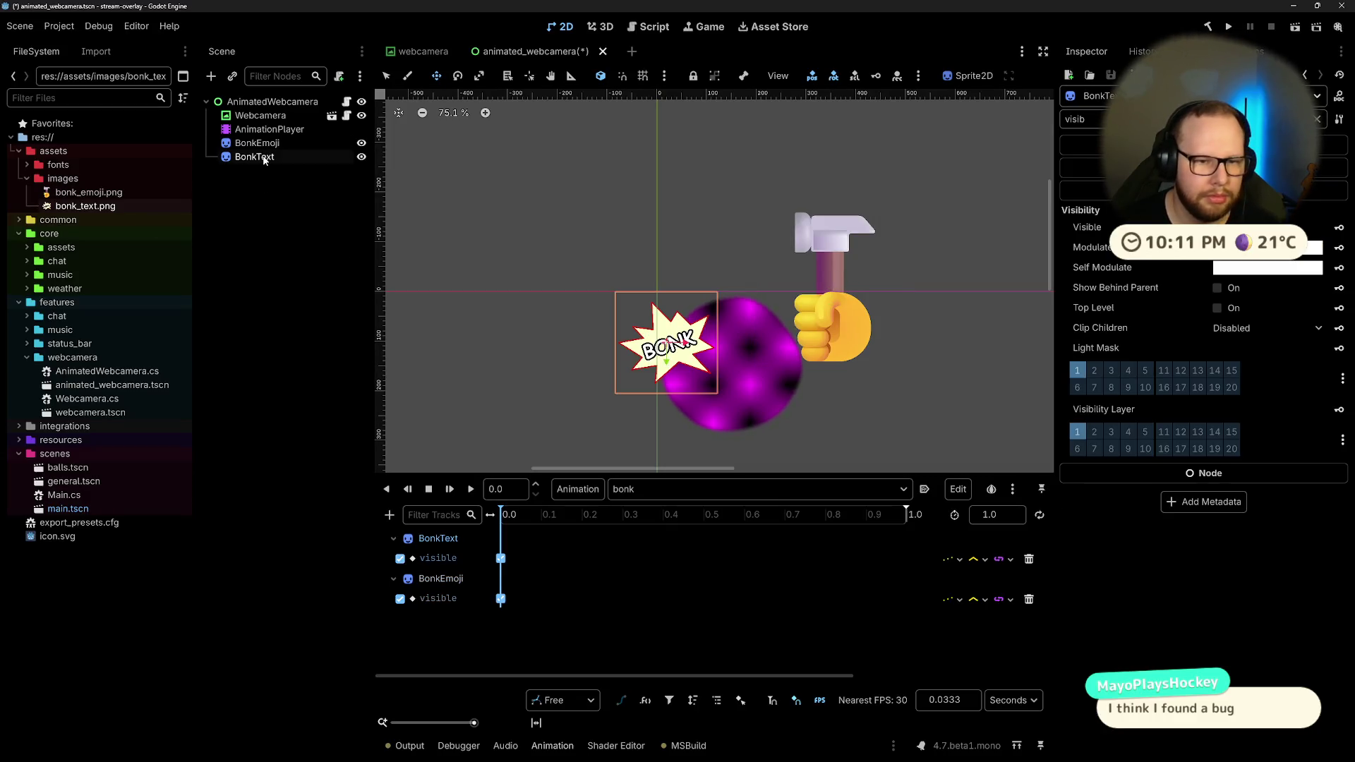
click(265, 144)
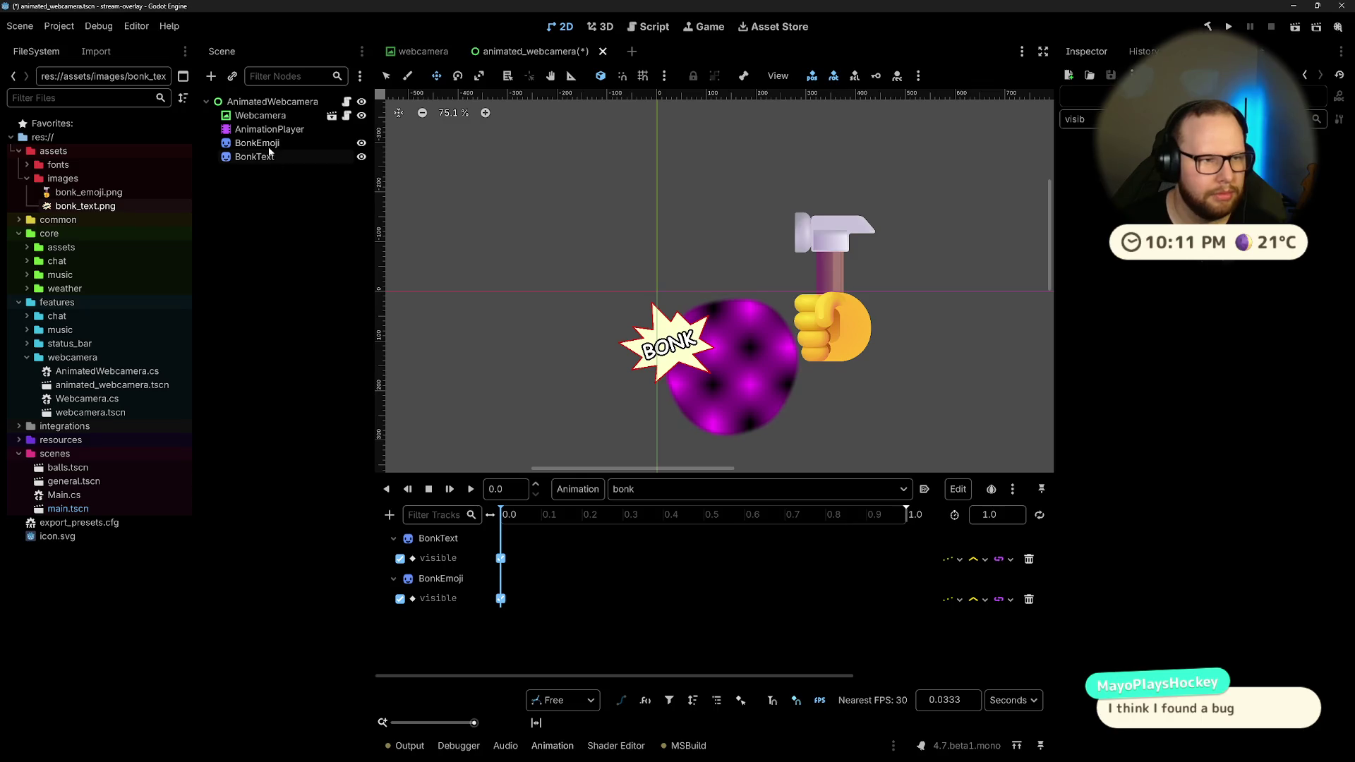
click(265, 159)
click(265, 144)
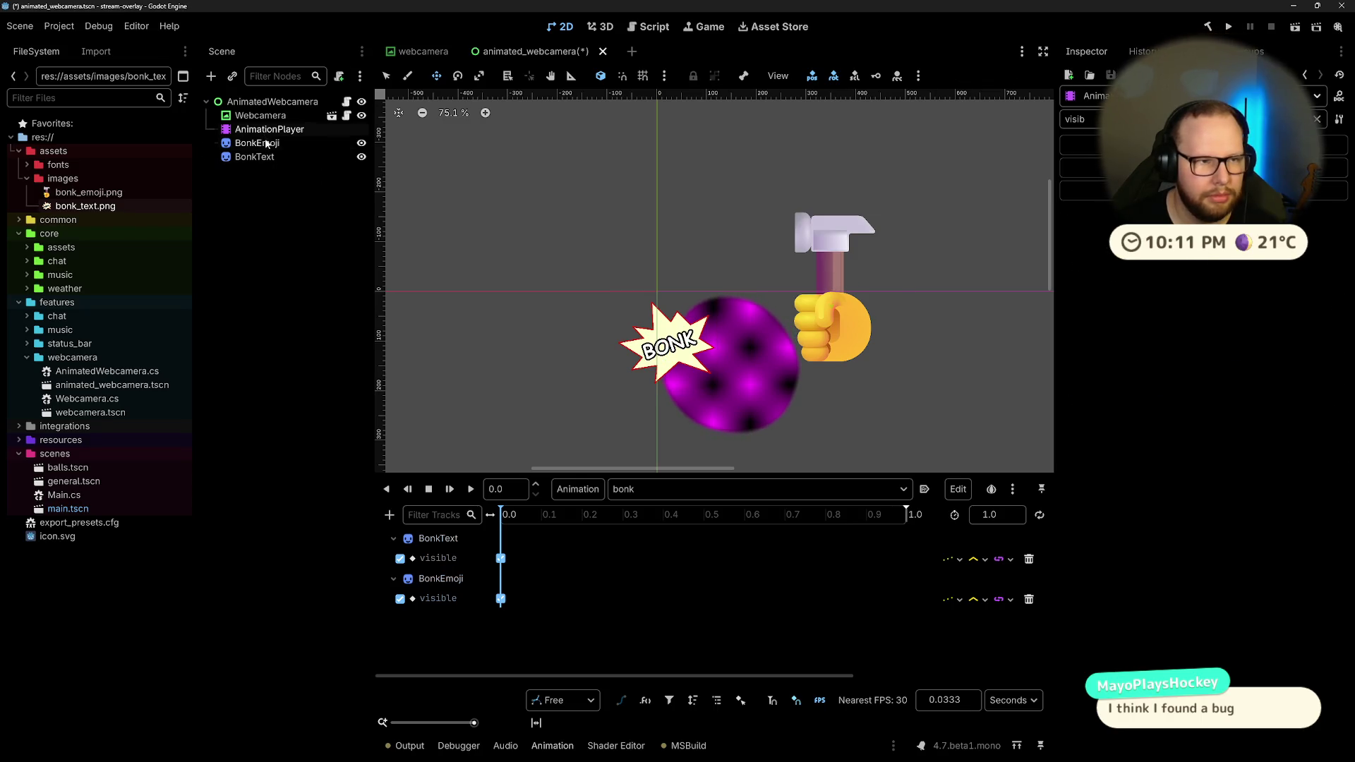
Step: Set the bonk animation playhead to 0.1 seconds, then leave the editor via the Windows key
click(505, 518)
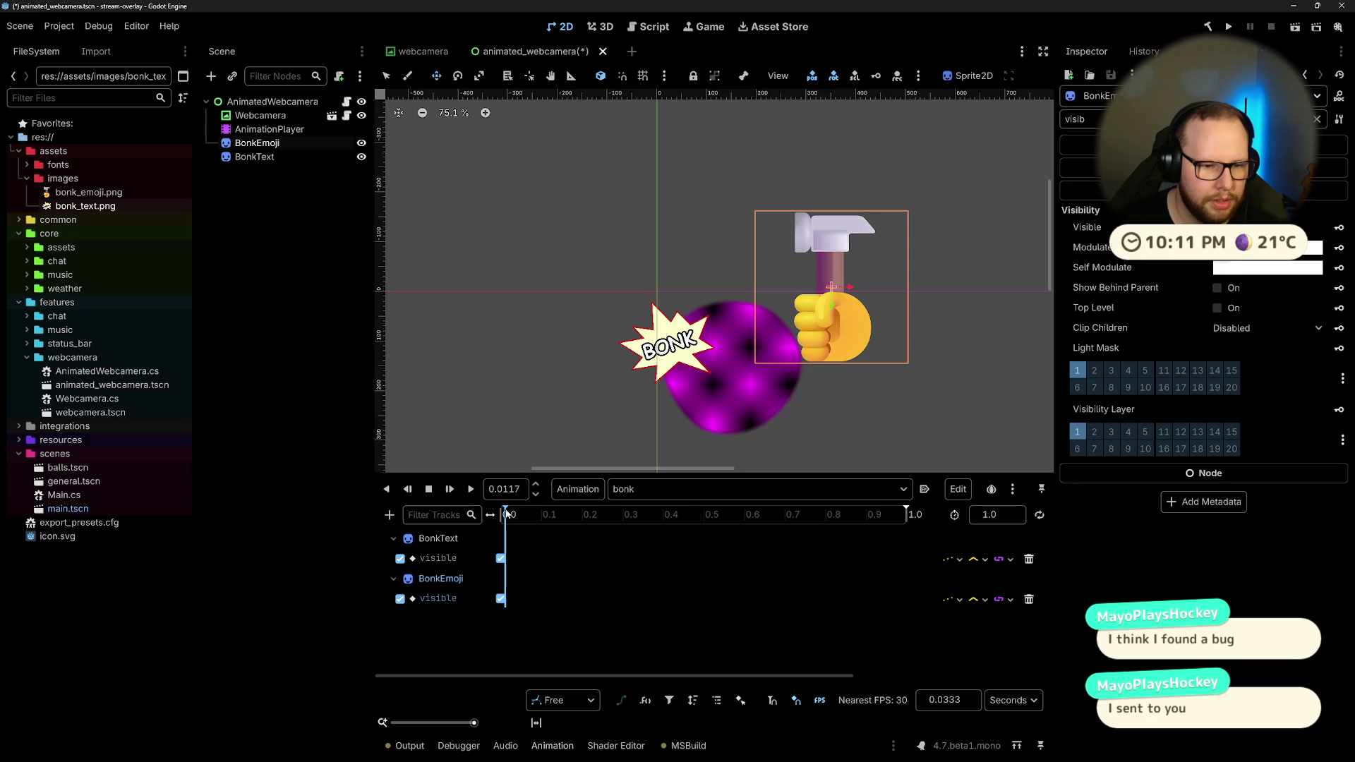
click(505, 489)
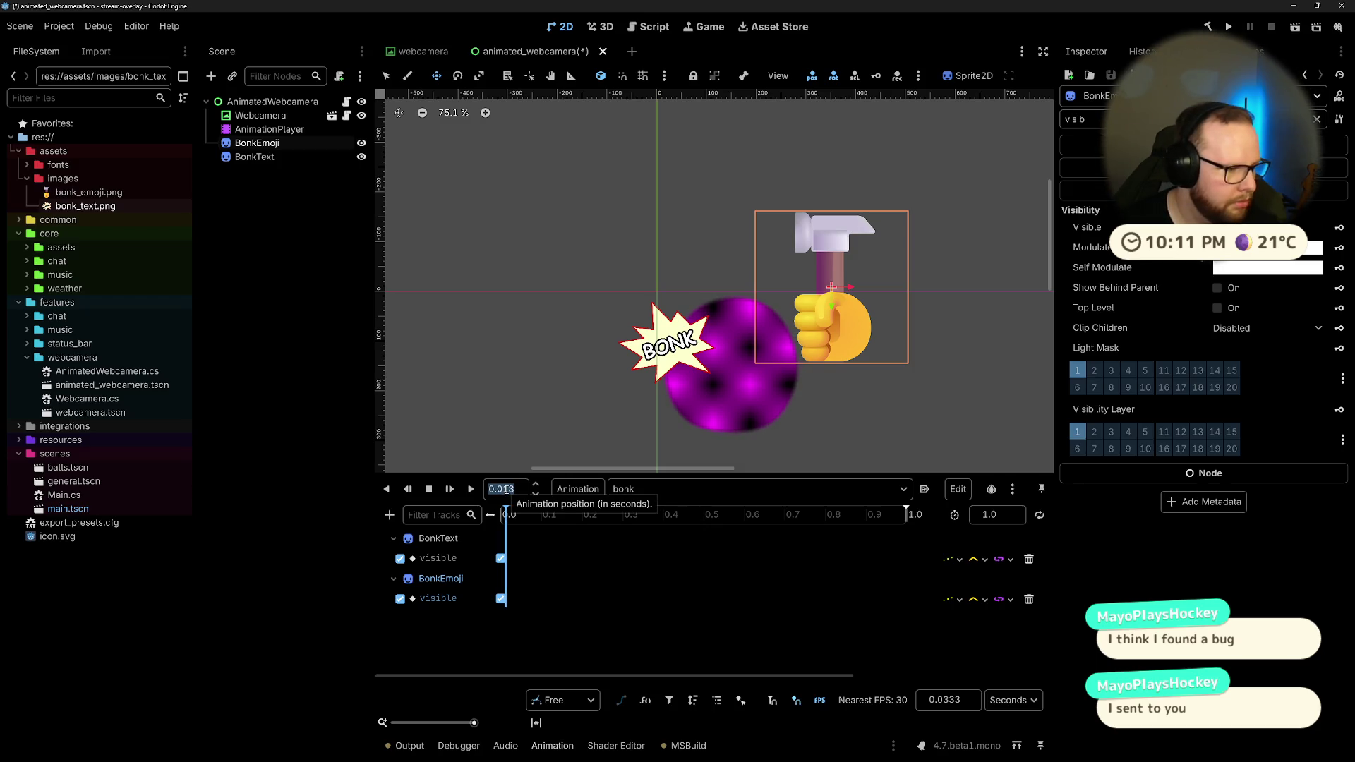
text(0.1)
key(Return)
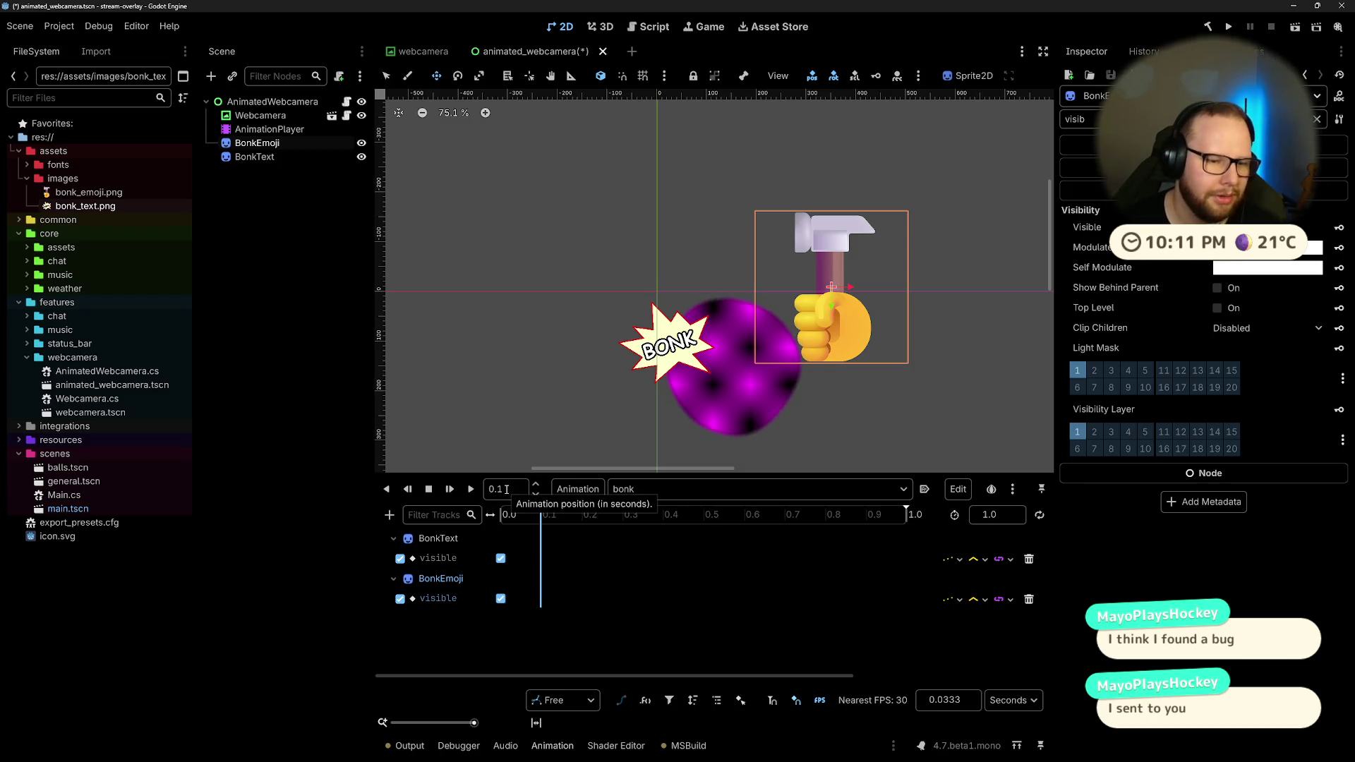
key(super)
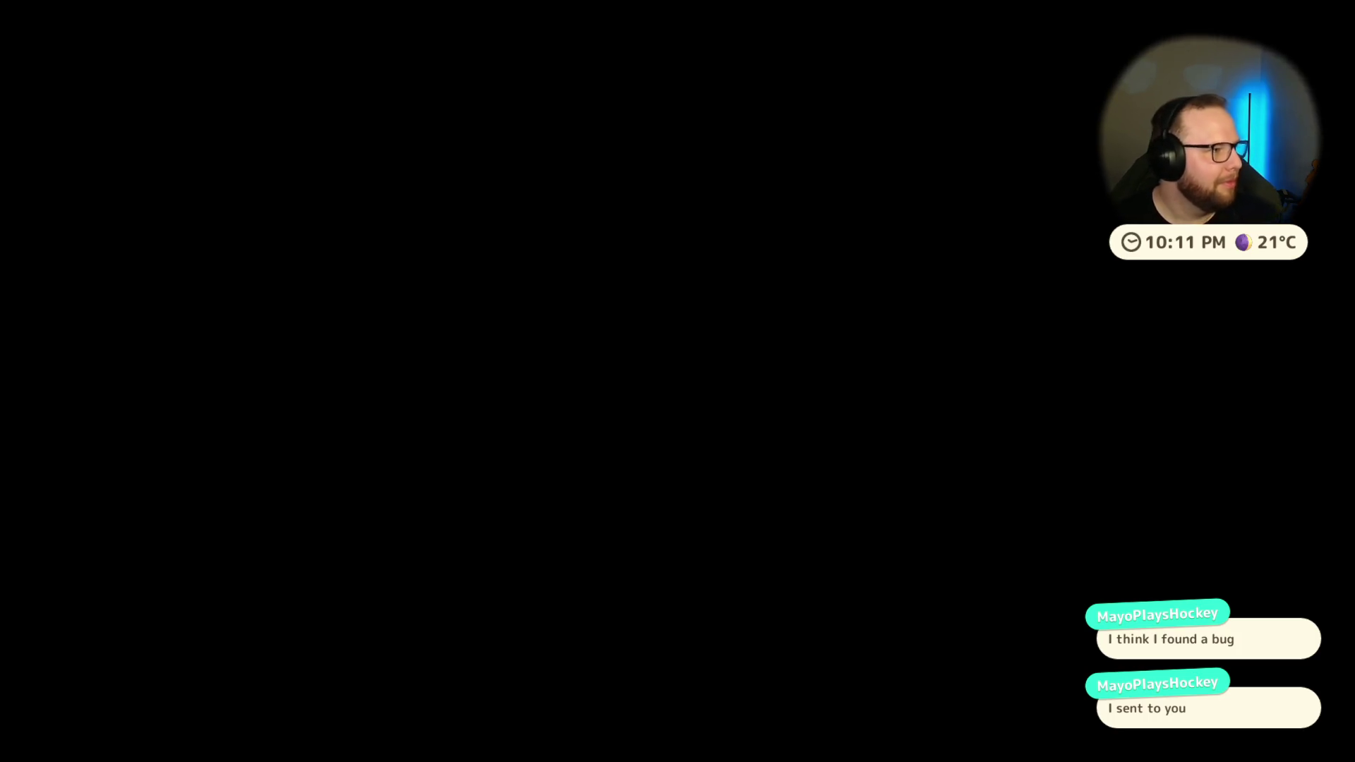
Step: Return to the editor's desktop and reselect the BonkEmoji node
key(ctrl+super+Right)
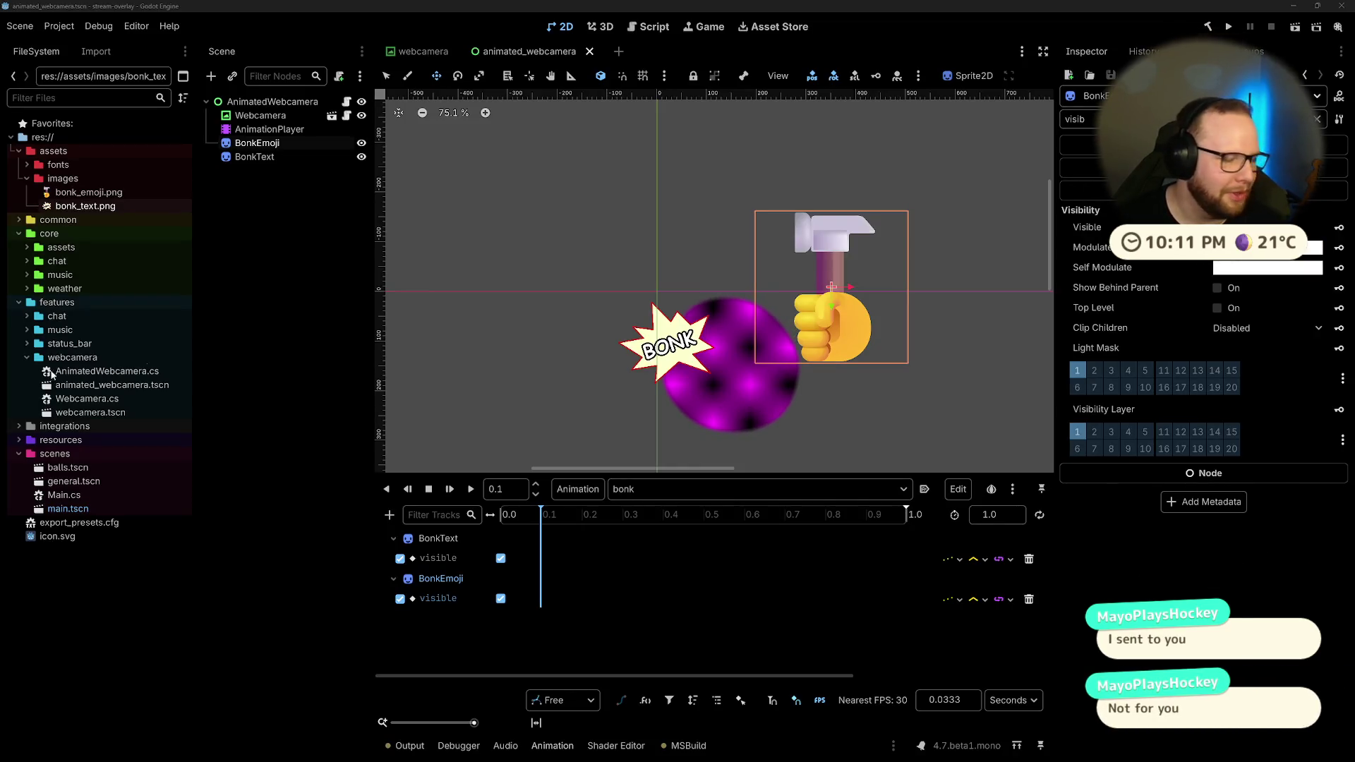
click(237, 221)
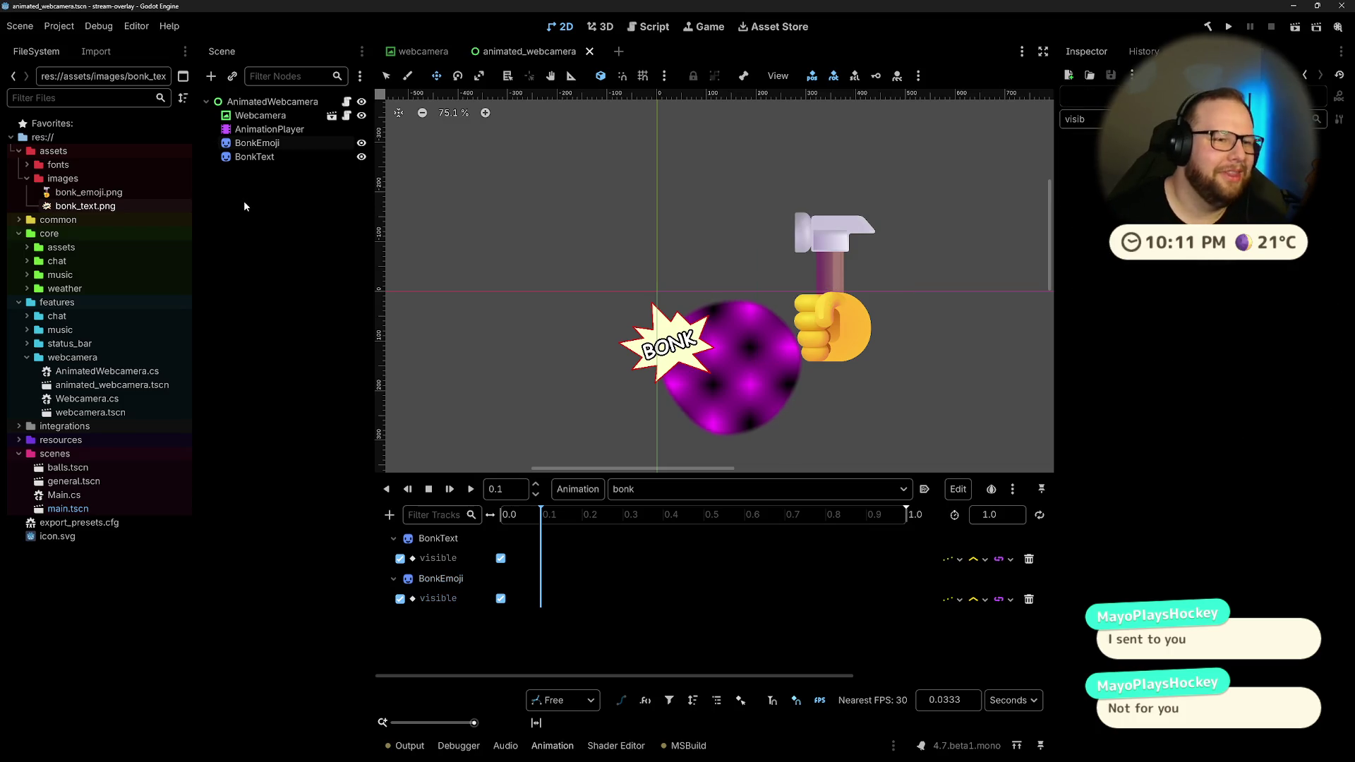
click(285, 145)
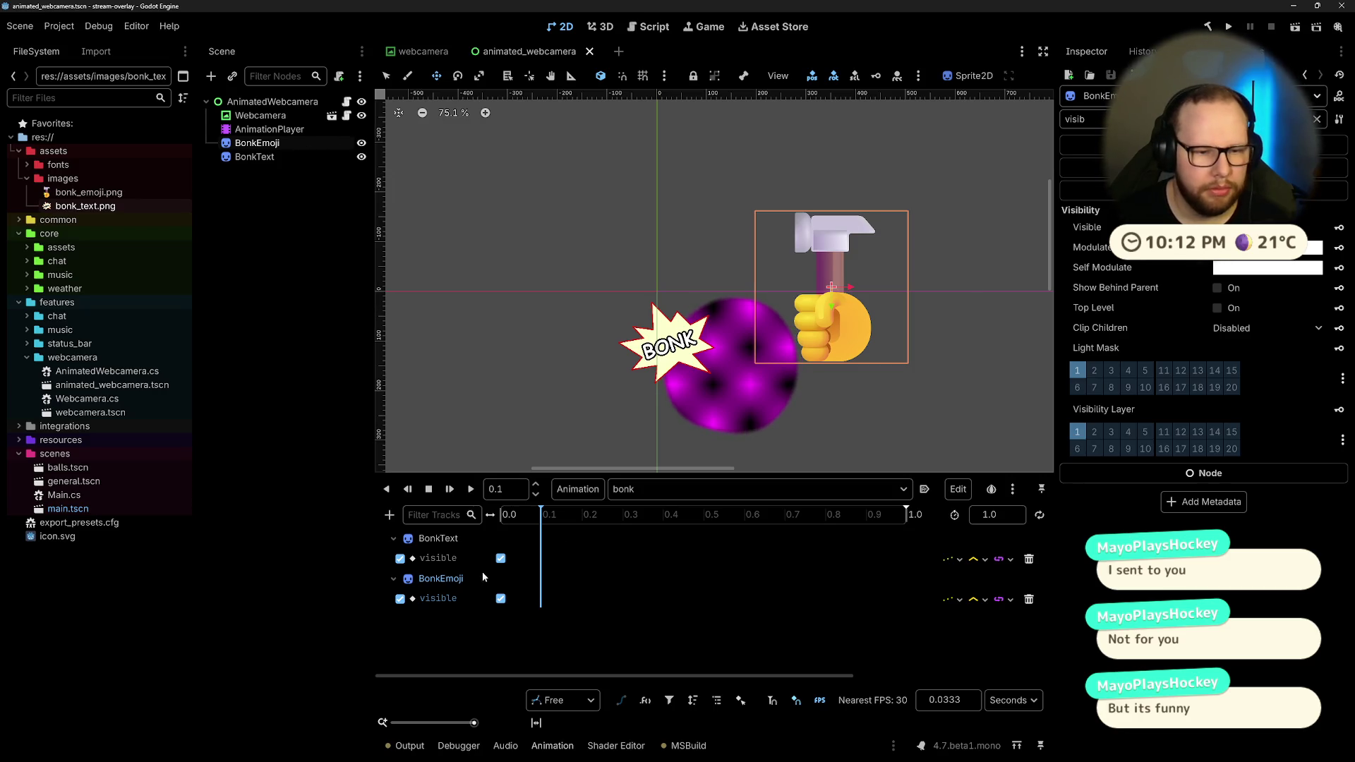
Step: Switch the animation to RESET and back to bonk
click(638, 489)
click(660, 515)
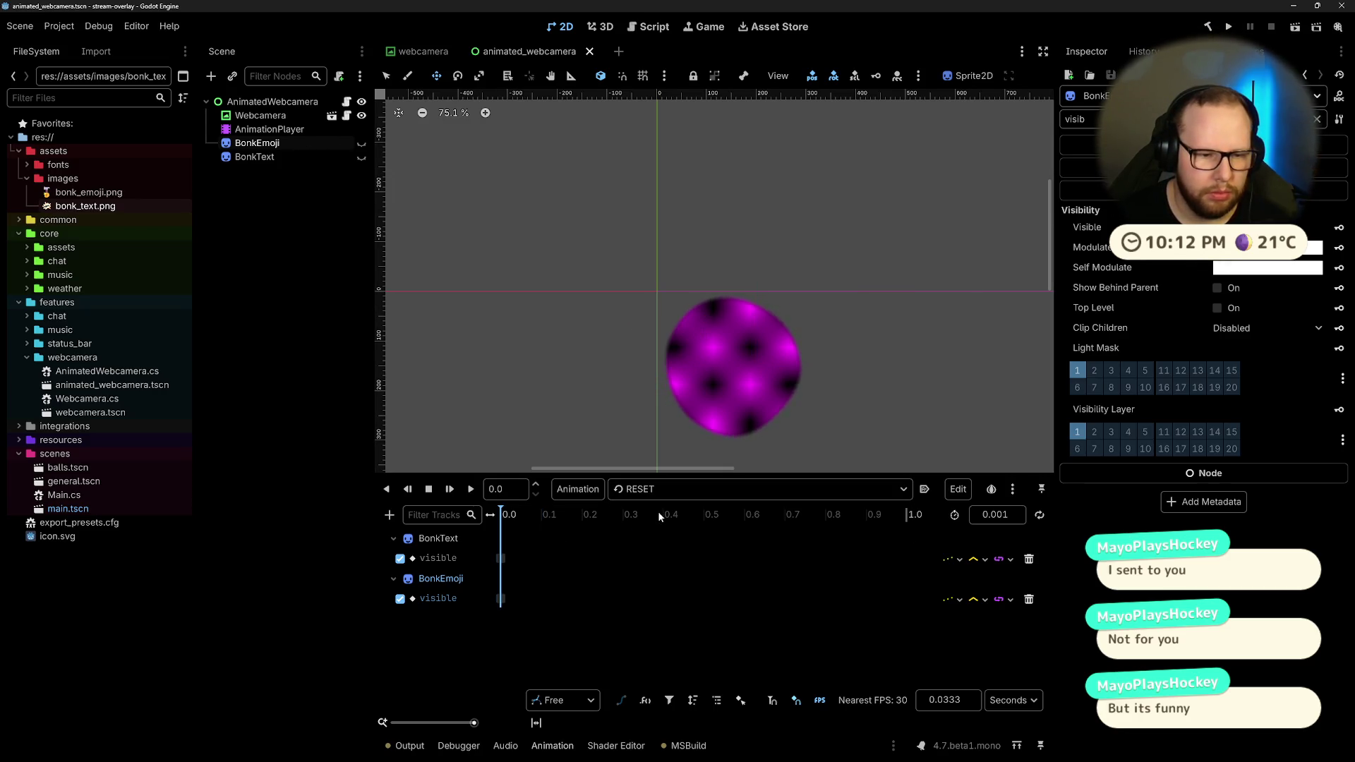
click(662, 489)
click(661, 528)
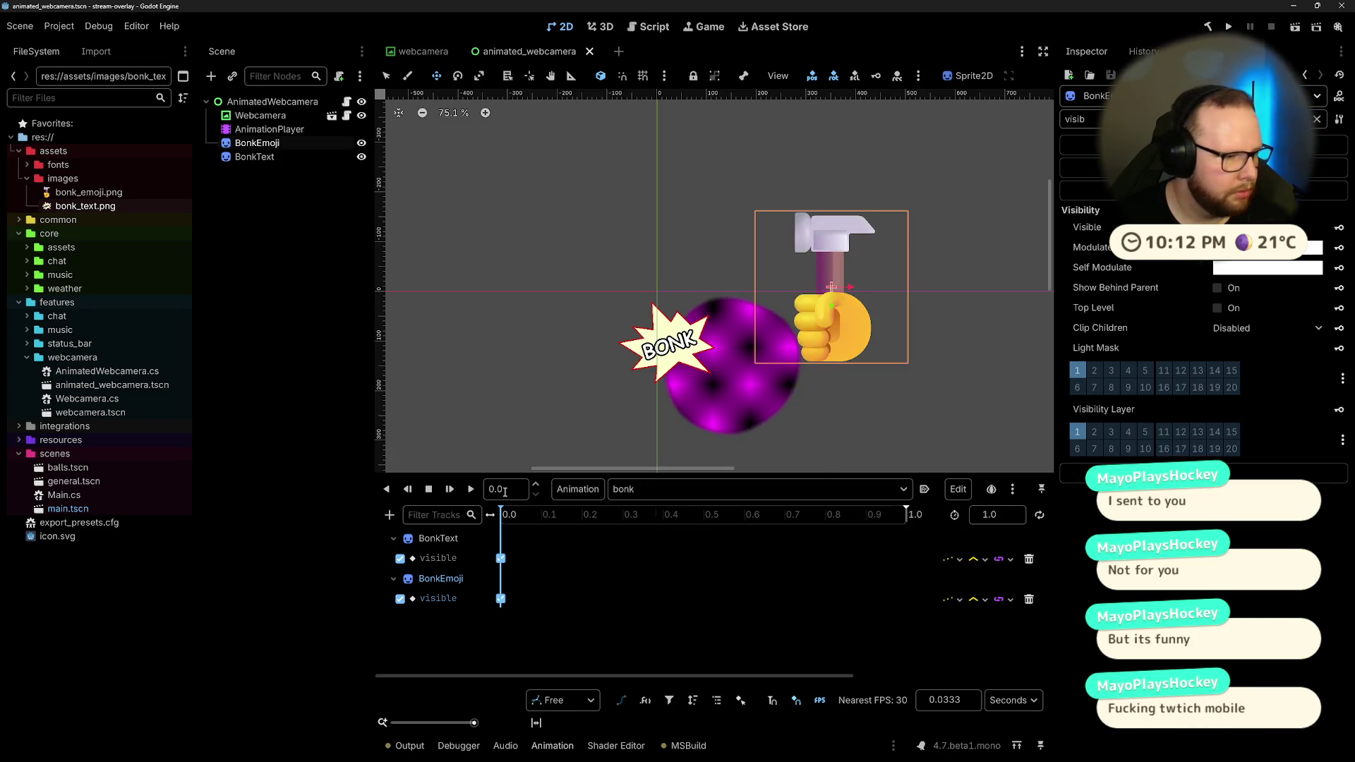
scroll(505, 492, up, 1)
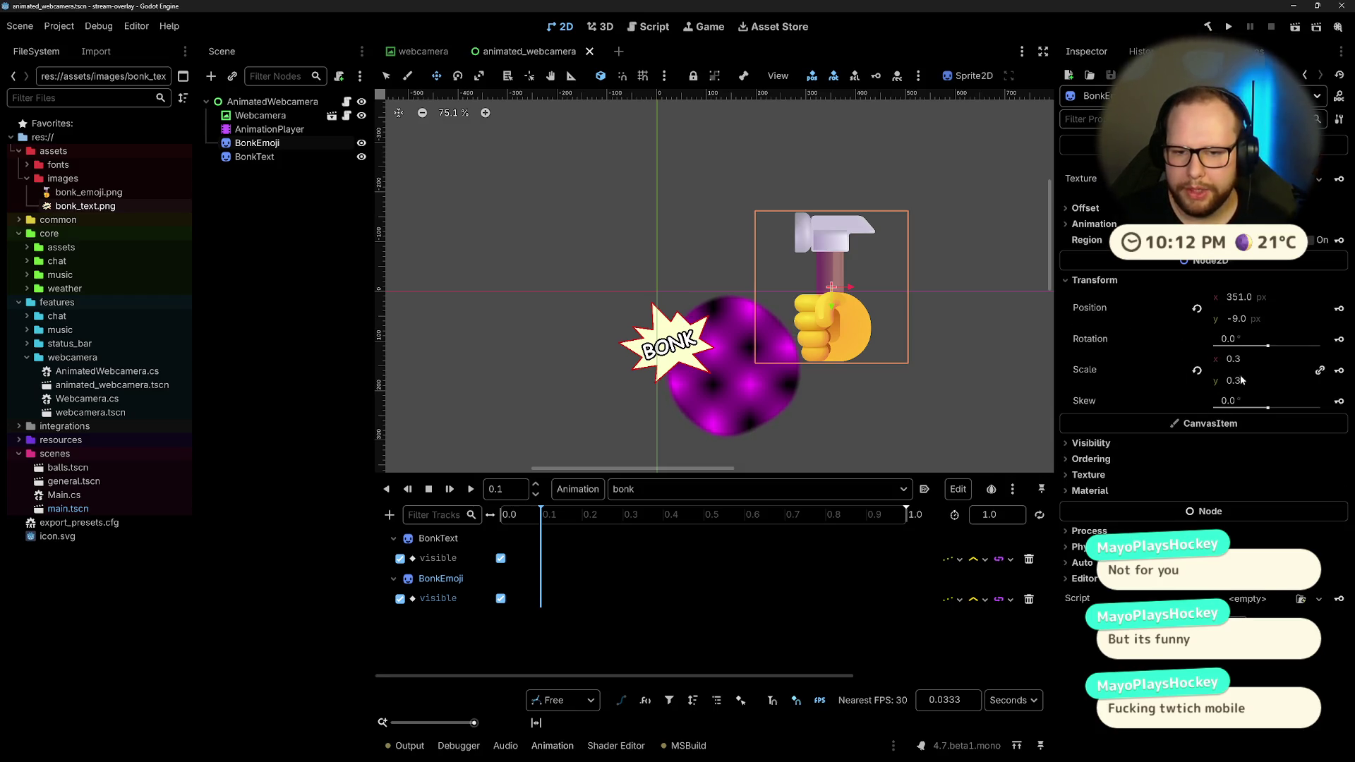
Step: Rotate the hammer fist to -110 degrees
drag(1268, 348, 1252, 348)
click(1279, 340)
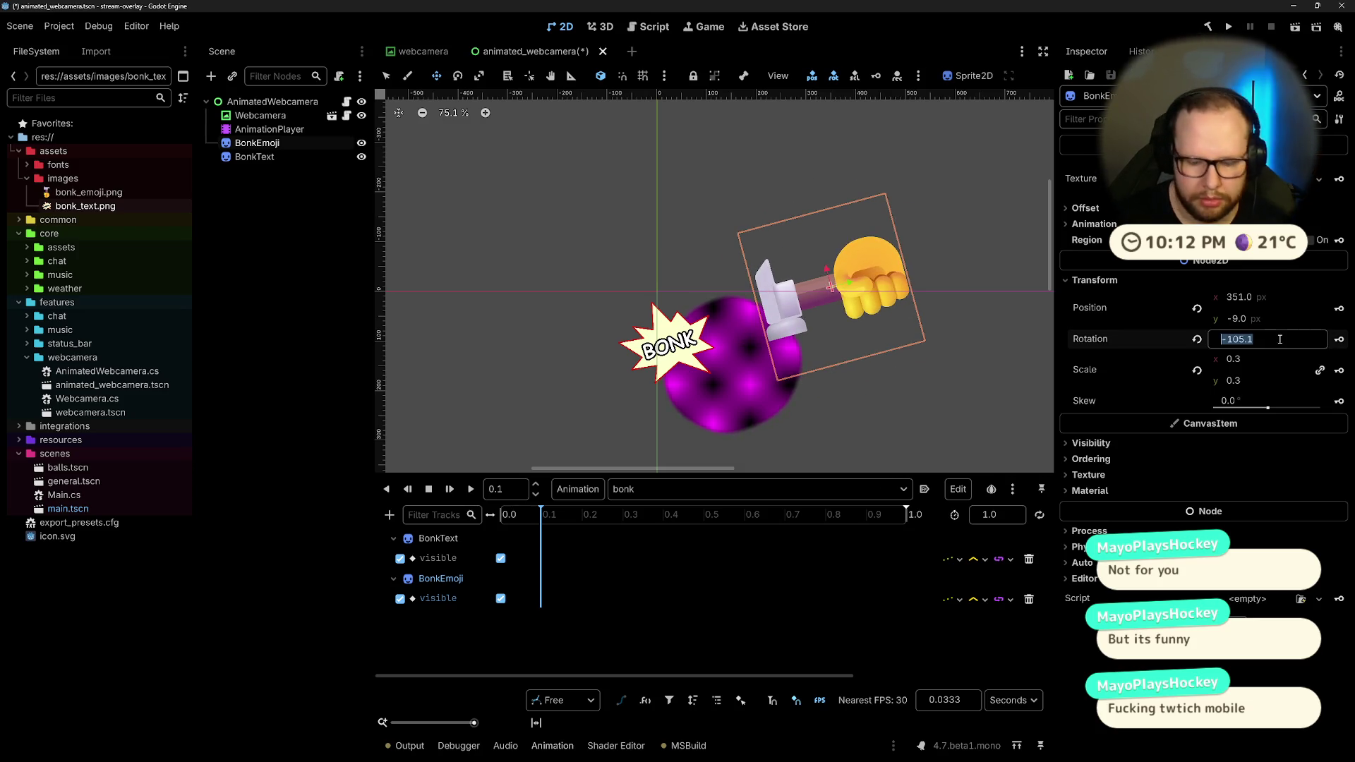
text(-110)
key(Return)
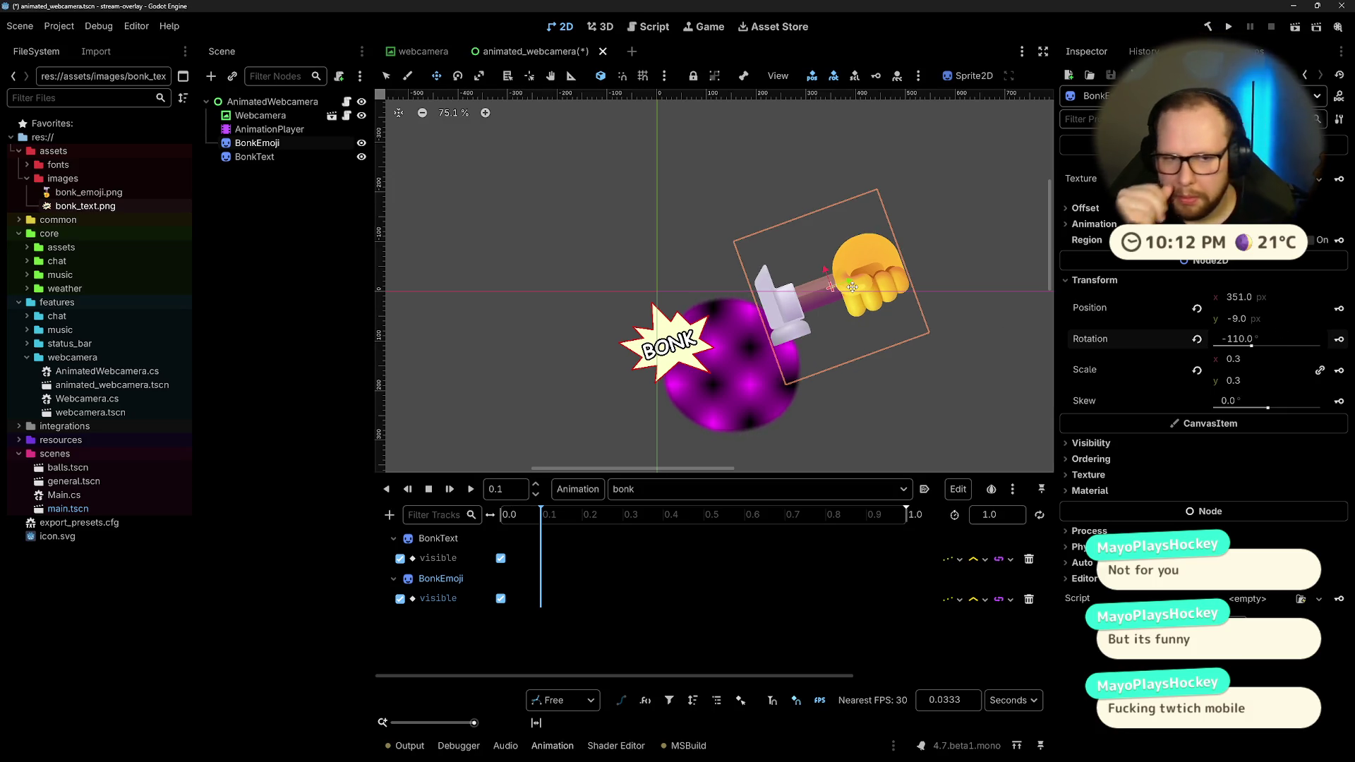
Step: Position the hammer fist at (220, 10) onto the purple ball
mouse_move(853, 287)
mouse_down()
mouse_move(798, 283)
mouse_move(803, 308)
mouse_move(805, 288)
mouse_up()
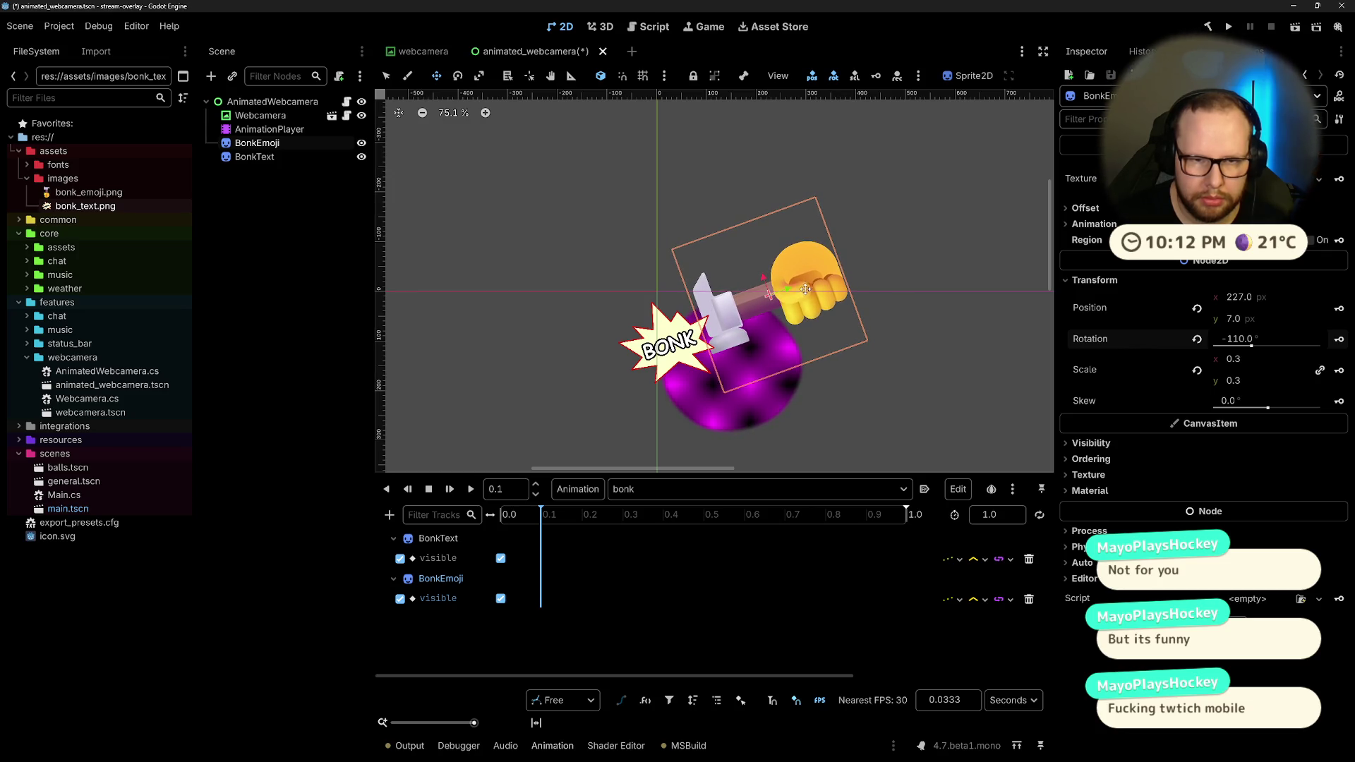
click(1265, 295)
text(220)
key(Return)
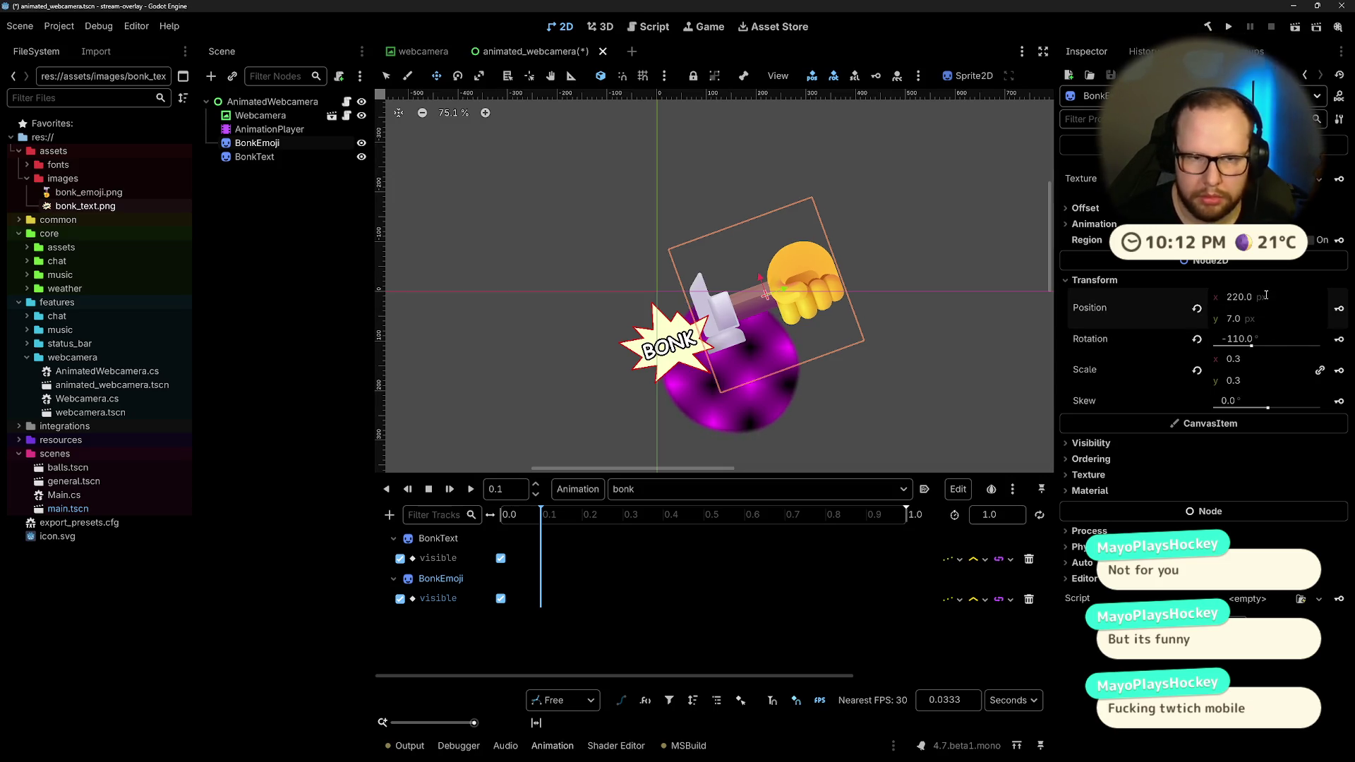
click(1273, 314)
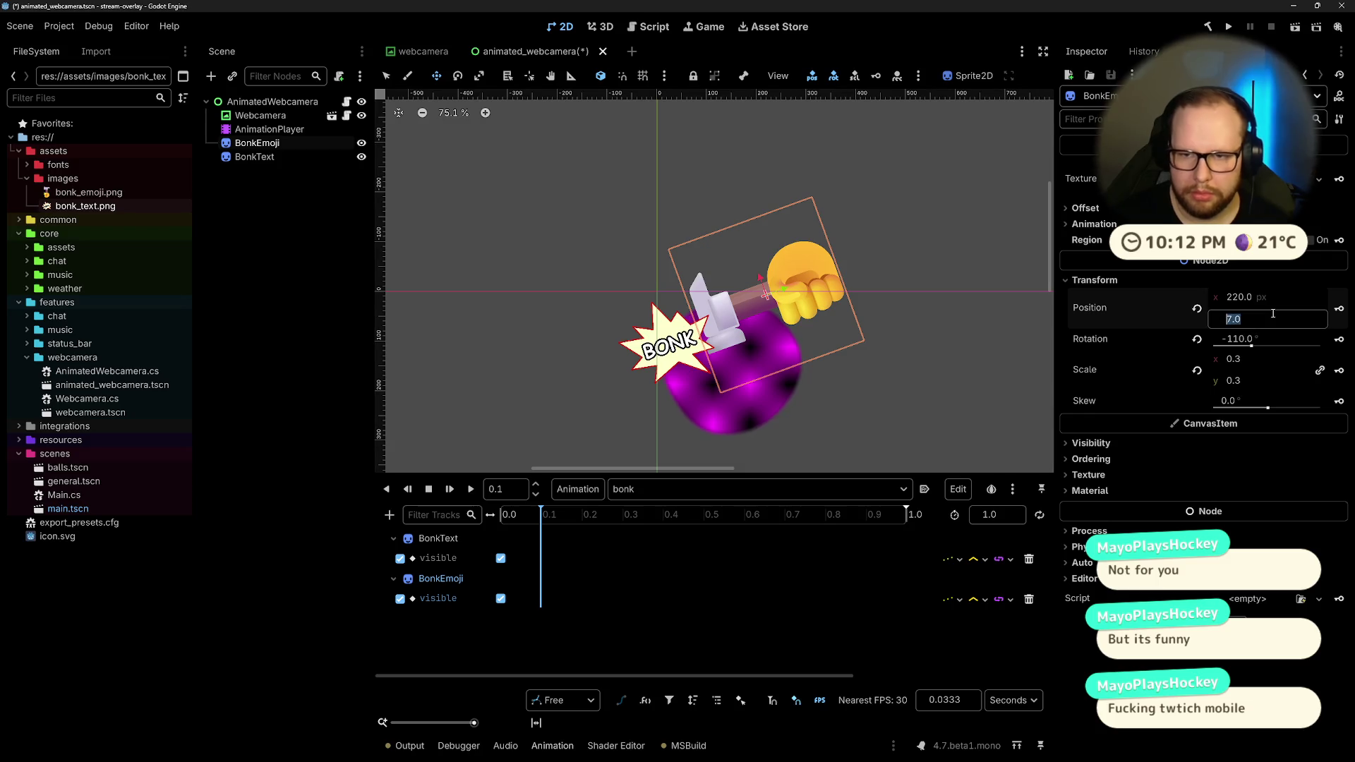
text(10)
key(Return)
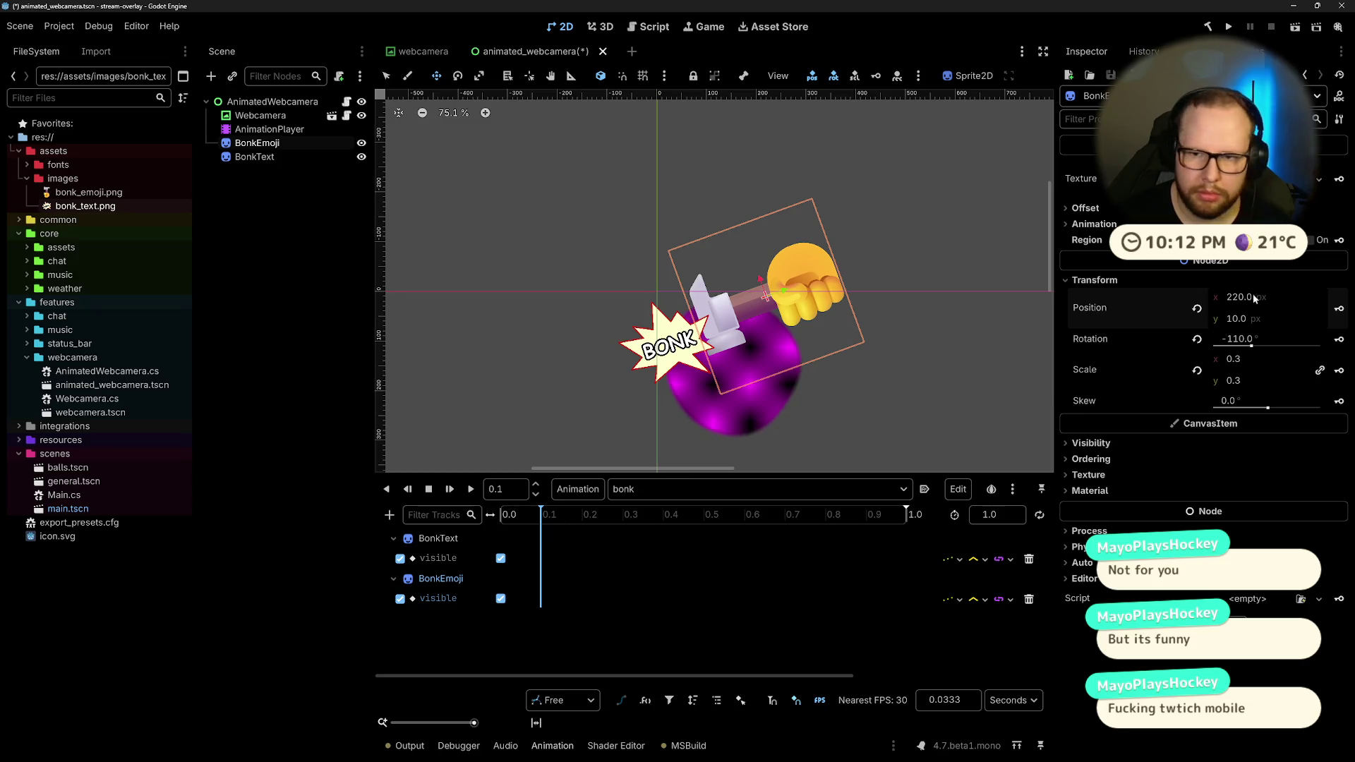
Step: Key the -110° rotation as a new BonkEmoji rotation track and preview the bonk animation
click(1339, 341)
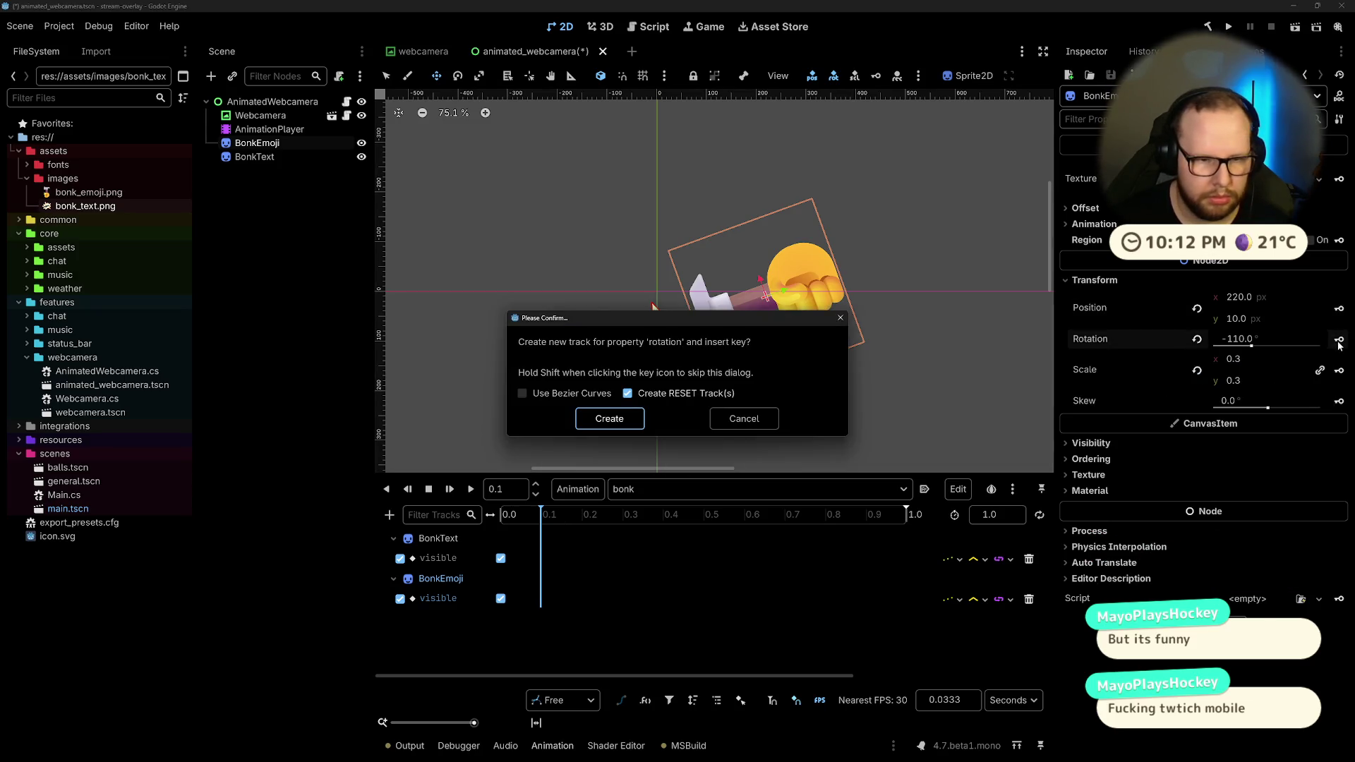
click(626, 421)
click(504, 515)
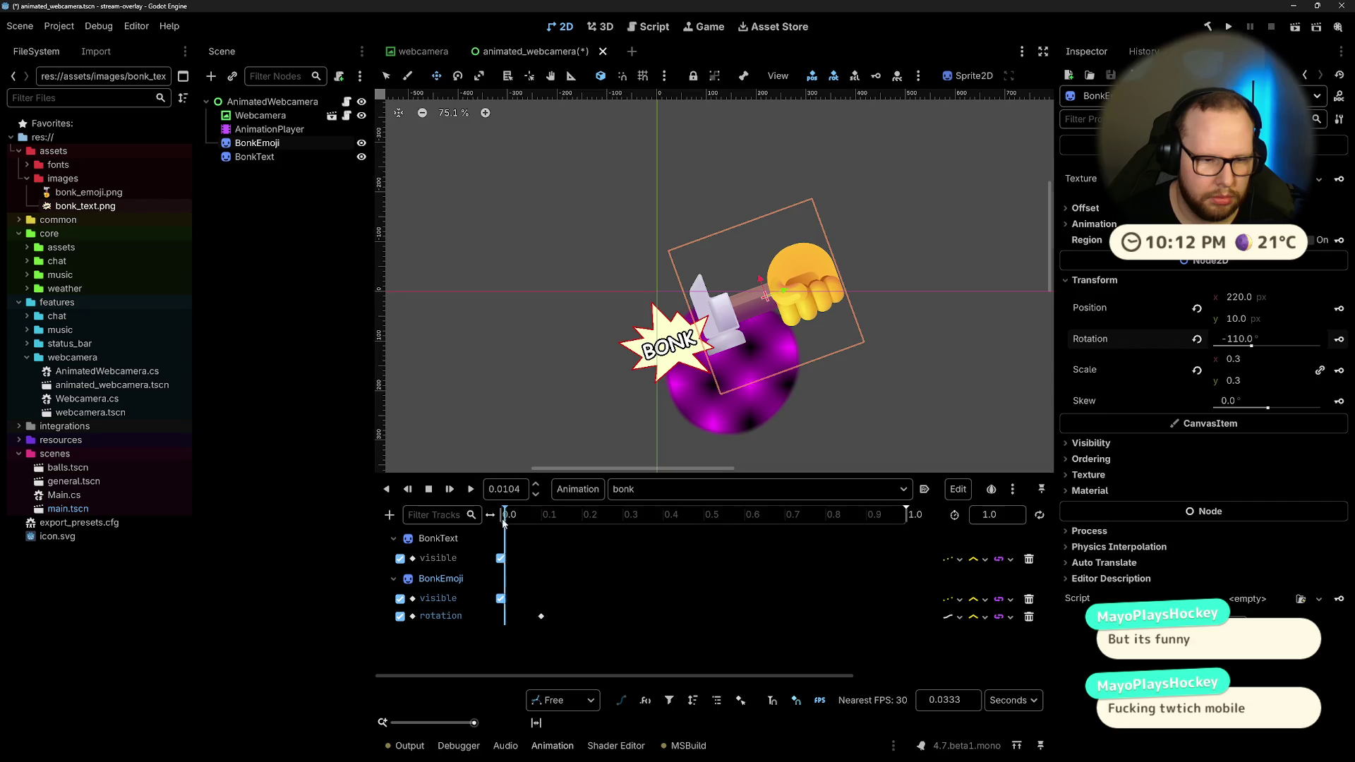
click(470, 490)
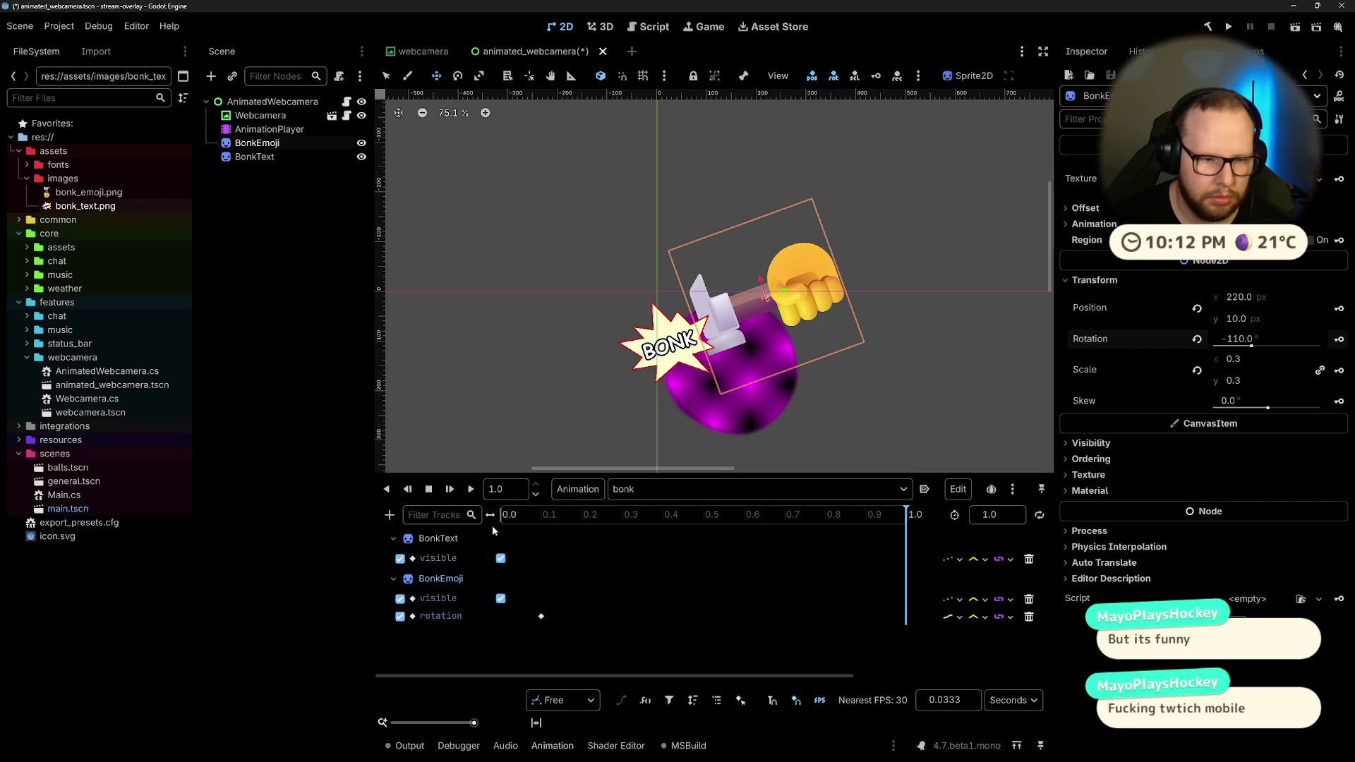
click(643, 489)
click(677, 510)
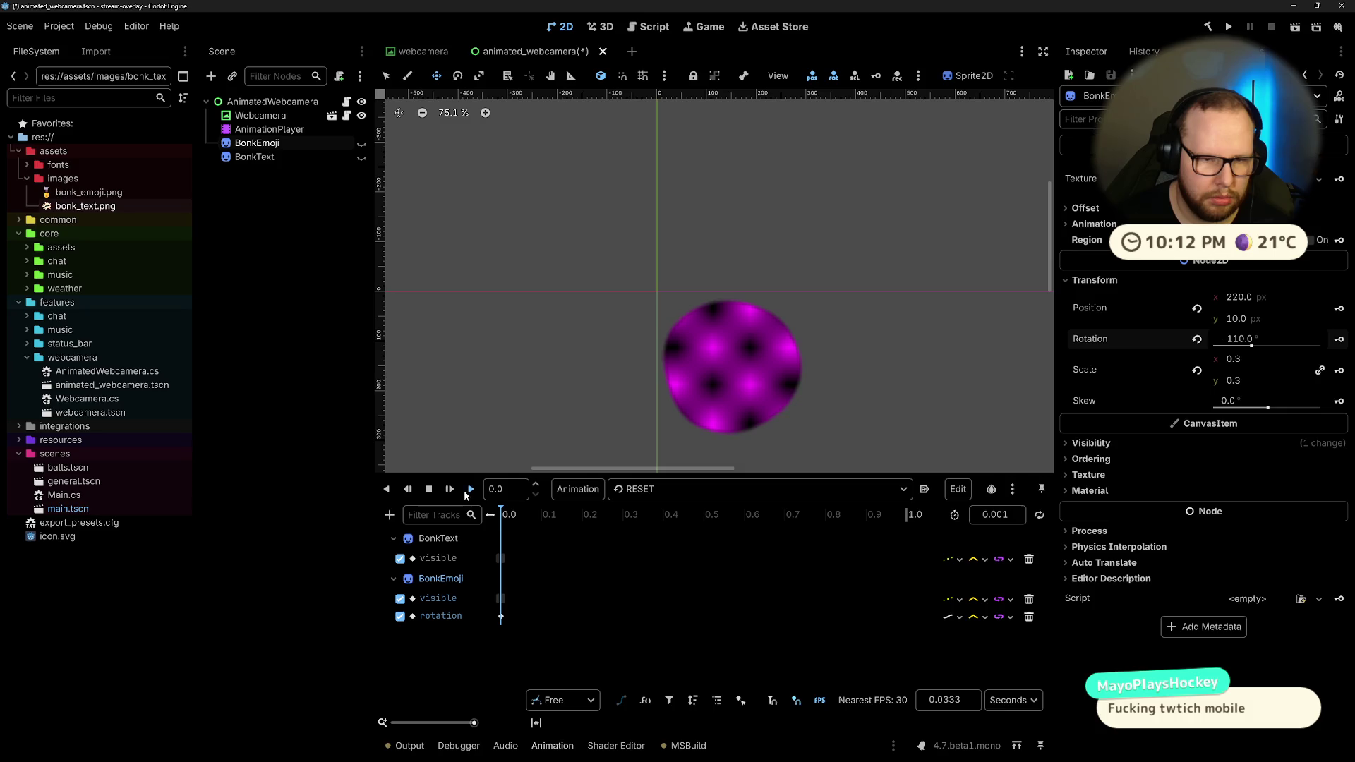
click(642, 489)
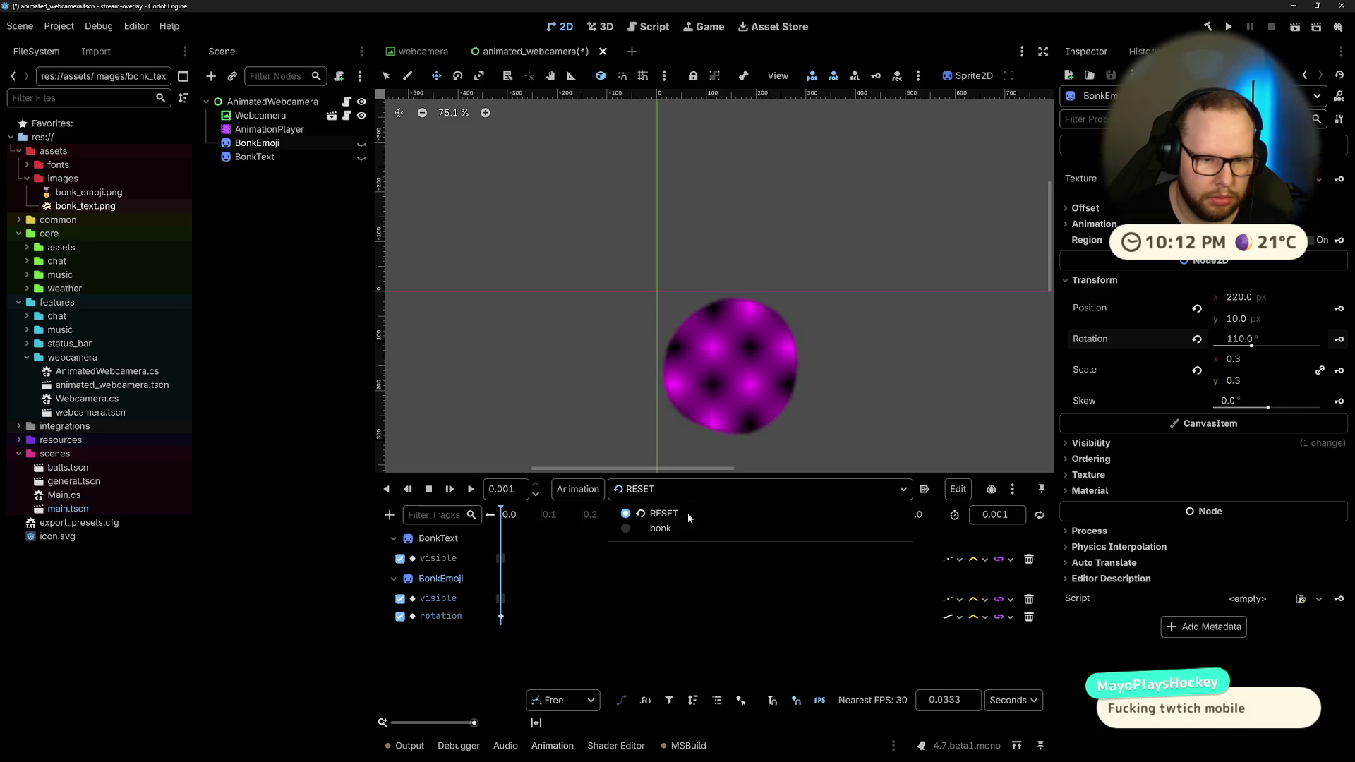
click(643, 527)
click(471, 489)
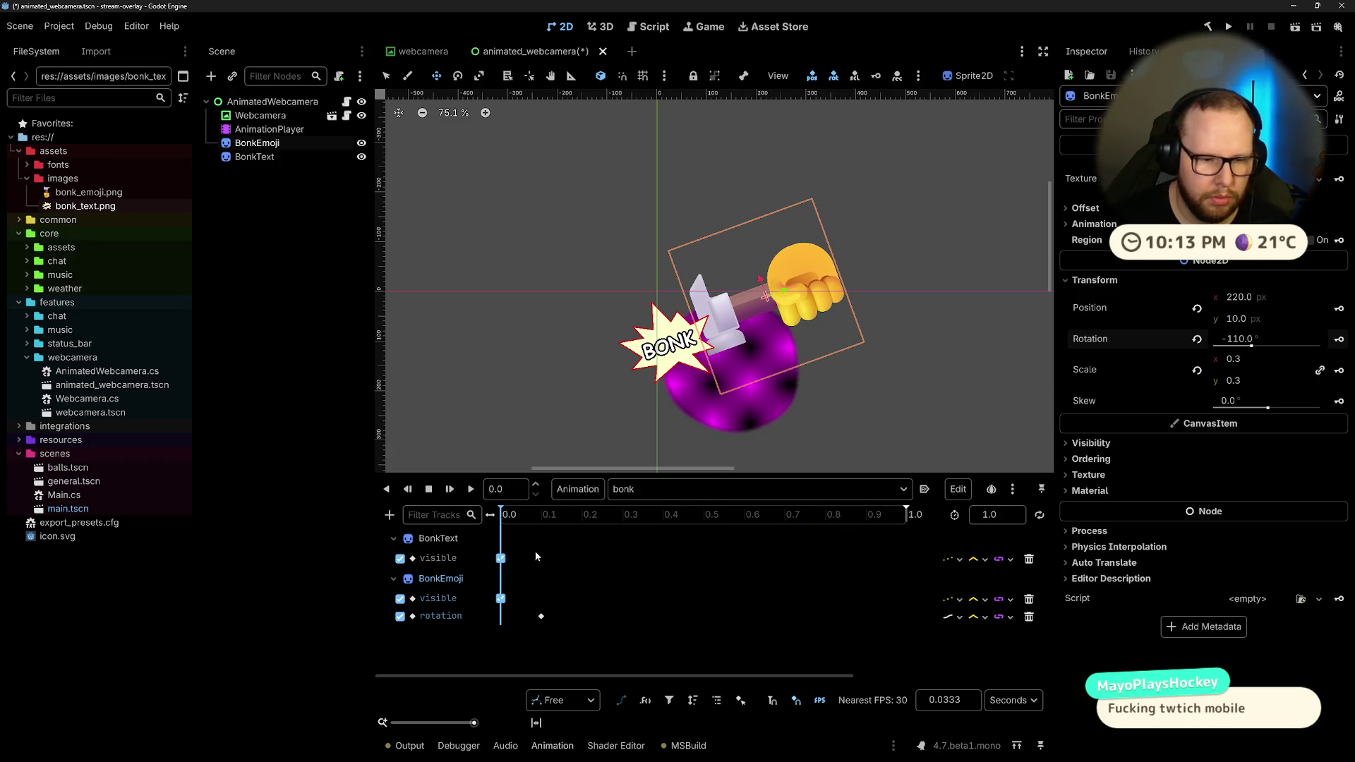
Step: Key an upright 0° rotation at 0.0 and reposition the -110° swing key on the timeline
click(1197, 339)
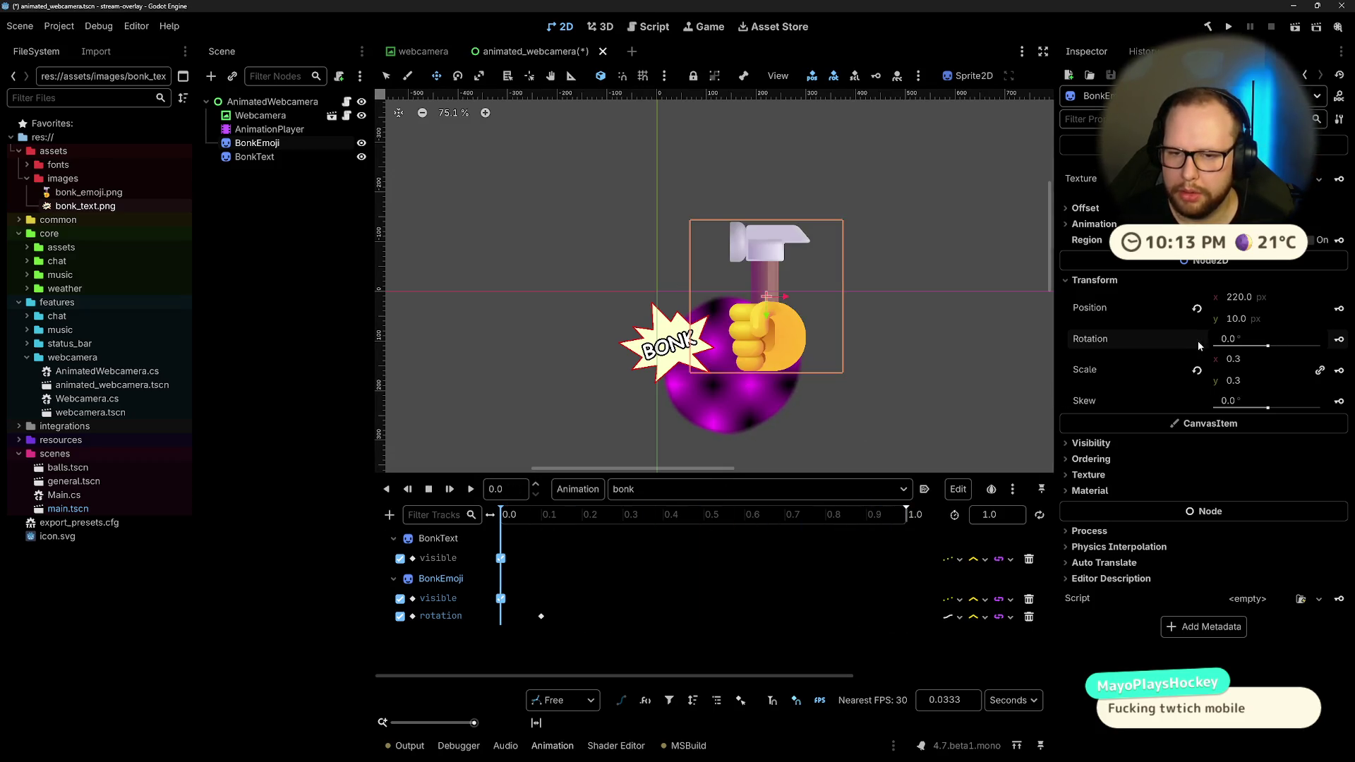
click(1339, 340)
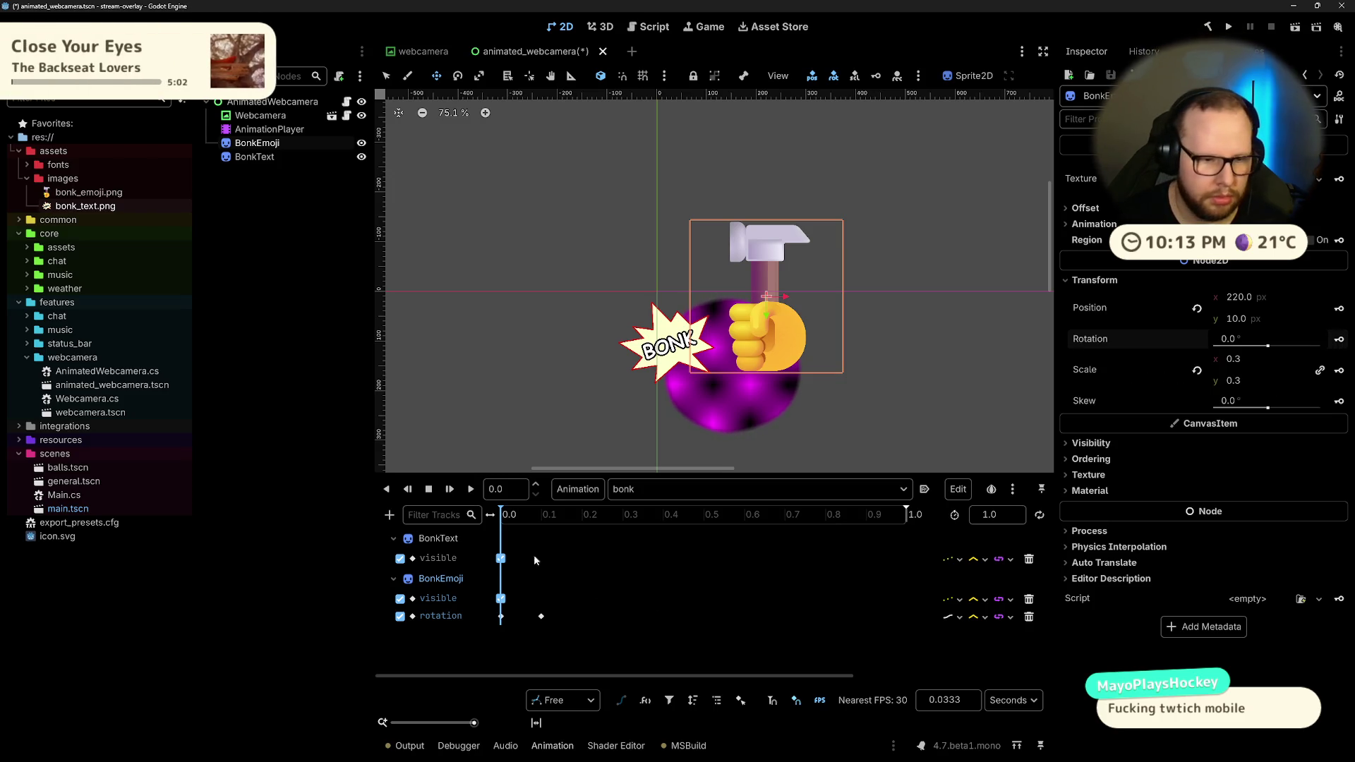
click(472, 489)
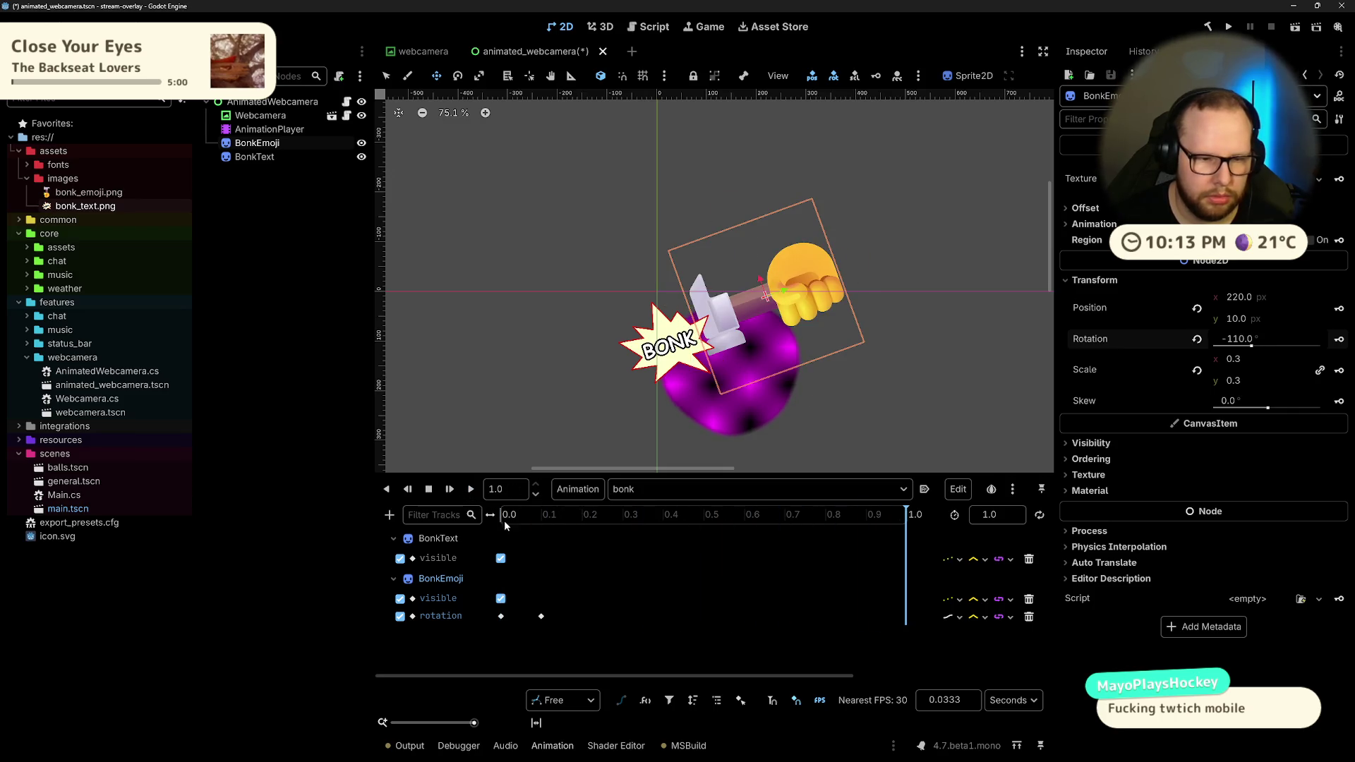
drag(543, 618, 515, 615)
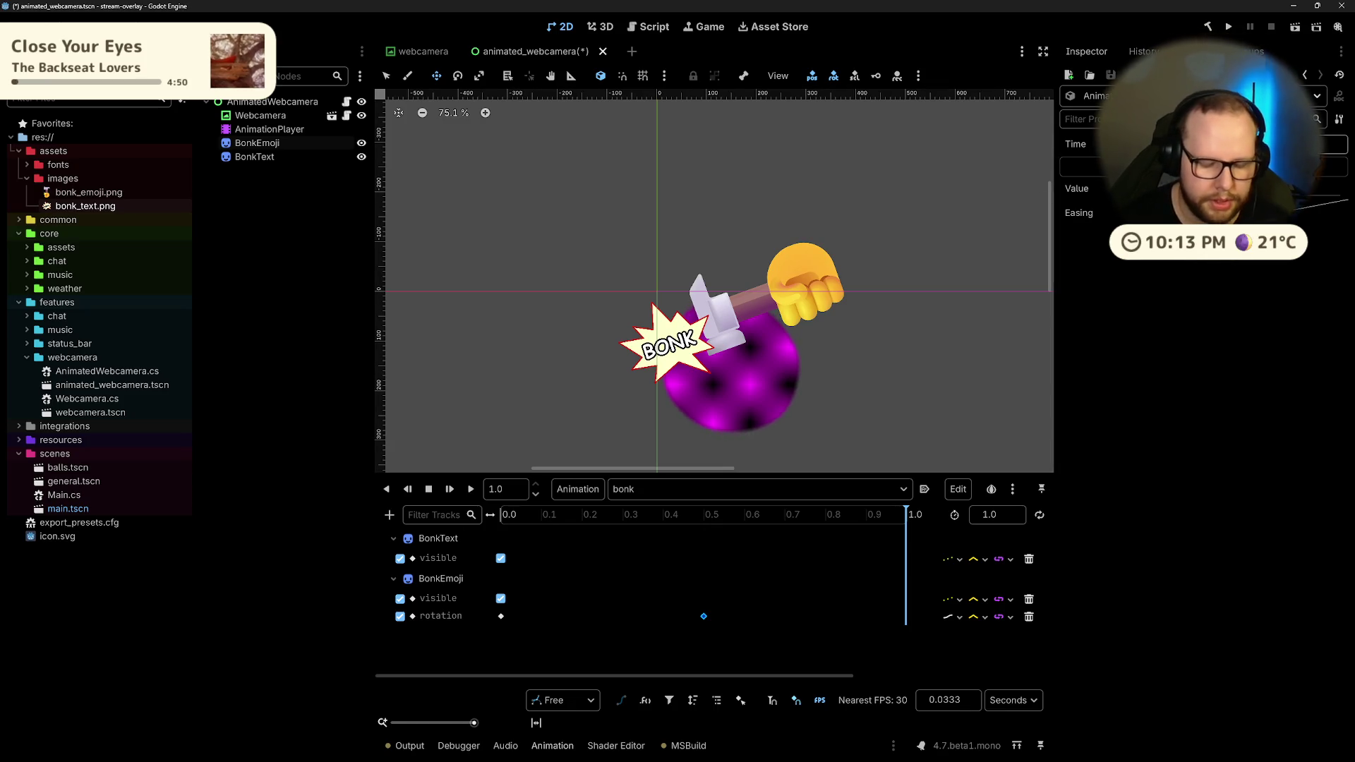
drag(703, 616, 521, 616)
Step: Preview the near-instant hammer swing from the start twice, then select the Webcamera node
drag(503, 514, 463, 519)
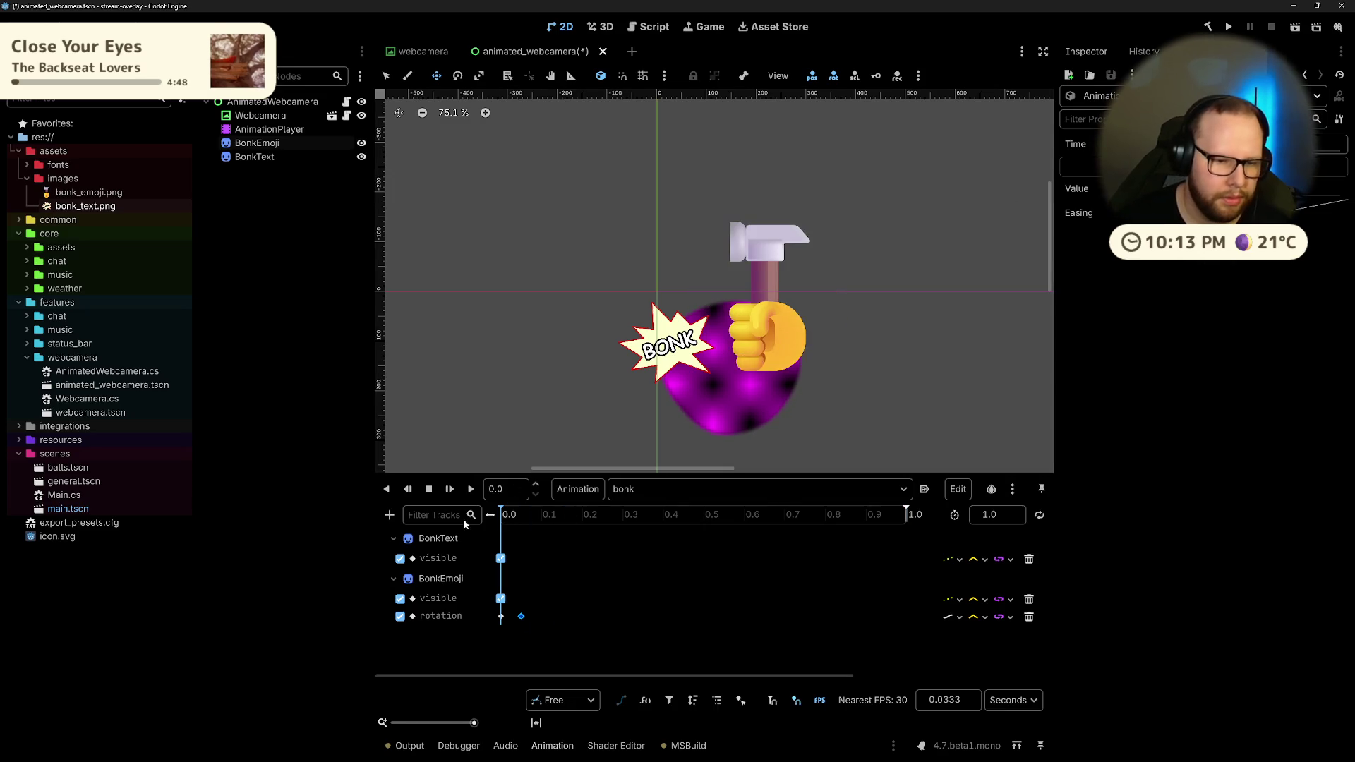
click(468, 492)
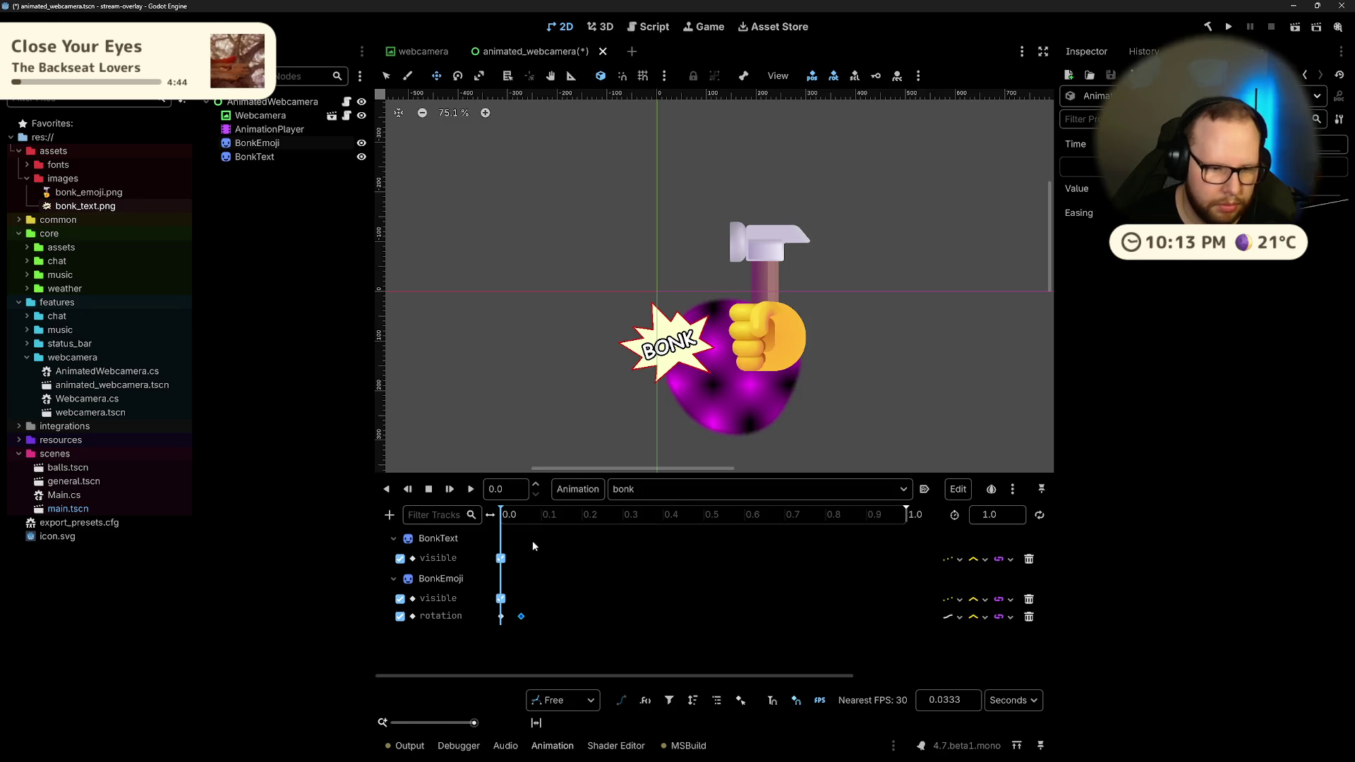
click(471, 489)
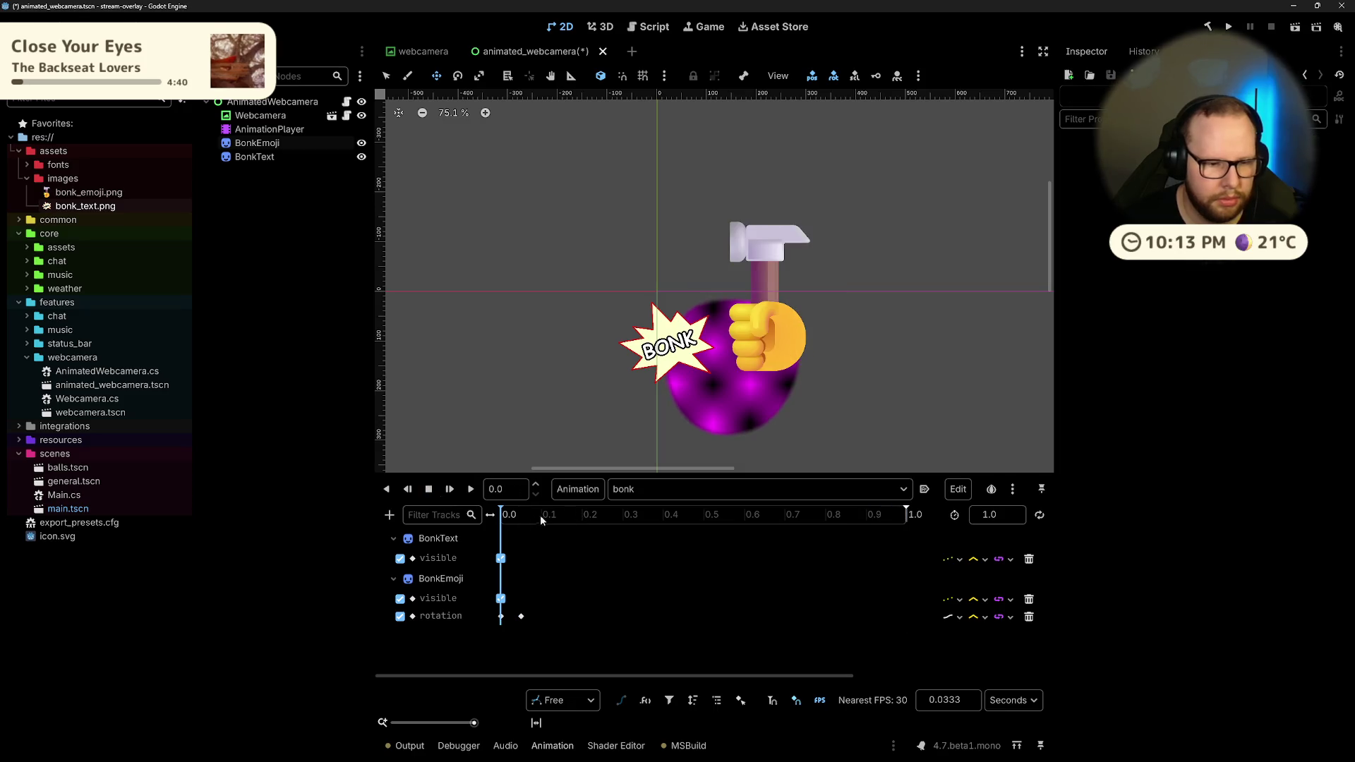
click(261, 115)
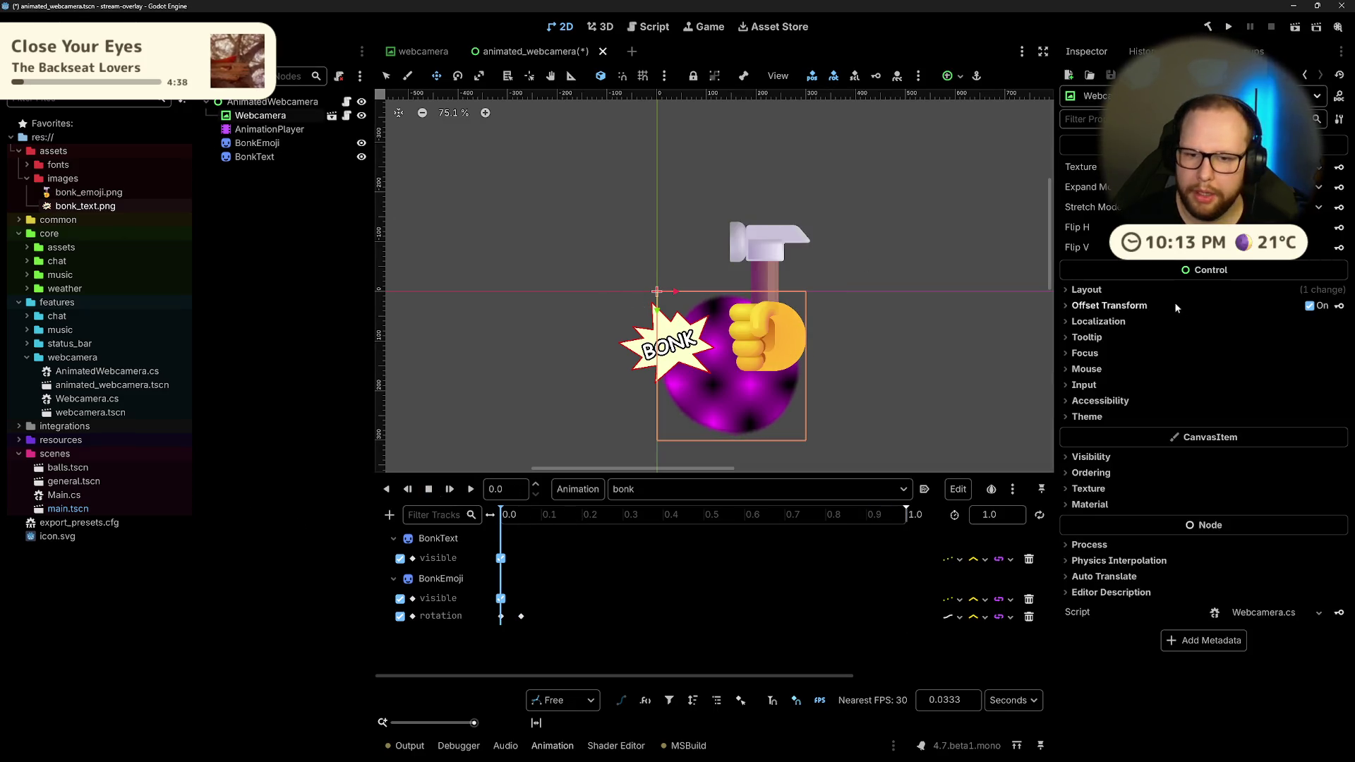
Step: Expand Webcamera's Offset Transform and adjust its pivot, leaving pivot ratio y at 1.0
click(1116, 306)
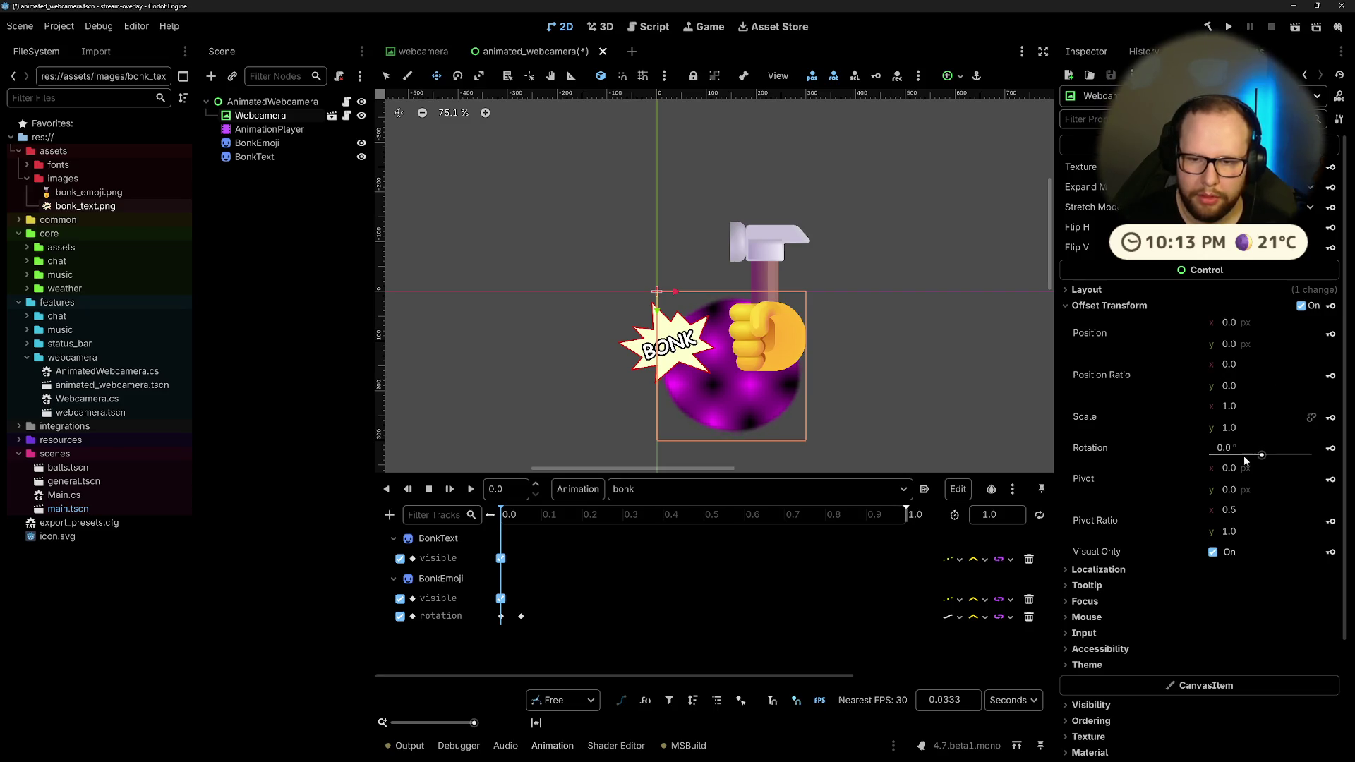
click(1267, 489)
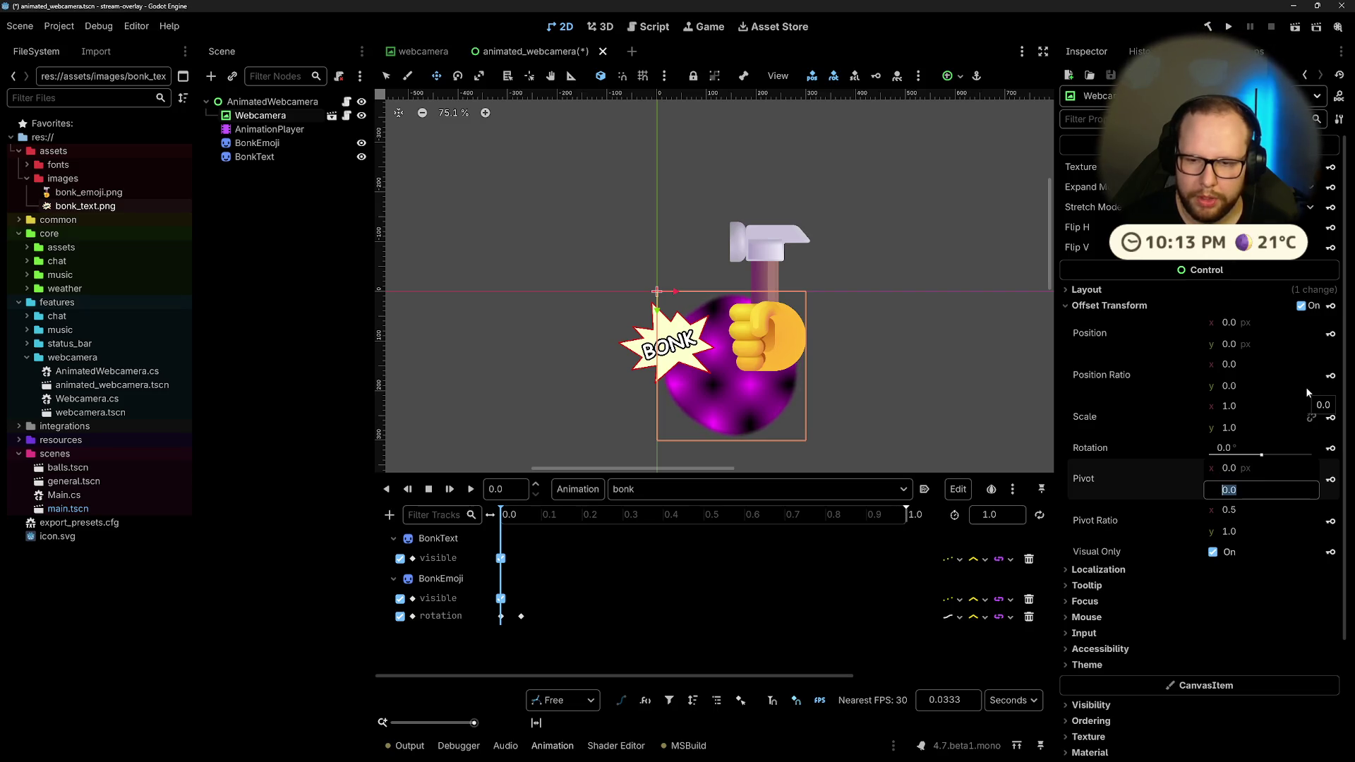
click(1264, 528)
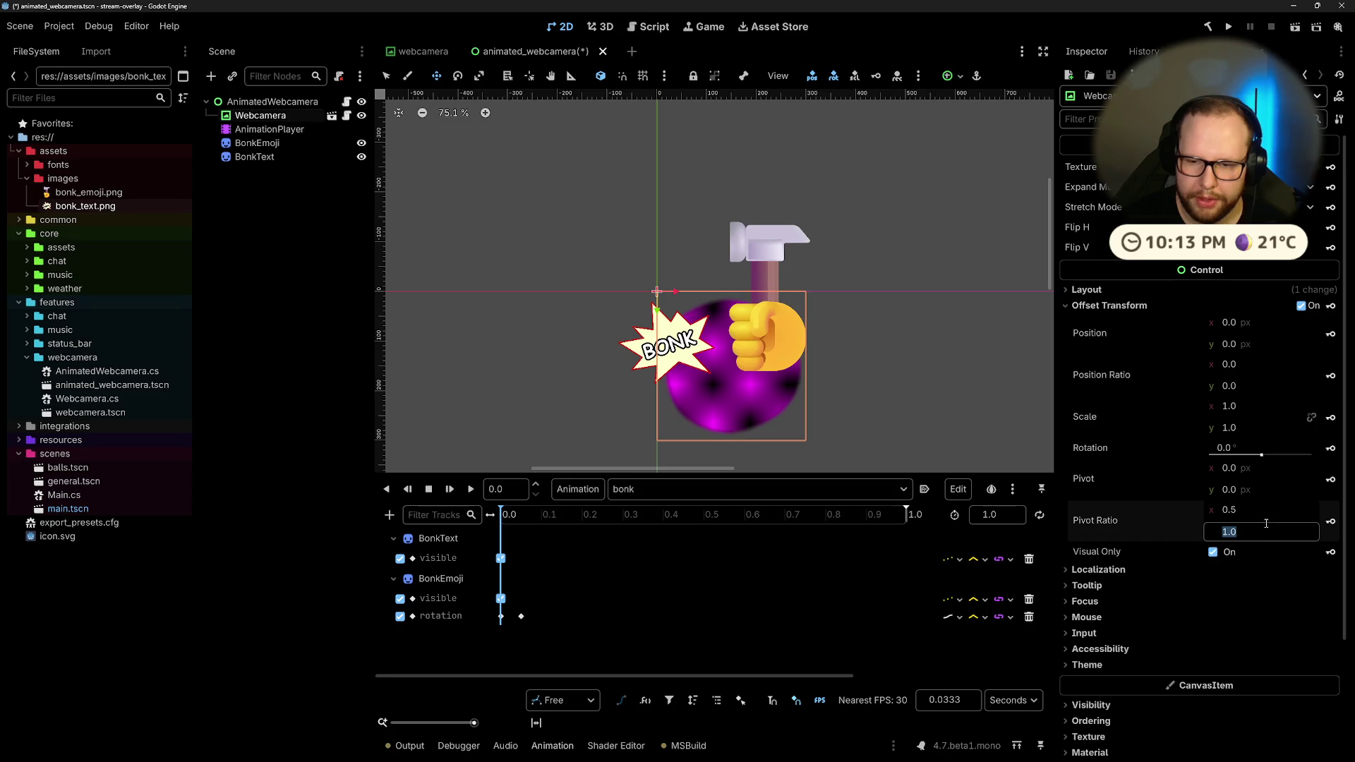
click(1141, 518)
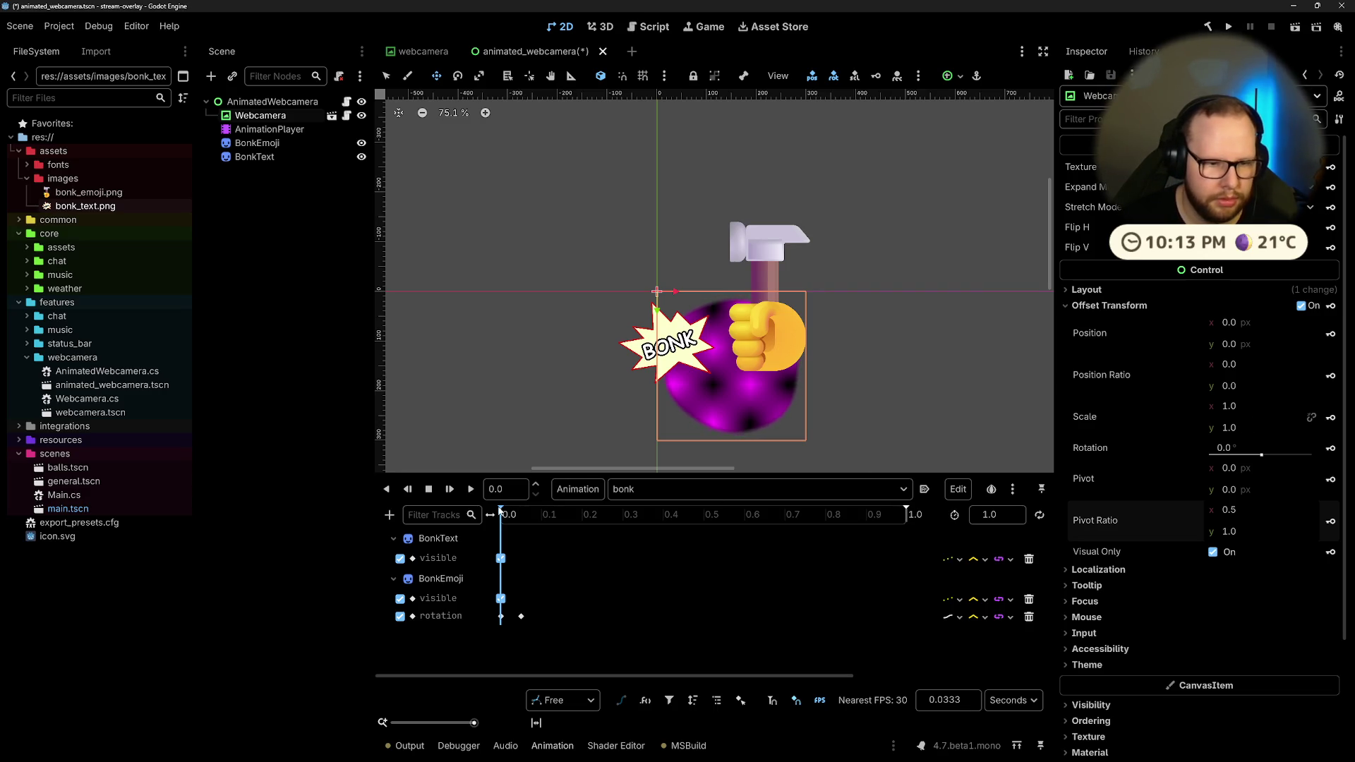
Step: At 0.05 s, squash Offset Transform Scale y to 0.69 and key it as a new track
drag(502, 514, 523, 520)
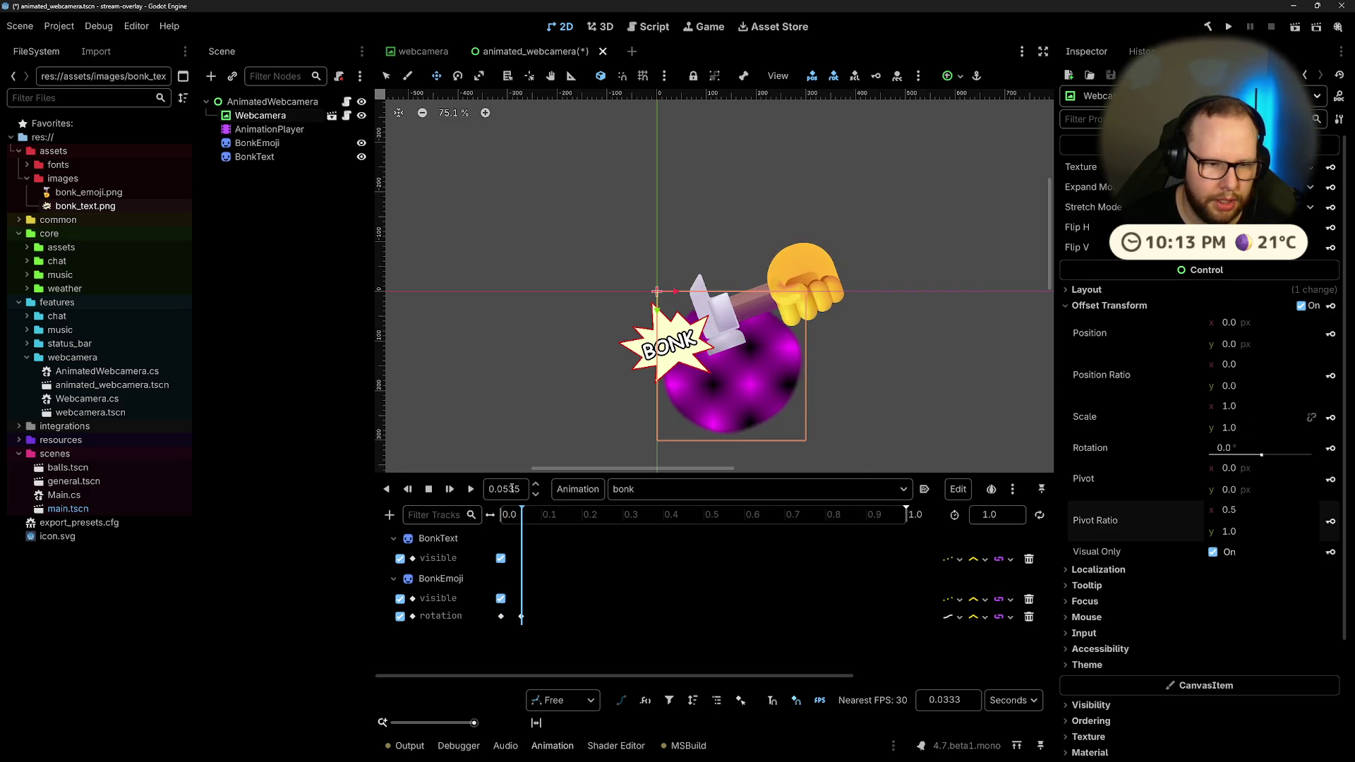
double_click(511, 488)
text(0.)
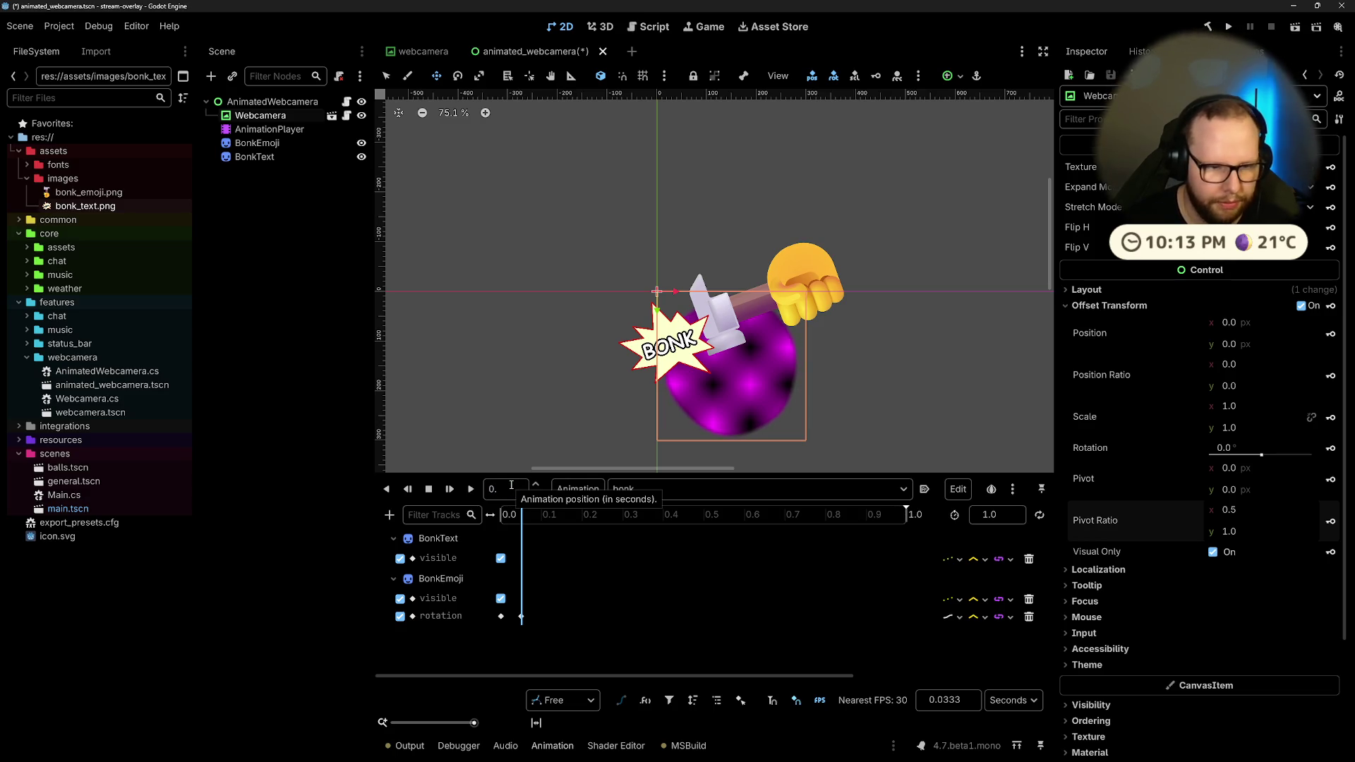
text(05)
key(Return)
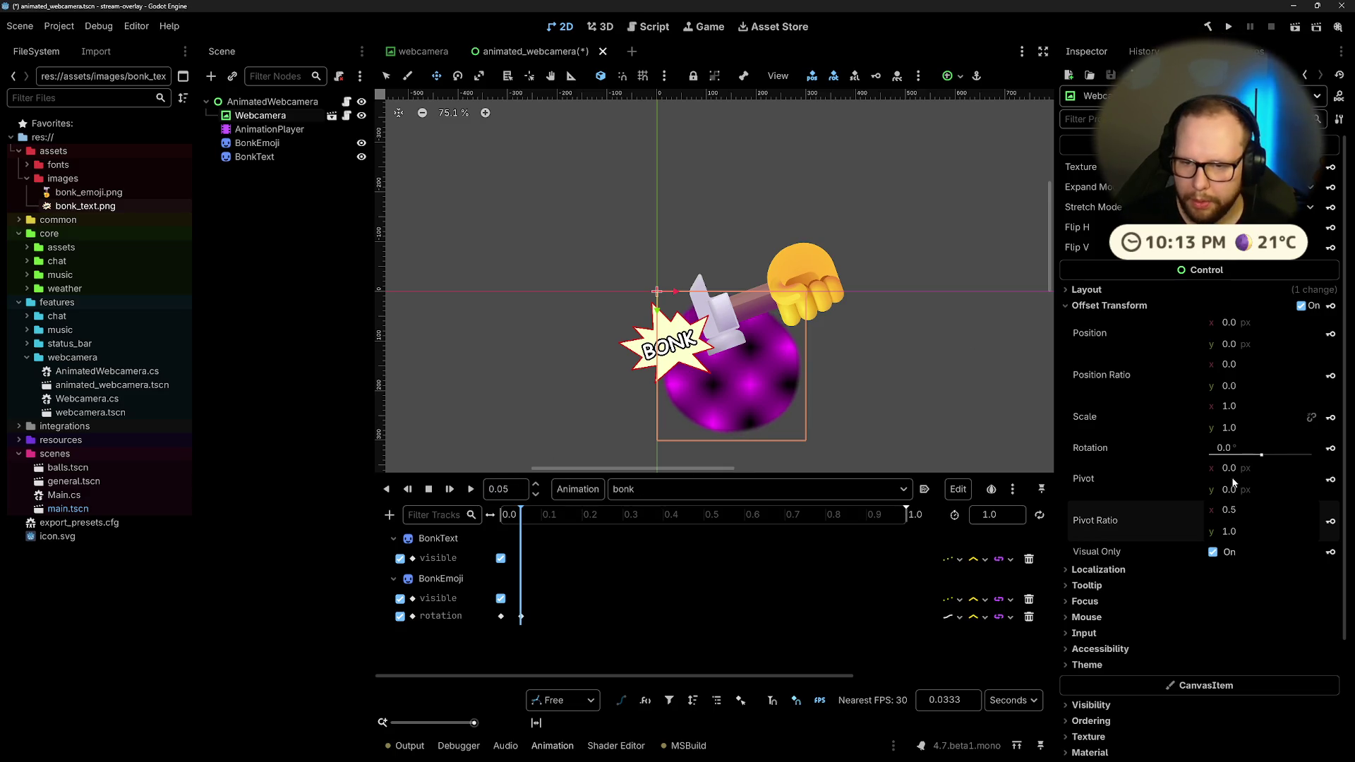
drag(1236, 427, 1204, 428)
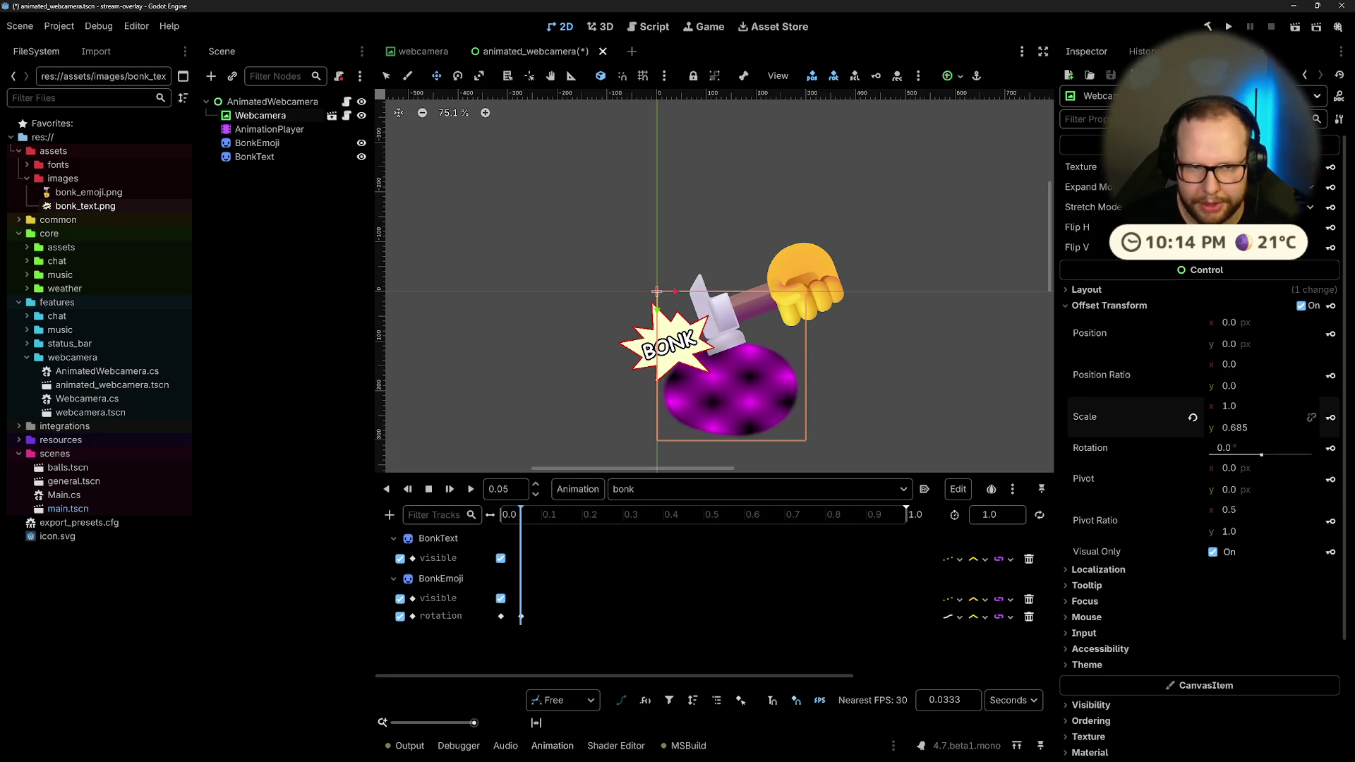
click(1261, 428)
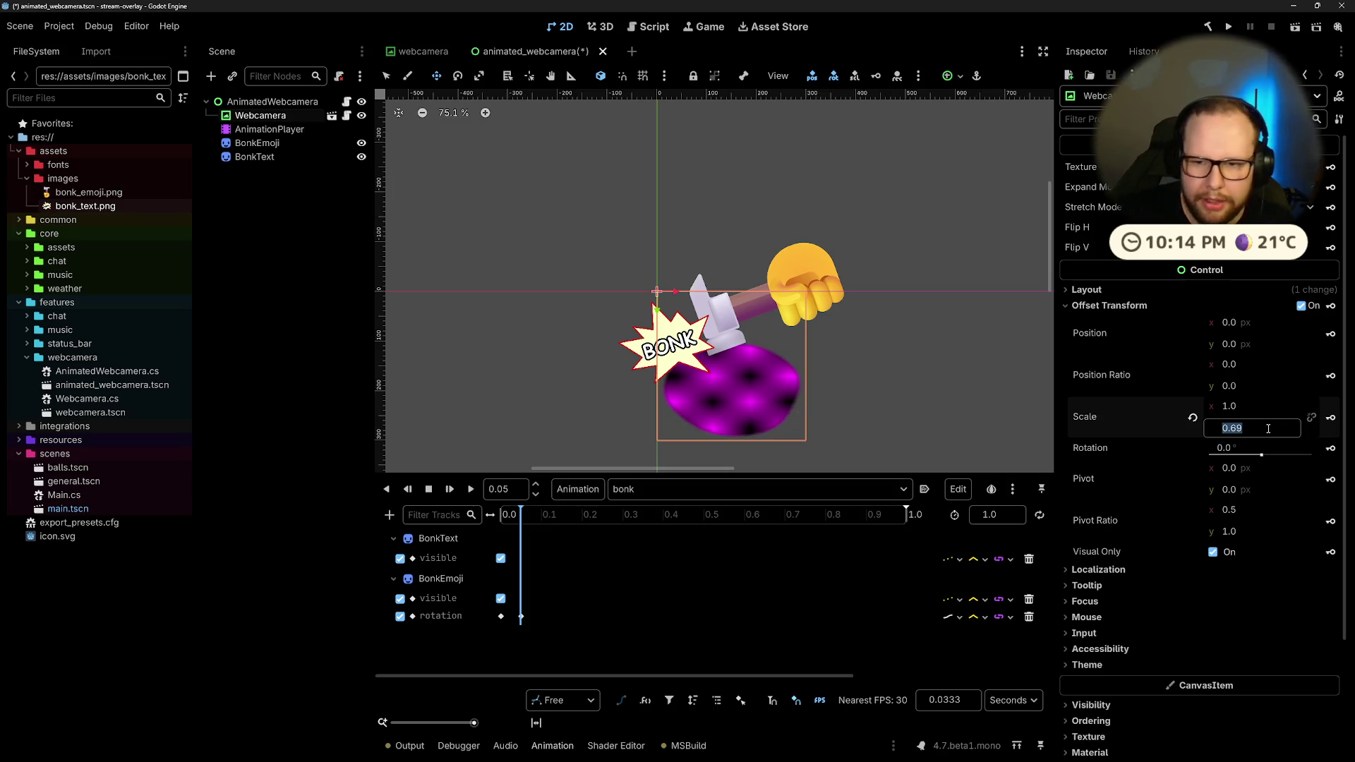
click(1311, 418)
click(604, 418)
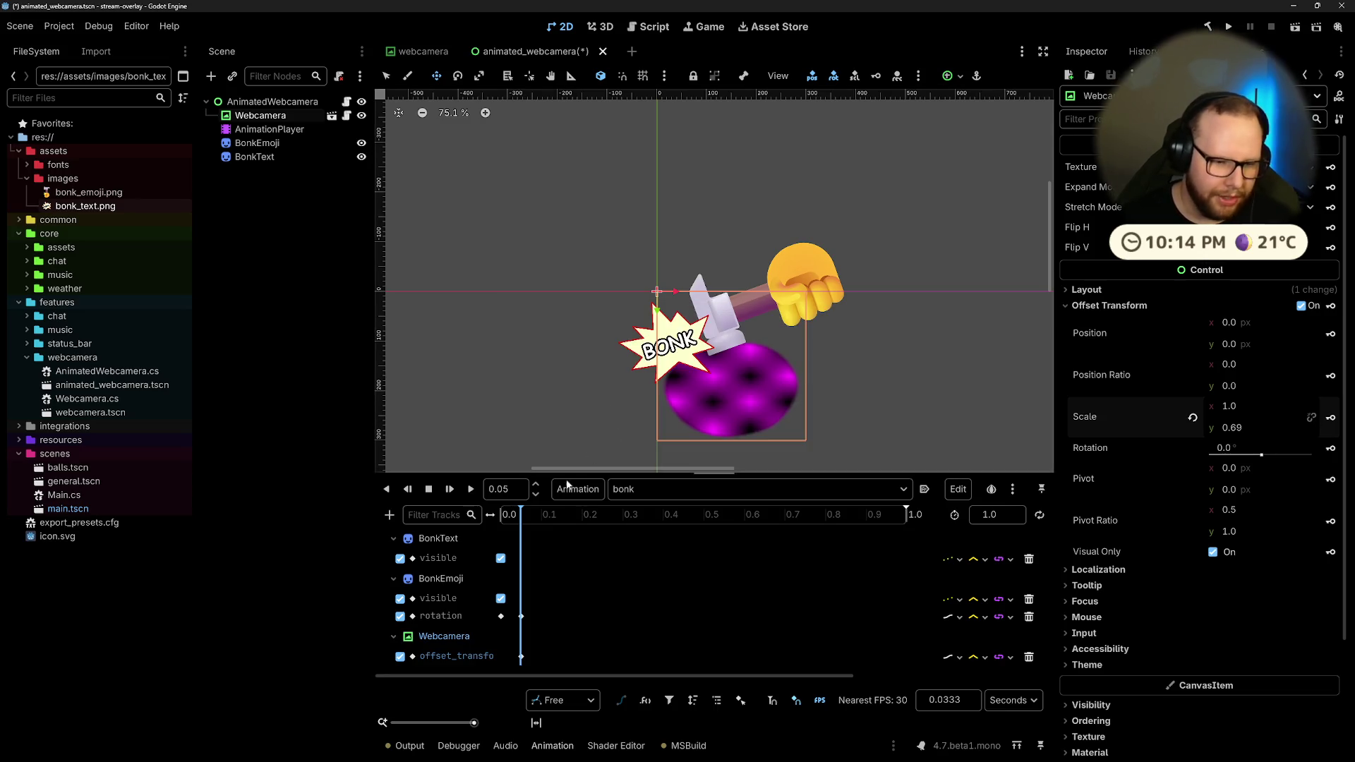
Step: Key Scale y back to 1.0 at 0.0, nudge the impact keys slightly earlier, and preview
drag(532, 514, 481, 523)
click(1192, 417)
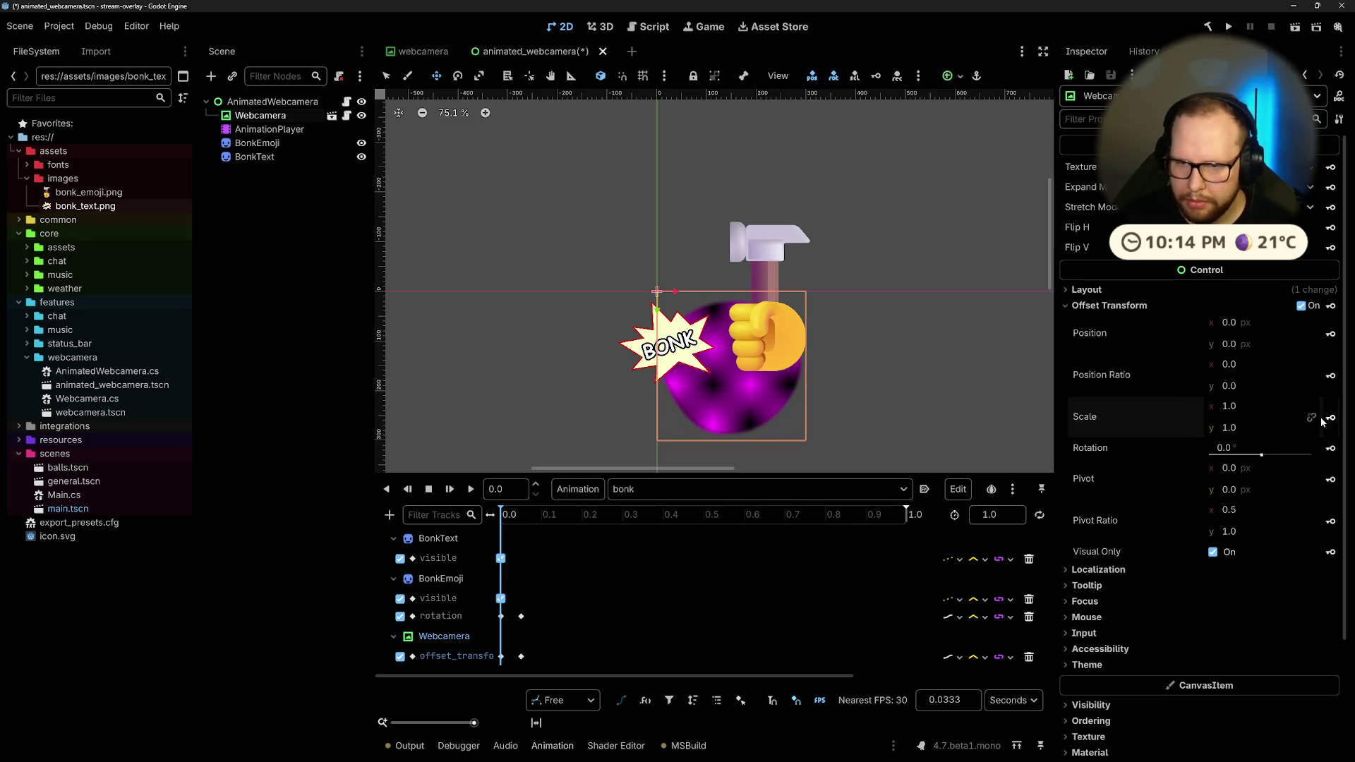
click(470, 490)
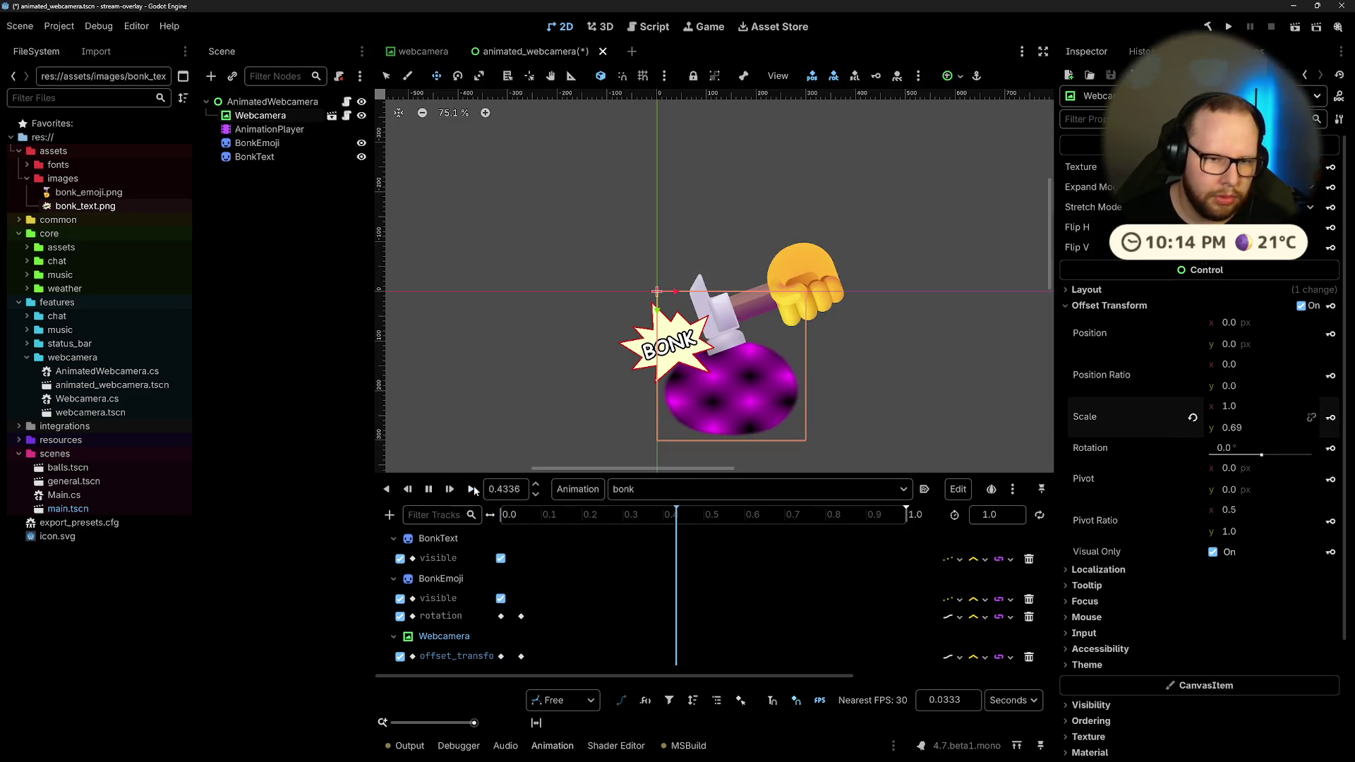
mouse_move(517, 611)
mouse_down()
mouse_move(526, 655)
mouse_move(519, 620)
mouse_up()
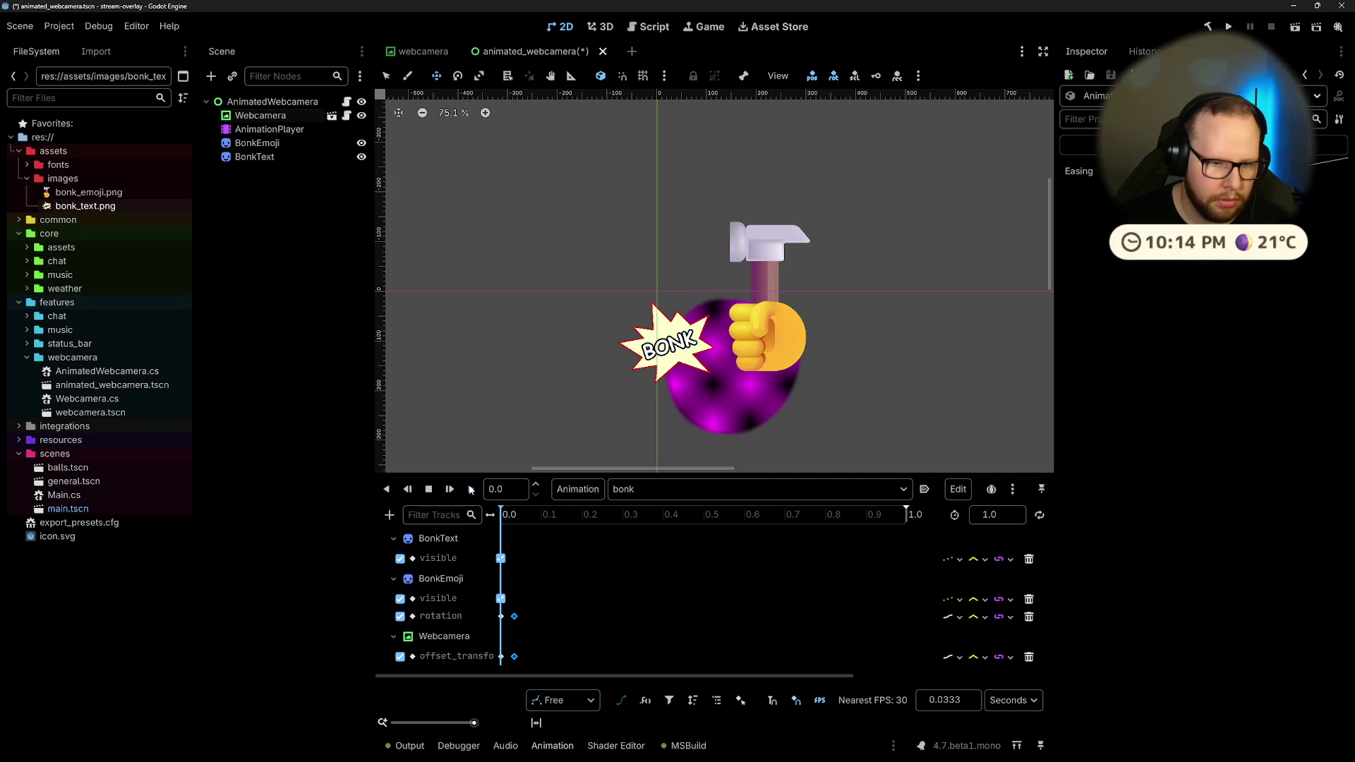
click(470, 489)
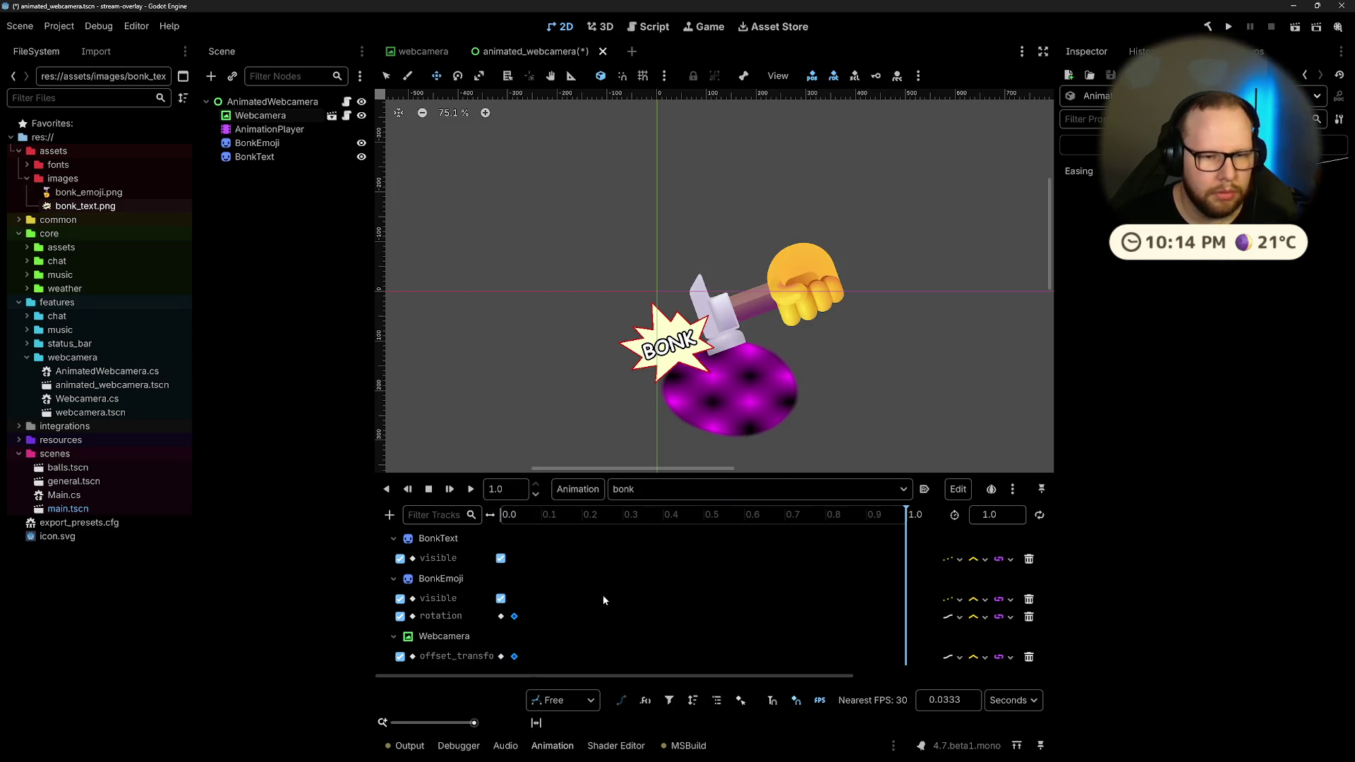
Step: Inspect the starting offset transform keyframe and the BonkEmoji visible keyframe at 0.0
click(501, 616)
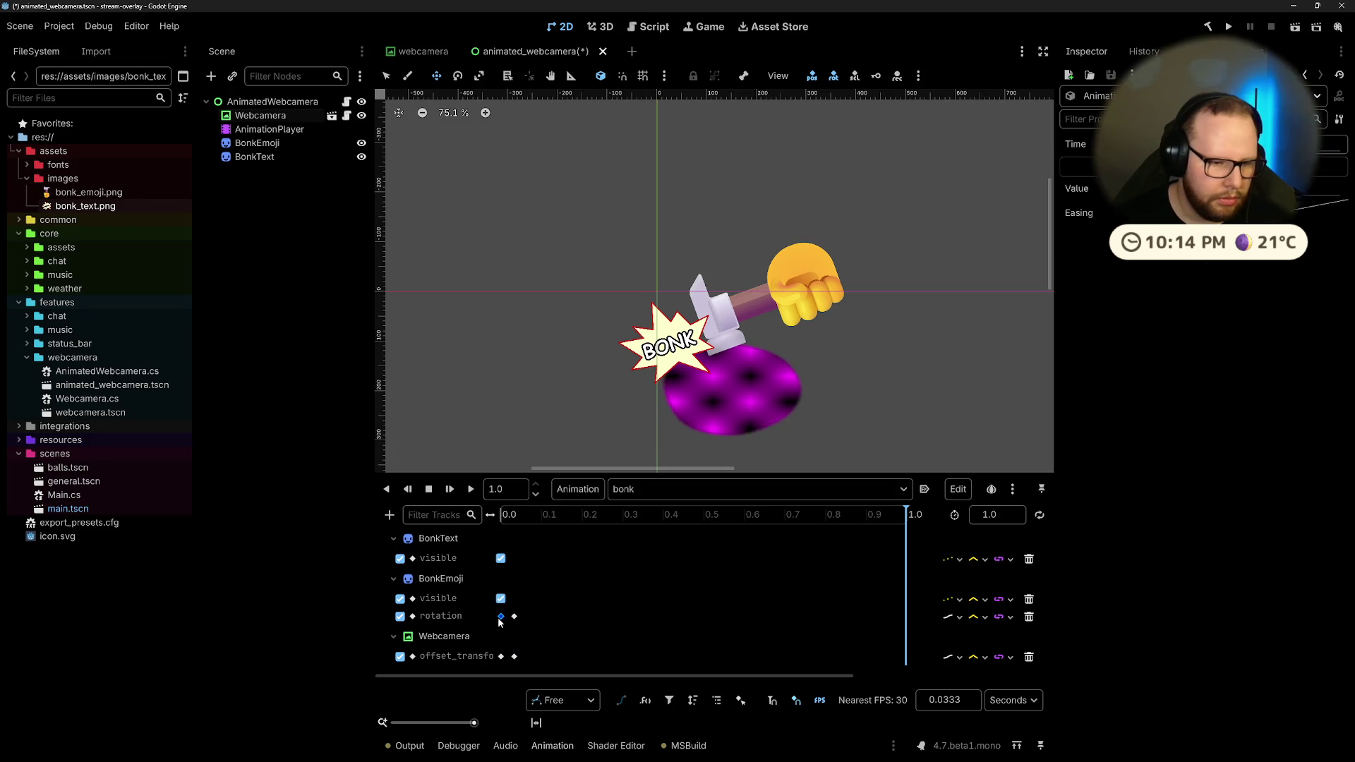
click(502, 657)
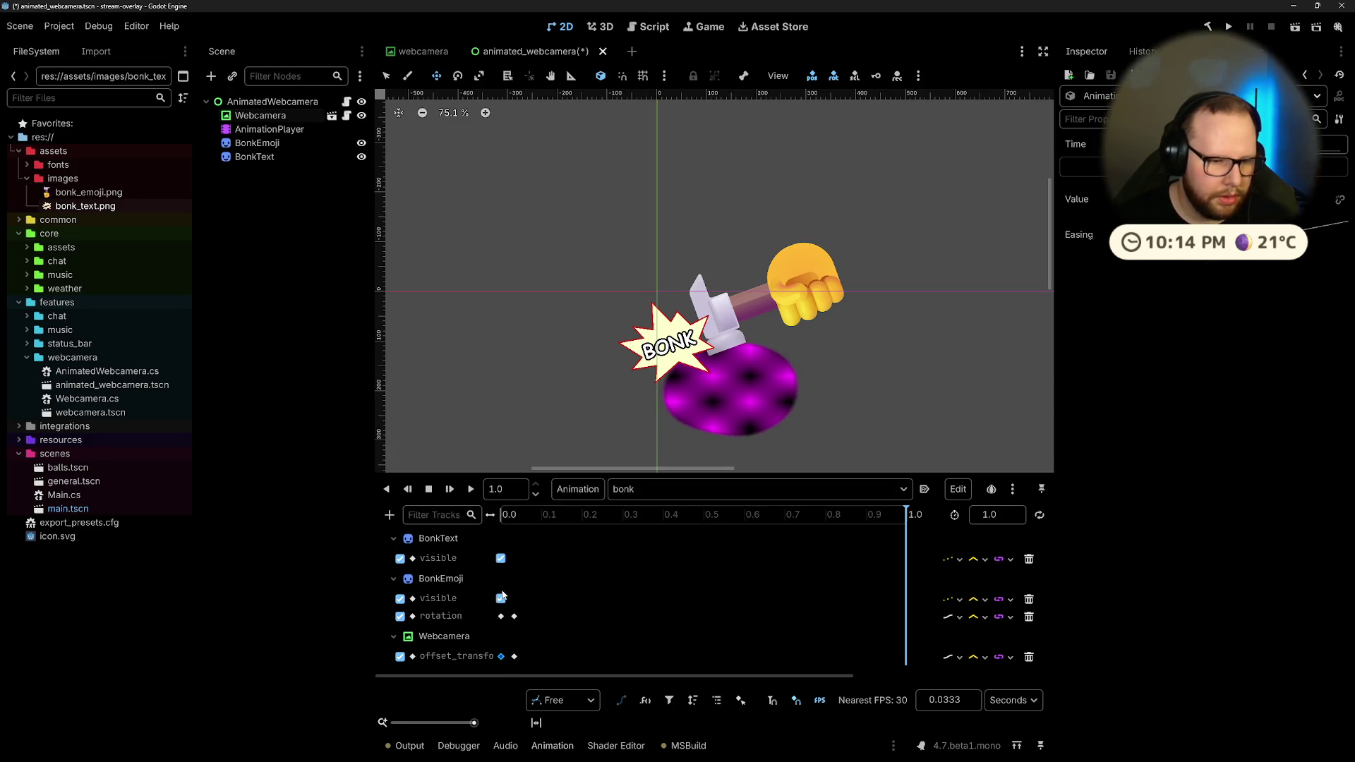
click(500, 600)
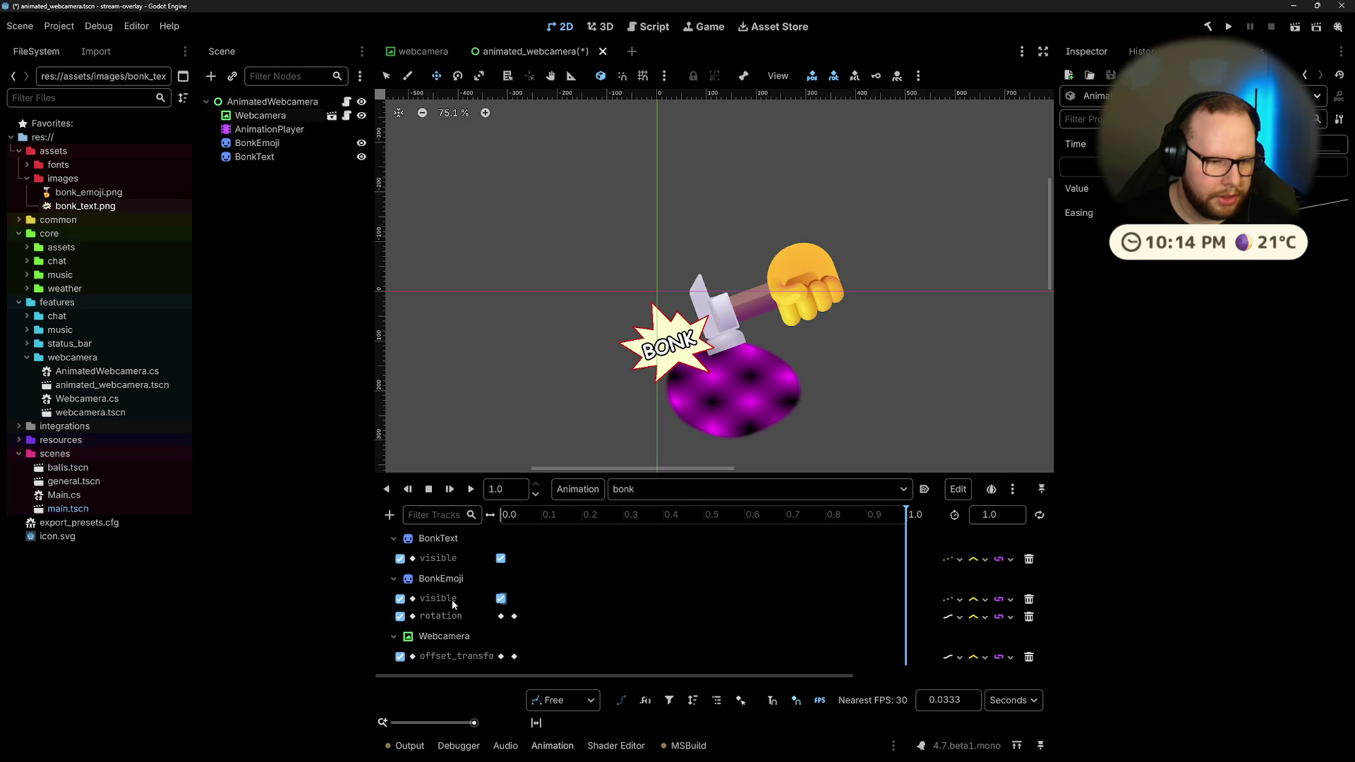
Step: Uncheck the BonkText visible key at 0.0 and select the rotation and offset impact keys
click(501, 559)
click(1084, 189)
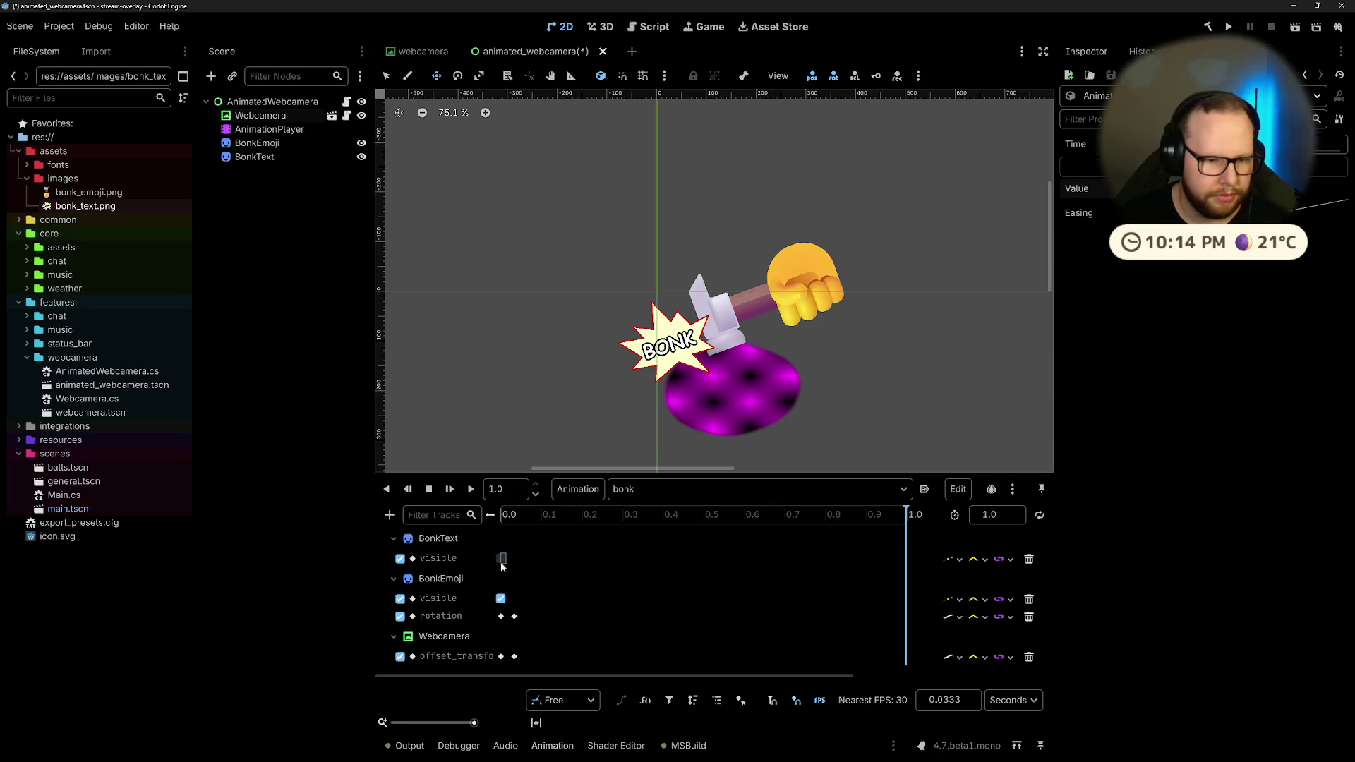
mouse_move(503, 515)
mouse_down()
mouse_move(477, 521)
mouse_move(516, 533)
mouse_up()
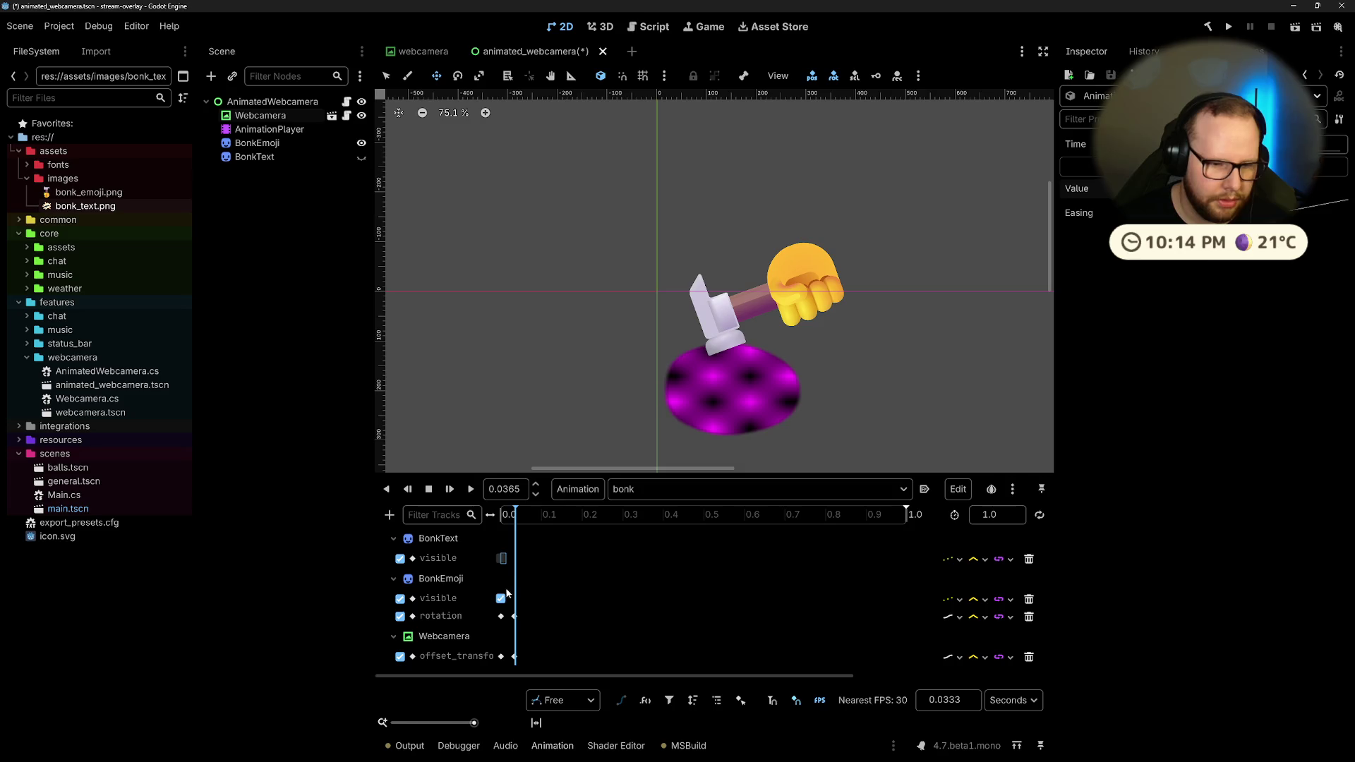
click(514, 617)
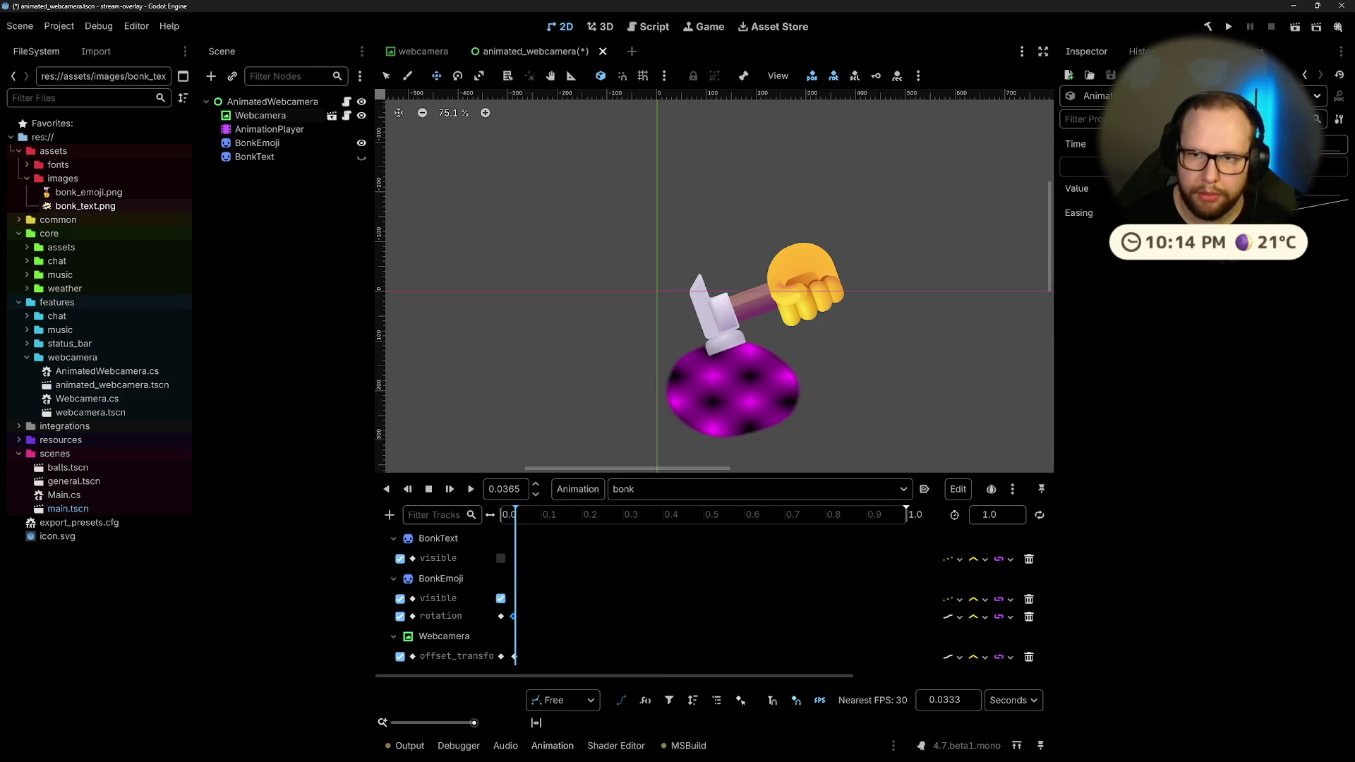
click(514, 656)
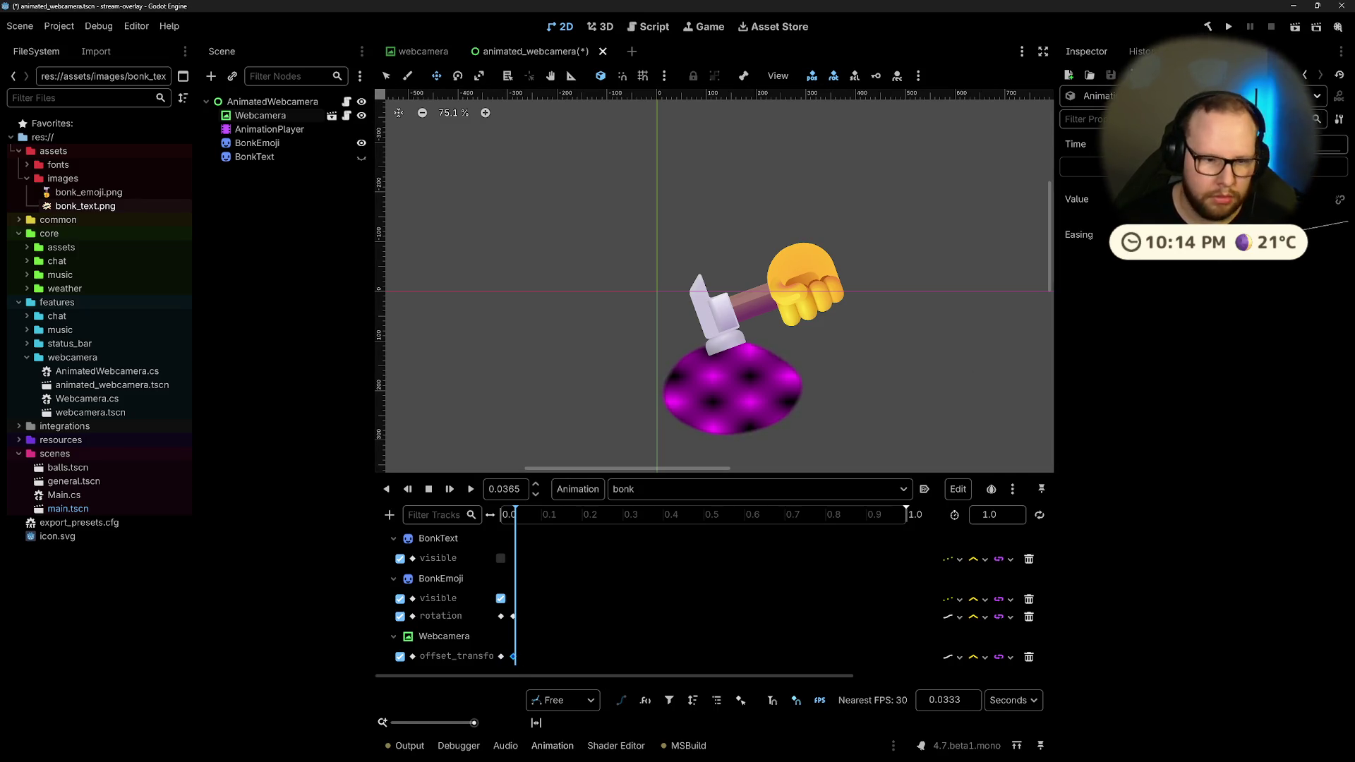
Step: Set the animation position to 0.03 s, placing the impact keys there
double_click(502, 488)
text(0.03)
key(Return)
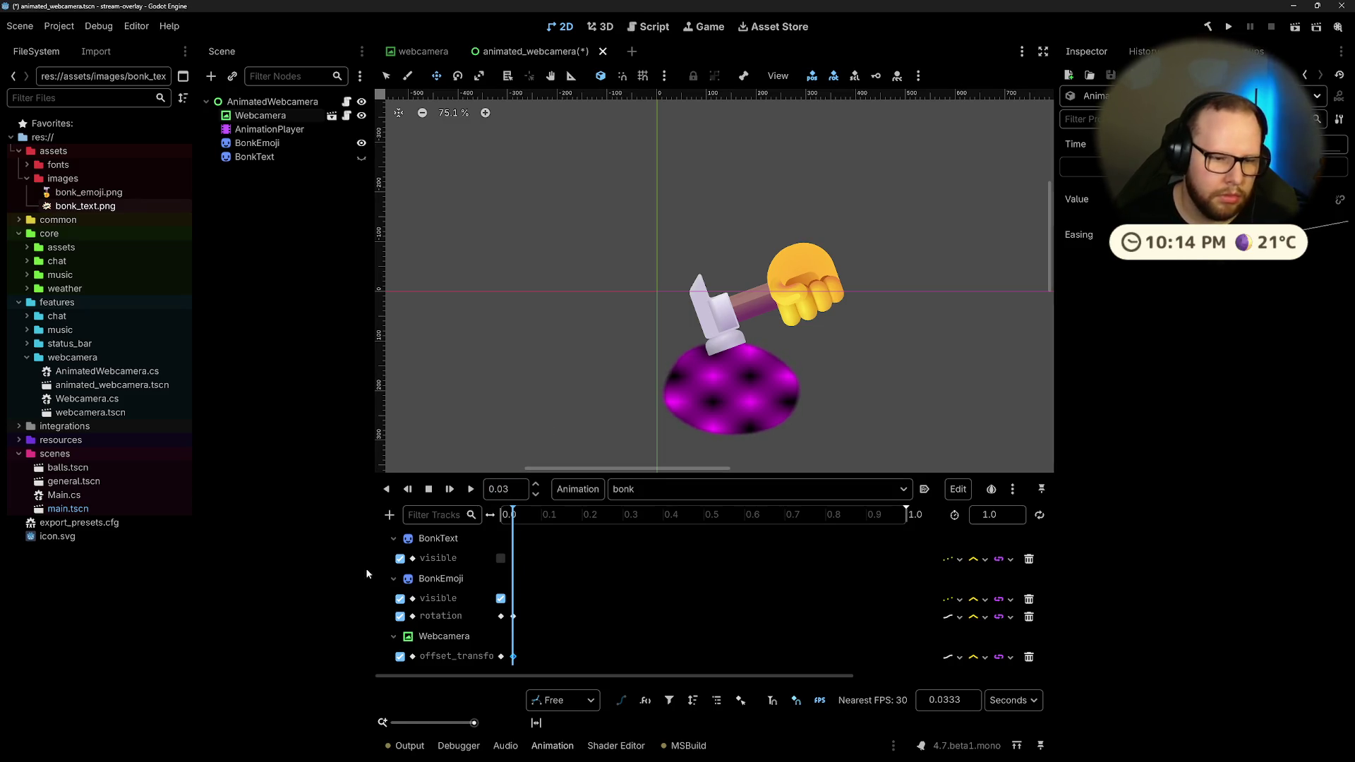
double_click(445, 558)
key(Escape)
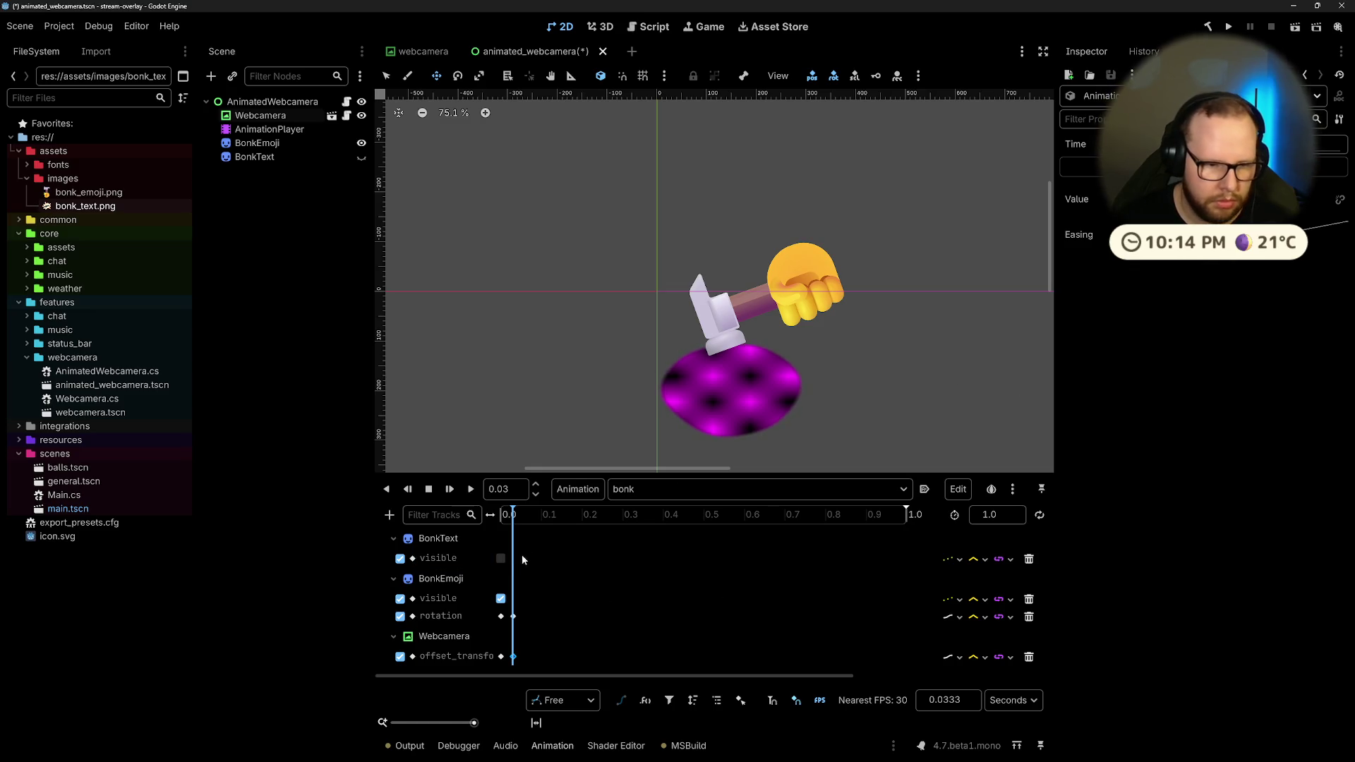
click(515, 561)
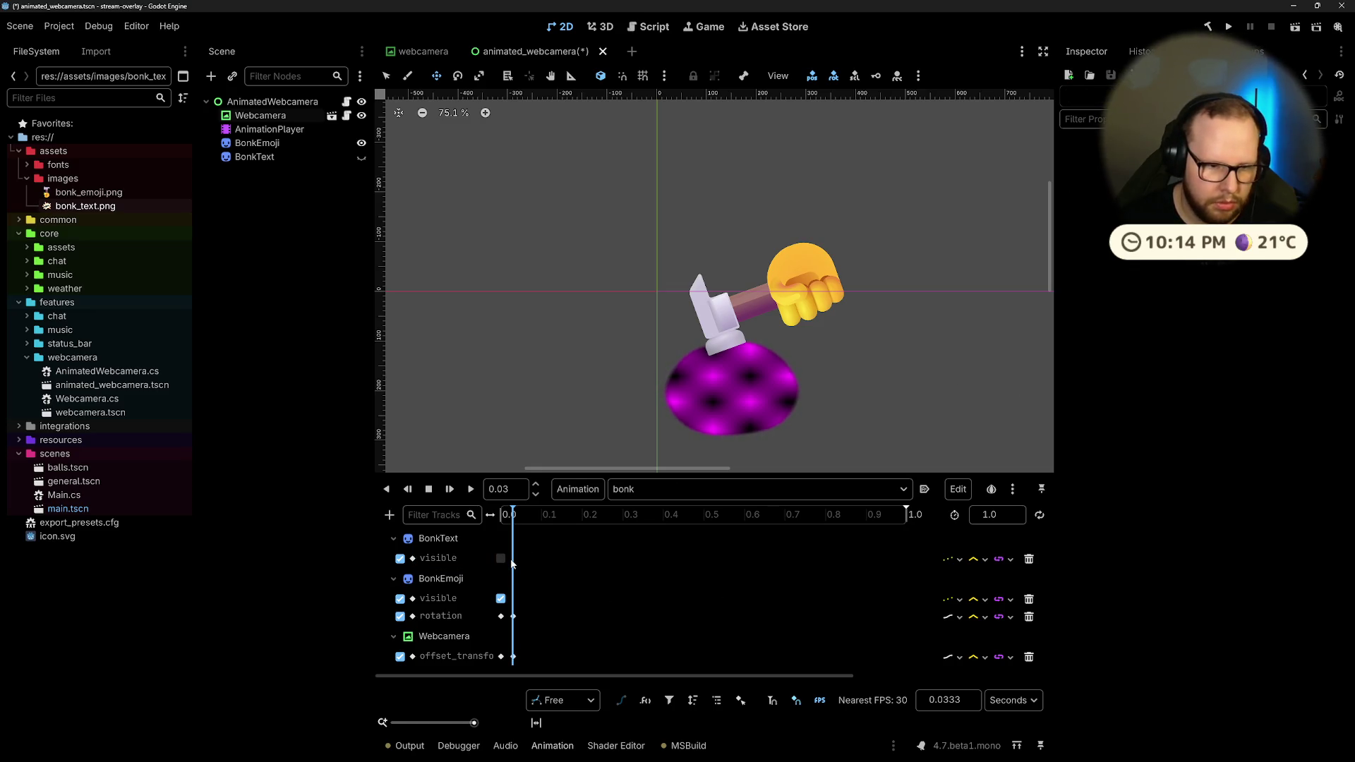
Step: Keyframe BonkText turning visible at 0.03 s and play the bonk animation
click(440, 538)
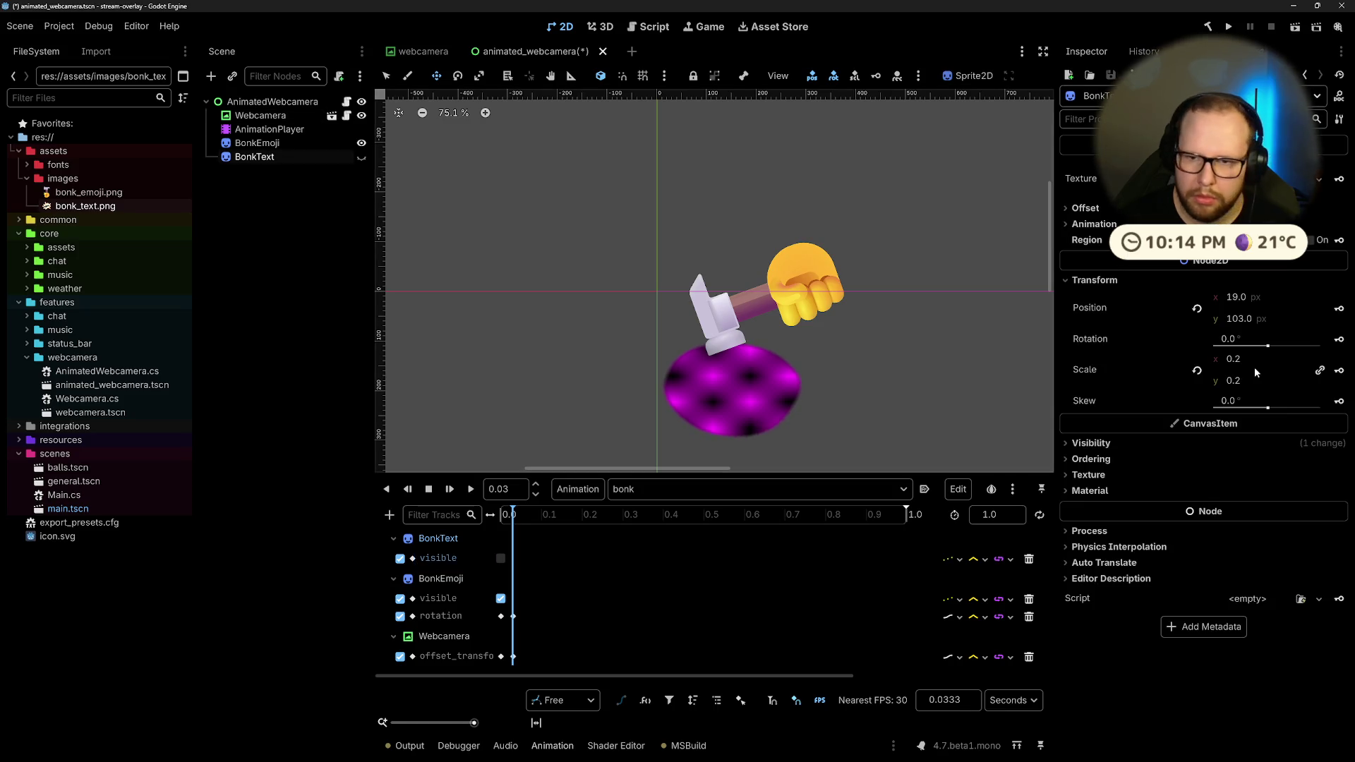
click(1091, 443)
click(1214, 460)
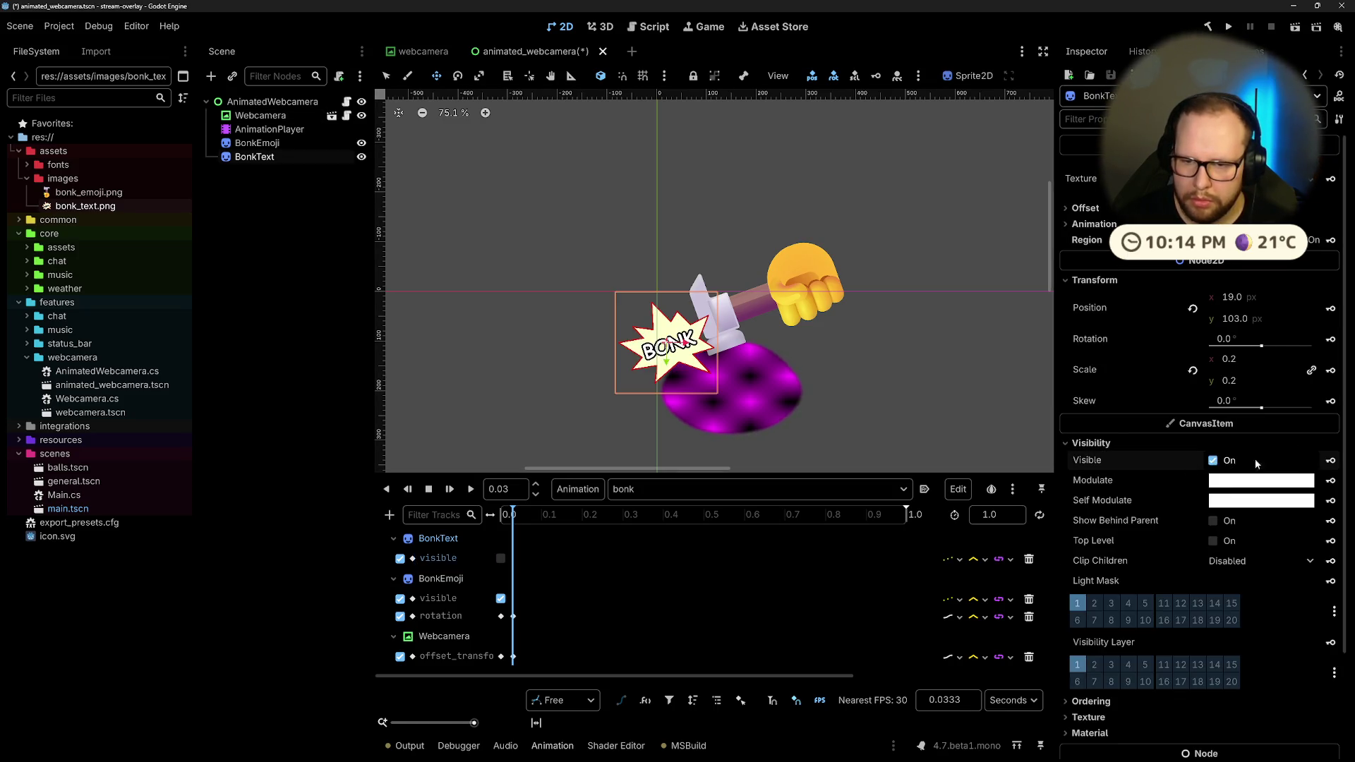
click(1331, 461)
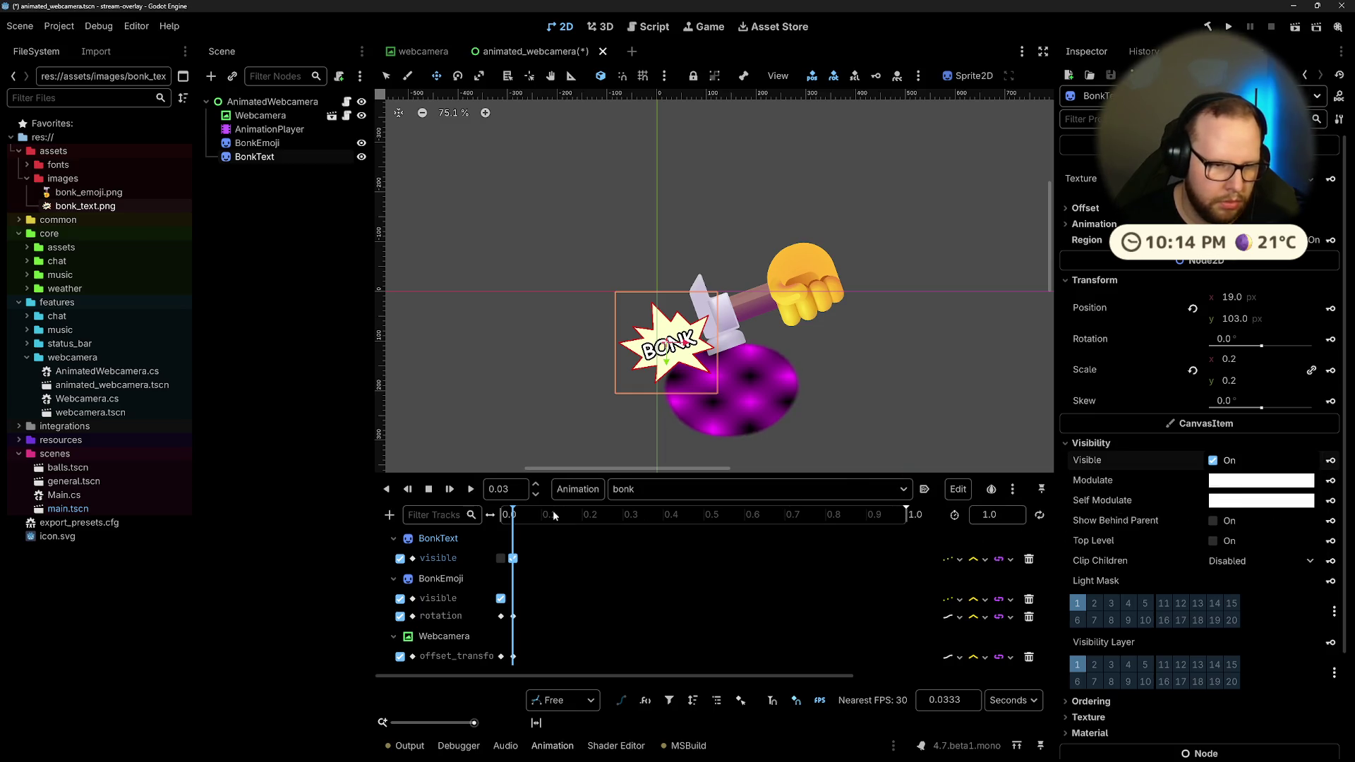
click(471, 489)
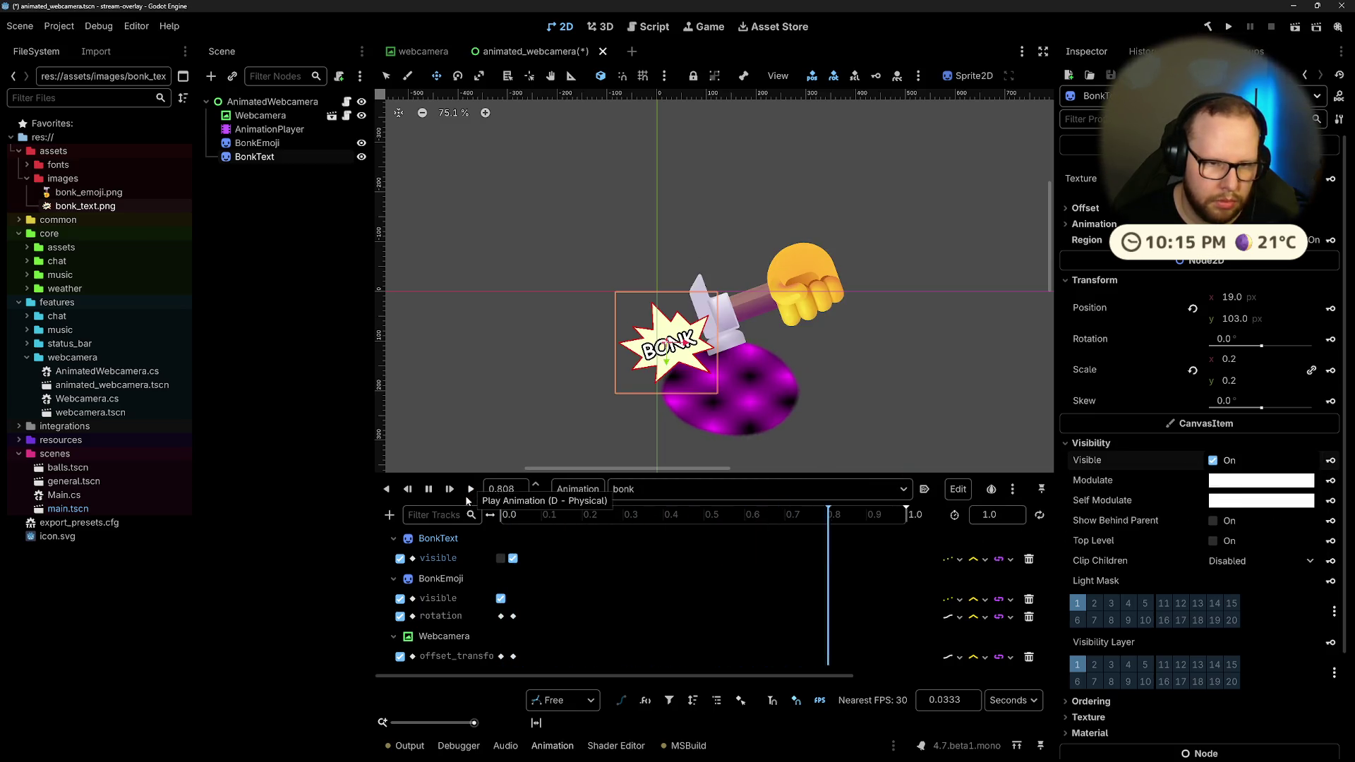
Step: Try shifting BonkText's visibility key later, undo it, and replay the animation from the start
click(513, 559)
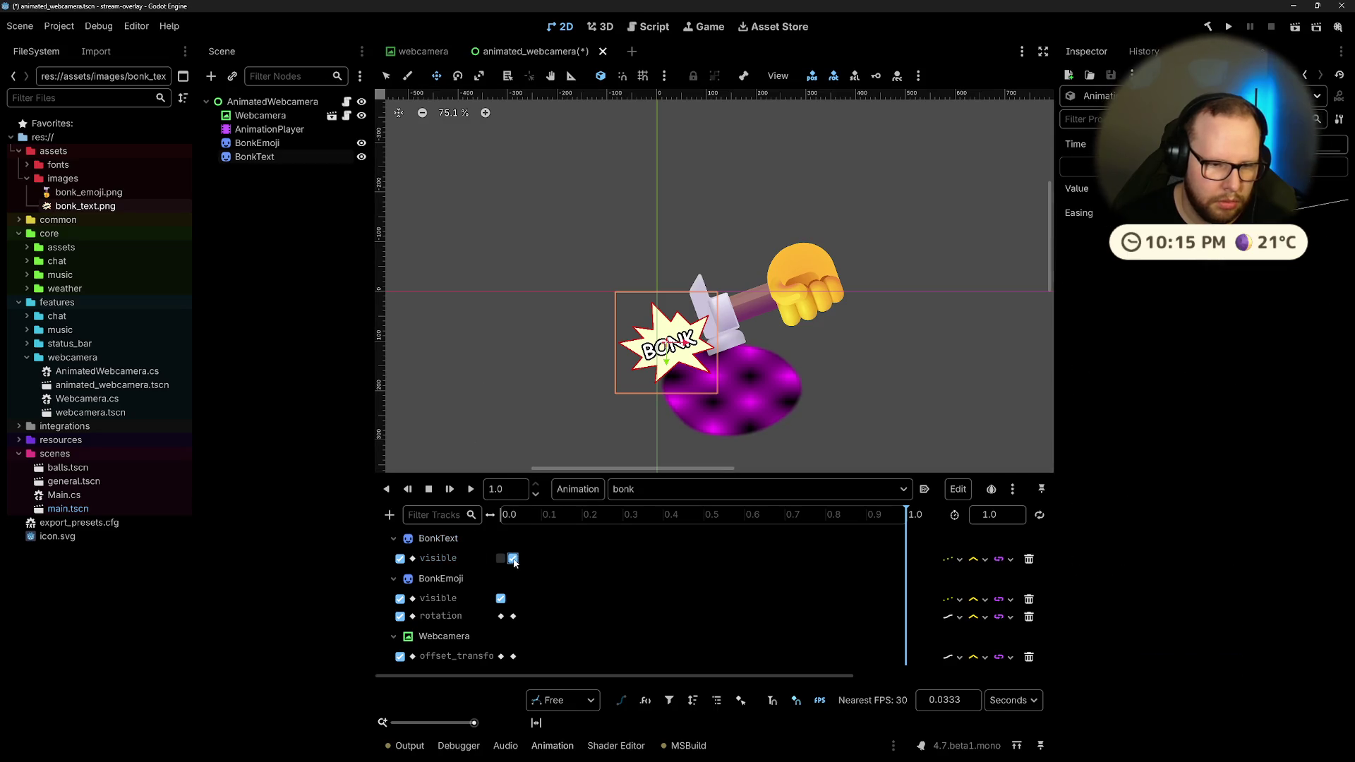
drag(519, 561, 533, 561)
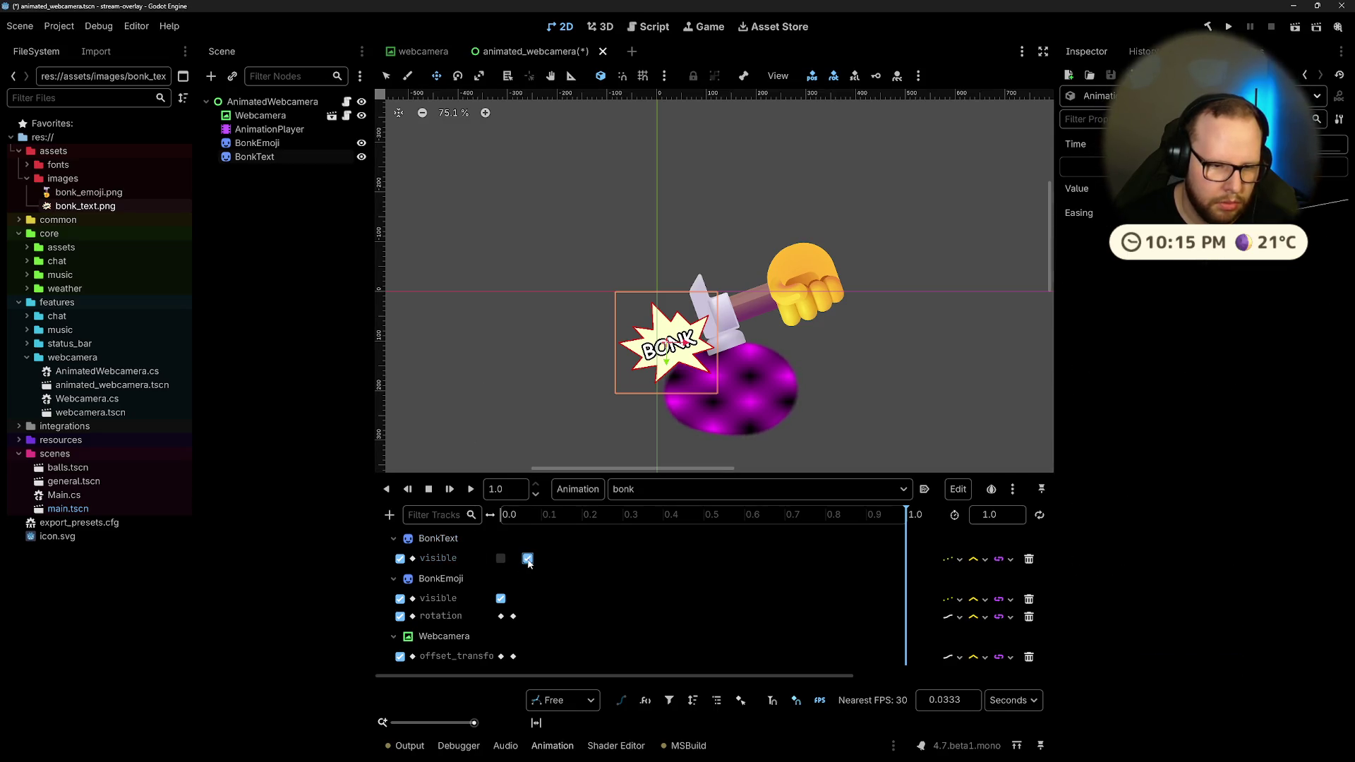
click(883, 409)
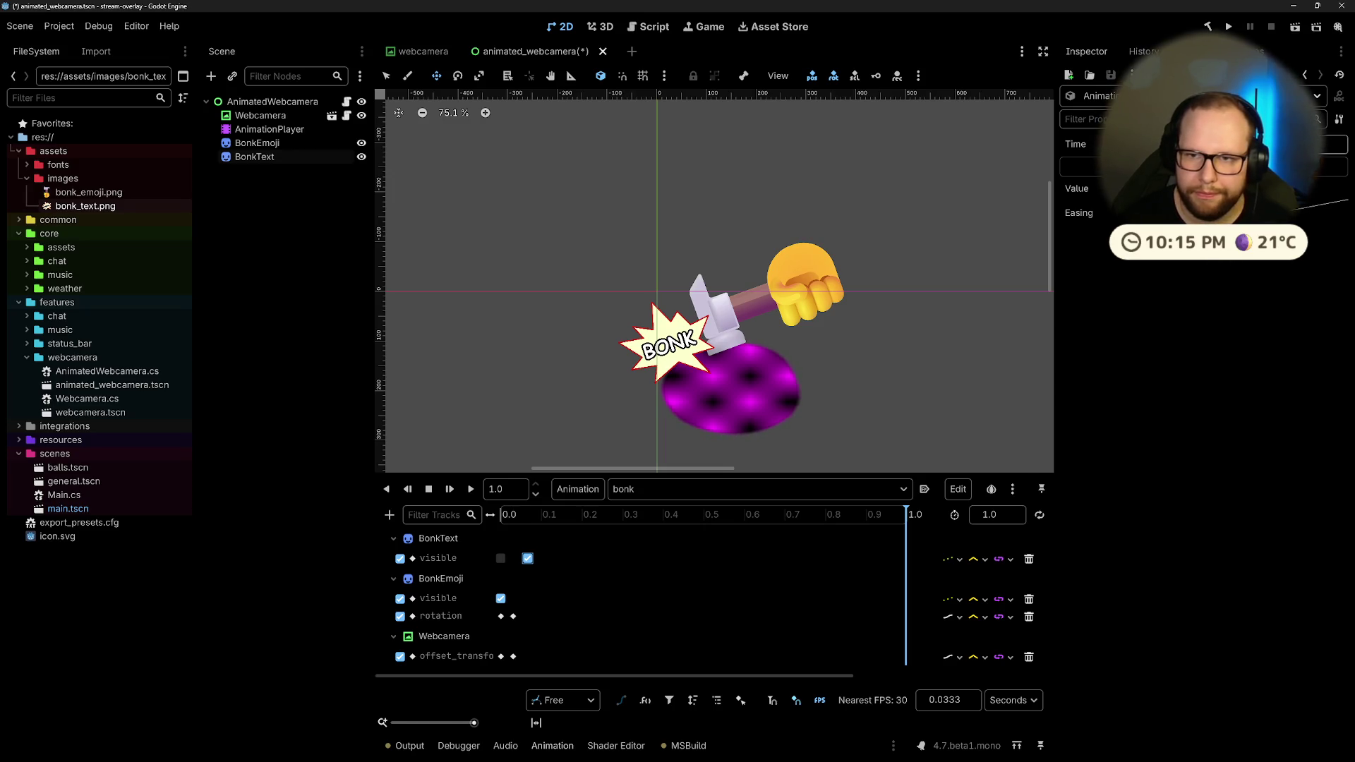
drag(528, 558, 703, 558)
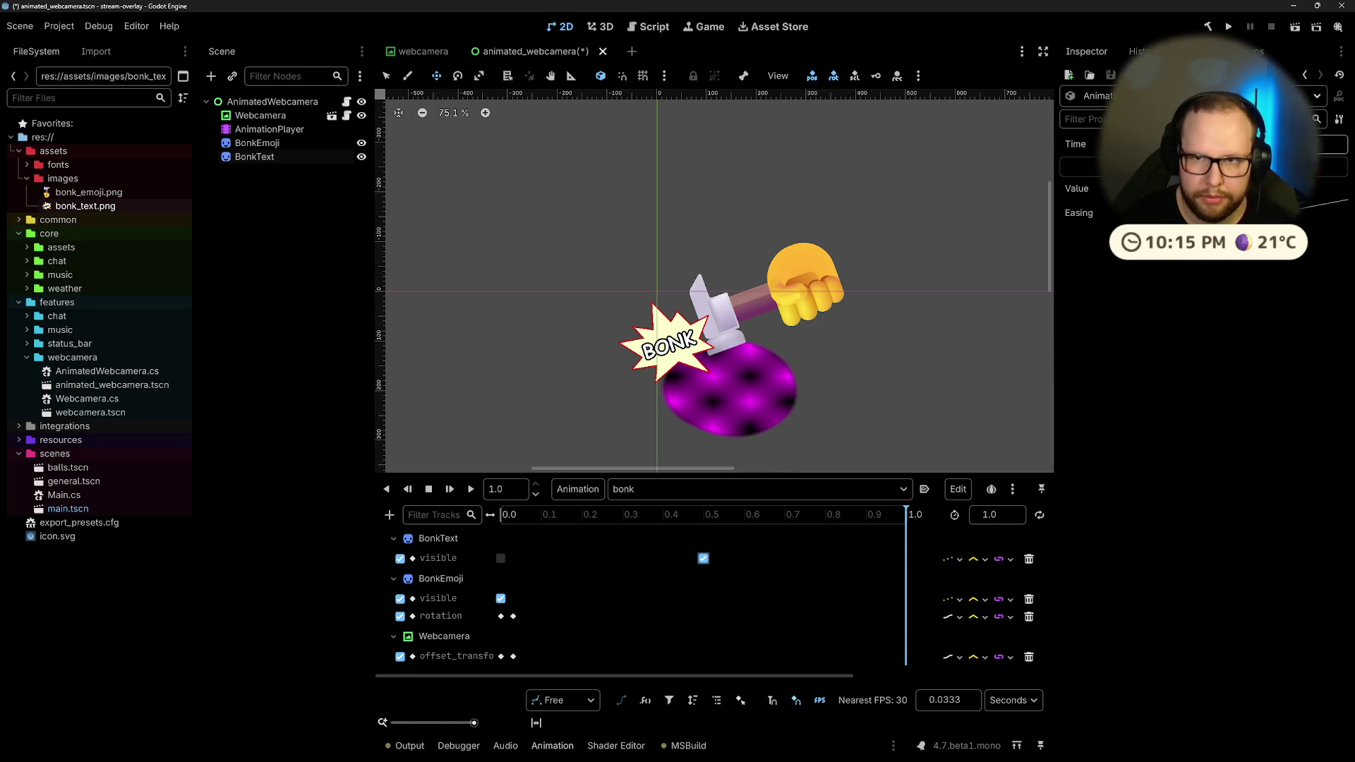
key(ctrl+z)
drag(531, 511, 503, 511)
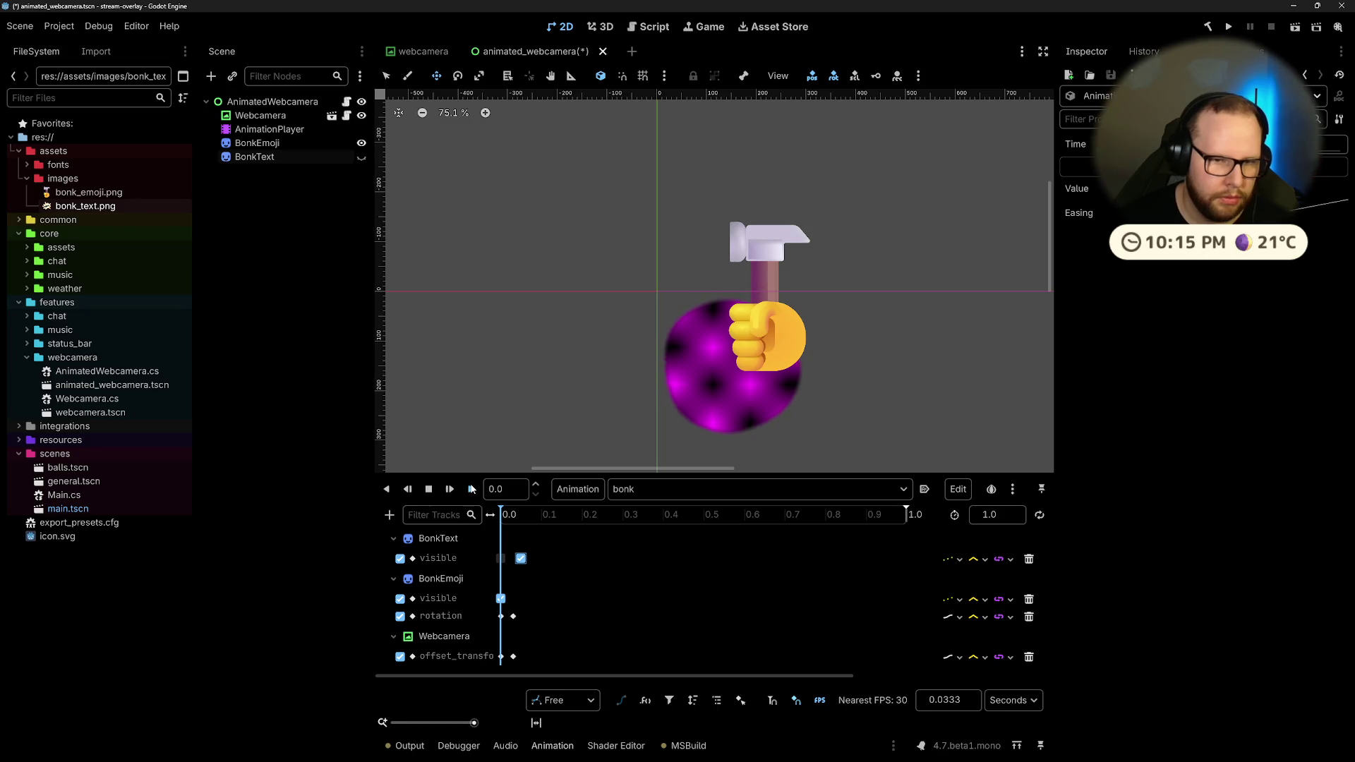
click(472, 489)
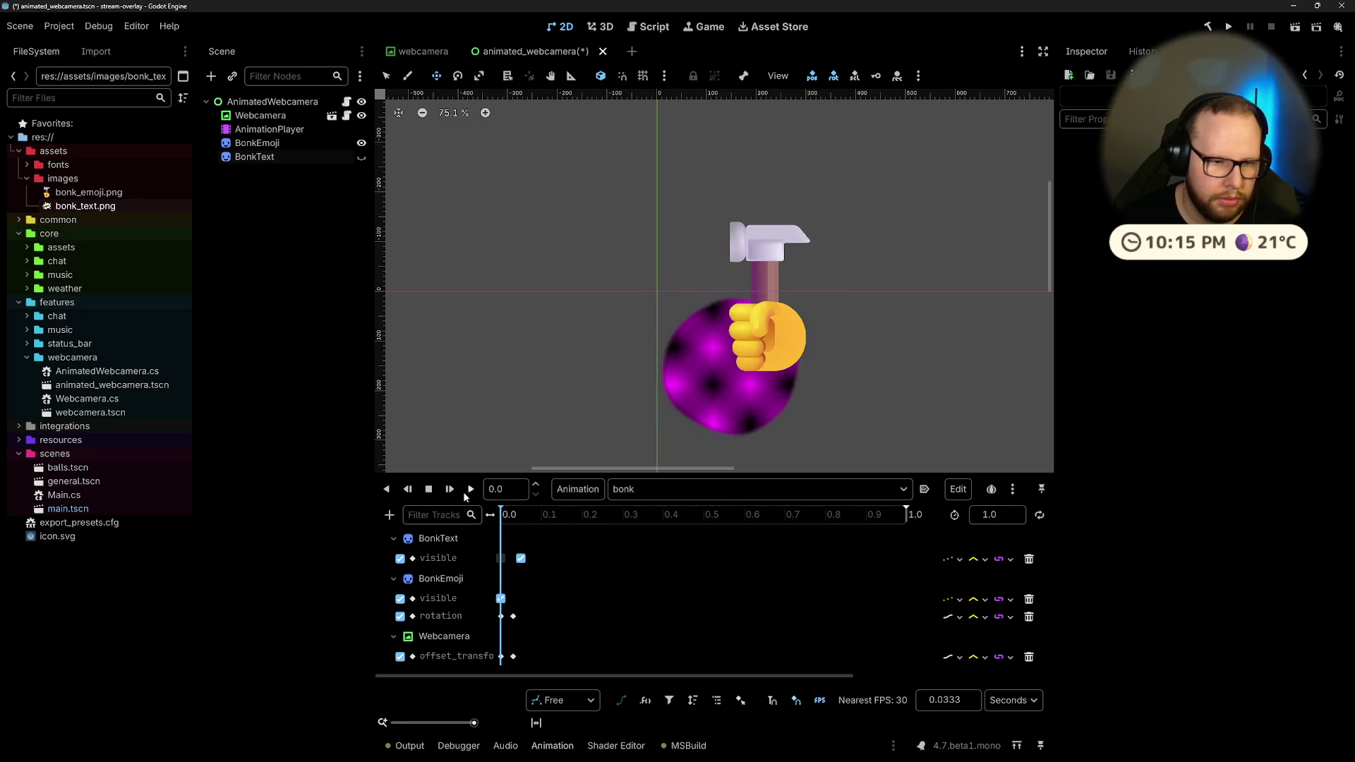
click(470, 489)
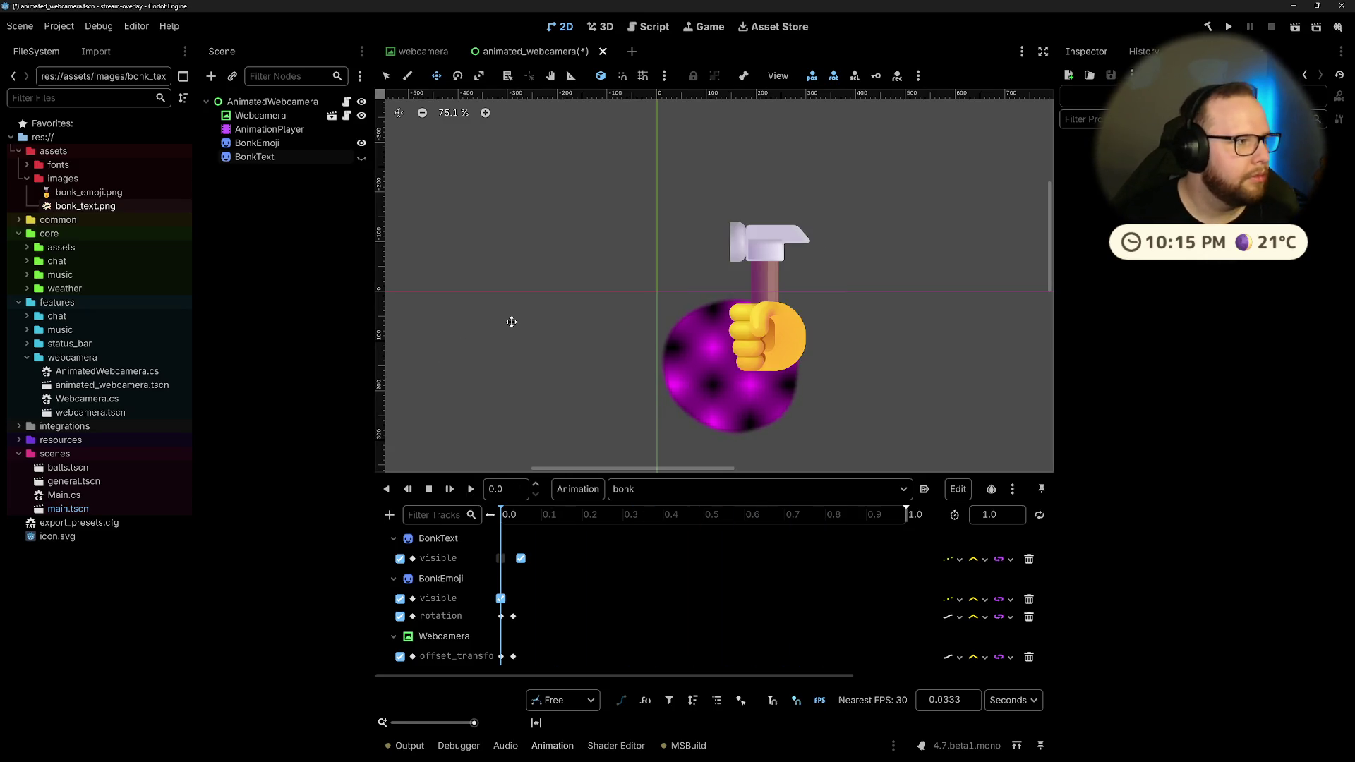
Step: Save the scene, minimize Godot, and switch to the browser's desktop
key(ctrl+s)
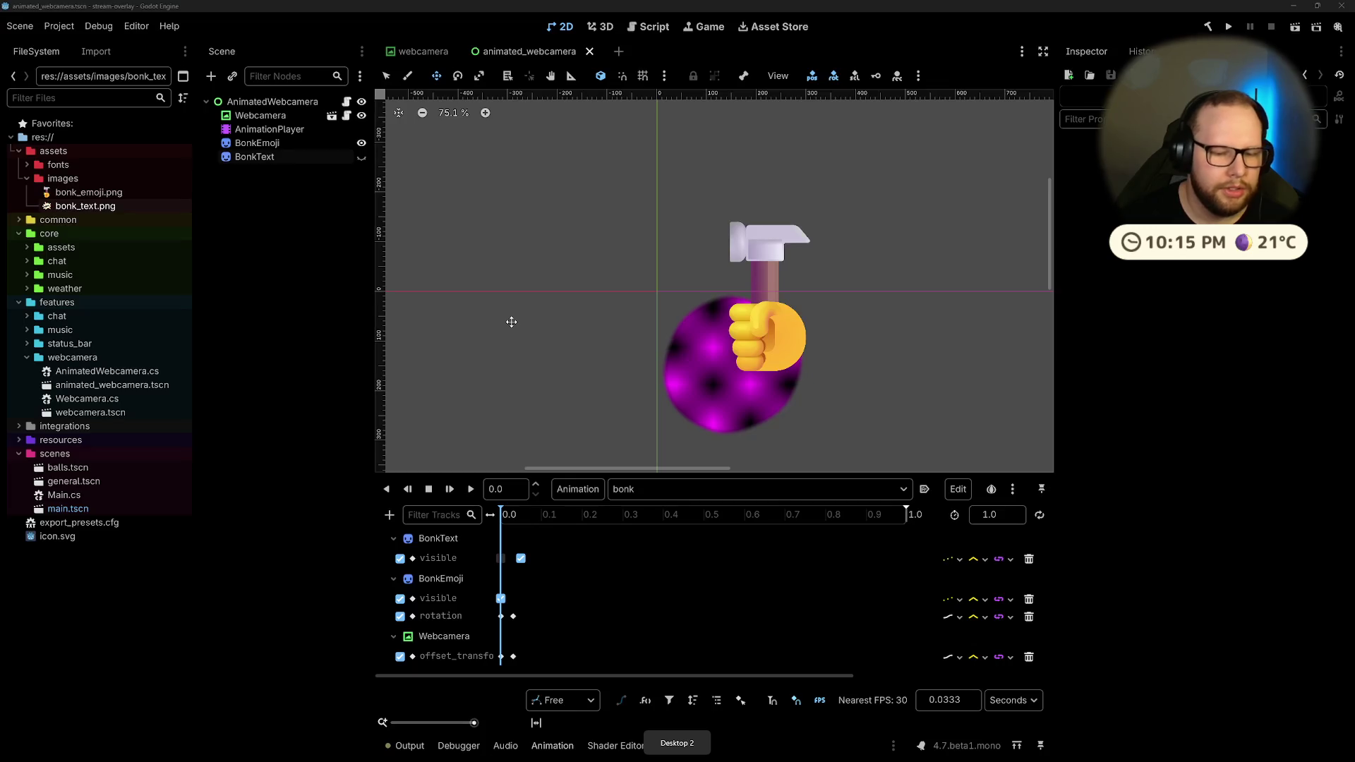
click(1295, 7)
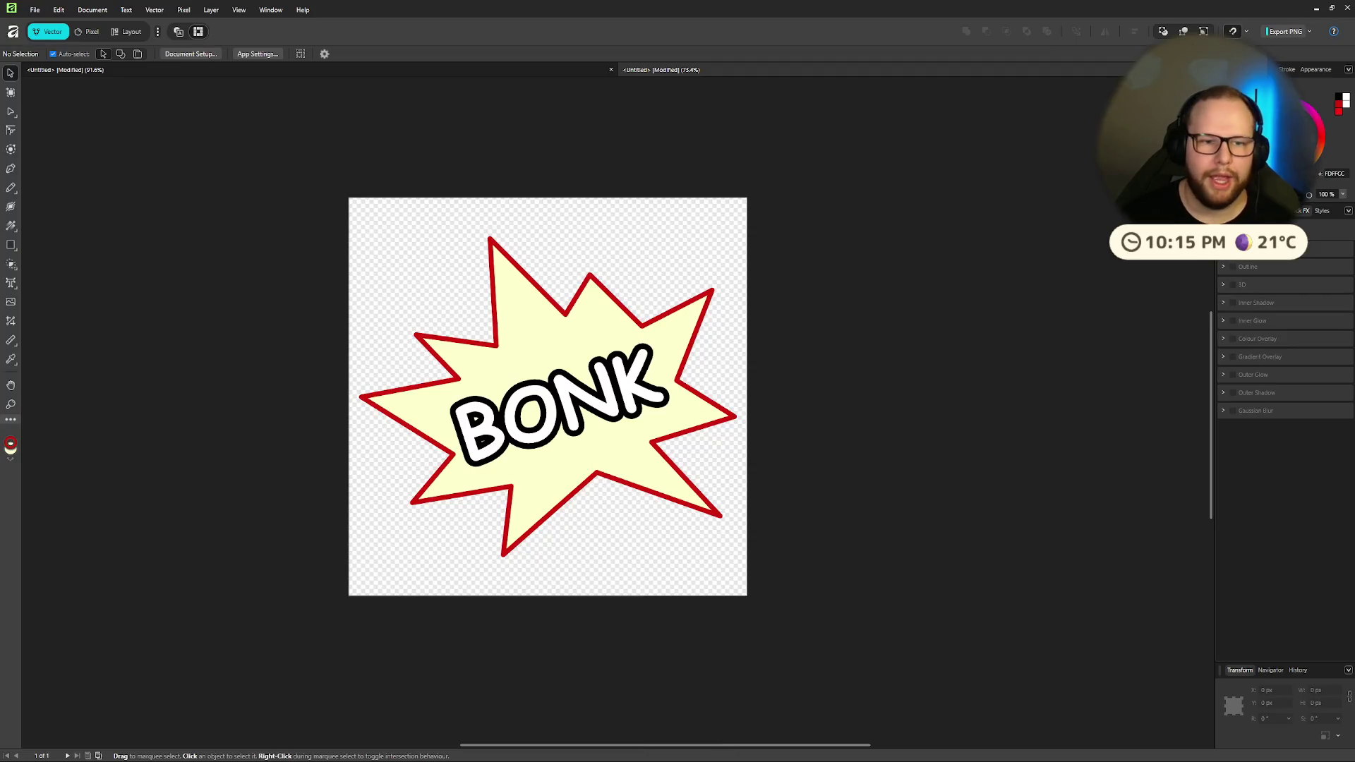
mouse_move(586, 755)
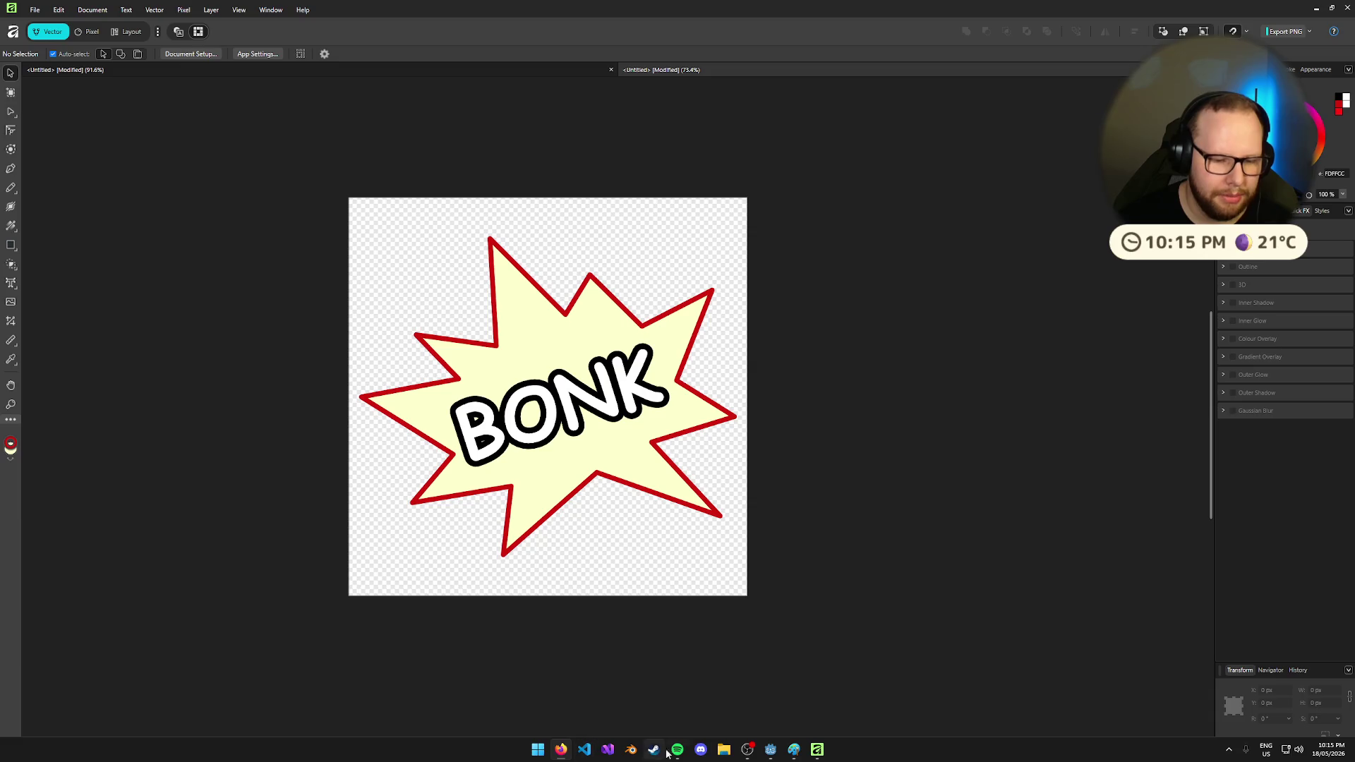
key(ctrl+super+Right)
key(ctrl+super+Right)
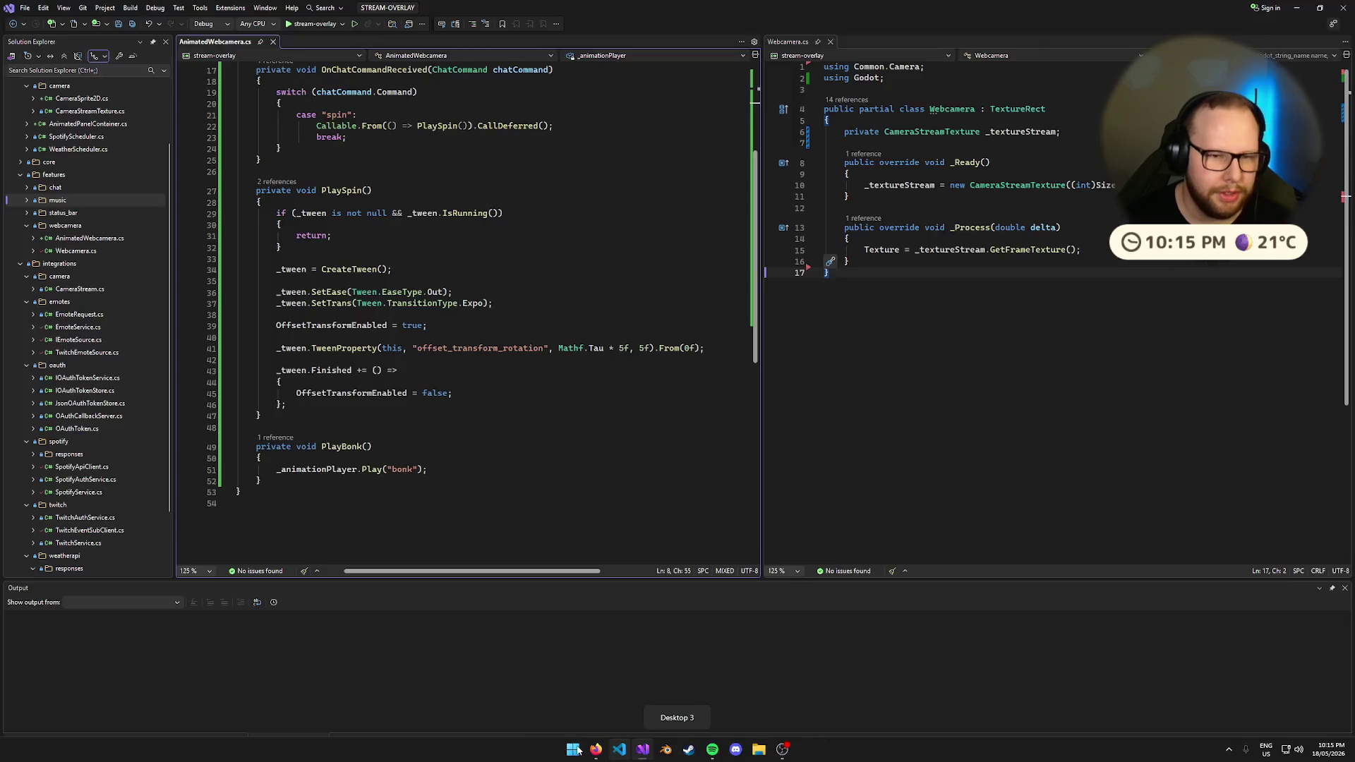
Step: Preview the Bonk.wav sound on its Freesound page in Firefox
click(905, 12)
click(791, 12)
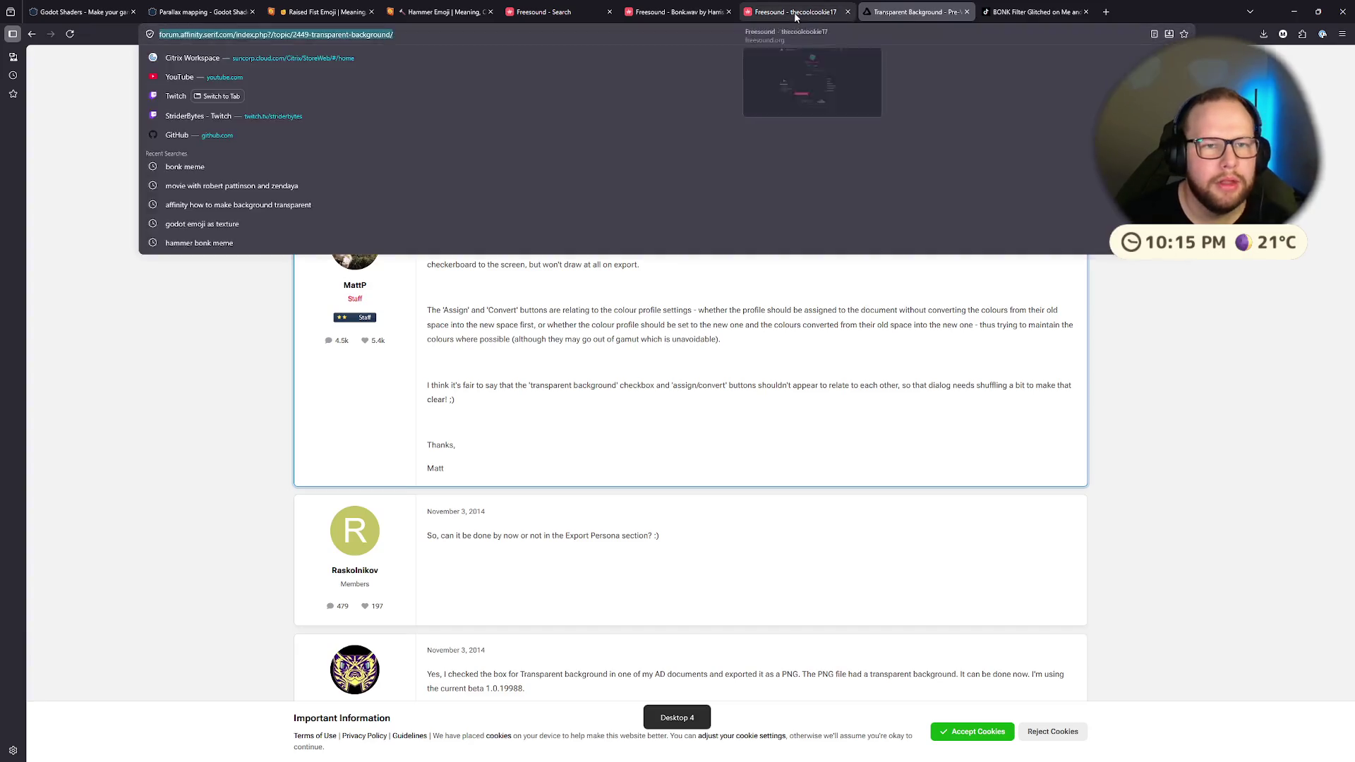
click(687, 14)
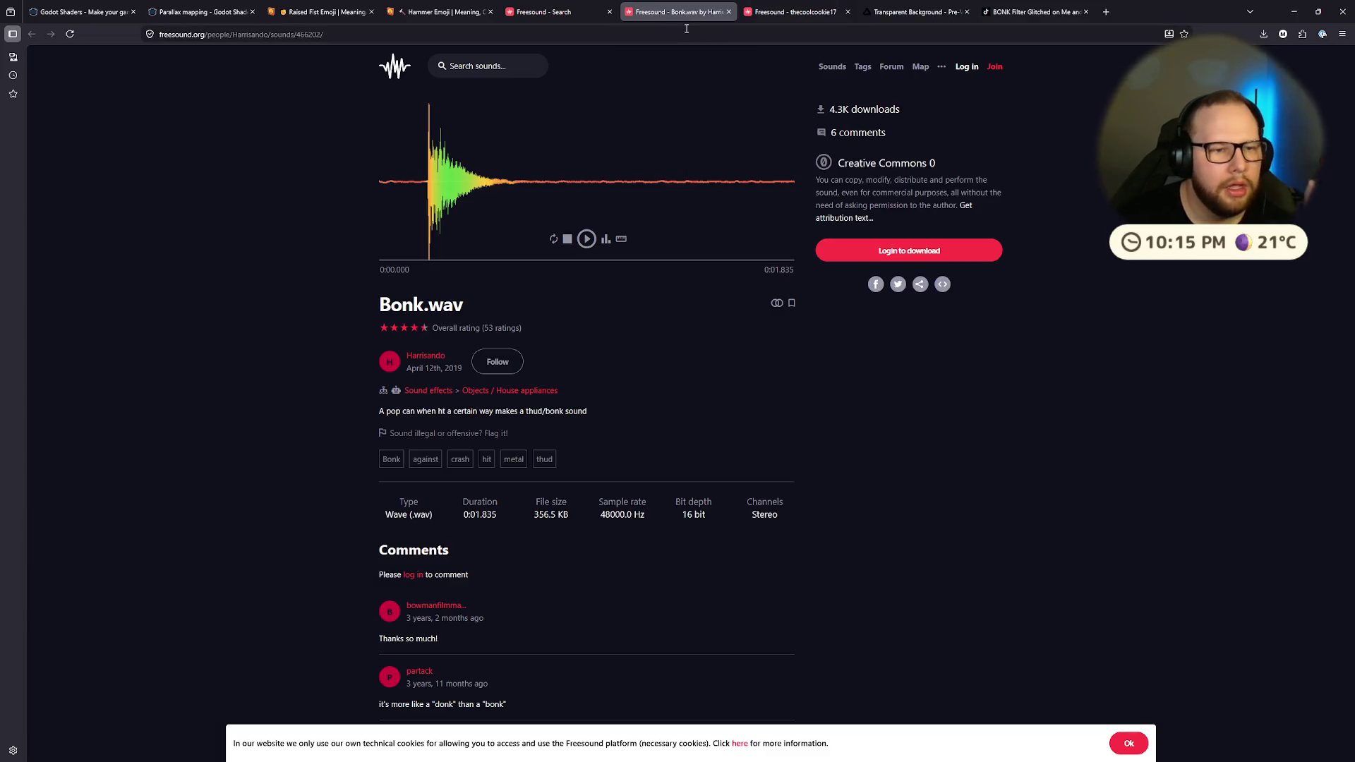
click(588, 240)
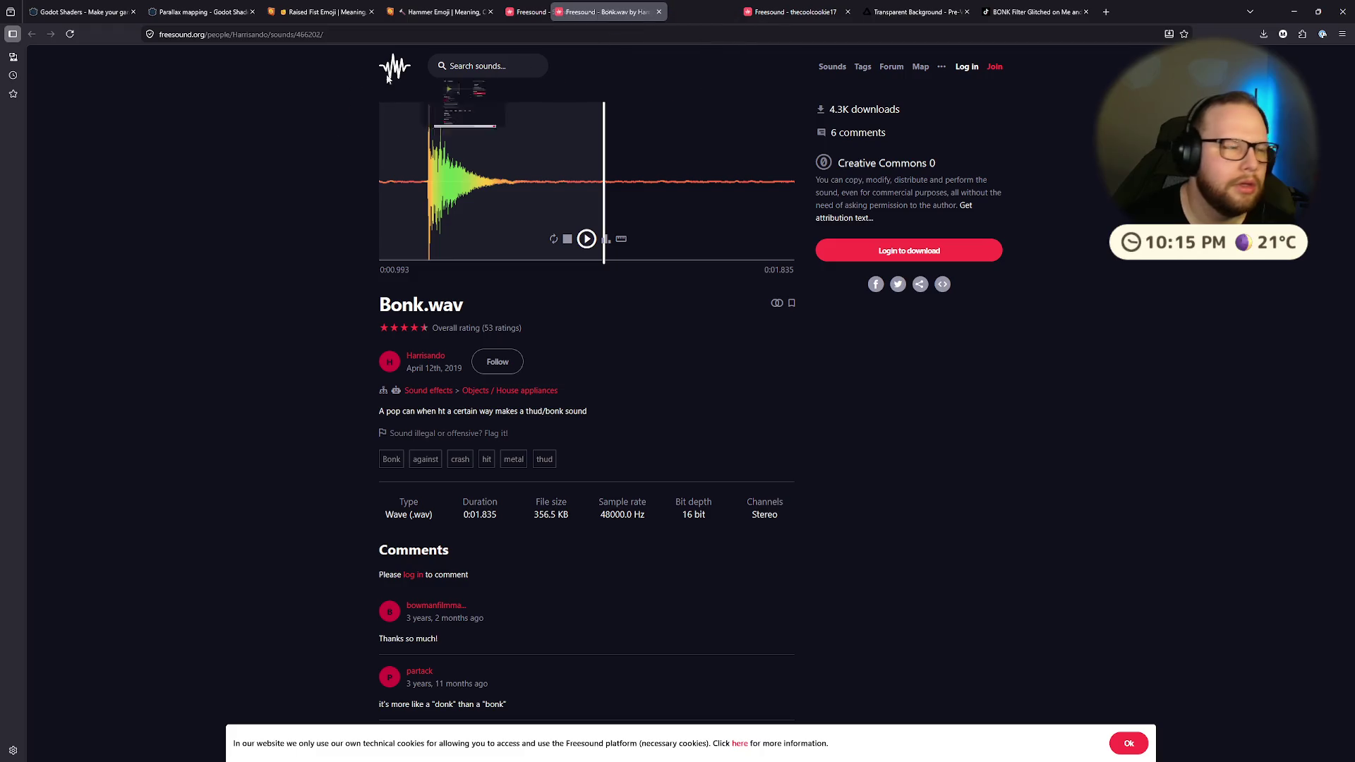
Step: Close the Bonk.wav, Freesound search, thecoolcookie17 and Transparent Background forum tabs
key(ctrl+w)
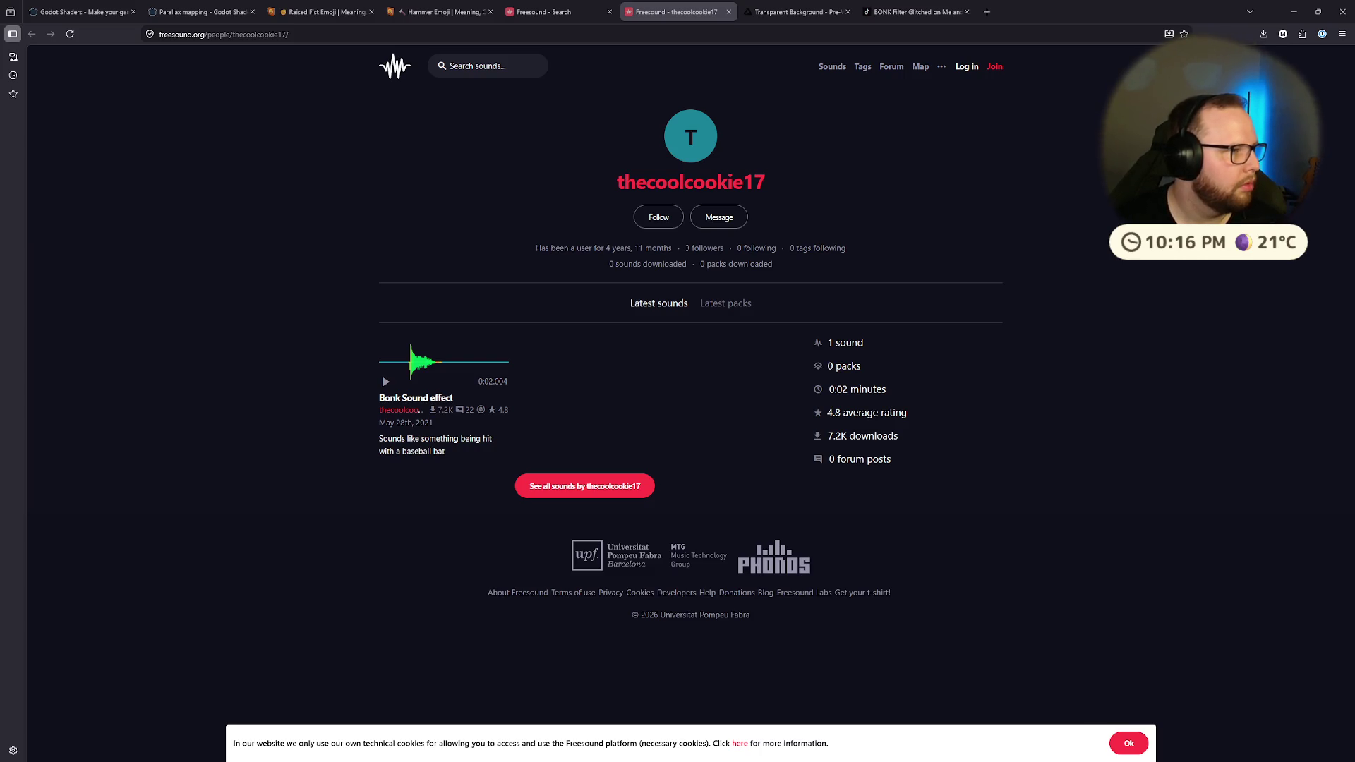
click(609, 12)
click(610, 12)
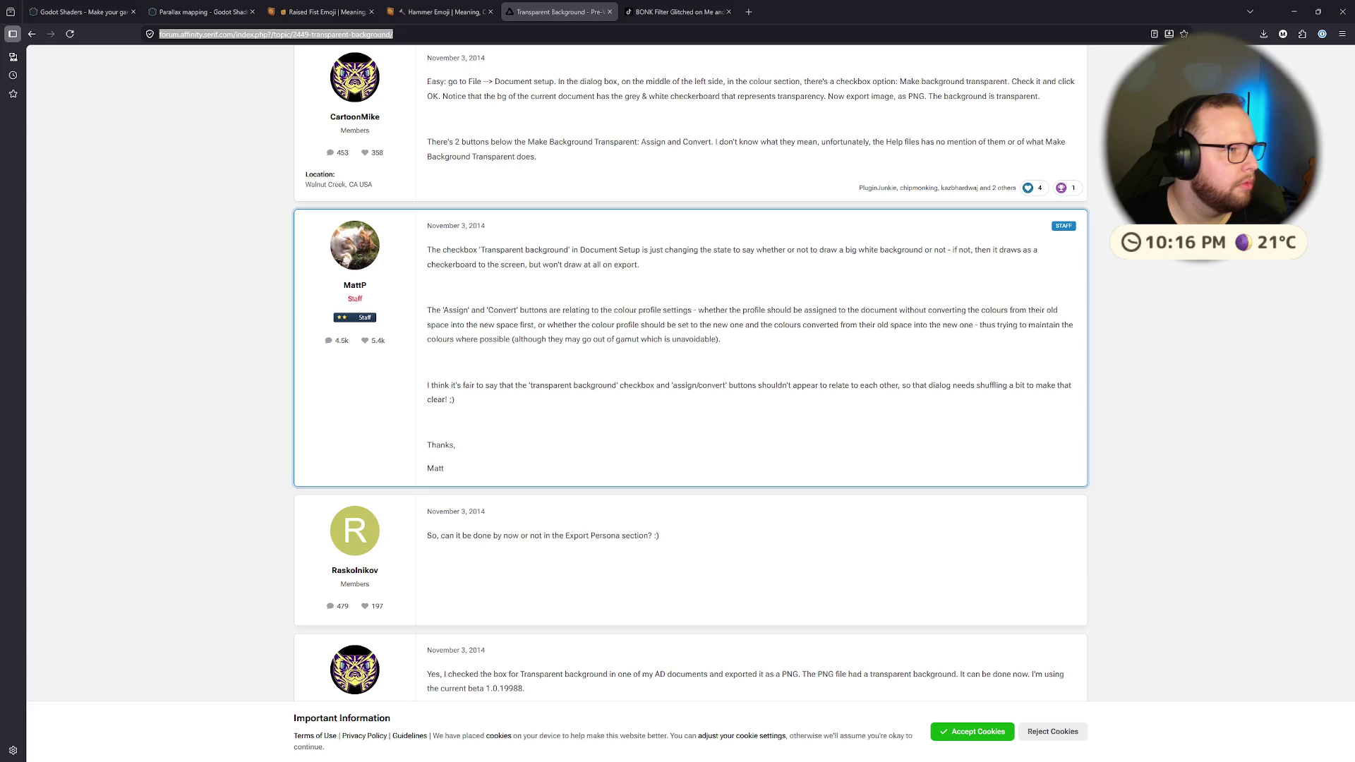
click(610, 12)
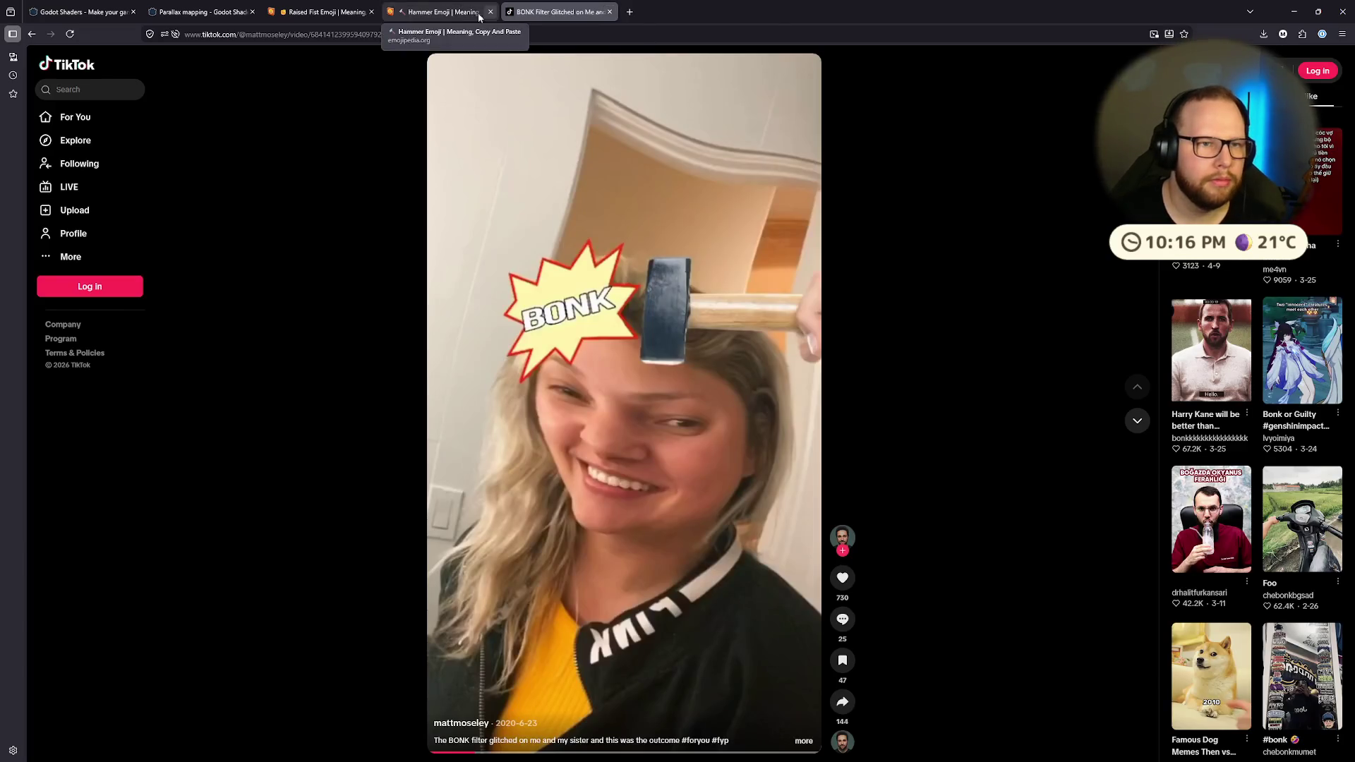
click(441, 12)
key(ctrl+super+Left)
key(ctrl+super+Left)
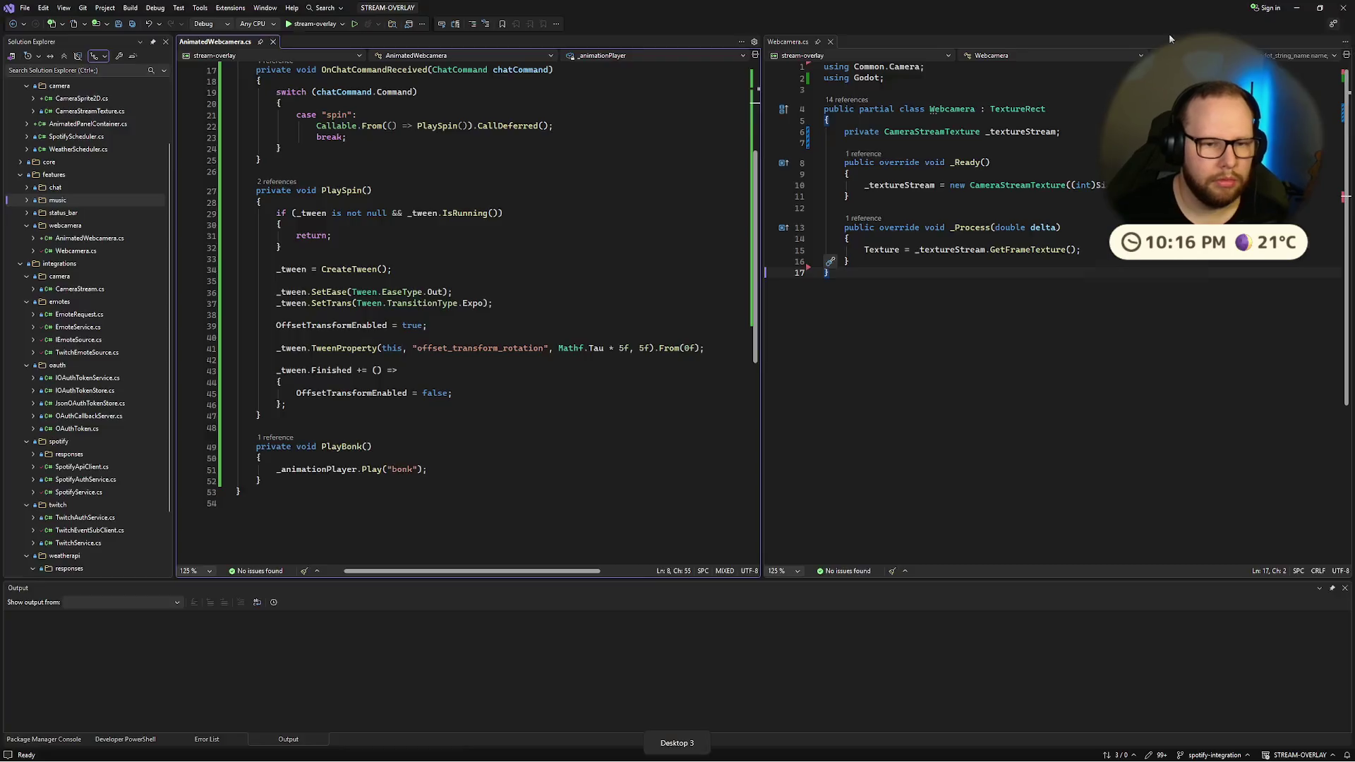
Step: Bring Godot Engine back to the front and launch Audacity via a Start-menu search for 'audacity'
key(ctrl+super+Right)
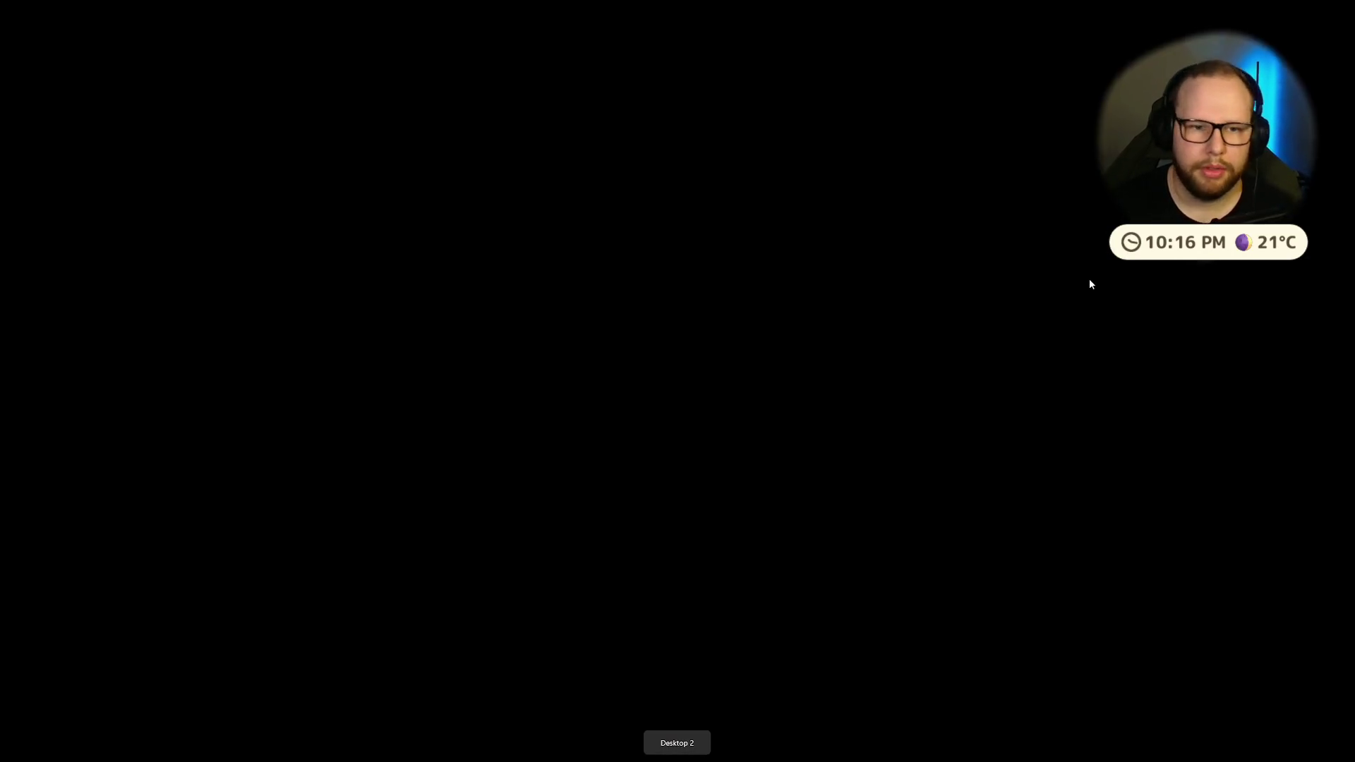
key(super)
key(ctrl+super+Left)
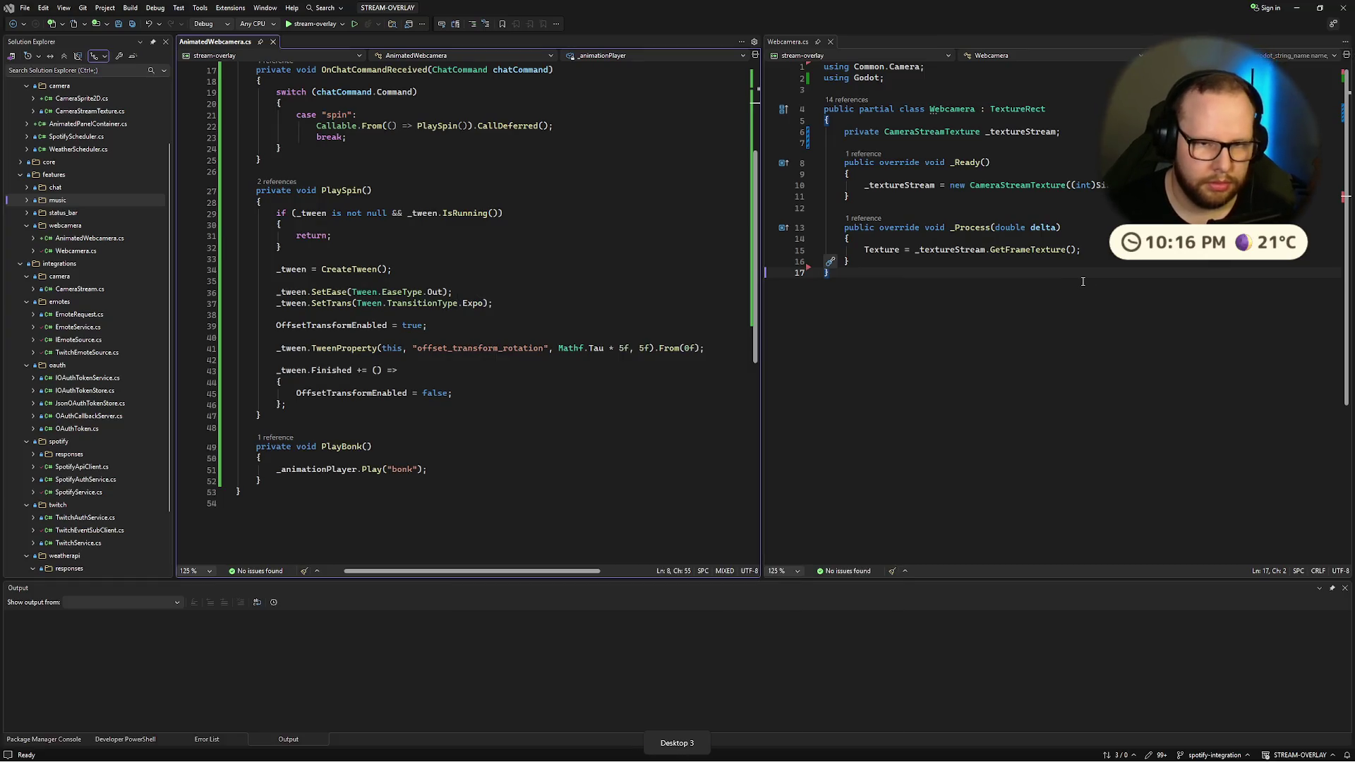
key(super)
key(alt+Tab)
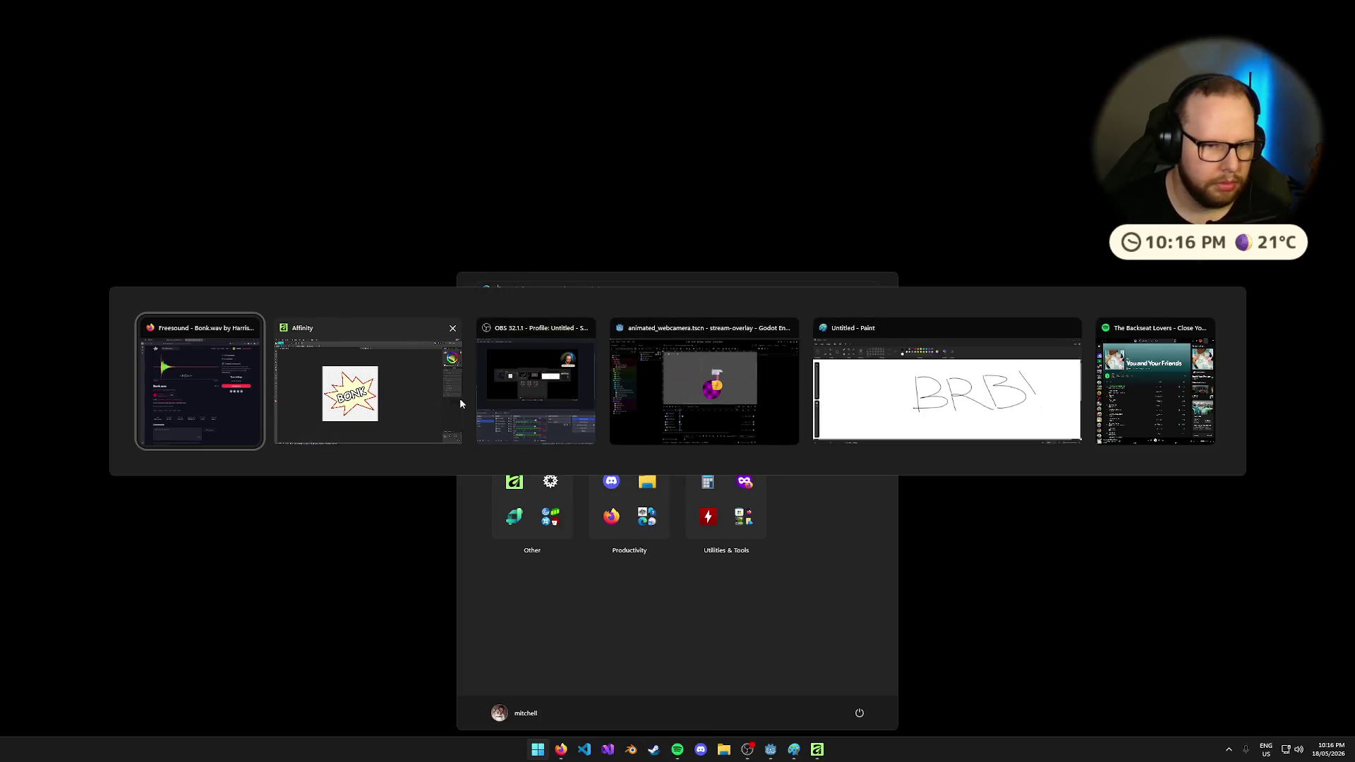
key(super)
text(audacity)
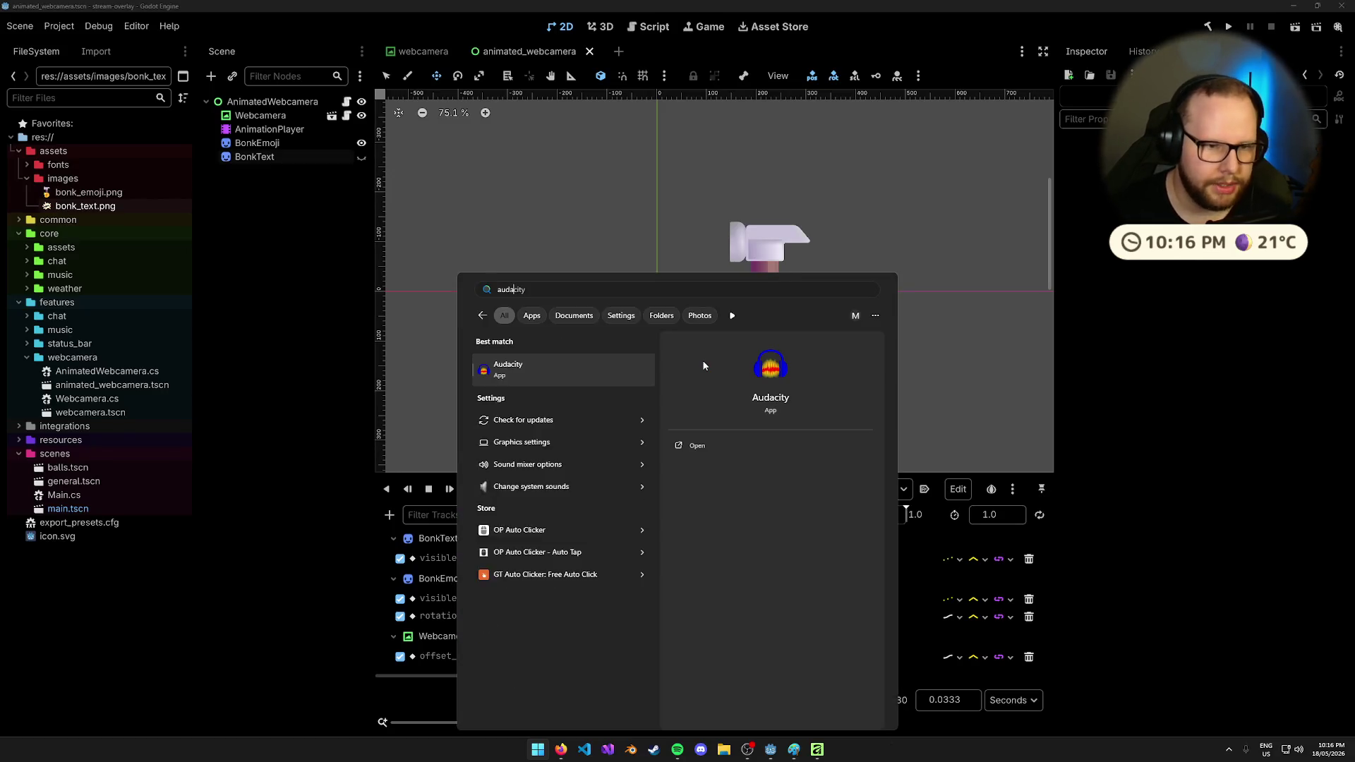
key(Return)
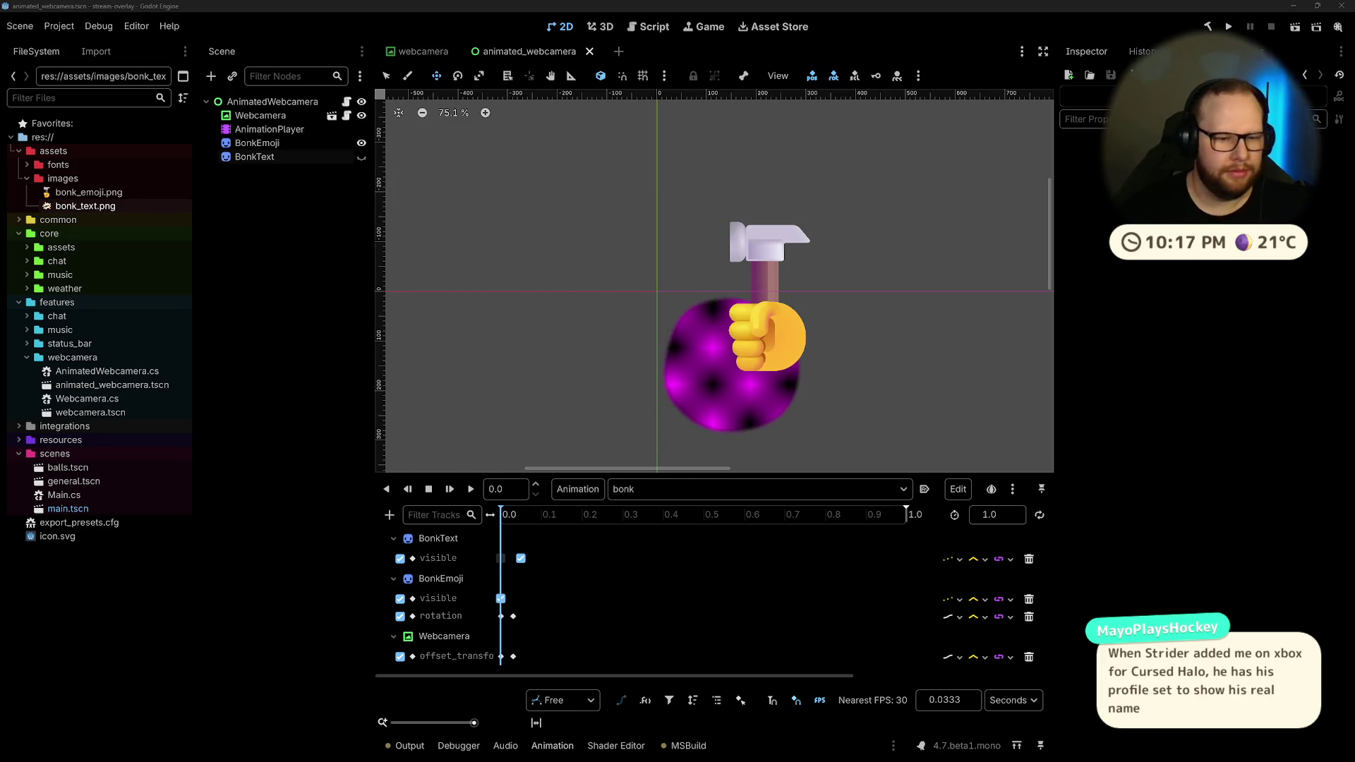
click(830, 750)
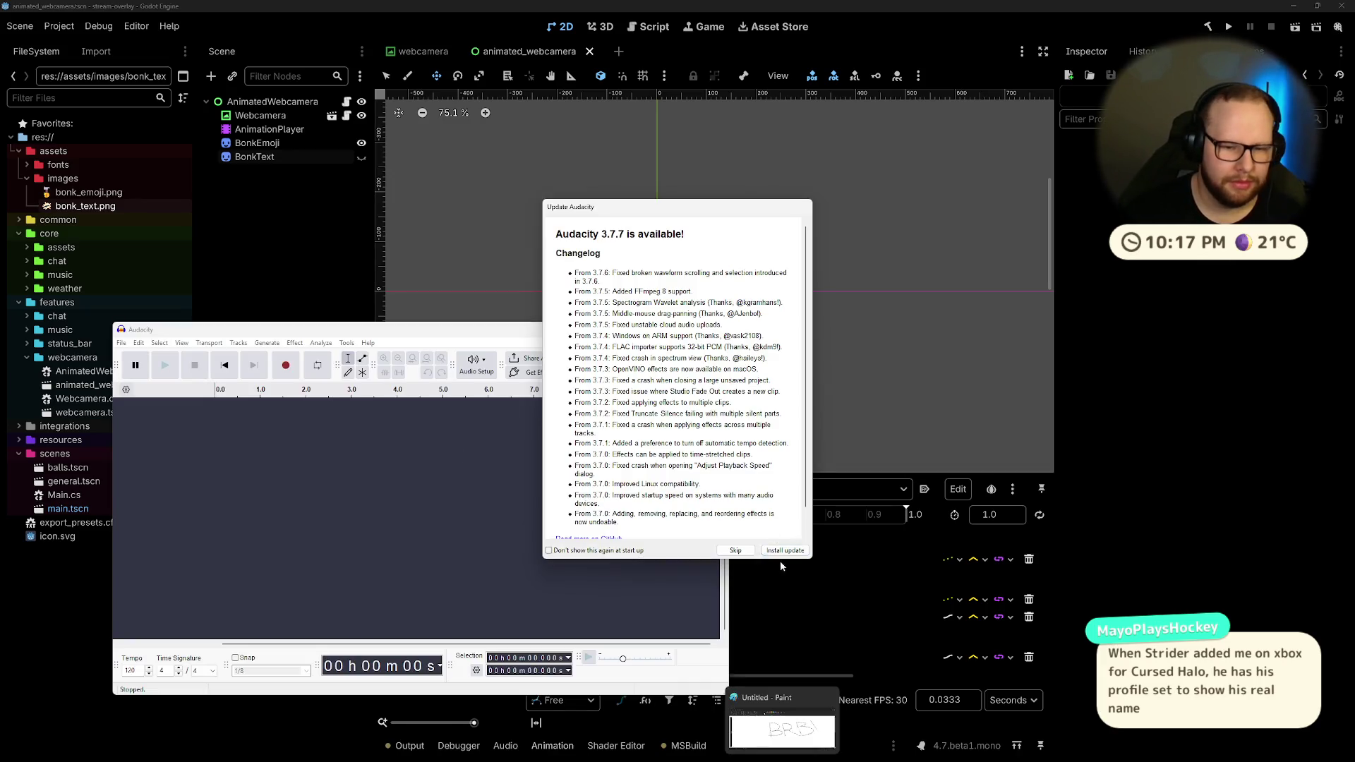
Step: Skip the Audacity update and open the downloaded bonk sound file
click(736, 551)
drag(276, 333, 523, 235)
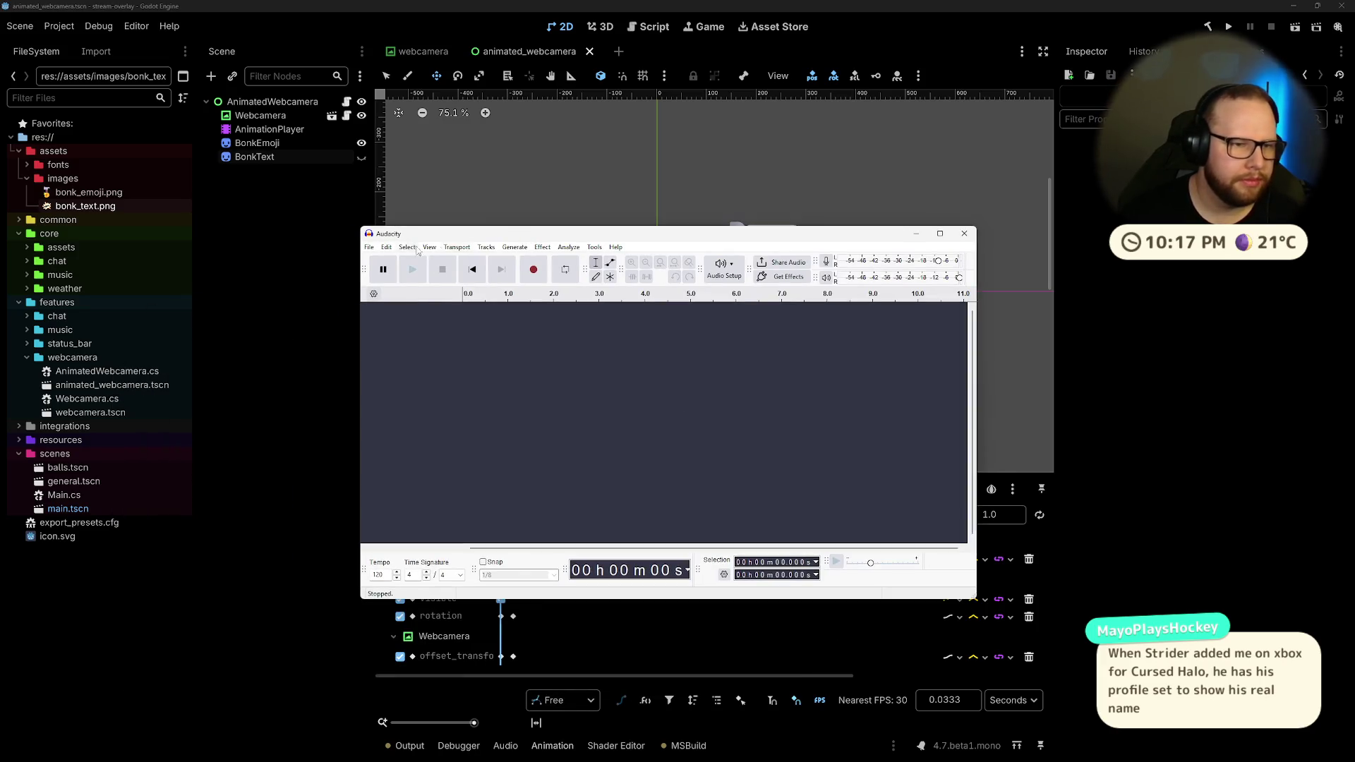
click(369, 246)
click(396, 271)
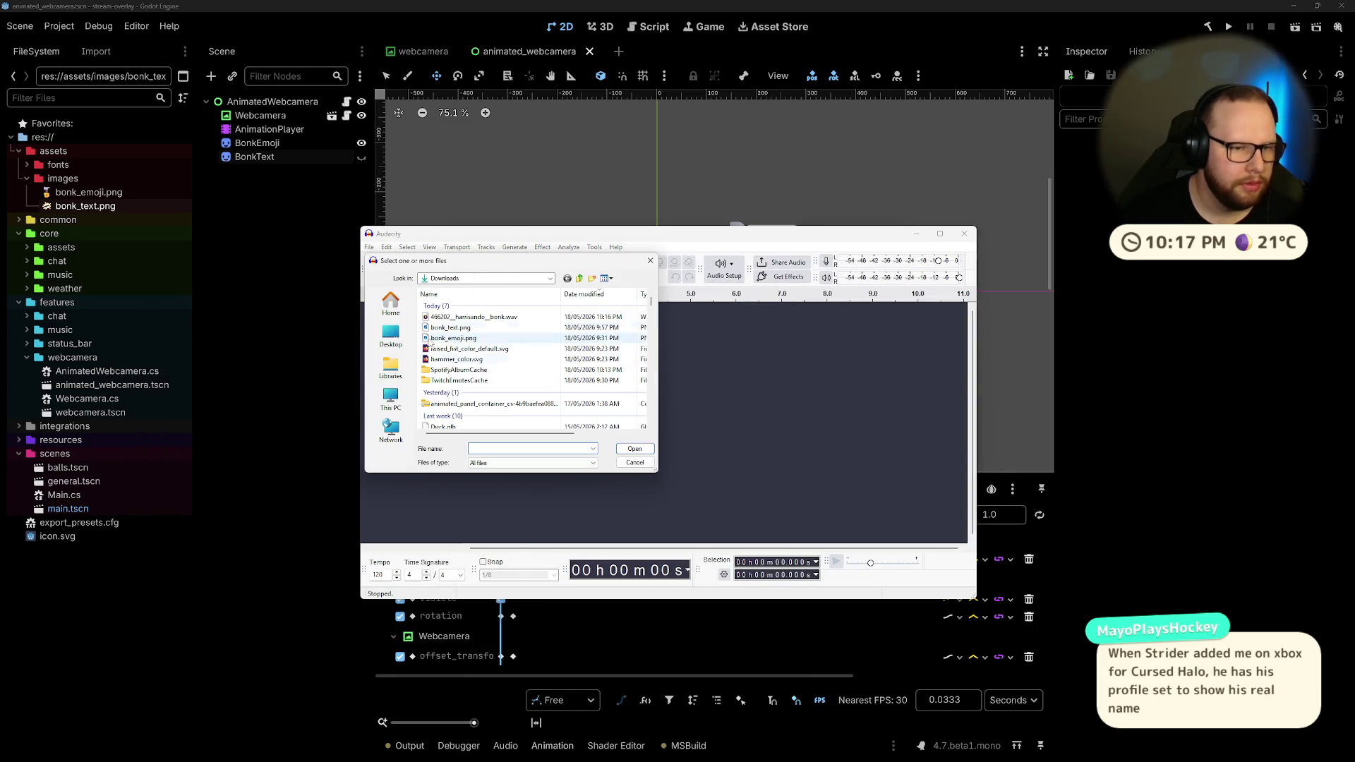
double_click(437, 317)
Step: Play the bonk clip and trim its silent tail to about 0.80 s
key(space)
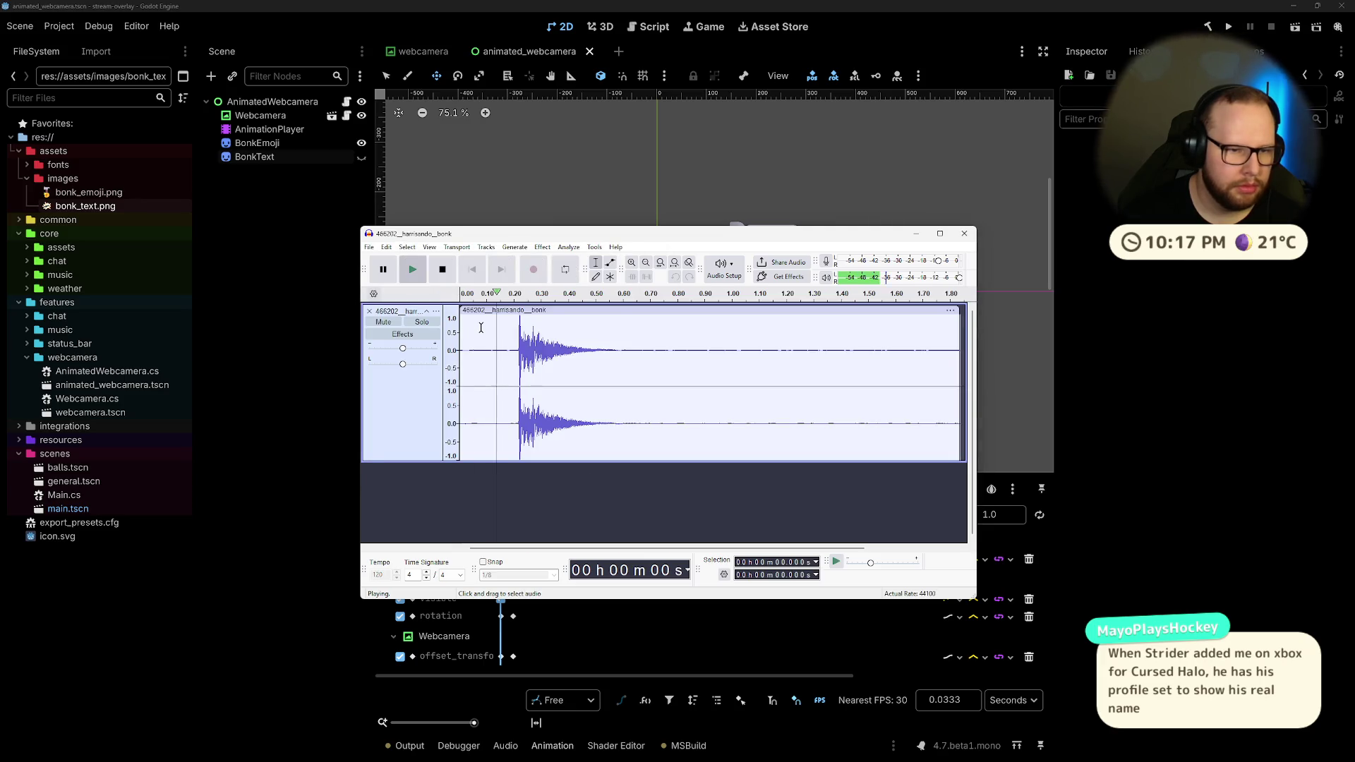
key(space)
key(space)
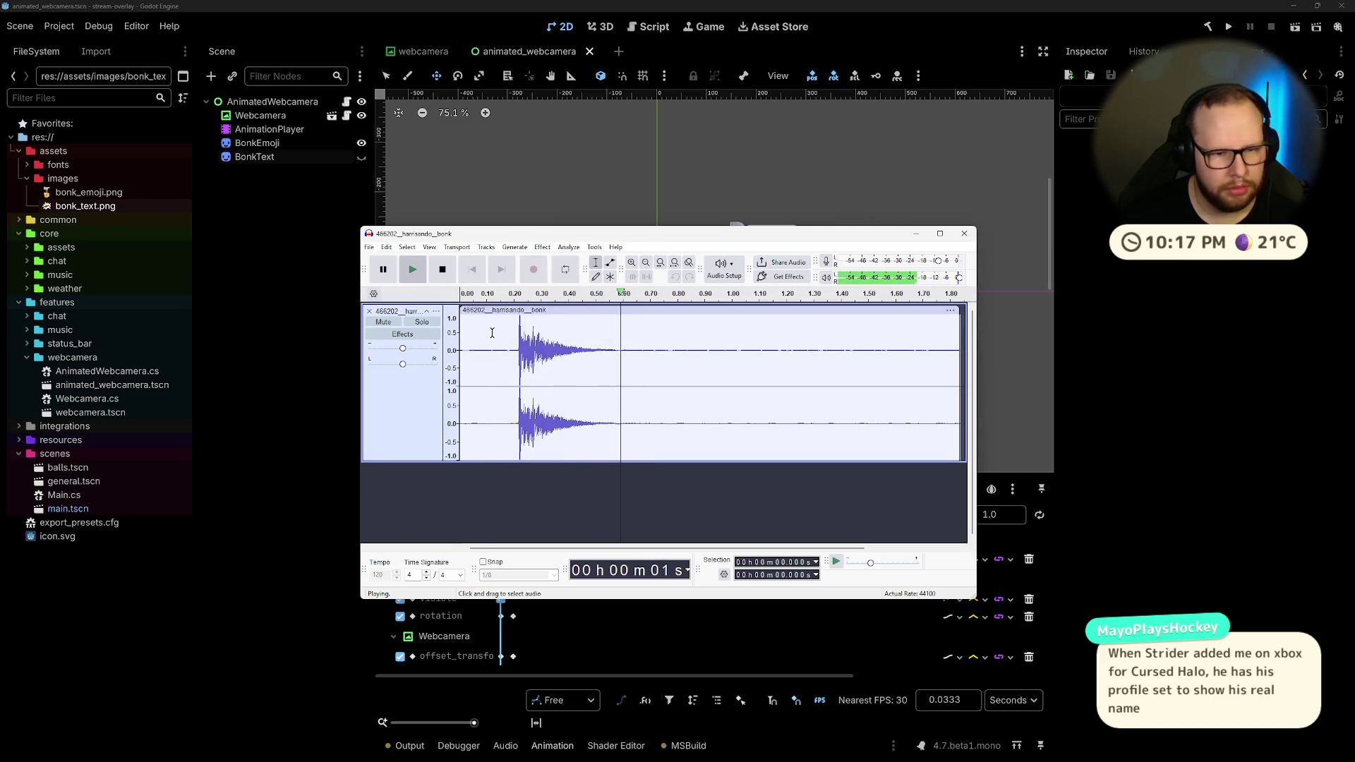
key(space)
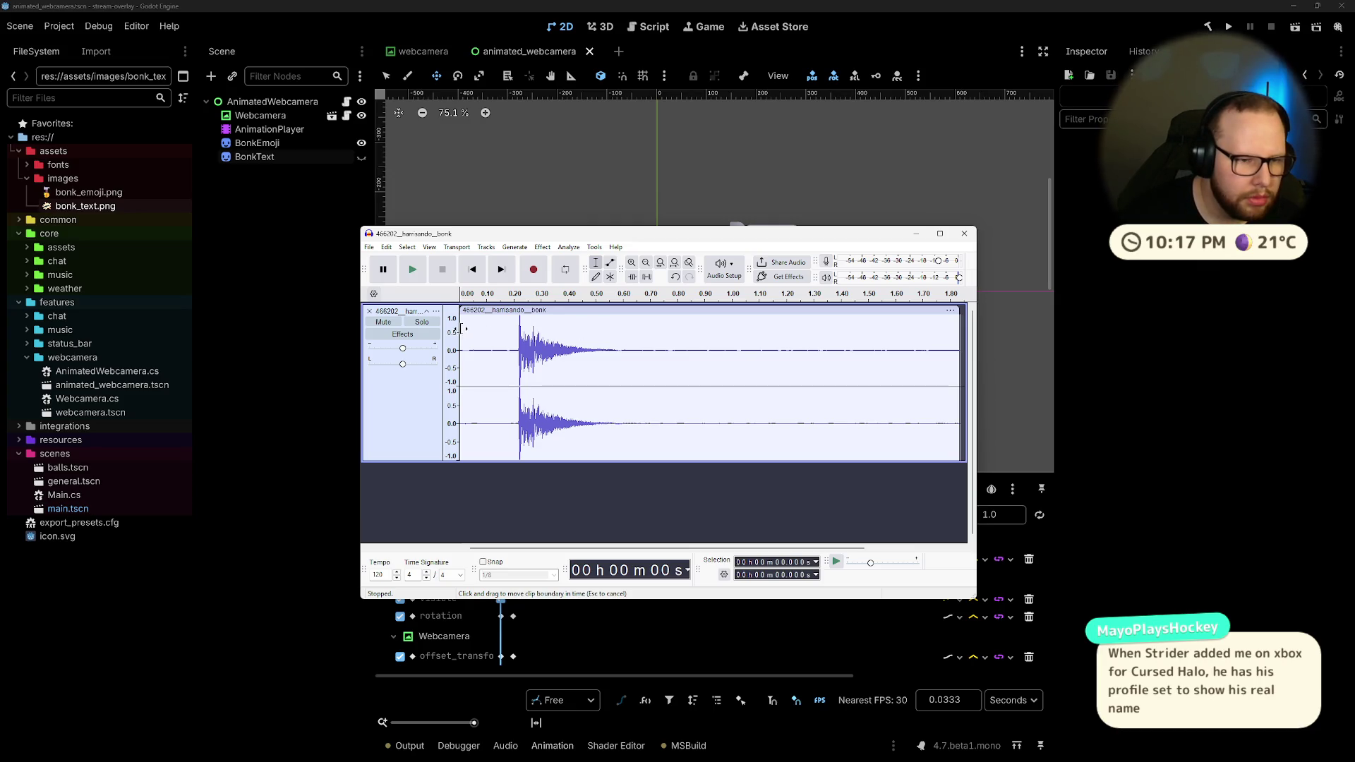
mouse_move(461, 328)
mouse_down()
mouse_move(544, 328)
mouse_move(460, 329)
mouse_up()
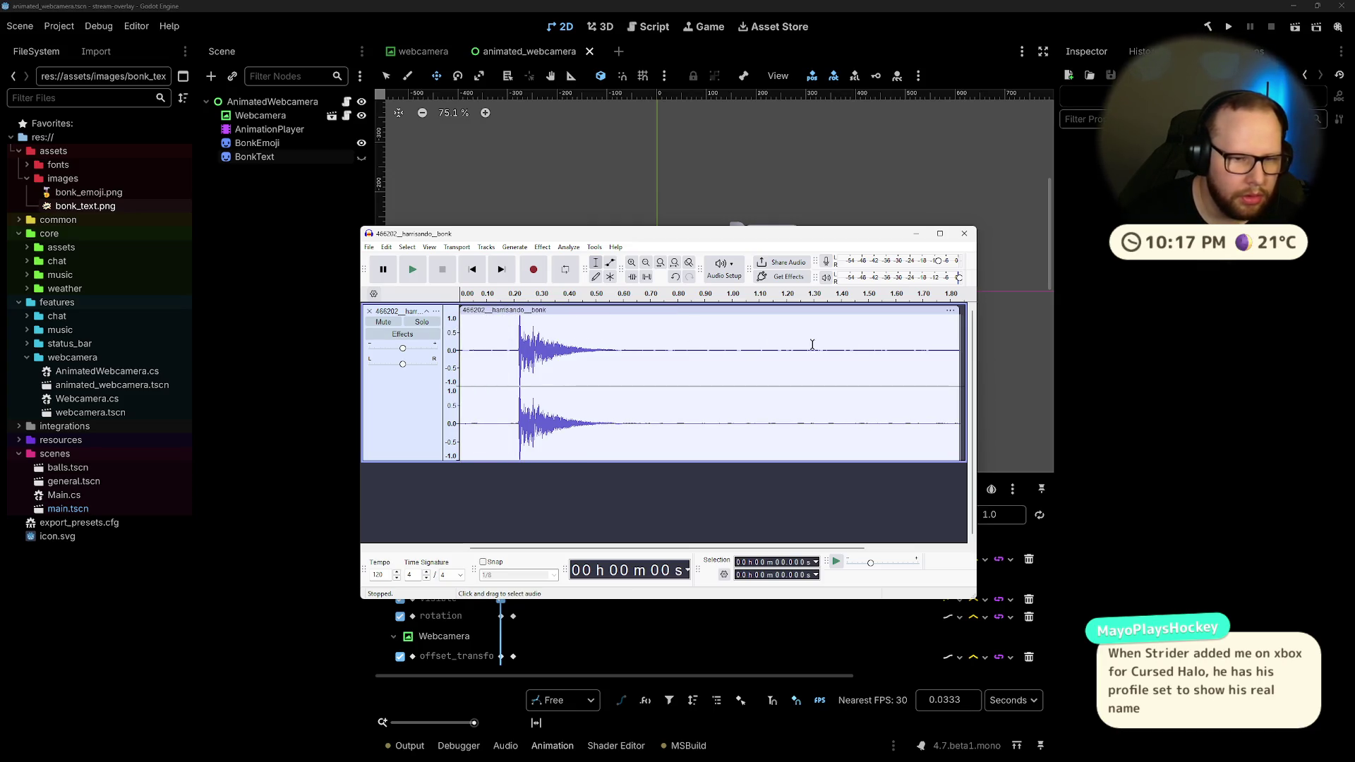
drag(960, 335, 676, 349)
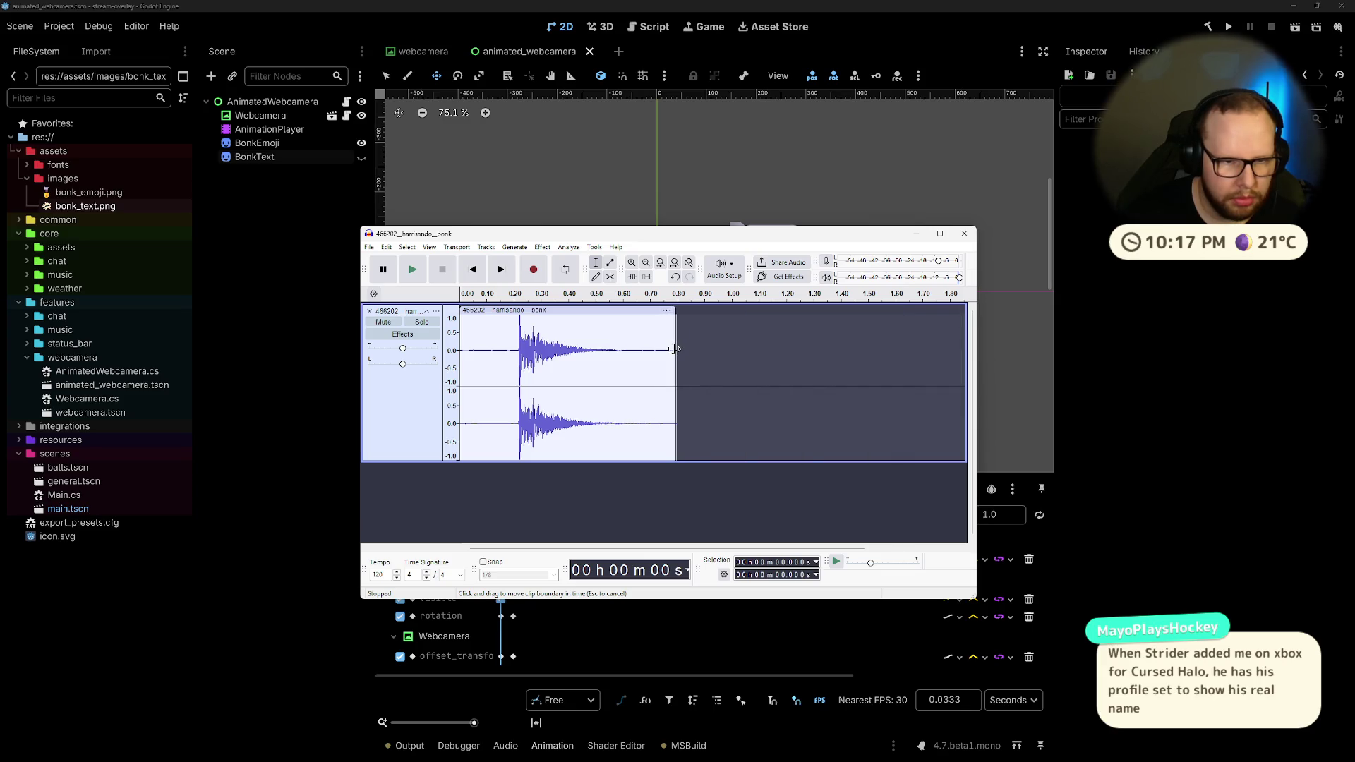
key(space)
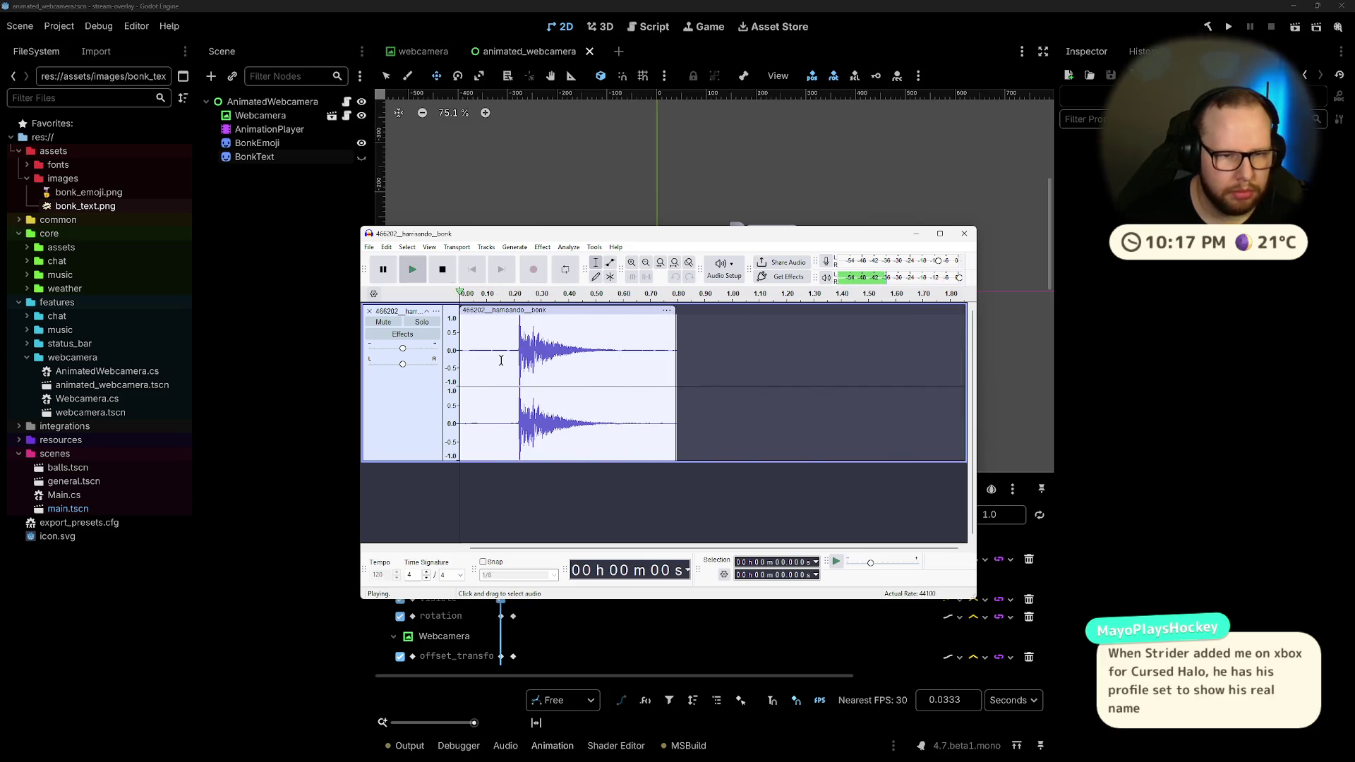
key(space)
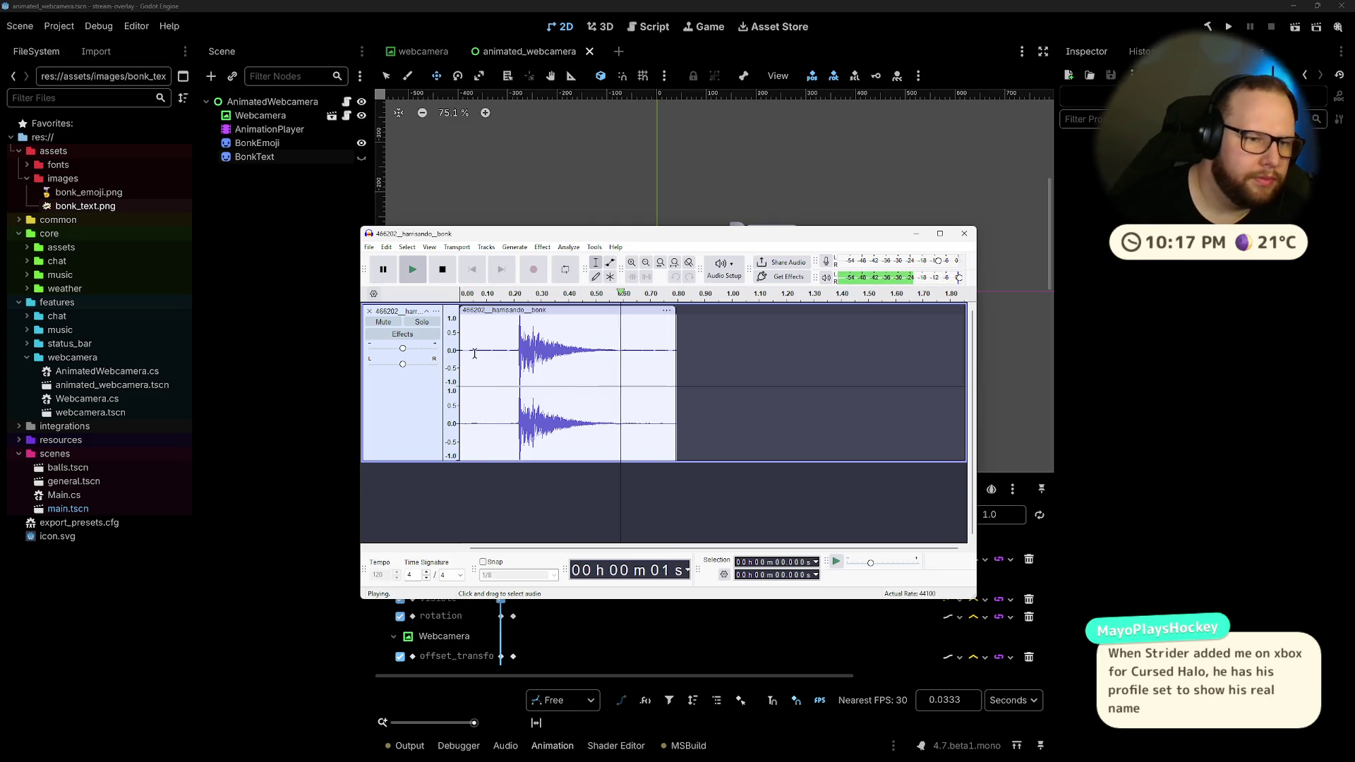
Step: Try Change Pitch, dismiss the No Audio Selected warning, and select all the audio
click(542, 247)
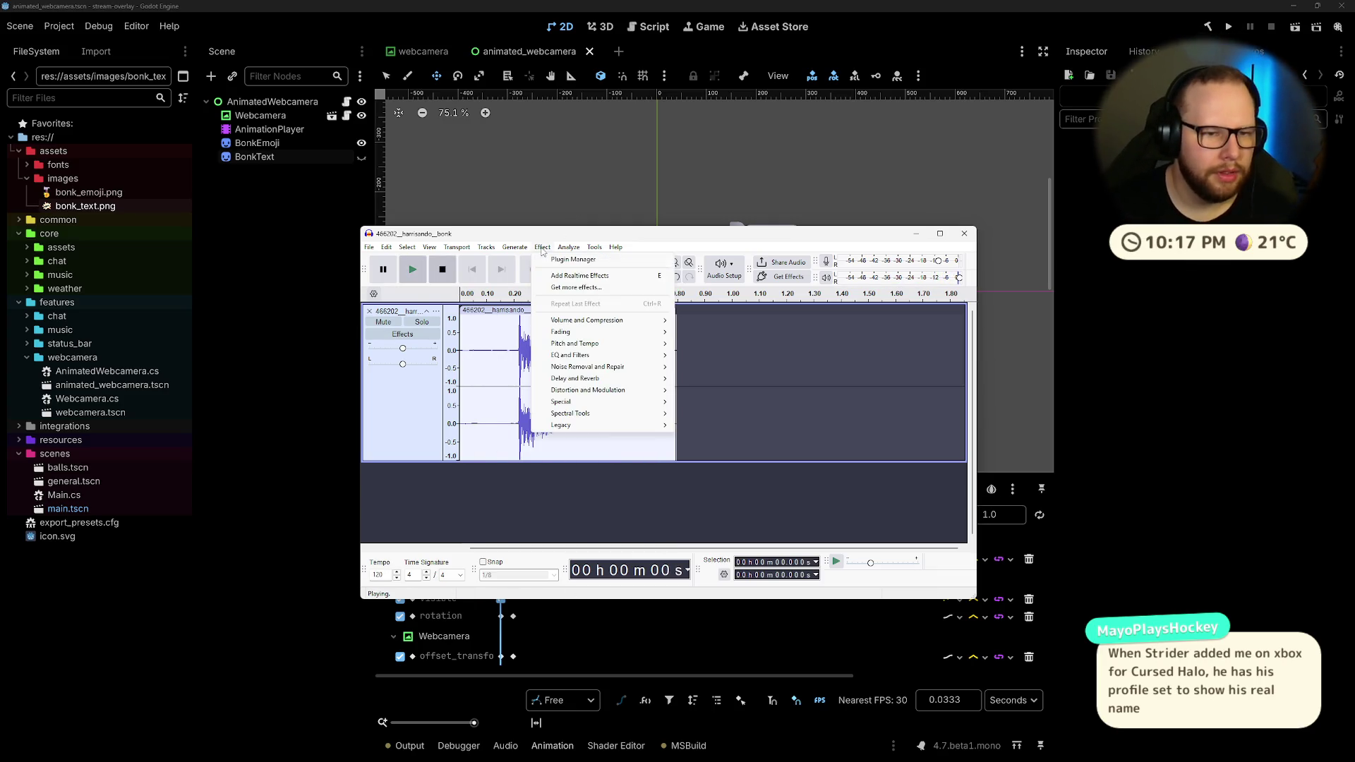
mouse_move(609, 344)
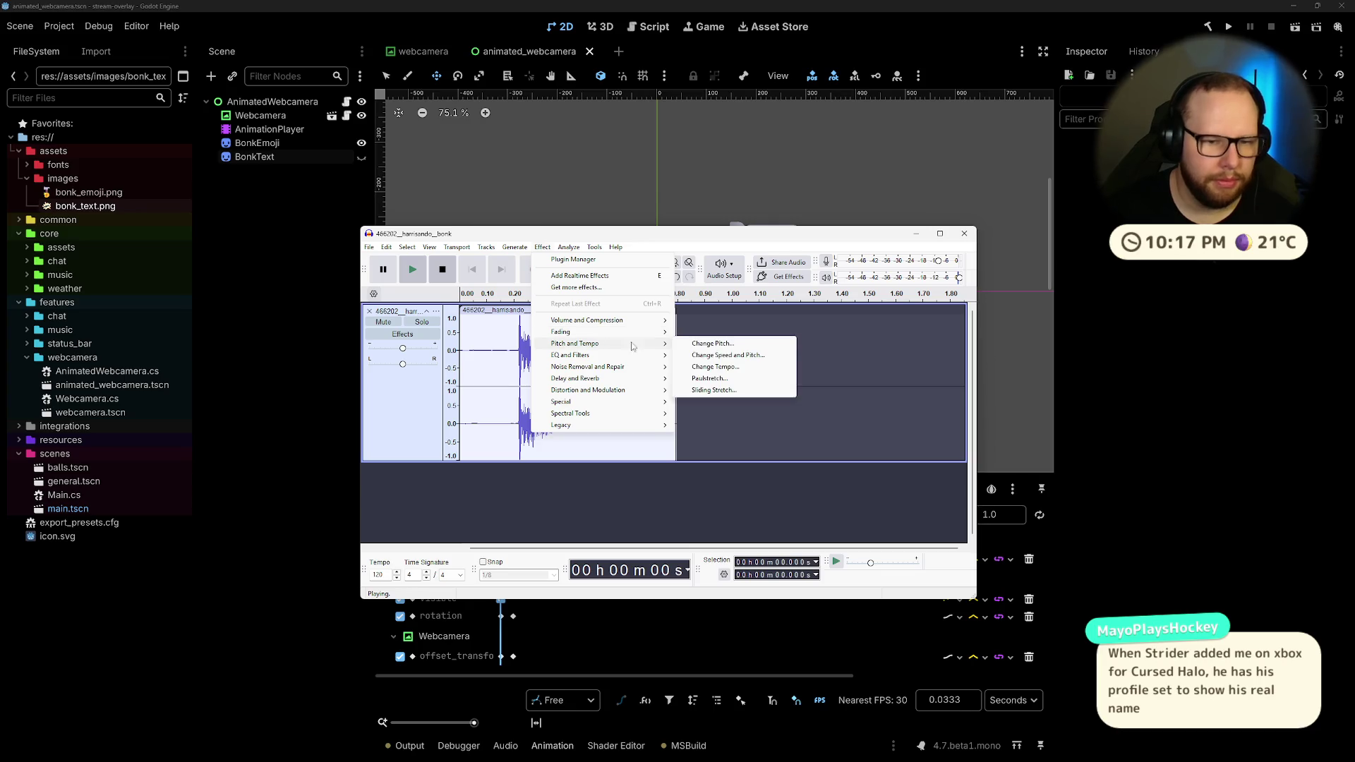
click(740, 346)
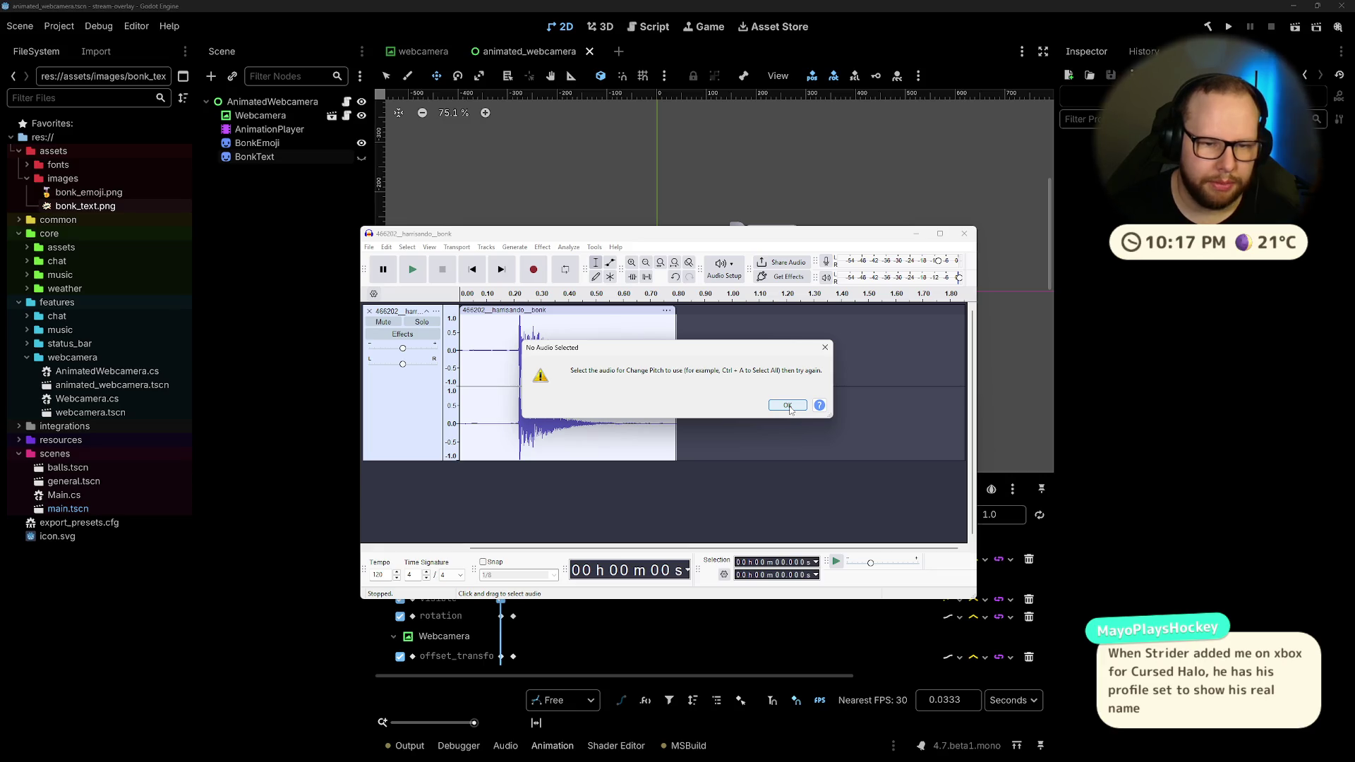
click(788, 406)
key(ctrl+a)
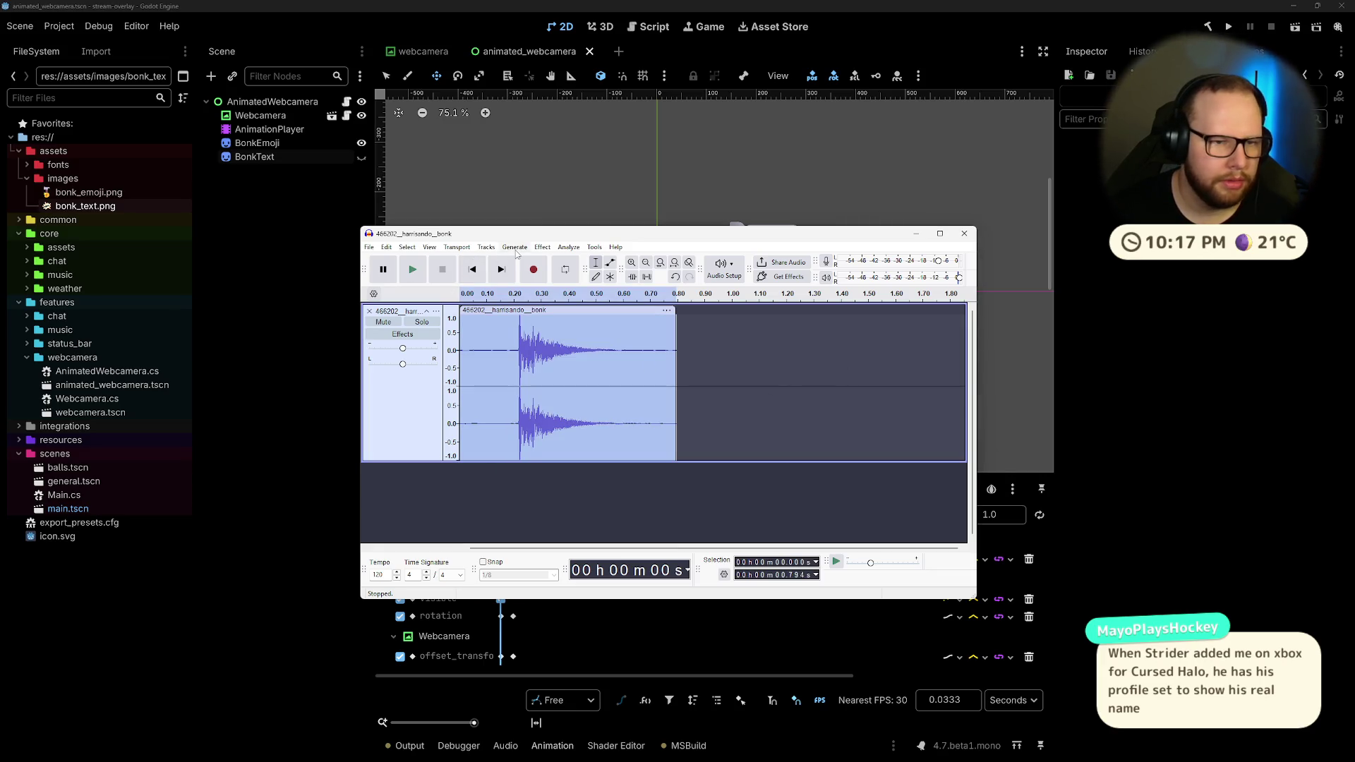
click(542, 247)
Step: Open Change Pitch, preview raised and lowered pitches, and enable high-quality stretching
mouse_move(600, 344)
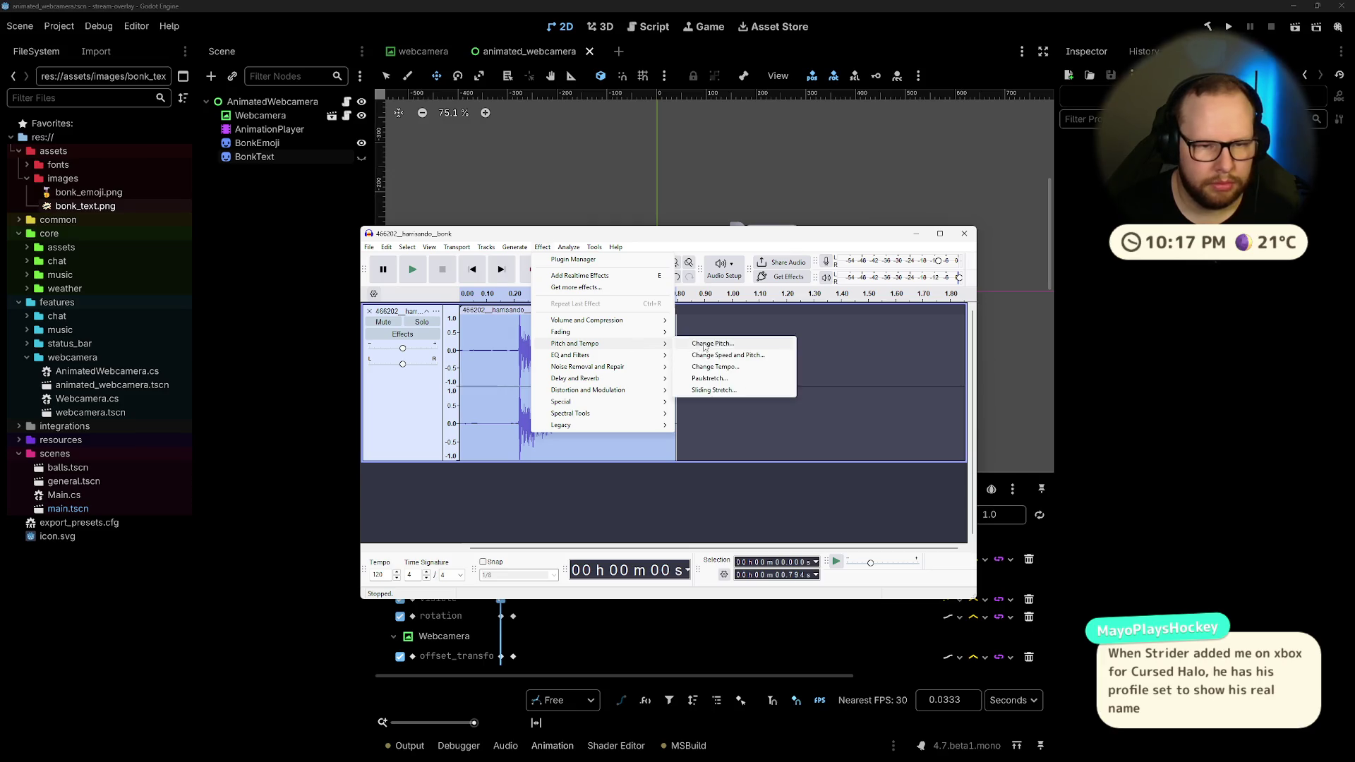
click(715, 343)
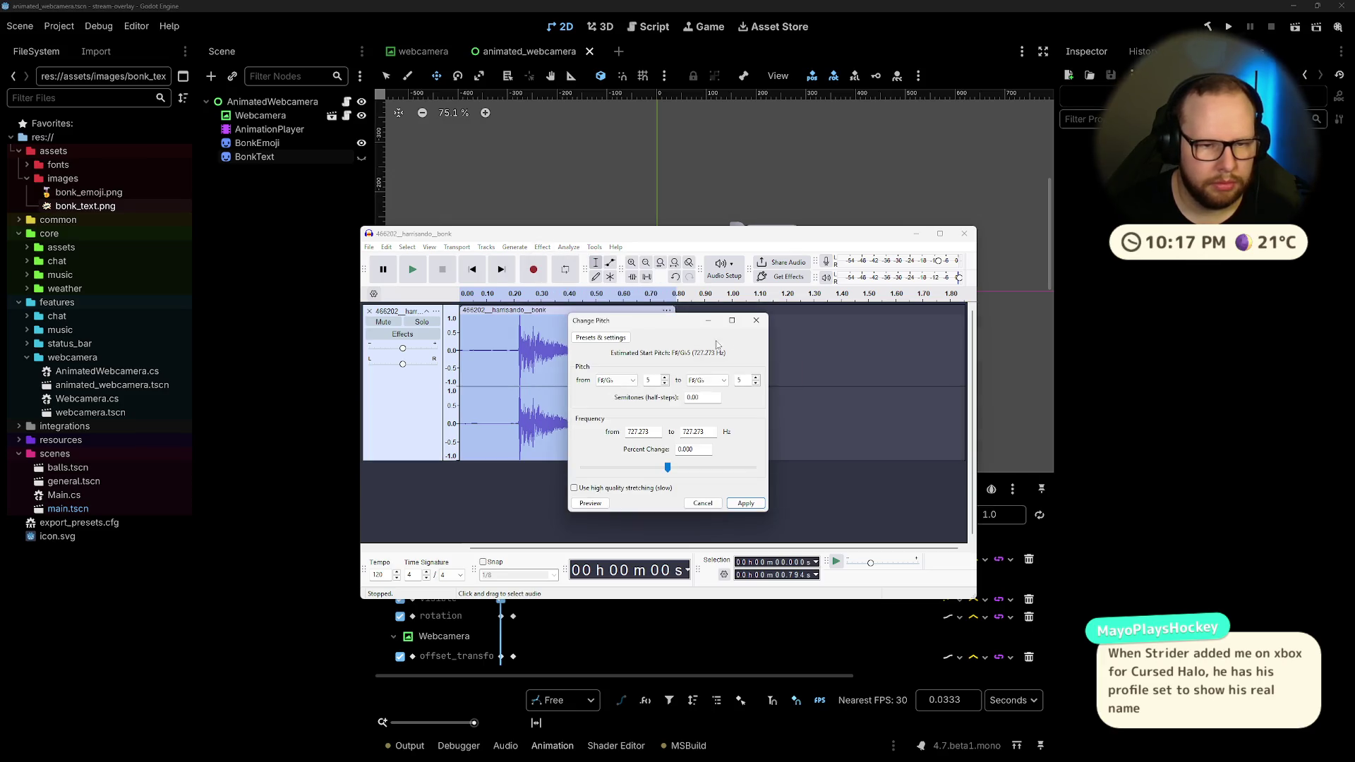
click(591, 505)
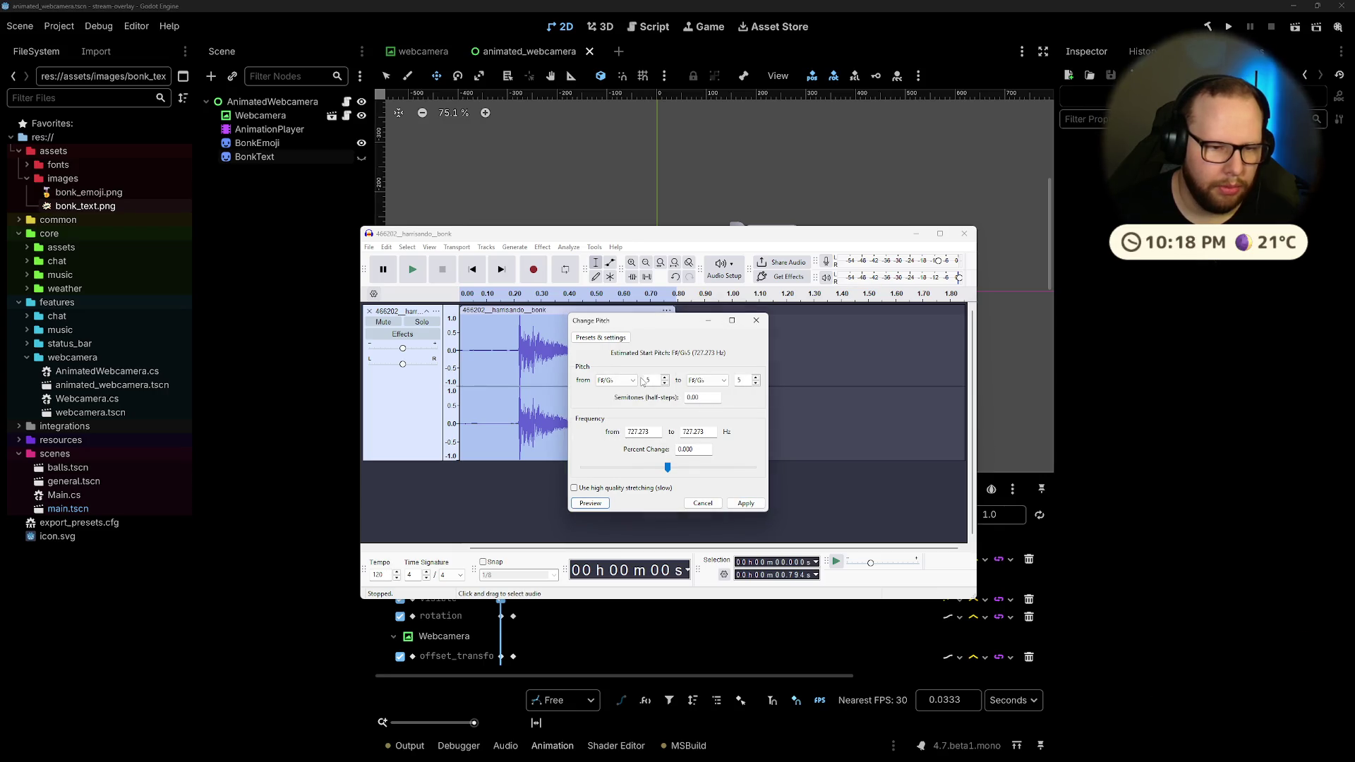
drag(668, 467, 647, 468)
click(591, 504)
click(591, 503)
click(590, 503)
click(574, 488)
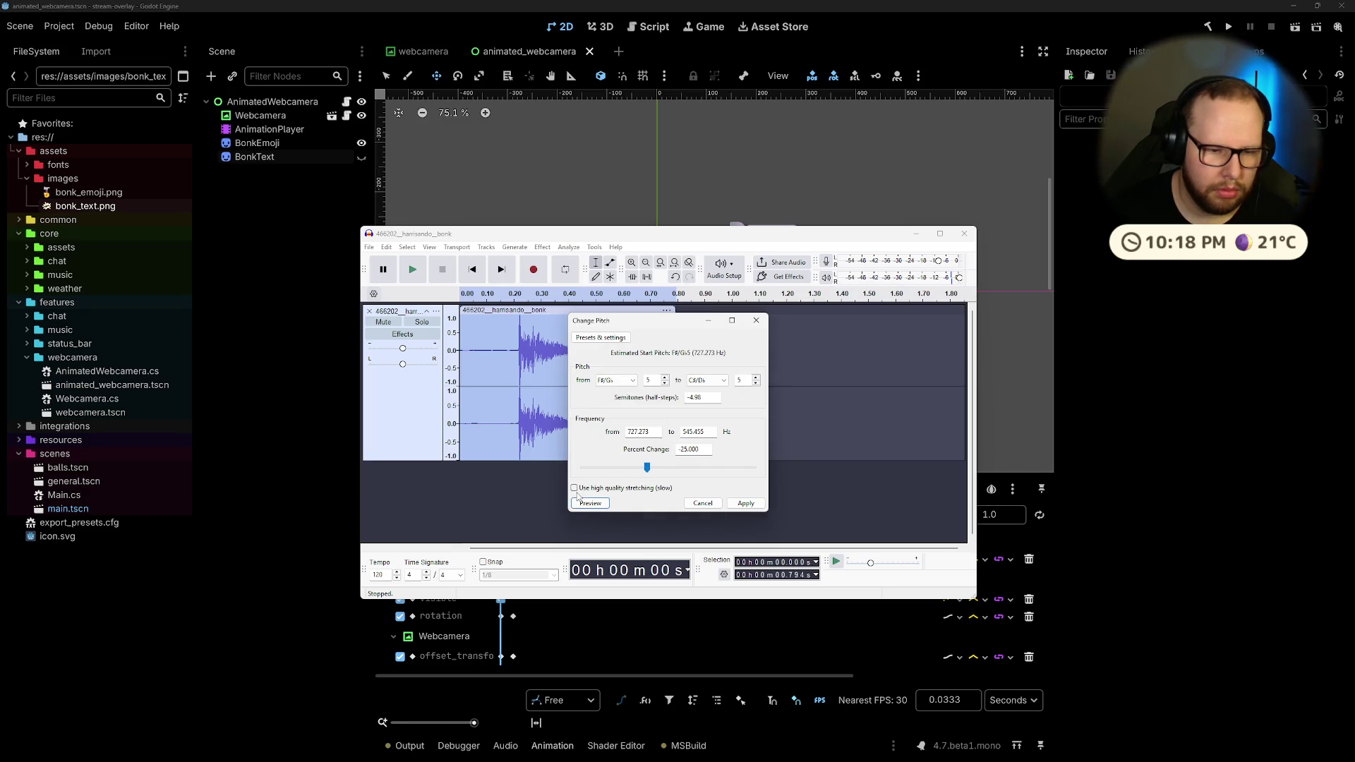
click(591, 504)
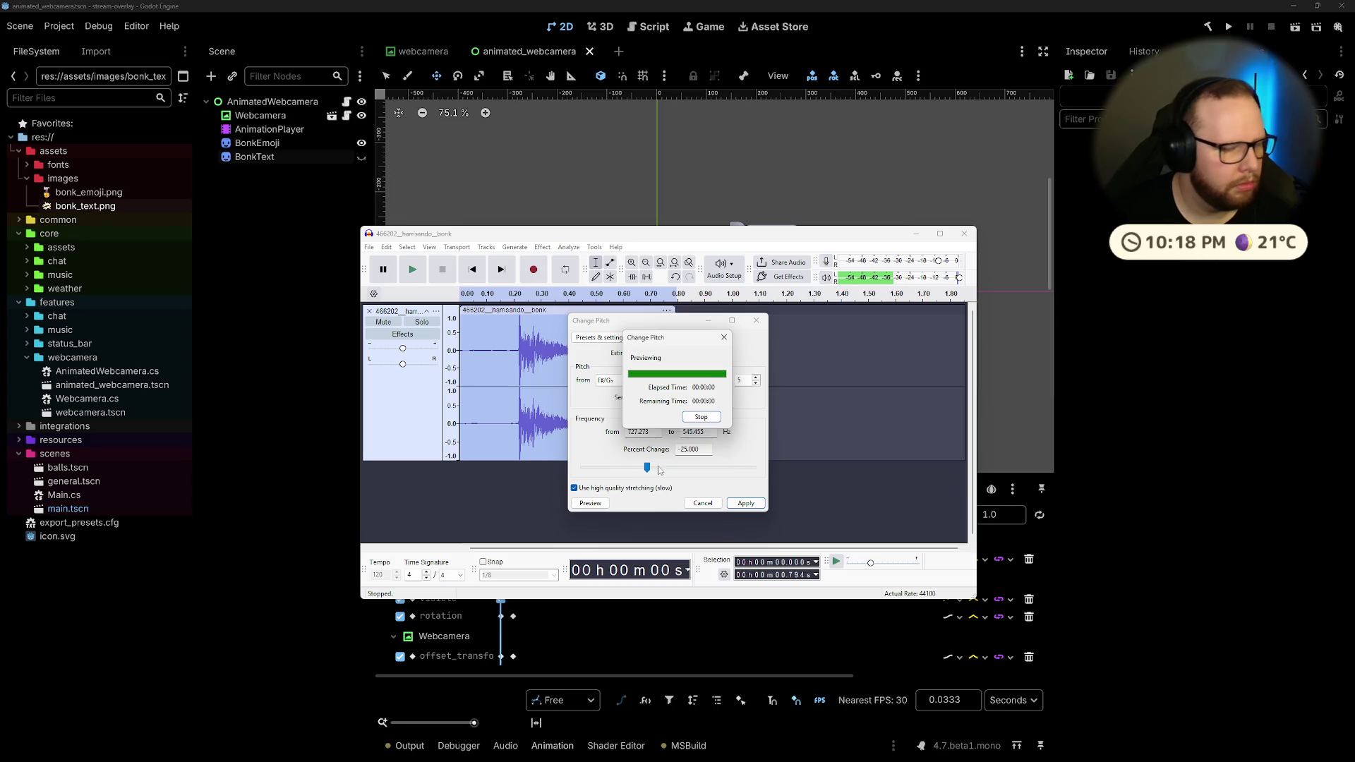
Step: Audition pitch settings of -17, -65, -45, -40, -37 and -34 percent
drag(652, 471, 658, 472)
click(591, 504)
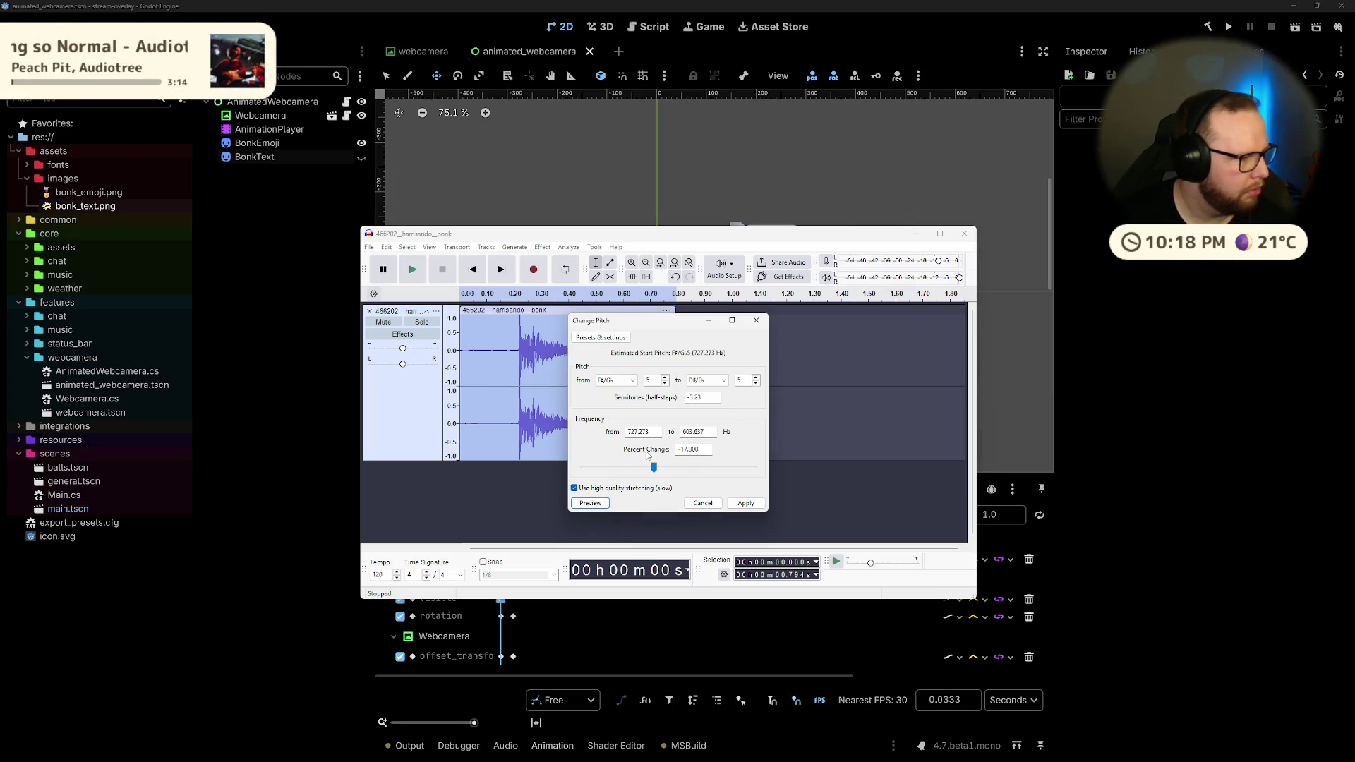
mouse_move(654, 467)
mouse_down()
mouse_move(613, 467)
mouse_move(629, 469)
mouse_up()
click(597, 506)
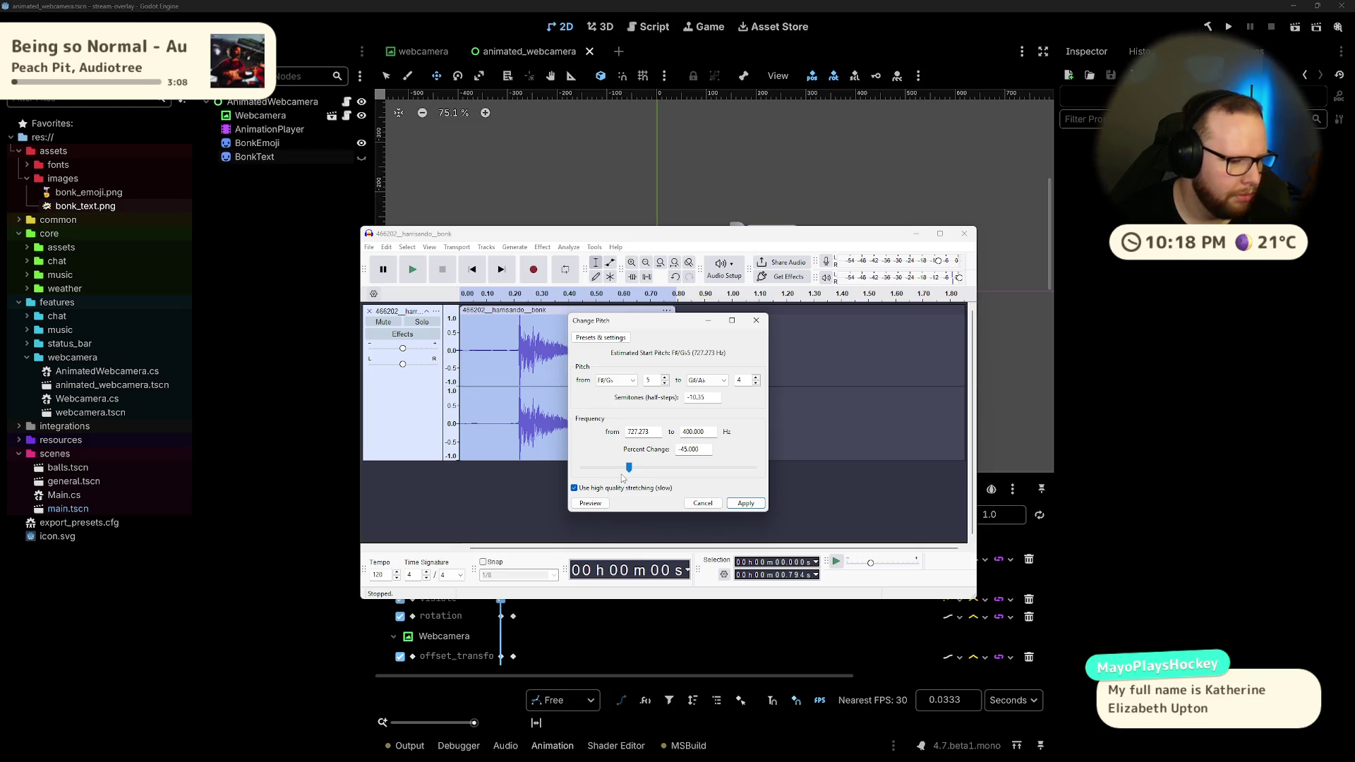
click(590, 501)
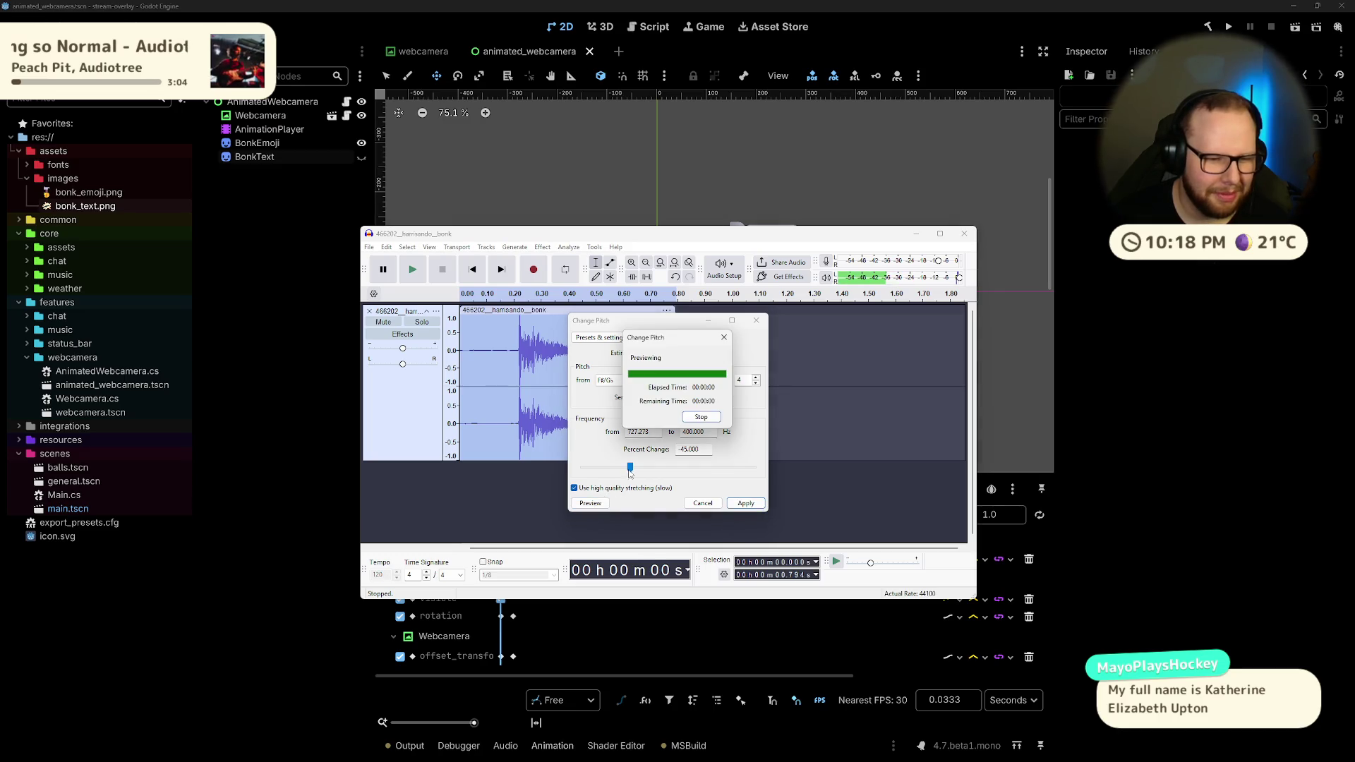
drag(631, 470, 635, 469)
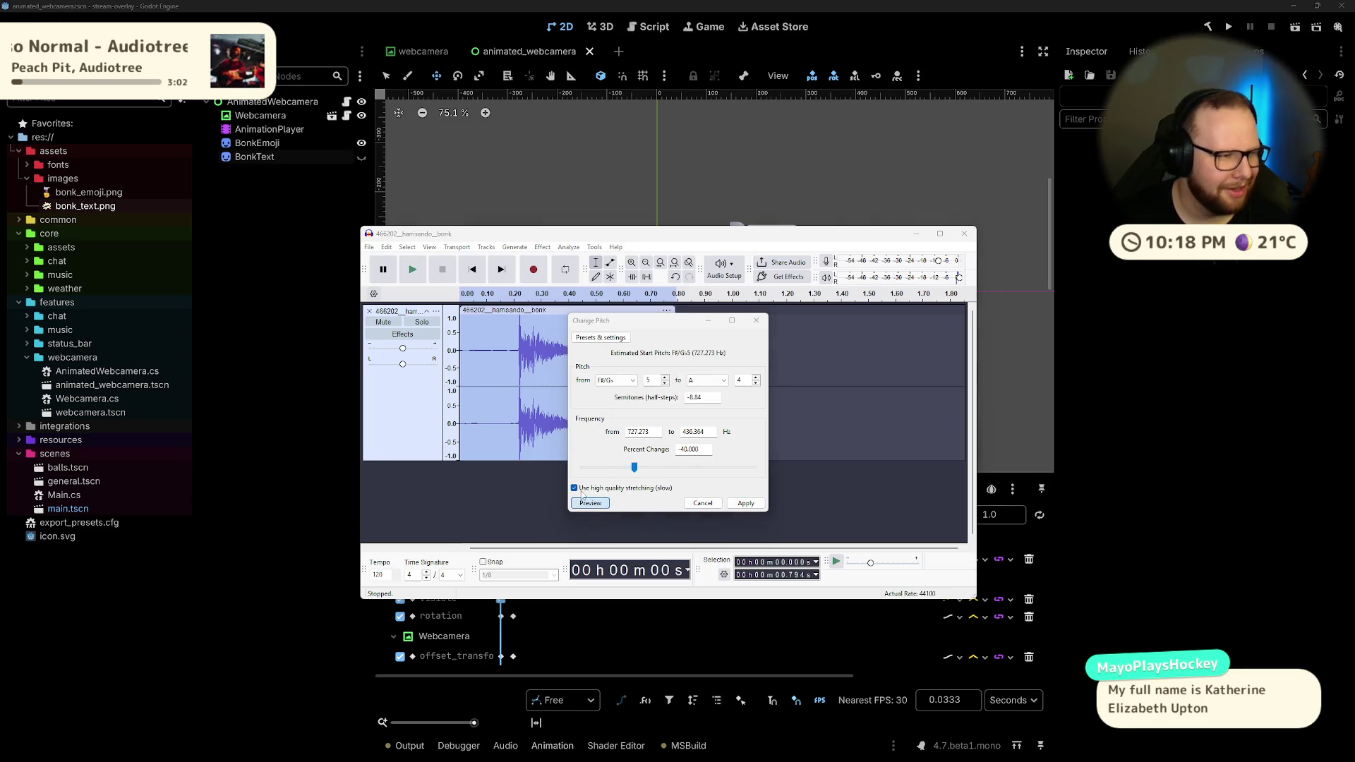
key(space)
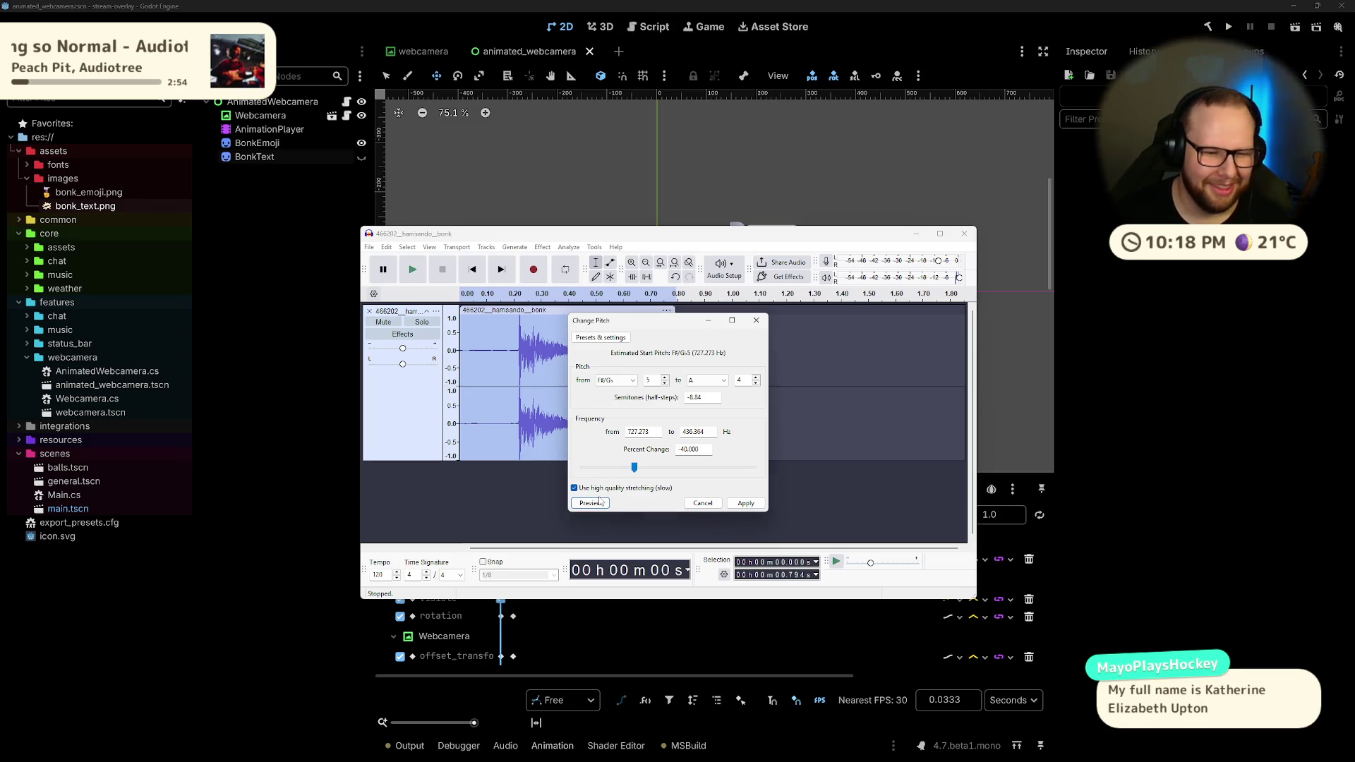
drag(635, 468, 639, 470)
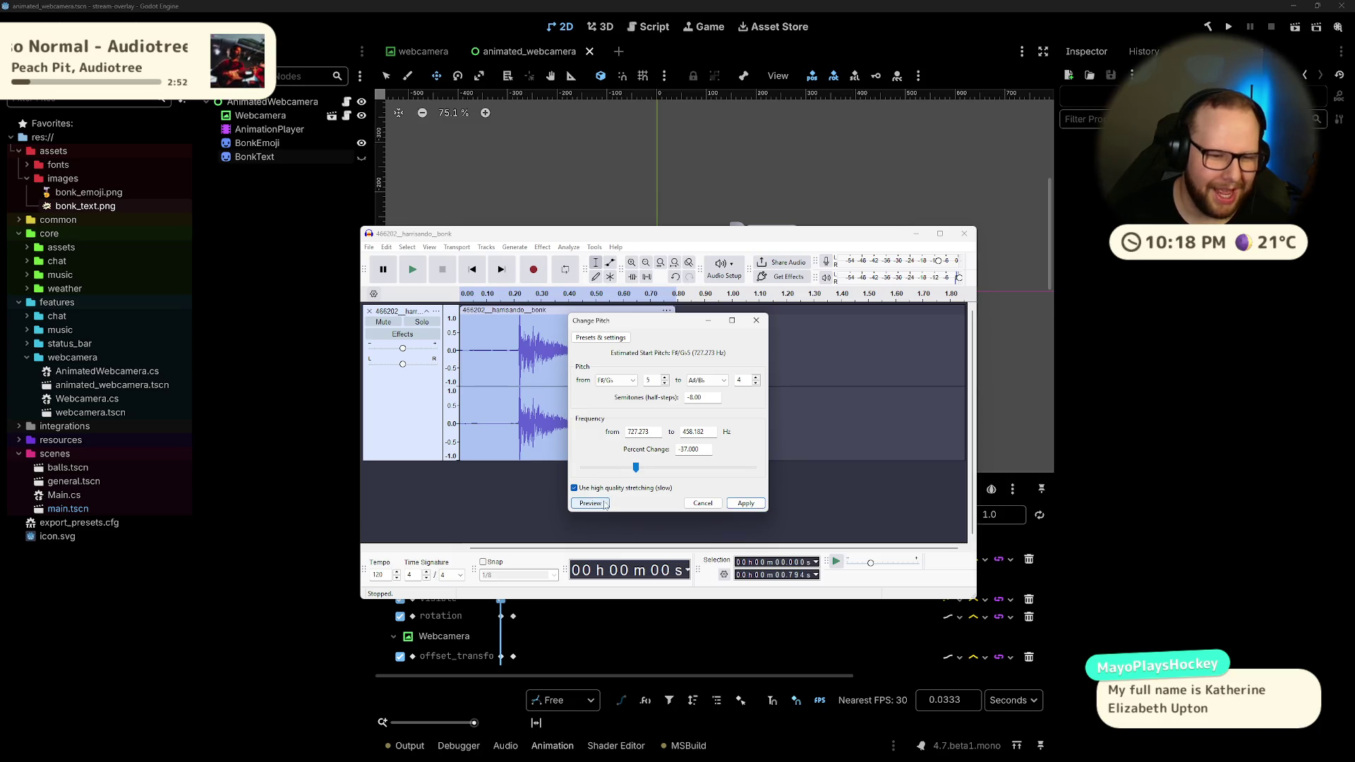
key(alt+p)
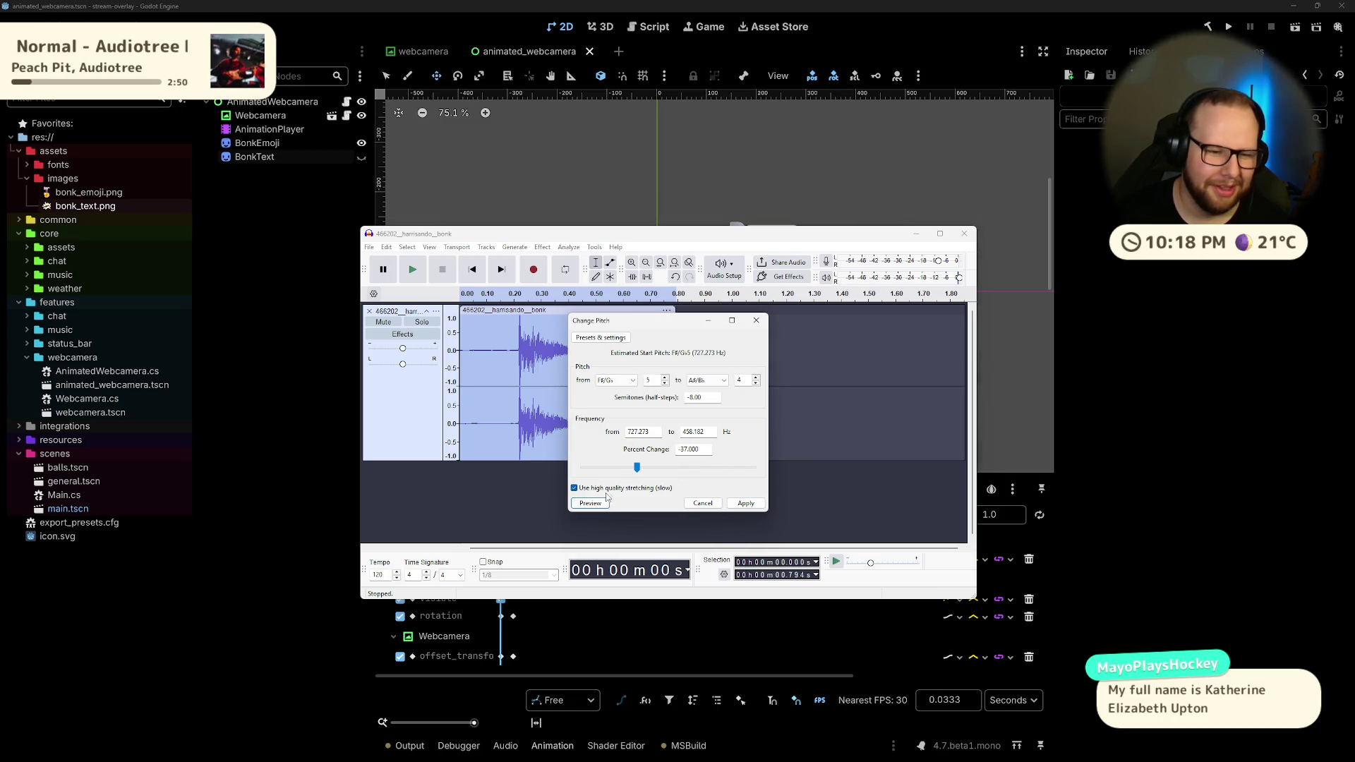
drag(640, 470, 643, 469)
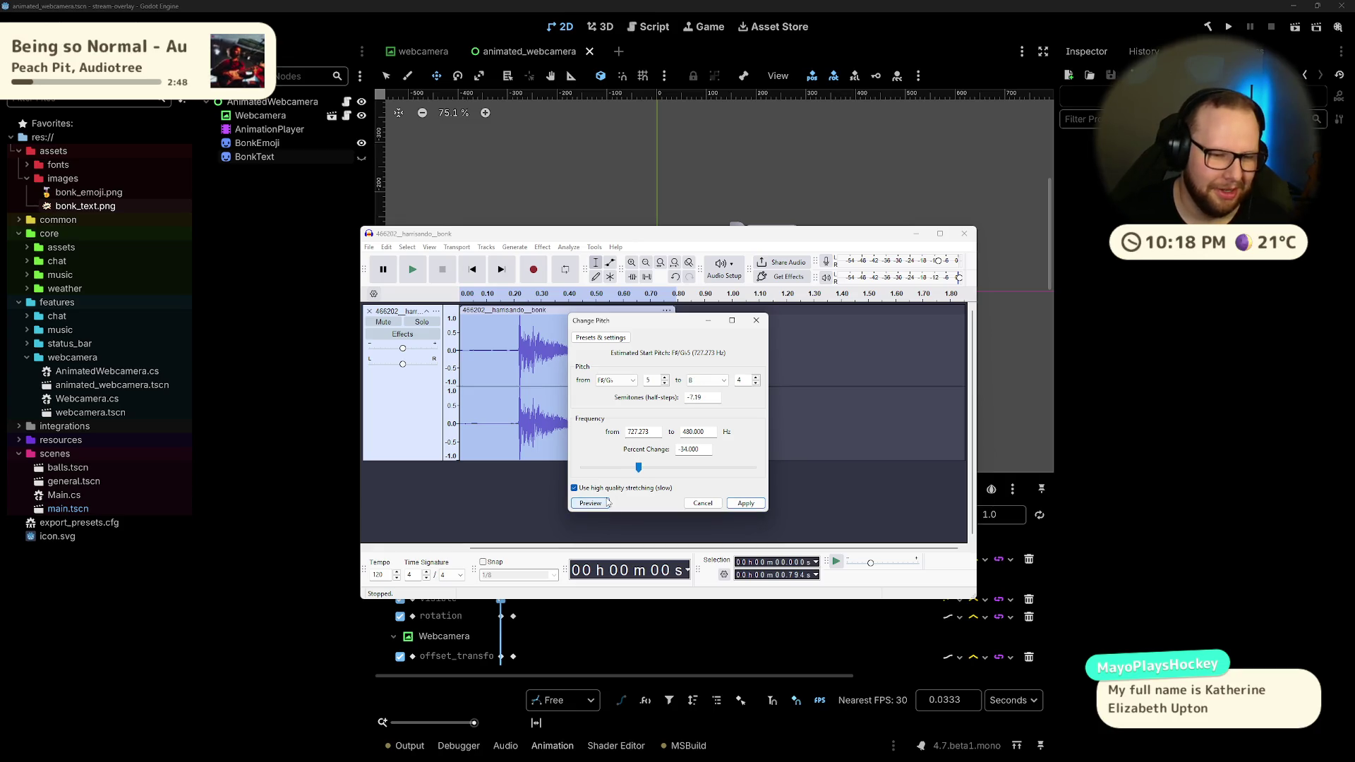
click(604, 503)
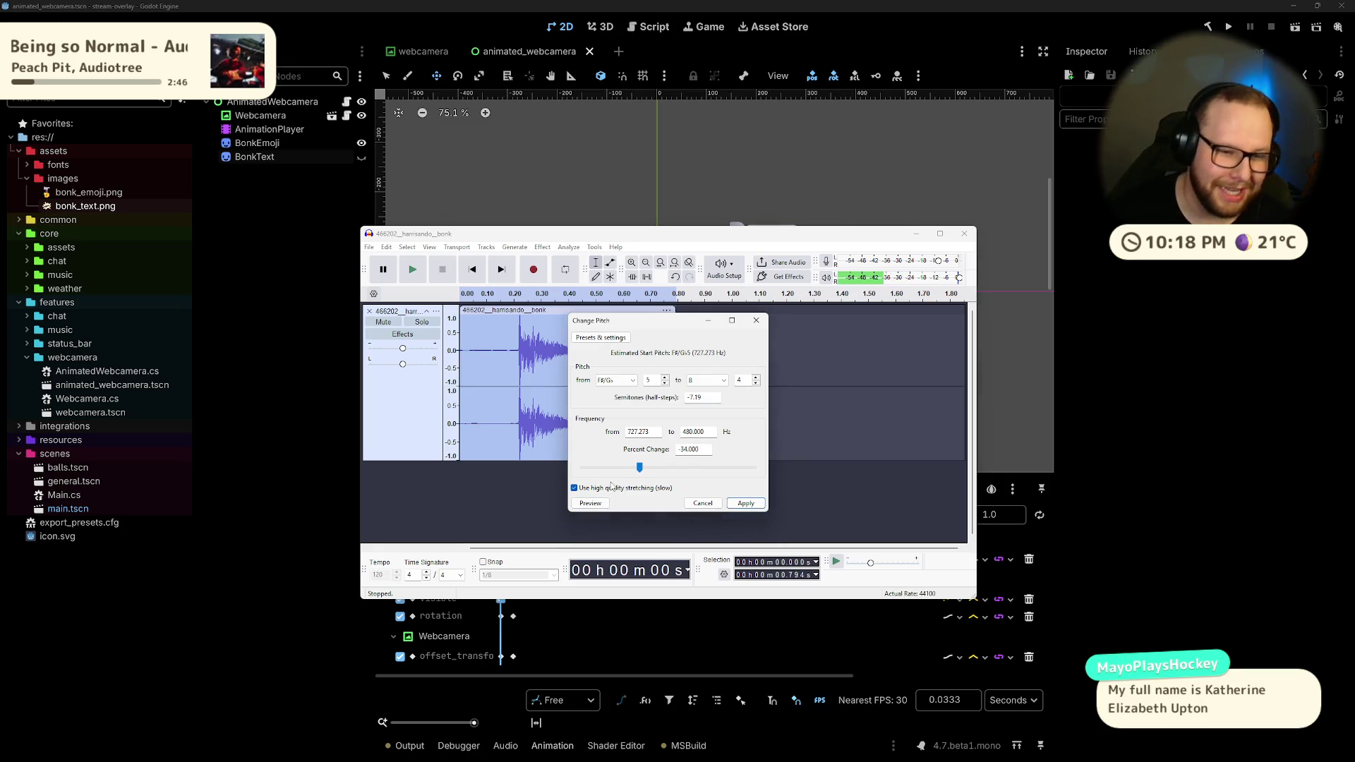
key(space)
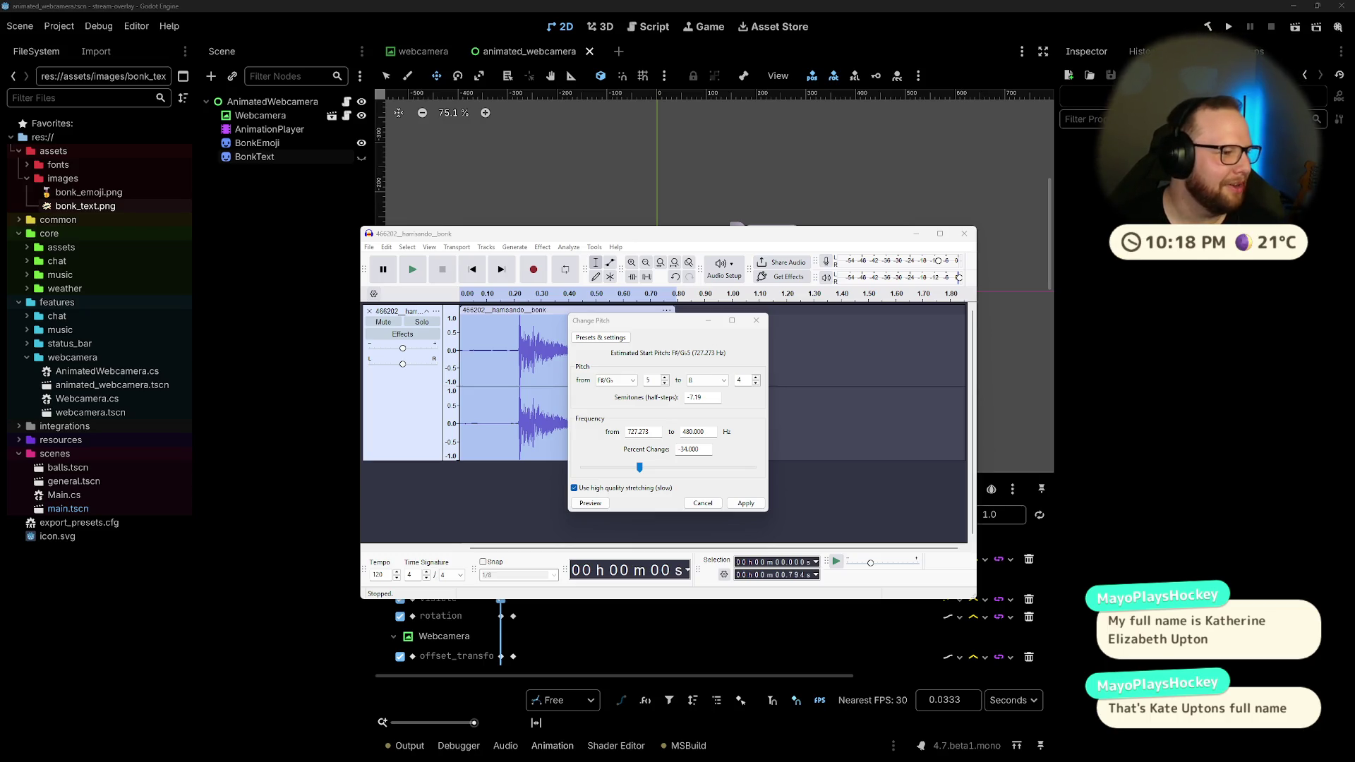
Step: Compare -27, -30 and -33 percent, then apply -37 percent and play the lowered clip
click(586, 504)
drag(639, 468, 642, 468)
click(599, 503)
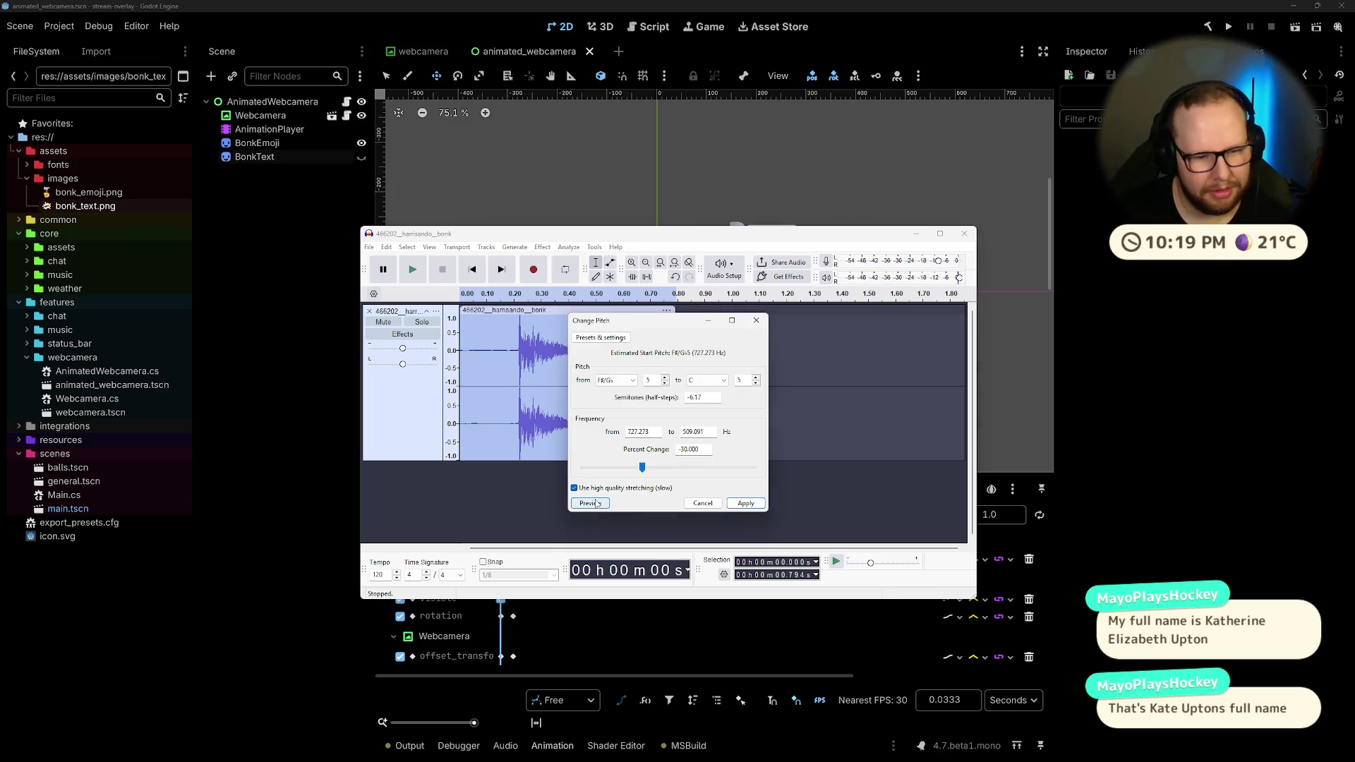
click(590, 503)
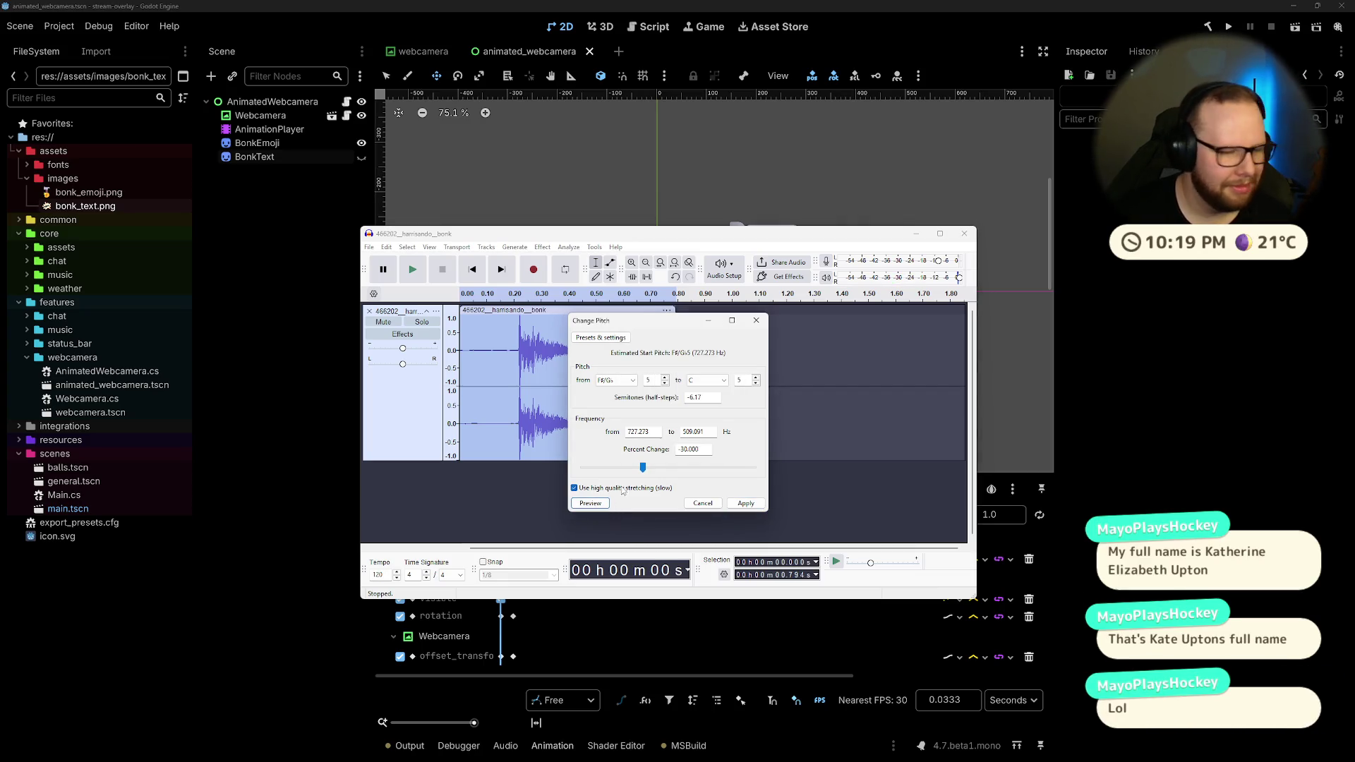
drag(642, 468, 641, 467)
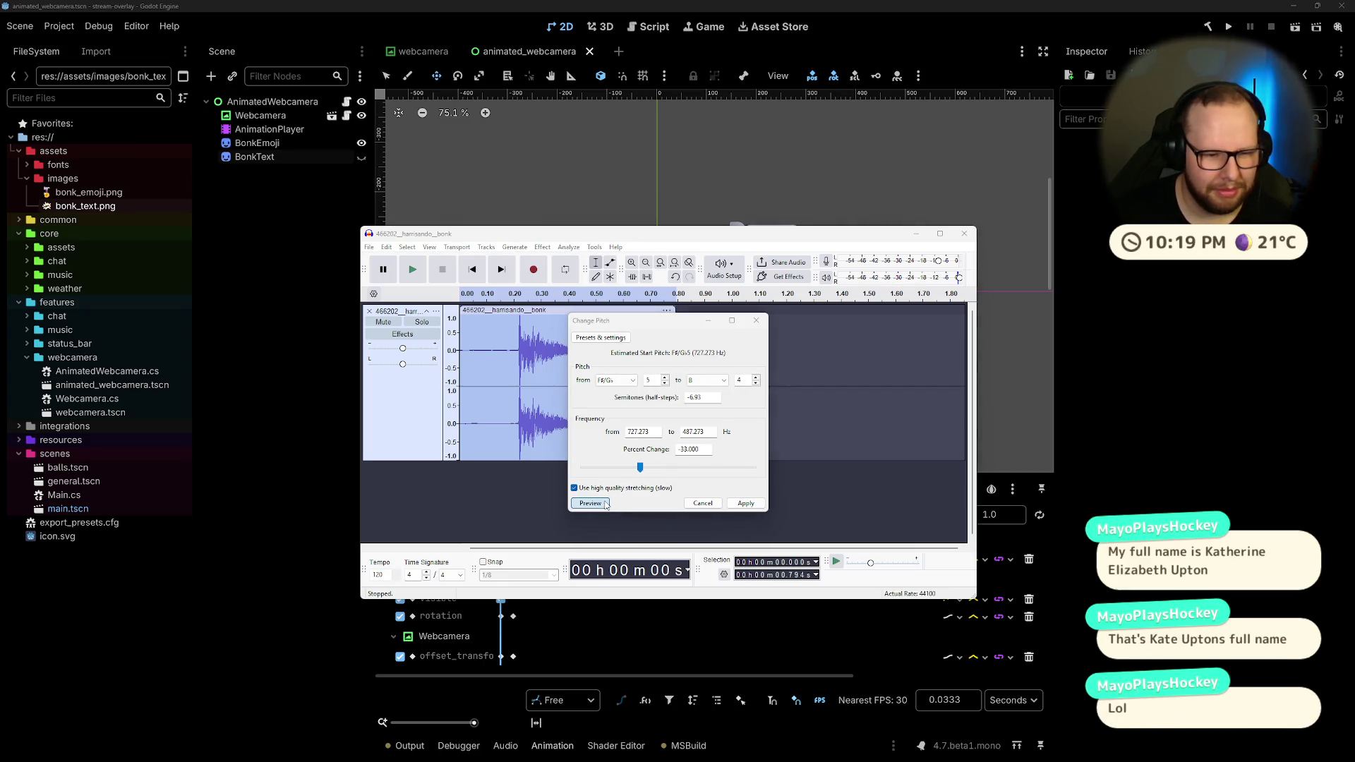
click(606, 503)
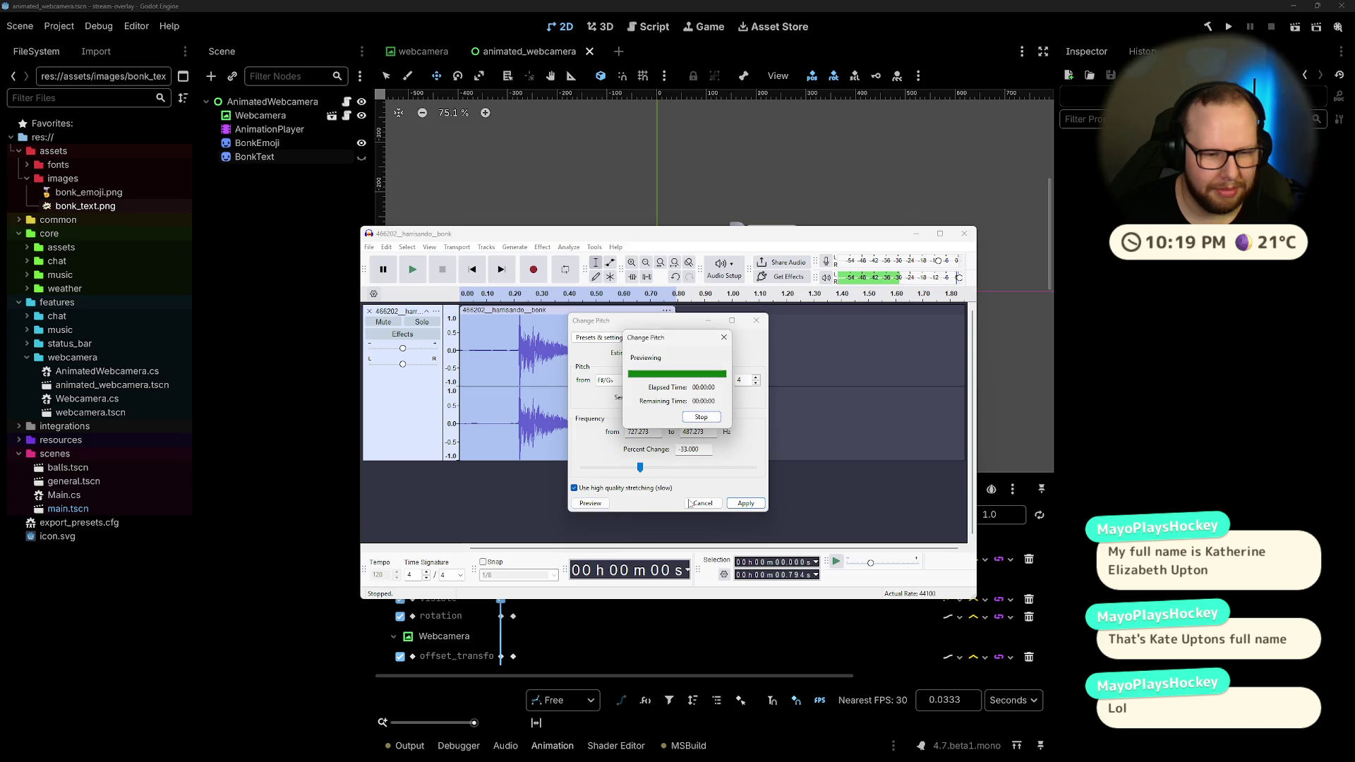
click(609, 503)
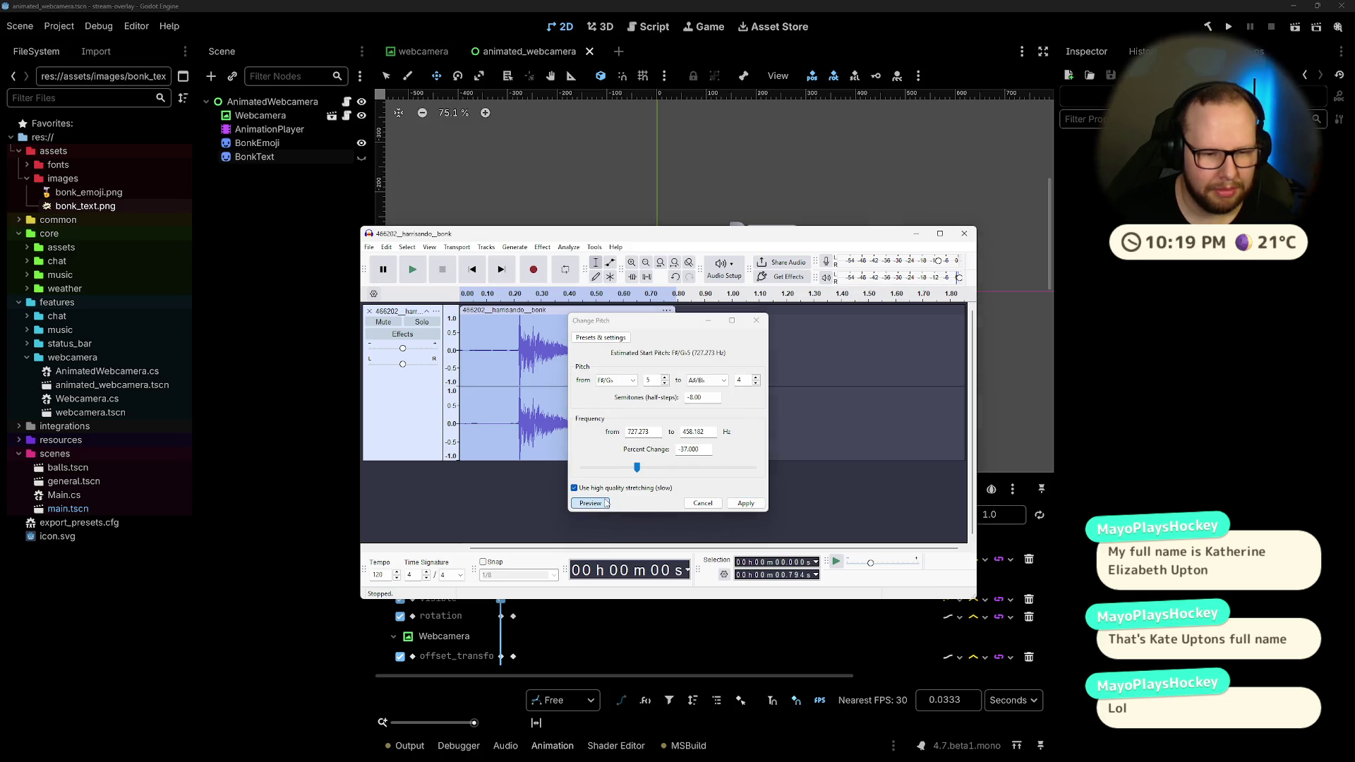
click(759, 505)
key(space)
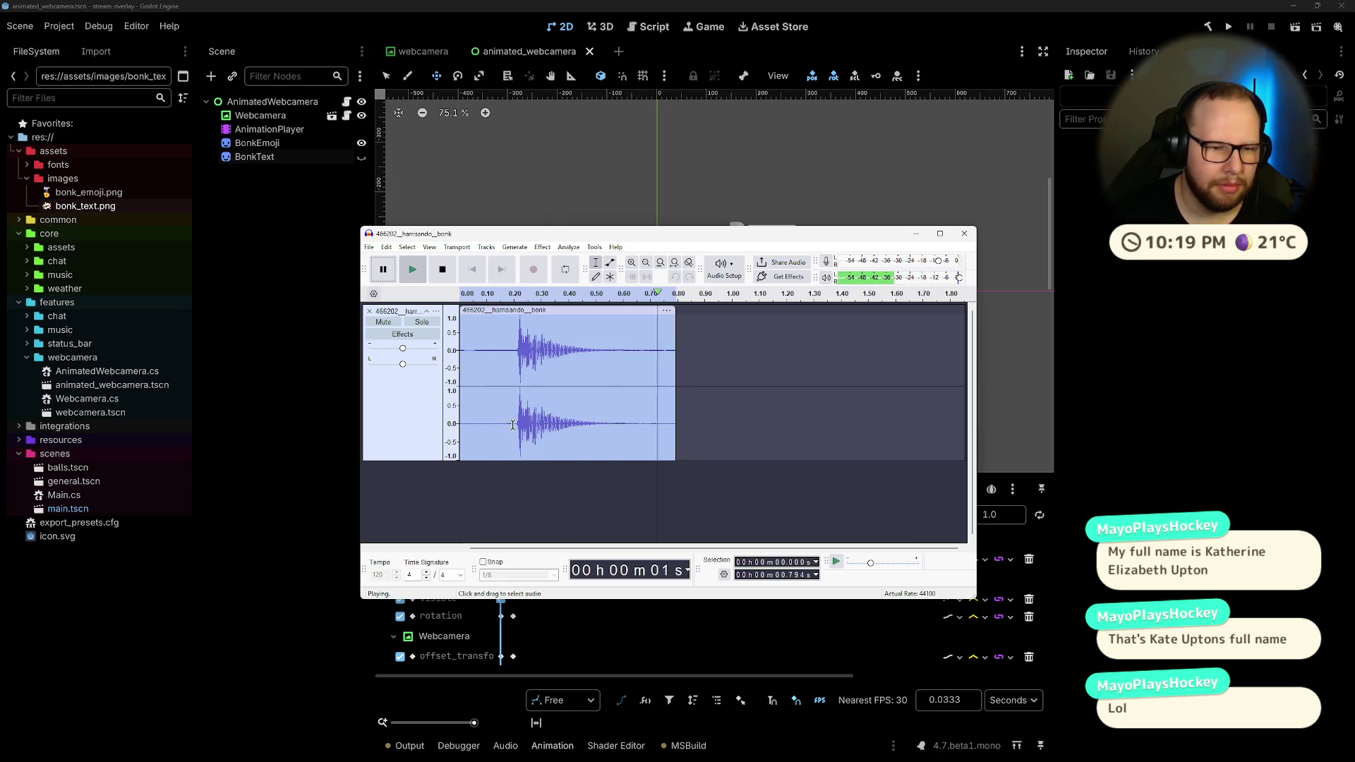
Step: Try Change Speed and Pitch at a 0.860 multiplier, preview it, and cancel
click(542, 247)
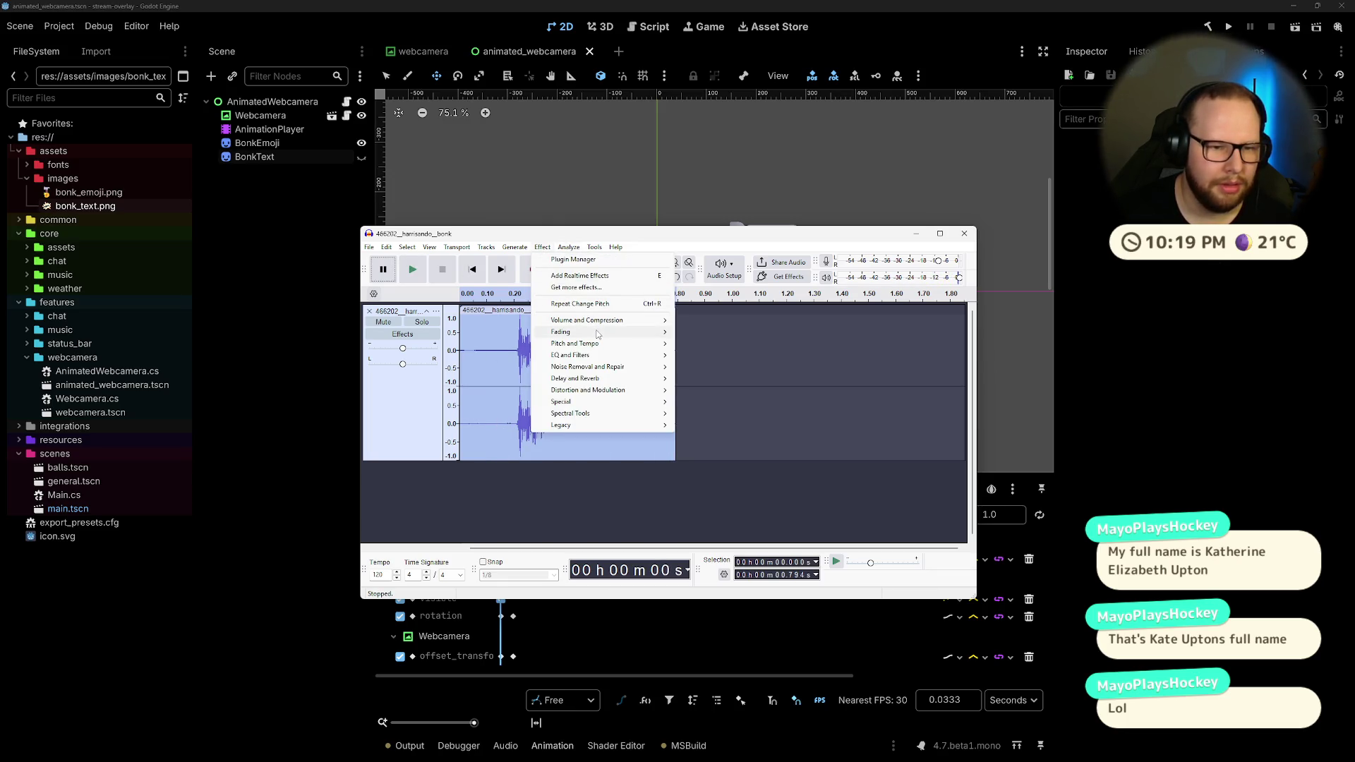
mouse_move(629, 346)
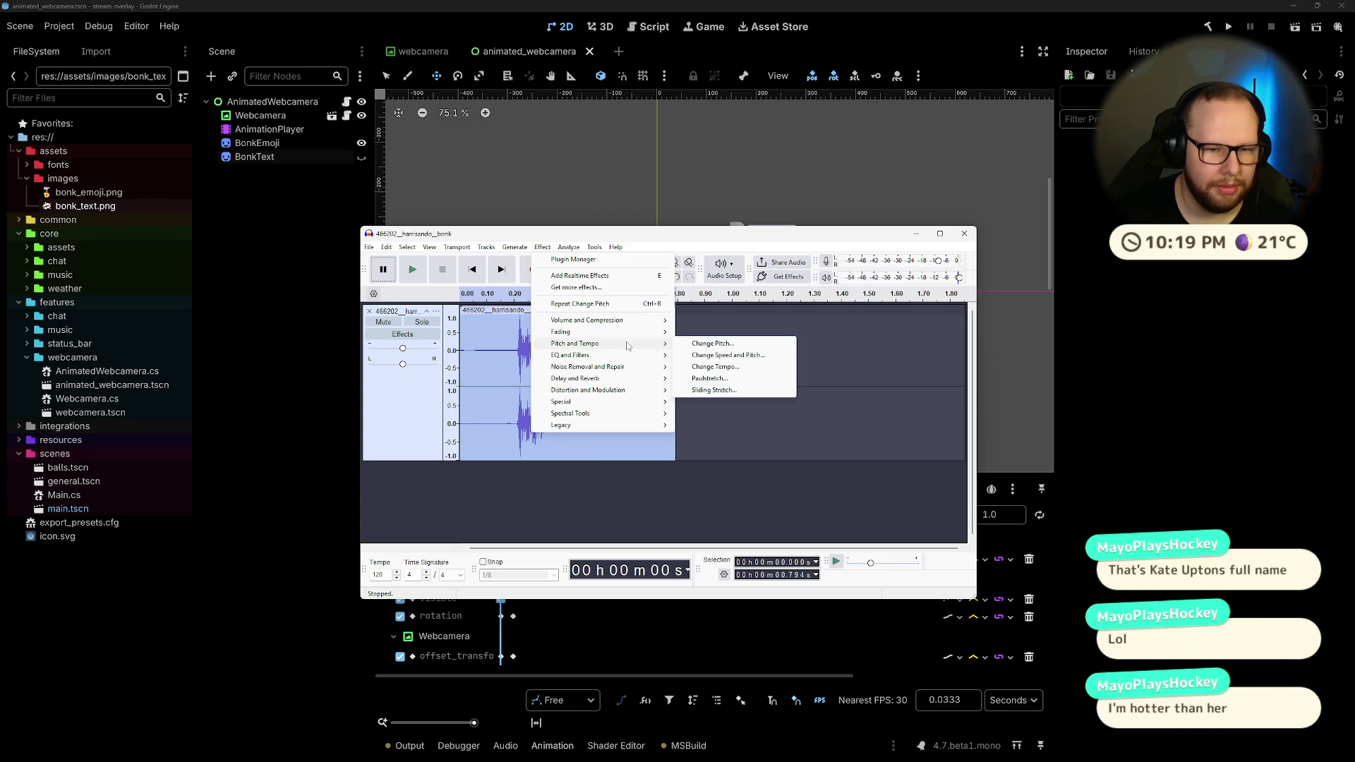
click(764, 356)
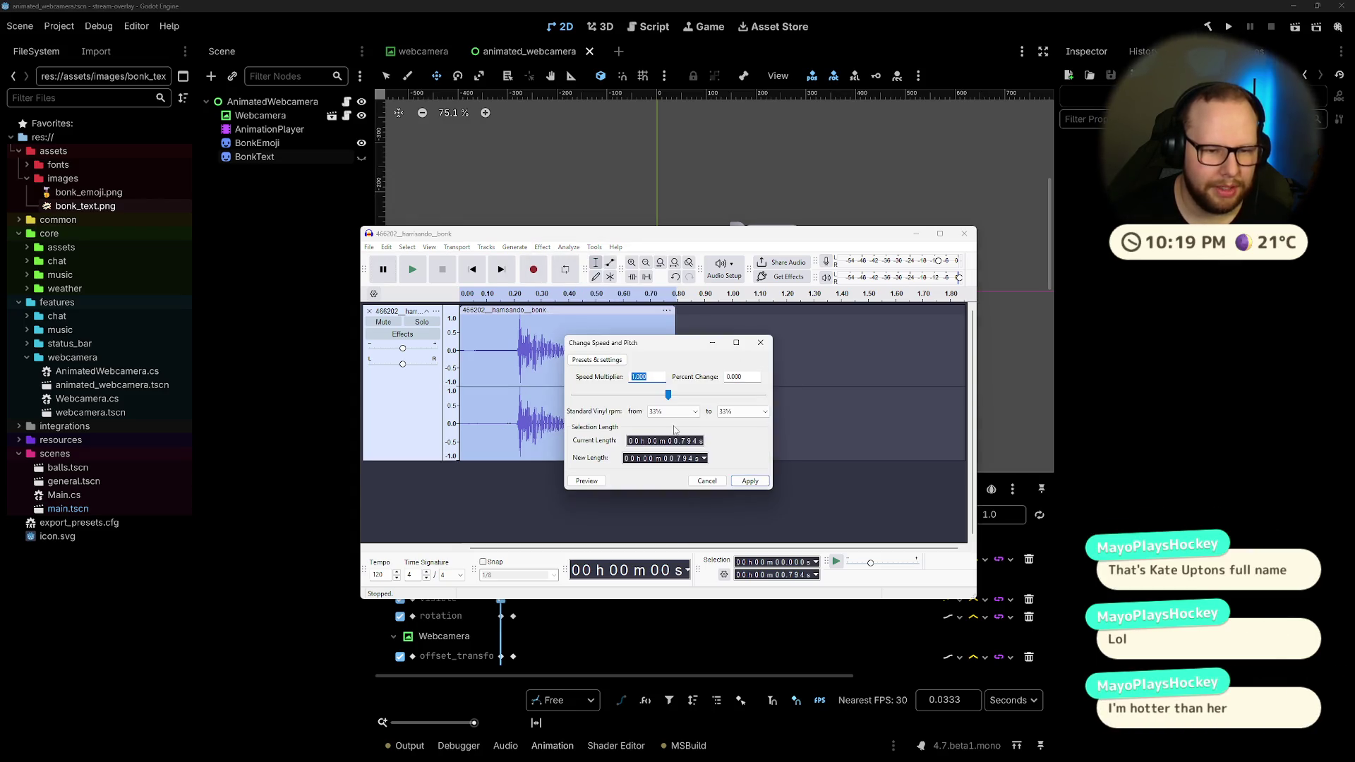
drag(667, 397, 656, 397)
click(588, 481)
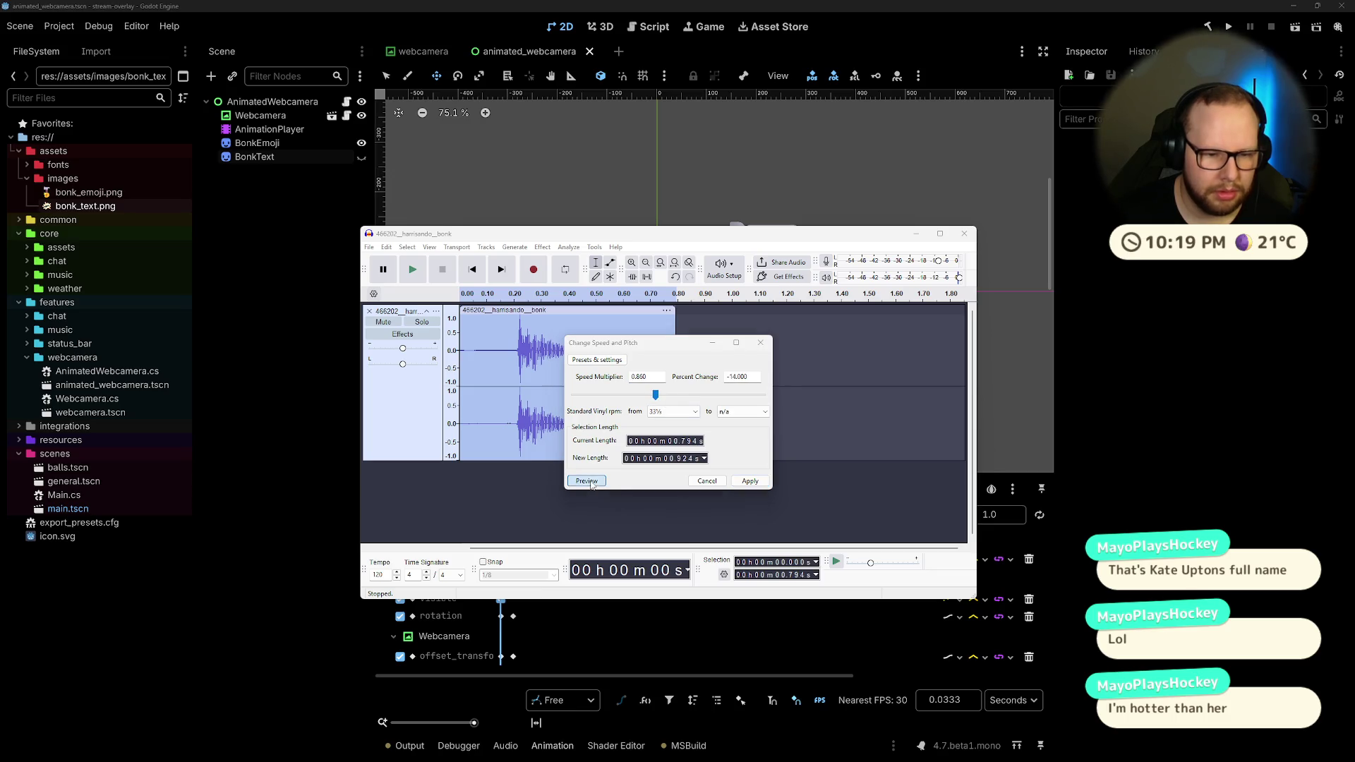
click(707, 481)
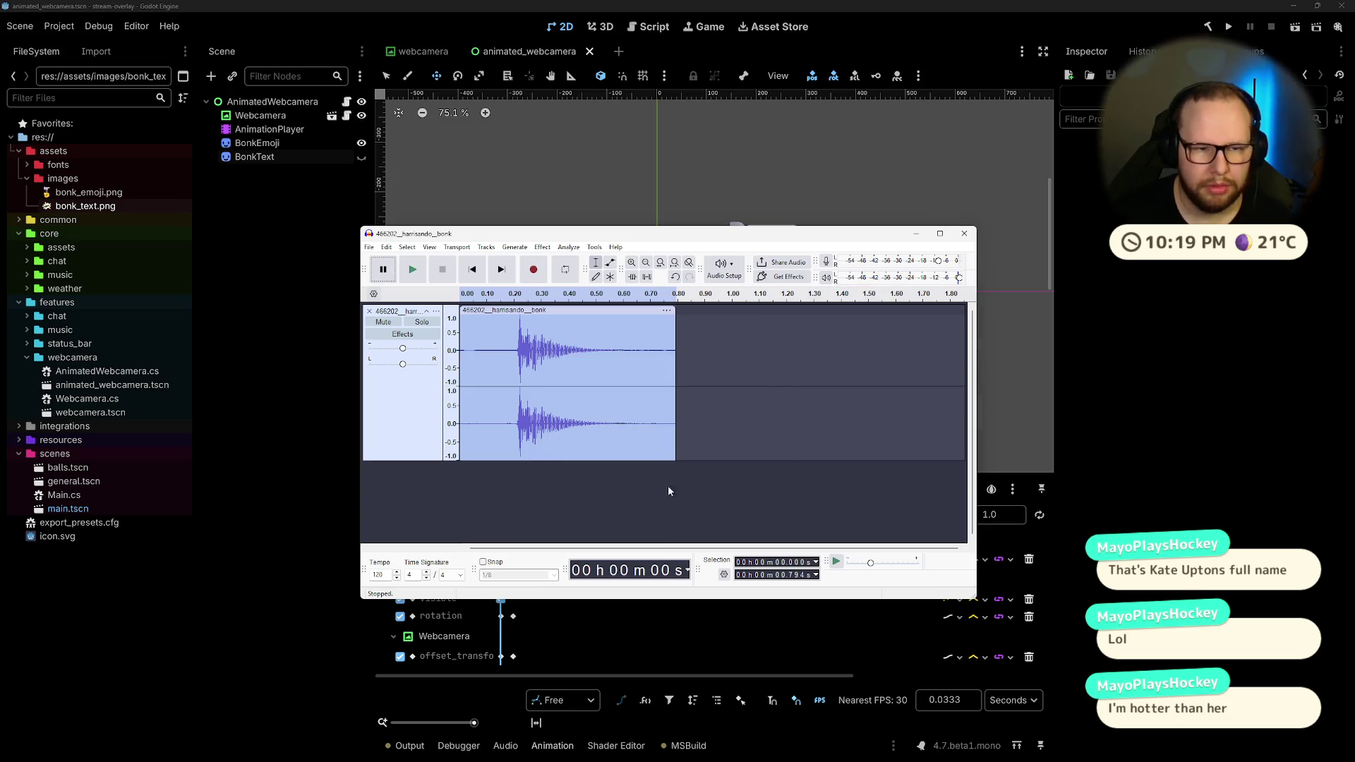
Step: Open the Change Tempo settings from the Pitch and Tempo effects
click(547, 249)
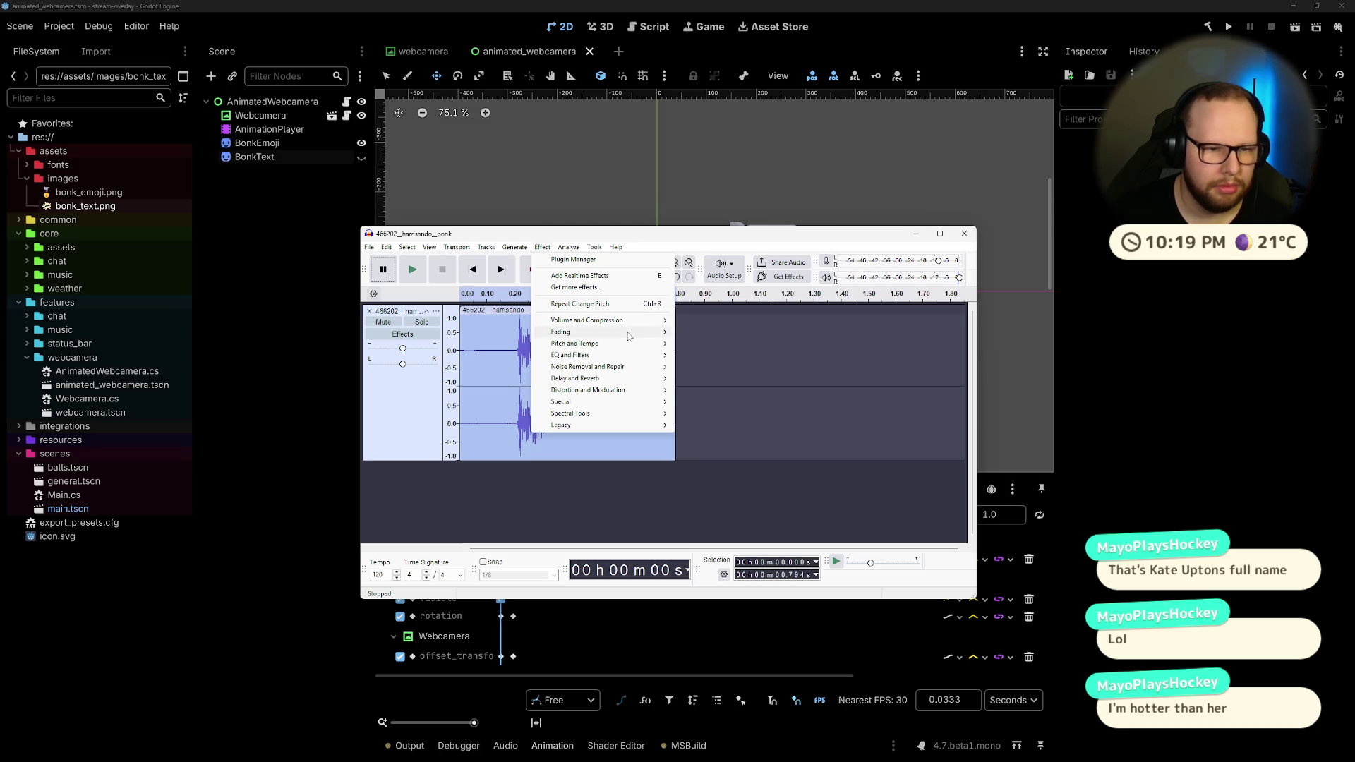
mouse_move(625, 358)
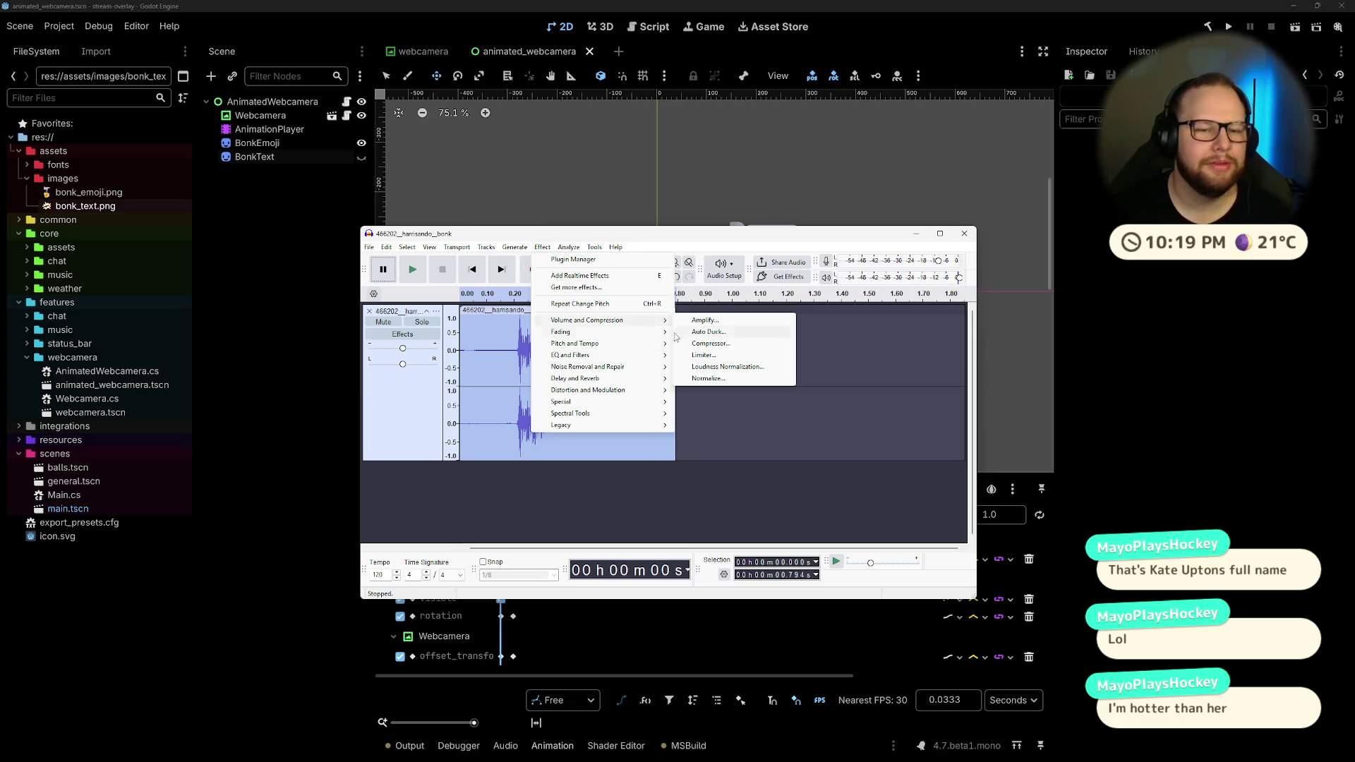
mouse_move(645, 321)
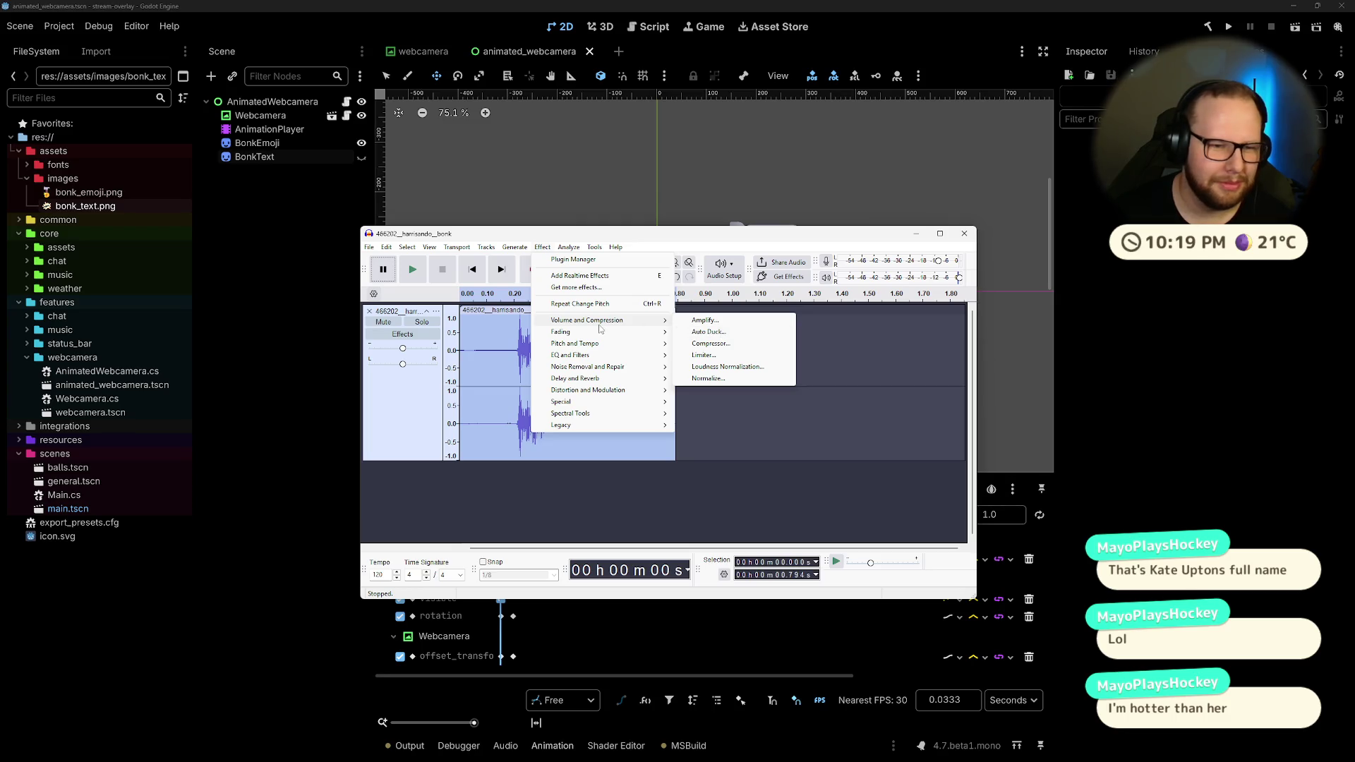
mouse_move(603, 337)
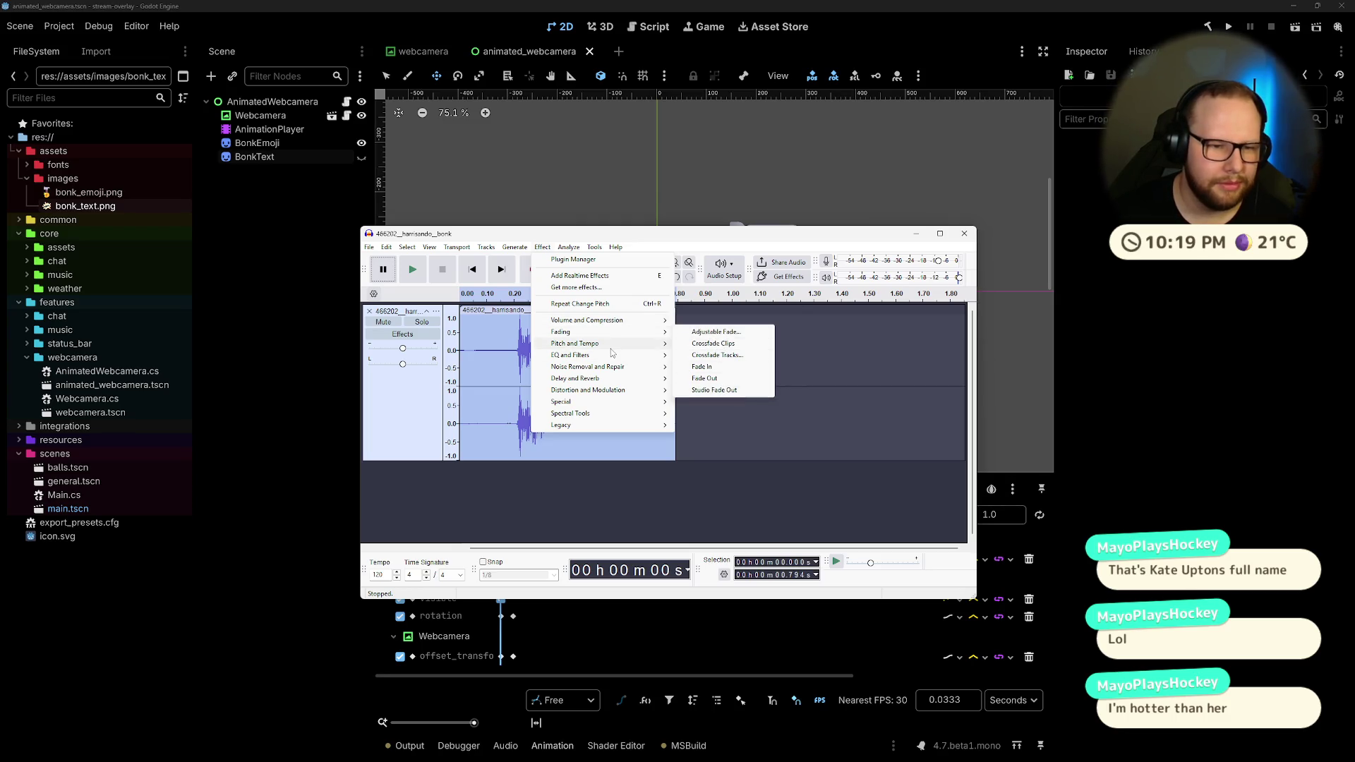
click(736, 367)
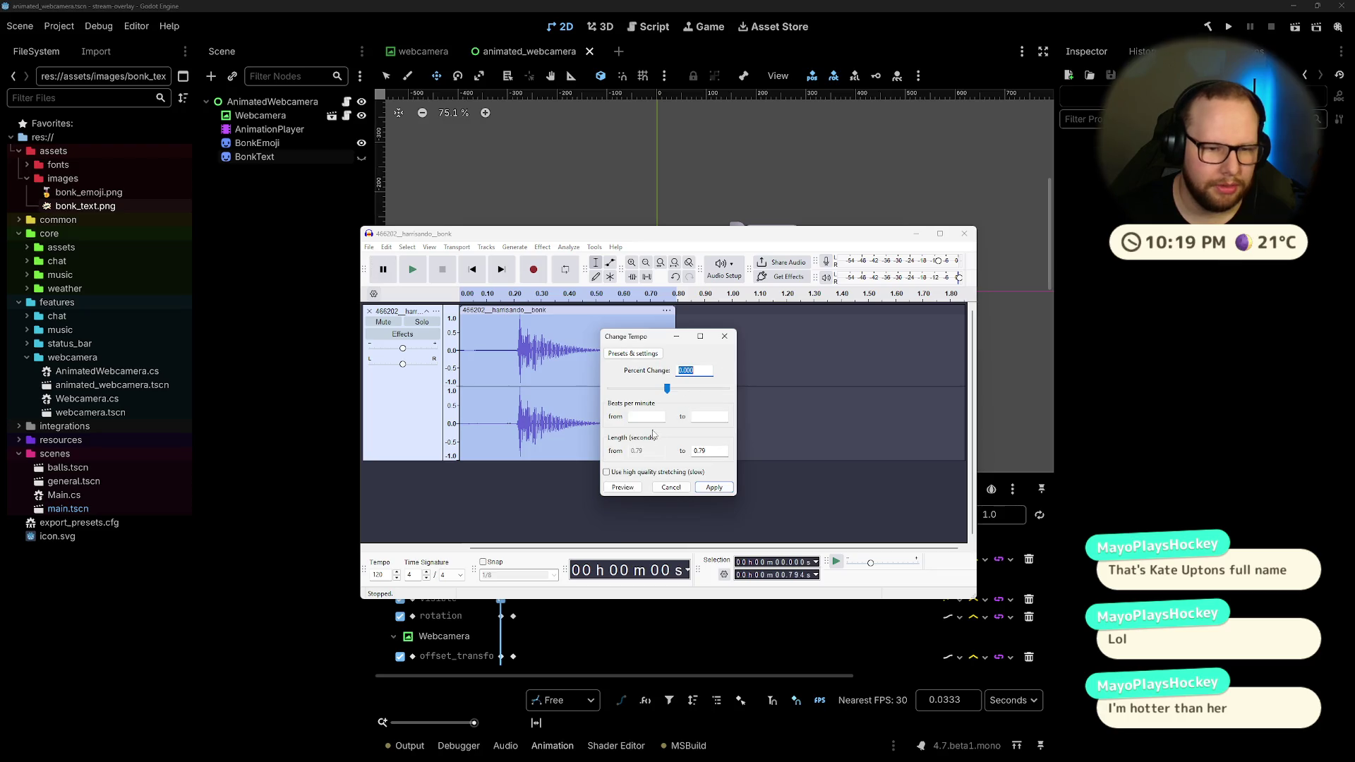
Step: Preview tempo changes of -9, -58, about 170 and about 95 percent
text(-9)
key(alt+p)
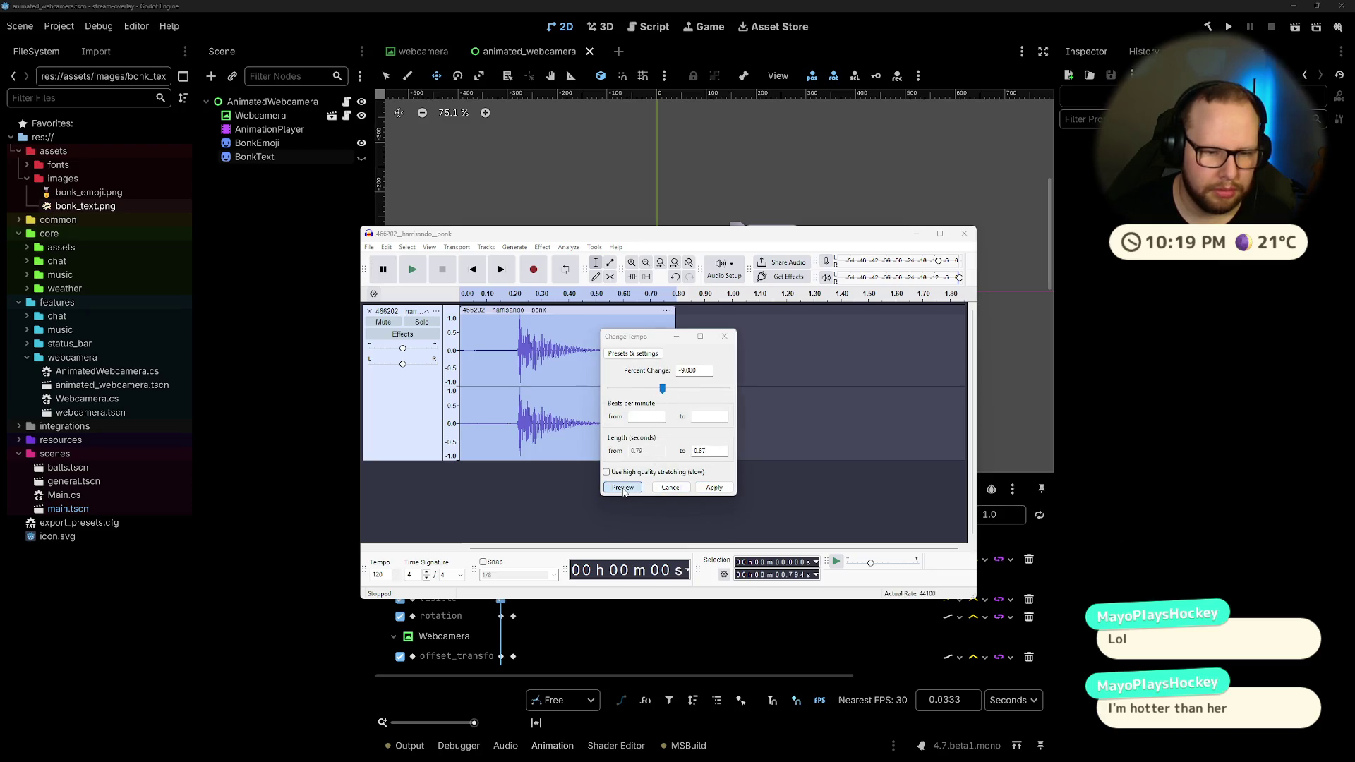
drag(661, 388, 632, 389)
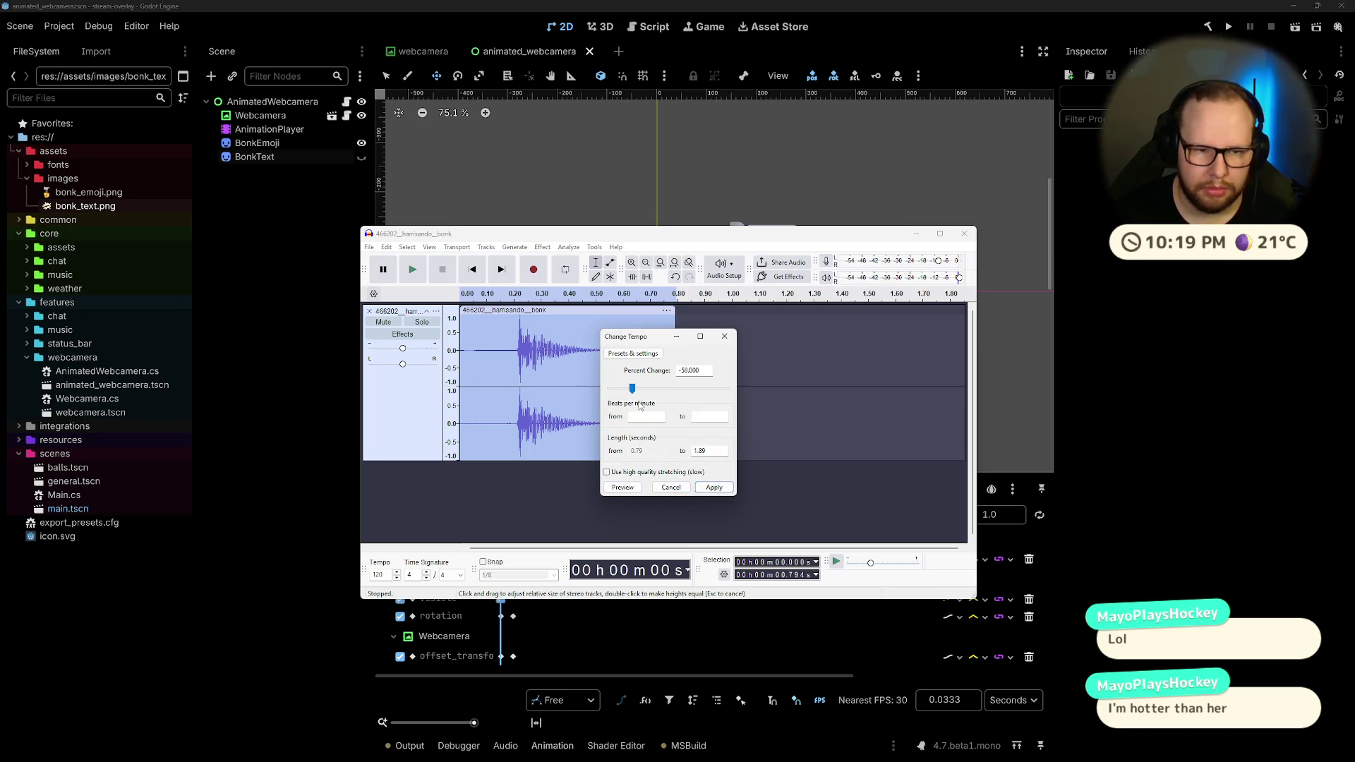
click(633, 488)
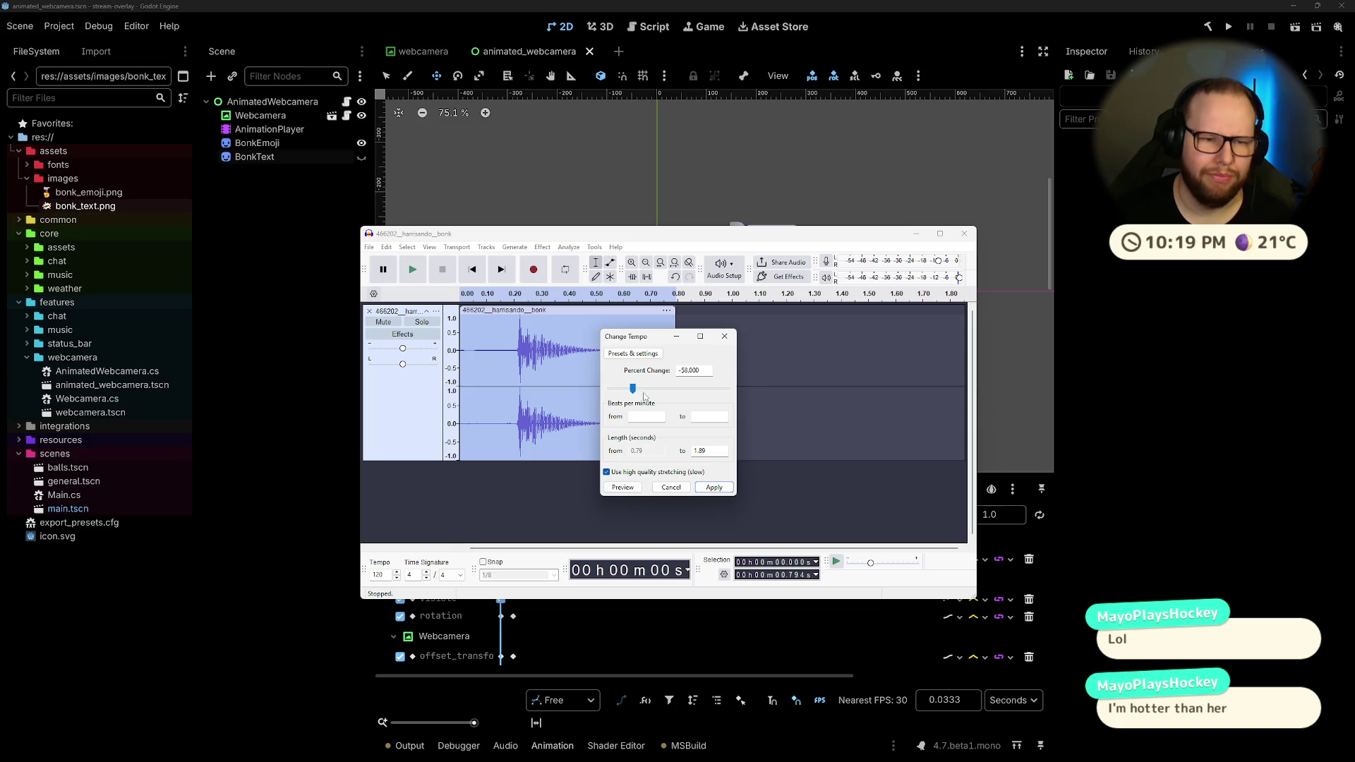
mouse_move(636, 393)
mouse_down()
mouse_move(699, 390)
mouse_move(664, 389)
mouse_up()
click(624, 487)
click(624, 487)
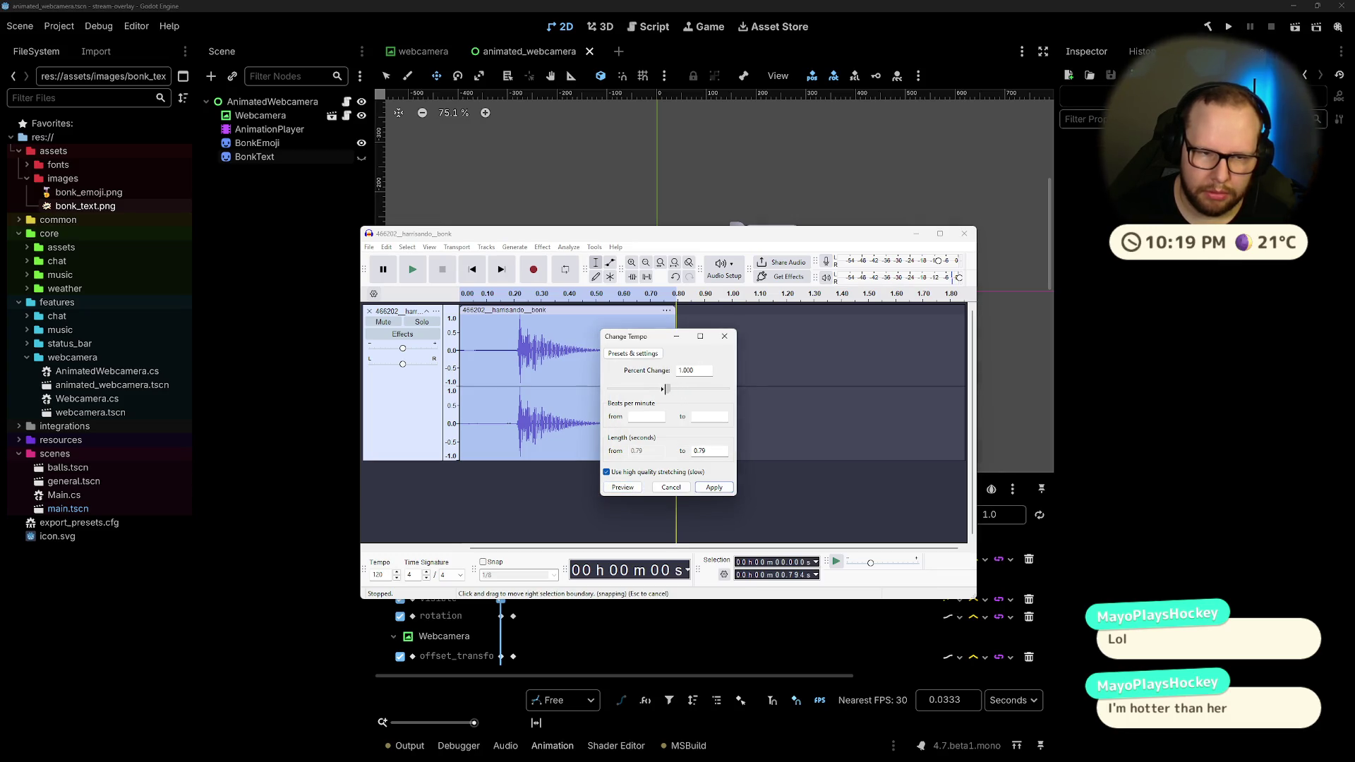
click(625, 488)
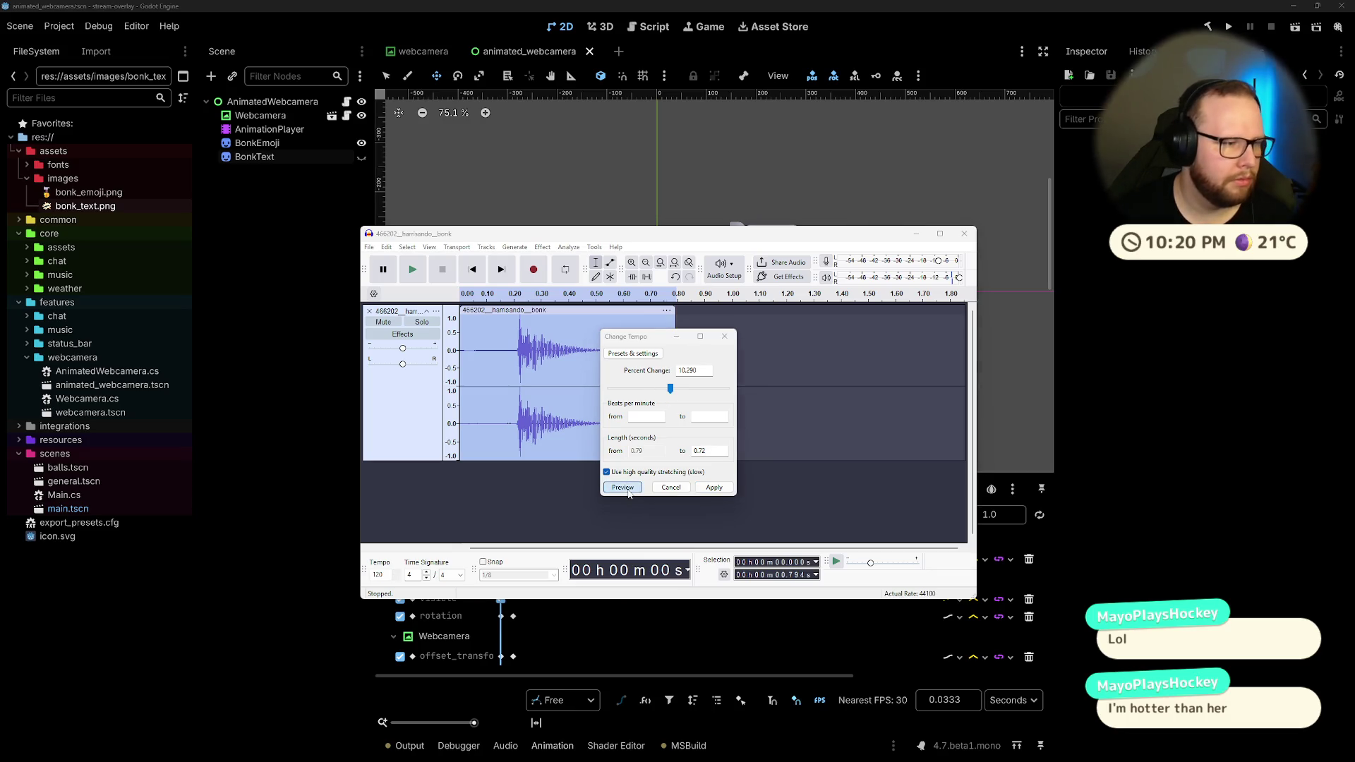
Step: Preview 15 and 40 percent tempo increases, apply the change, and play the shortened clip
drag(670, 390, 674, 393)
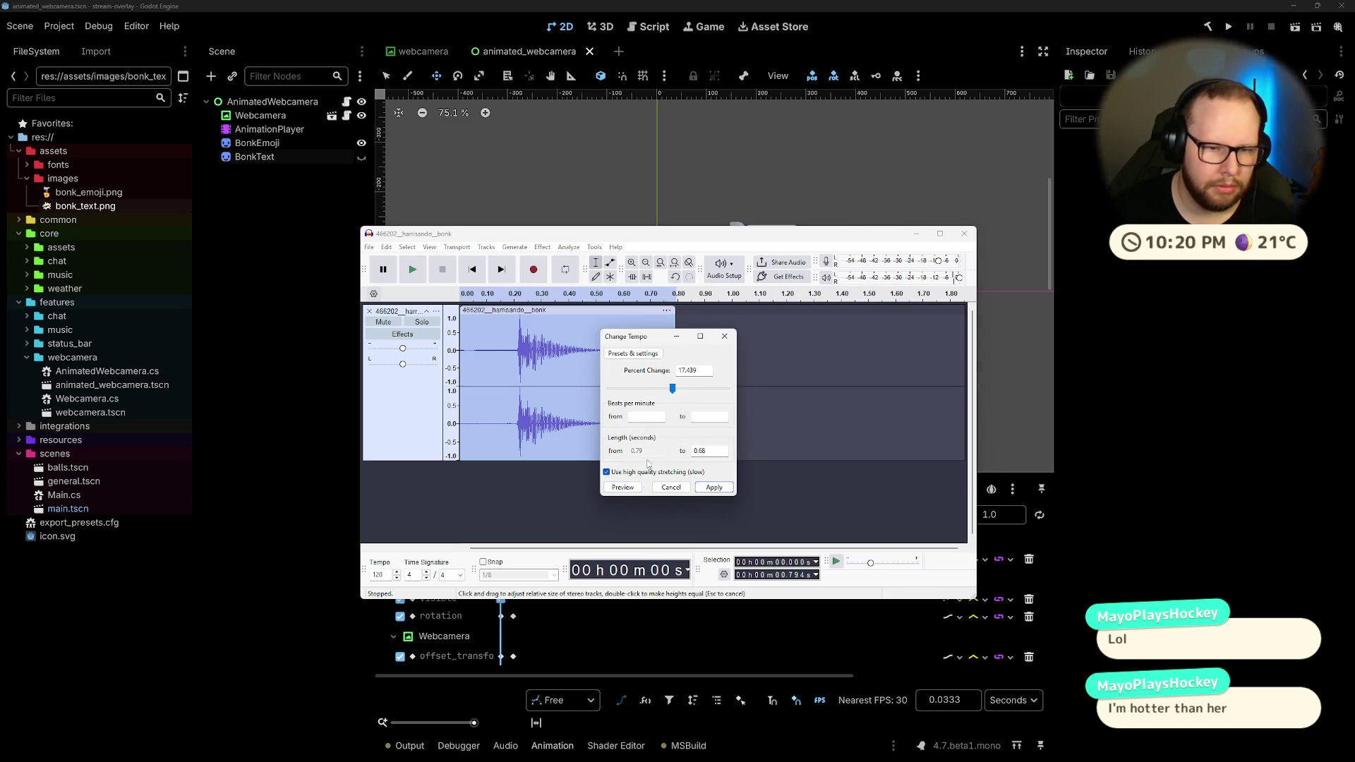
click(632, 487)
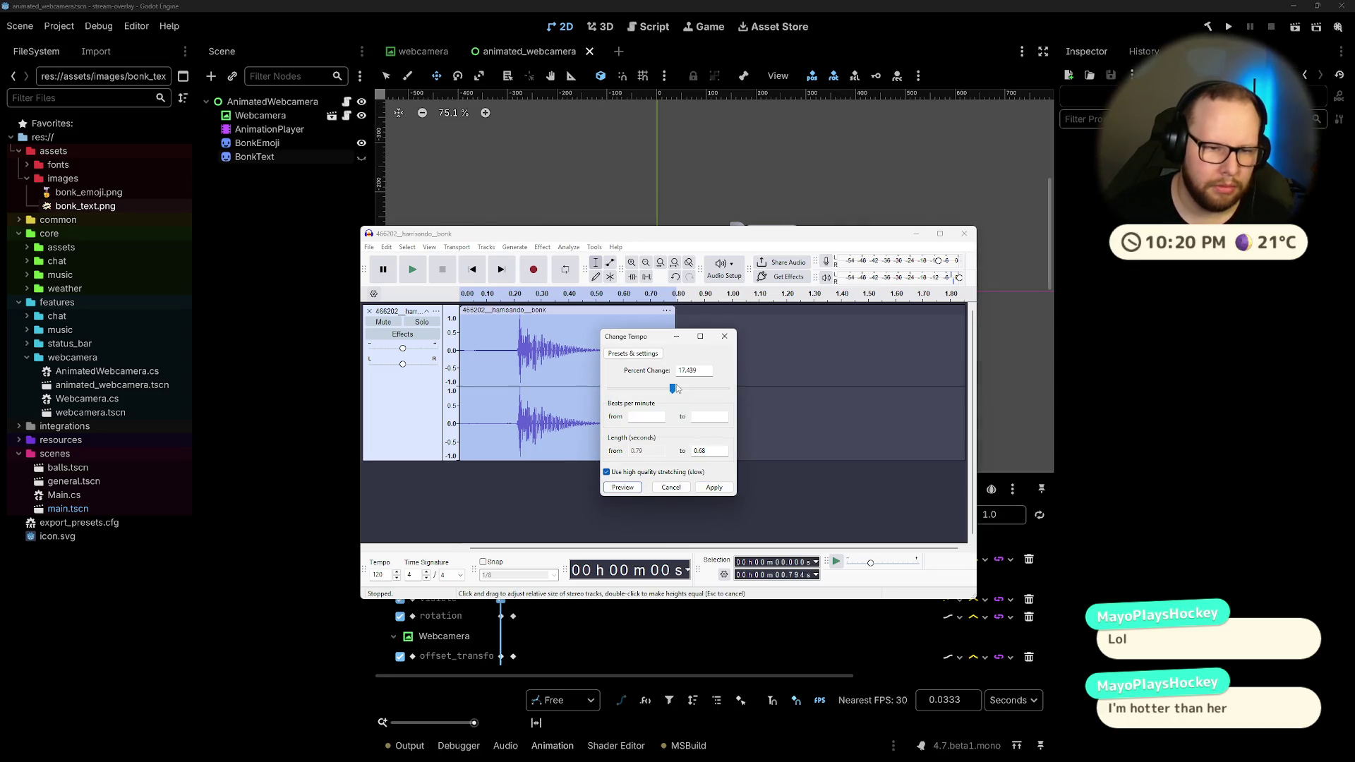
drag(675, 389, 677, 393)
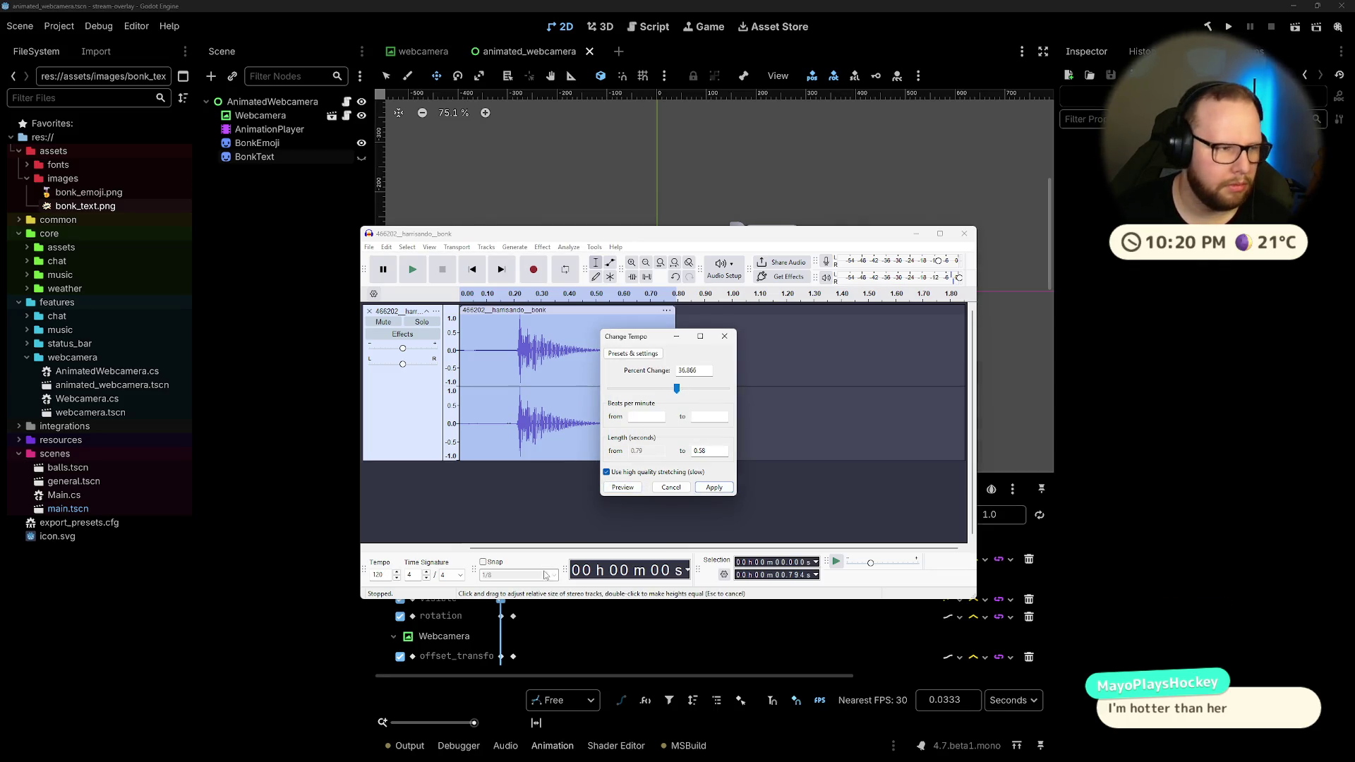
click(625, 488)
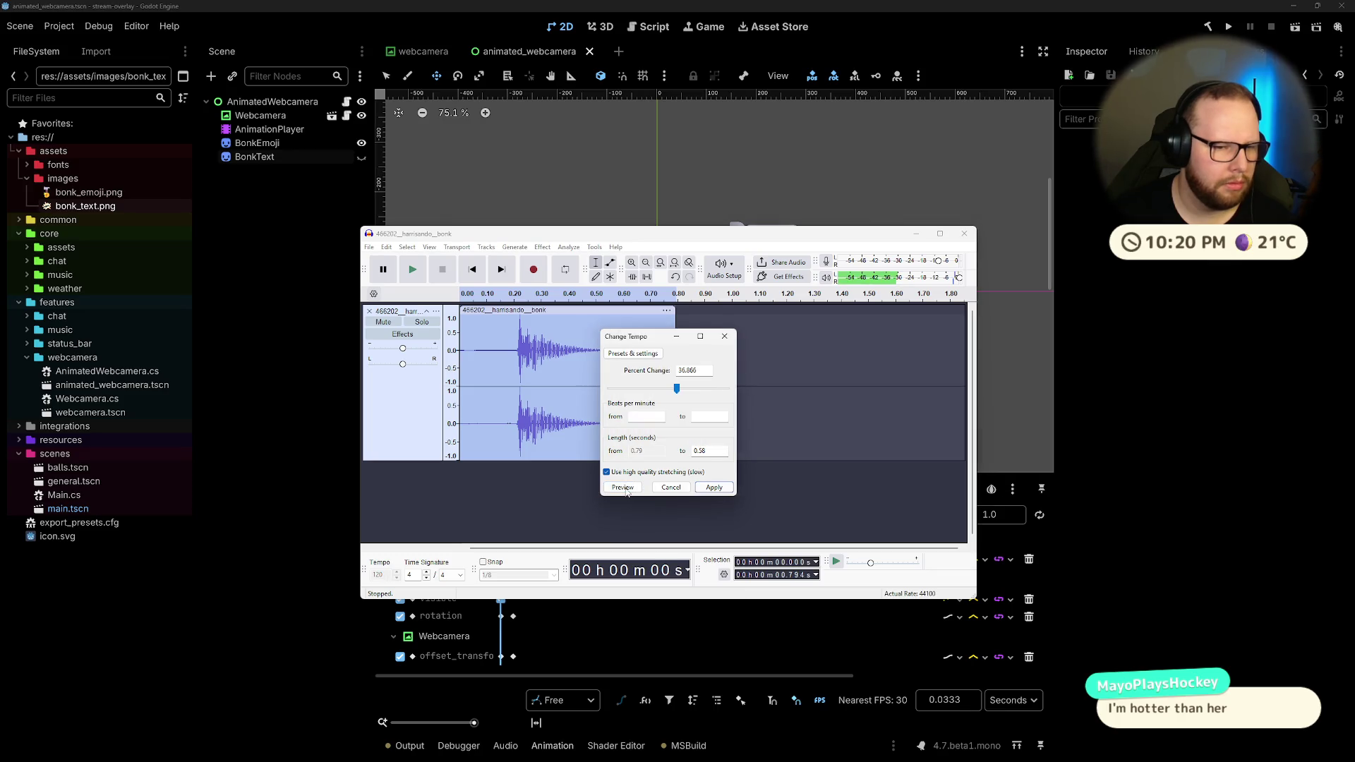
click(689, 369)
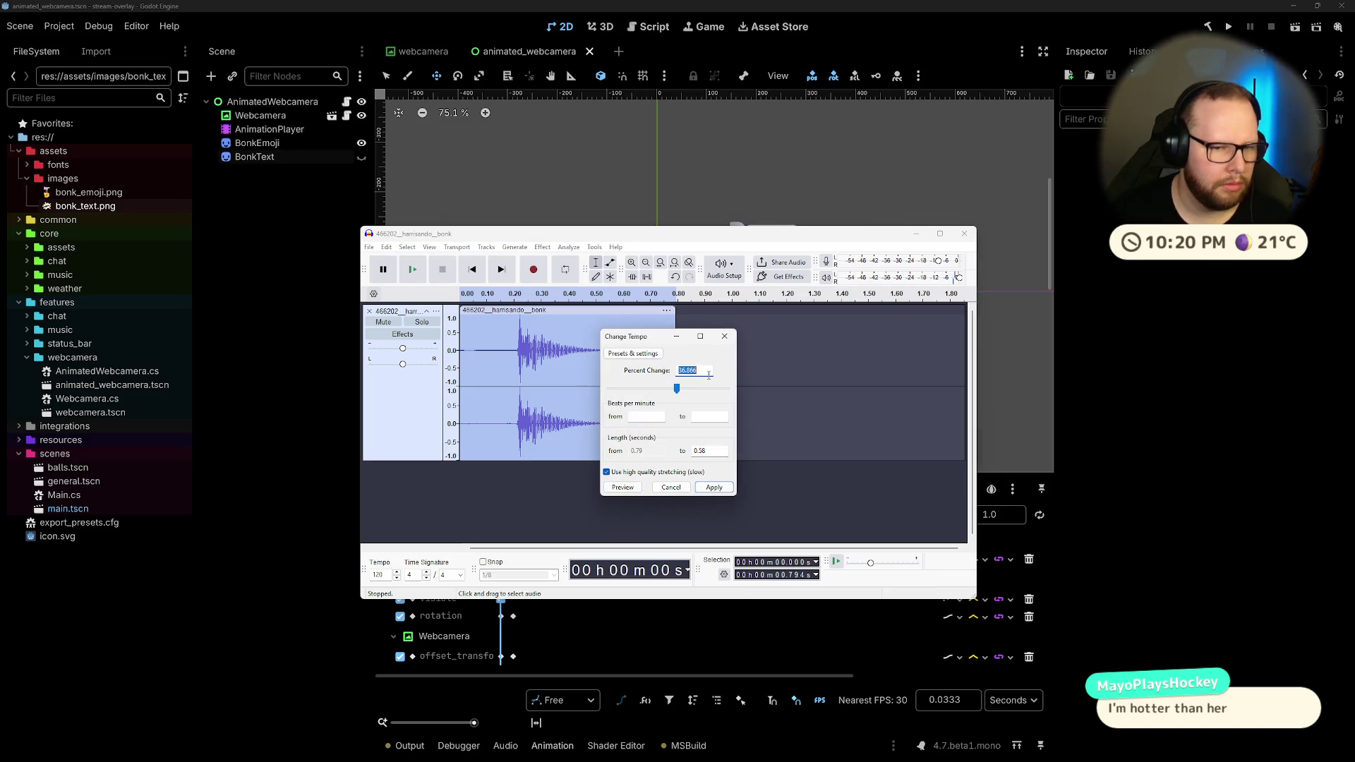
text(20)
key(Return)
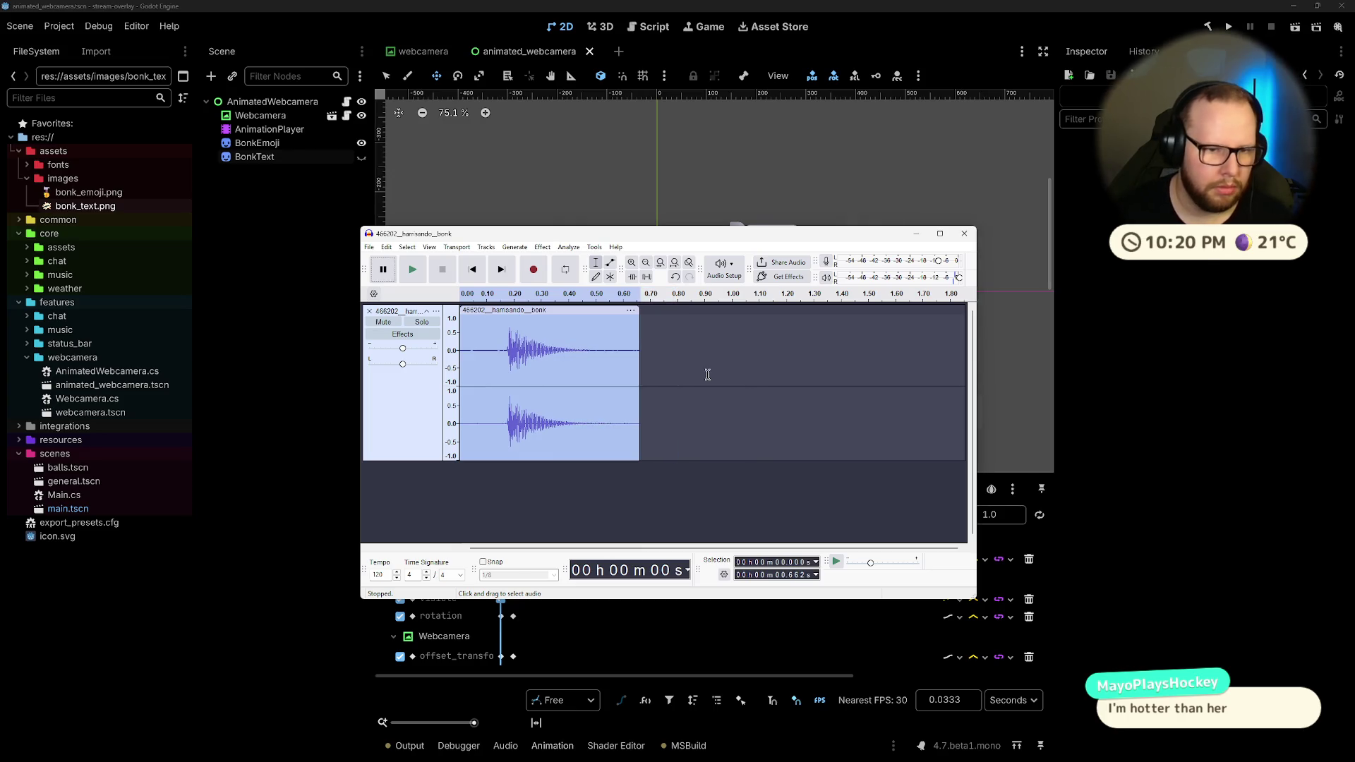
key(space)
key(space)
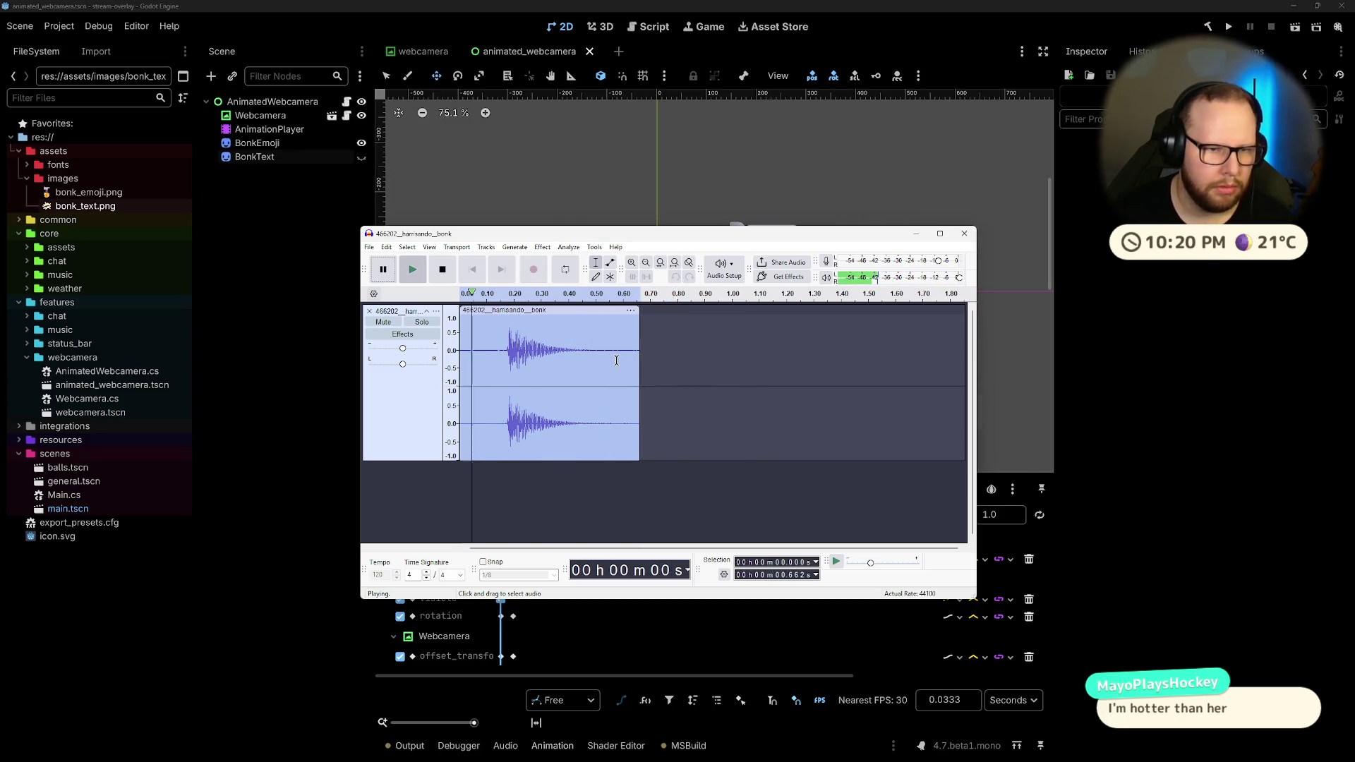
Step: Preview Change Speed and Pitch at 1.103, then apply a 1.5 speed multiplier
click(542, 247)
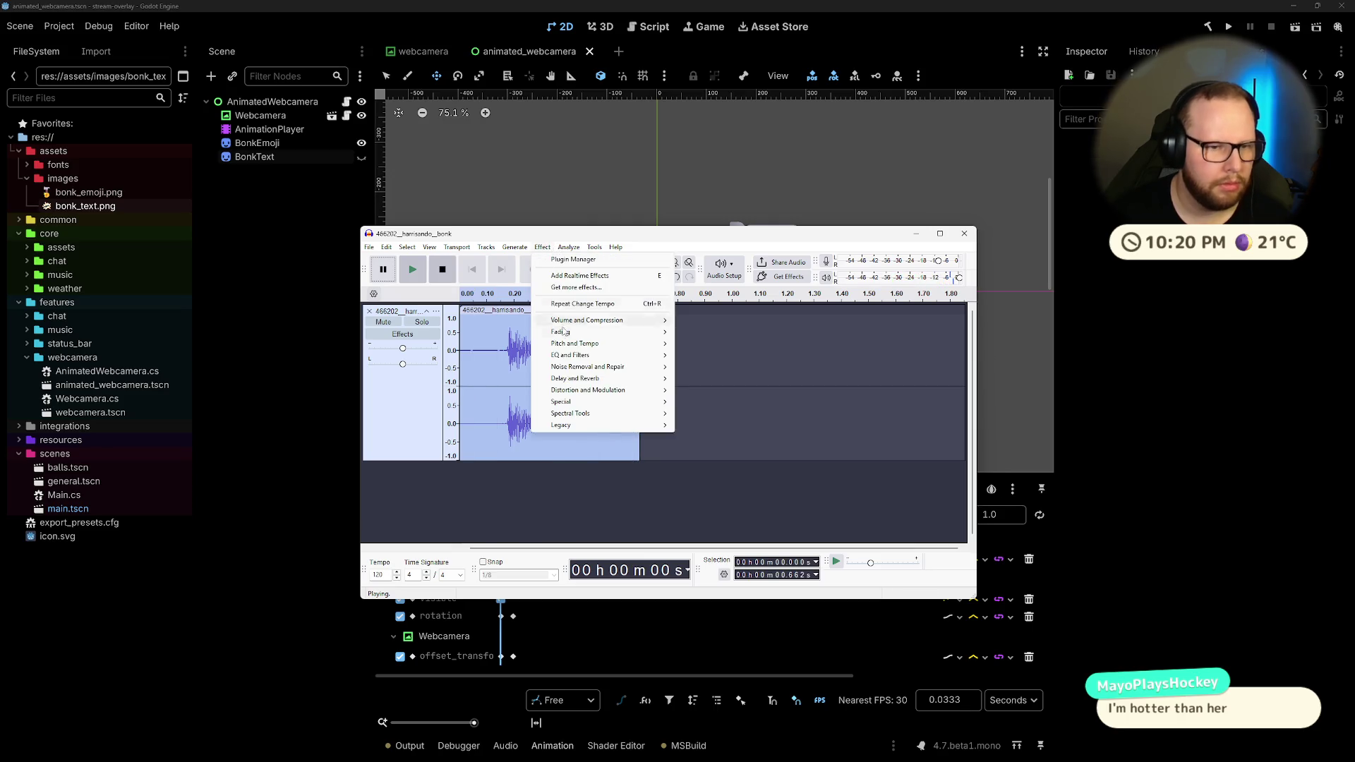
mouse_move(586, 344)
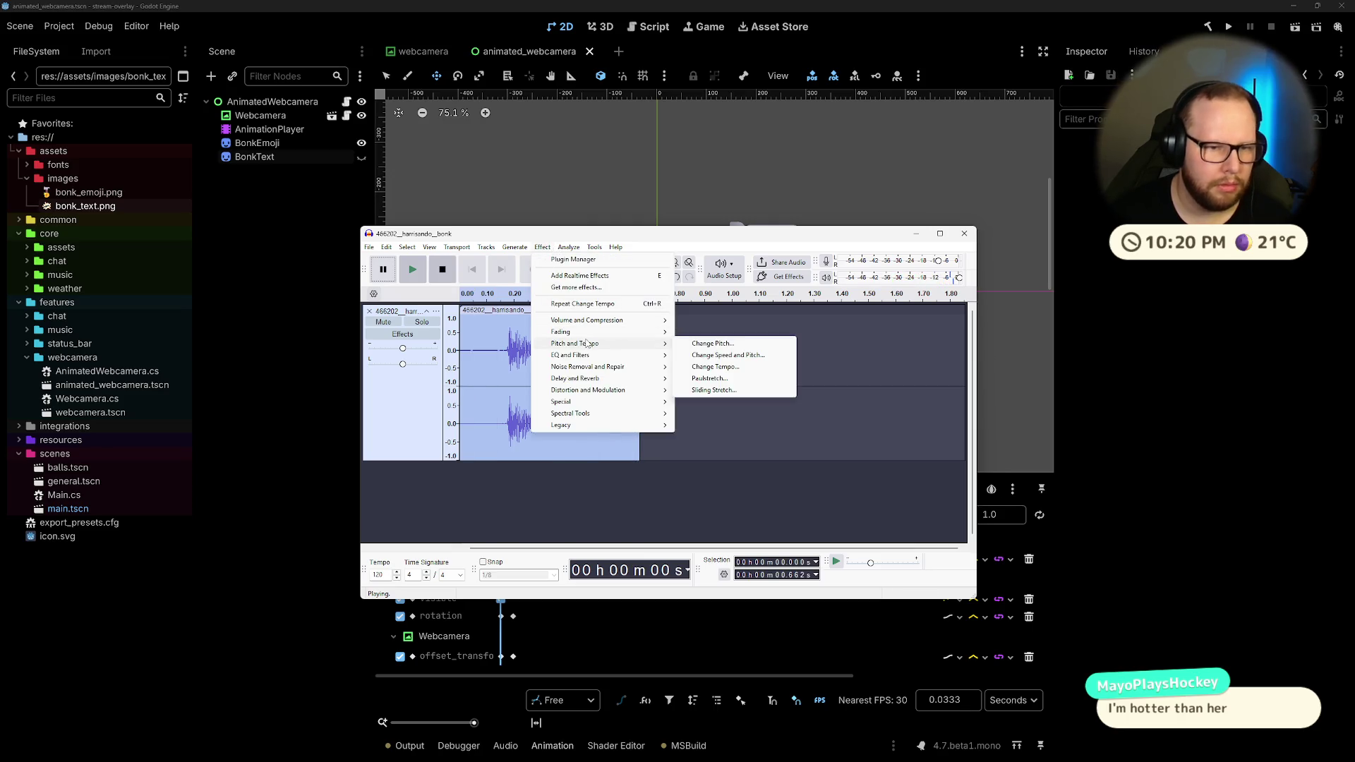
click(731, 355)
drag(668, 395, 674, 394)
click(586, 481)
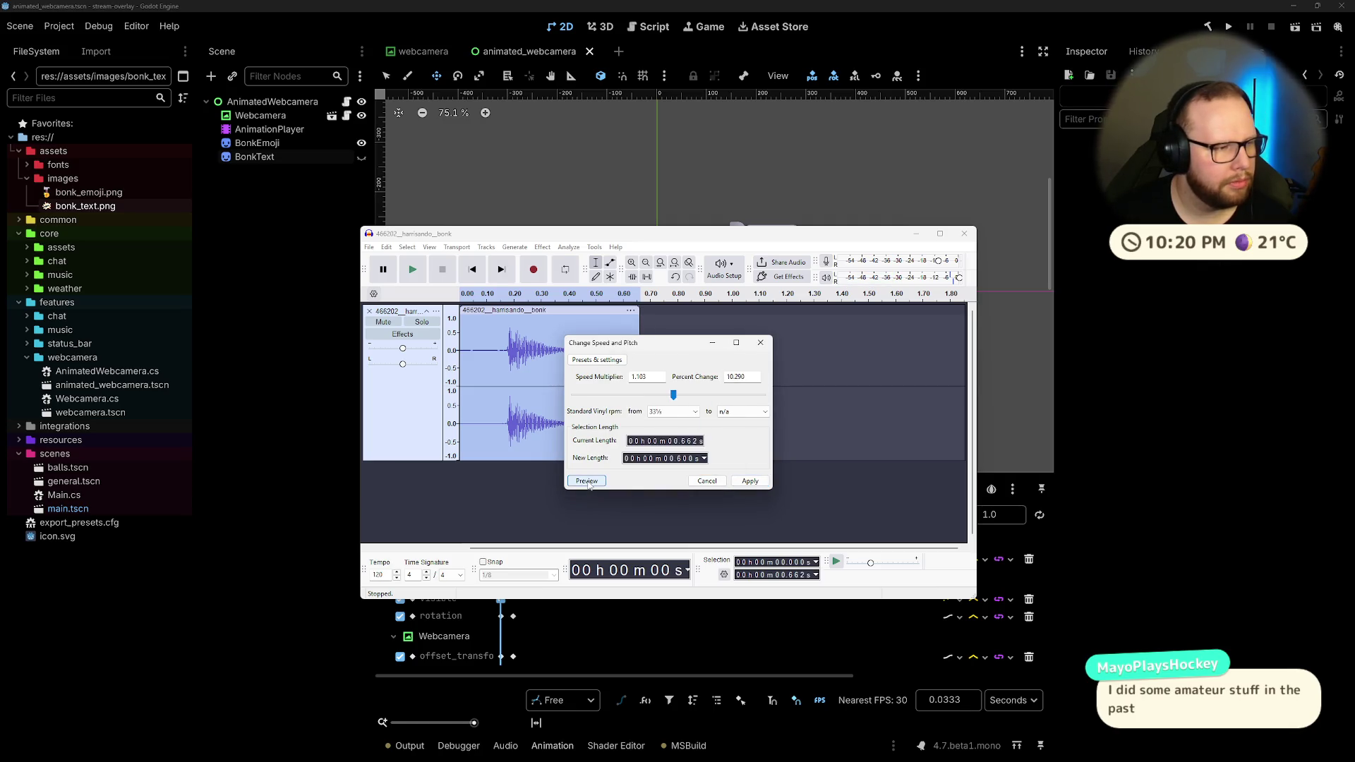
click(676, 394)
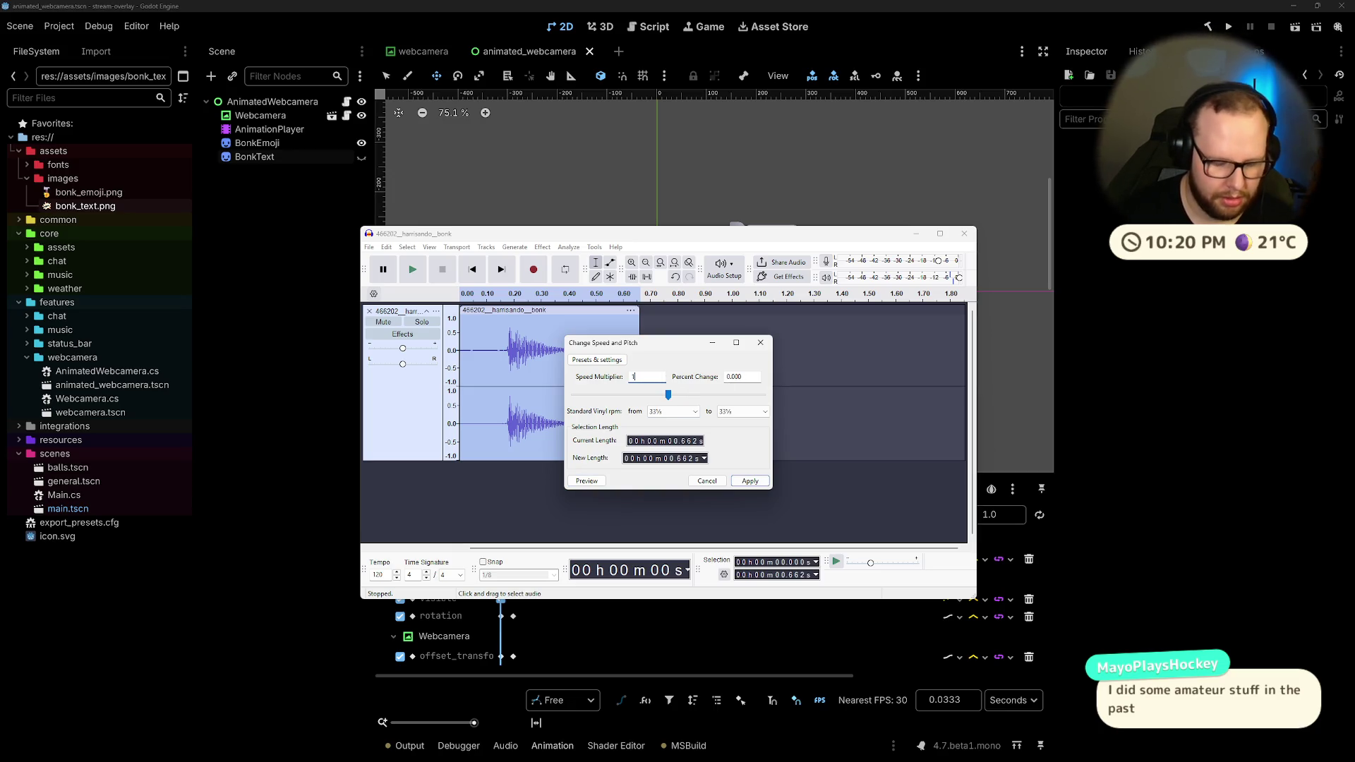
text(.5)
key(Return)
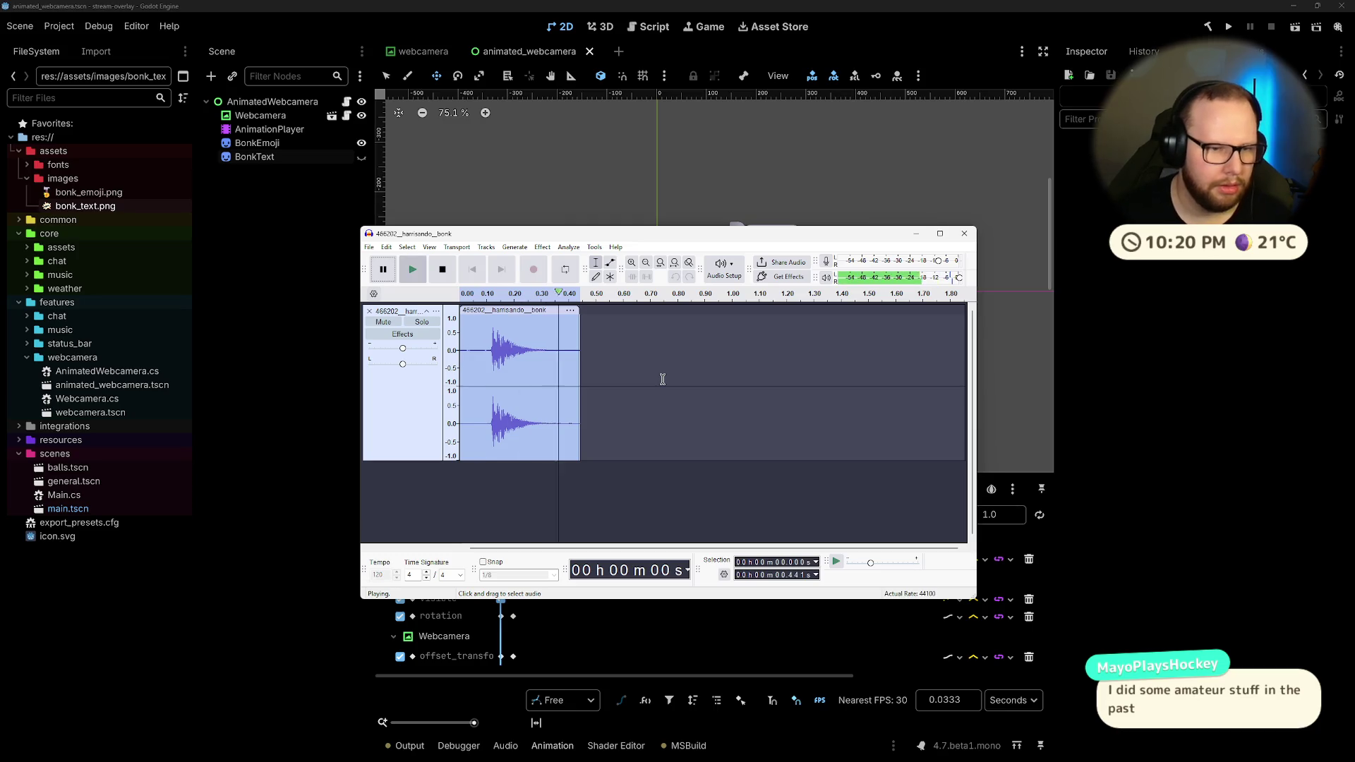
Step: Undo the 1.5× speed-up and bring up the Volume and Compression effects list
key(ctrl+z)
click(543, 247)
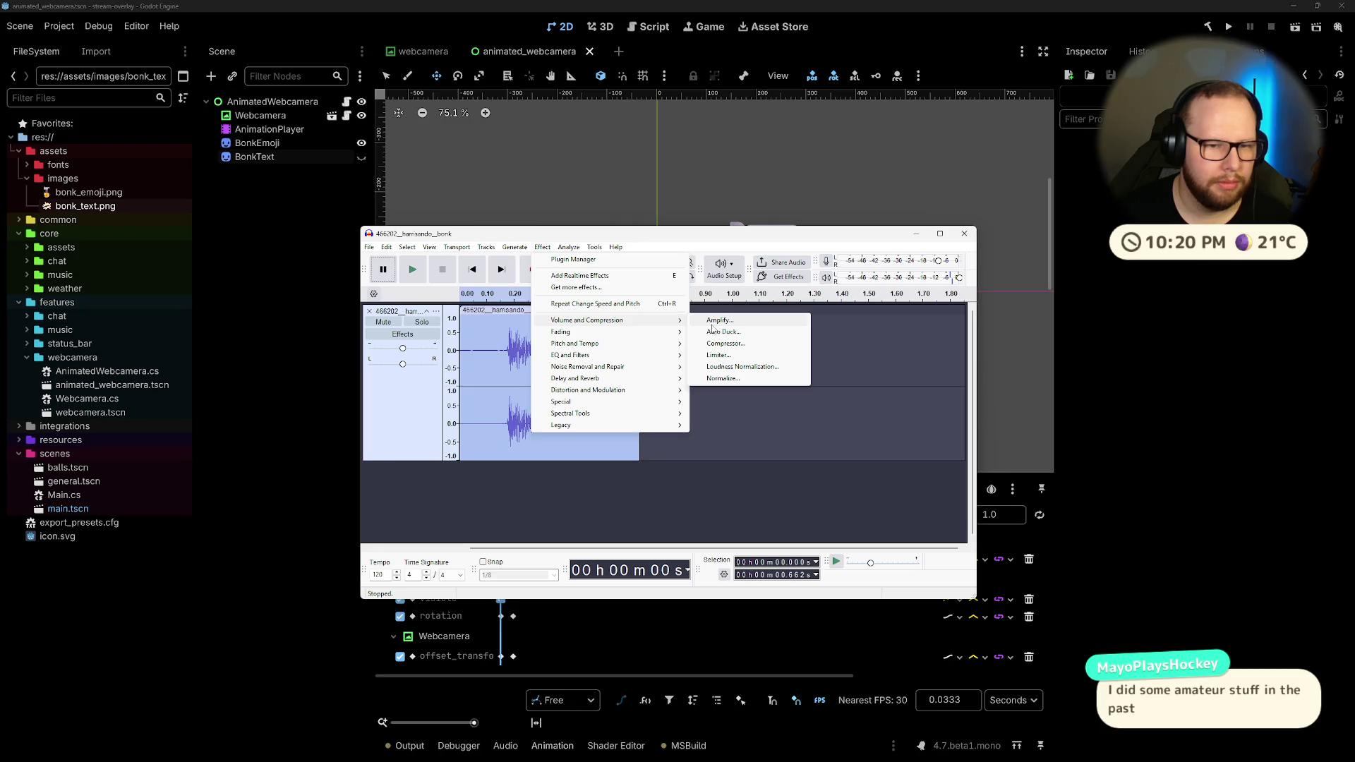
mouse_move(571, 333)
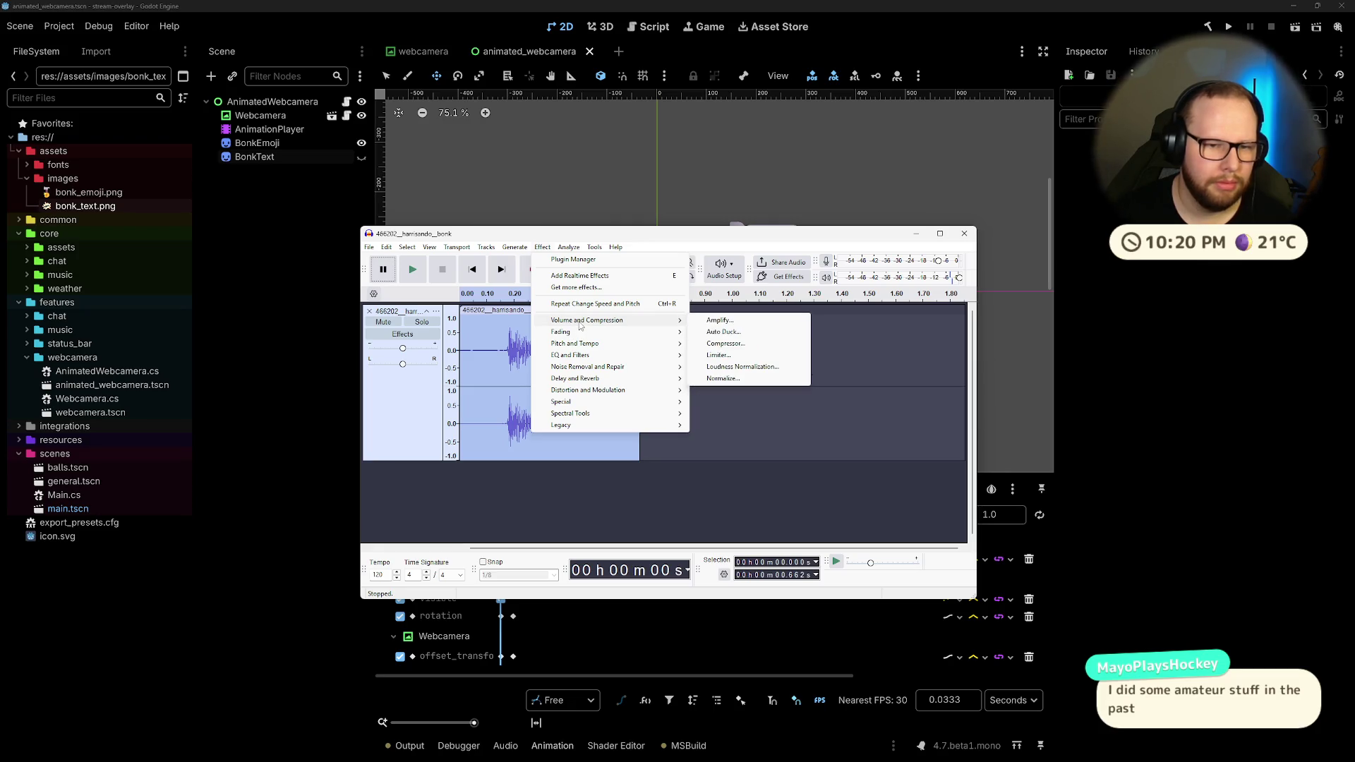
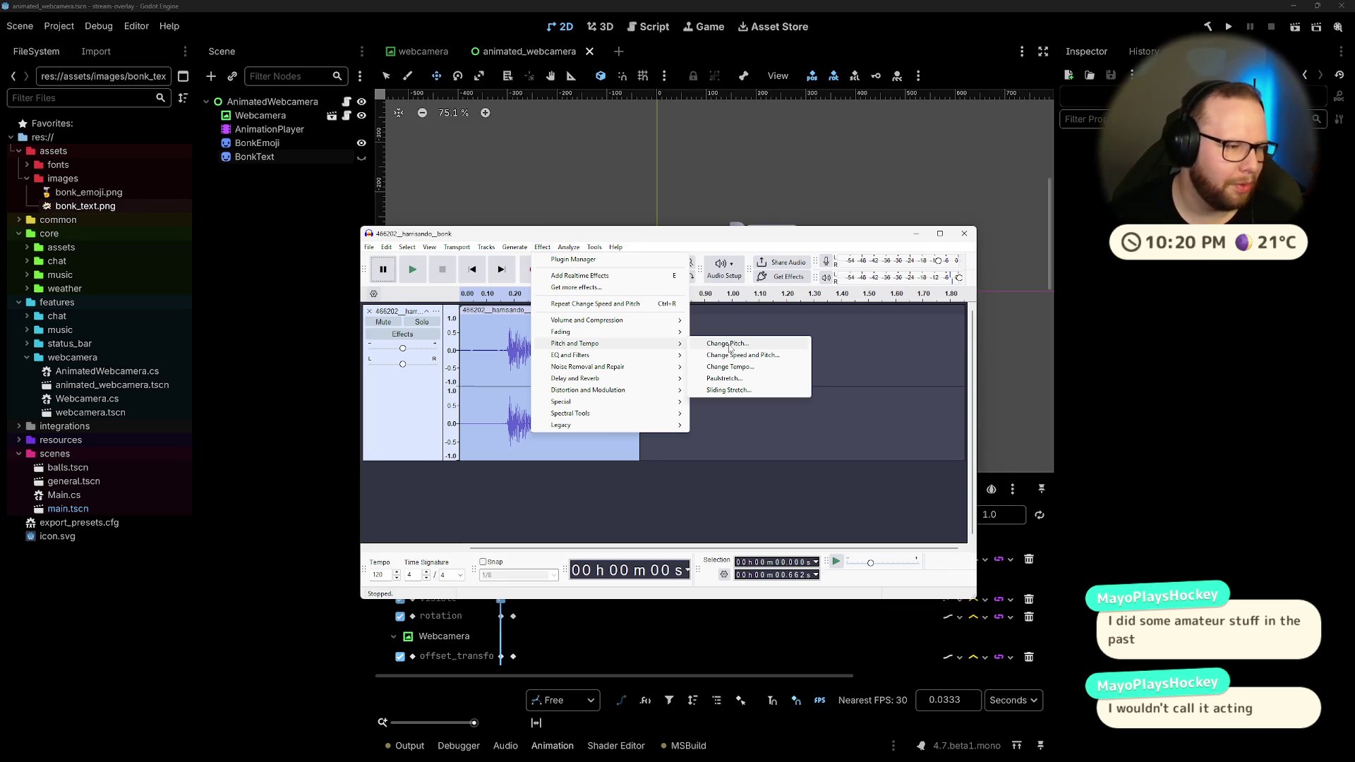
Step: Preview speed multipliers from 0.380 to 0.860, then close speed settings leaving the clip unchanged
click(731, 354)
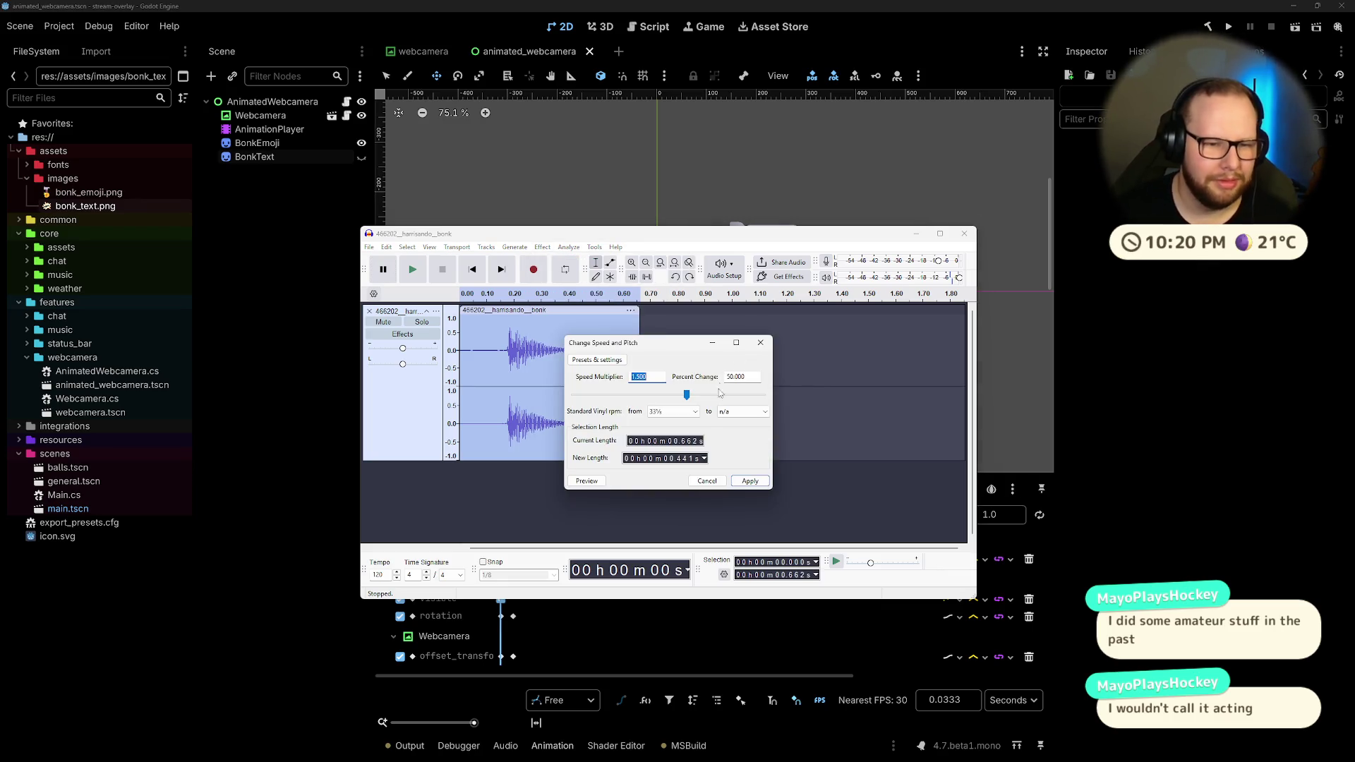
drag(686, 395, 622, 394)
click(583, 482)
click(594, 482)
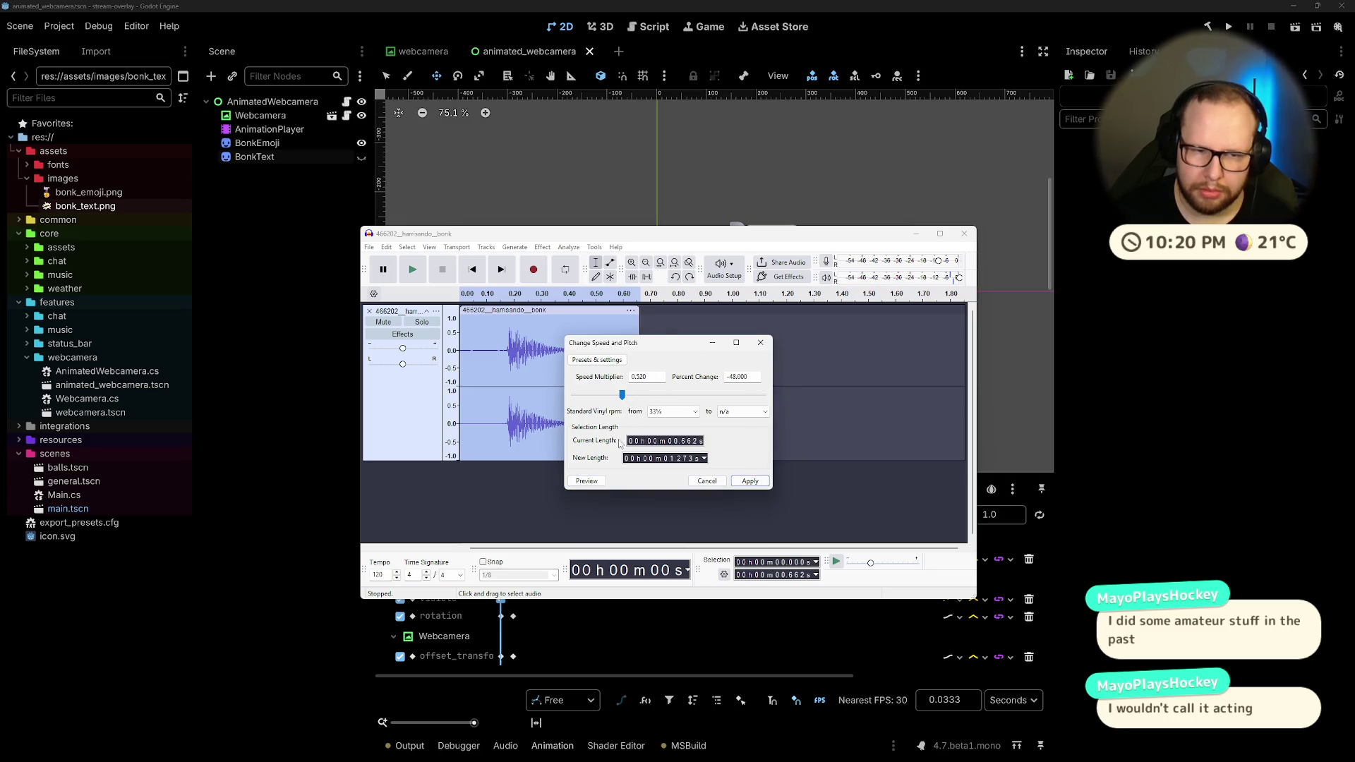
click(596, 482)
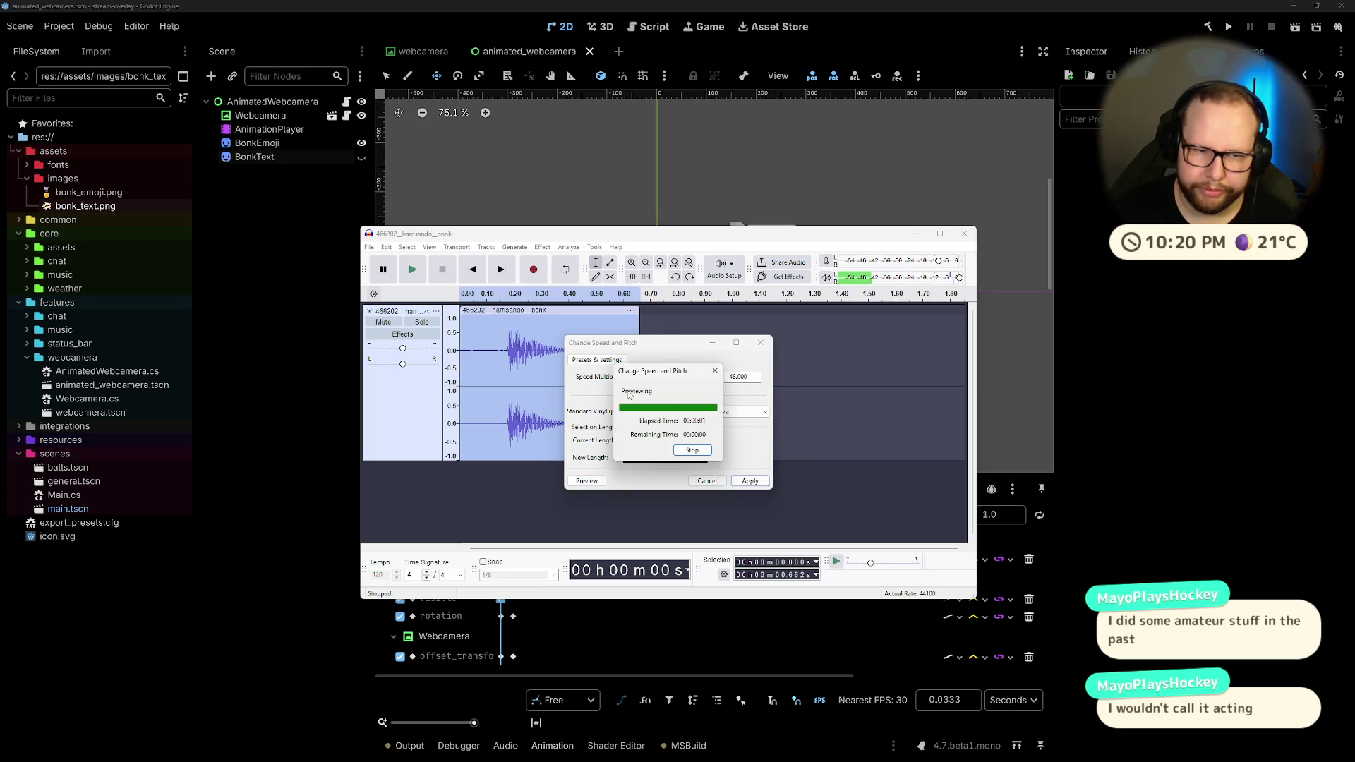
drag(623, 394, 635, 394)
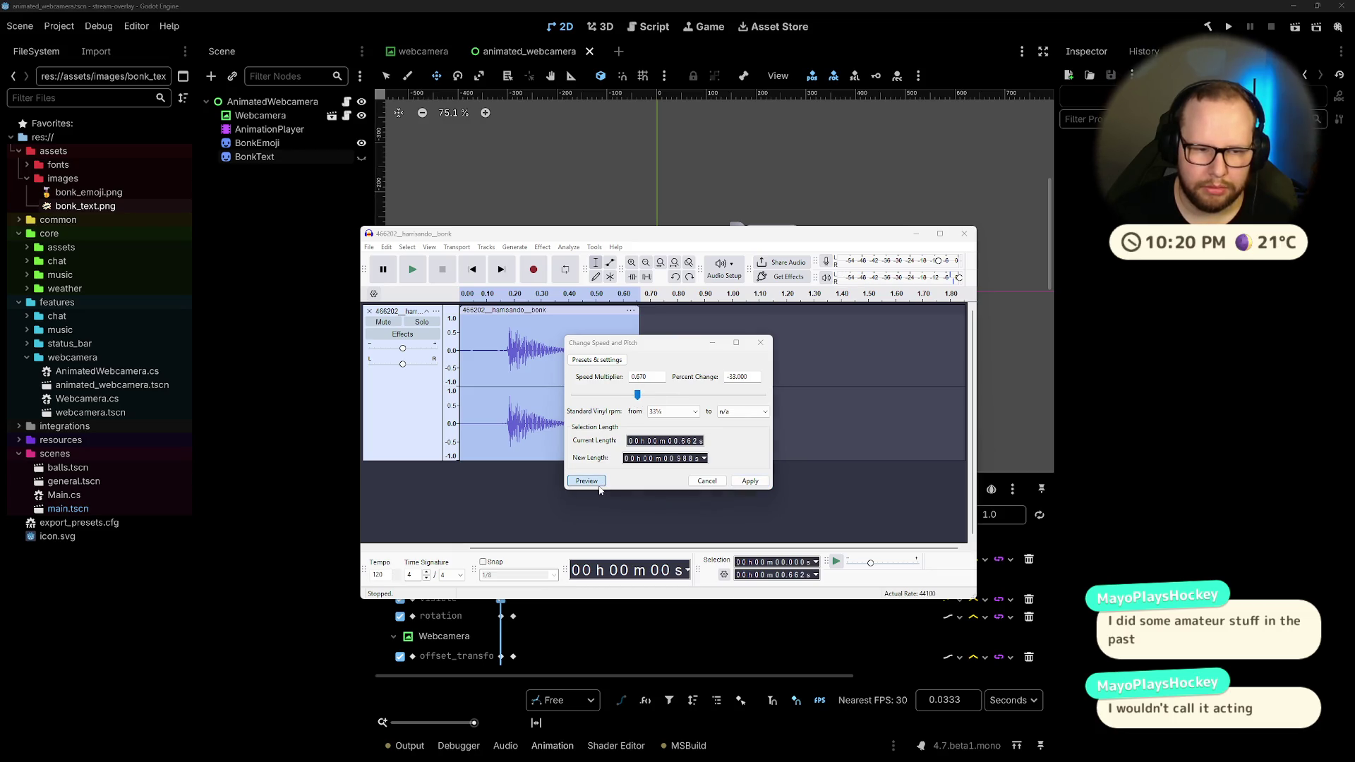
click(587, 481)
click(637, 396)
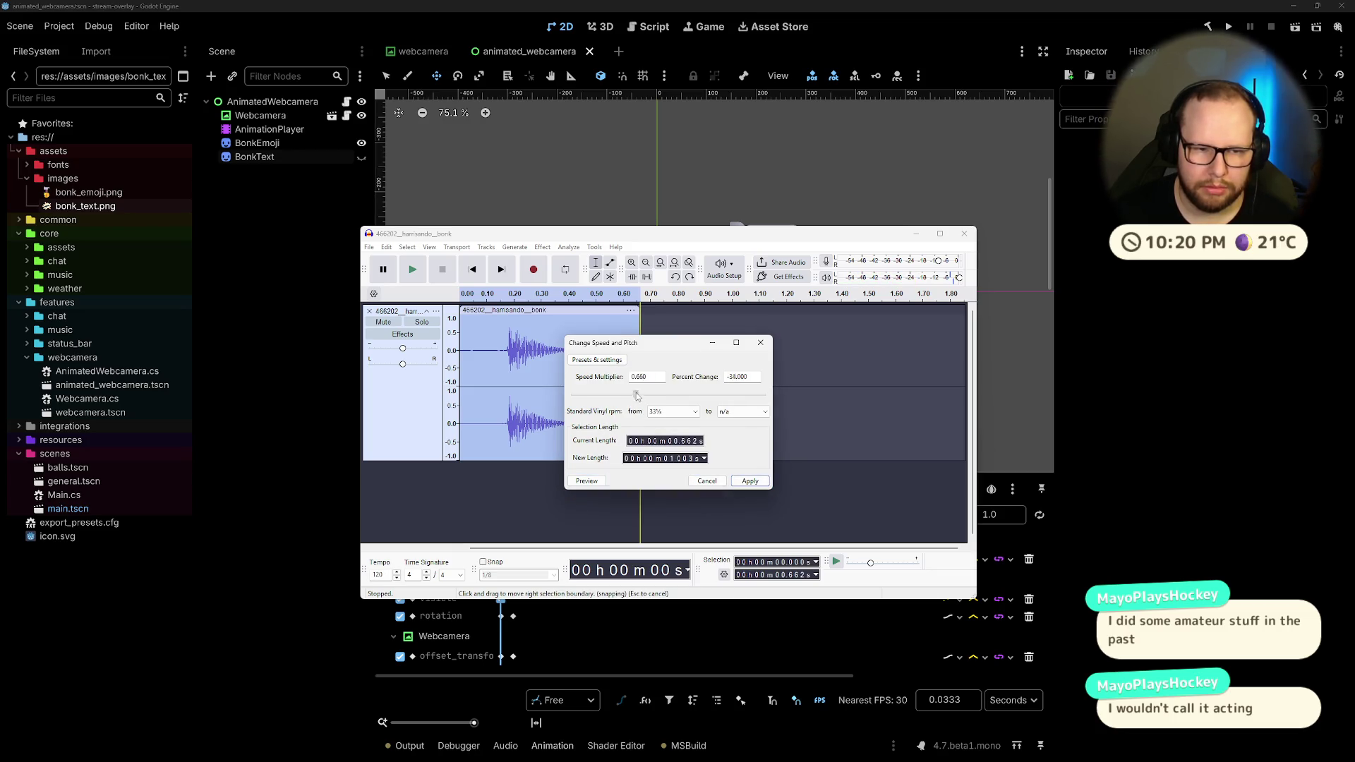
click(588, 481)
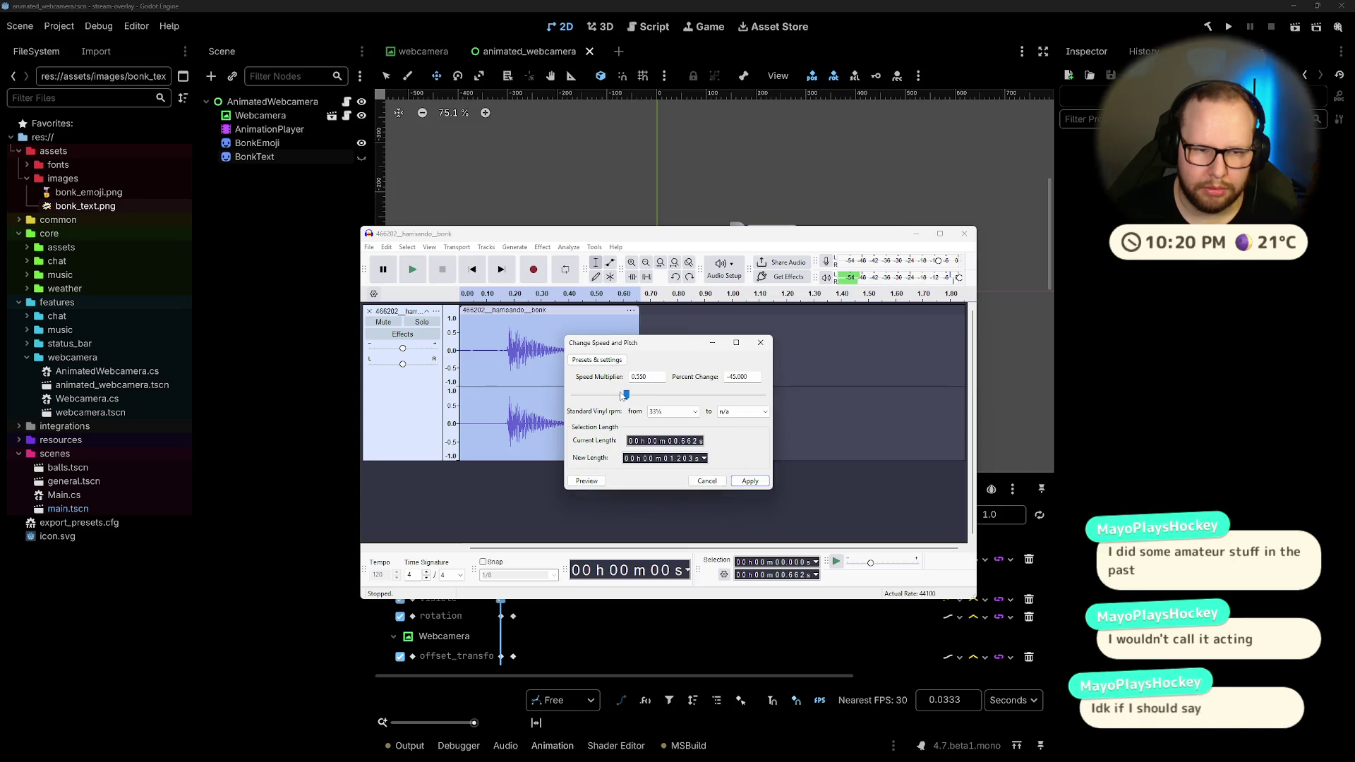
drag(624, 395, 609, 394)
click(587, 481)
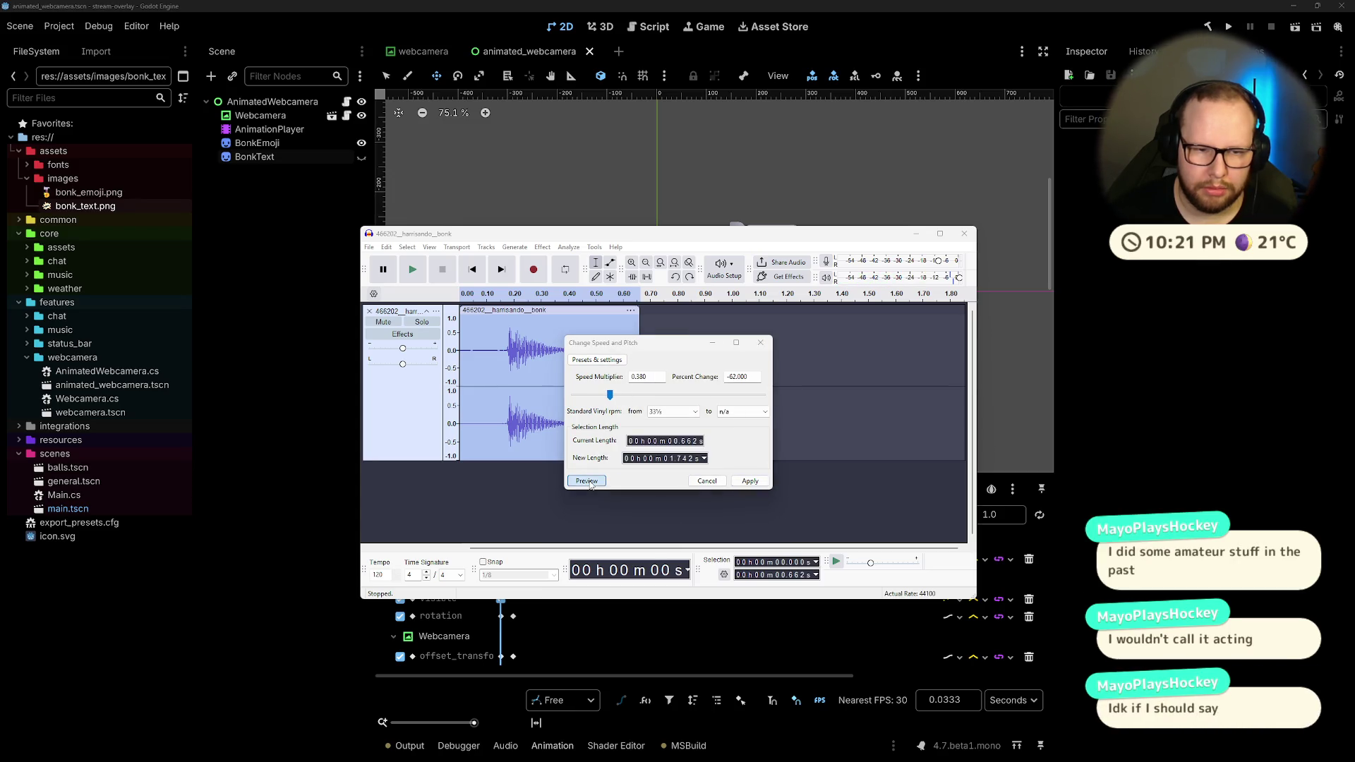
click(707, 481)
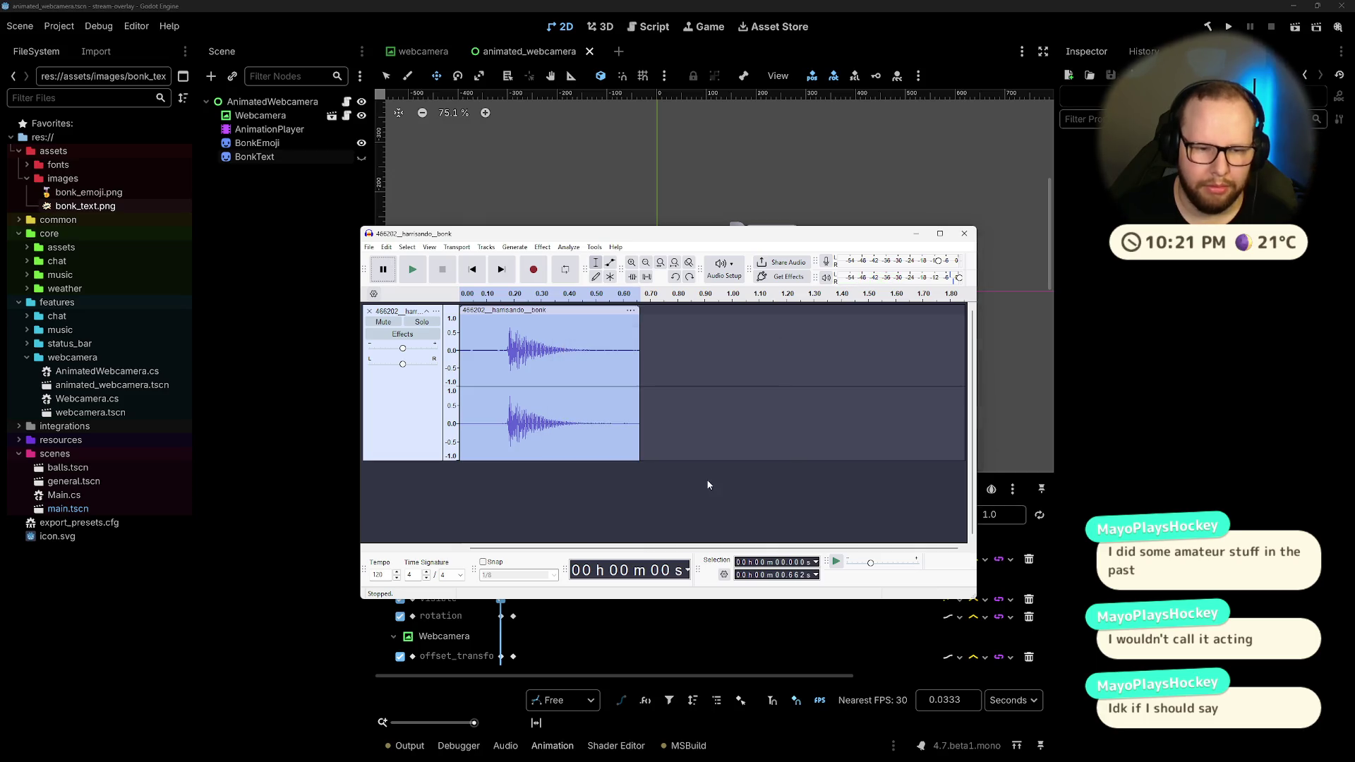
Step: Stretch the bonk clip to about 0.79 seconds and play it back
drag(639, 386, 675, 386)
key(space)
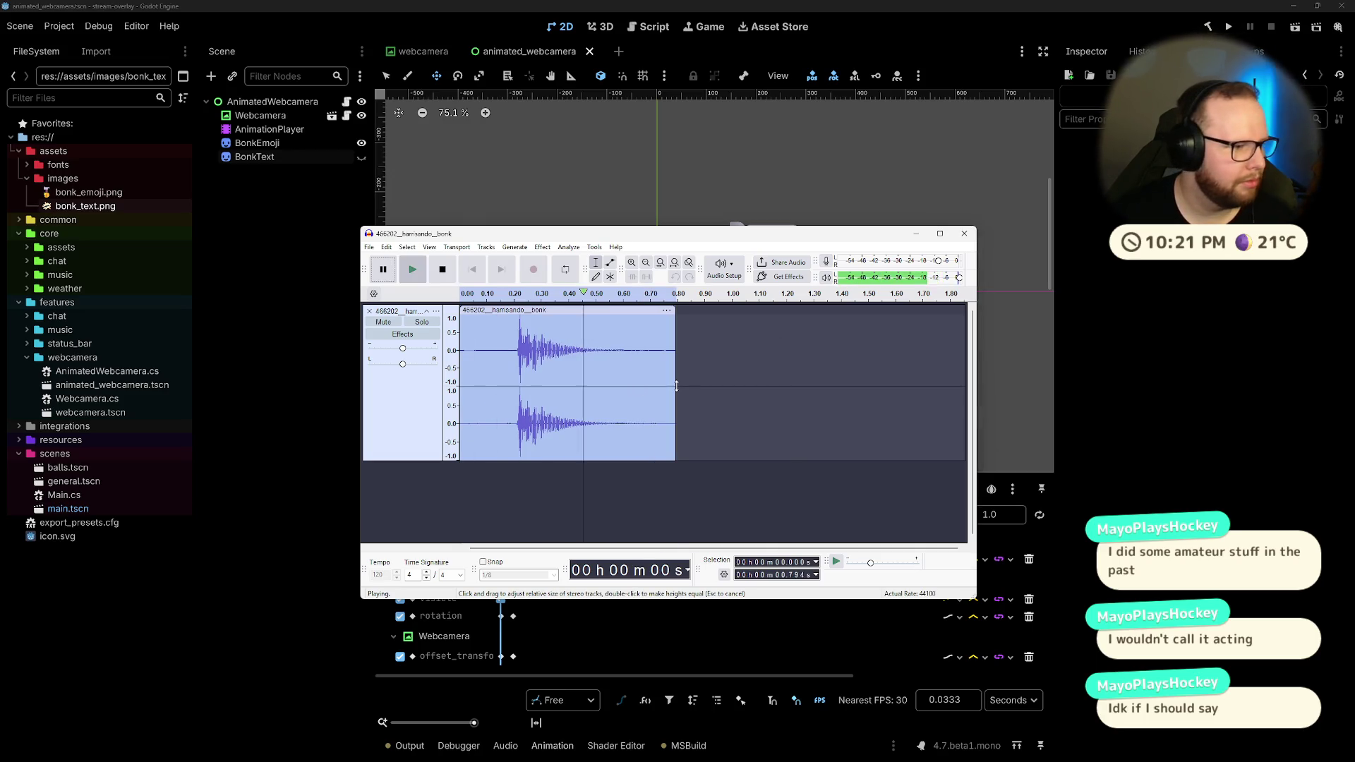
key(space)
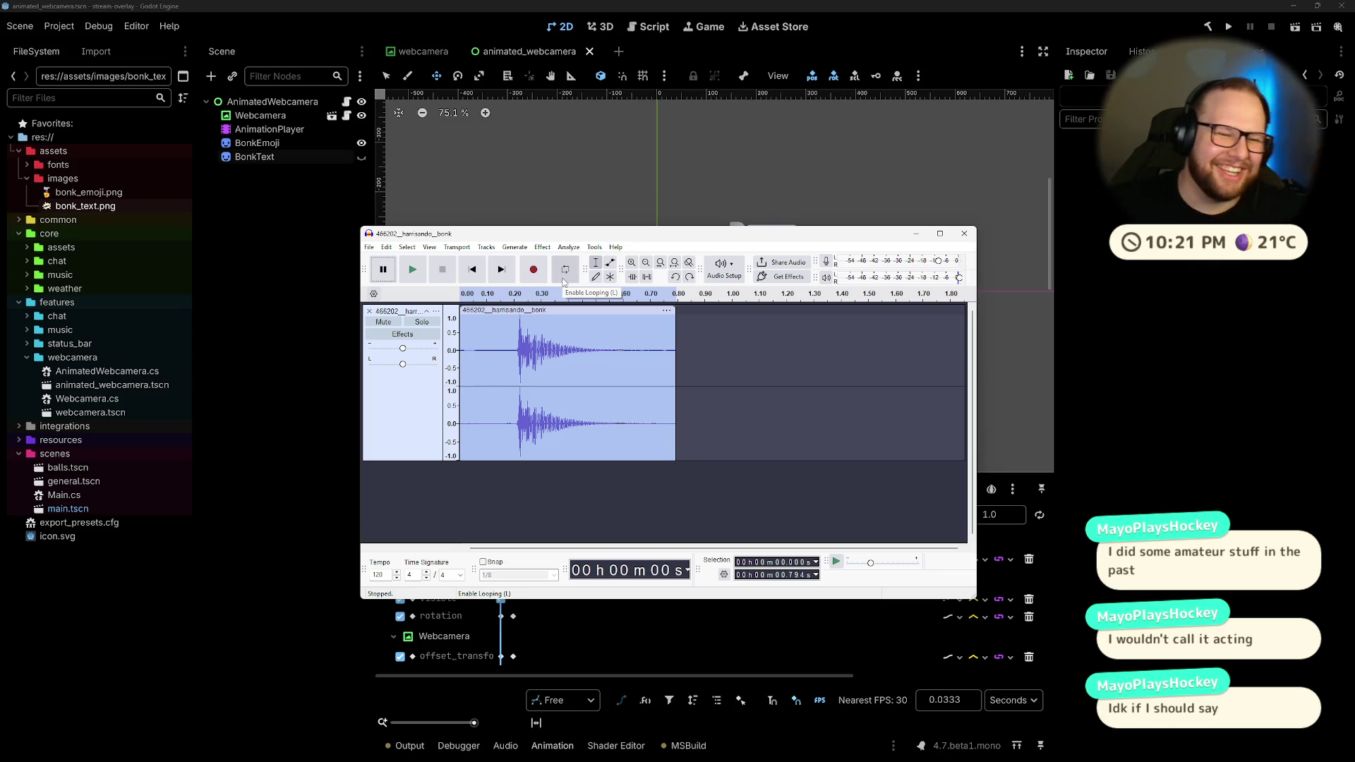
Step: Apply a 1000 Hz Low-Pass Filter to the clip and play the result
click(573, 251)
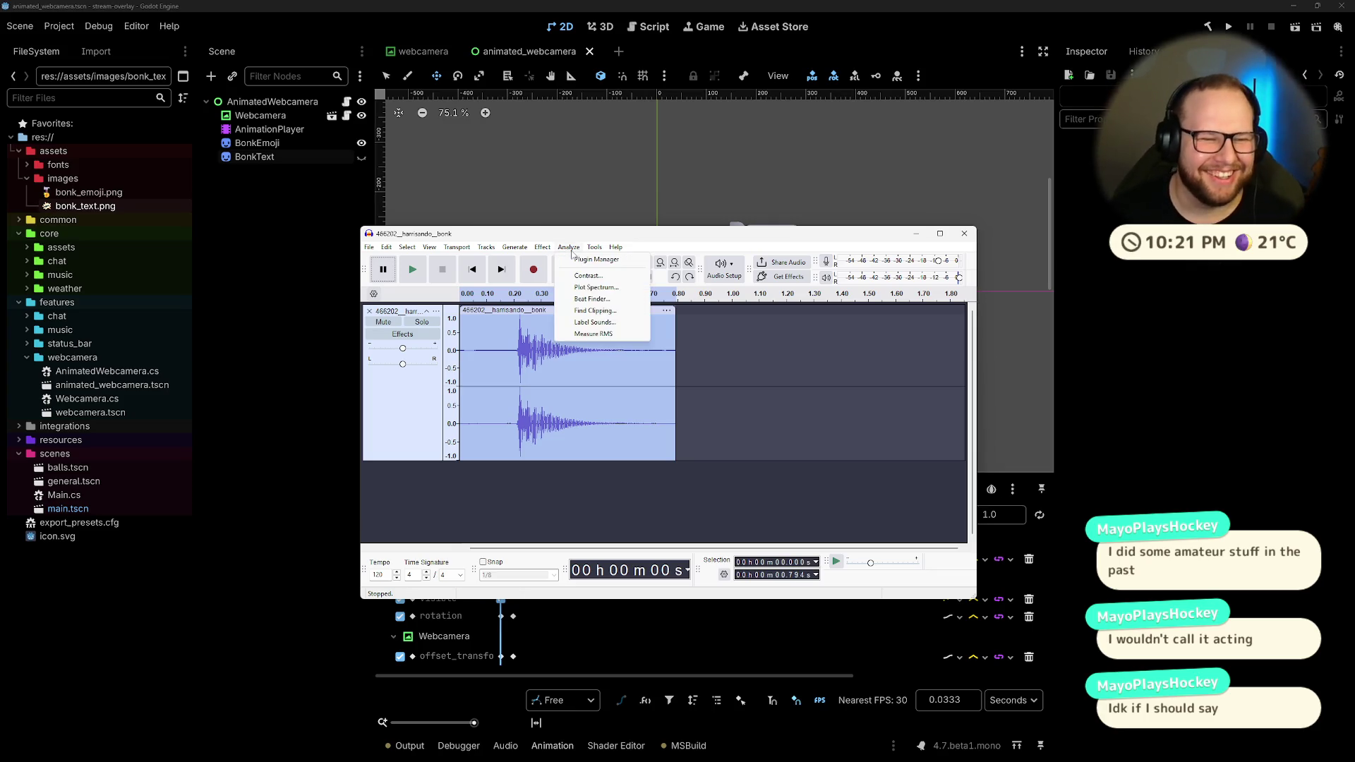
mouse_move(542, 248)
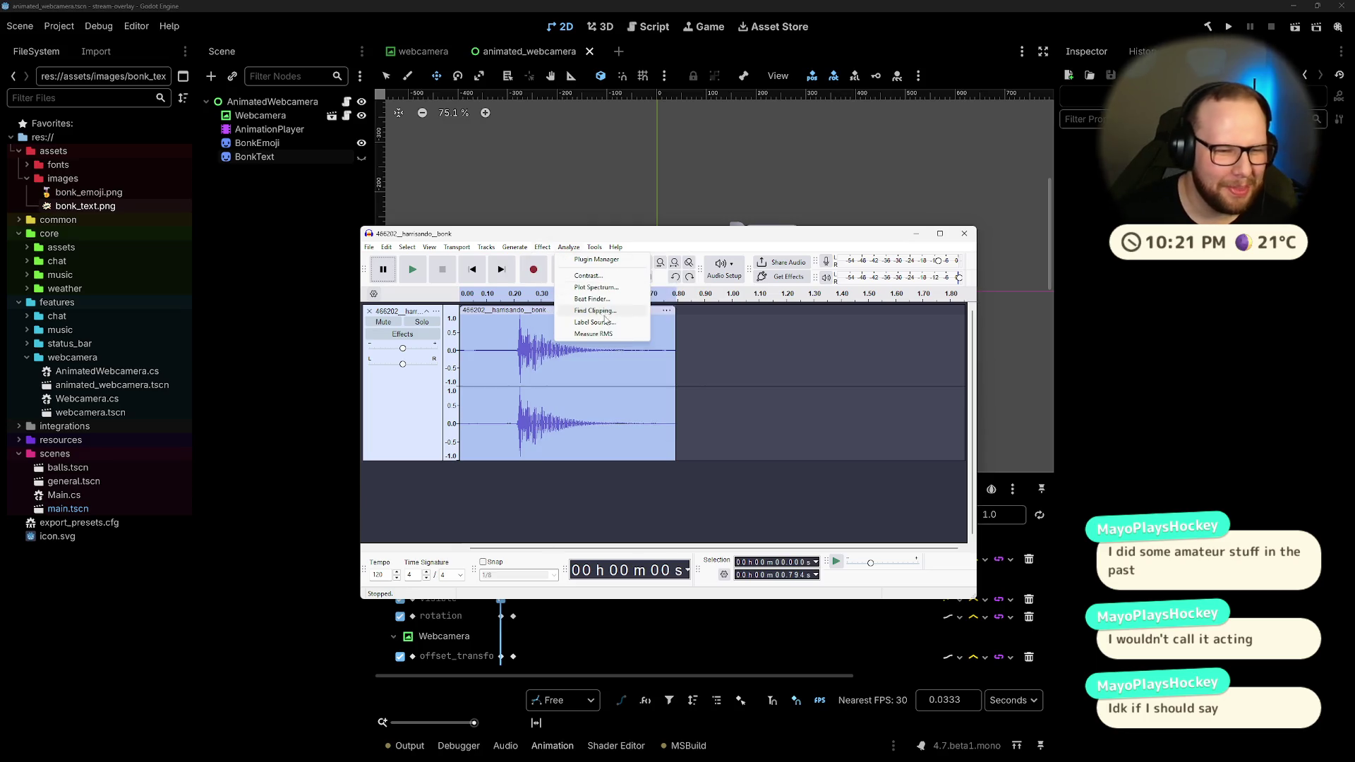
mouse_move(604, 355)
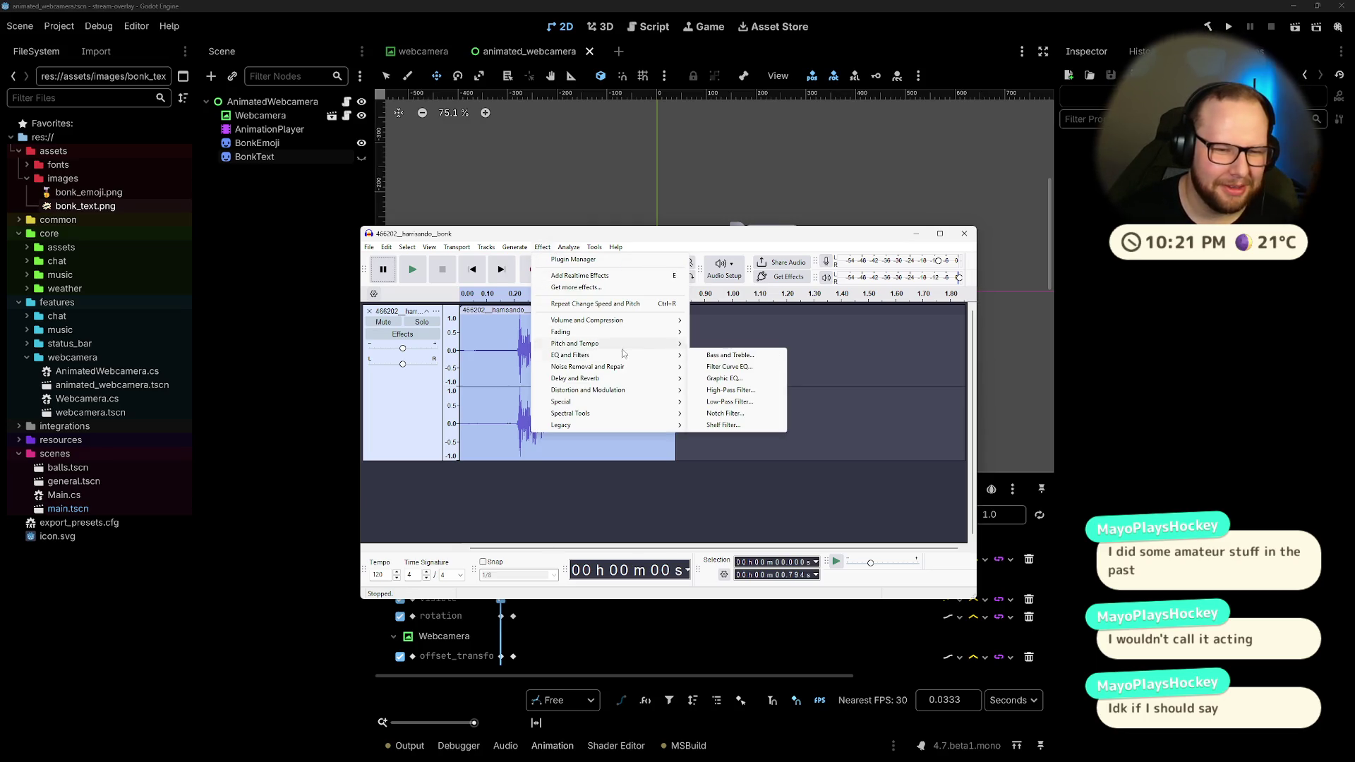
click(734, 401)
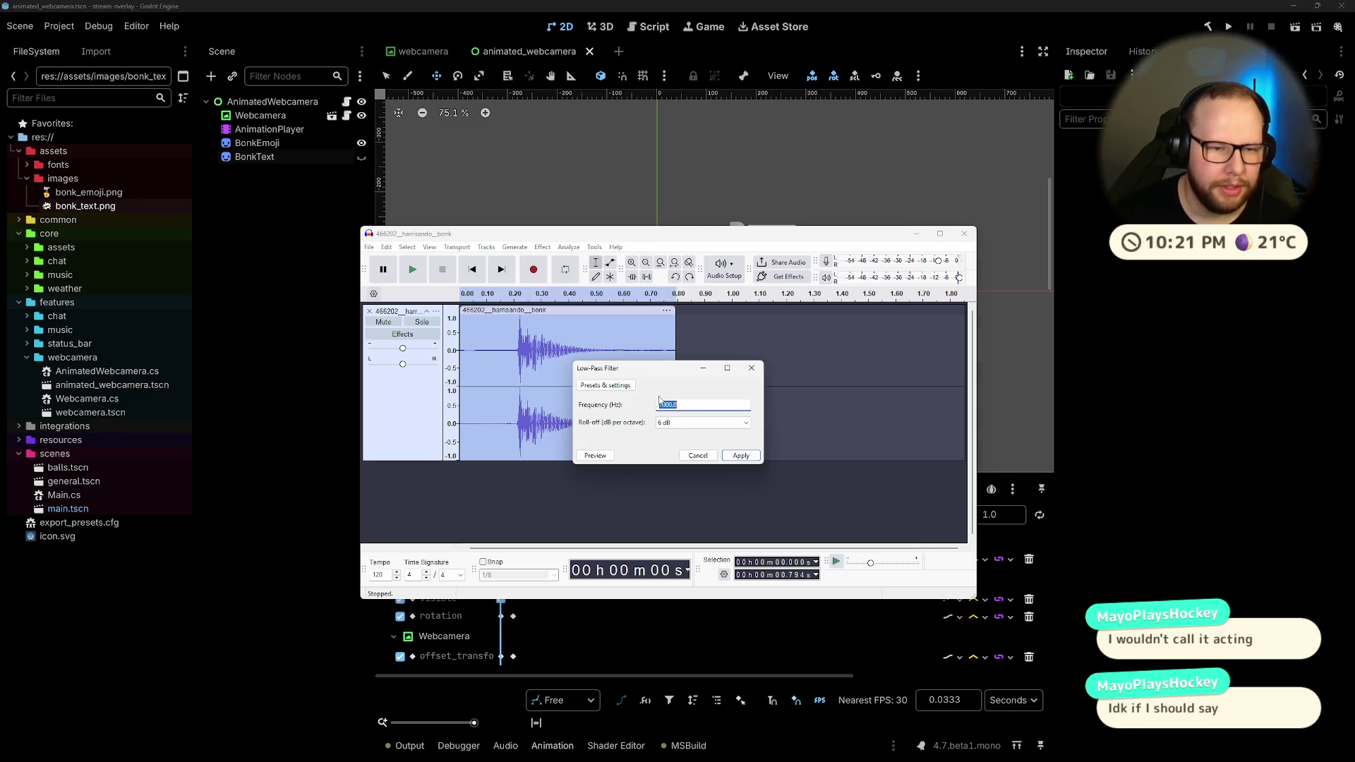
click(608, 456)
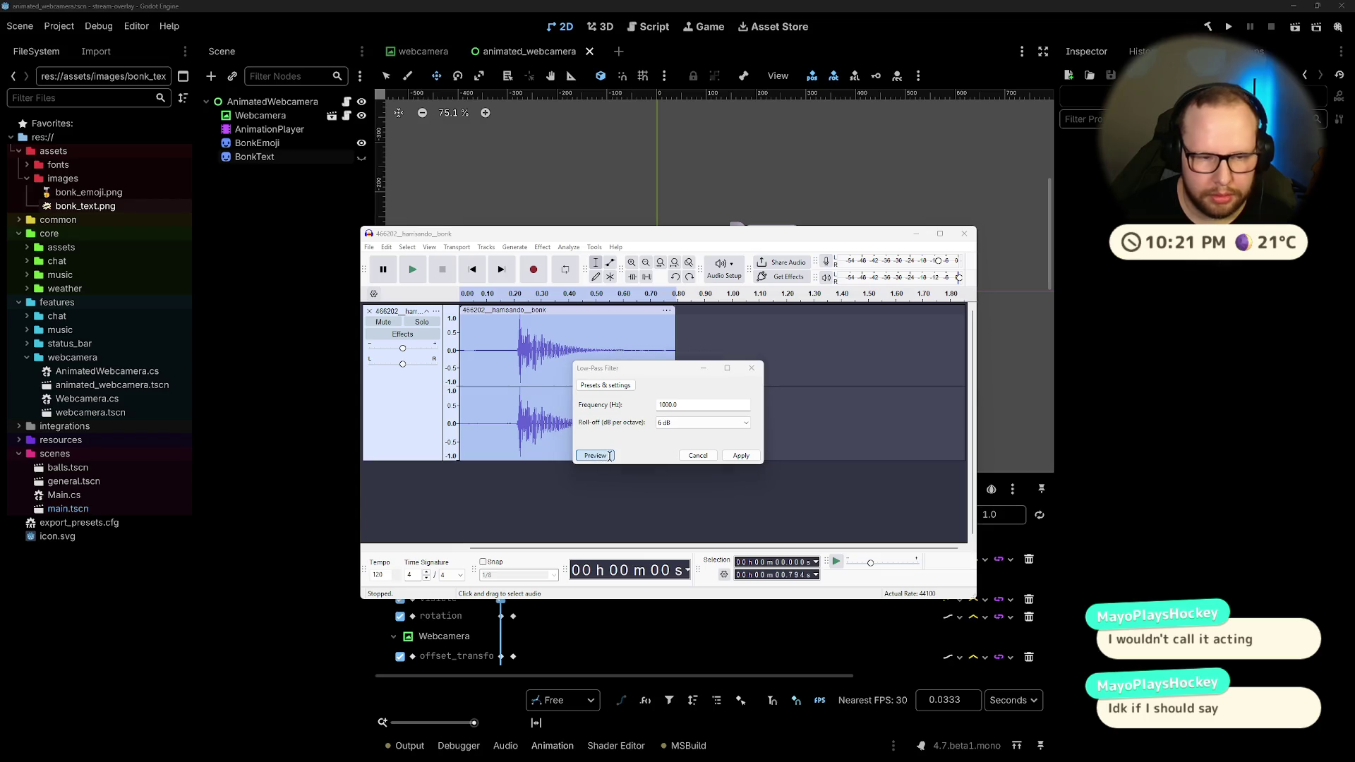
click(741, 456)
key(space)
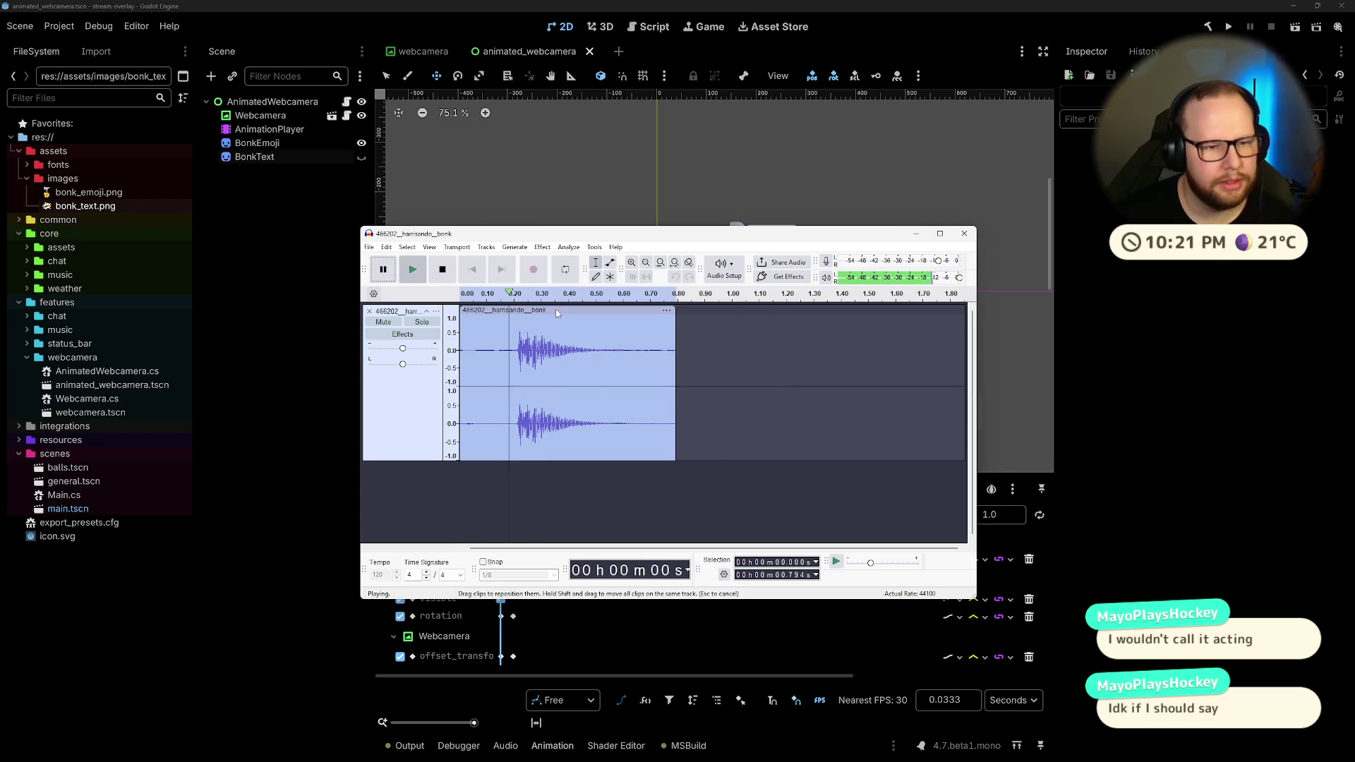
click(542, 247)
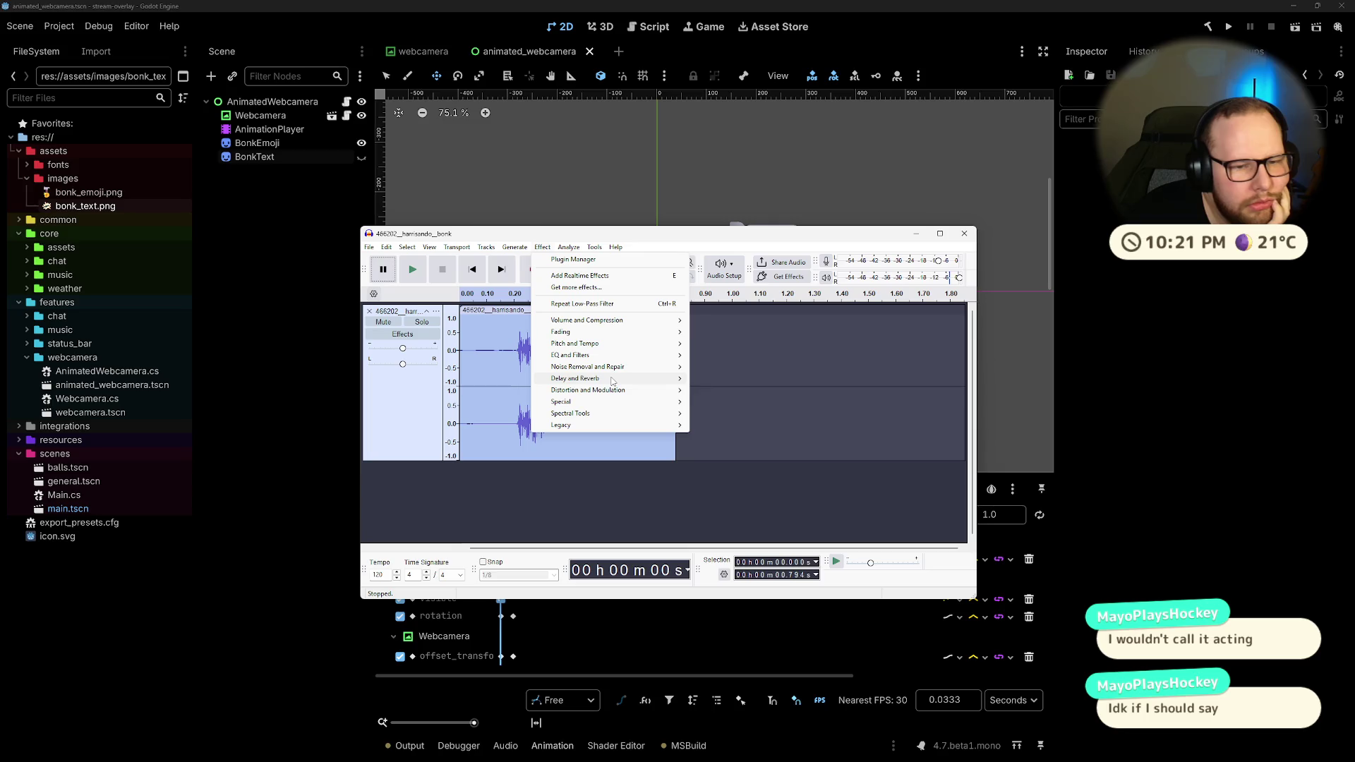
Step: Preview Reverb on the clip with room sizes 66, 42, 20 and 44
mouse_move(613, 380)
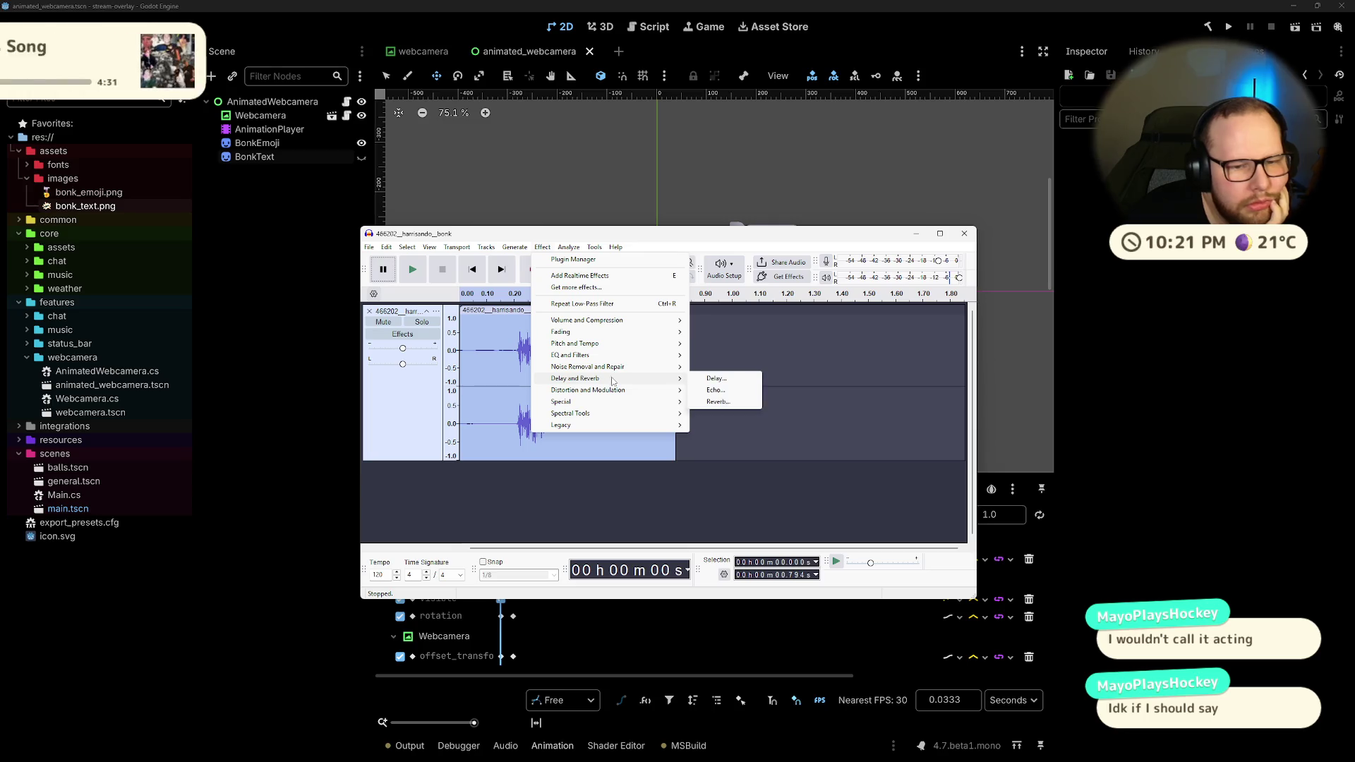
click(723, 403)
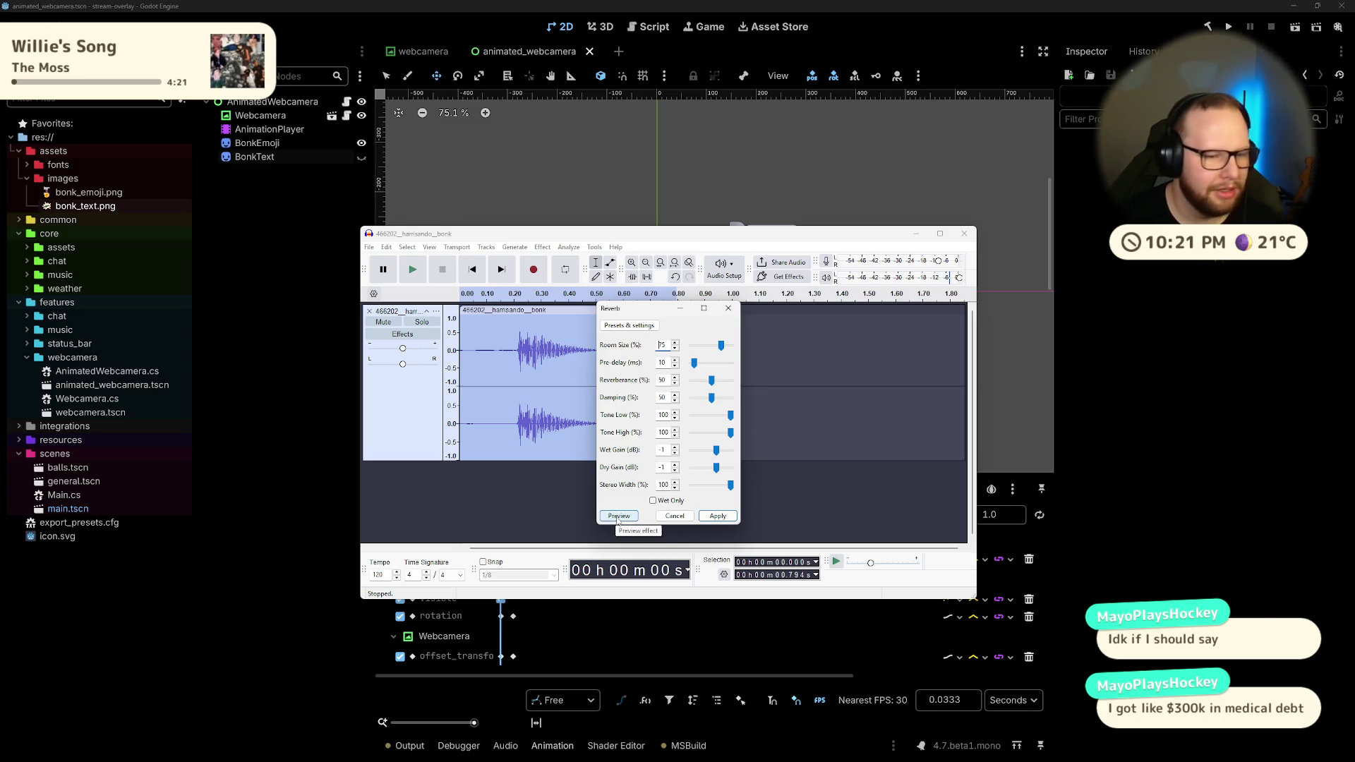
click(618, 518)
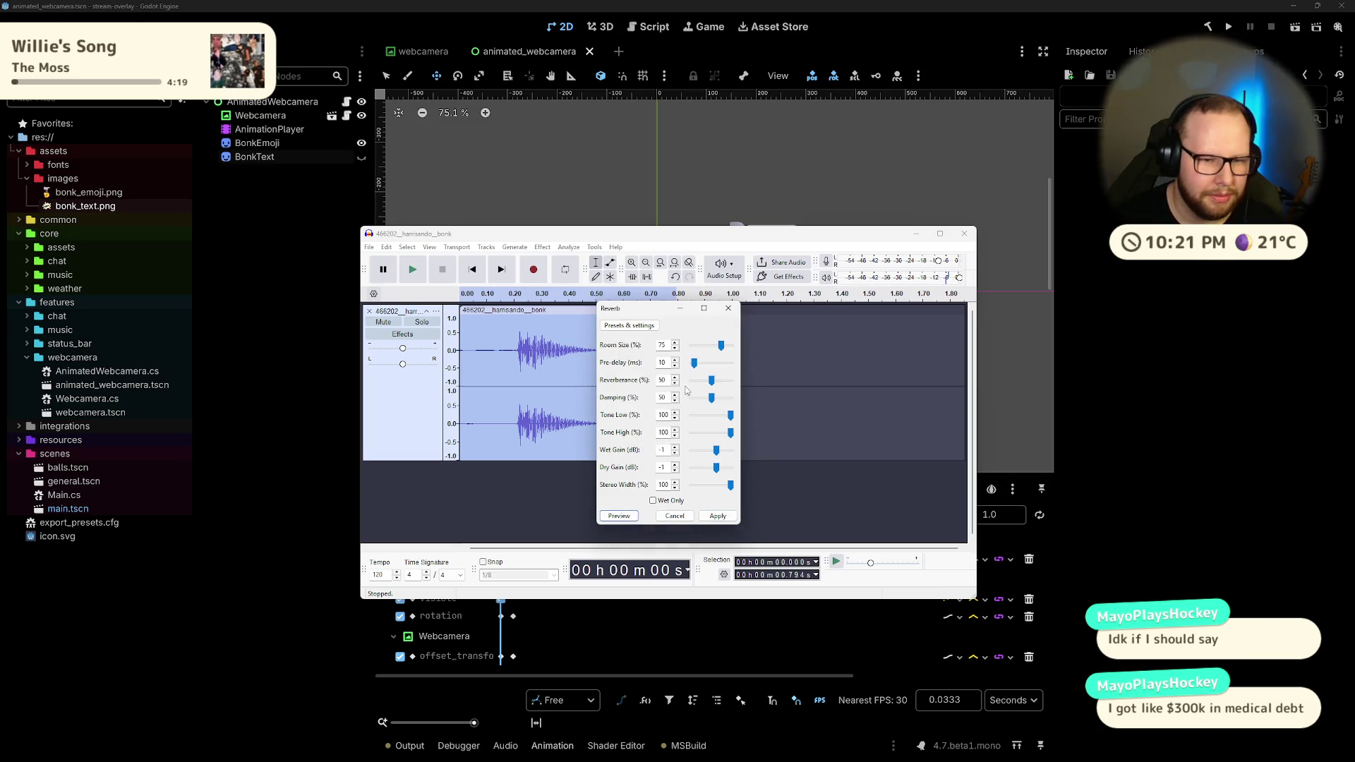
drag(721, 346, 716, 346)
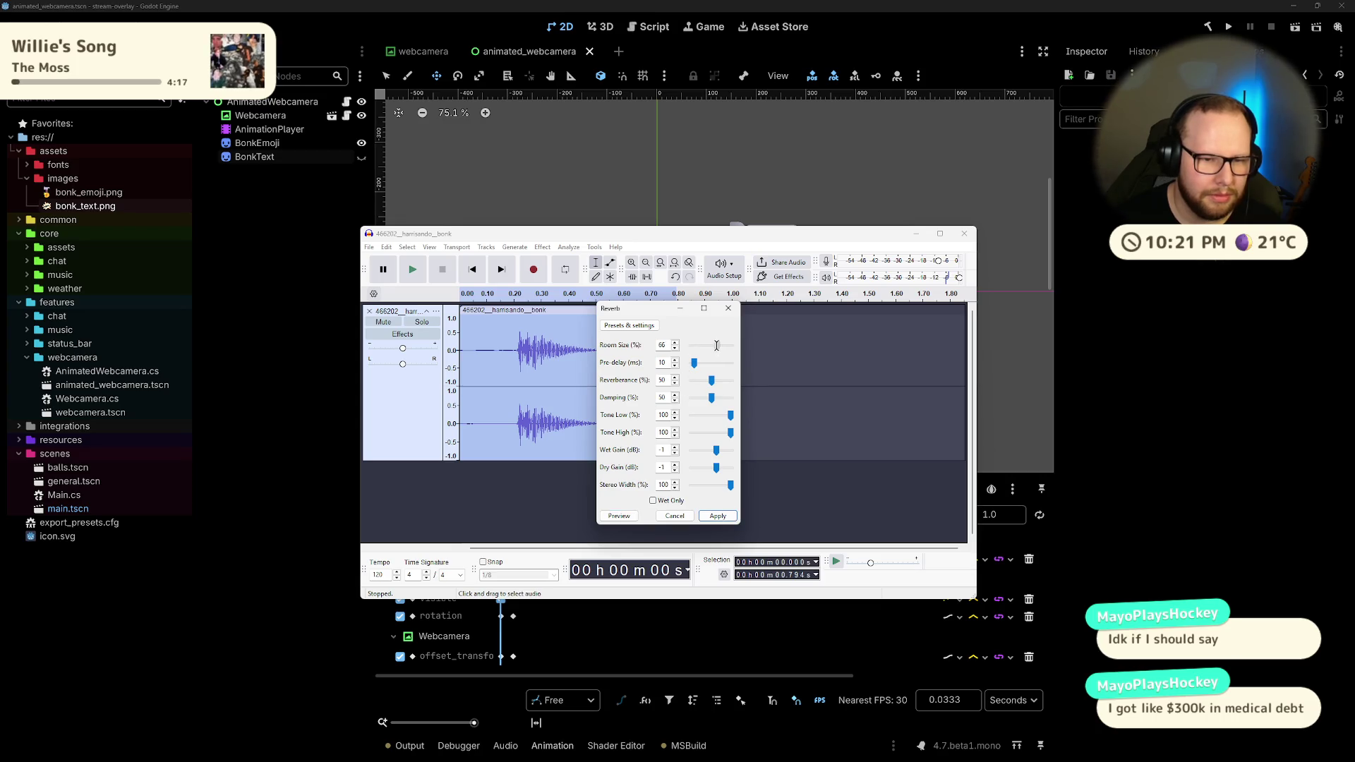
click(618, 516)
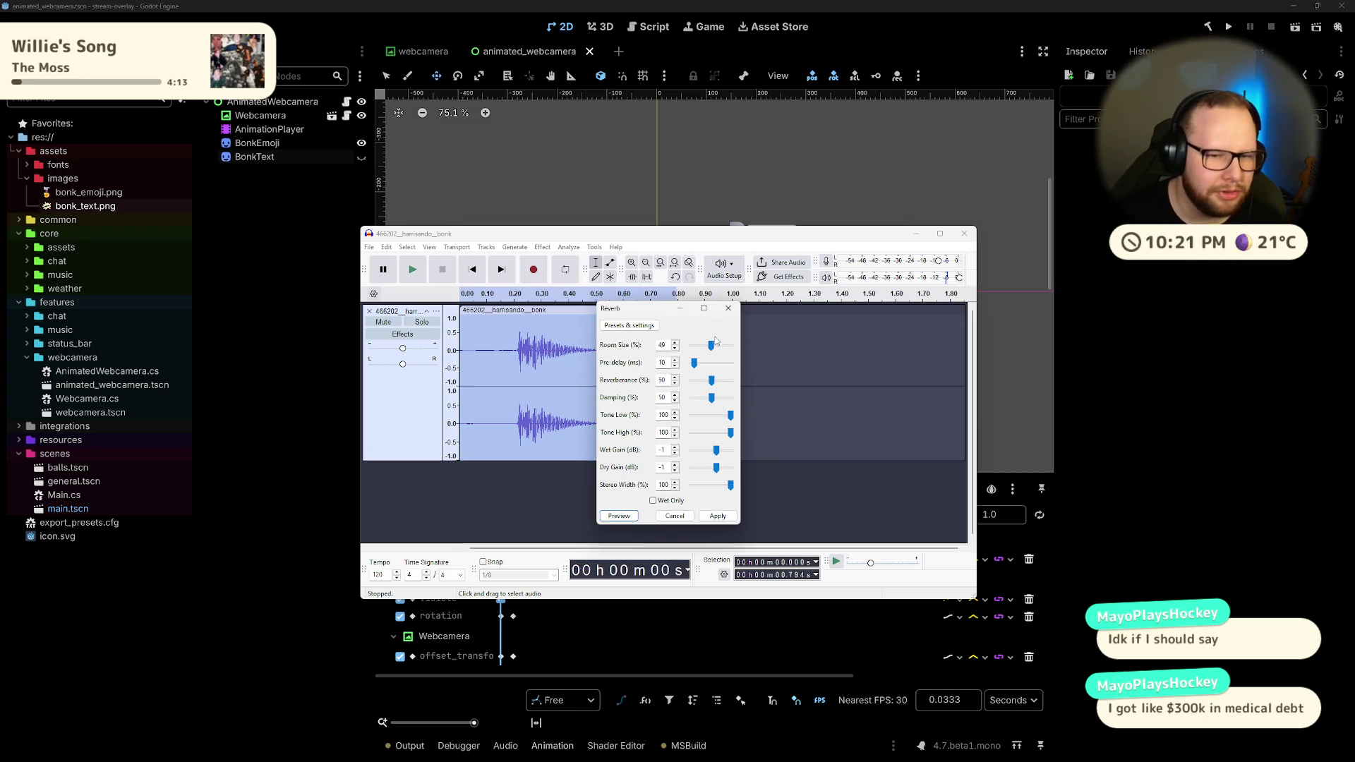
drag(715, 341, 711, 350)
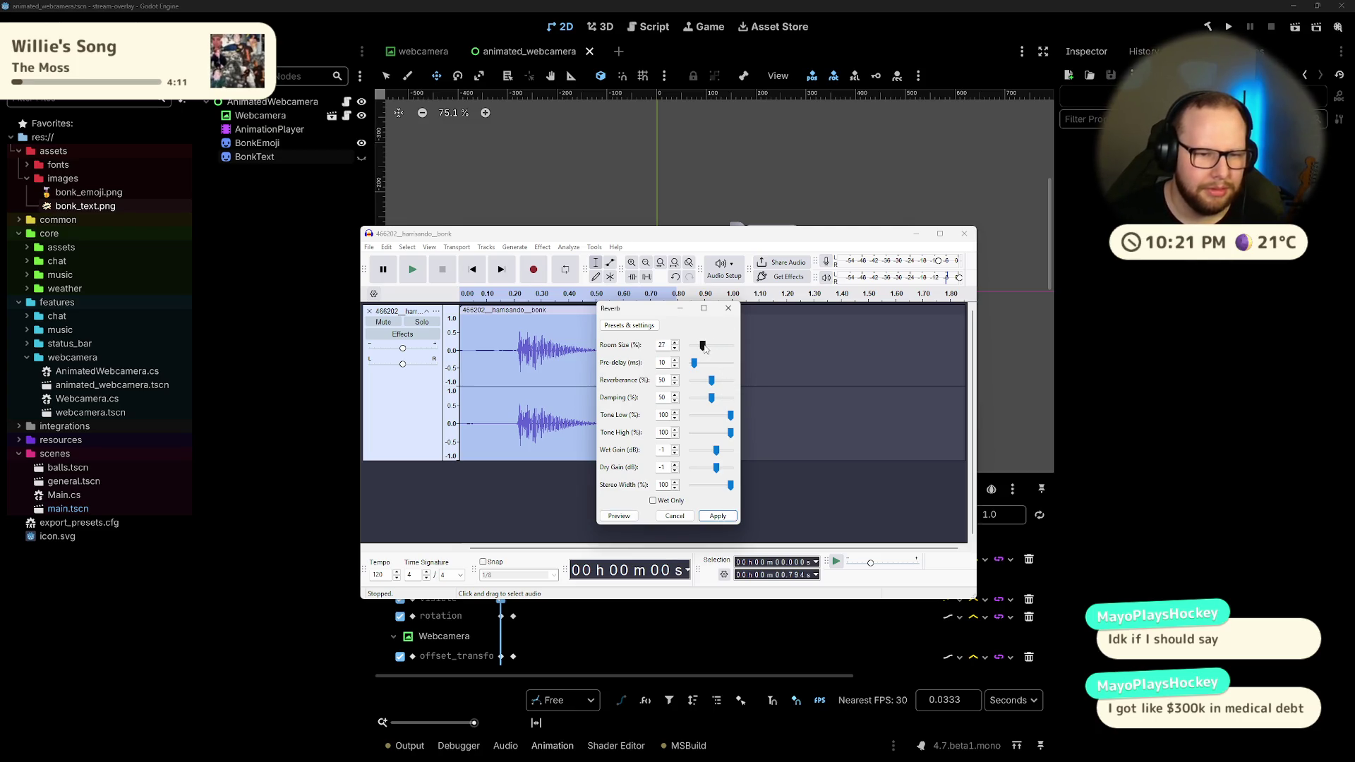
click(619, 516)
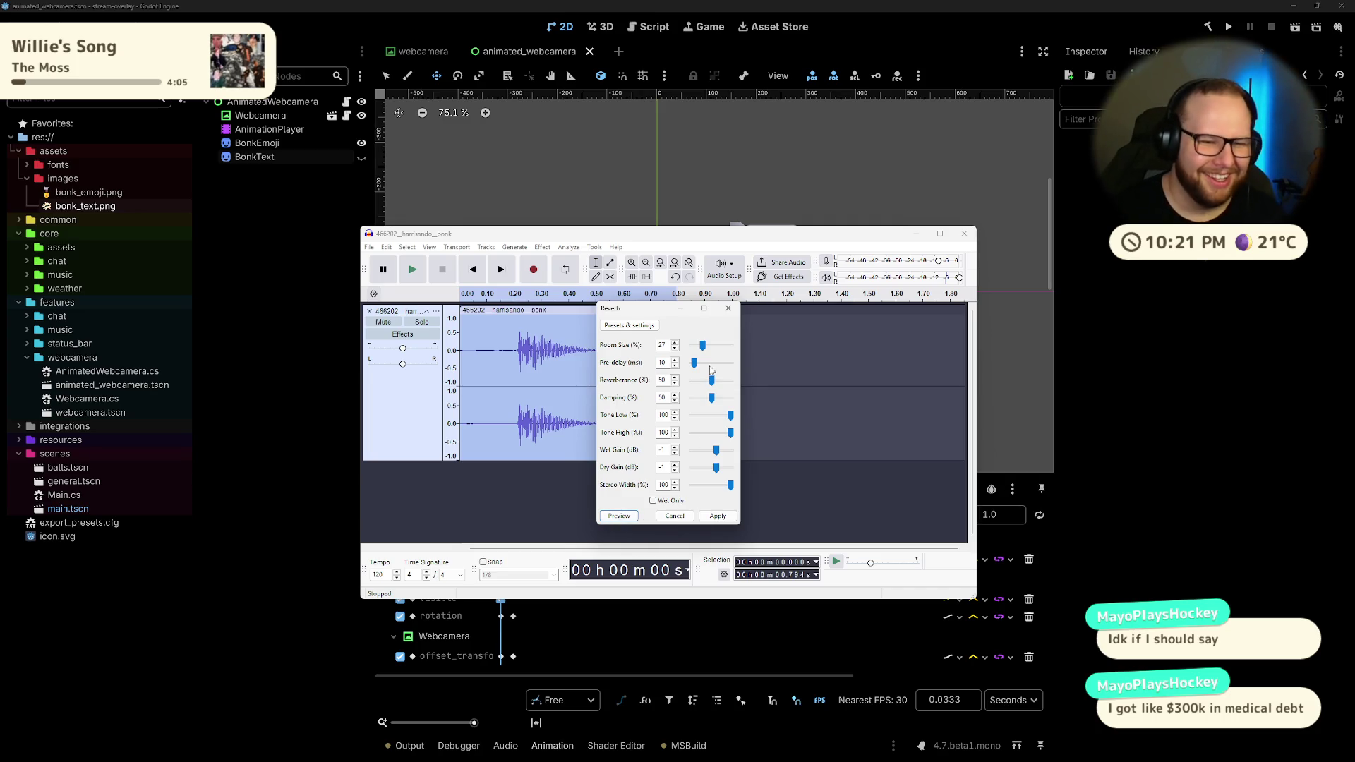
click(663, 345)
text(0)
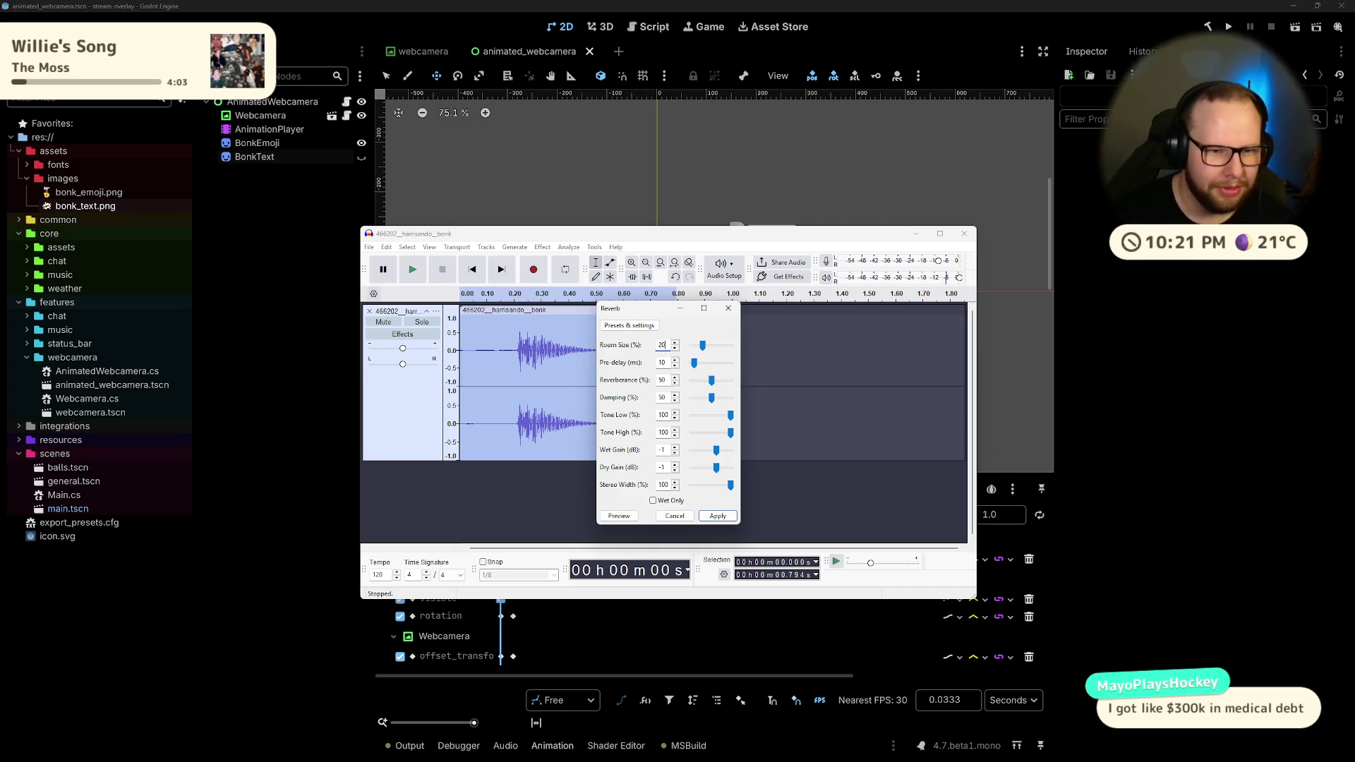
click(619, 516)
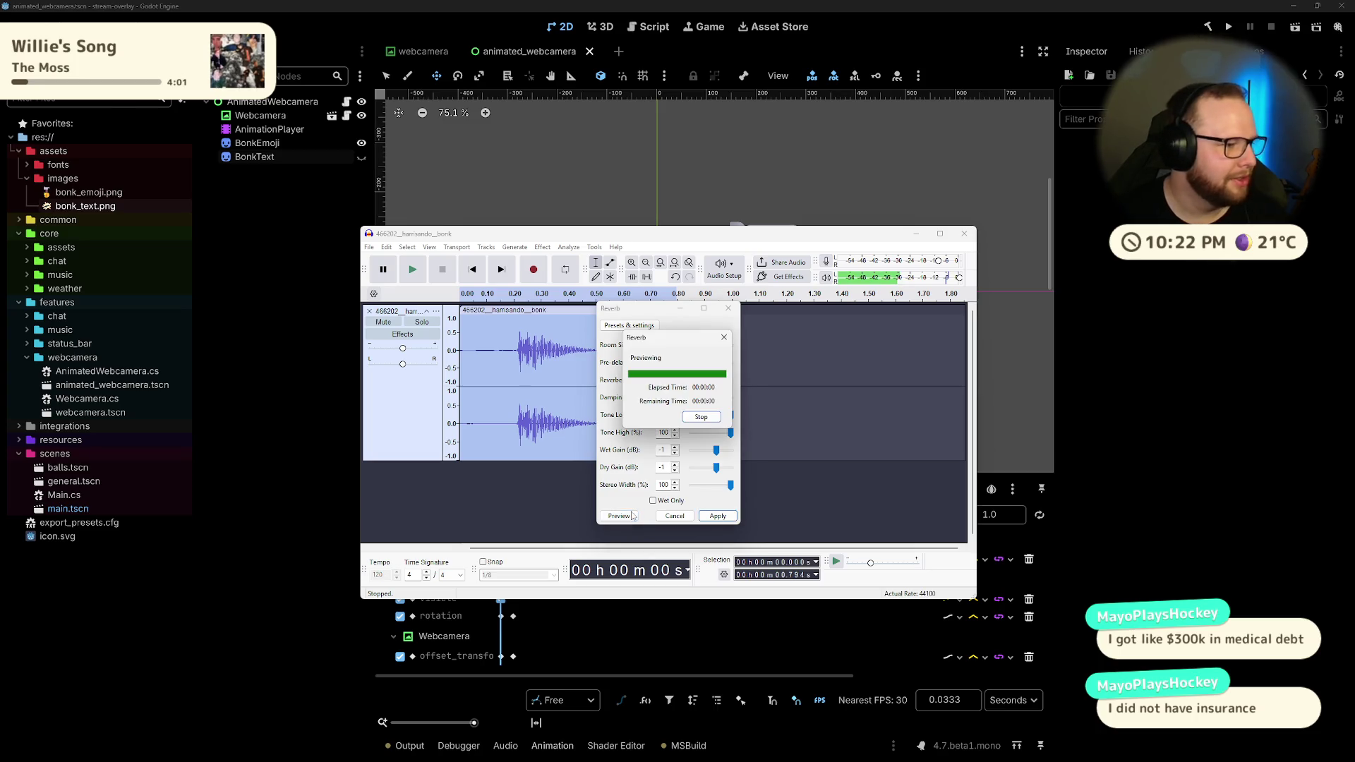
drag(658, 316, 660, 300)
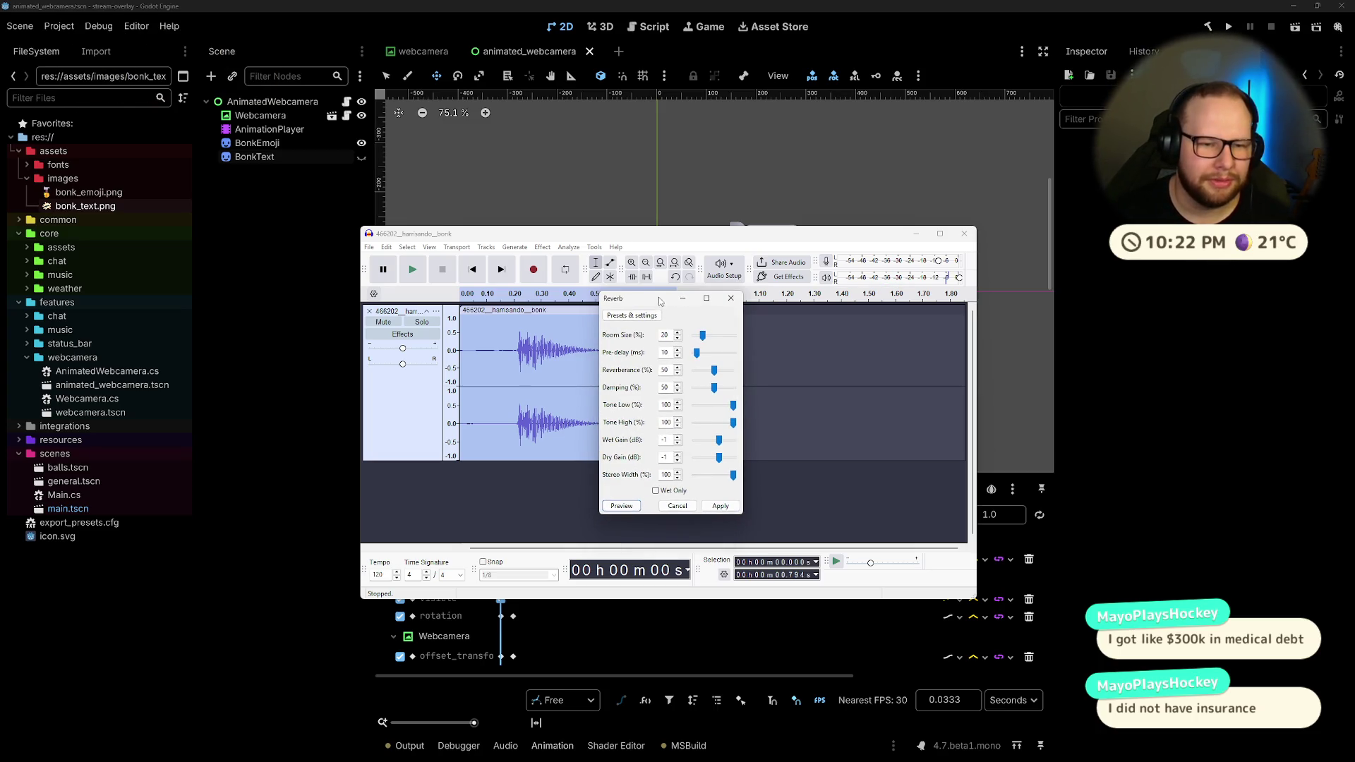
click(630, 507)
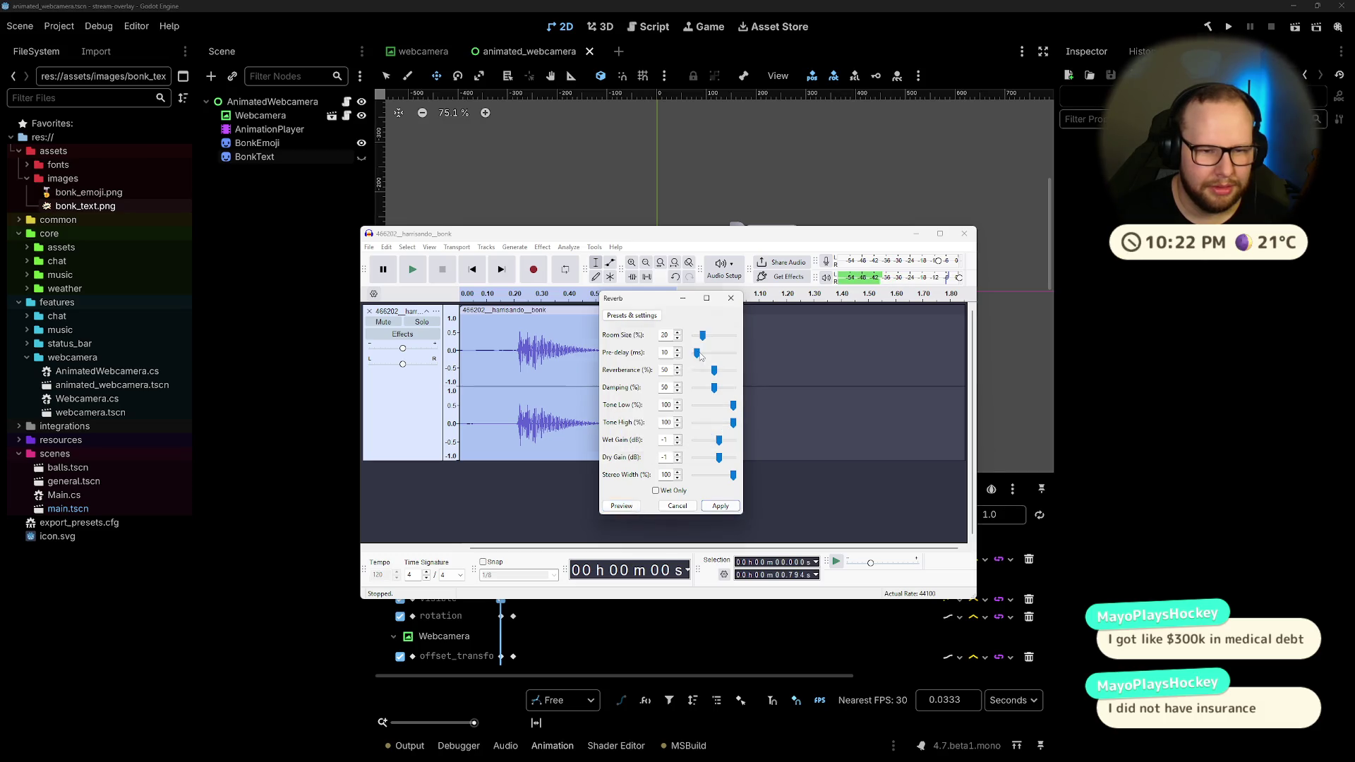
click(620, 507)
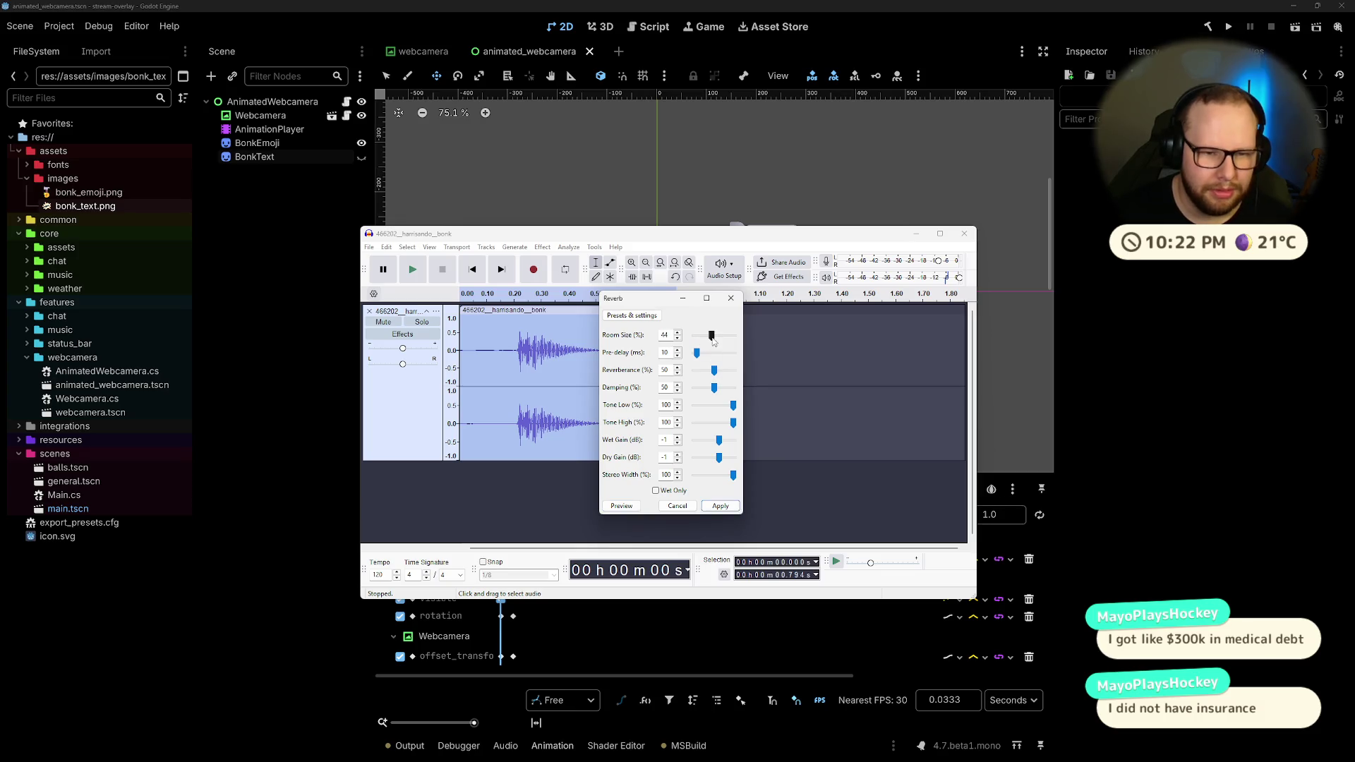
click(621, 506)
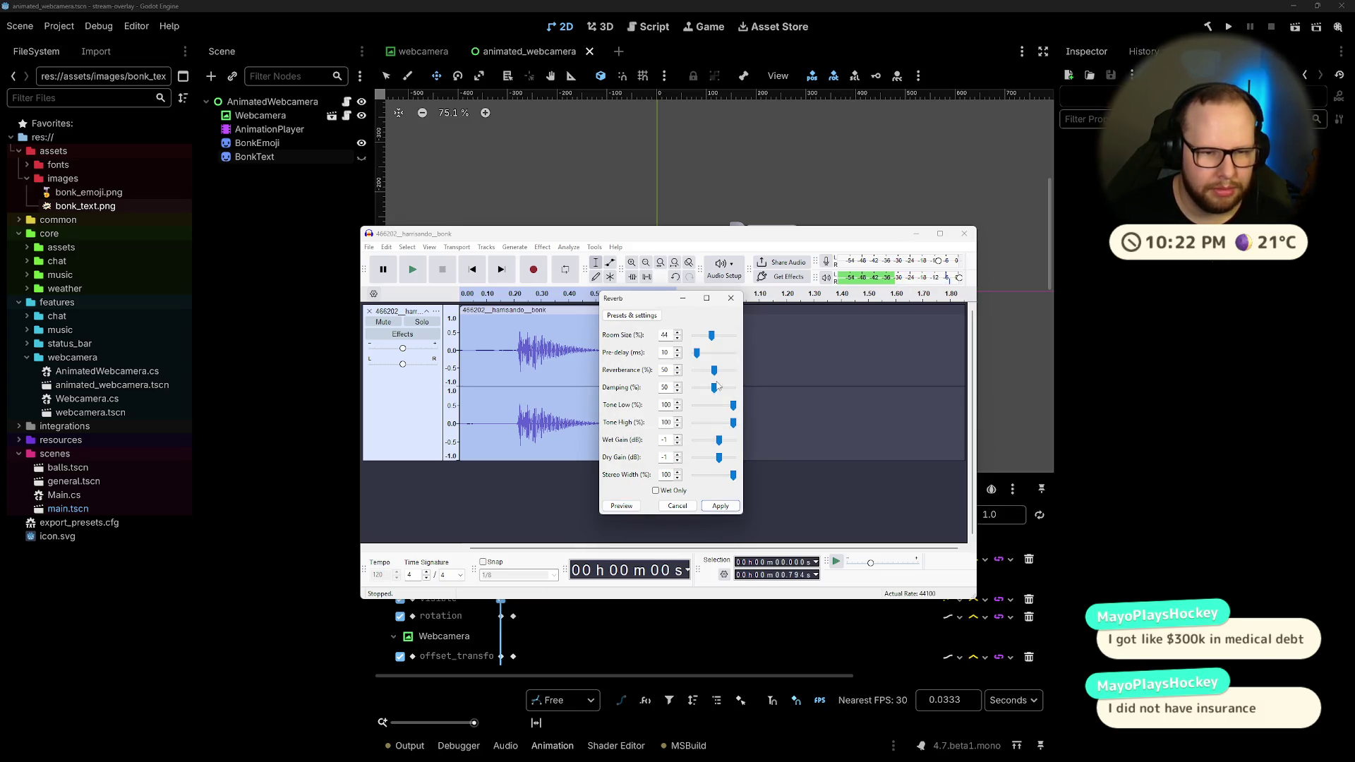
Step: Preview reverberance 81, damping 25 and wet-only output, then cancel the Reverb
drag(714, 371, 723, 373)
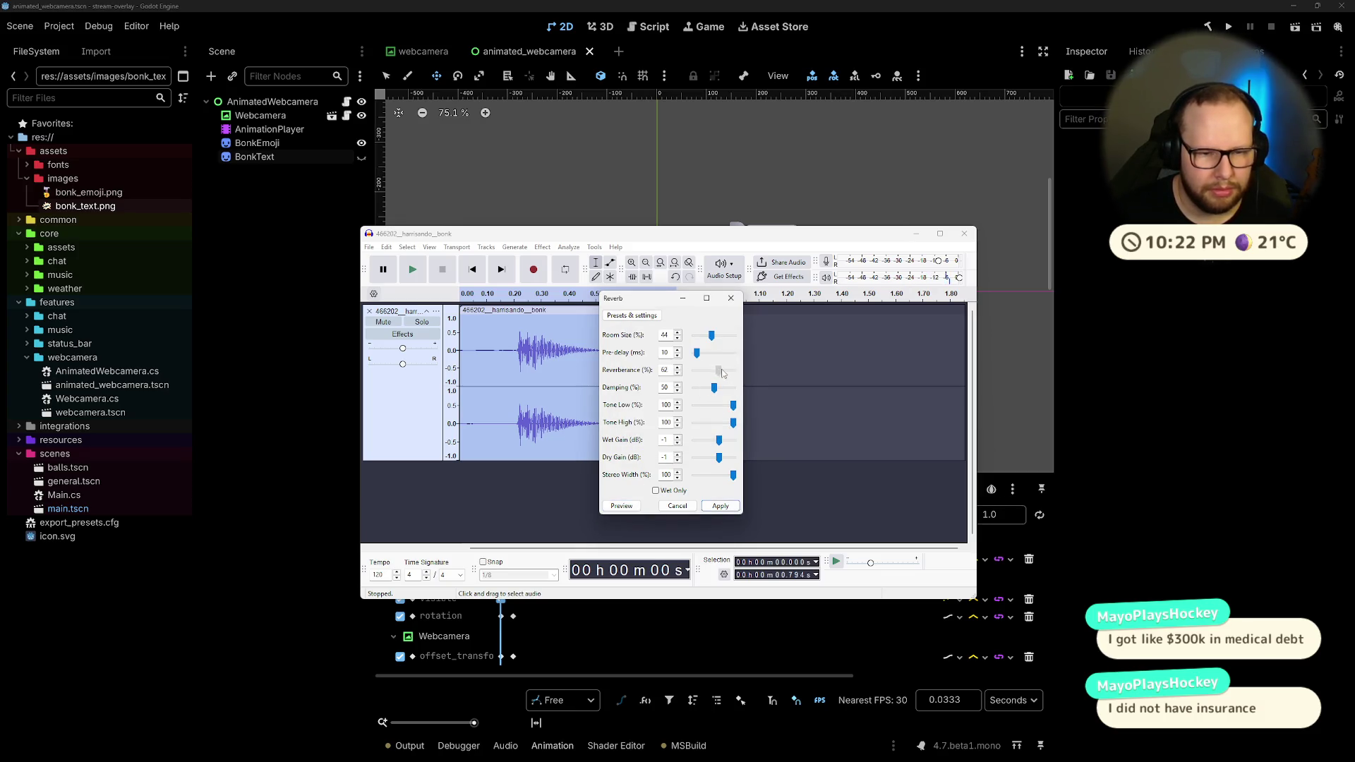
click(625, 505)
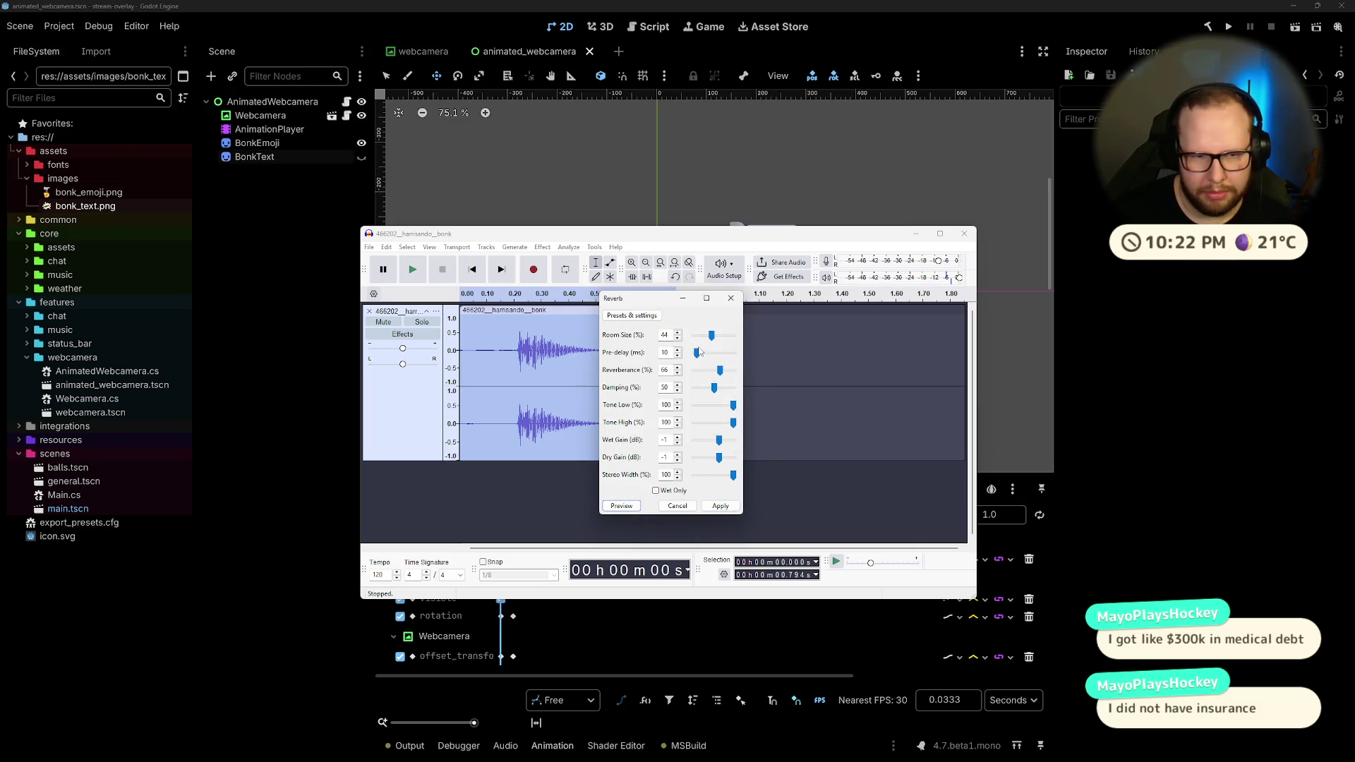
drag(727, 373, 727, 368)
click(634, 507)
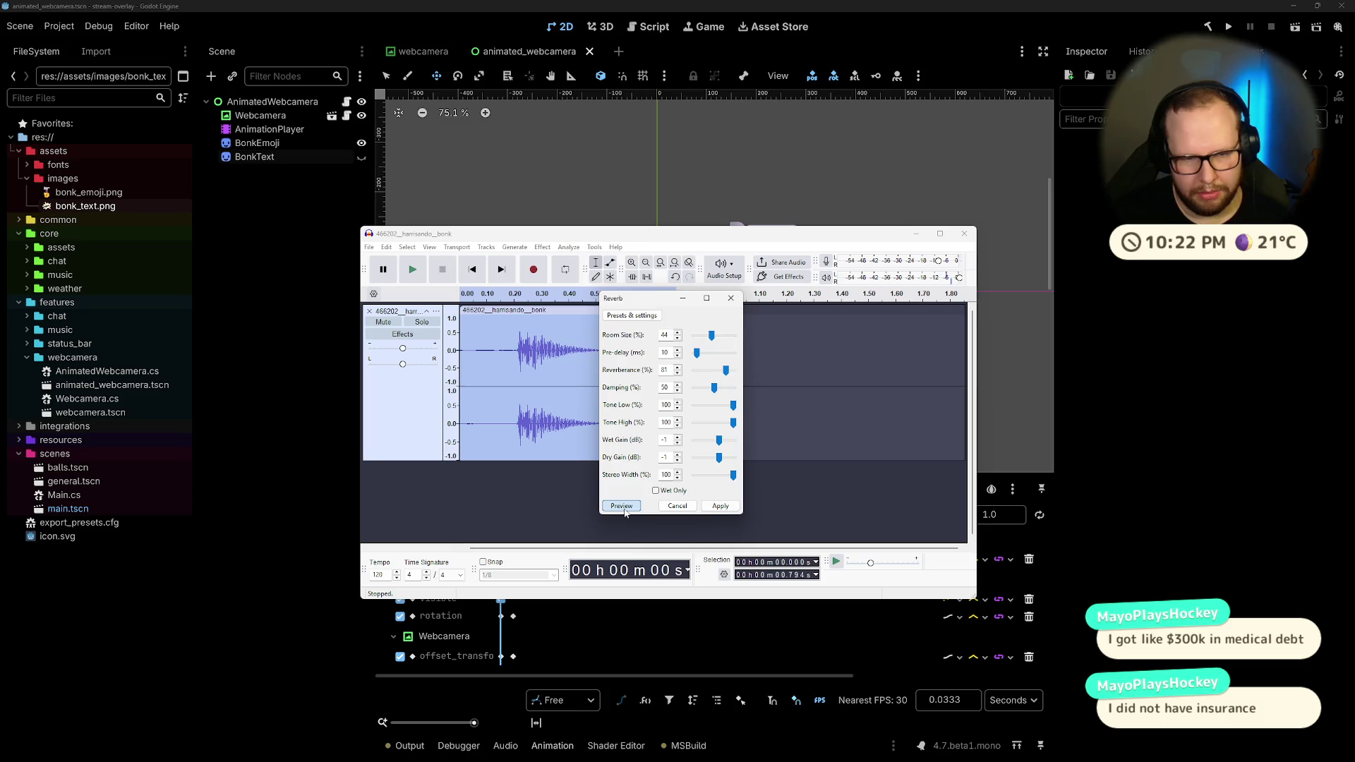
drag(715, 387, 707, 394)
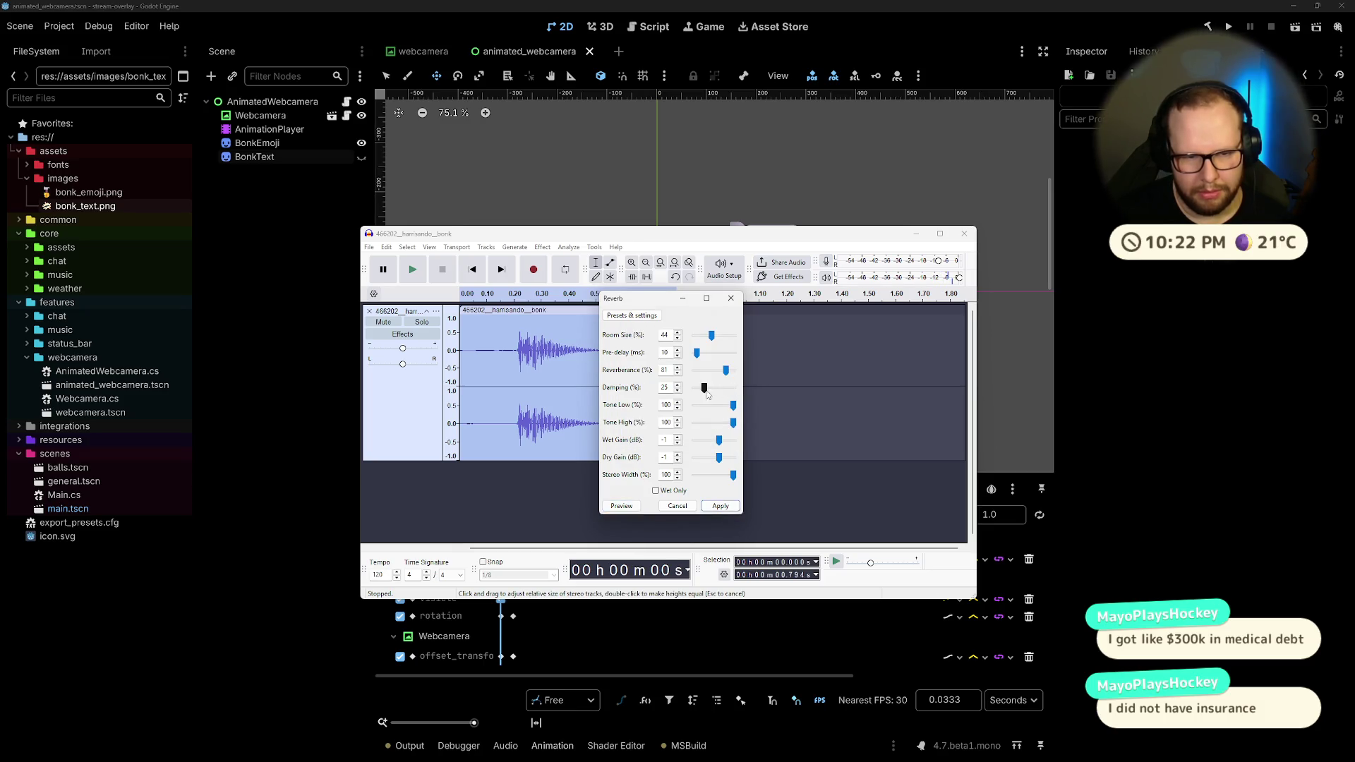
click(623, 508)
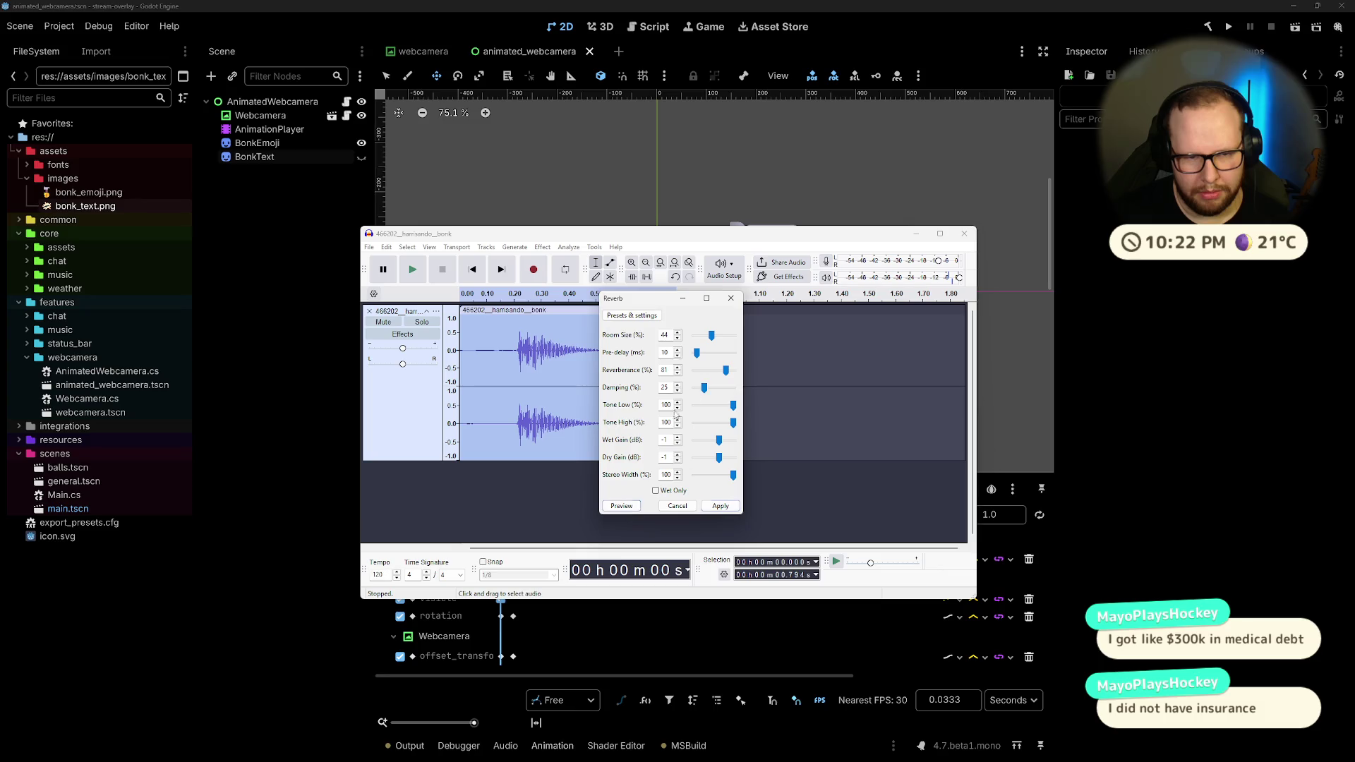
click(656, 491)
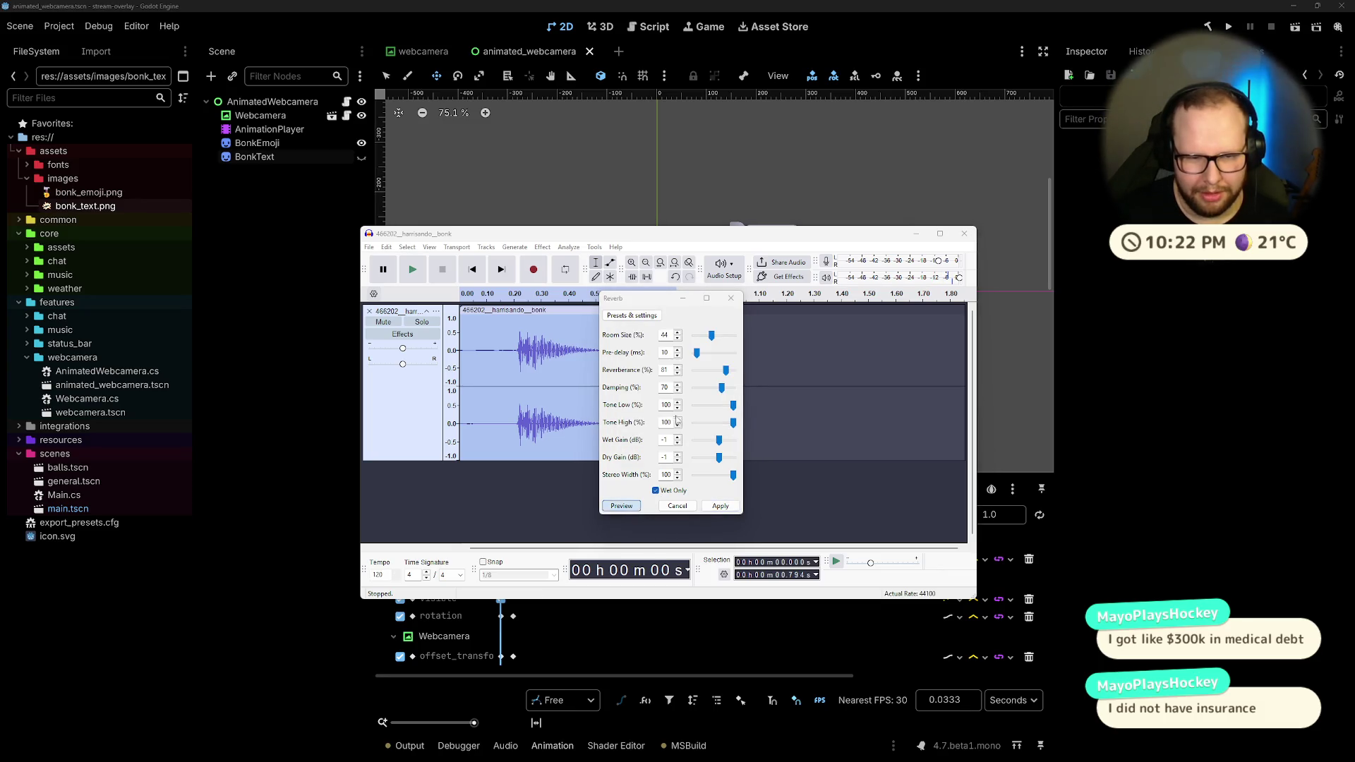
key(space)
click(655, 491)
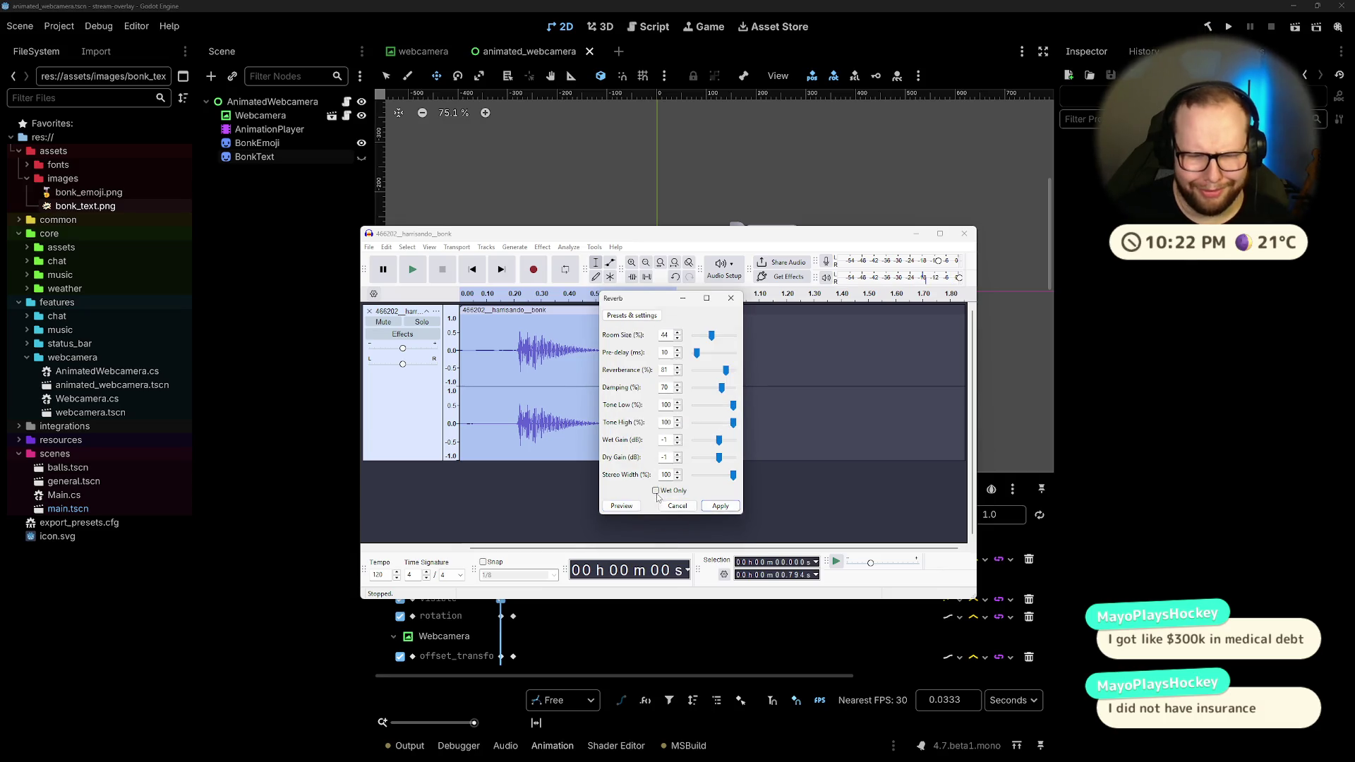
click(677, 506)
click(542, 247)
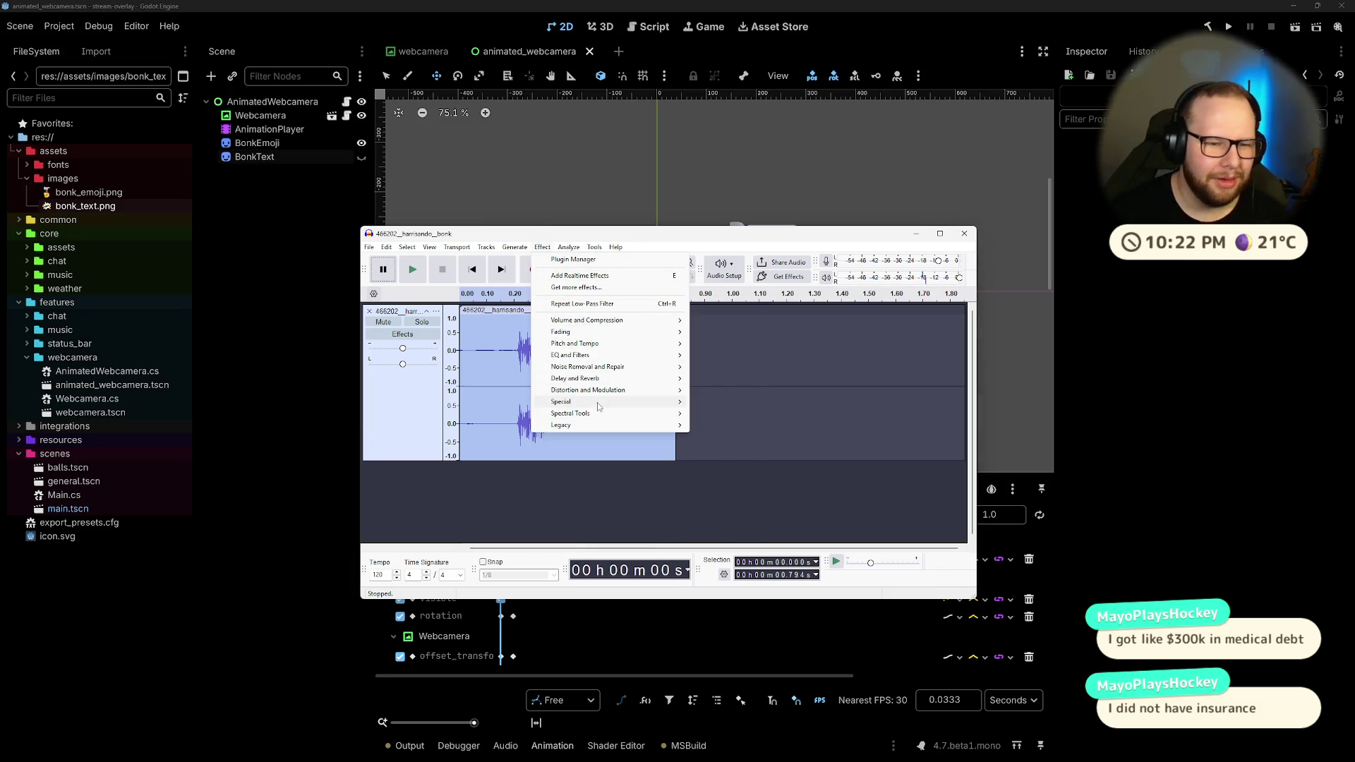
Step: Preview Distortion on the clip as Hard Clipping, Soft Clipping, then Medium Overdrive
mouse_move(599, 404)
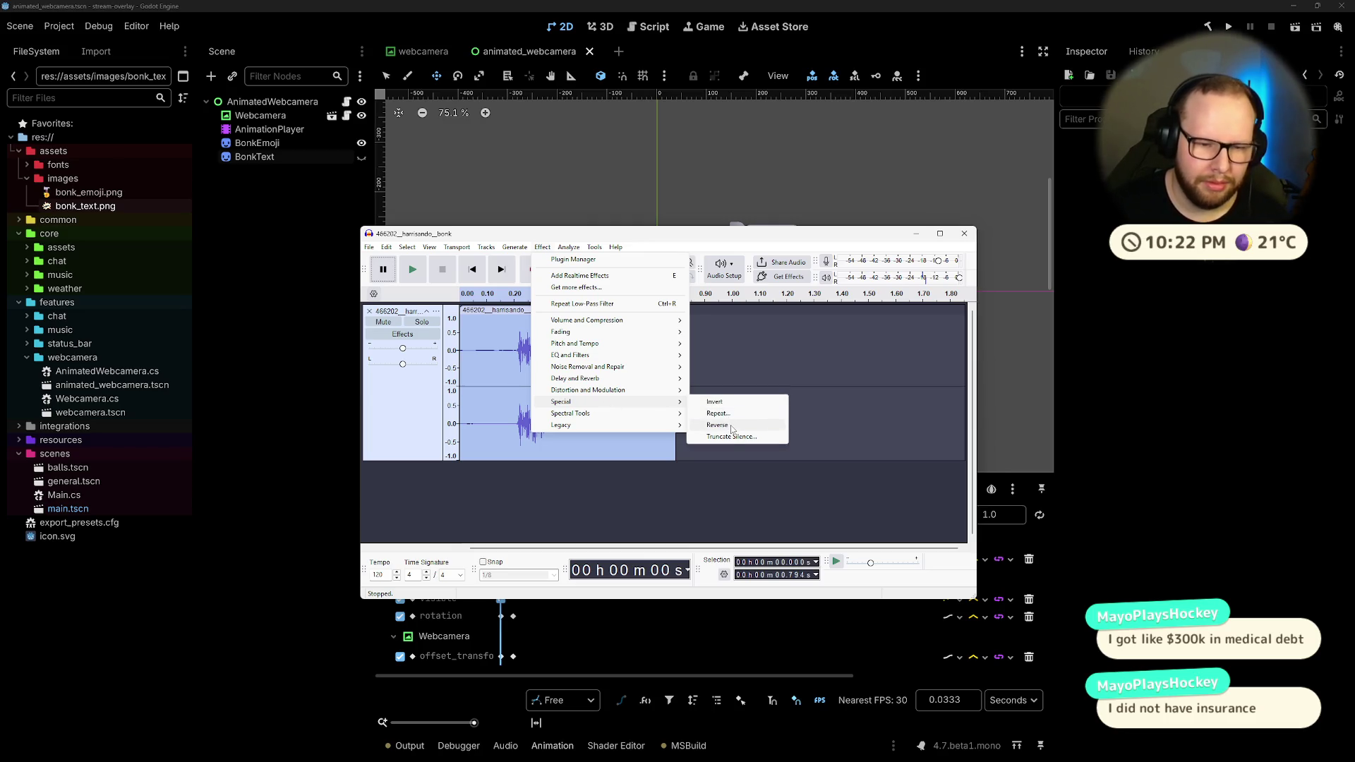
mouse_move(664, 390)
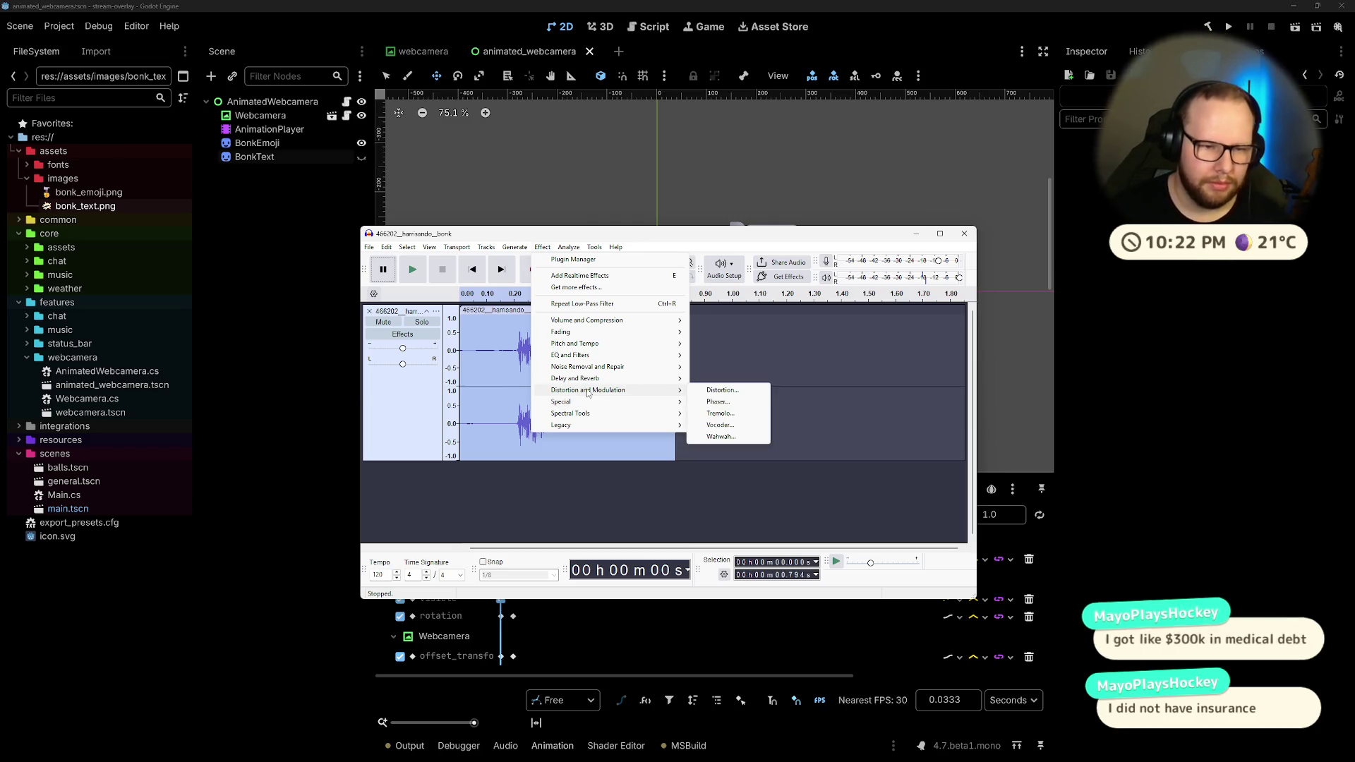
click(734, 390)
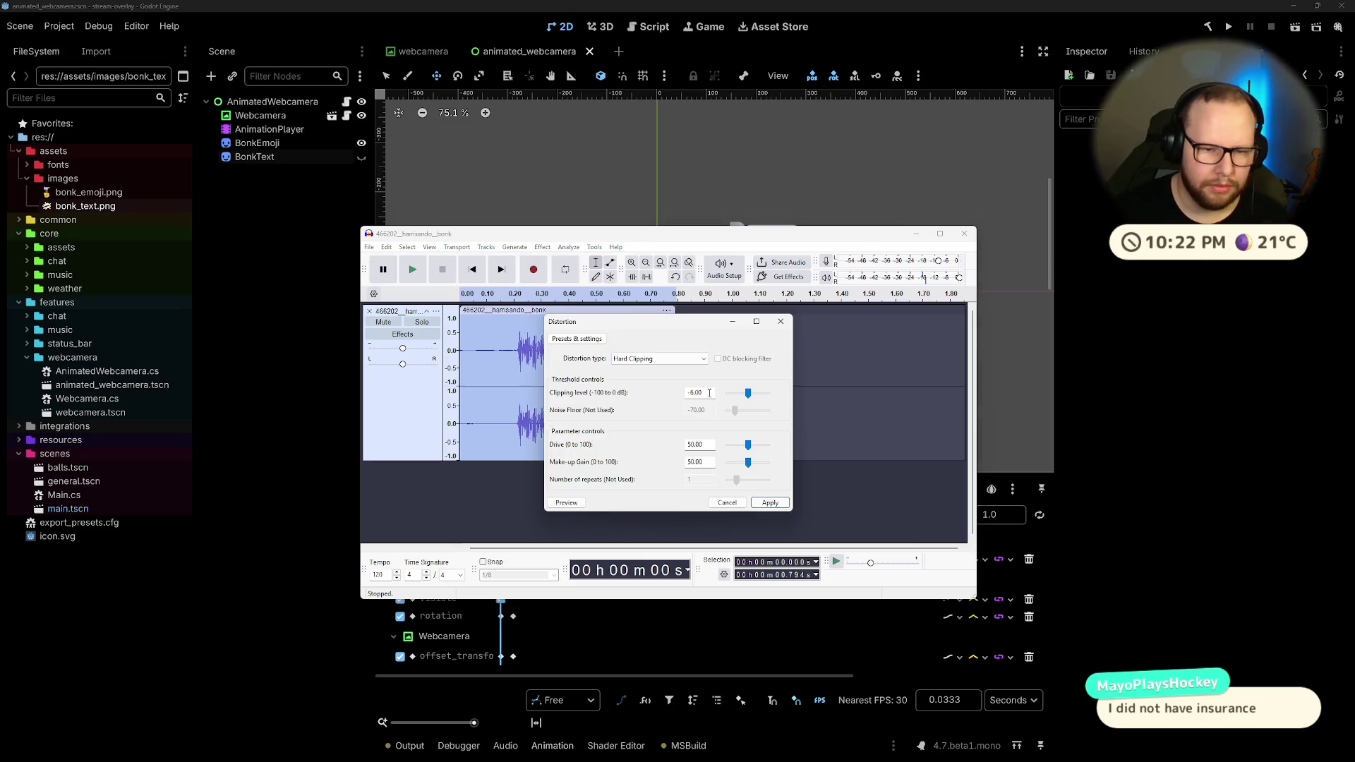
click(564, 504)
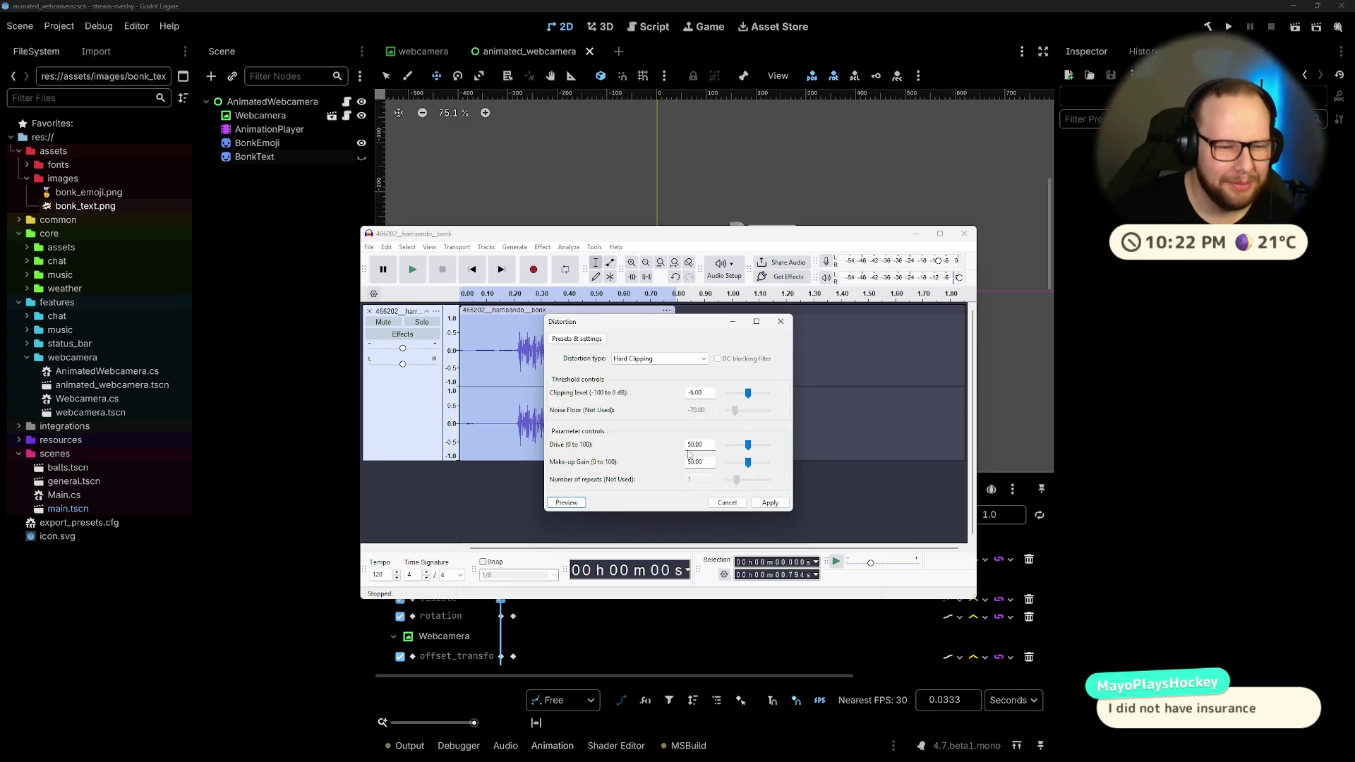
click(660, 359)
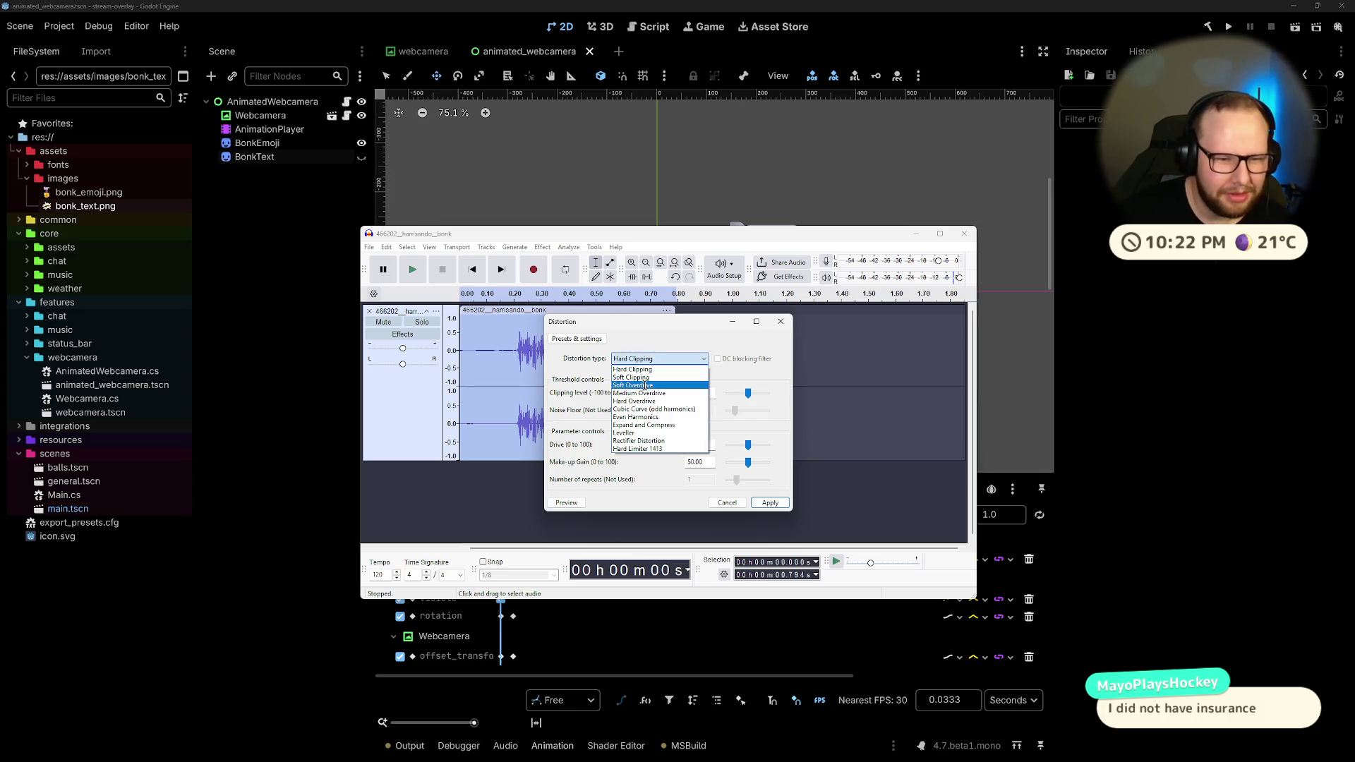
click(656, 385)
click(575, 503)
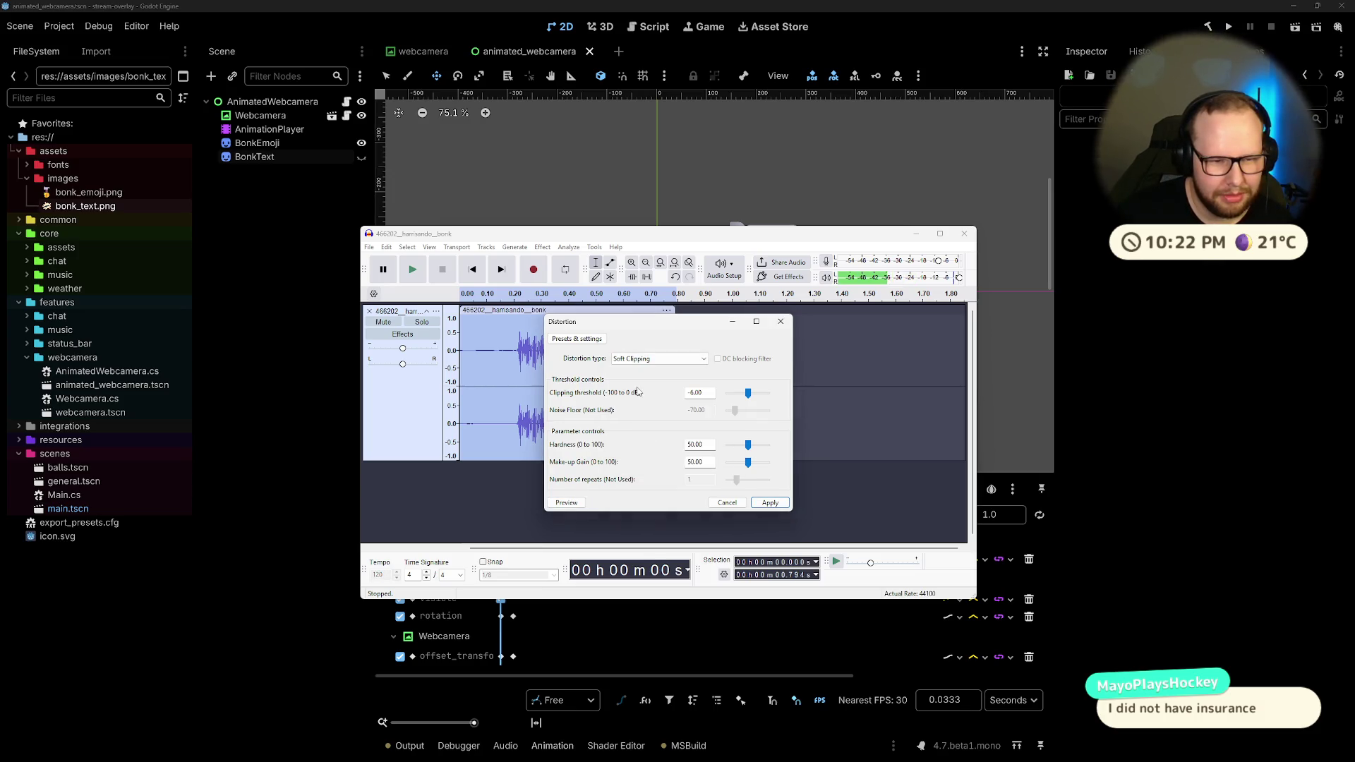
click(642, 359)
click(639, 393)
click(575, 502)
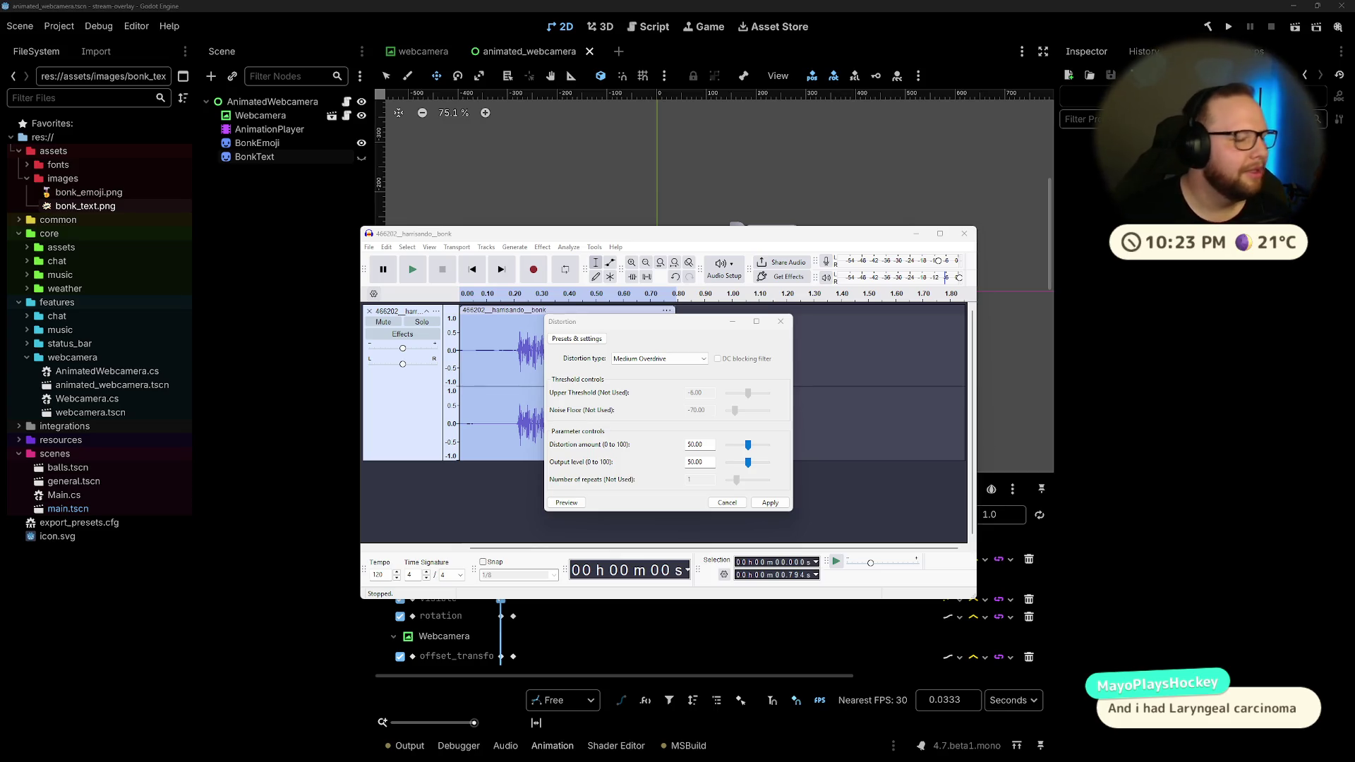
Step: Preview Medium Overdrive, Hard Overdrive, Even Harmonics and Leveller distortion types
click(576, 503)
click(677, 359)
click(639, 408)
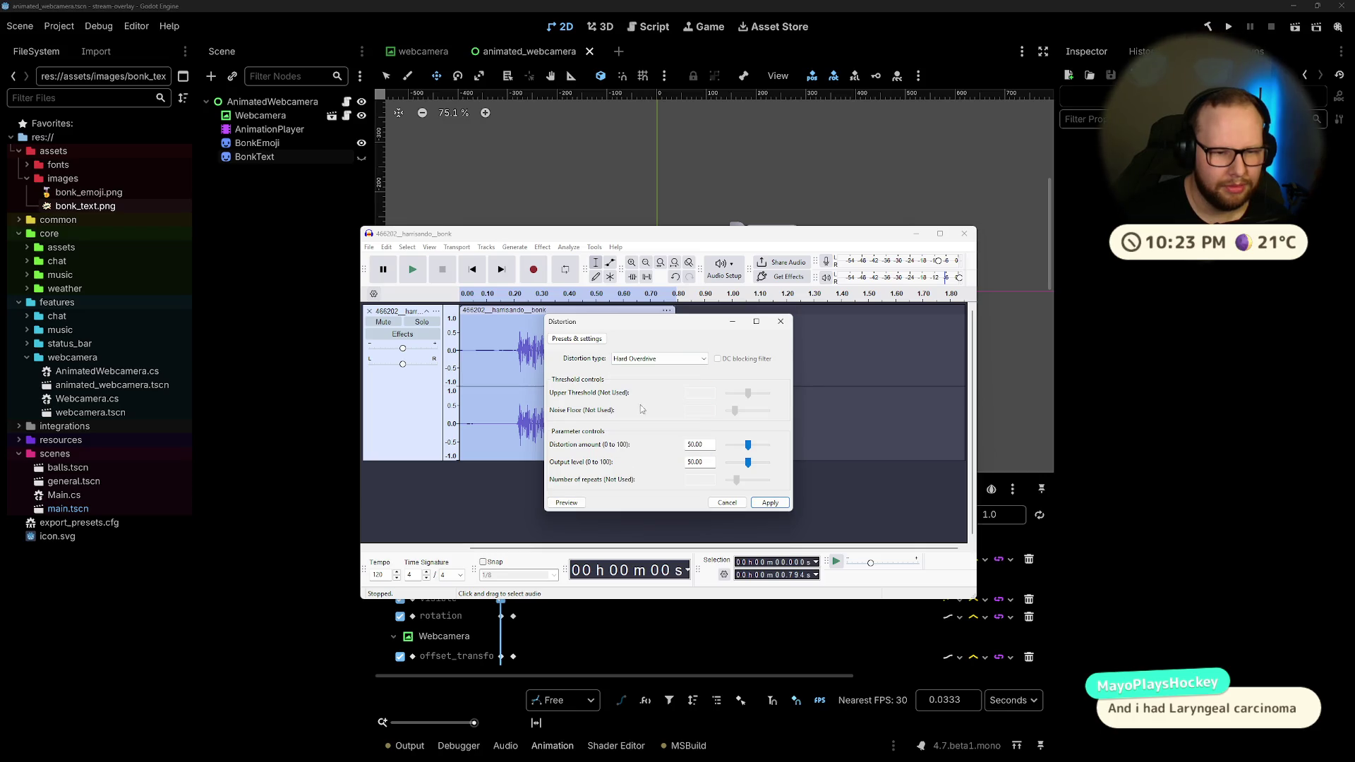
click(578, 503)
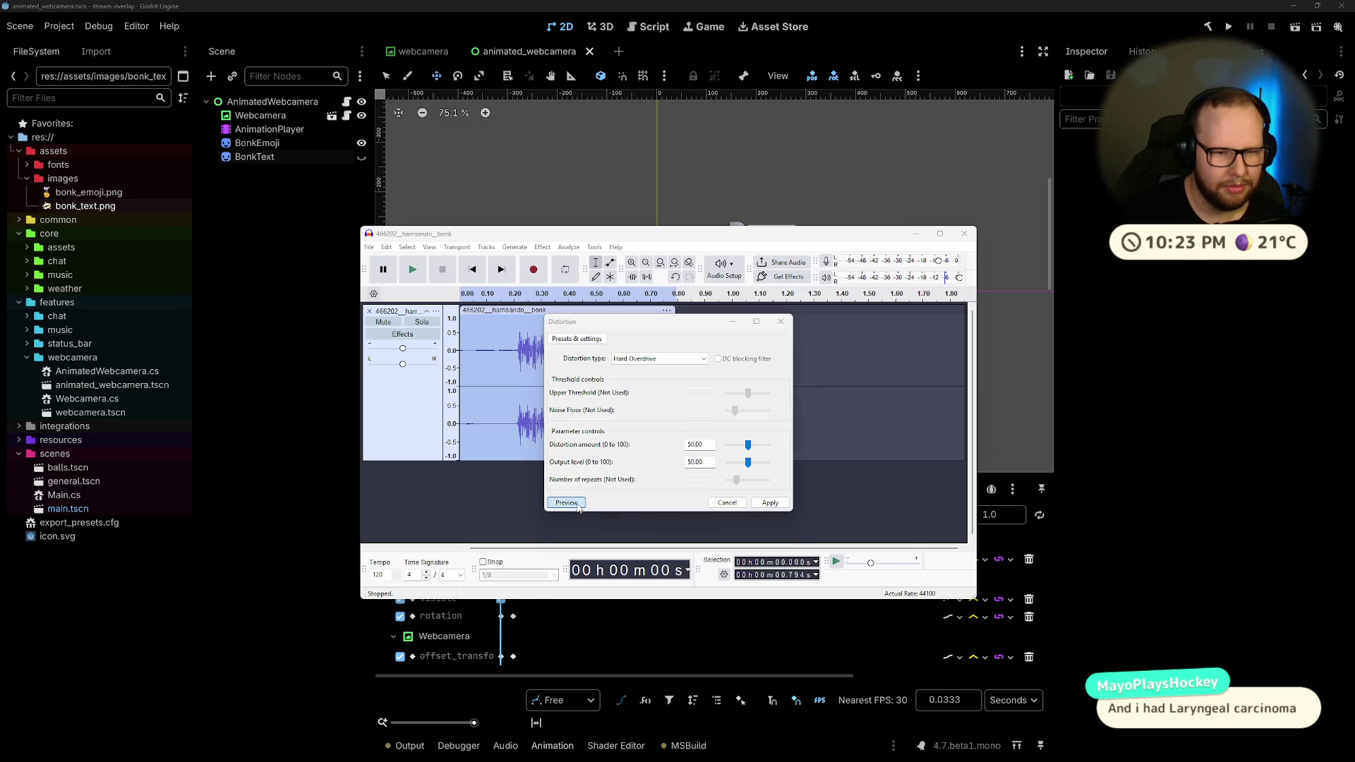
click(656, 359)
click(639, 417)
click(567, 503)
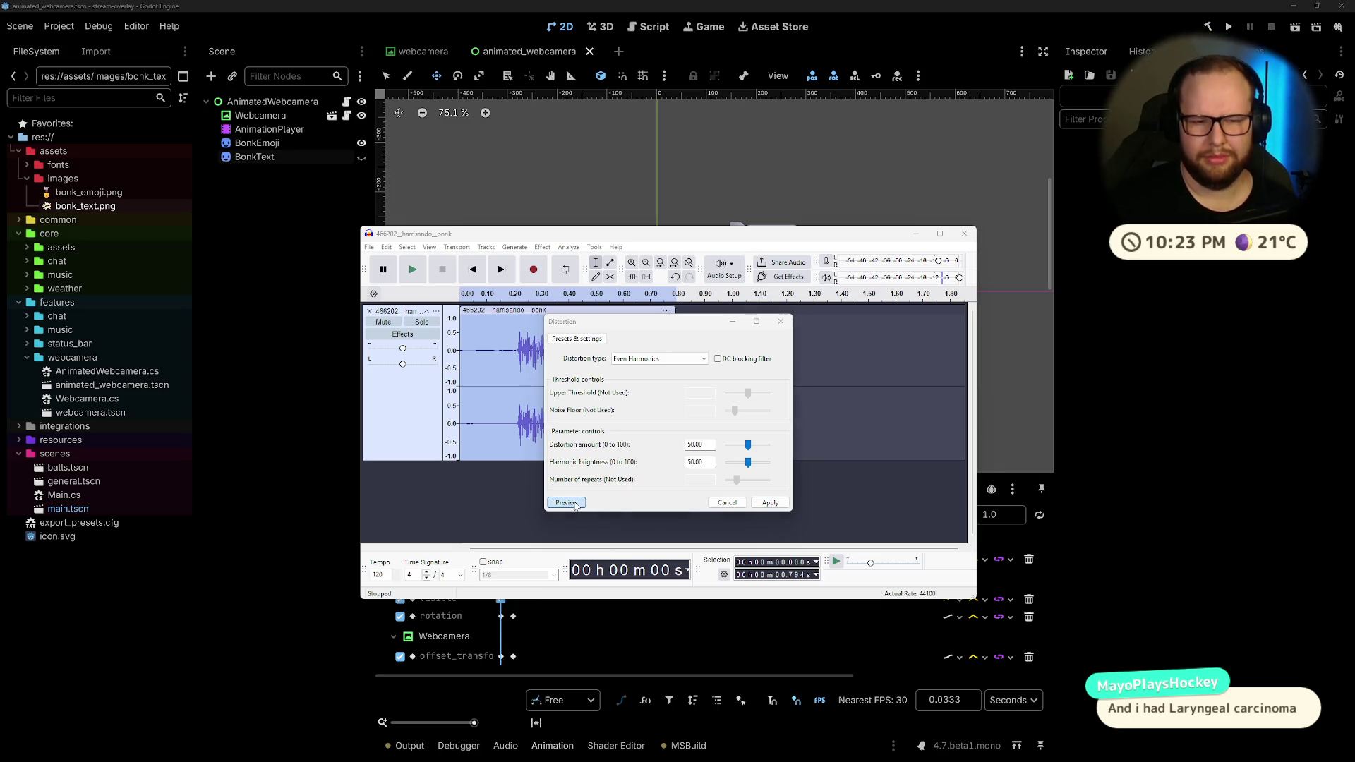
click(645, 358)
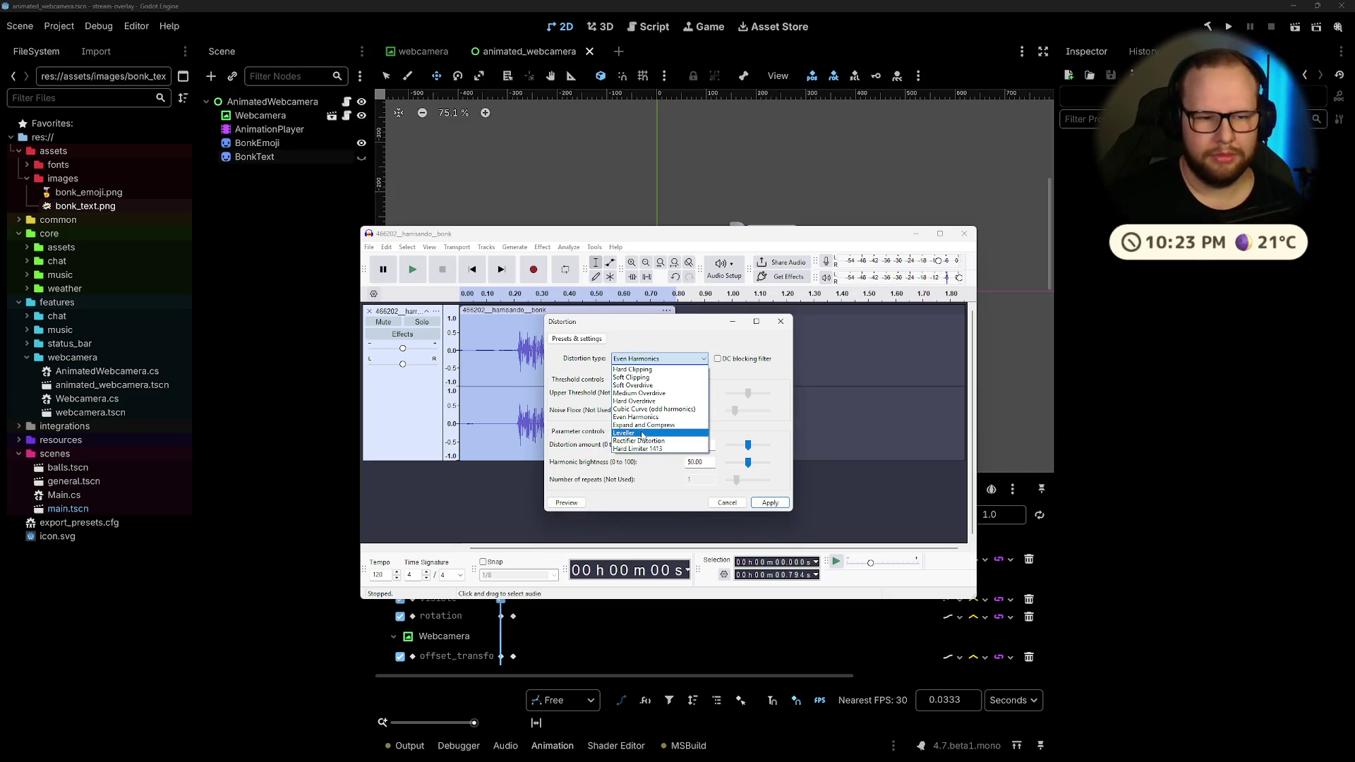
click(644, 436)
click(567, 503)
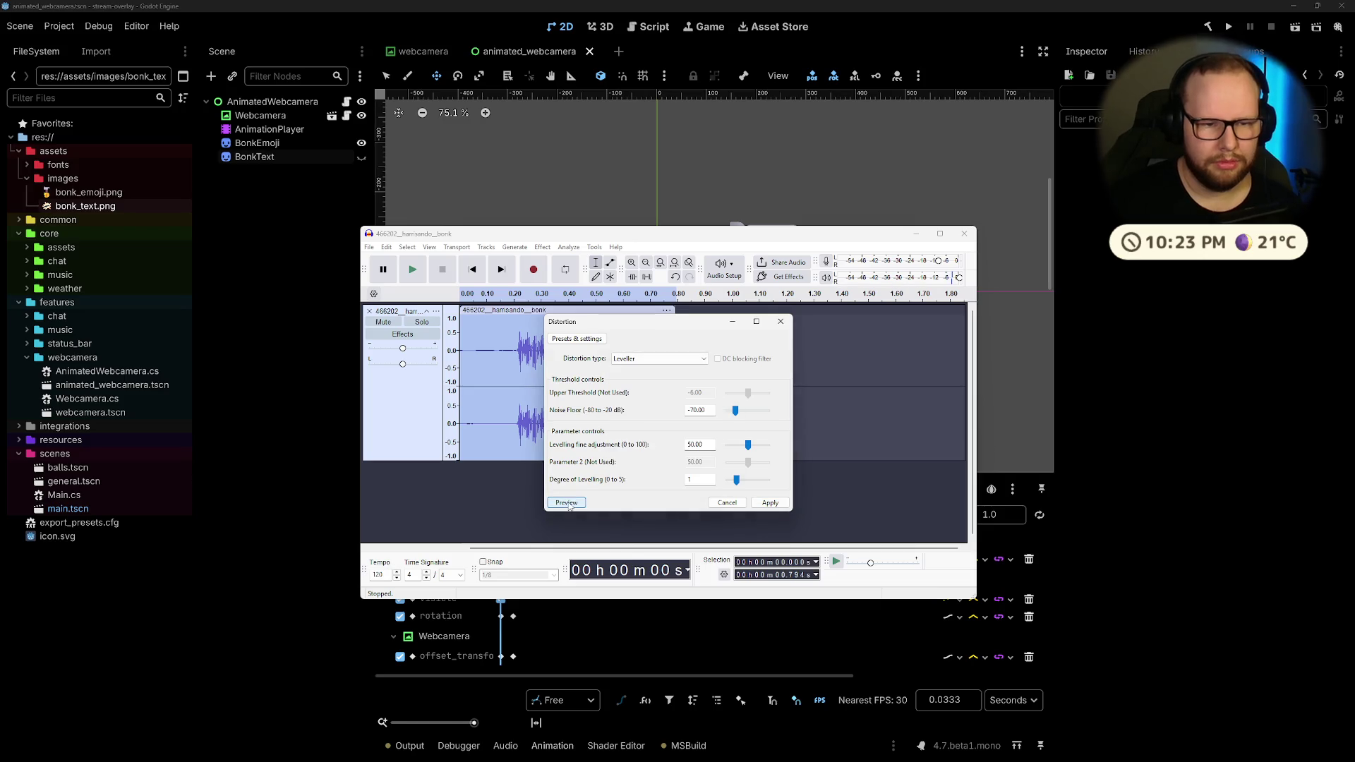
Step: Preview Soft Clipping and Rectifier Distortion, then dismiss the Distortion dialog unapplied
click(640, 358)
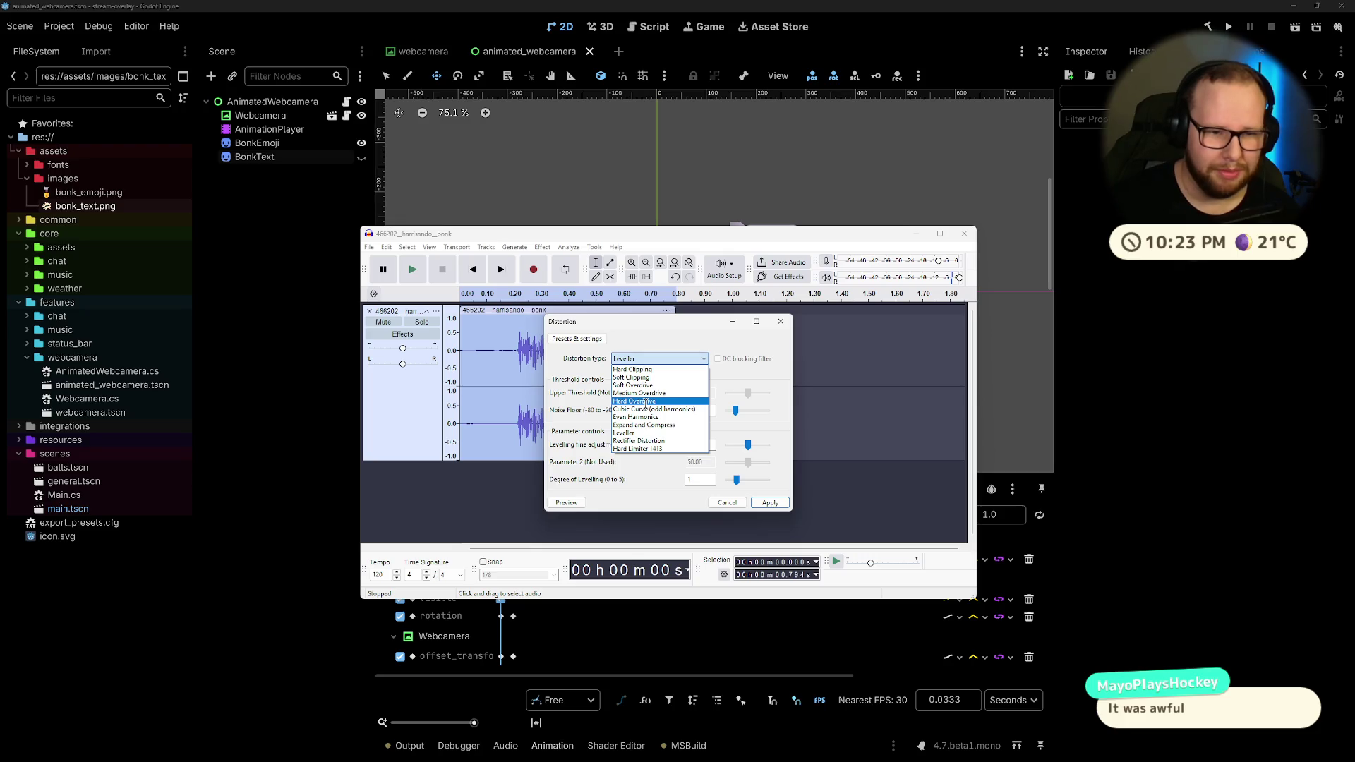
click(647, 393)
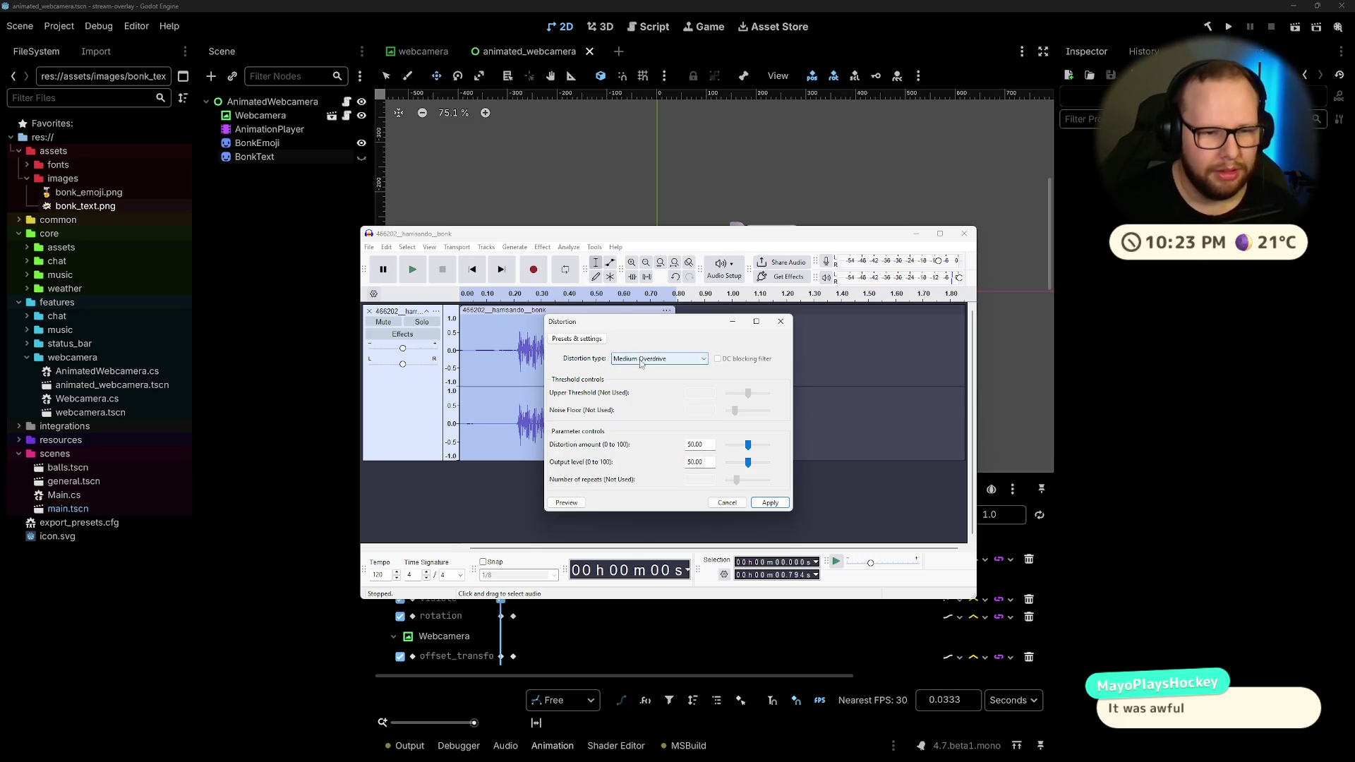
click(656, 358)
click(647, 385)
click(657, 359)
click(648, 378)
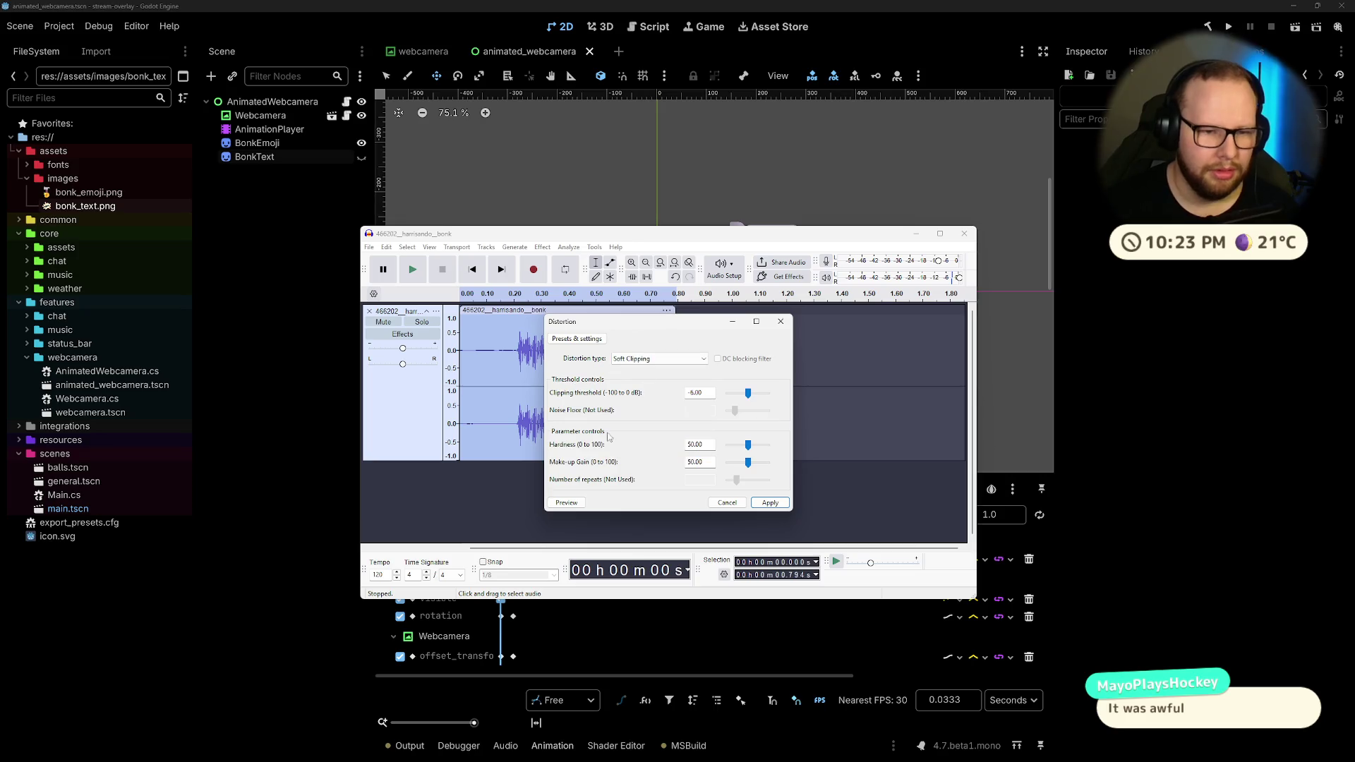
click(567, 503)
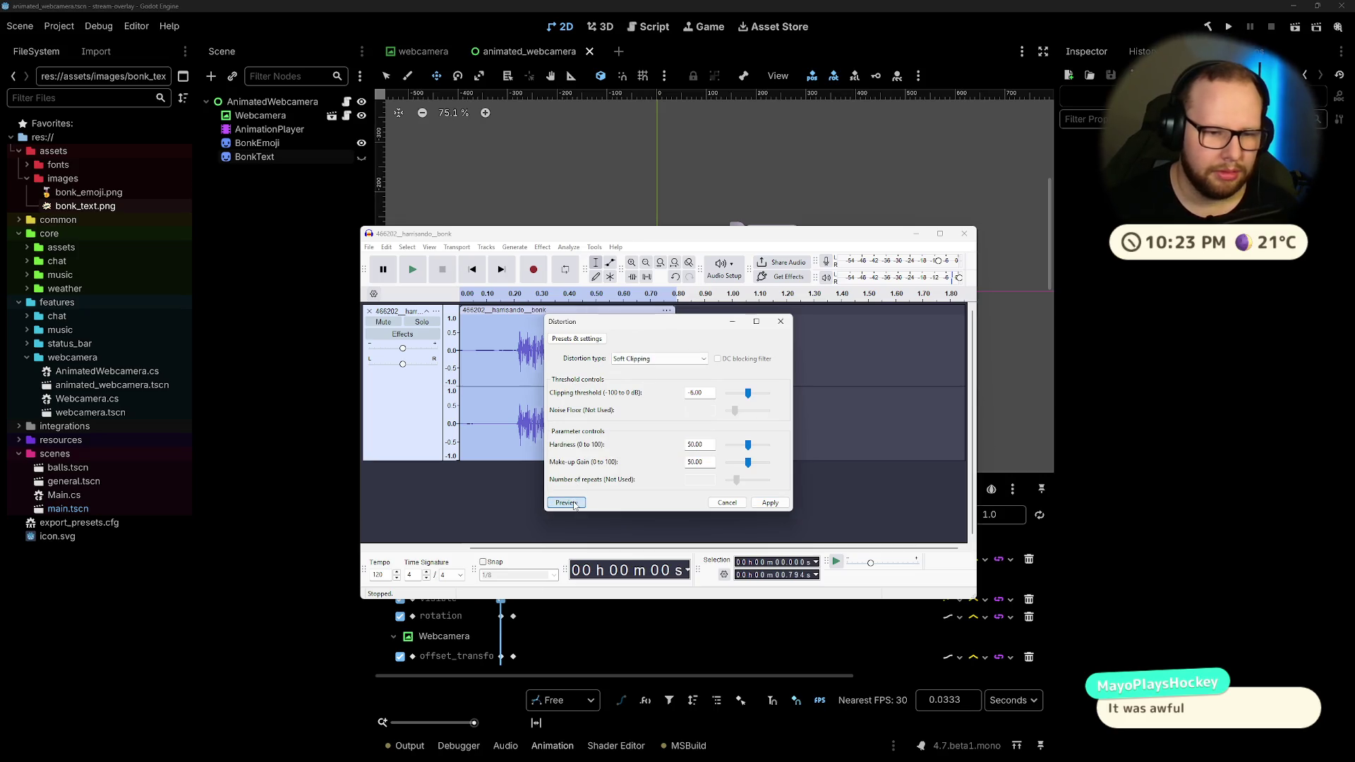
click(648, 359)
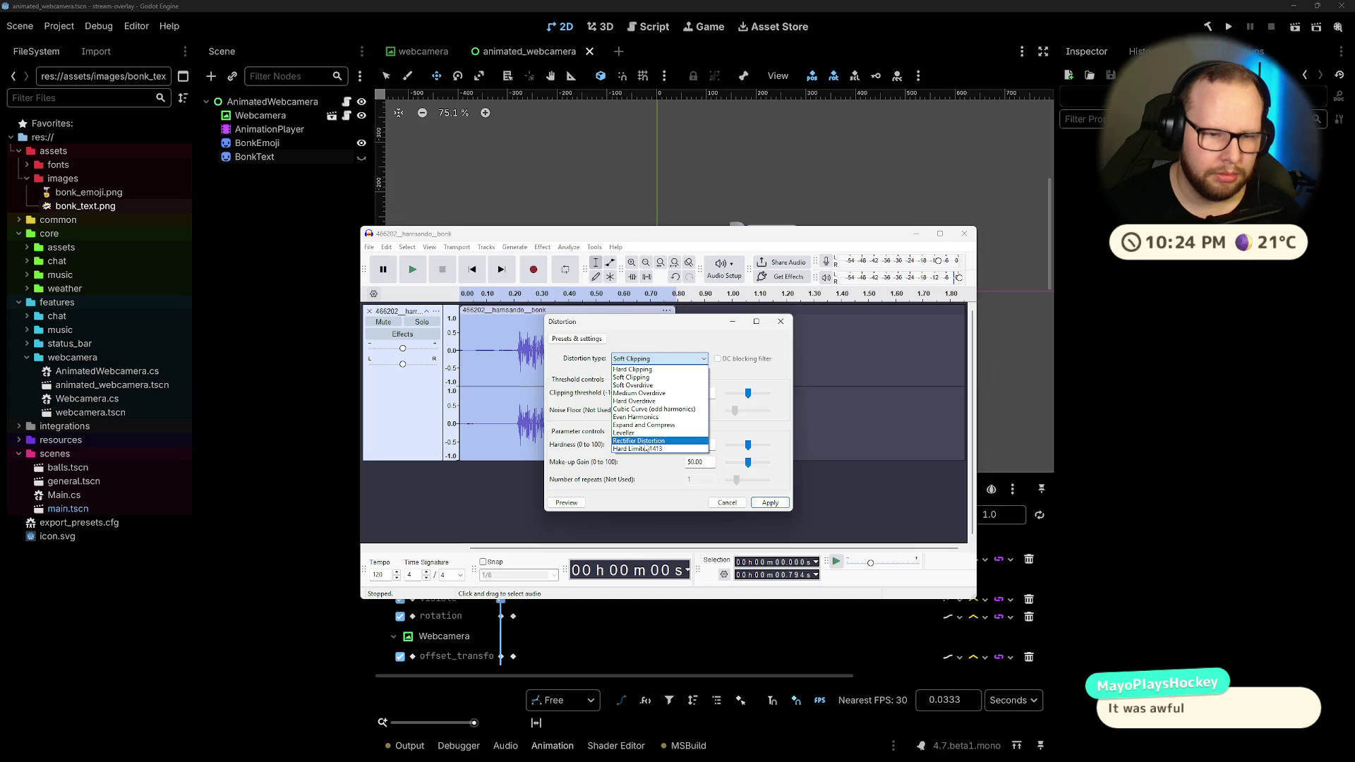
click(638, 441)
click(567, 503)
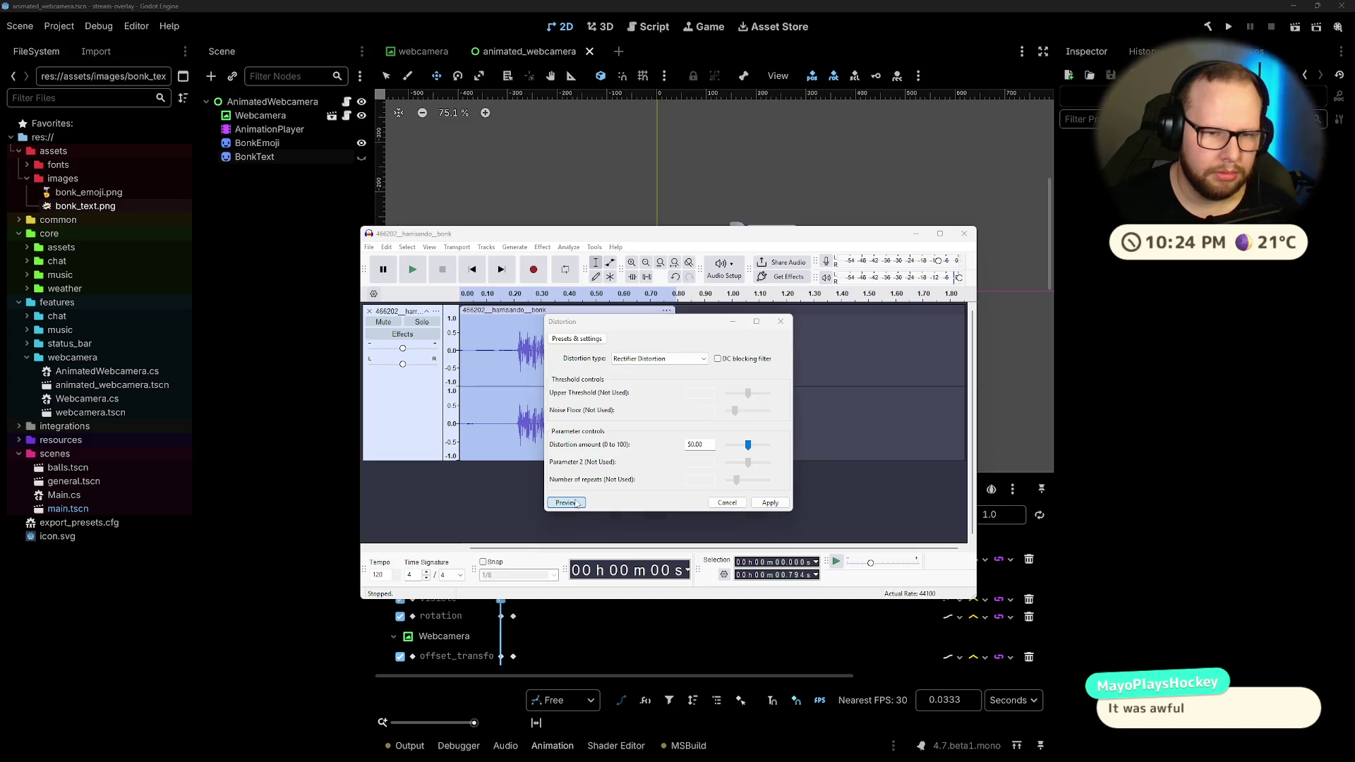
click(651, 360)
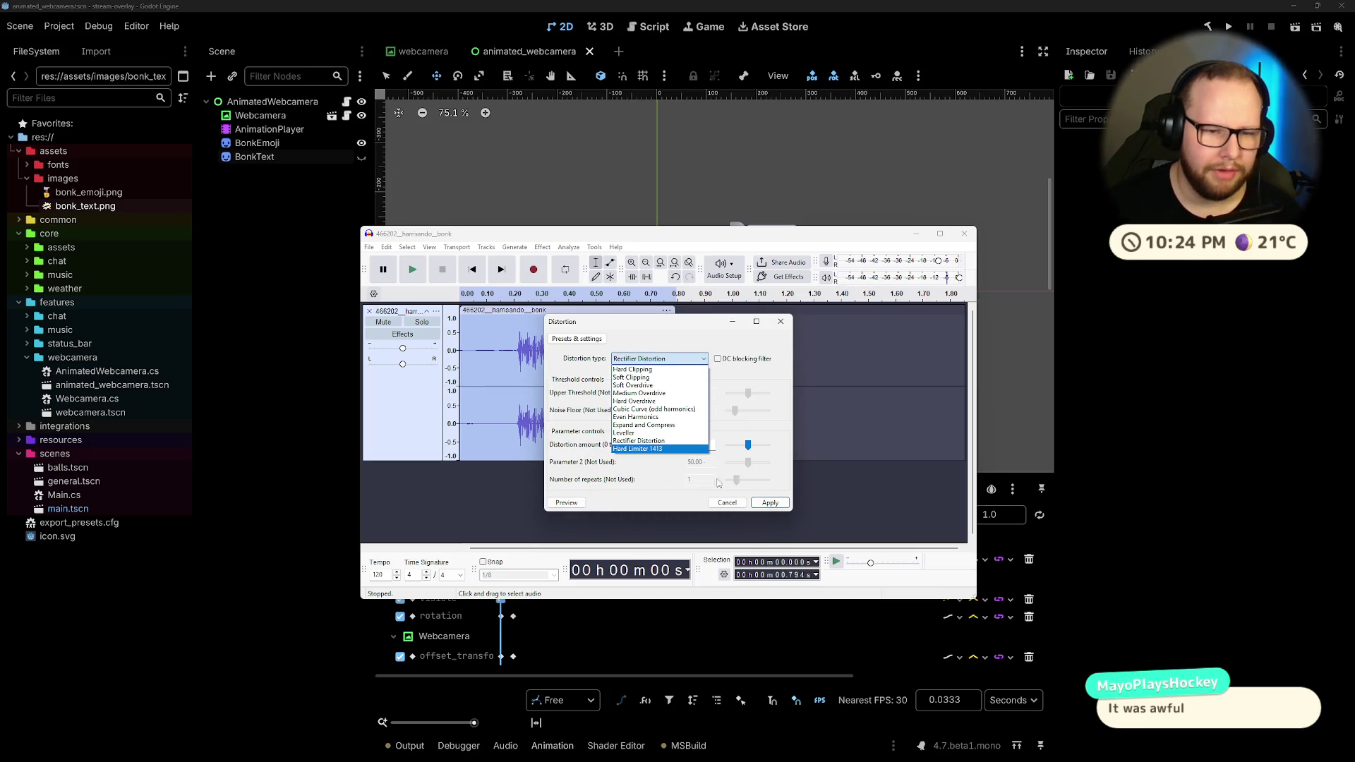
click(727, 502)
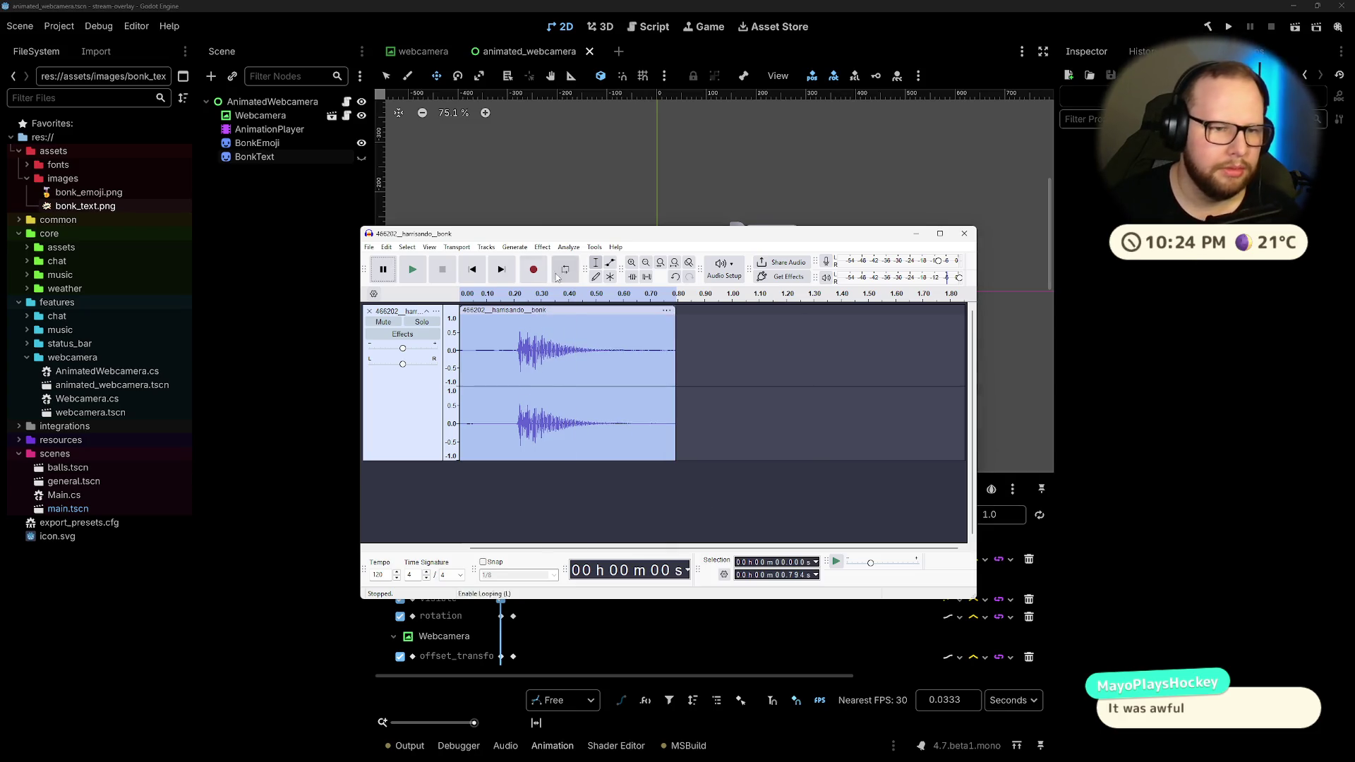
Step: Open the Delay effect and preview the default Regular delay on the clip
click(542, 247)
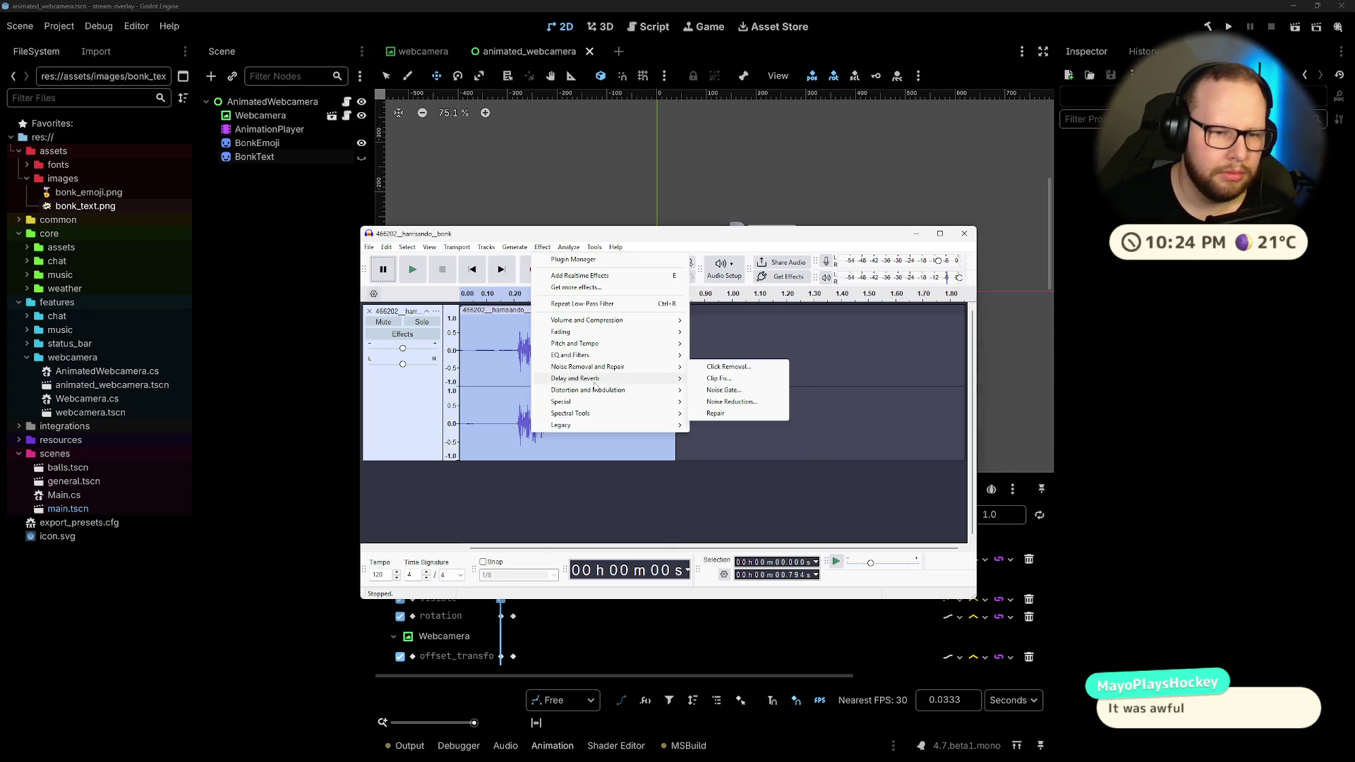
mouse_move(594, 381)
click(716, 379)
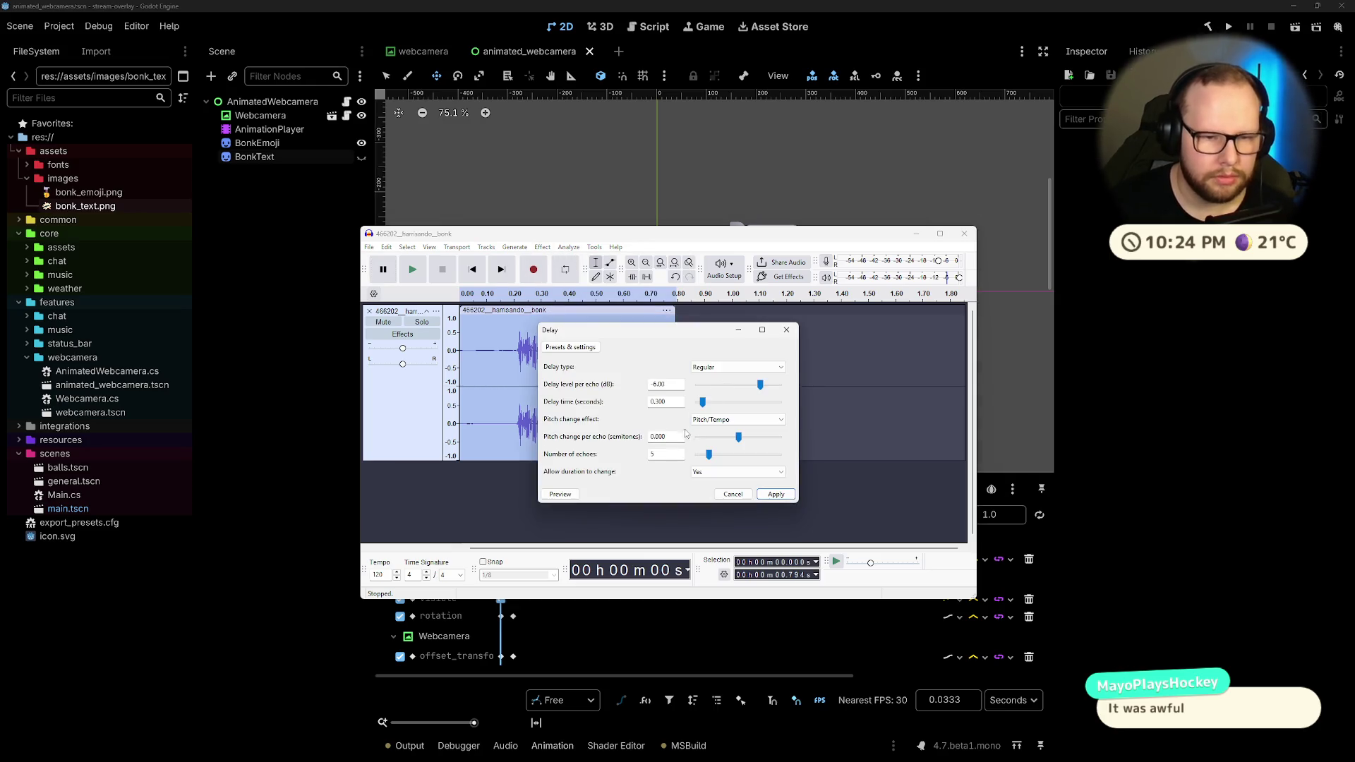
click(558, 494)
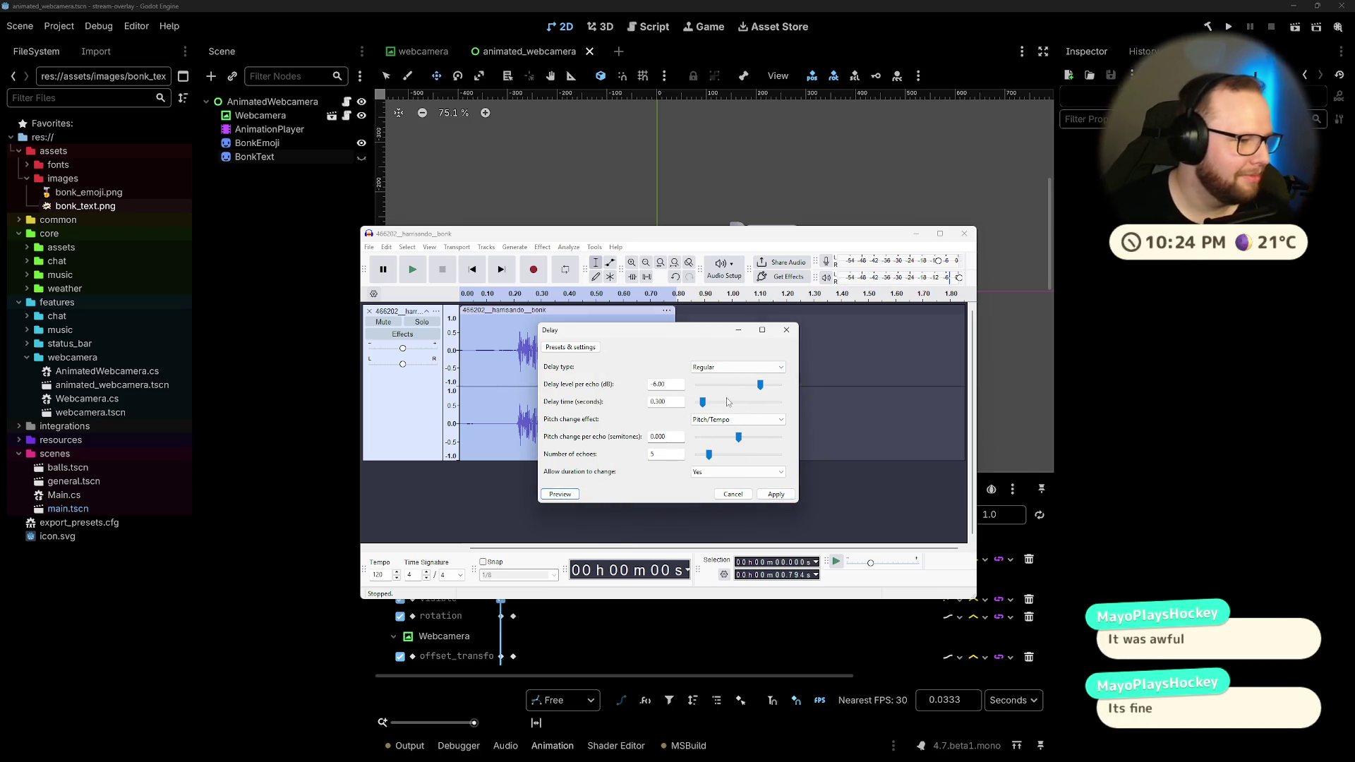
mouse_move(696, 332)
mouse_down()
mouse_move(712, 301)
mouse_move(746, 301)
mouse_up()
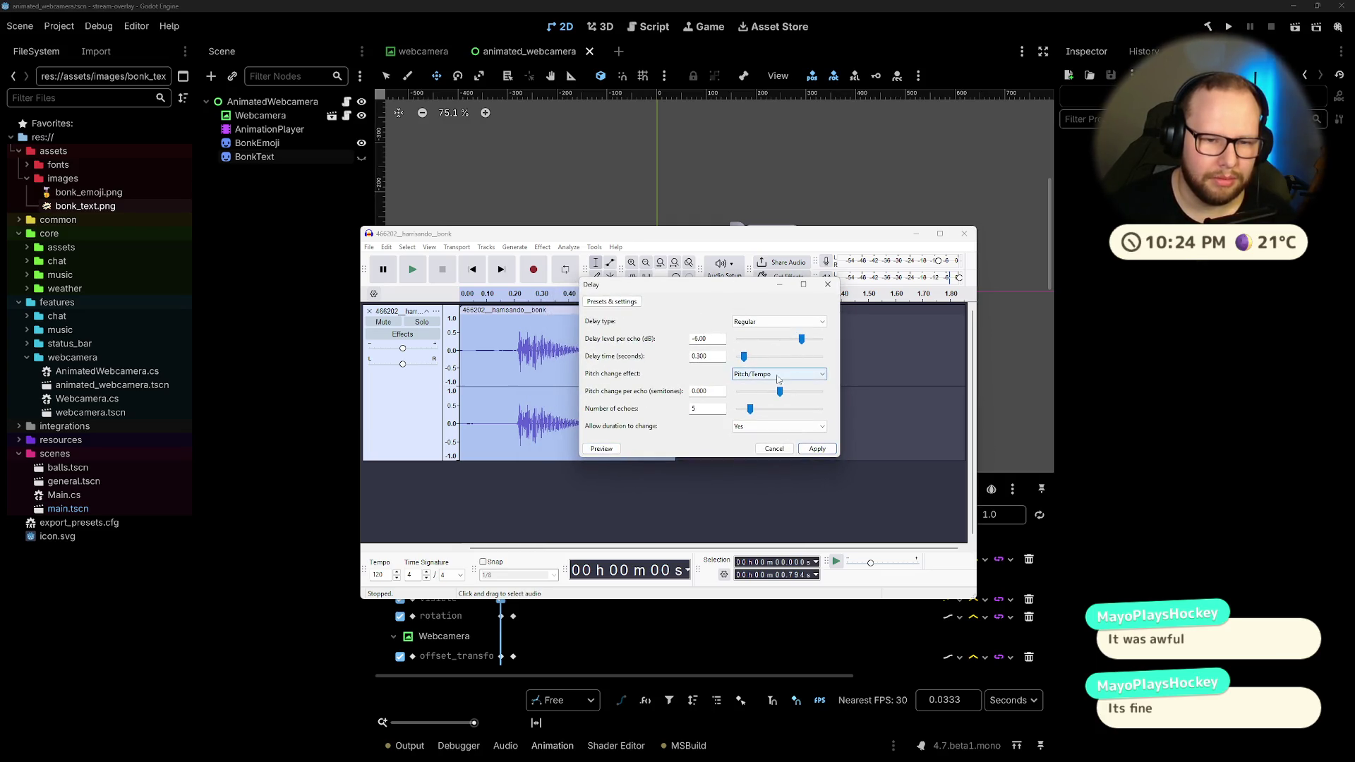
click(776, 322)
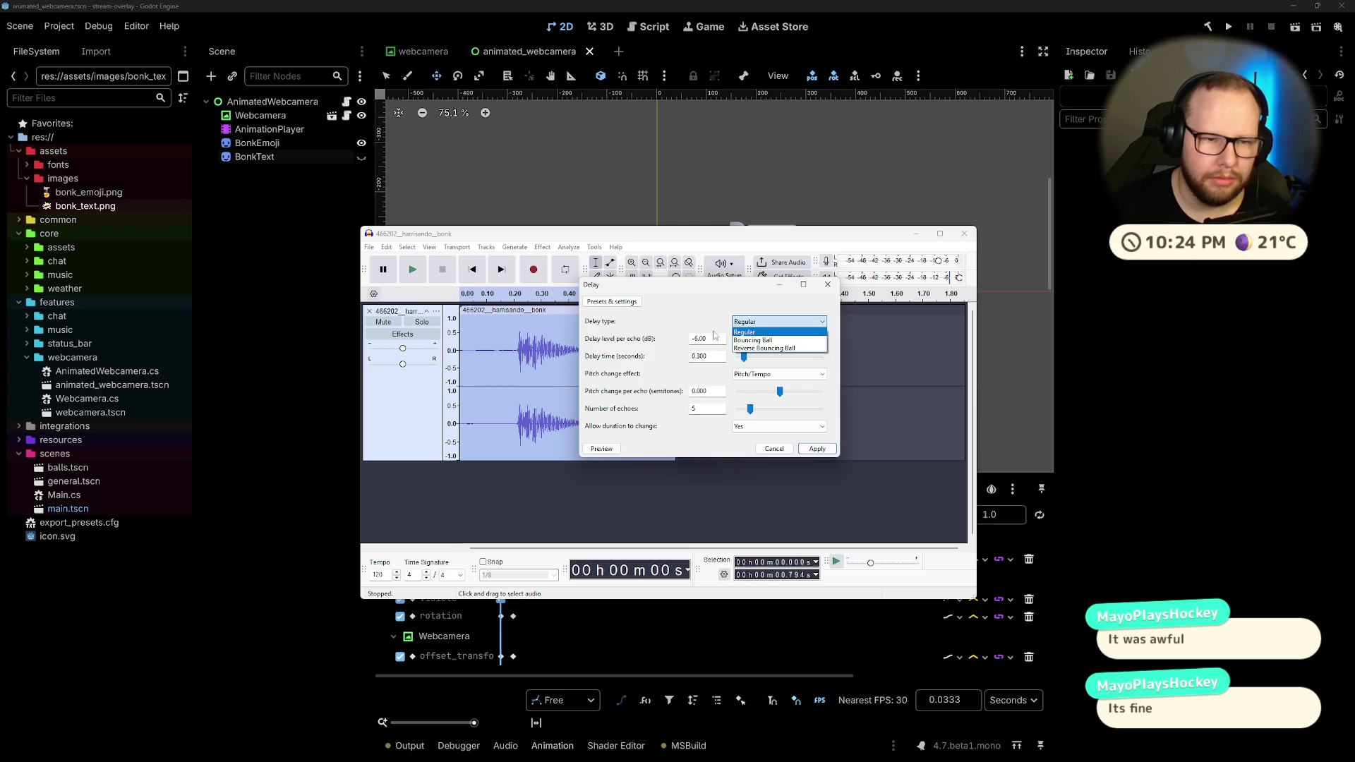
click(662, 335)
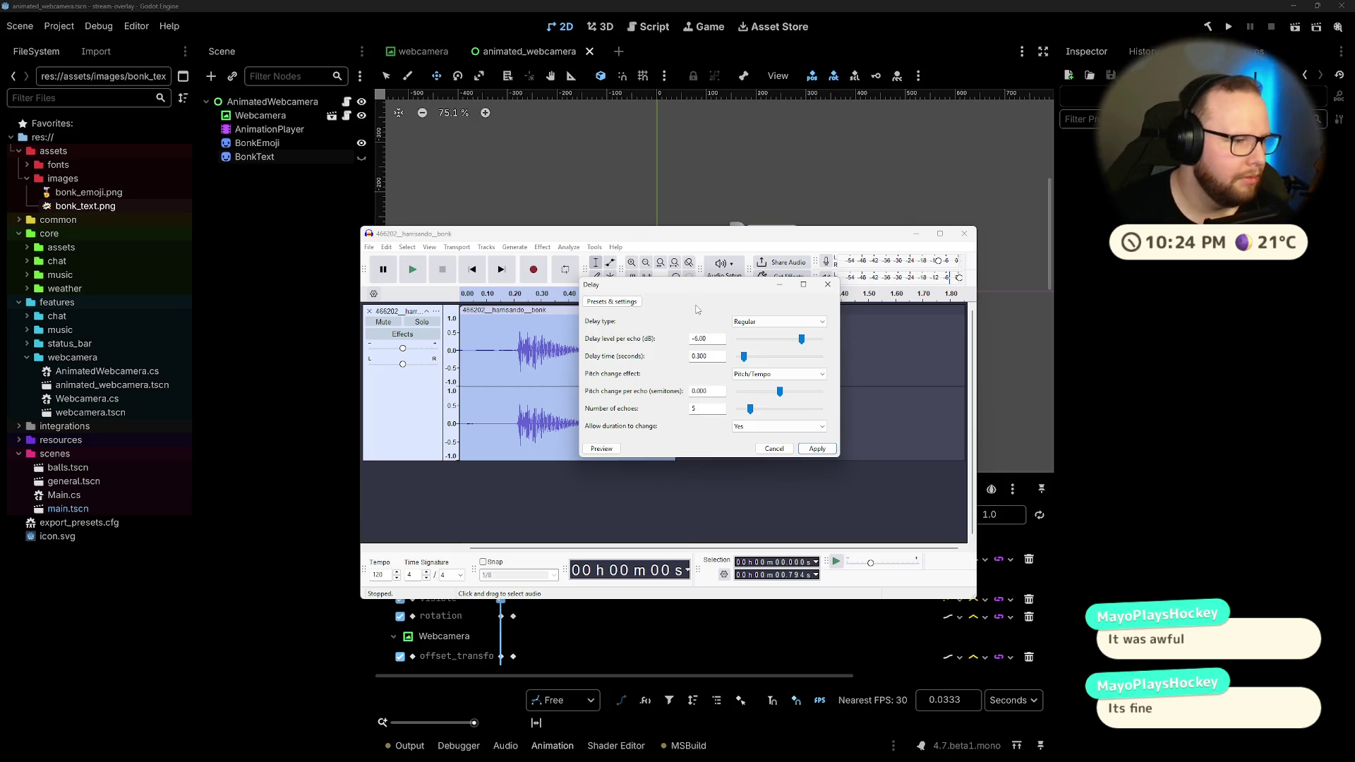
drag(691, 287, 655, 284)
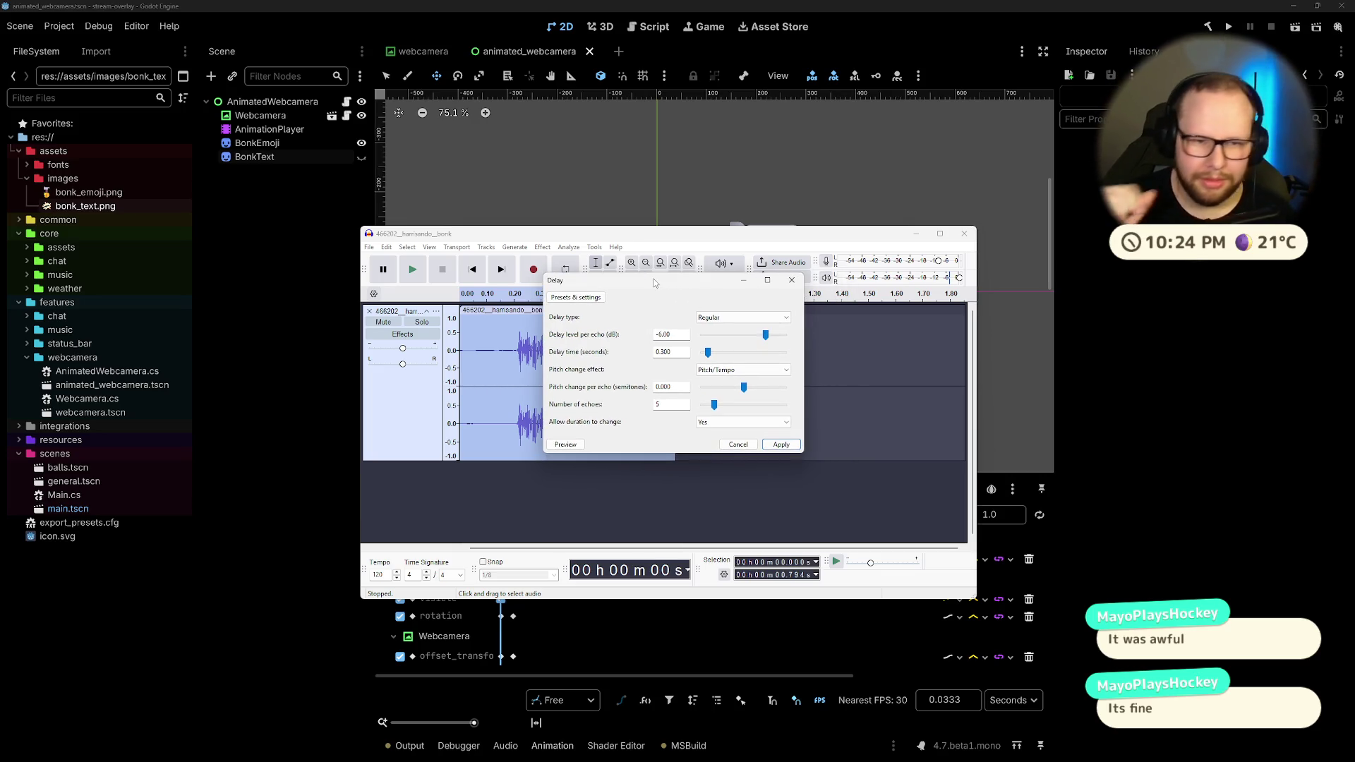
Step: Preview Bouncing Ball, Reverse Bouncing Ball, then Regular delay types
click(725, 317)
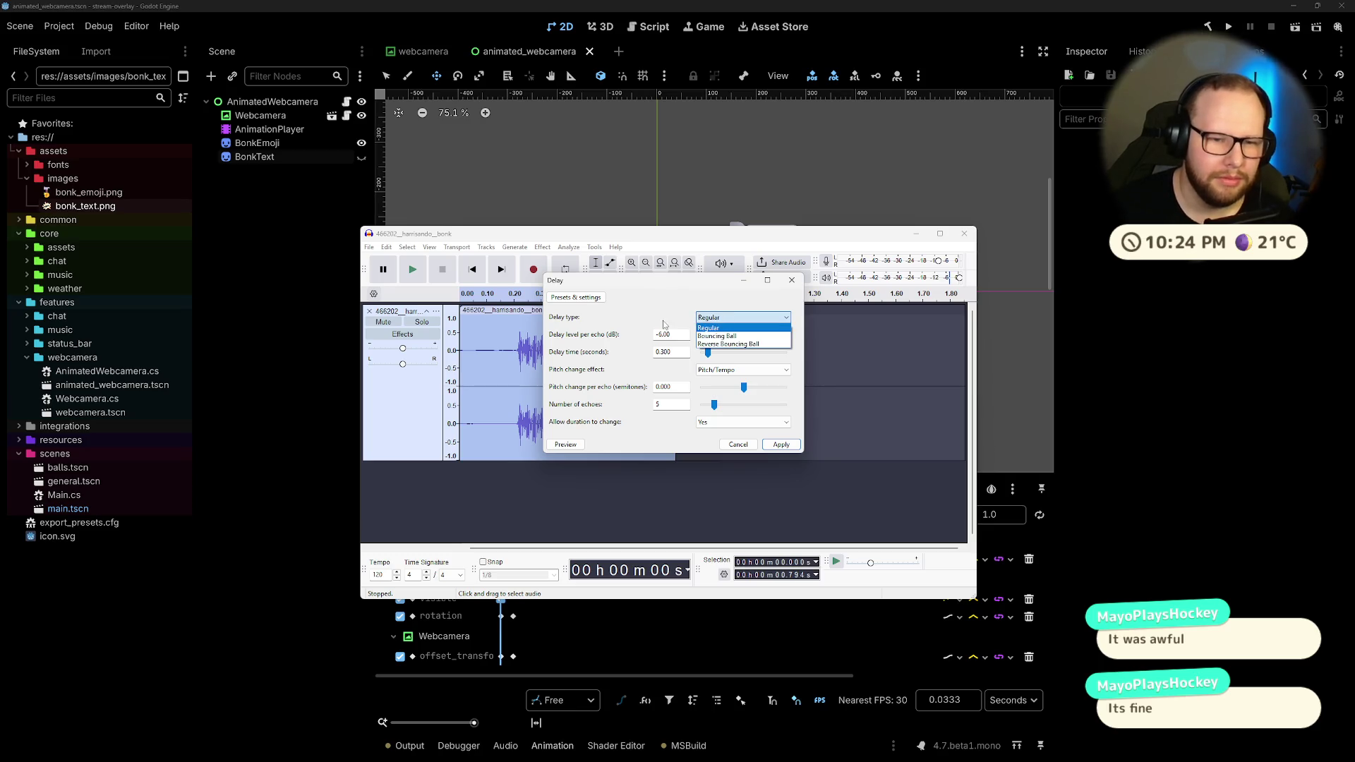
click(725, 317)
click(723, 319)
click(717, 339)
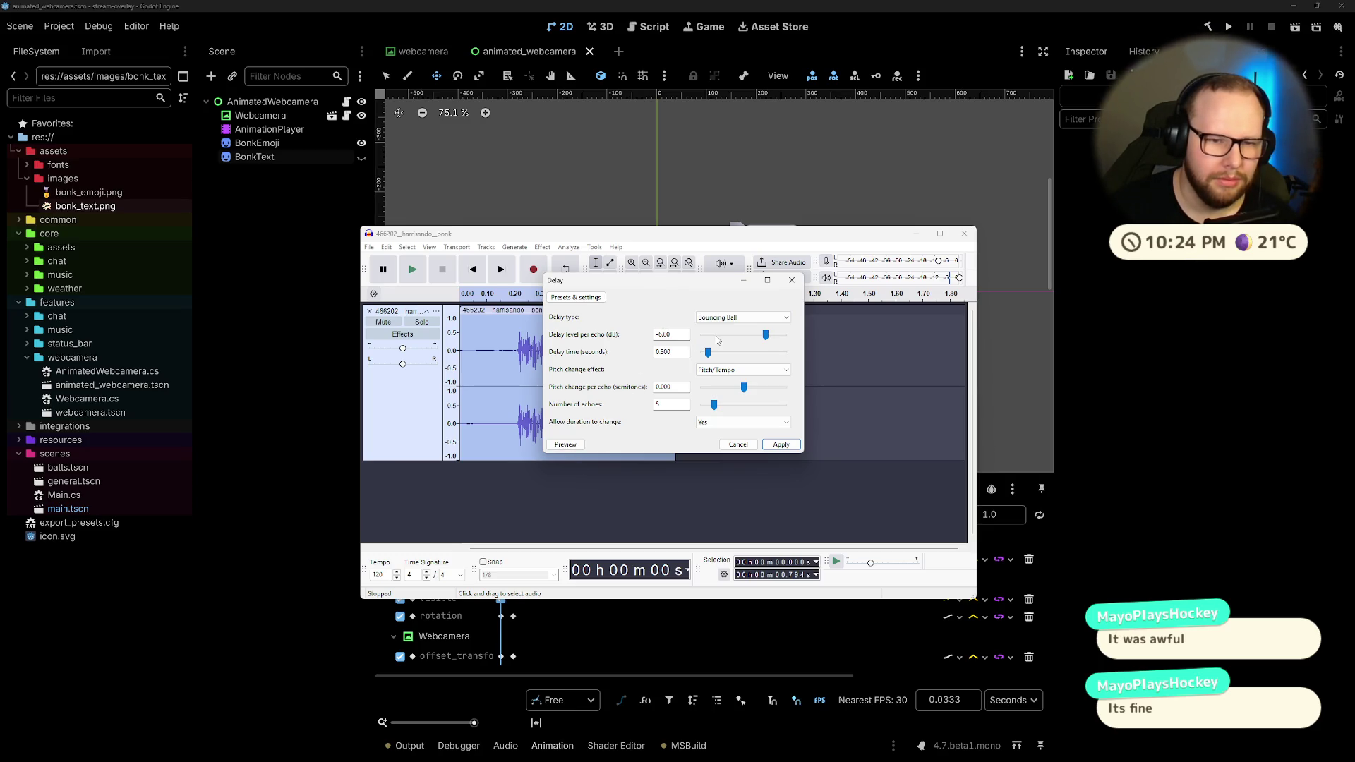
click(565, 444)
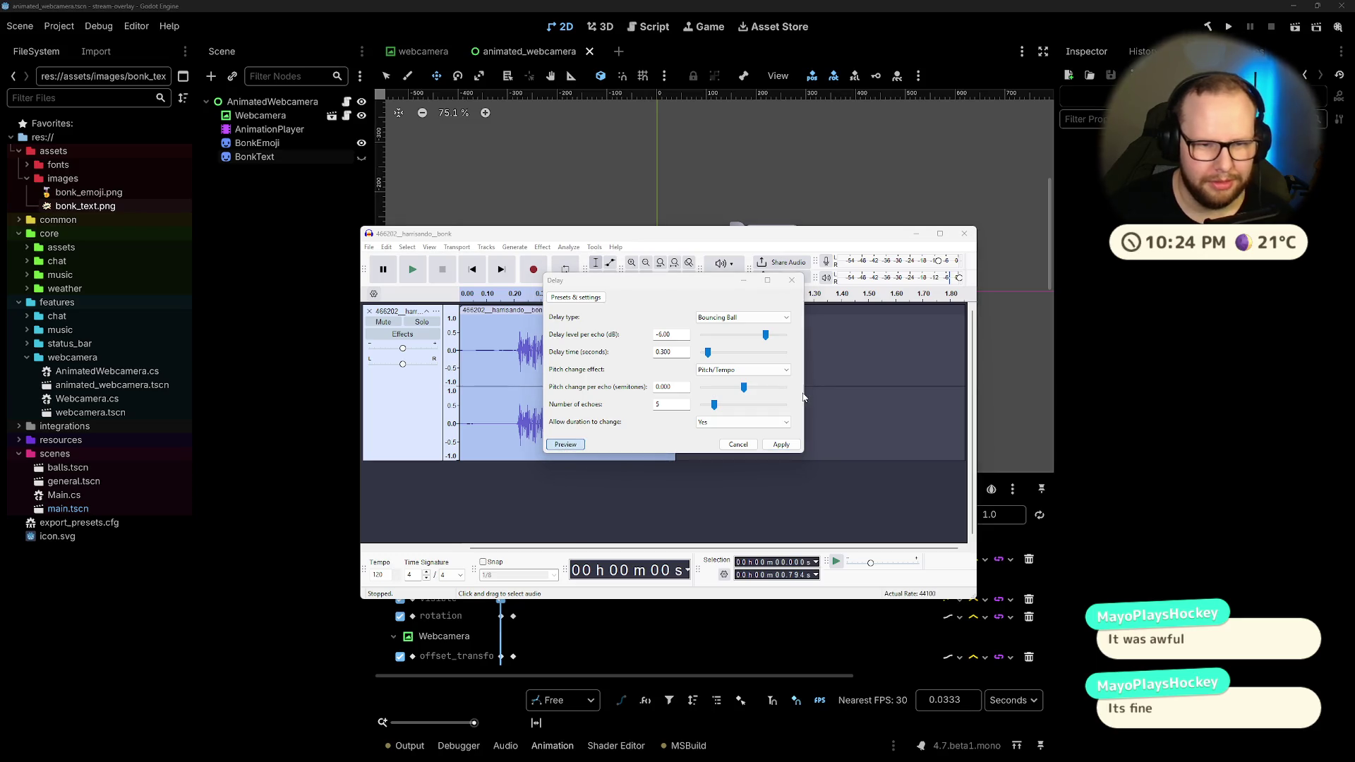
click(734, 317)
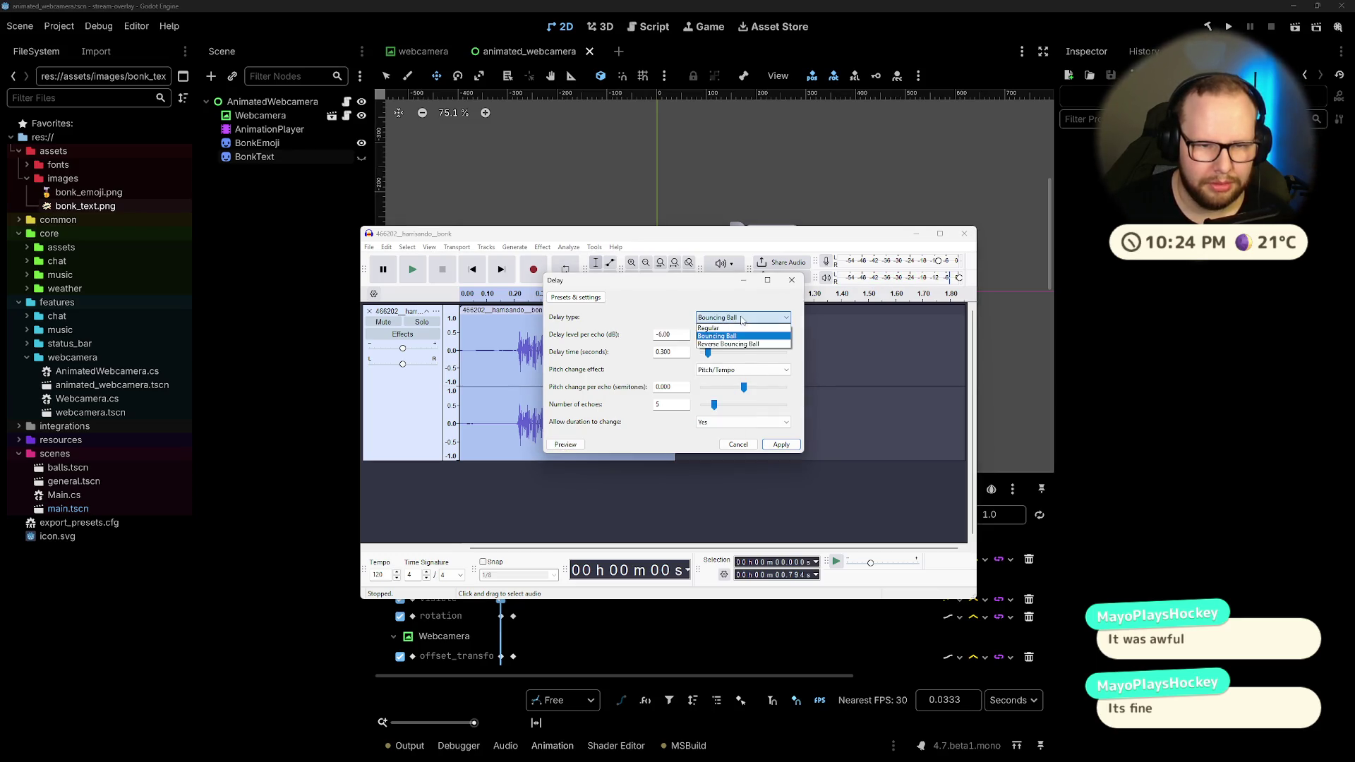
click(730, 349)
click(565, 445)
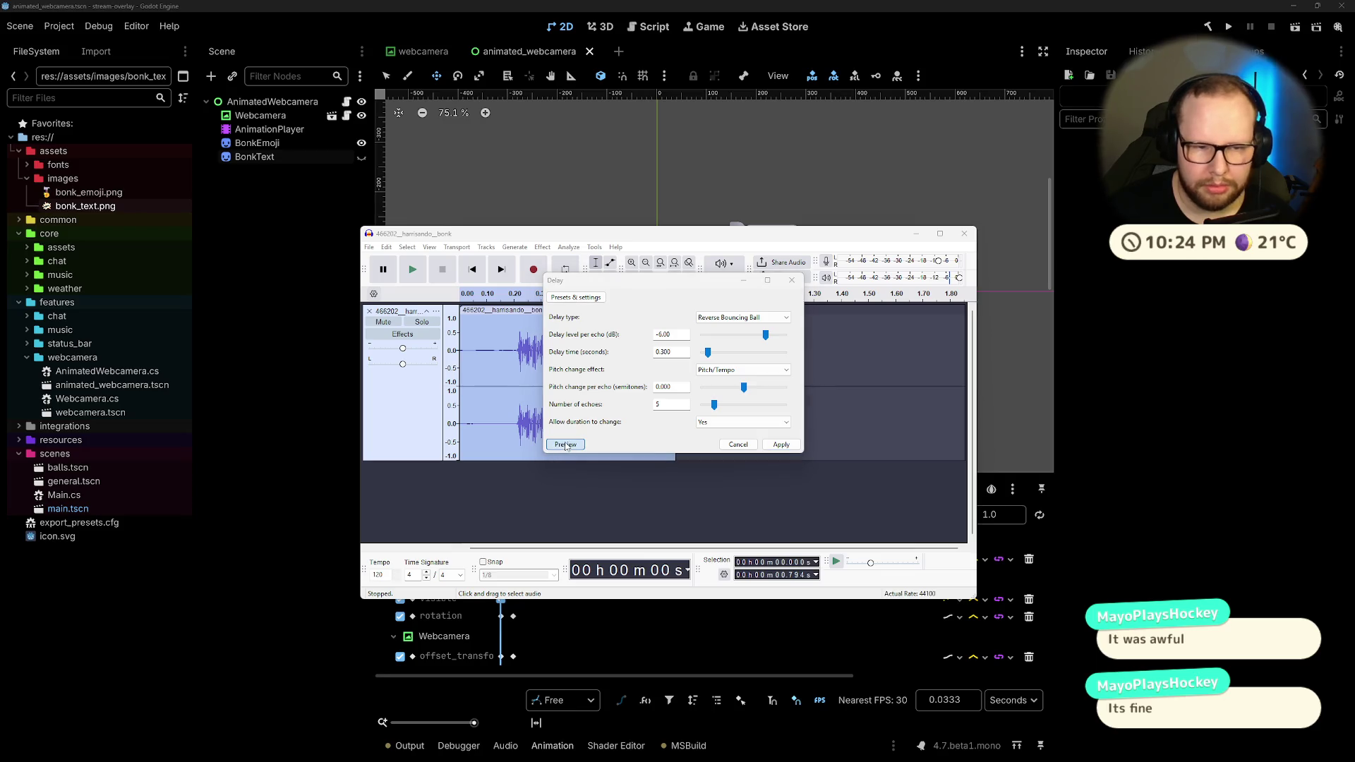
click(742, 318)
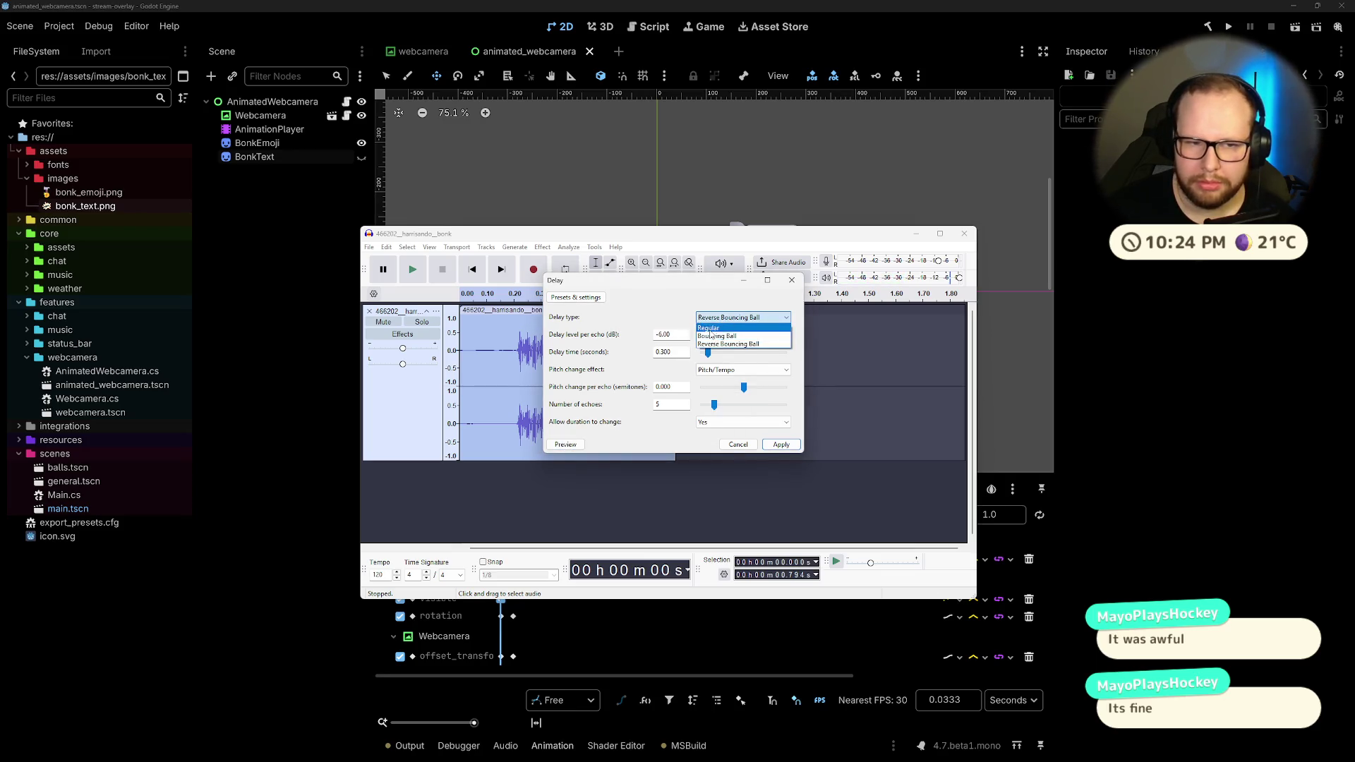
click(729, 328)
click(555, 447)
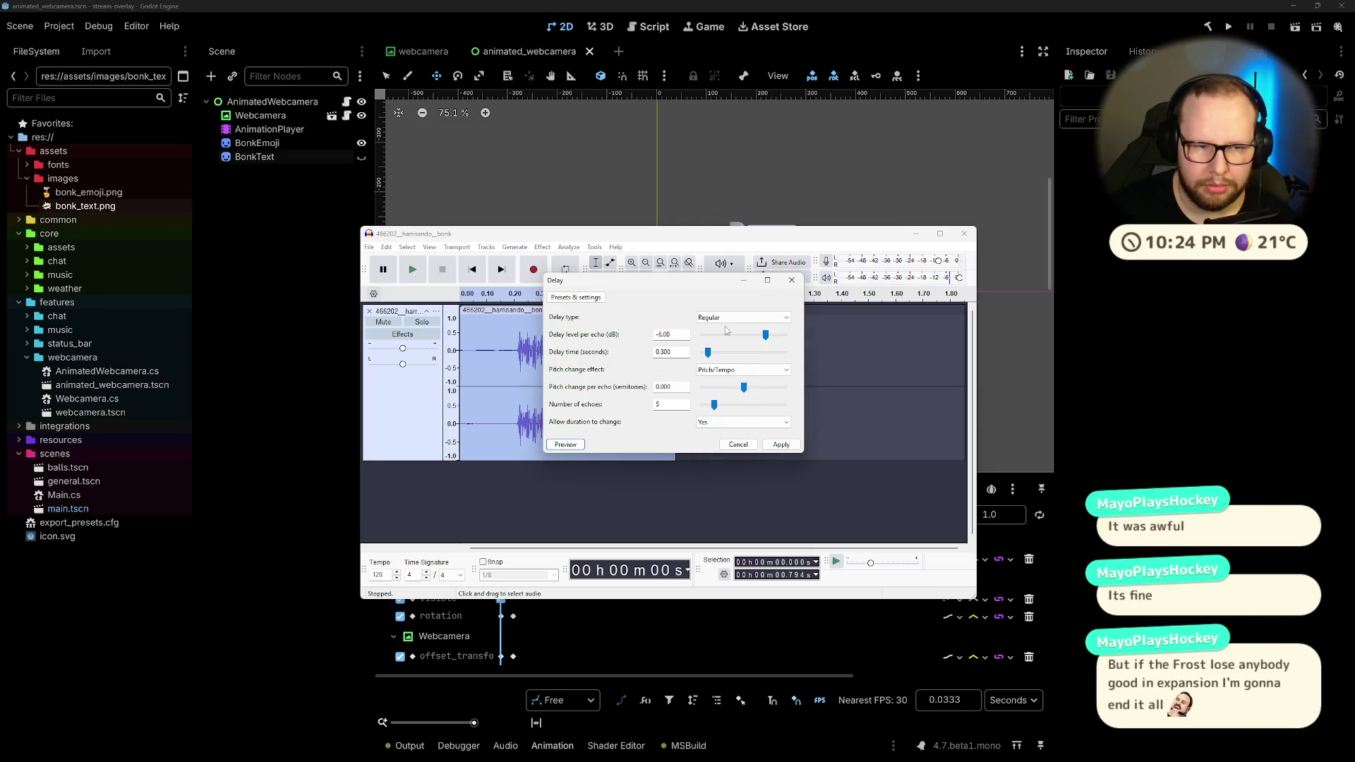
Step: Set the echo pitch change to Low-quality Pitch Shift and preview it
click(715, 370)
click(729, 388)
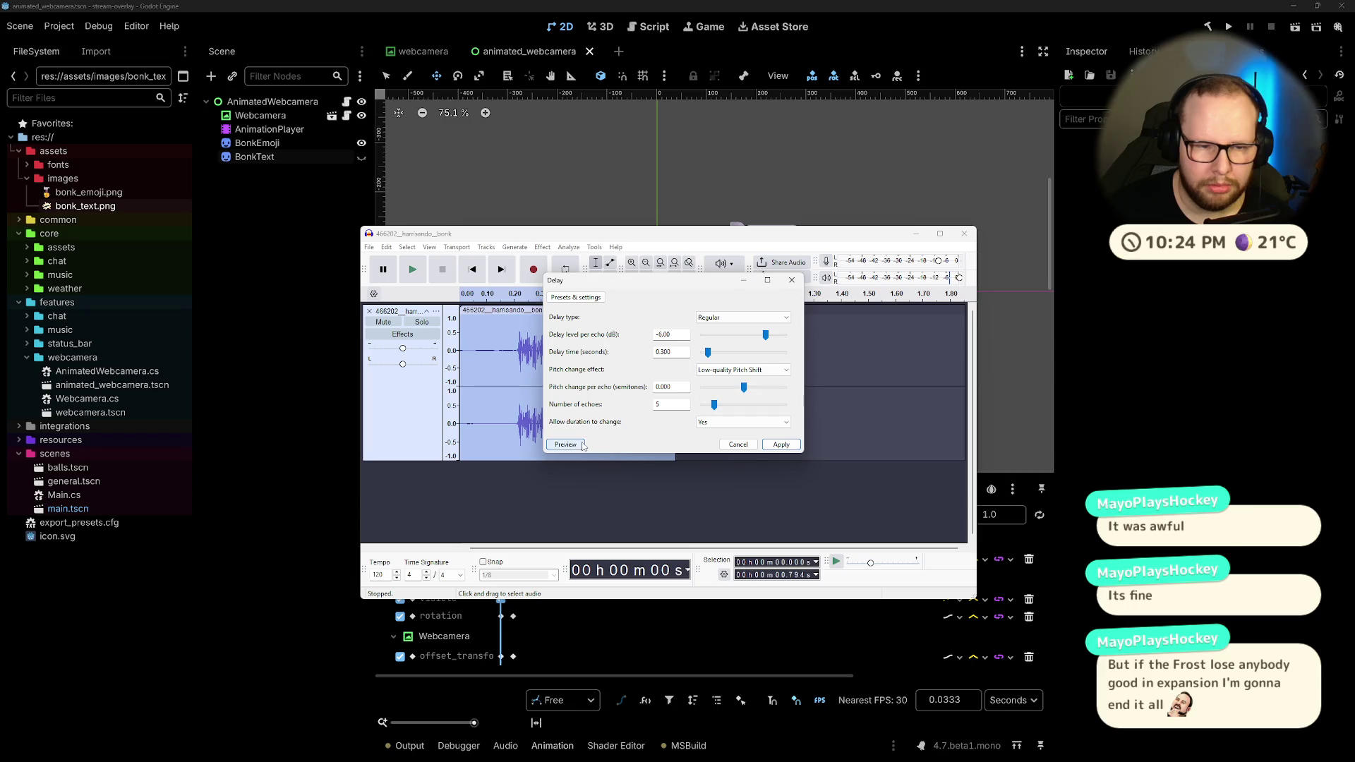
click(578, 443)
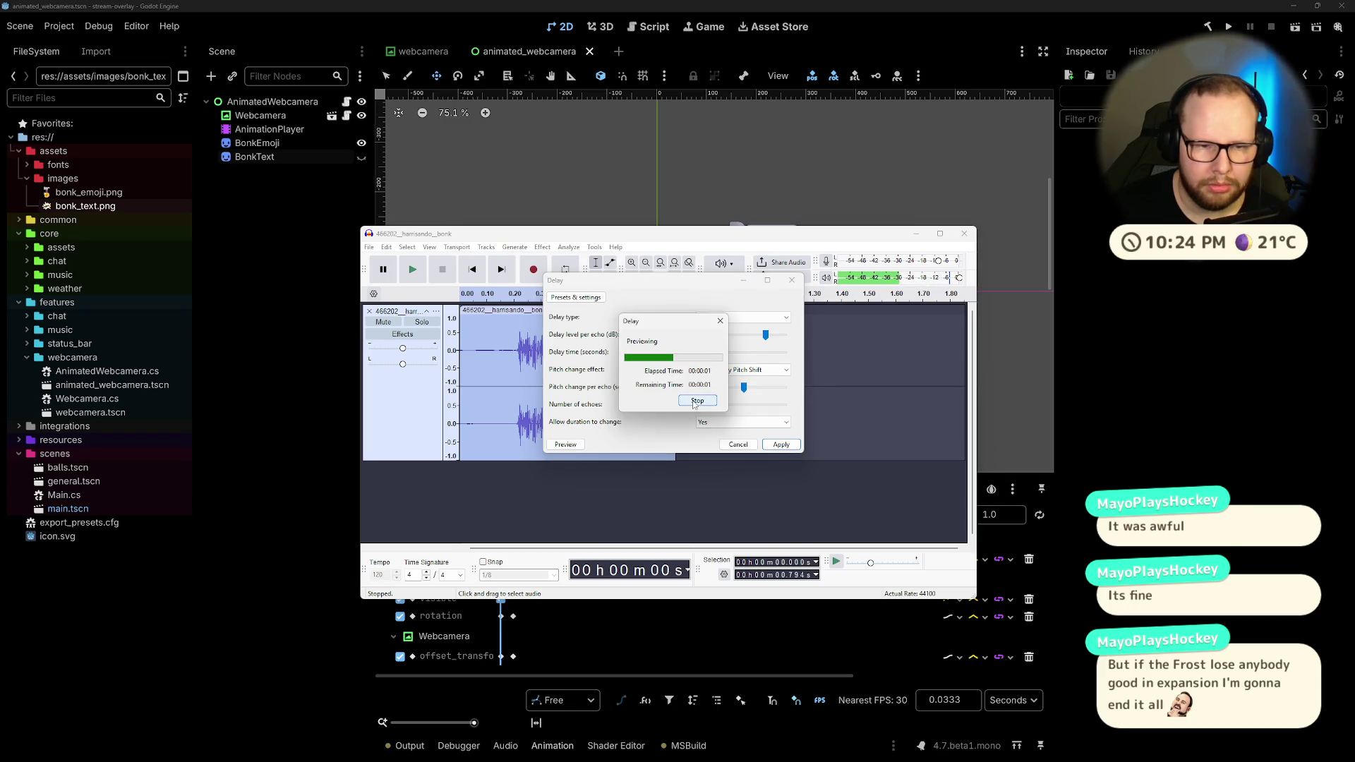
Step: Switch the pitch change effect to Pitch/Tempo and preview the delay with four echoes
click(696, 401)
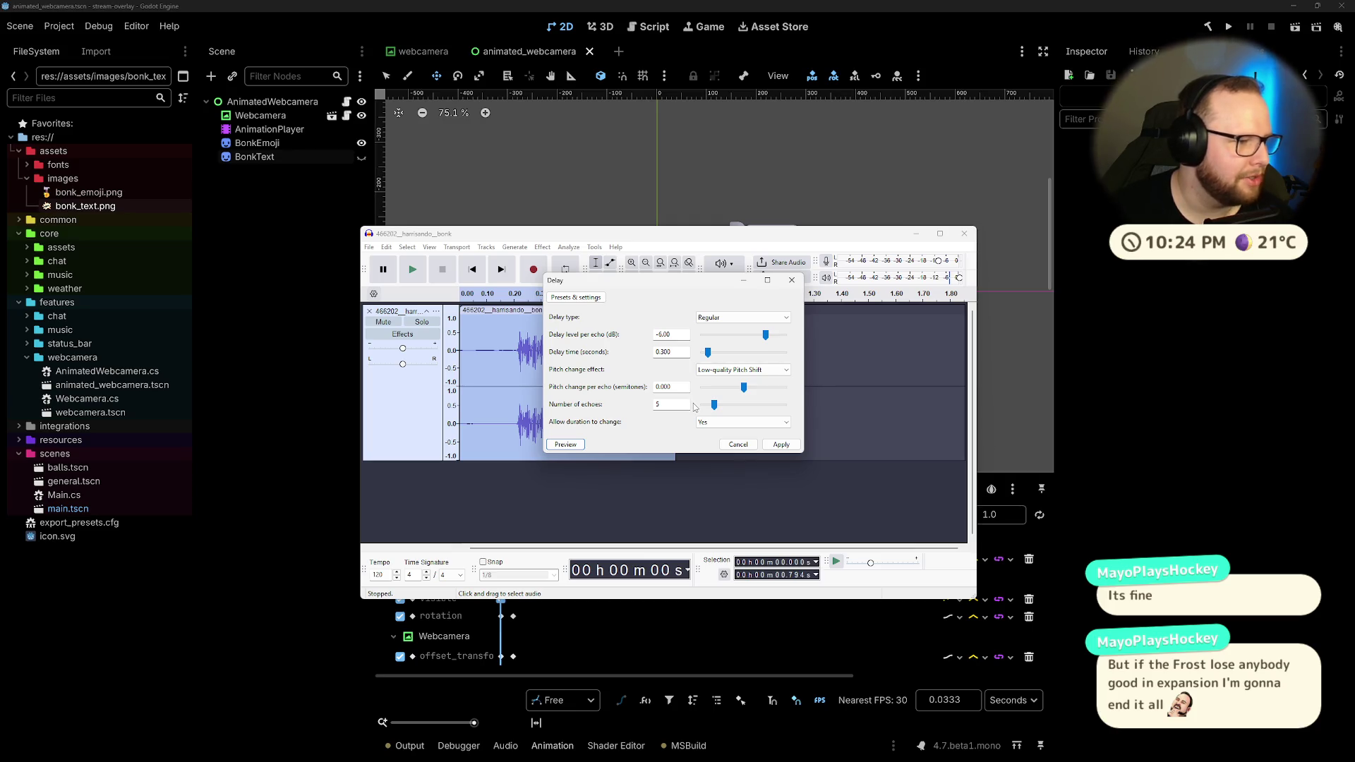
click(705, 370)
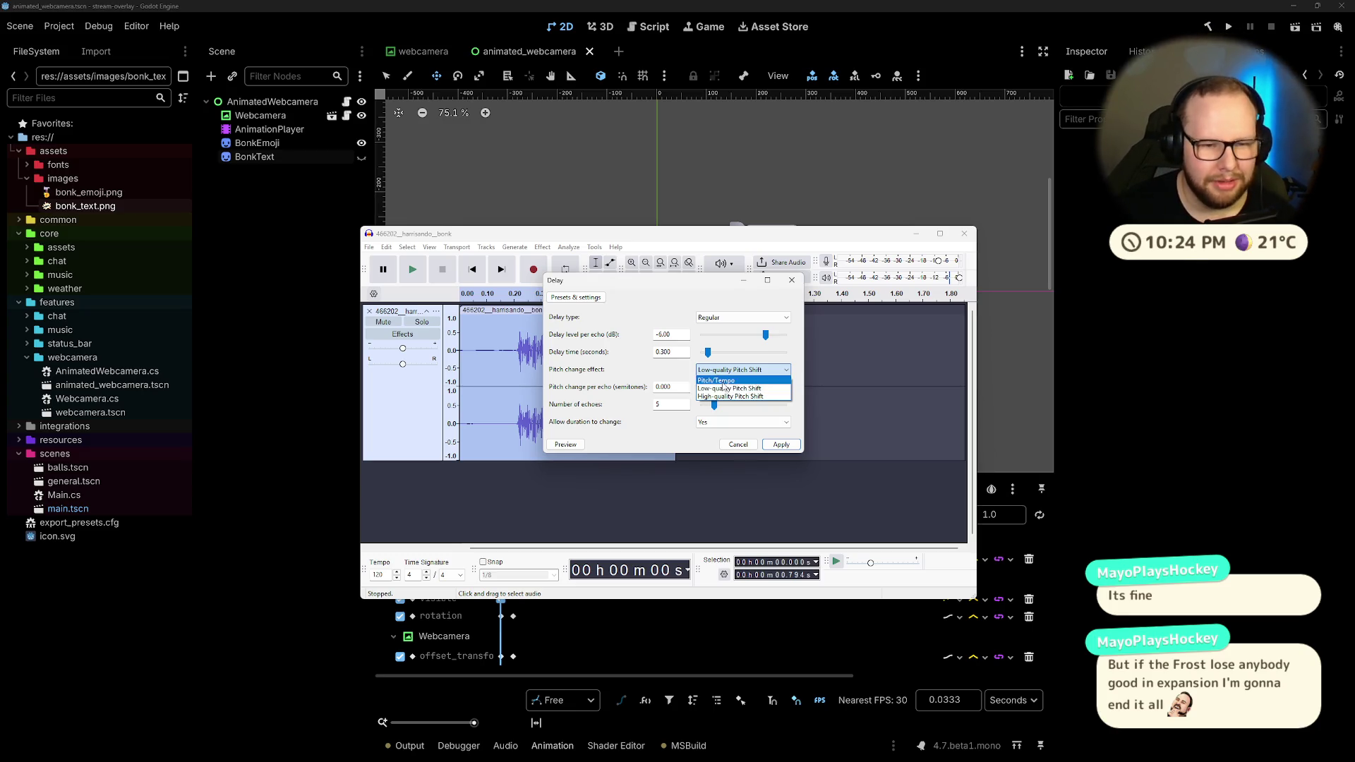
click(717, 382)
click(565, 444)
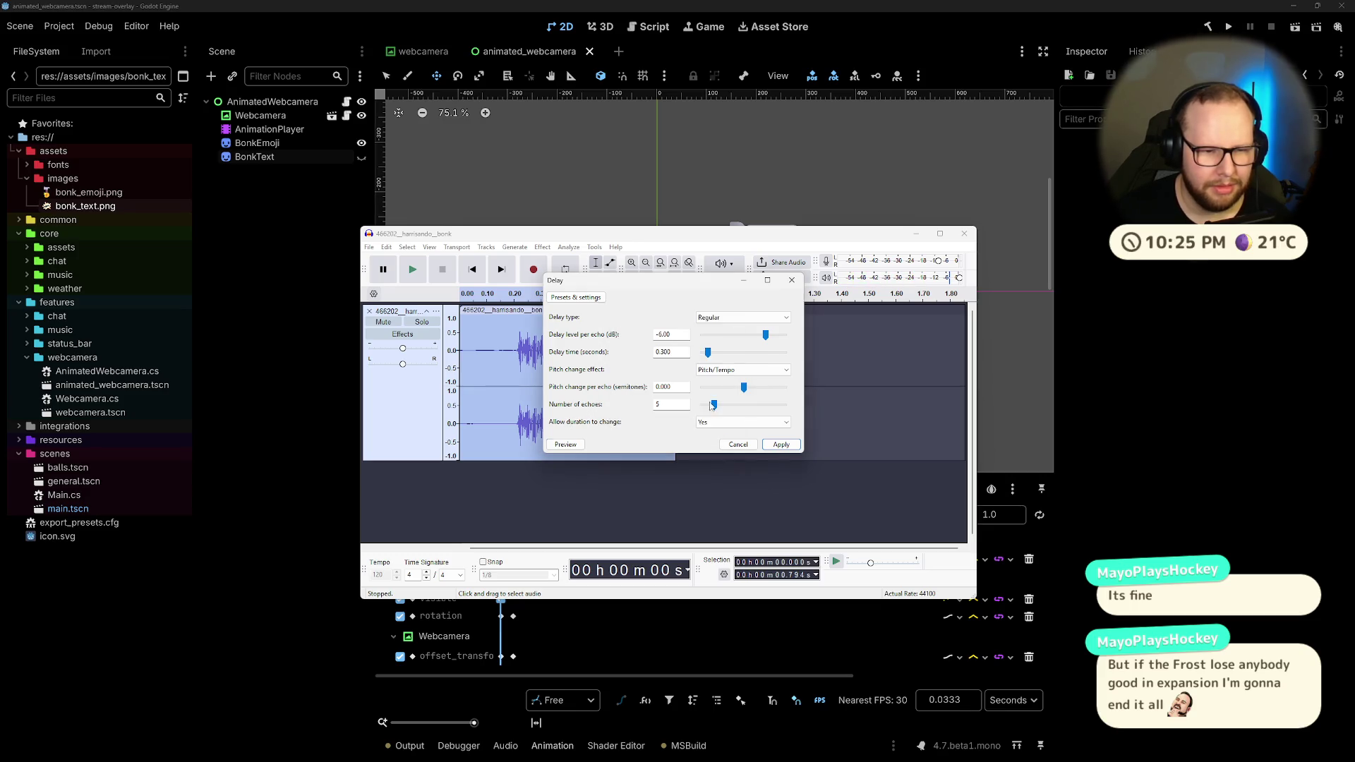
click(566, 447)
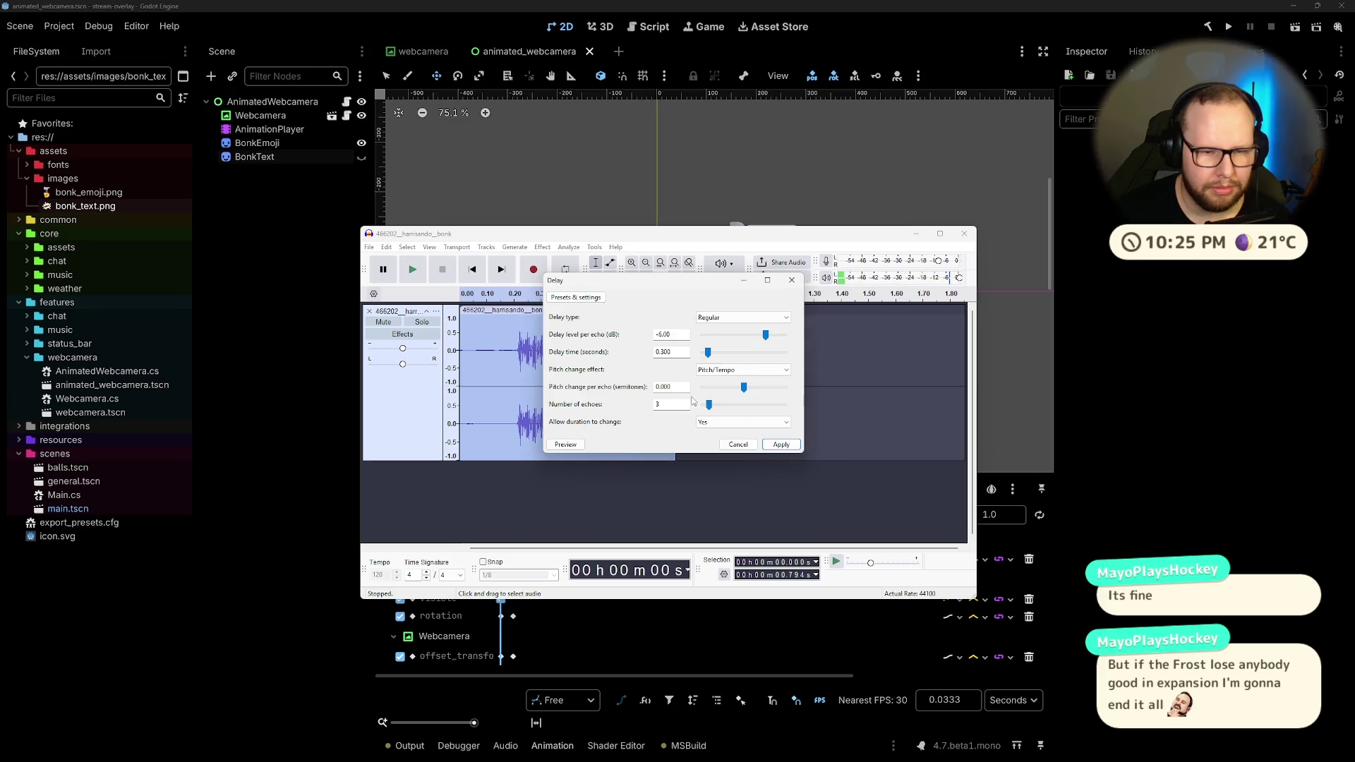
click(563, 445)
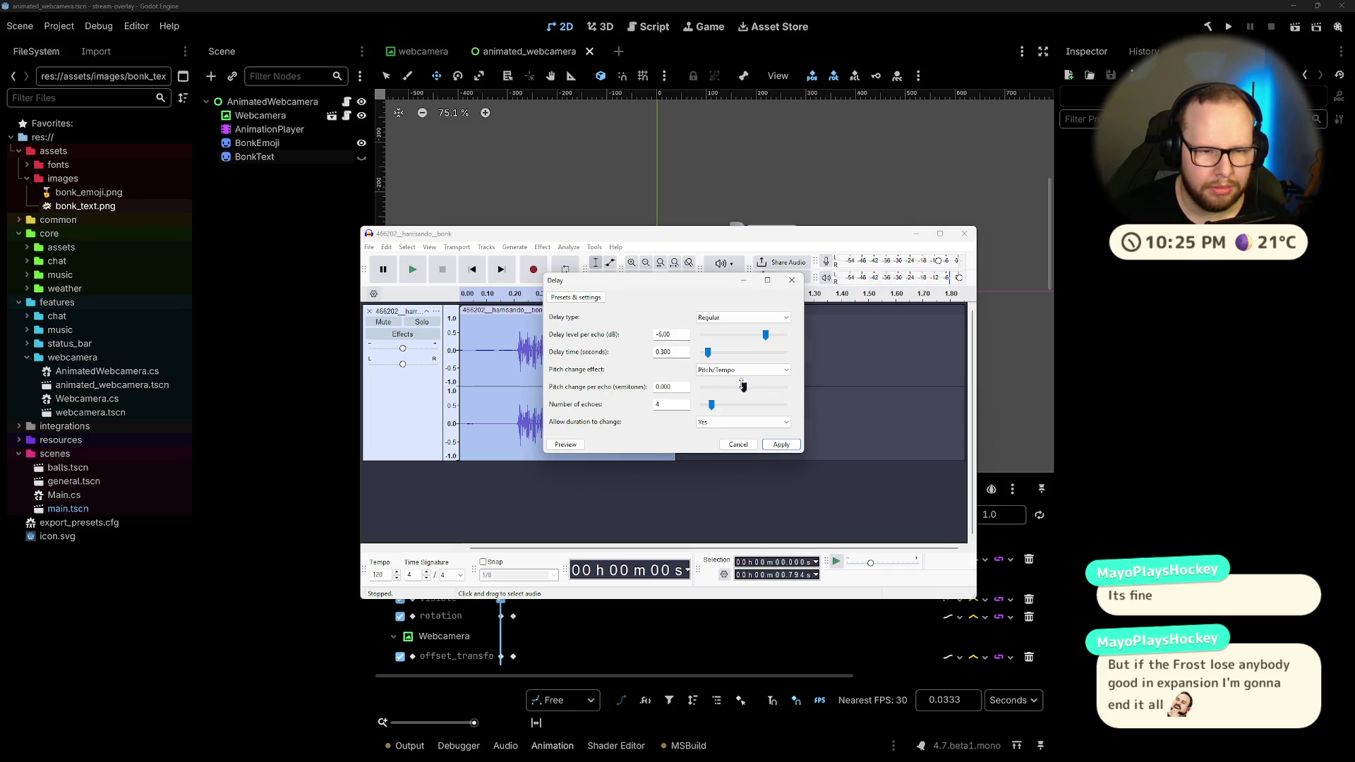
Step: Preview pitch change per echo up to 0.640, then cancel Delay and play the clip
drag(743, 386, 732, 387)
click(568, 445)
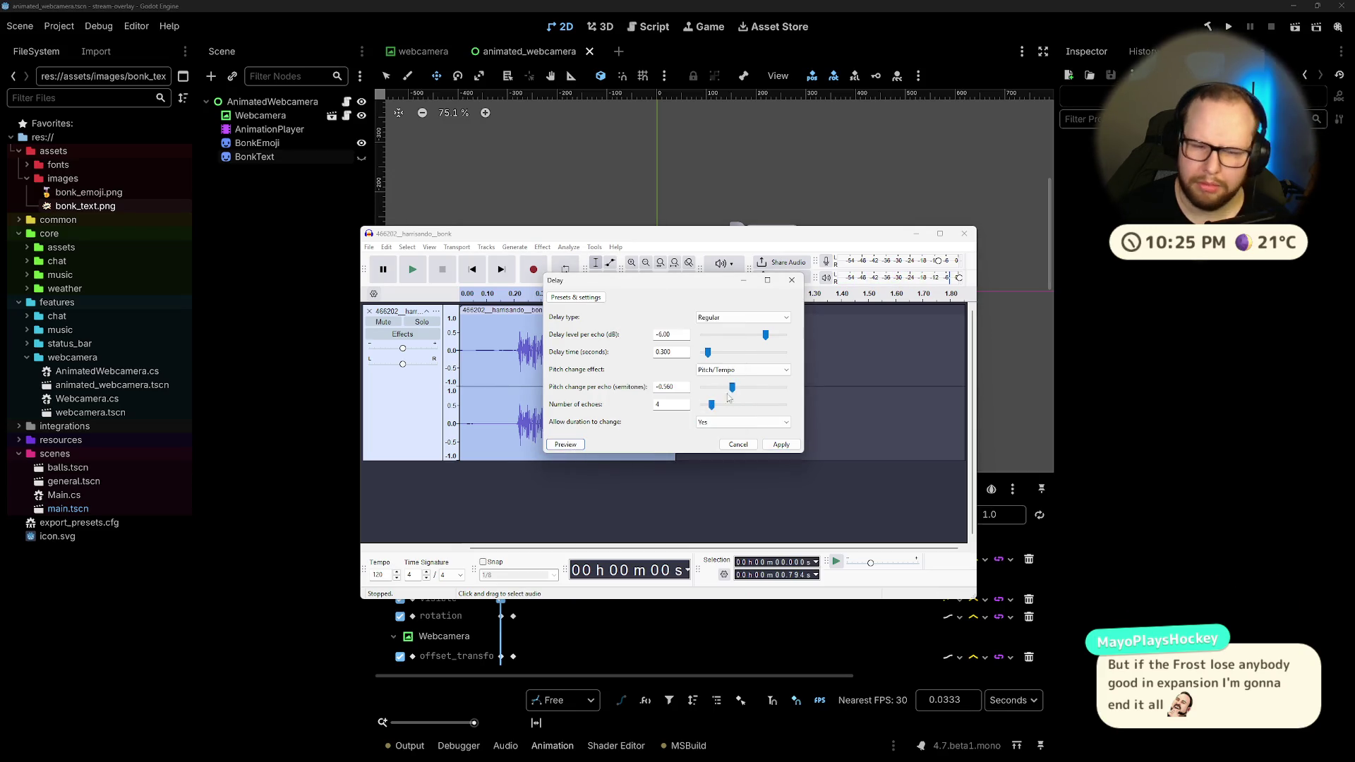
drag(732, 387, 757, 387)
click(566, 444)
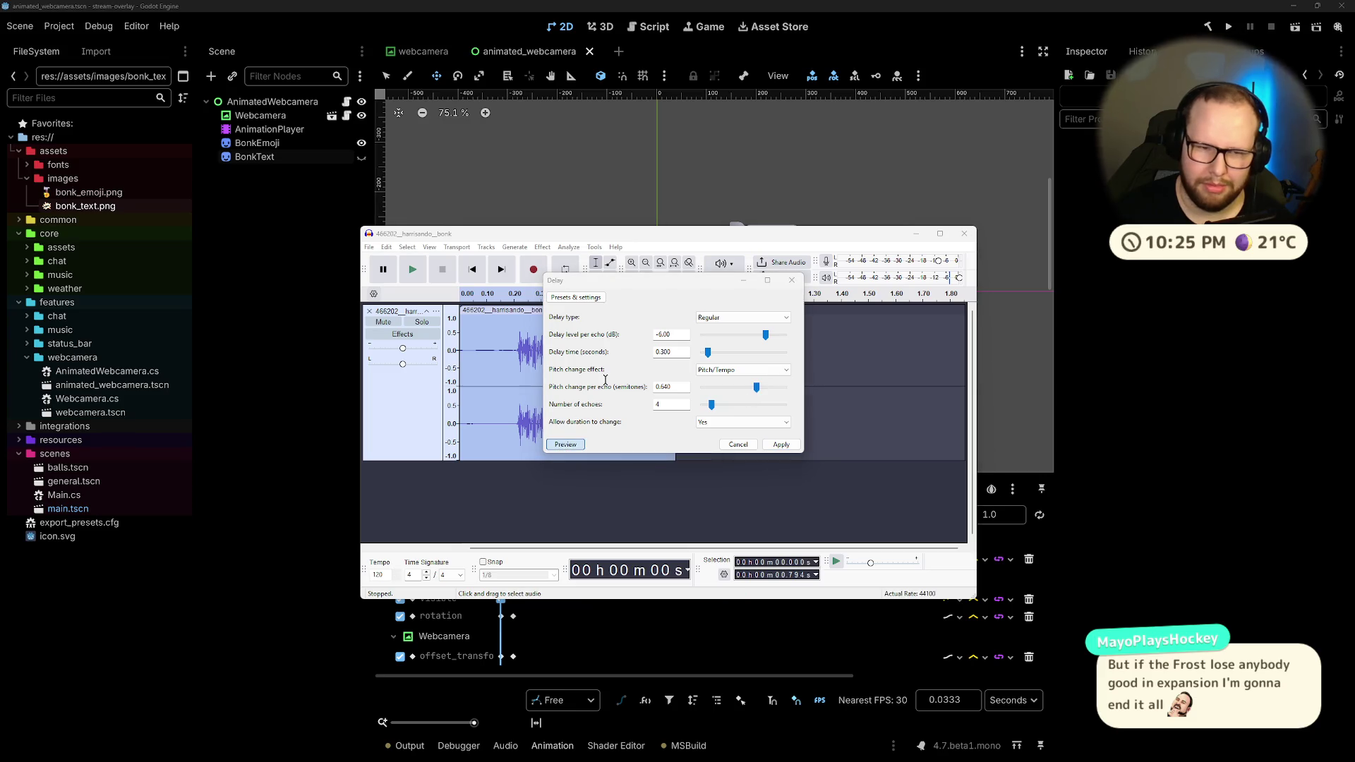
click(734, 445)
key(space)
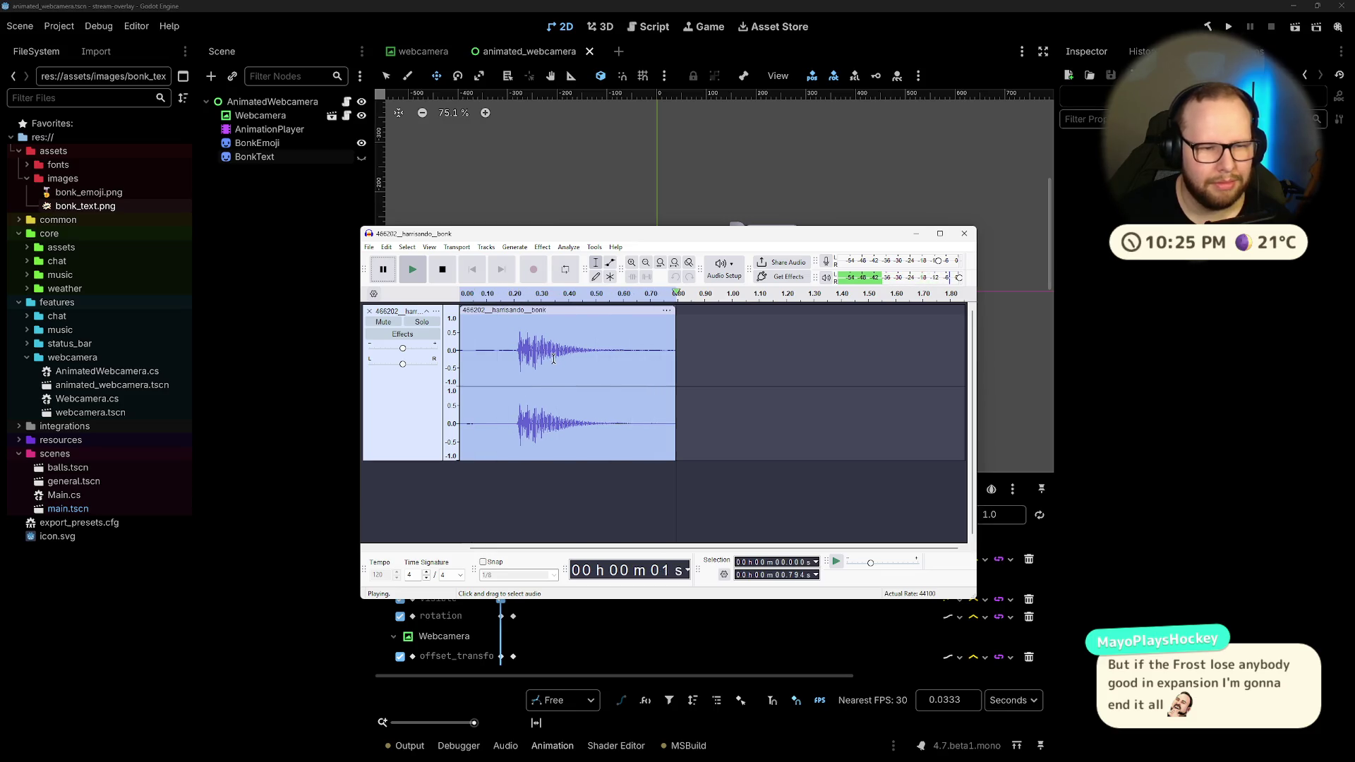
Step: Replay the clip, then preview Reverb with room size 0 and reverberance 0
key(space)
click(544, 248)
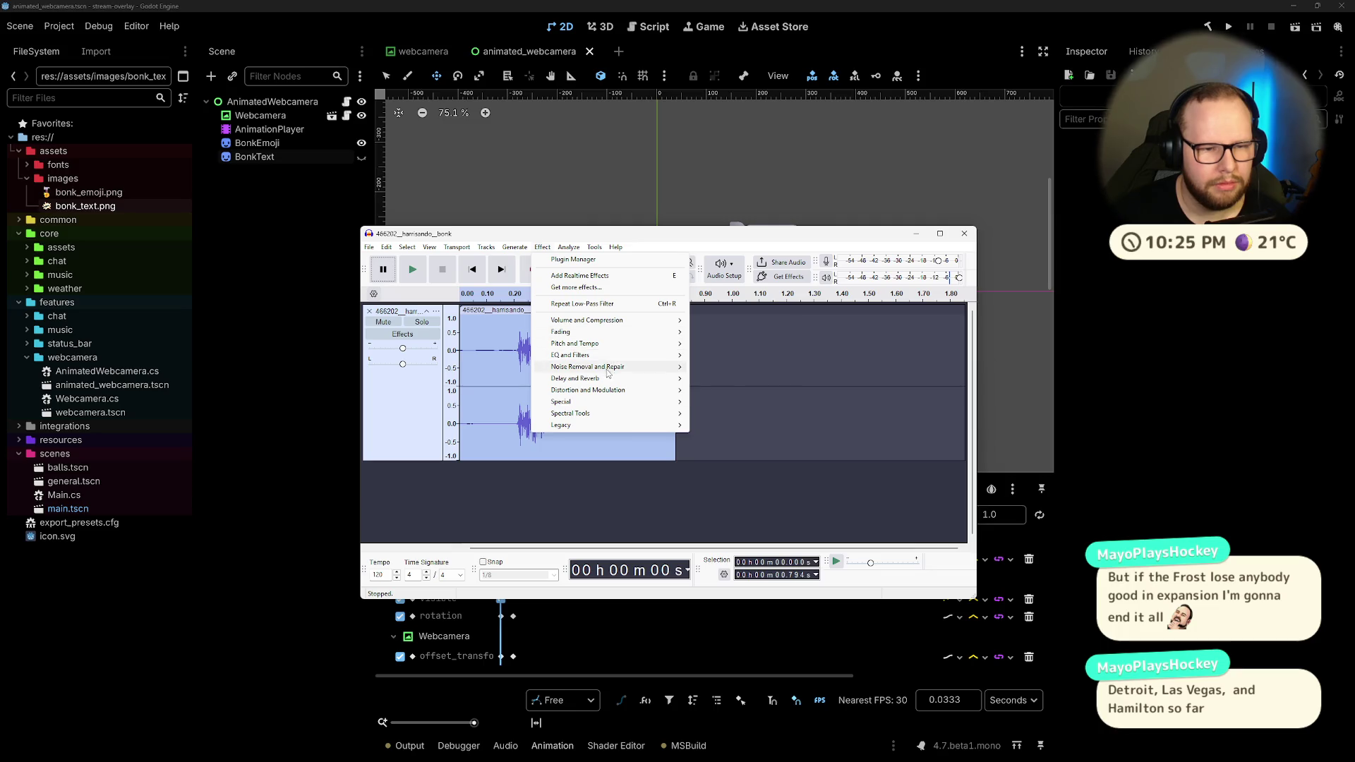
mouse_move(612, 379)
click(727, 406)
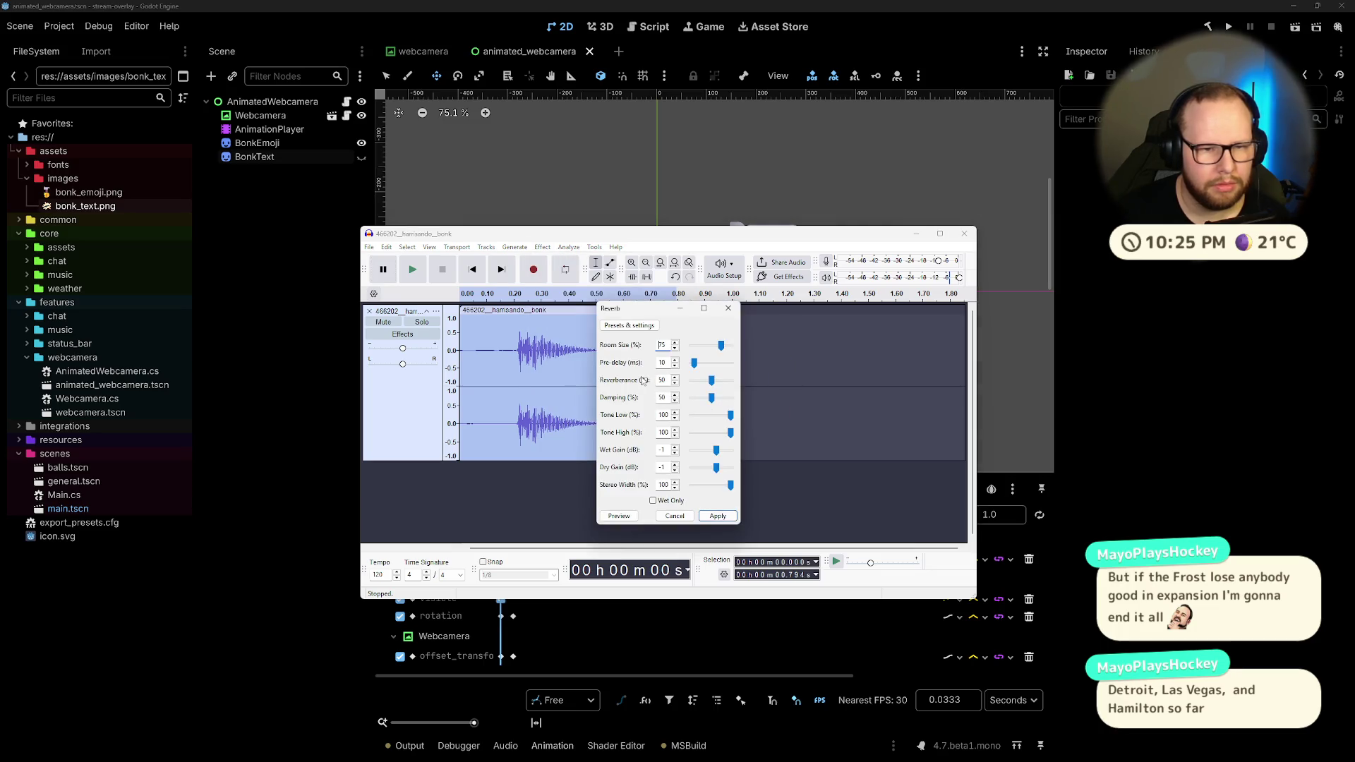
drag(720, 350, 691, 346)
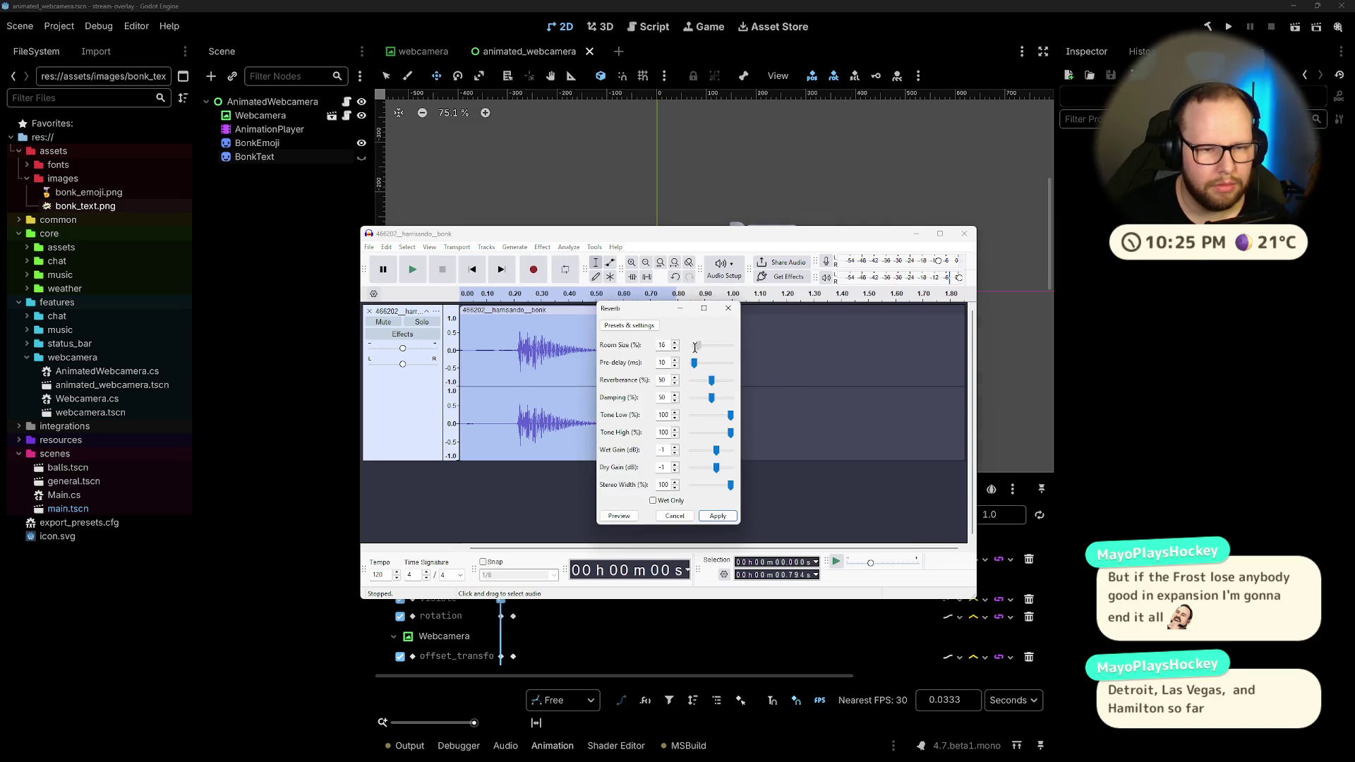
click(620, 517)
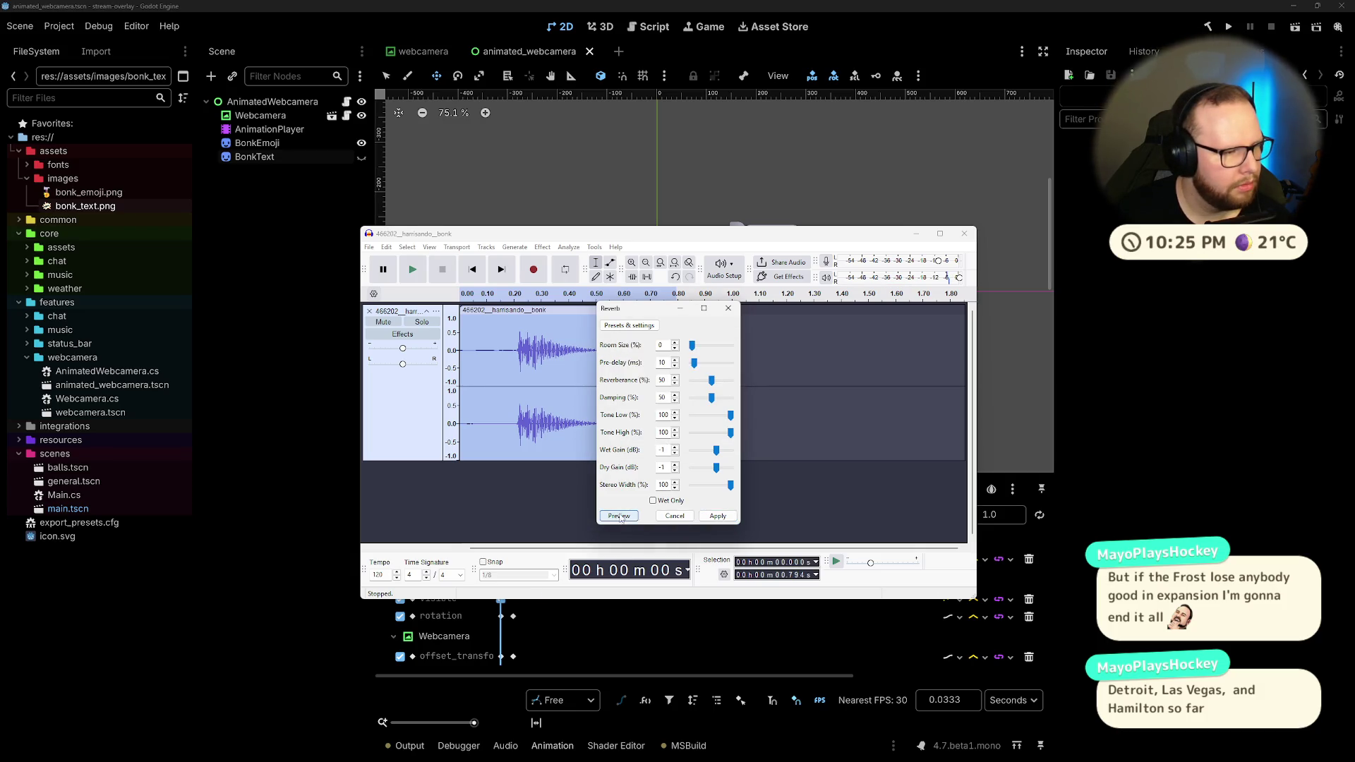
drag(711, 381, 692, 381)
click(619, 518)
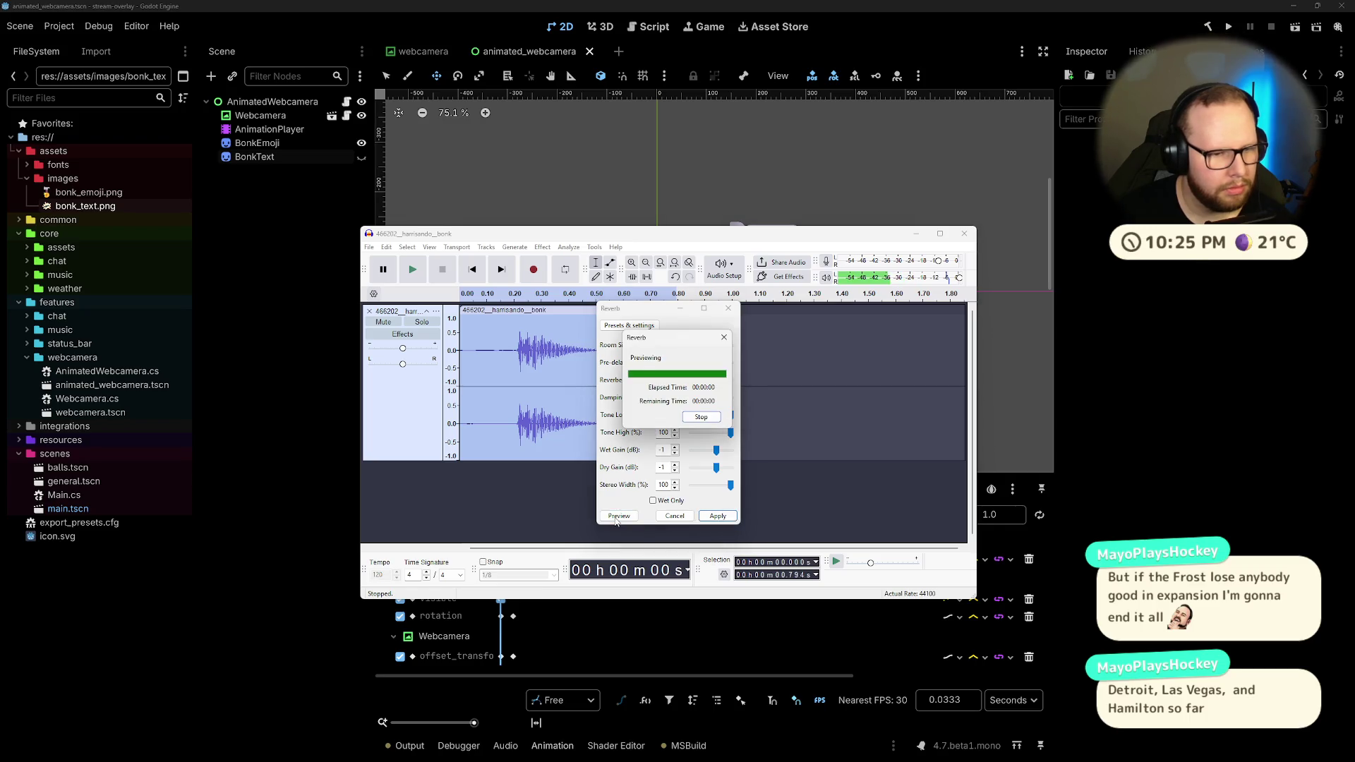
Step: Raise Reverb dry gain to 5 dB, confirm the dialog, and play the clip
drag(715, 467, 725, 467)
click(617, 517)
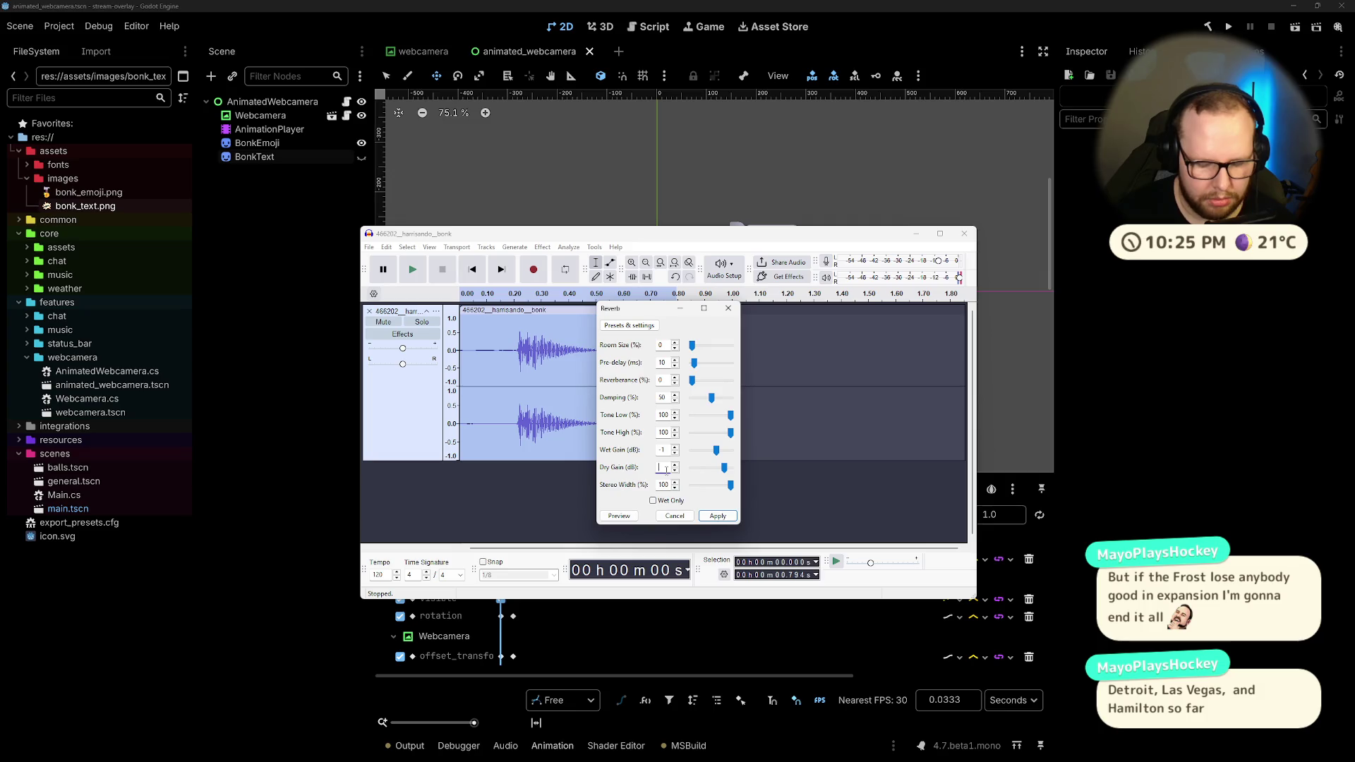
key(Return)
key(space)
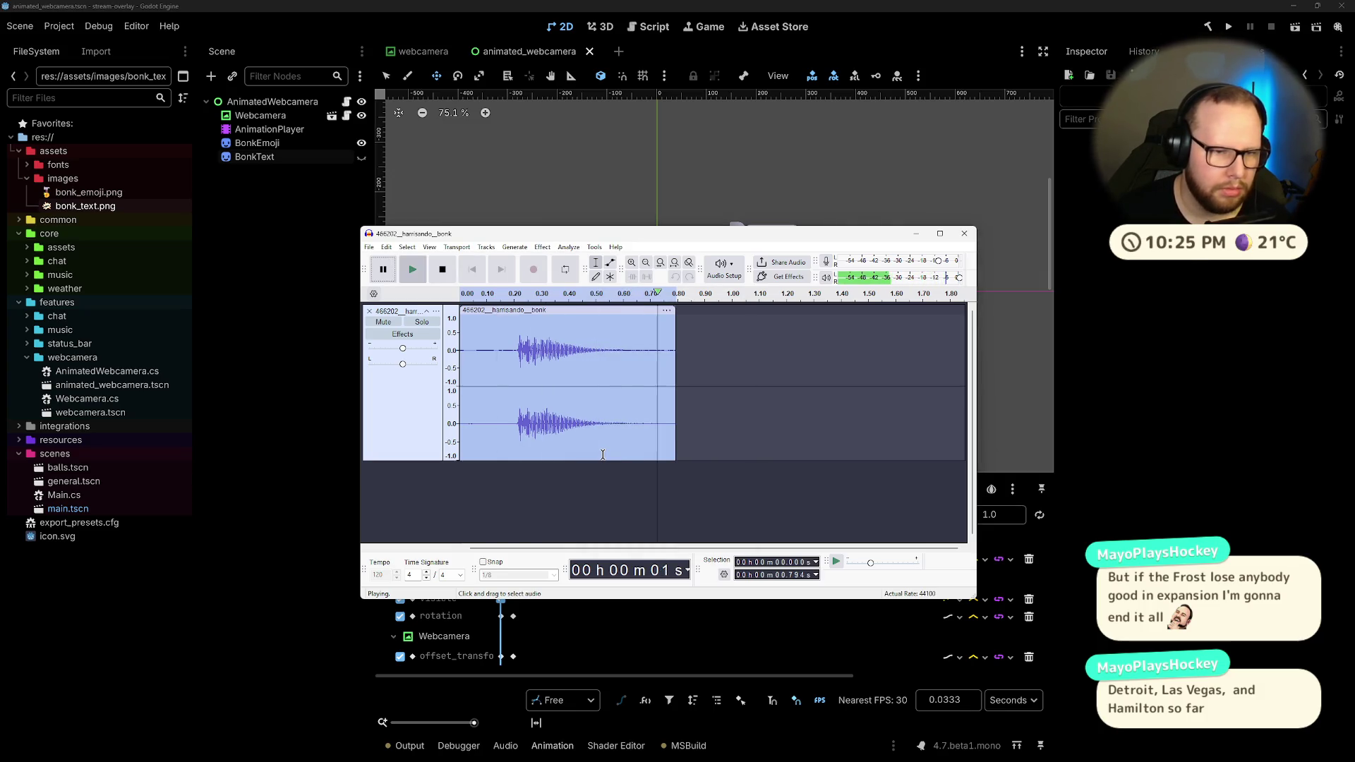
key(space)
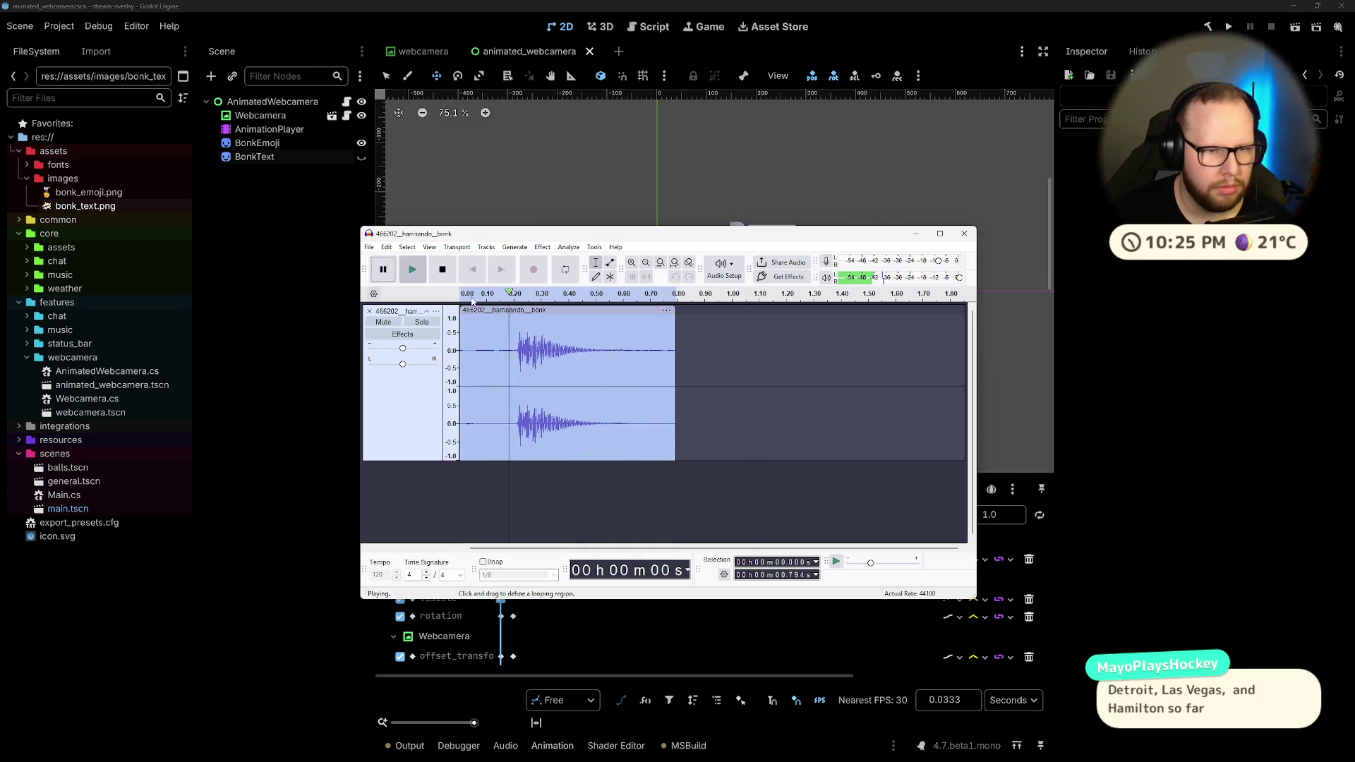
click(542, 247)
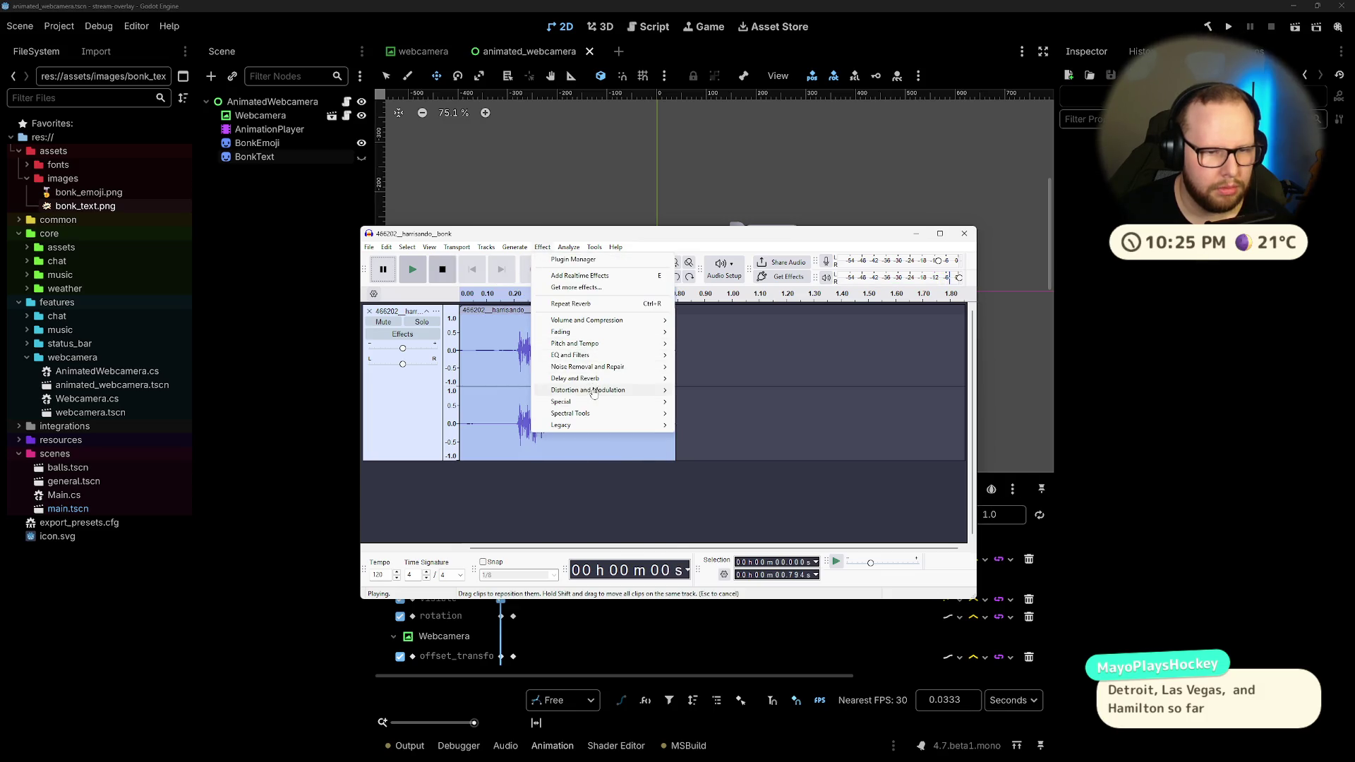
Step: Preview the Wahwah effect on the bonk clip and cancel without applying it
mouse_move(590, 390)
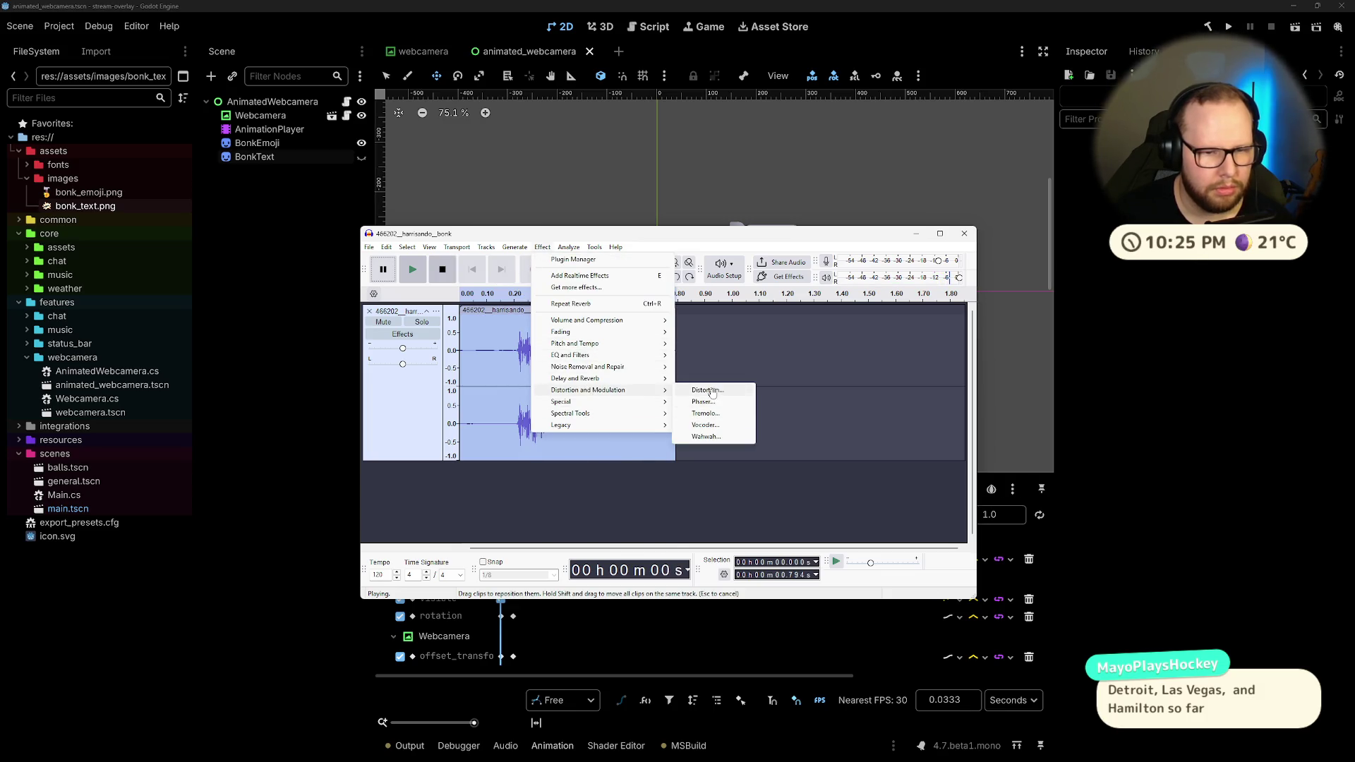
click(710, 438)
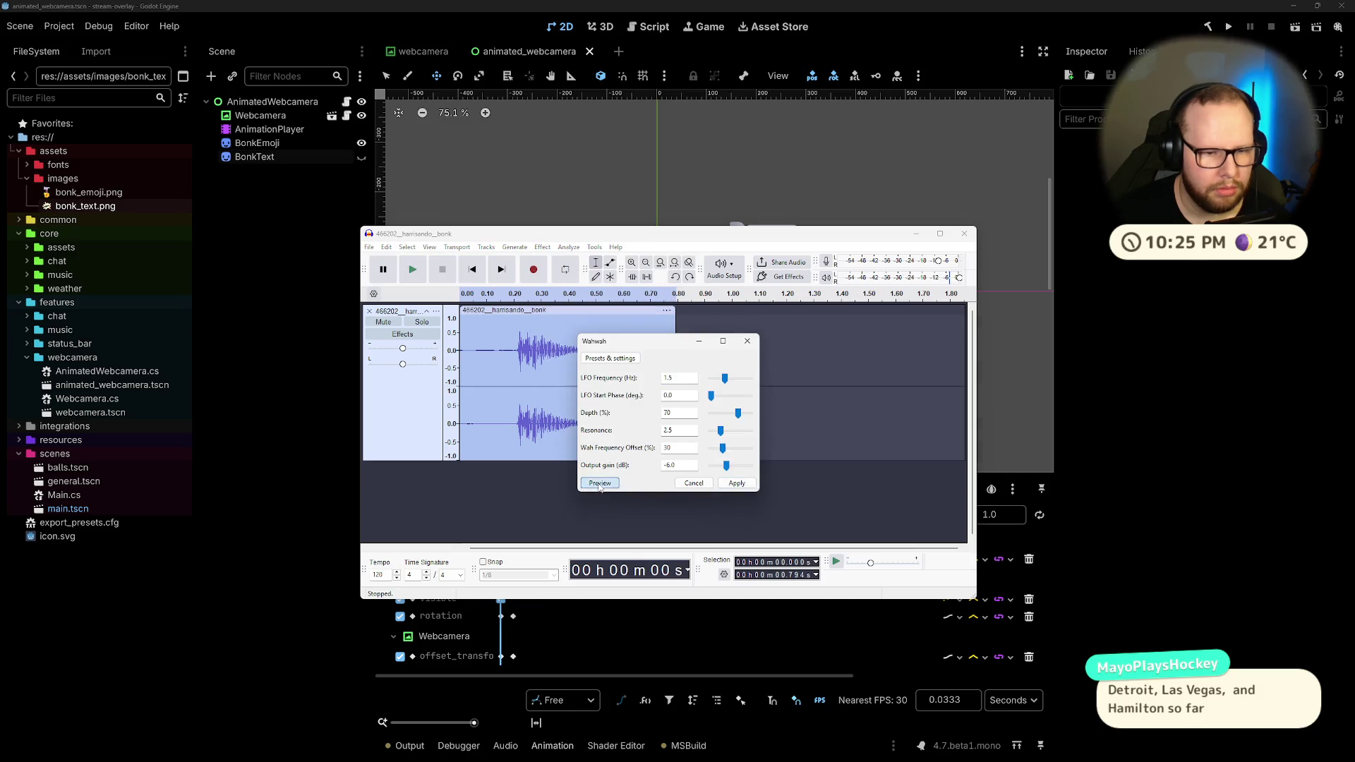
click(600, 483)
click(693, 482)
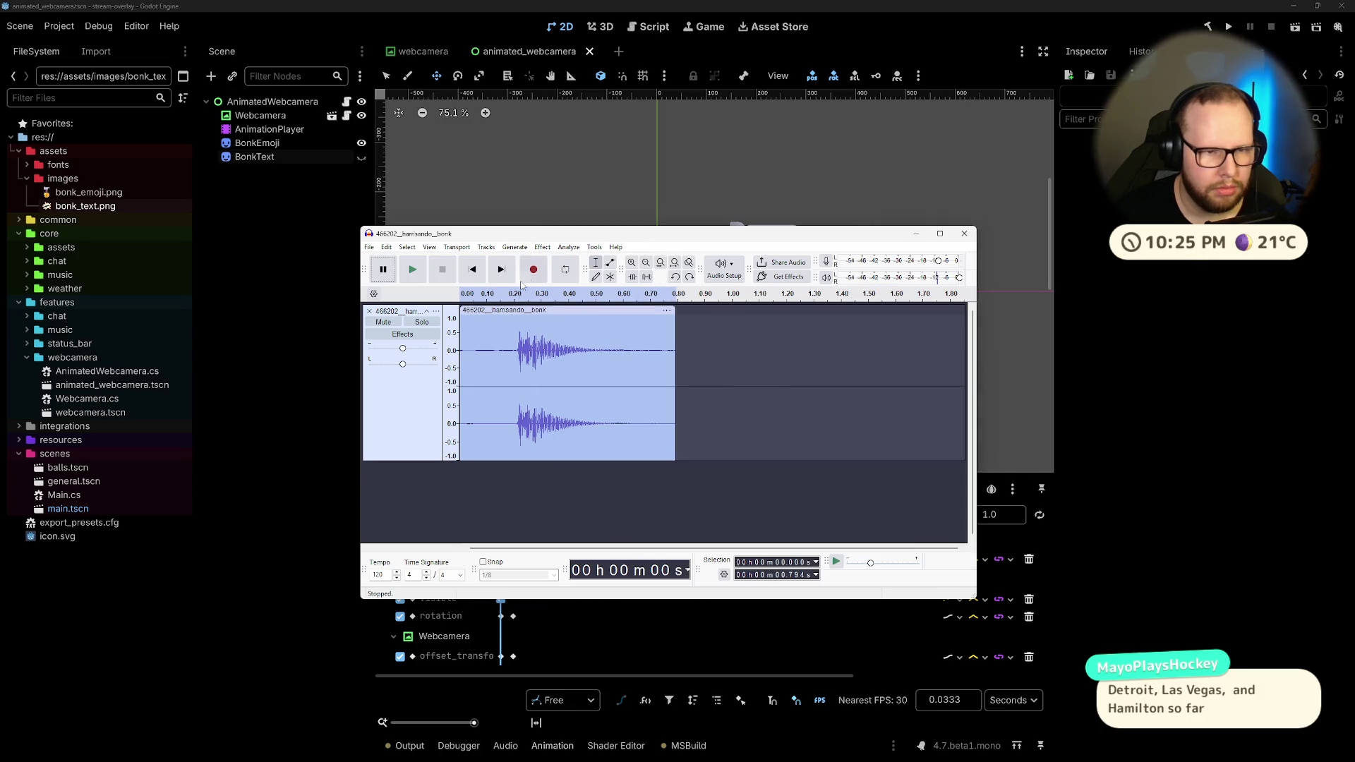
Step: Preview the Distortion effect on the clip and cancel it
click(542, 247)
mouse_move(607, 389)
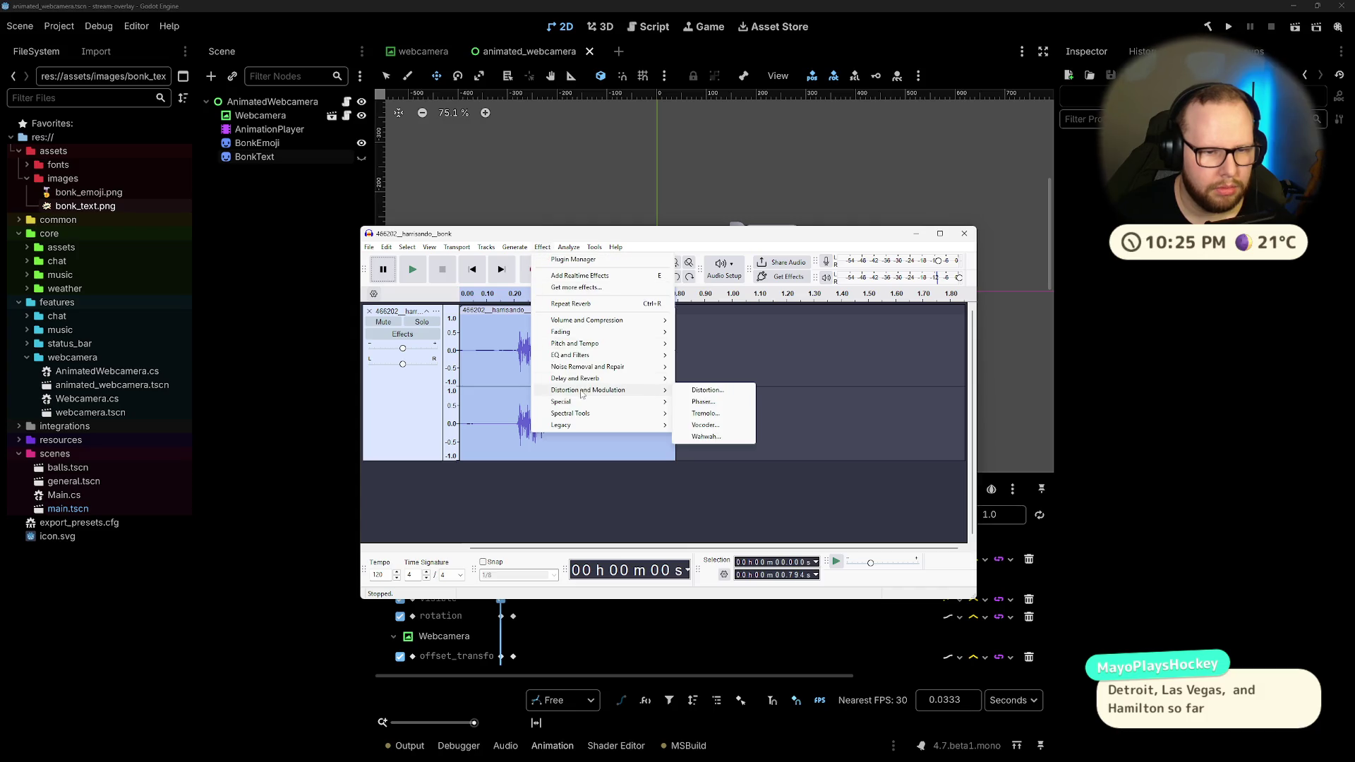
click(708, 389)
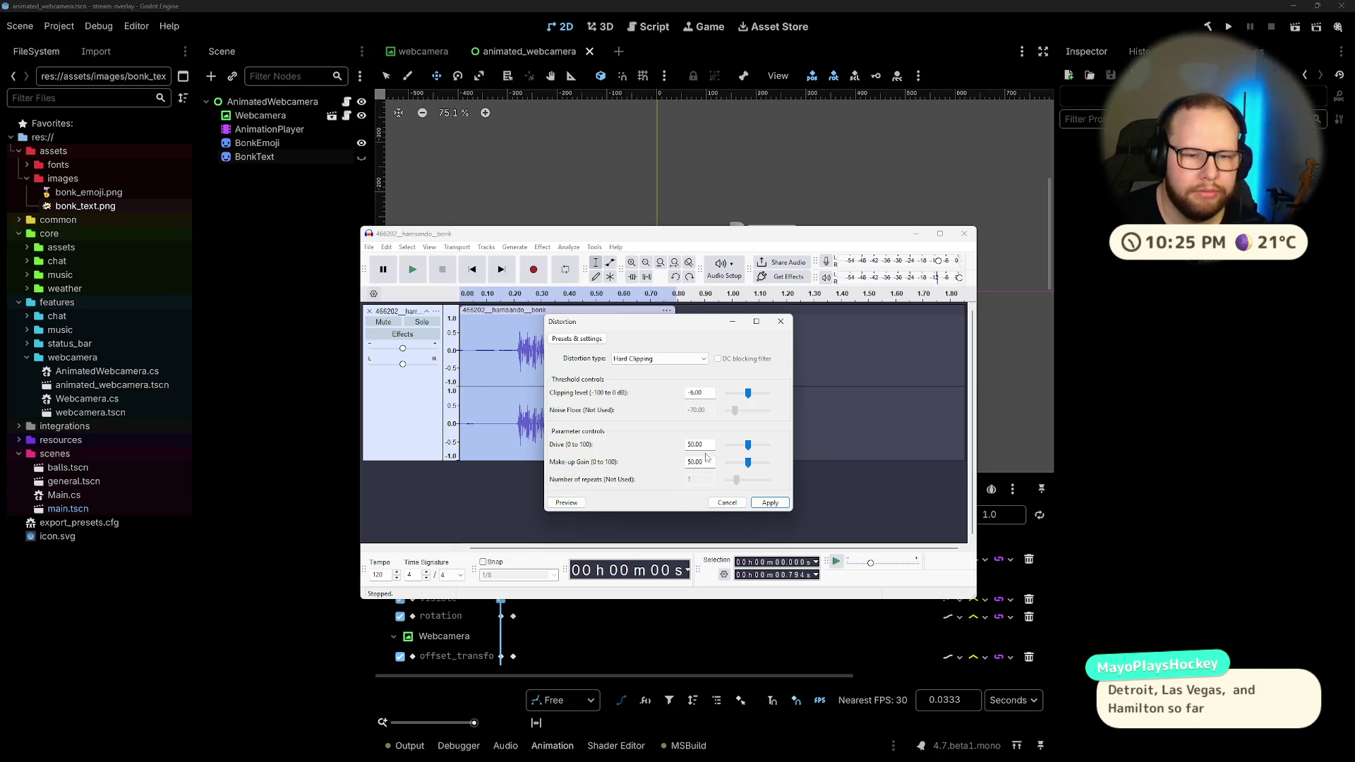
click(574, 502)
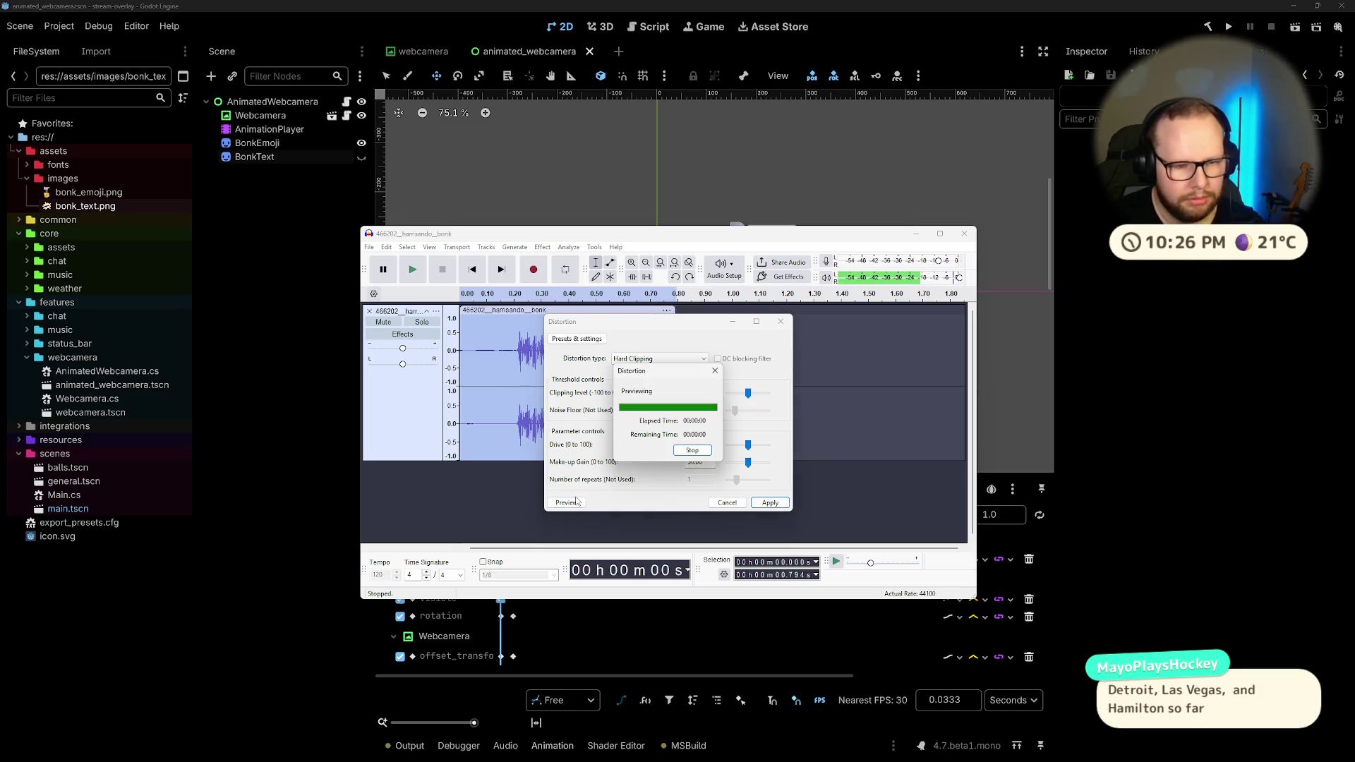
click(727, 502)
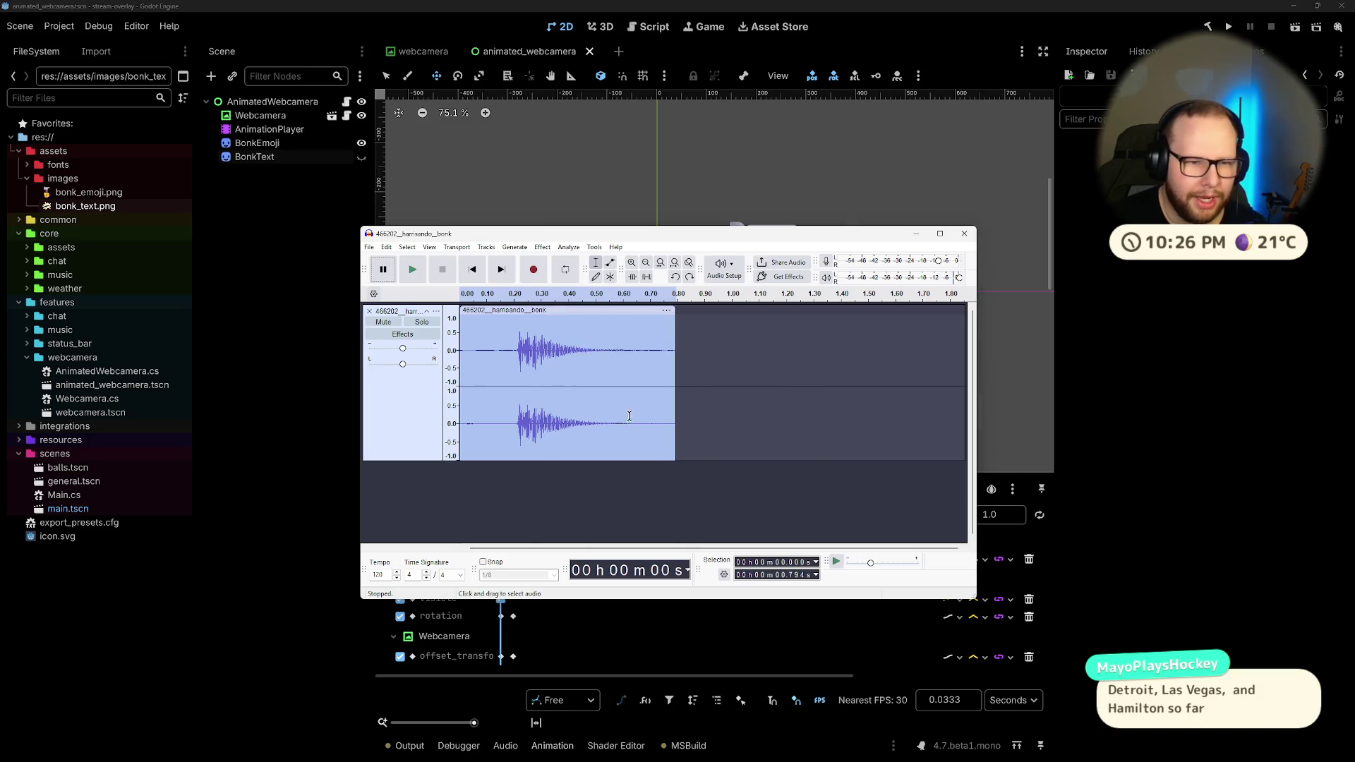
Step: Preview Paulstretch on the clip, stop the preview, and cancel it
click(542, 247)
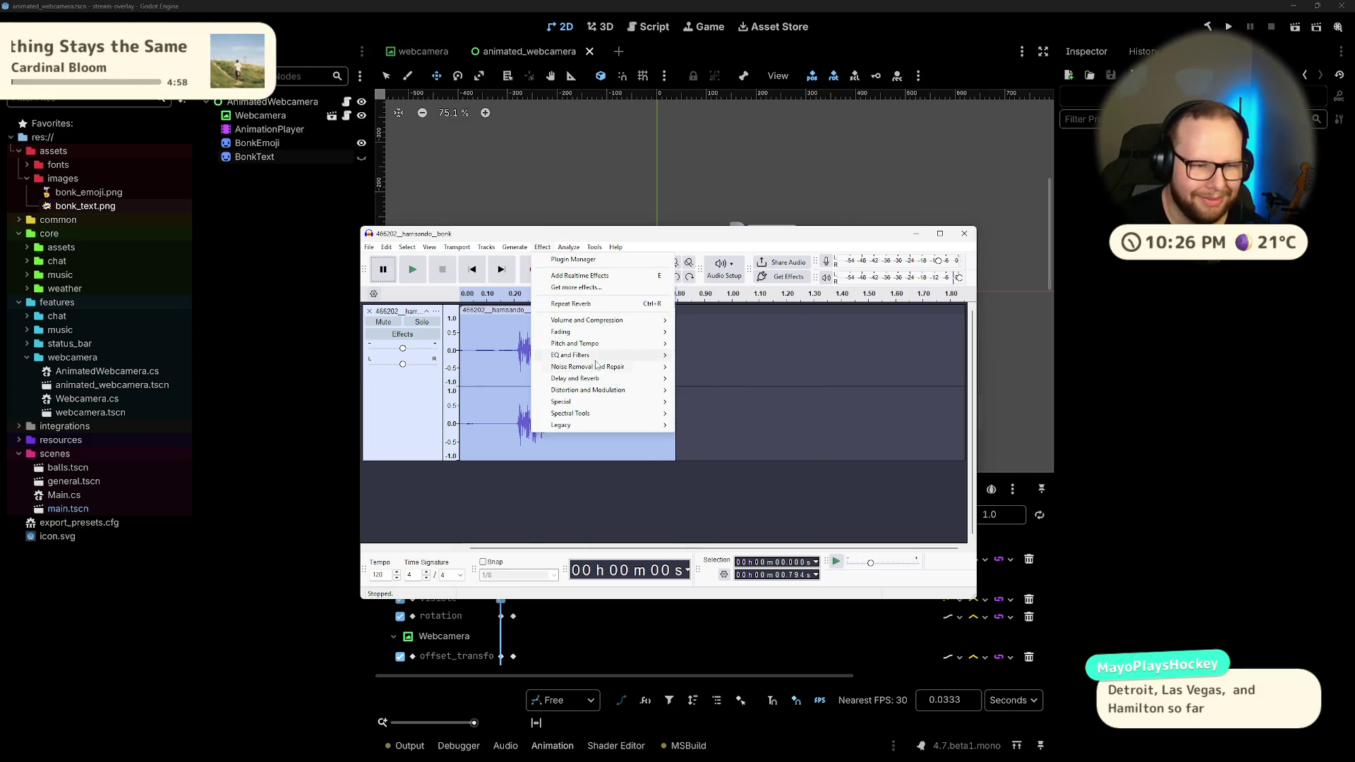
mouse_move(599, 372)
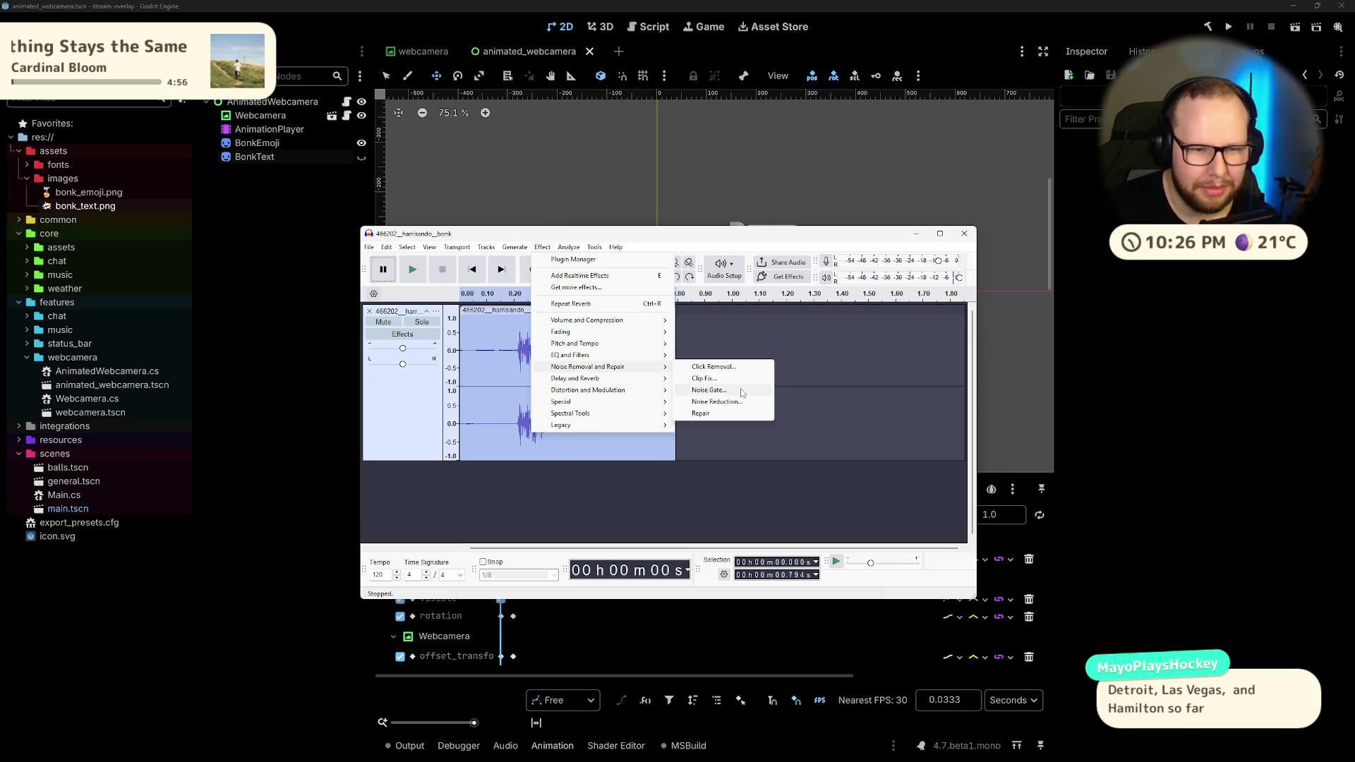
mouse_move(587, 348)
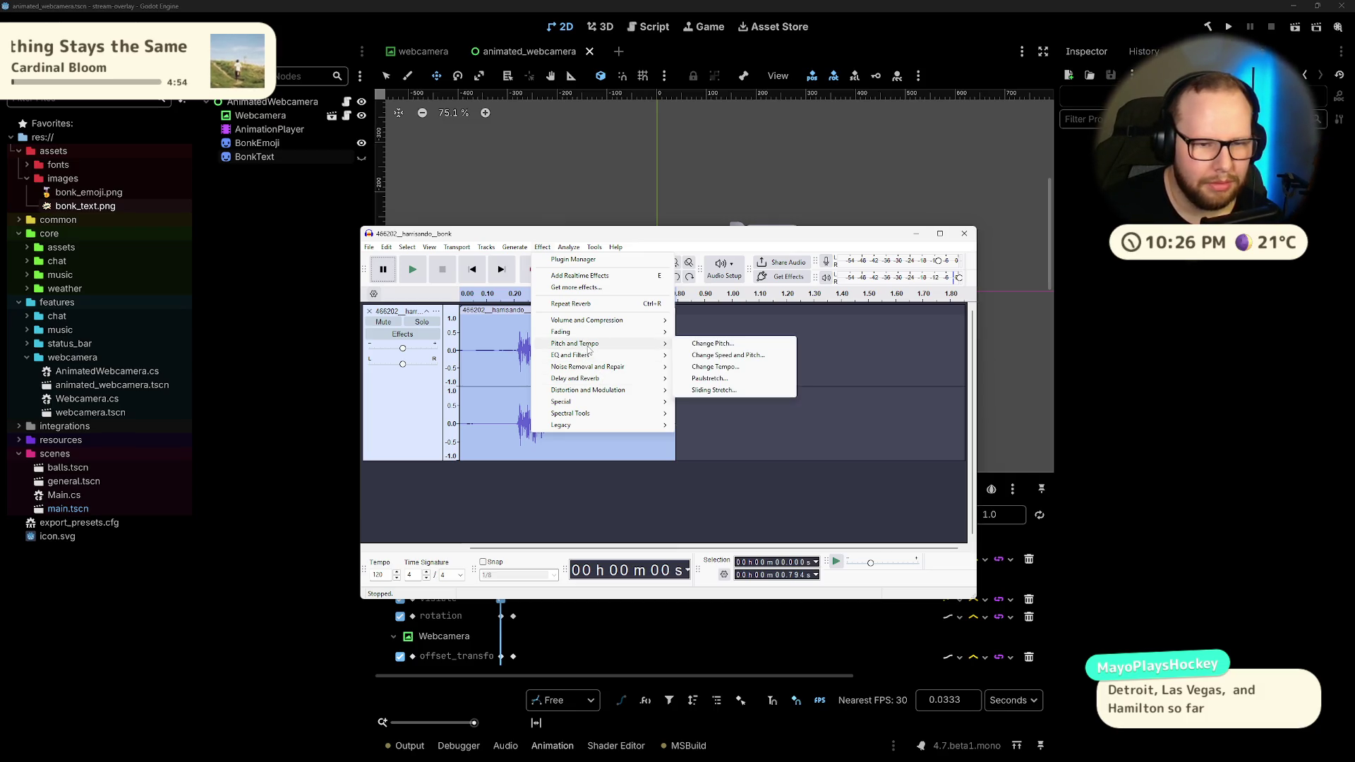
click(720, 383)
click(625, 456)
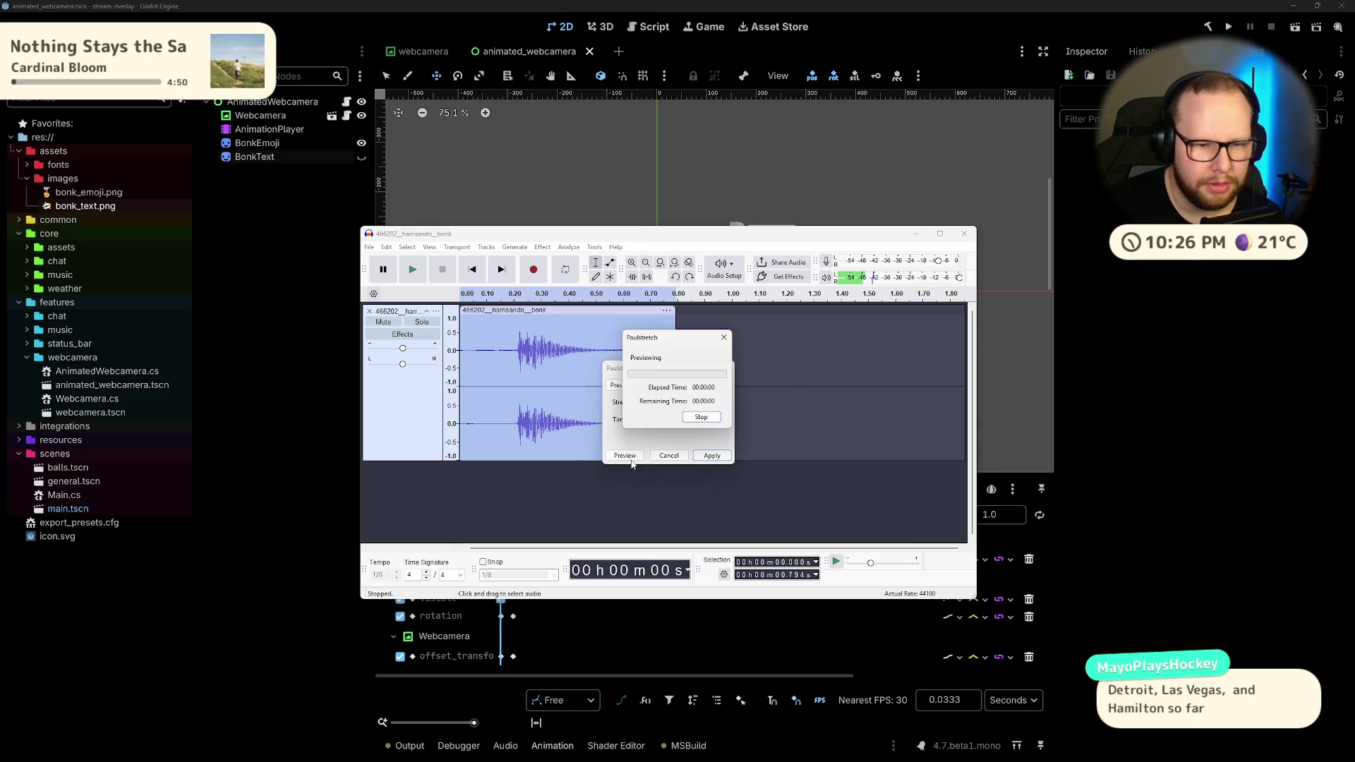
click(702, 418)
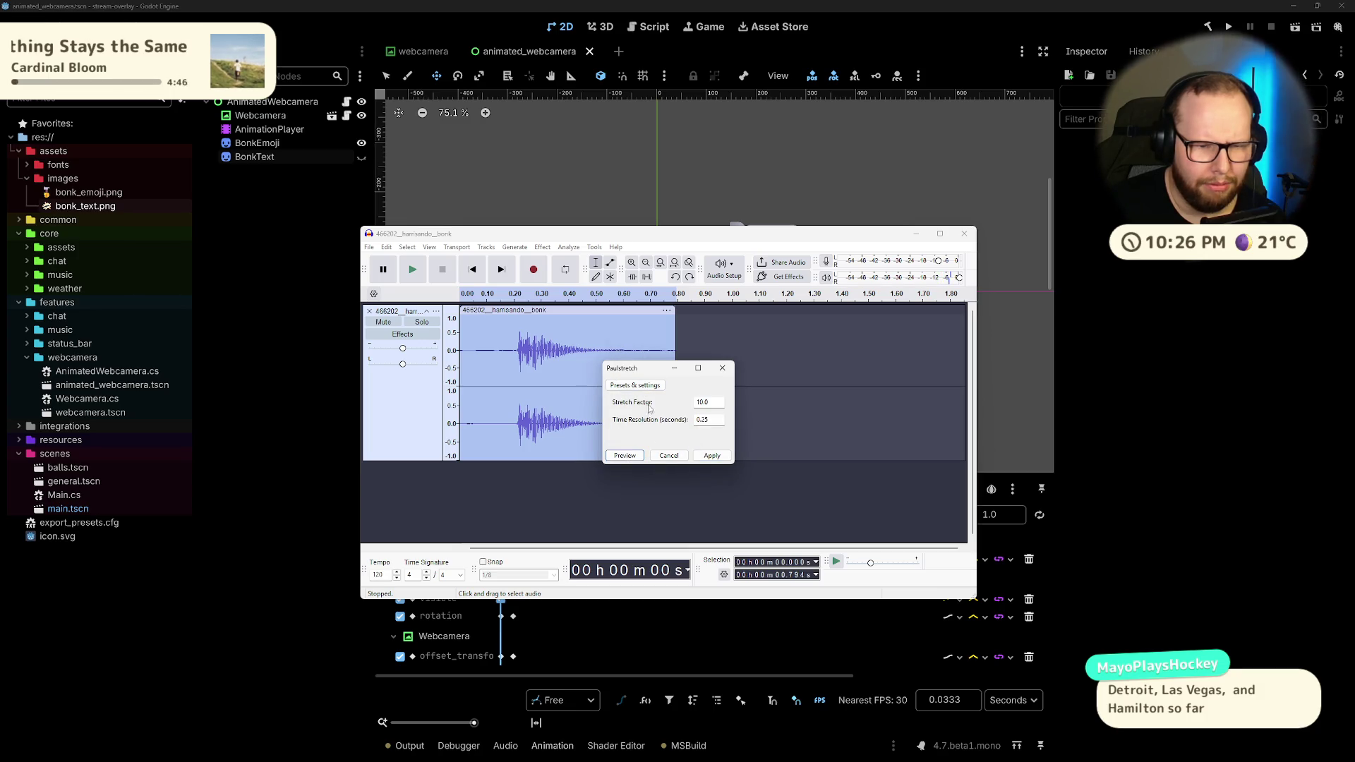
click(668, 456)
Step: Preview the Compressor effect on the clip and cancel it
click(541, 248)
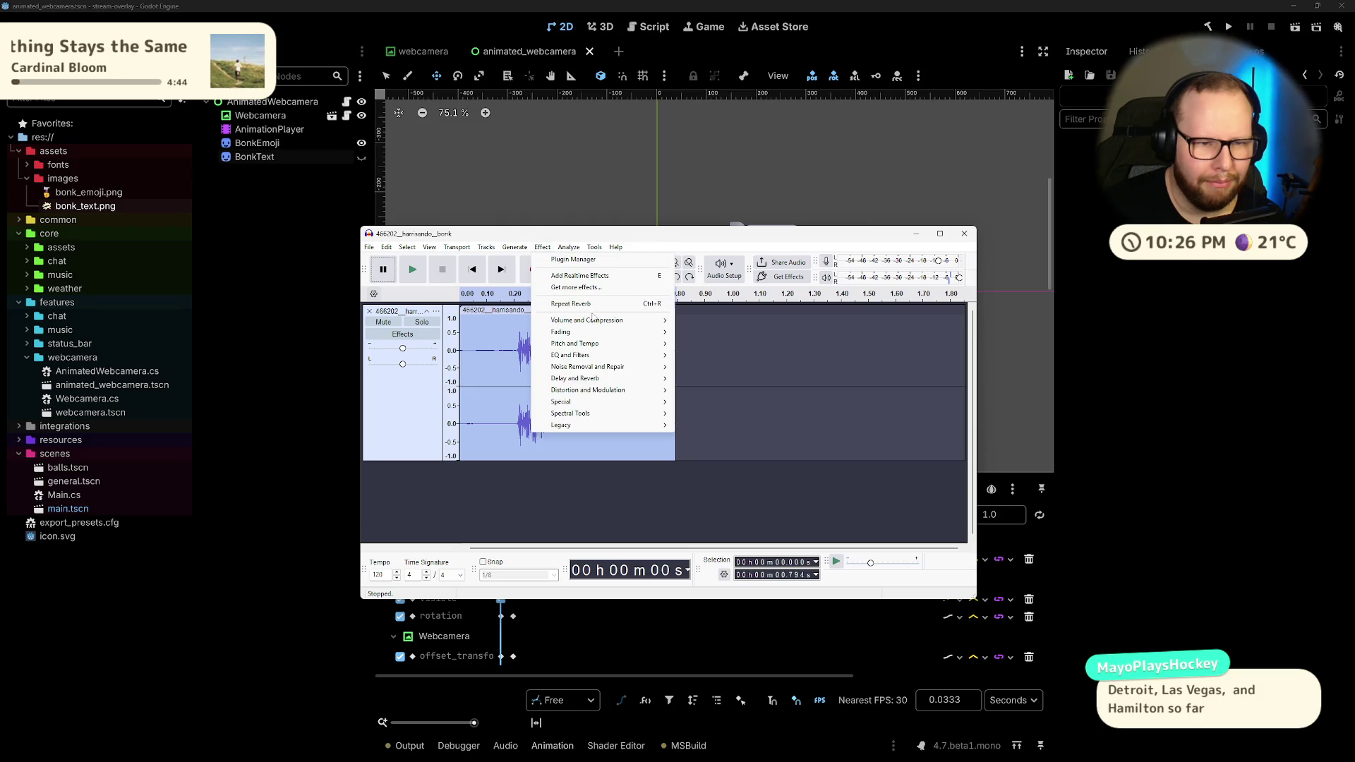
mouse_move(602, 332)
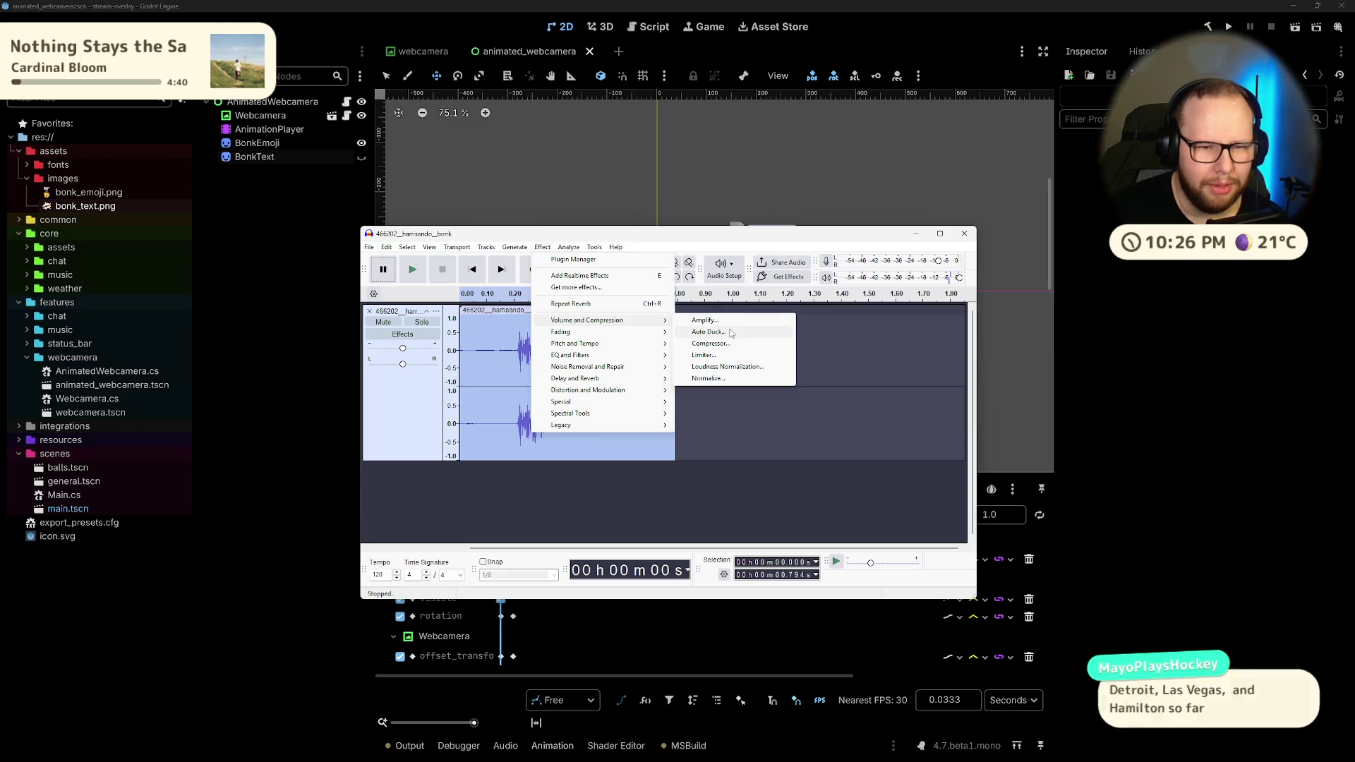
click(722, 345)
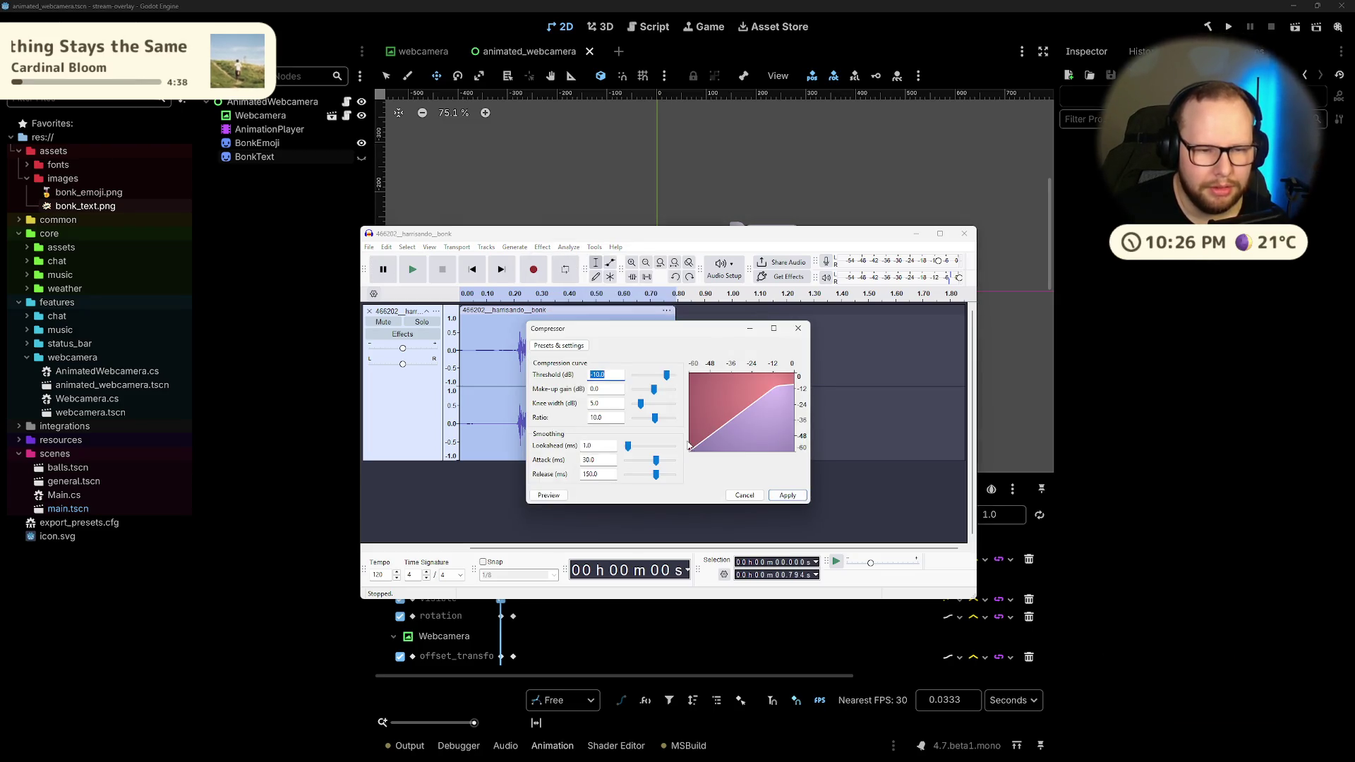
click(552, 499)
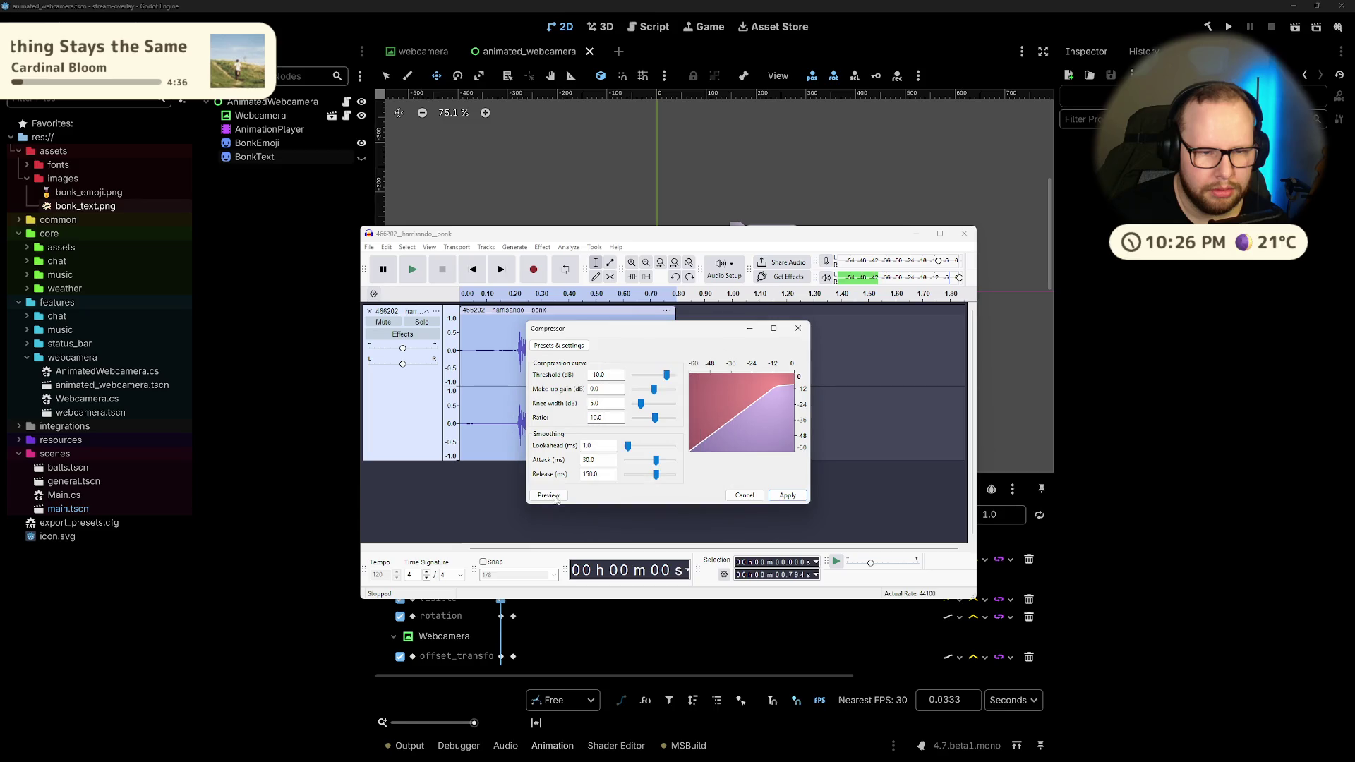
click(752, 500)
Step: Open Amplify on the bonk clip, showing 8.7 dB amplification and a 4.5097 dB peak
click(542, 247)
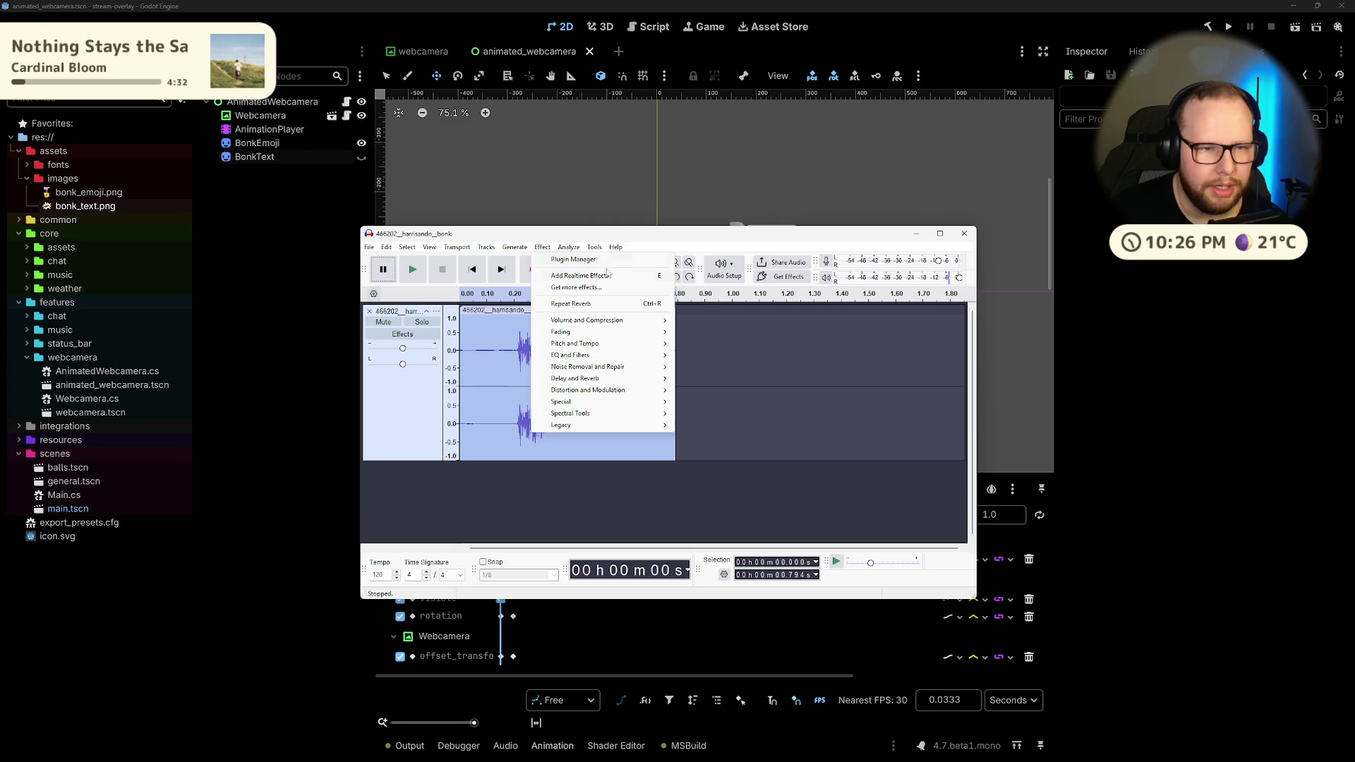
mouse_move(605, 324)
click(706, 320)
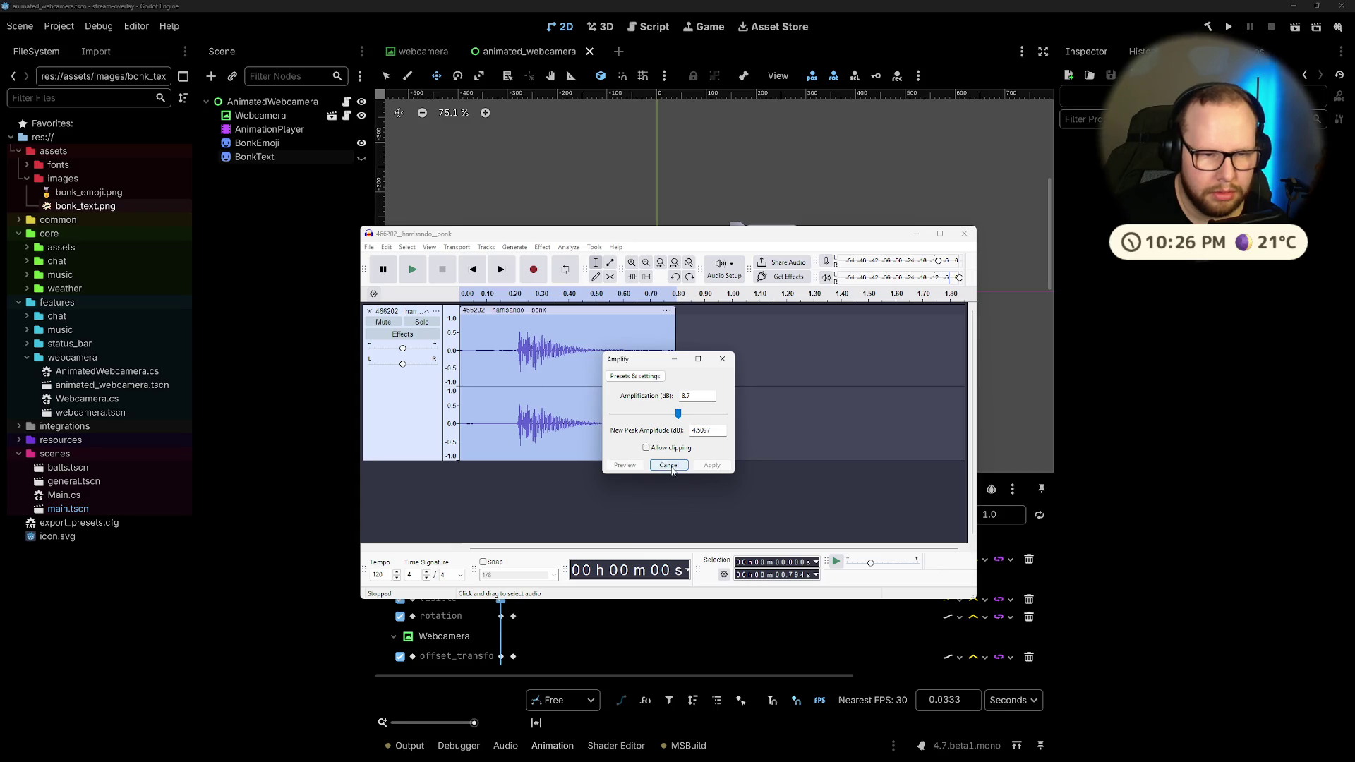
Step: Preview a 2.6 dB amplification on the bonk clip, discard it, and replay the unchanged clip
mouse_move(678, 414)
mouse_down()
mouse_move(656, 414)
mouse_move(671, 414)
mouse_up()
click(642, 466)
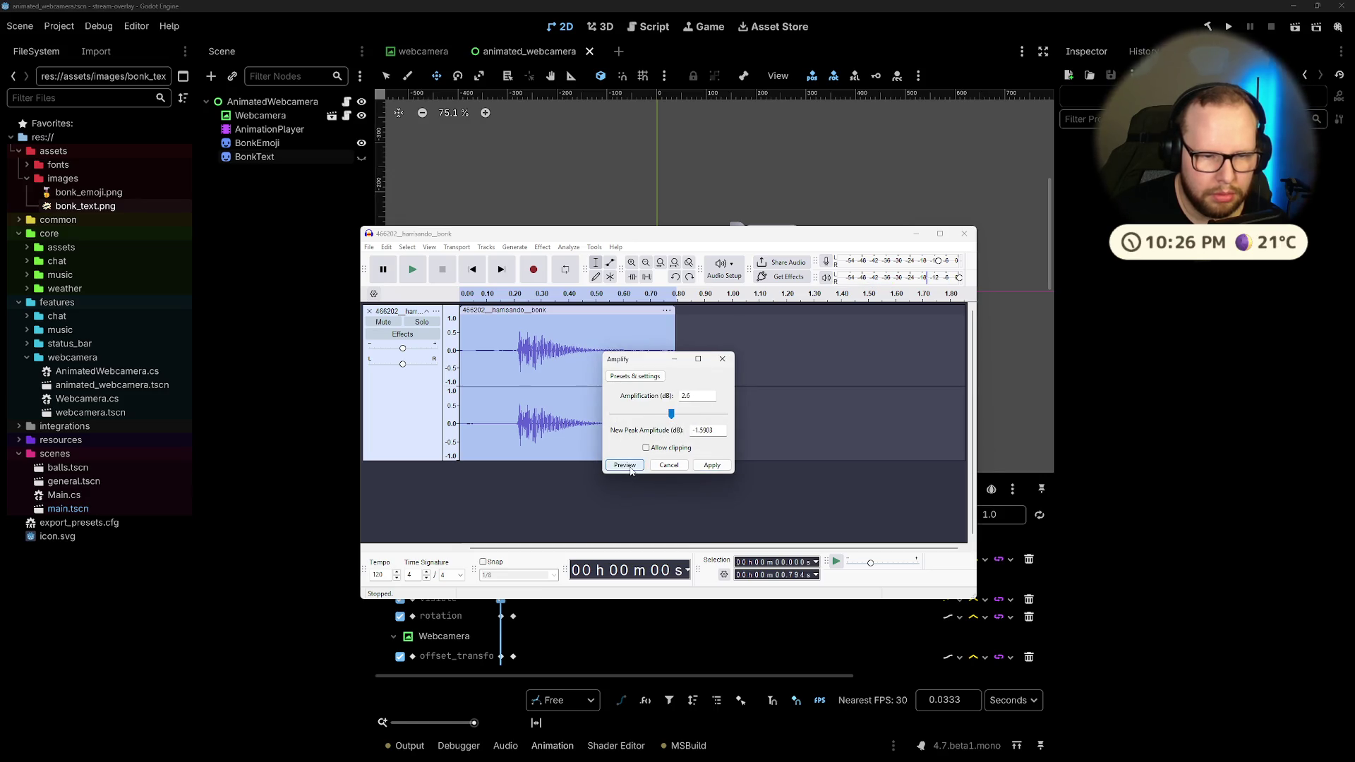
click(631, 463)
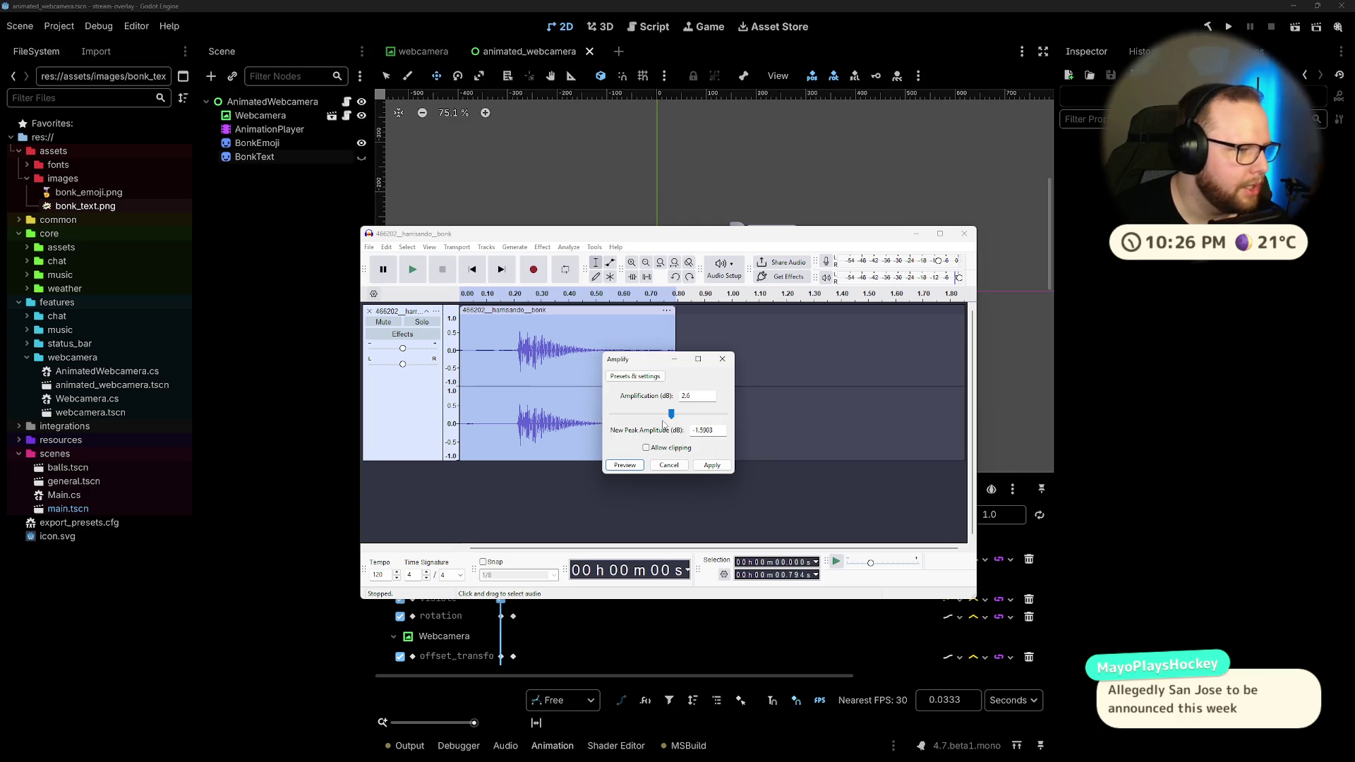
click(669, 466)
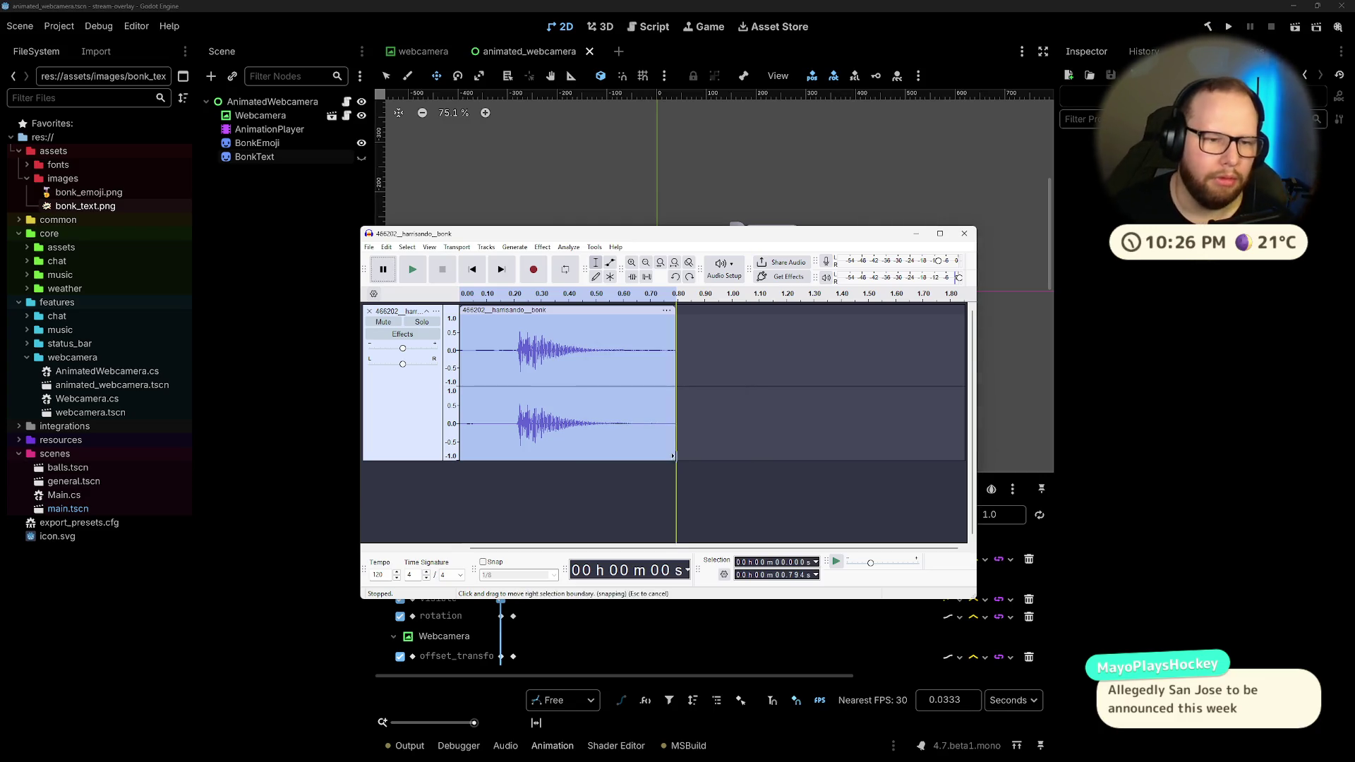
key(space)
key(space)
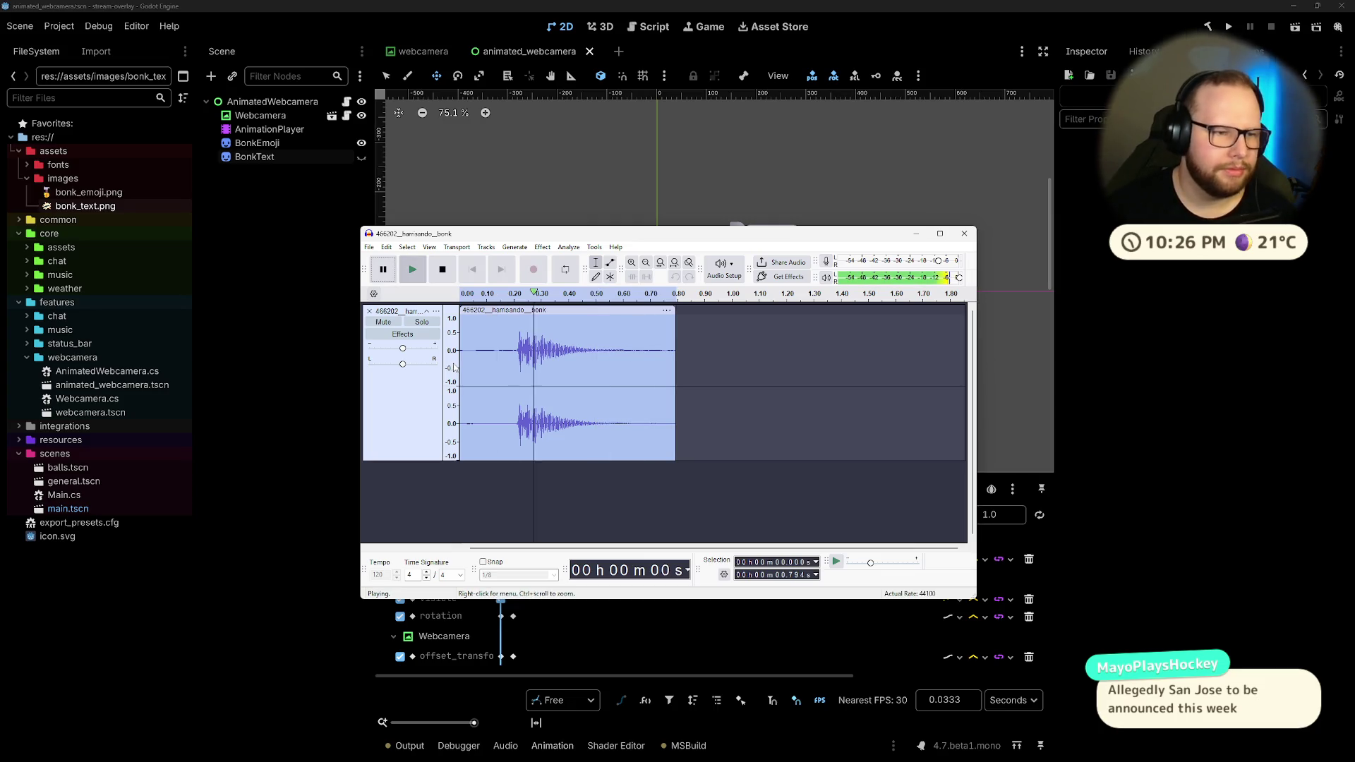
click(386, 247)
Step: Set up the WAV export as bonk.wav into Downloads, then switch to the browser desktop
mouse_move(368, 247)
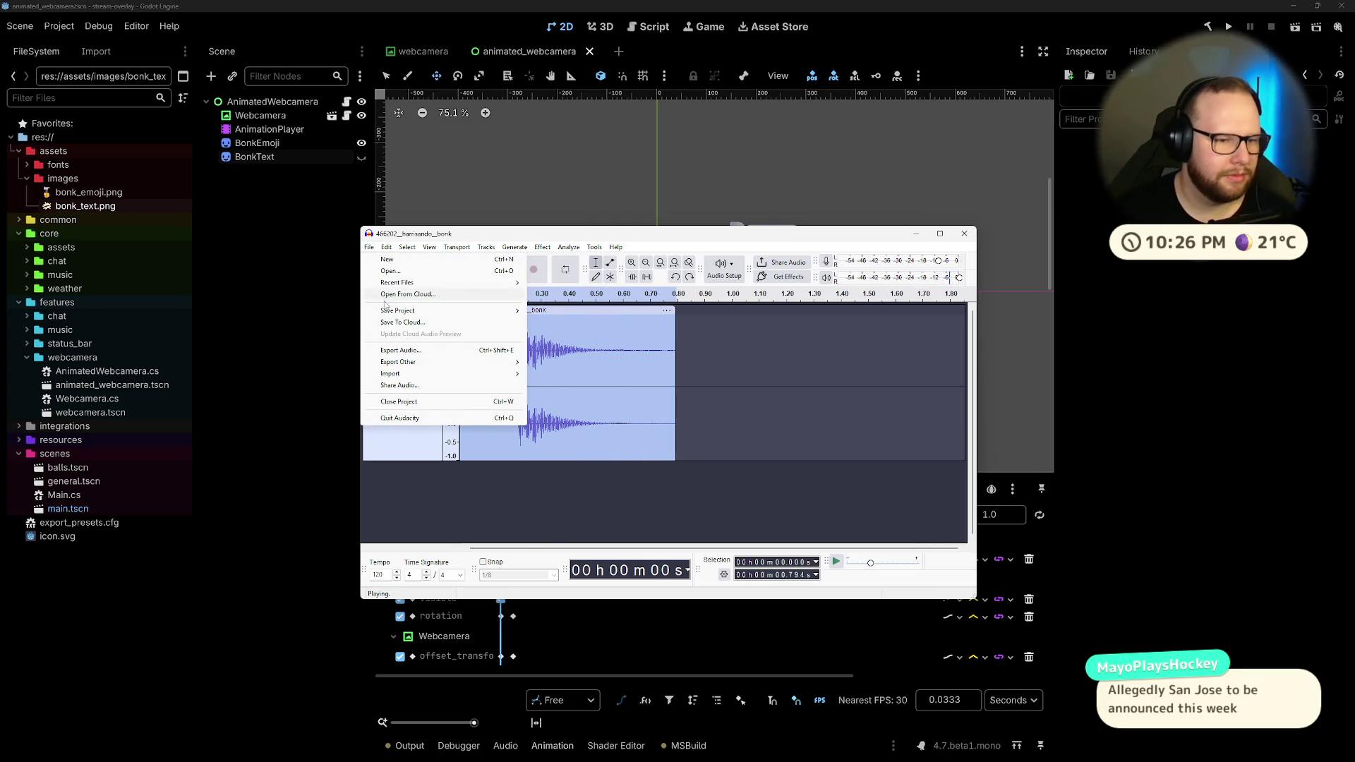
click(404, 350)
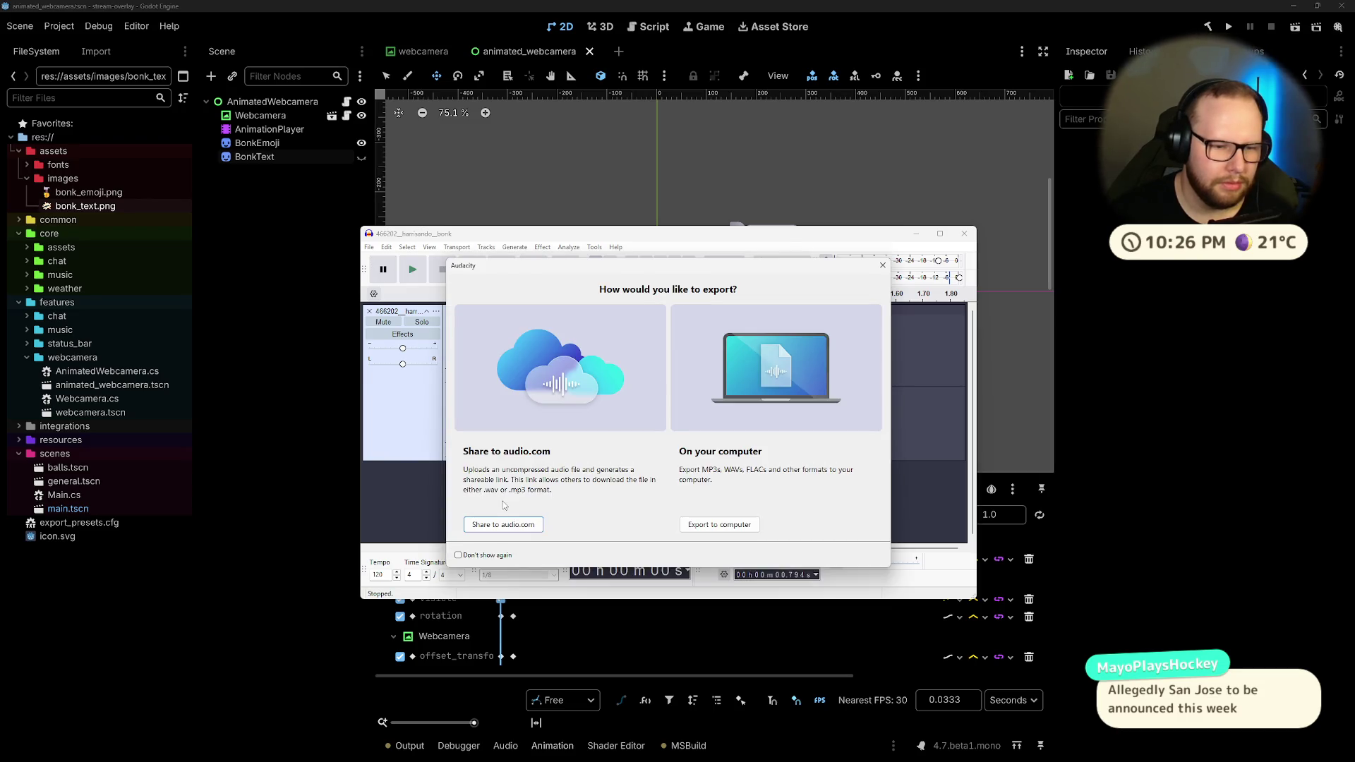
click(485, 556)
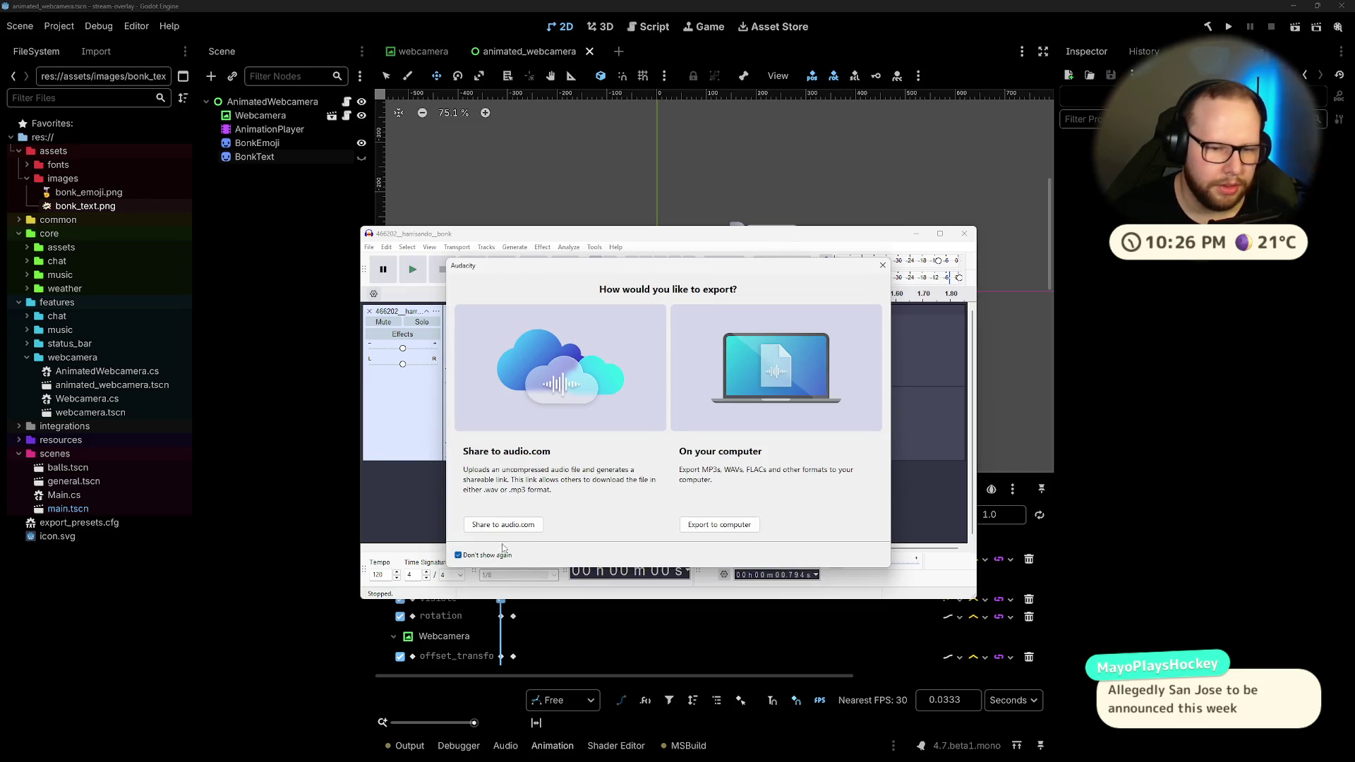
click(737, 525)
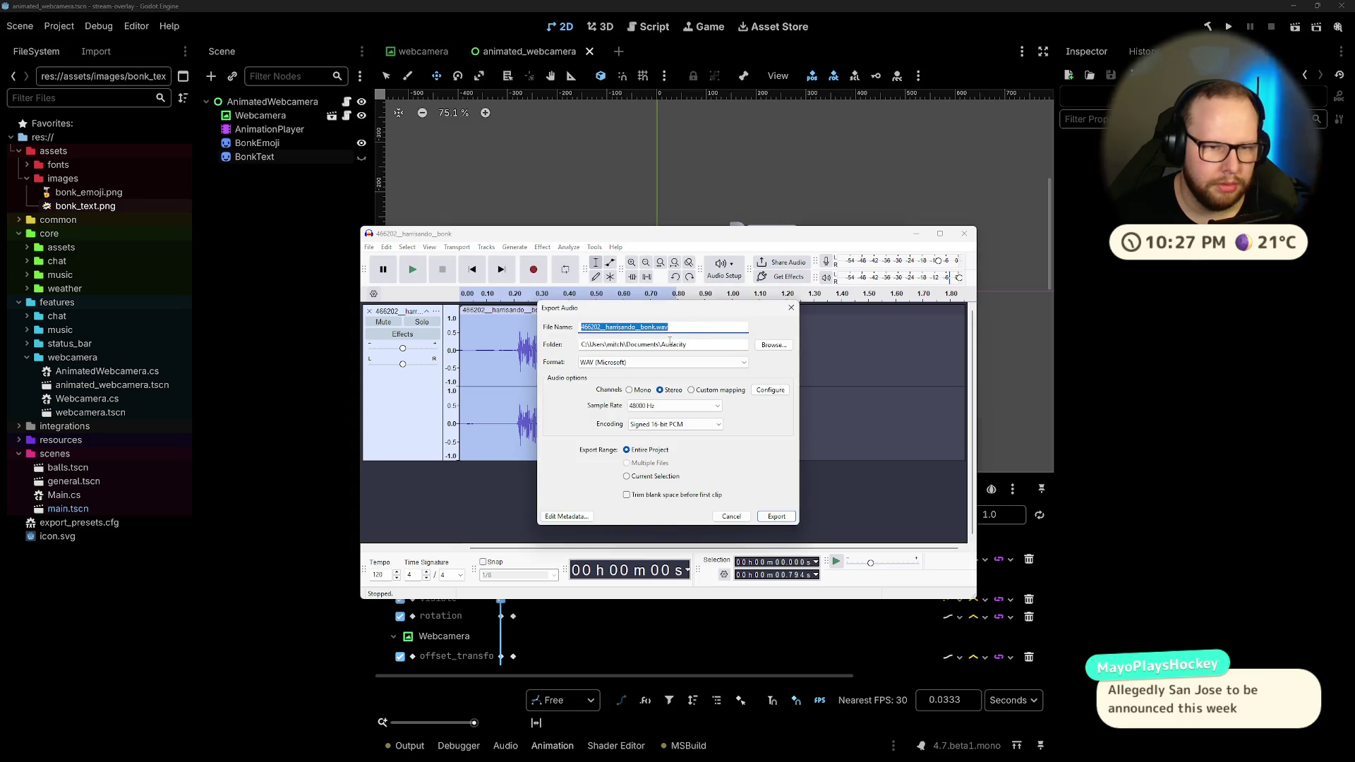
drag(643, 328, 537, 326)
key(BackSpace)
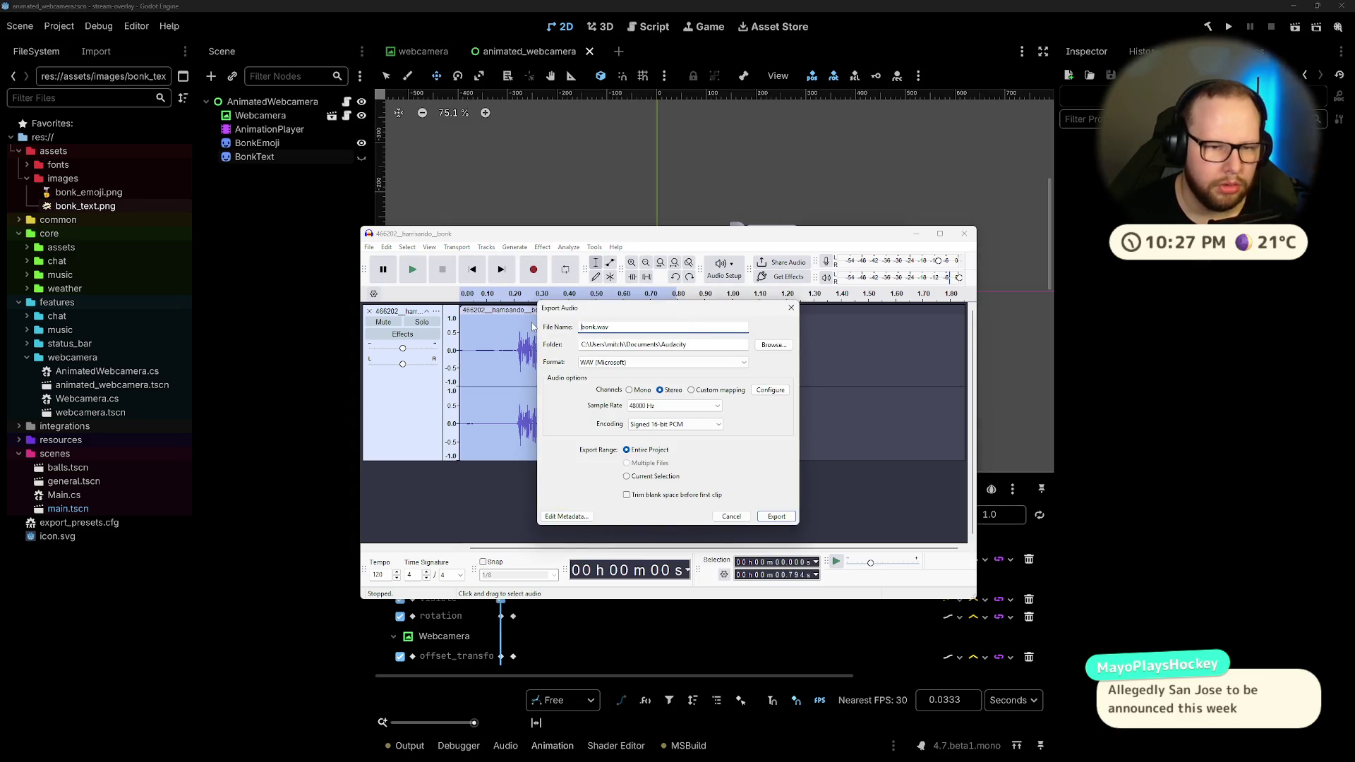
drag(626, 345, 755, 348)
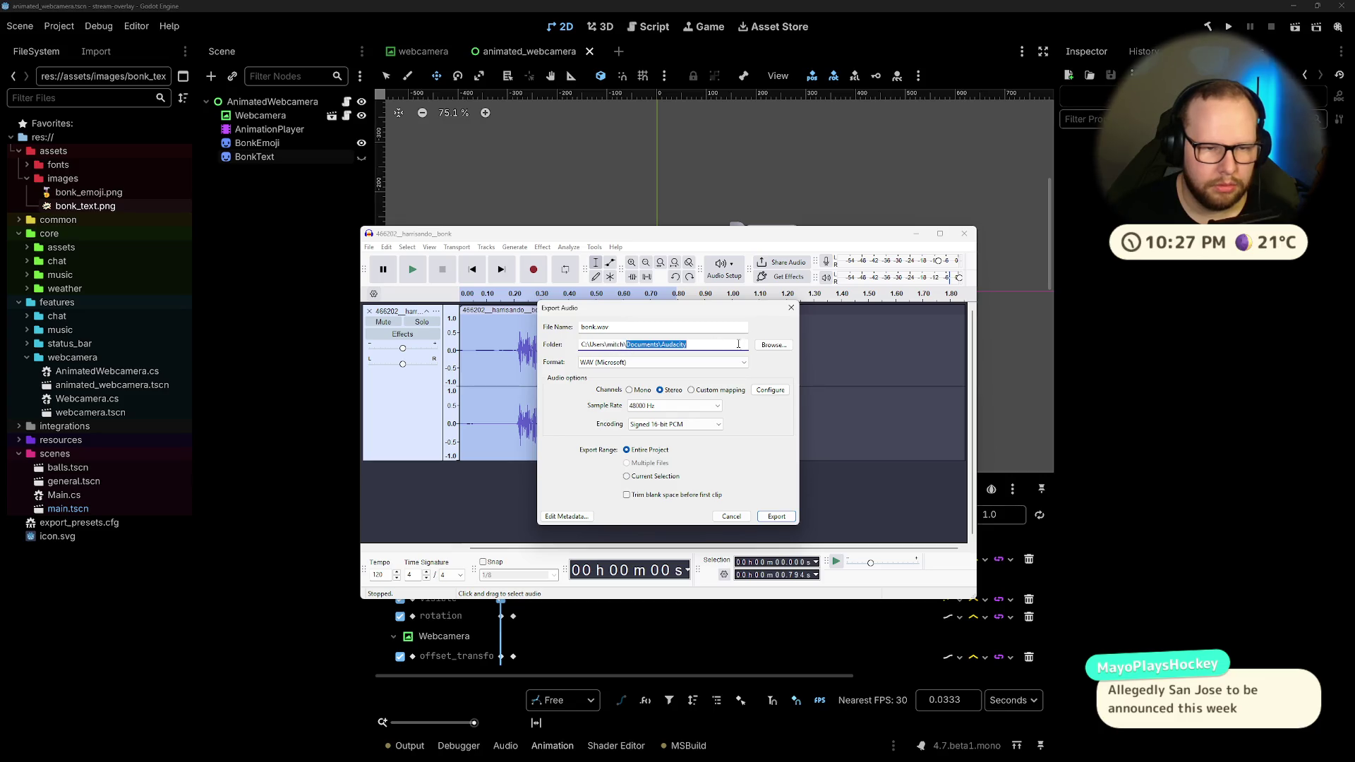
text(Downloa)
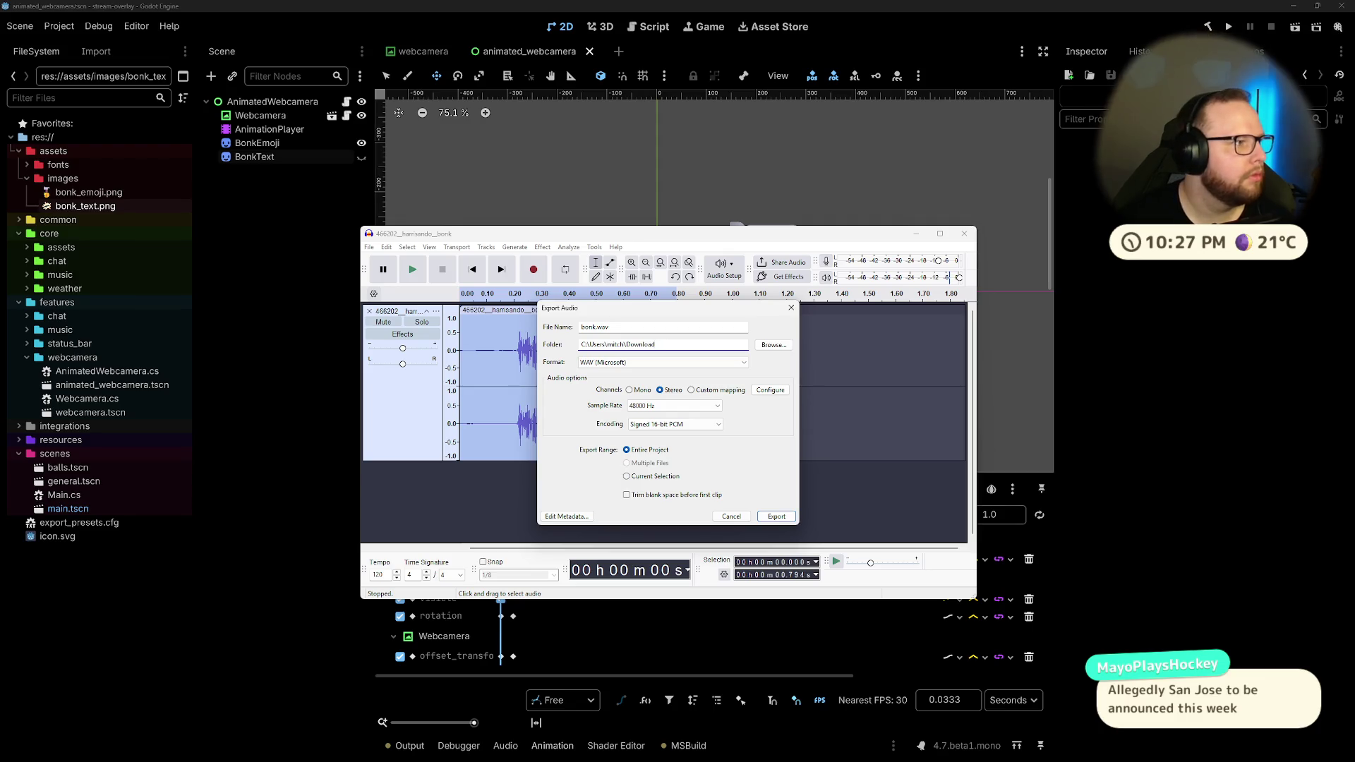
key(ctrl+super+Right)
key(ctrl+super+Right)
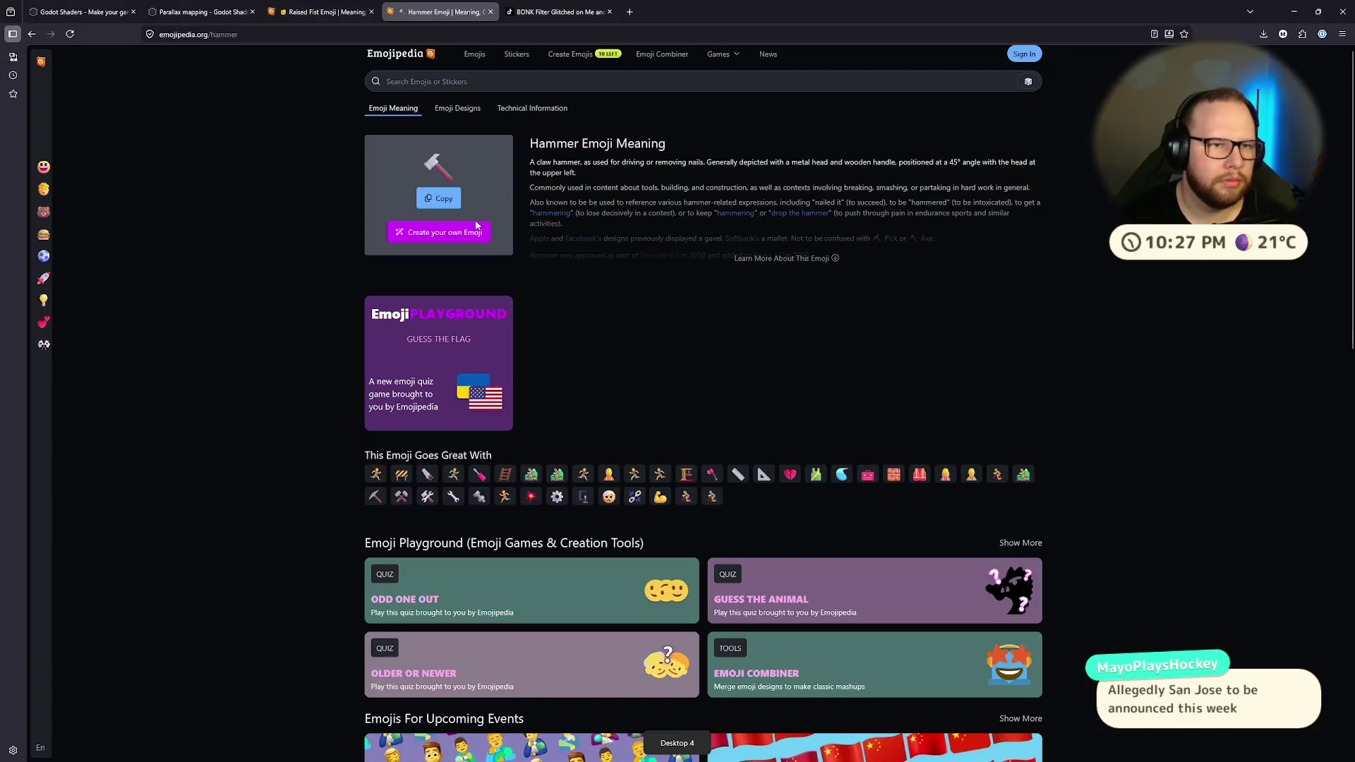
Step: Search the web for 'godot best sound formats' in a new tab
click(630, 12)
text(go)
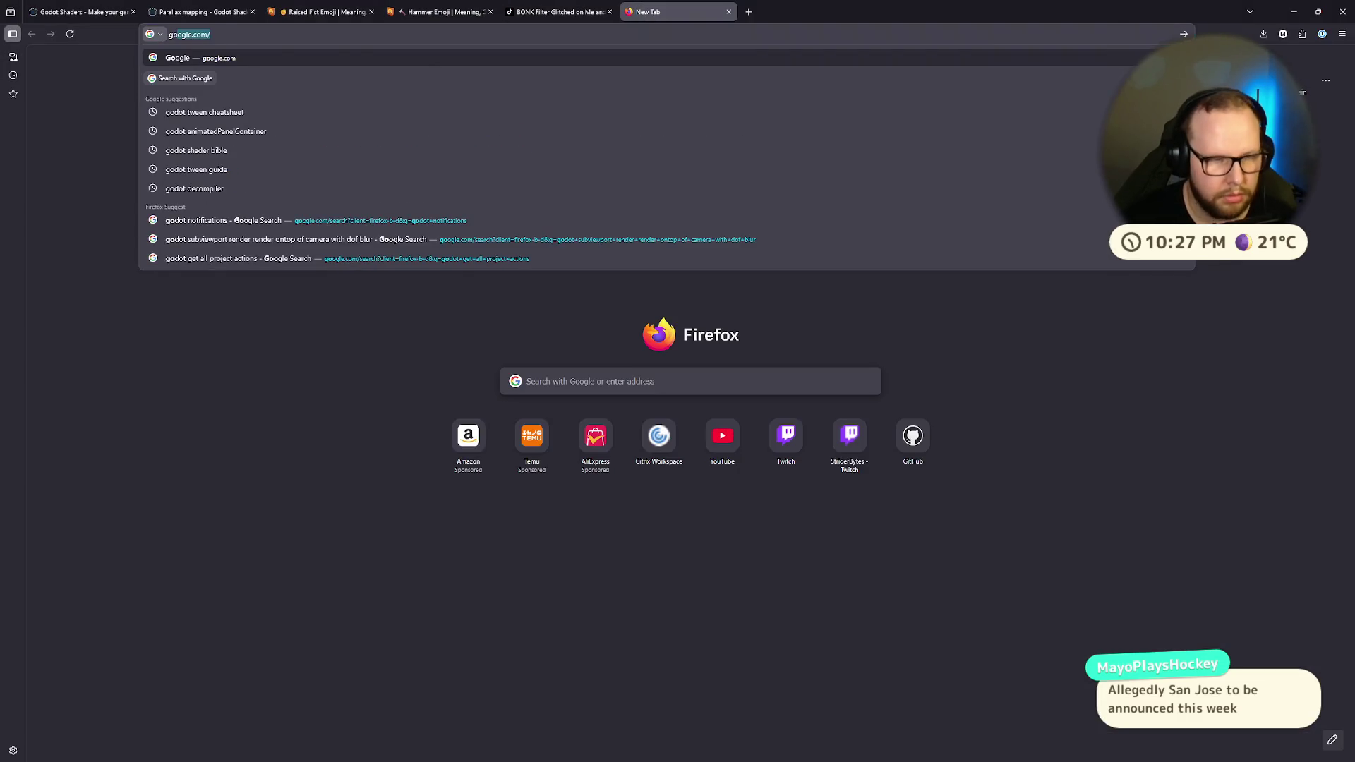
text(dot best sound)
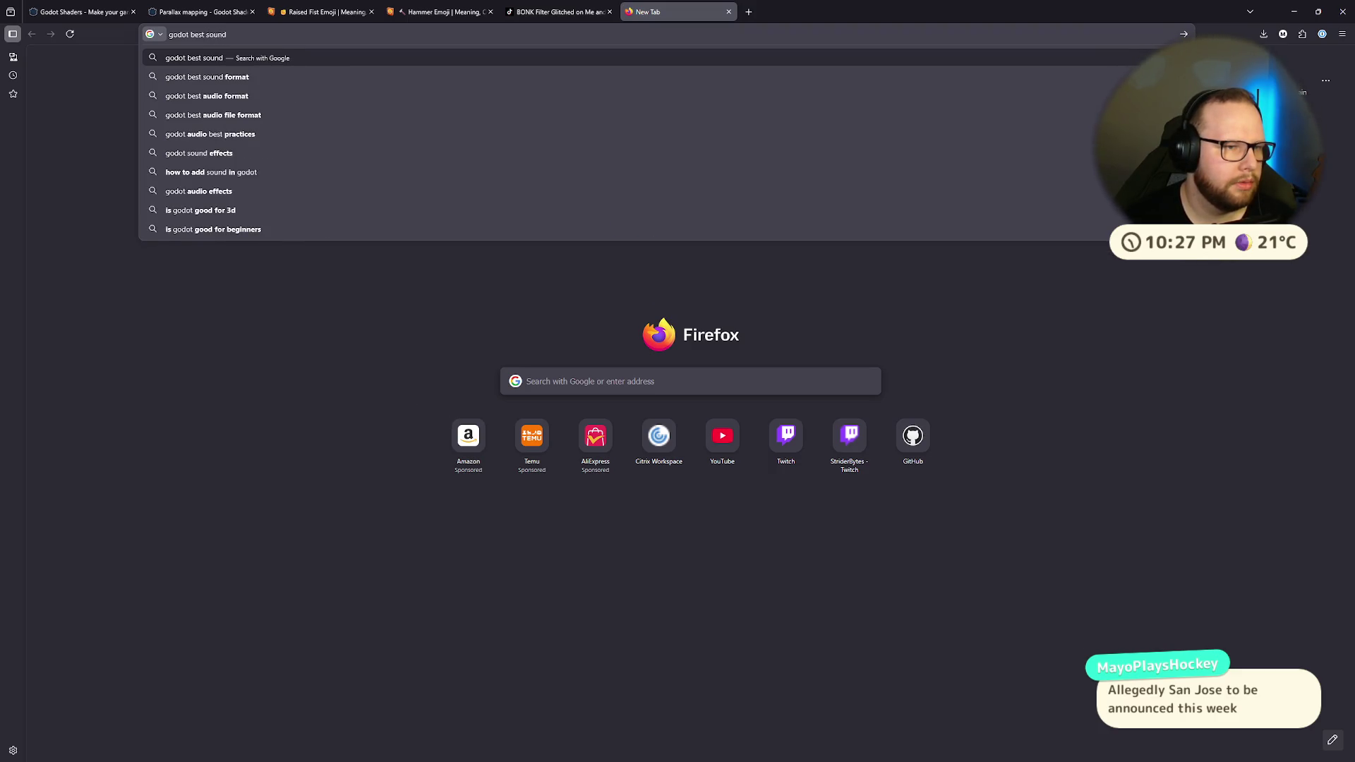
text( formats)
key(Return)
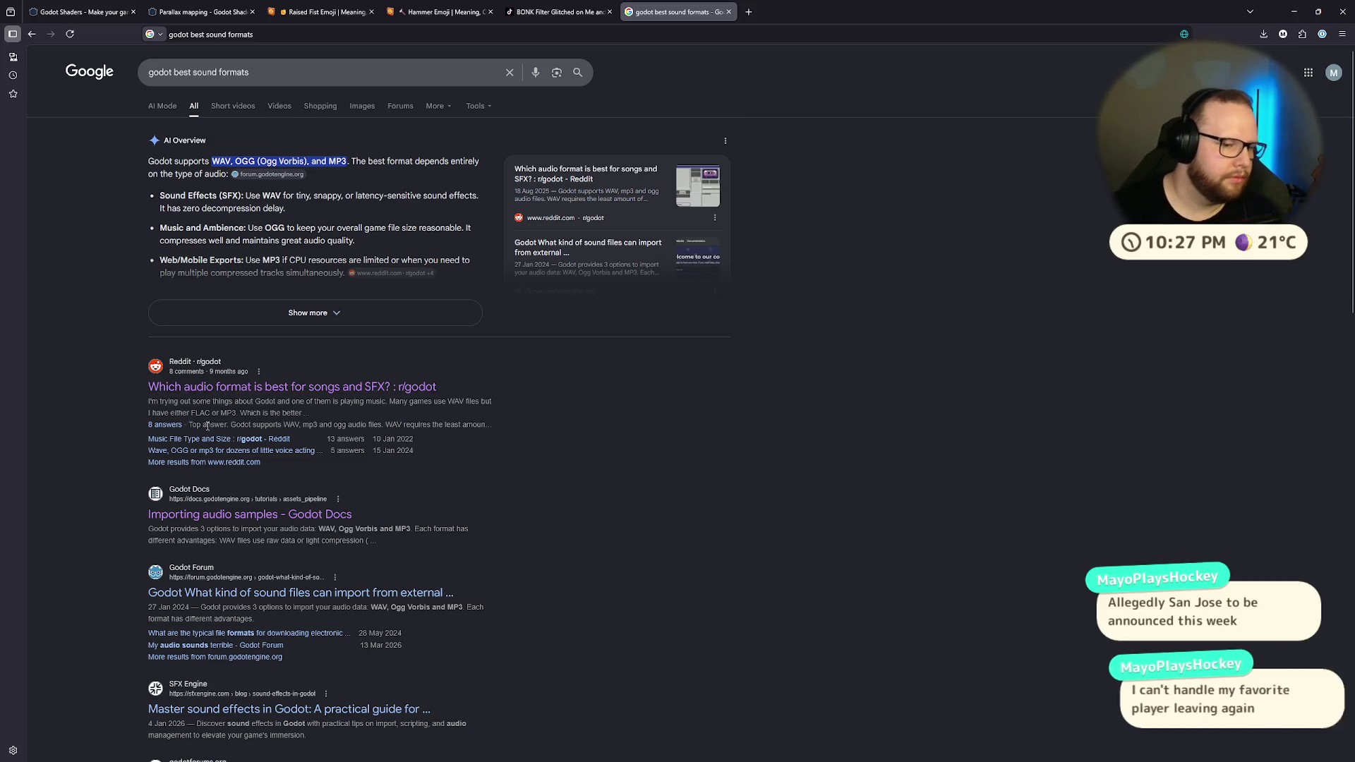
Step: Open the Godot Docs 'Importing audio samples' page and read the WAV, Ogg Vorbis and MP3 sections
click(194, 514)
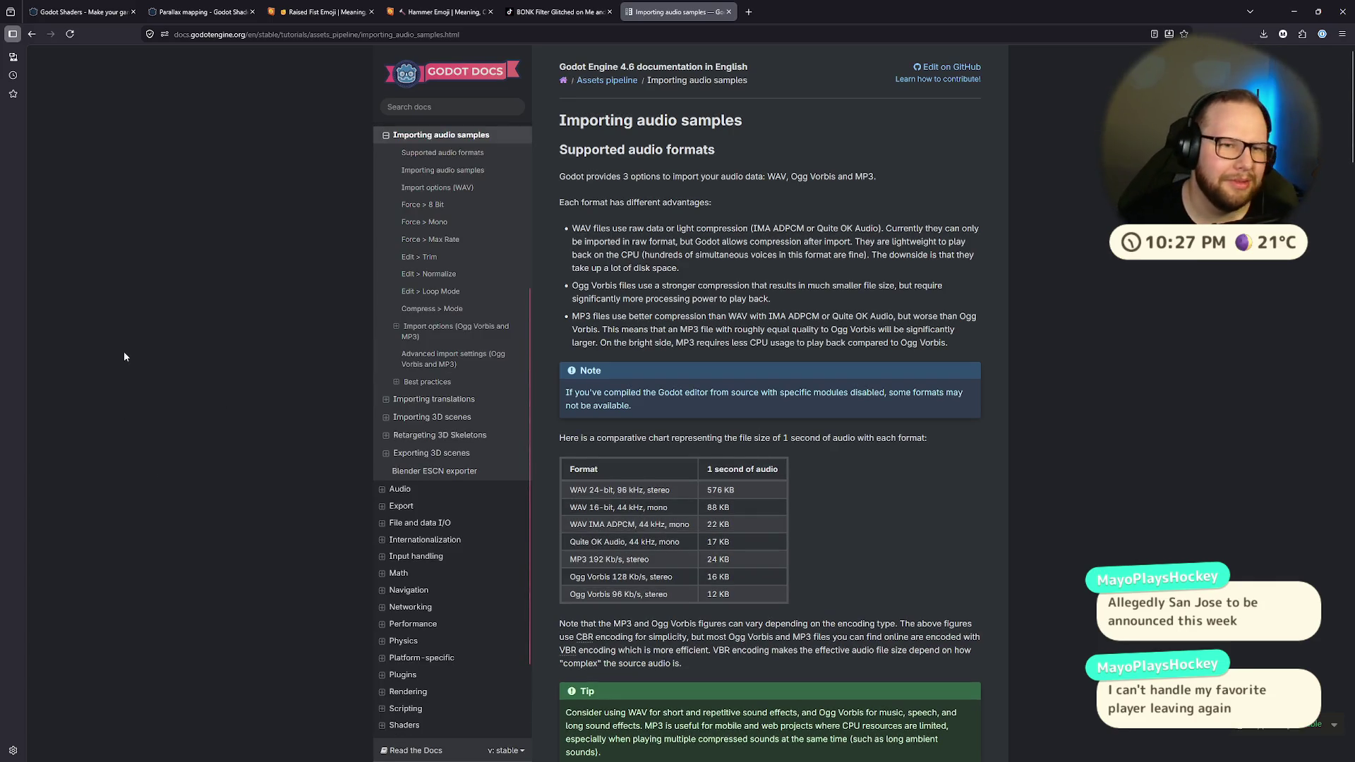
scroll(232, 240, down, 3)
scroll(230, 240, up, 2)
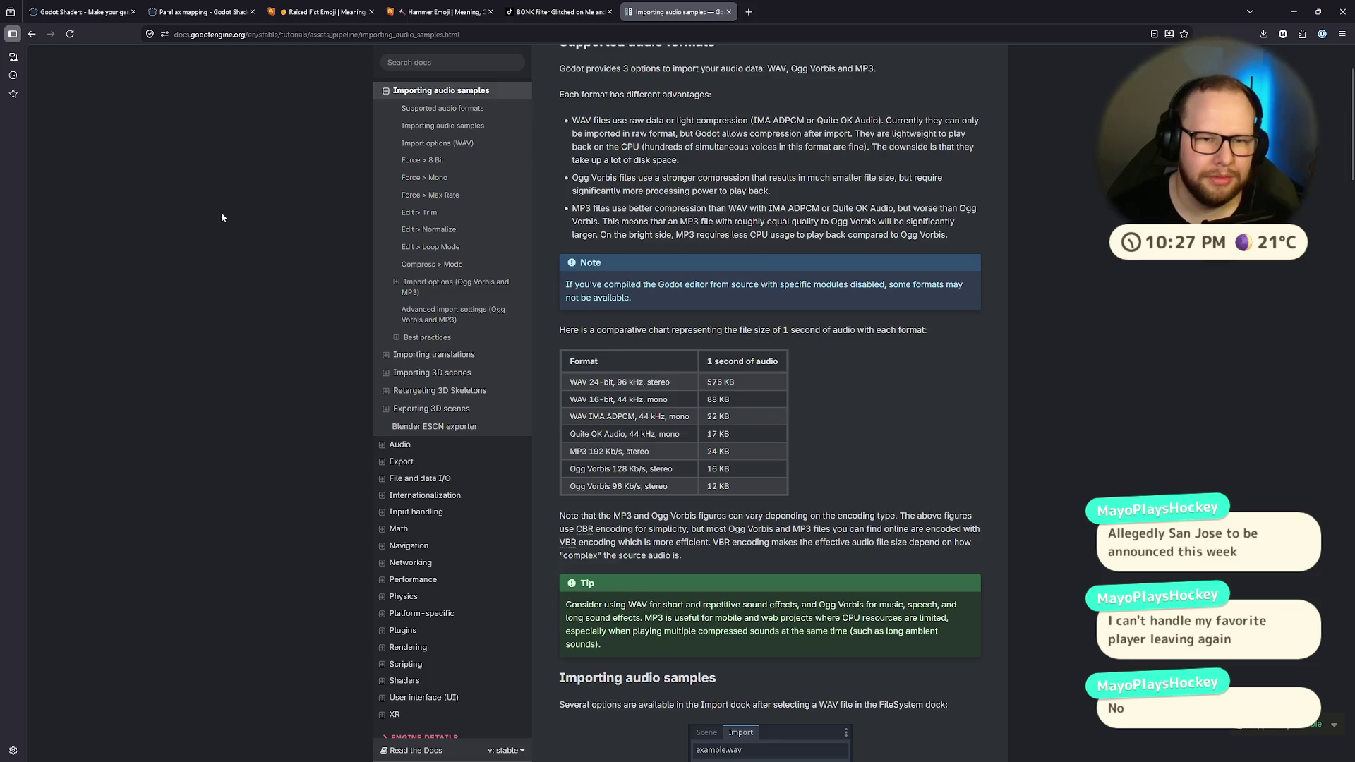
scroll(222, 212, up, 1)
scroll(227, 220, down, 5)
scroll(227, 220, down, 5)
scroll(227, 220, up, 3)
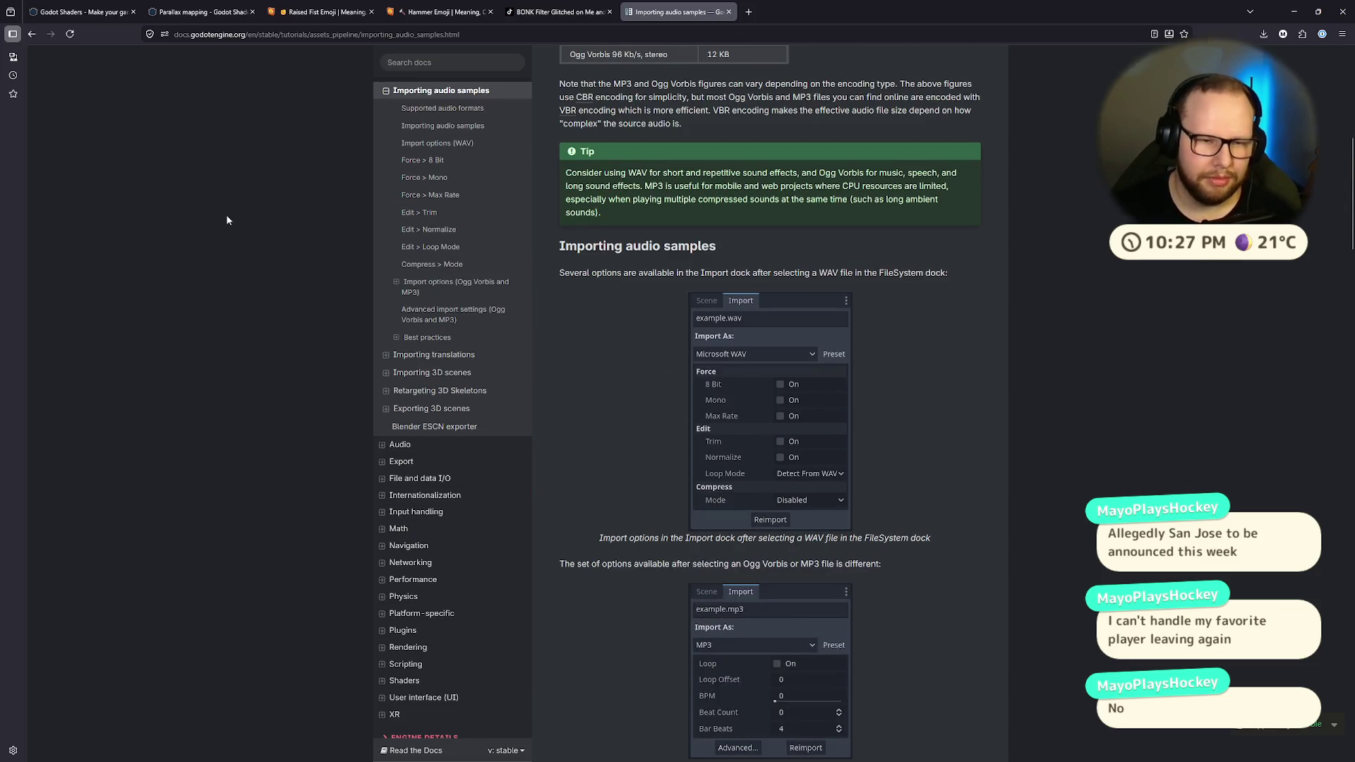
scroll(225, 226, up, 7)
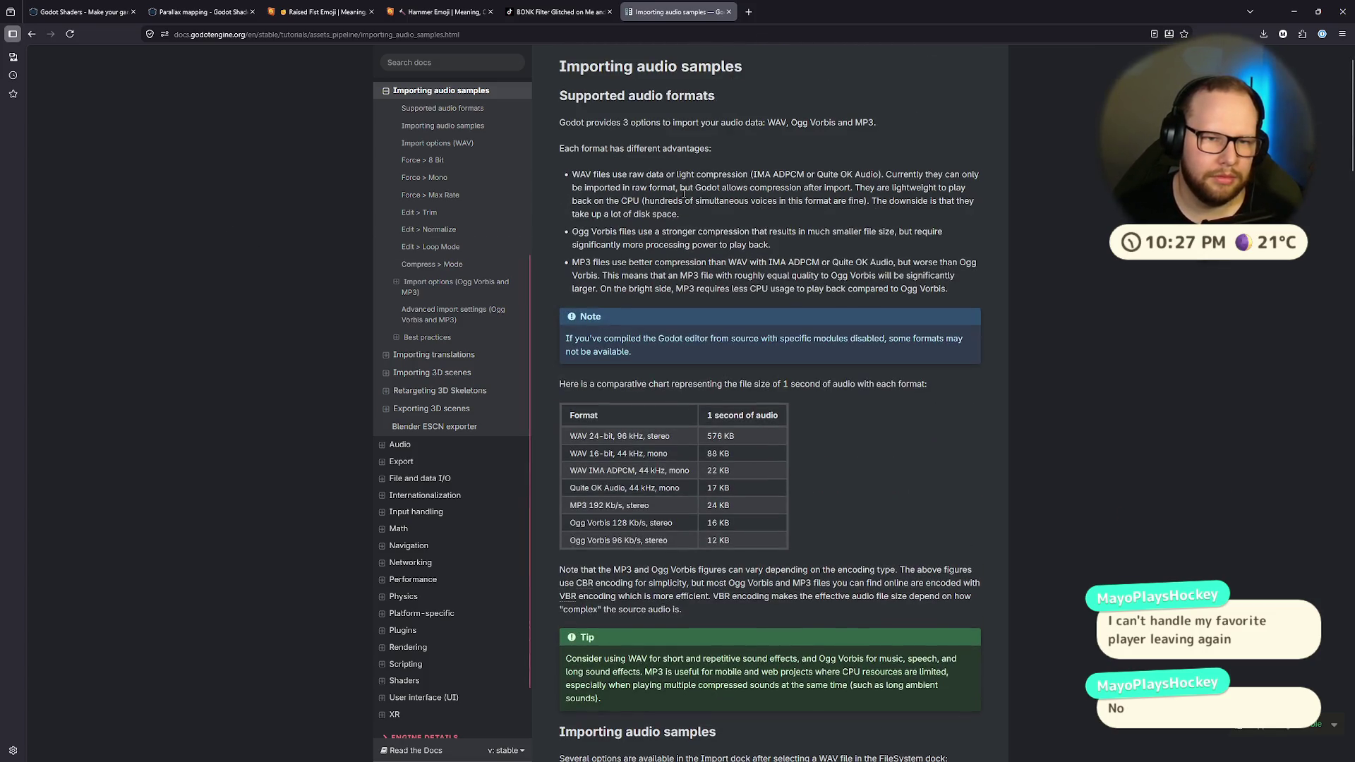
mouse_move(681, 216)
mouse_down()
mouse_move(778, 201)
mouse_move(590, 175)
mouse_up()
click(537, 264)
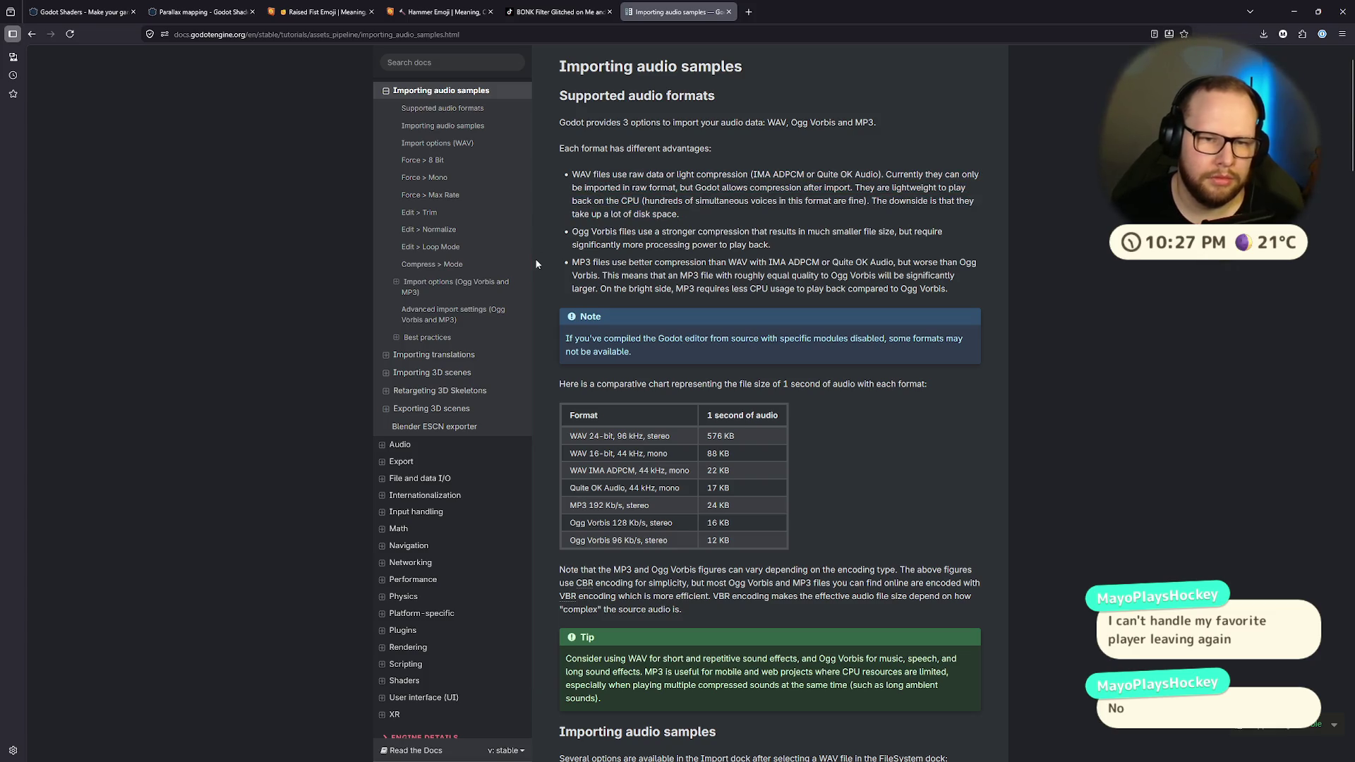
Step: Cancel the pending Audacity export and minimize Audacity
key(ctrl+super+Left)
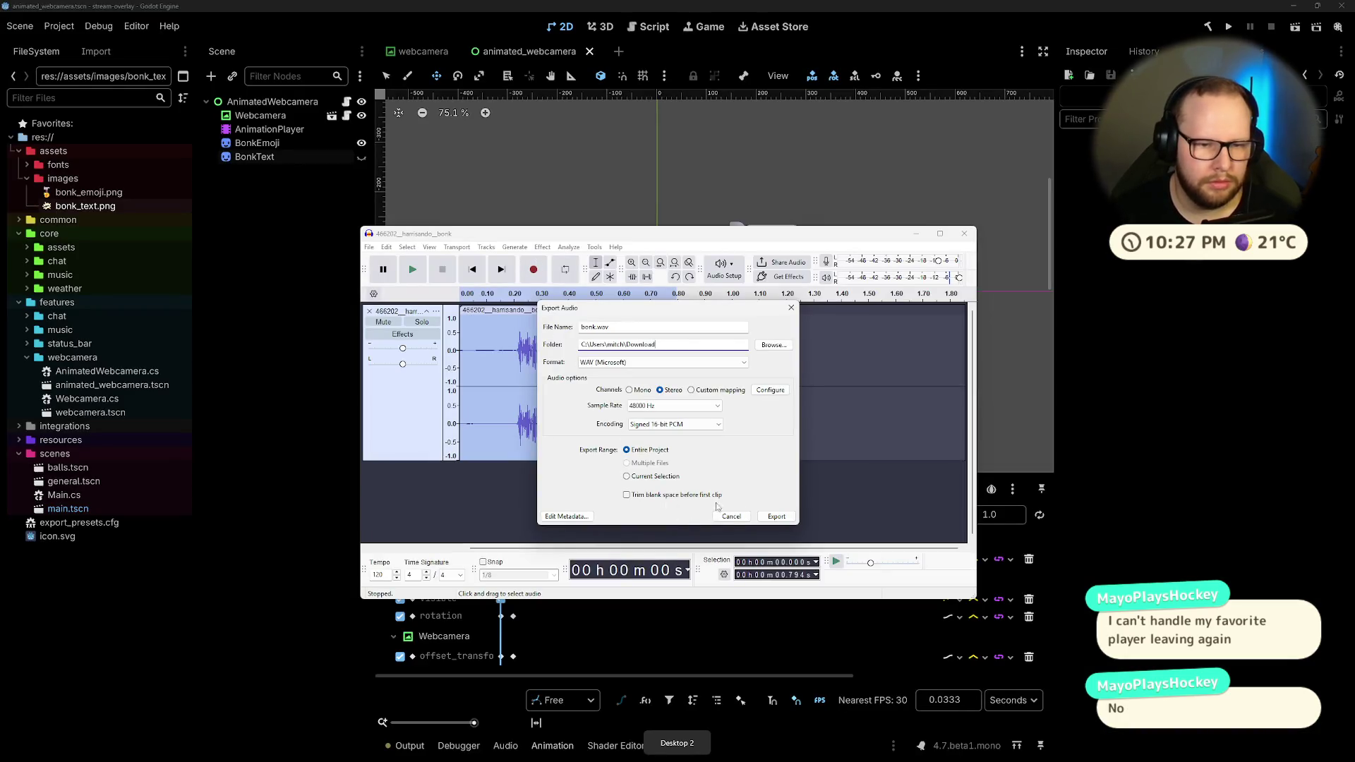
click(720, 517)
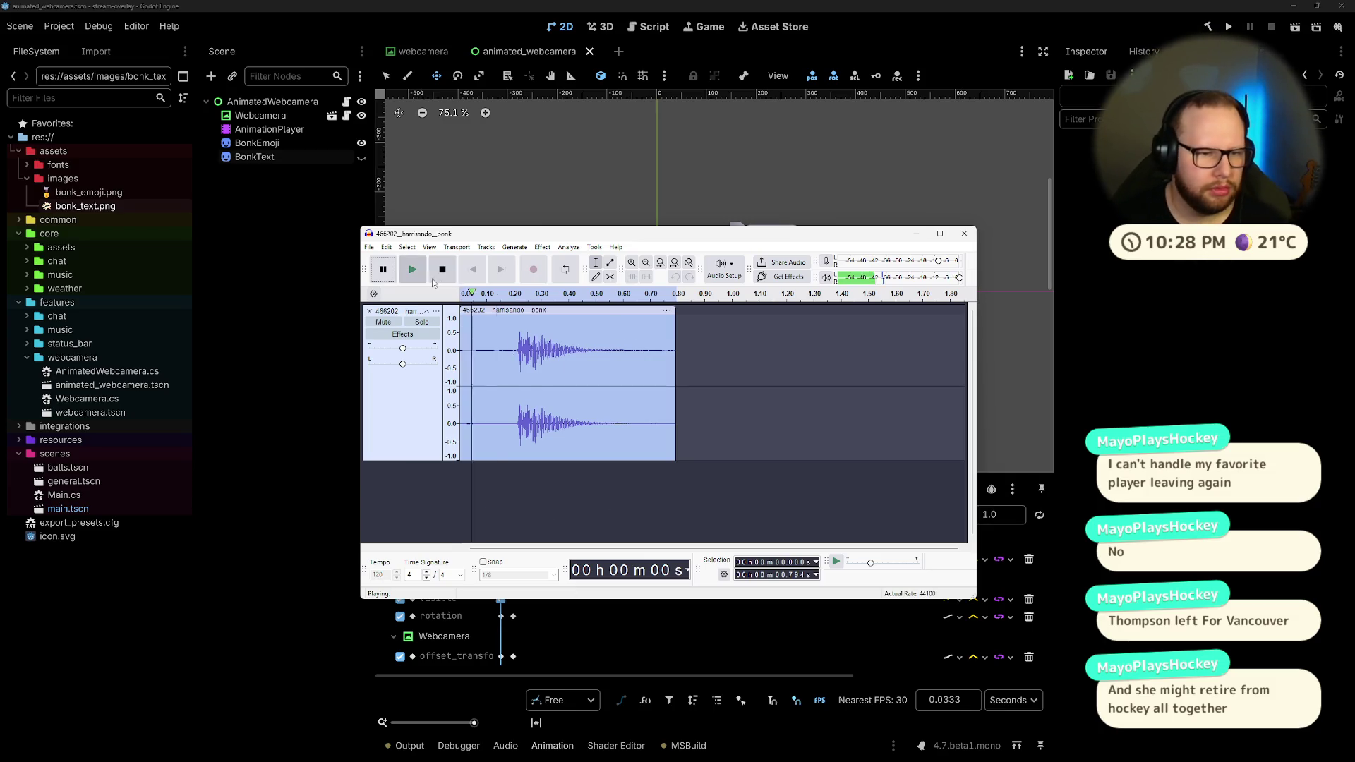
click(916, 234)
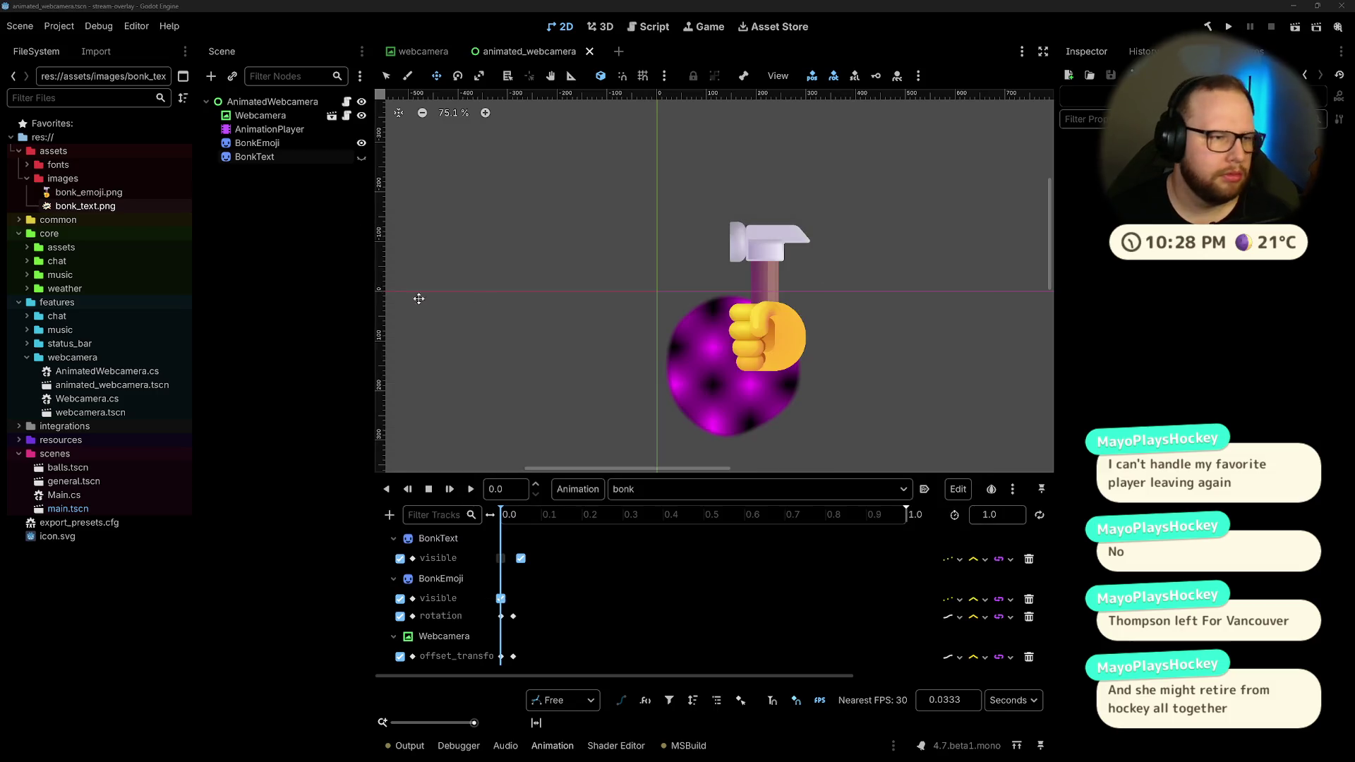
Step: Create an 'audio' folder under assets in Godot's FileSystem, then open File Explorer at Downloads
right_click(57, 151)
mouse_move(78, 156)
click(307, 170)
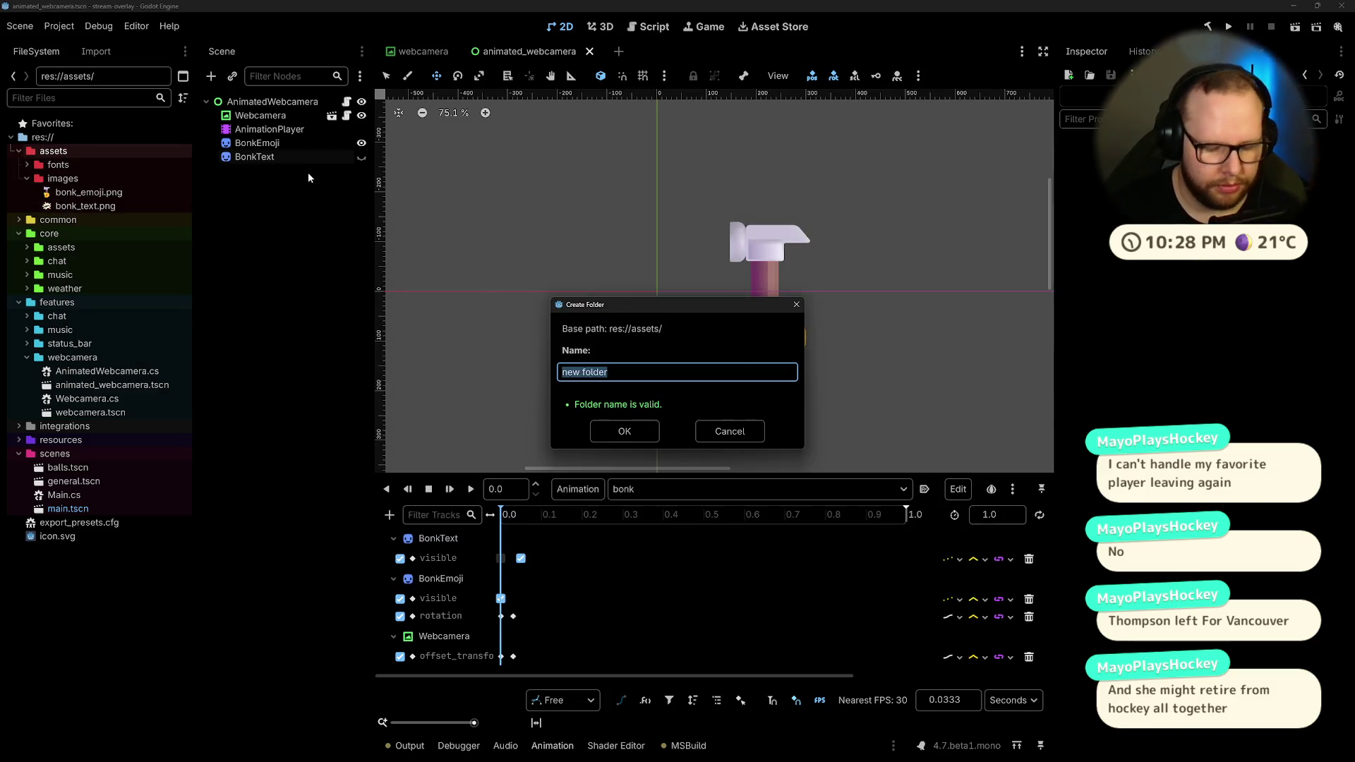
text(aus)
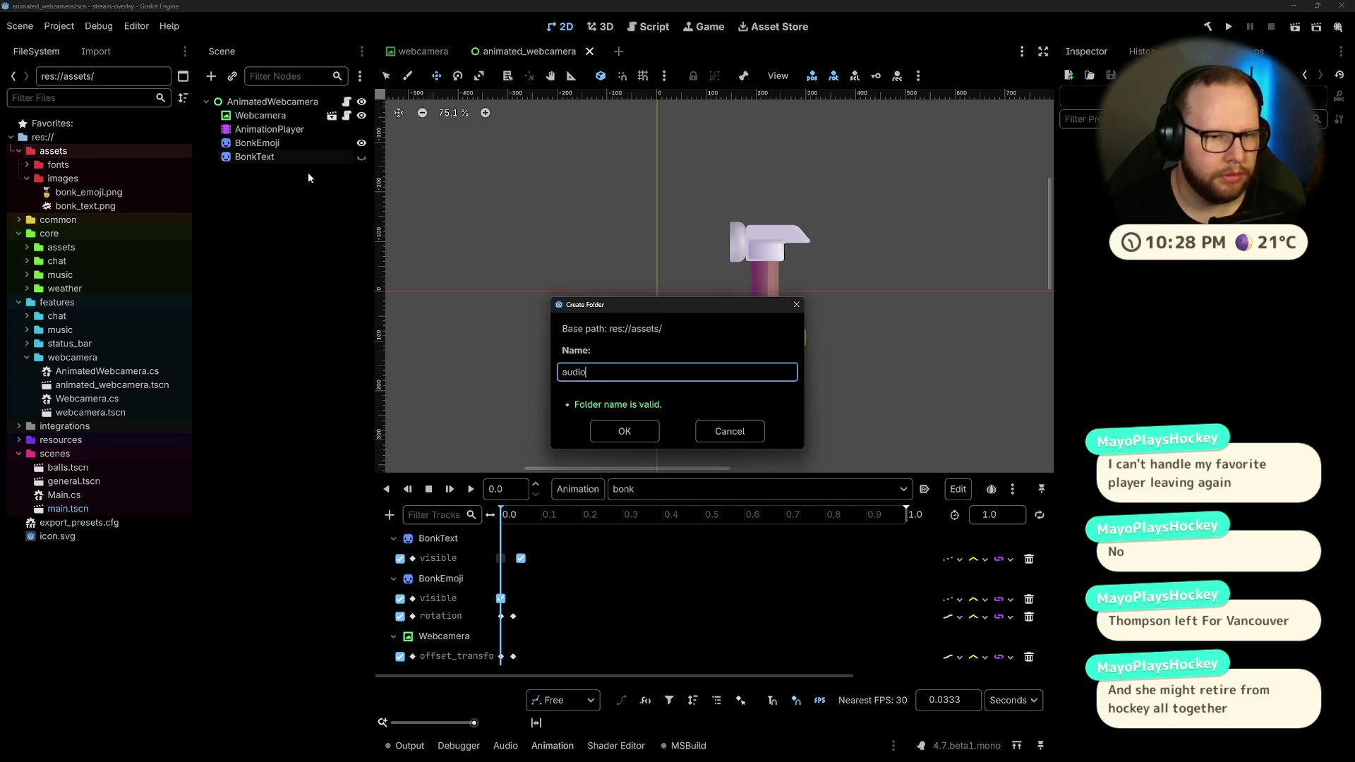
key(Return)
key(ctrl+alt+r)
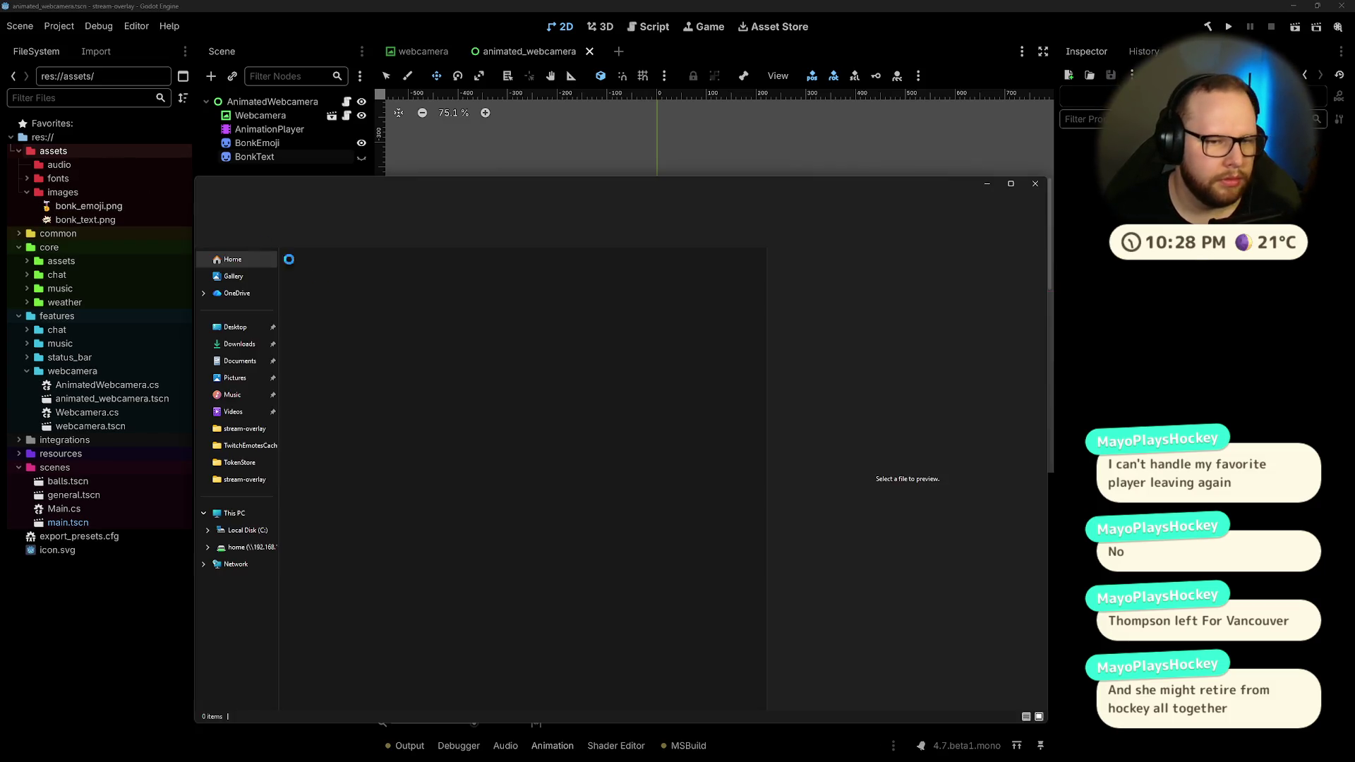
click(239, 343)
Step: Select the bonk WAV in Downloads and open Godot's new assets/audio folder
click(380, 289)
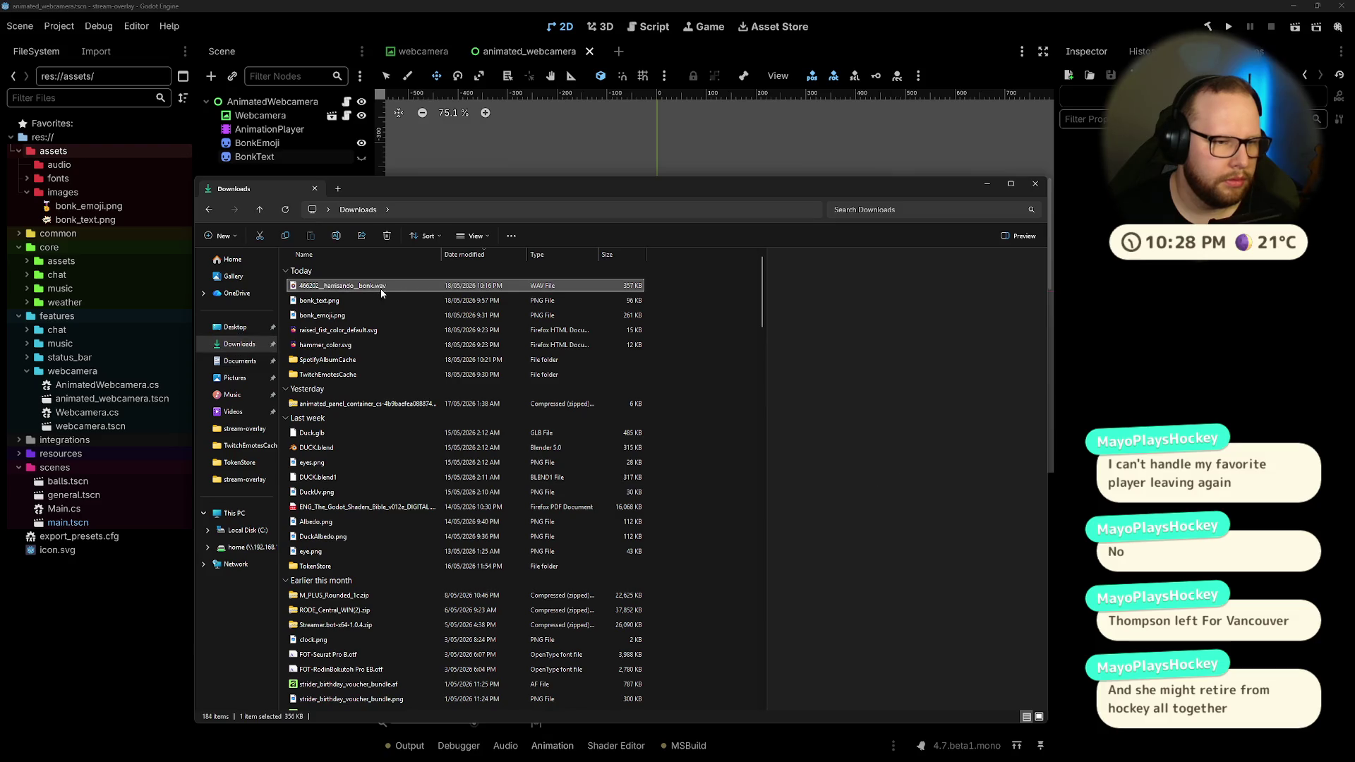
click(365, 302)
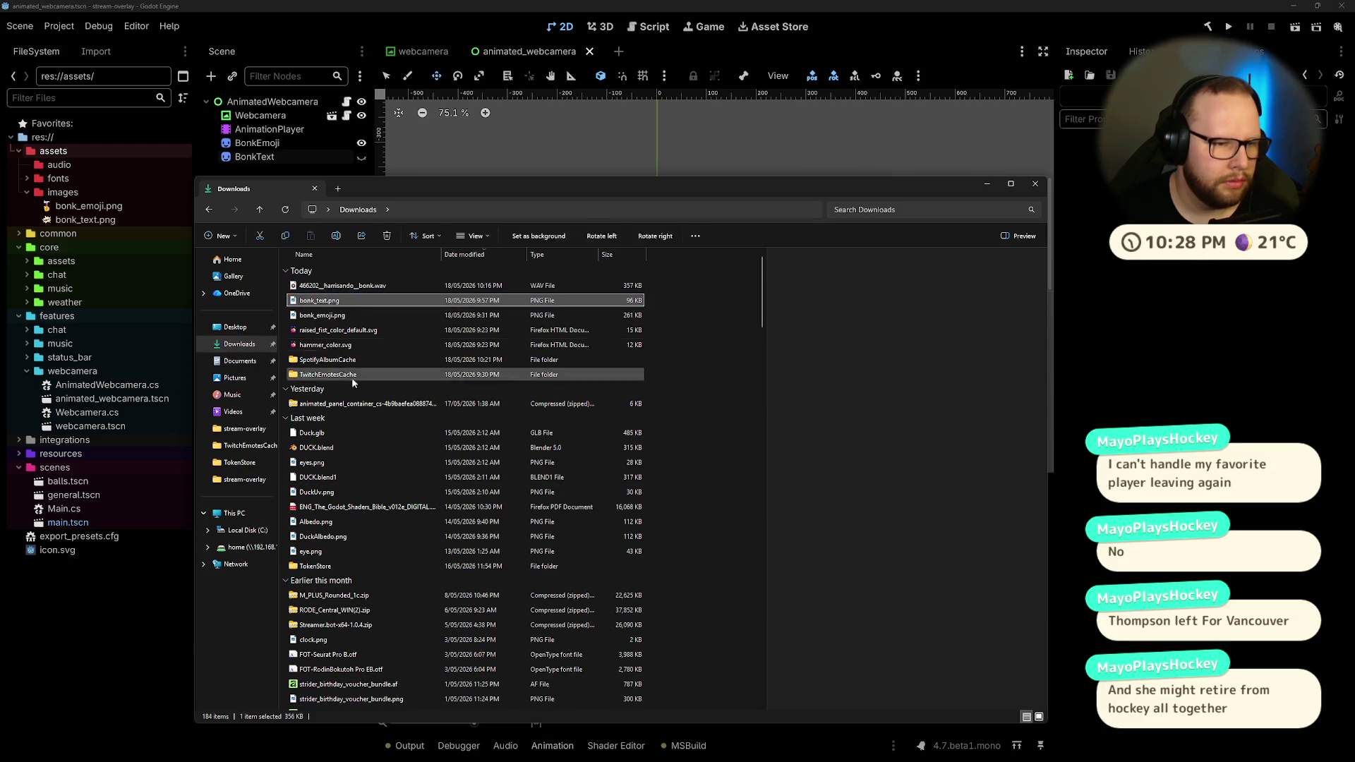
click(360, 286)
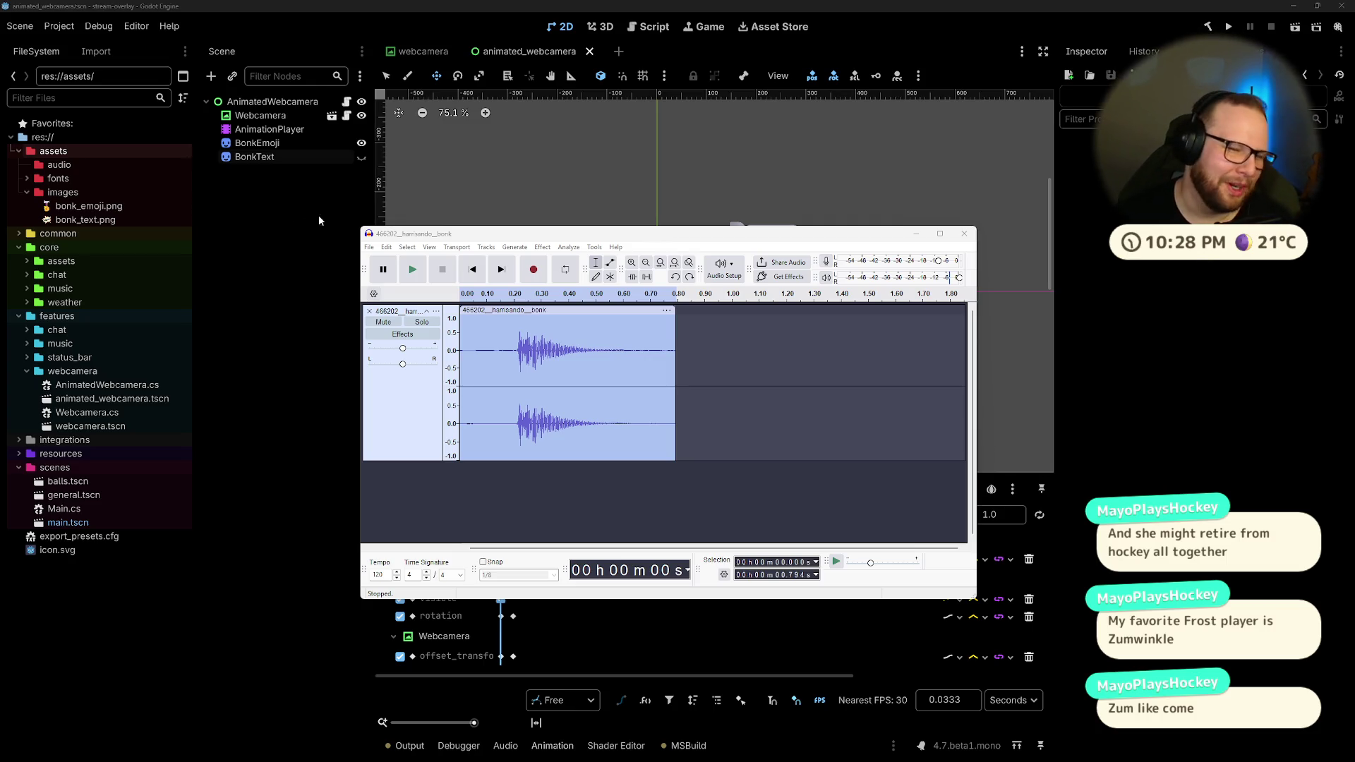
click(278, 218)
click(60, 164)
Step: Open the downloaded bonk WAV in Audacity from a new File Explorer window
key(super+e)
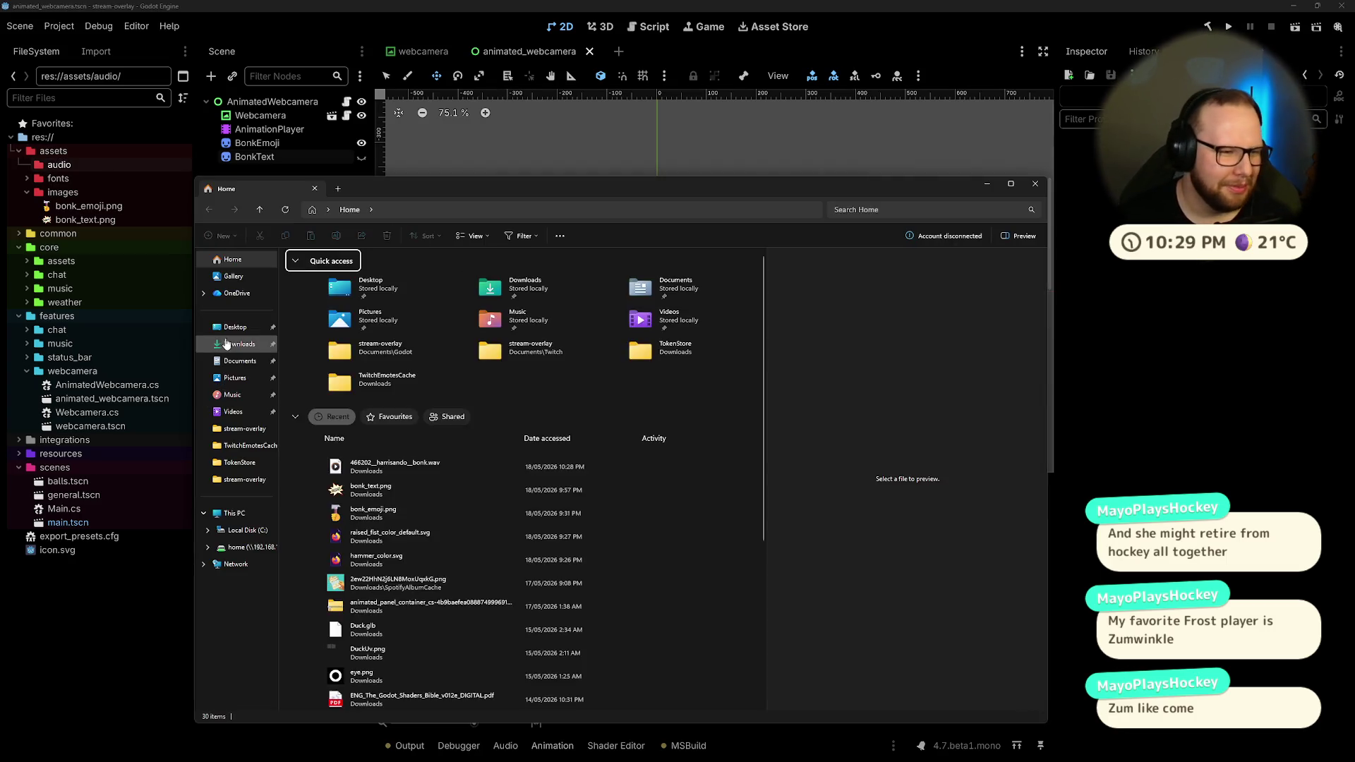
click(239, 344)
click(328, 286)
double_click(402, 287)
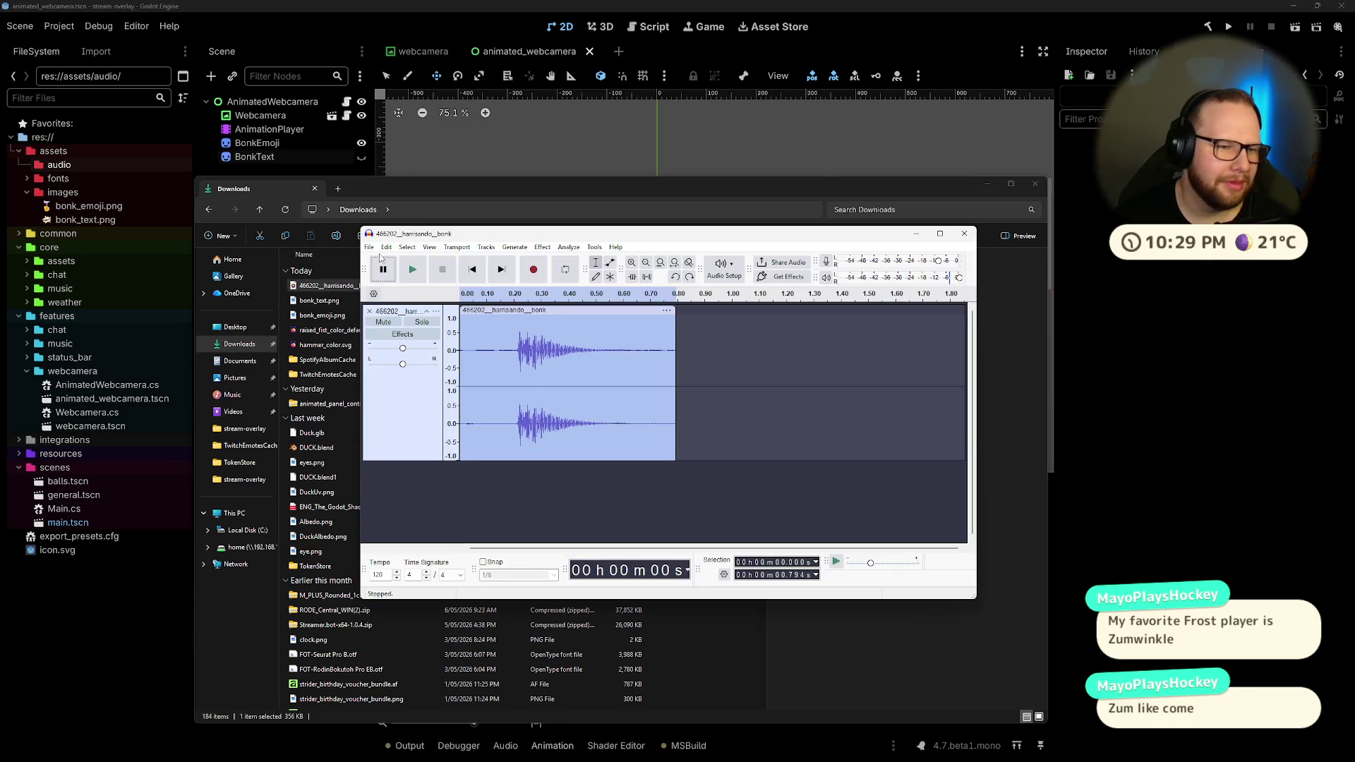
Step: Export the bonk clip from Audacity as bonk.wav with Downloads as the destination folder
click(369, 247)
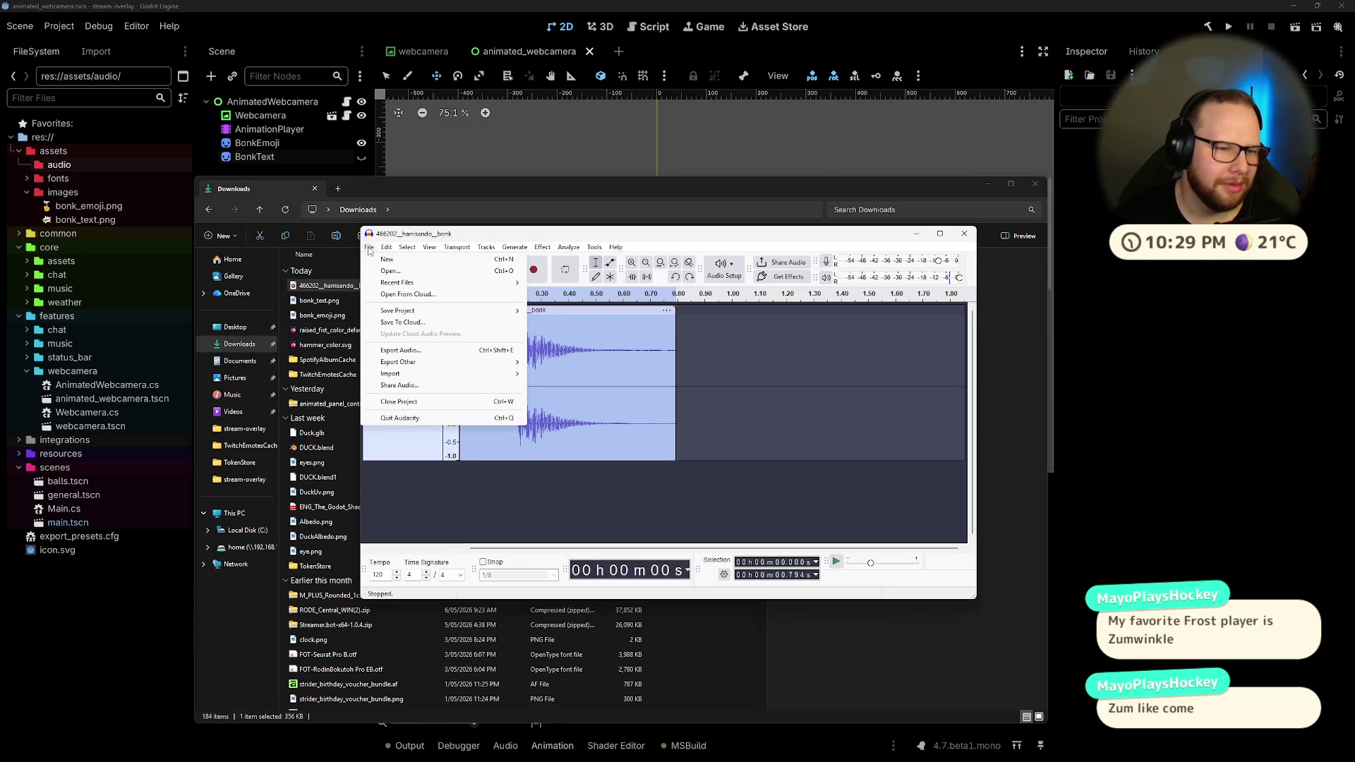
click(400, 350)
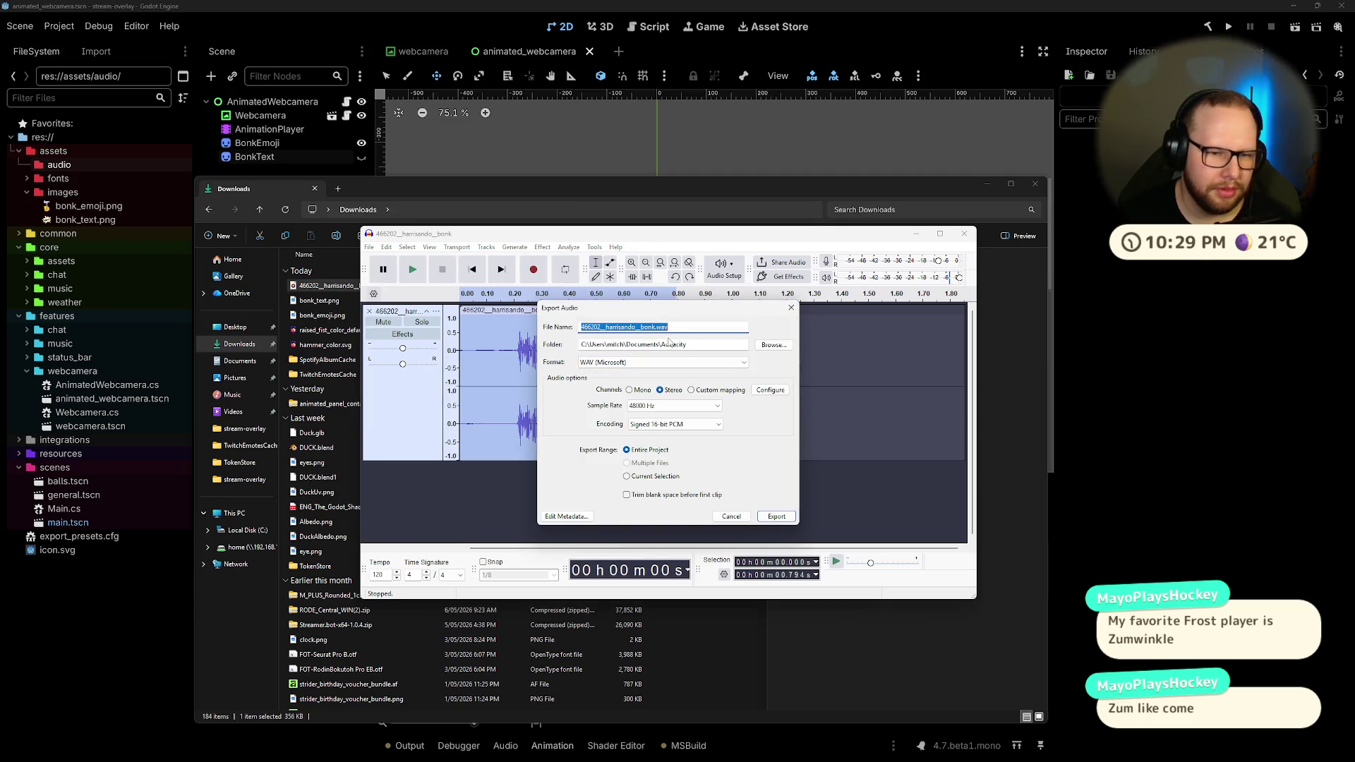
click(646, 327)
key(BackSpace)
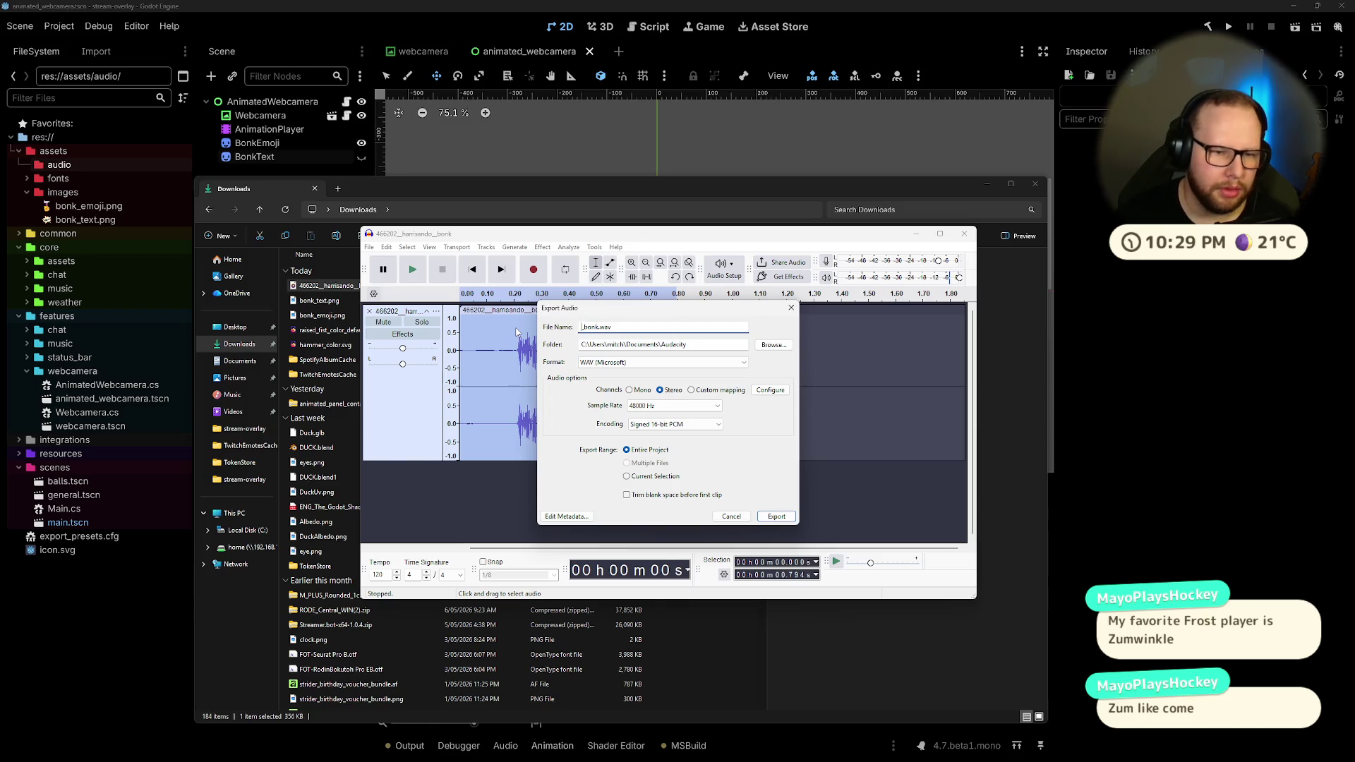
click(791, 343)
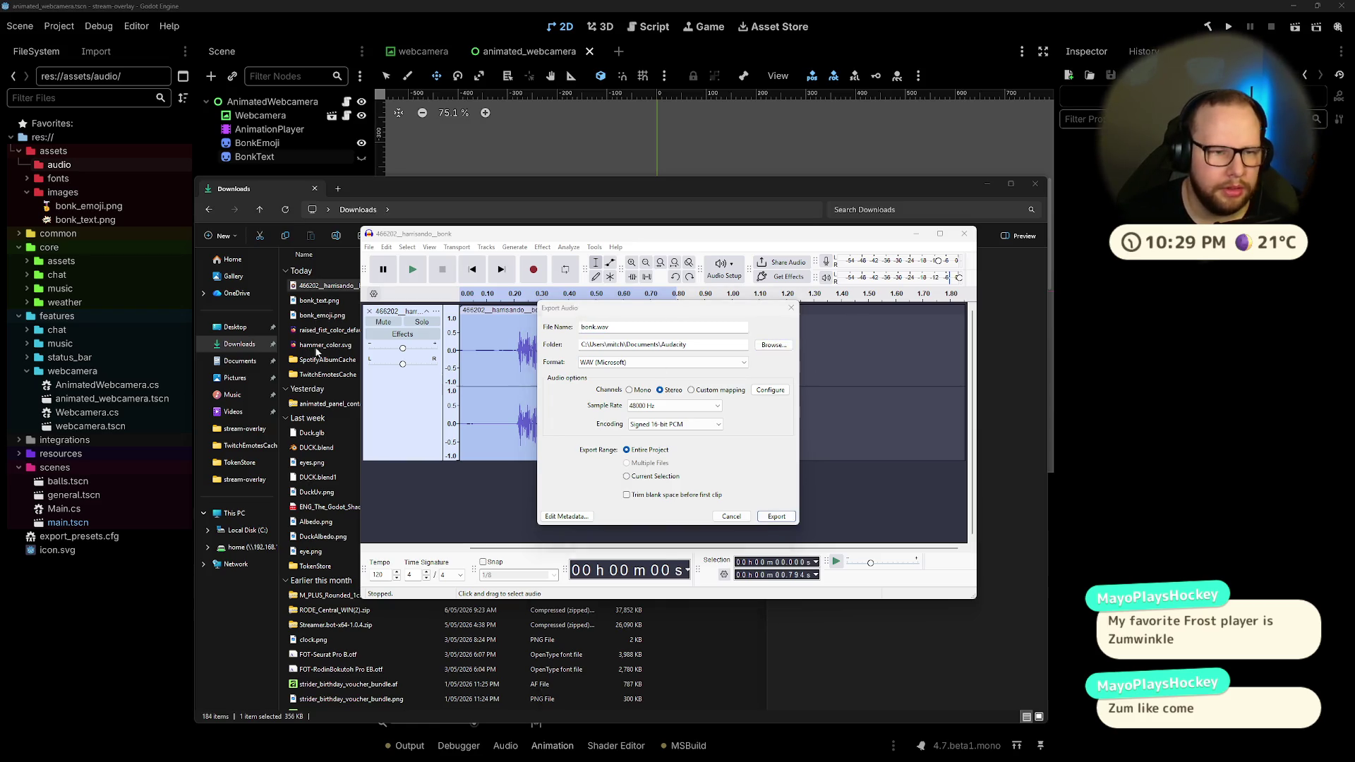
click(588, 439)
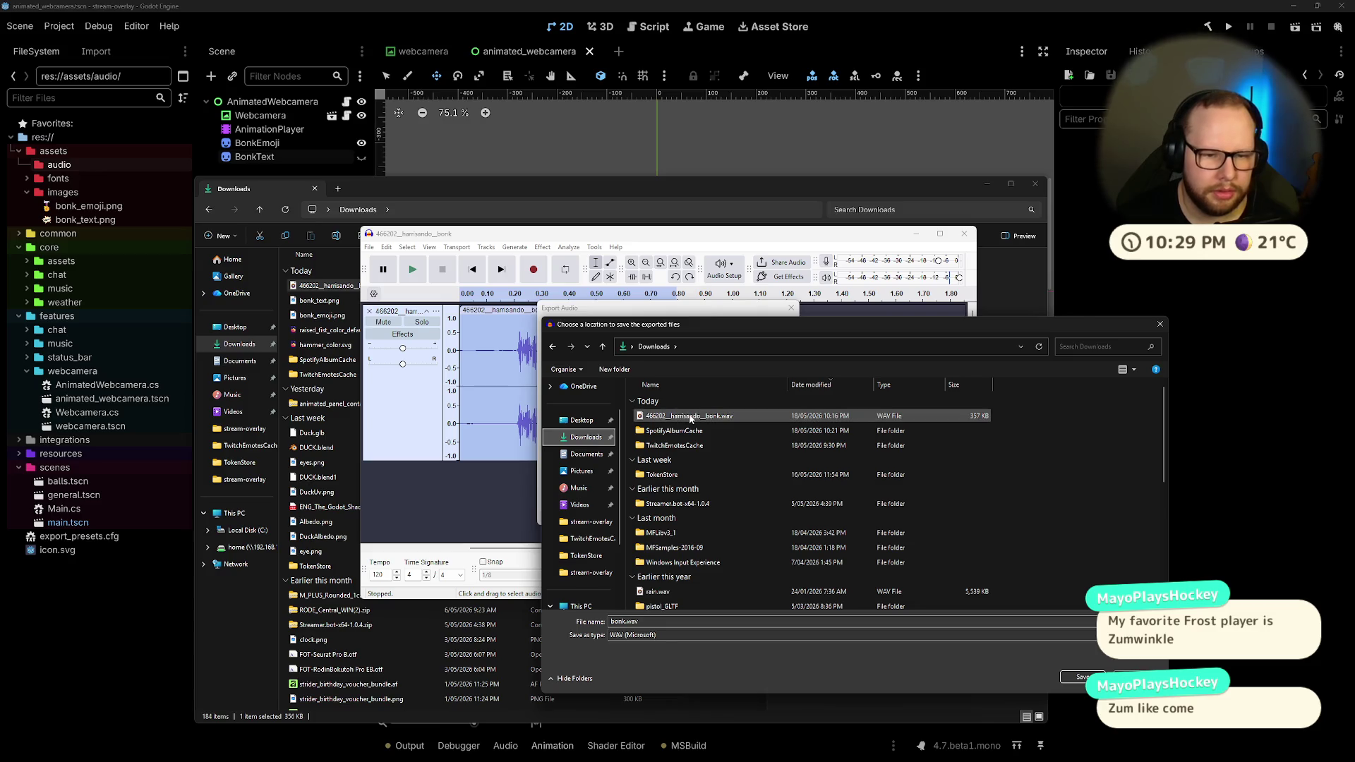
click(1085, 678)
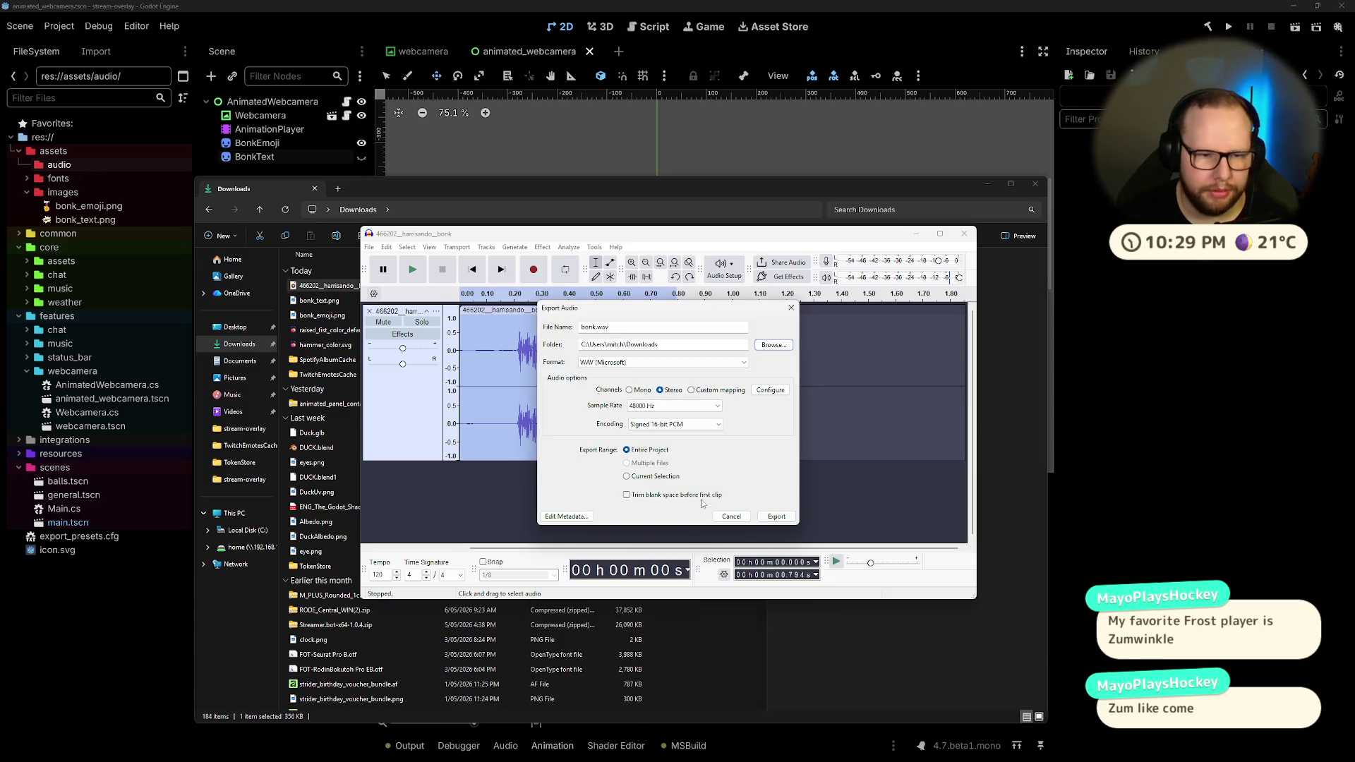
click(732, 516)
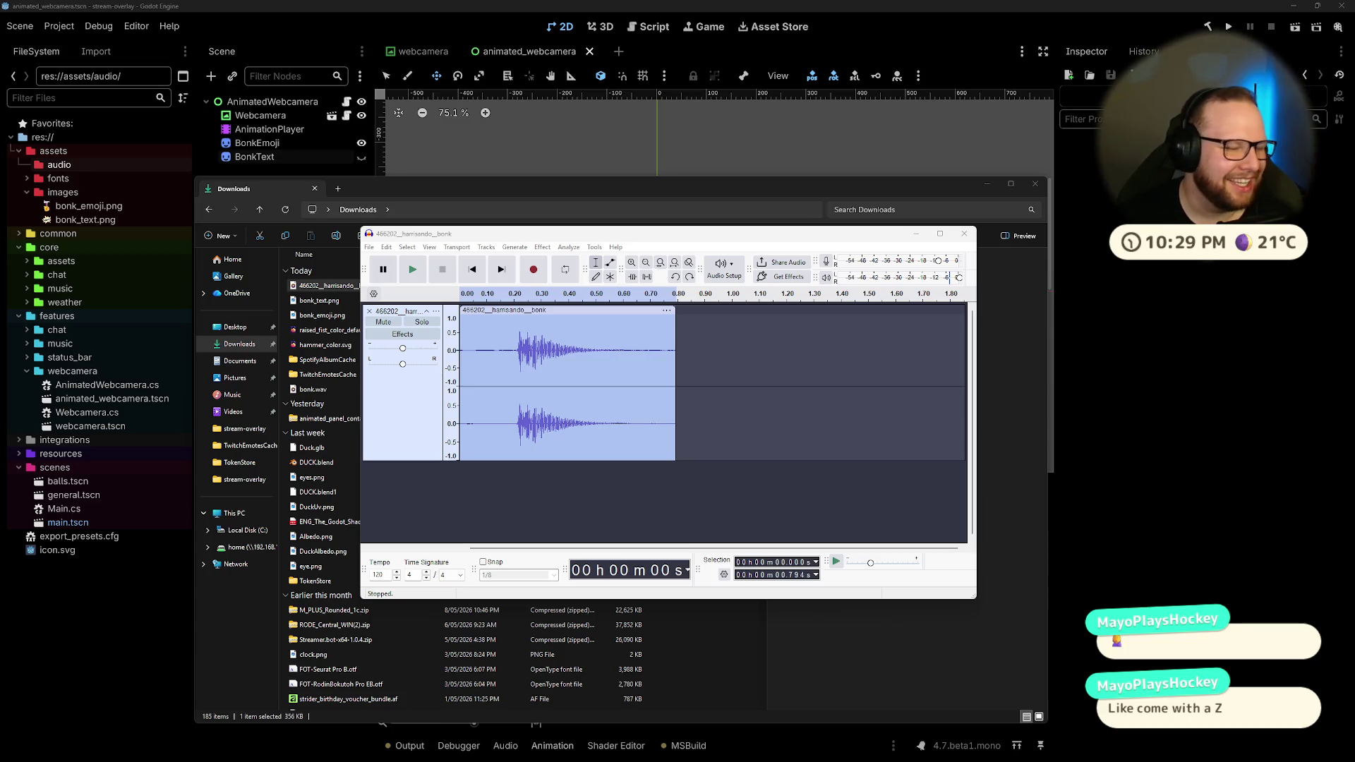
Step: Close the Audacity project without saving and select the new bonk.wav in File Explorer
click(958, 241)
click(691, 416)
click(318, 209)
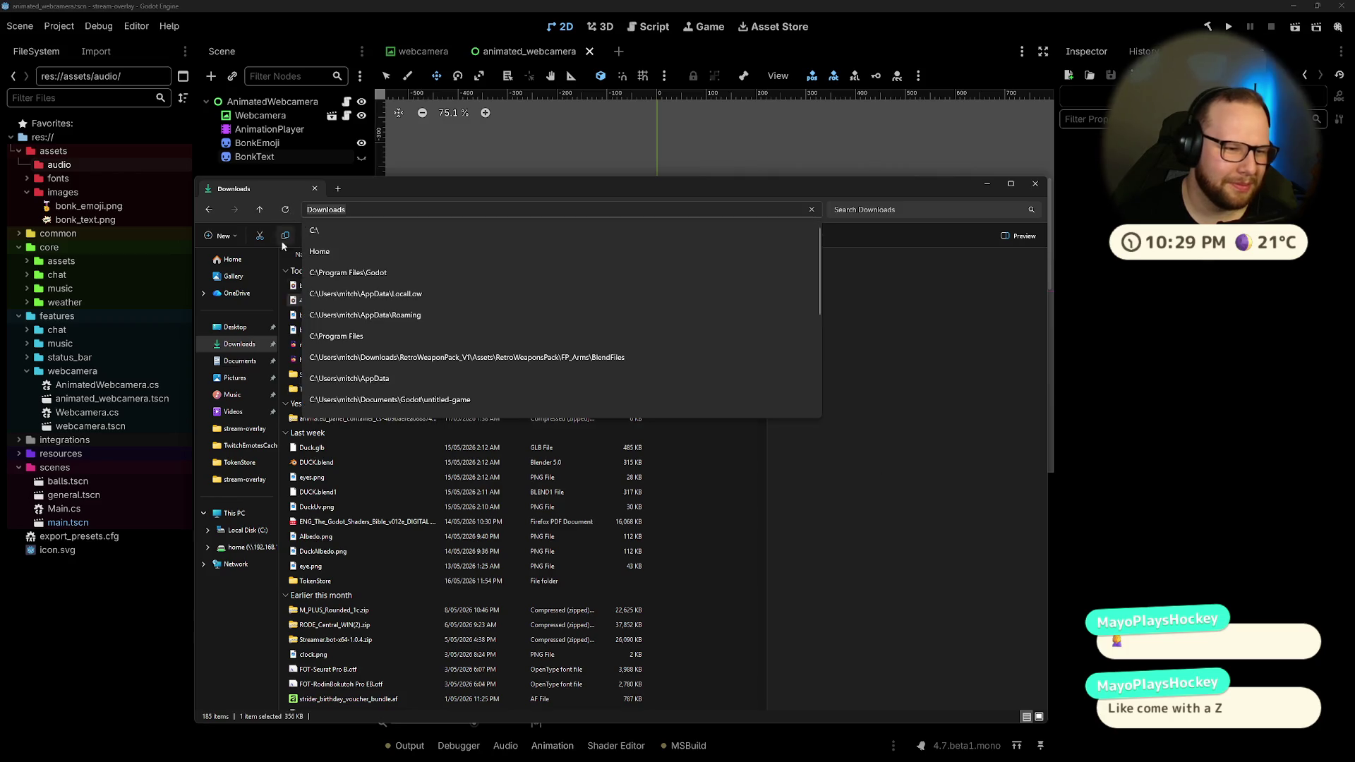
key(Escape)
click(312, 285)
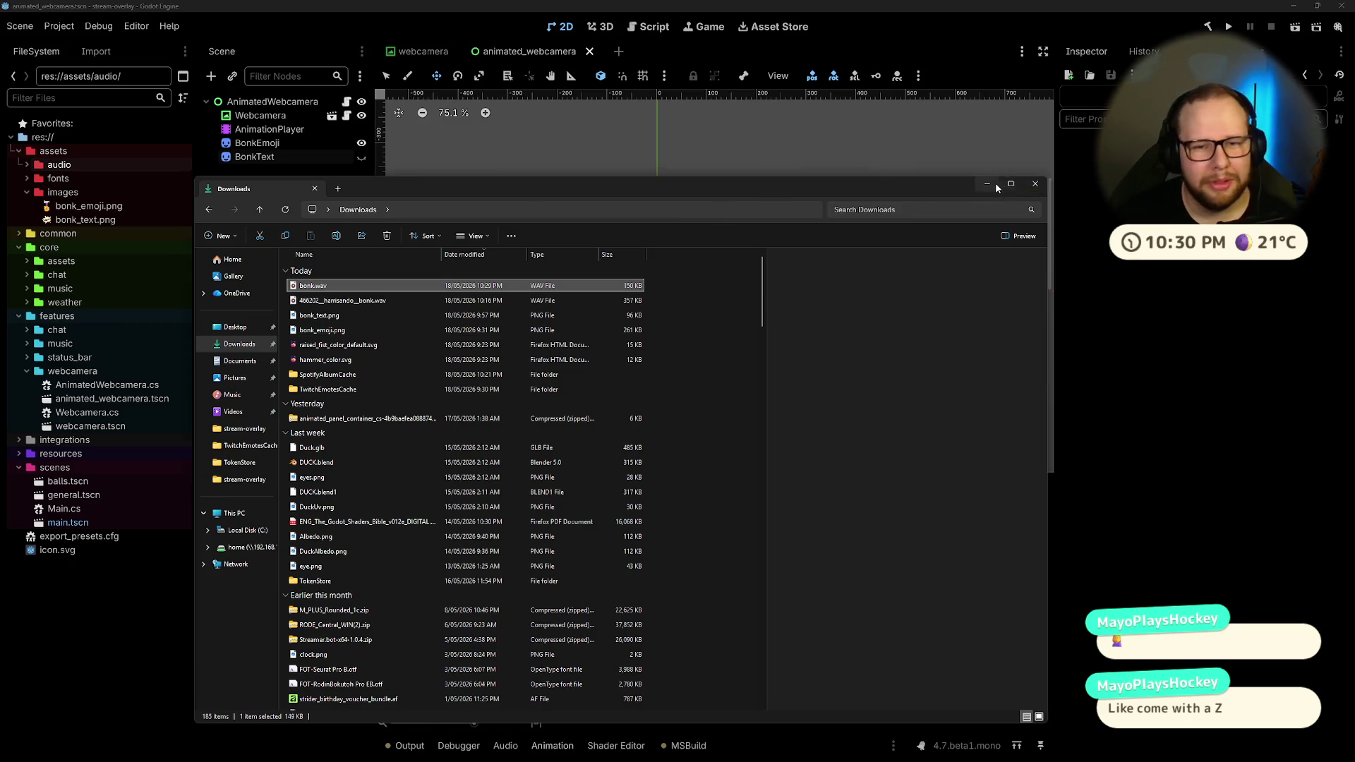
Step: Close File Explorer and Audacity without saving, then select bonk.wav in Godot's res://assets/audio
click(1036, 184)
click(964, 233)
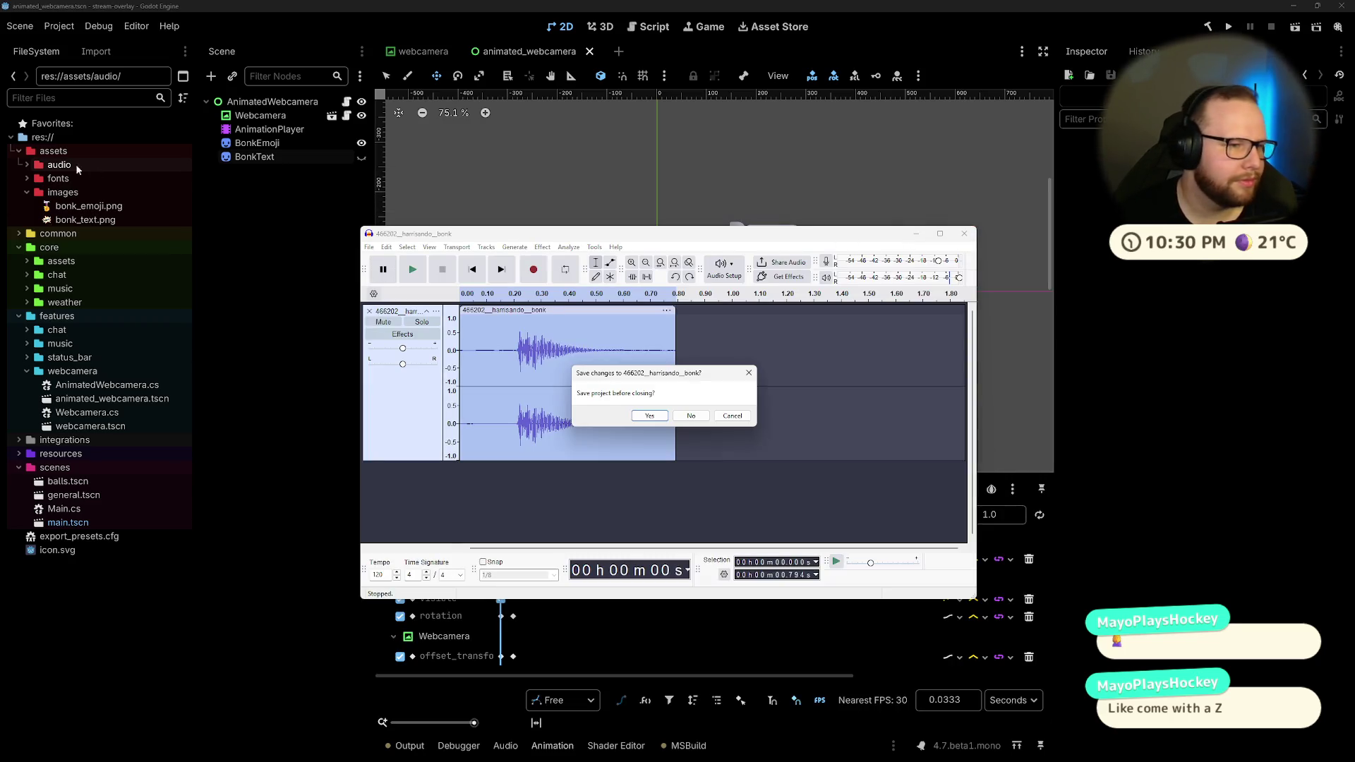
click(691, 417)
click(26, 164)
click(67, 178)
Step: Preview bonk.wav and select the AnimatedWebcamera root node
click(1071, 216)
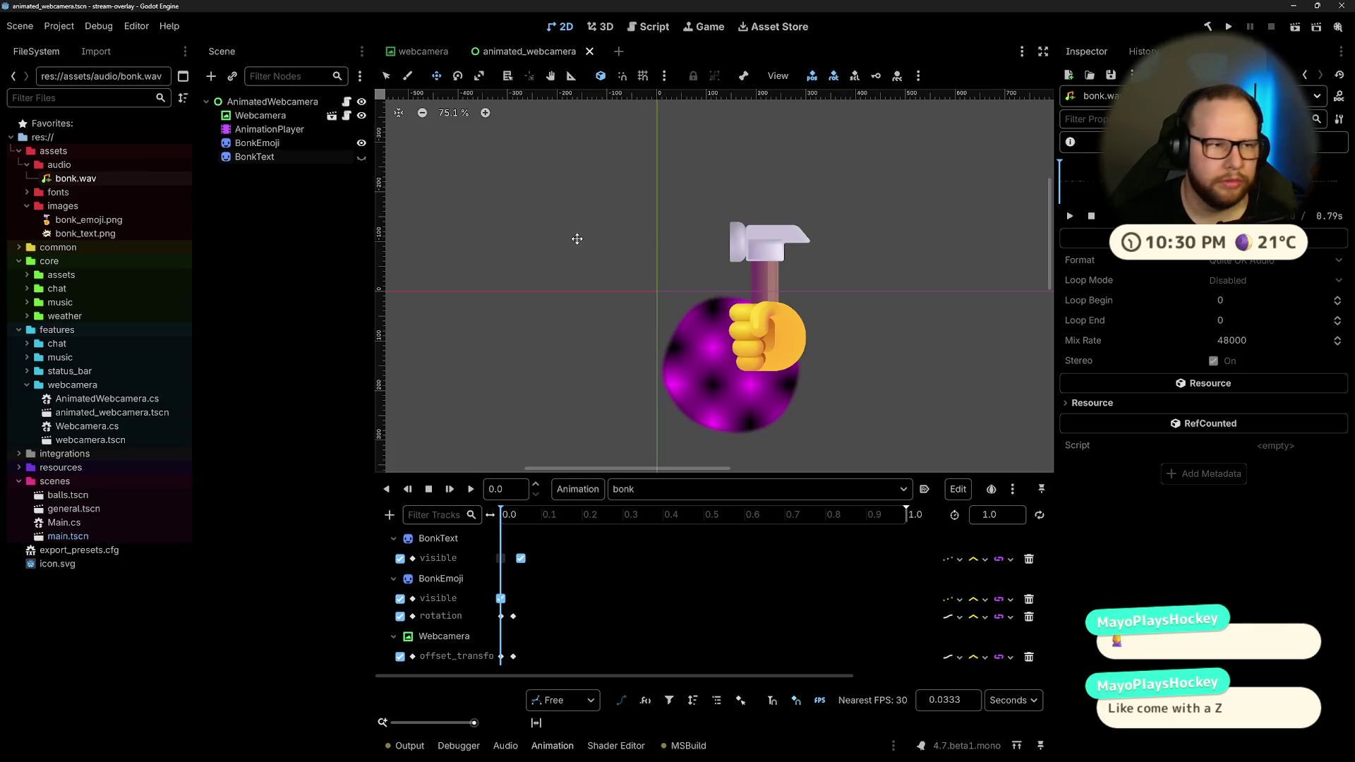
click(259, 134)
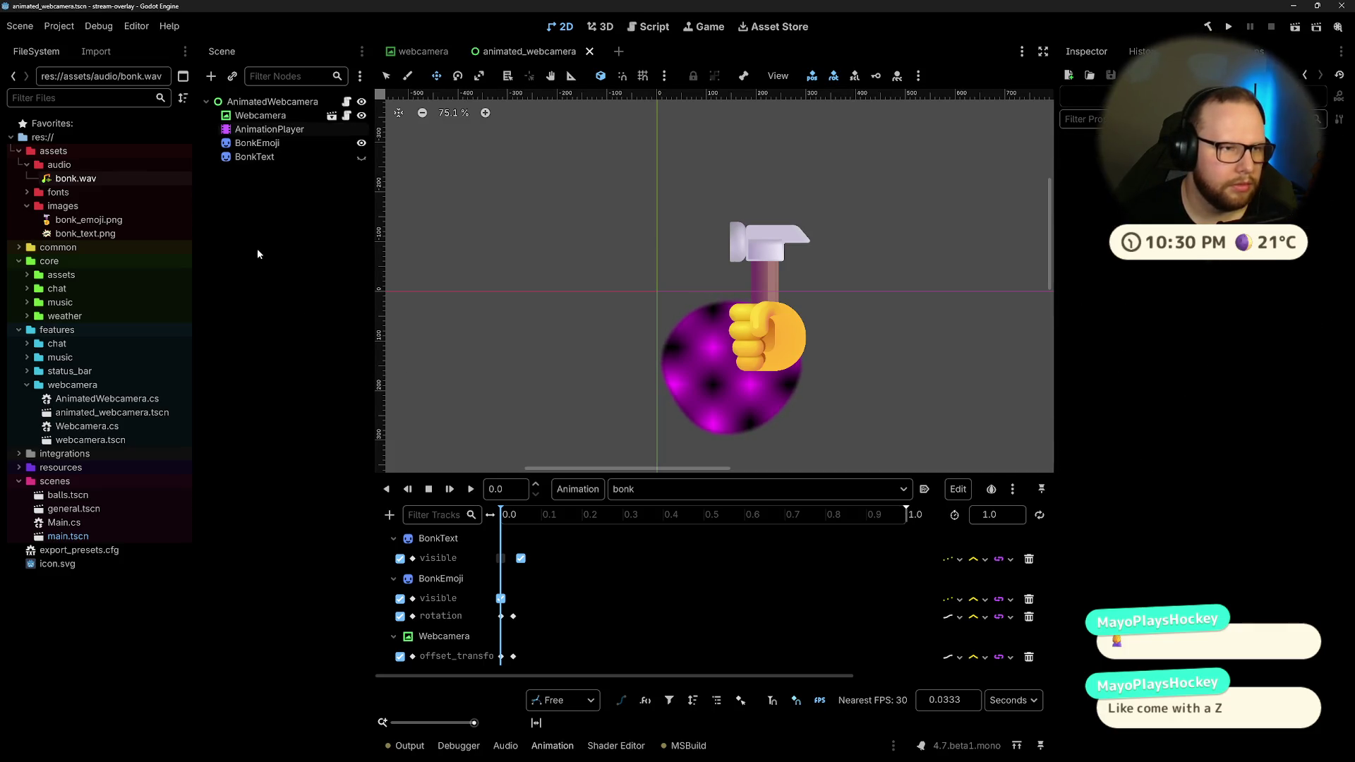
click(272, 102)
key(ctrl+shift+o)
text(audi)
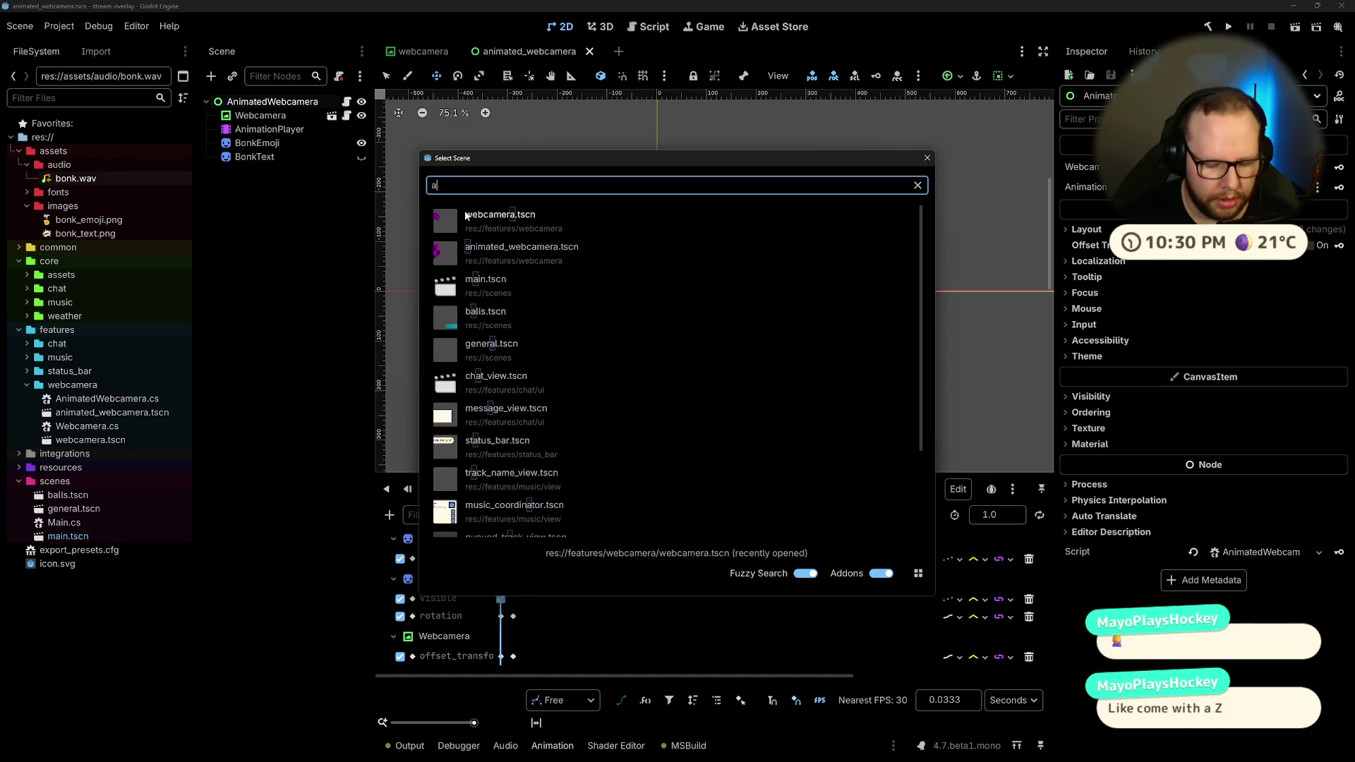
key(Escape)
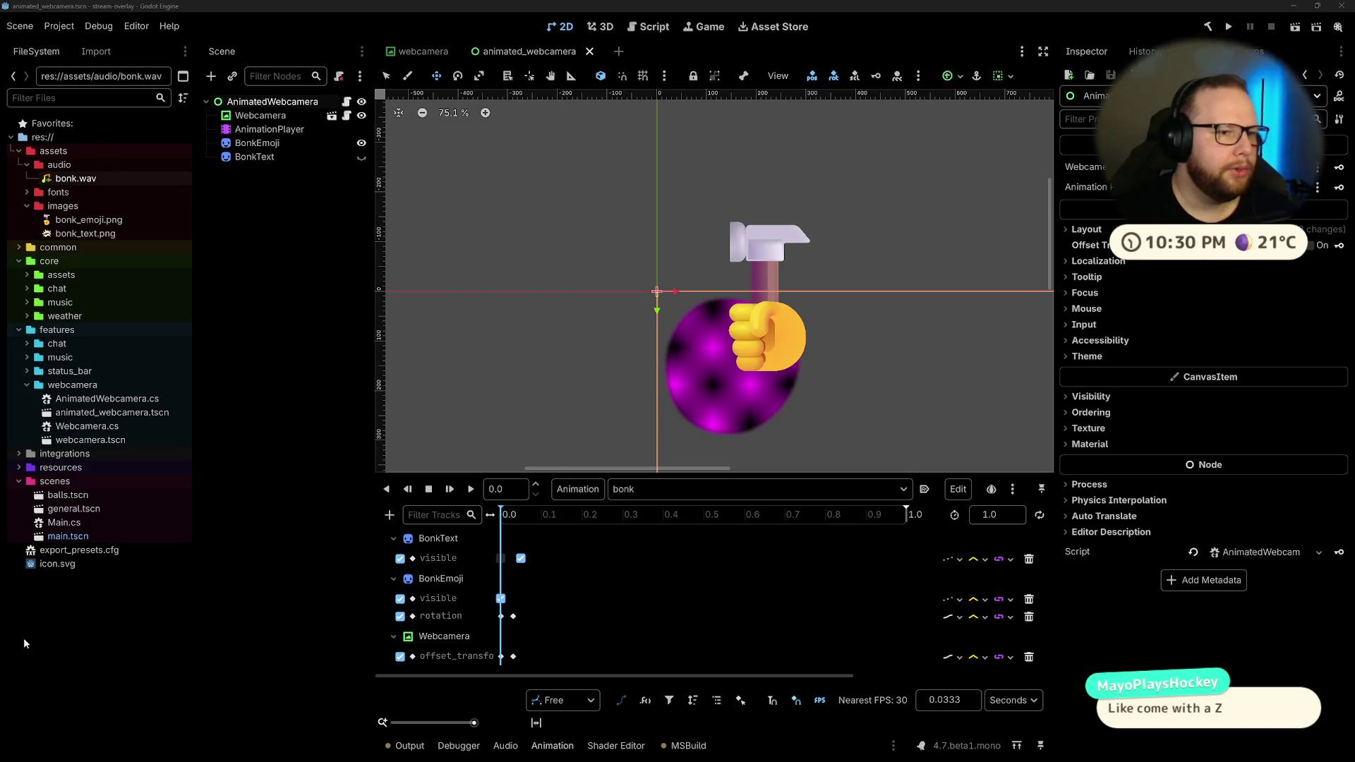
Step: Add an AudioStreamPlayer child to AnimatedWebcamera with bonk.wav loaded as its stream
right_click(277, 105)
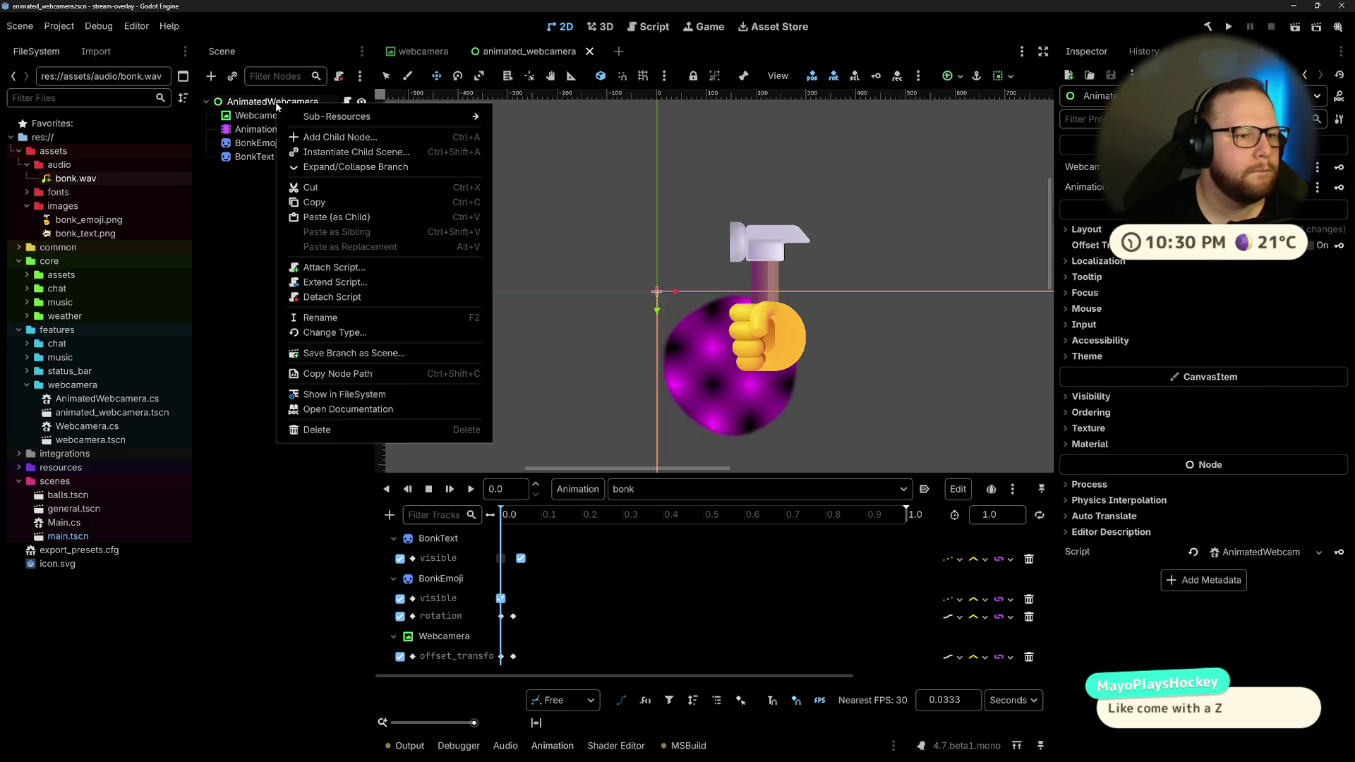
click(320, 137)
text(audio)
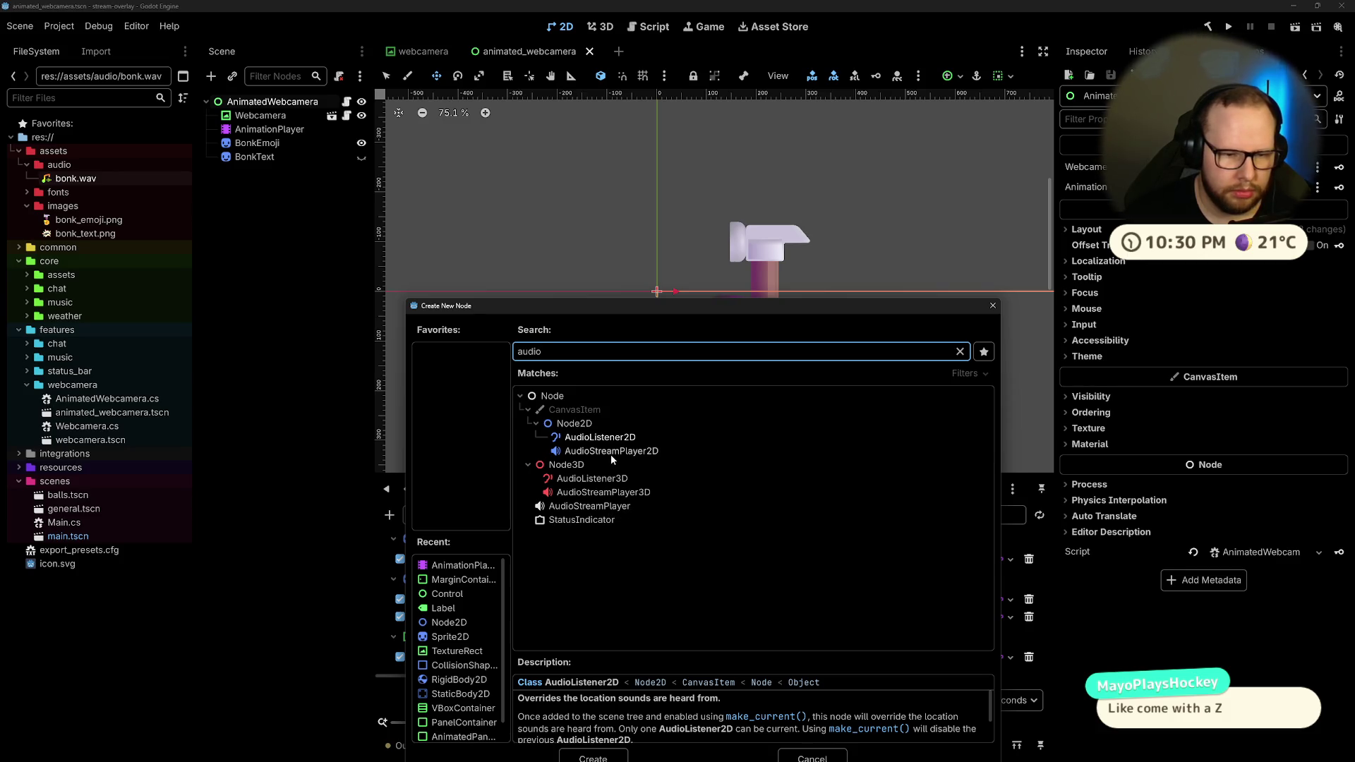
double_click(606, 506)
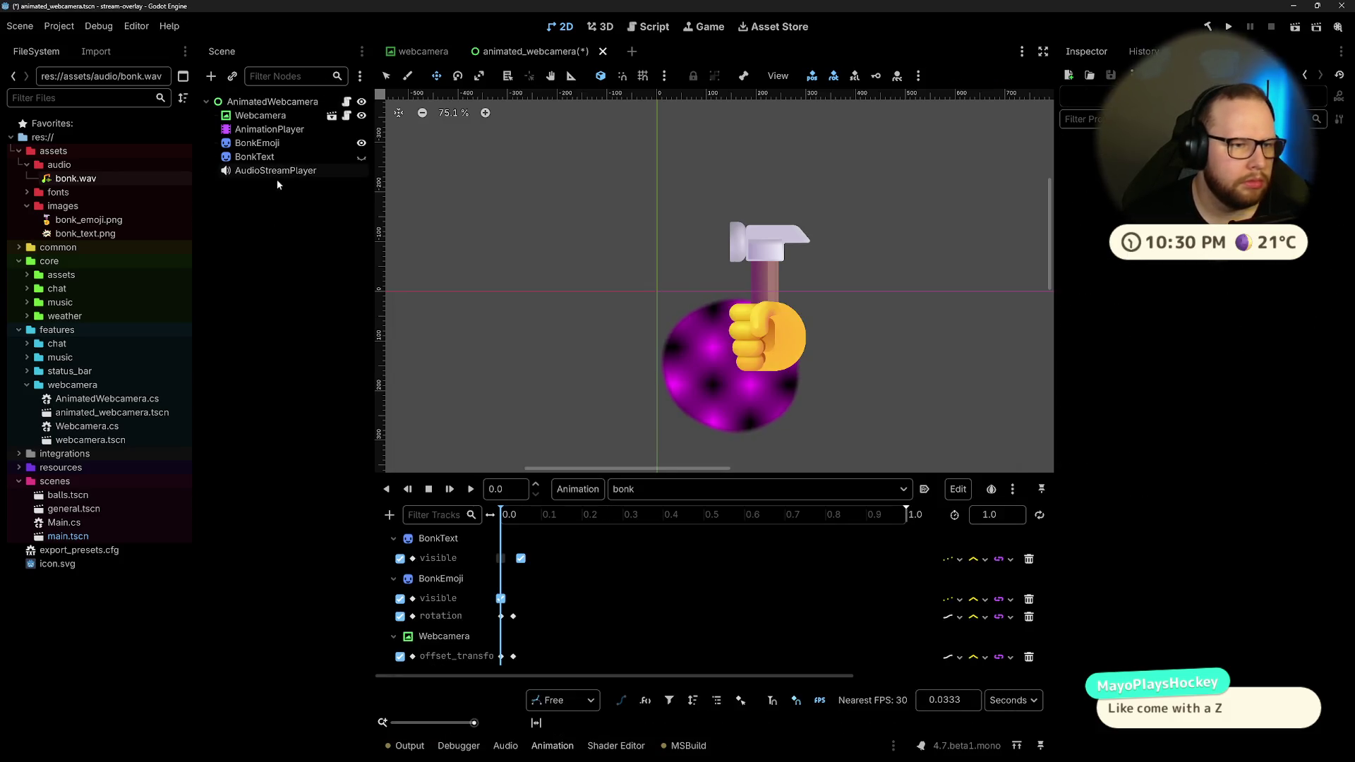
click(1242, 167)
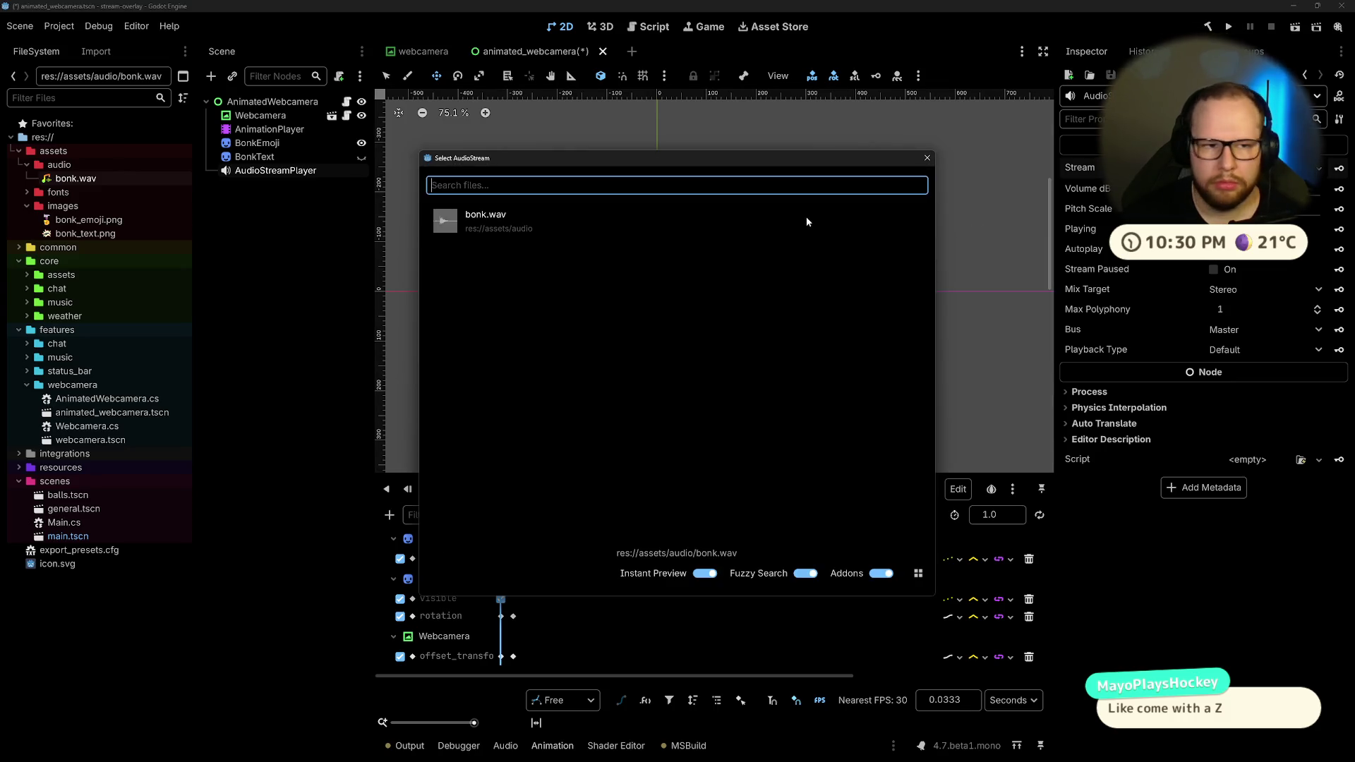
double_click(487, 216)
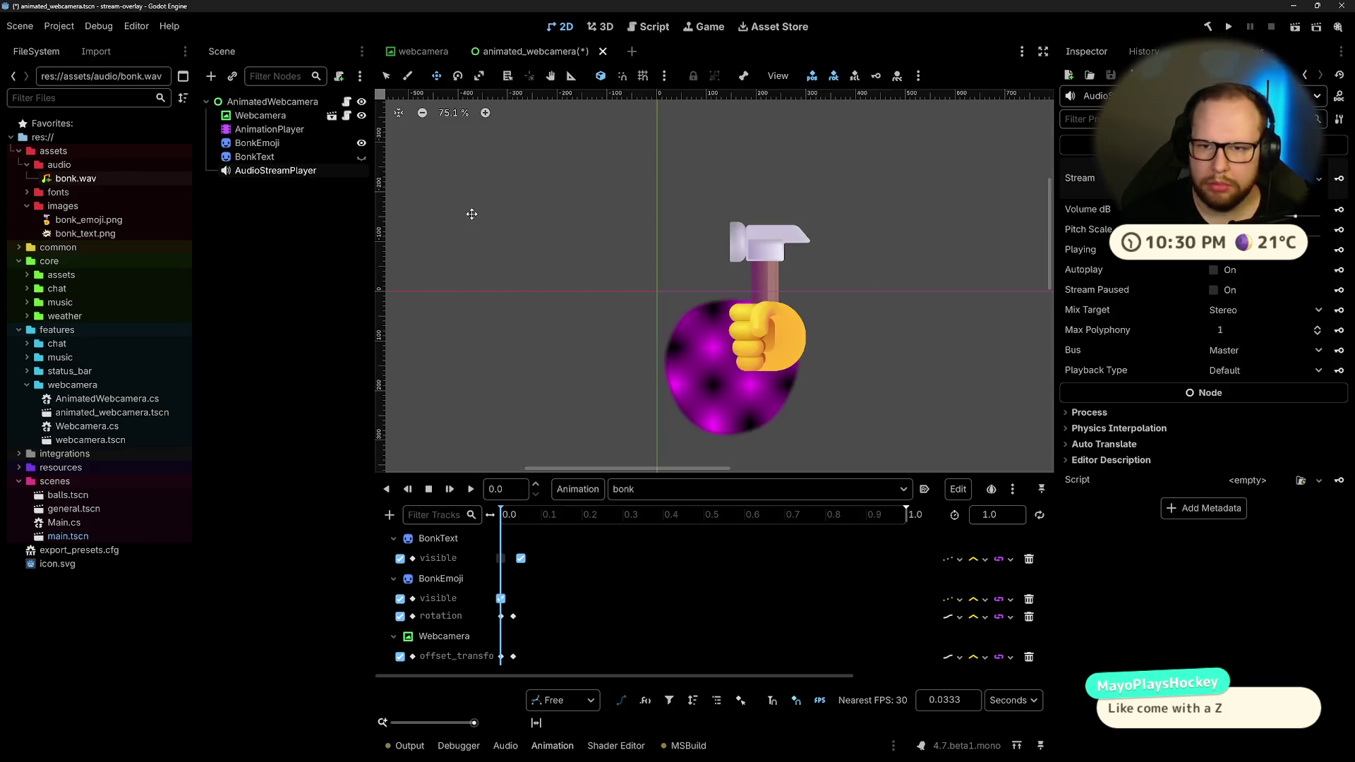
Step: Rename the AudioStreamPlayer node to BonkAudio
double_click(277, 172)
text(BonkAudio)
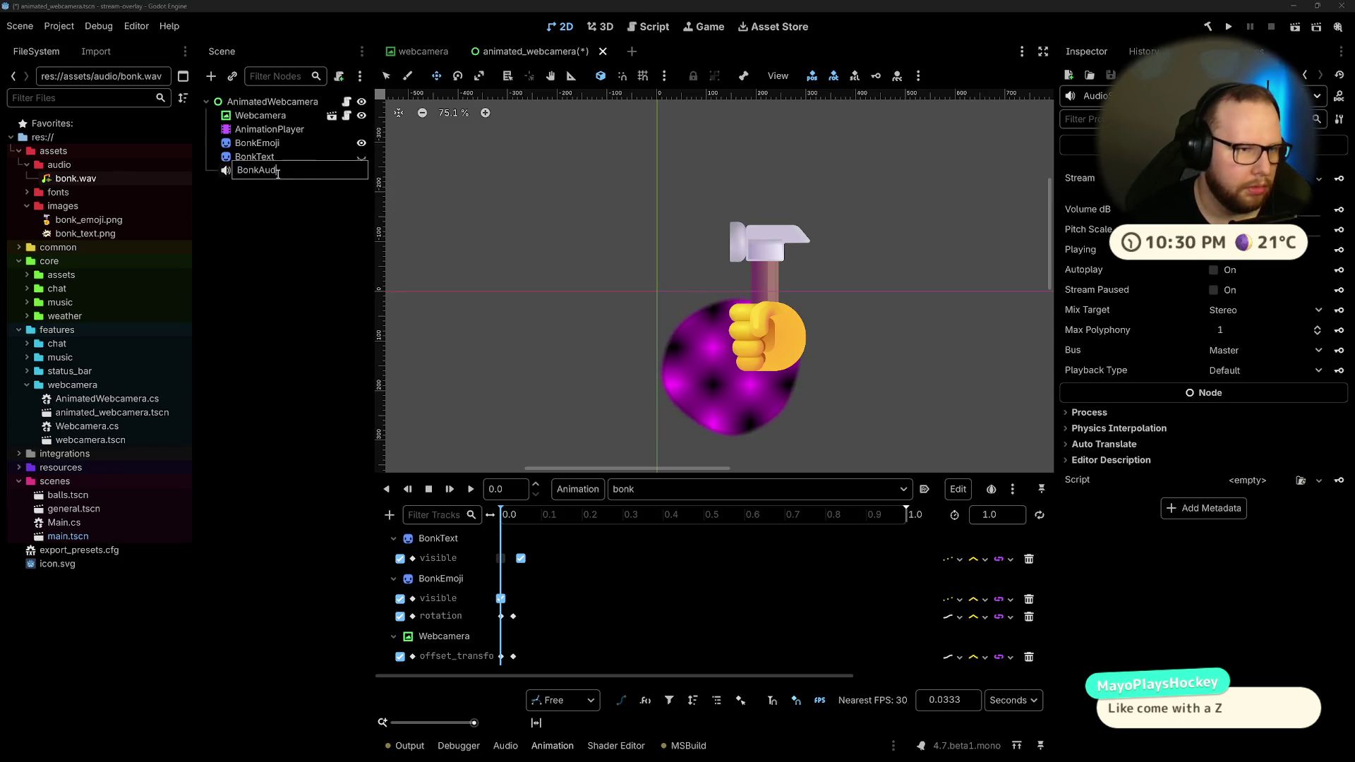
key(Return)
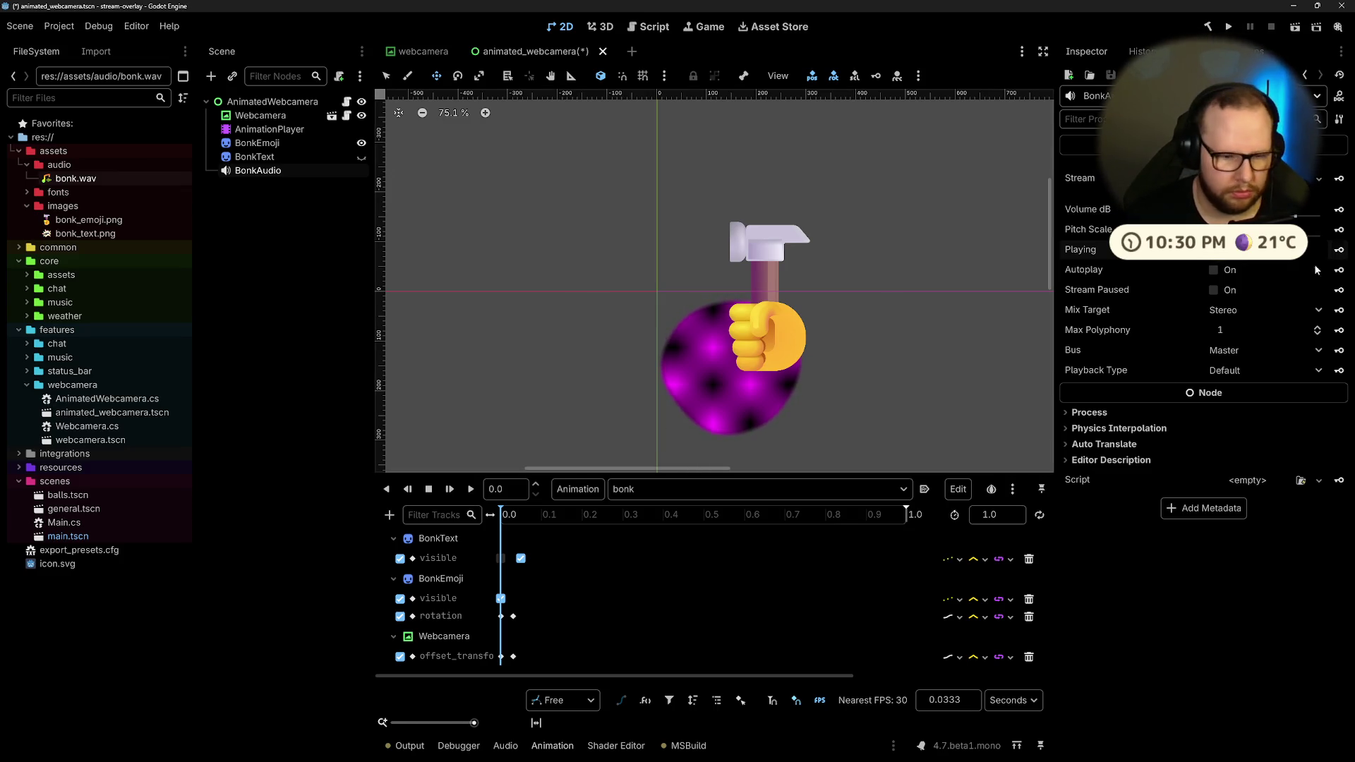
Step: Move the animation playhead to 0.02 s, the moment of the hammer's impact
drag(509, 514, 514, 518)
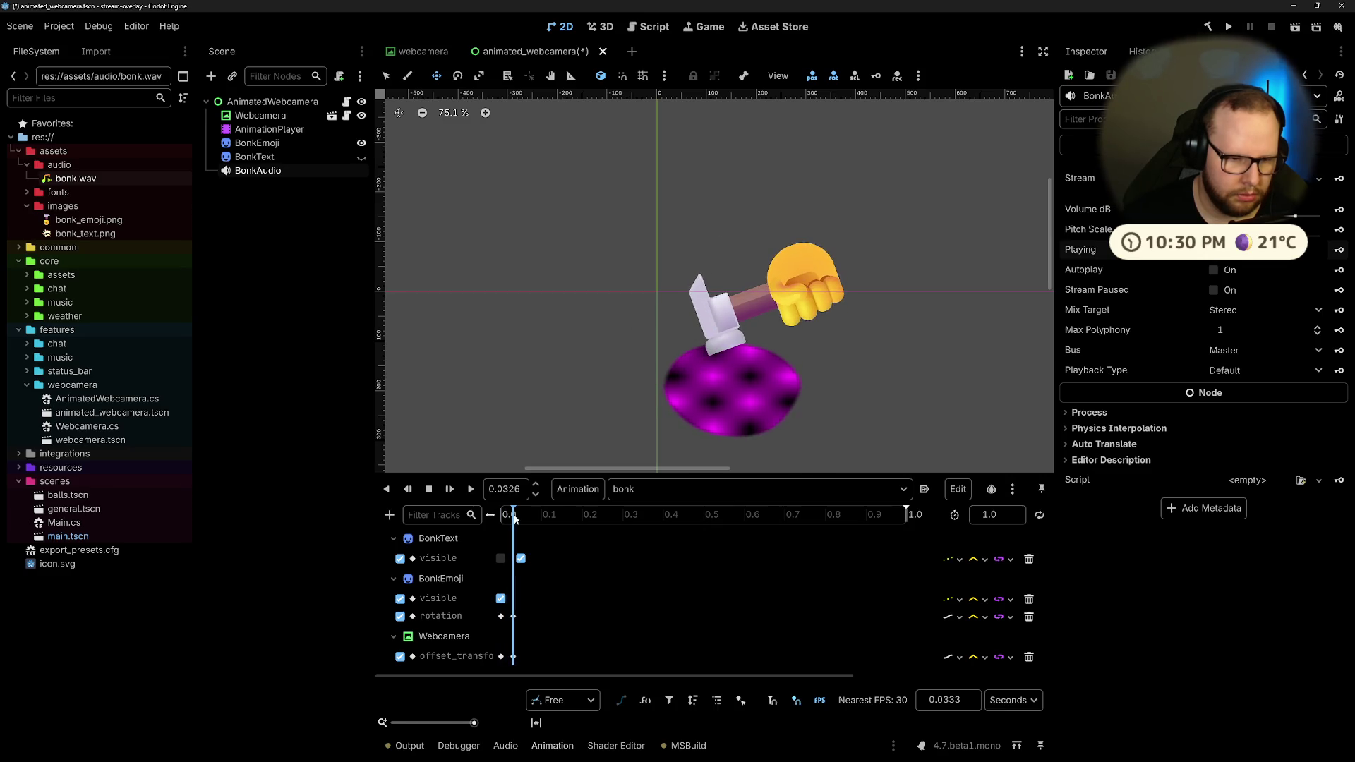
click(518, 489)
text(0.03)
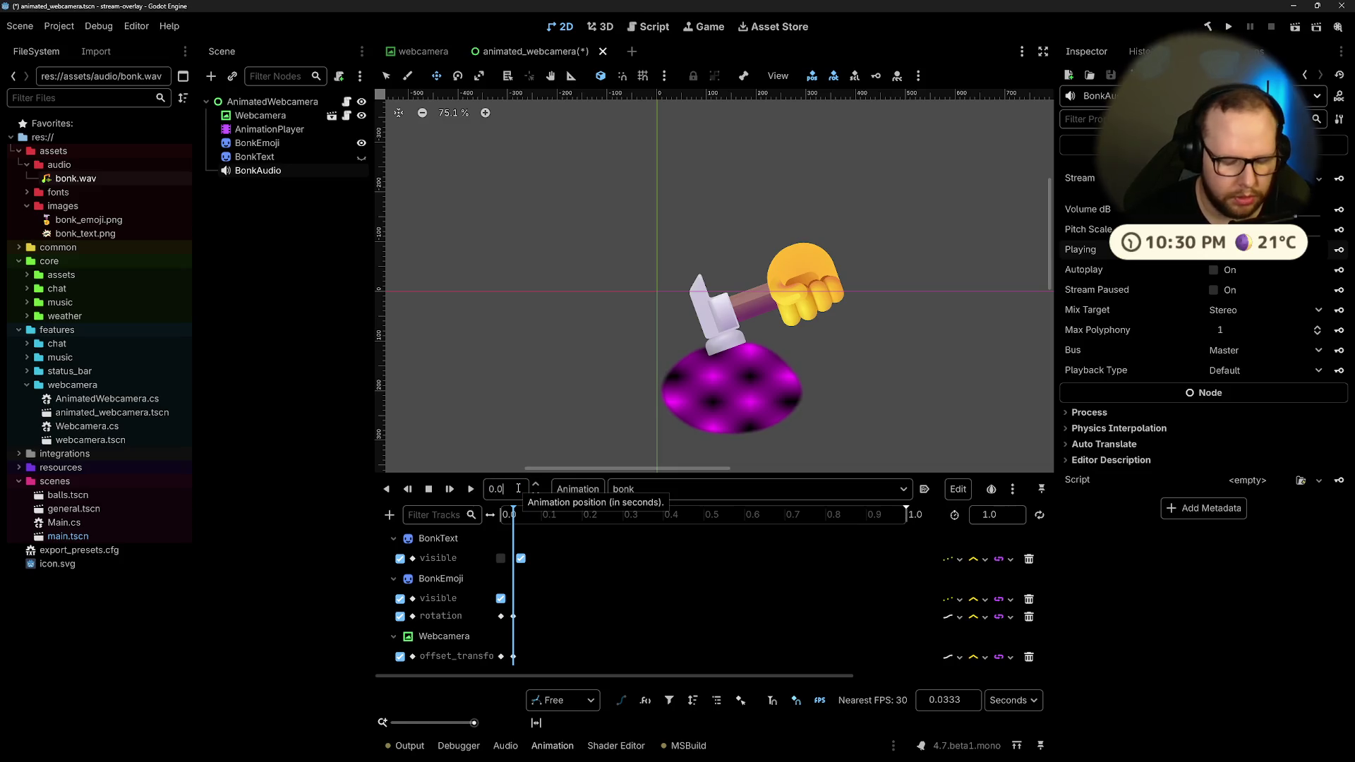
key(Return)
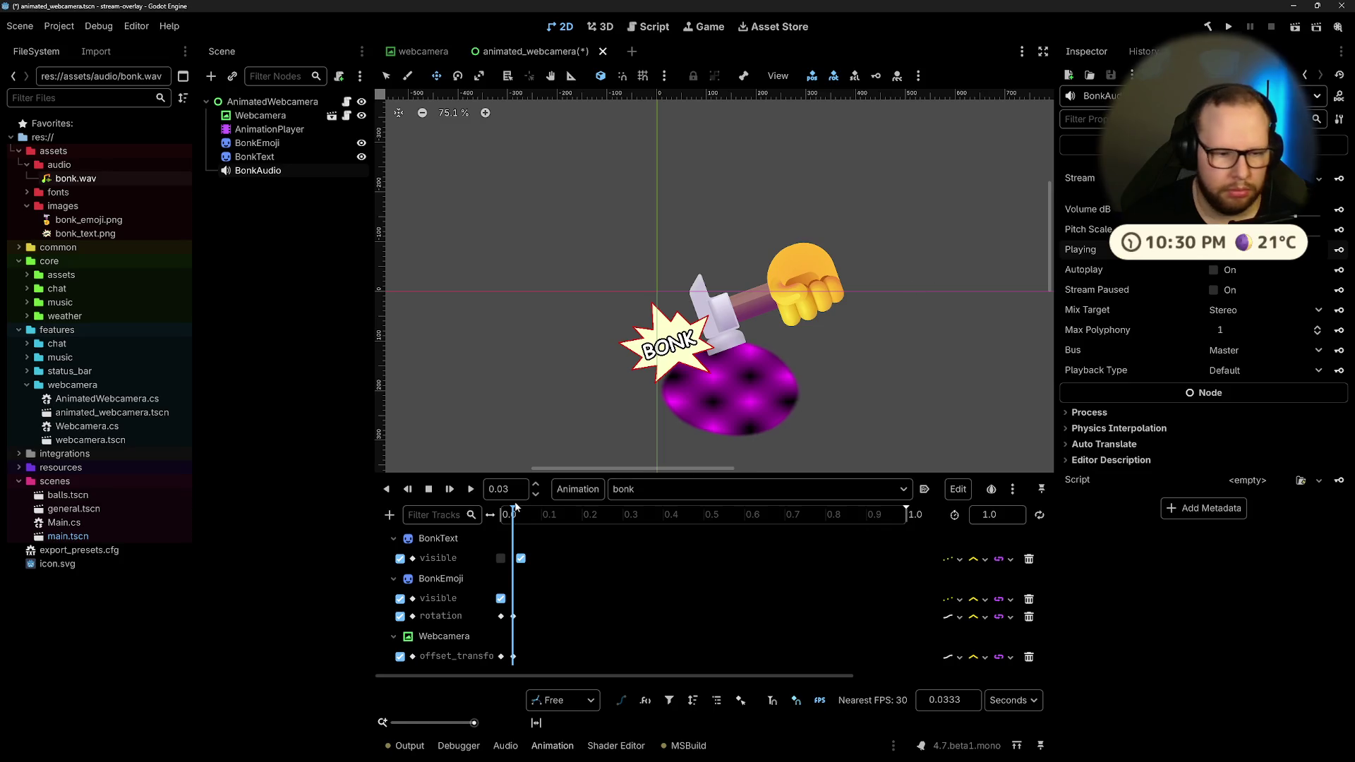
key(BackSpace)
text(2)
key(Return)
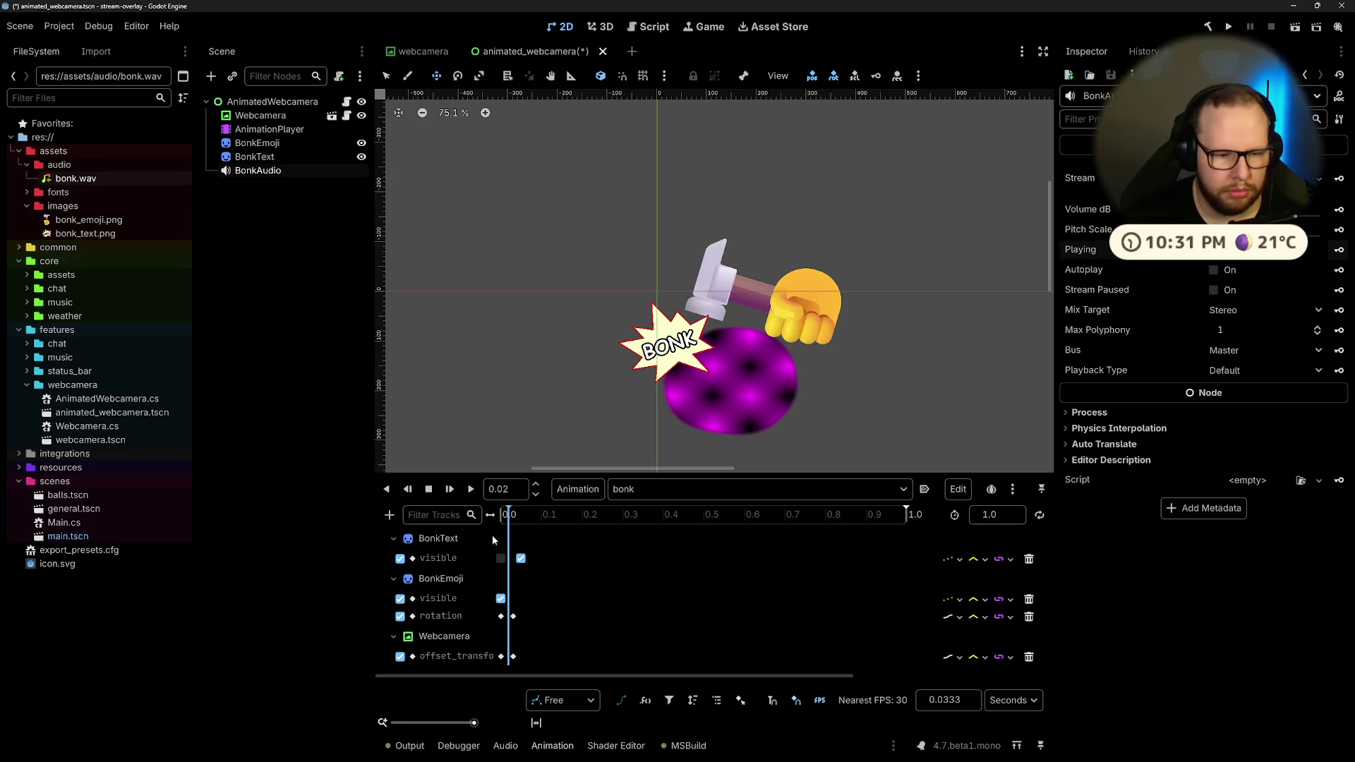
drag(510, 514, 507, 514)
text(0.02)
key(Return)
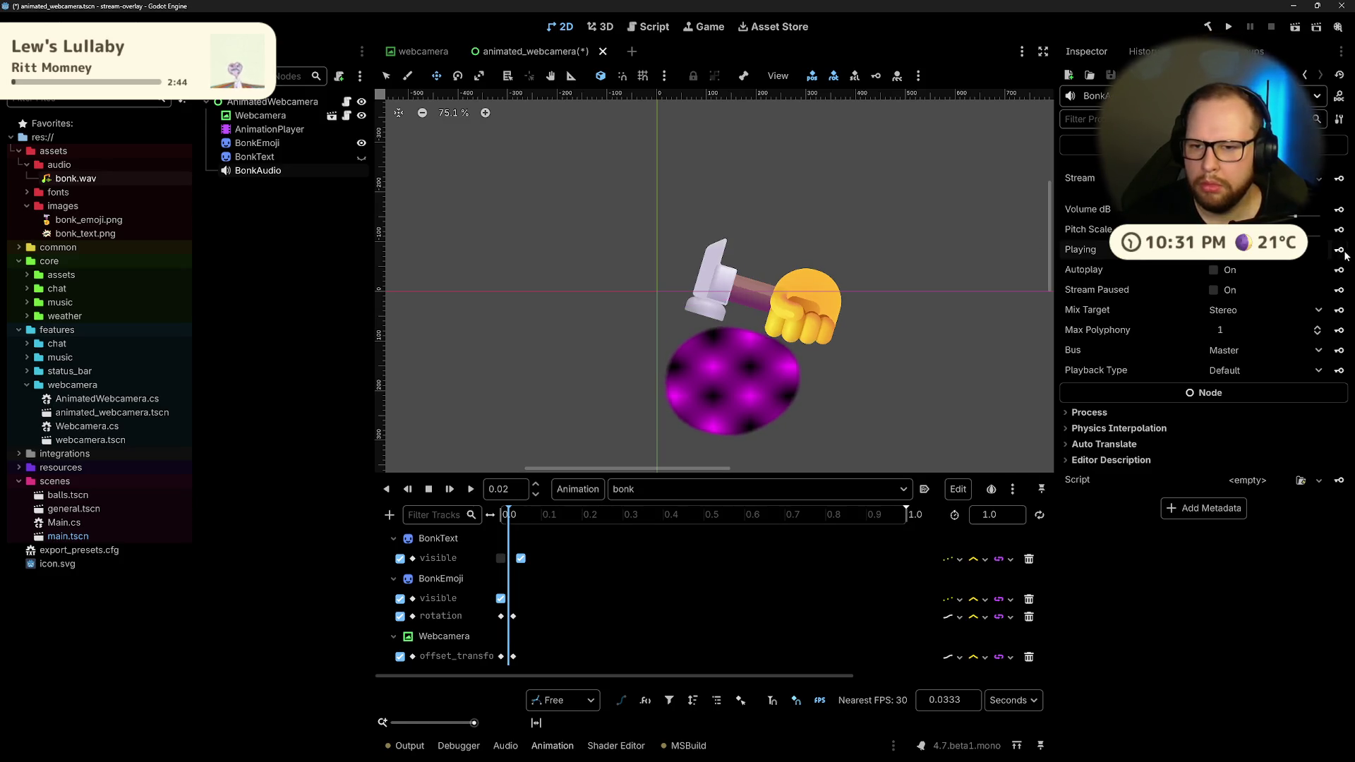
Step: Key BonkAudio's Playing property at 0.02 s to create an audio track, then test playback
click(1339, 249)
click(605, 415)
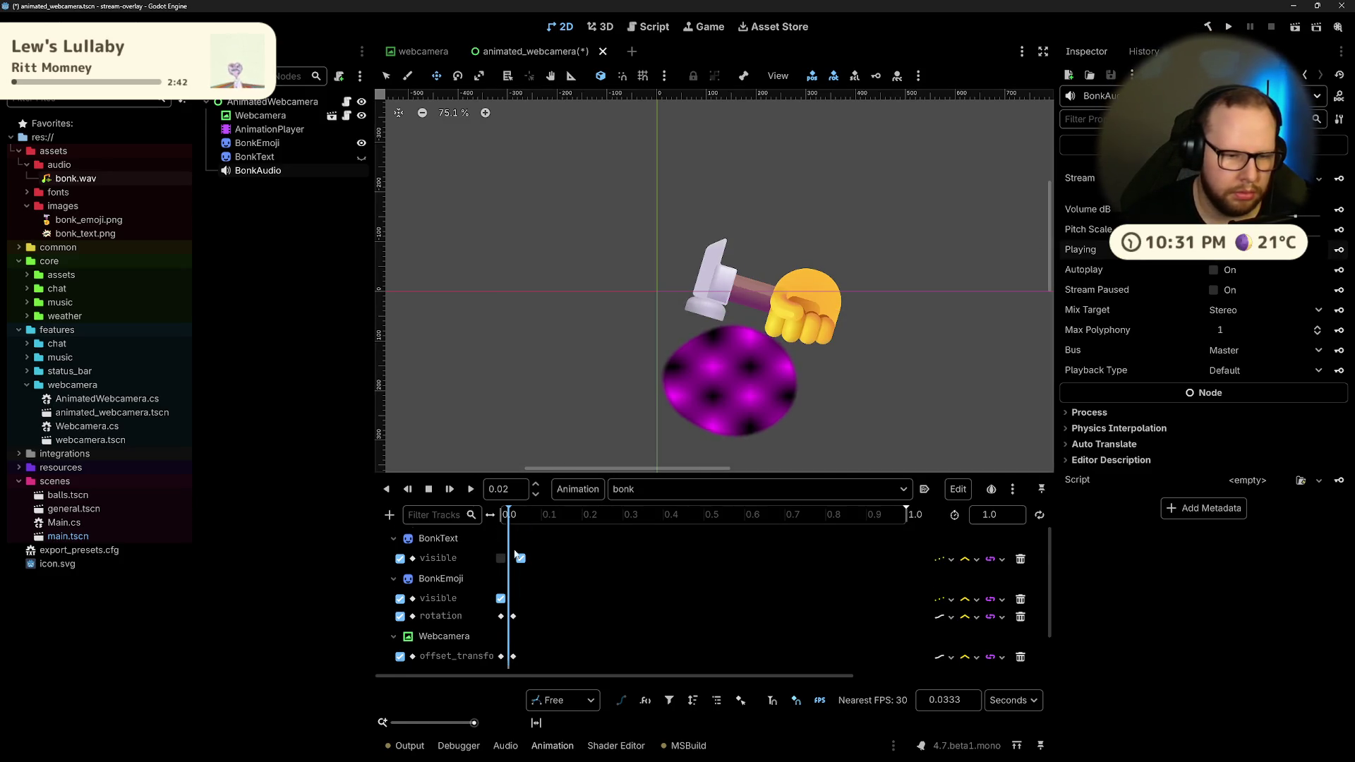
click(469, 490)
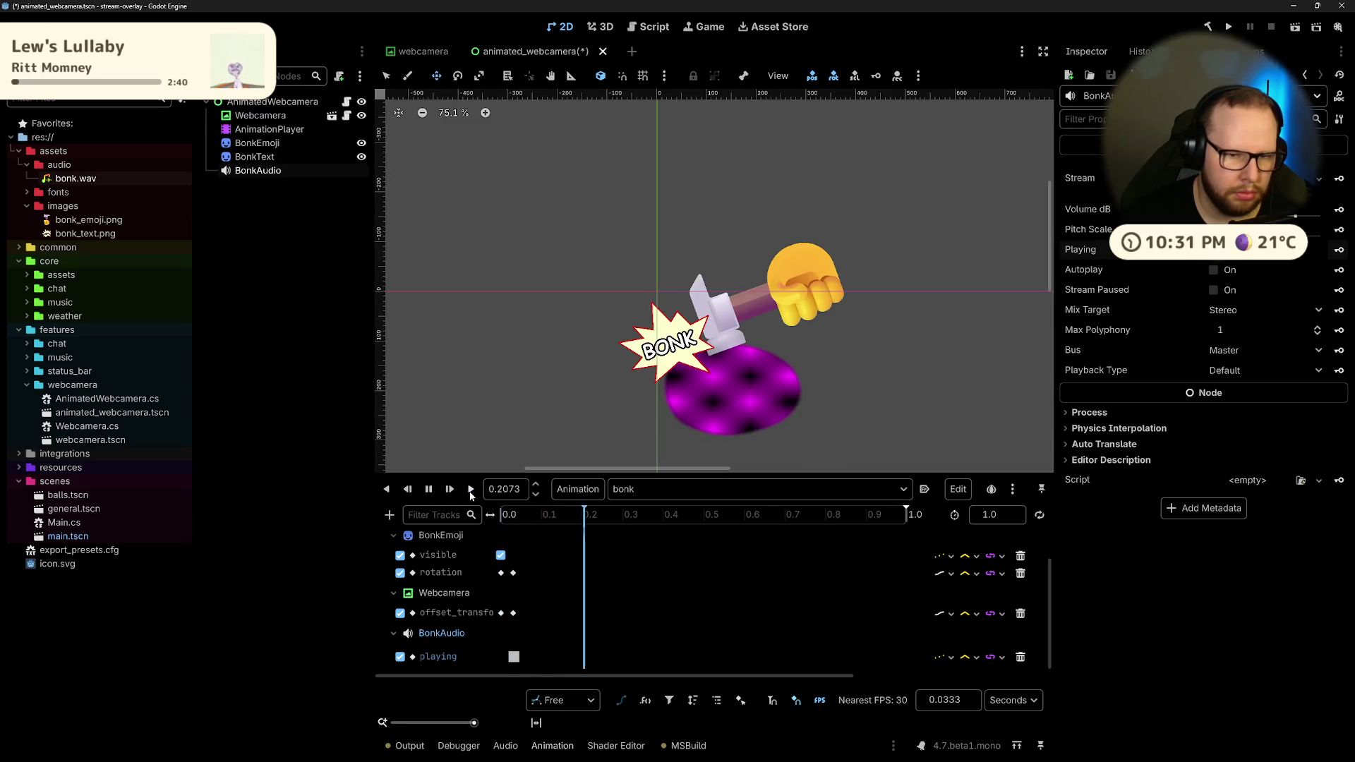
click(429, 489)
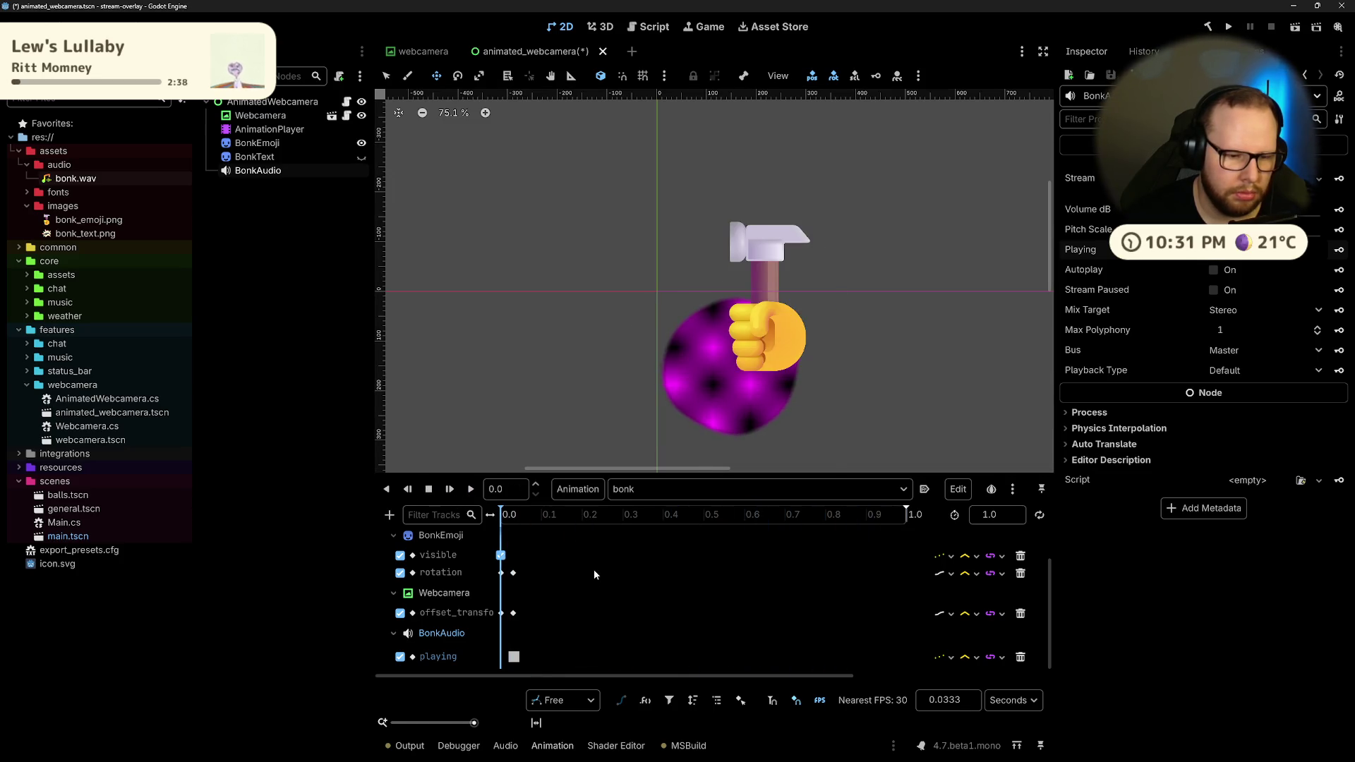
click(514, 657)
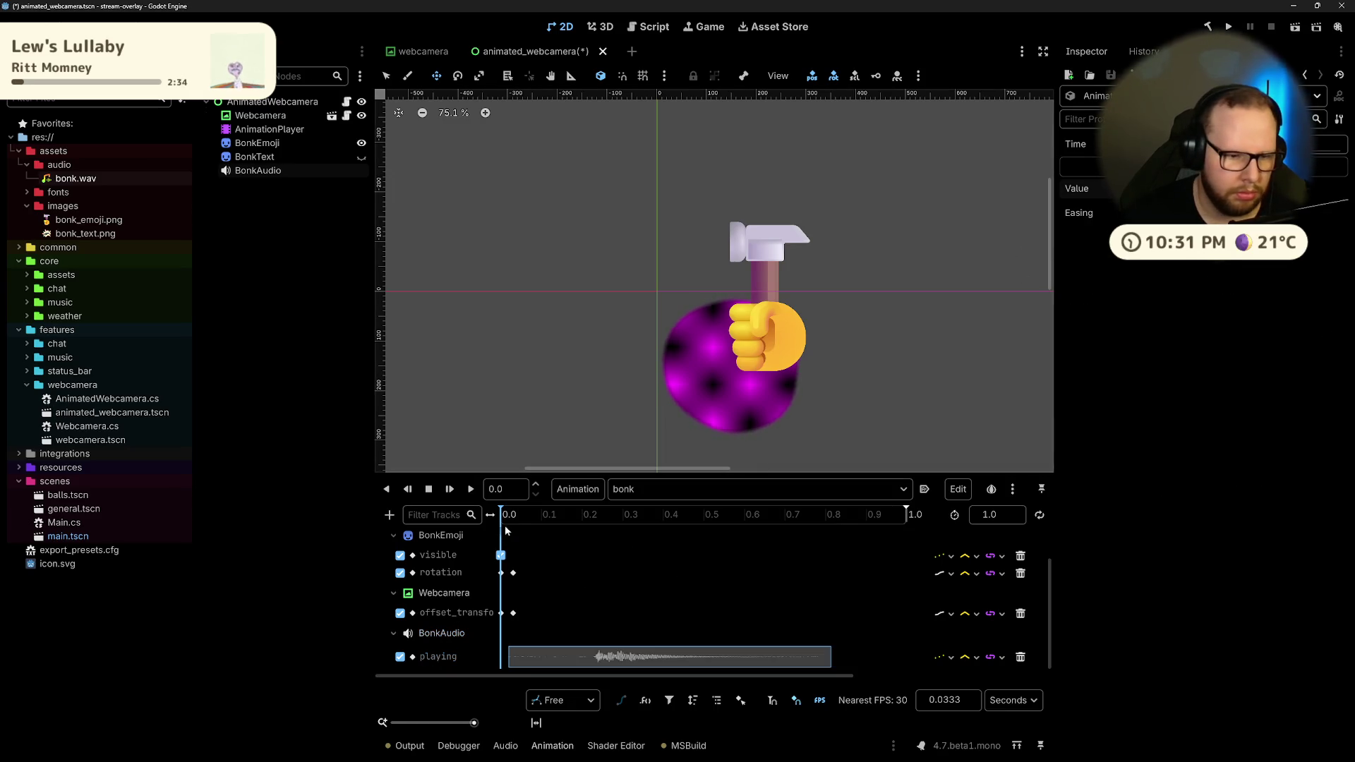
click(471, 489)
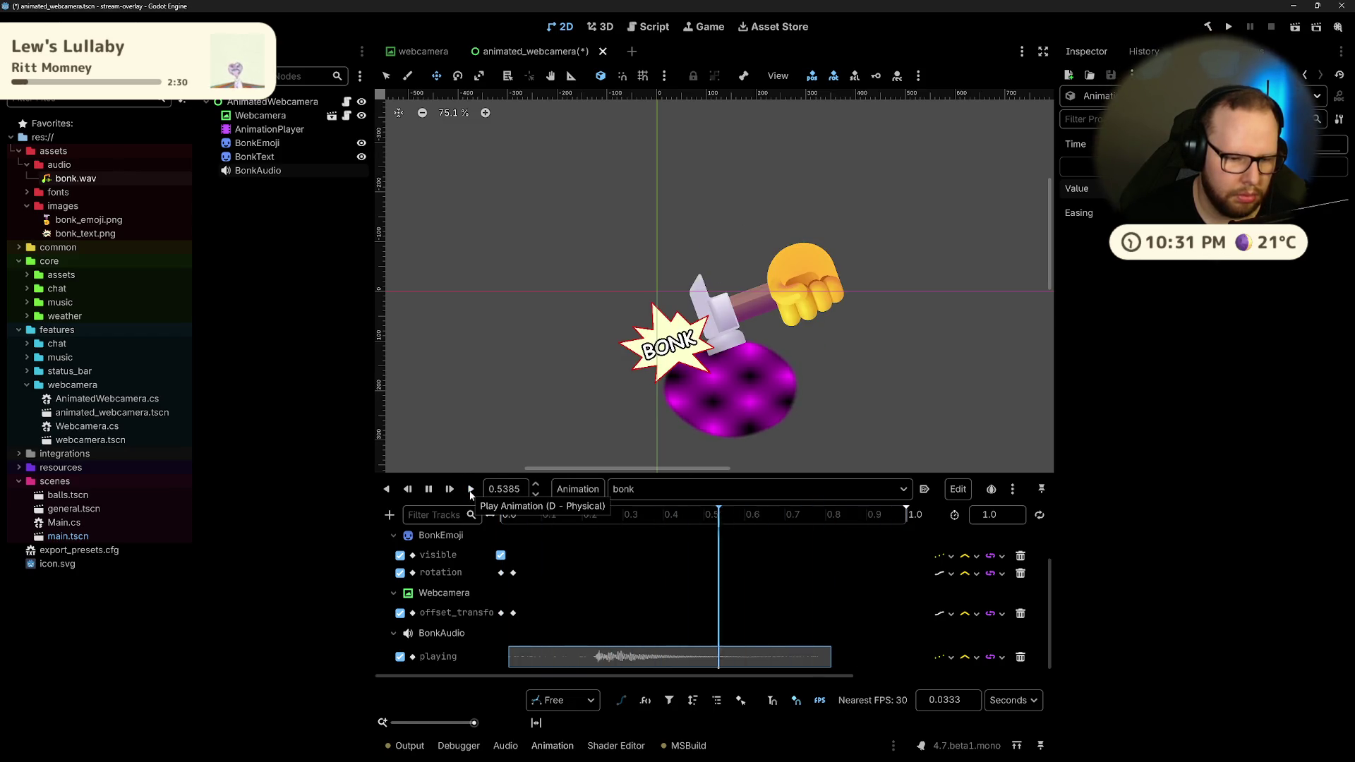
Step: Slide the bonk audio clip along its track, replaying until it syncs, then save the scene
drag(593, 662, 518, 661)
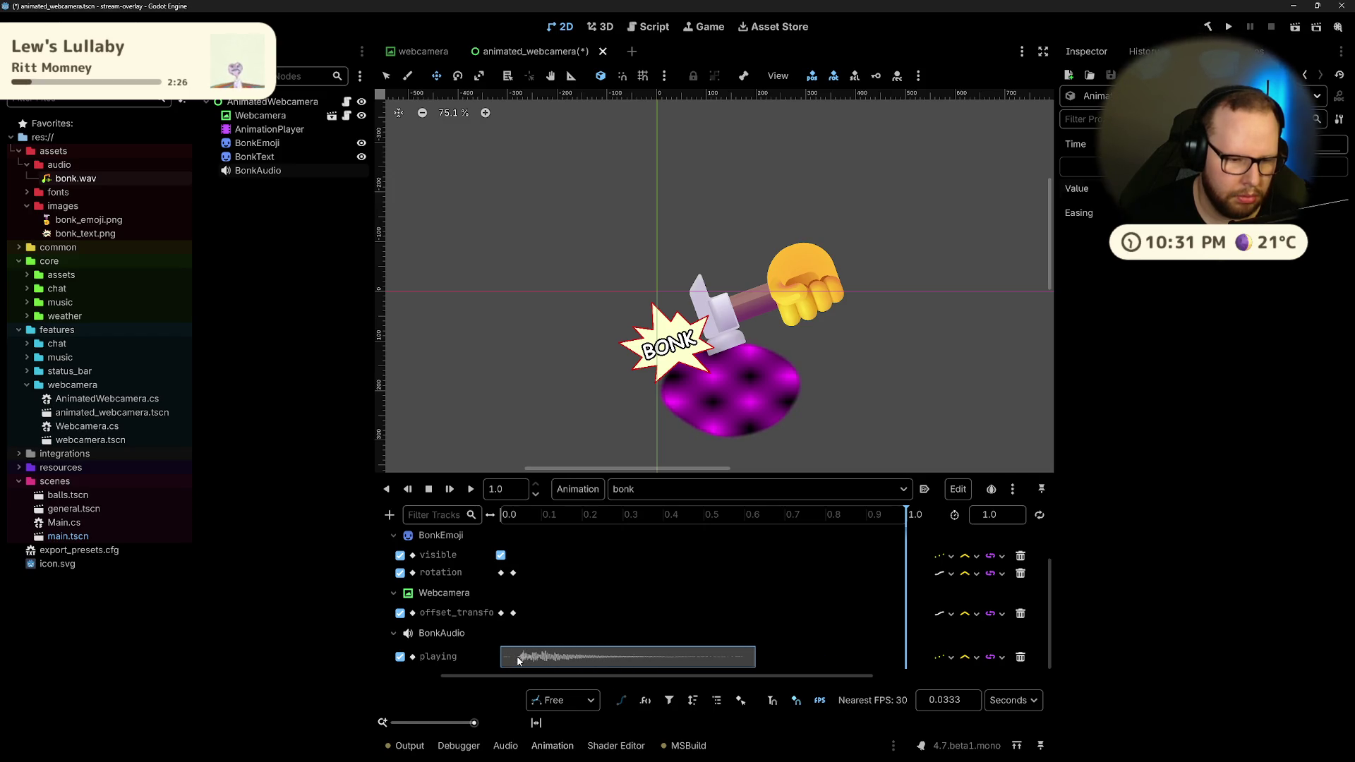
click(470, 489)
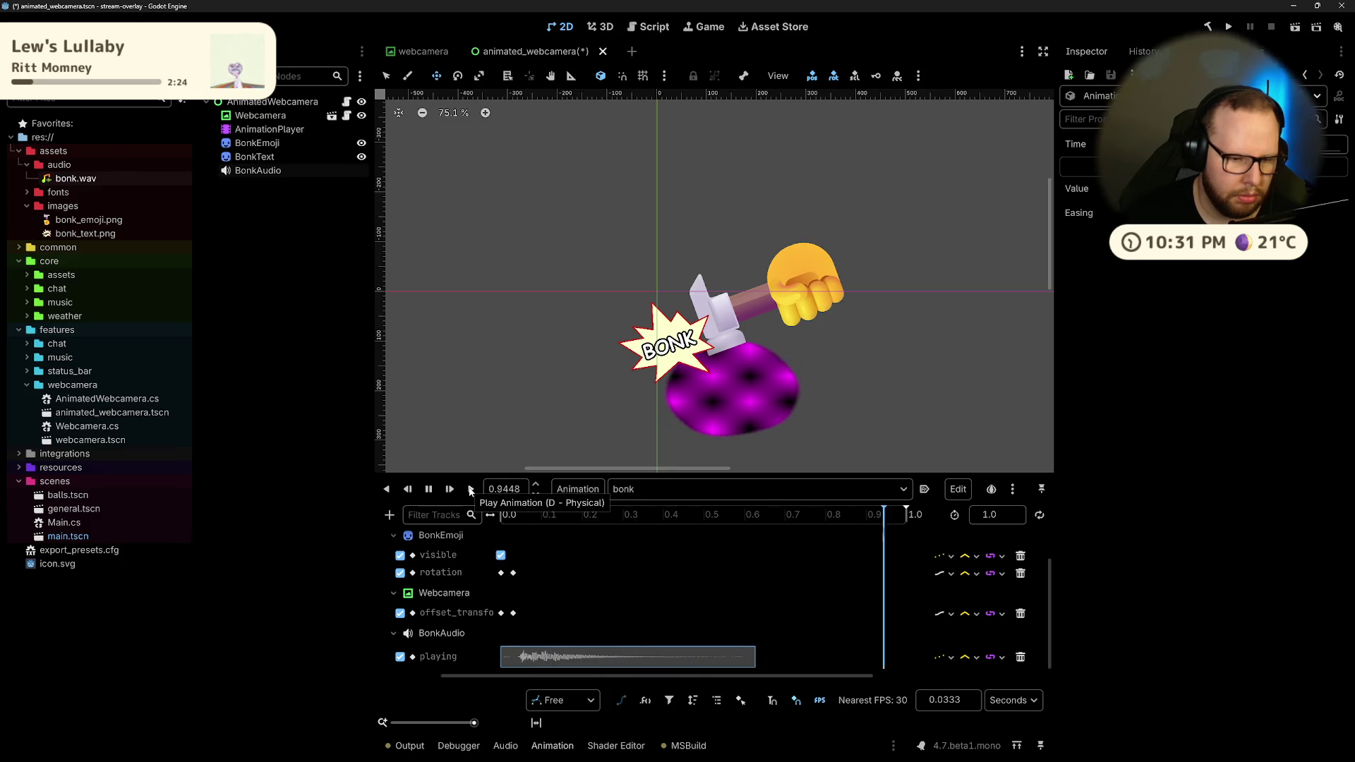
click(471, 489)
drag(520, 662, 596, 662)
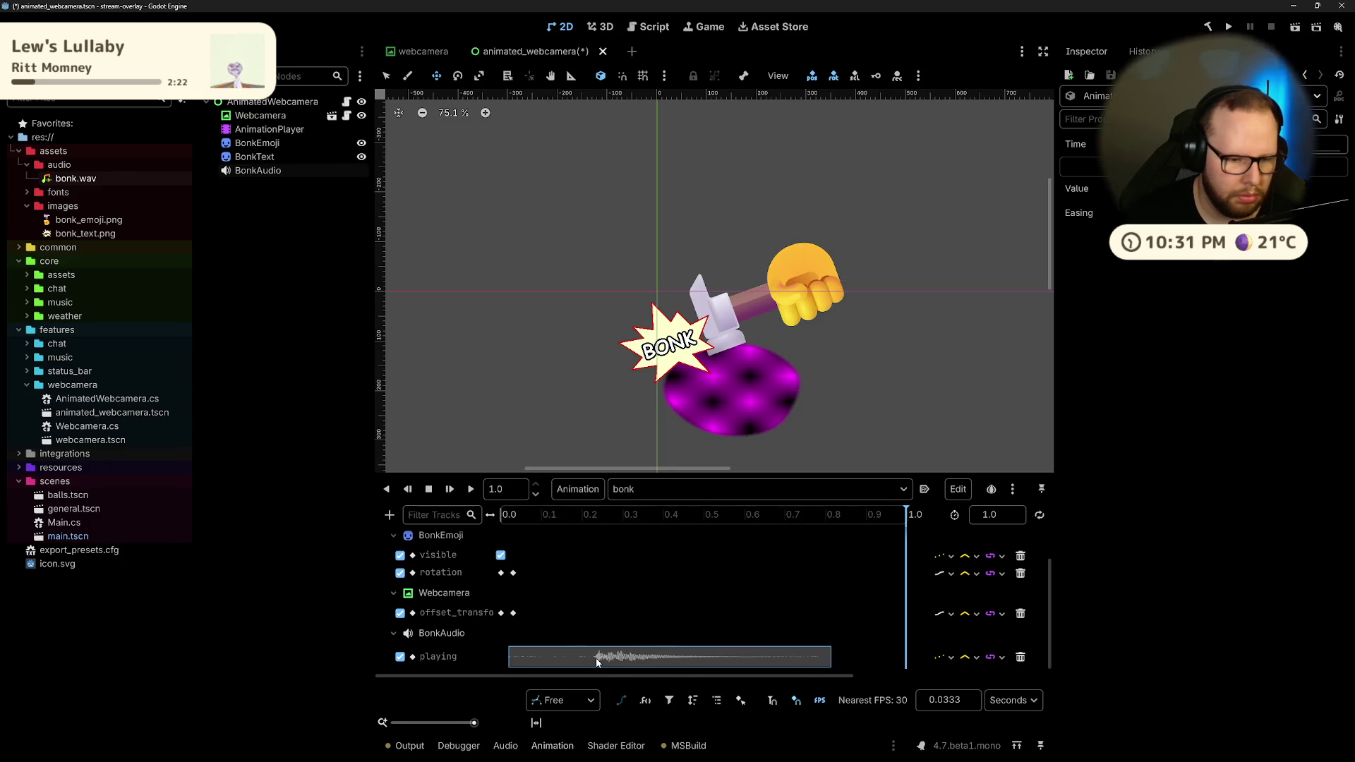
click(467, 490)
click(468, 492)
click(469, 492)
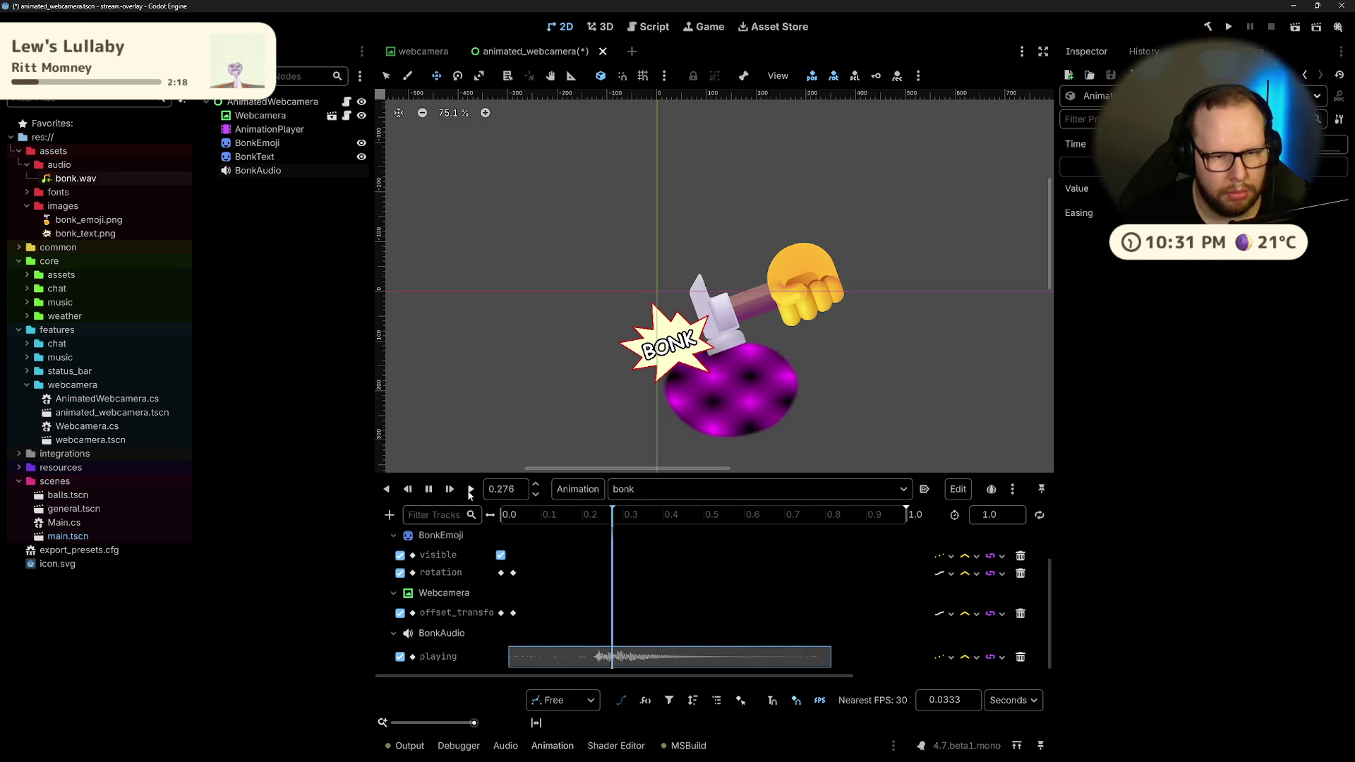
click(469, 492)
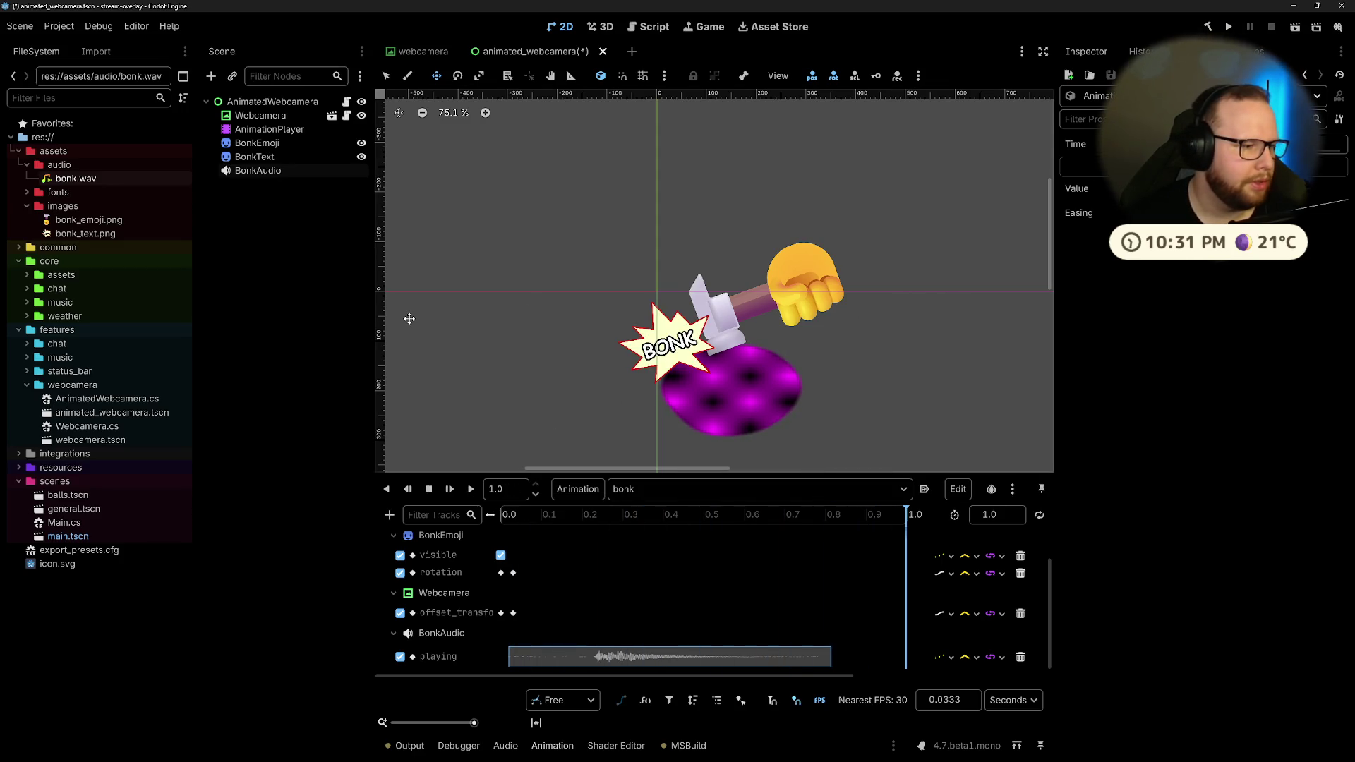
key(ctrl+s)
key(ctrl+super+Left)
Step: Play bonk.wav from the Downloads folder in the media player, then close the player
key(ctrl+super+Right)
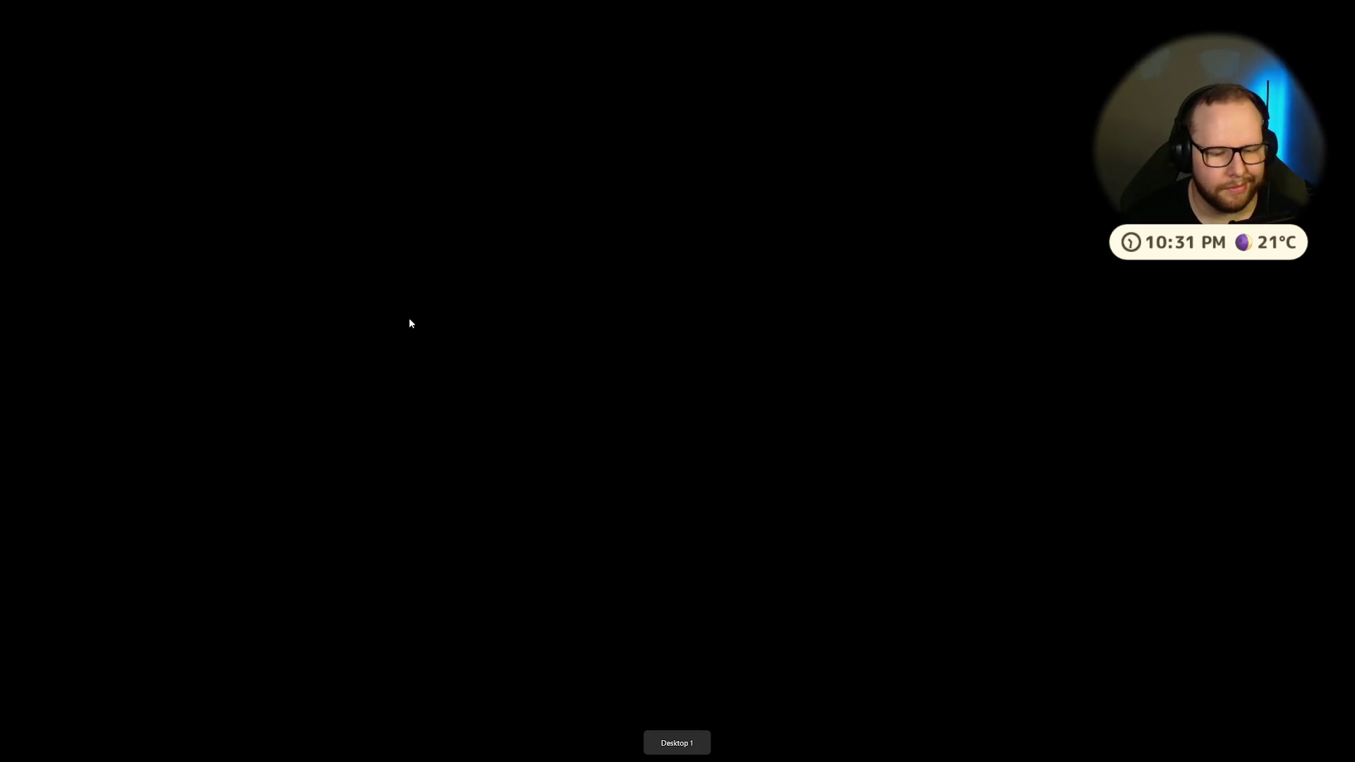
key(super+e)
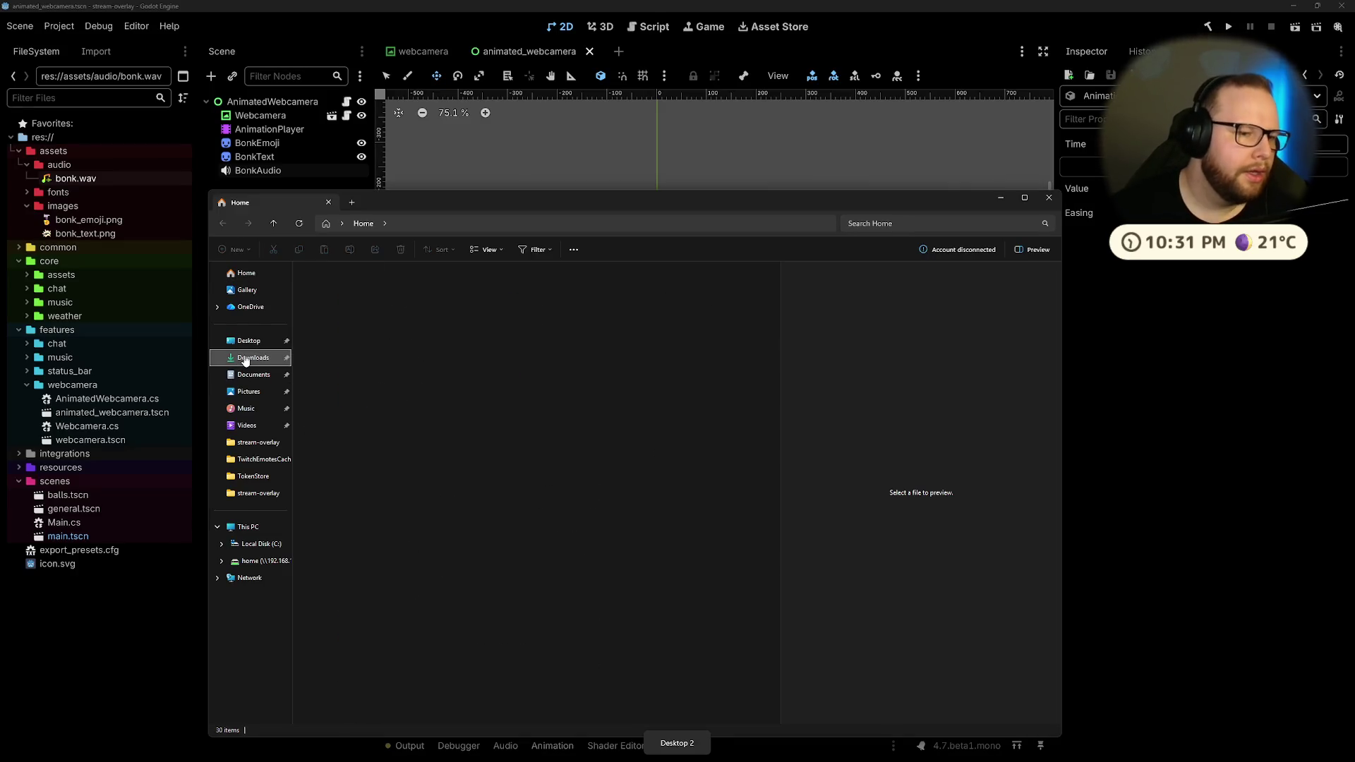
double_click(378, 298)
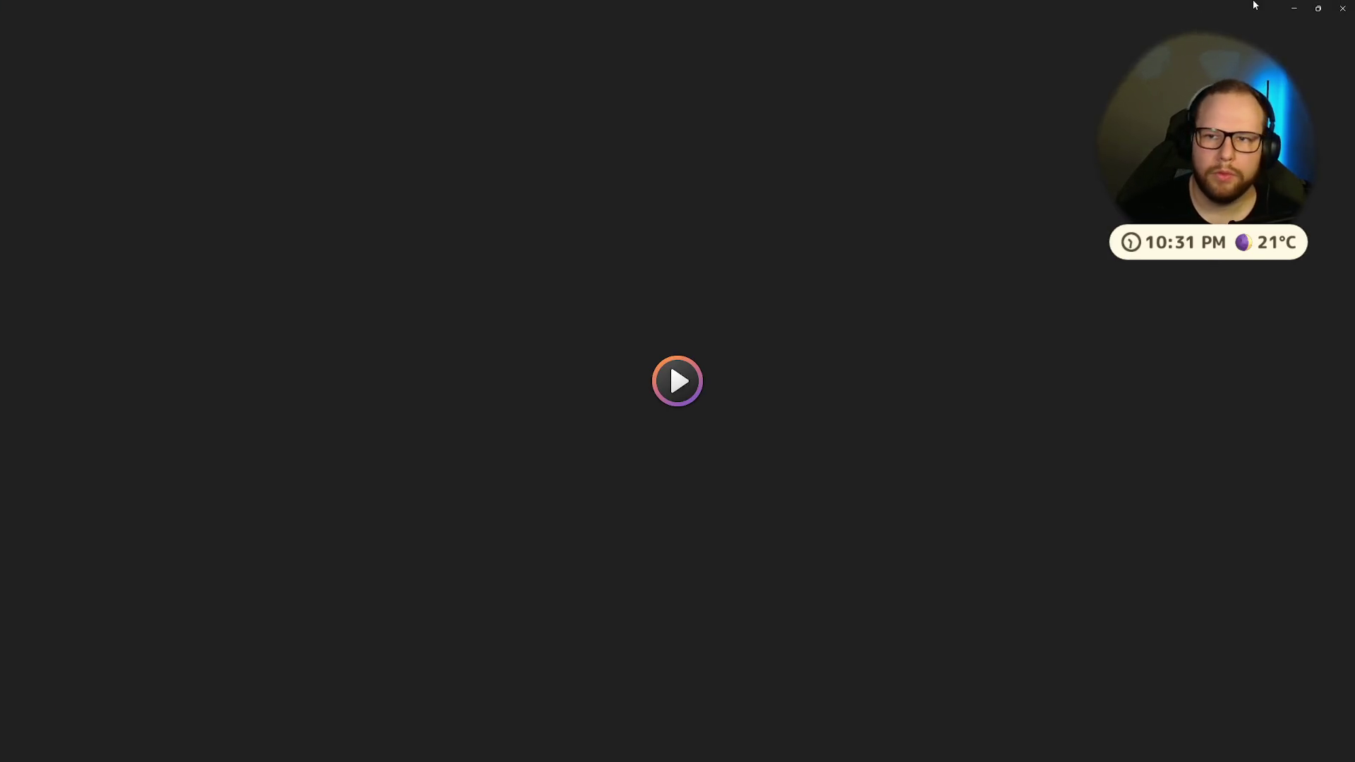
key(alt+F4)
Step: Try opening bonk.wav with another app through Open with, then cancel the app chooser
right_click(349, 302)
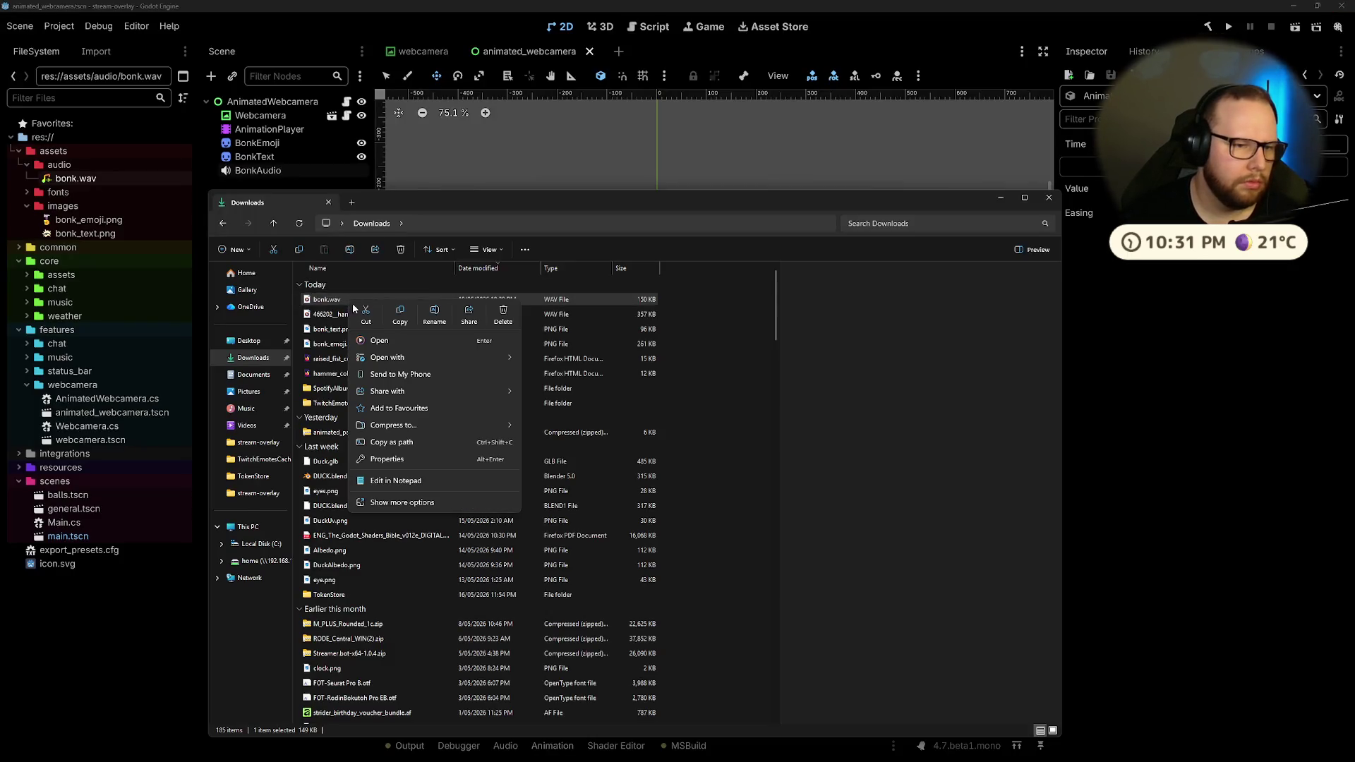
mouse_move(395, 359)
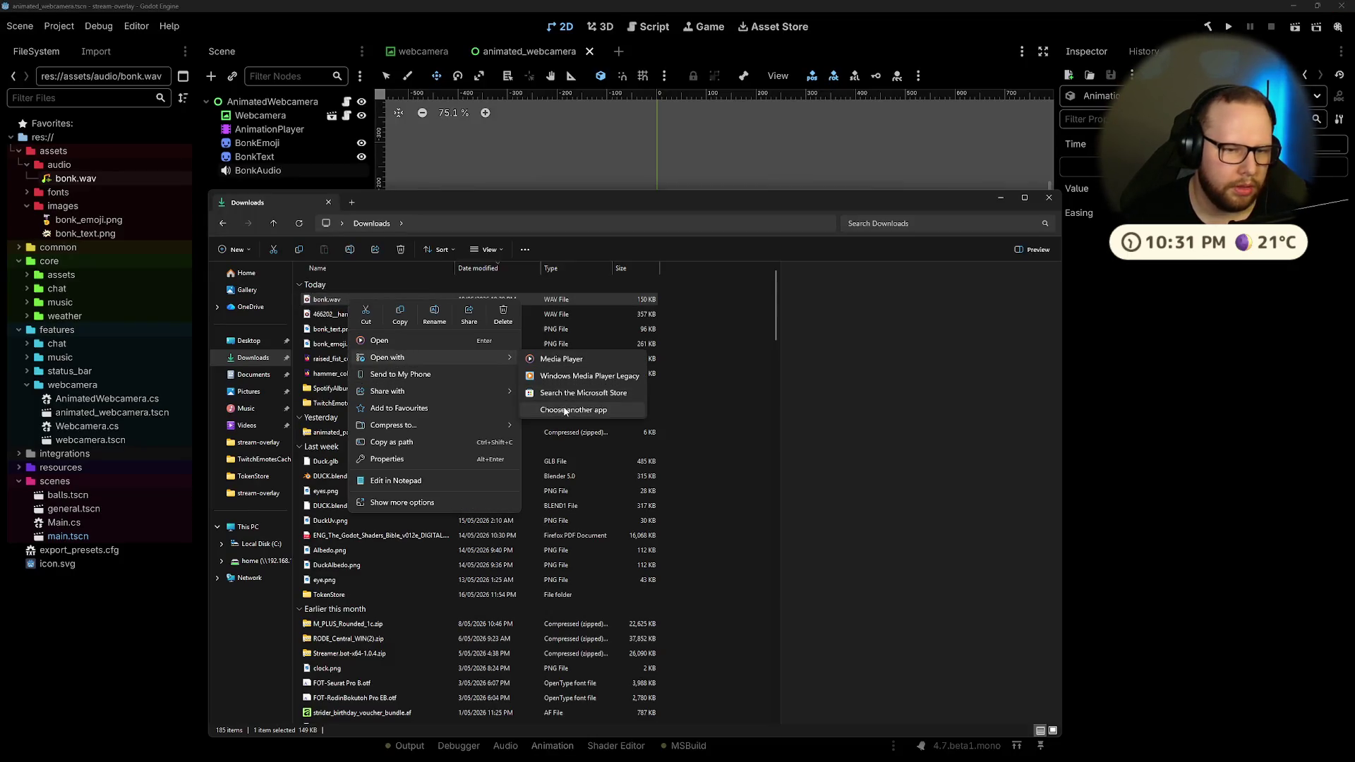
click(563, 405)
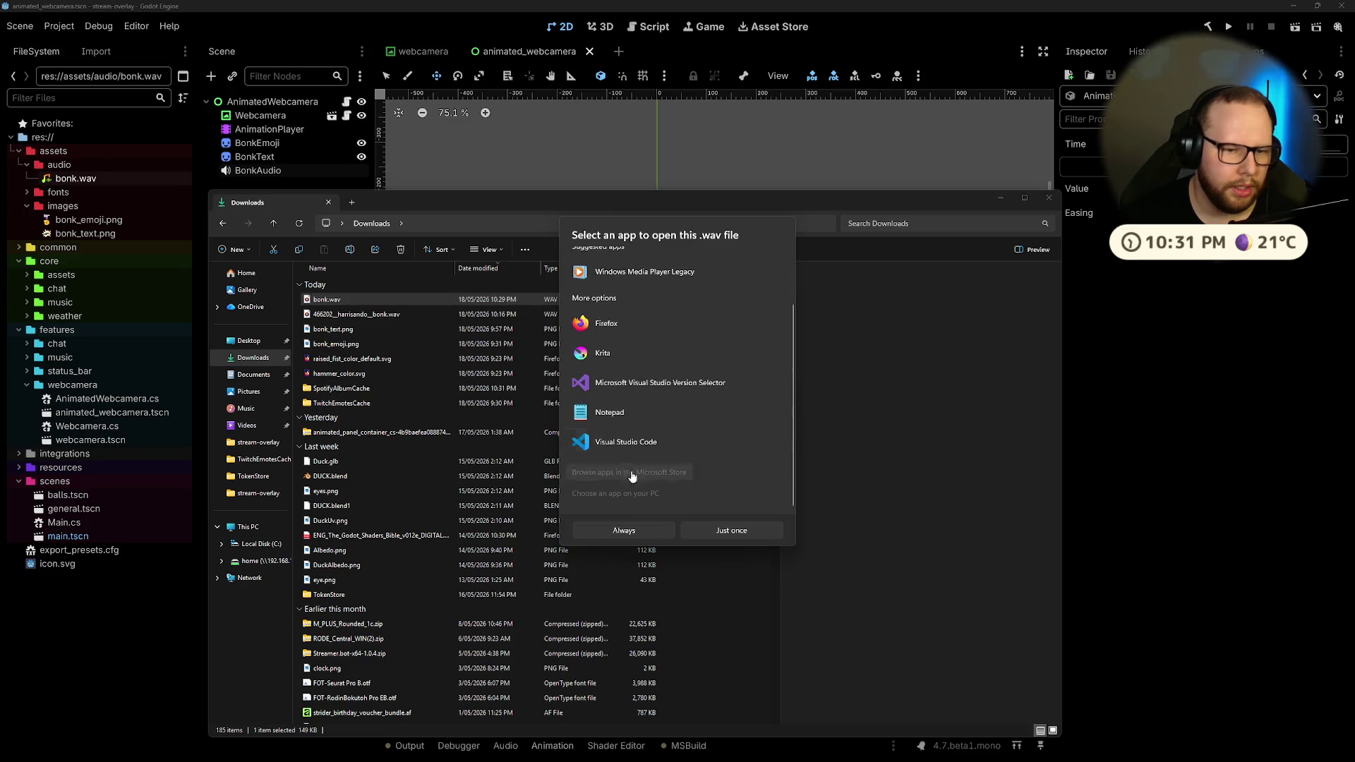
key(Escape)
Step: Search 'audi' in the Start menu and launch Audacity
key(super)
text(audi)
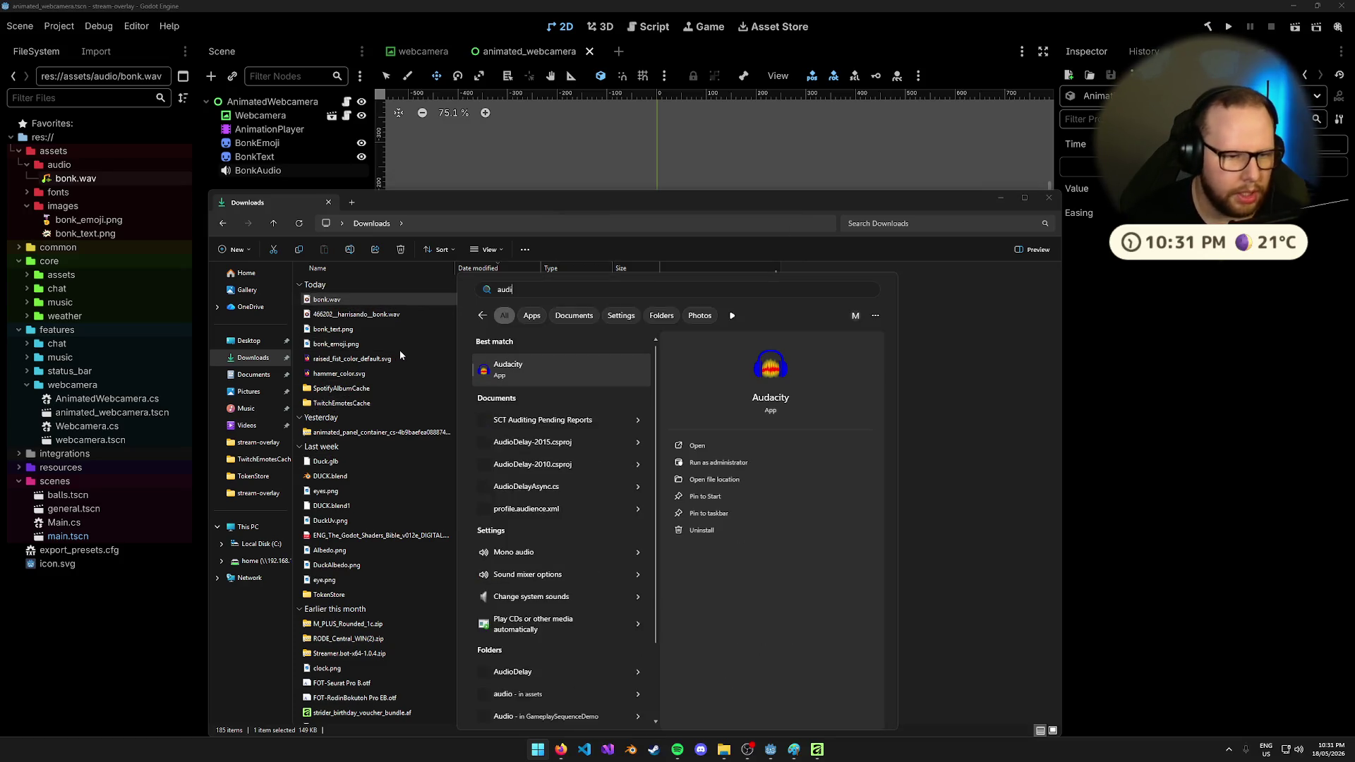
key(Return)
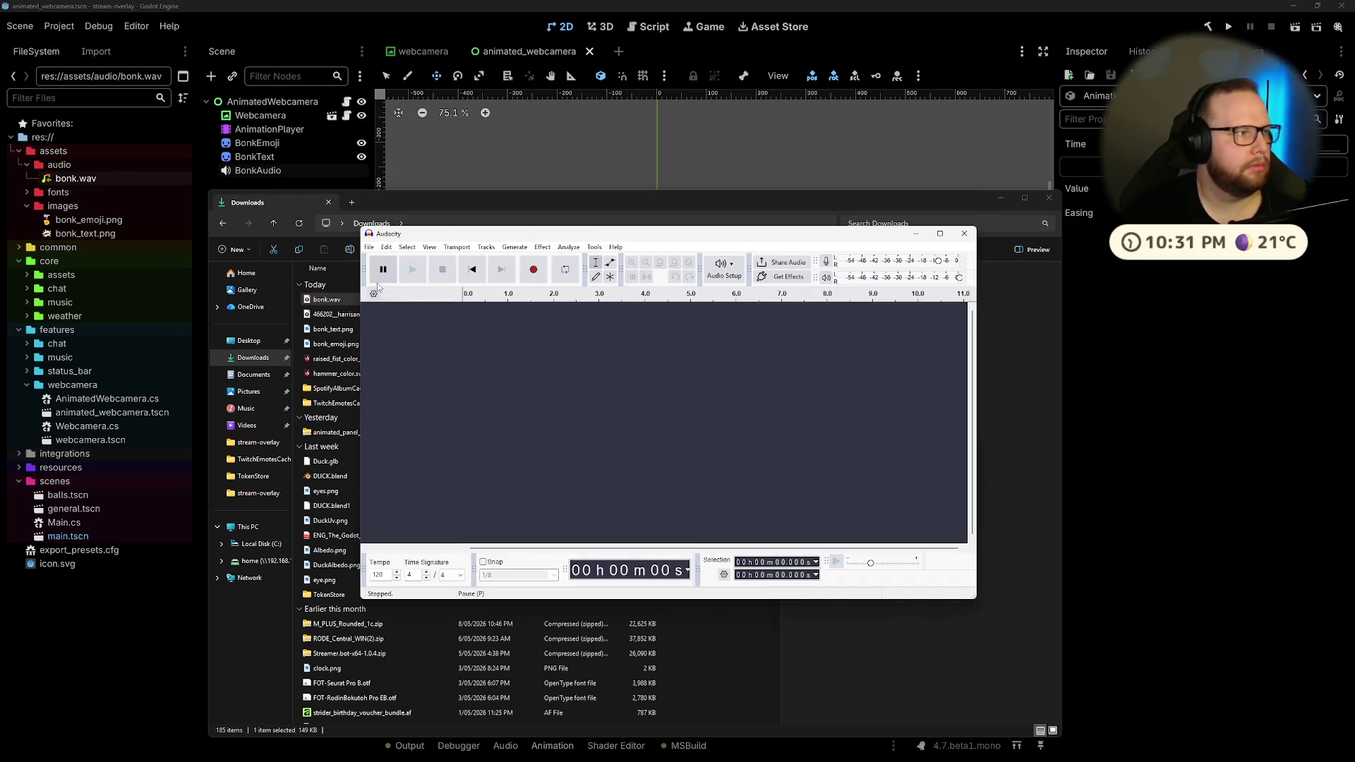
Step: Open bonk.wav from Downloads in Audacity
click(369, 247)
click(389, 271)
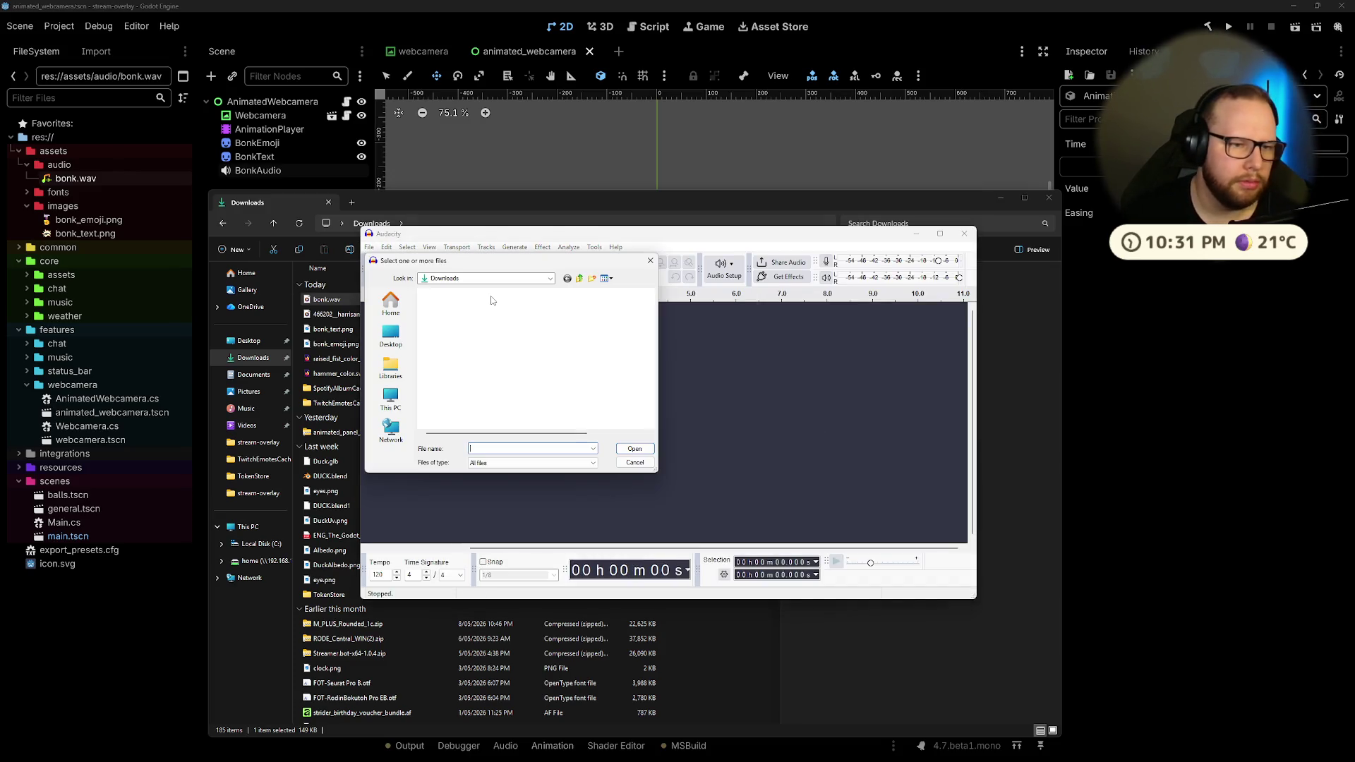
click(462, 317)
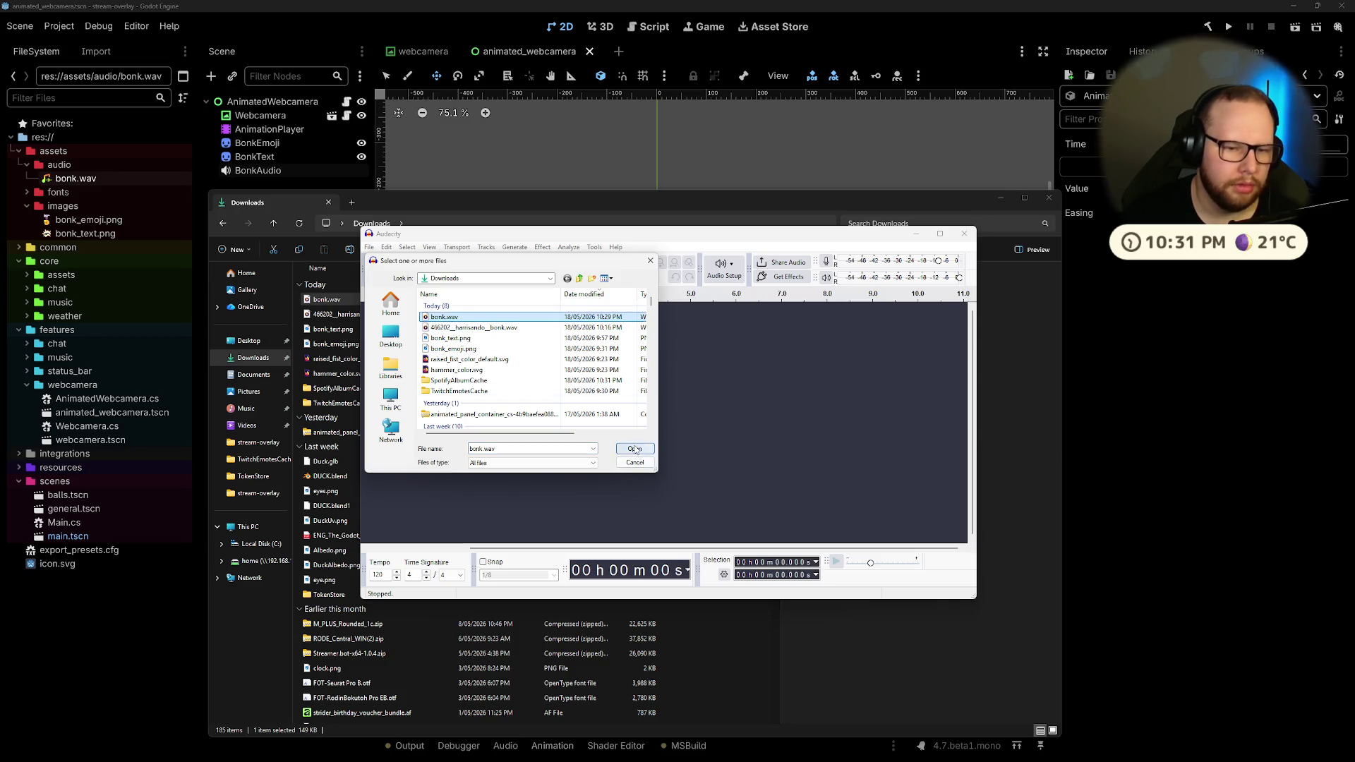
click(635, 450)
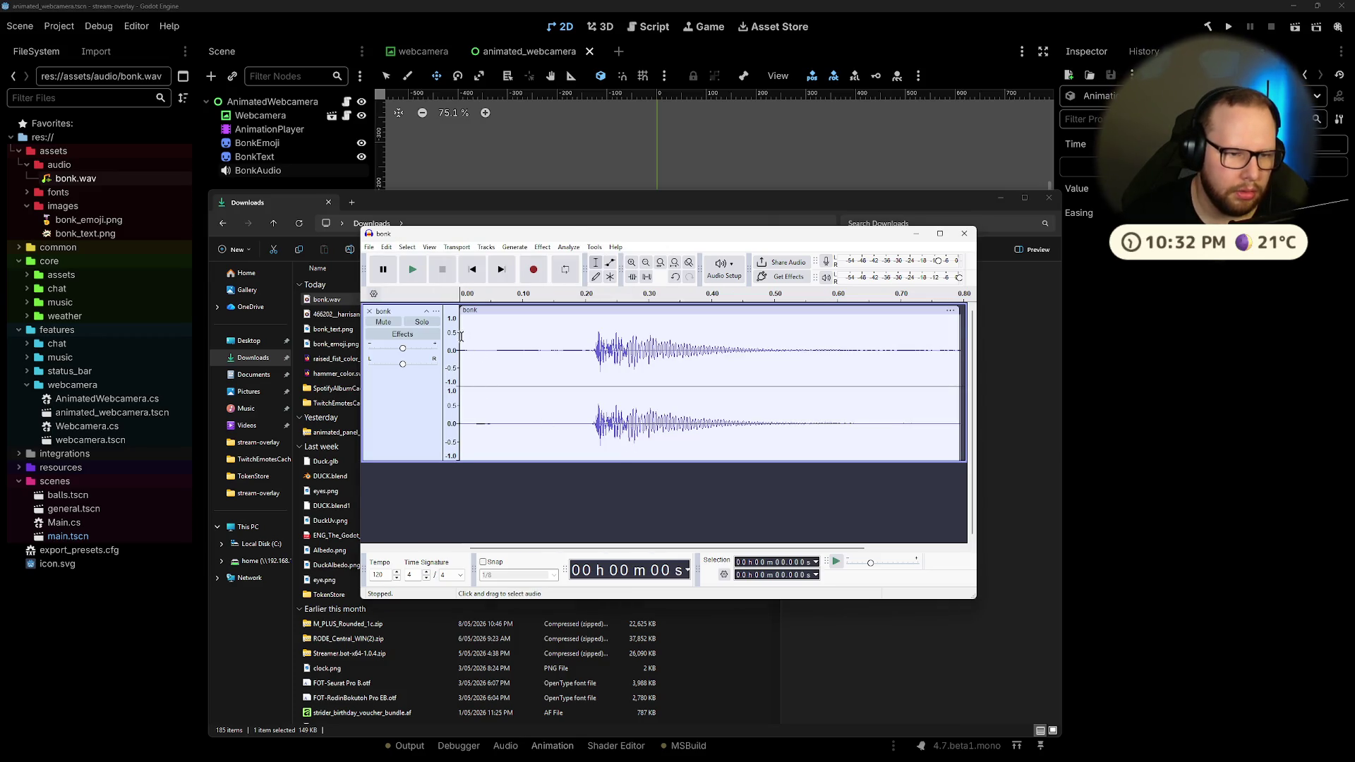
Step: Trim the silent lead-in so the clip starts at the hit, then play it
mouse_move(462, 336)
mouse_down()
mouse_move(920, 347)
mouse_move(549, 346)
mouse_up()
click(607, 342)
click(548, 345)
mouse_move(466, 331)
mouse_down()
mouse_move(620, 319)
mouse_move(483, 319)
mouse_move(524, 319)
mouse_move(498, 319)
mouse_up()
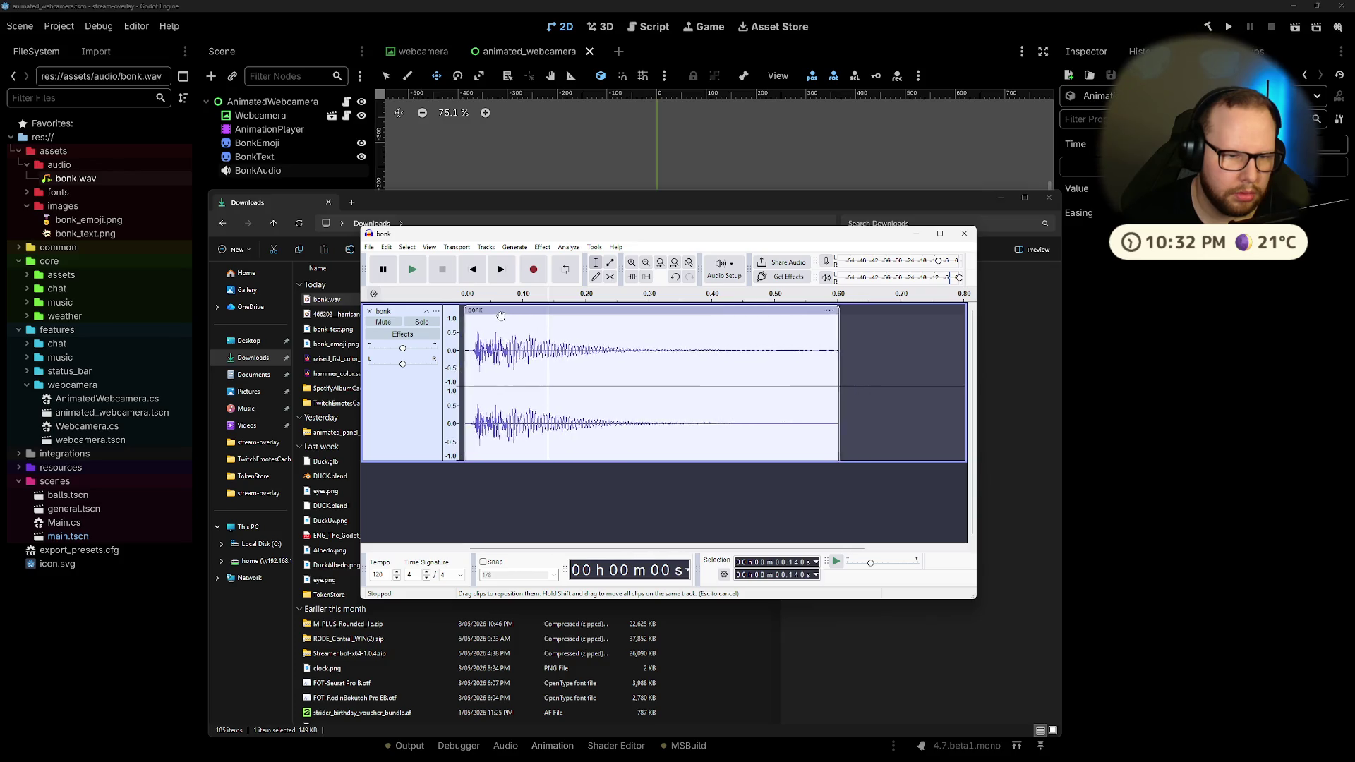
key(space)
key(space)
Step: Loop-play the region from 0.00 s to check the hit, then trim the clip's end to about 0.50 s
drag(548, 296, 460, 295)
drag(547, 295, 711, 295)
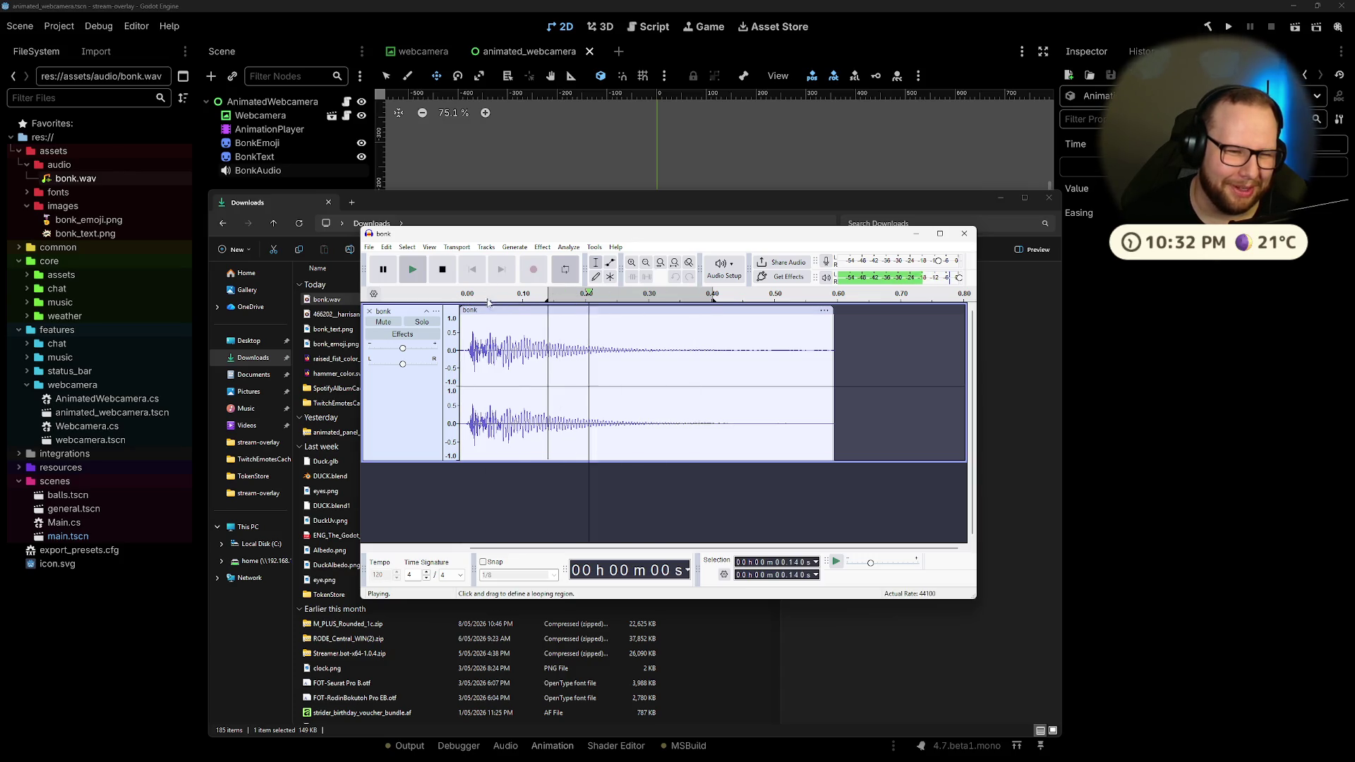
key(space)
right_click(713, 300)
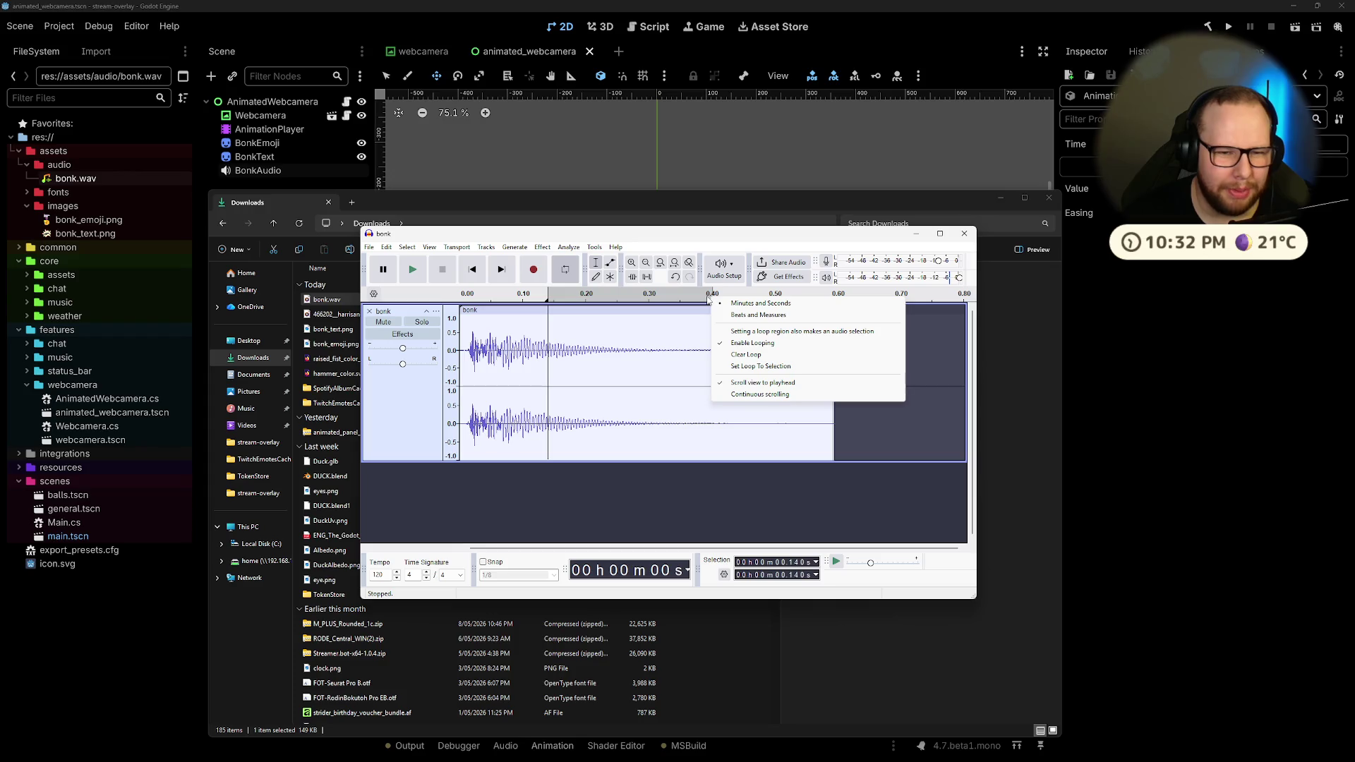
key(Escape)
key(space)
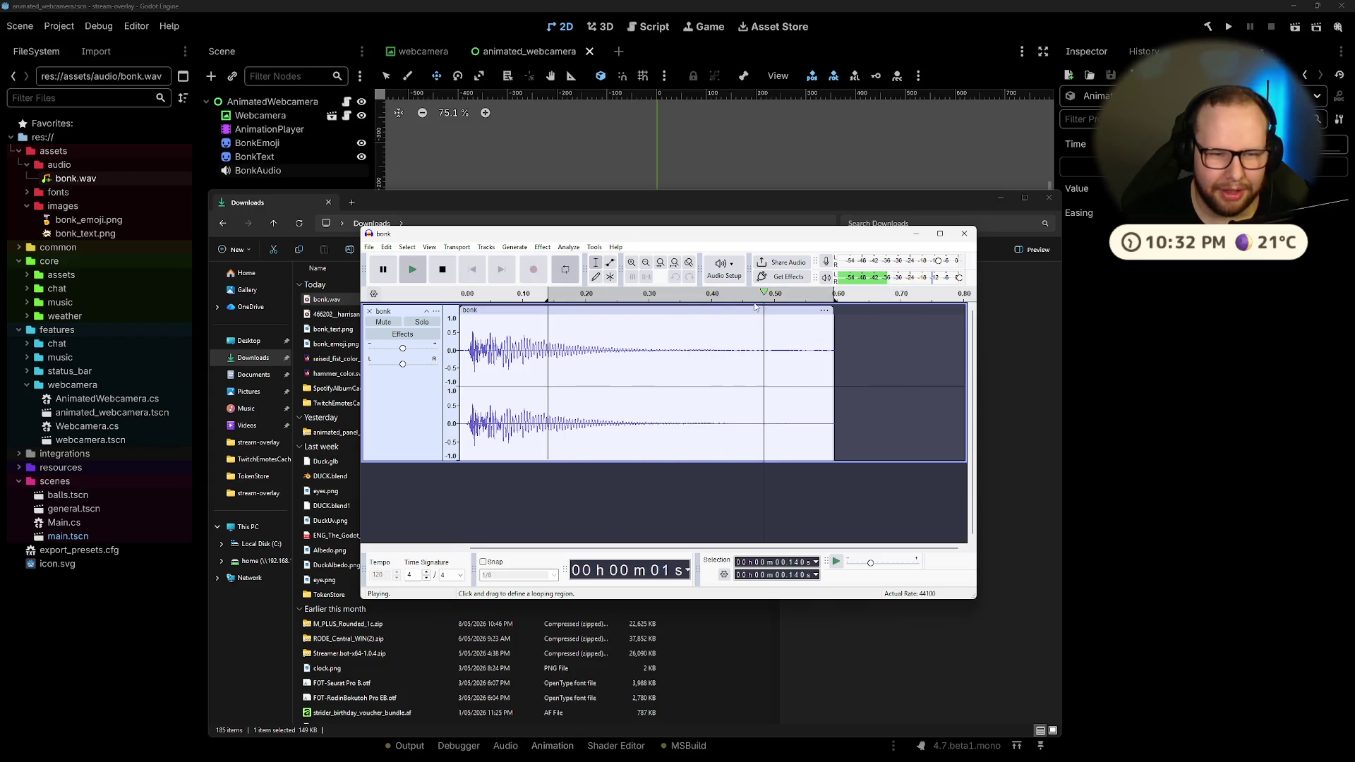
drag(548, 297, 457, 297)
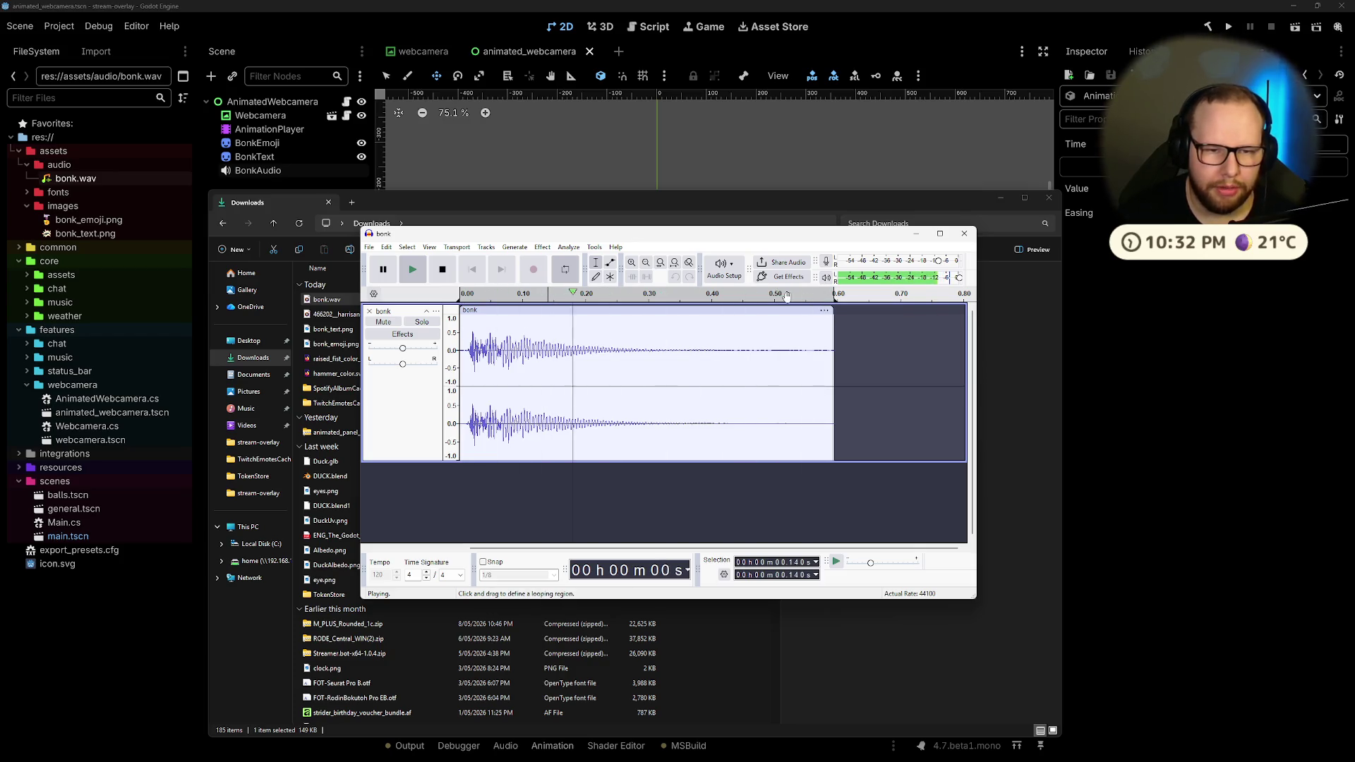
key(space)
drag(834, 313, 777, 313)
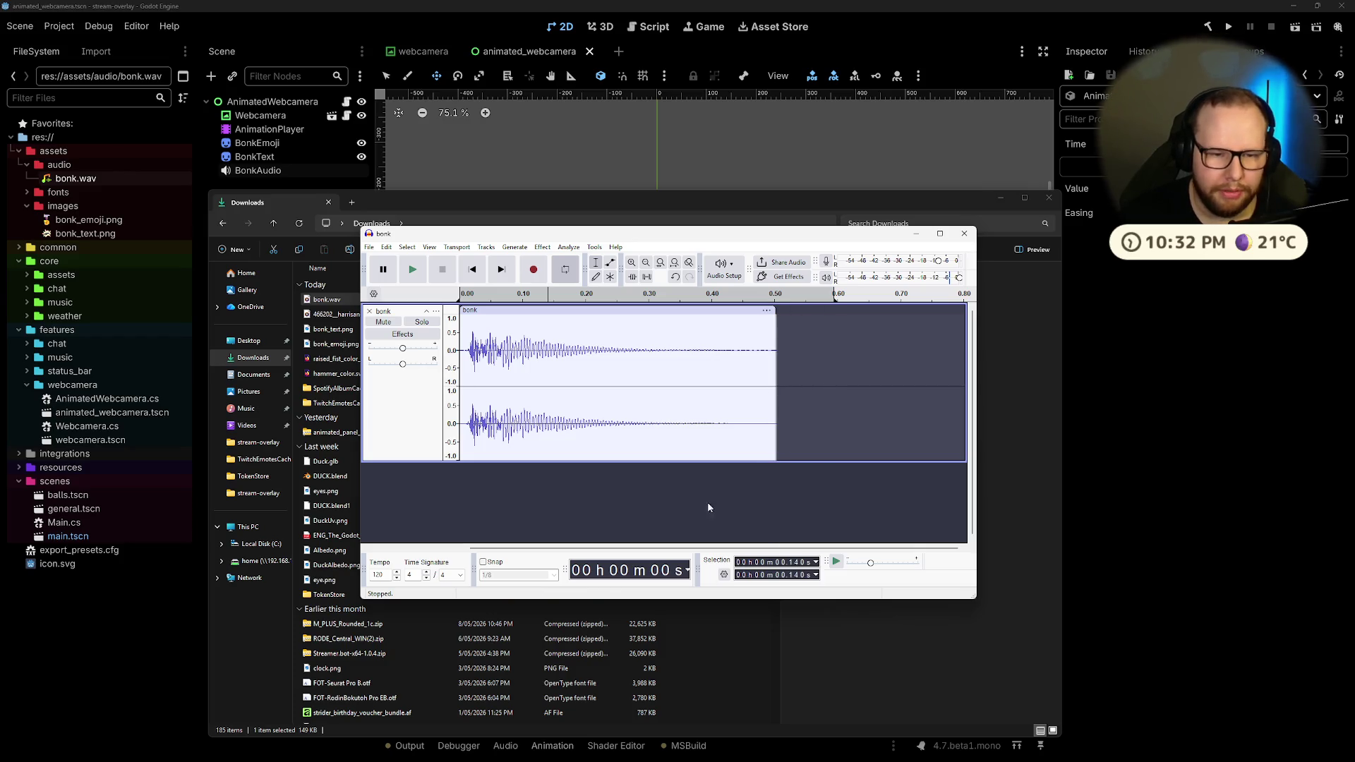
click(369, 247)
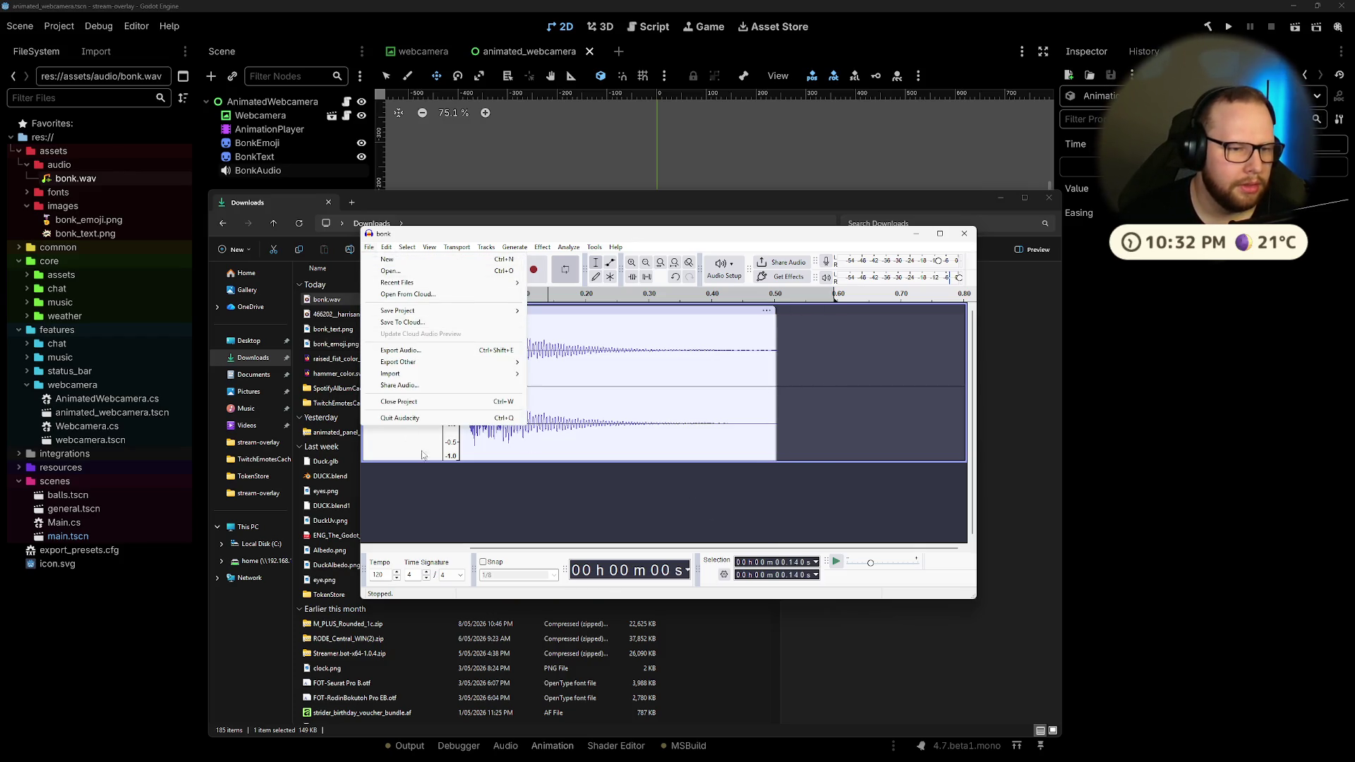
Step: Begin saving the Audacity project to the Desktop, then cancel
click(399, 303)
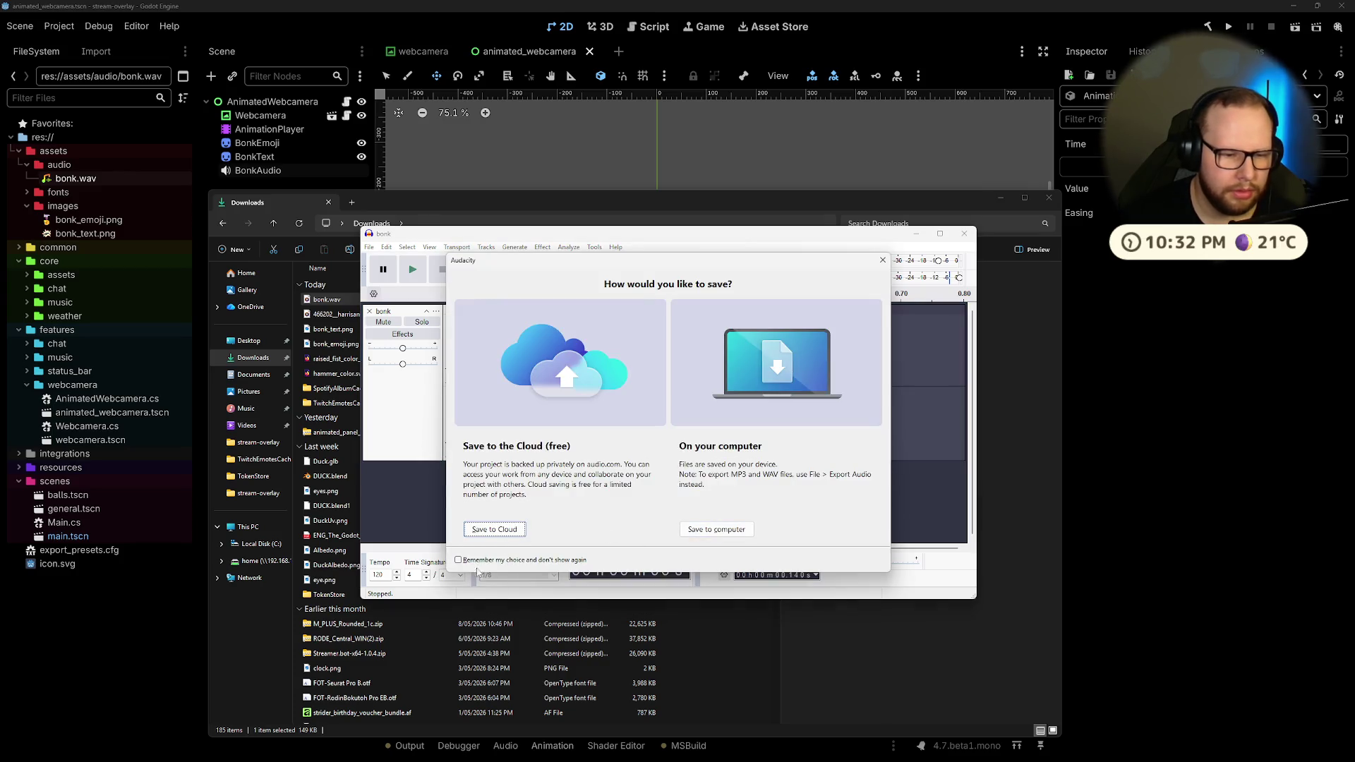
click(717, 530)
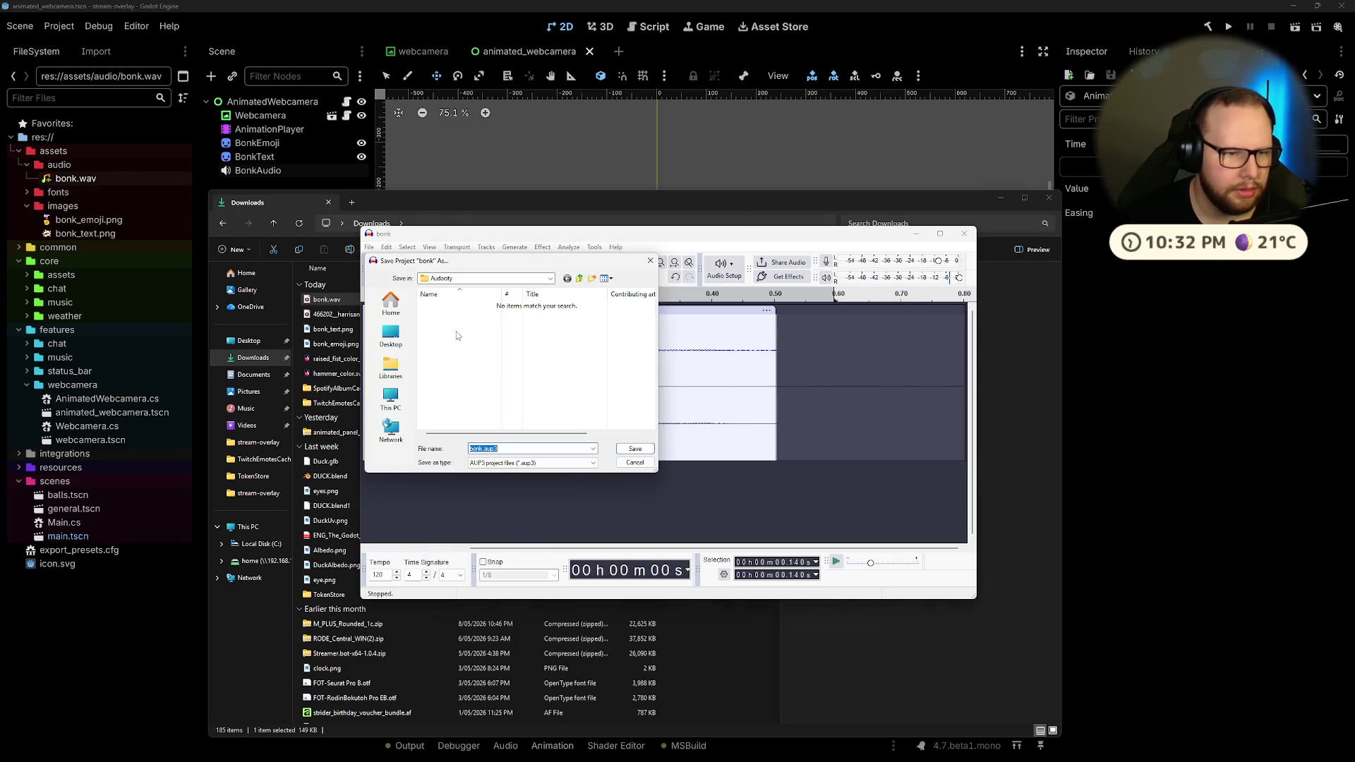
click(390, 336)
click(650, 466)
Step: Export the trimmed audio as bonk.wav, replacing the existing file in Downloads
click(369, 247)
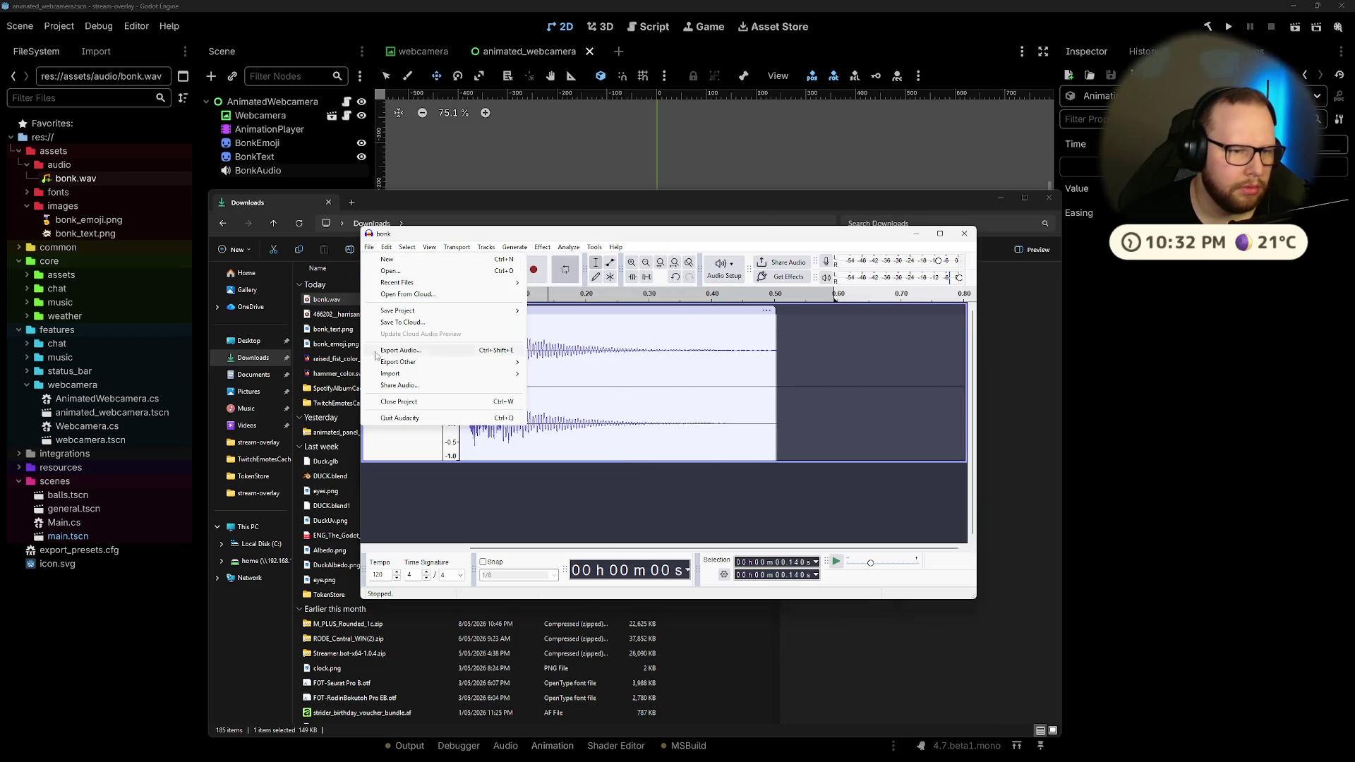
click(415, 353)
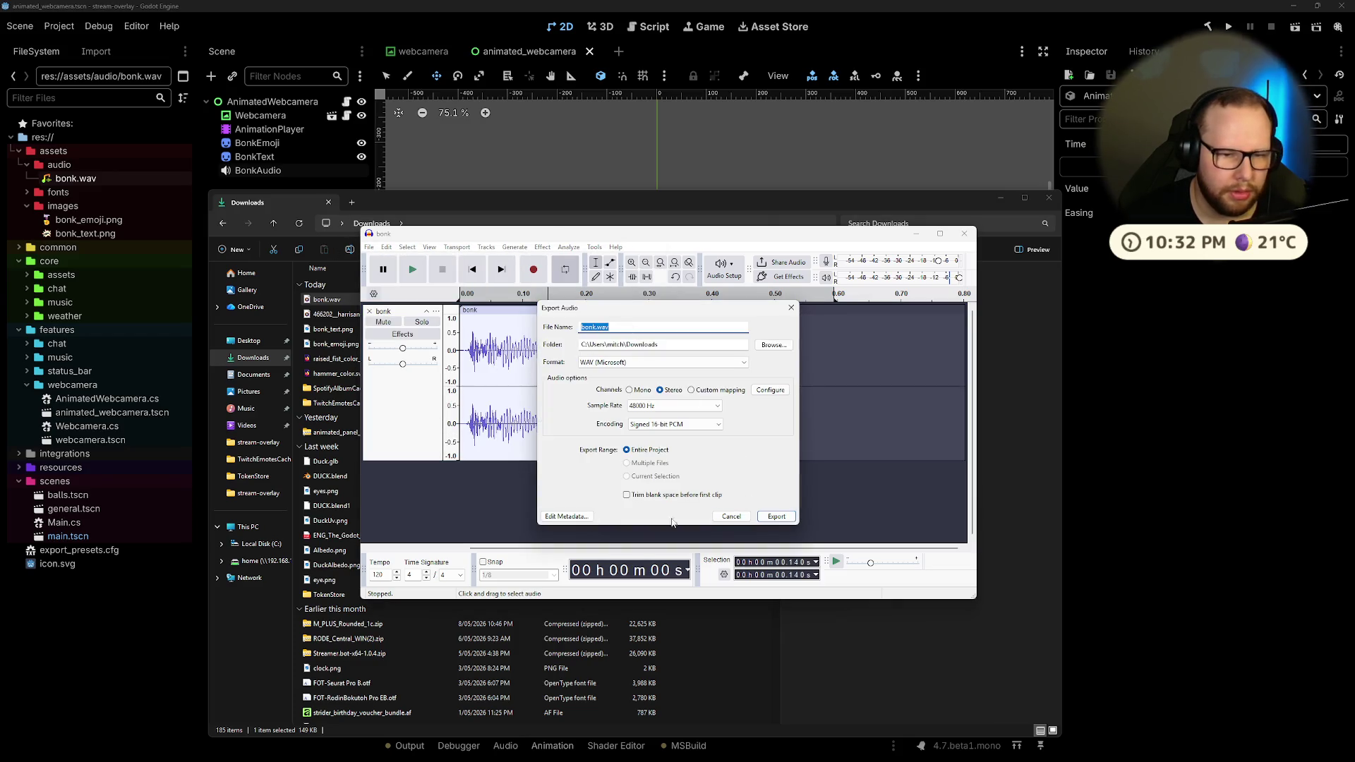
click(777, 516)
click(726, 418)
Step: Quit Audacity without saving the project and play the new bonk.wav to check it
click(964, 234)
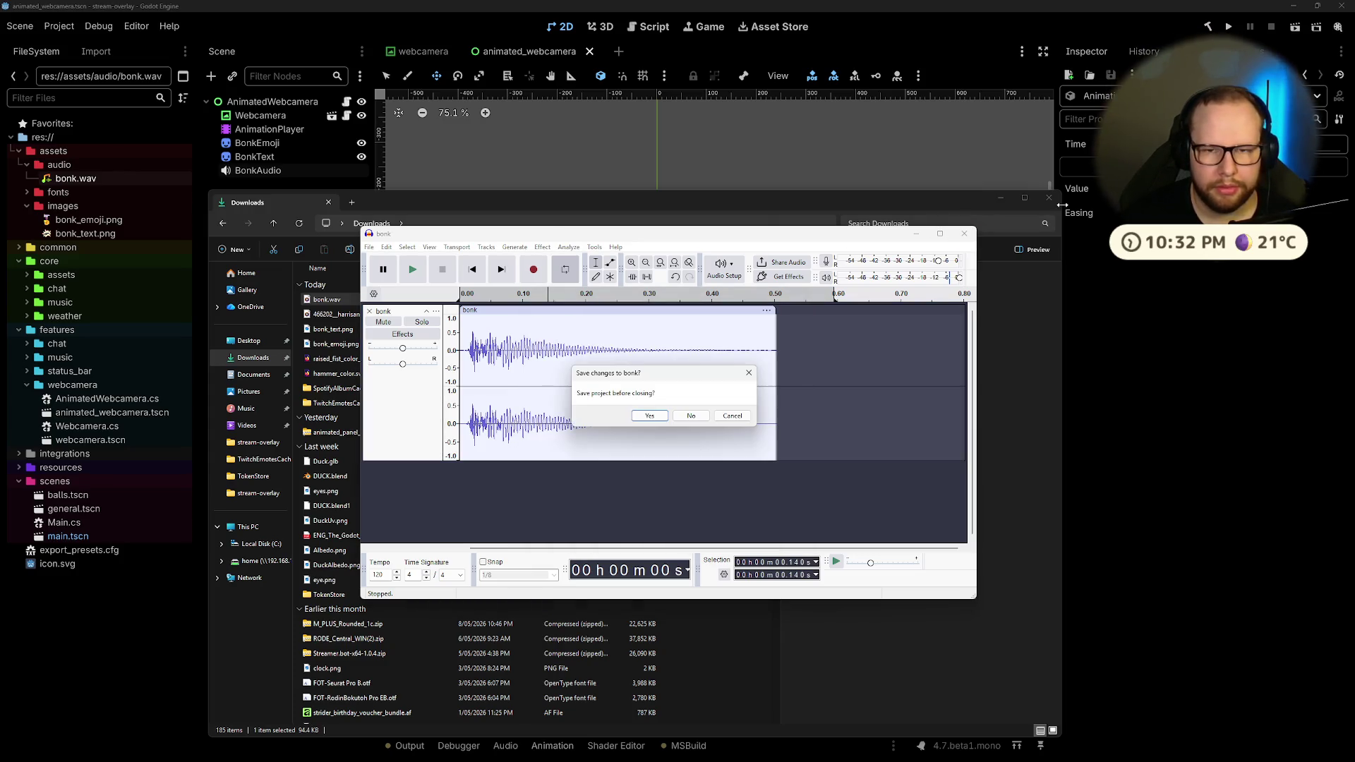
click(691, 416)
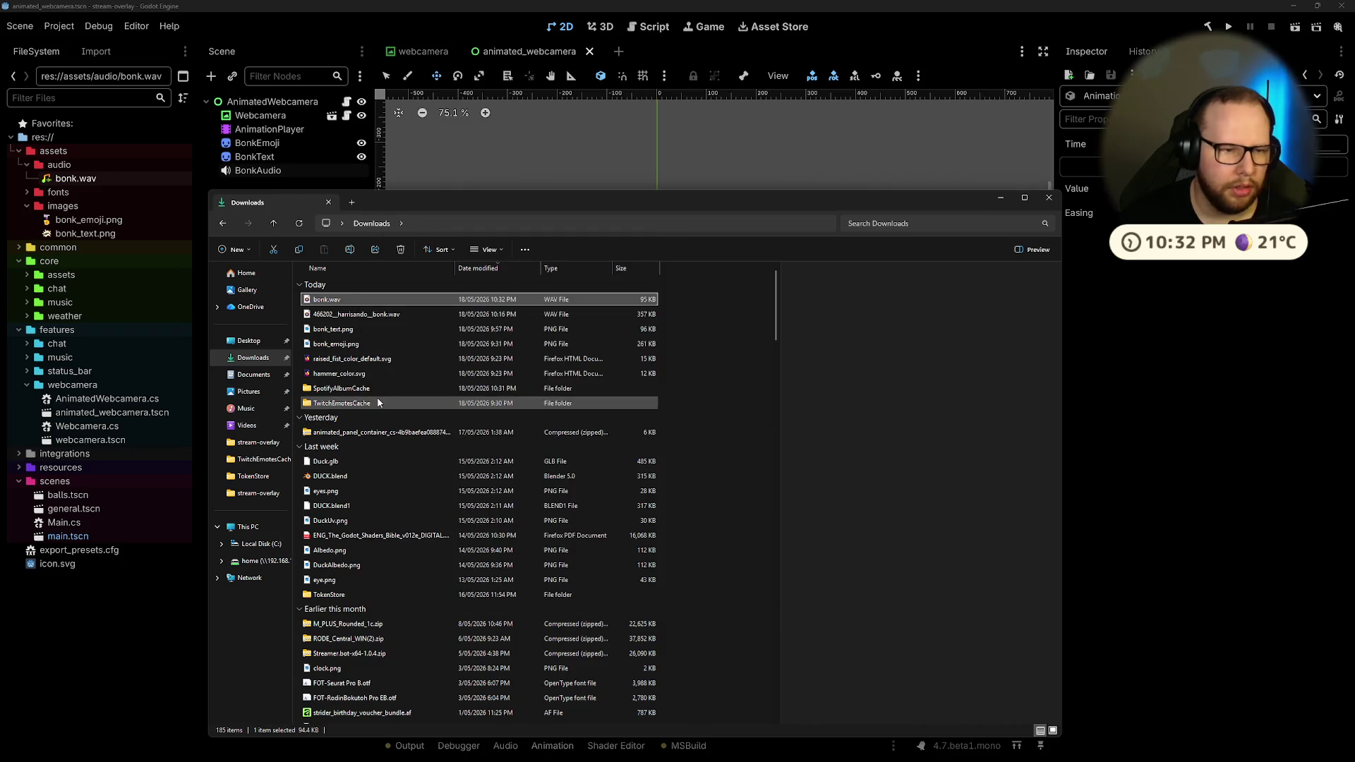
double_click(326, 302)
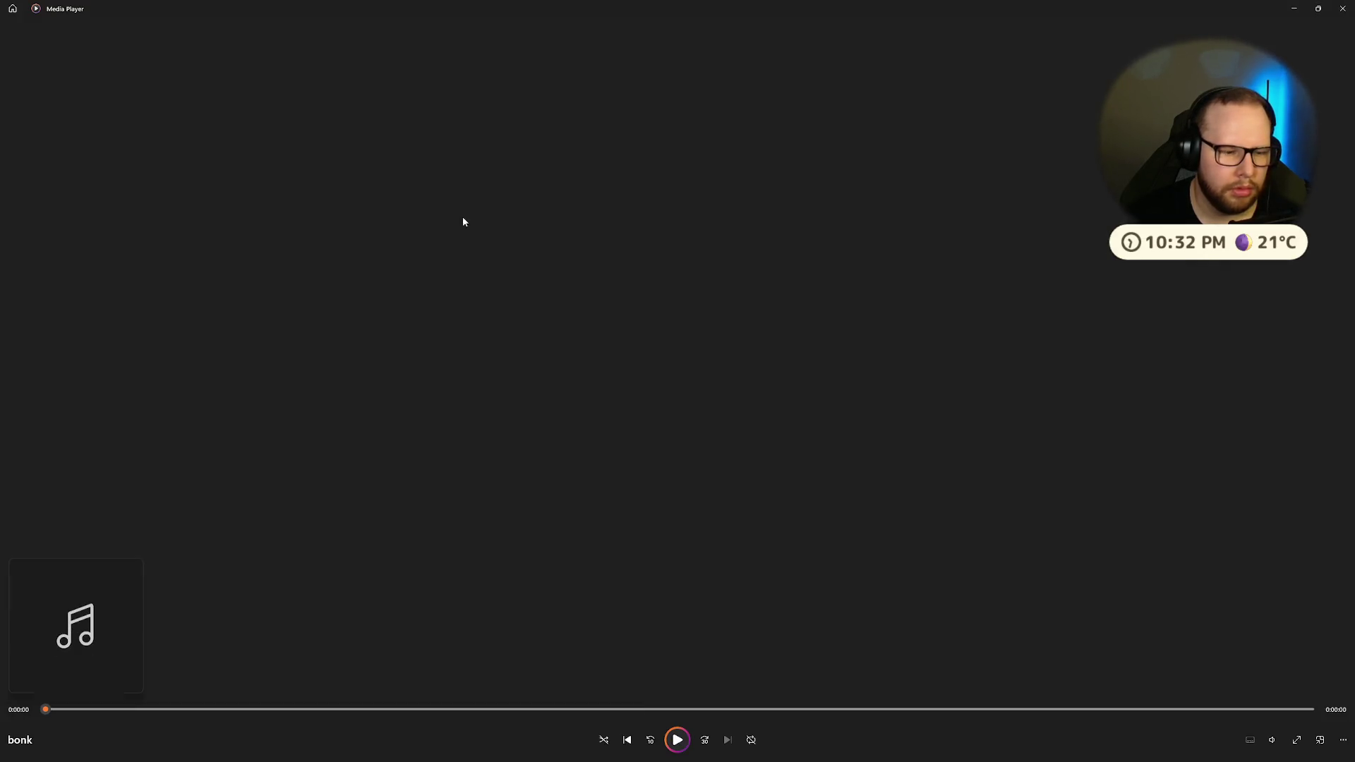
key(alt+F4)
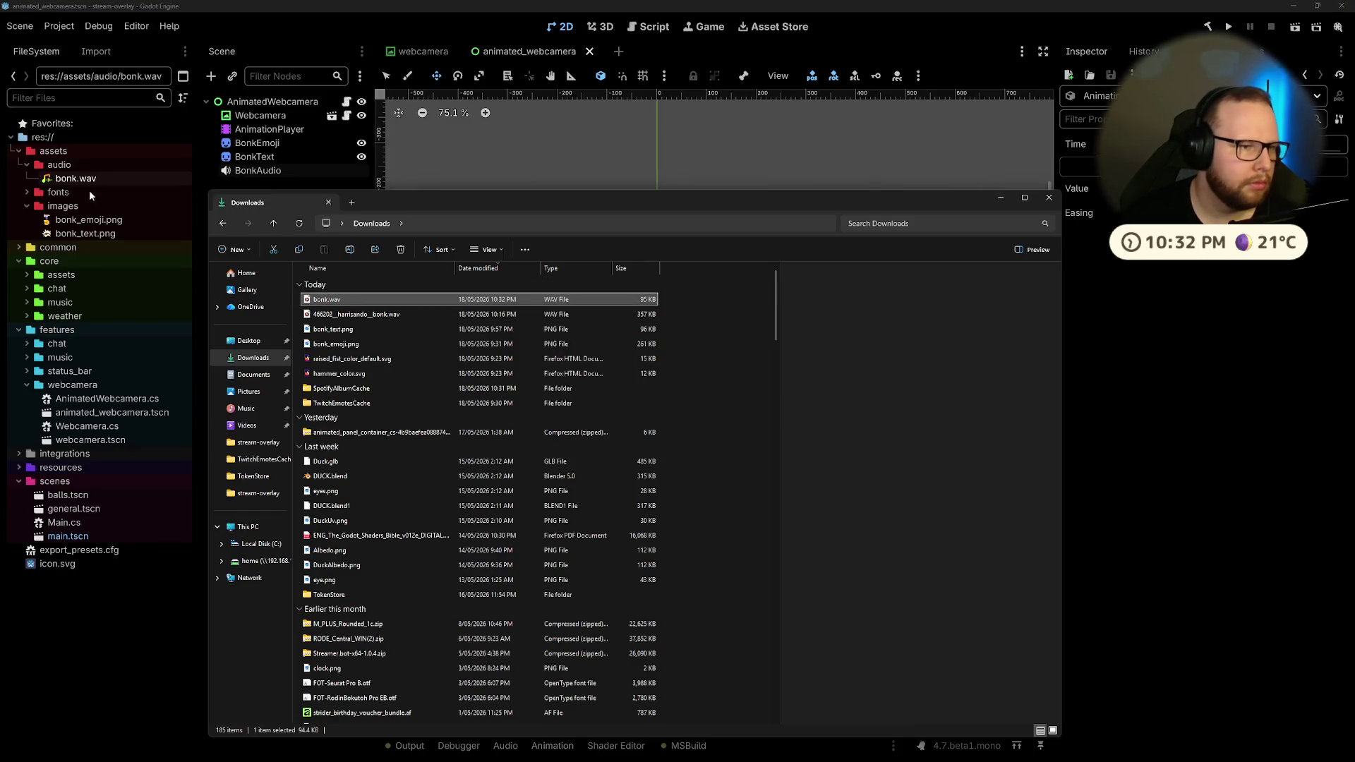
Step: Close the Downloads window, nudge the audio clip, and play the bonk animation from the start
click(1049, 198)
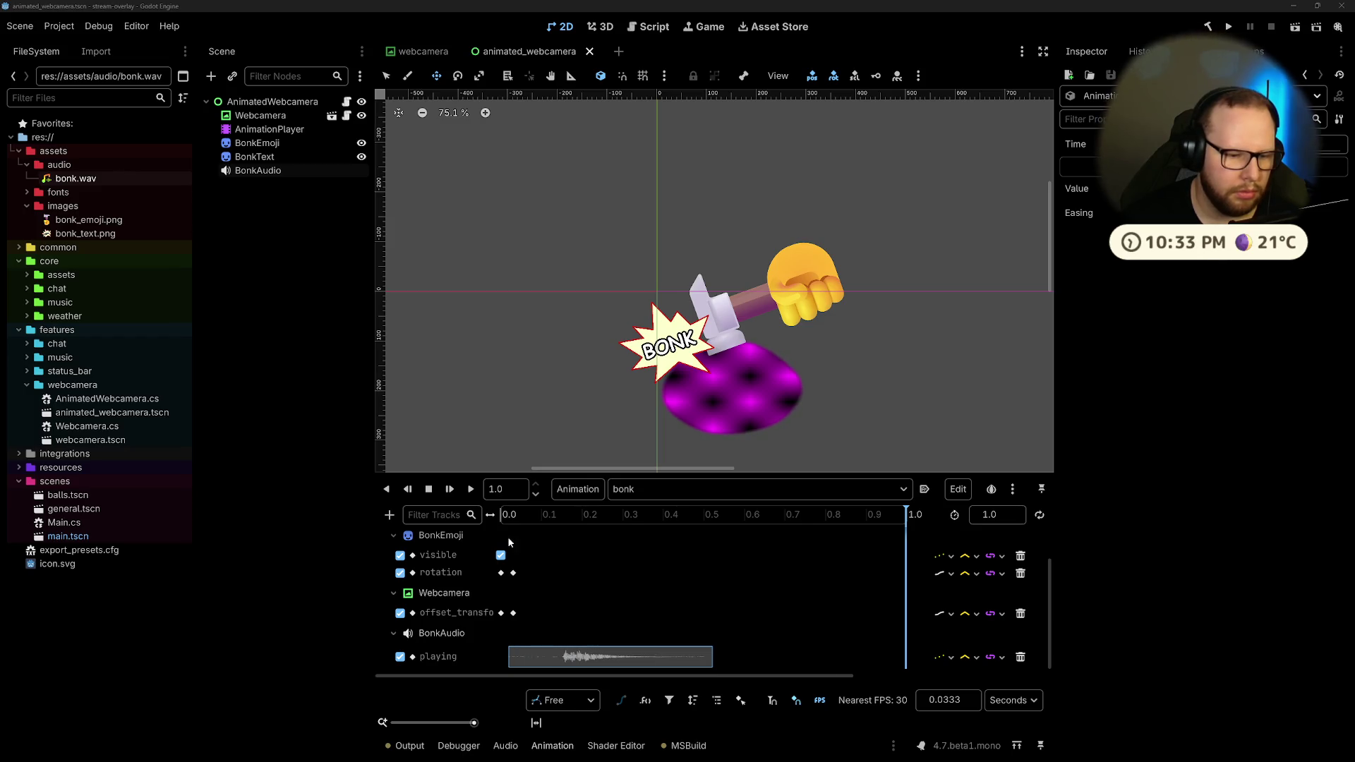
mouse_move(552, 659)
mouse_down()
mouse_move(569, 658)
mouse_move(520, 658)
mouse_move(548, 659)
mouse_up()
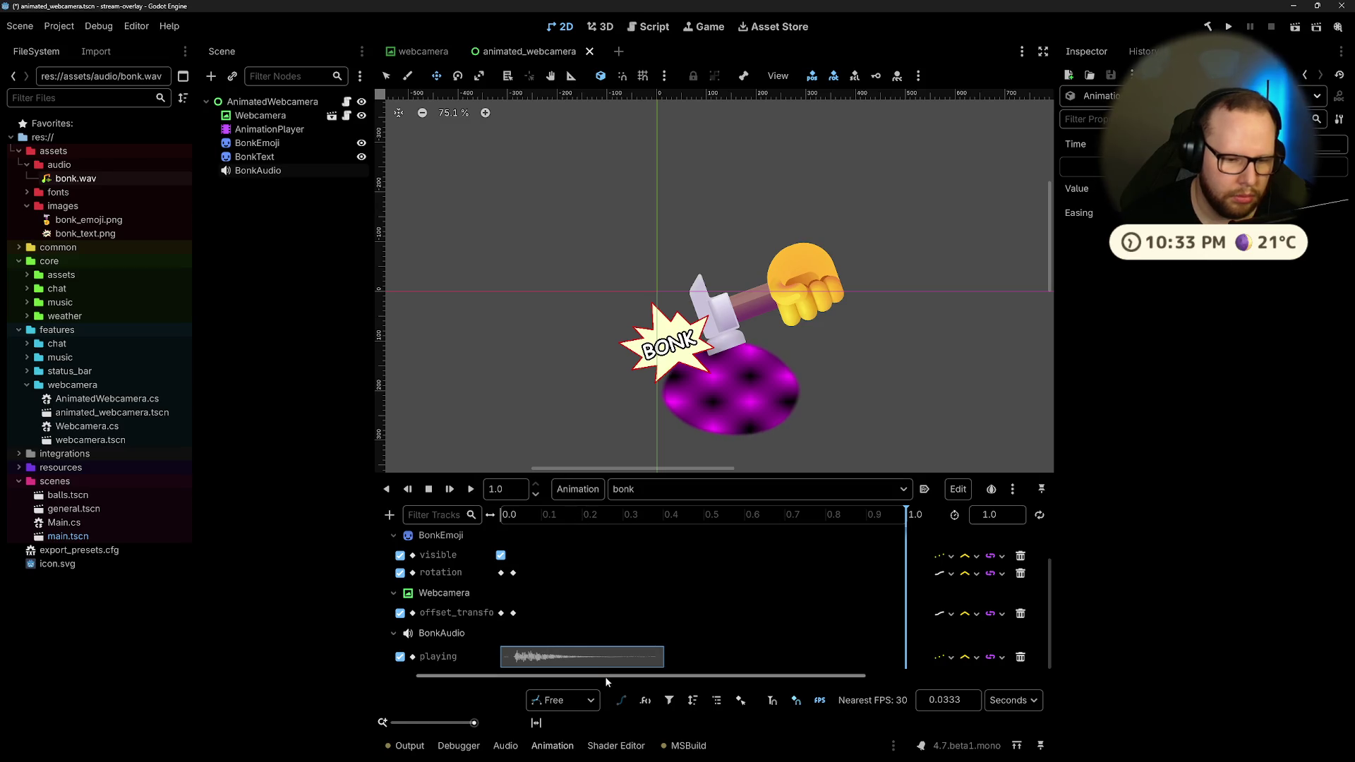
scroll(575, 621, down, 1)
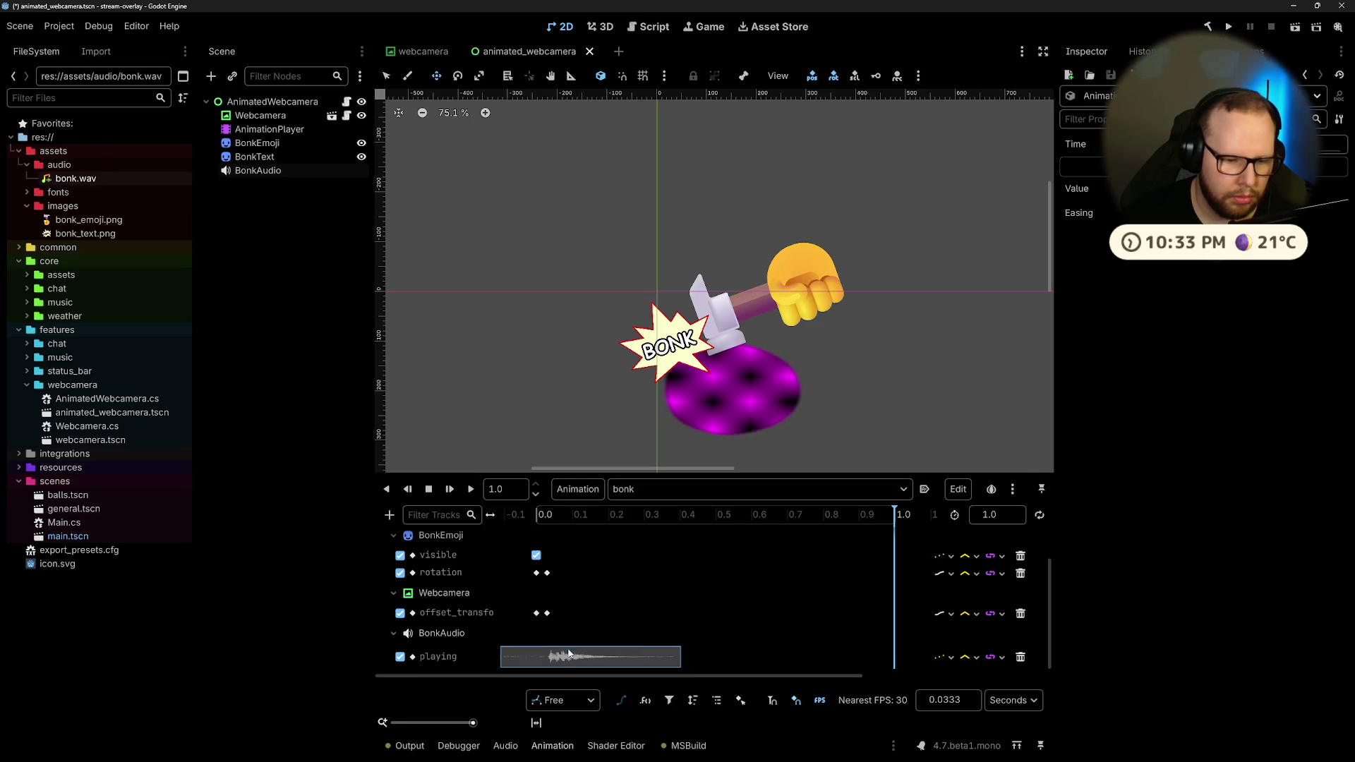
click(523, 514)
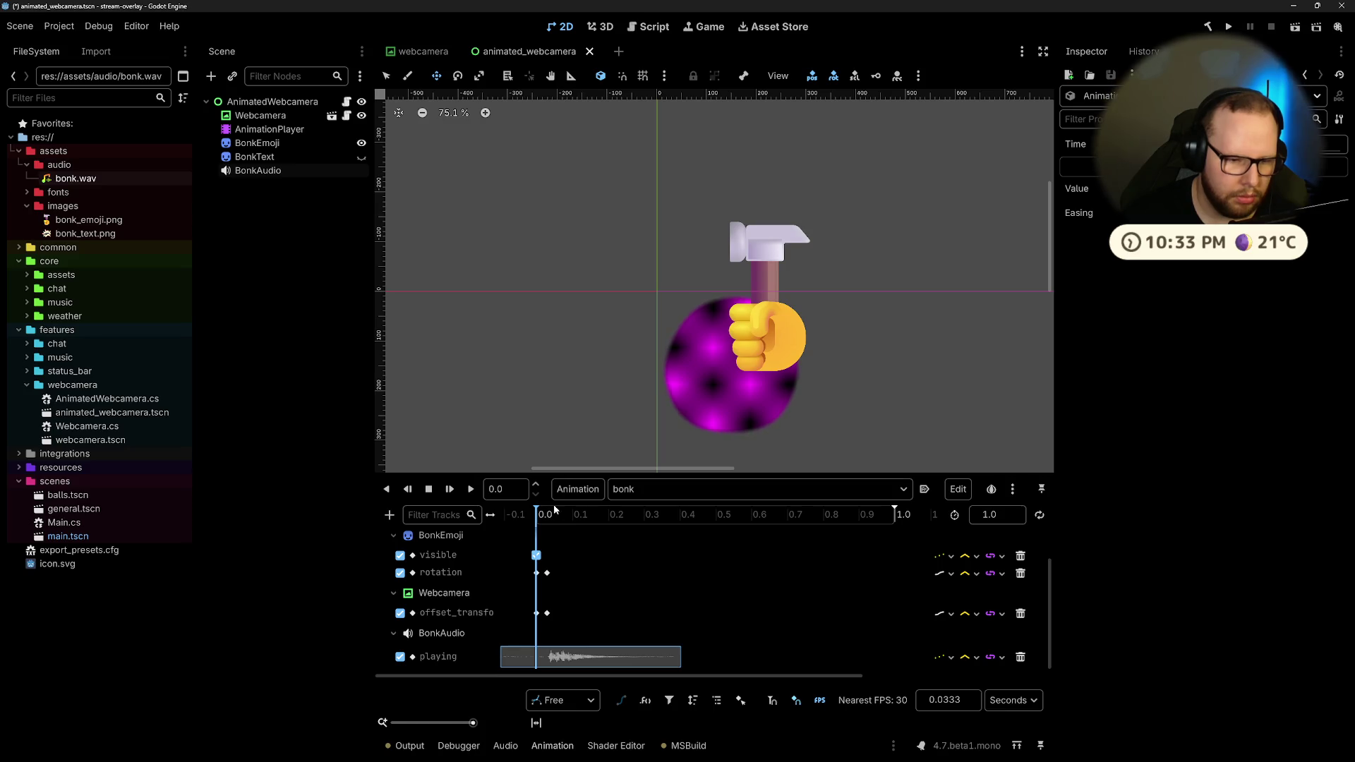
click(474, 490)
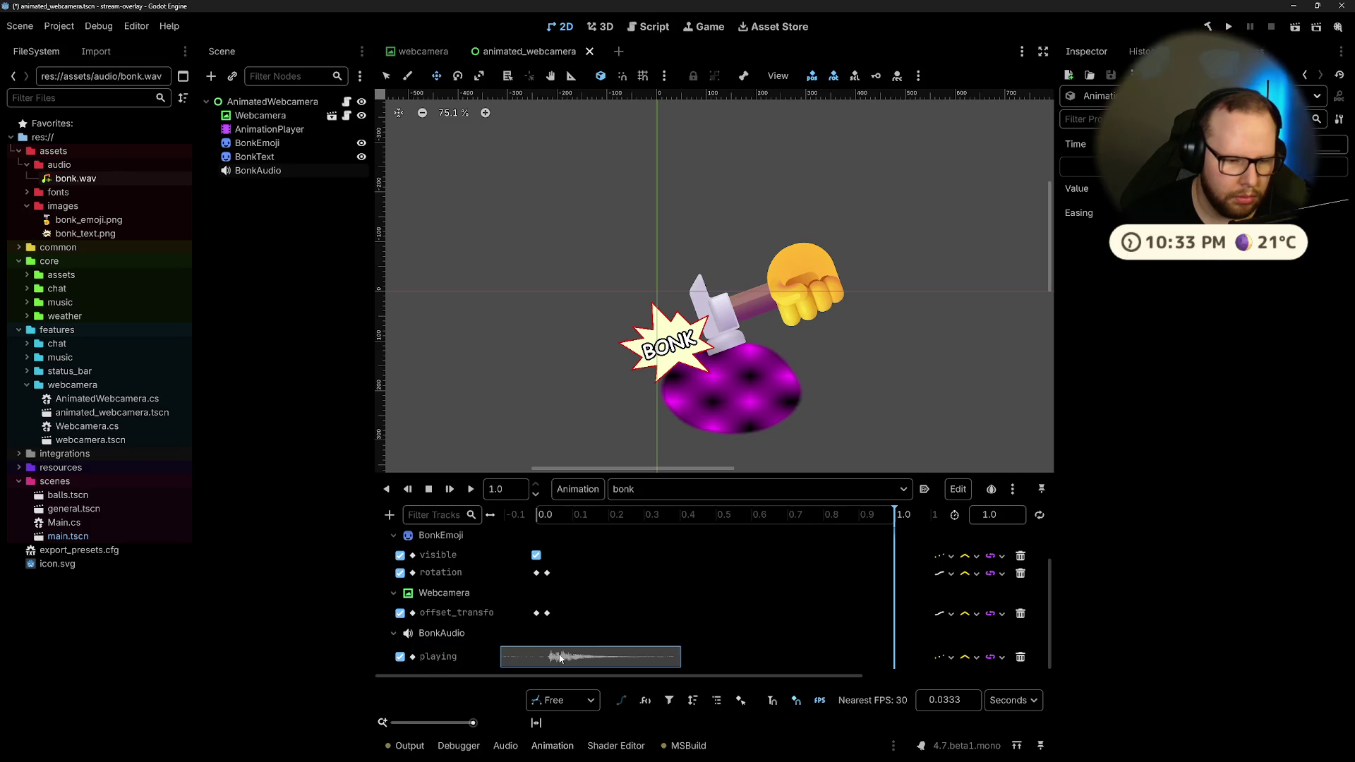
Step: Delete the audio key, the BonkAudio playing track and the BonkAudio node, then open a new Firefox tab
key(Delete)
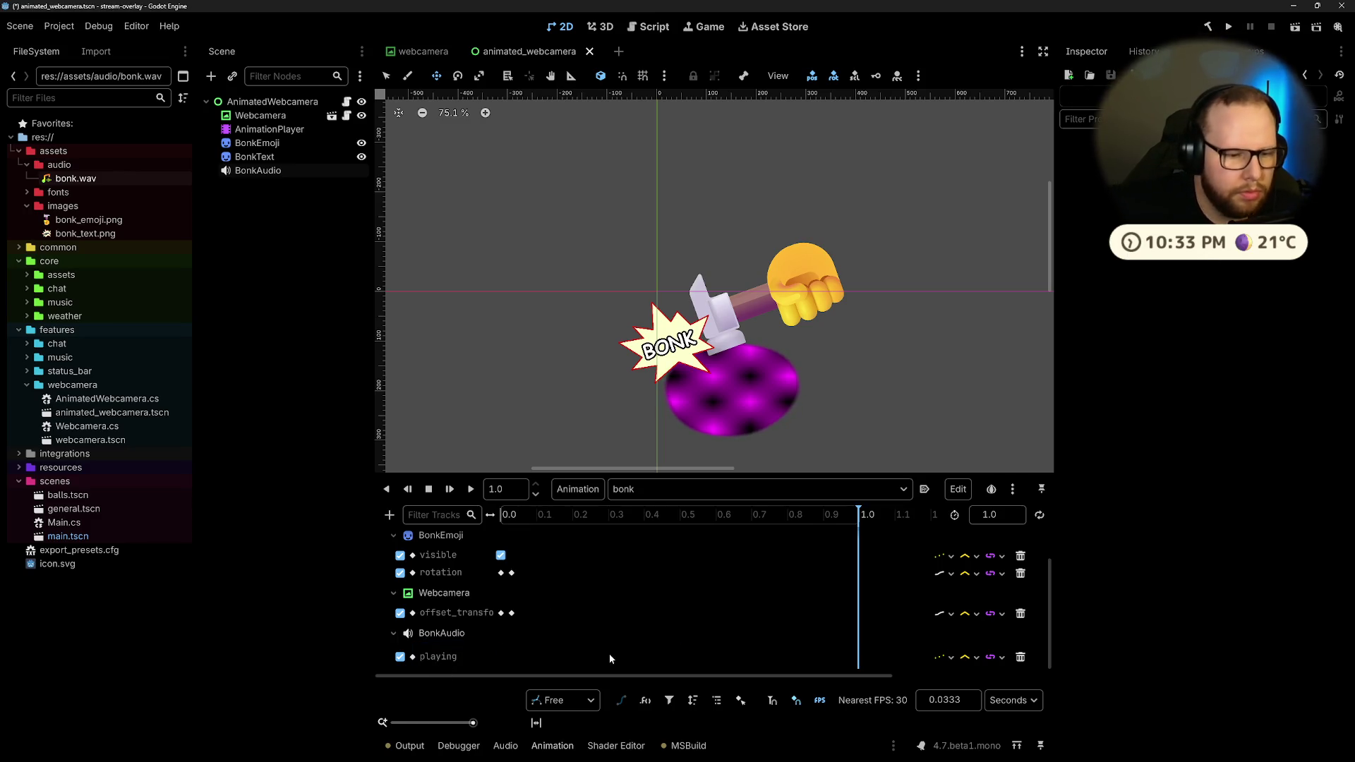
click(1019, 658)
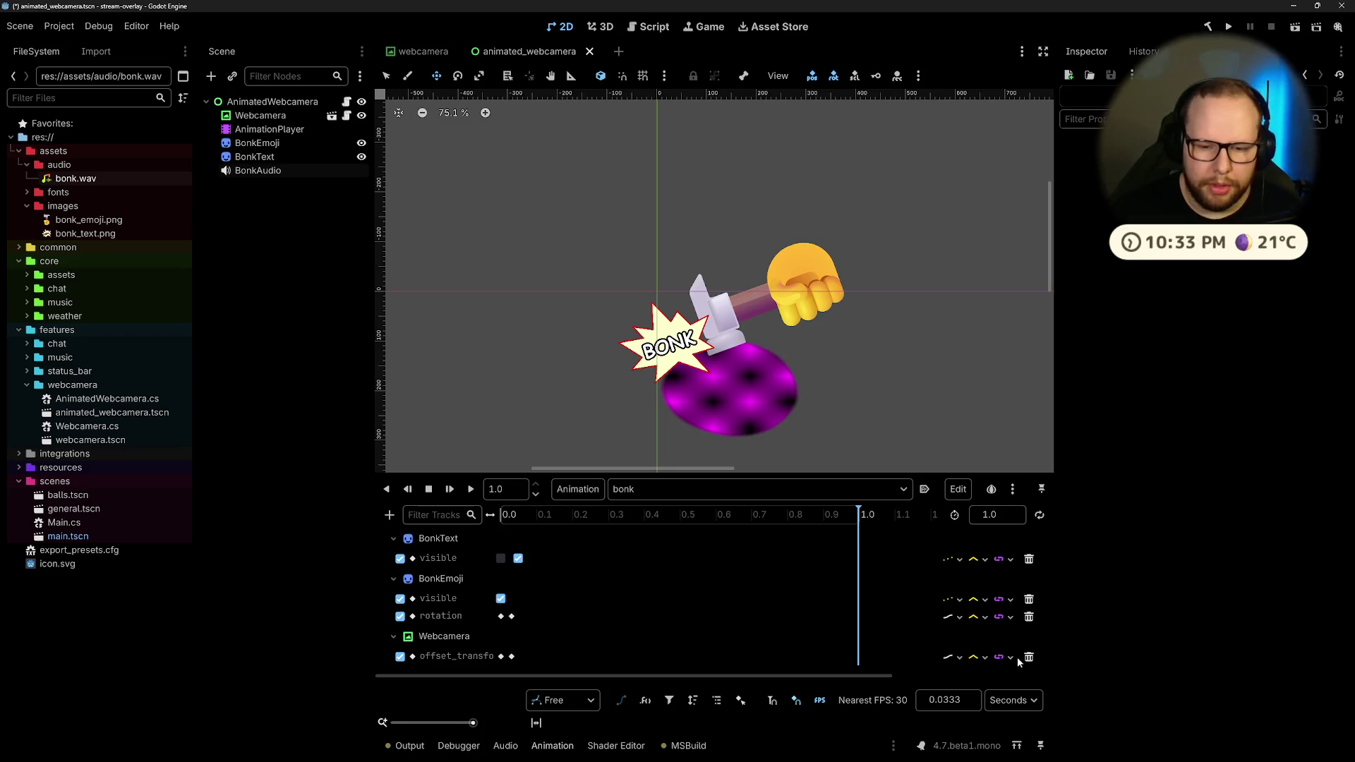
click(279, 177)
key(Delete)
key(Return)
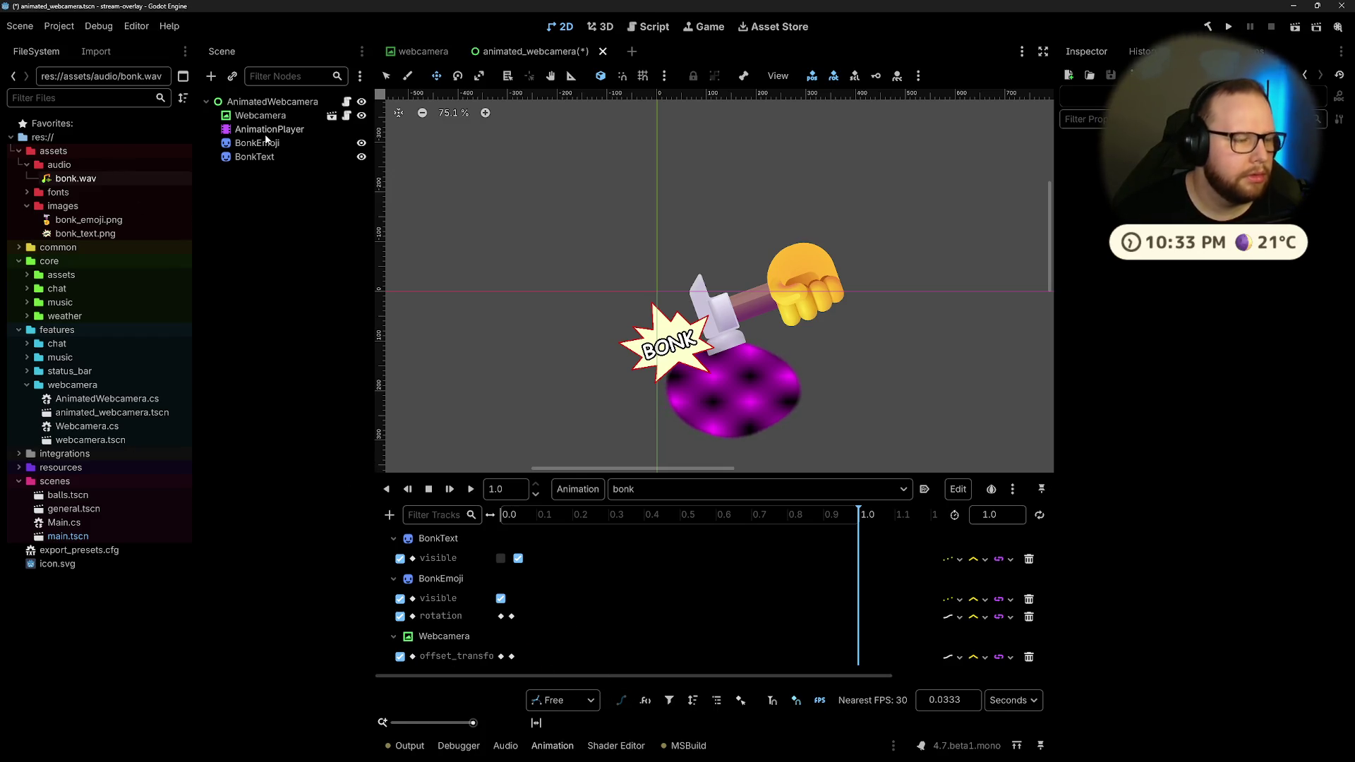
key(ctrl+super+Right)
key(ctrl+super+Right)
click(748, 11)
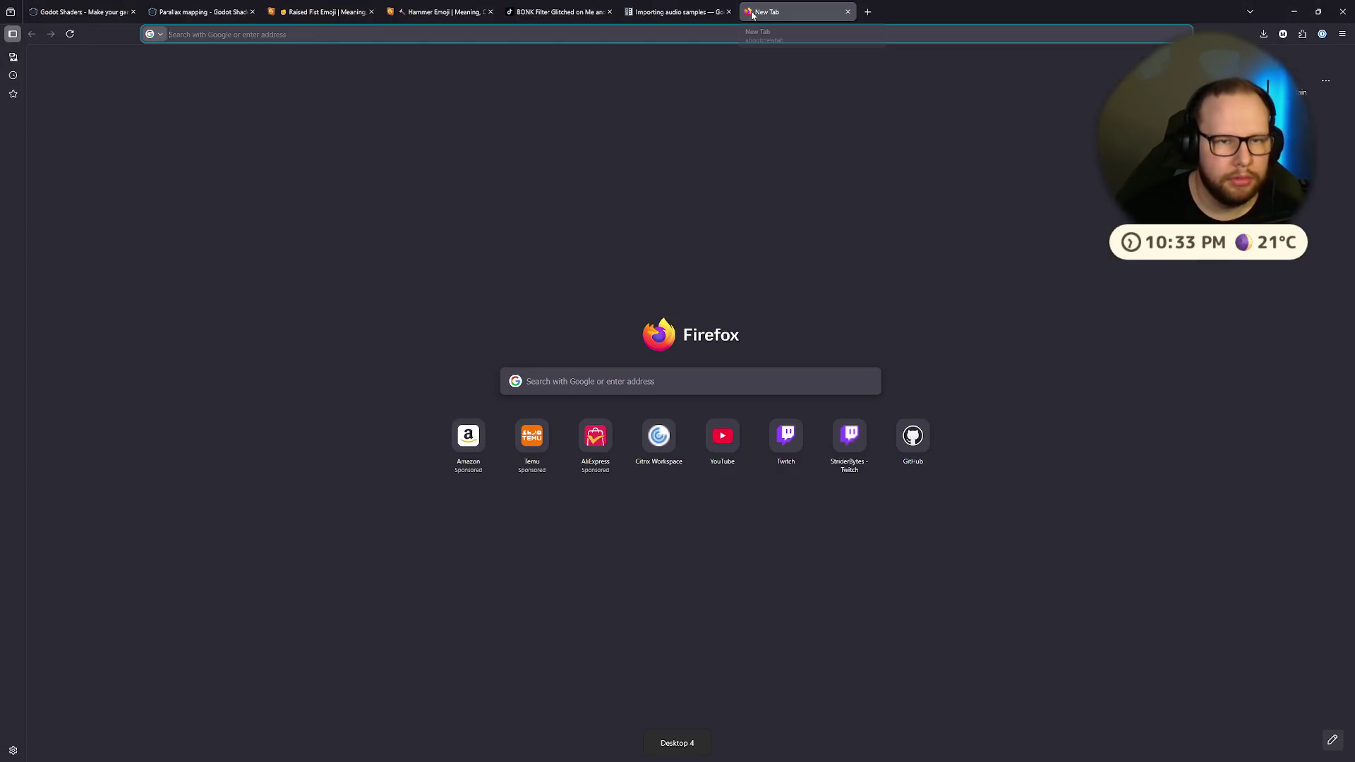
Step: Google 'animationplayer godot play audiop' and open the Godot forum thread about AnimationPlayer sounds
text(animationp)
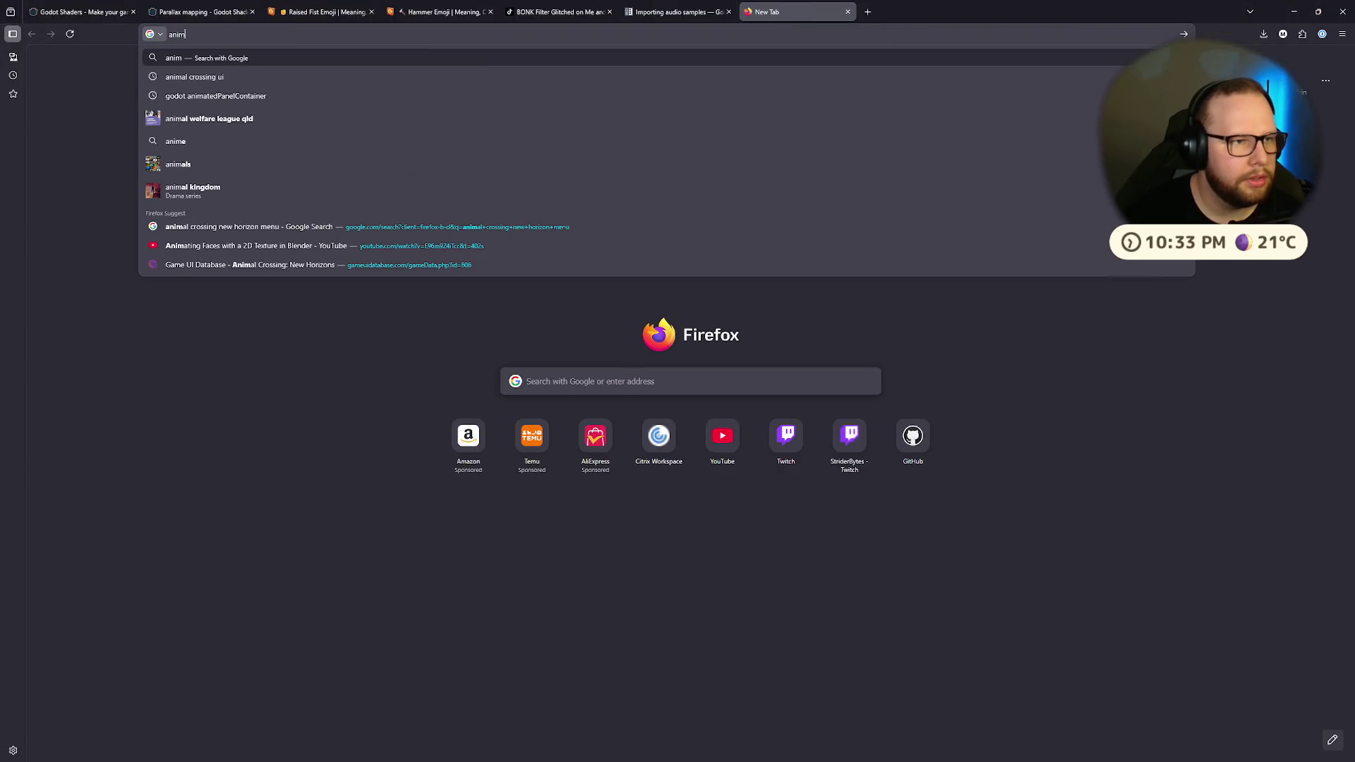
text(lay)
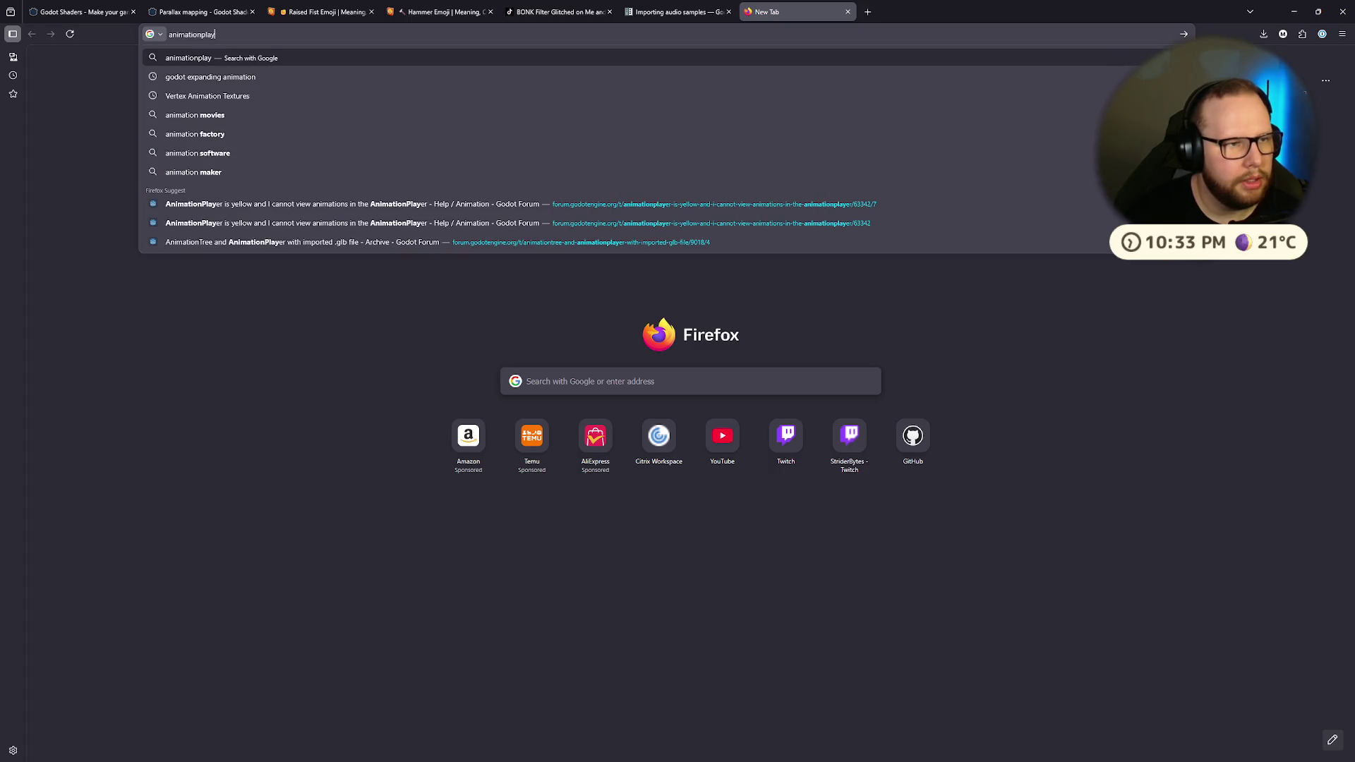
text(er godot play audiop)
key(Return)
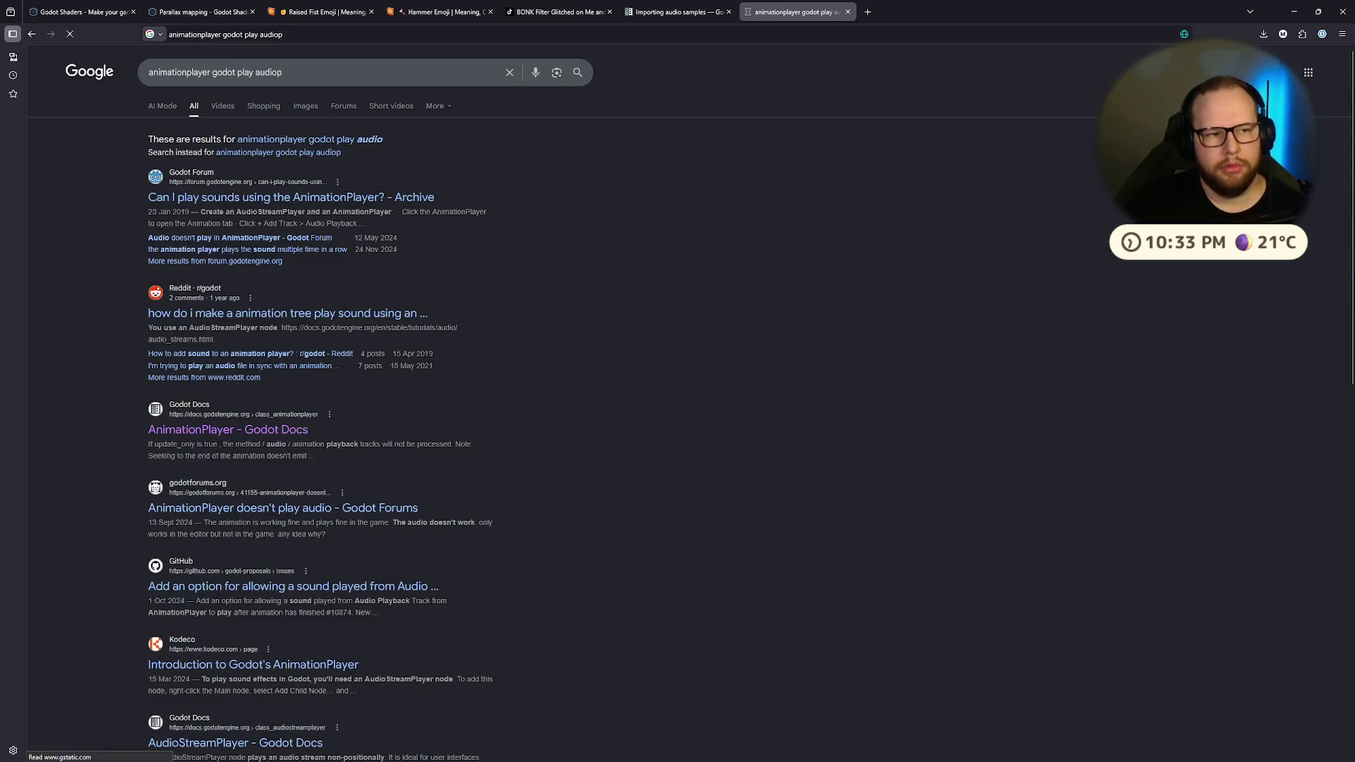
click(270, 199)
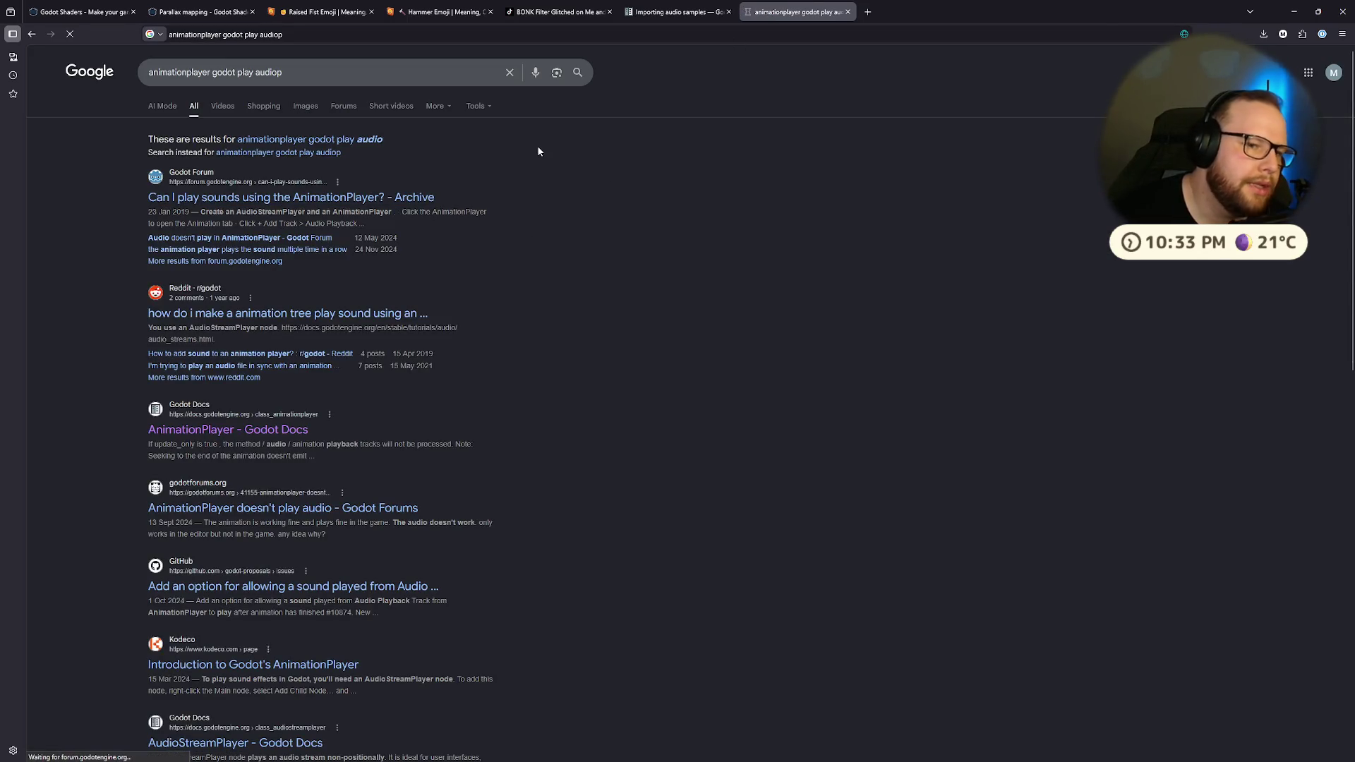
Step: Read the forum reply about playing sounds, then return to the Godot editor
scroll(624, 164, down, 5)
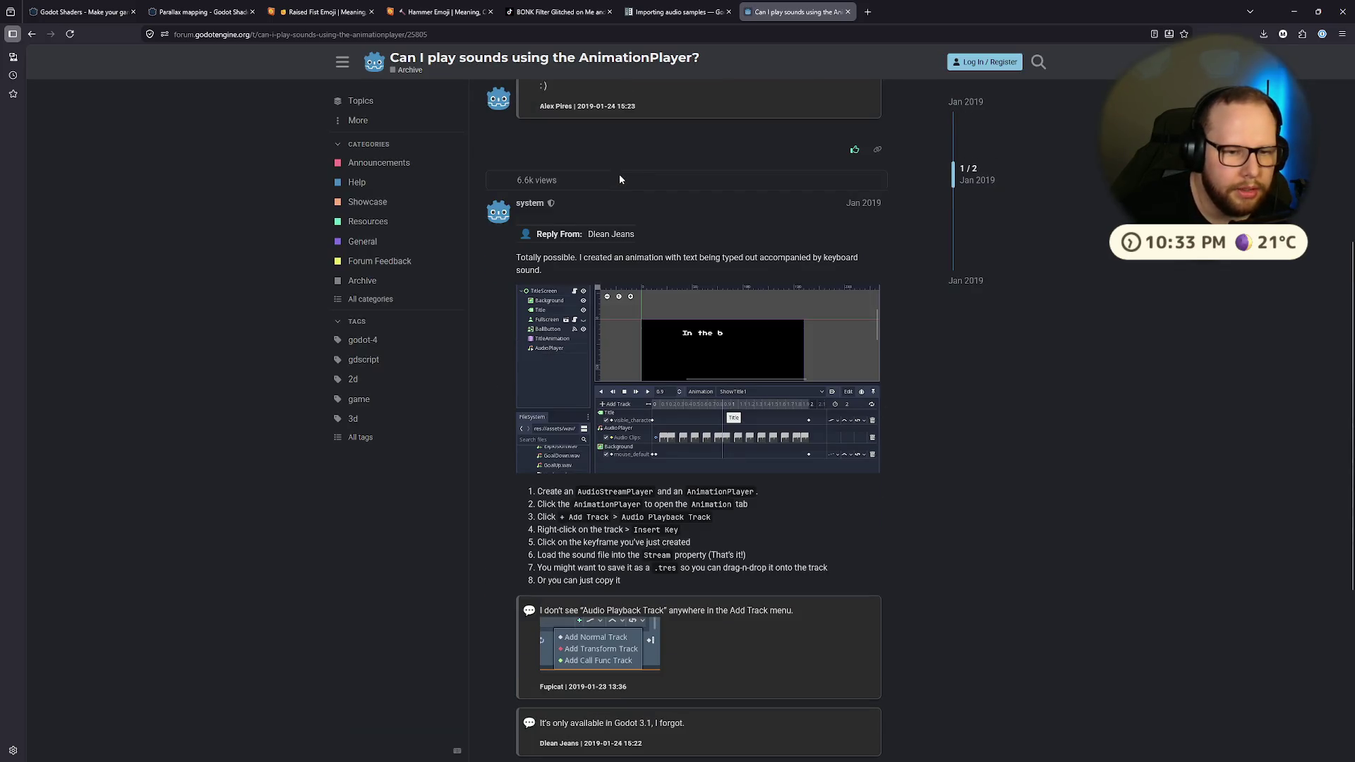
triple_click(685, 268)
click(684, 271)
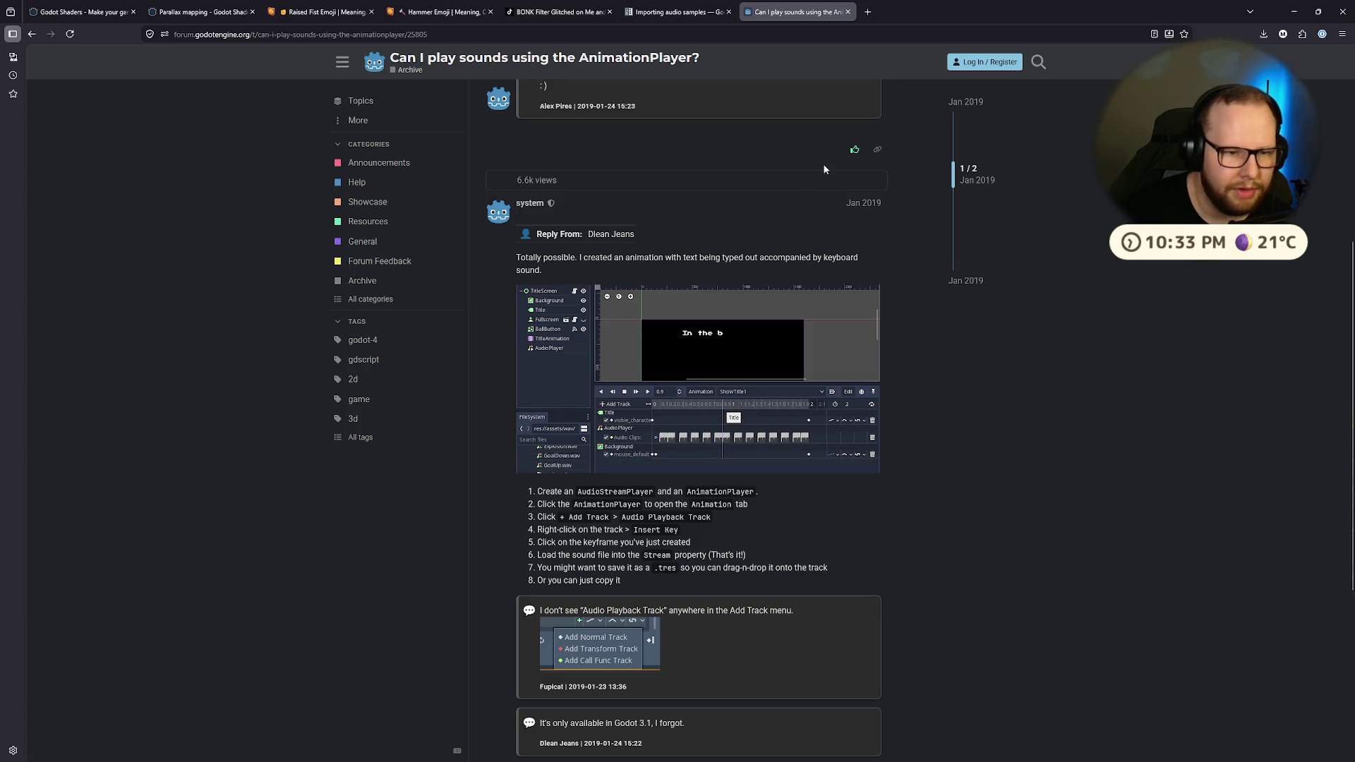
key(ctrl+super+Right)
key(ctrl+super+Left)
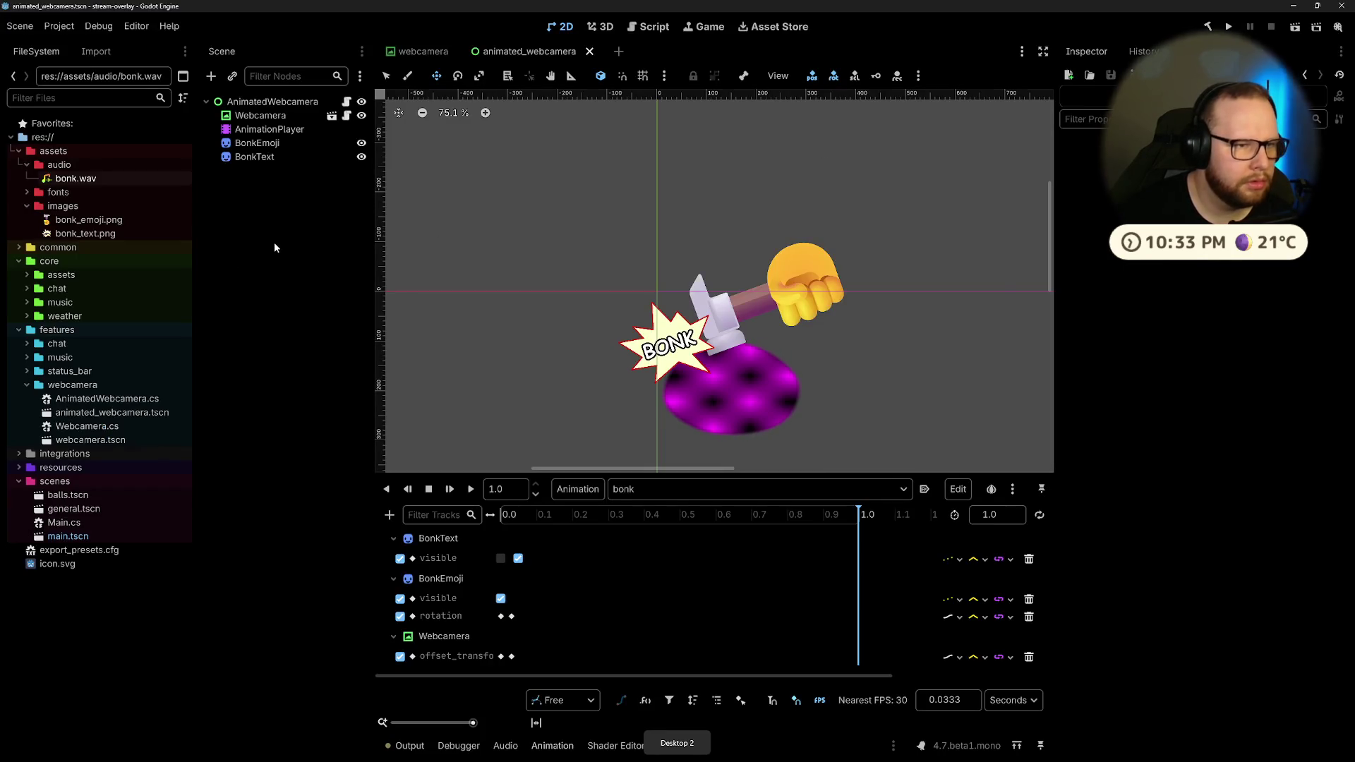
Step: Add an AudioStreamPlayer child node by searching 'audio' in Add Child Node
key(ctrl+a)
text(audio)
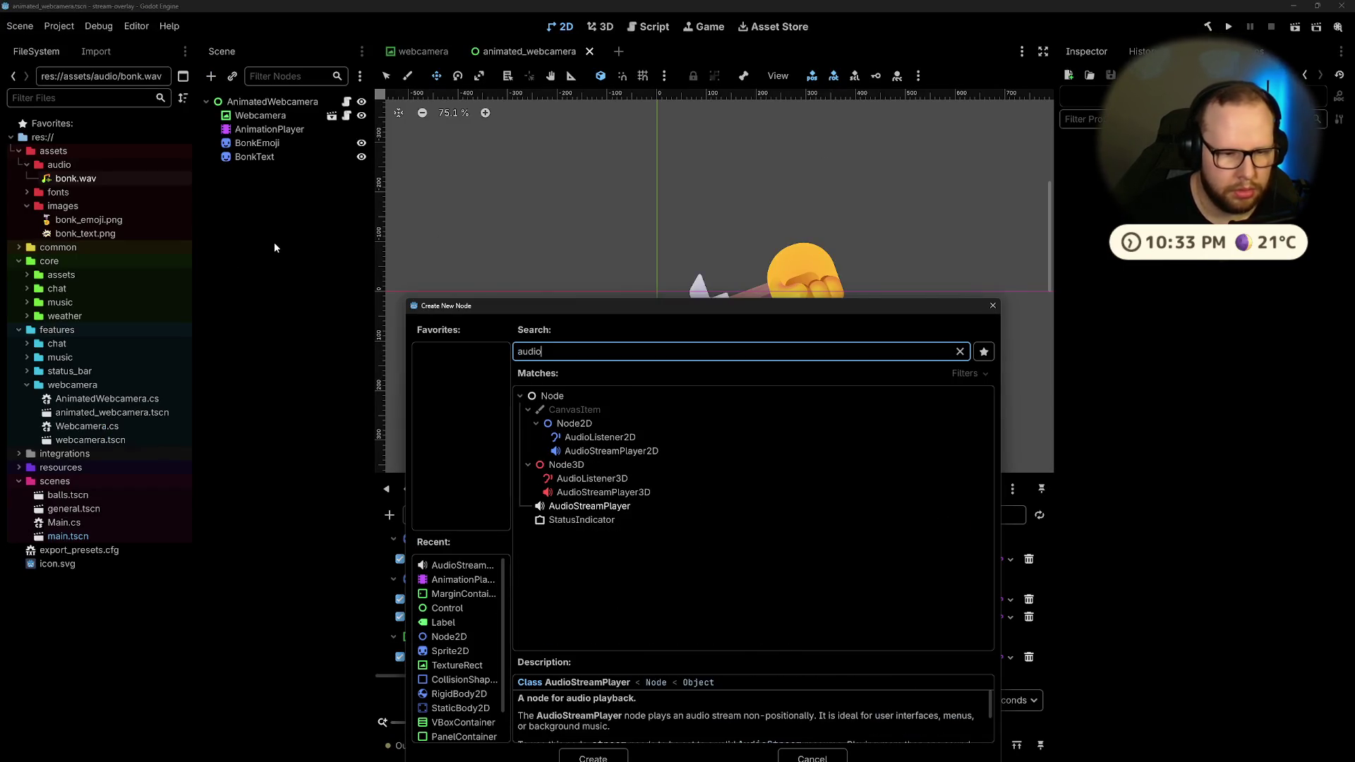
key(Return)
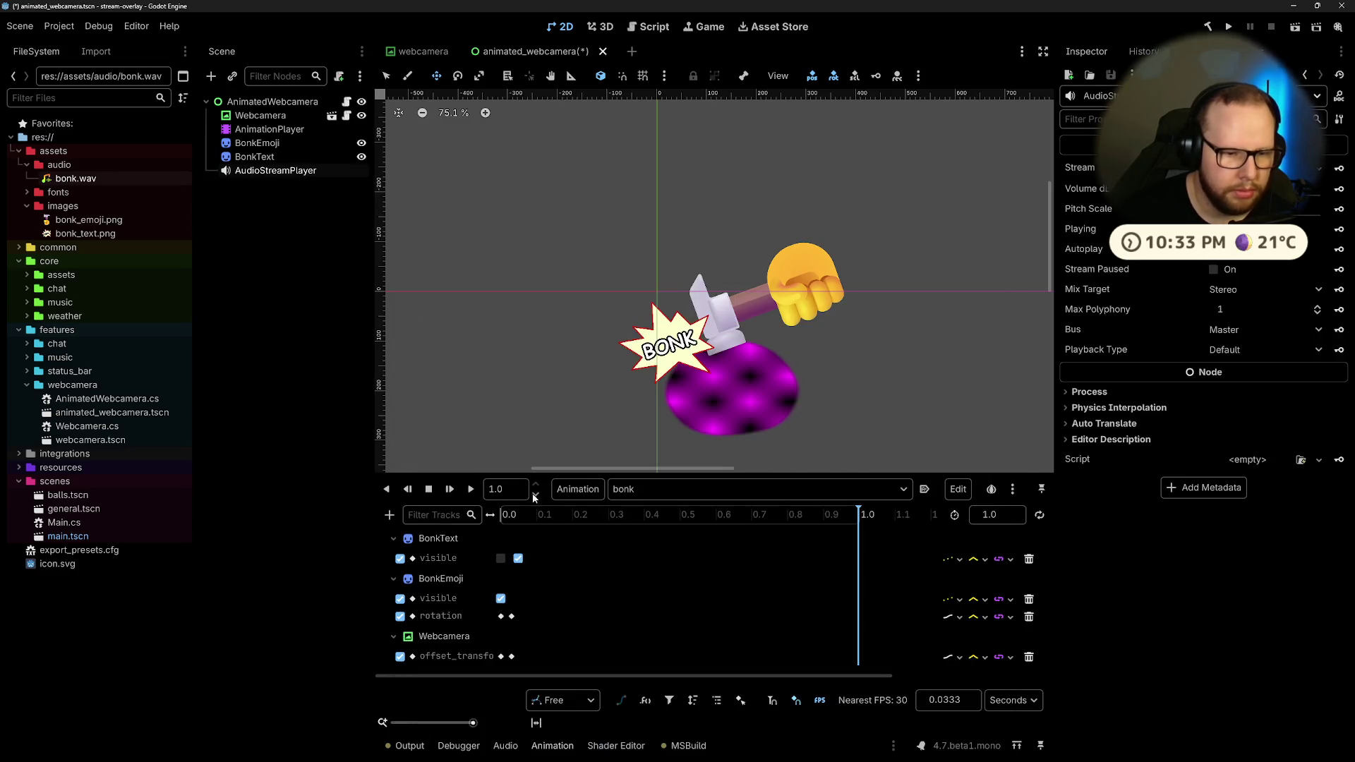
Step: Consult the forum thread in the browser, then return to the Godot editor
key(ctrl+super+Right)
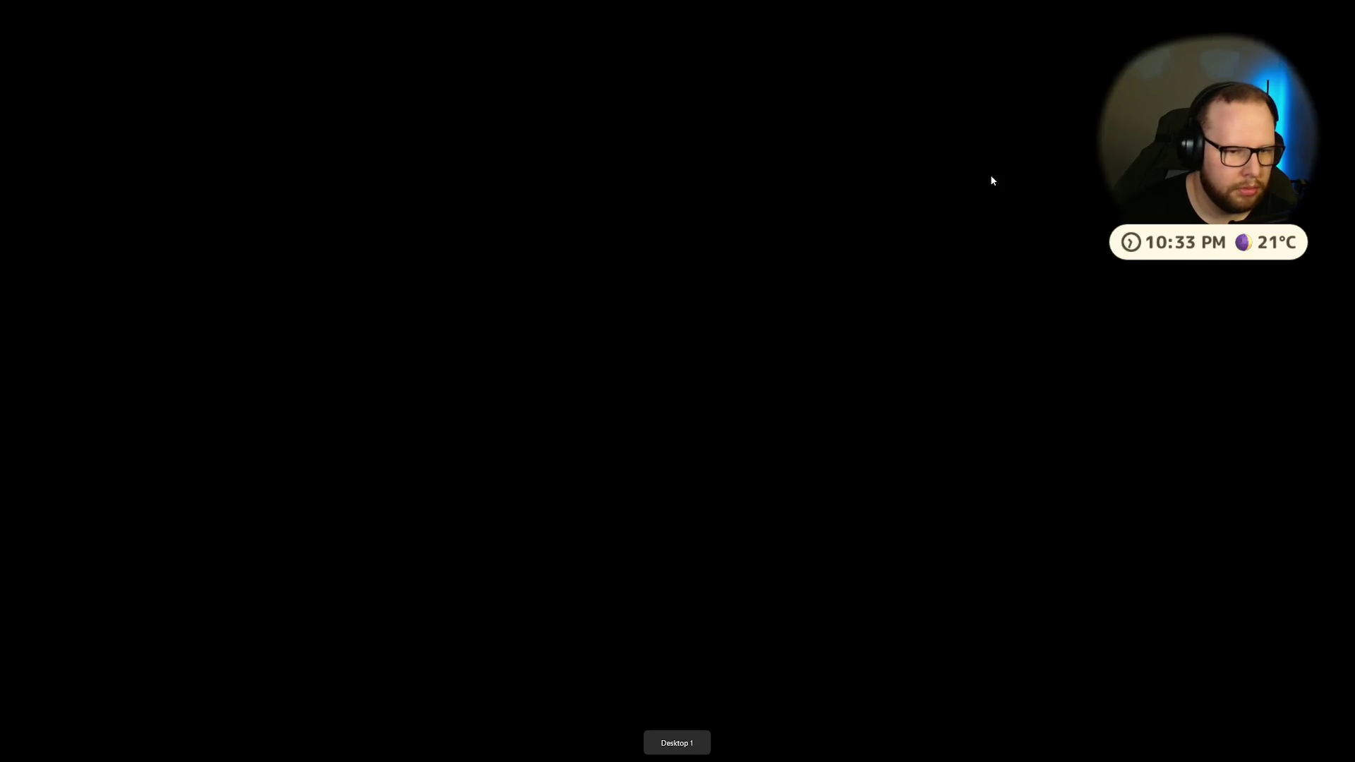
key(ctrl+super+Right)
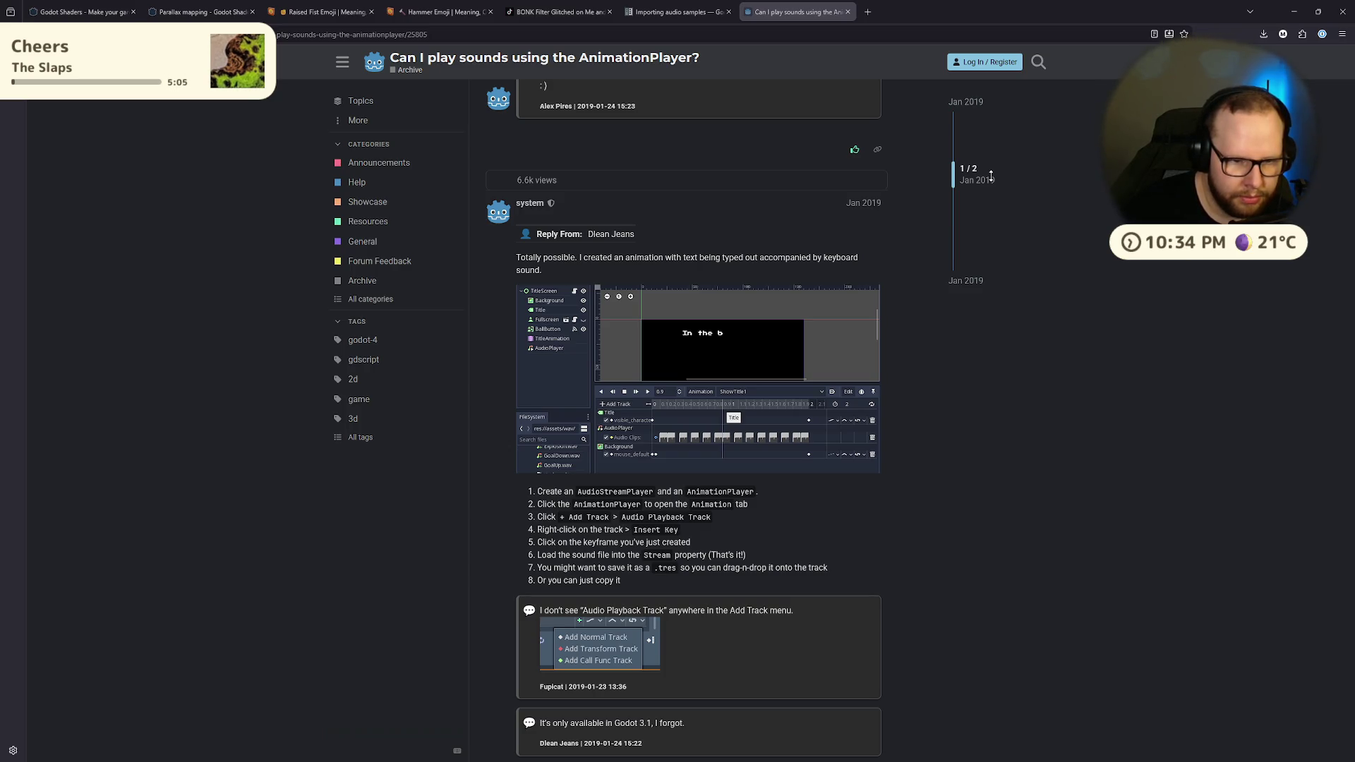
key(ctrl+super+Left)
key(ctrl+super+Left)
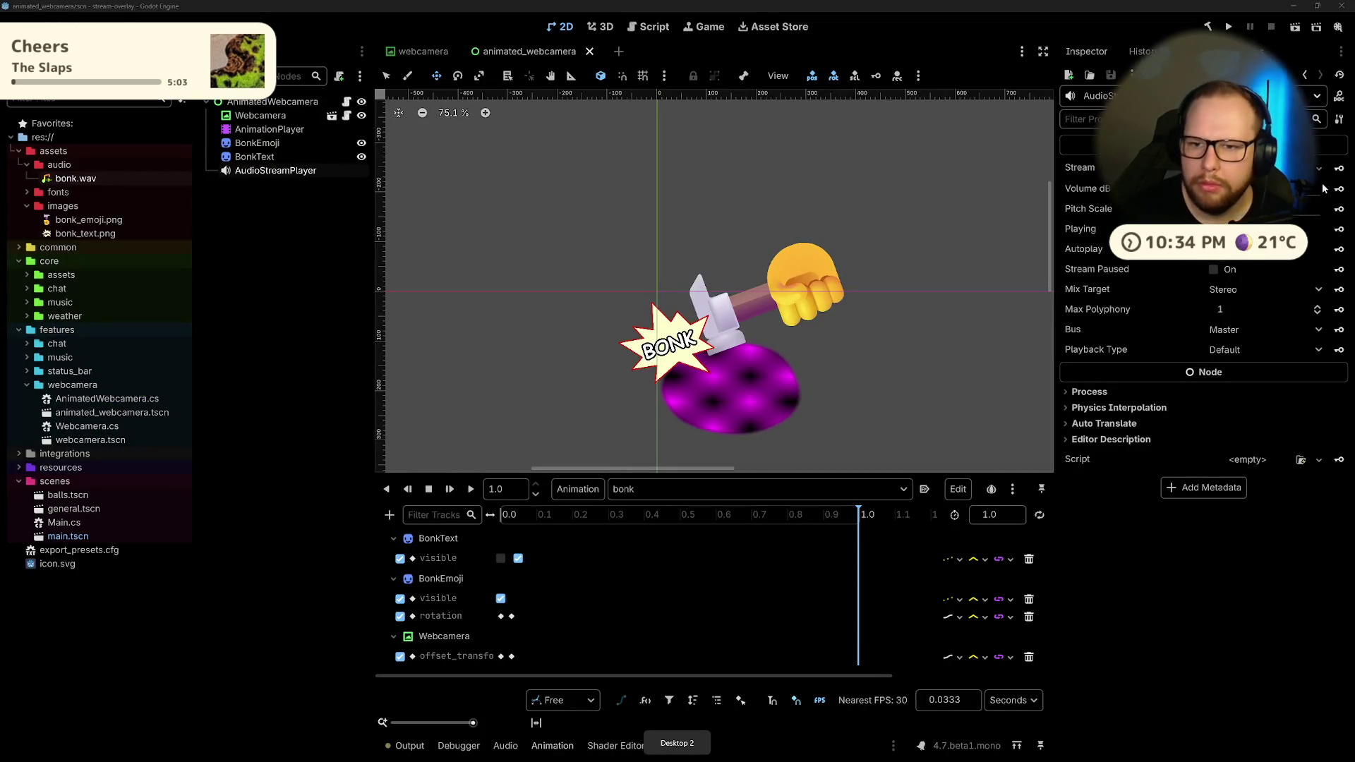
key(shift+alt+o)
key(Escape)
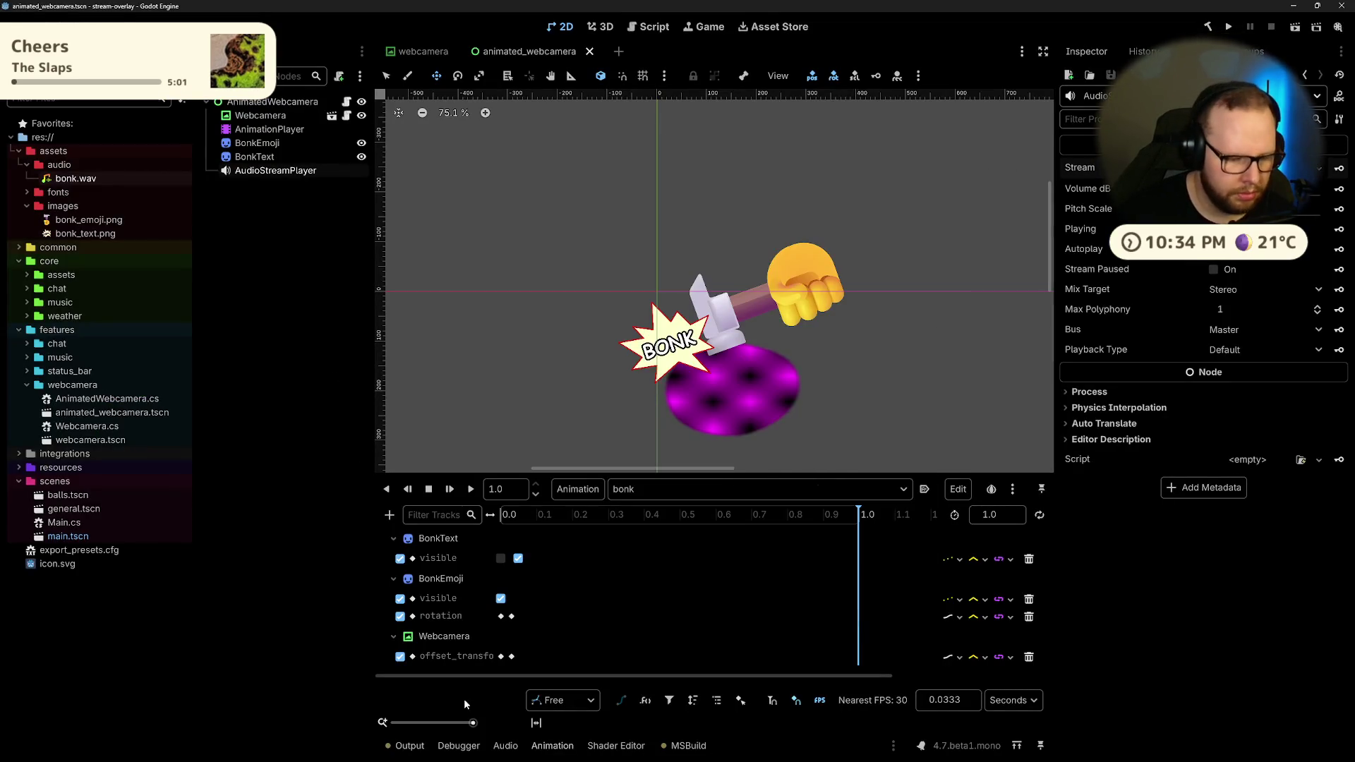
key(ctrl+super+Right)
key(ctrl+super+Left)
key(ctrl+super+Right)
key(ctrl+super+Right)
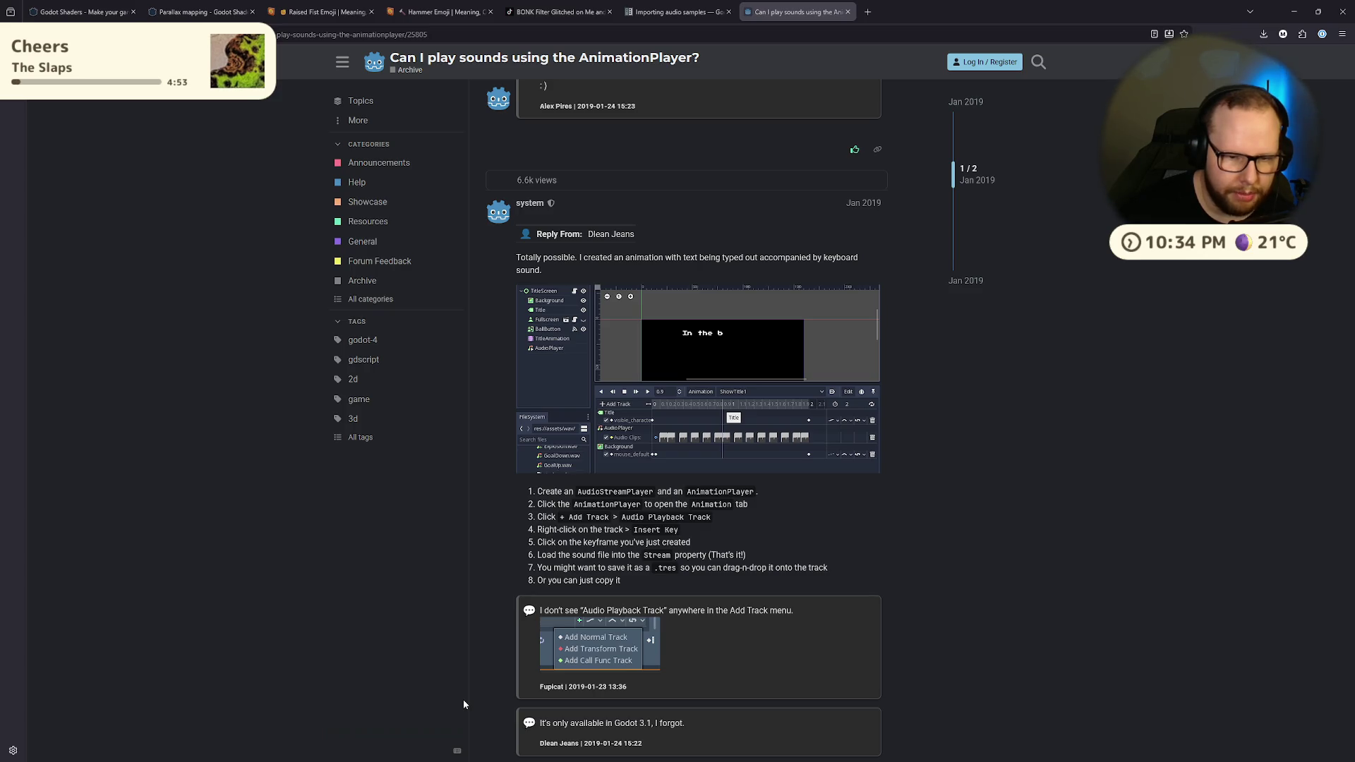
key(ctrl+super+Left)
key(ctrl+super+Left)
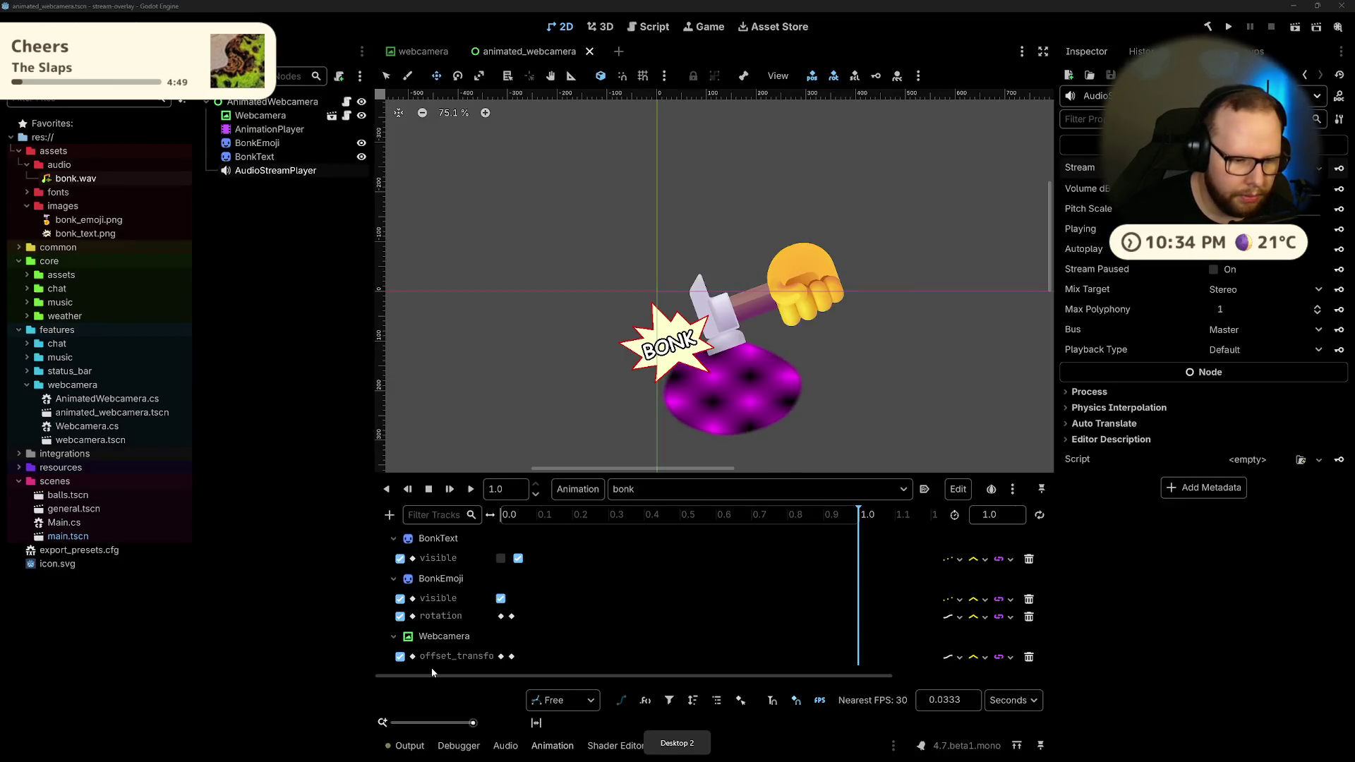
Step: Insert a keyframe on the offset_transform track and open the Add Track list
right_click(574, 656)
click(603, 669)
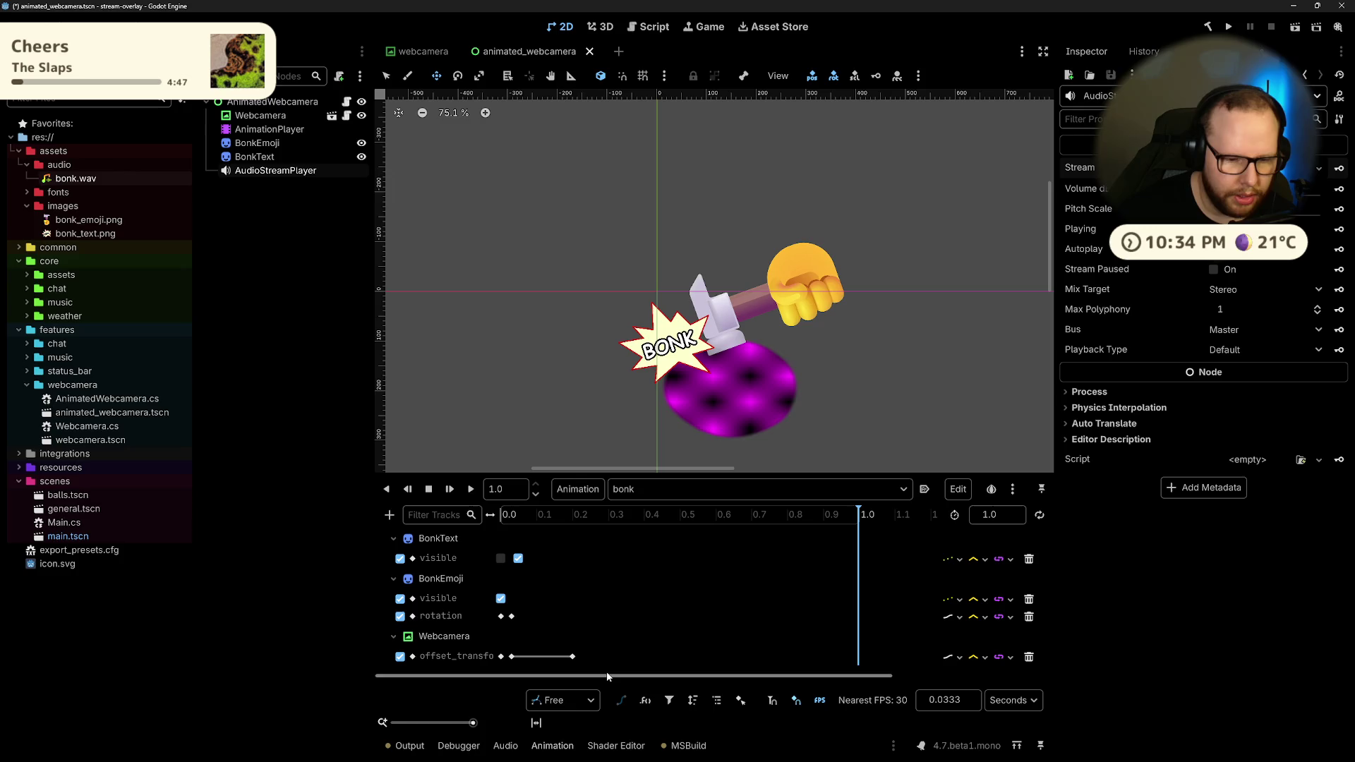
key(ctrl+super+Left)
key(ctrl+super+Right)
click(390, 516)
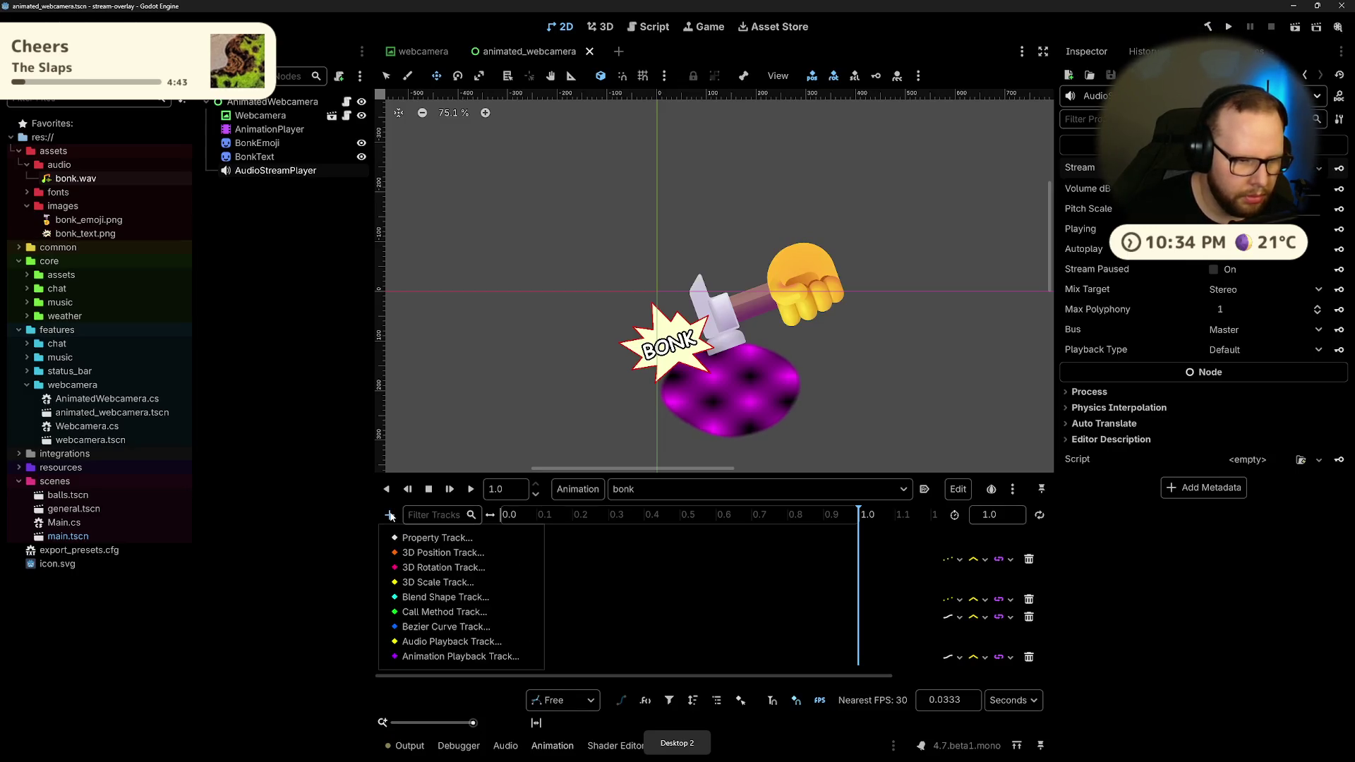
click(453, 539)
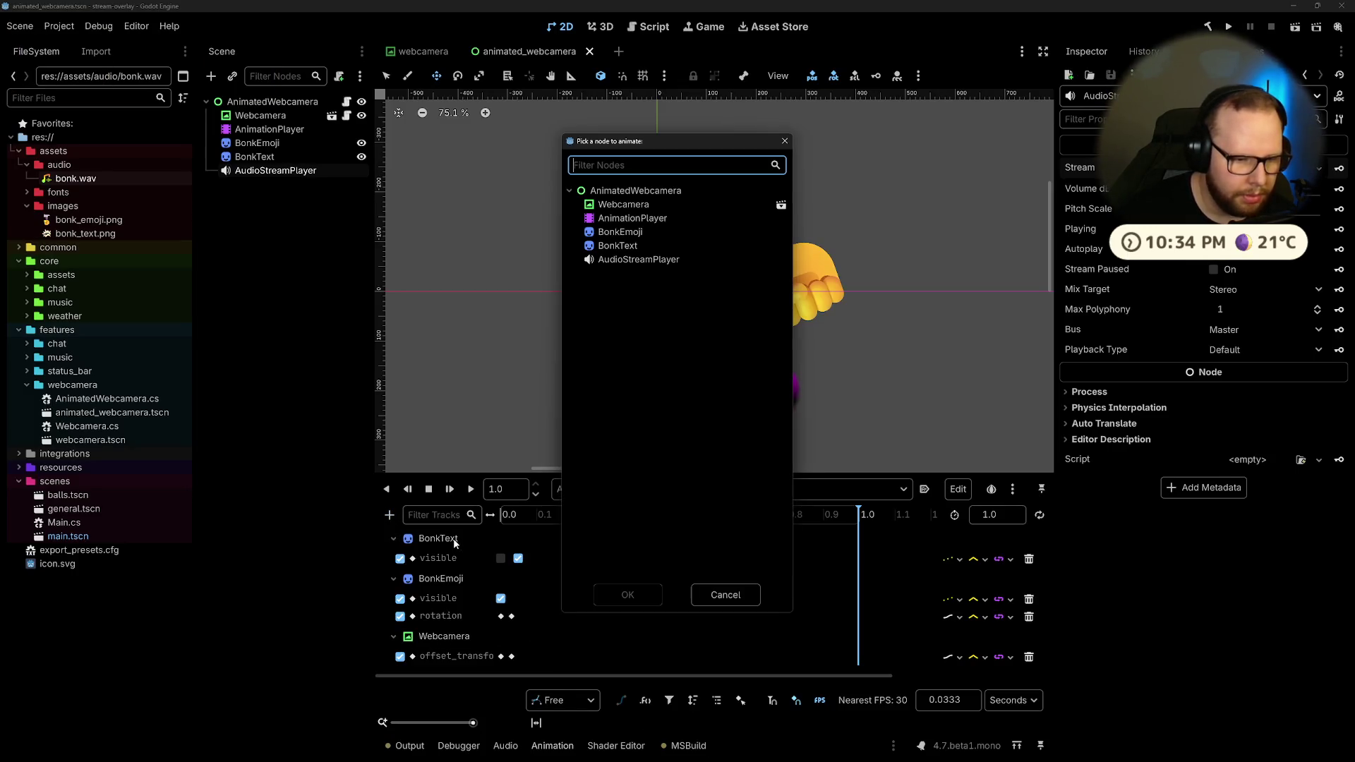
click(639, 259)
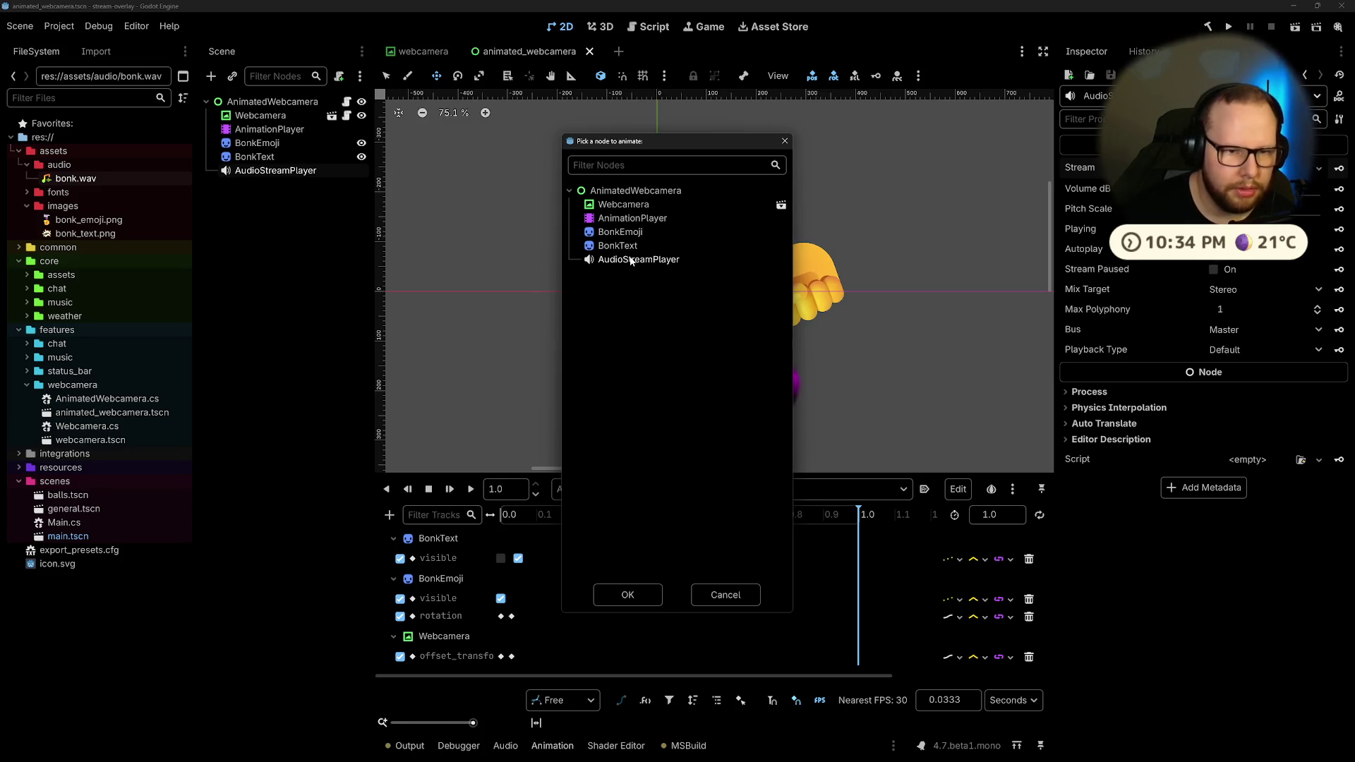
click(628, 594)
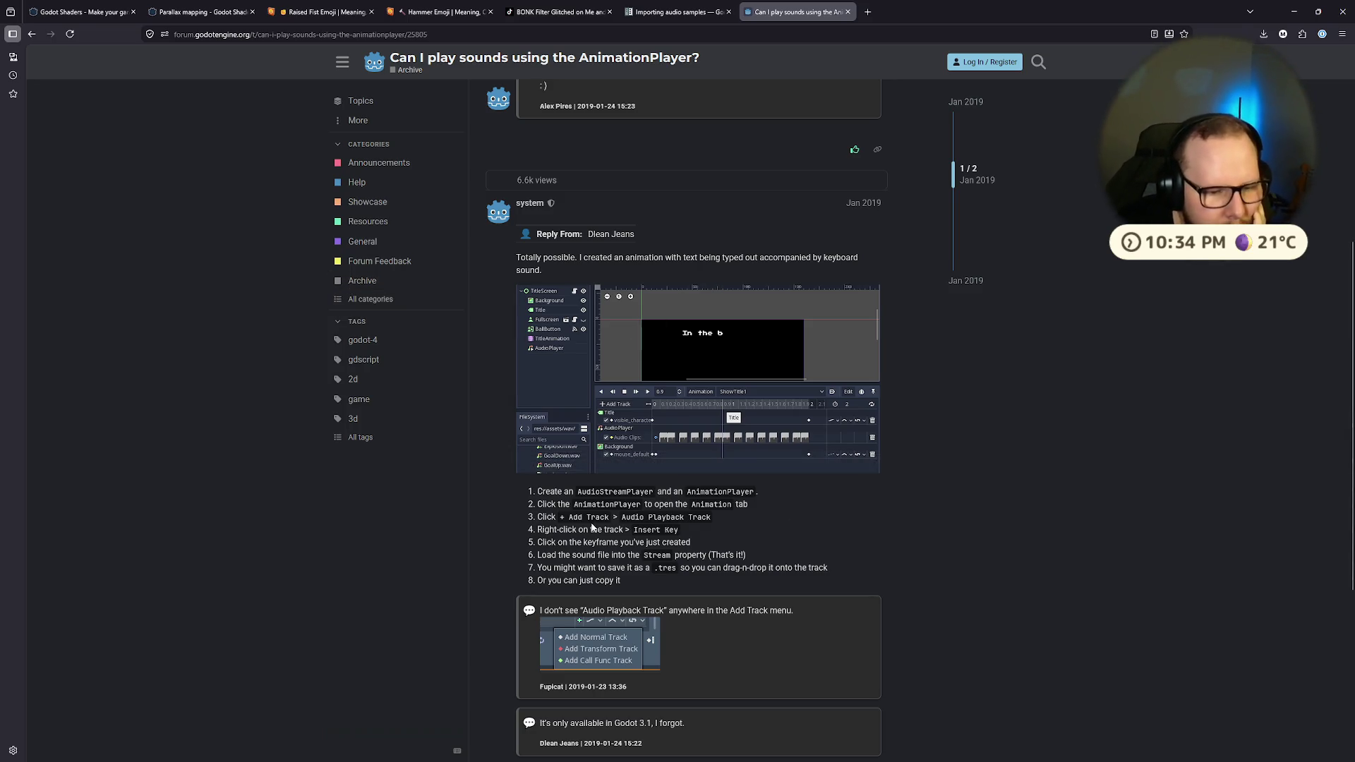
drag(538, 518, 586, 522)
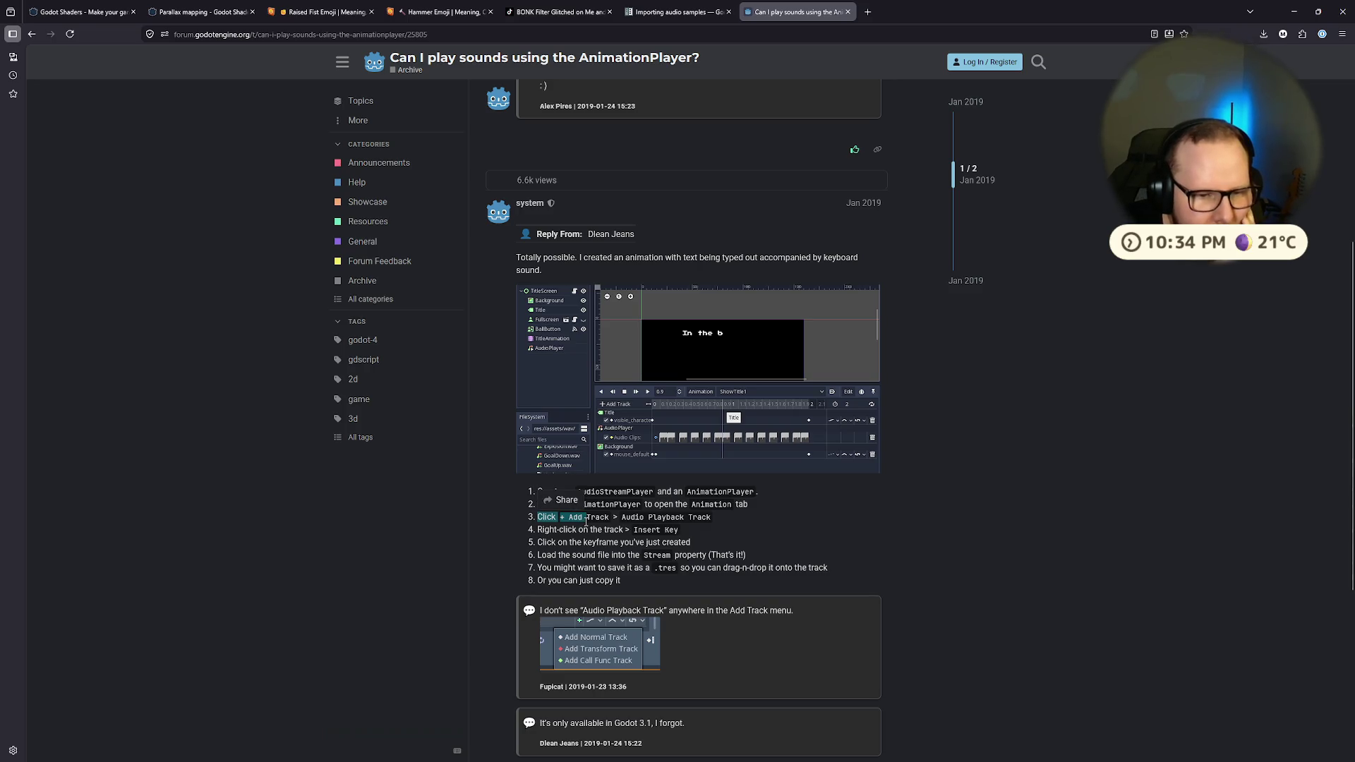
click(746, 524)
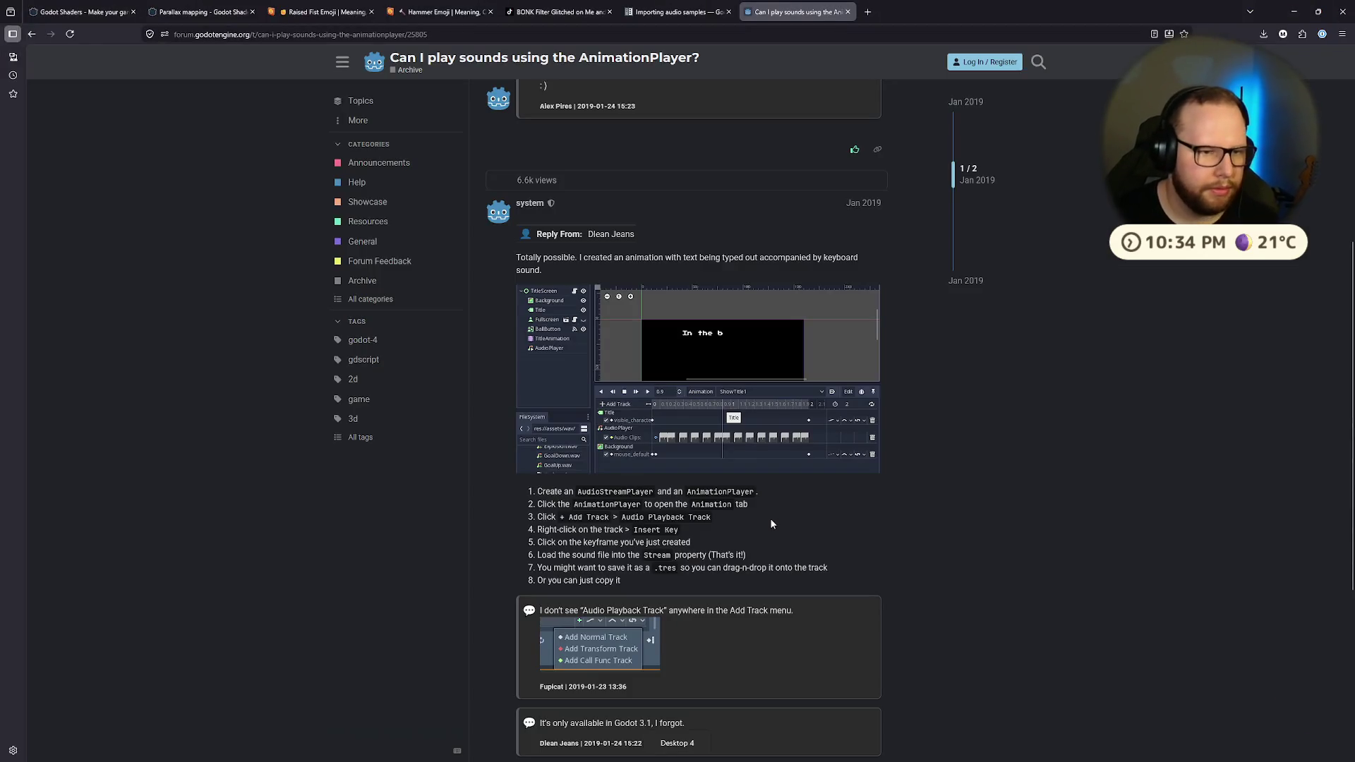
key(ctrl+super+Left)
key(ctrl+super+Left)
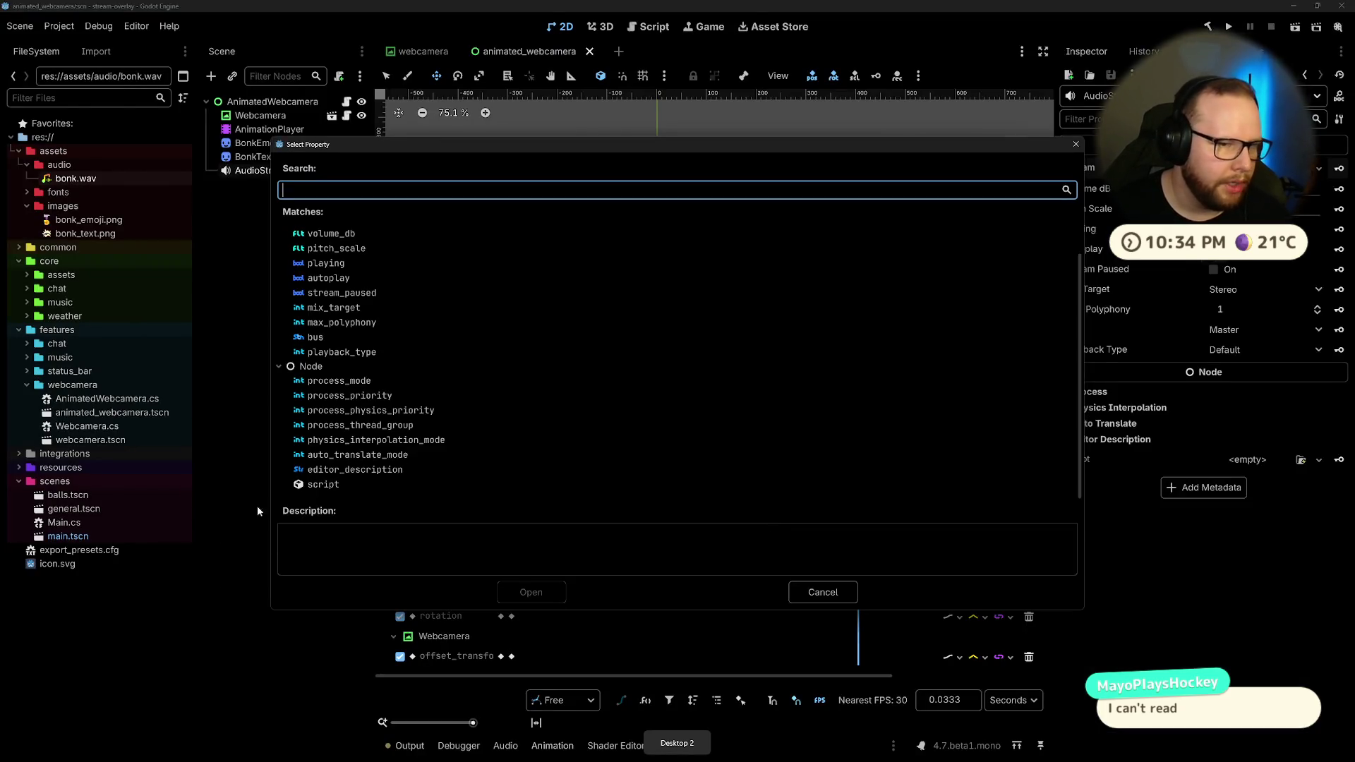
click(824, 592)
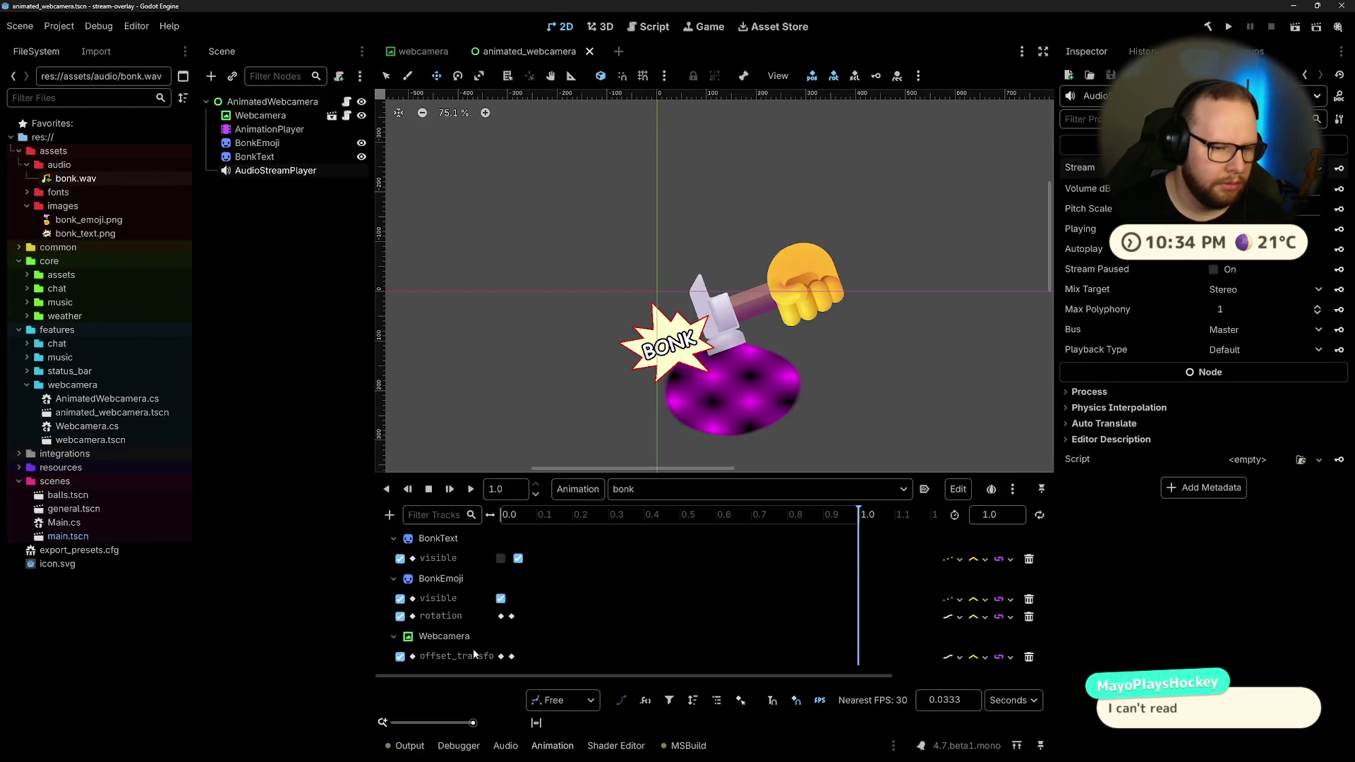
key(Delete)
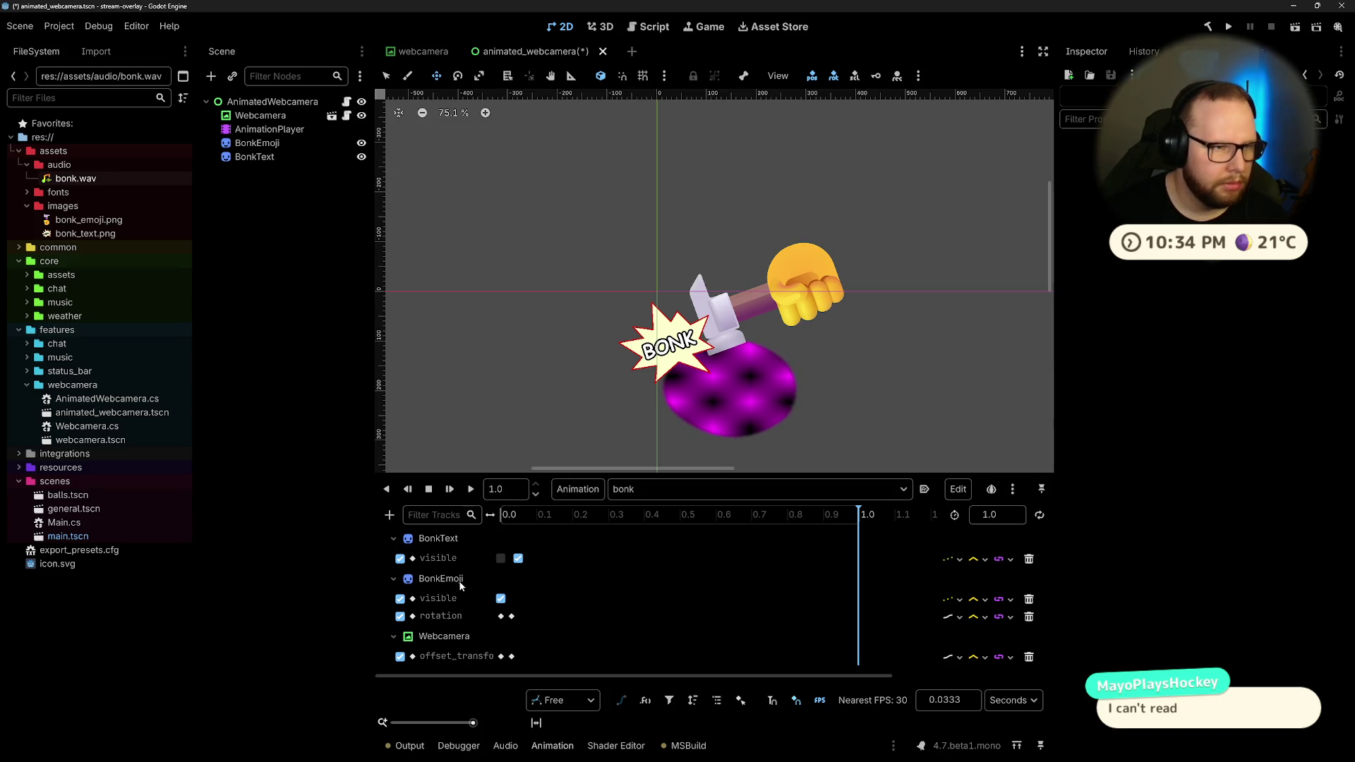
key(ctrl+z)
click(389, 517)
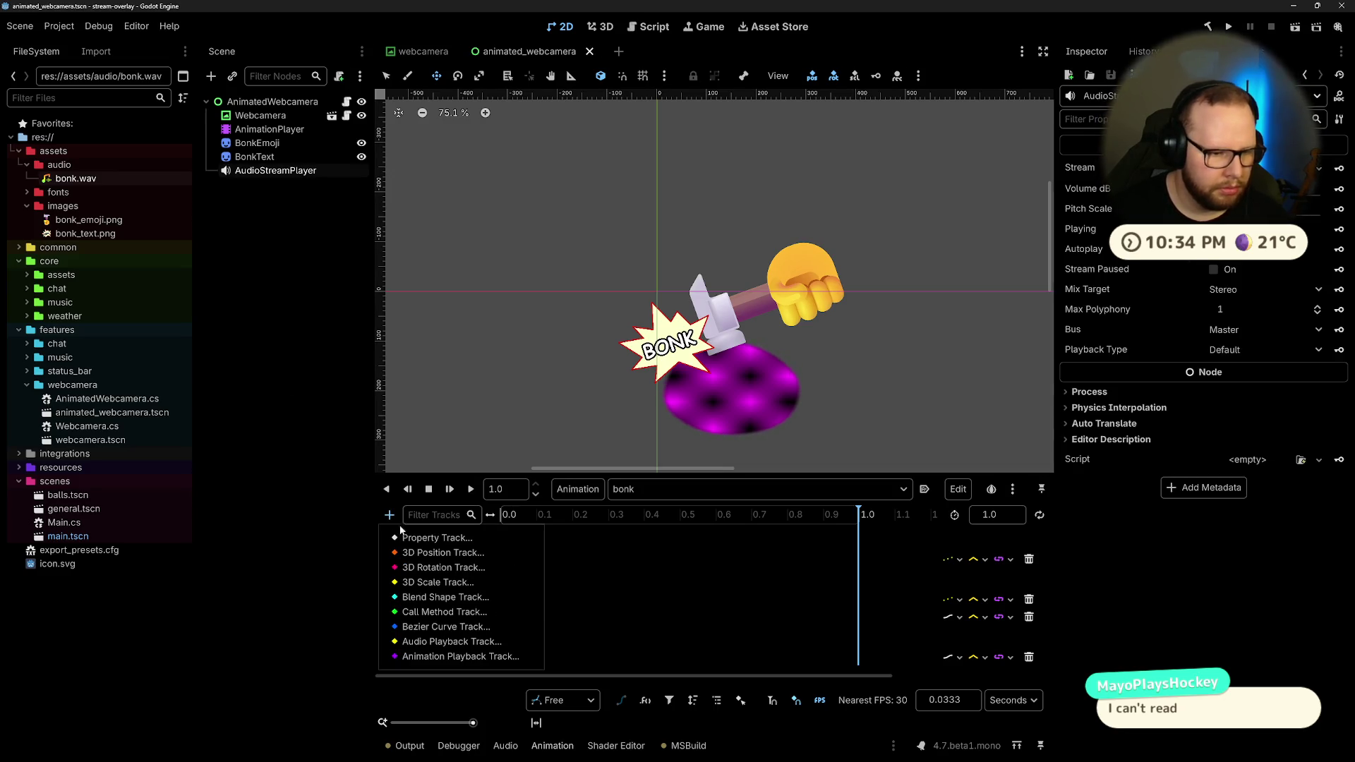
Step: Add an audio playback track for AudioStreamPlayer and start editing its node path
click(454, 642)
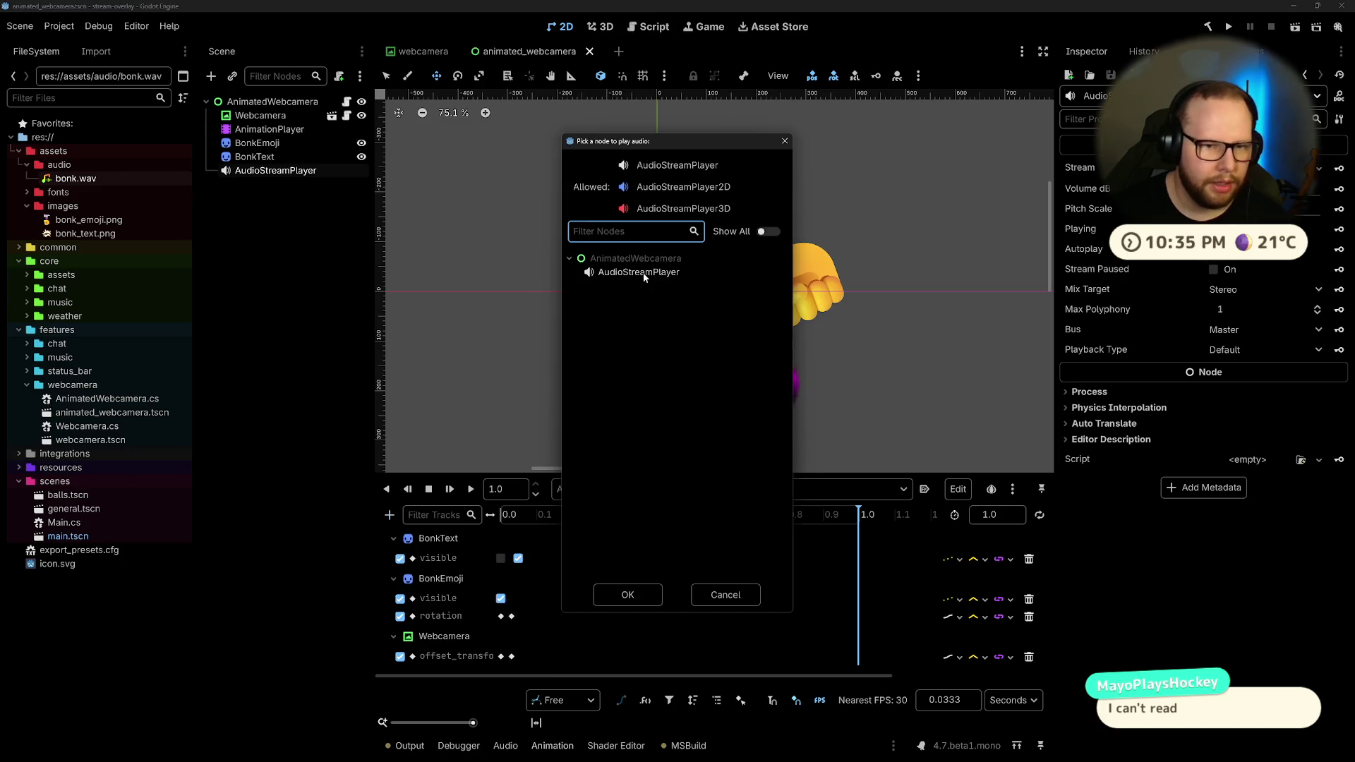
click(628, 595)
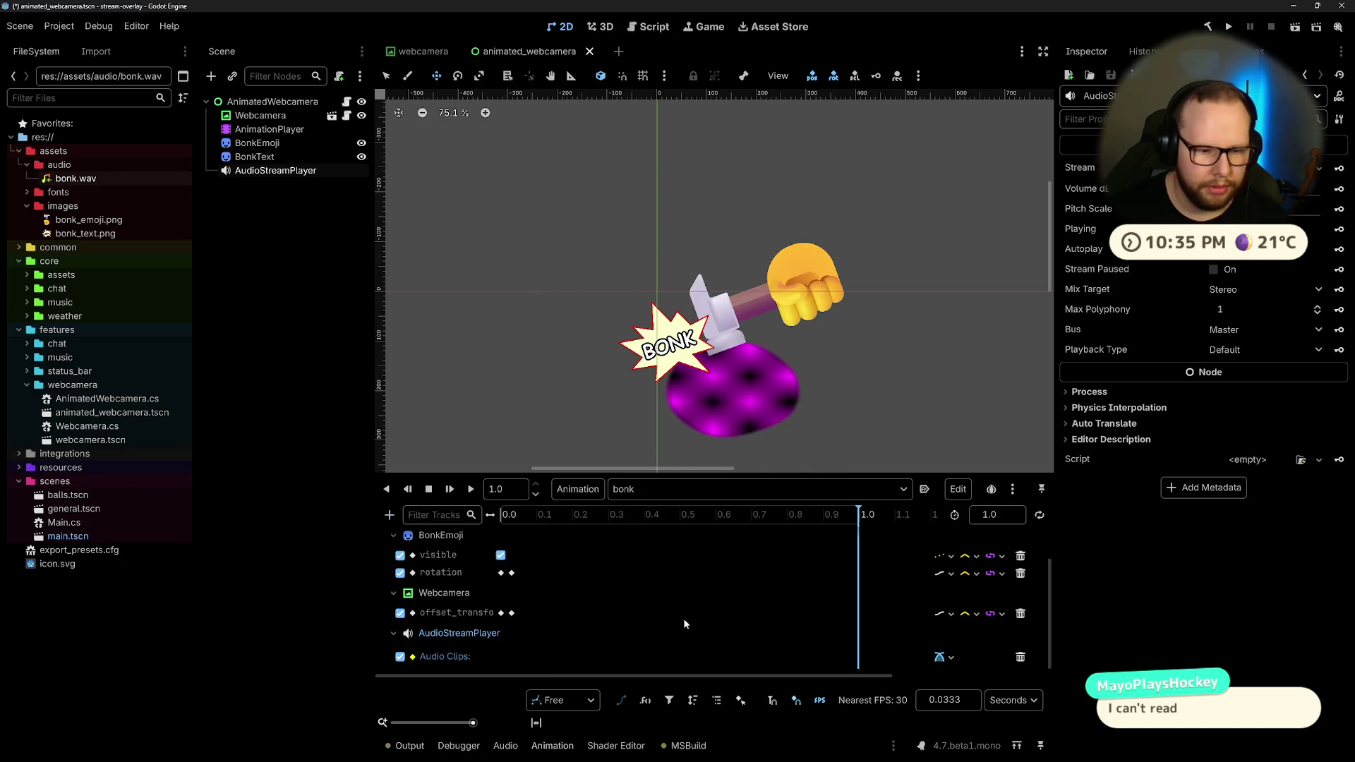
scroll(507, 586, down, 2)
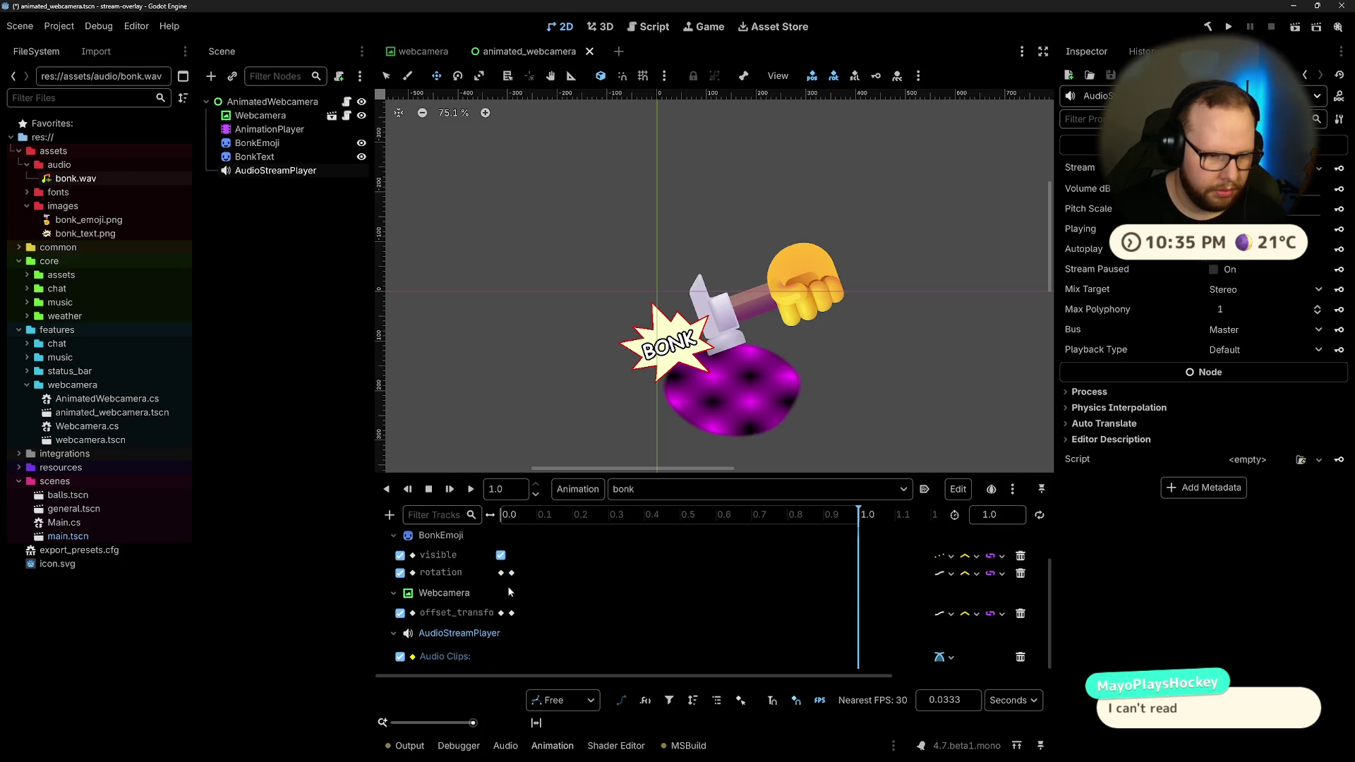
double_click(460, 658)
Step: Check the forum page, then retry and cancel editing the track path
key(alt+Tab)
key(alt+Tab)
key(alt+Tab)
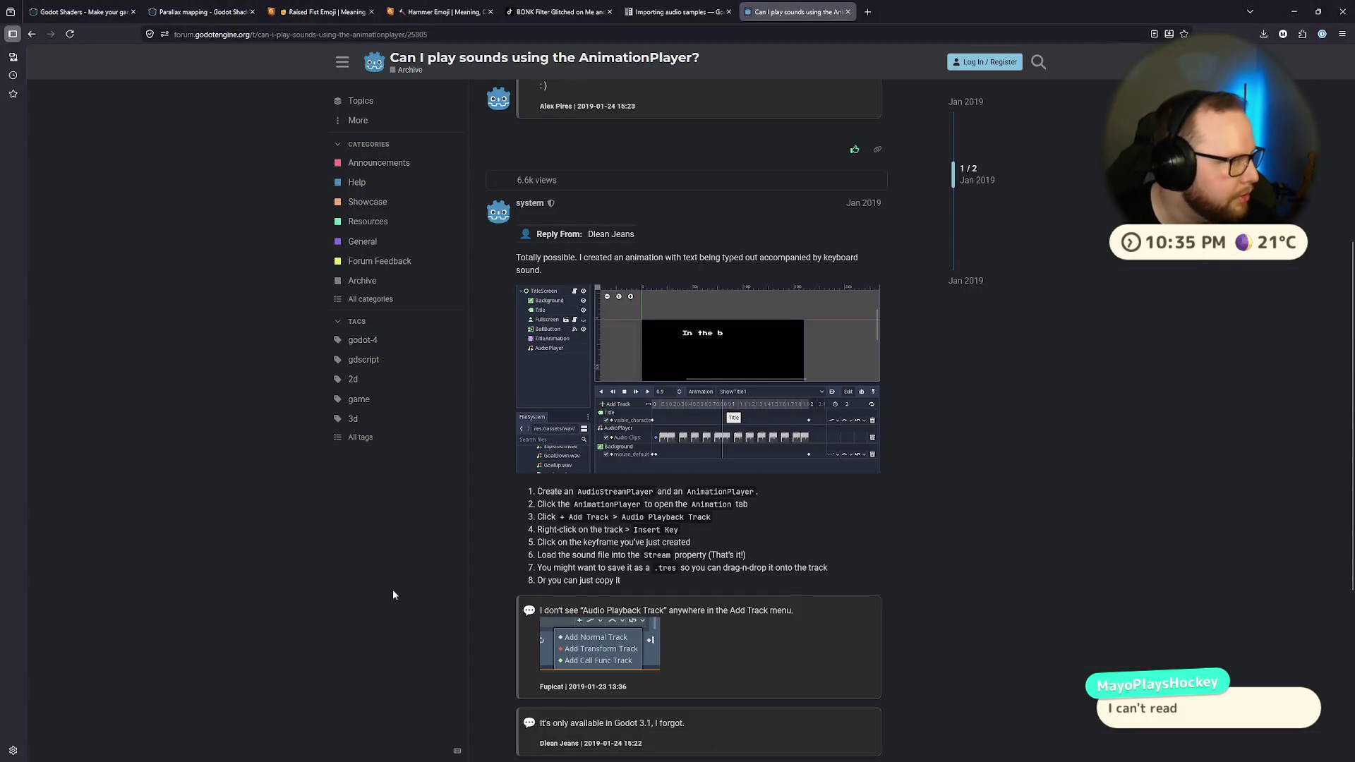
scroll(494, 547, down, 3)
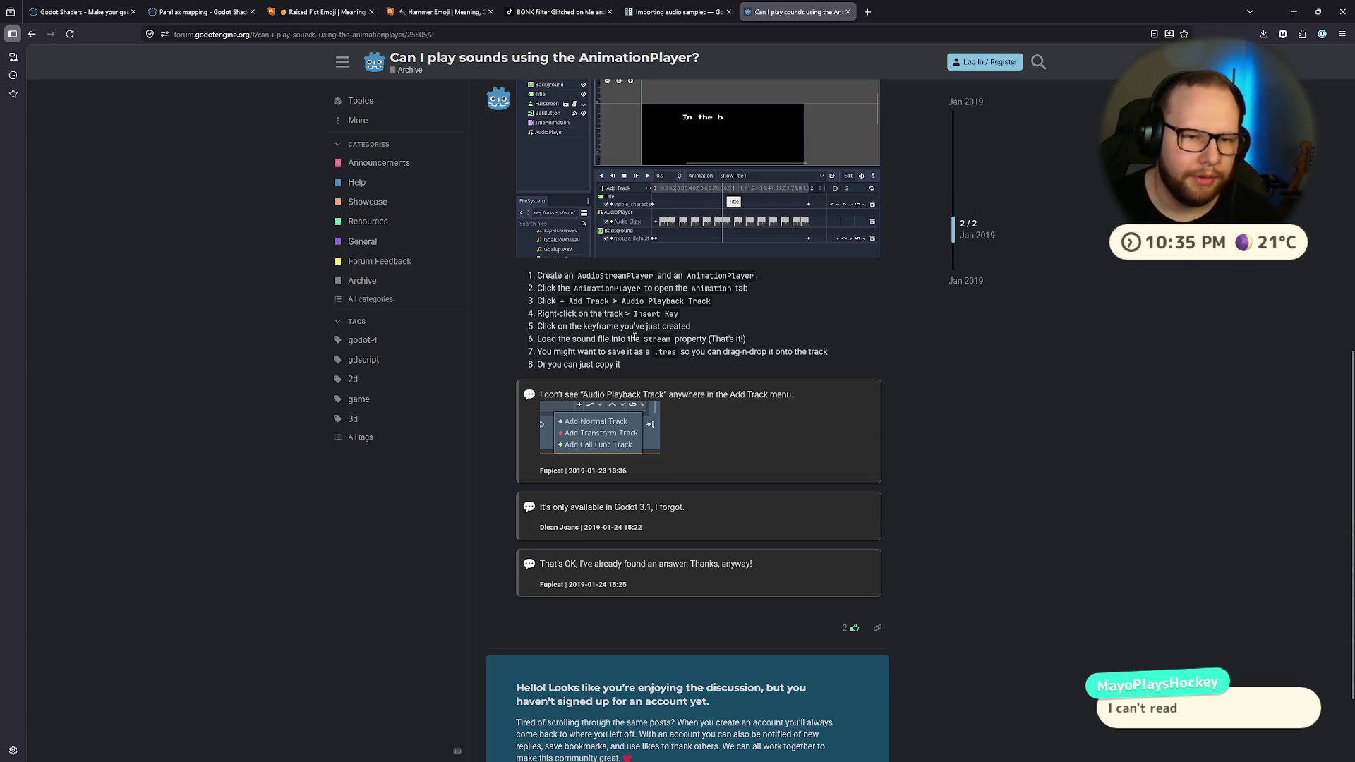
key(alt+Tab)
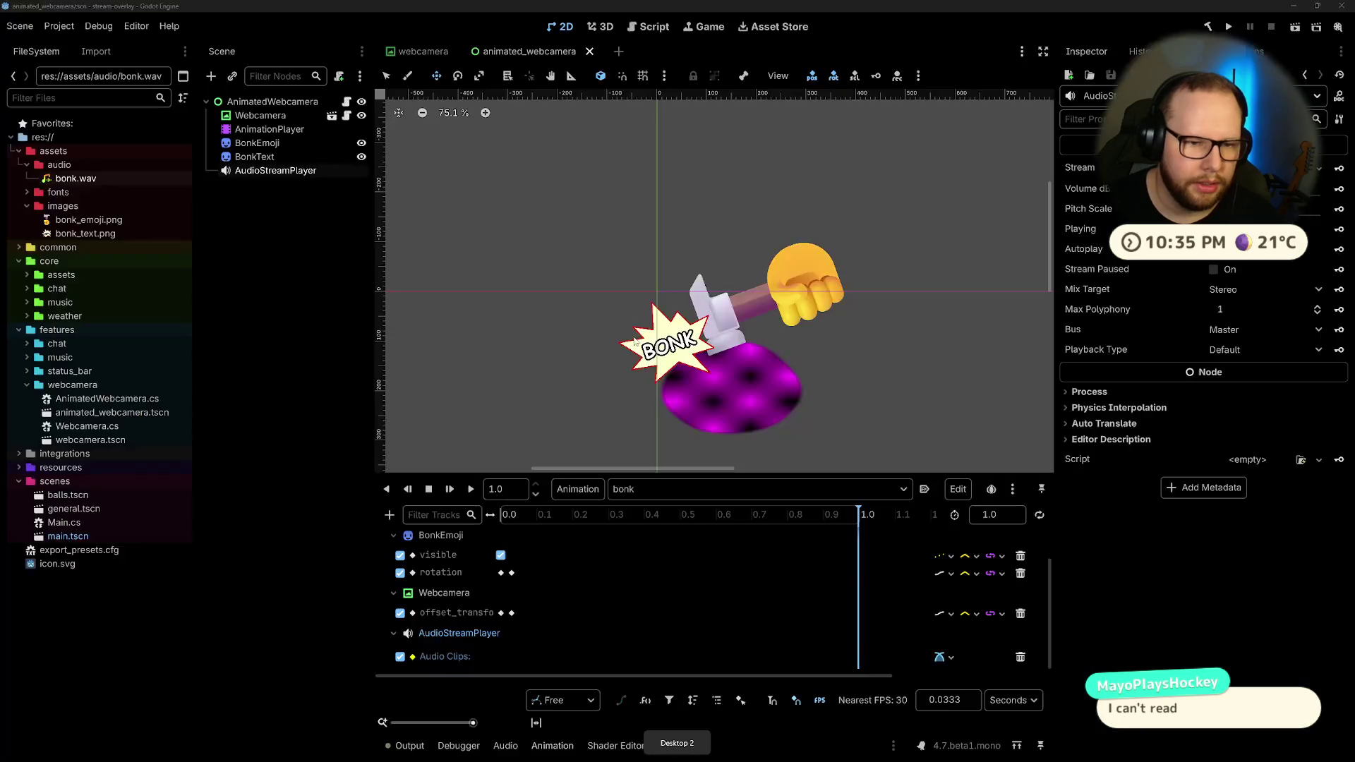
double_click(444, 653)
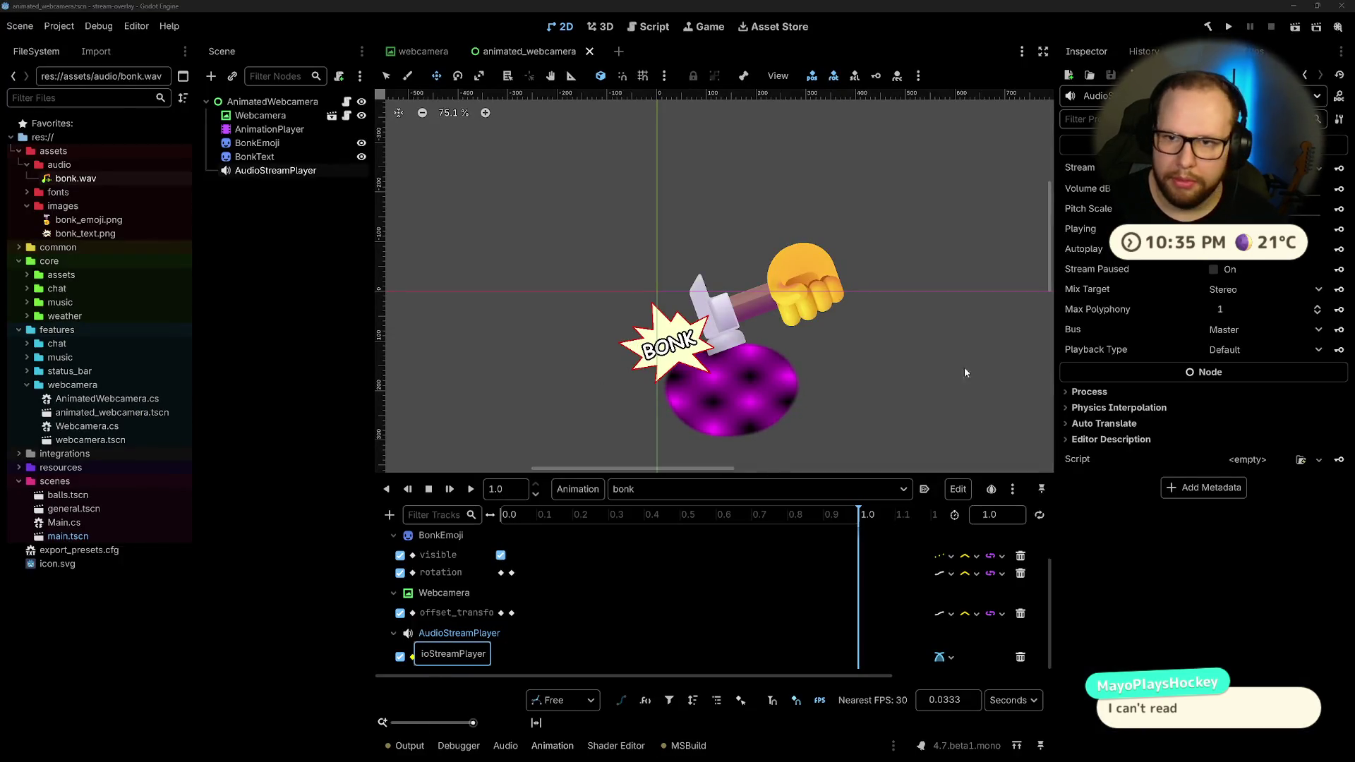
key(Escape)
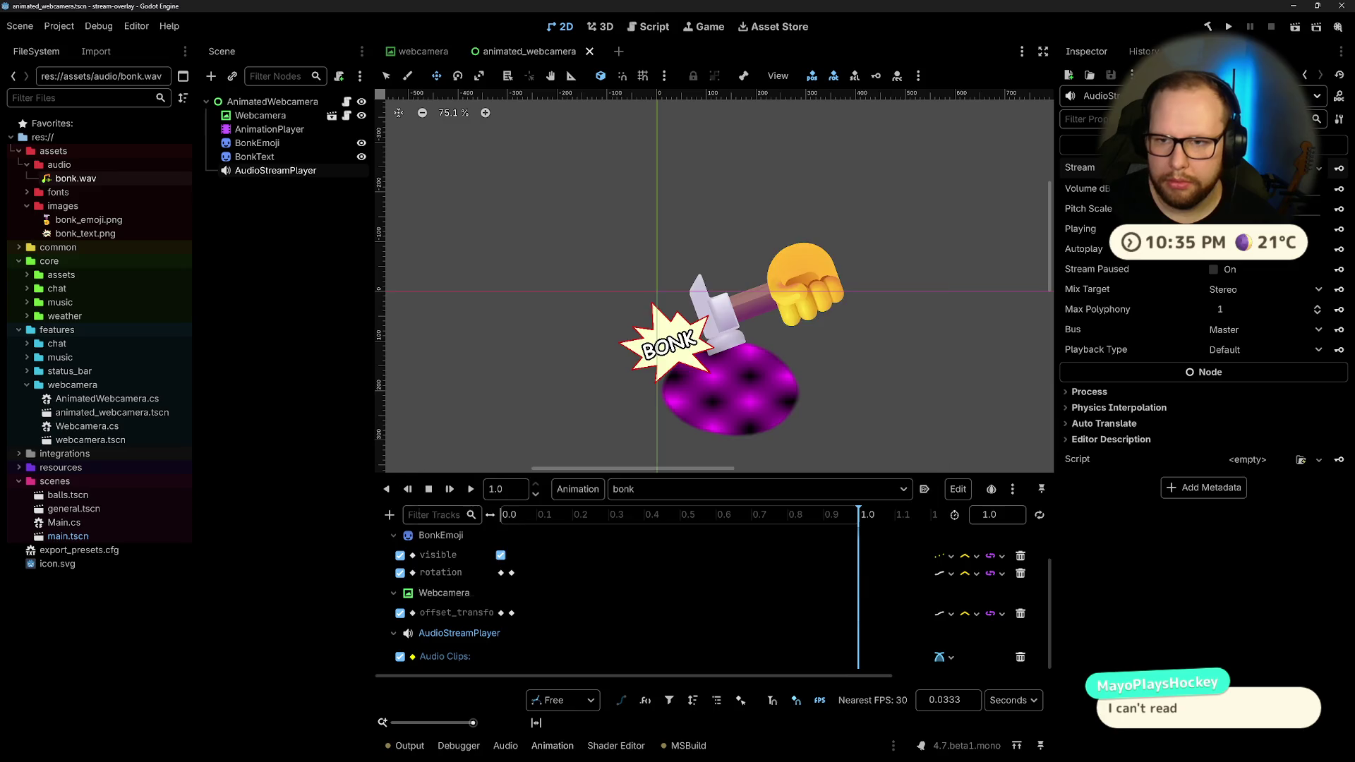
Step: Assign bonk.wav as the player's stream, insert an audio key, then delete the Audio Clips track
double_click(468, 264)
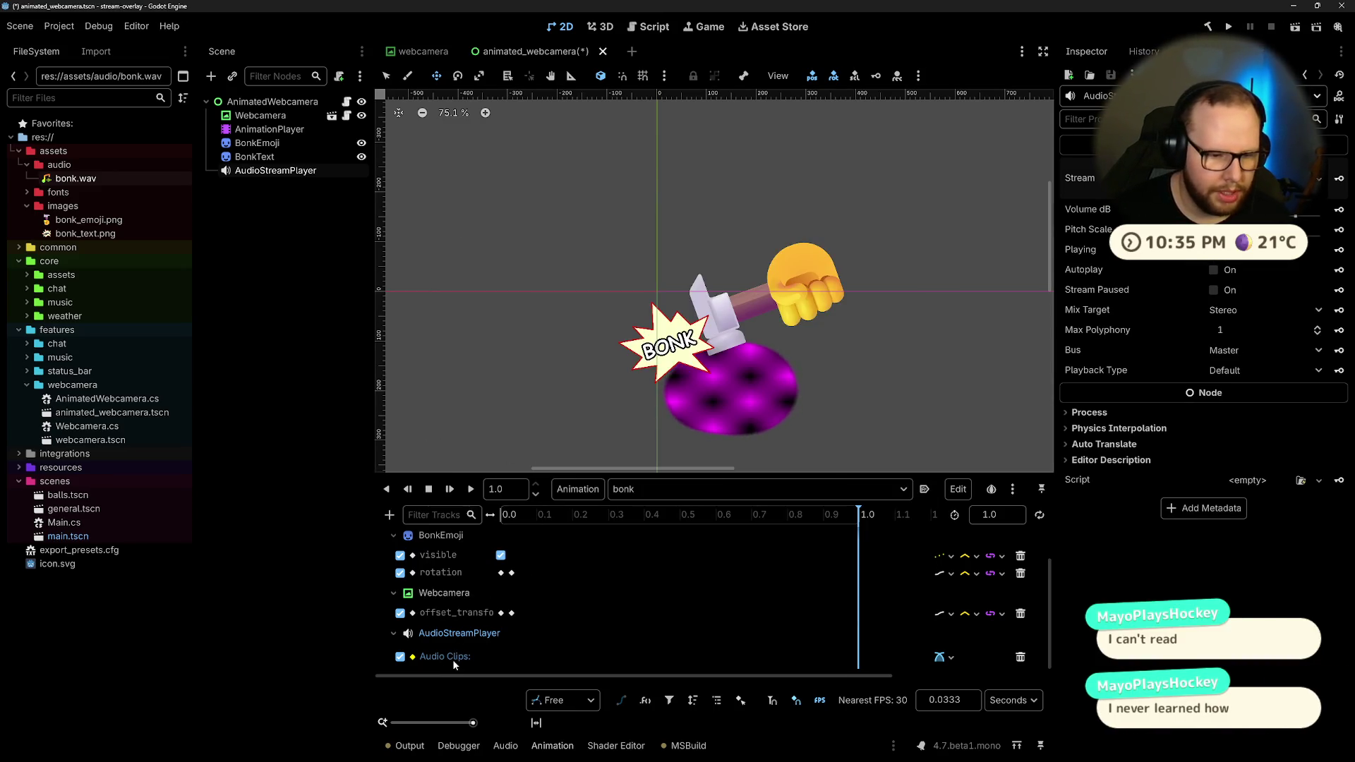
right_click(523, 654)
click(558, 676)
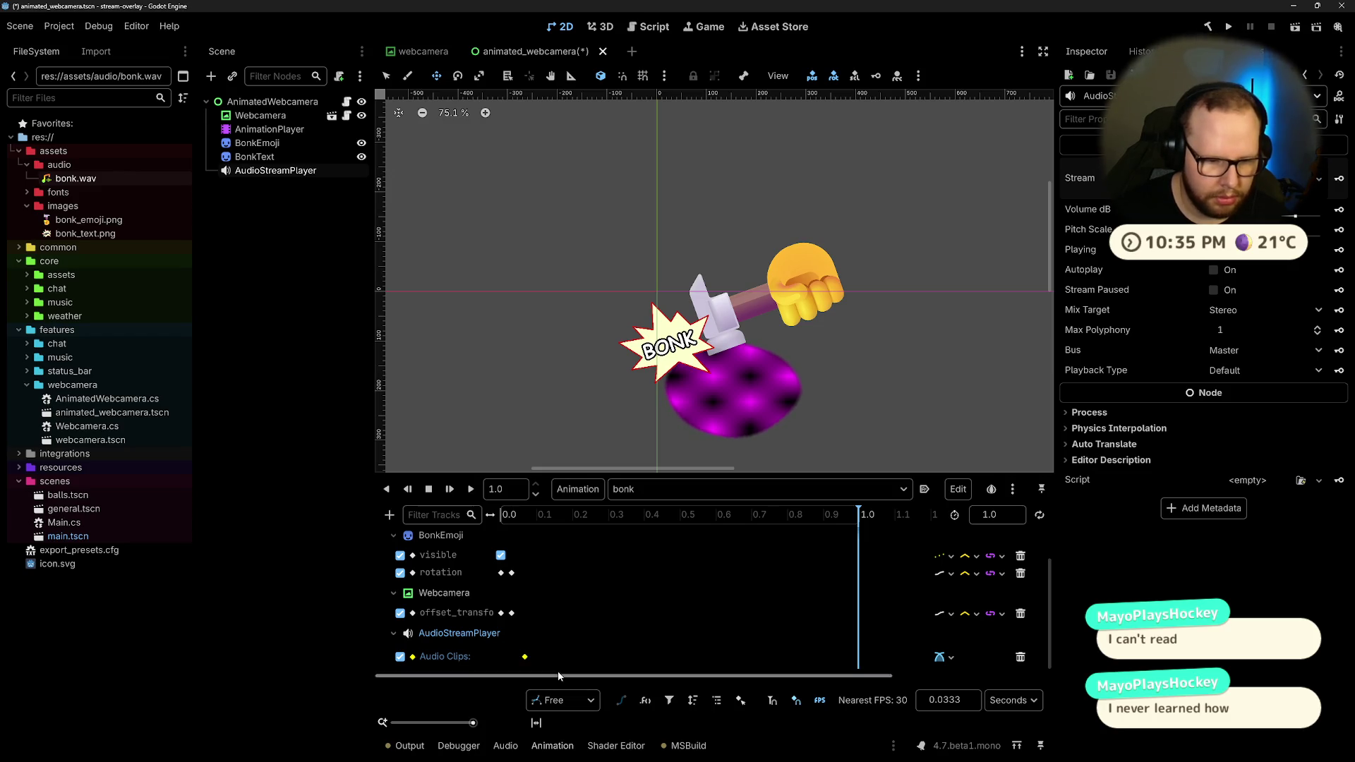
click(524, 657)
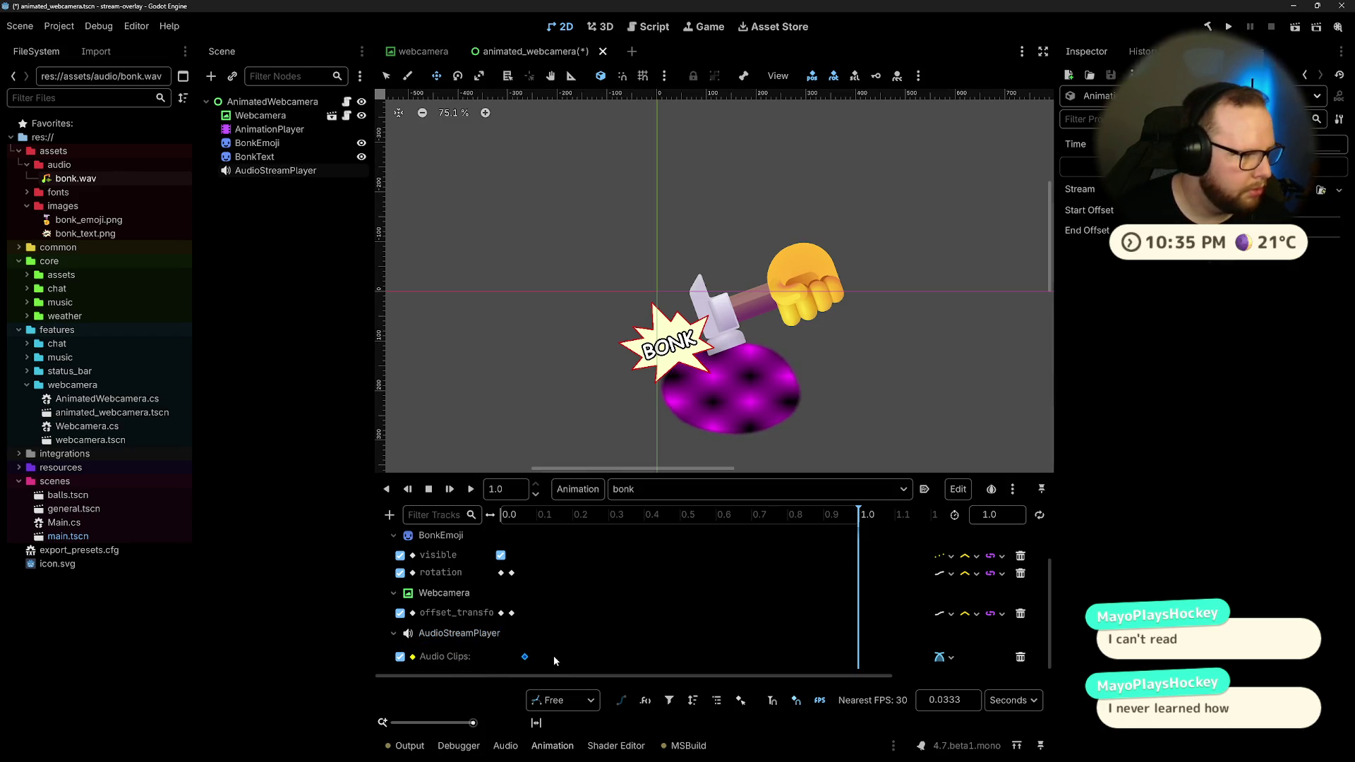
click(1021, 657)
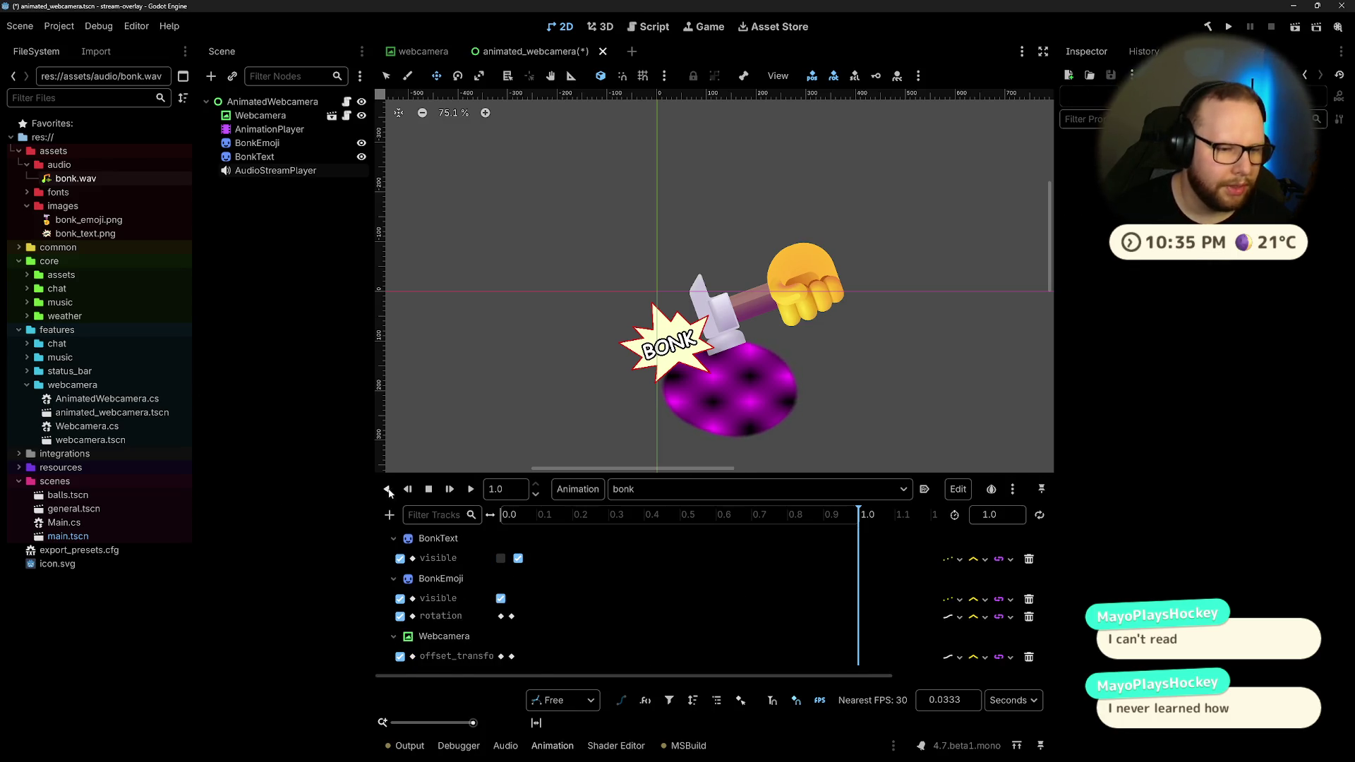
Step: Add an Audio Playback Track targeting the AudioStreamPlayer node
click(389, 515)
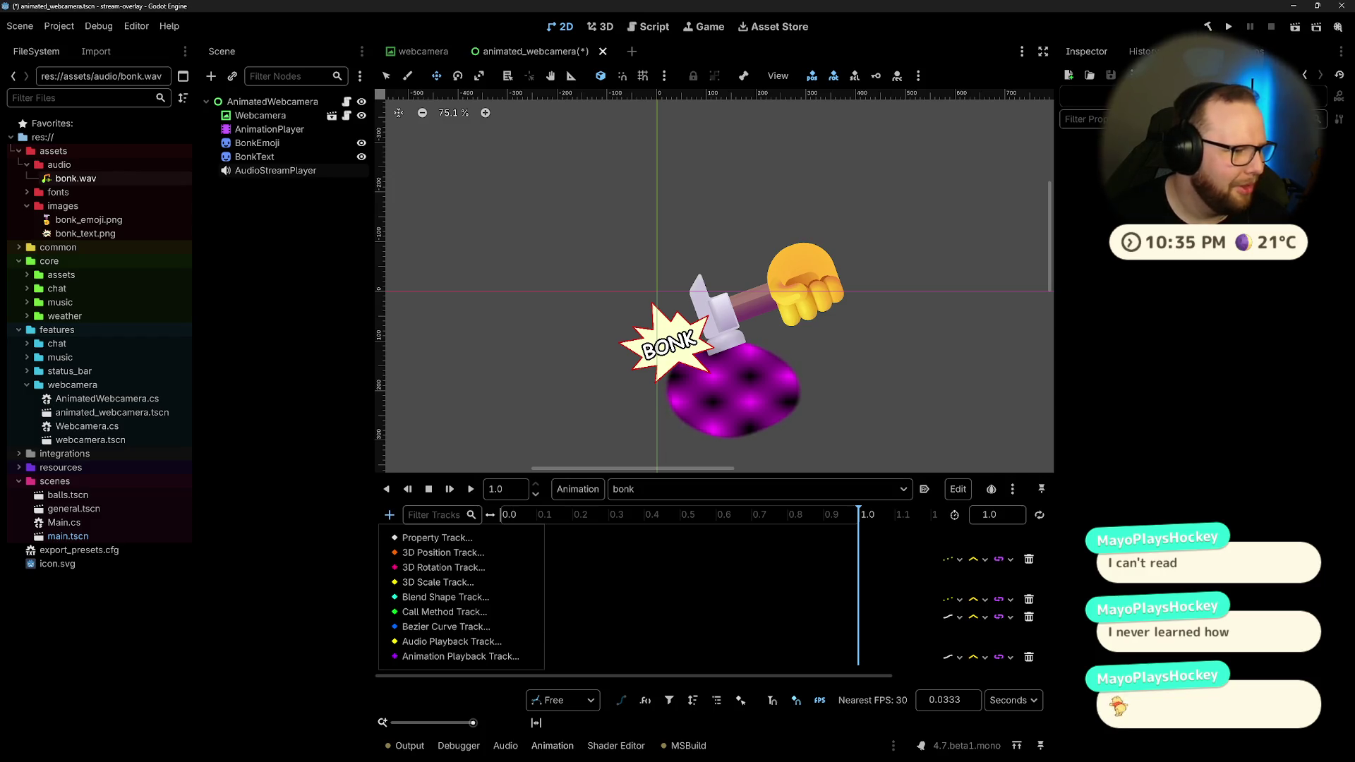
click(482, 642)
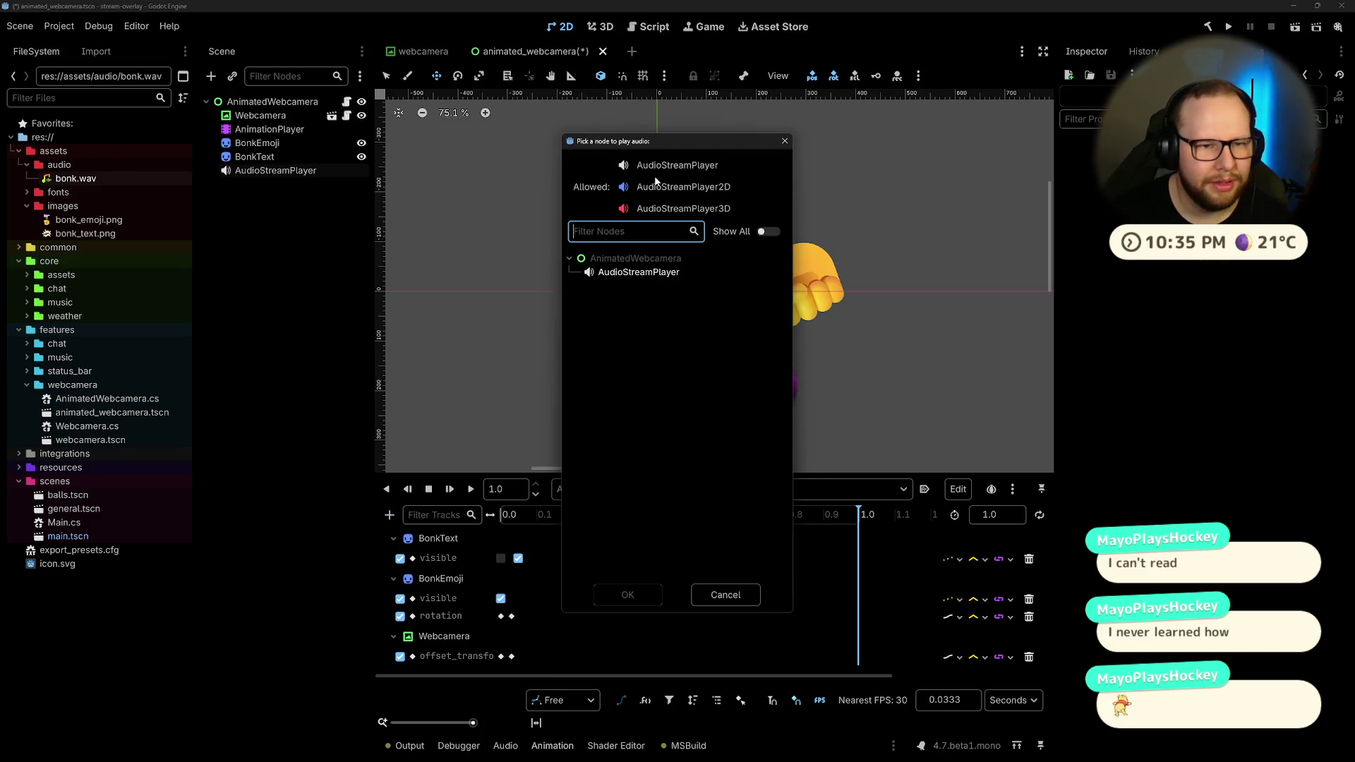
click(615, 277)
click(626, 595)
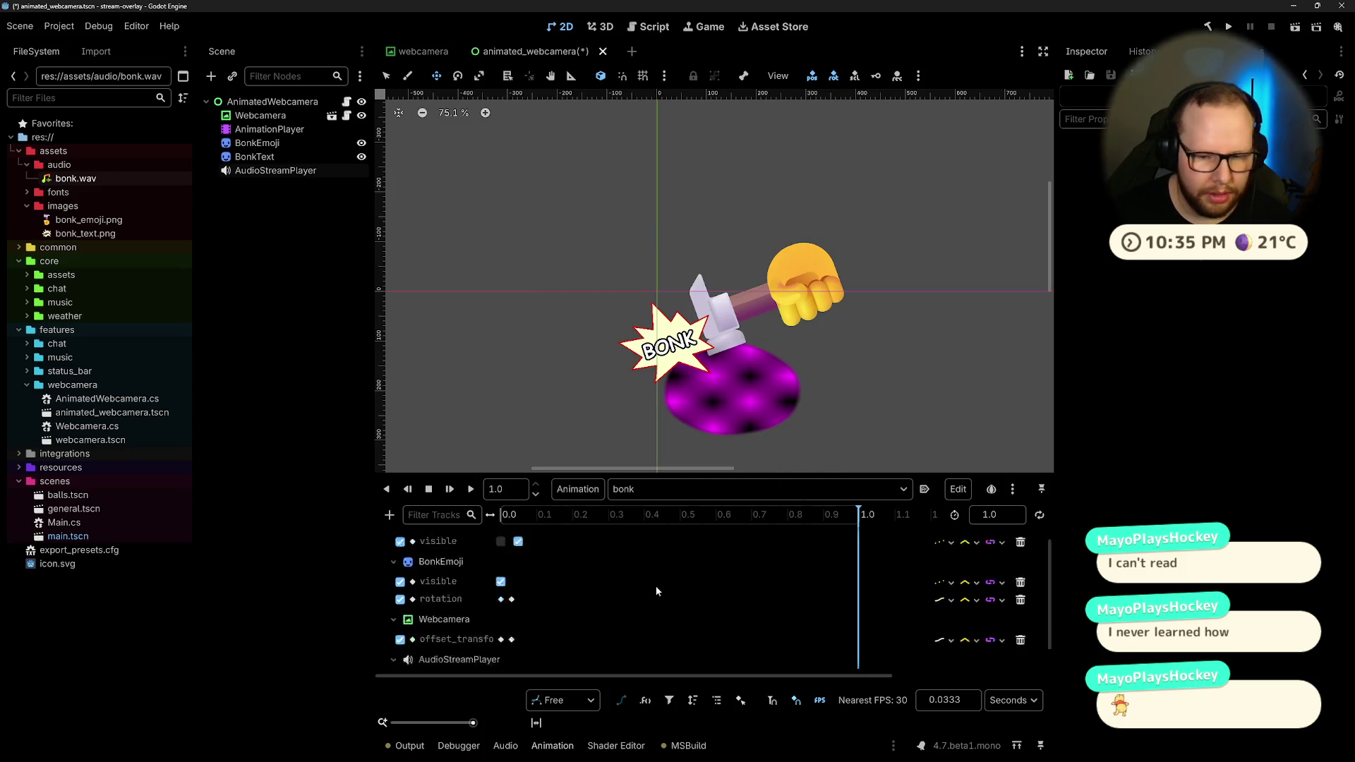
key(ctrl+super+Right)
key(ctrl+super+Right)
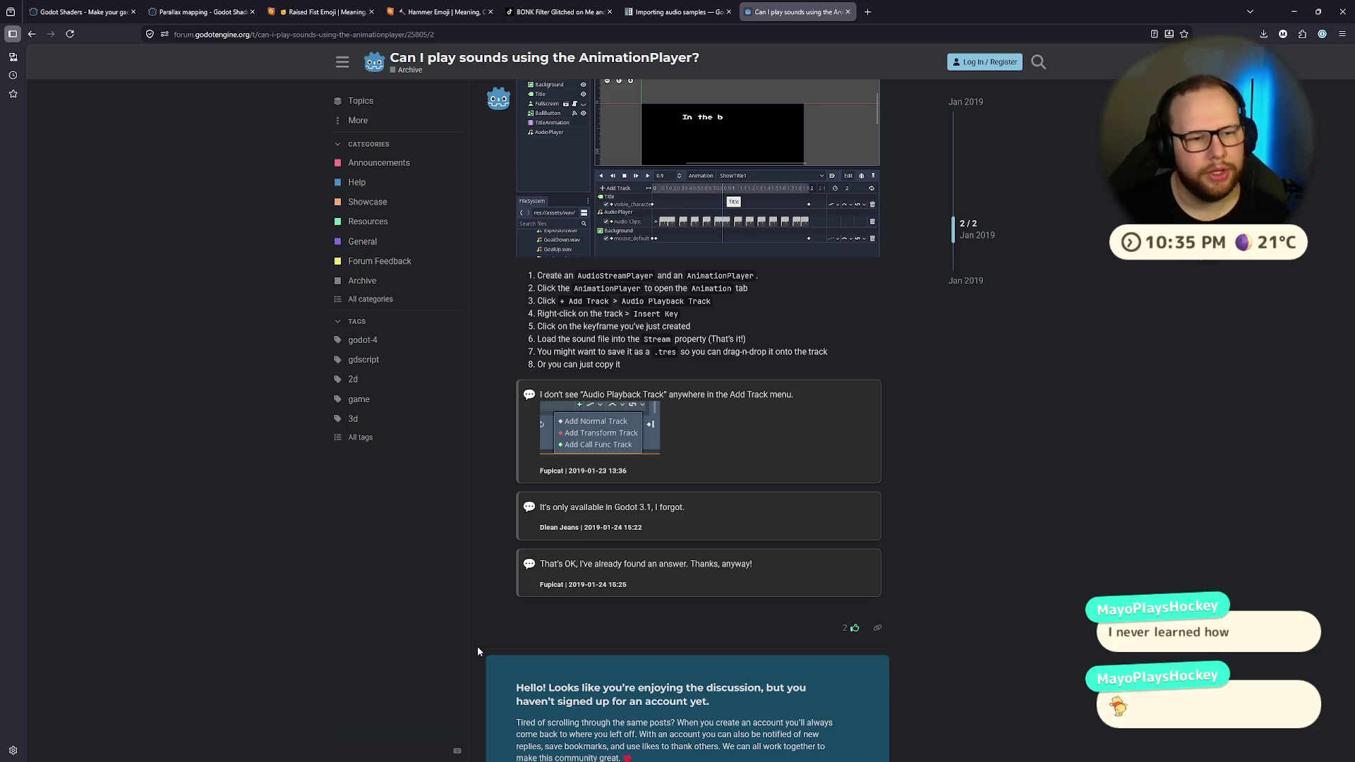
key(ctrl+super+Left)
key(ctrl+super+Left)
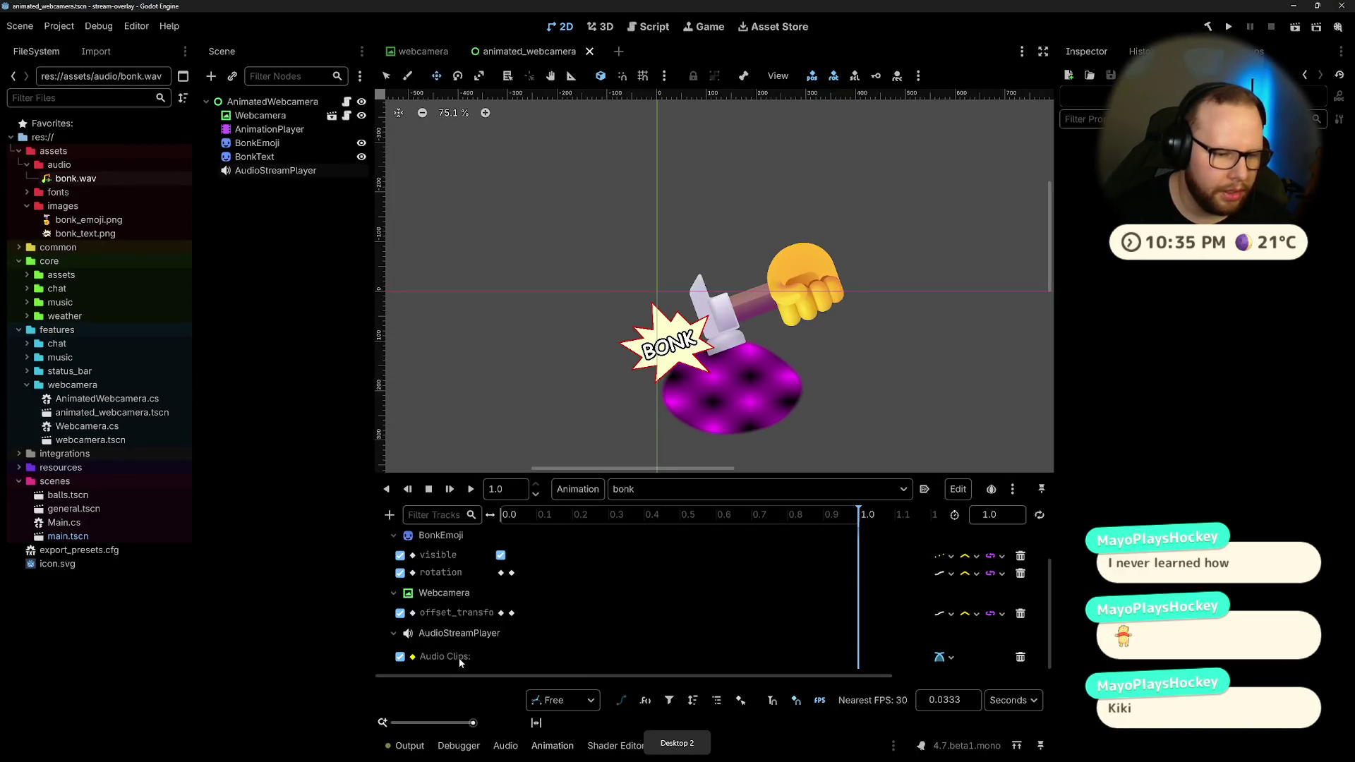
Step: Insert an audio key, set its stream to bonk.wav, and move the clip to start at 0.0
right_click(549, 656)
click(561, 663)
click(549, 657)
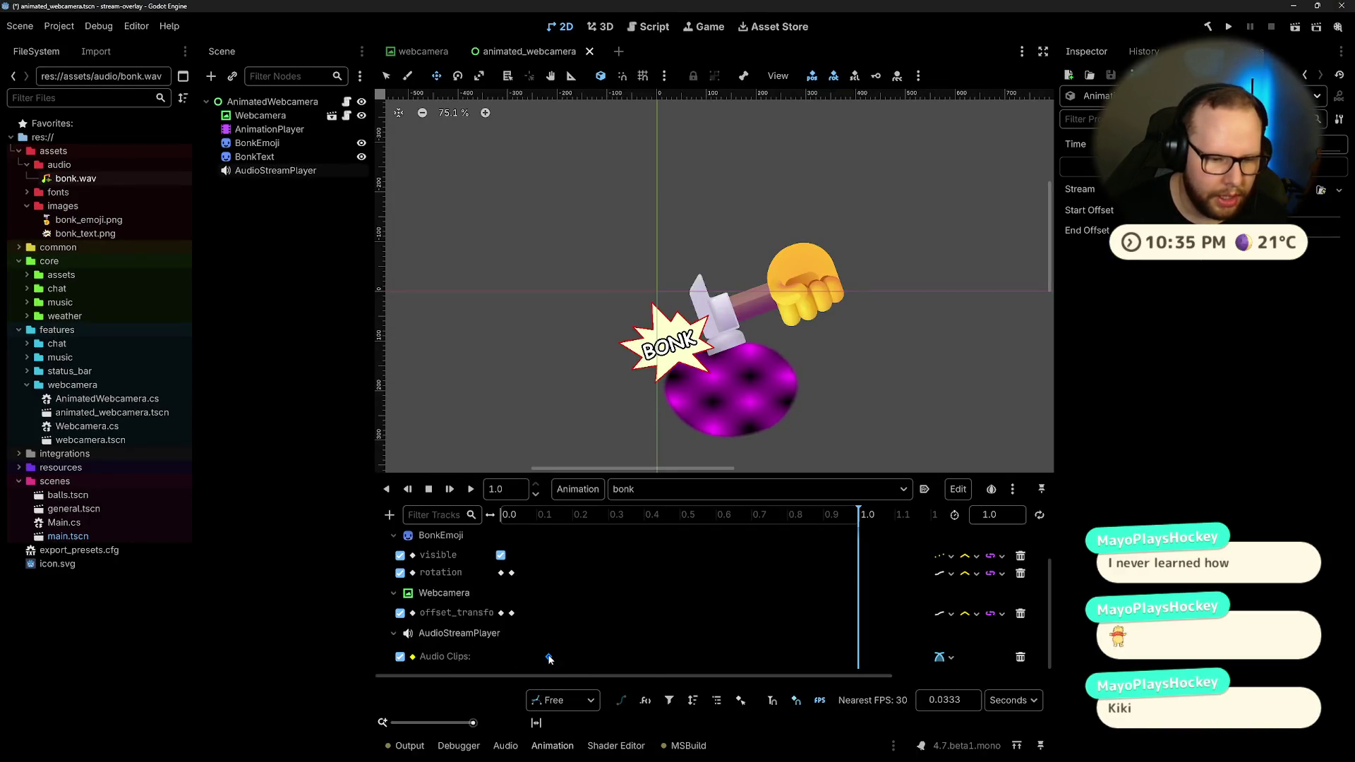
click(1320, 190)
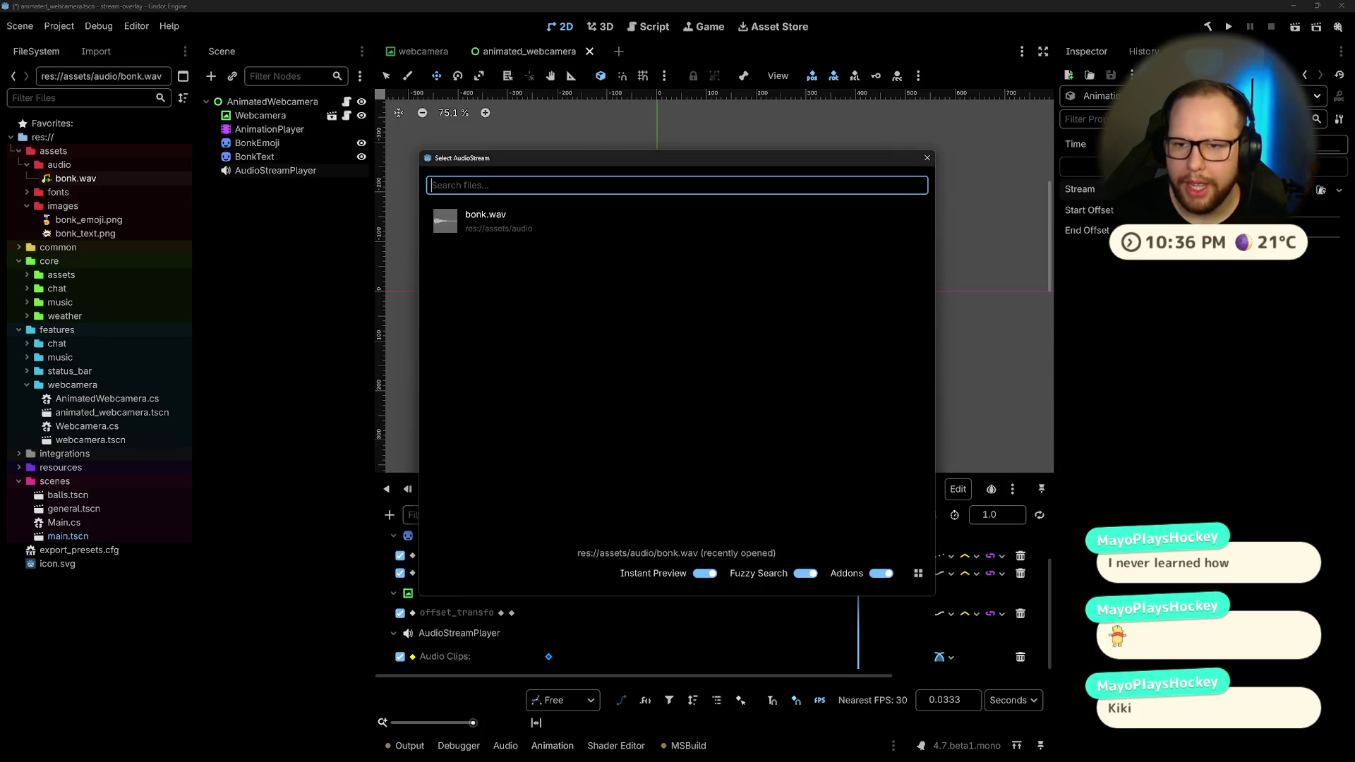
click(450, 216)
key(Return)
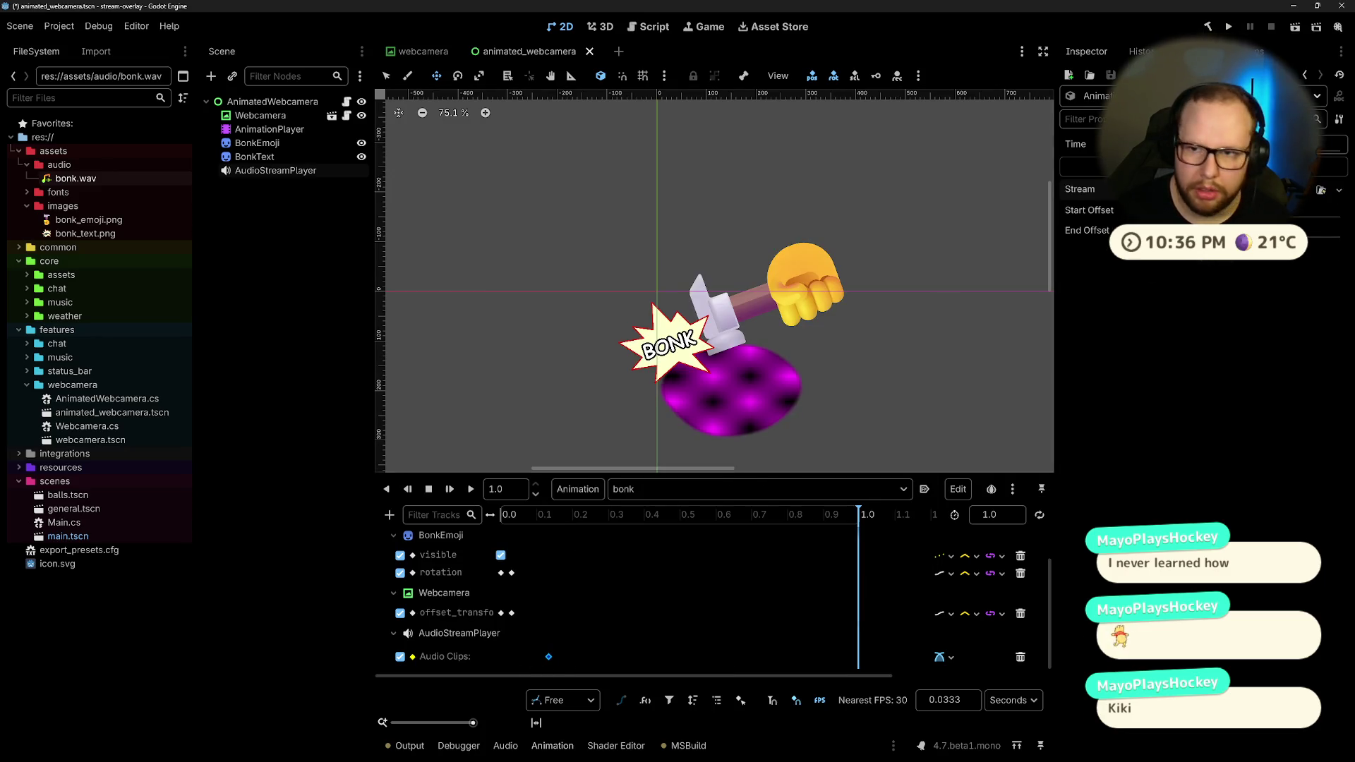
click(1320, 190)
click(459, 232)
drag(576, 657, 528, 657)
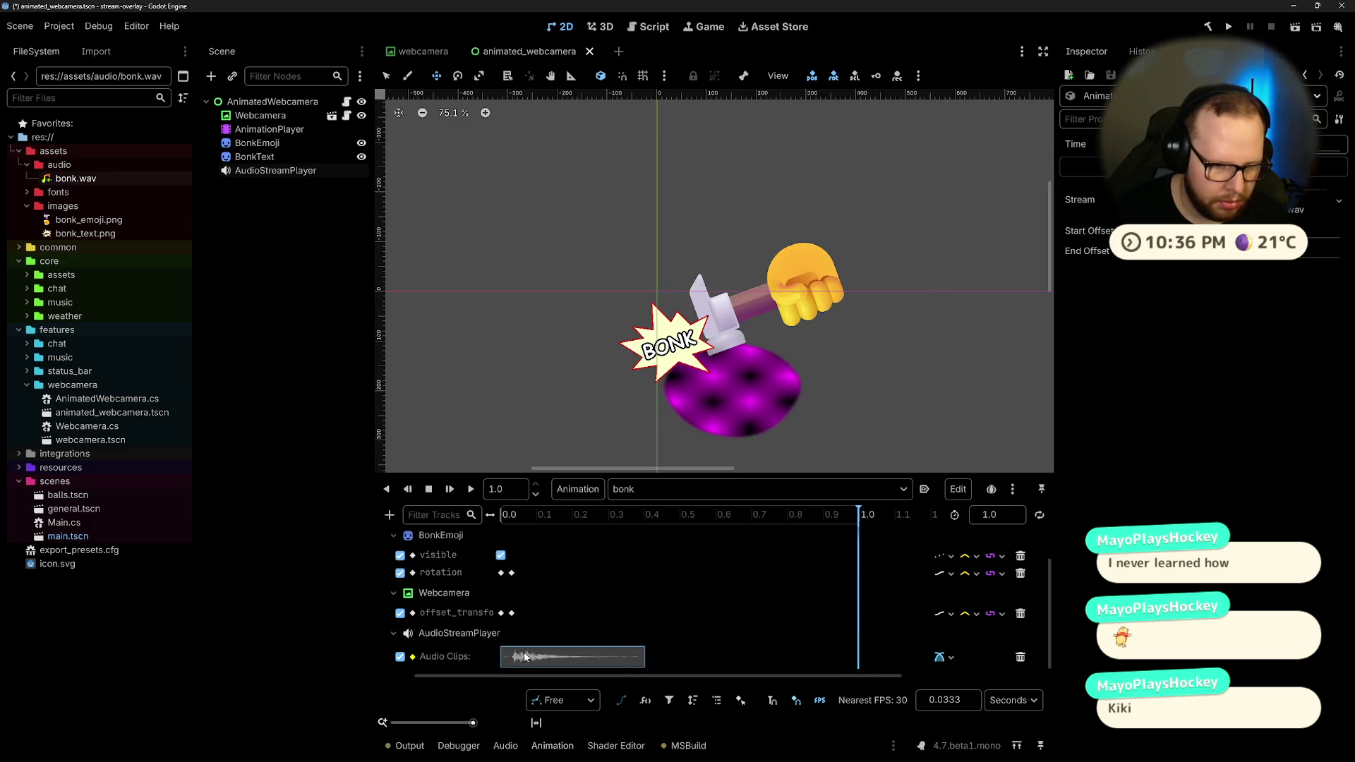
Step: Play the bonk animation and preview the bonk.wav sound in the Inspector
click(472, 490)
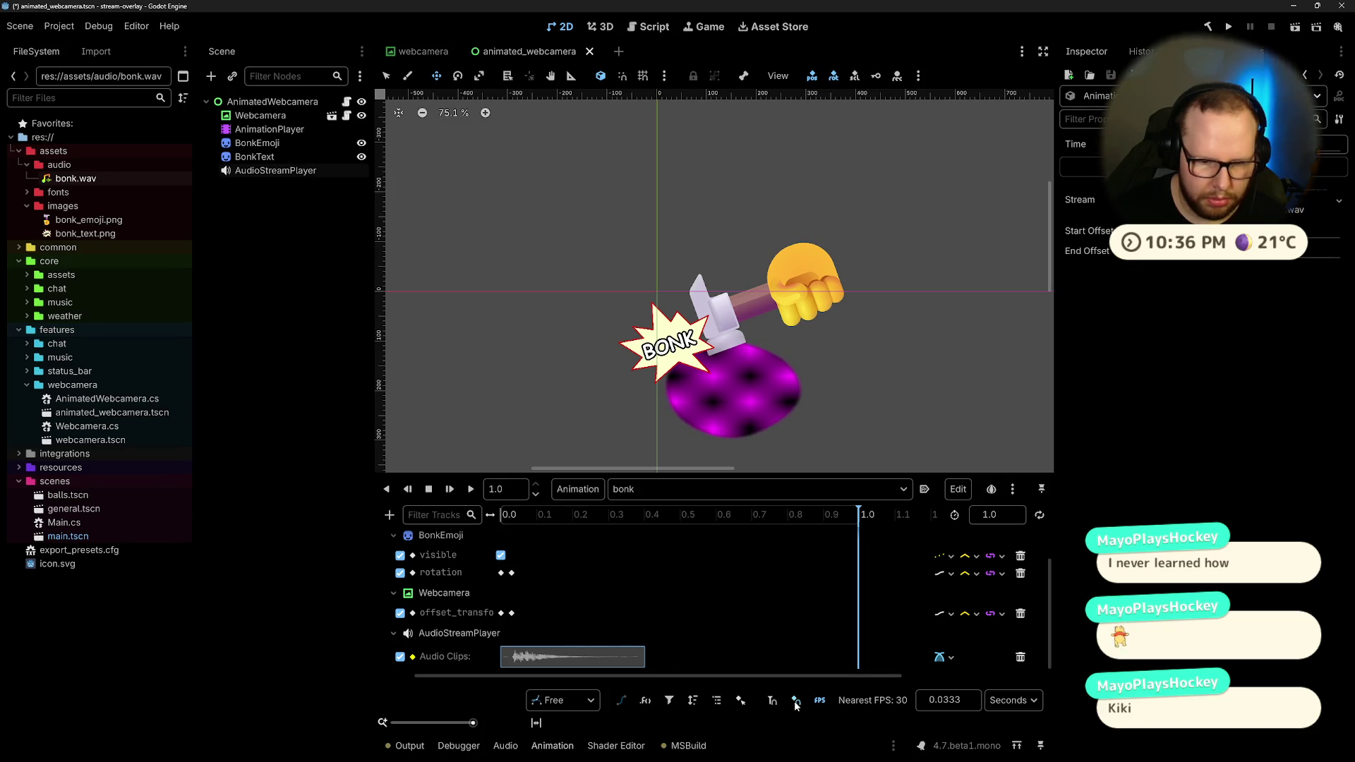
click(587, 702)
click(523, 662)
right_click(523, 662)
click(483, 697)
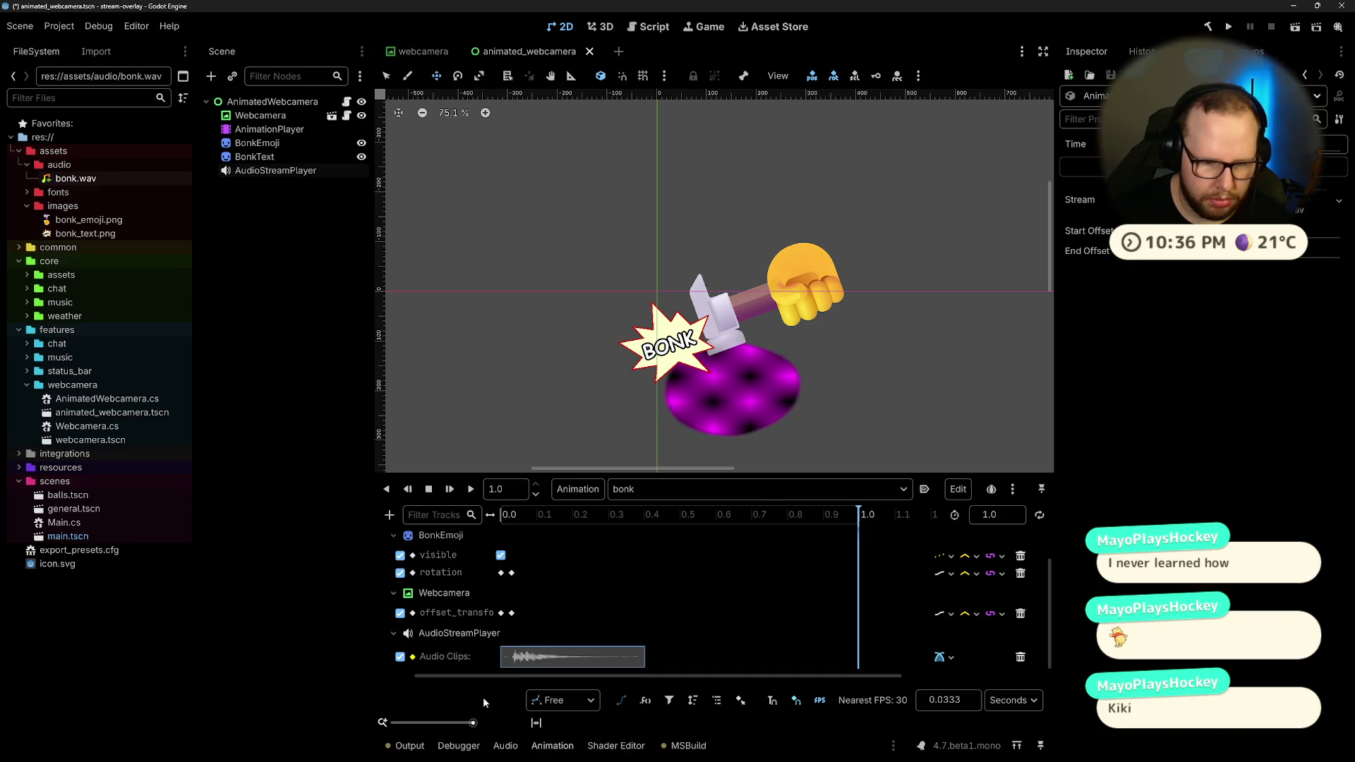
click(1242, 206)
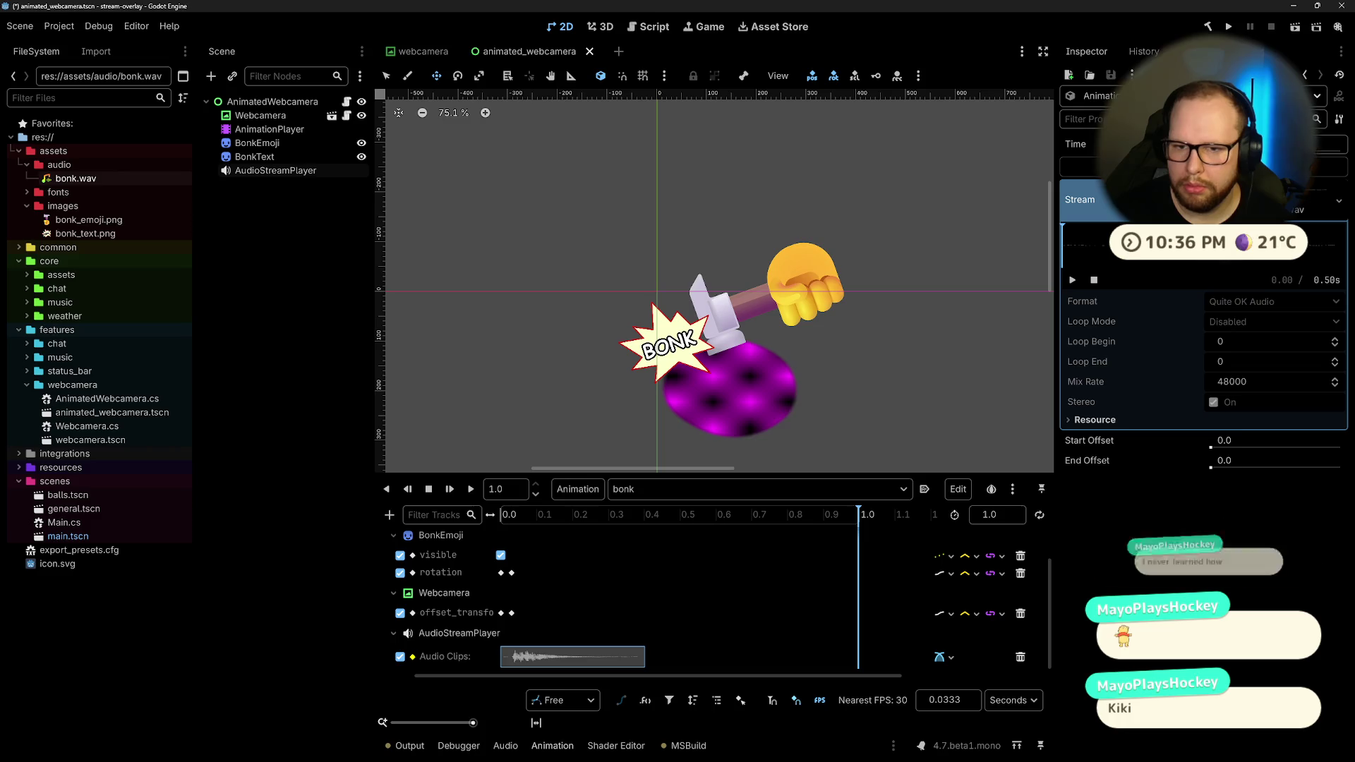
click(1072, 280)
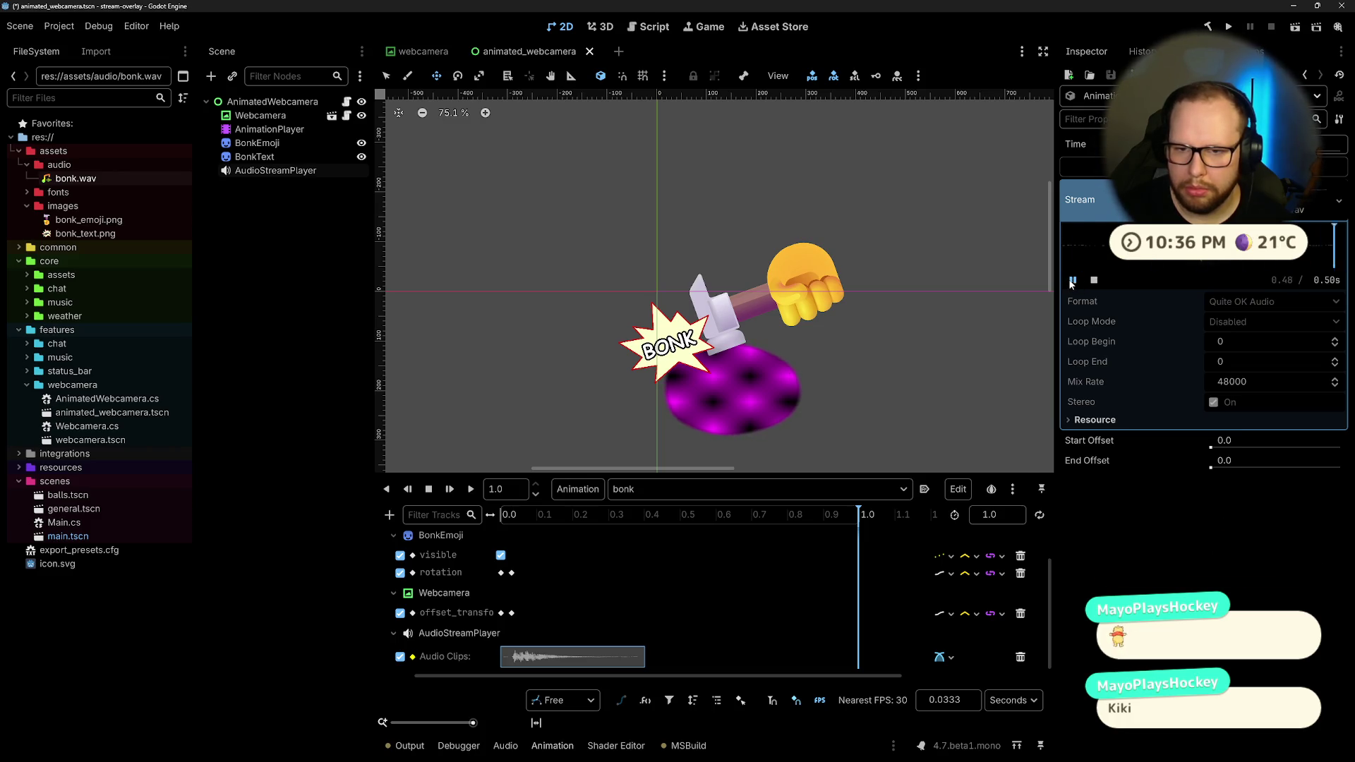
click(1072, 280)
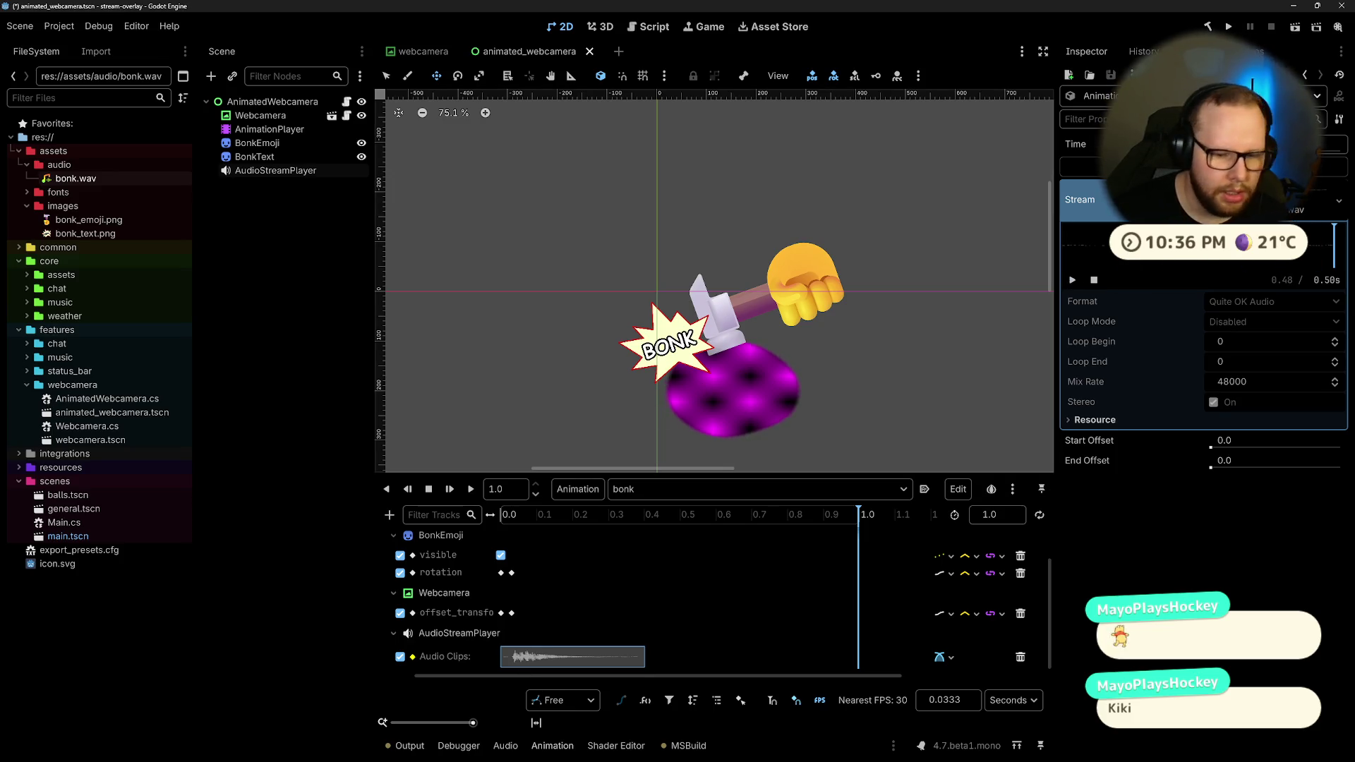
click(720, 754)
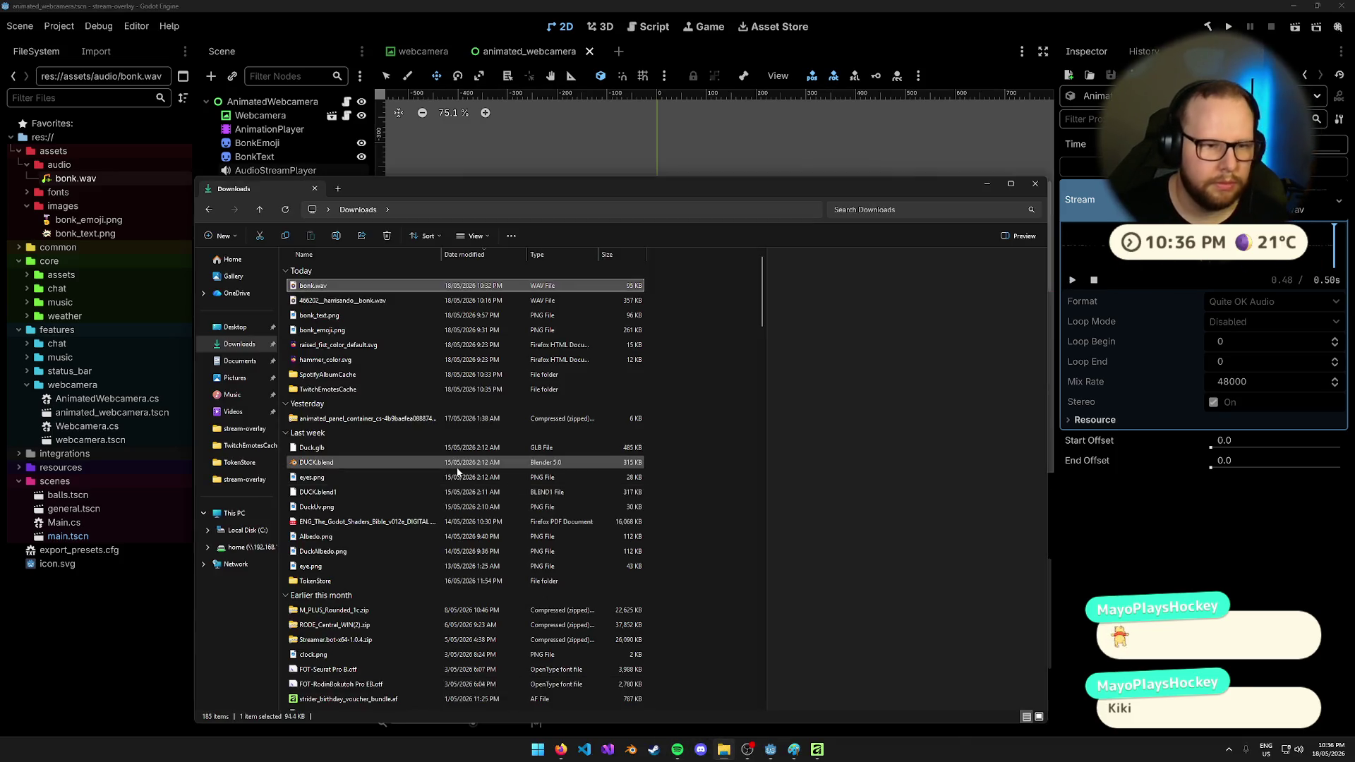
Step: Play the trimmed bonk.wav from Downloads to hear it
click(313, 289)
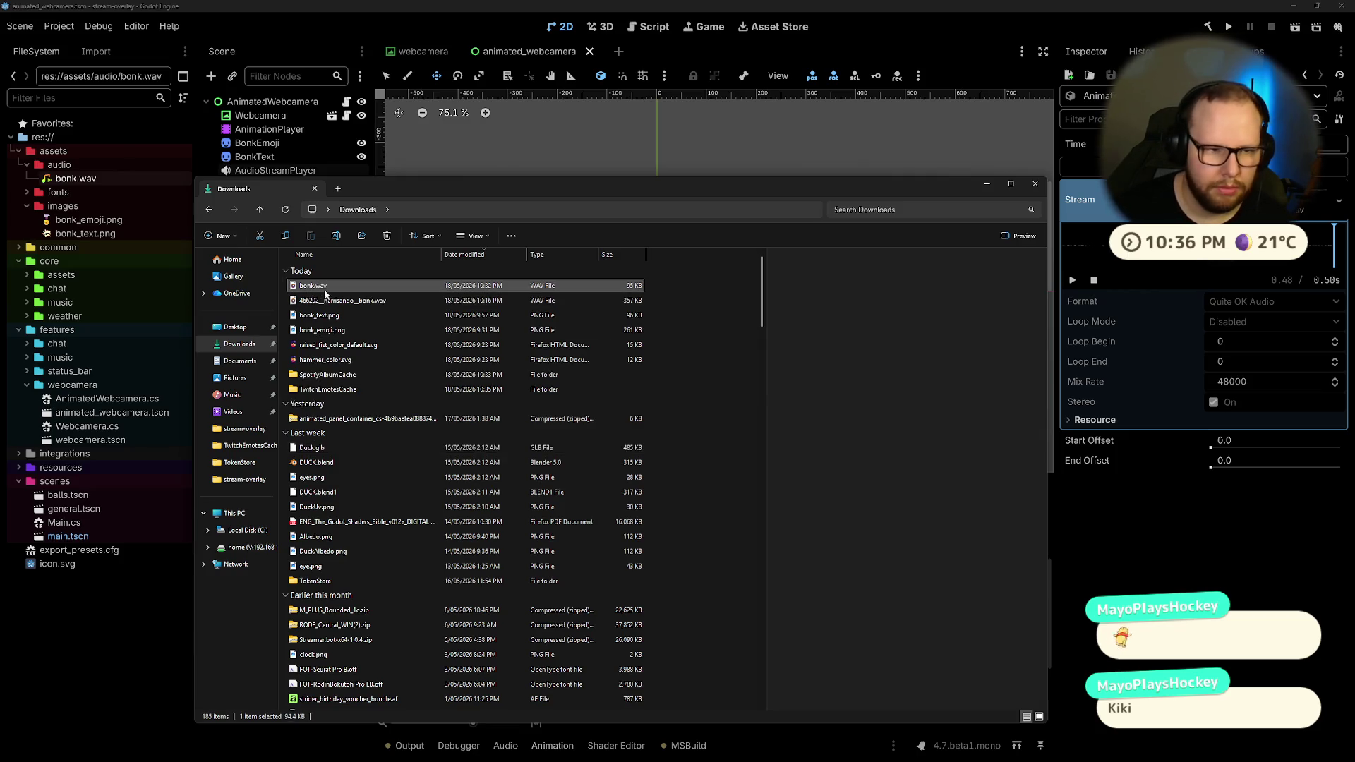
double_click(311, 286)
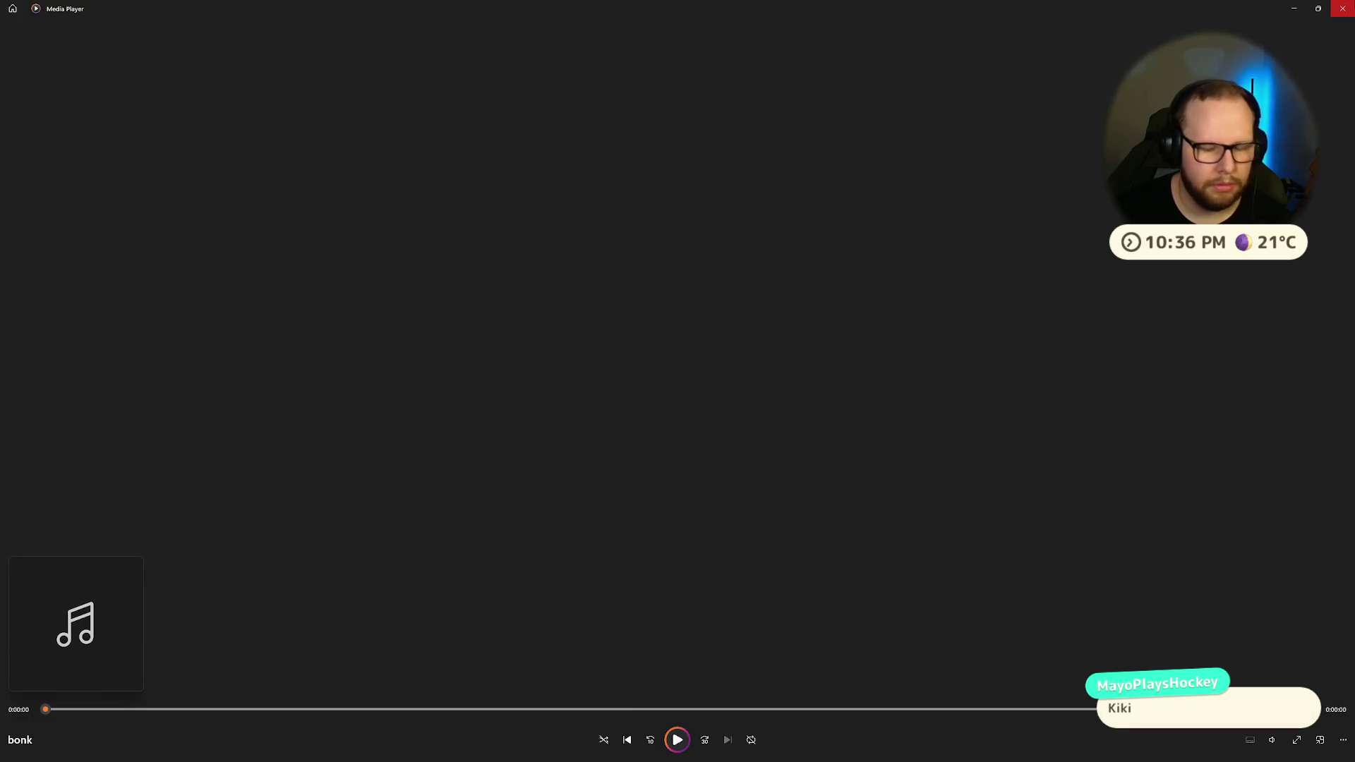
click(1342, 8)
Step: Delete the old bonk.wav from the Godot project's FileSystem
click(71, 179)
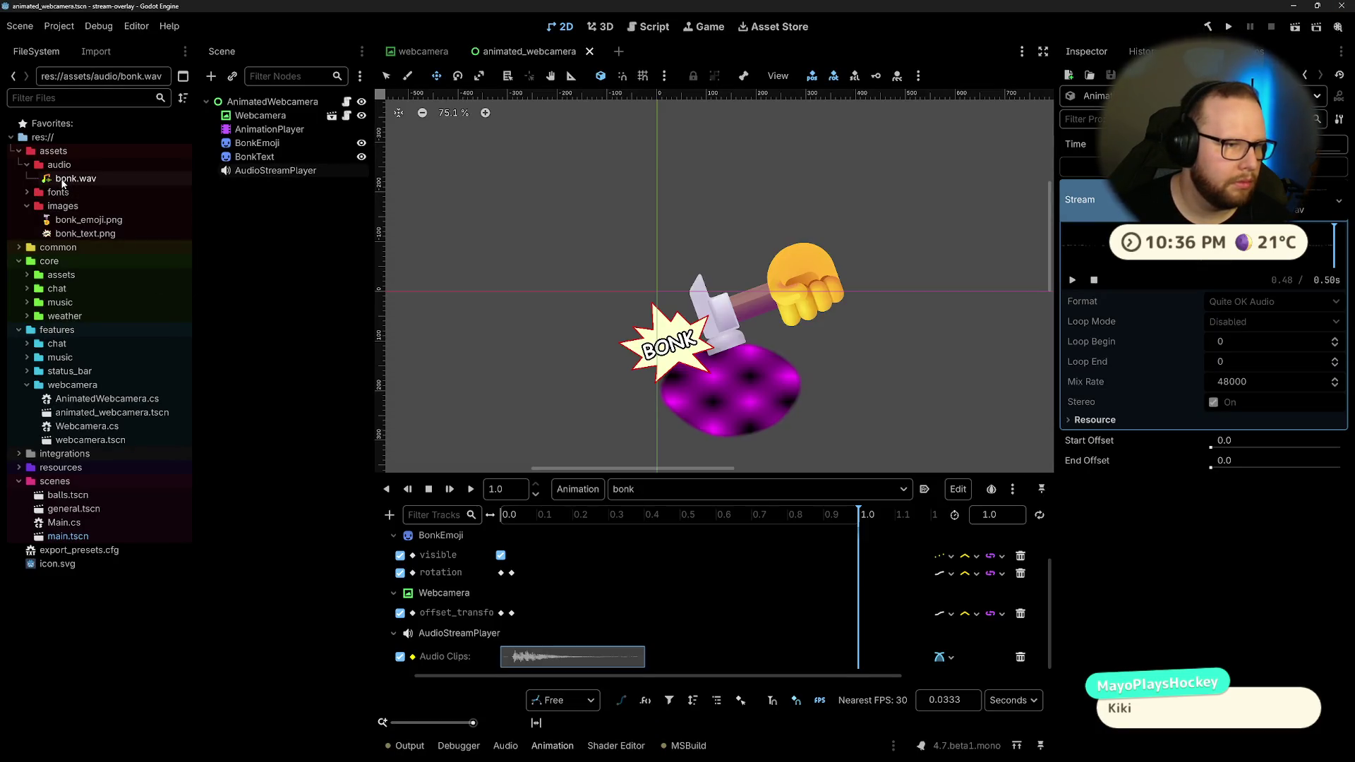
key(Delete)
key(Return)
Step: Drag the Downloads bonk.wav into res://assets/audio and select the imported file
key(alt+Tab)
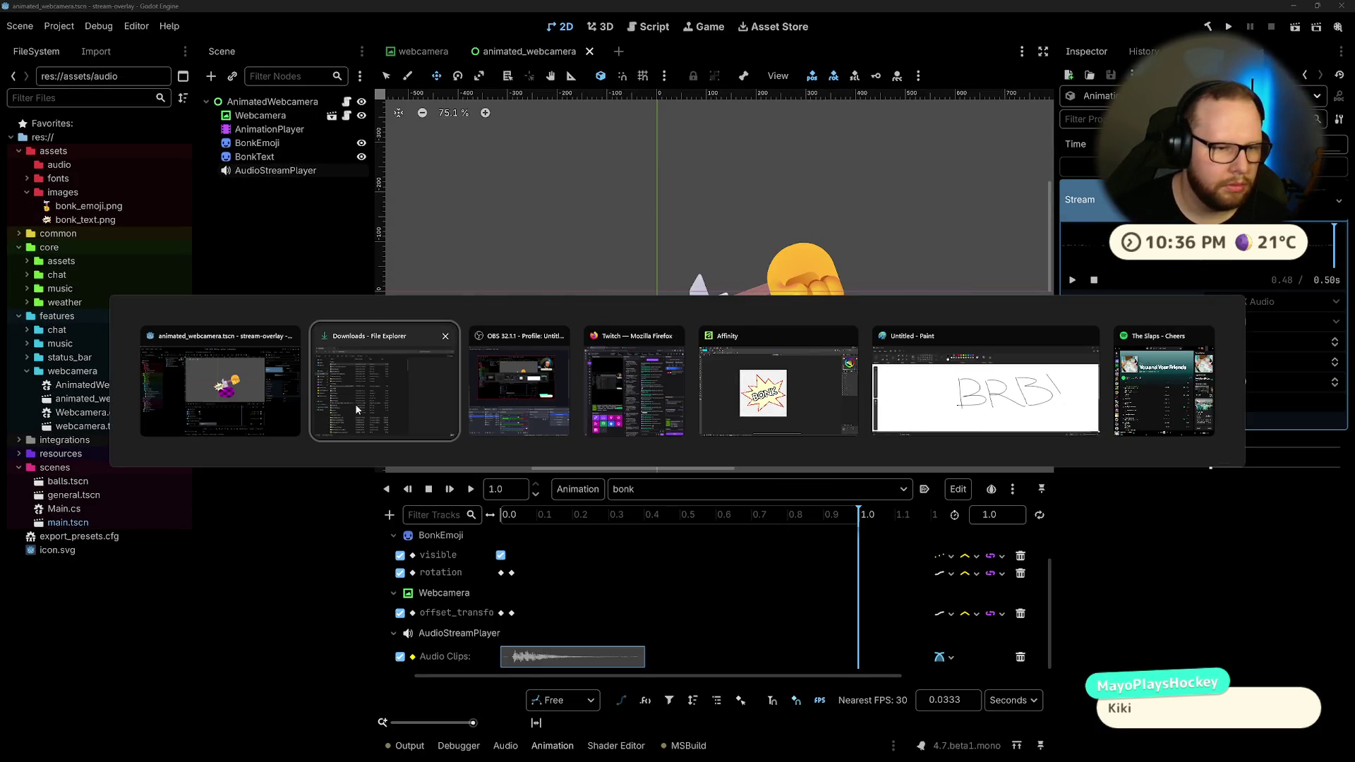
click(363, 404)
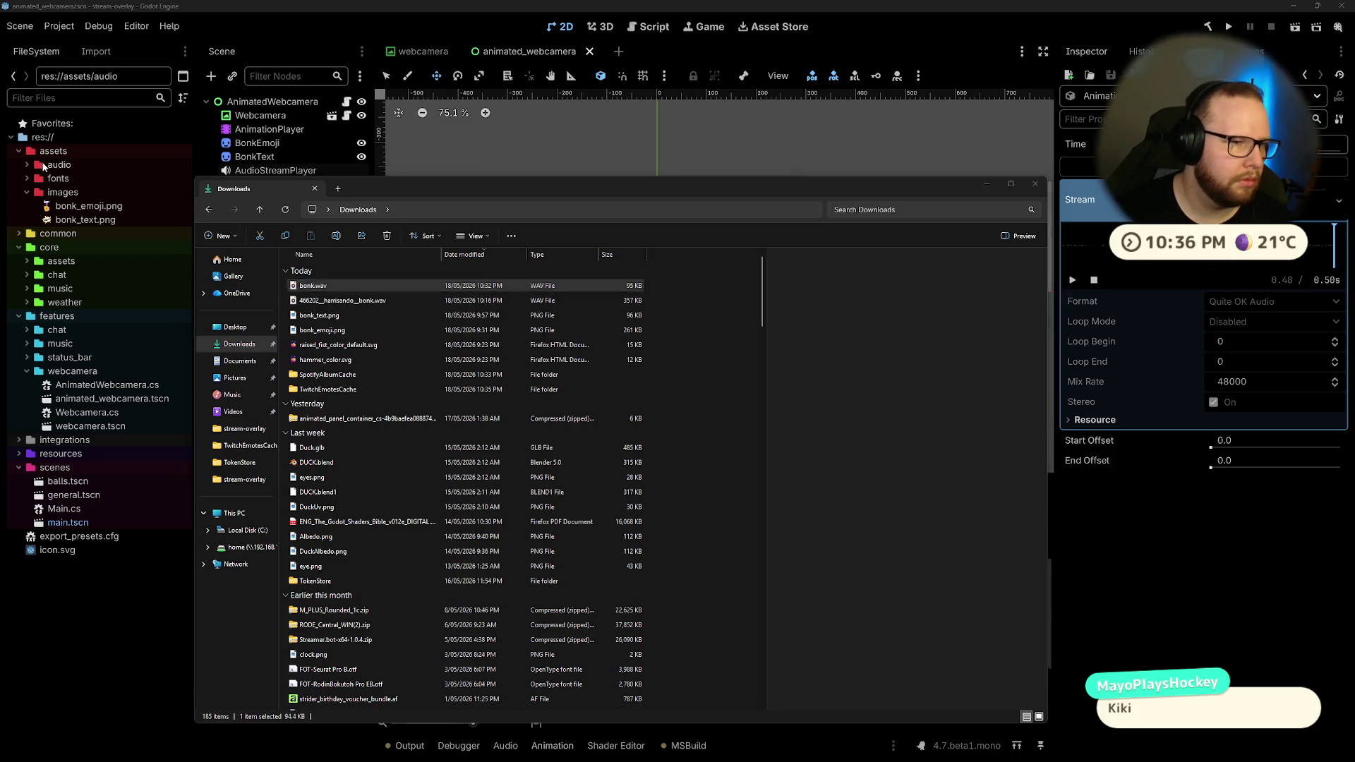
drag(43, 165, 47, 167)
click(64, 179)
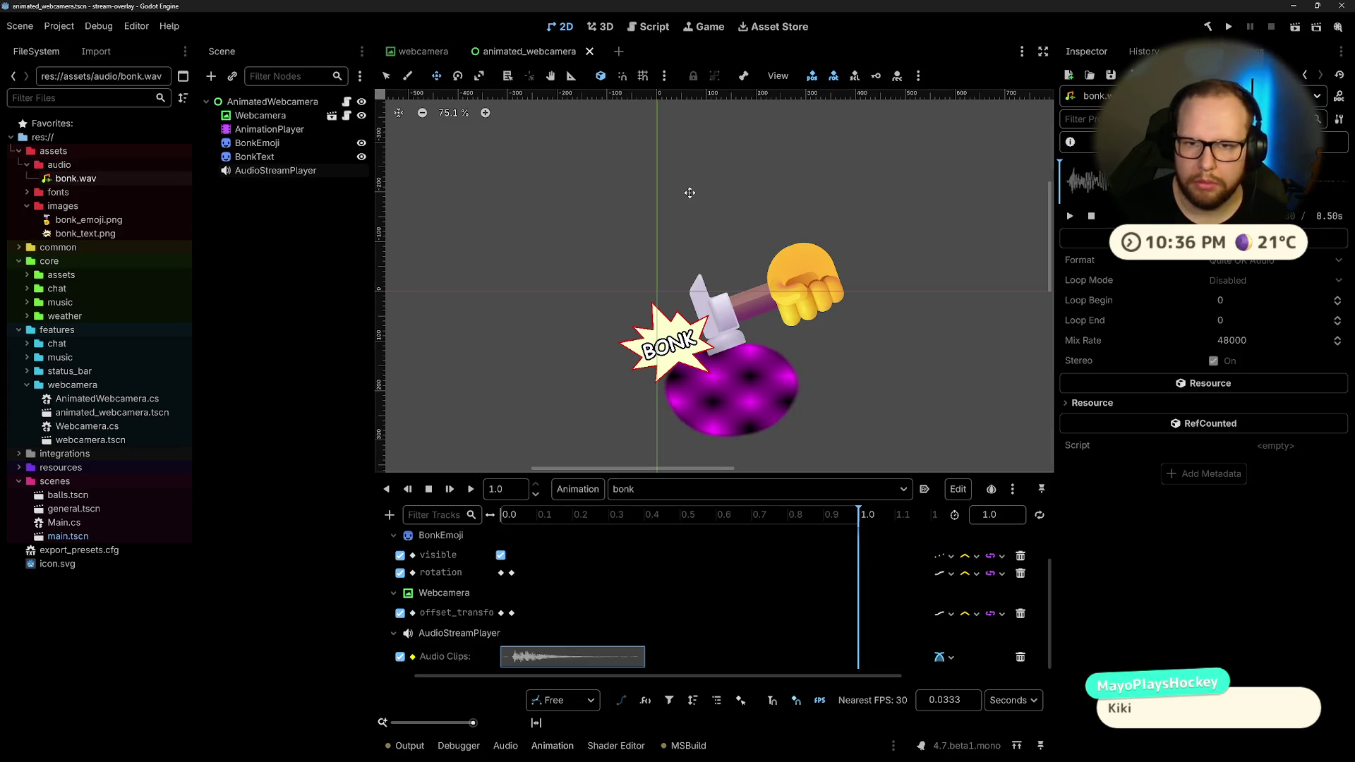
Step: Replace the audio key with a new Audio Clips key using the re-imported bonk.wav
key(Delete)
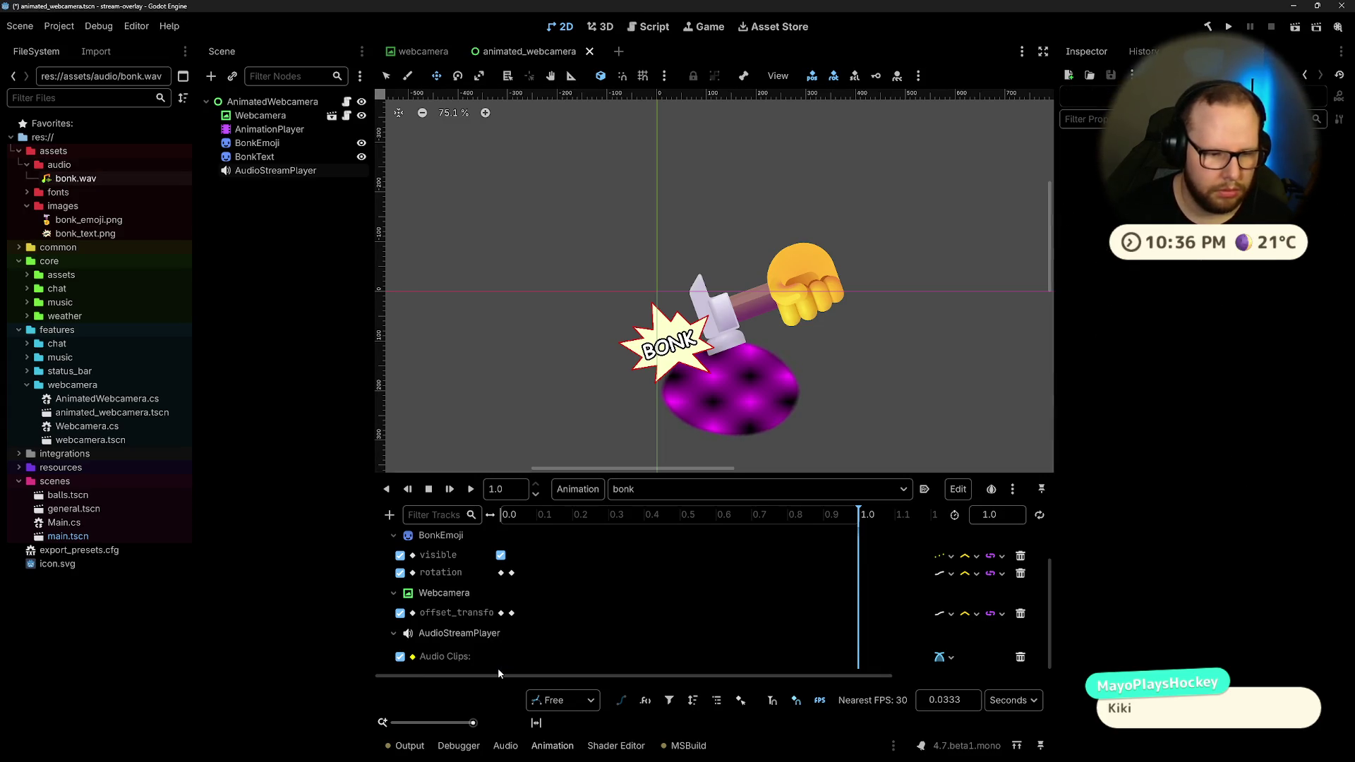
right_click(523, 649)
click(544, 663)
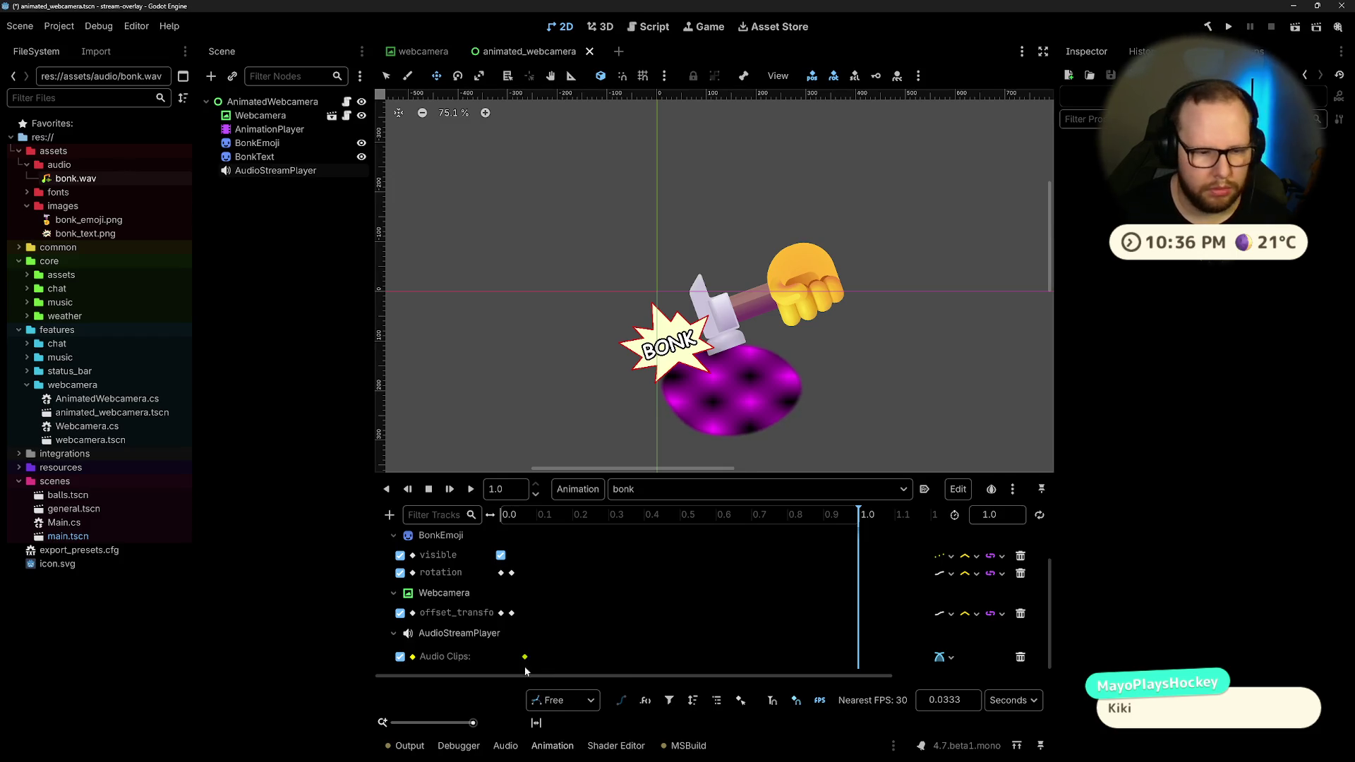
click(524, 657)
click(1320, 190)
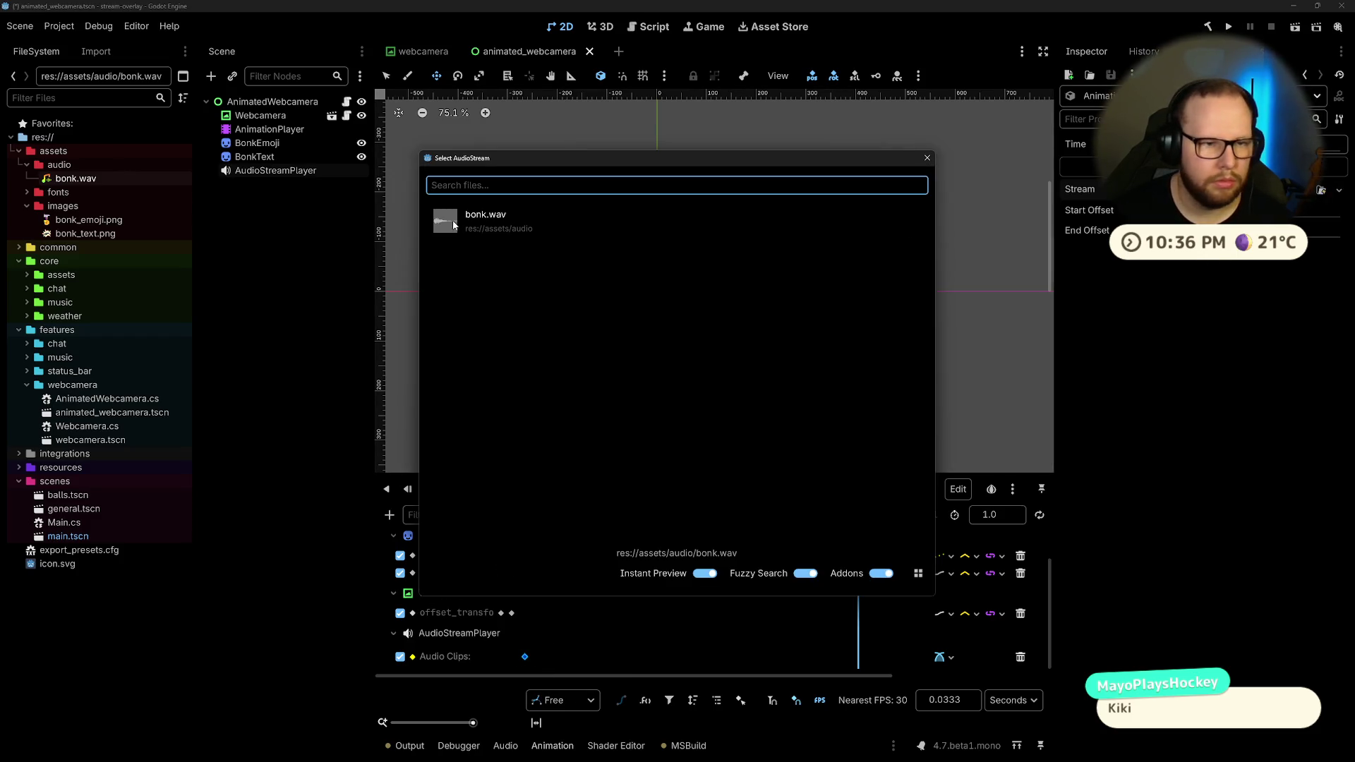
double_click(457, 223)
Step: Shift the bonk.wav clip slightly earlier and play the animation to check timing
drag(542, 659, 515, 658)
ctrl+scroll(518, 634, up, 4)
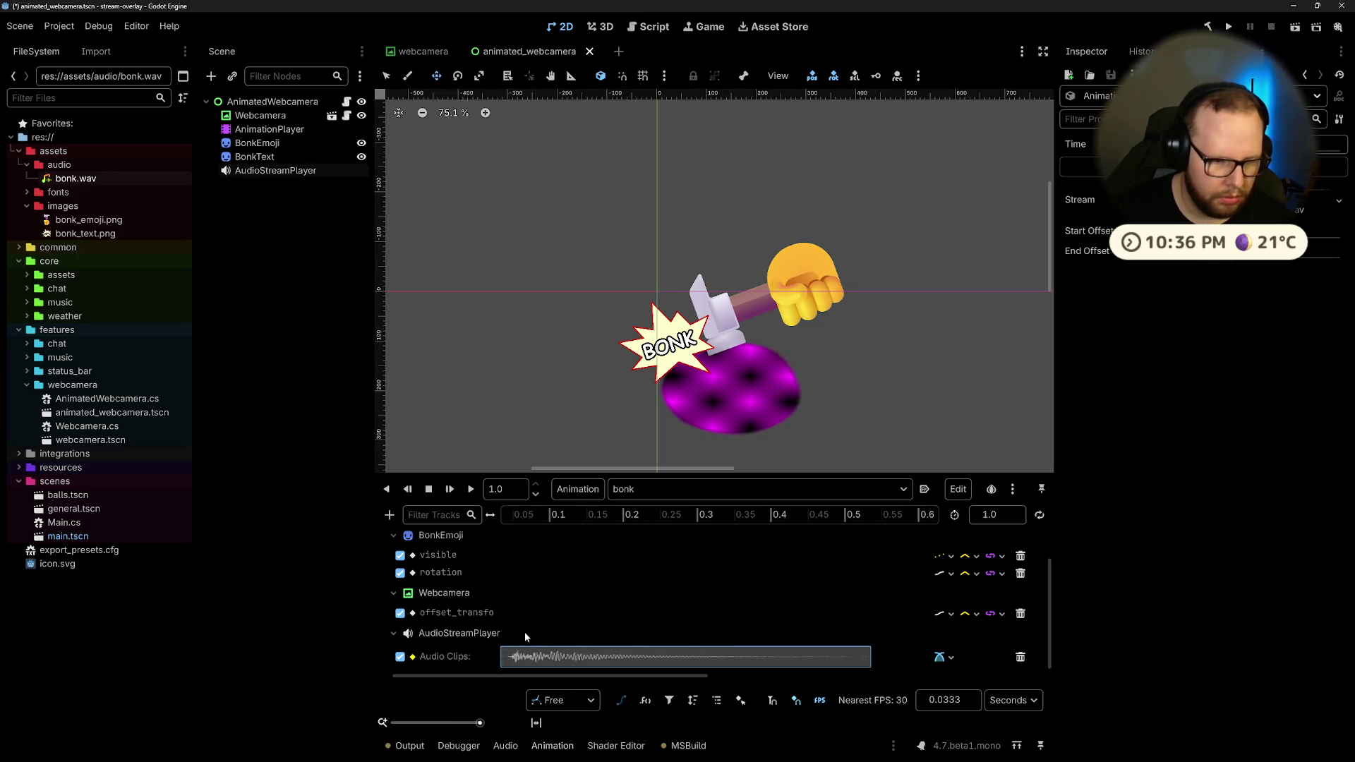
drag(531, 656, 554, 658)
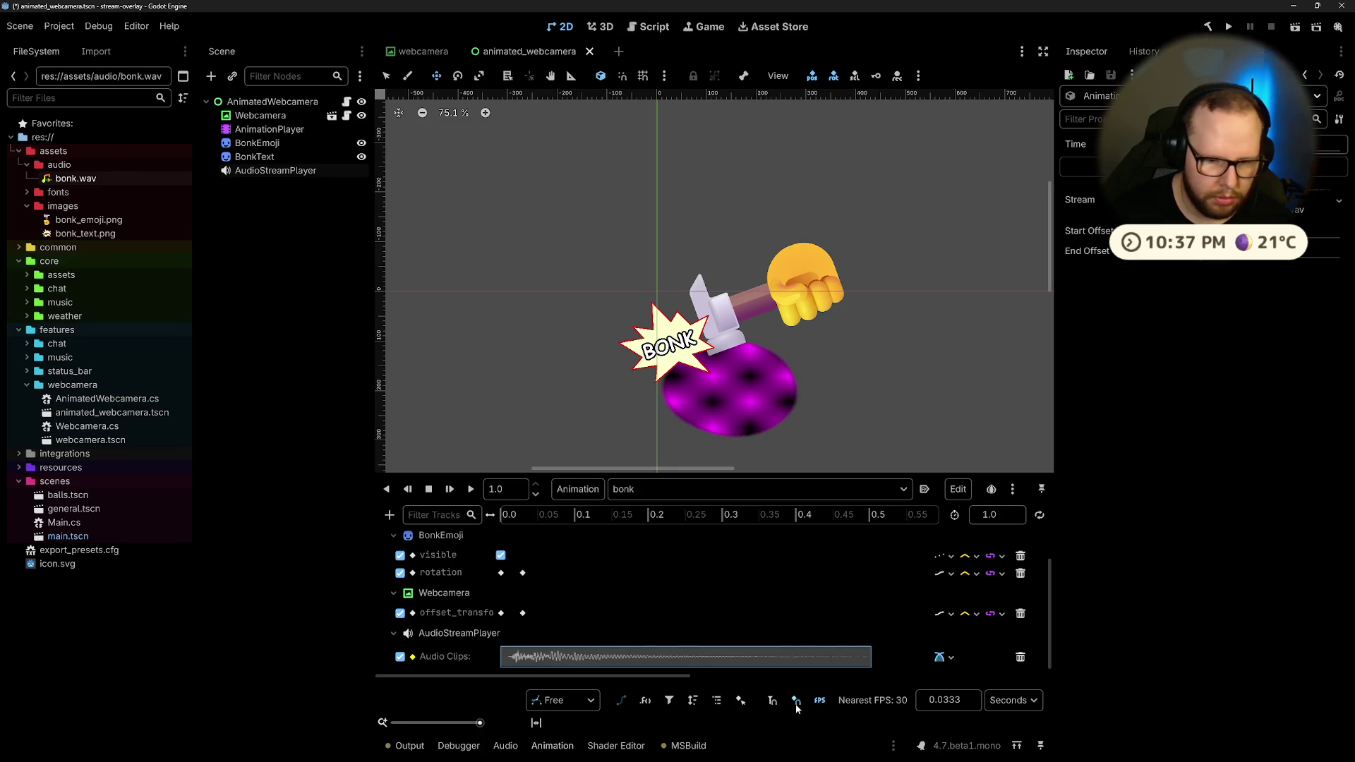
drag(545, 657, 556, 658)
click(471, 489)
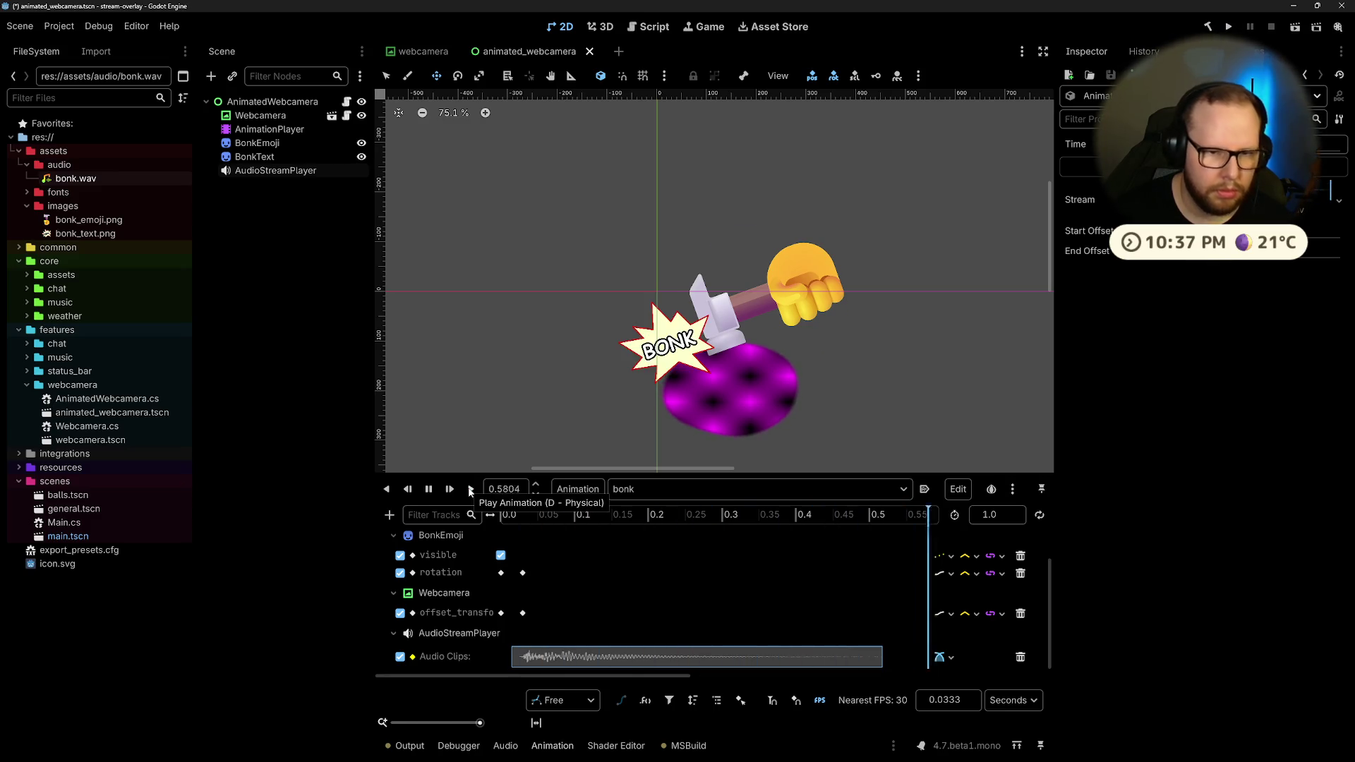
click(471, 492)
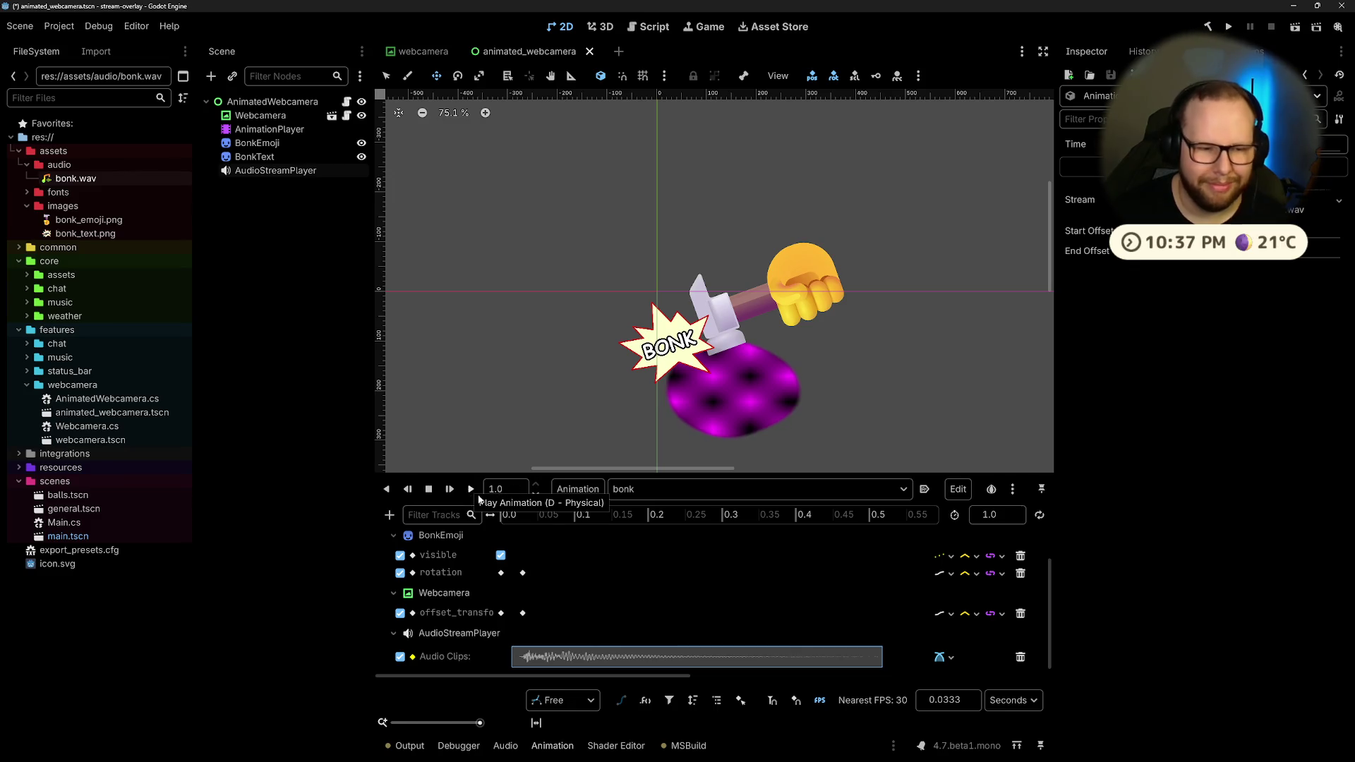
ctrl+scroll(756, 561, down, 2)
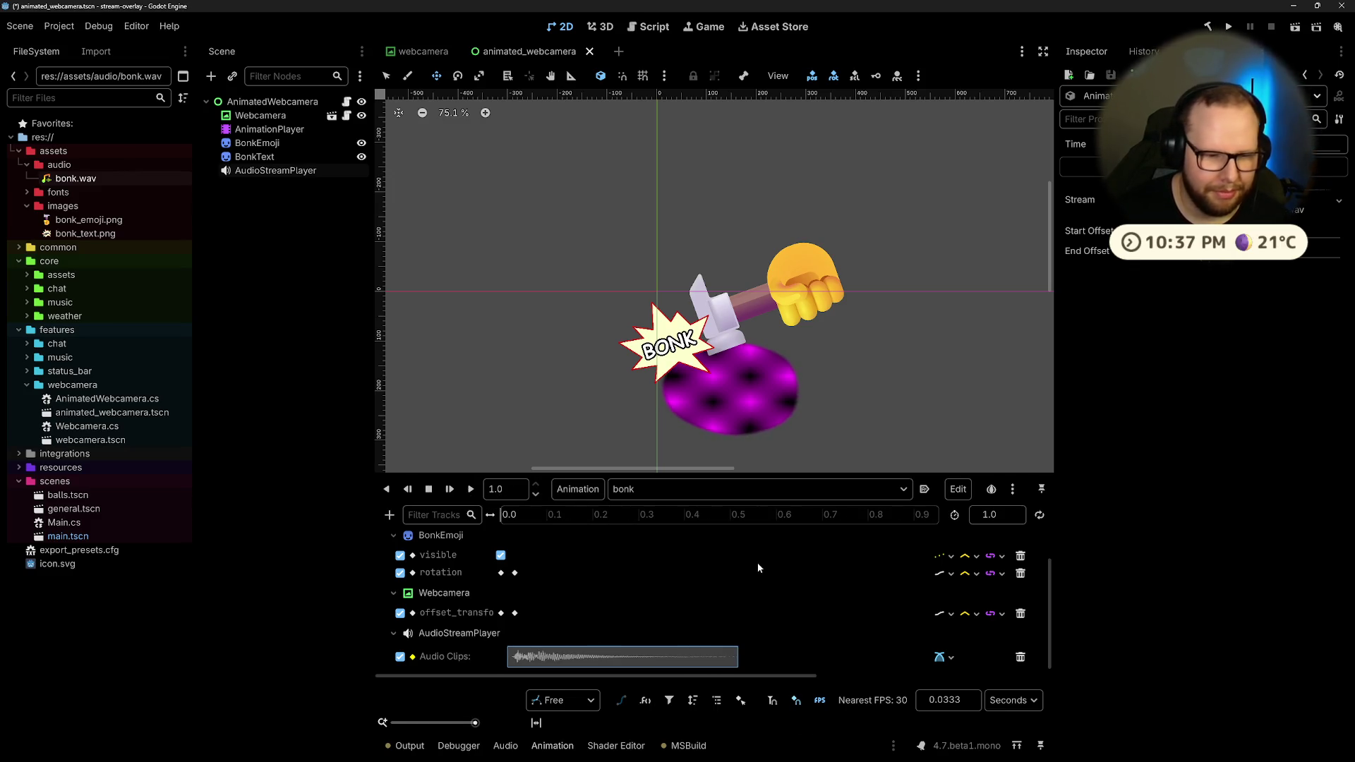
Step: Play the bonk animation from the start to review its current timing
ctrl+scroll(671, 578, down, 2)
click(470, 490)
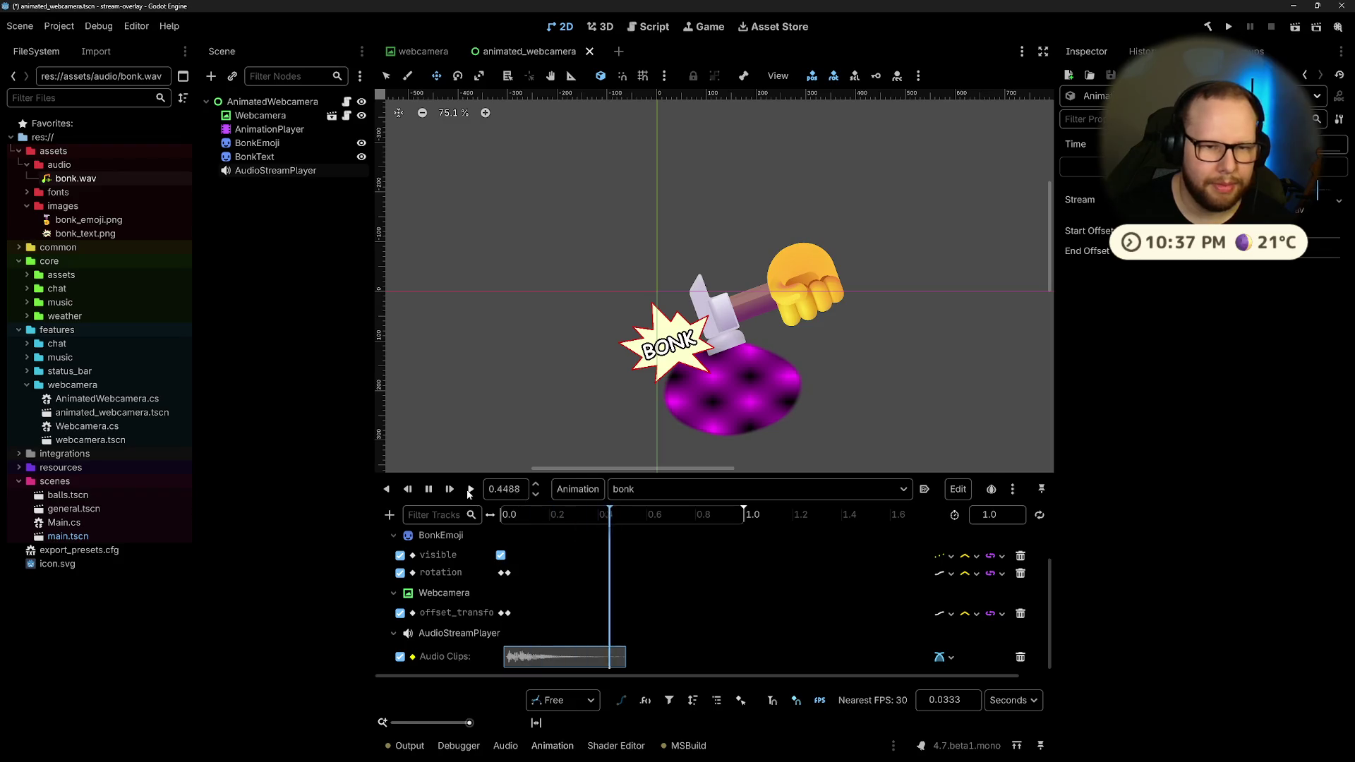
click(471, 491)
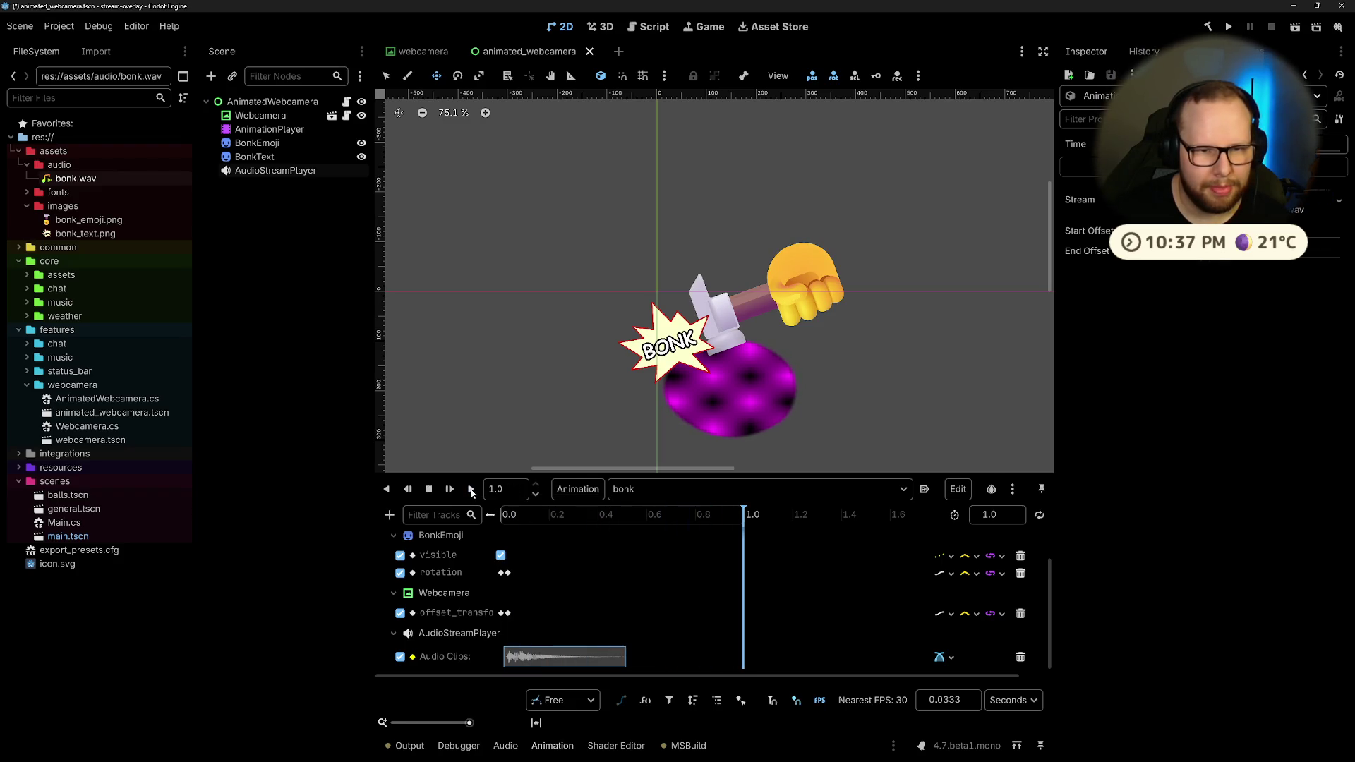
Step: Shift the impact rotation and offset_transform keys and the bonk.wav clip slightly later, checking sync
drag(508, 577, 511, 618)
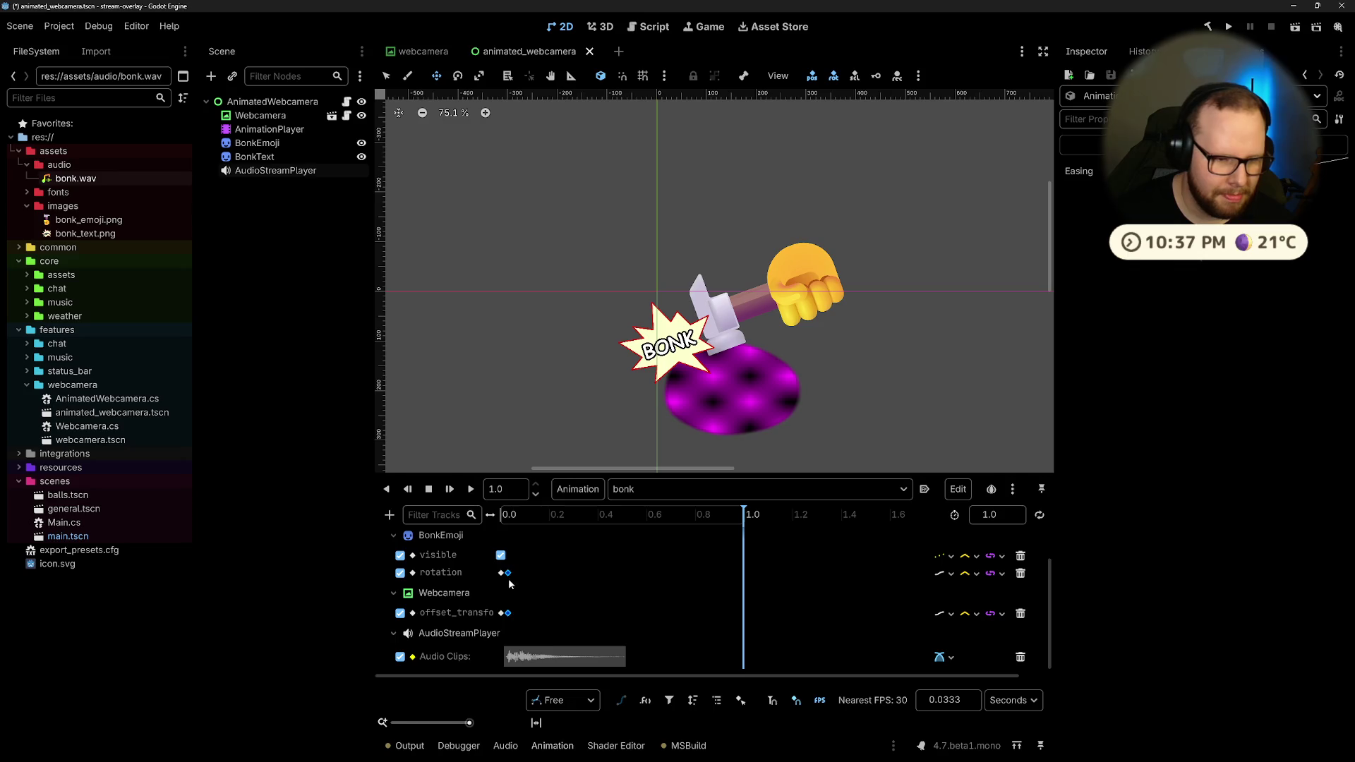
click(515, 654)
drag(508, 575, 515, 577)
click(470, 489)
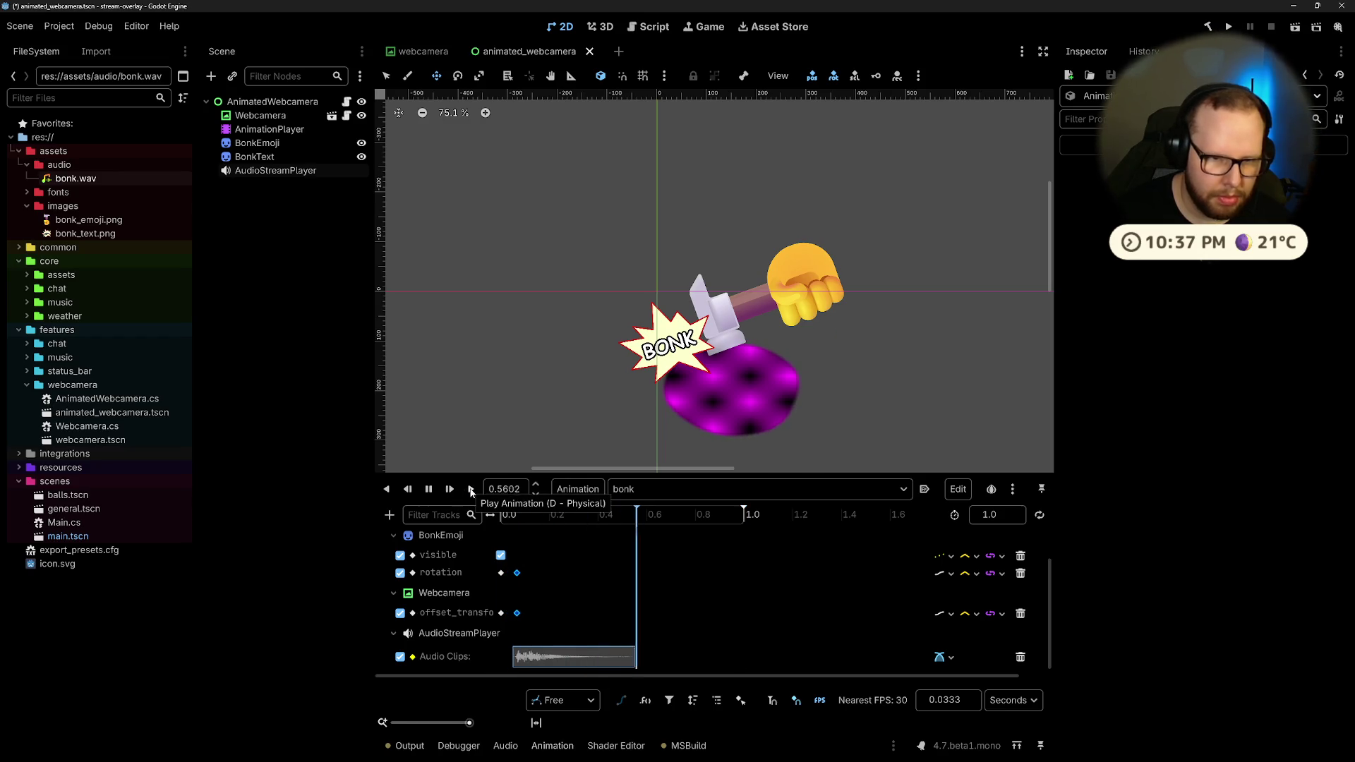
drag(519, 577, 523, 578)
click(470, 489)
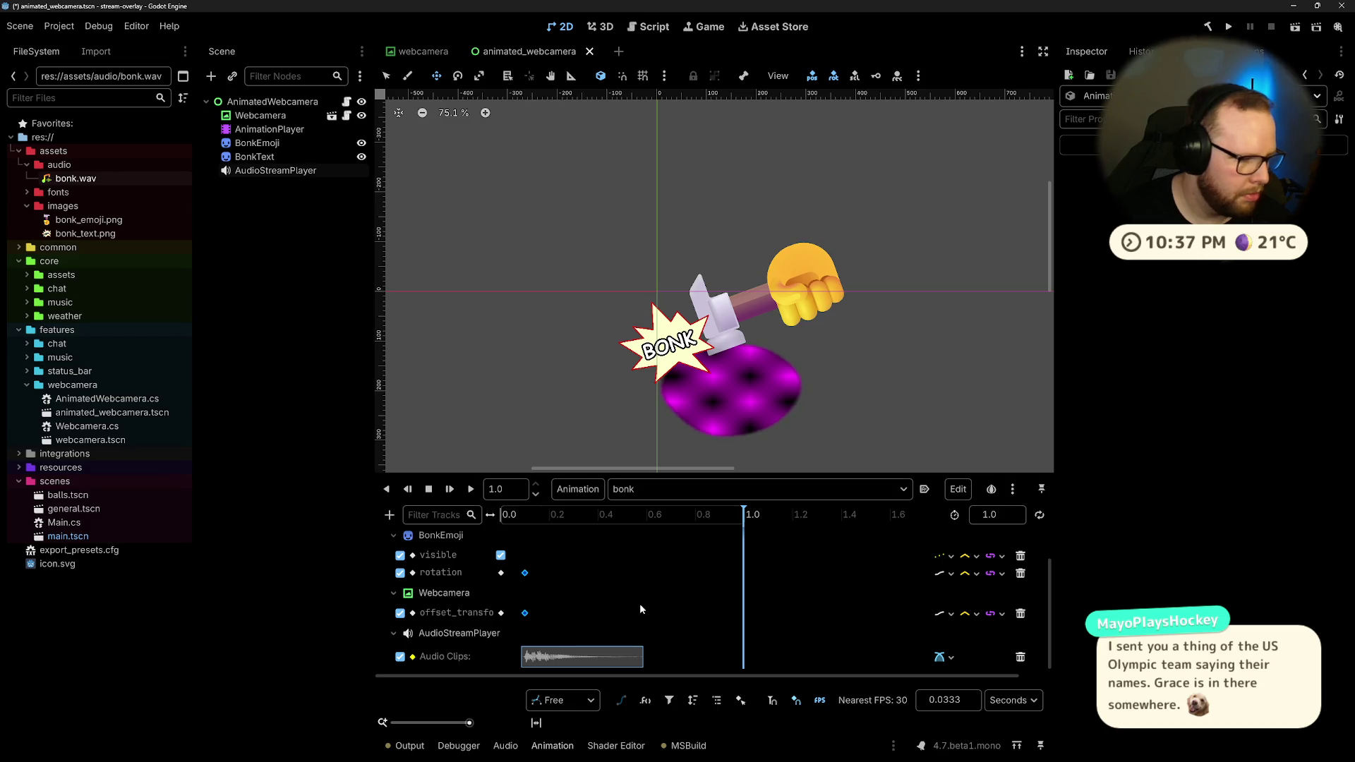
Step: Replay the bonk animation several times to confirm the hammer, text and sound line up
click(471, 490)
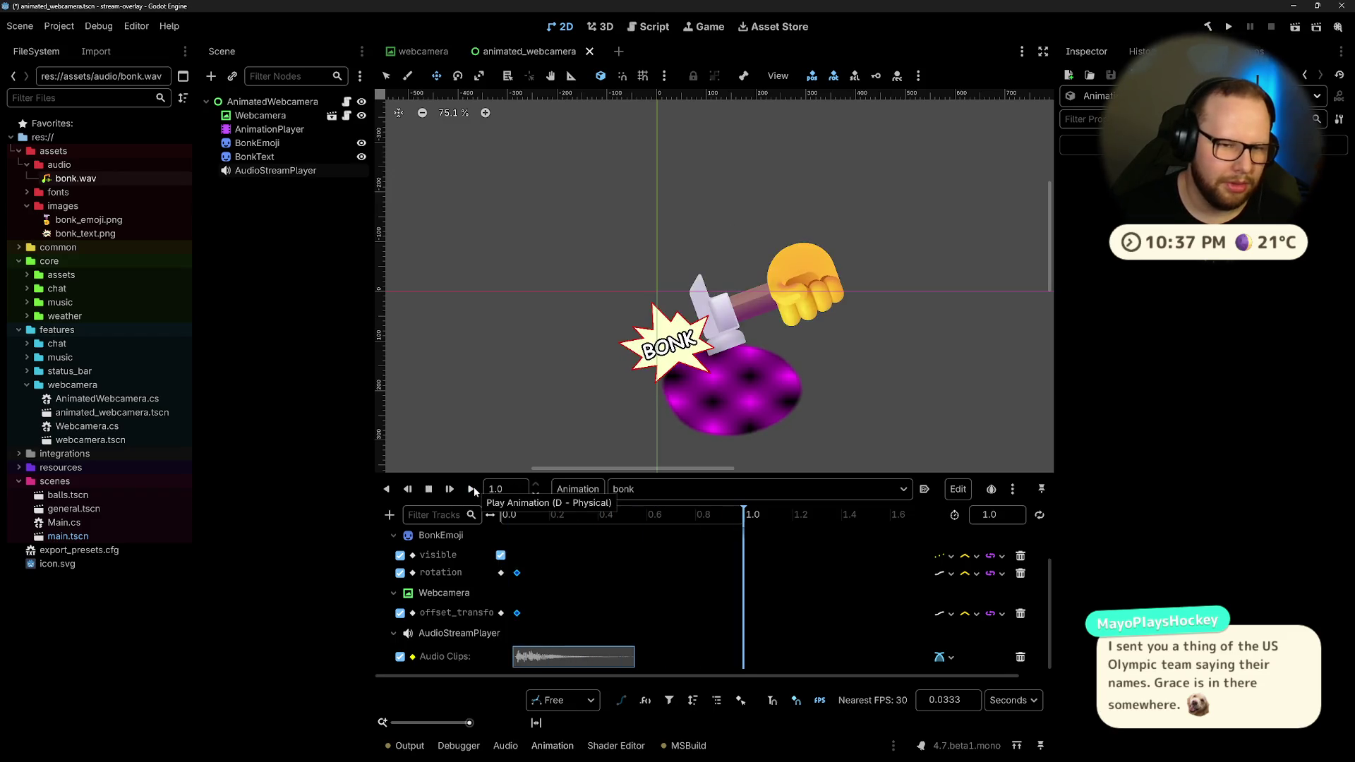
click(472, 489)
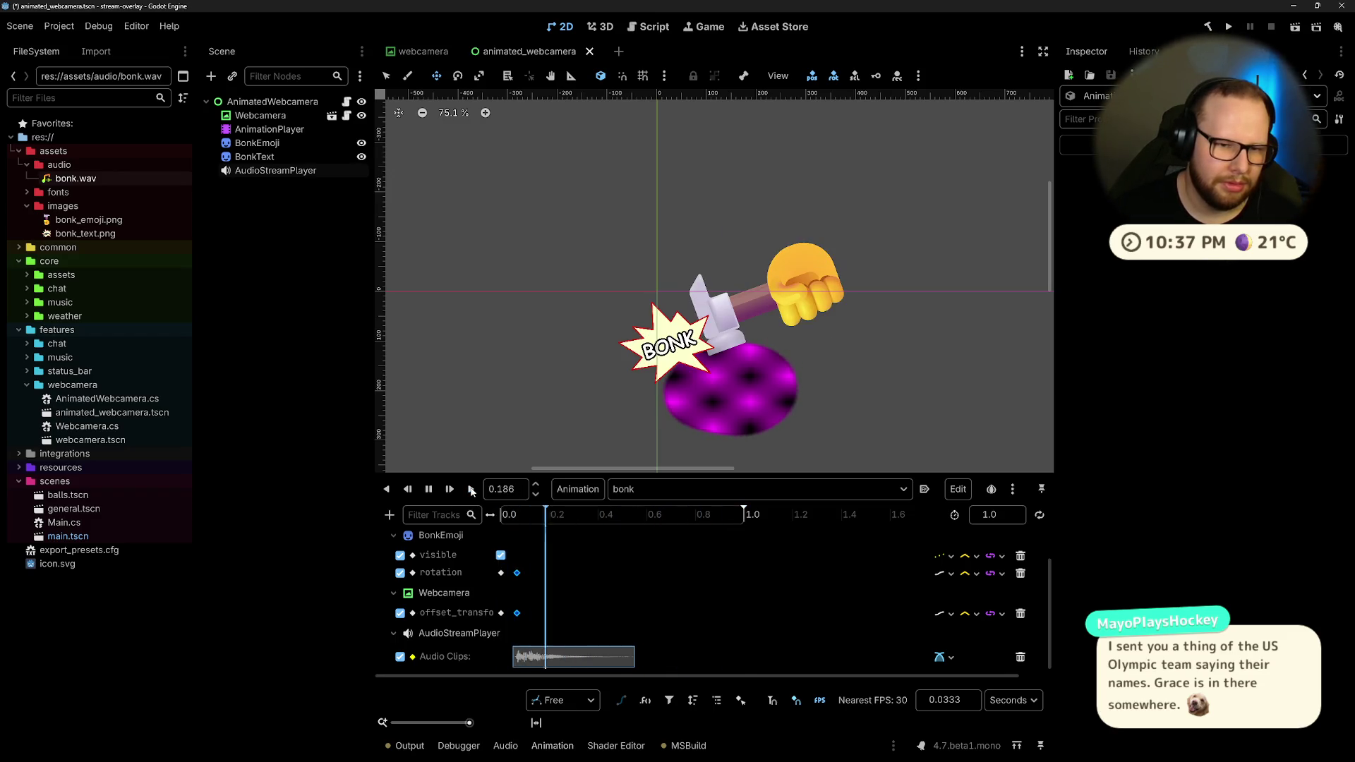
click(472, 489)
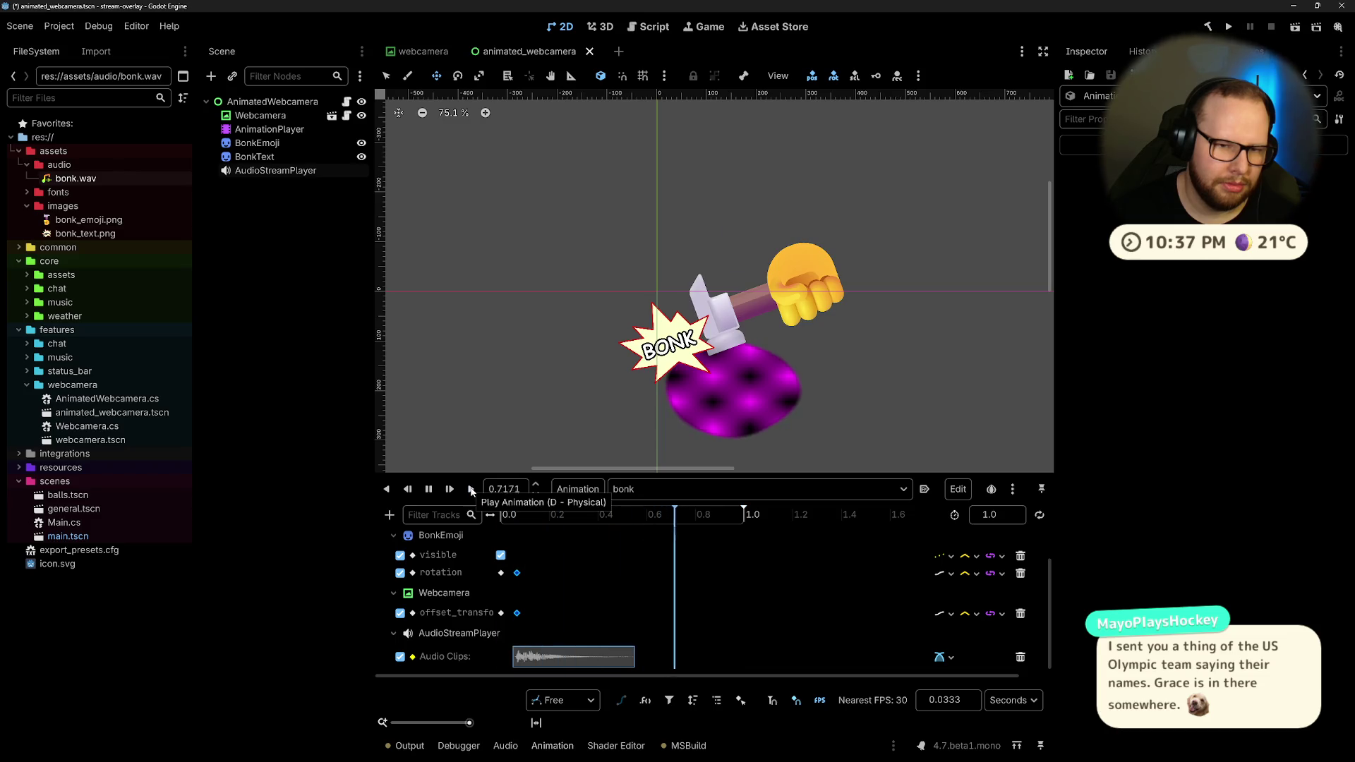
click(472, 490)
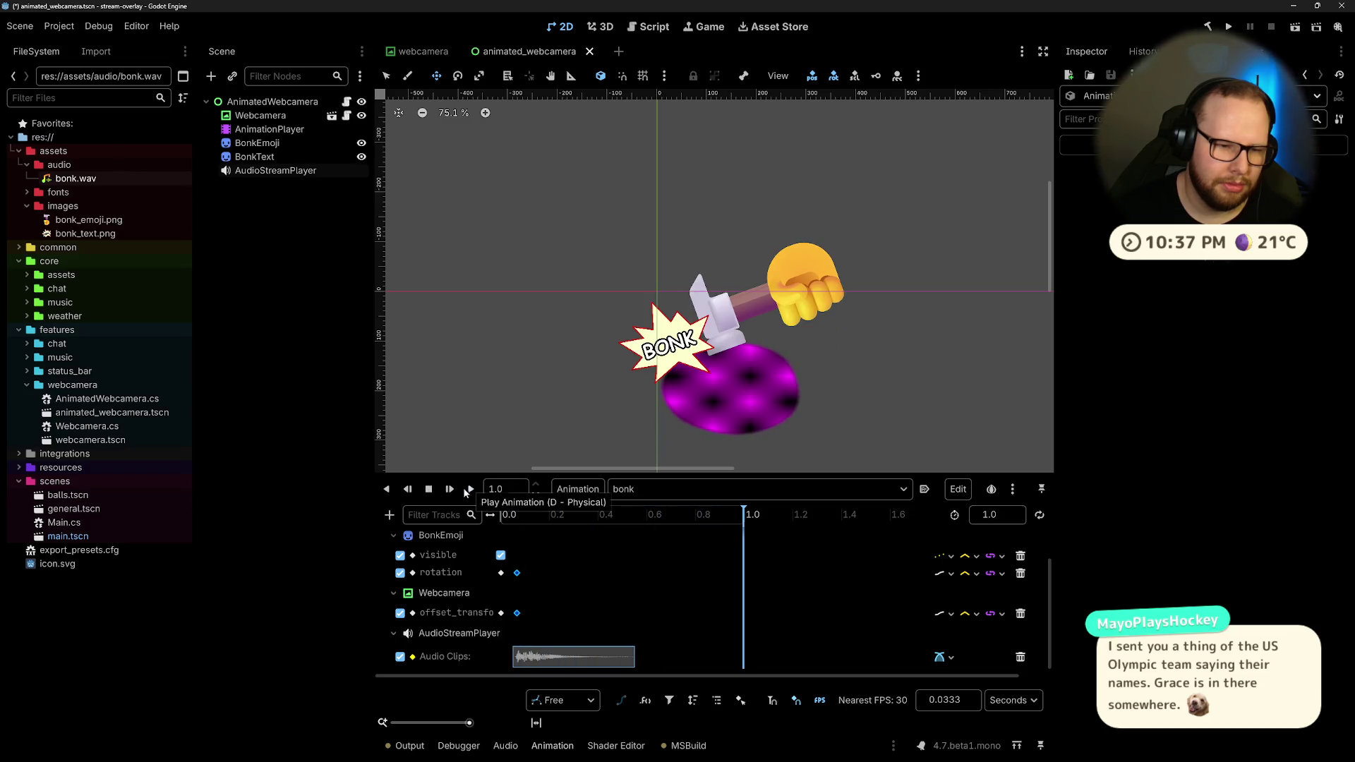
click(659, 494)
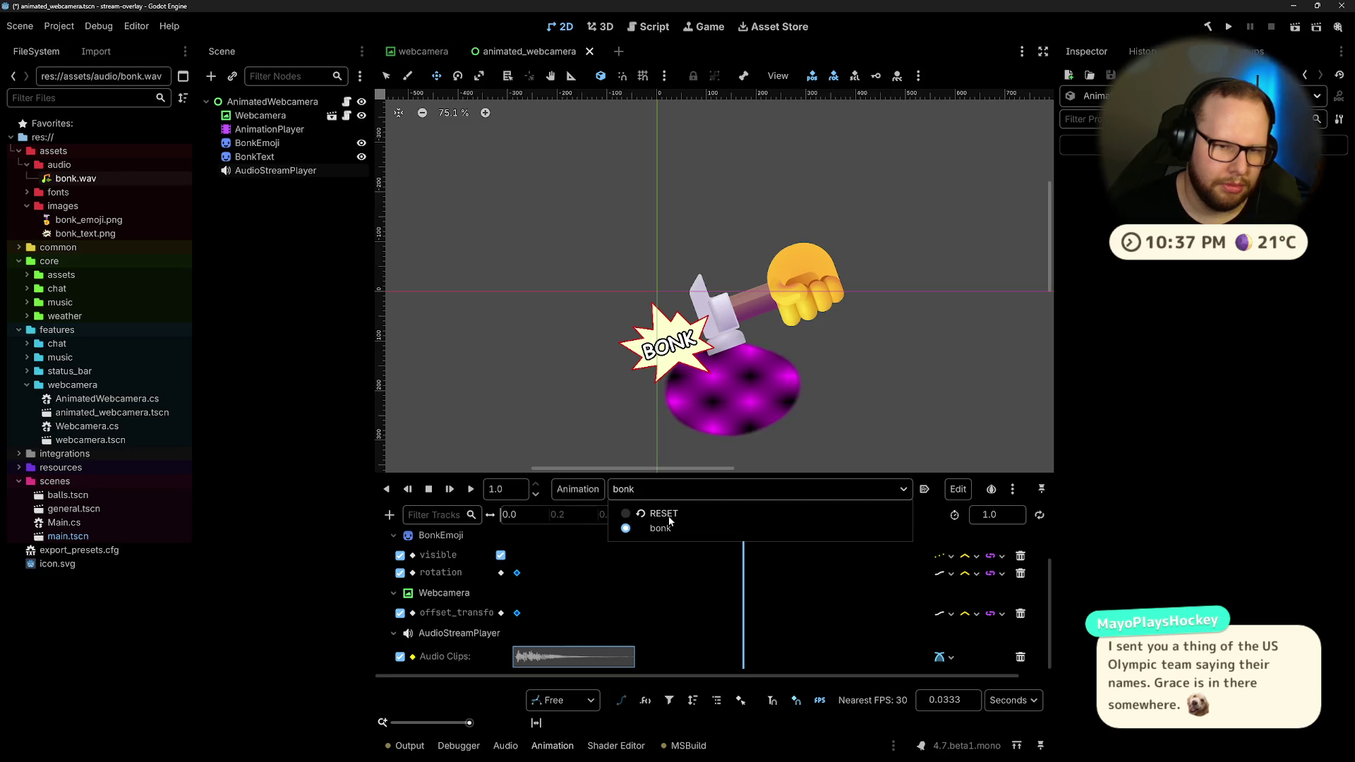
click(668, 515)
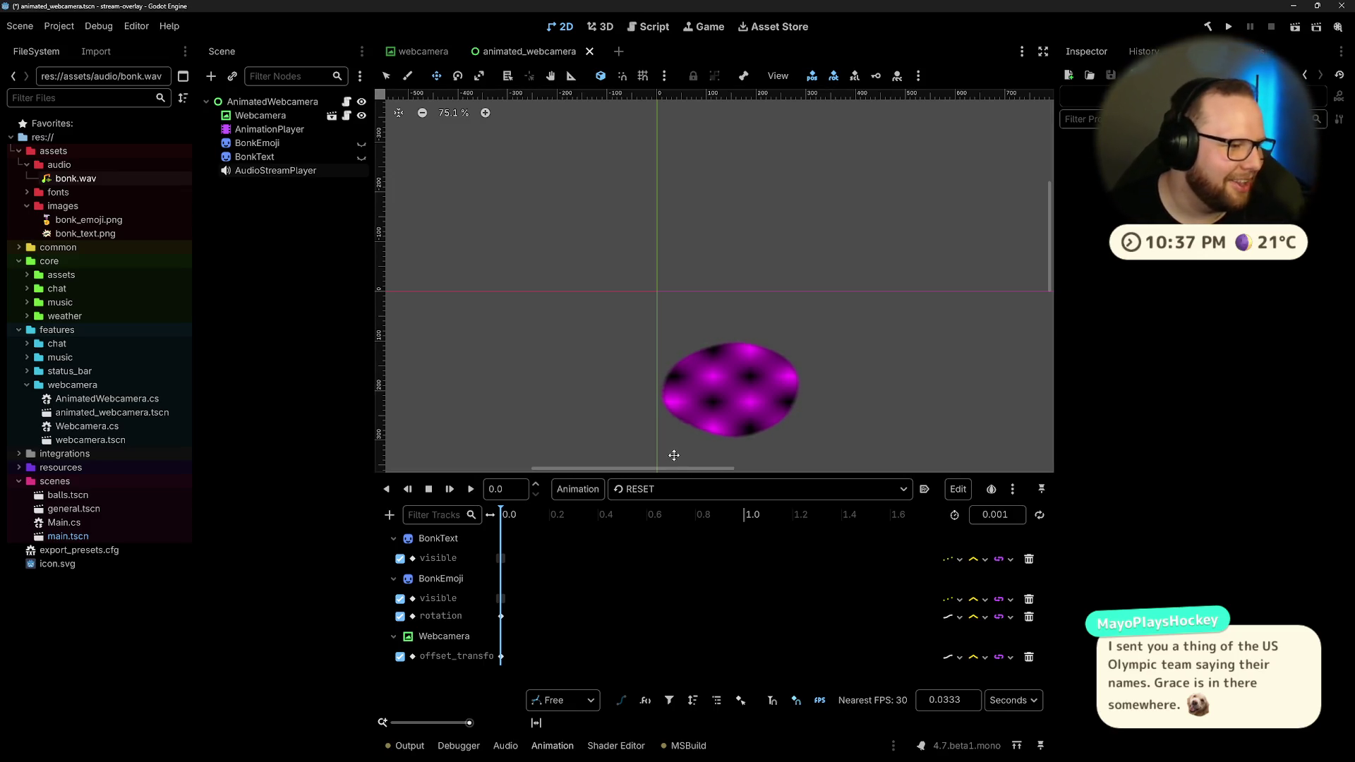
click(628, 494)
click(655, 514)
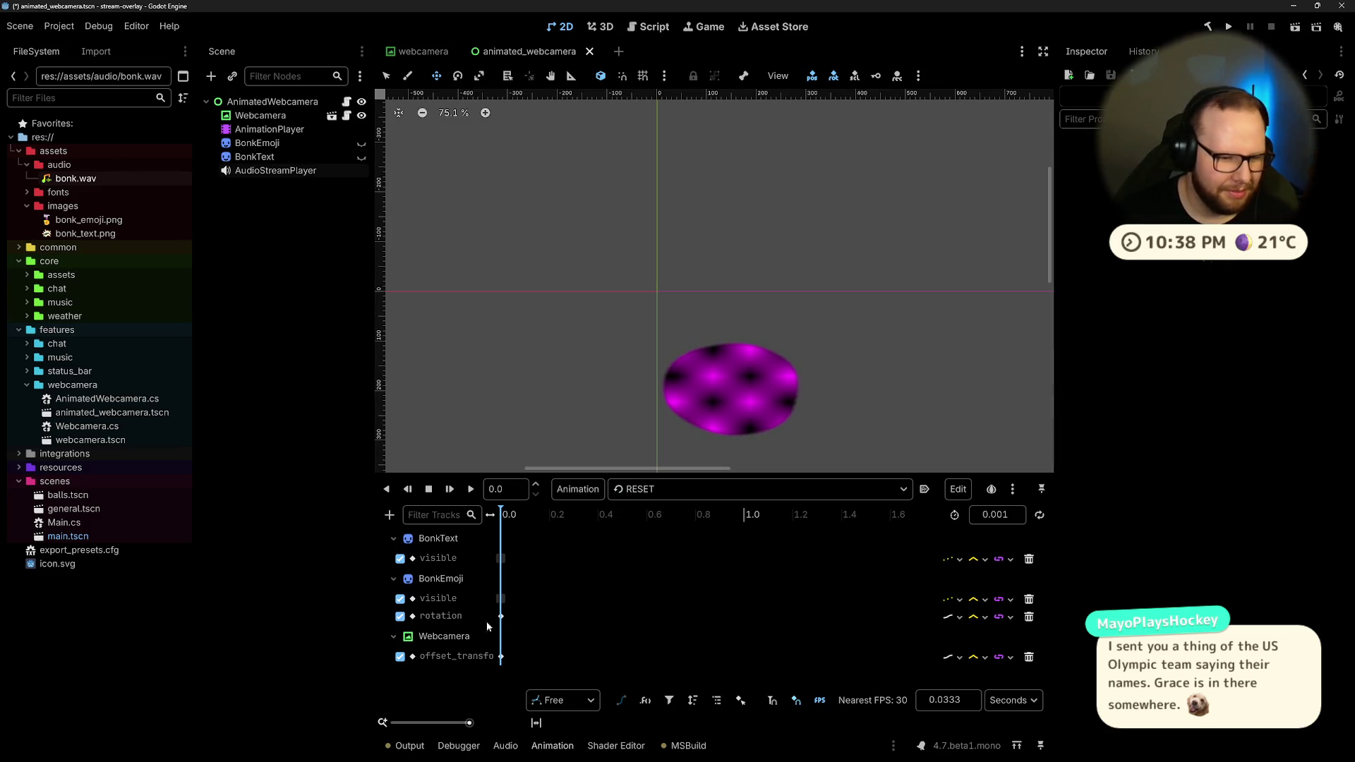
mouse_move(502, 658)
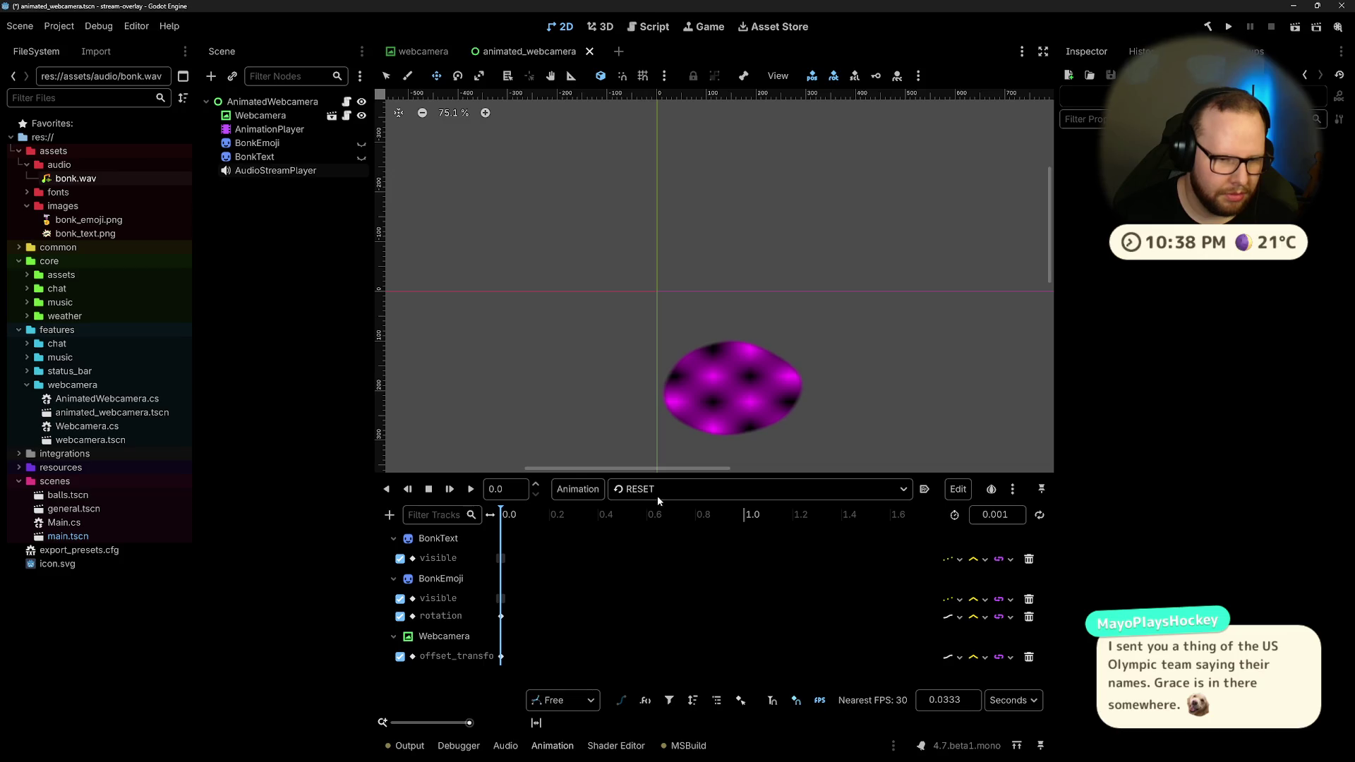
click(500, 657)
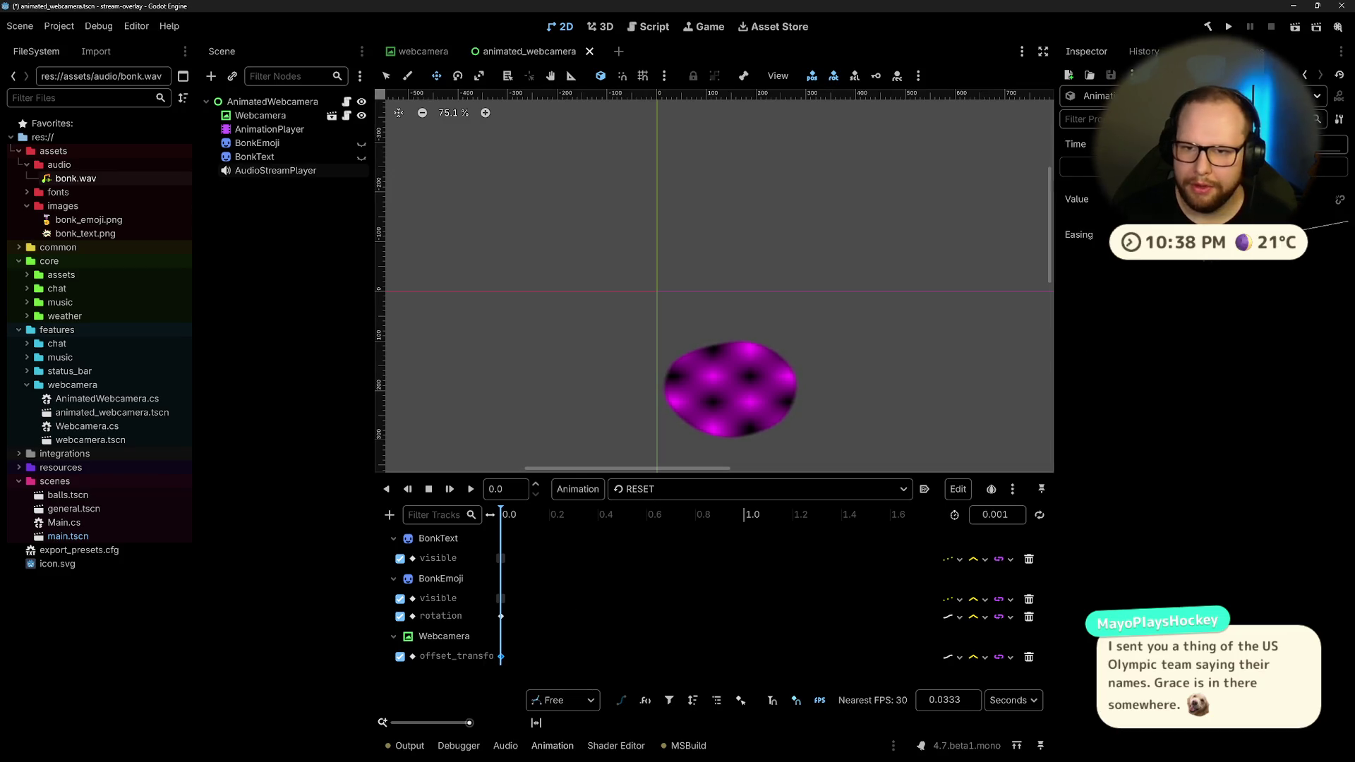
click(677, 492)
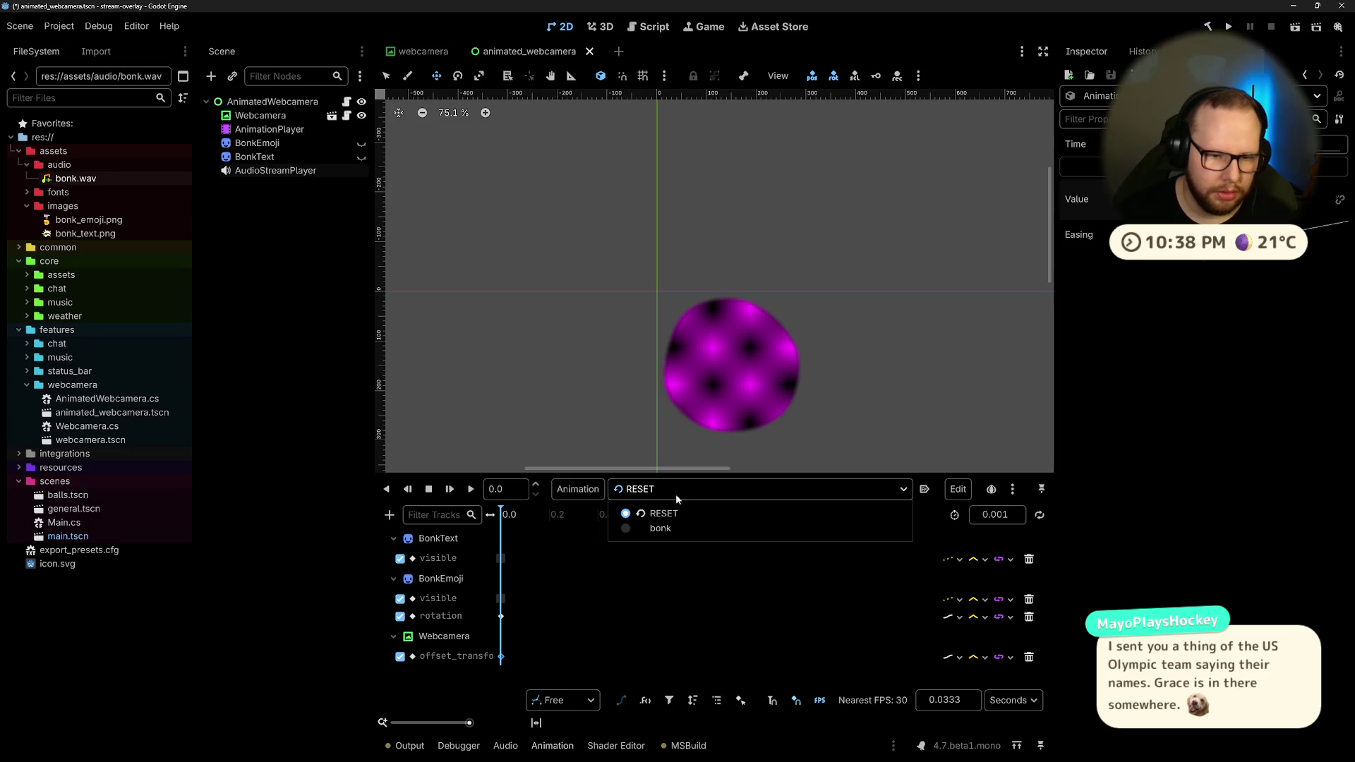
click(656, 530)
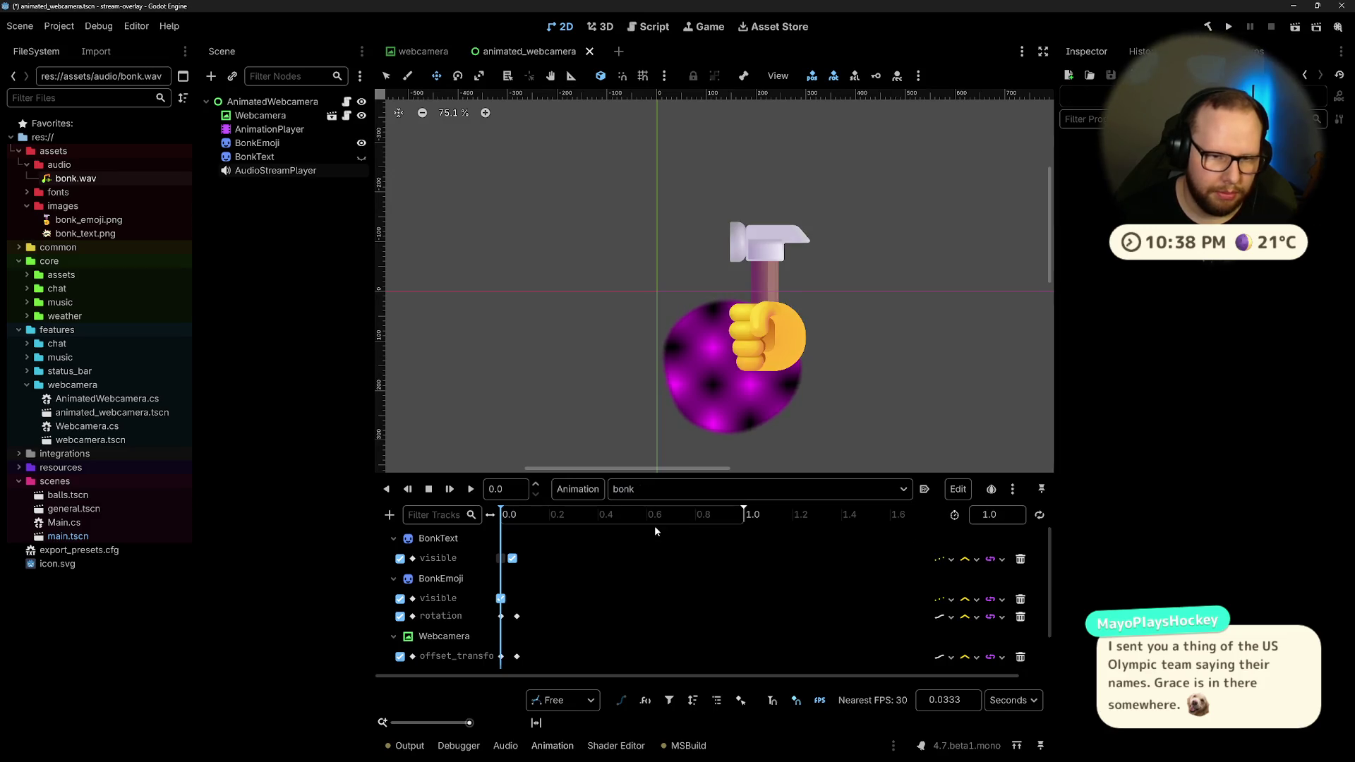
click(471, 490)
click(470, 490)
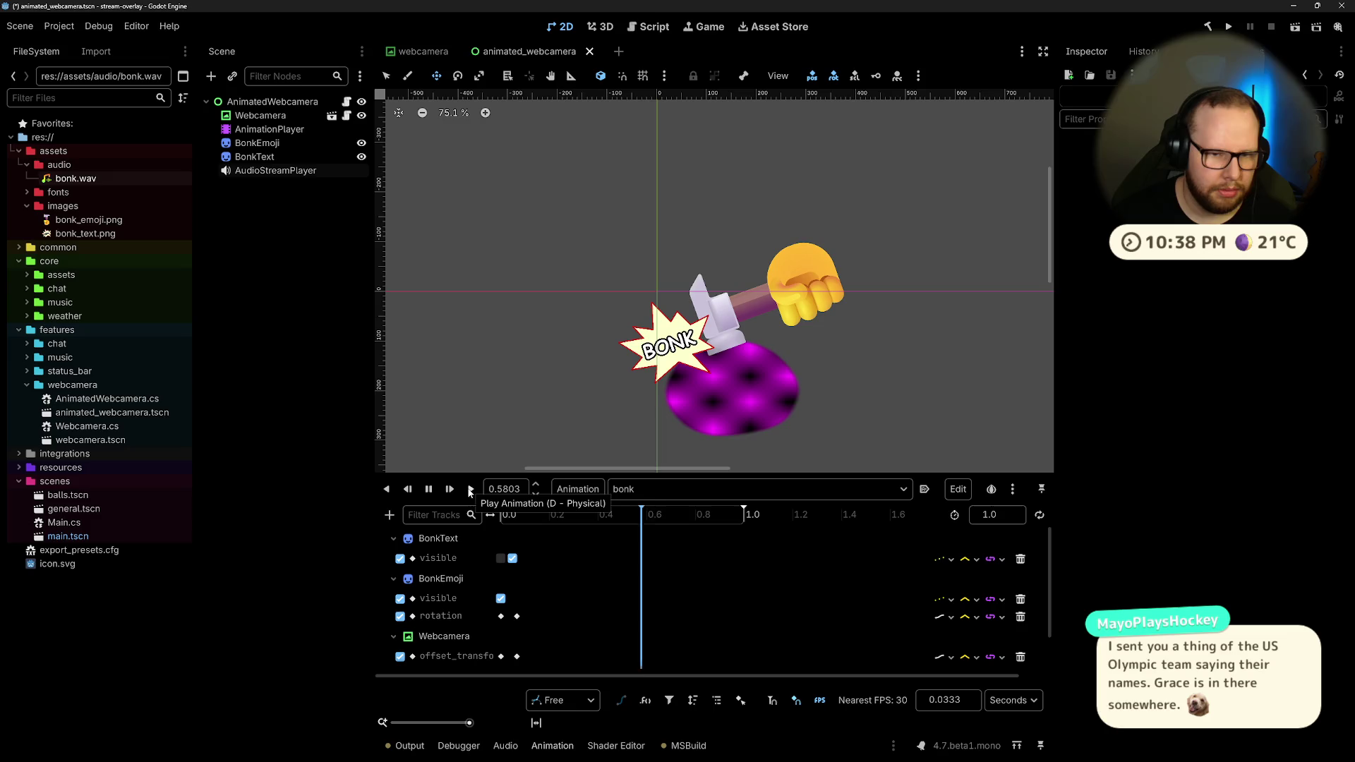
click(471, 490)
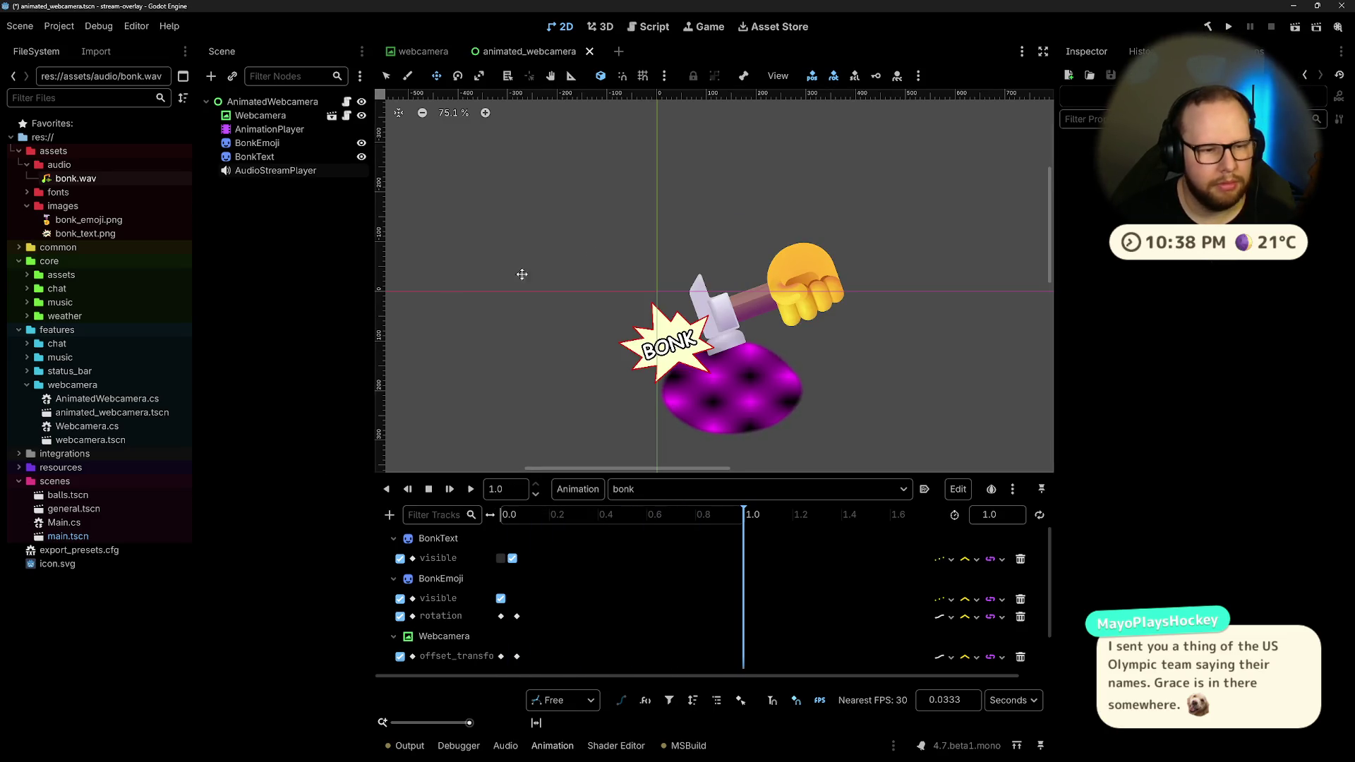
click(635, 489)
click(647, 514)
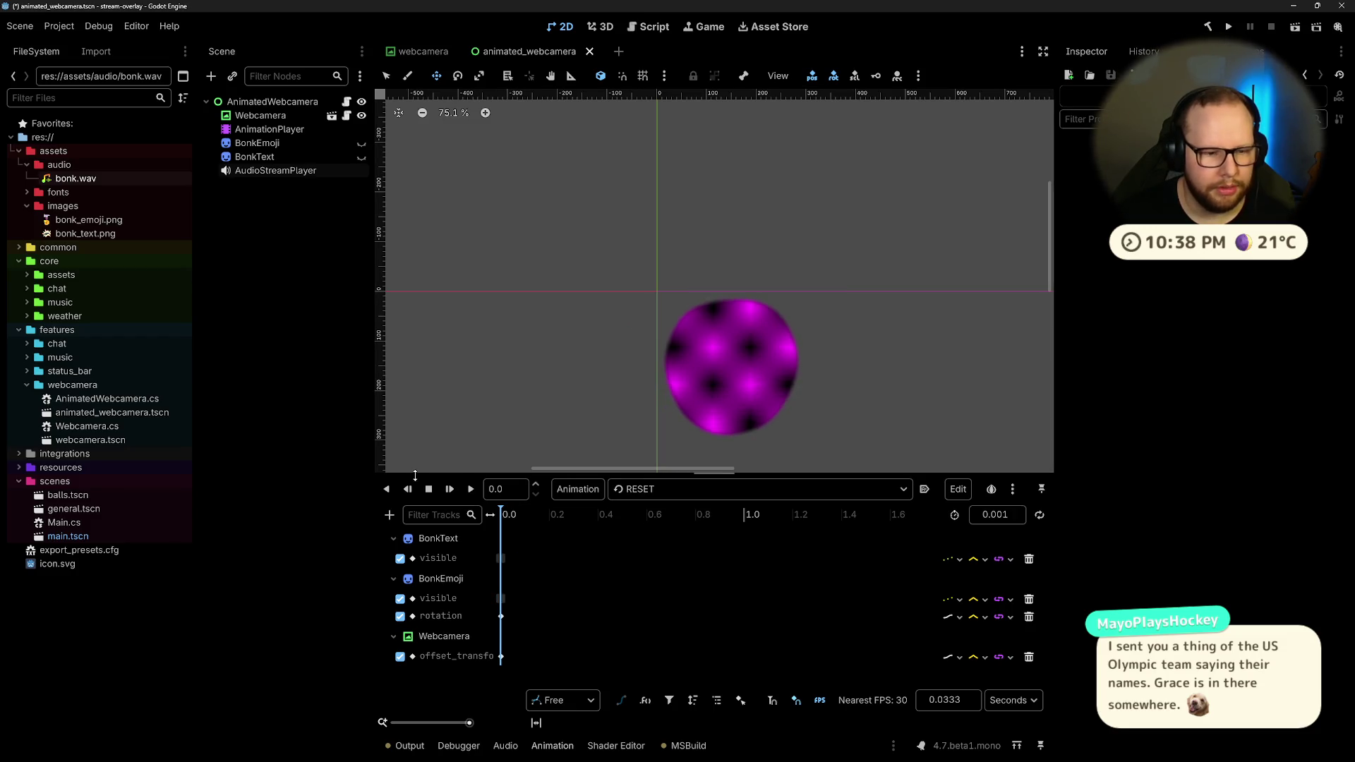
click(669, 489)
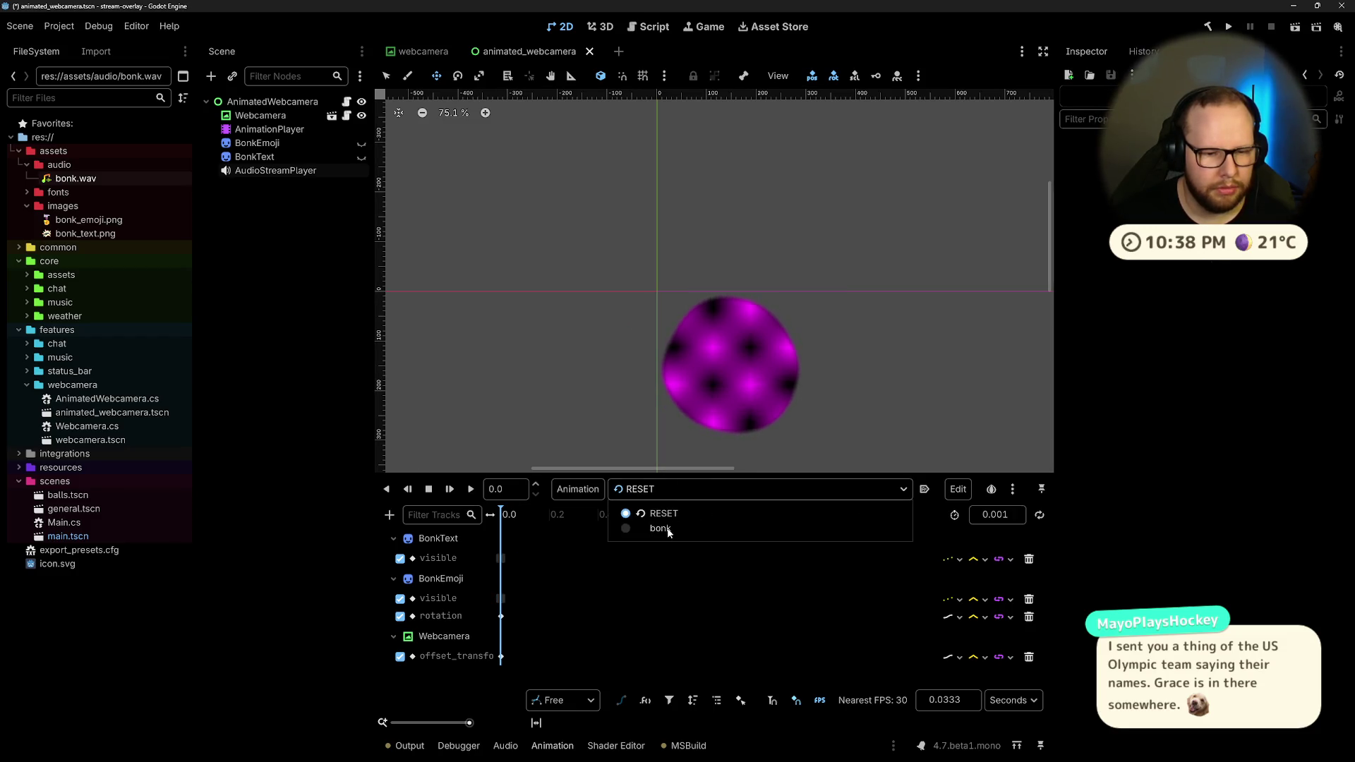
click(666, 528)
click(466, 491)
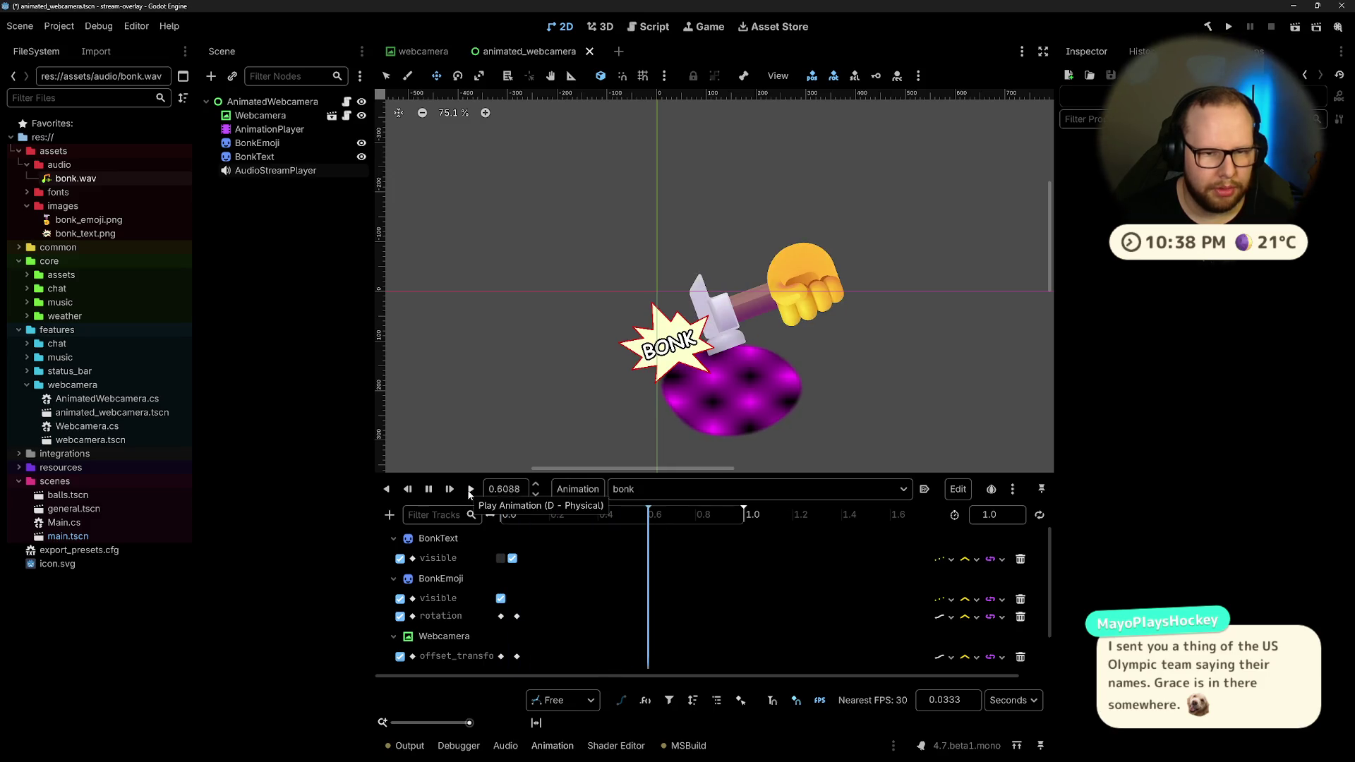
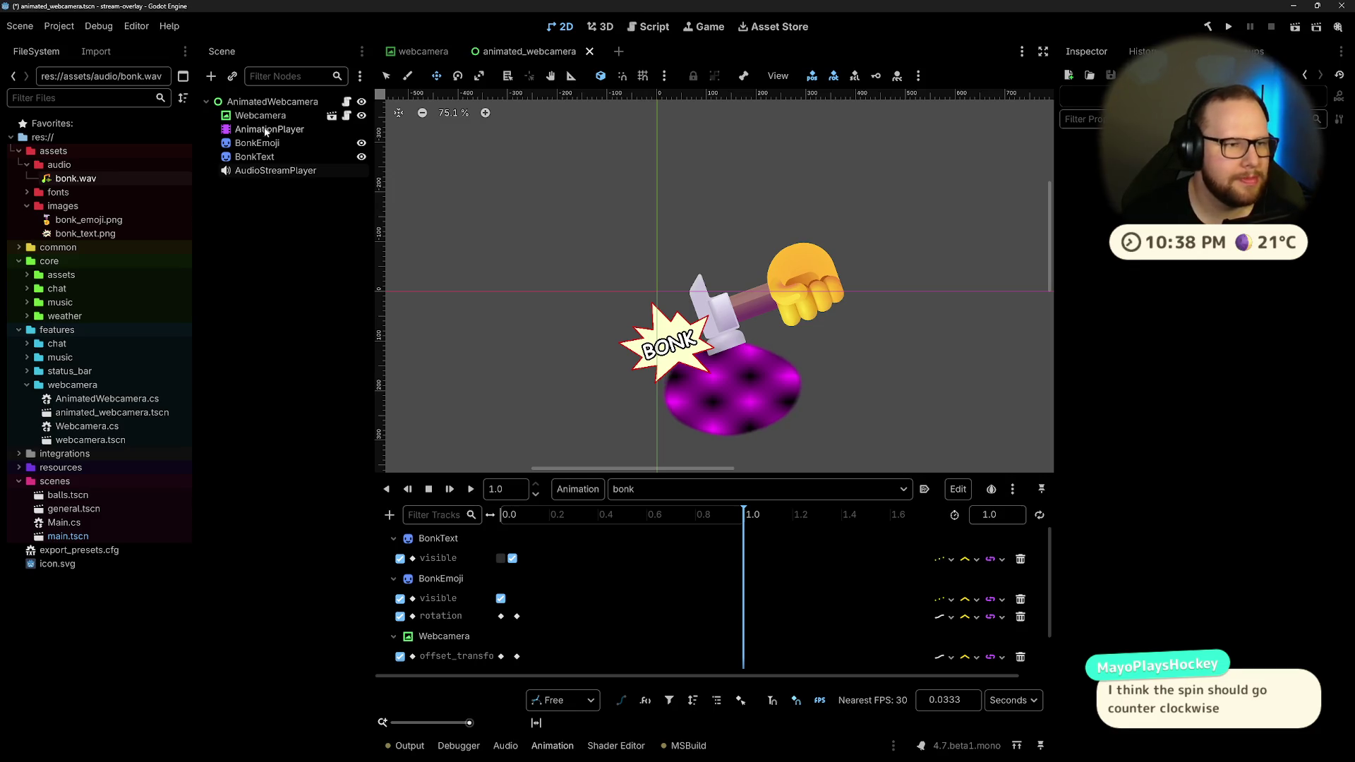
Step: Select the AnimatedWebcamera root node, then switch over to AnimatedWebcamera.cs in Visual Studio
click(262, 101)
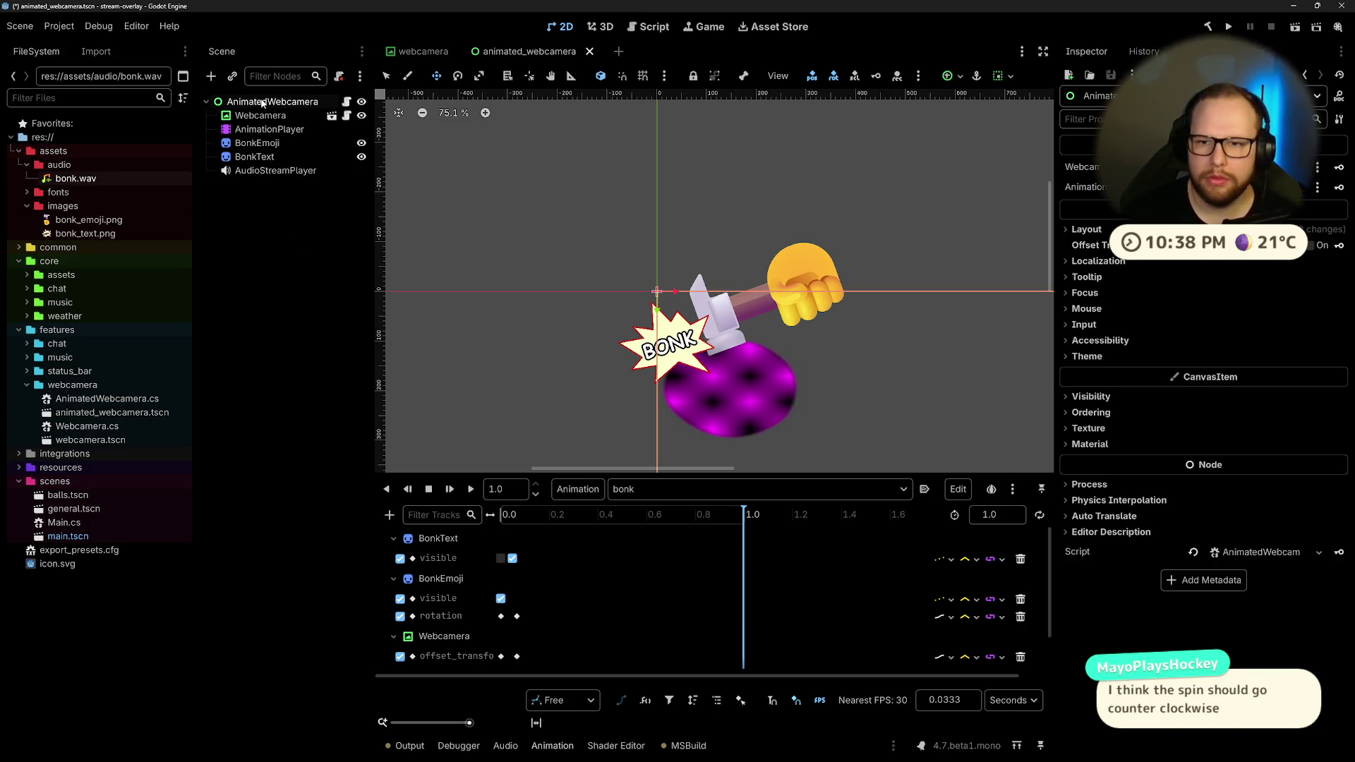
click(281, 271)
key(ctrl+super+Right)
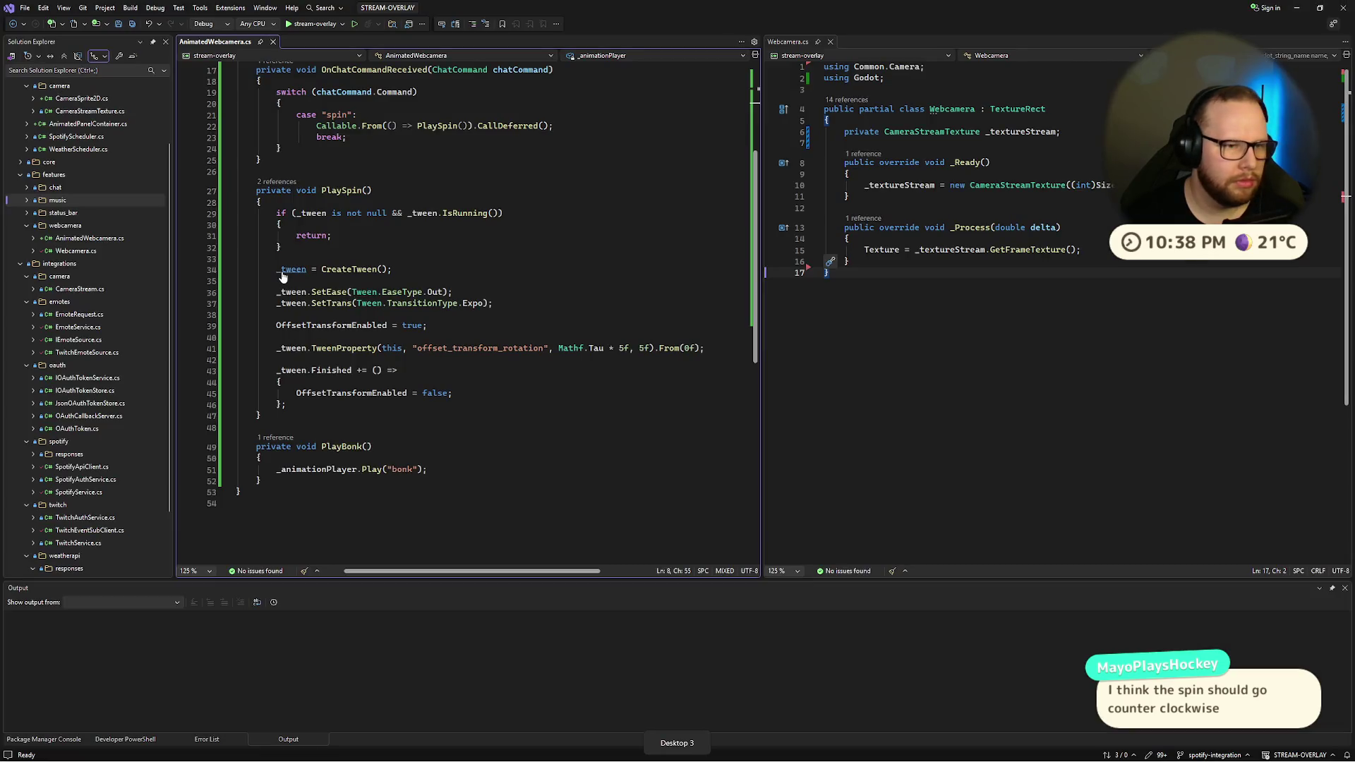
Step: Back out a half-typed call after the bonk Play line and save the script
key(ctrl+End)
click(423, 470)
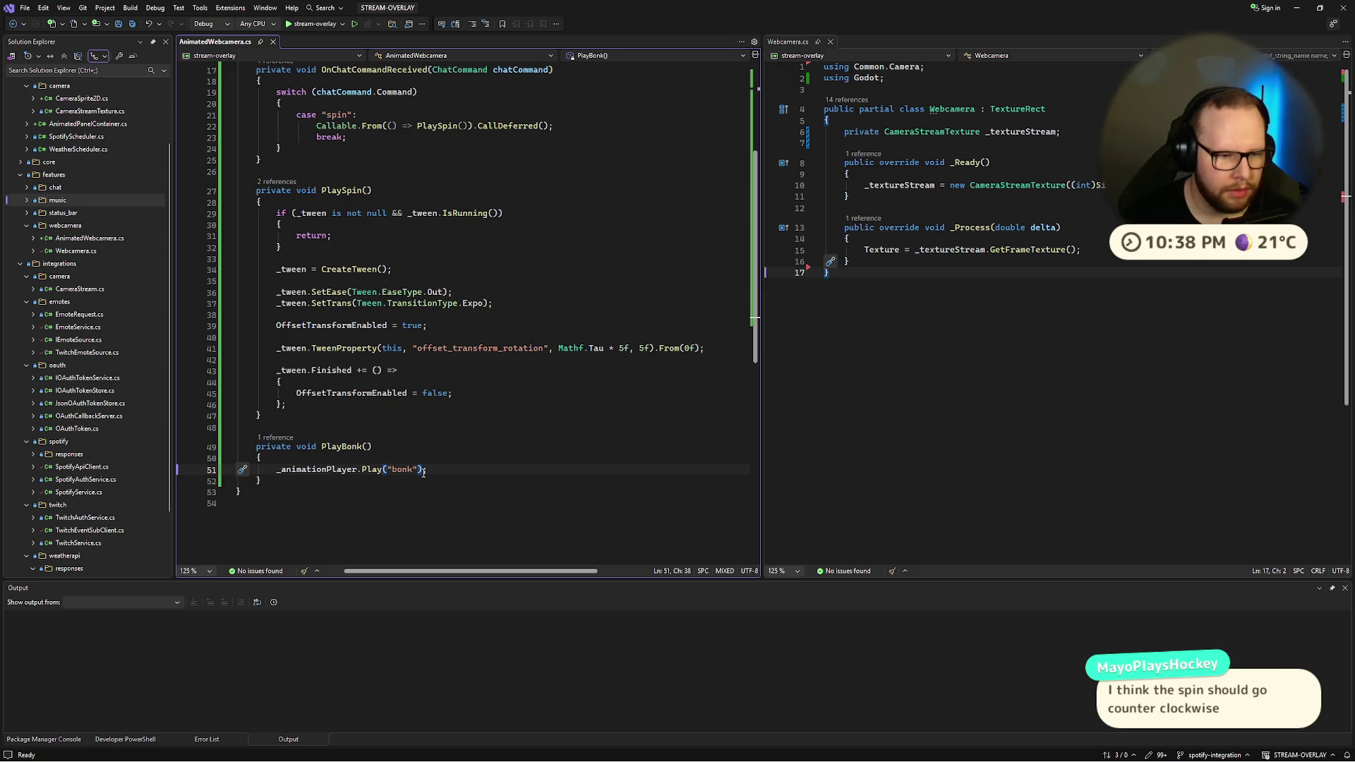
text(;Fini;)
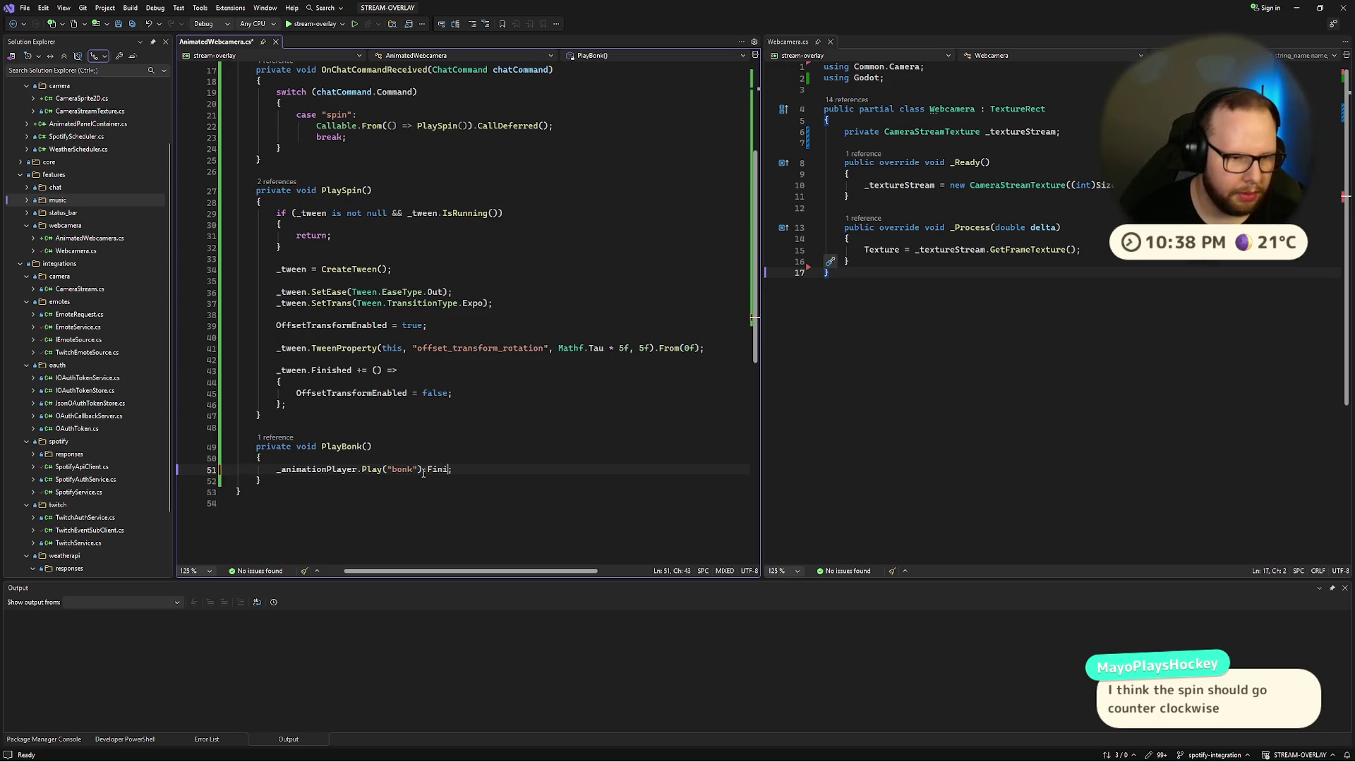
key(BackSpace)
key(BackSpace)
key(BackSpace)
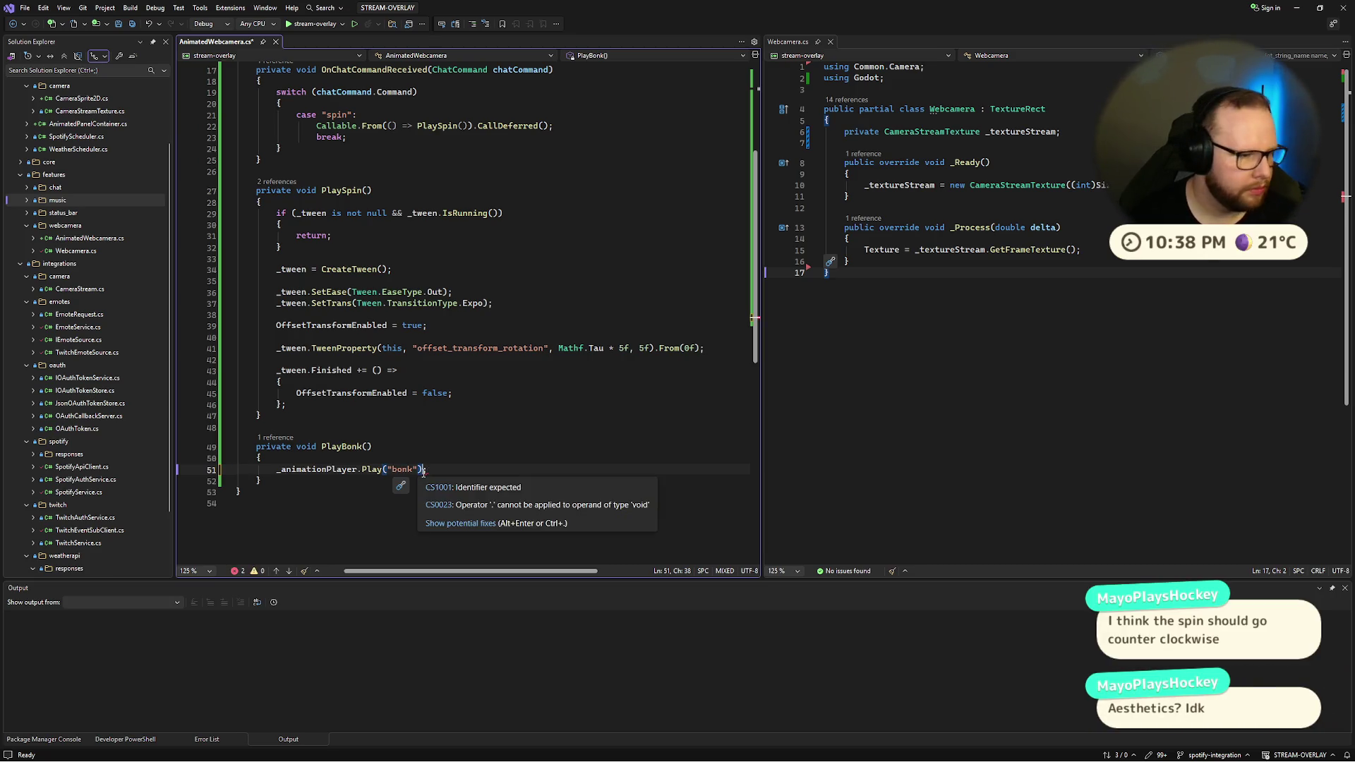
text(;)
click(387, 437)
key(ctrl+s)
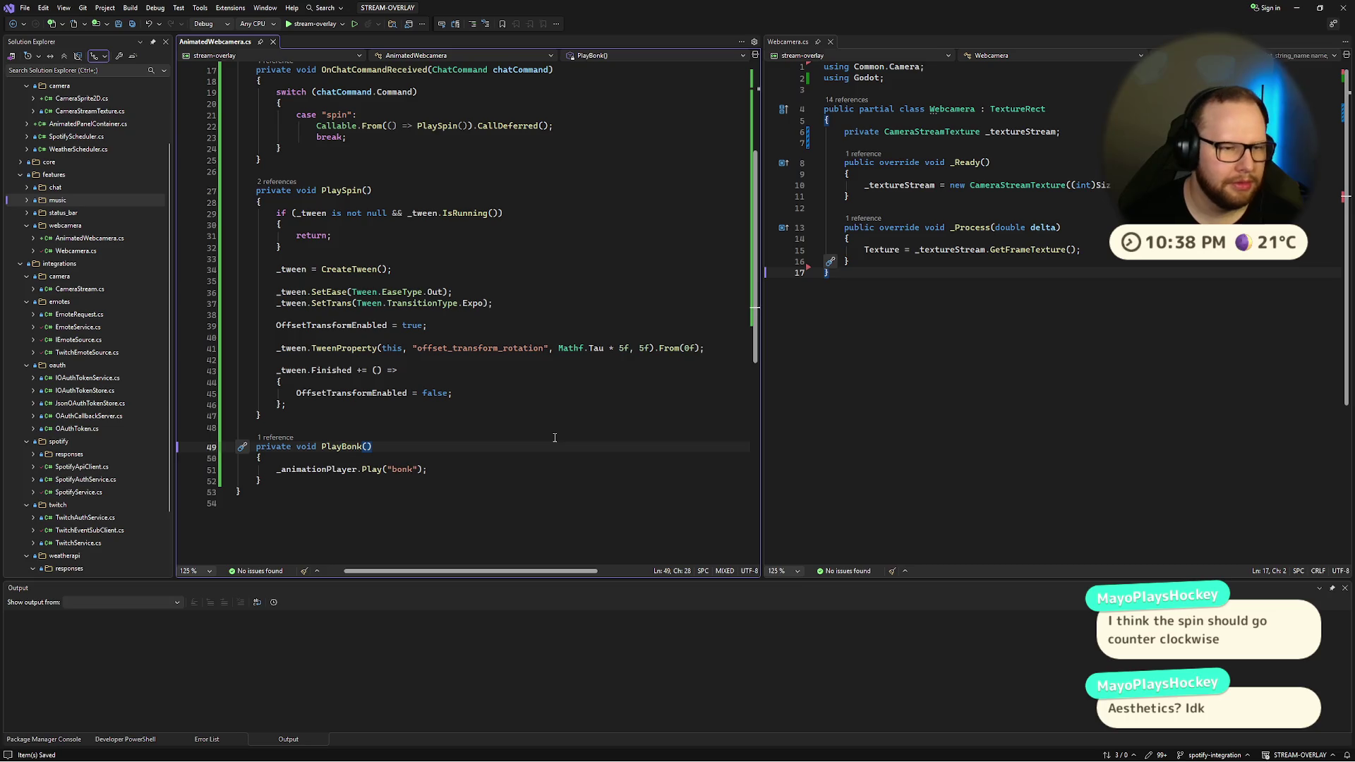
Step: Negate the spin rotation to -Mathf.Tau * 5f and start the overlay to test it
click(580, 347)
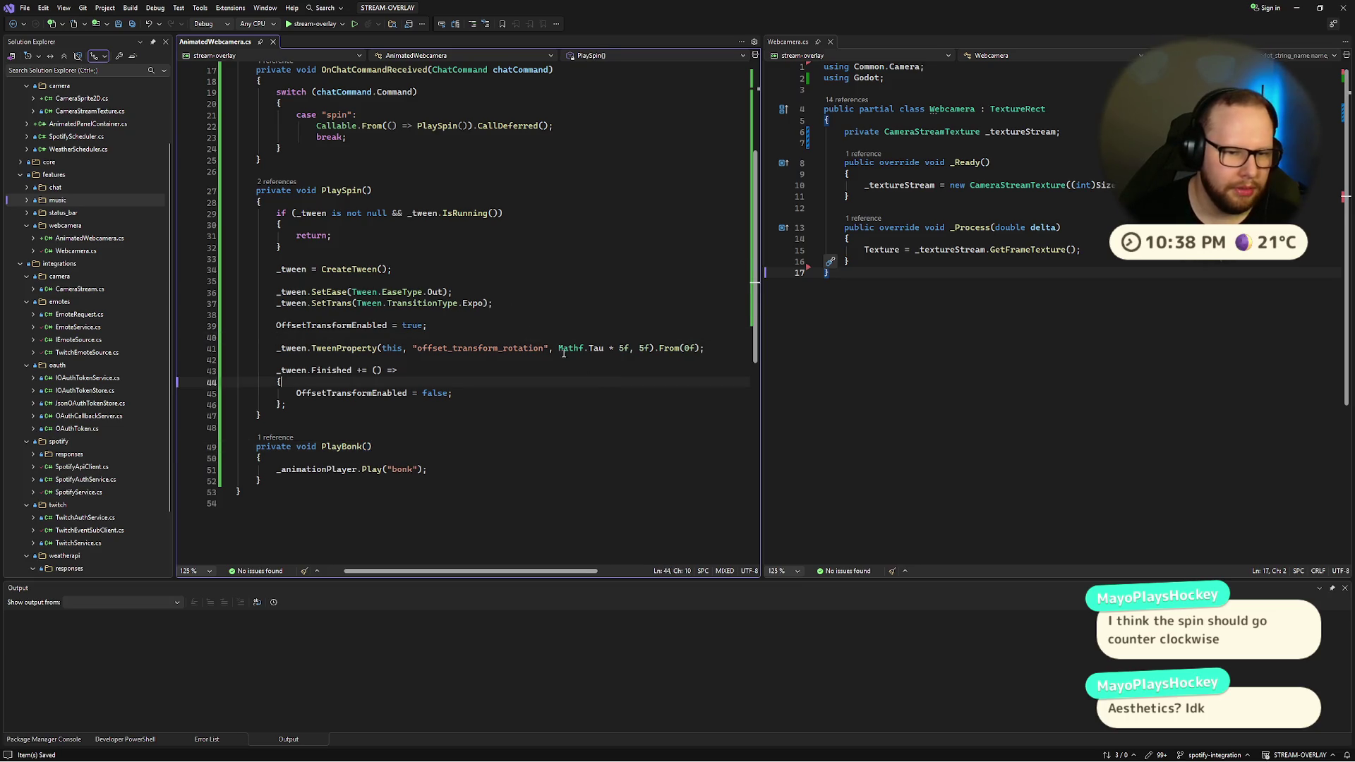
text(-)
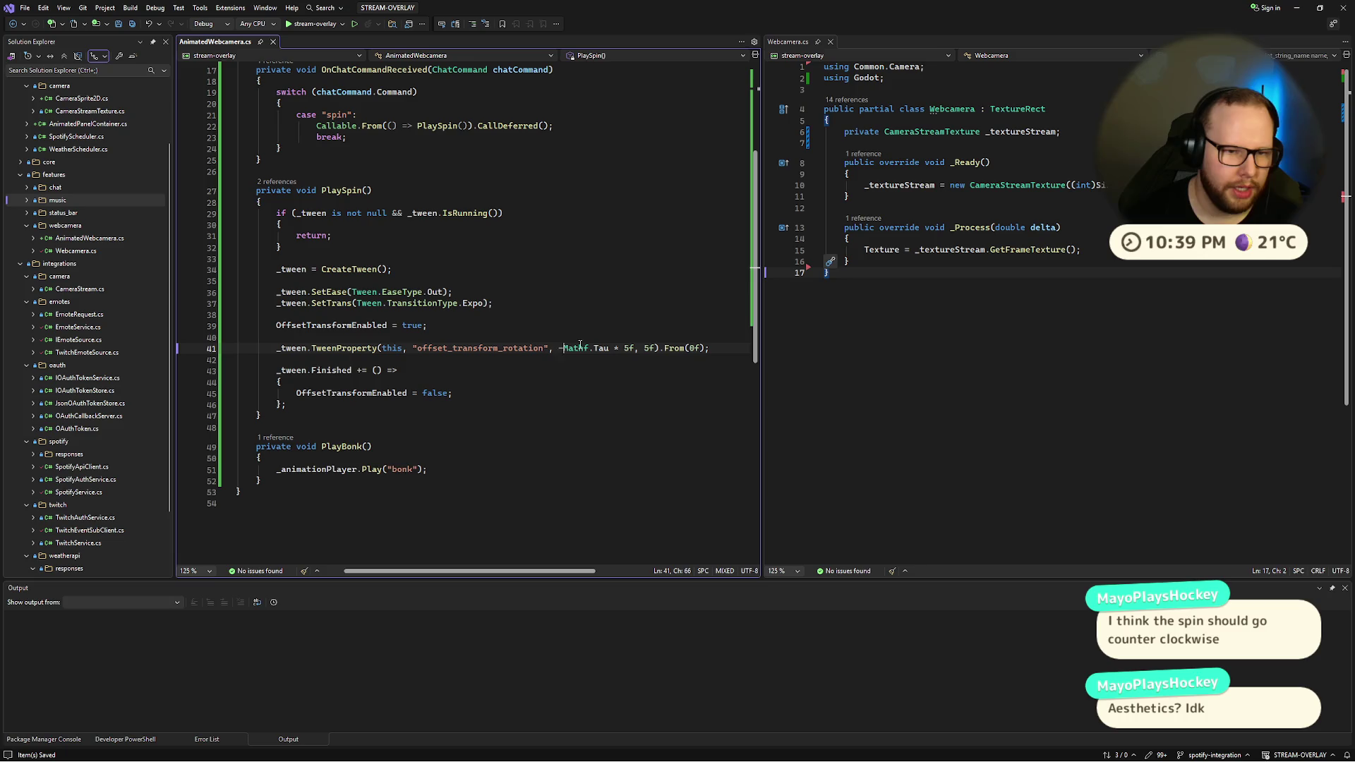
click(578, 347)
click(303, 23)
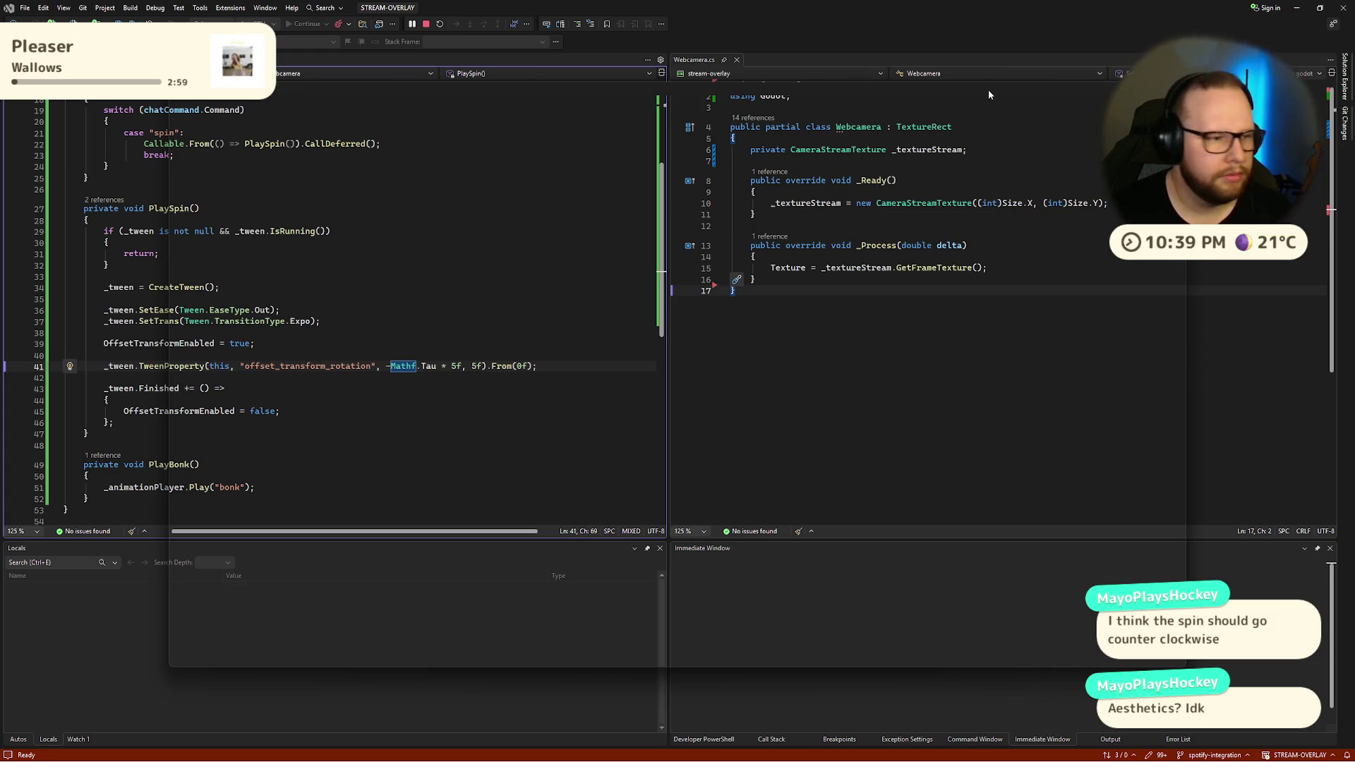
Step: Move the running overlay window, close it, and return to the Godot editor
mouse_move(988, 90)
mouse_down()
mouse_move(784, 56)
mouse_move(887, 32)
mouse_up()
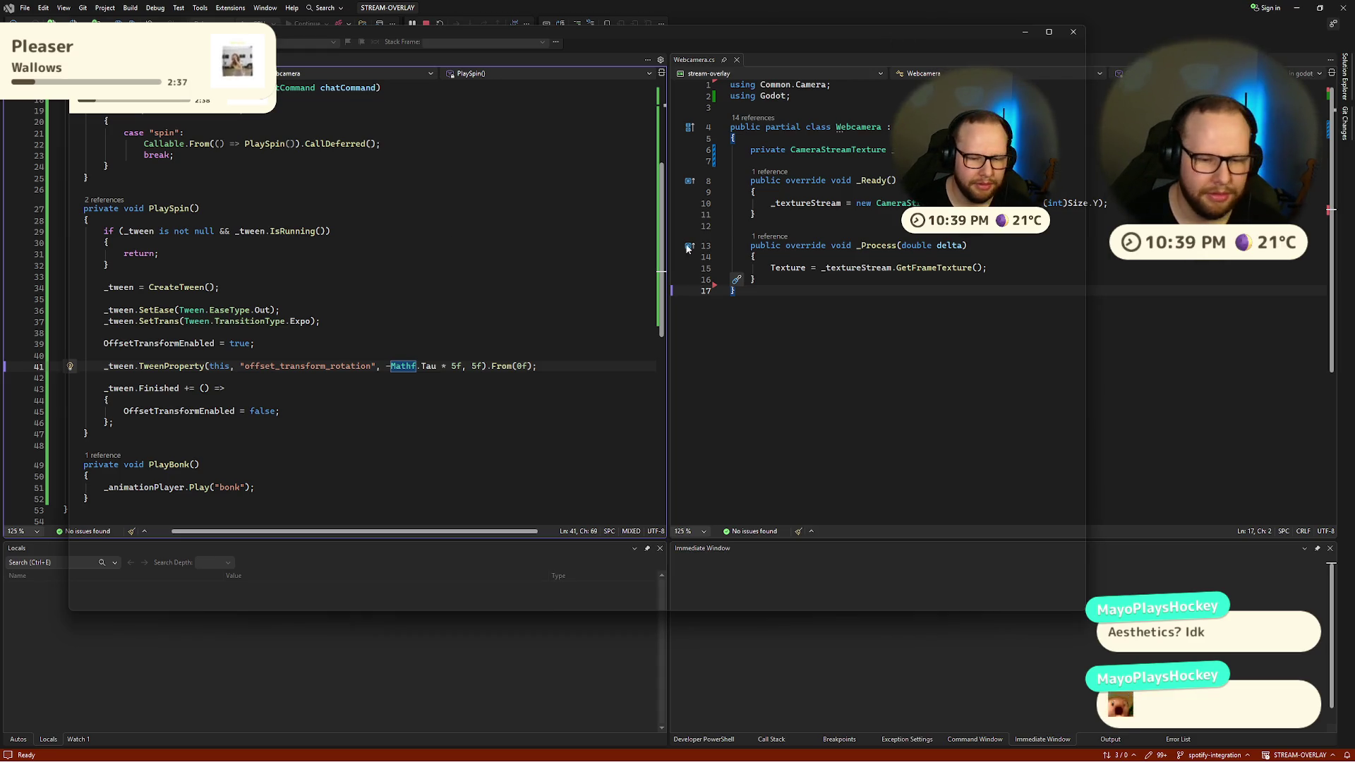
click(1073, 37)
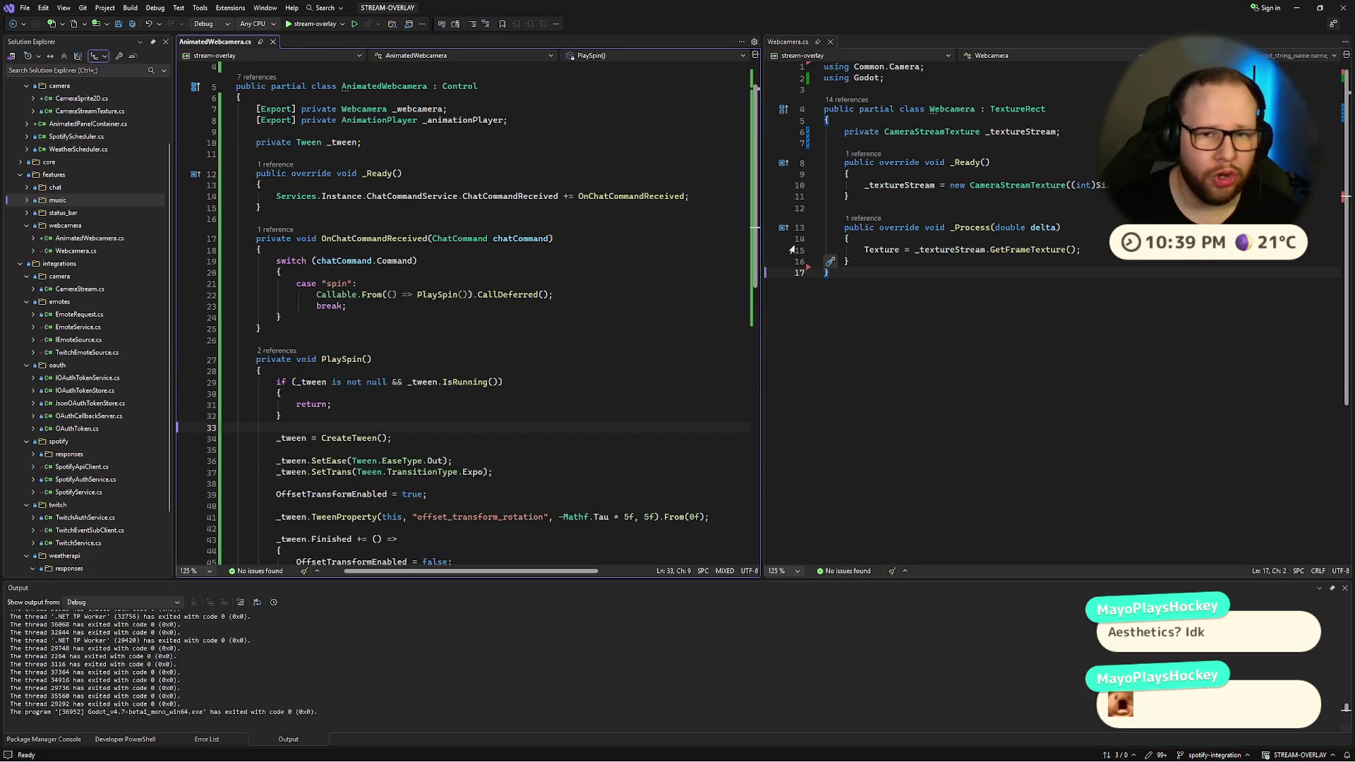
click(465, 171)
key(ctrl+super+Right)
key(ctrl+super+Right)
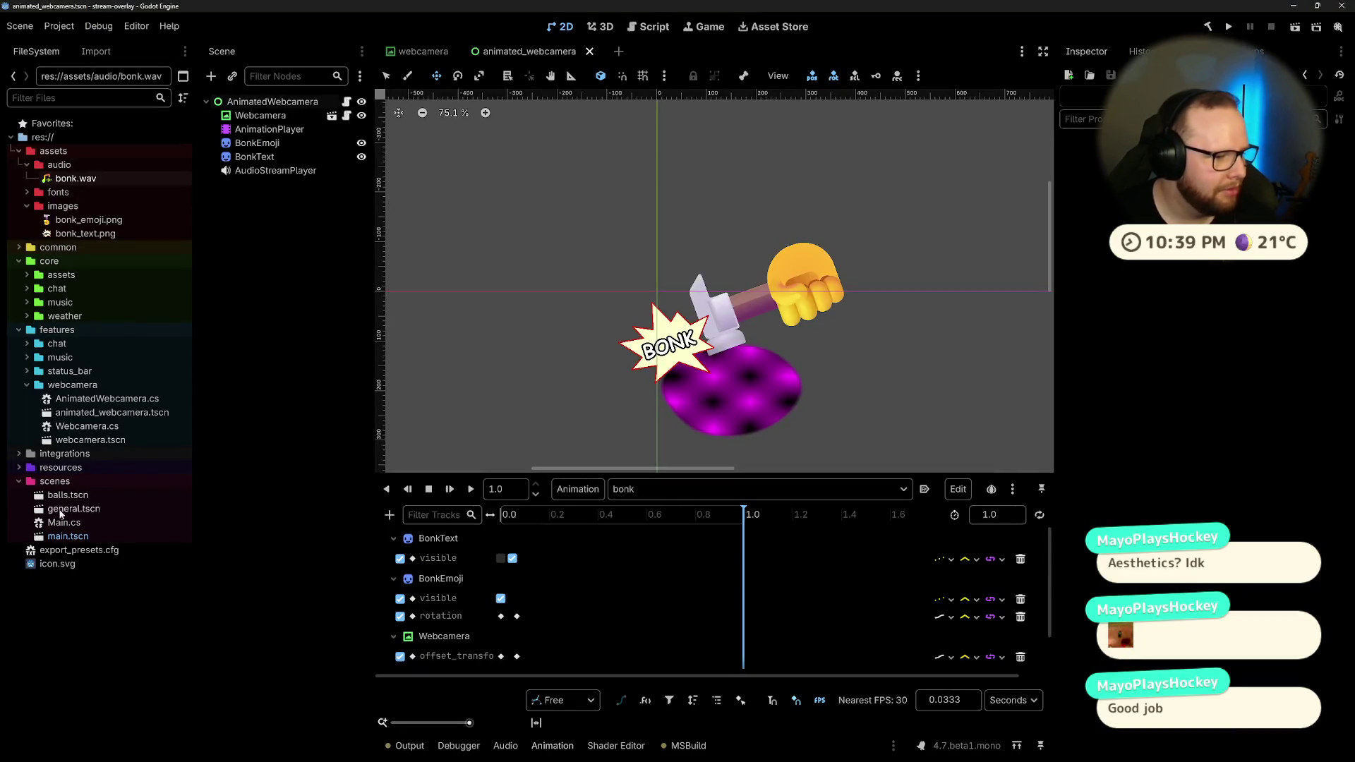
Step: Open general.tscn and instance animated_webcamera.tscn under the VBoxContainer
double_click(90, 510)
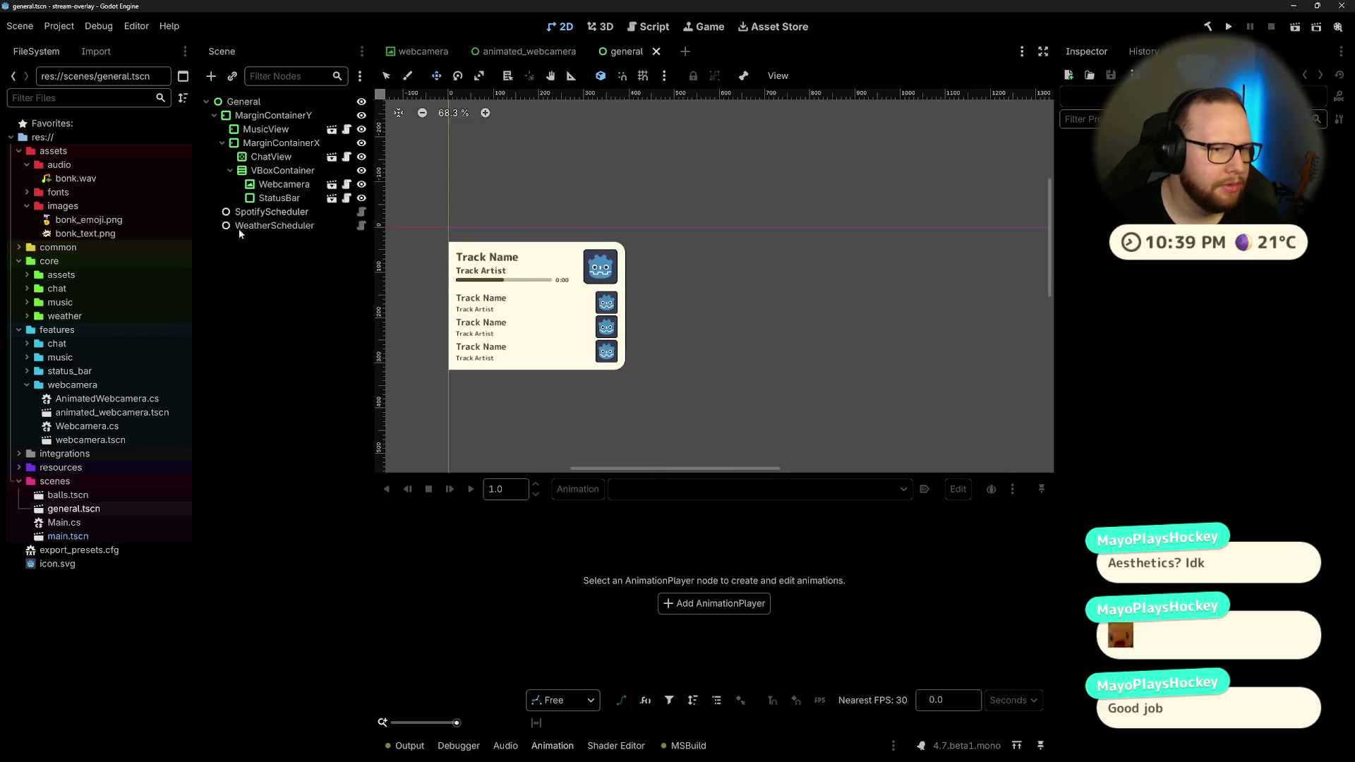
click(281, 186)
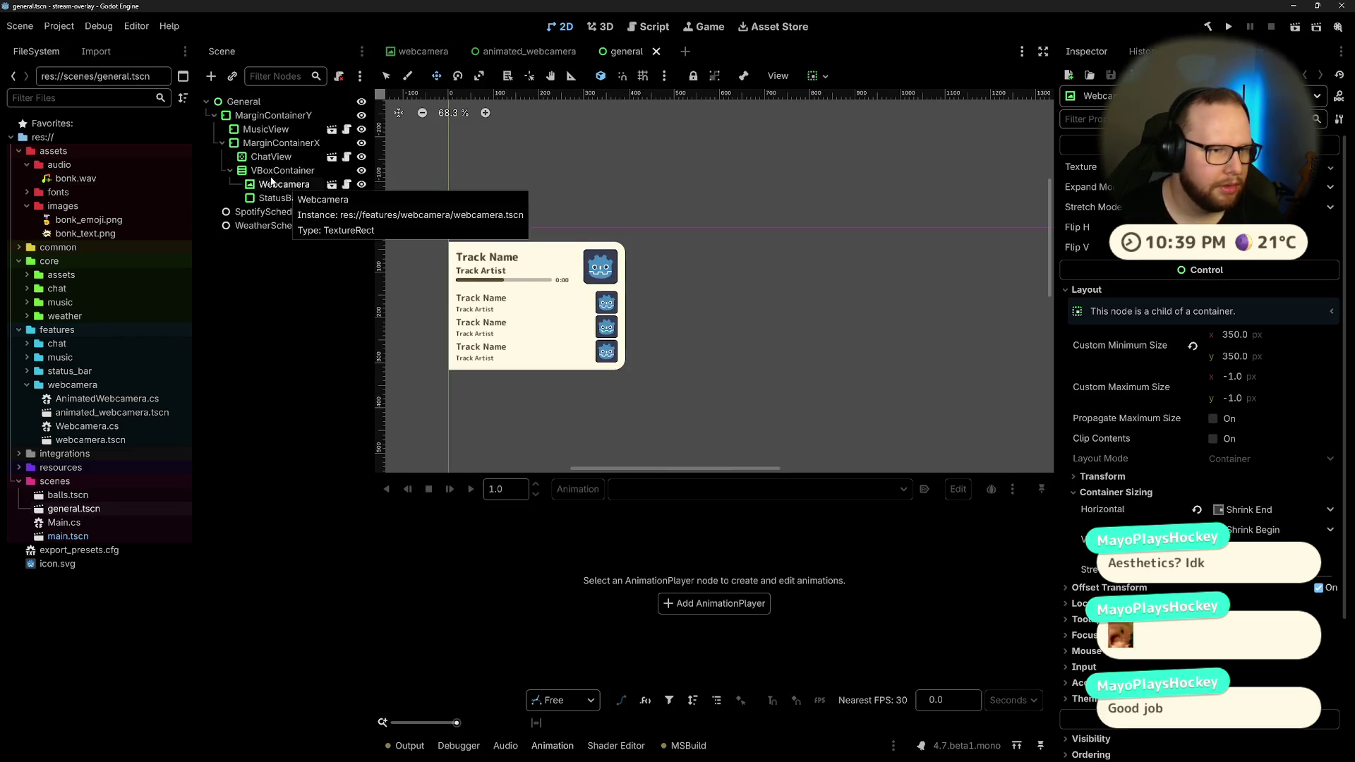
click(278, 171)
key(ctrl+shift+a)
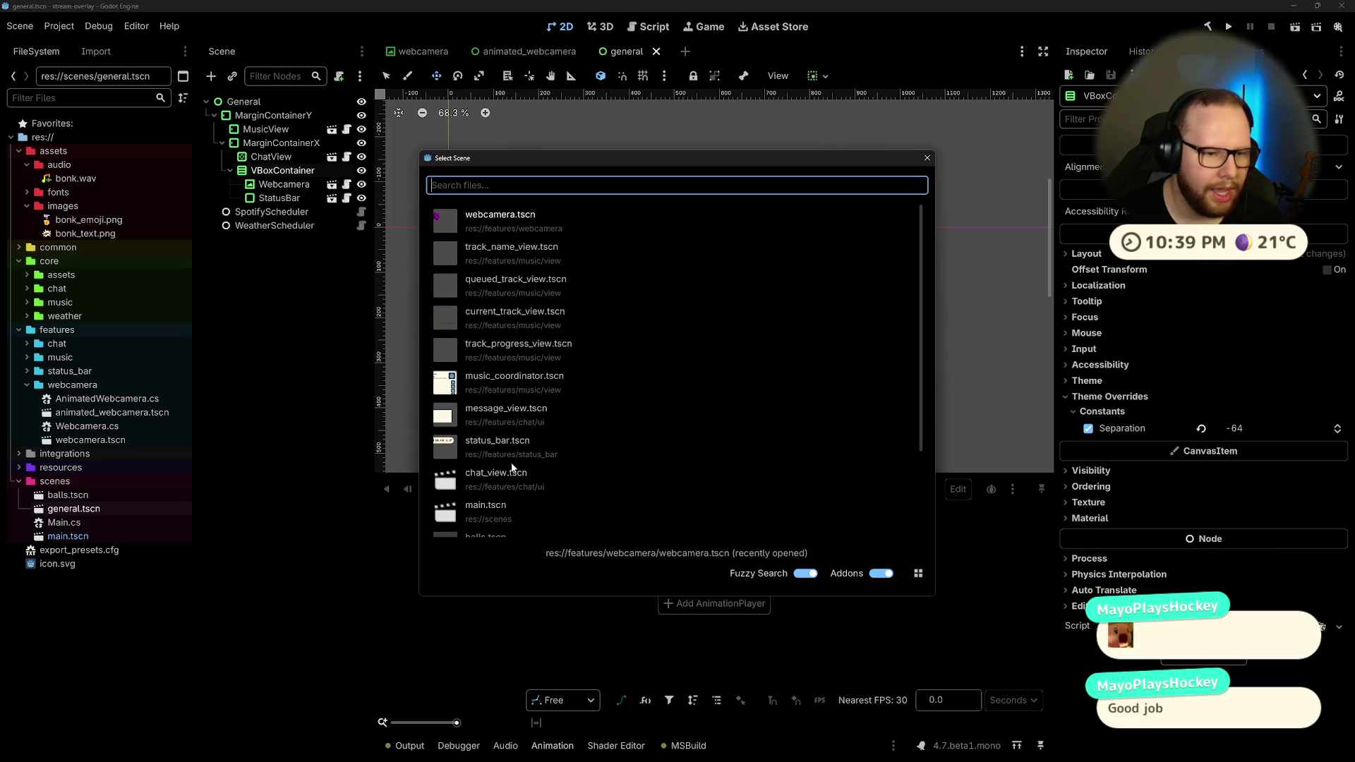
text(anim)
key(Return)
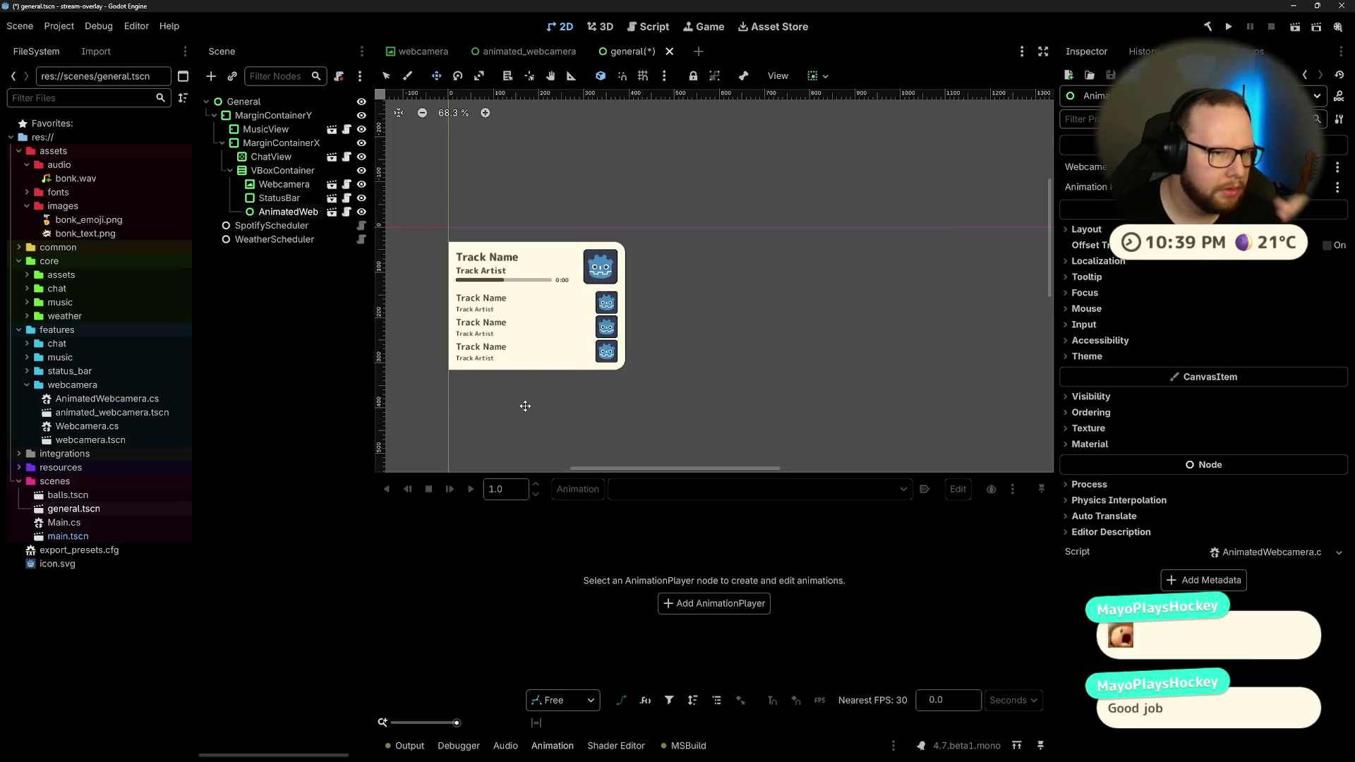
Step: Move AnimatedWebcamera above Webcamera, delete the old Webcamera node, and reopen animated_webcamera
drag(297, 216, 289, 180)
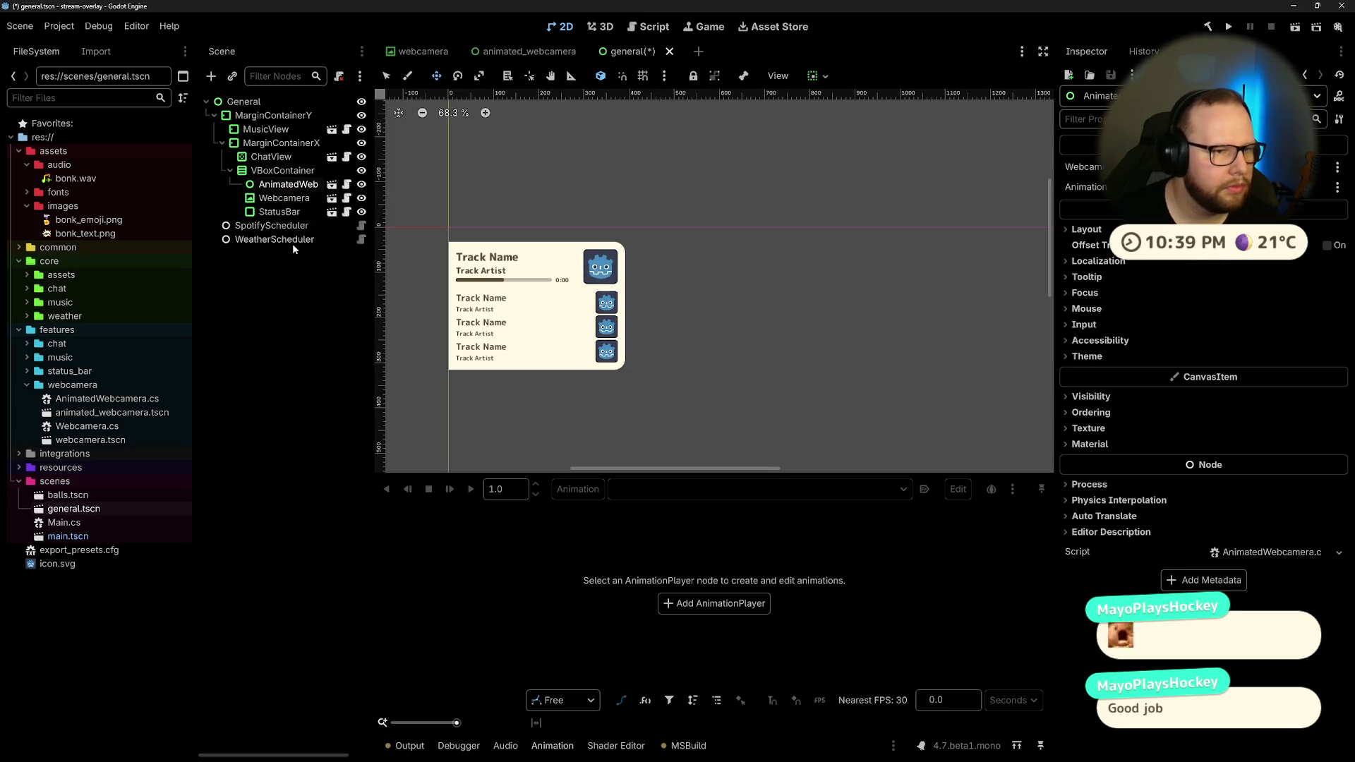
click(327, 202)
key(Delete)
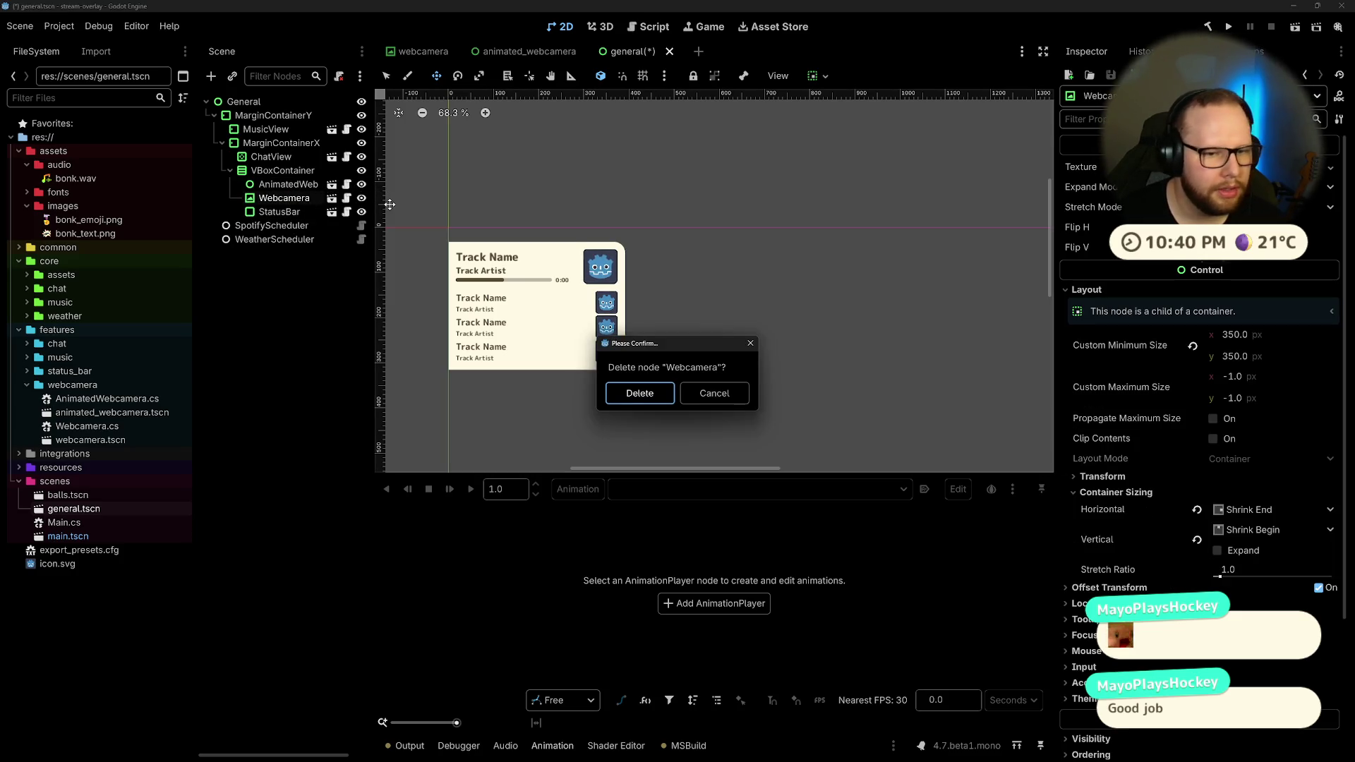
key(Return)
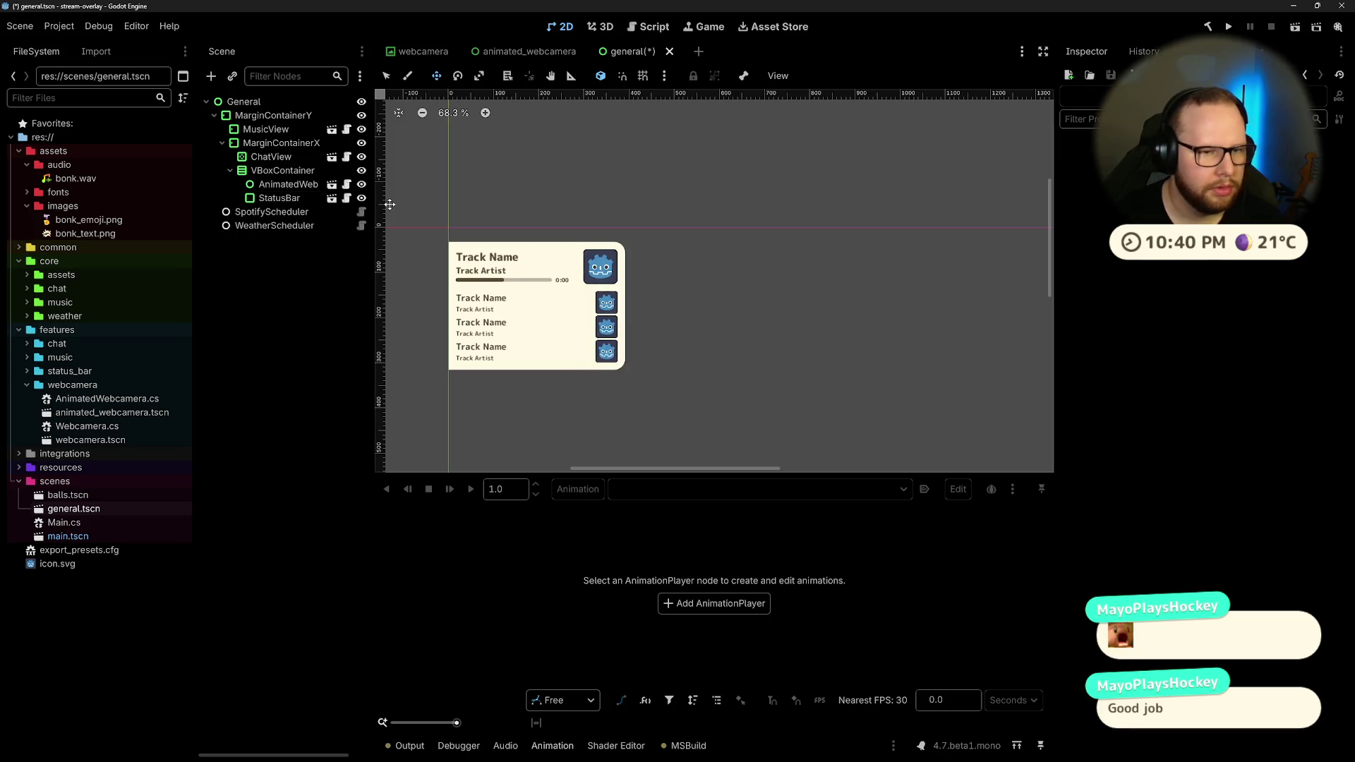
scroll(837, 312, down, 5)
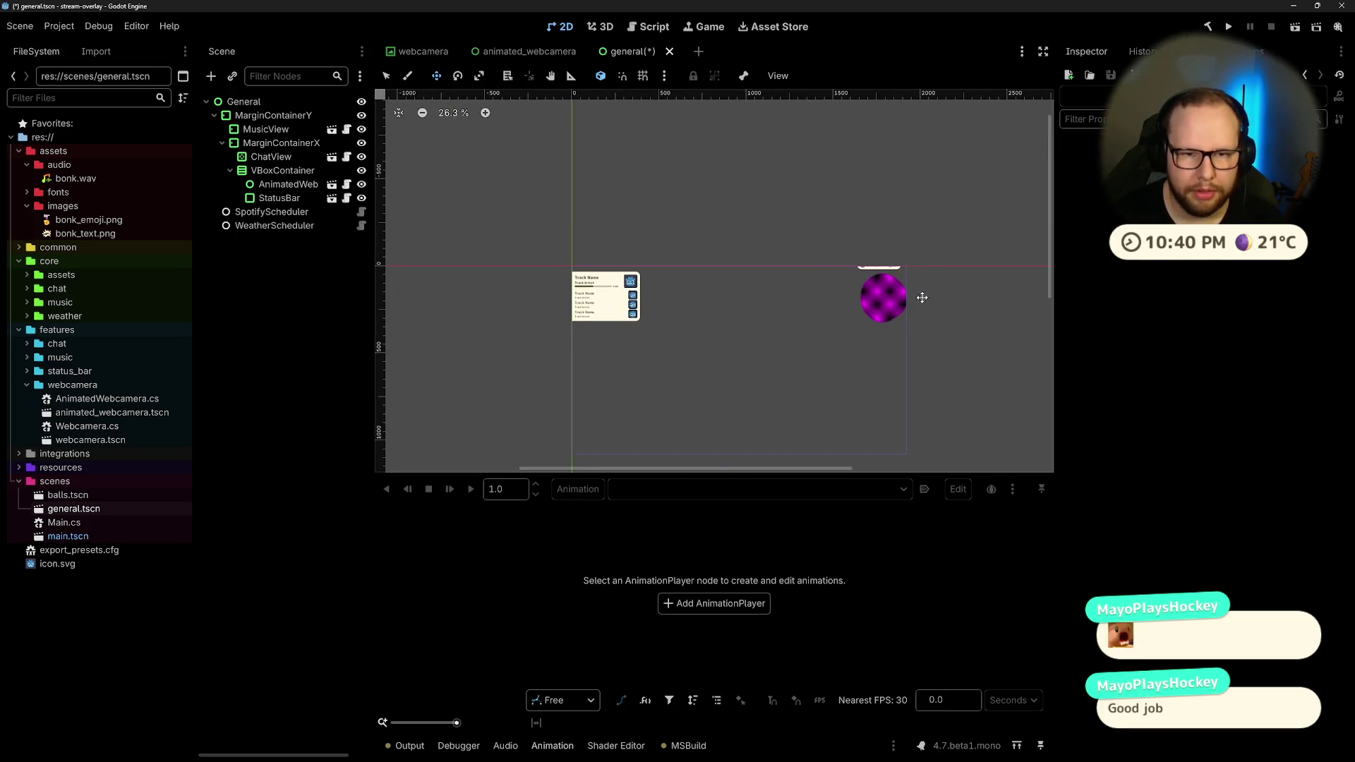
click(875, 302)
click(275, 318)
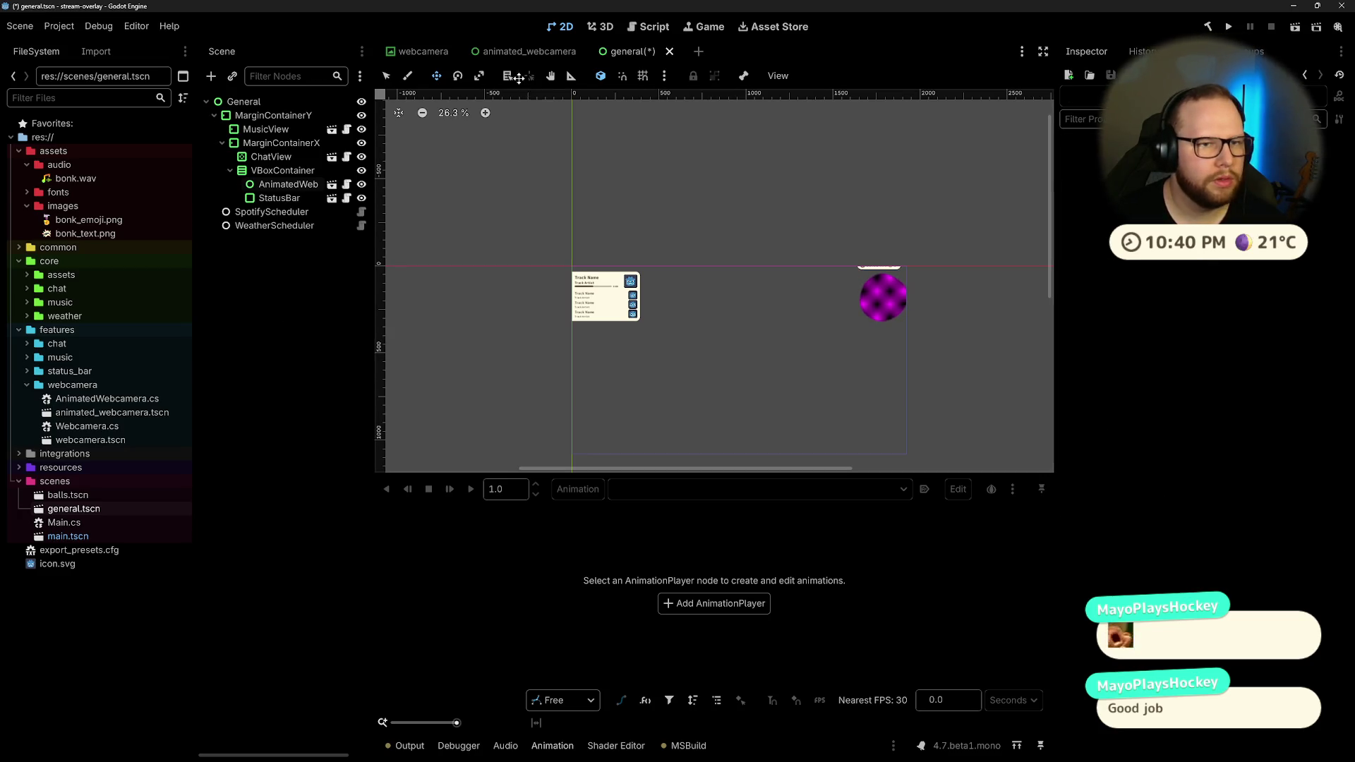
click(519, 51)
right_click(265, 113)
click(240, 103)
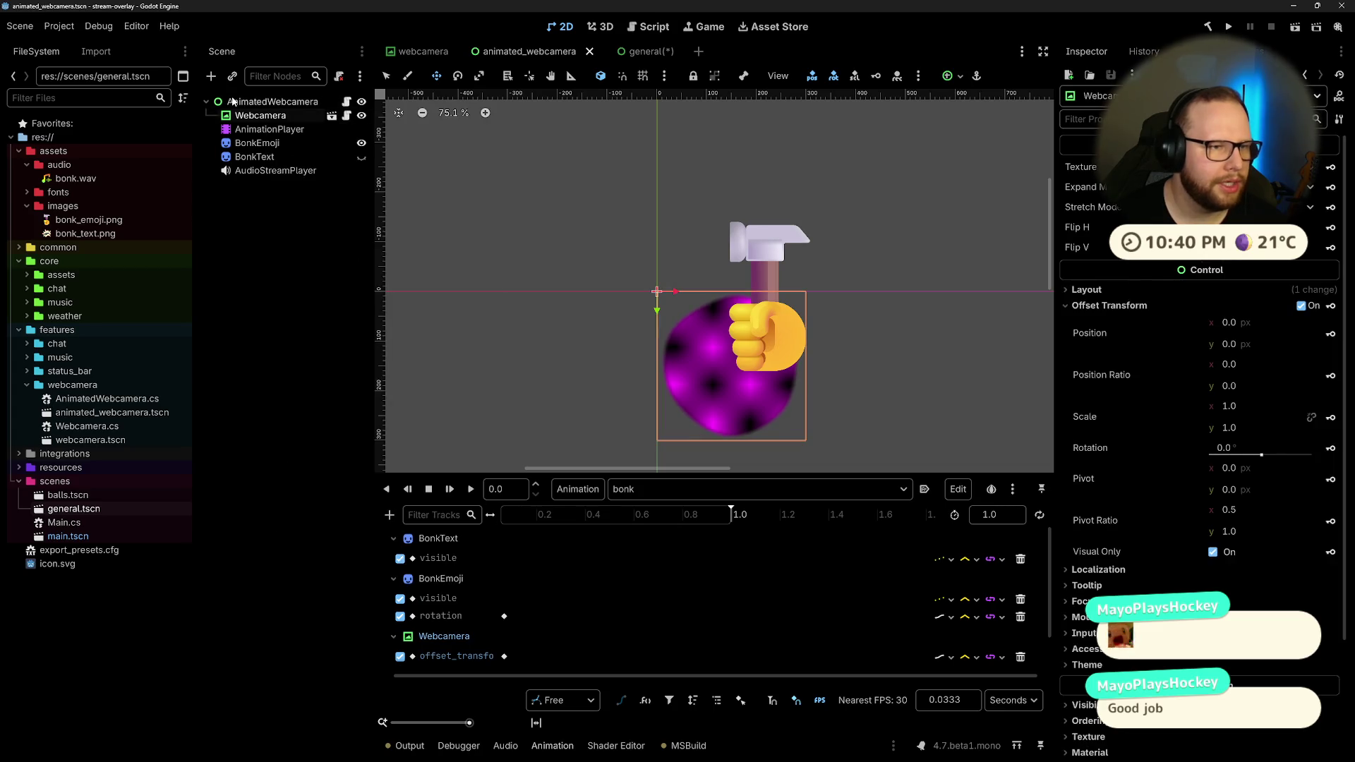
Step: Change the AnimatedWebcamera root's type to MarginContainer and save the scene
right_click(240, 103)
click(315, 319)
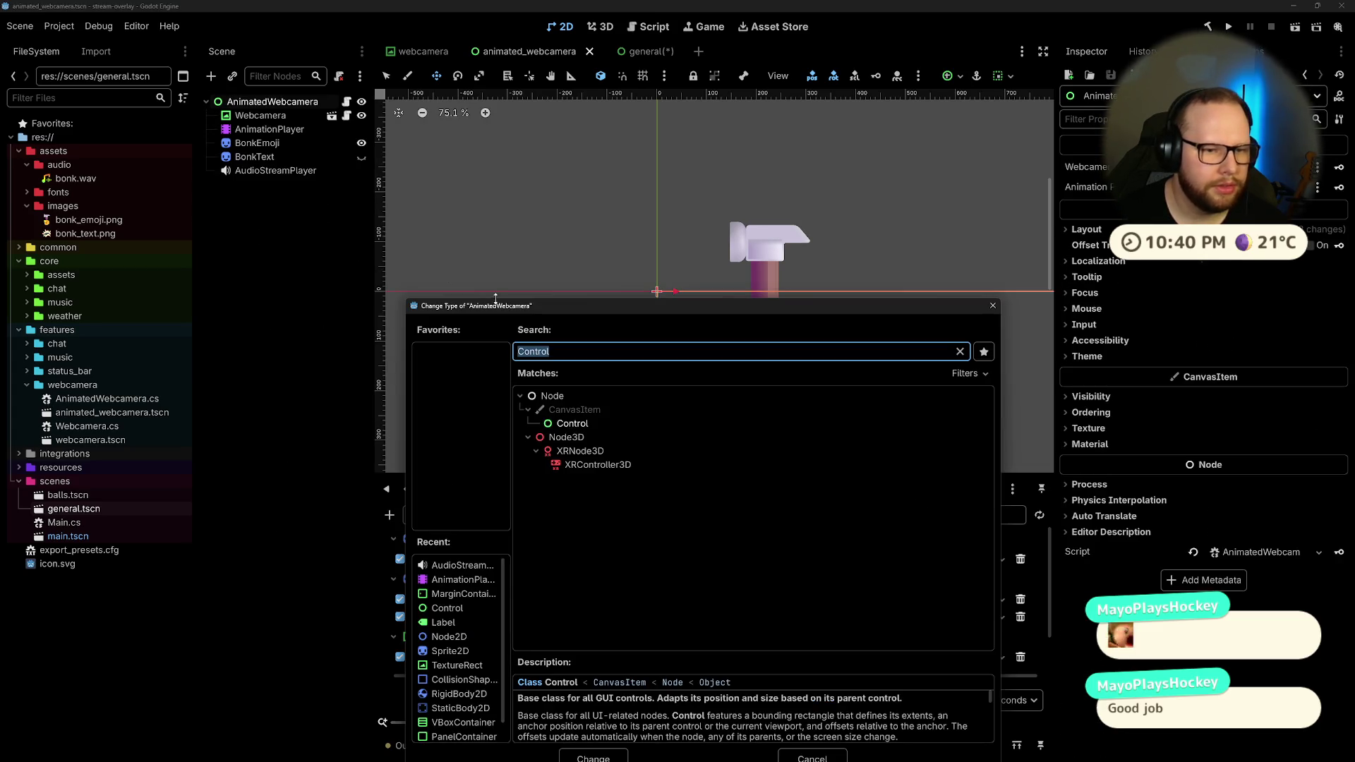
text(margin)
key(Return)
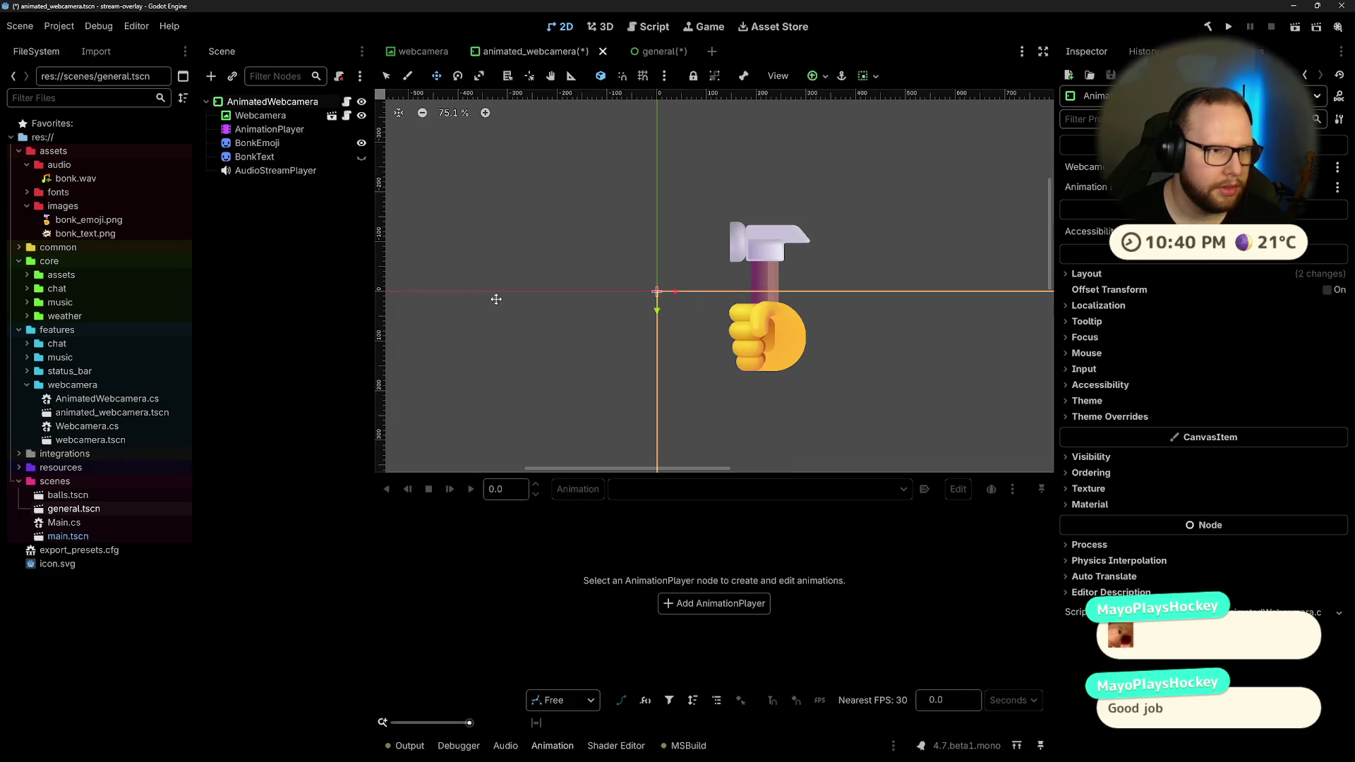
key(ctrl+s)
Step: Set horizontal container sizing to Begin and Top Left anchors, save, and view the general scene
scroll(726, 285, down, 5)
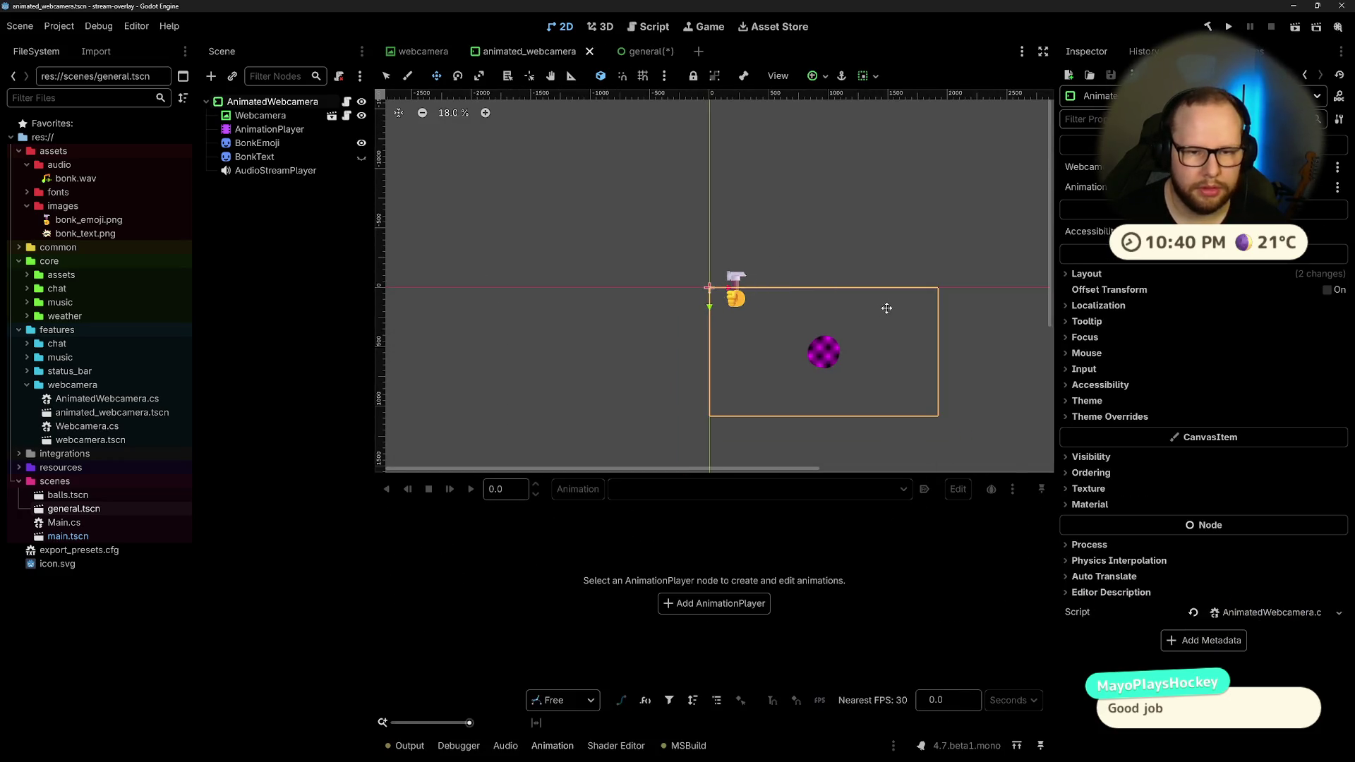
click(869, 79)
click(882, 124)
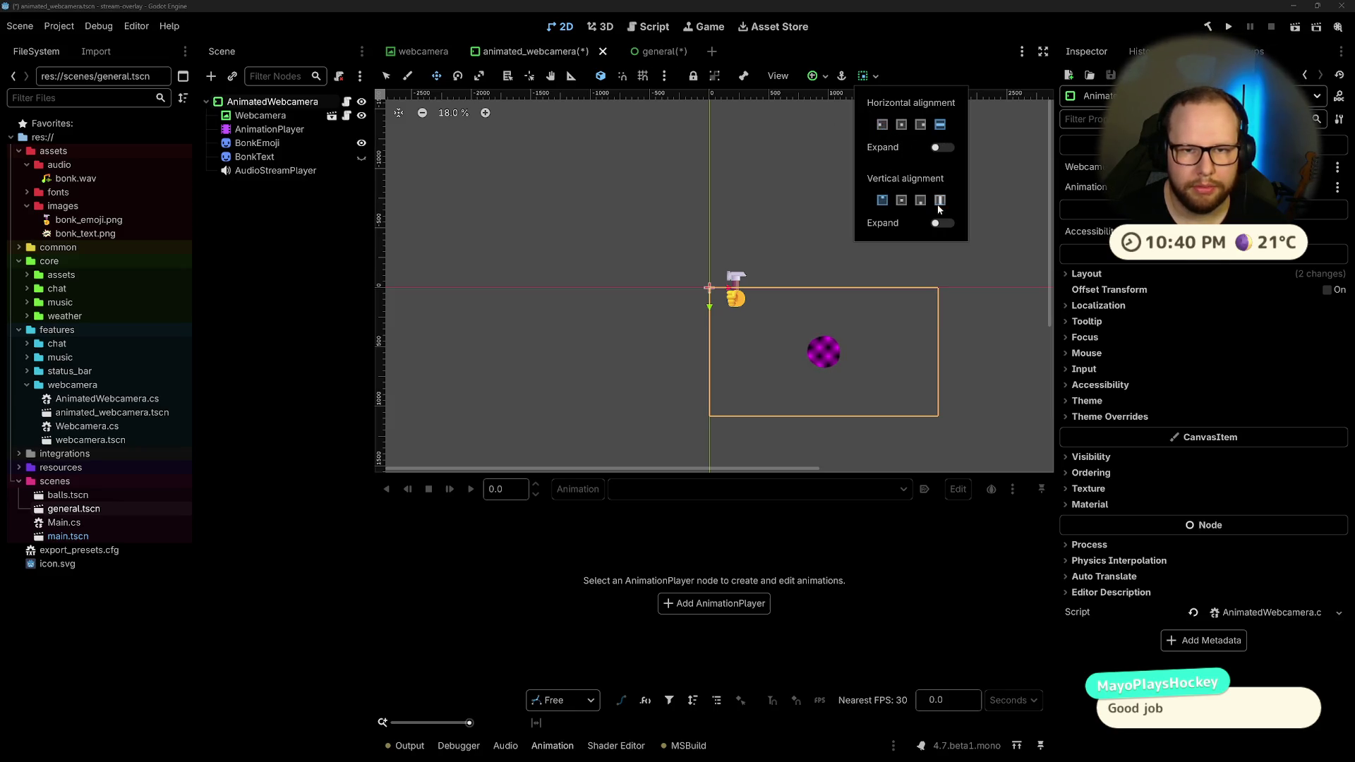
click(811, 136)
click(812, 76)
click(830, 125)
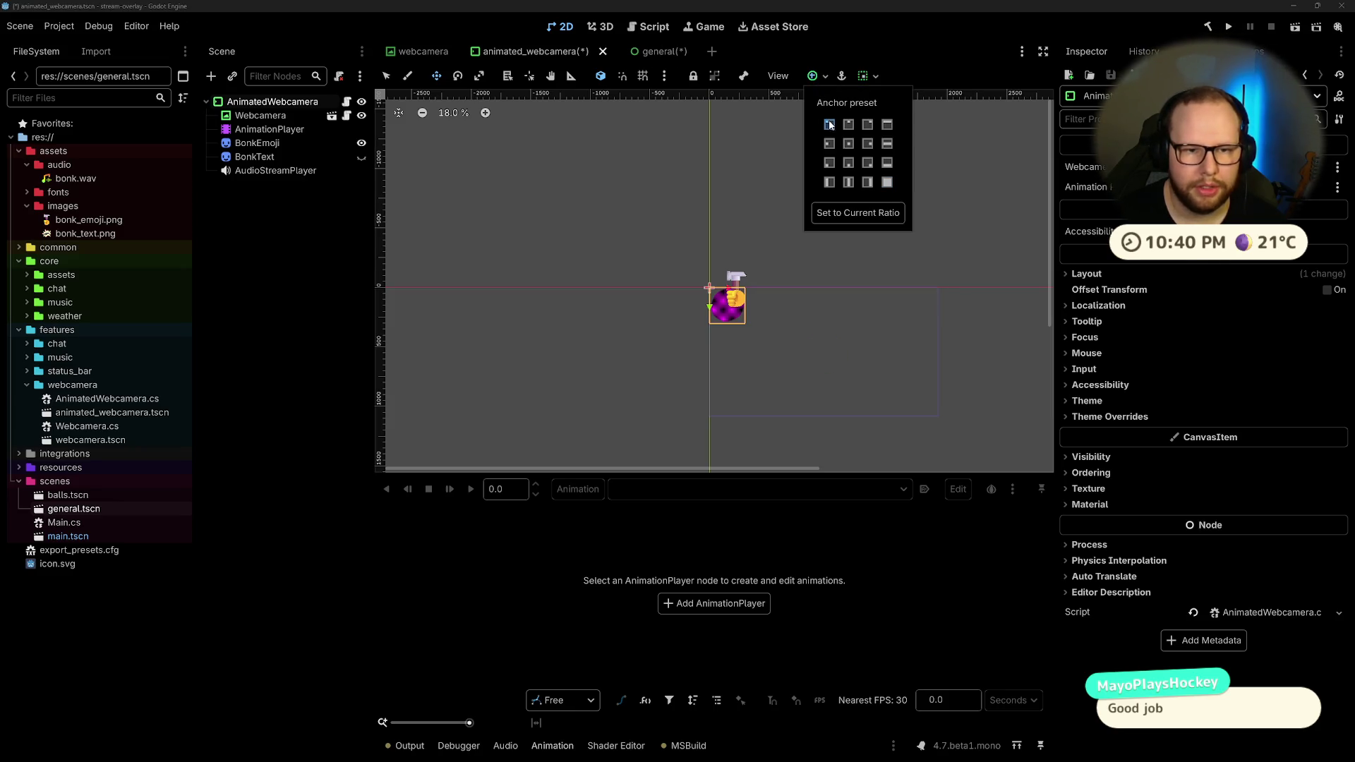
click(1007, 231)
key(ctrl+s)
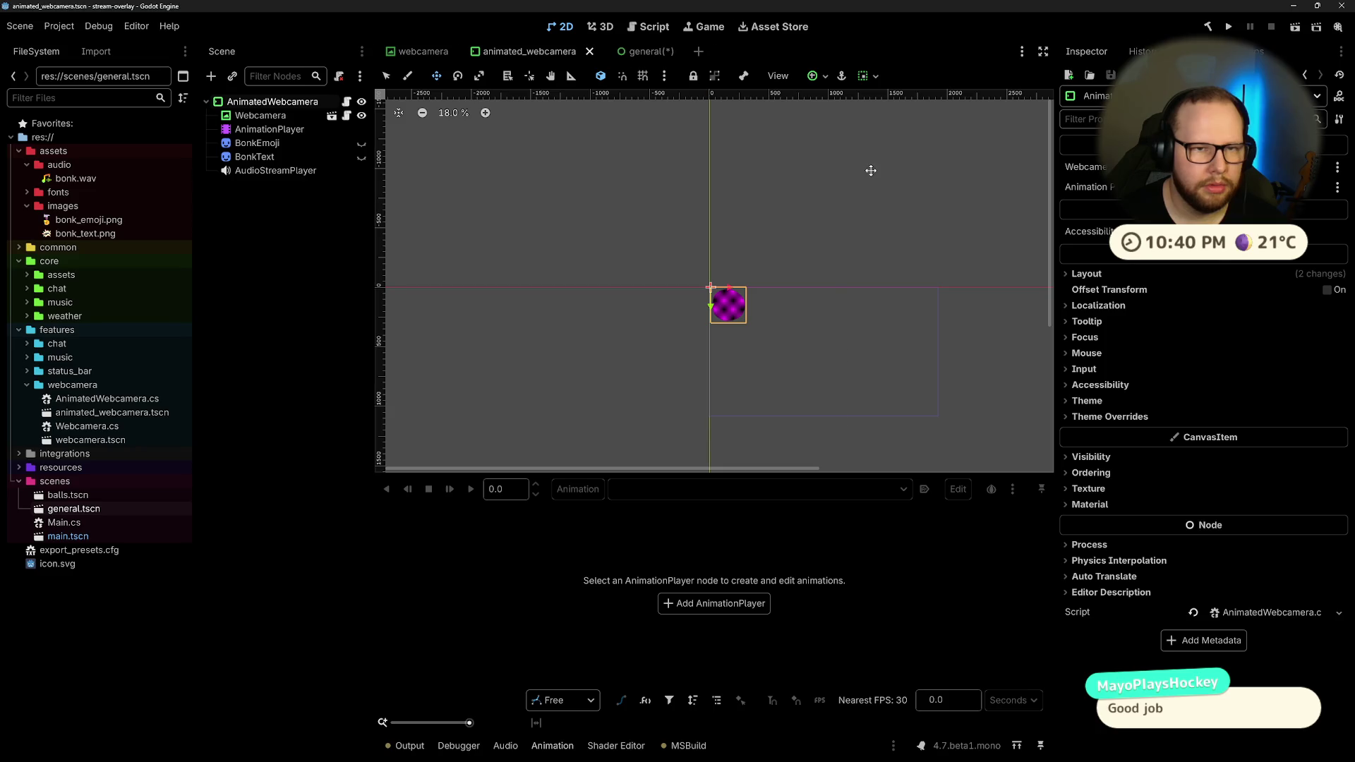
click(627, 51)
scroll(810, 266, up, 5)
scroll(810, 267, right, 3)
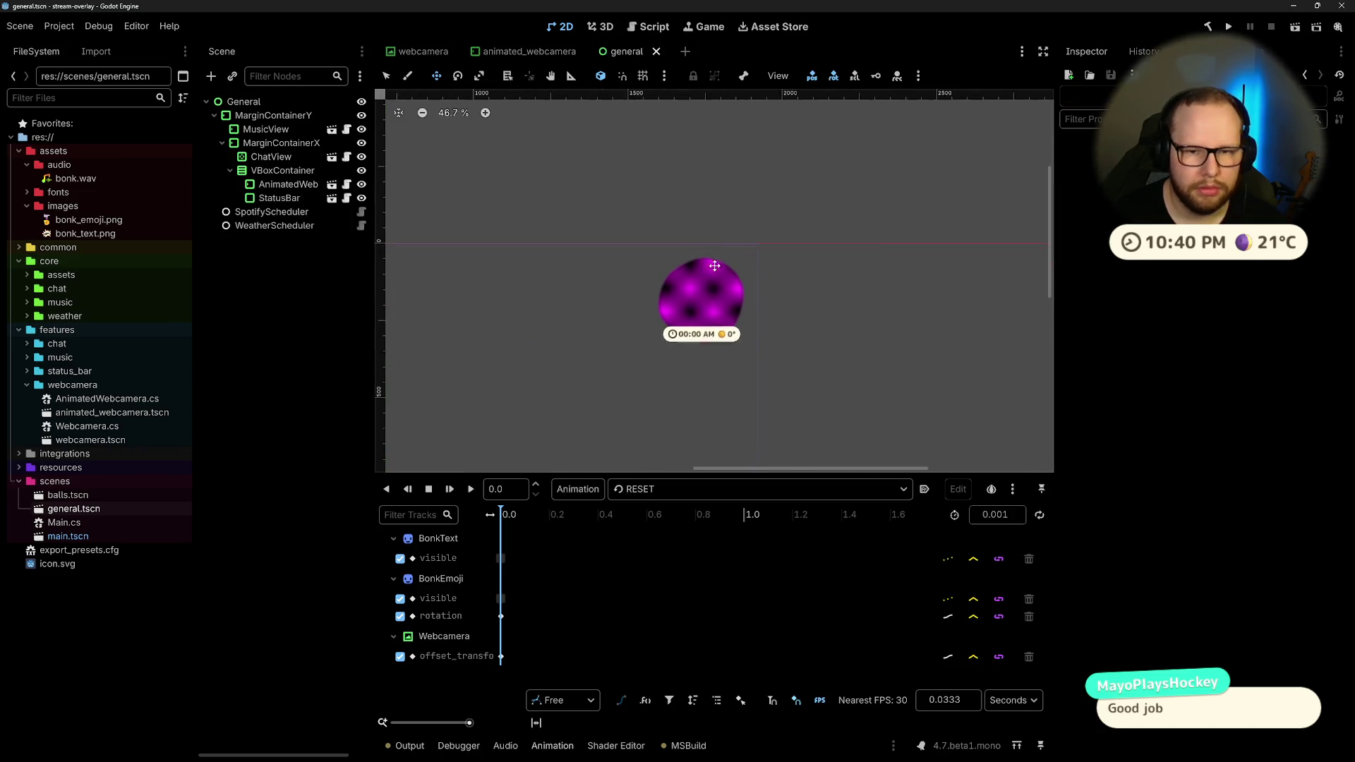
Step: Run the overlay project from the general scene and move its debug window higher
click(288, 184)
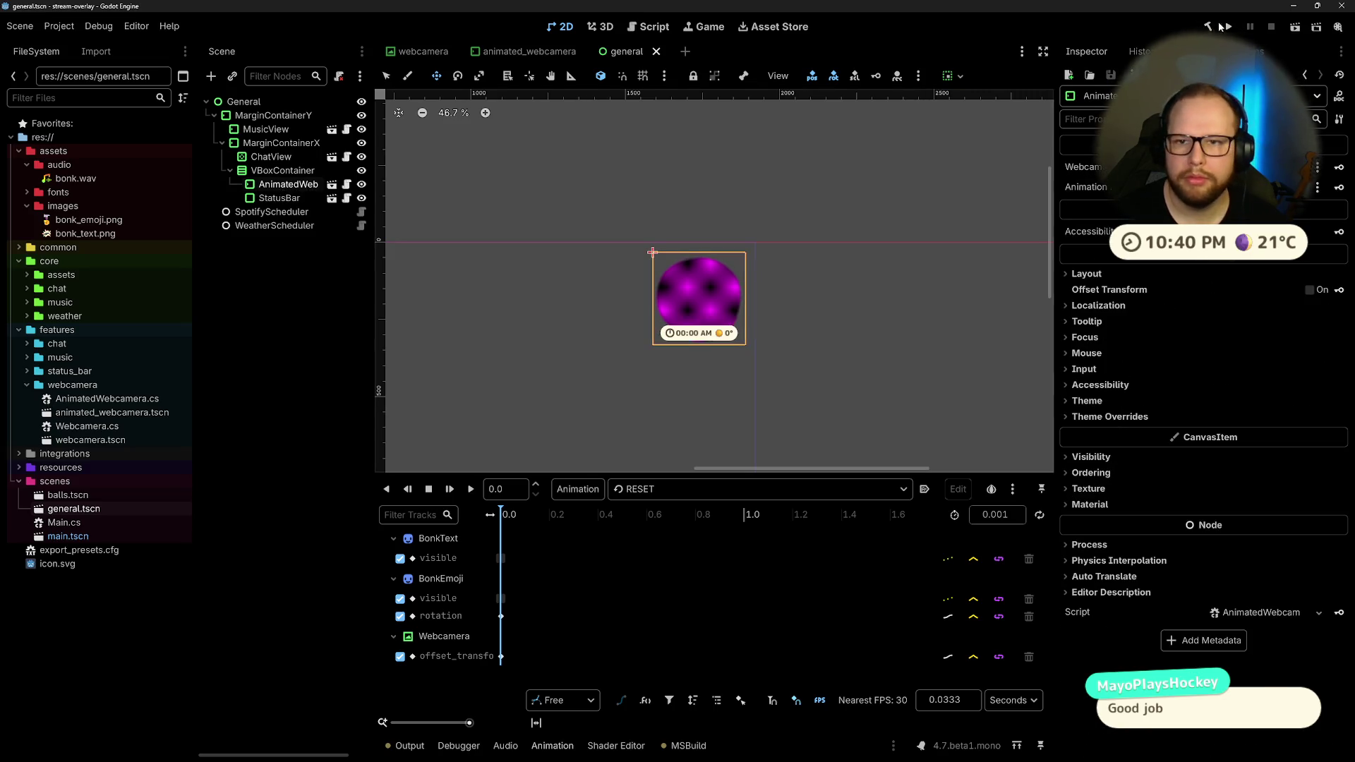
click(1229, 27)
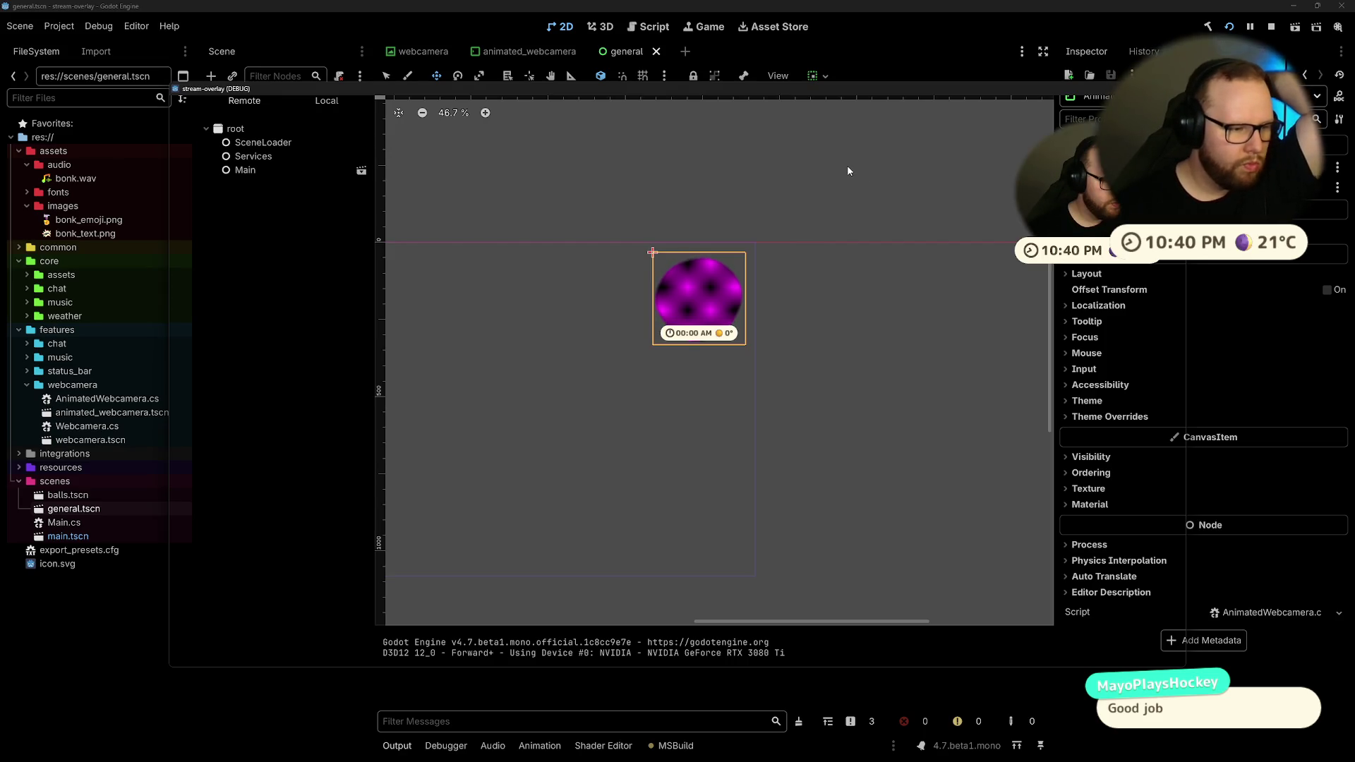
mouse_move(913, 95)
mouse_down()
mouse_move(552, 75)
mouse_move(487, 41)
mouse_move(645, 41)
mouse_up()
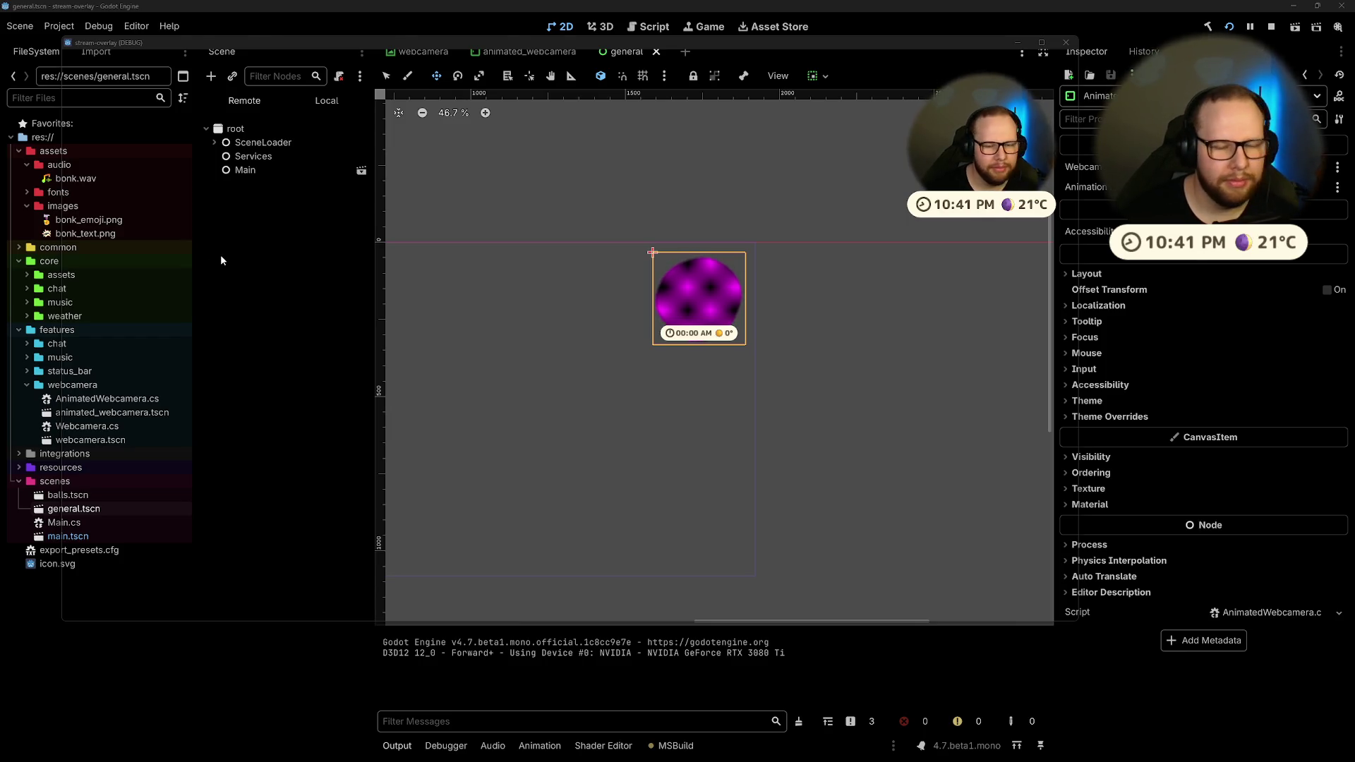
Step: Remove the minus before Mathf.Tau on the spin rotation line, clearing stray typed text
key(ctrl+super+Right)
scroll(458, 318, down, 3)
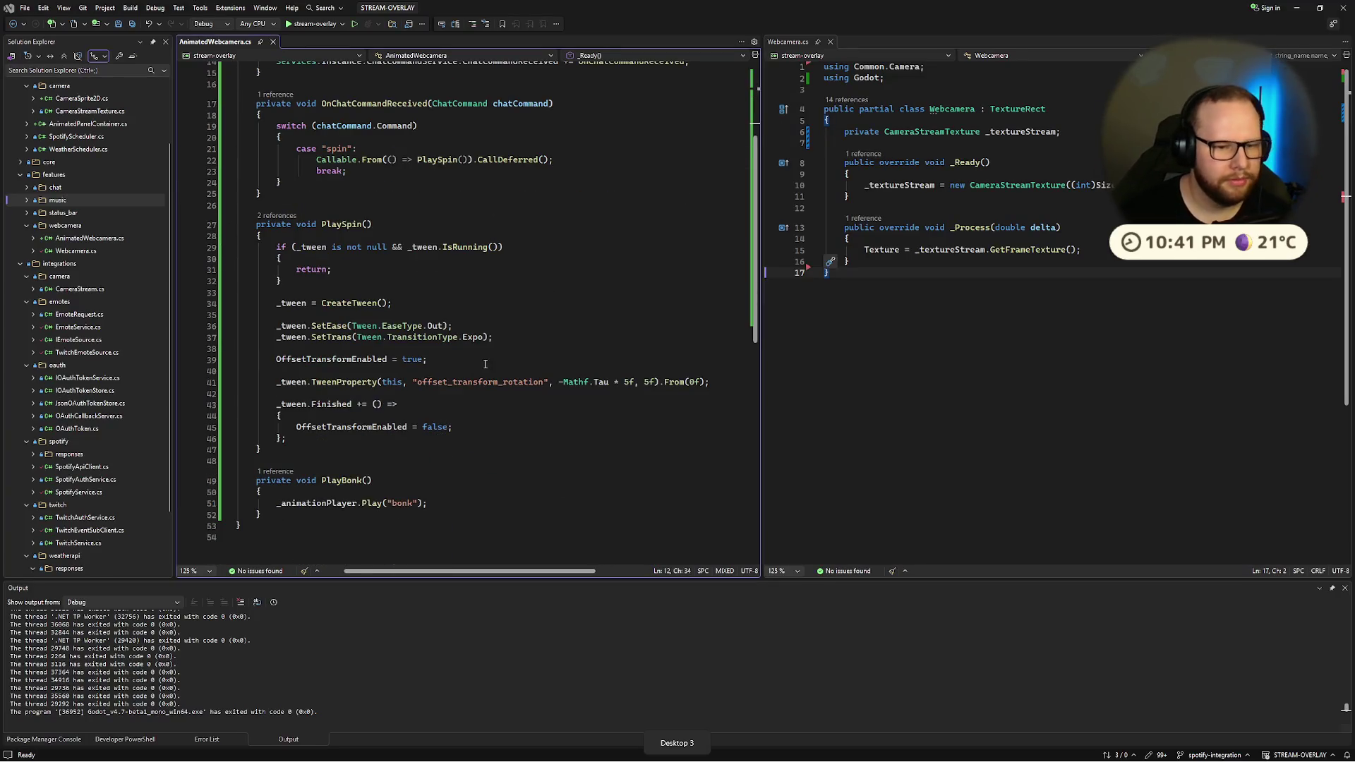
click(562, 382)
key(BackSpace)
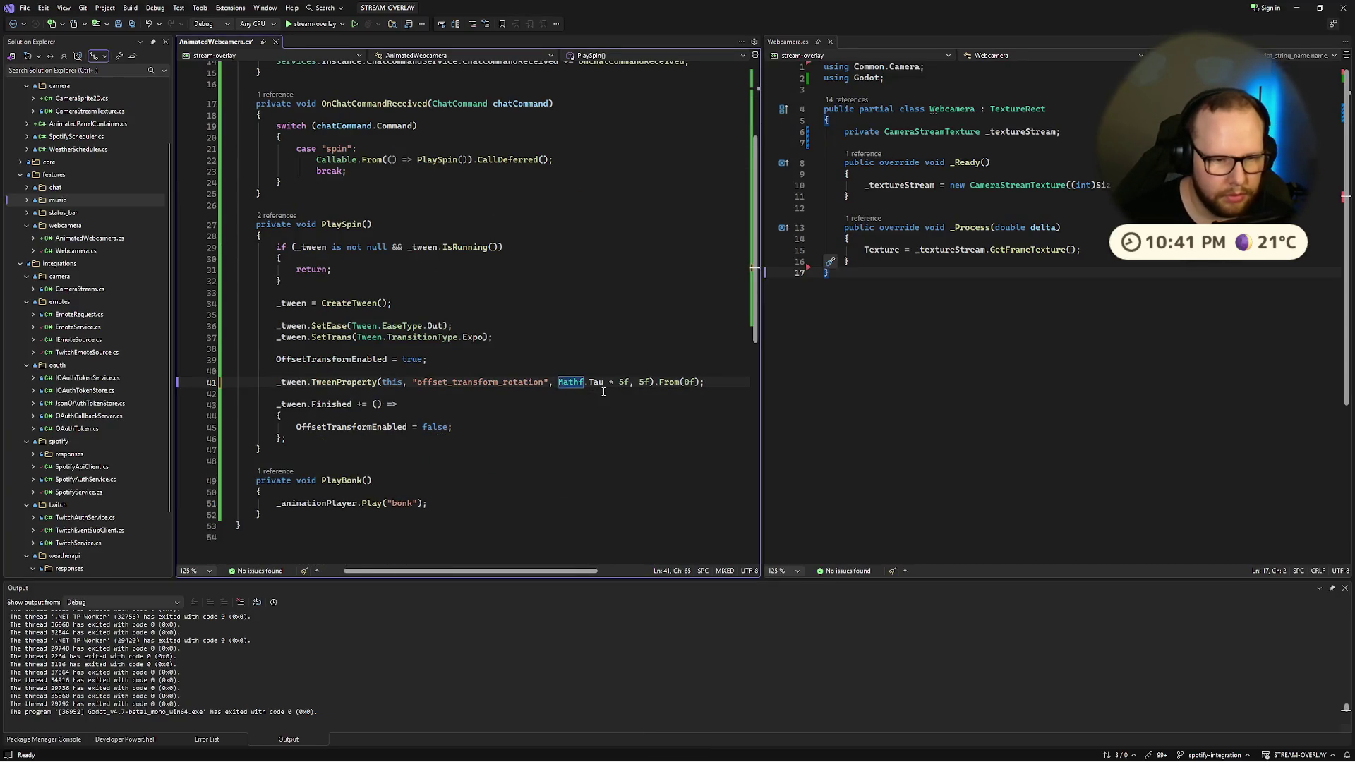
text(Random)
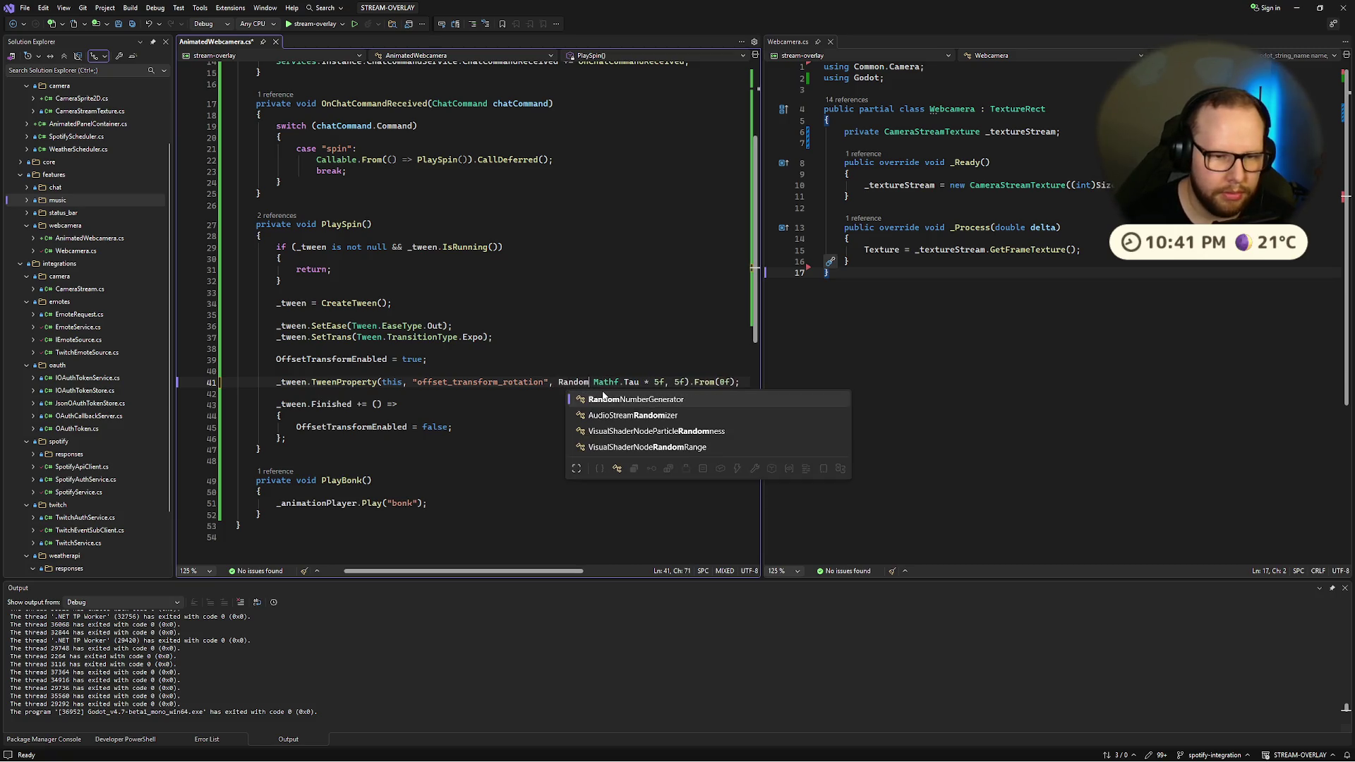
key(ctrl+super+Right)
key(ctrl+super+Left)
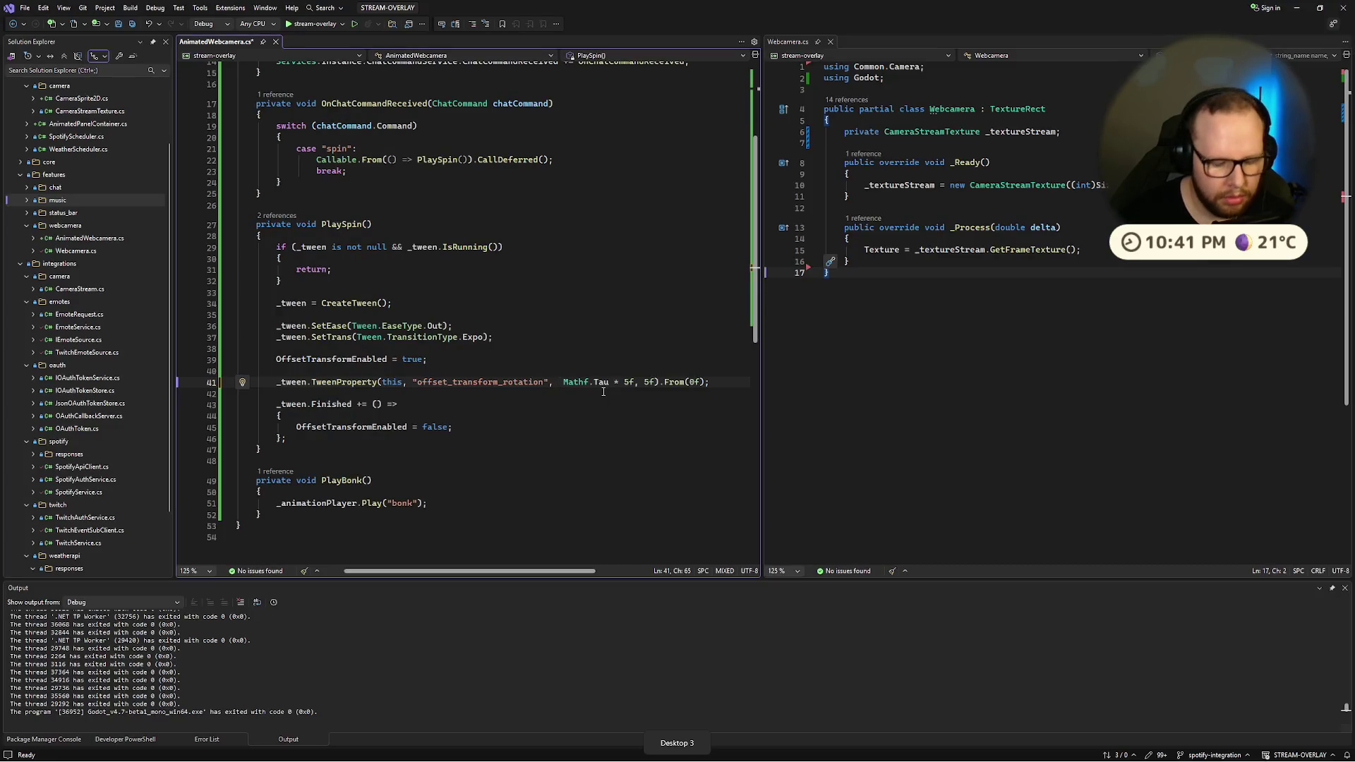
text(Material)
key(Escape)
key(BackSpace)
key(BackSpace)
key(BackSpace)
text(f)
text(hf)
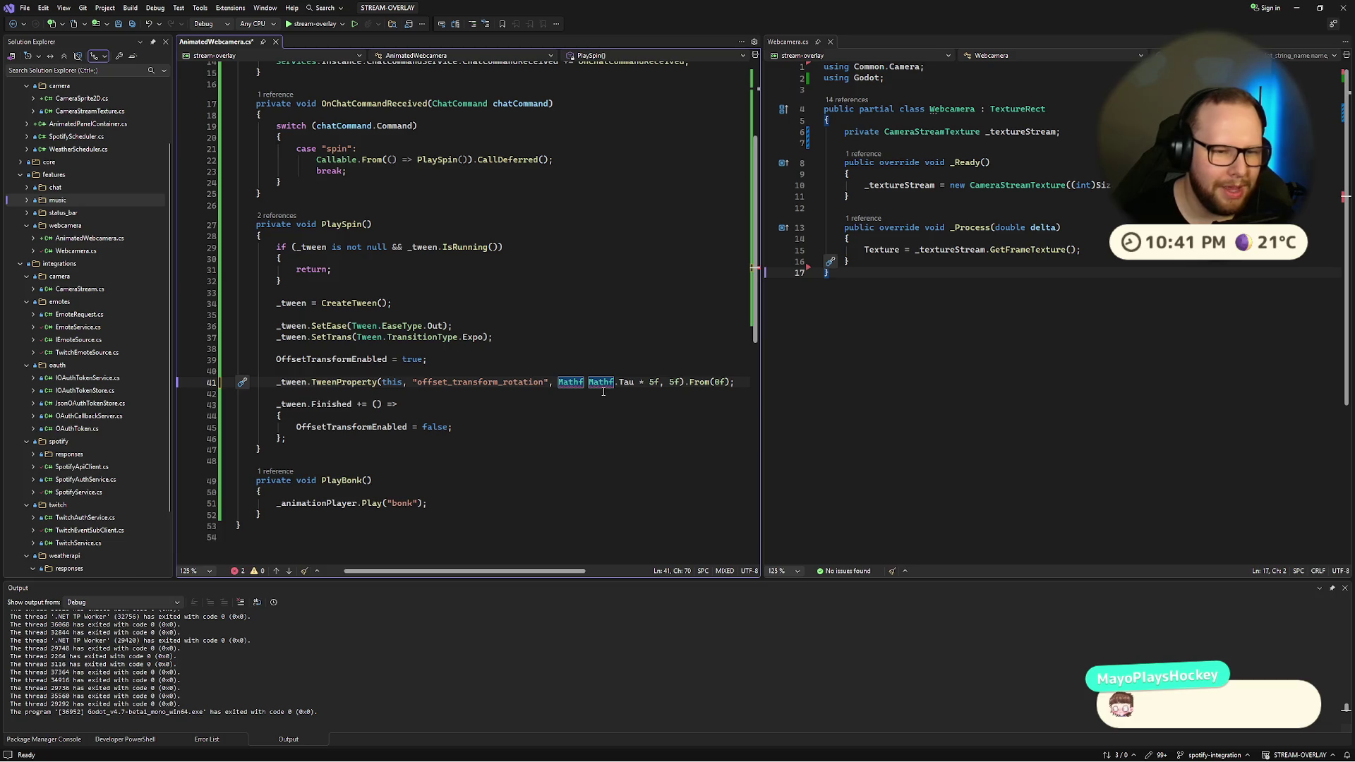
text(.Ra)
key(BackSpace)
key(BackSpace)
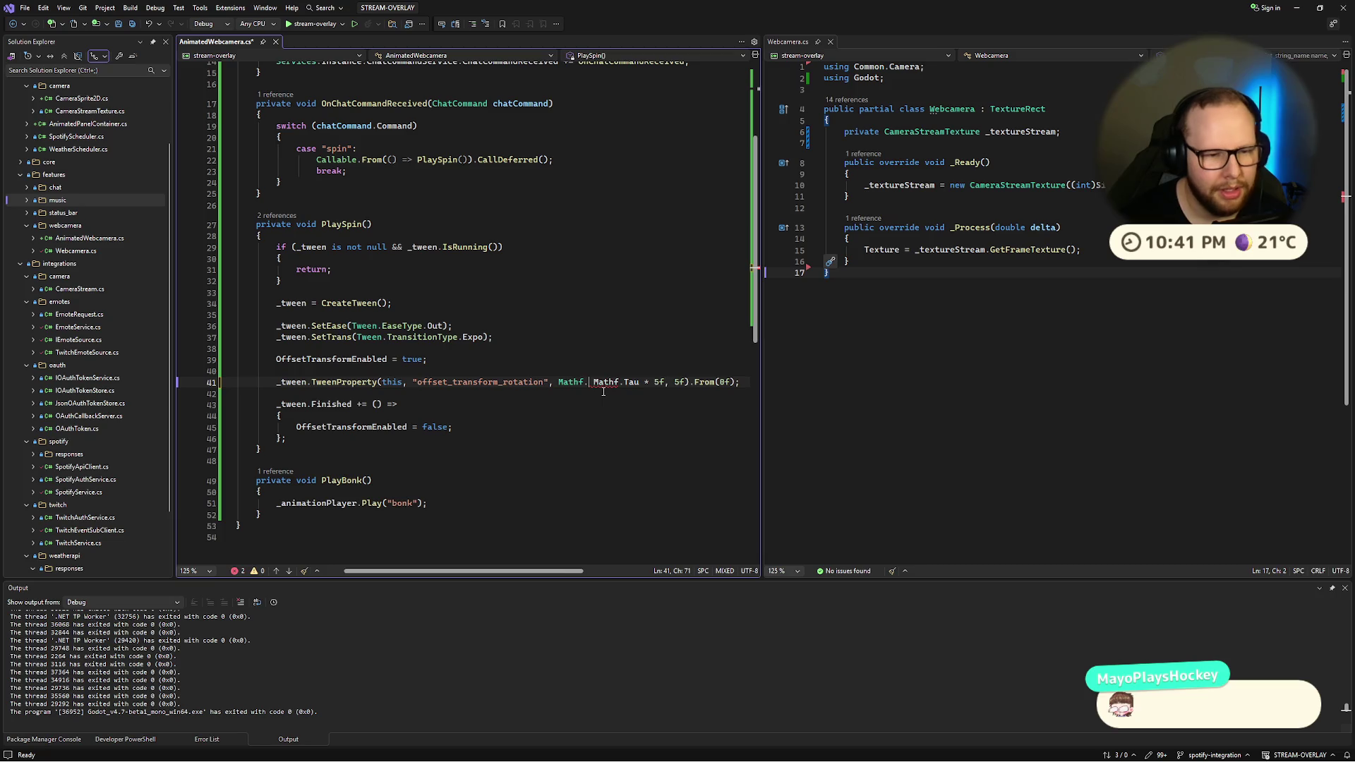
Step: Search the web for 'c# random' and open the Microsoft Learn Random Class page
key(ctrl+super+Right)
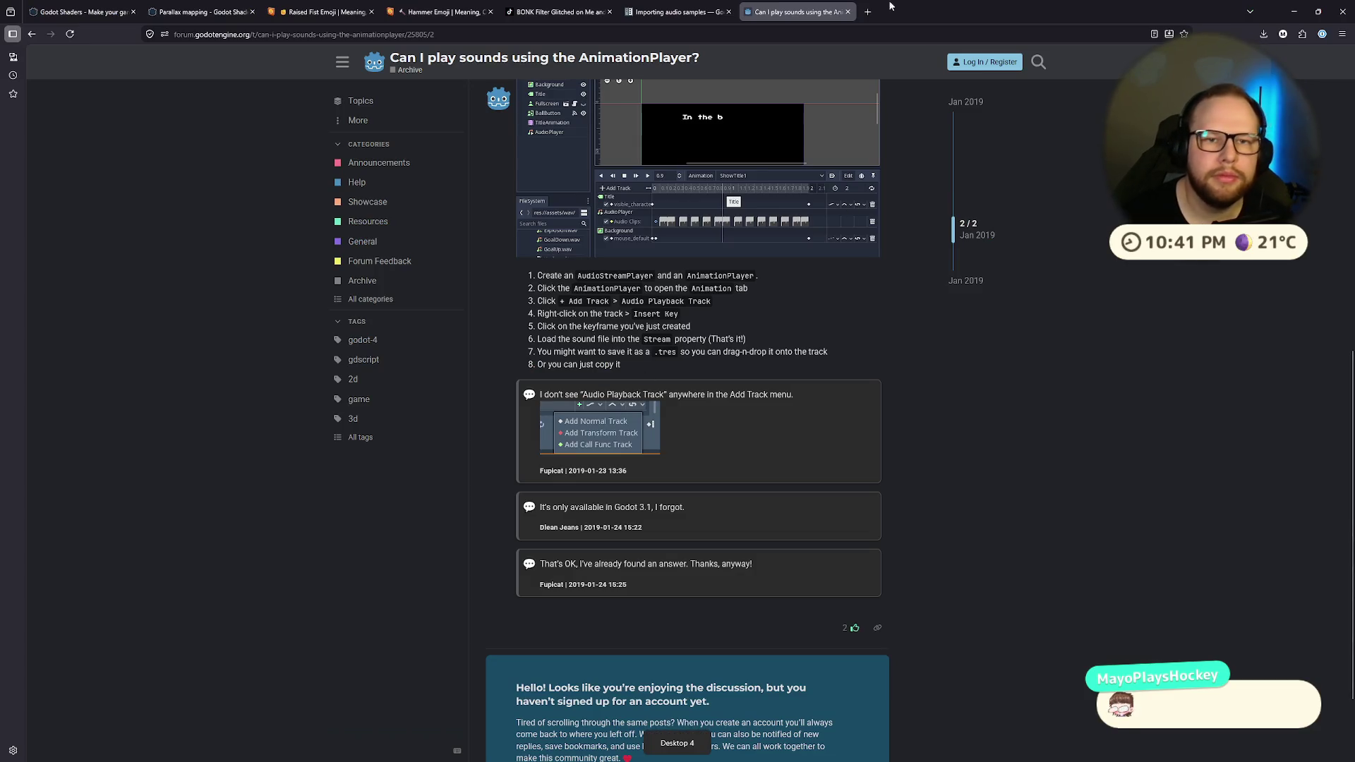
click(867, 12)
text(c# random)
key(Return)
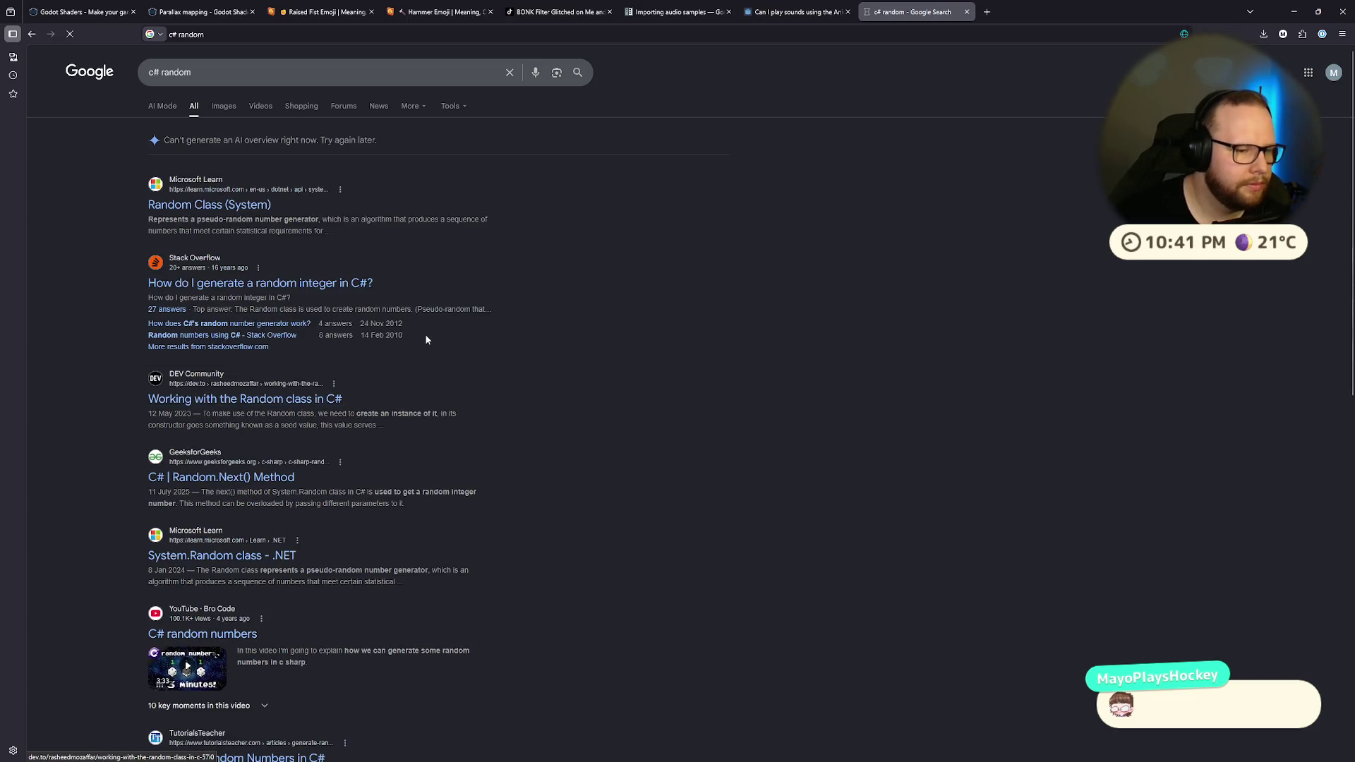
click(413, 348)
key(ctrl+super+Left)
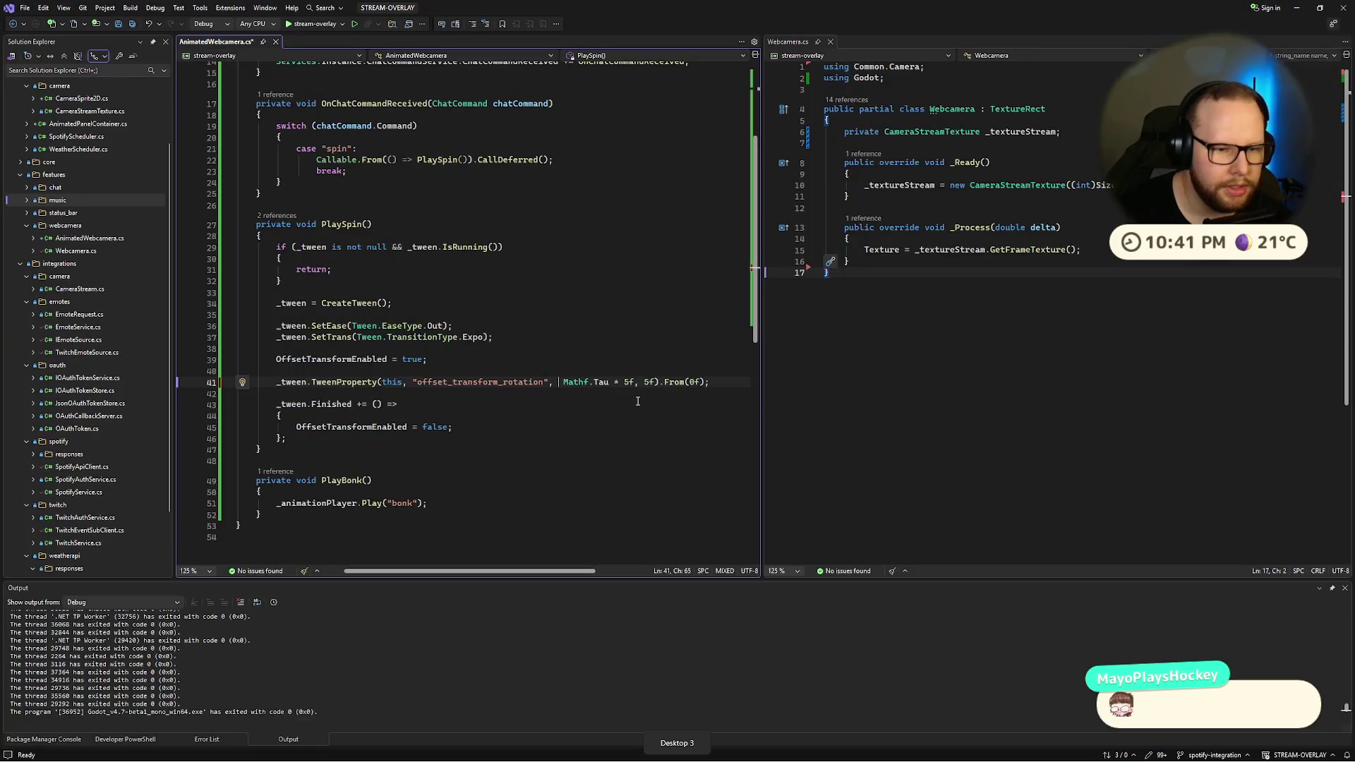
Step: Insert Random.Next in front of Mathf.Tau on the rotation line, then view the Random docs
text(RandomNumberGenerator.)
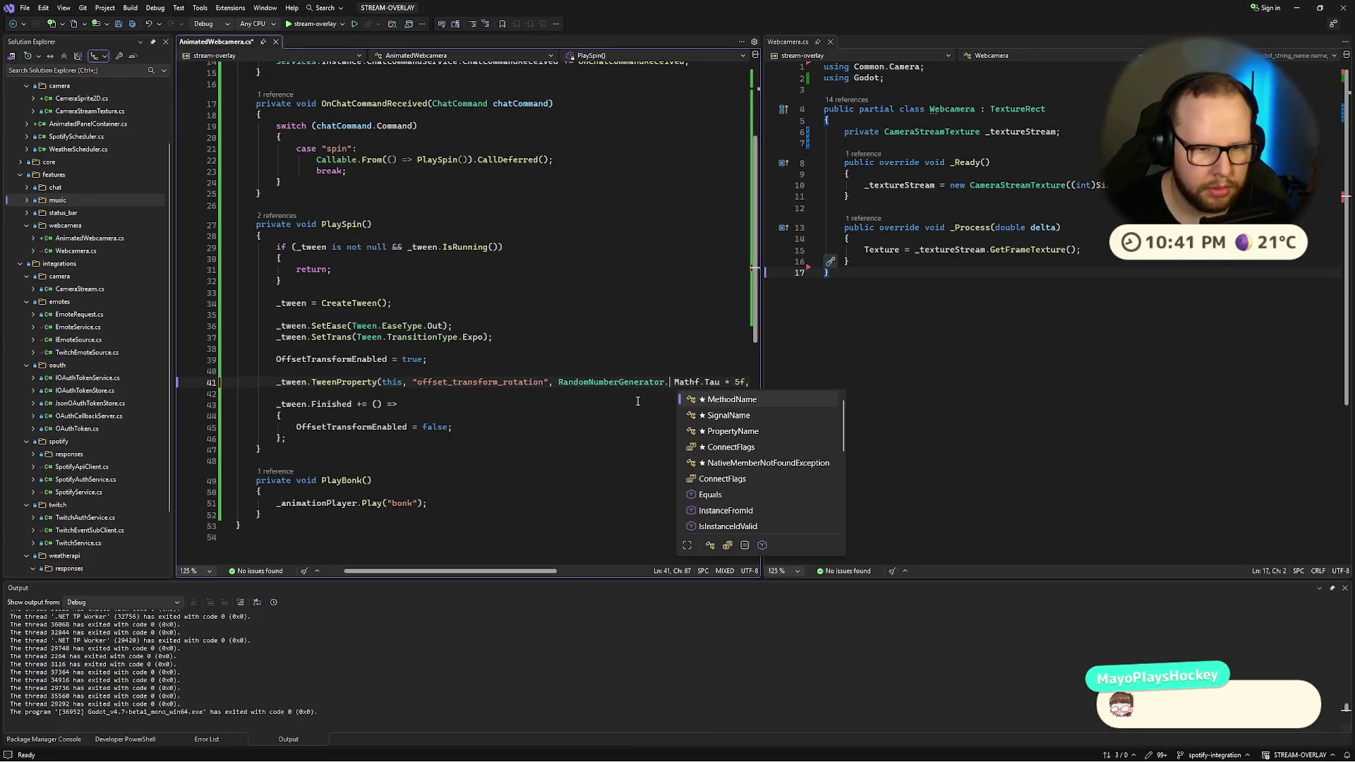
key(ctrl+BackSpace)
key(ctrl+BackSpace)
text(Rand)
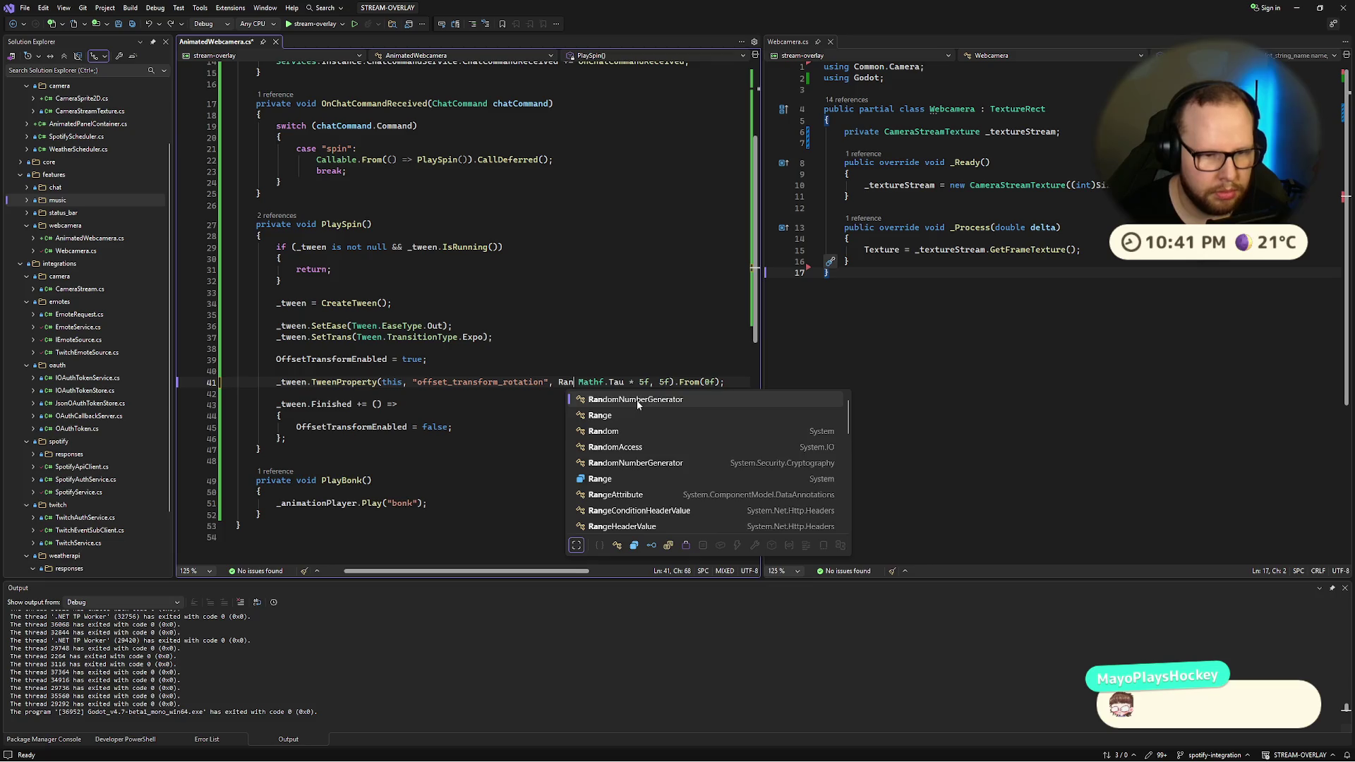
key(Down)
key(Tab)
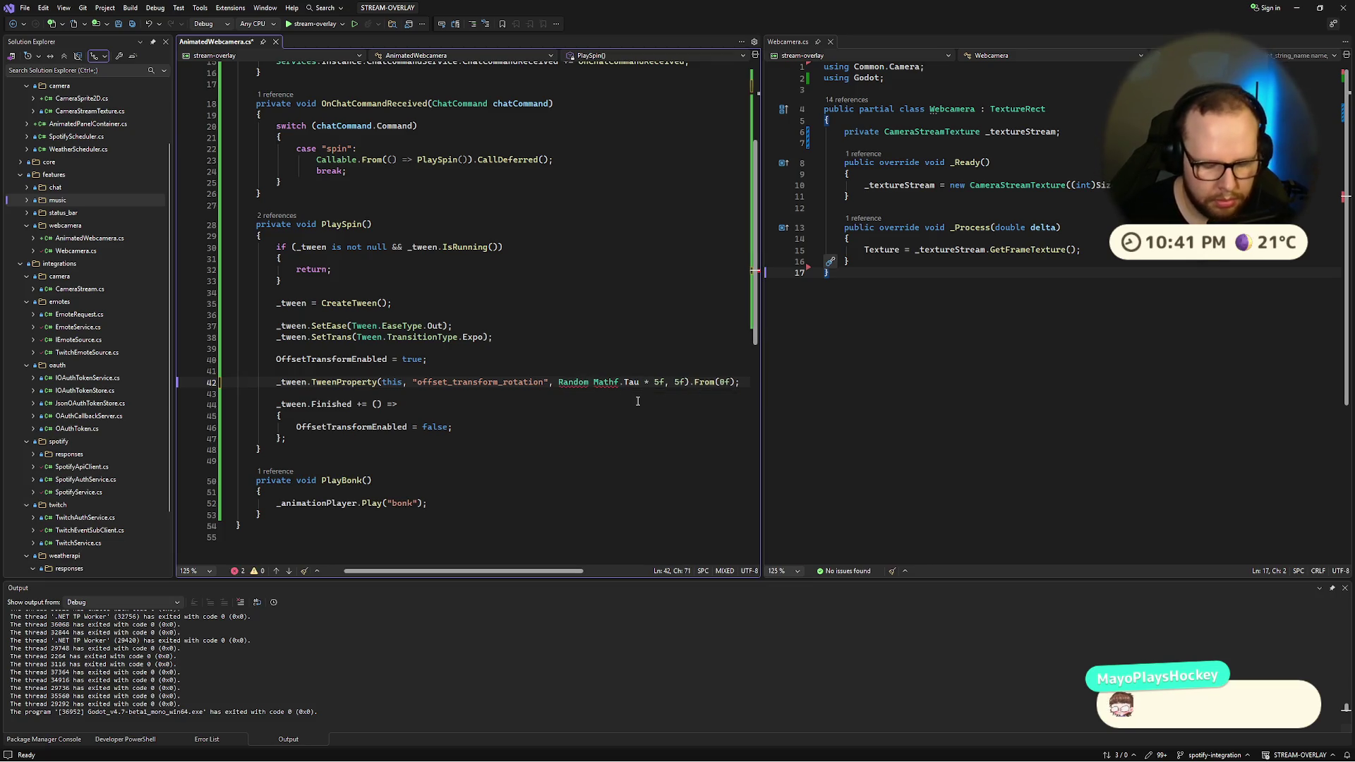
text(.Next)
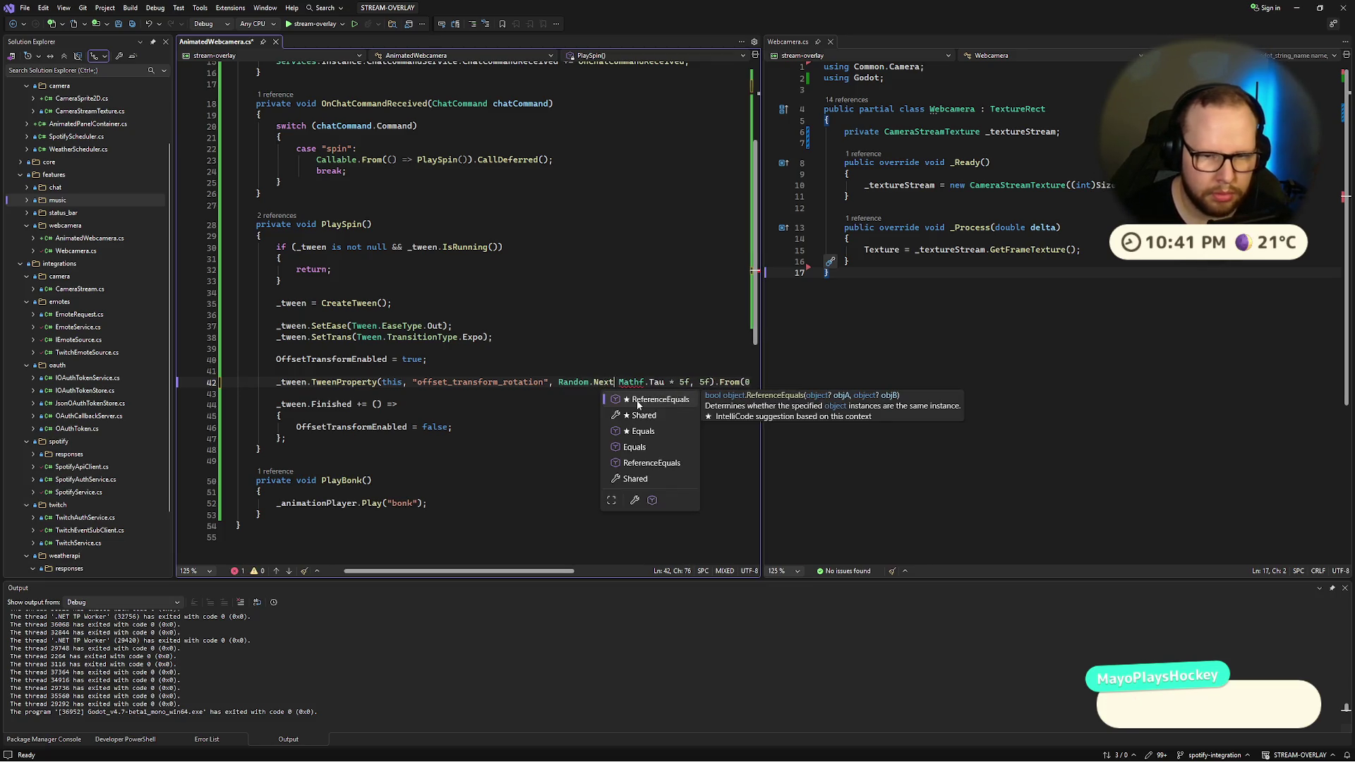
key(F1)
key(ctrl+super+Right)
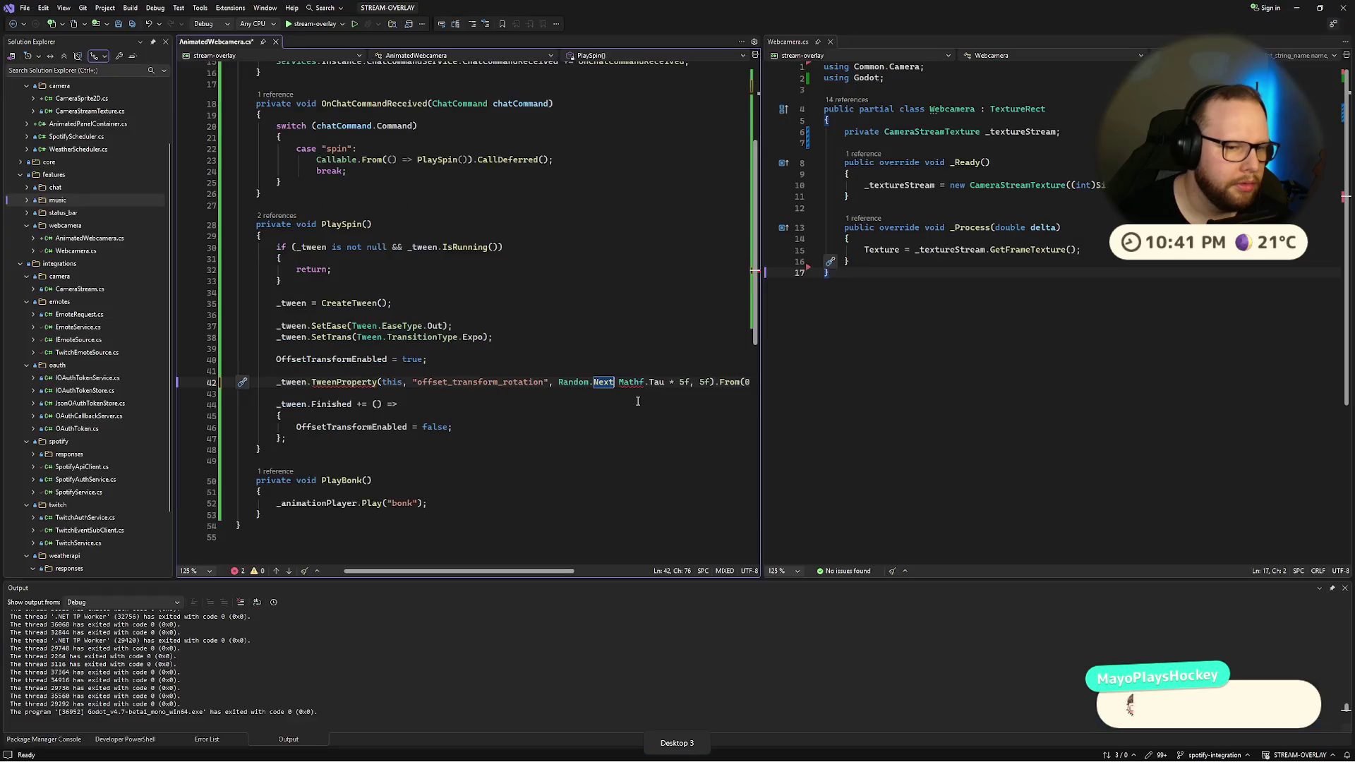
key(ctrl+super+Right)
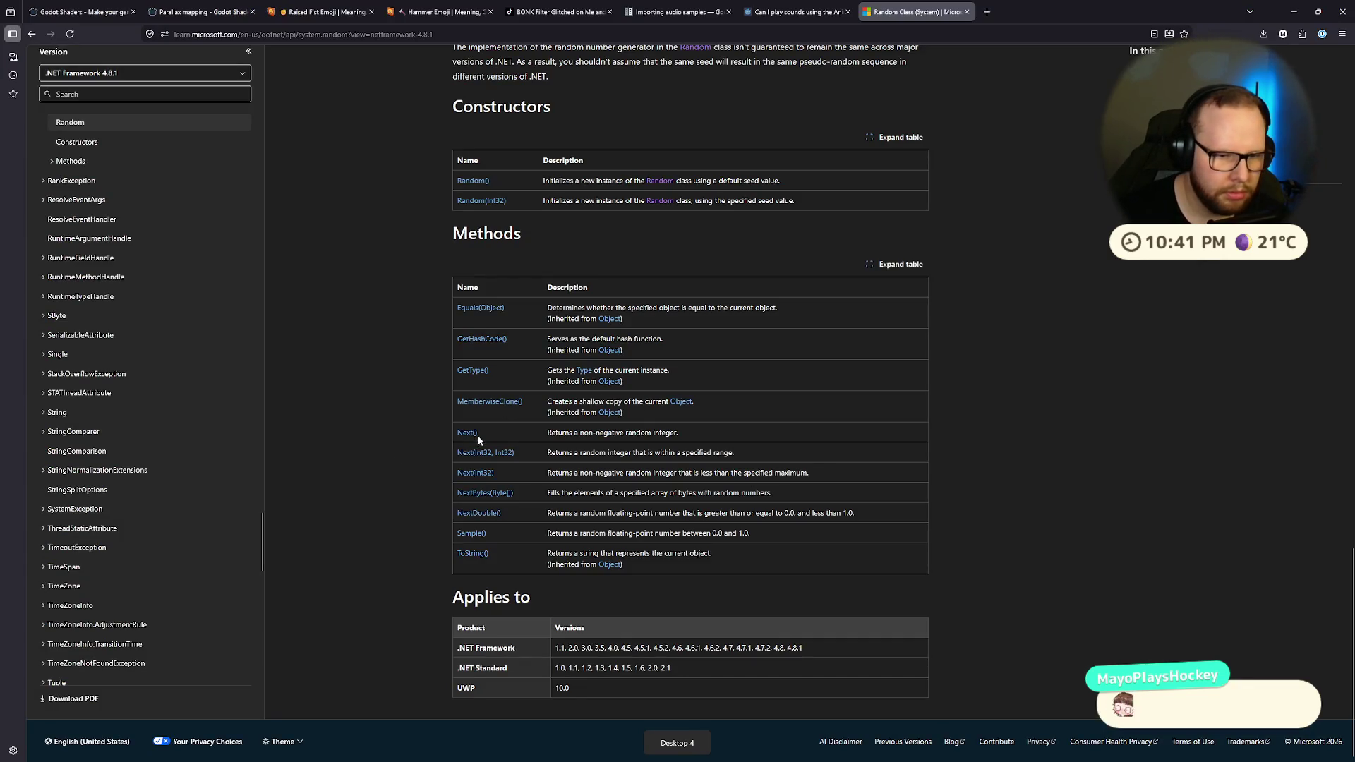
Step: Review the Random Next() method docs, then read GeeksforGeeks' Random.Next() article before returning to code
drag(555, 432, 720, 438)
click(699, 438)
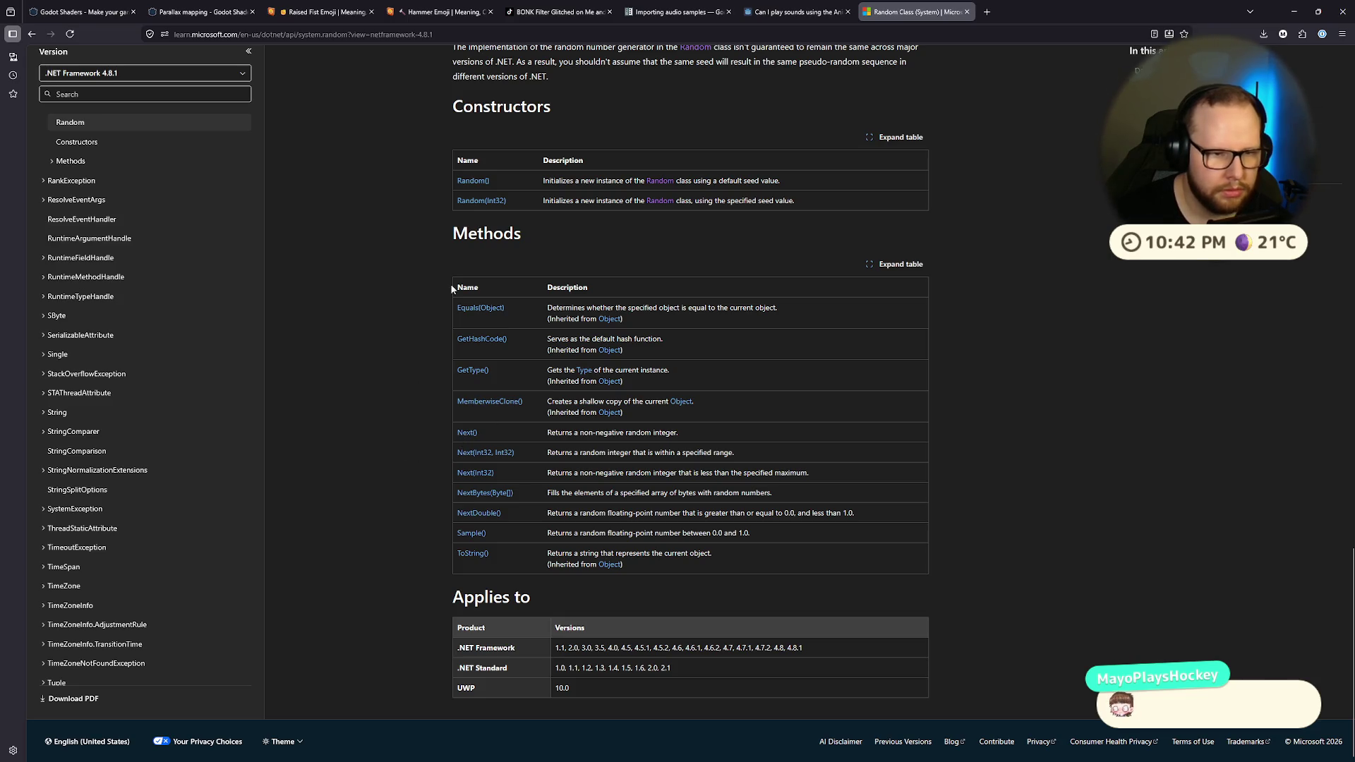
scroll(409, 354, up, 3)
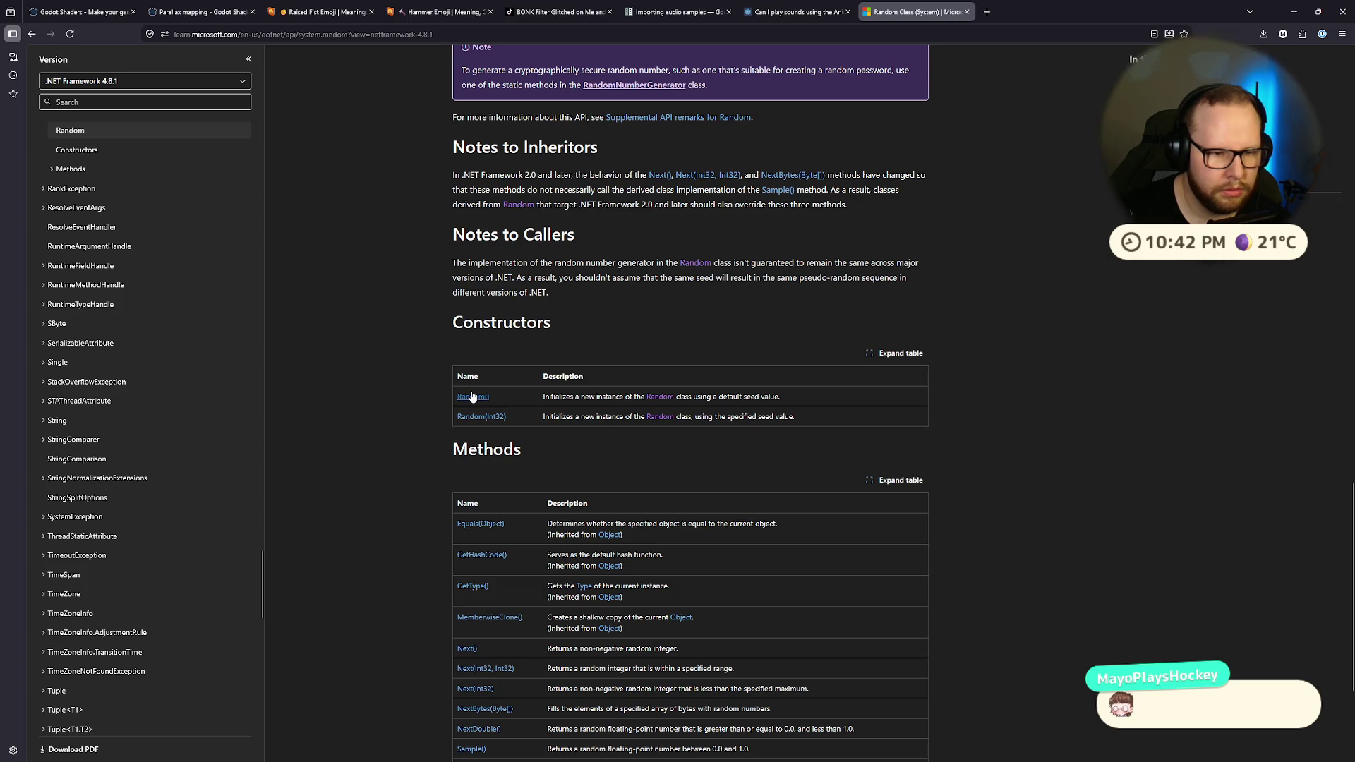
scroll(406, 487, down, 2)
scroll(405, 494, down, 1)
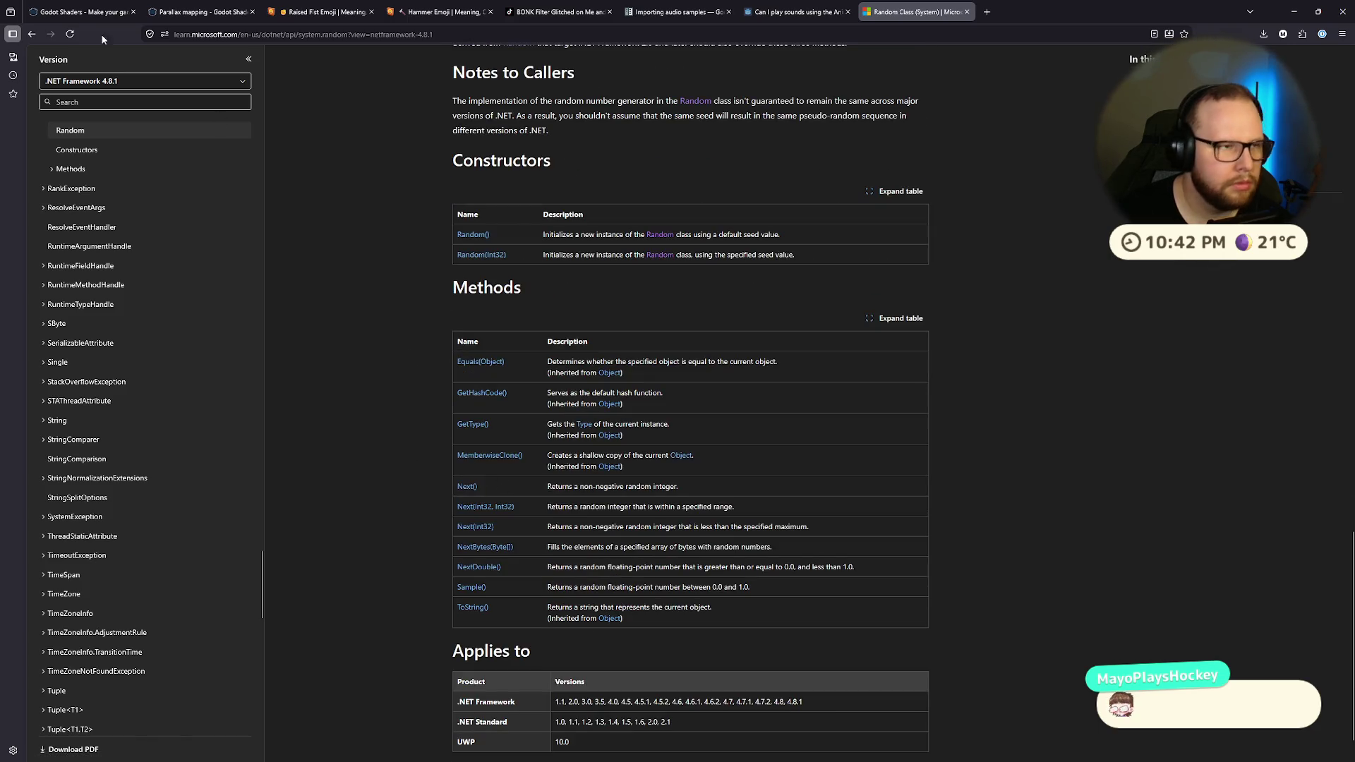
click(31, 34)
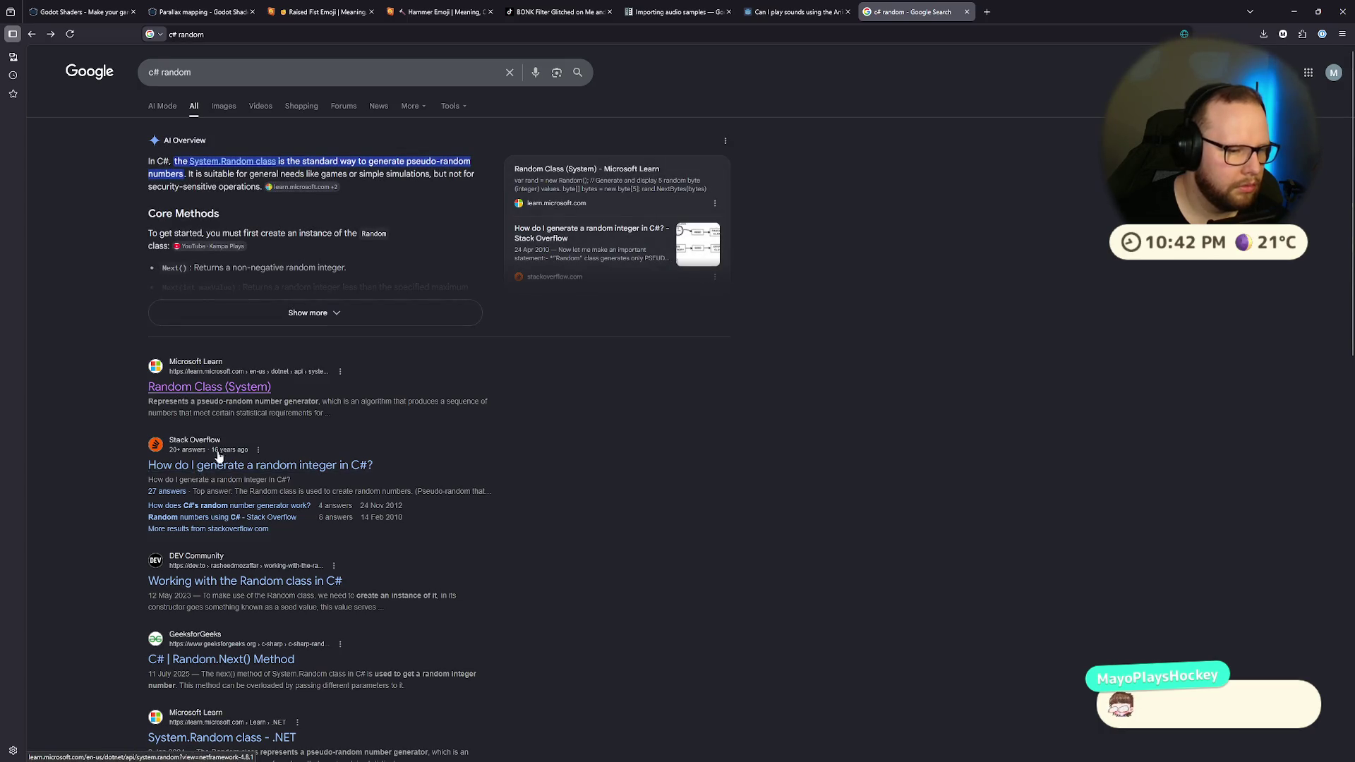
scroll(223, 435, down, 3)
click(164, 443)
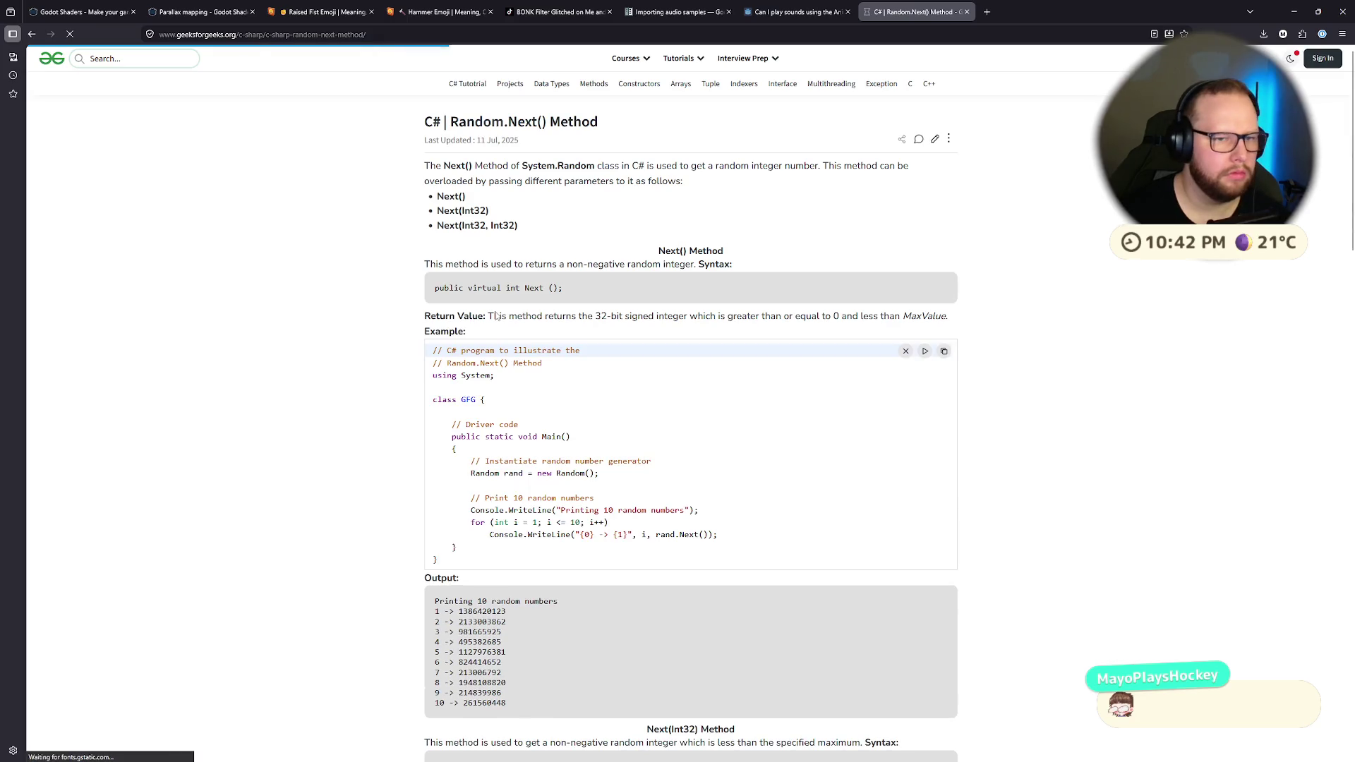
scroll(406, 321, down, 5)
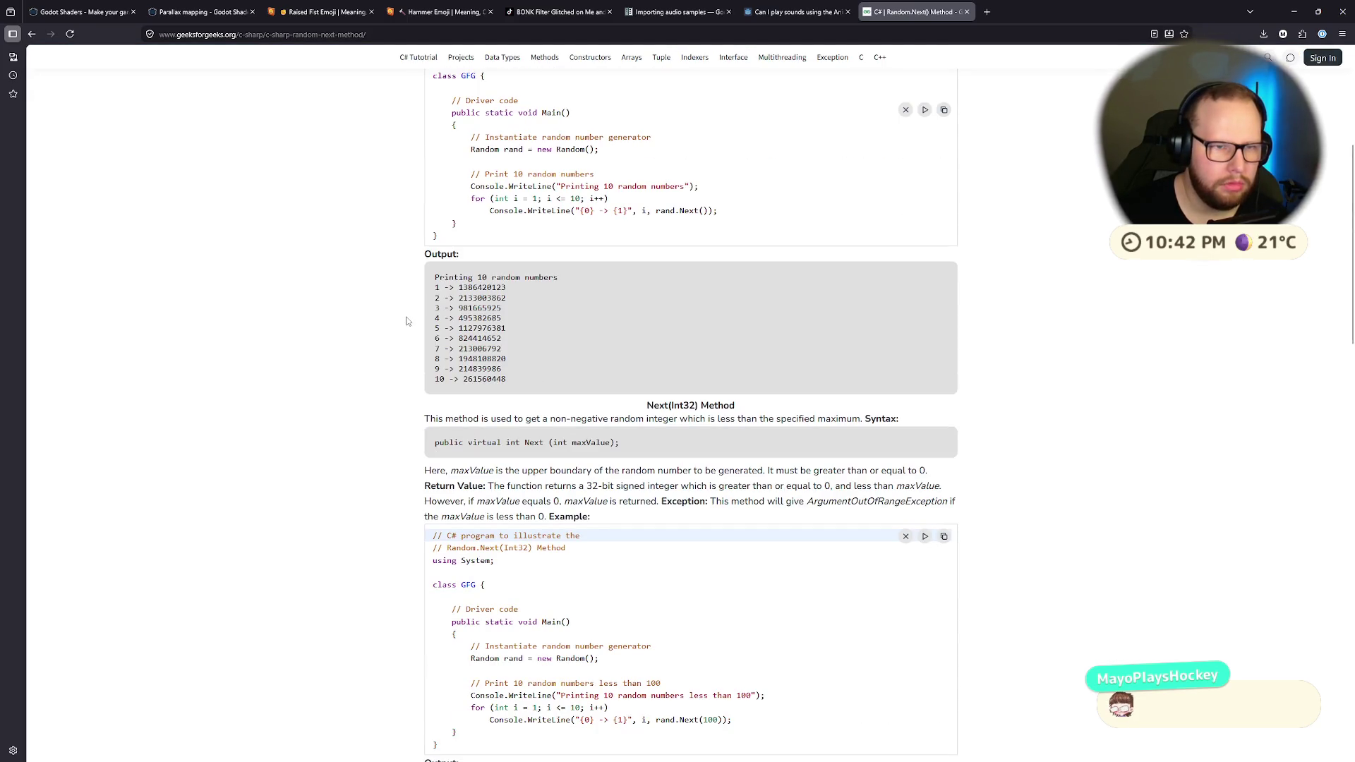
scroll(406, 321, up, 2)
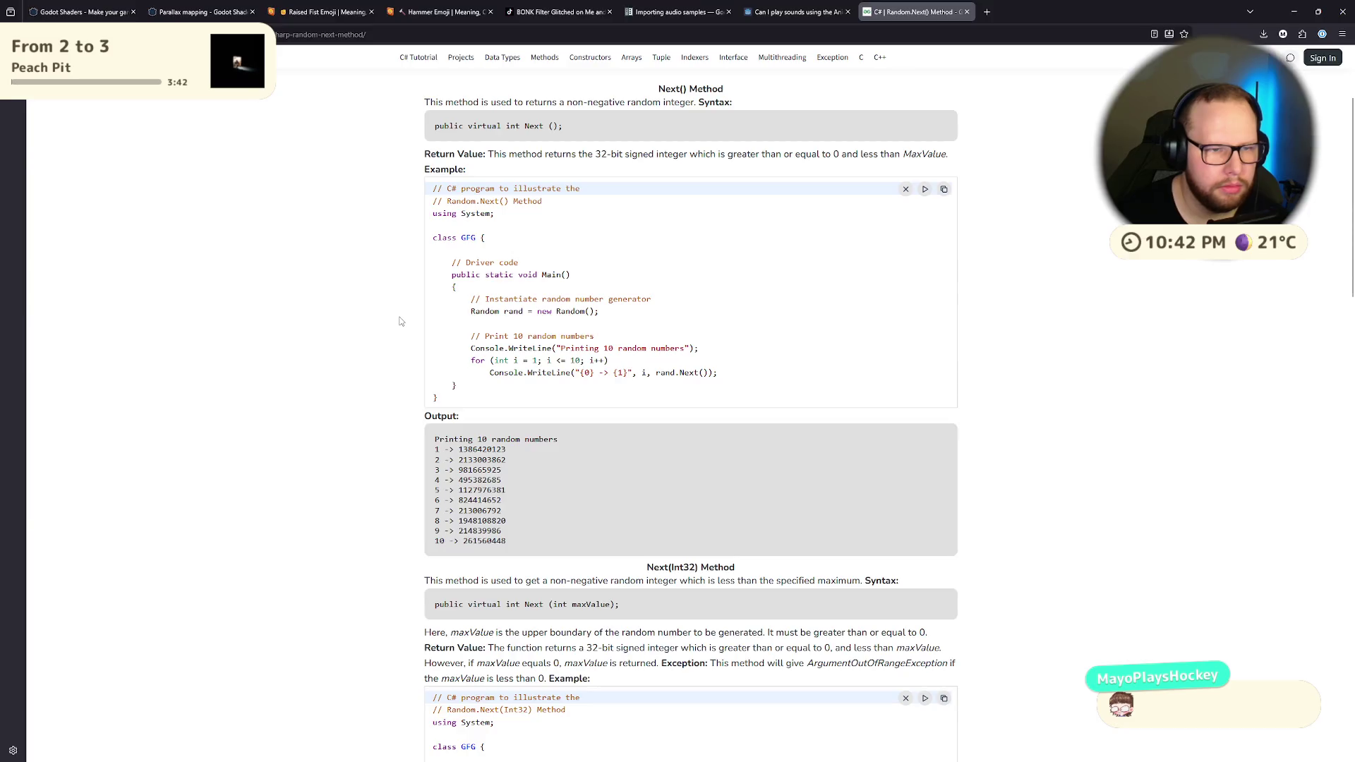
key(ctrl+super+Right)
key(ctrl+super+Right)
scroll(400, 317, up, 5)
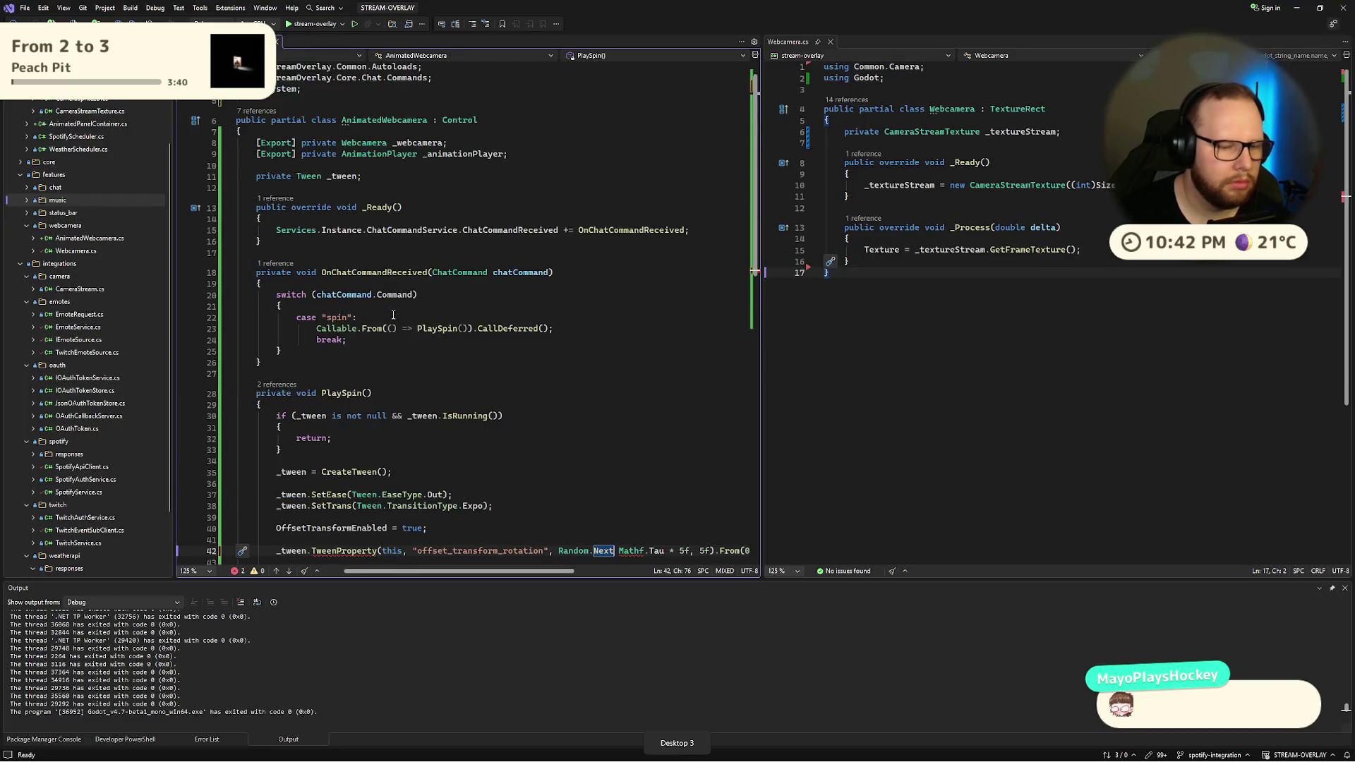
Step: Add a 'private Random _random = new Random();' field above _tween and save
click(459, 204)
key(Up)
click(583, 187)
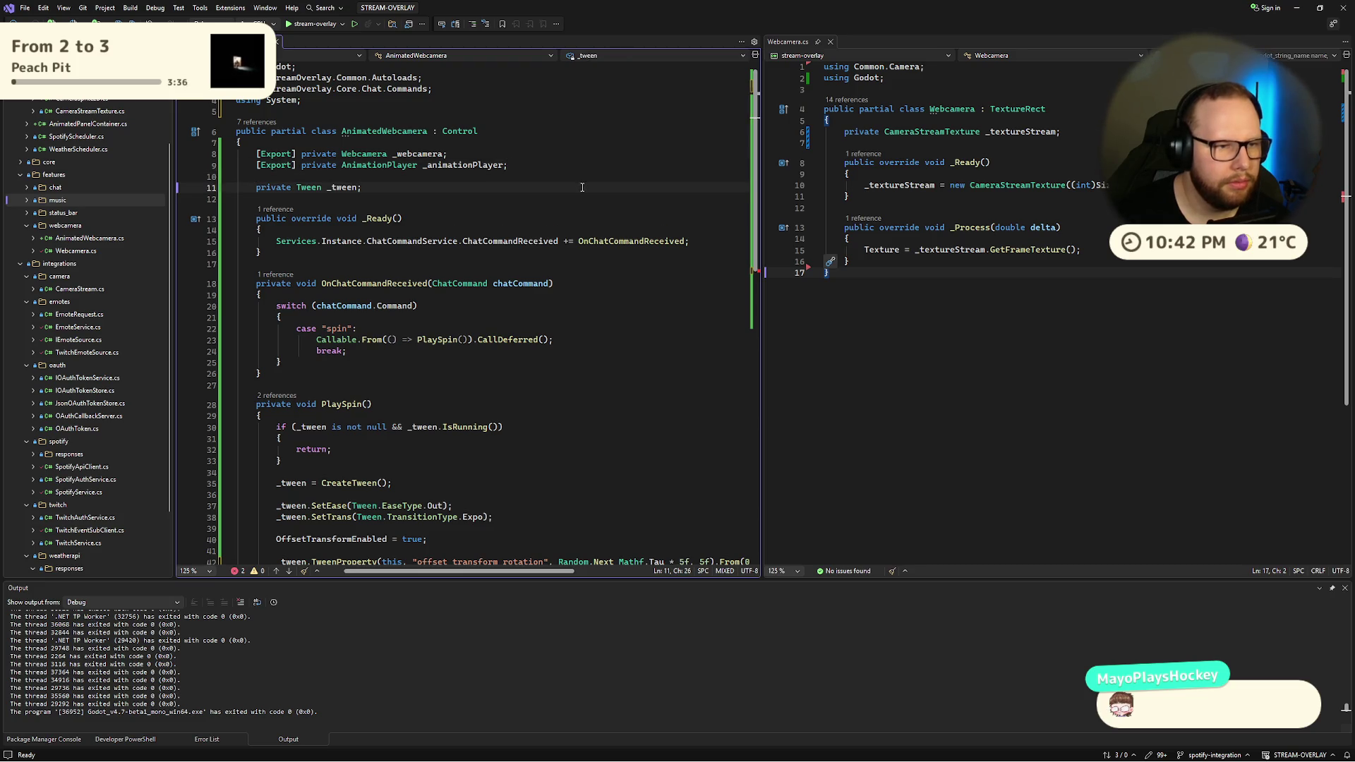
key(Up)
key(Return)
text(private Random )
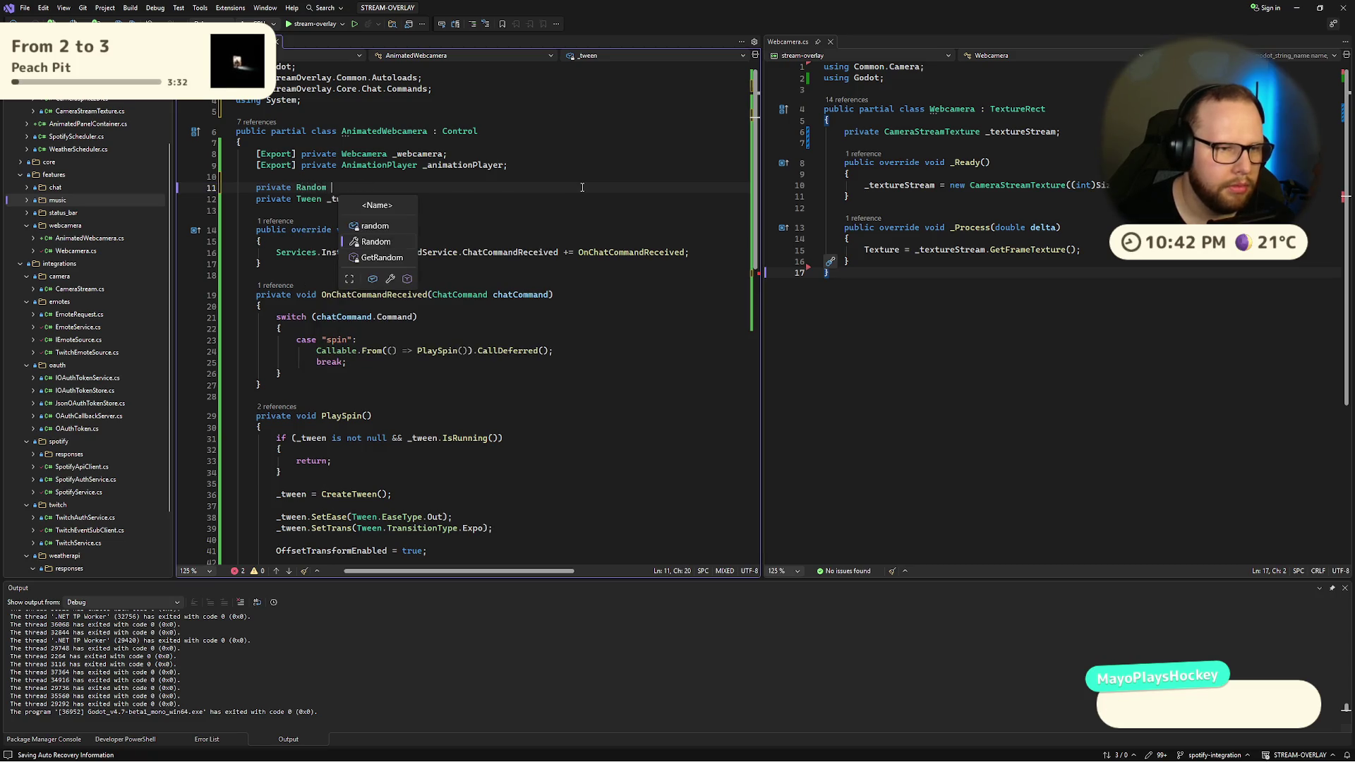
text(_)
text(random = Random)
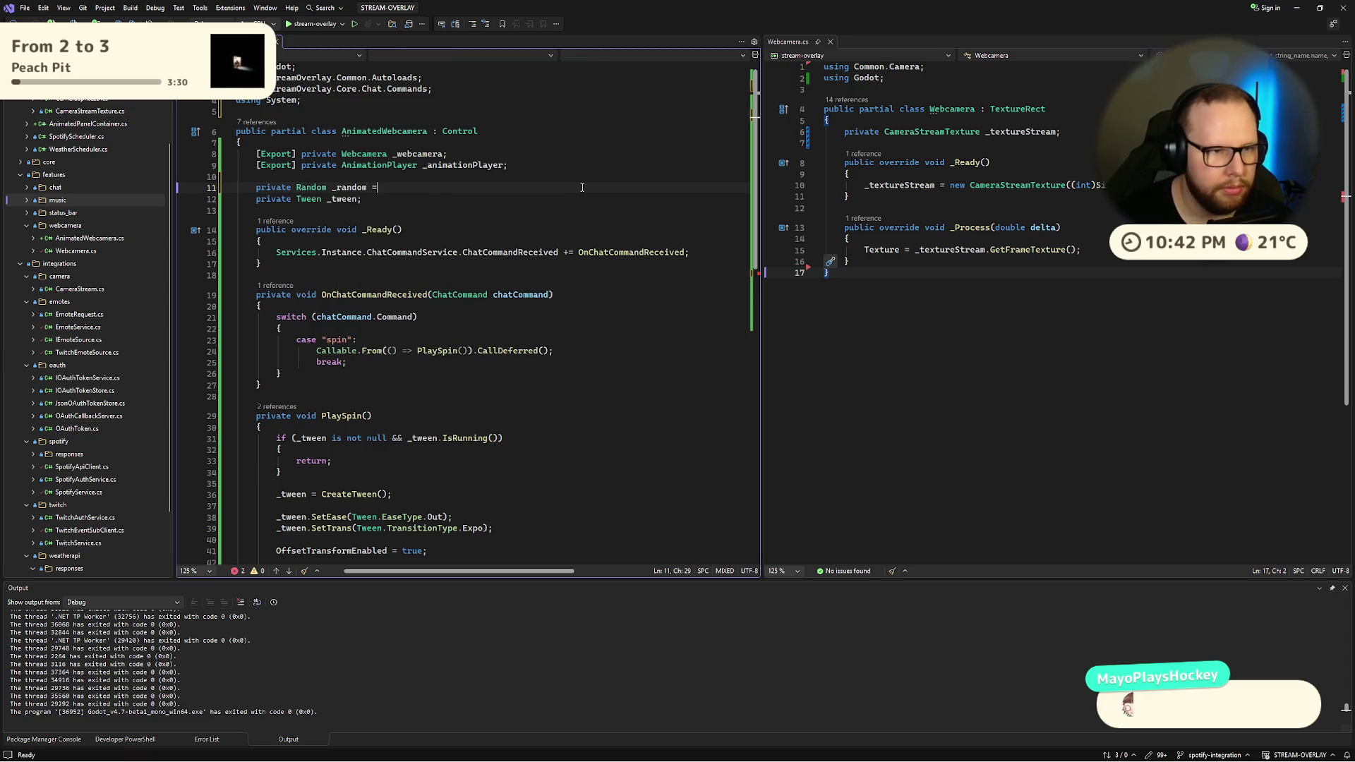
key(Escape)
text(();)
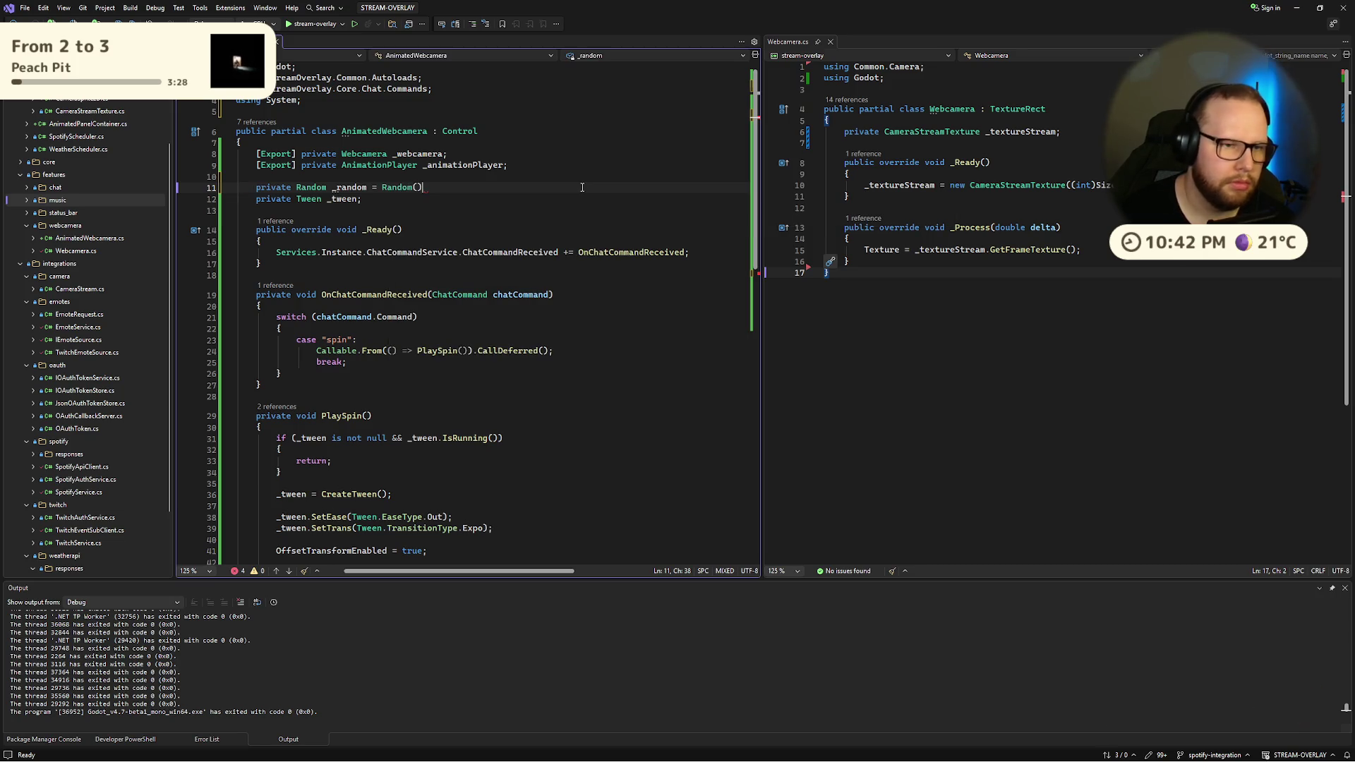
key(ctrl+Left)
key(ctrl+Left)
text(new)
key(ctrl+s)
Step: Replace Random.Next on line 43 with _random.Next() and check the Random.Next documentation
click(593, 241)
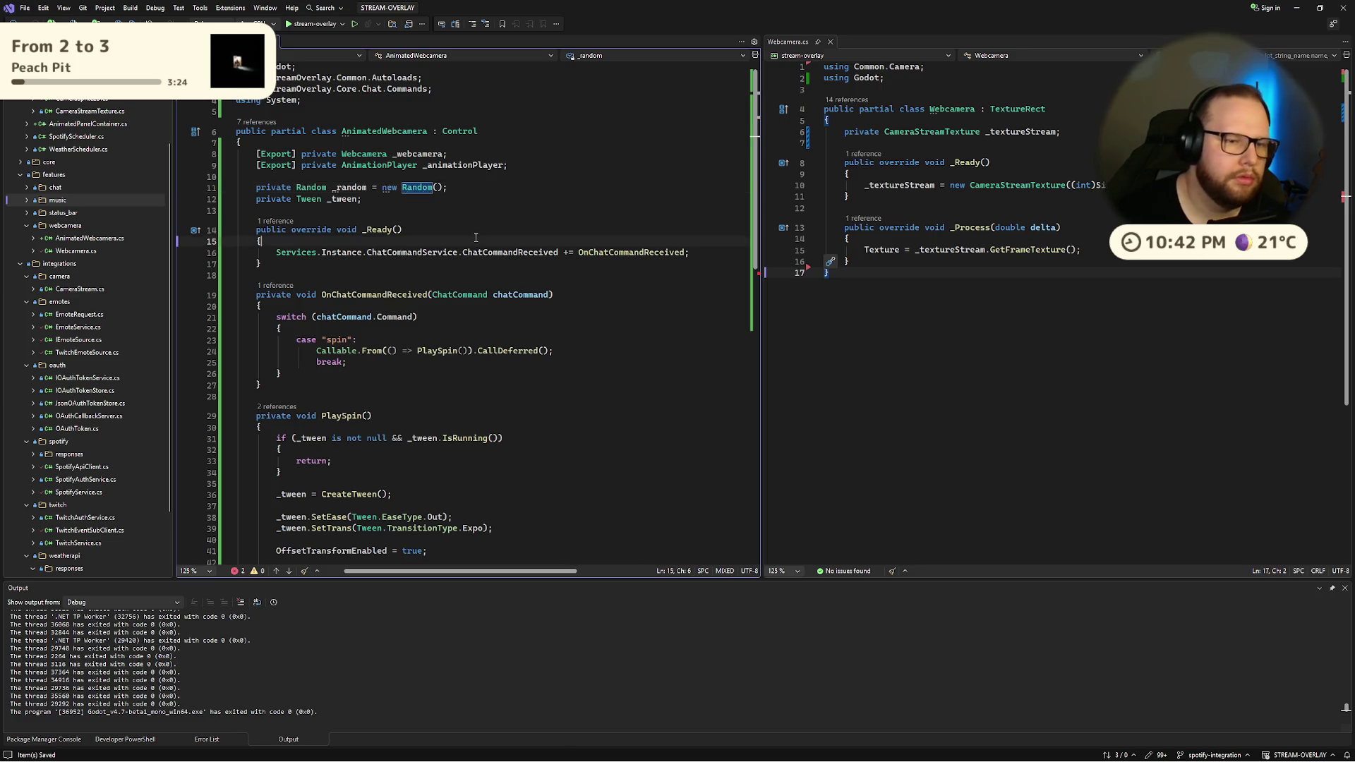
scroll(628, 308, down, 8)
drag(555, 306, 614, 307)
text(_random.Next())
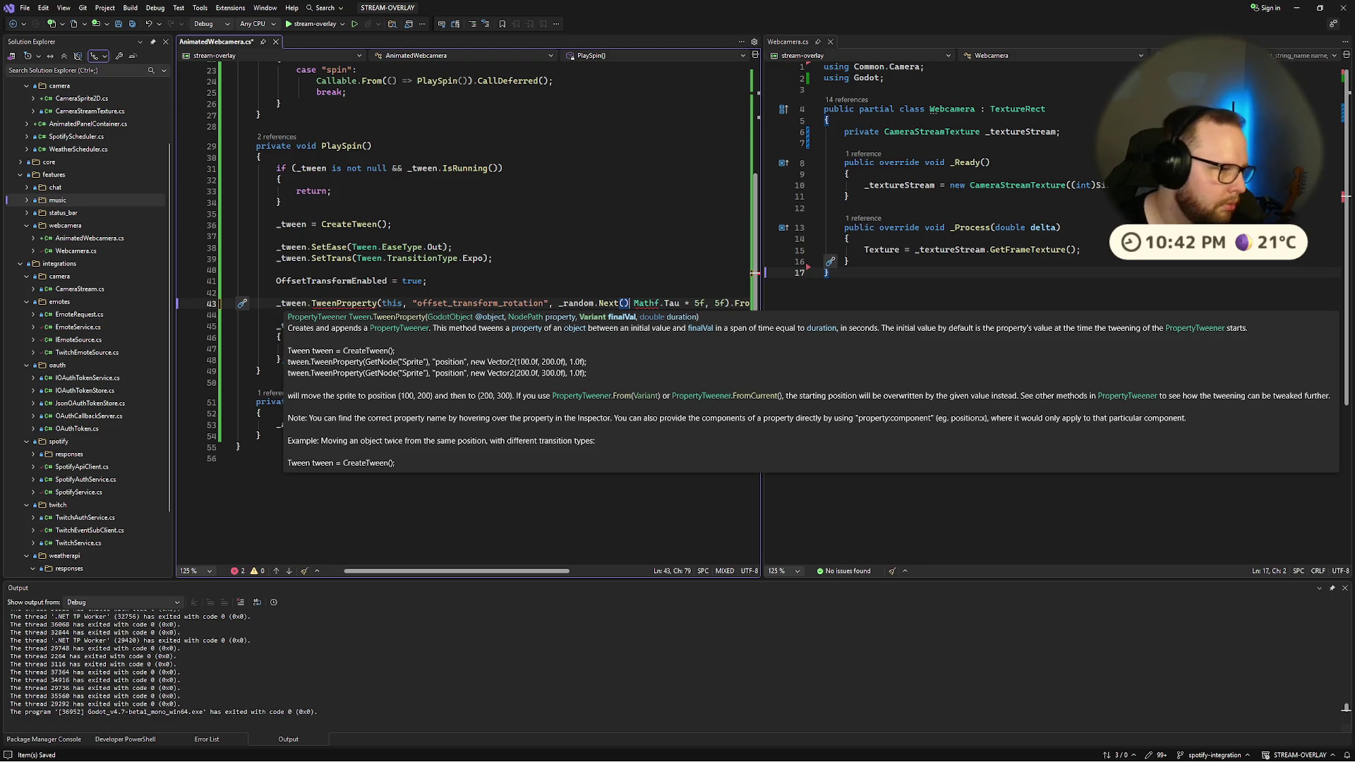
mouse_move(607, 308)
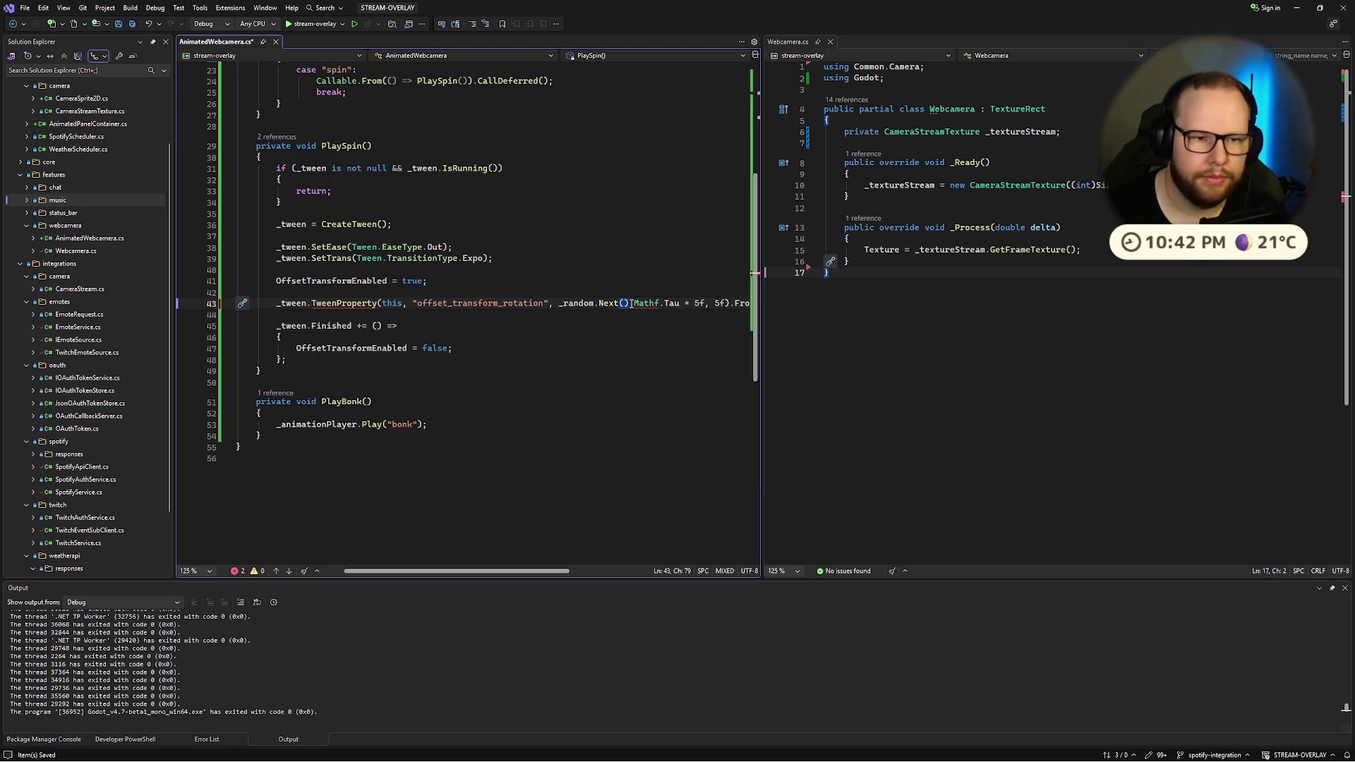
key(ctrl+super+Right)
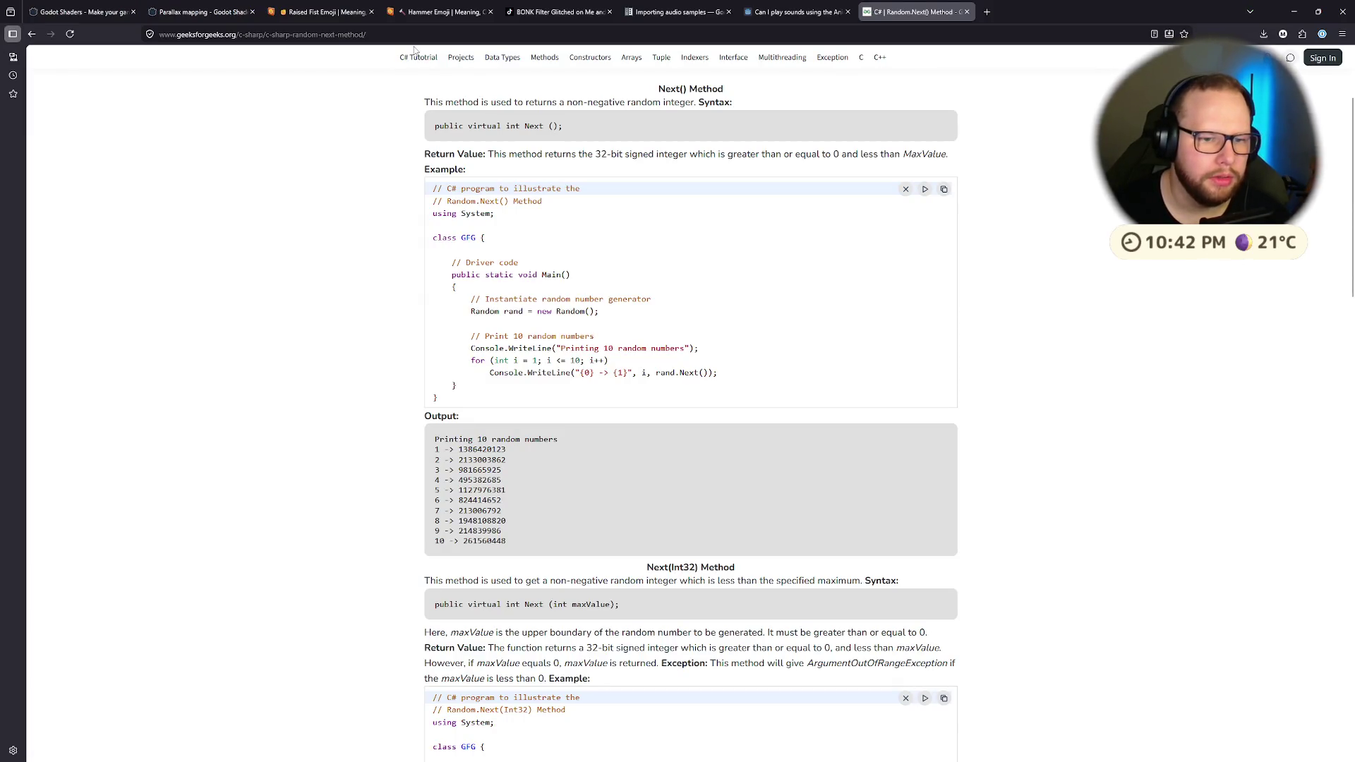
key(ctrl+super+Left)
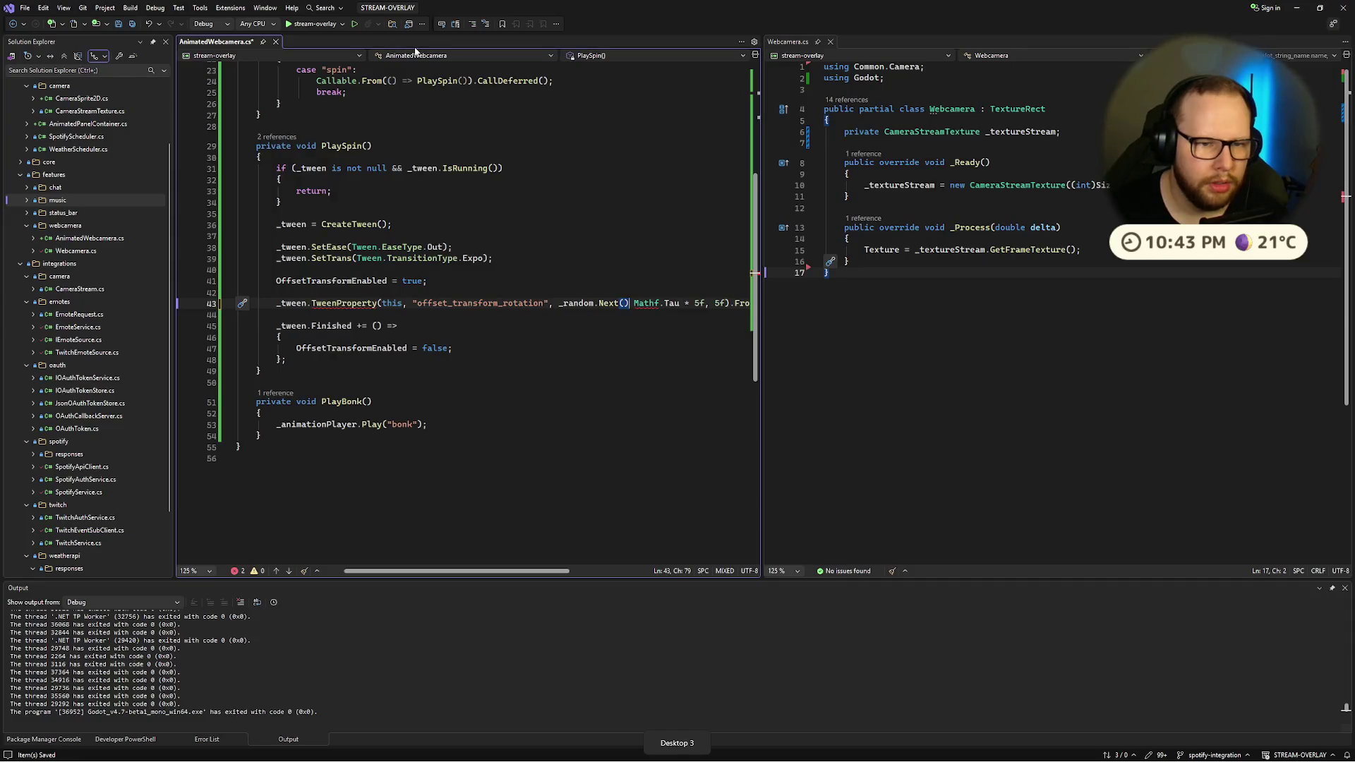
Step: Declare int direction = _random.Next() % 1; on a new line above the tween call
text(% 1 )
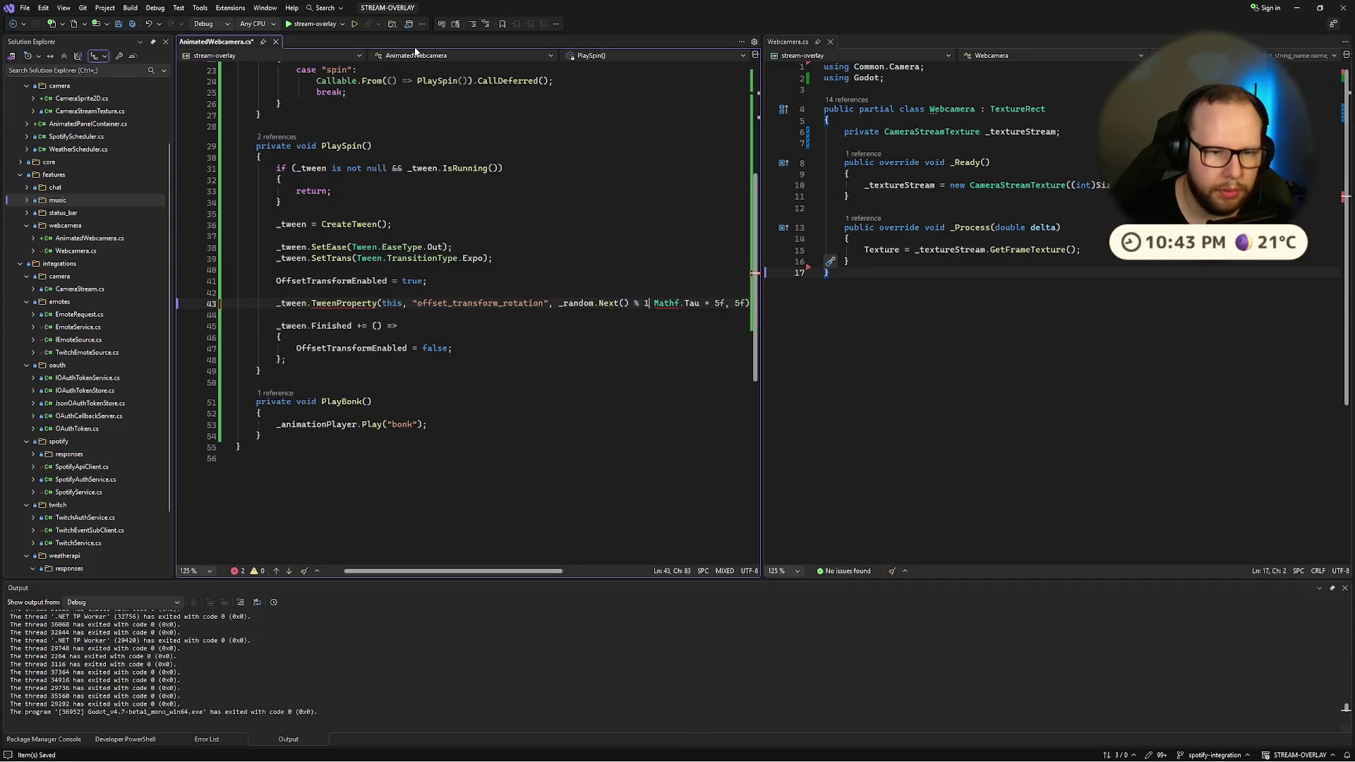
text(*)
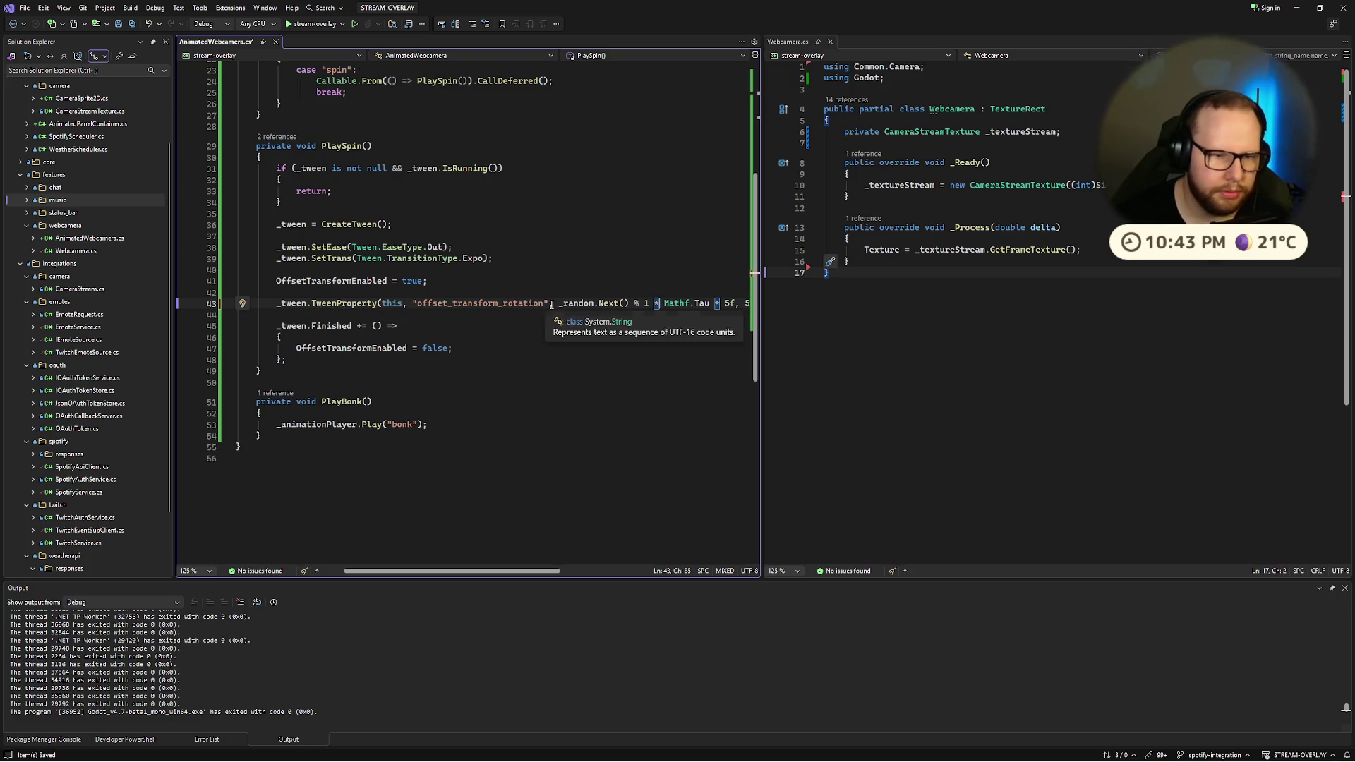
click(425, 296)
key(Return)
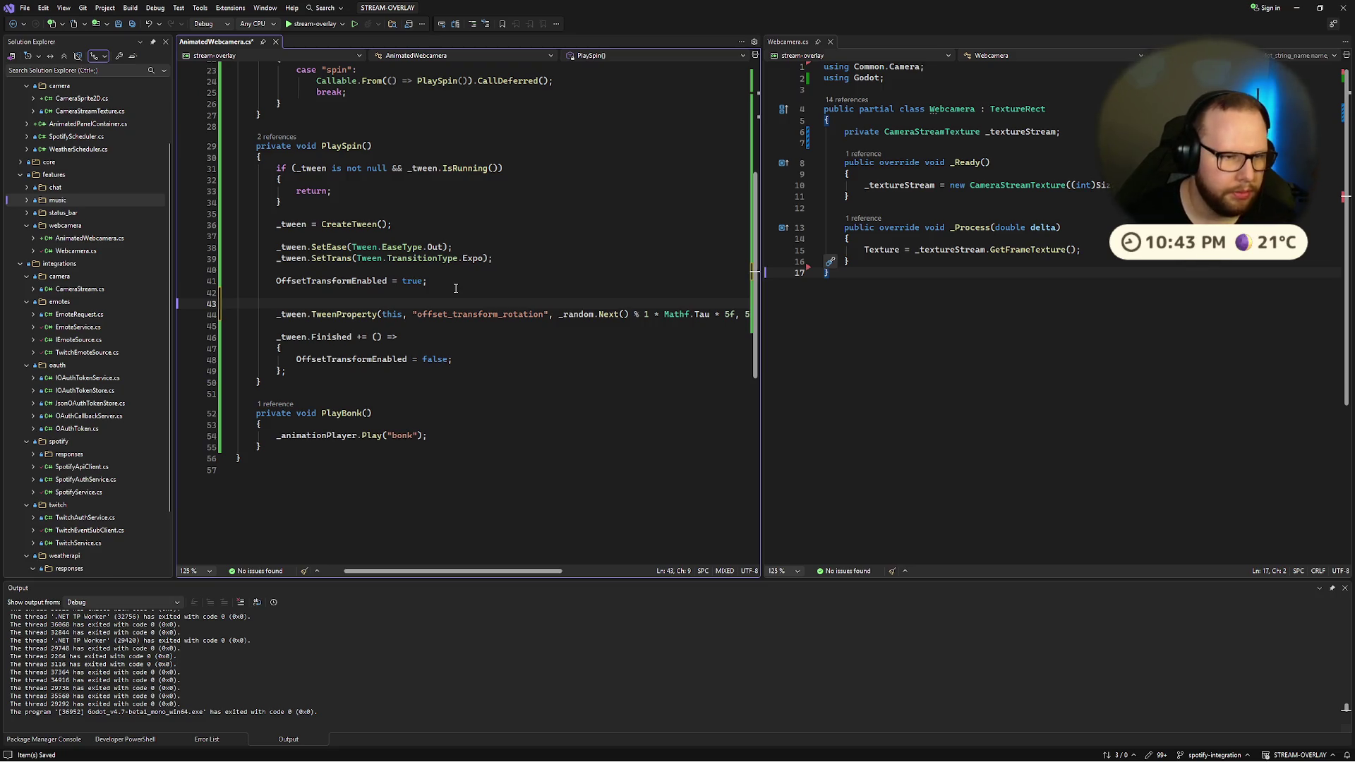
text(int direction =)
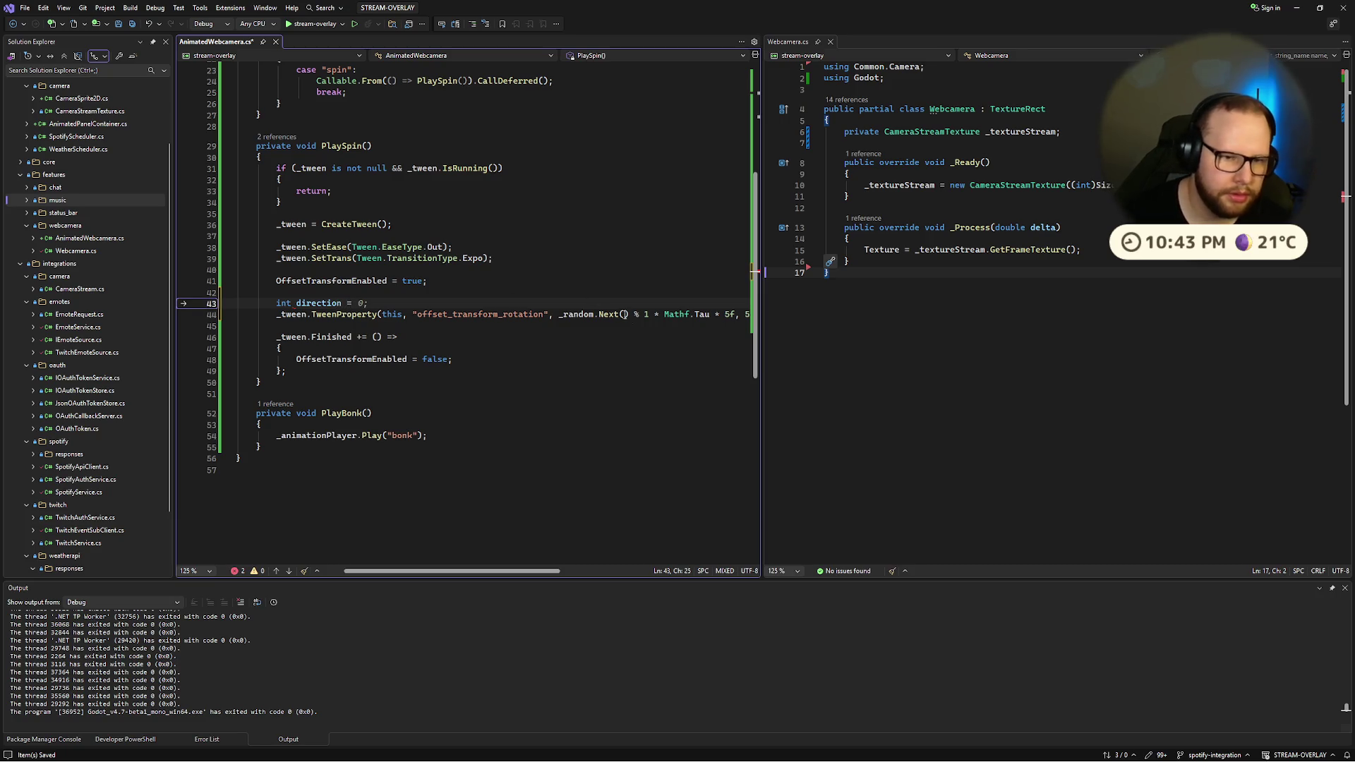
drag(559, 314, 649, 314)
key(ctrl+x)
click(528, 305)
key(ctrl+v)
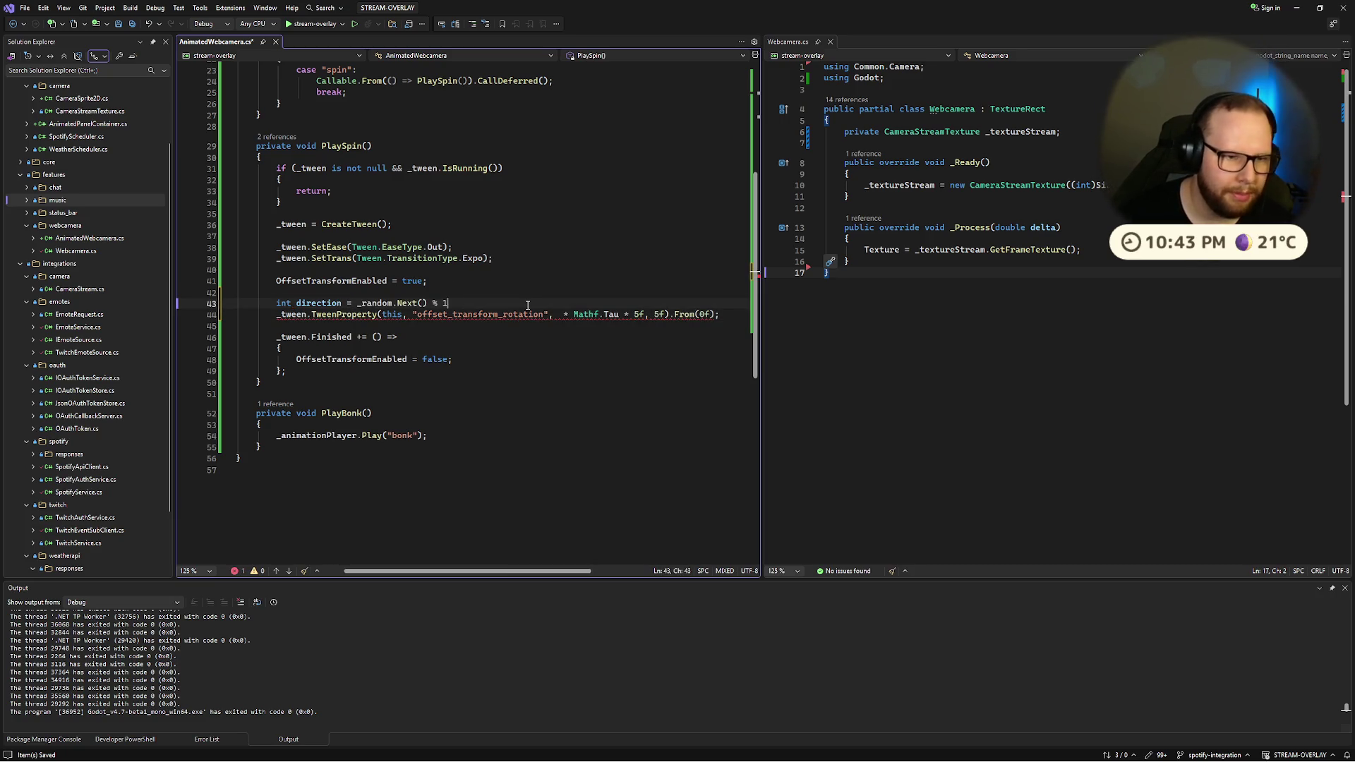
text(;)
Step: Make the spin rotation direction * Mathf.Tau * 5f by inserting direction into the tween
double_click(319, 303)
key(ctrl+c)
click(558, 314)
key(ctrl+v)
key(Up)
key(Up)
click(504, 303)
drag(353, 304, 455, 304)
click(424, 304)
double_click(408, 303)
click(474, 302)
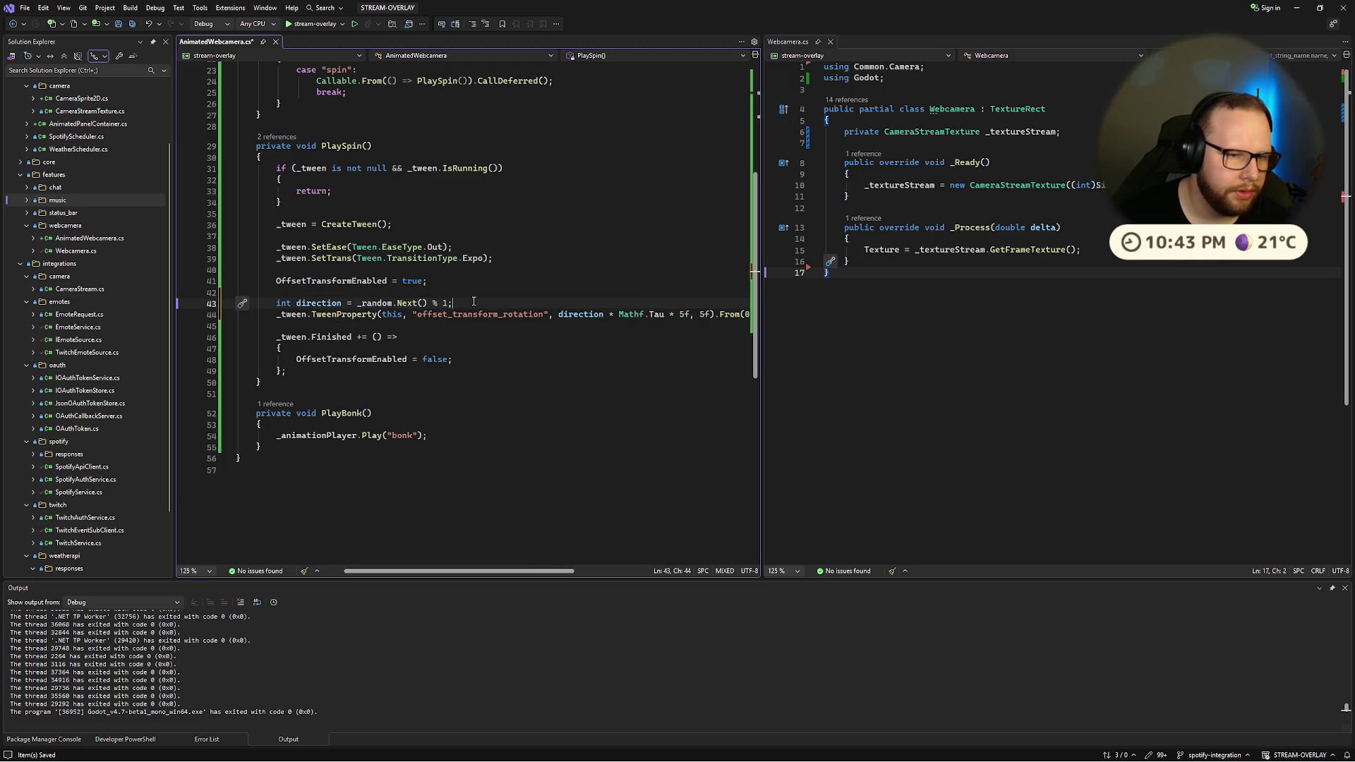
key(super)
Step: Open Command Prompt and start a Python REPL with uv run python
text(cmd)
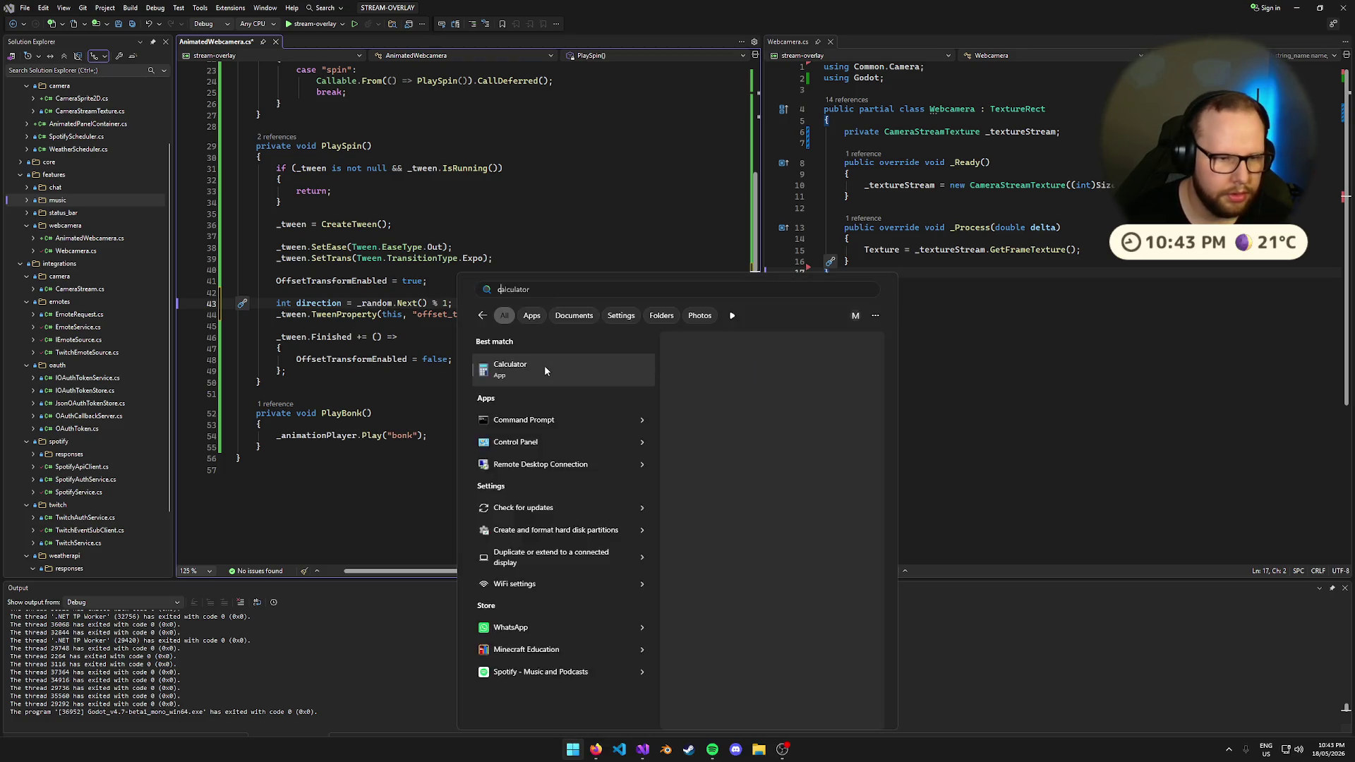
key(Return)
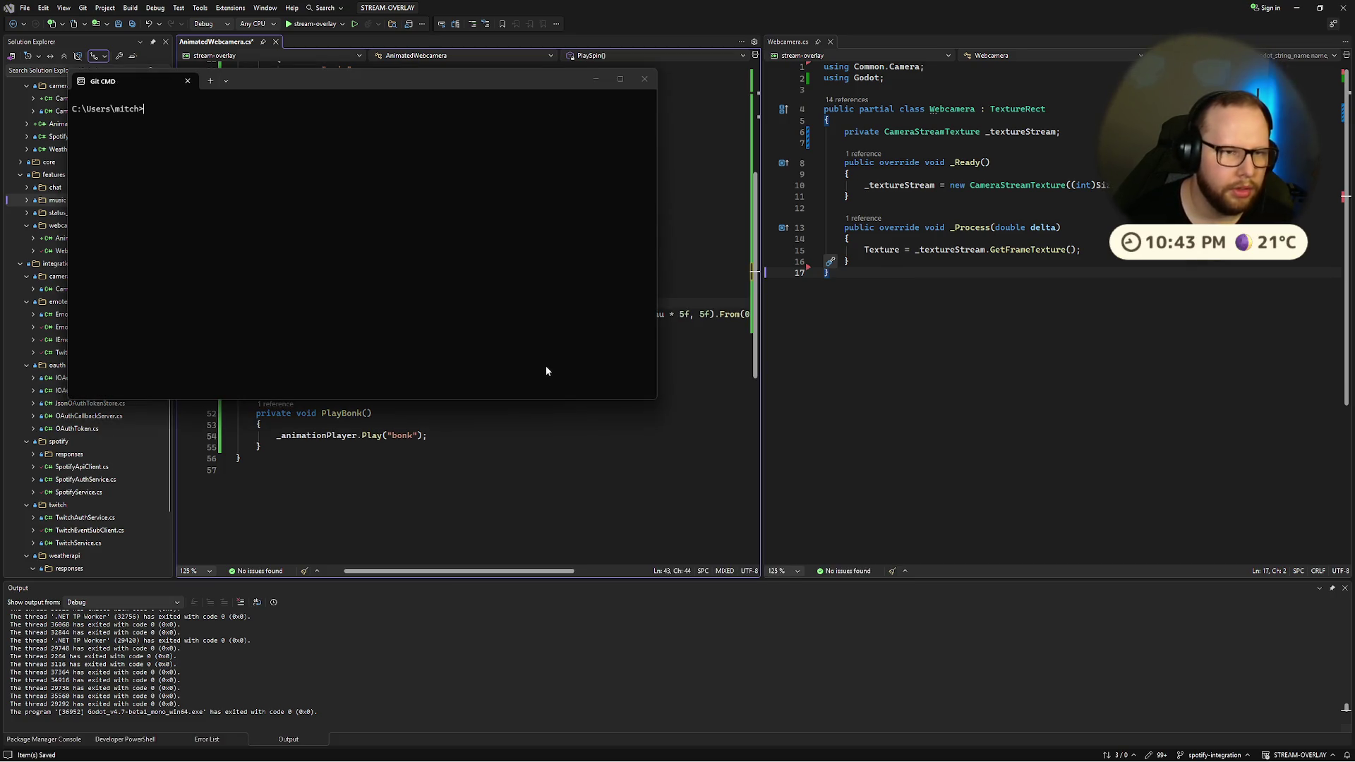
click(644, 76)
key(super)
text(cmd)
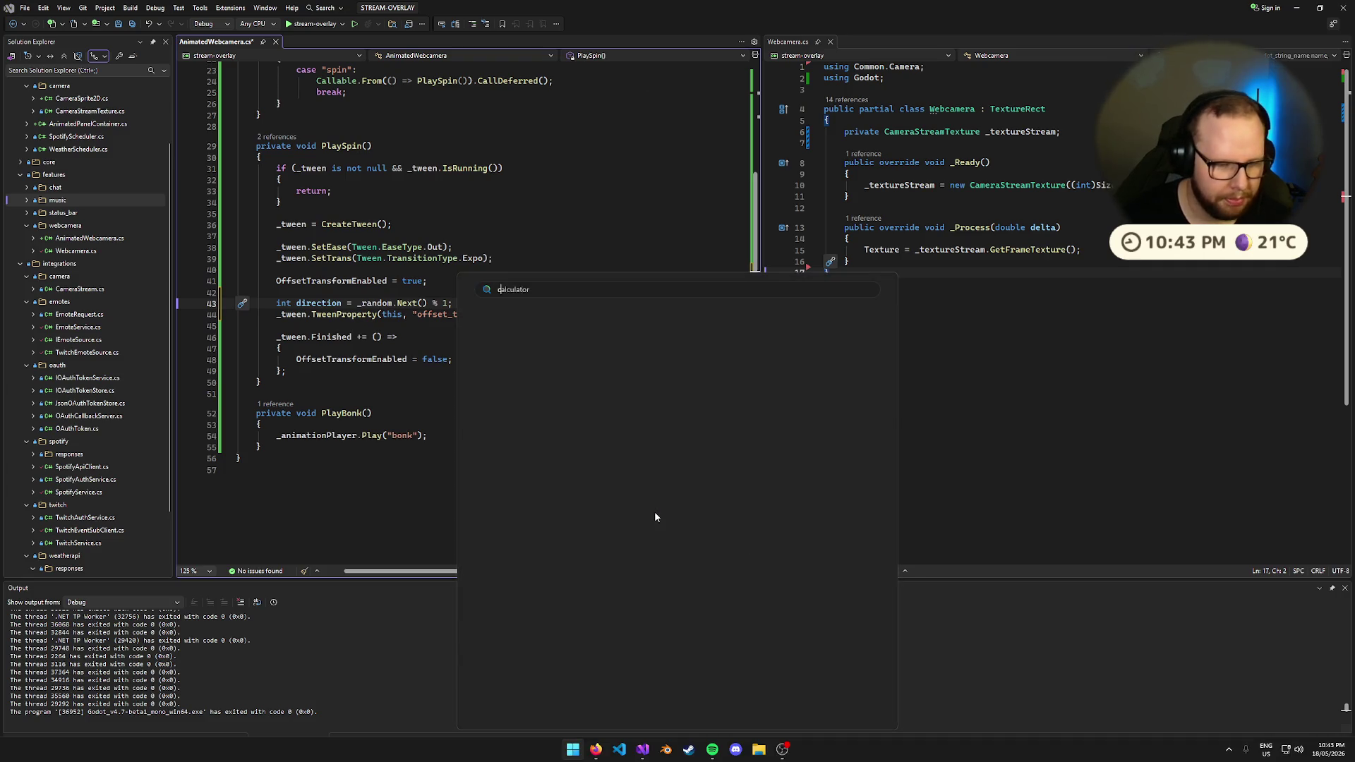
key(Return)
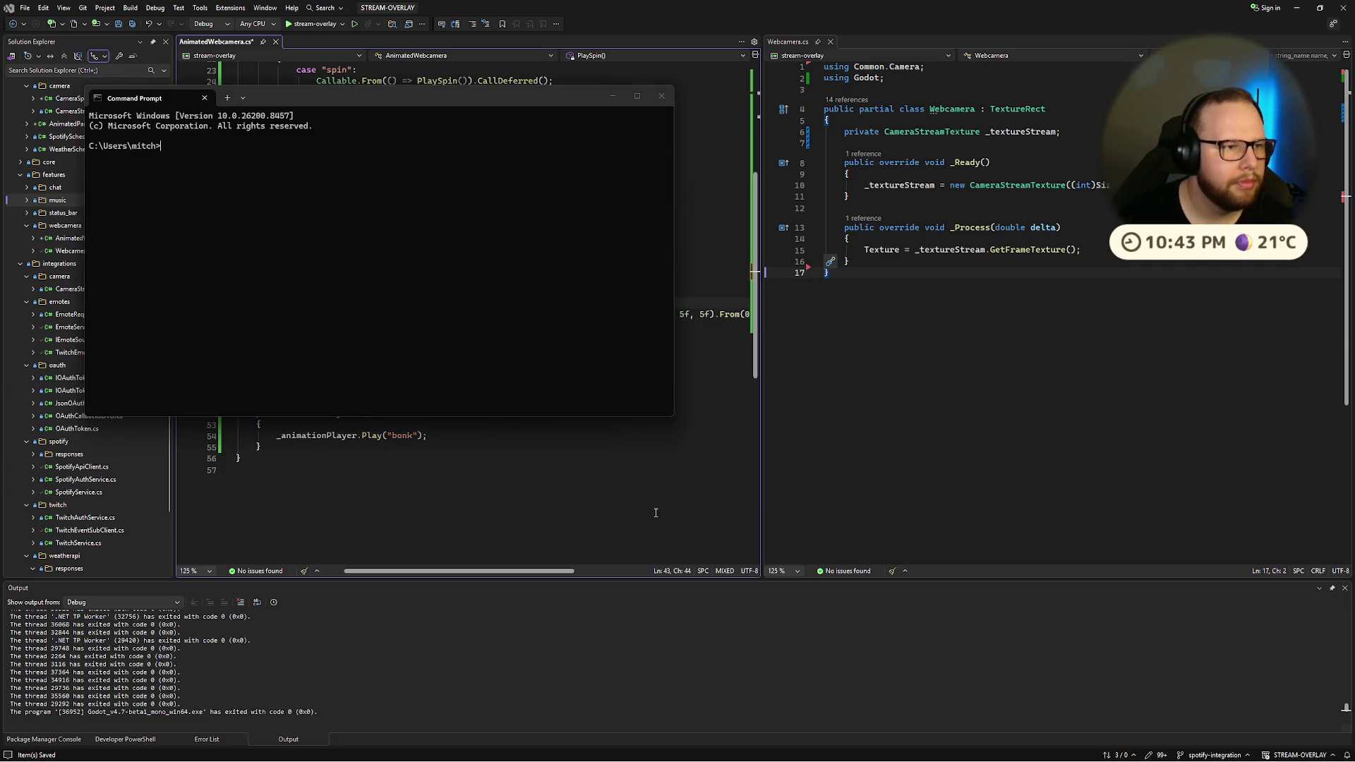
text(uv run python)
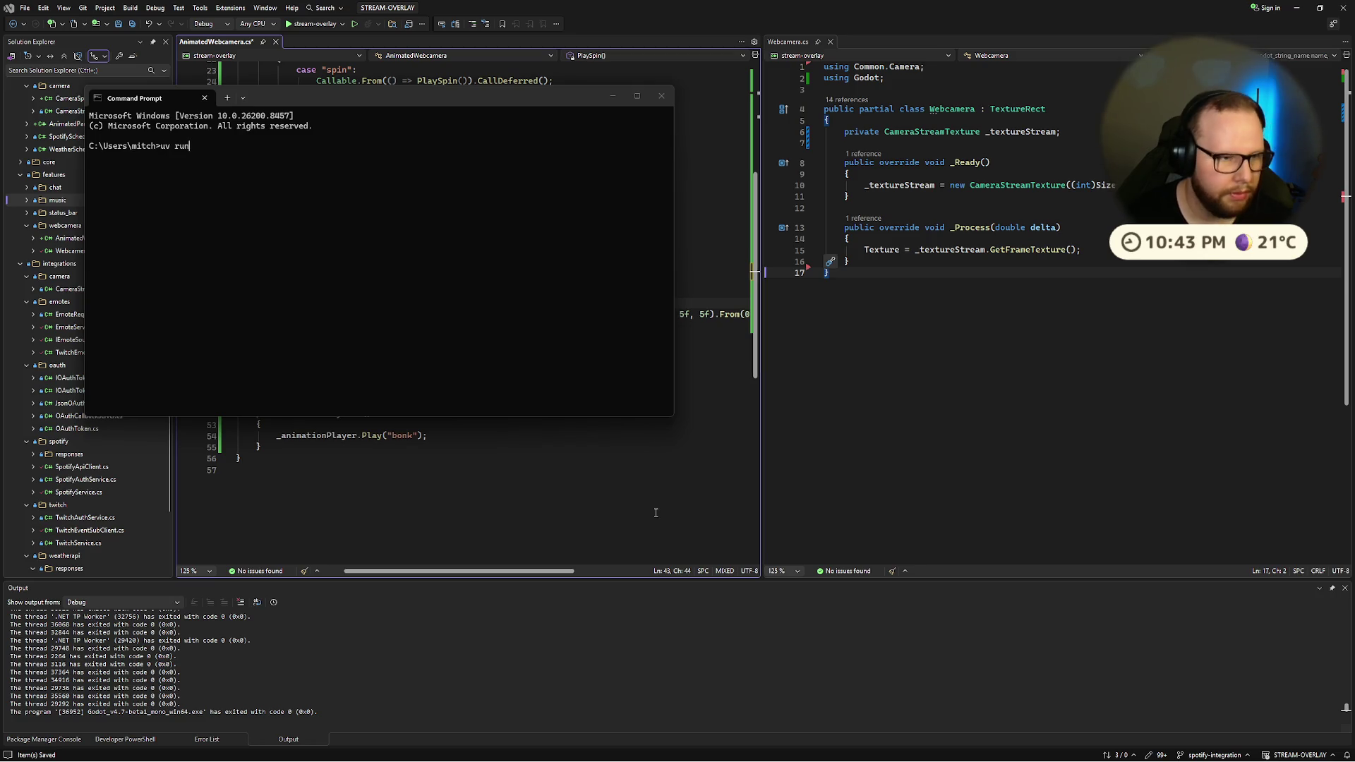
key(Return)
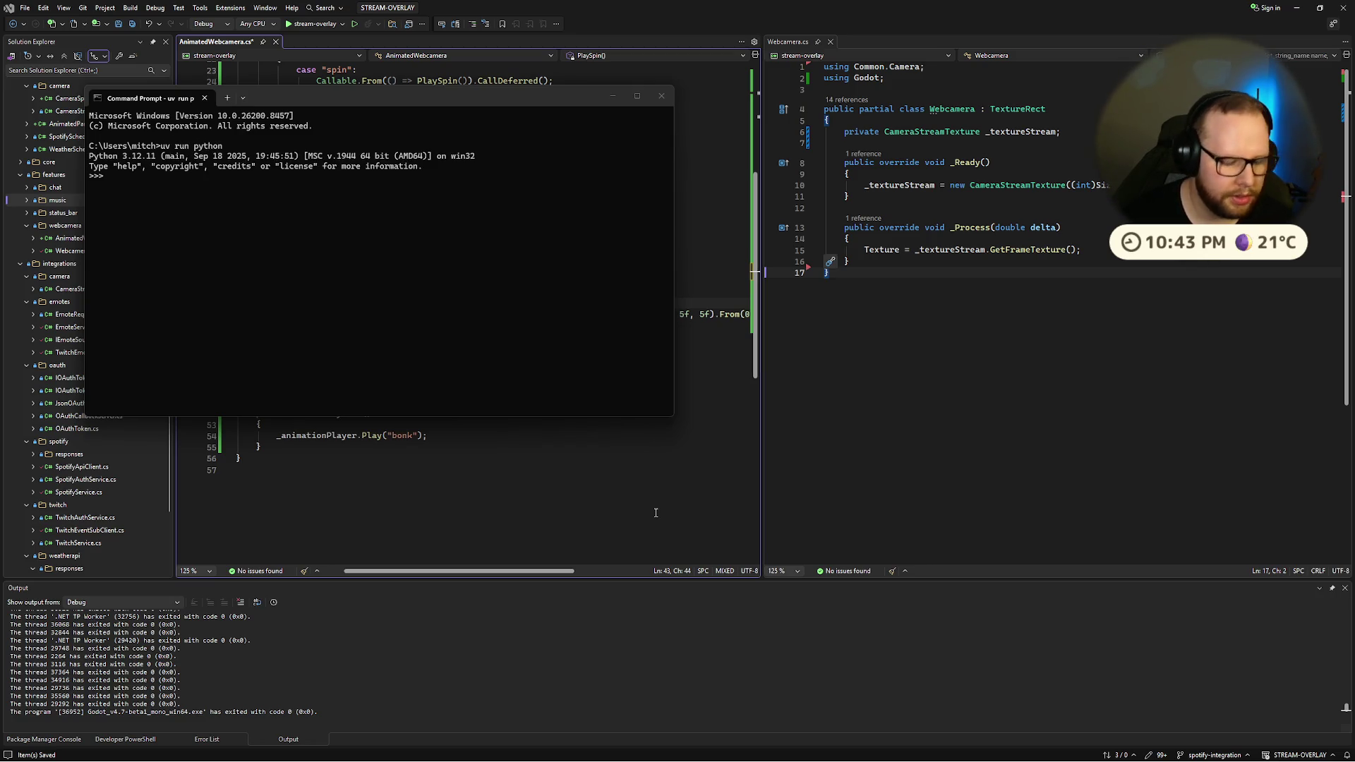
Step: Evaluate 1%1, 2%1, 0%1 and 0%2 in Python to check modulo-1 results
text(1%1)
key(Return)
text(2%1)
key(Return)
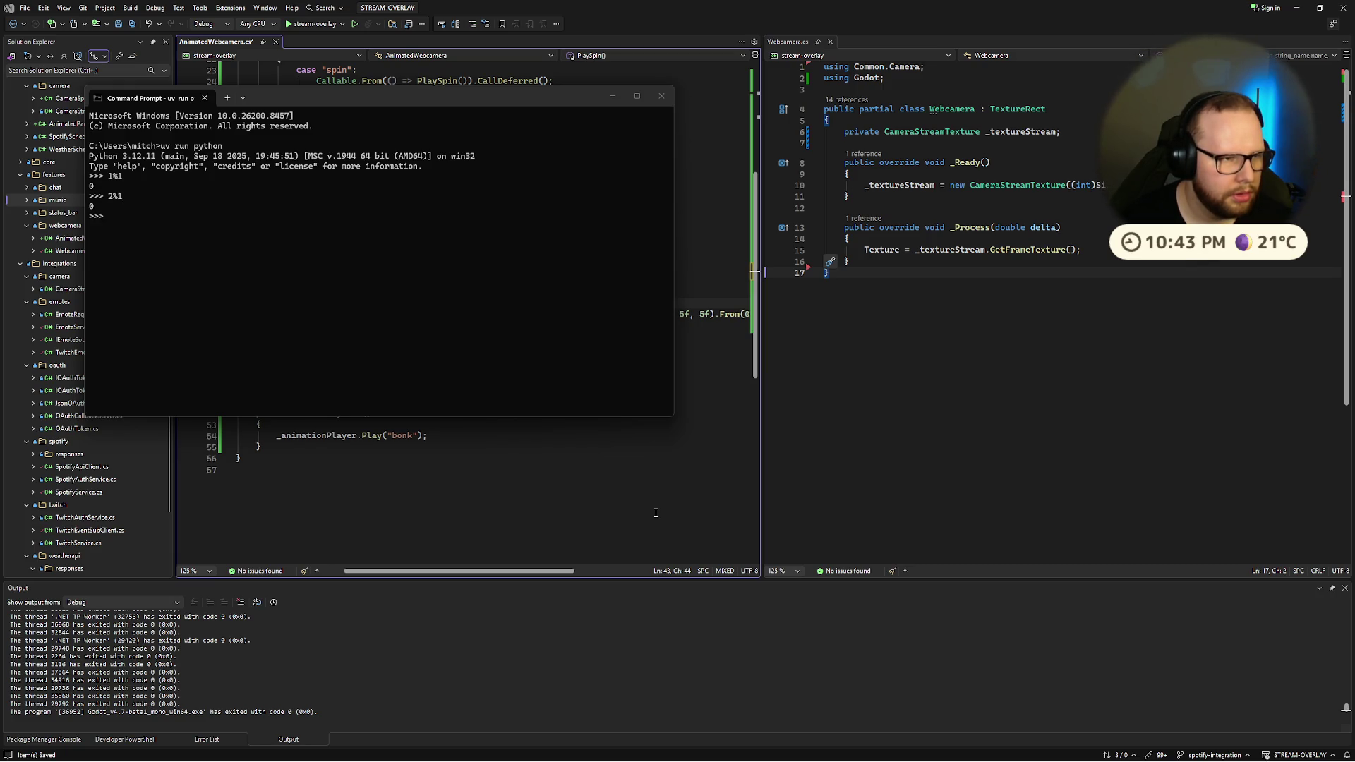
text(0%1)
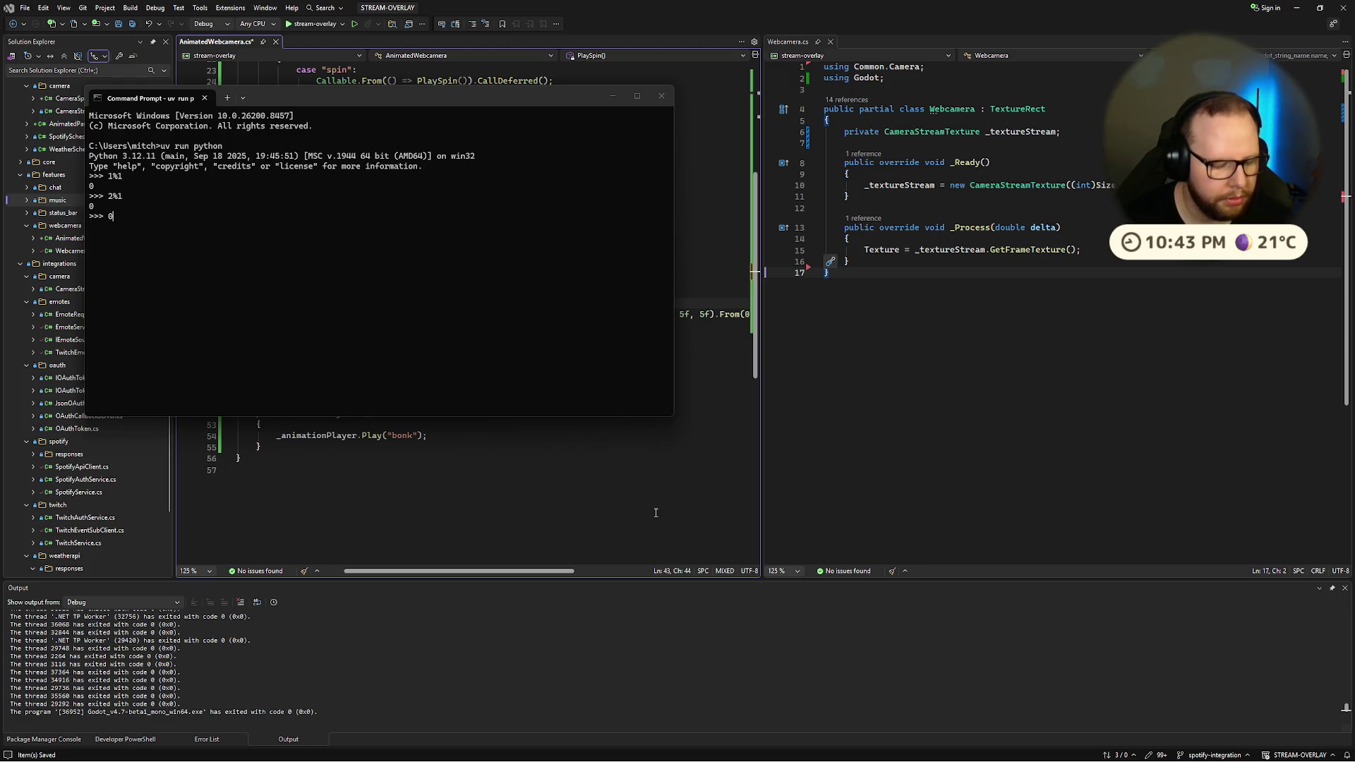
key(Return)
key(Up)
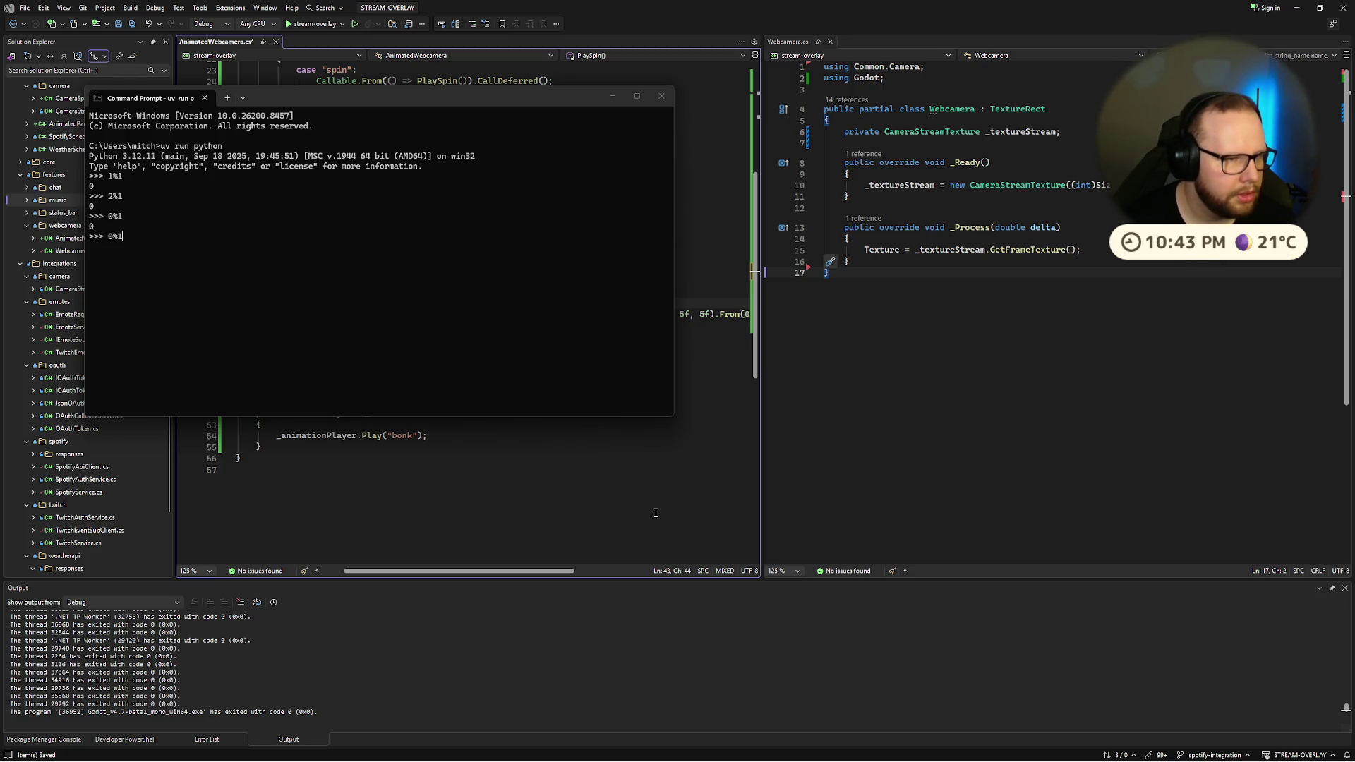
key(Return)
key(Up)
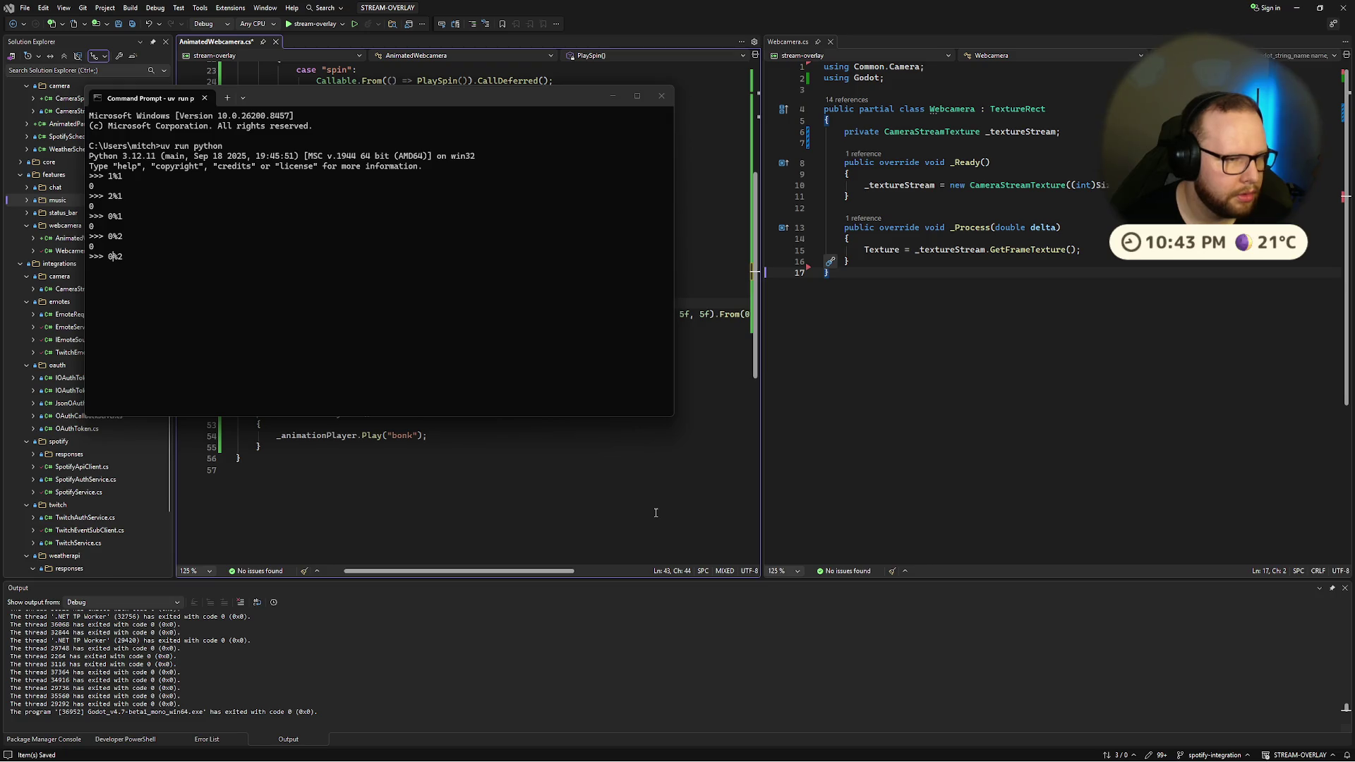
key(Up)
key(Escape)
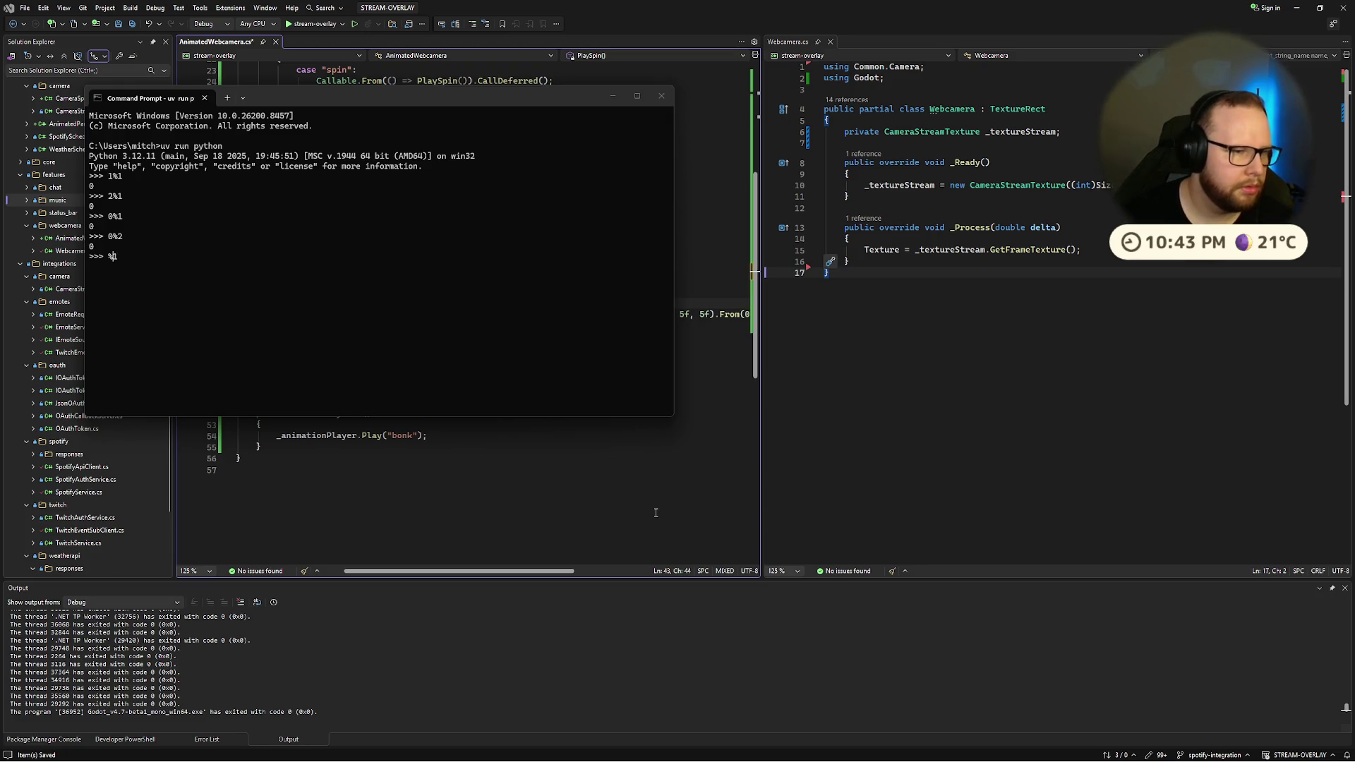
Step: Evaluate 2%2, 1%2, 3%2, 4%2 and 0%2 to confirm modulo 2 yields 0 or 1
text(2%2)
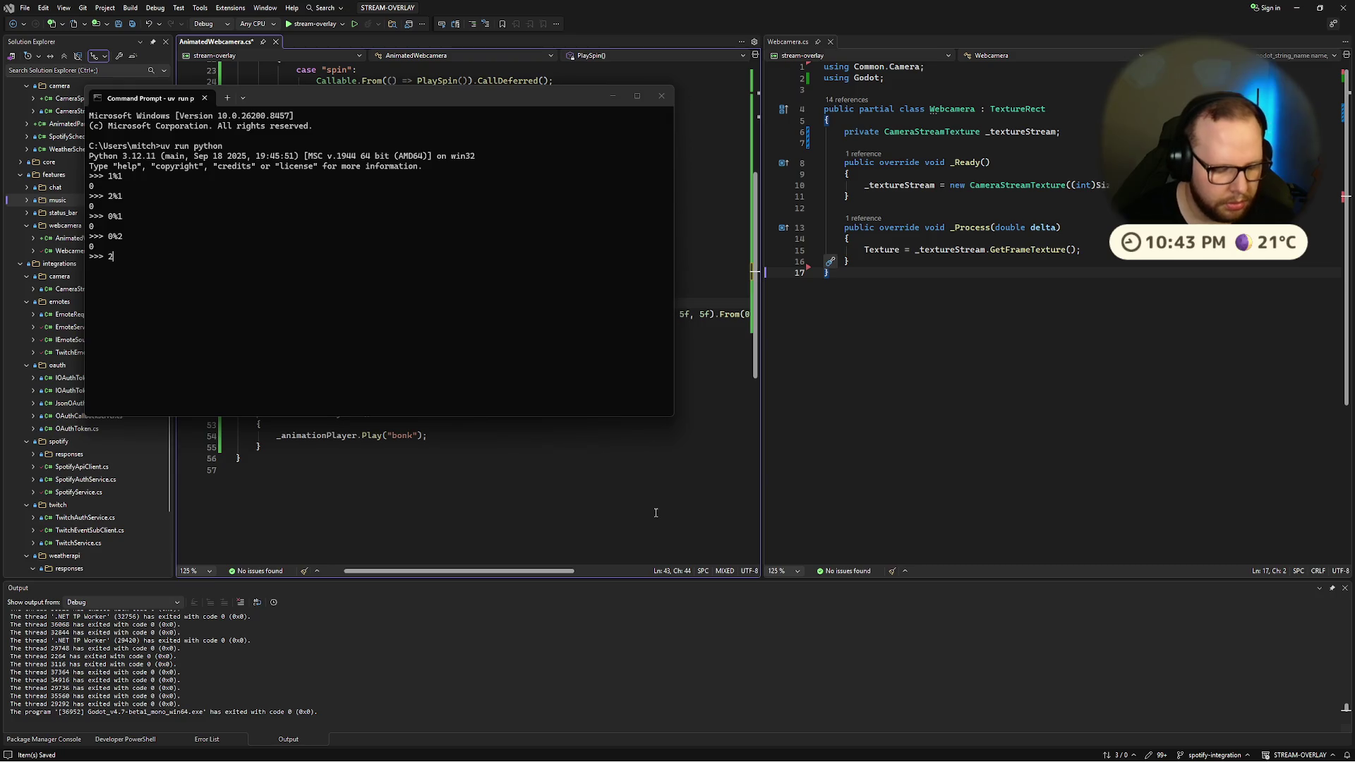
key(Return)
text(1%2)
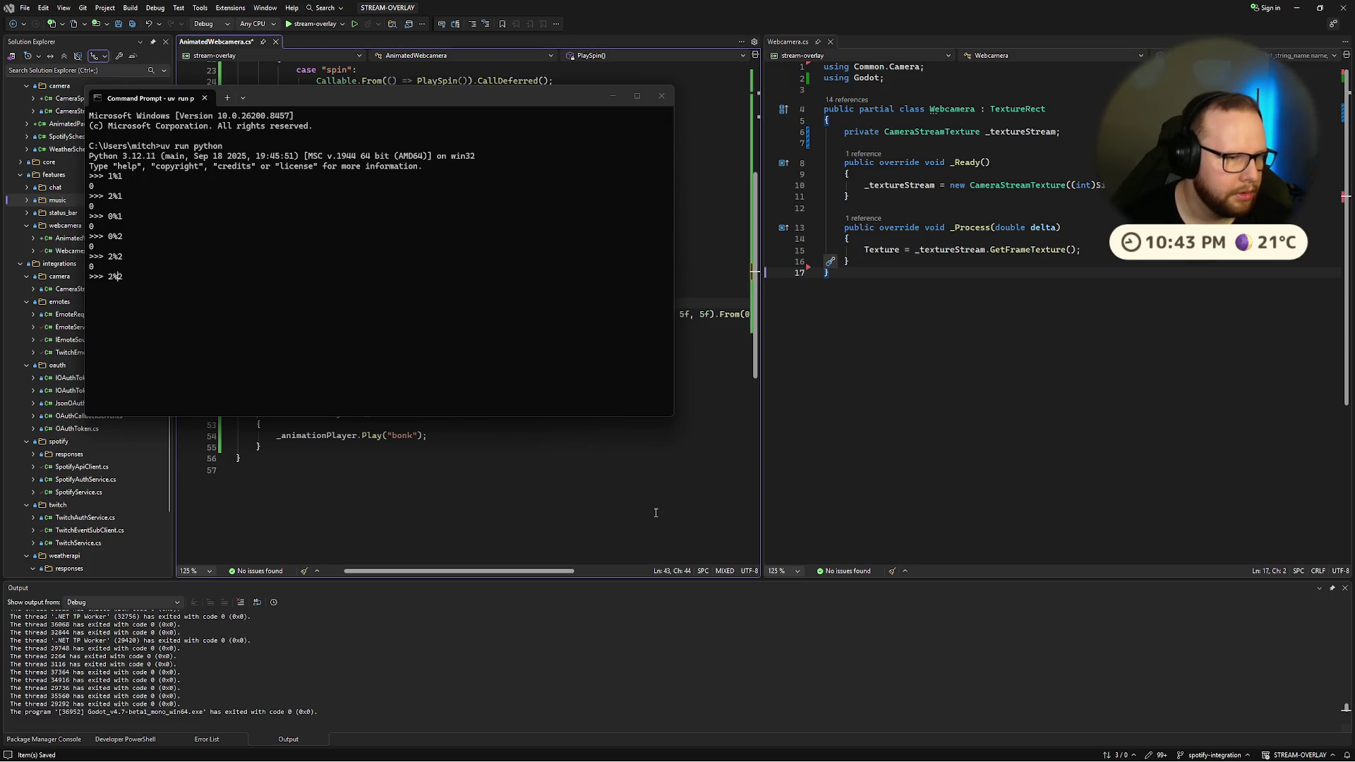
key(Return)
key(Up)
key(BackSpace)
text(3%2)
key(Return)
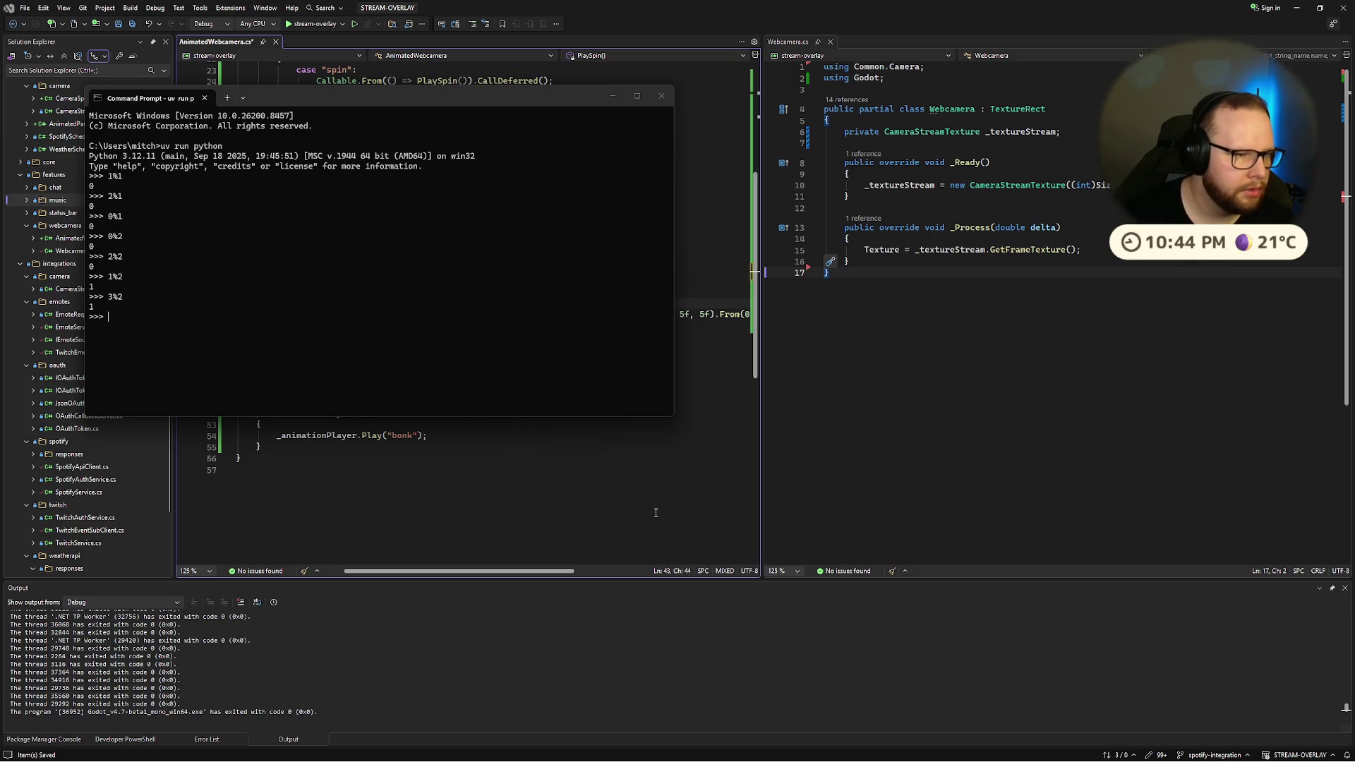
key(Up)
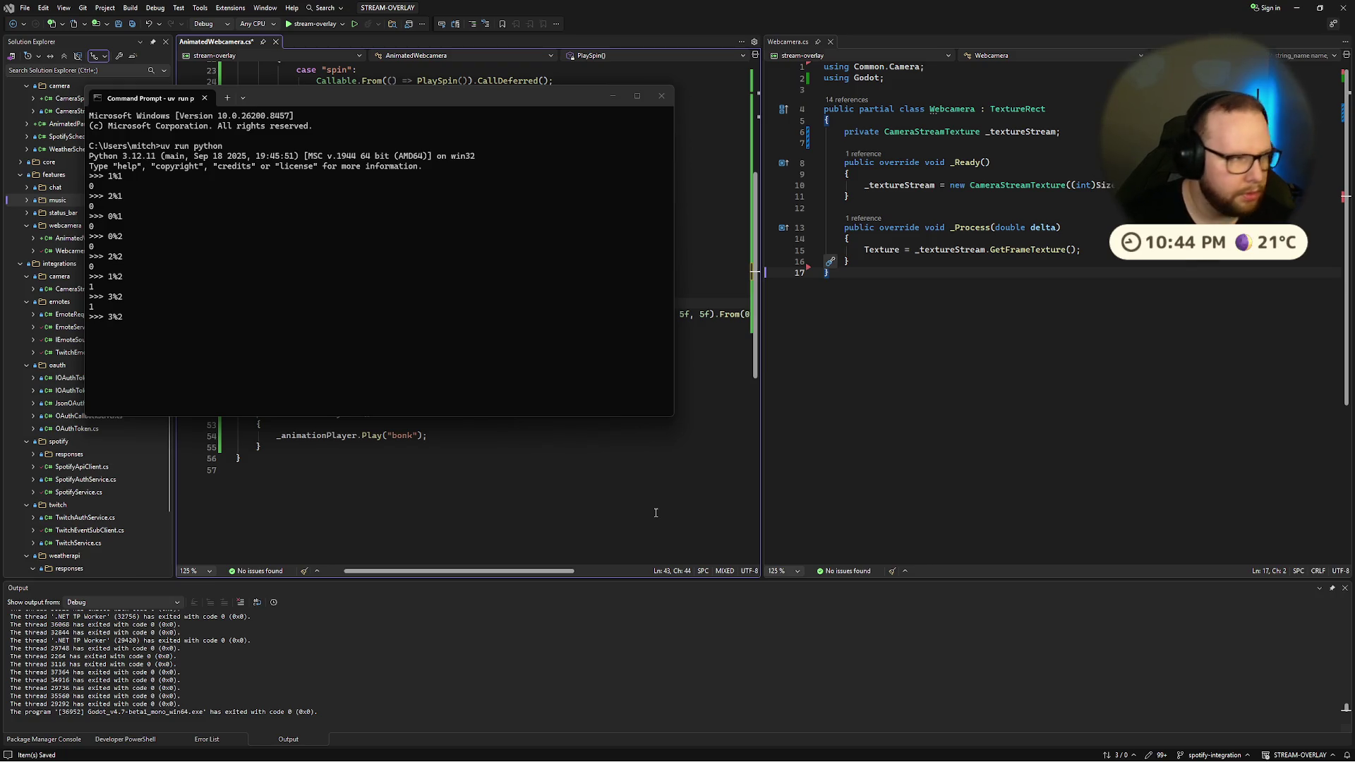
key(BackSpace)
text(4)
key(Return)
key(Up)
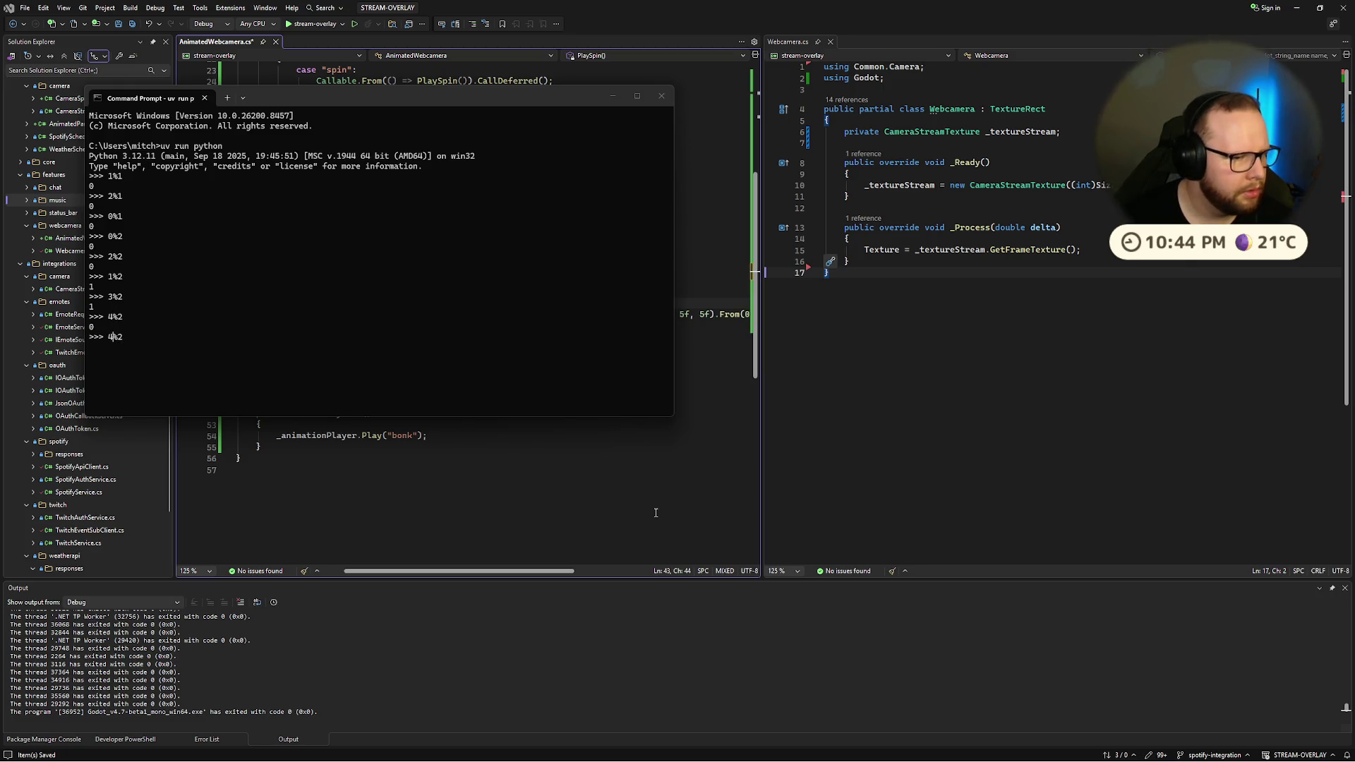
key(BackSpace)
text(0)
key(Return)
Step: Re-evaluate 1%2, 2%2 and 3%2 at the Python prompt
key(Up)
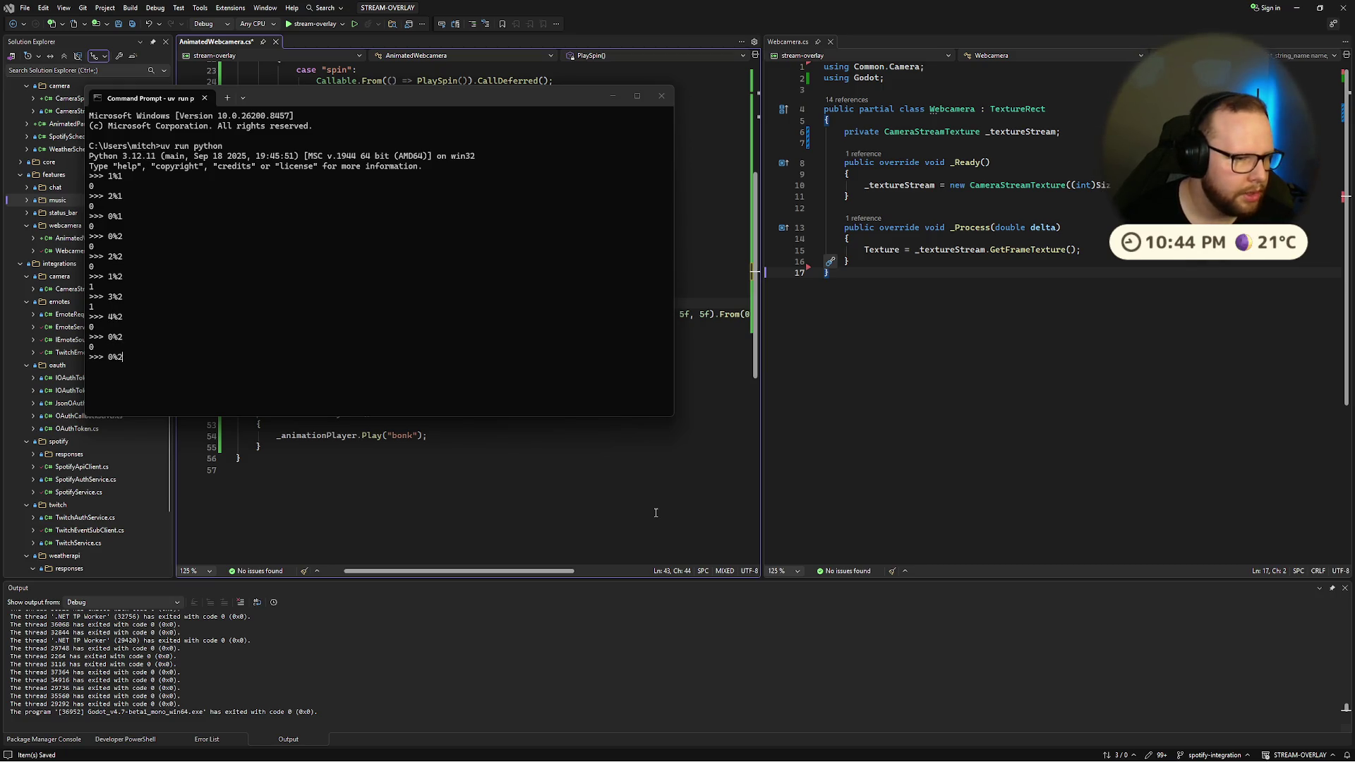
key(BackSpace)
text(1)
key(Return)
key(Up)
key(BackSpace)
text(2)
key(Return)
key(Up)
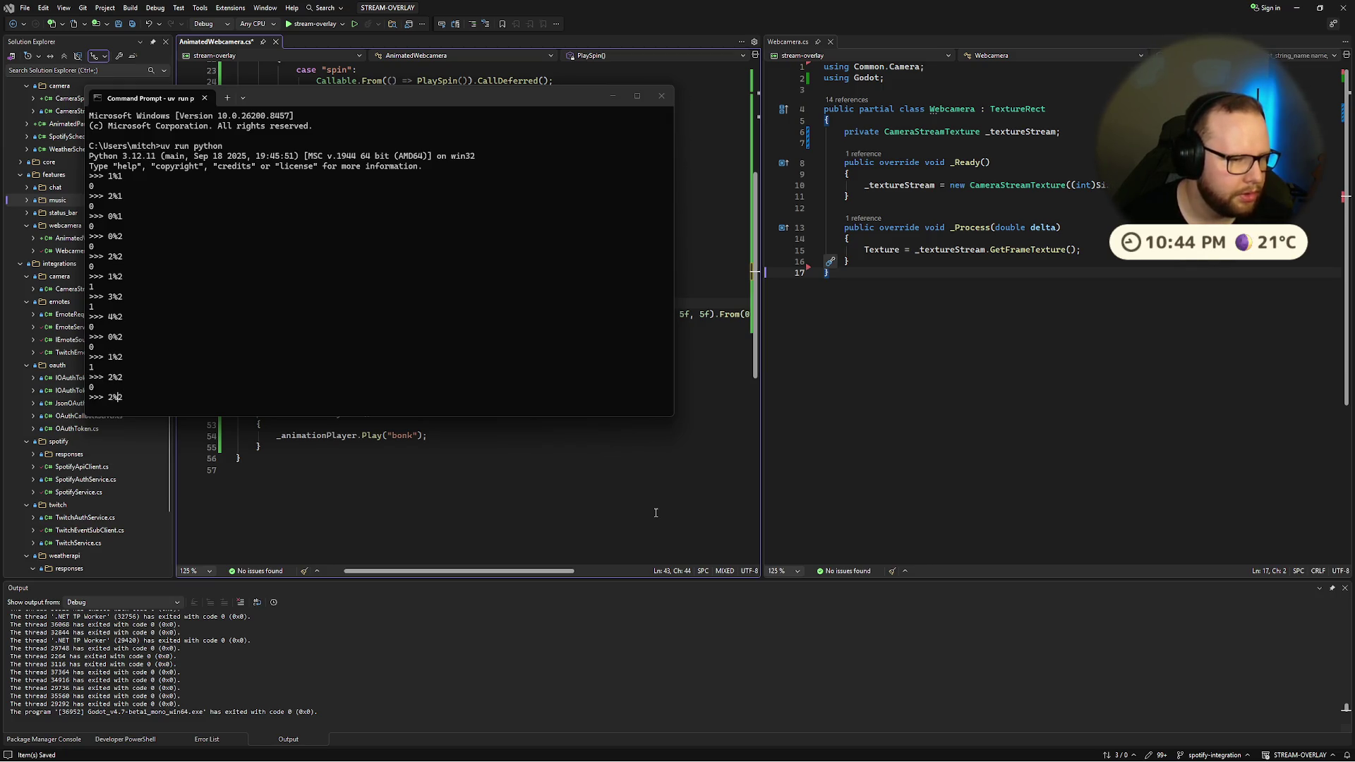
key(BackSpace)
text(4)
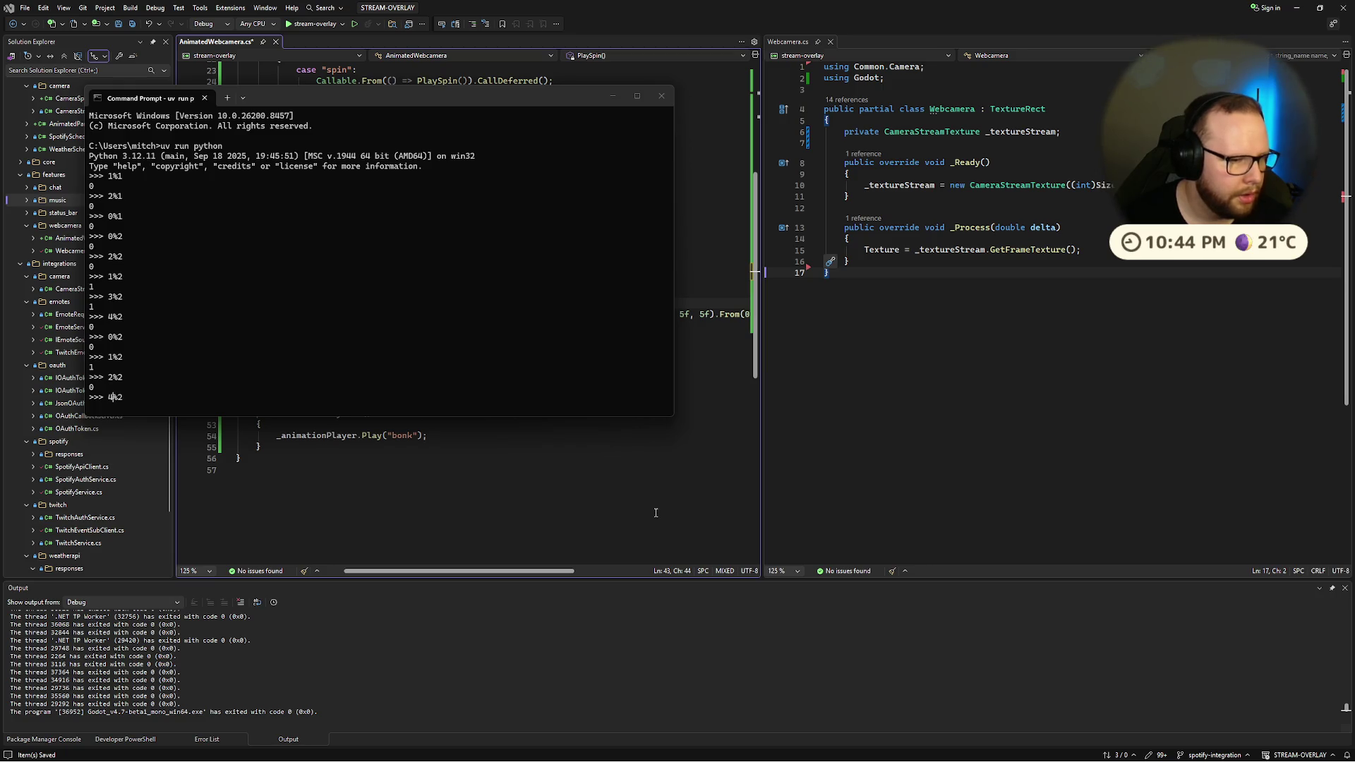
key(BackSpace)
text(3)
key(Return)
key(Up)
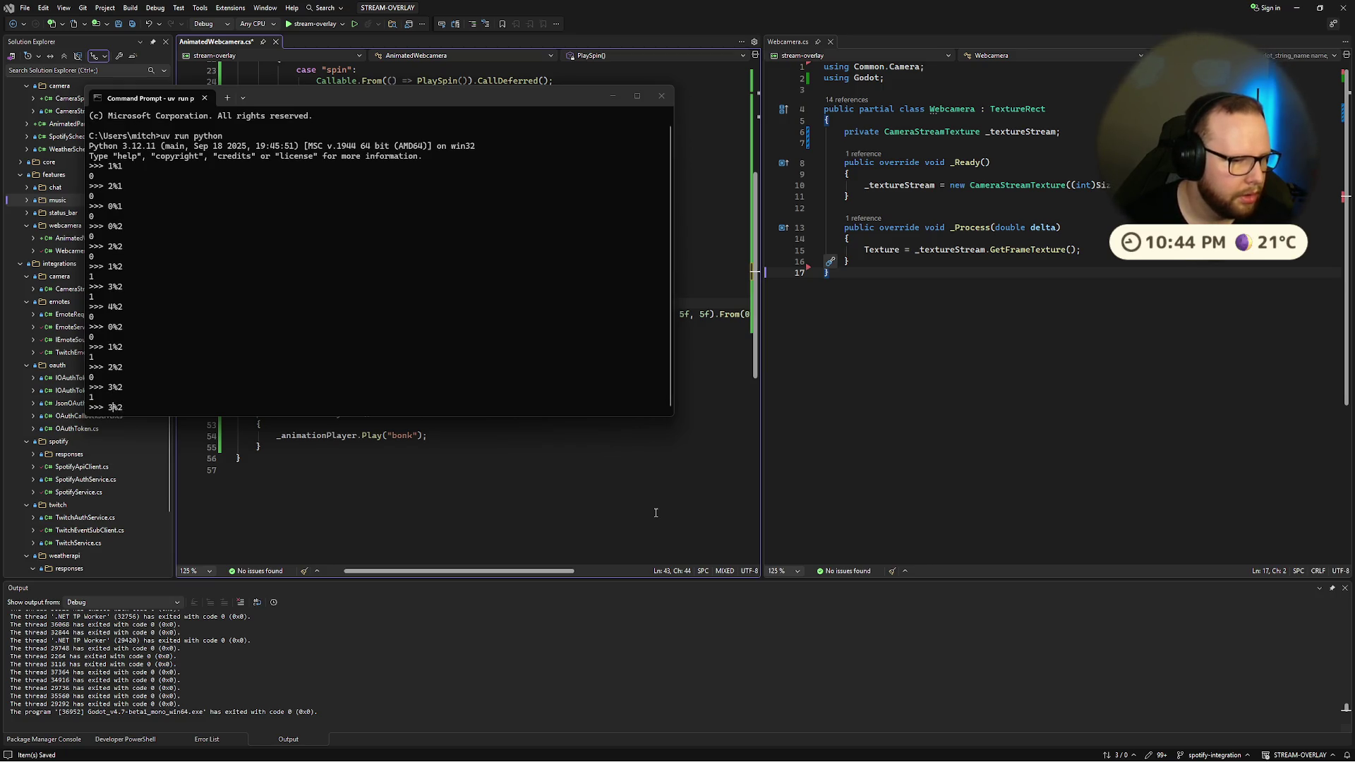
click(656, 513)
Step: Append - 1 to the direction line so it reads _random.Next() % 2 - 1
click(447, 304)
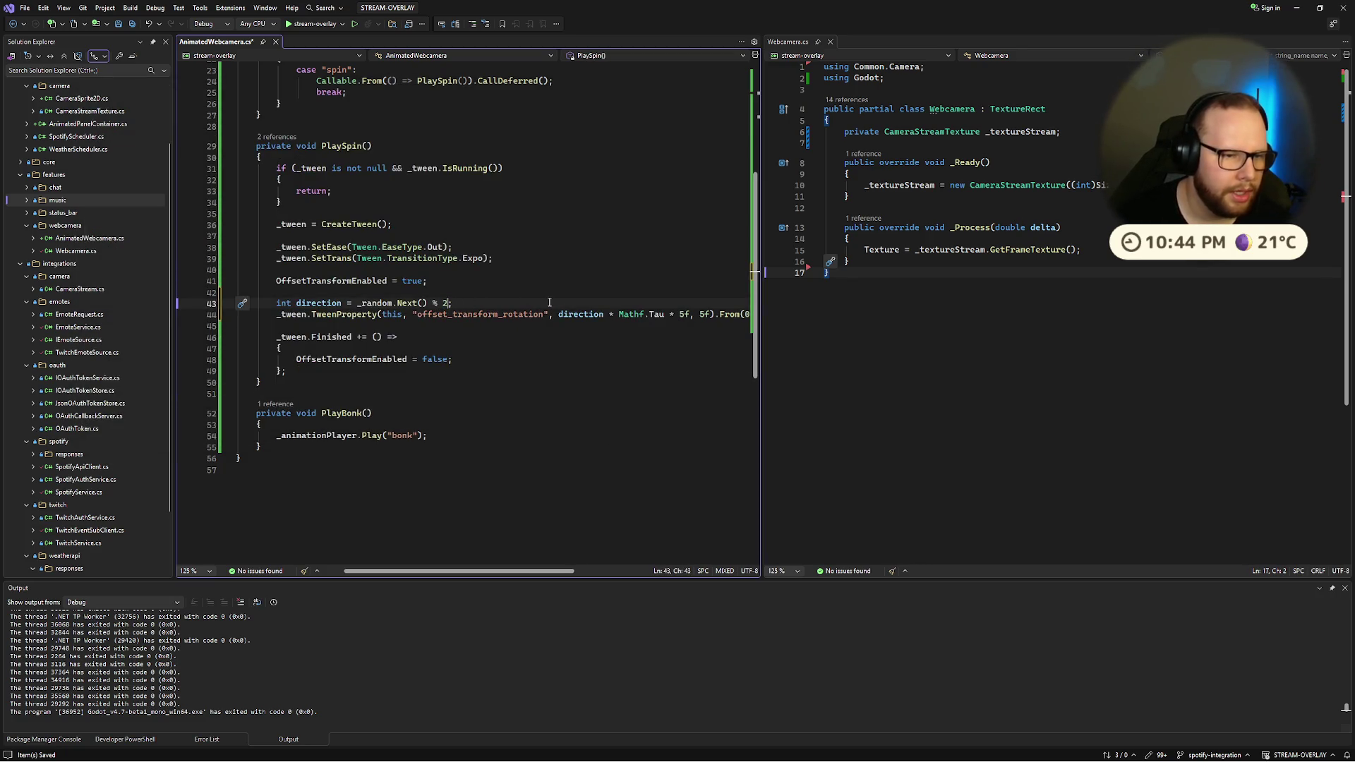
text(- 1)
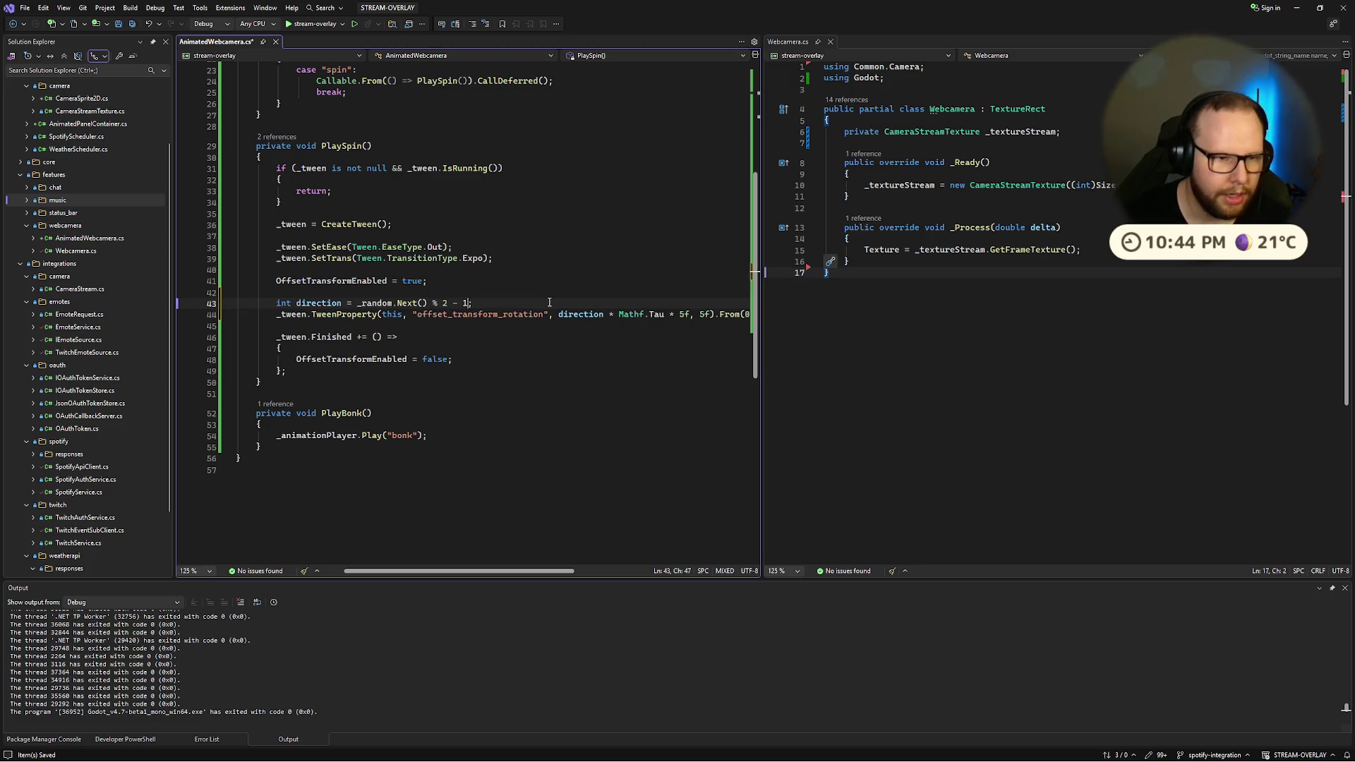
click(484, 285)
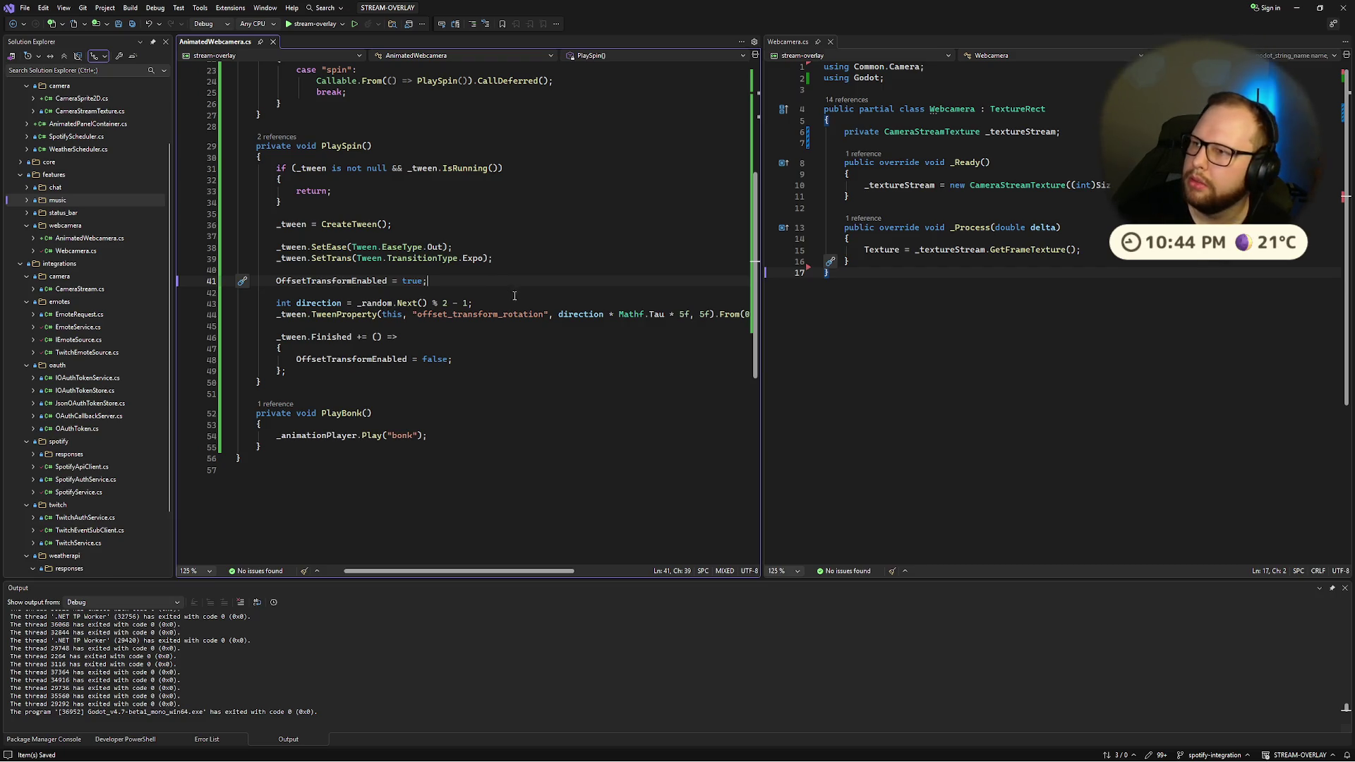
click(492, 293)
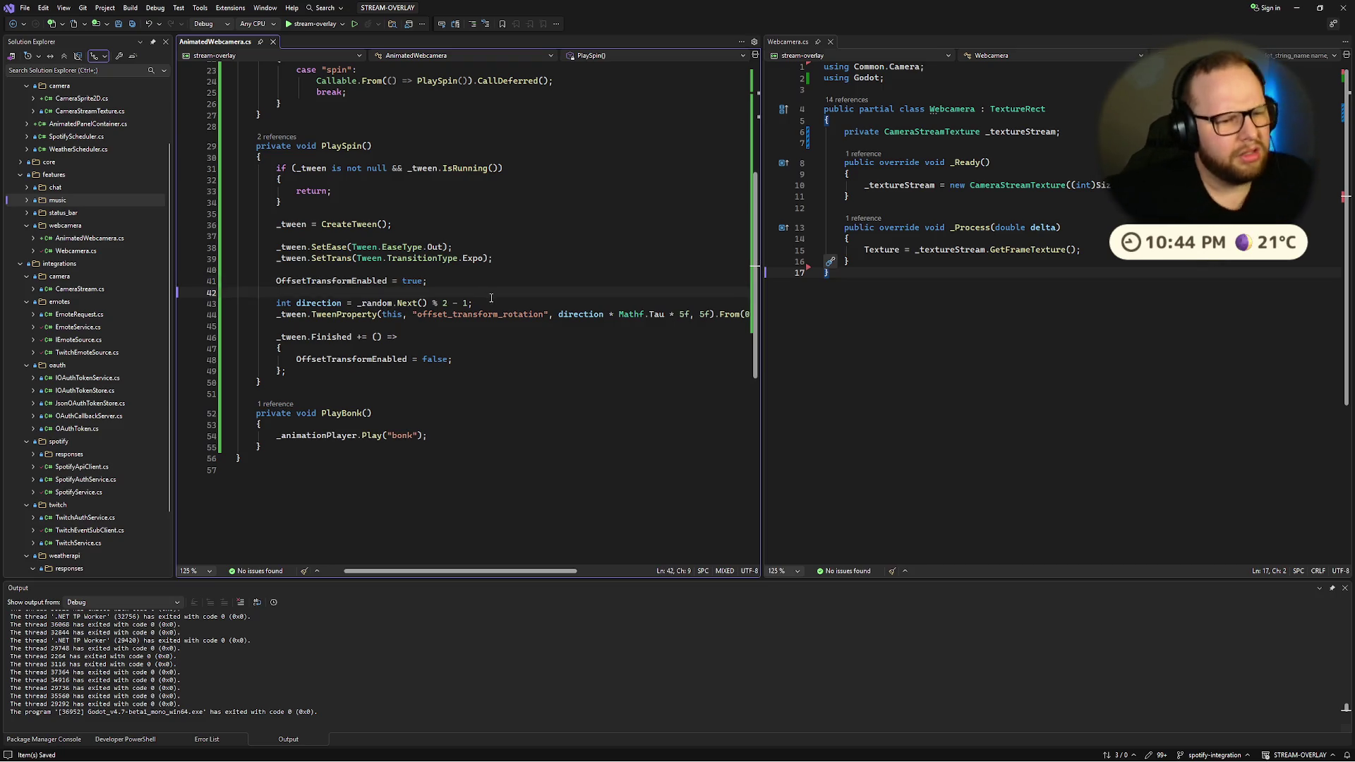
key(alt+Tab)
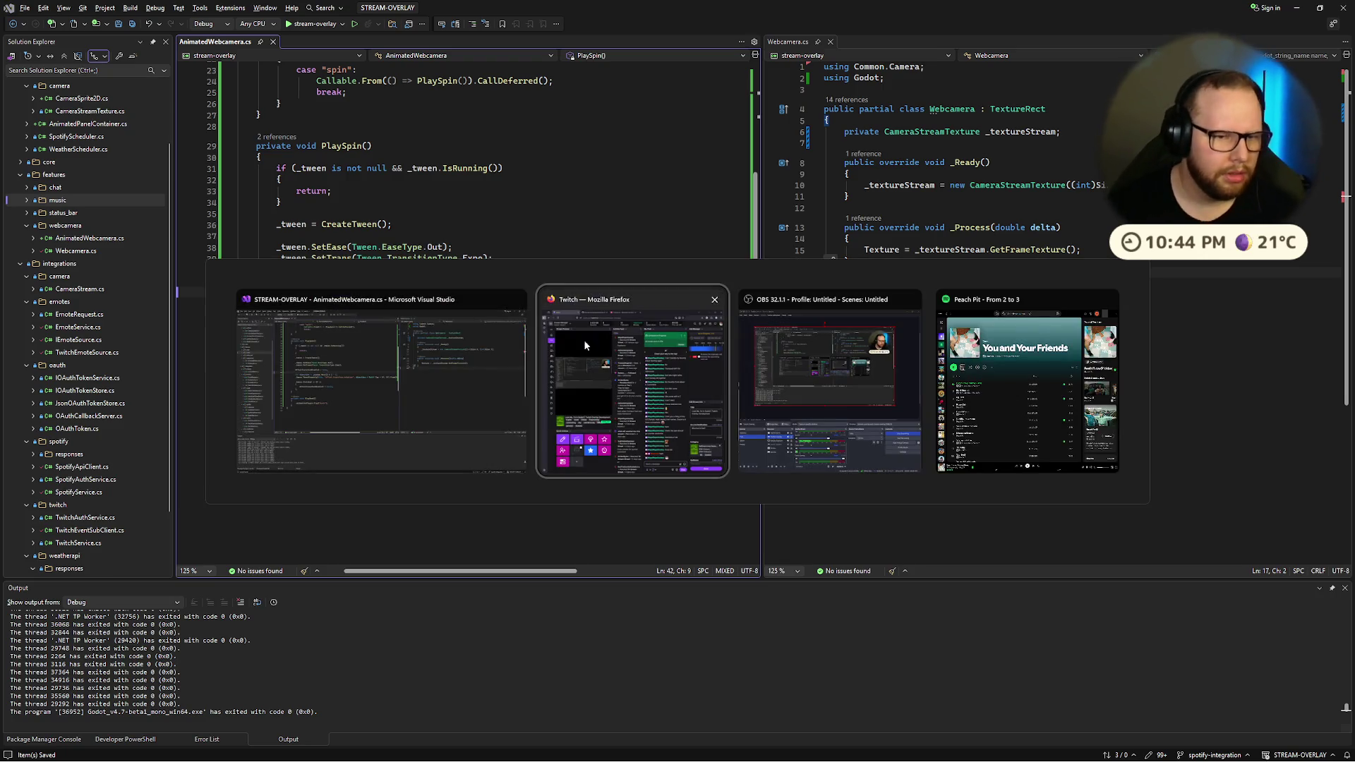
key(super)
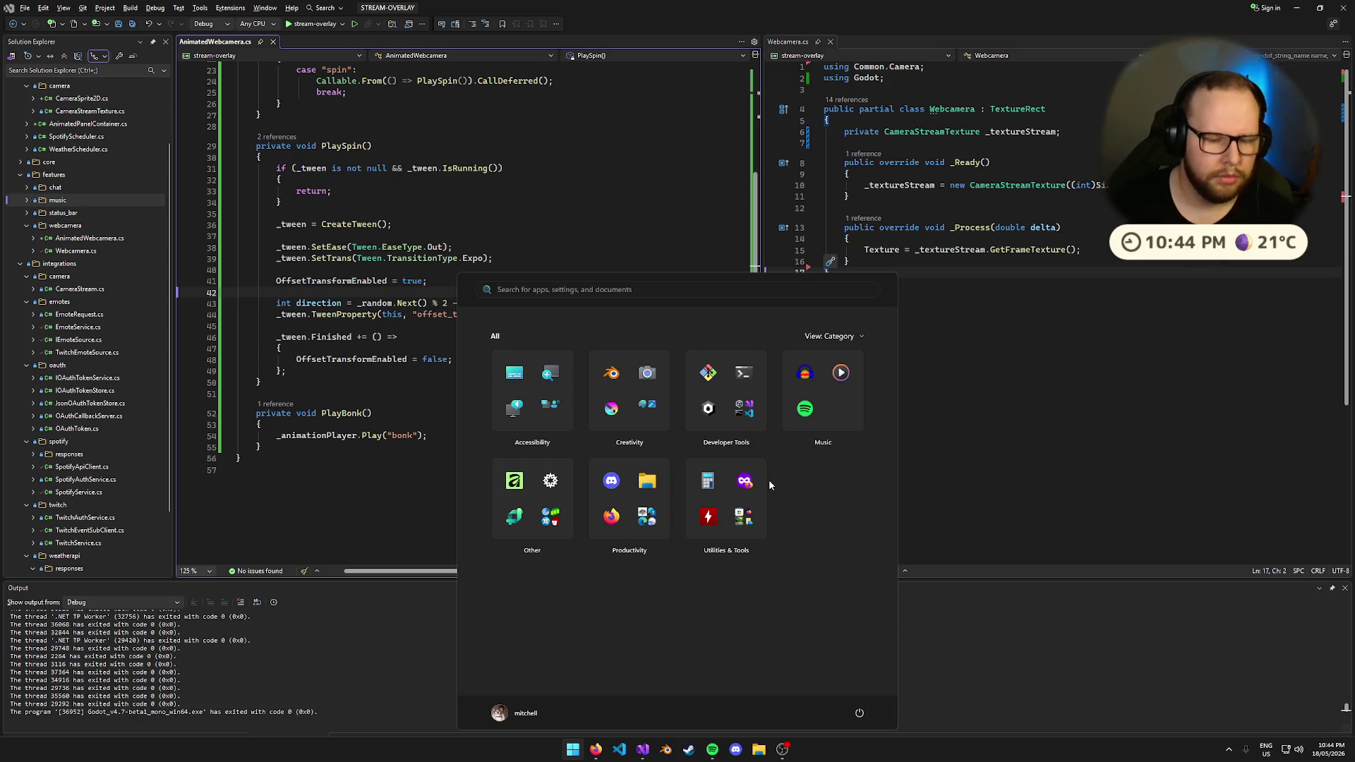
text(terminal)
key(Return)
text(uv run pytrhon)
key(BackSpace)
key(BackSpace)
key(BackSpace)
text(hron)
key(BackSpace)
key(BackSpace)
key(BackSpace)
text(hon)
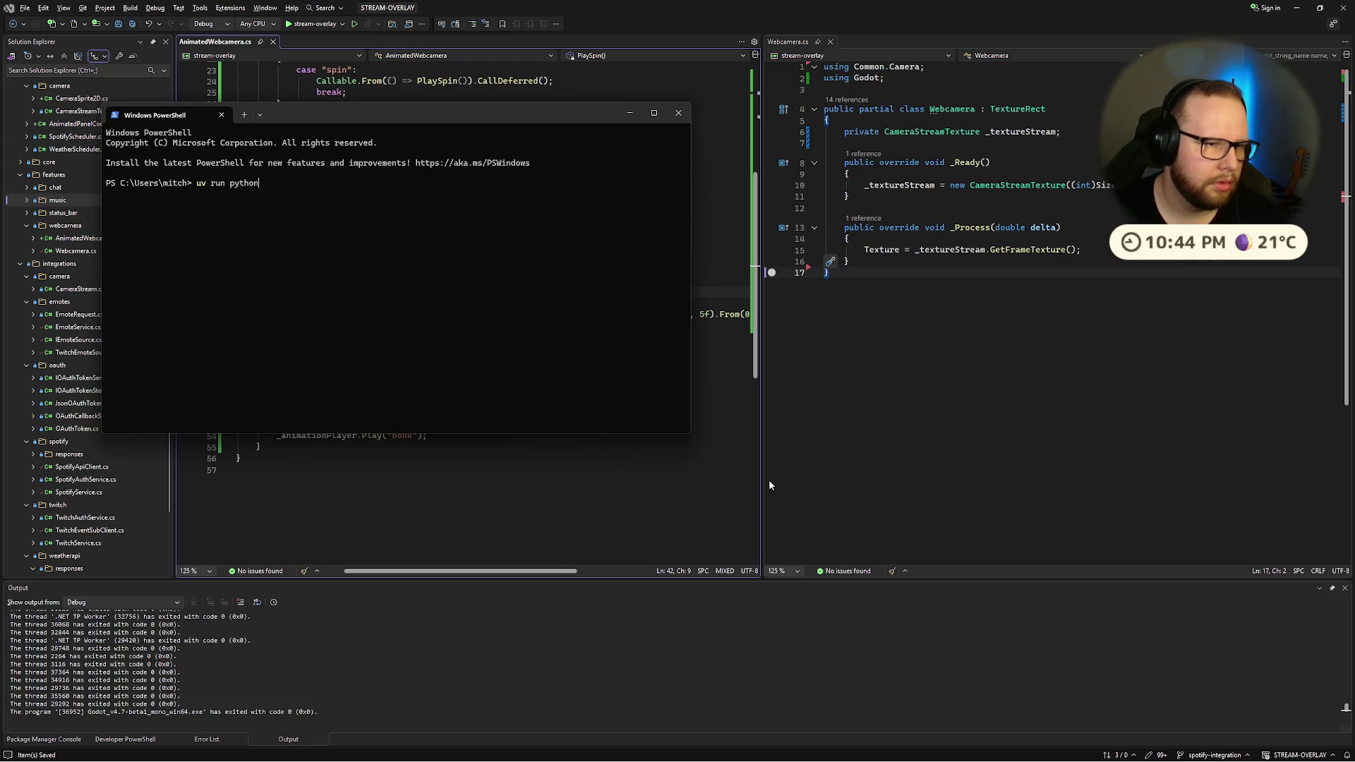
key(Return)
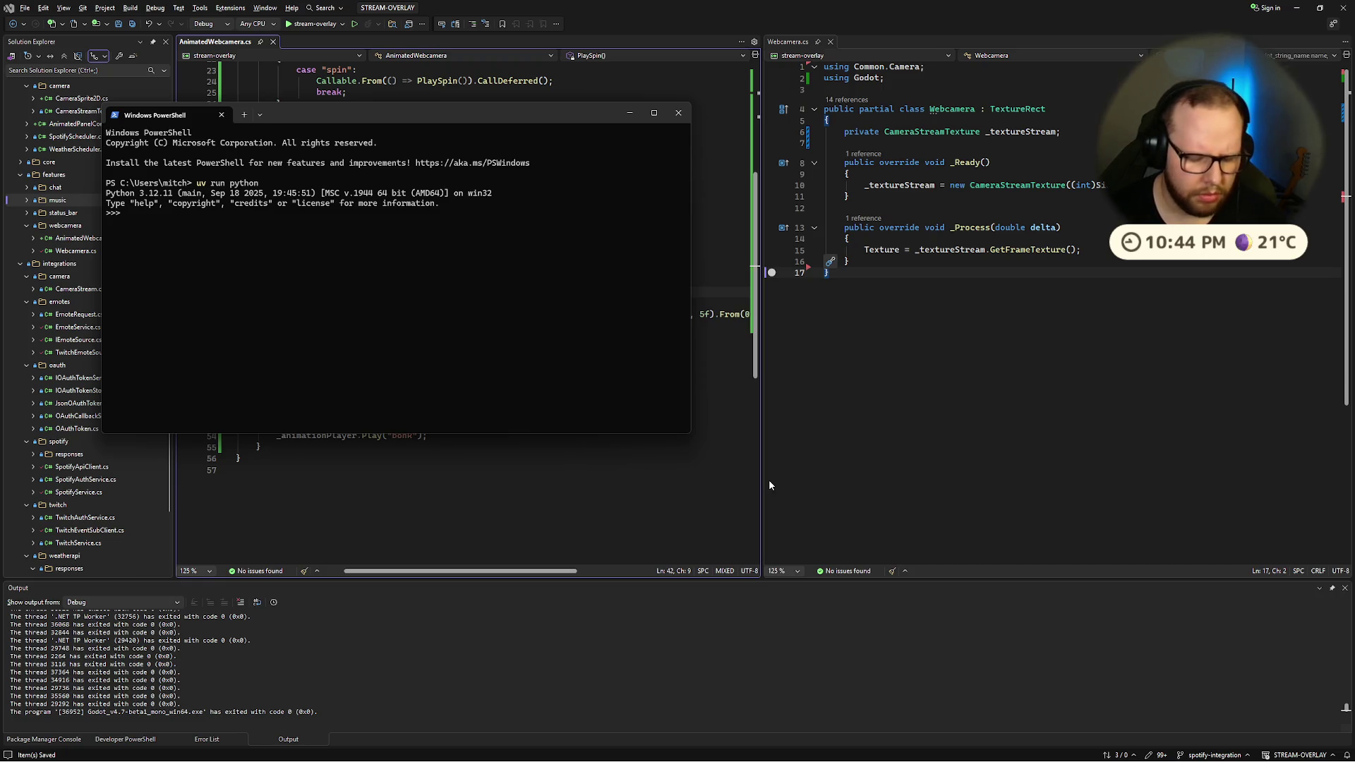
text(0 - 1)
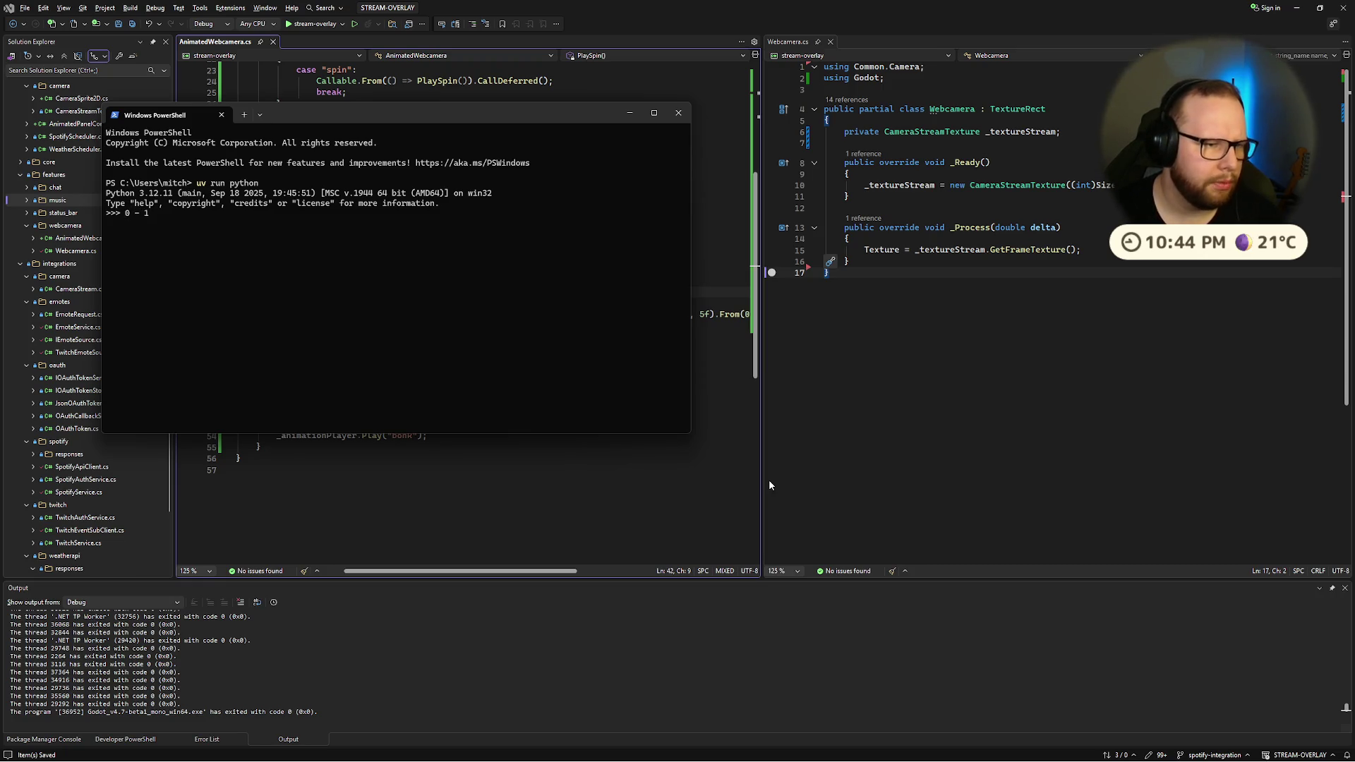
key(Return)
key(Up)
key(BackSpace)
text(1)
key(Return)
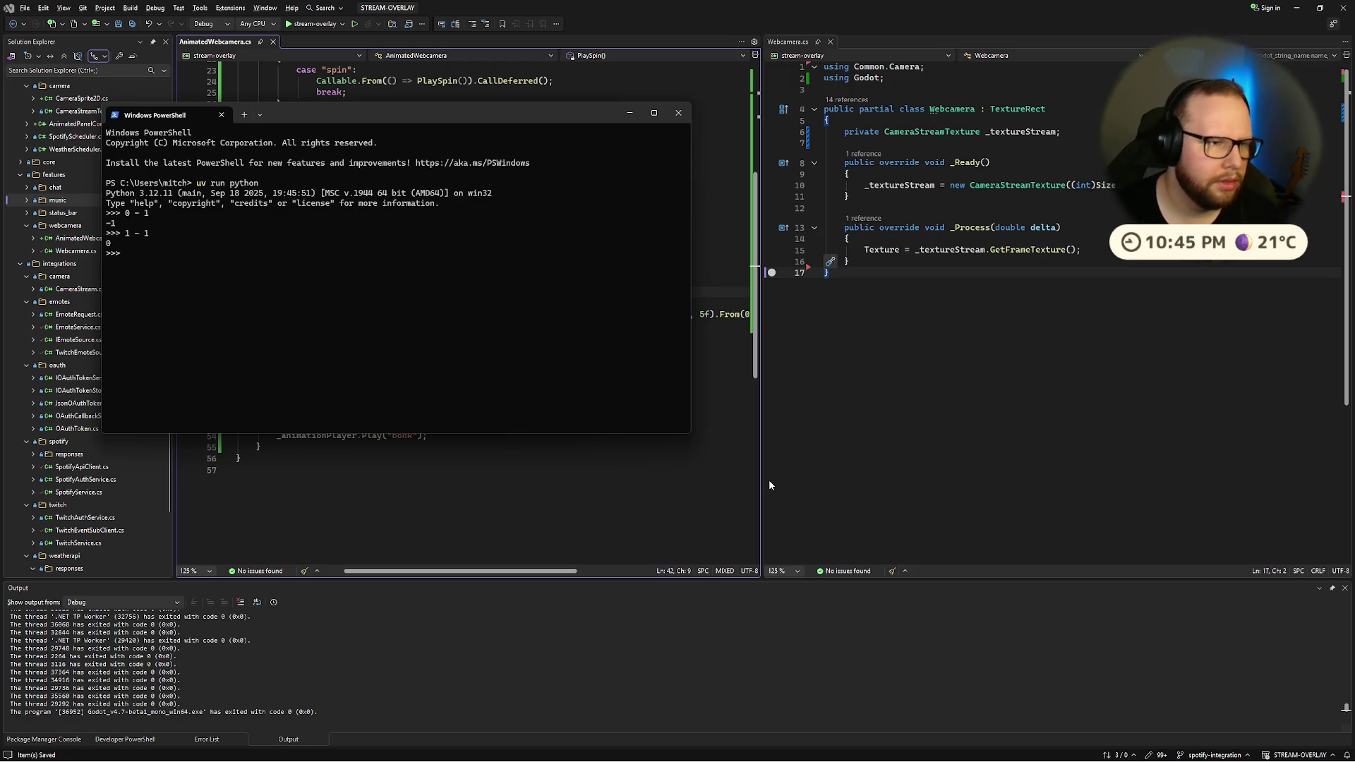
click(678, 113)
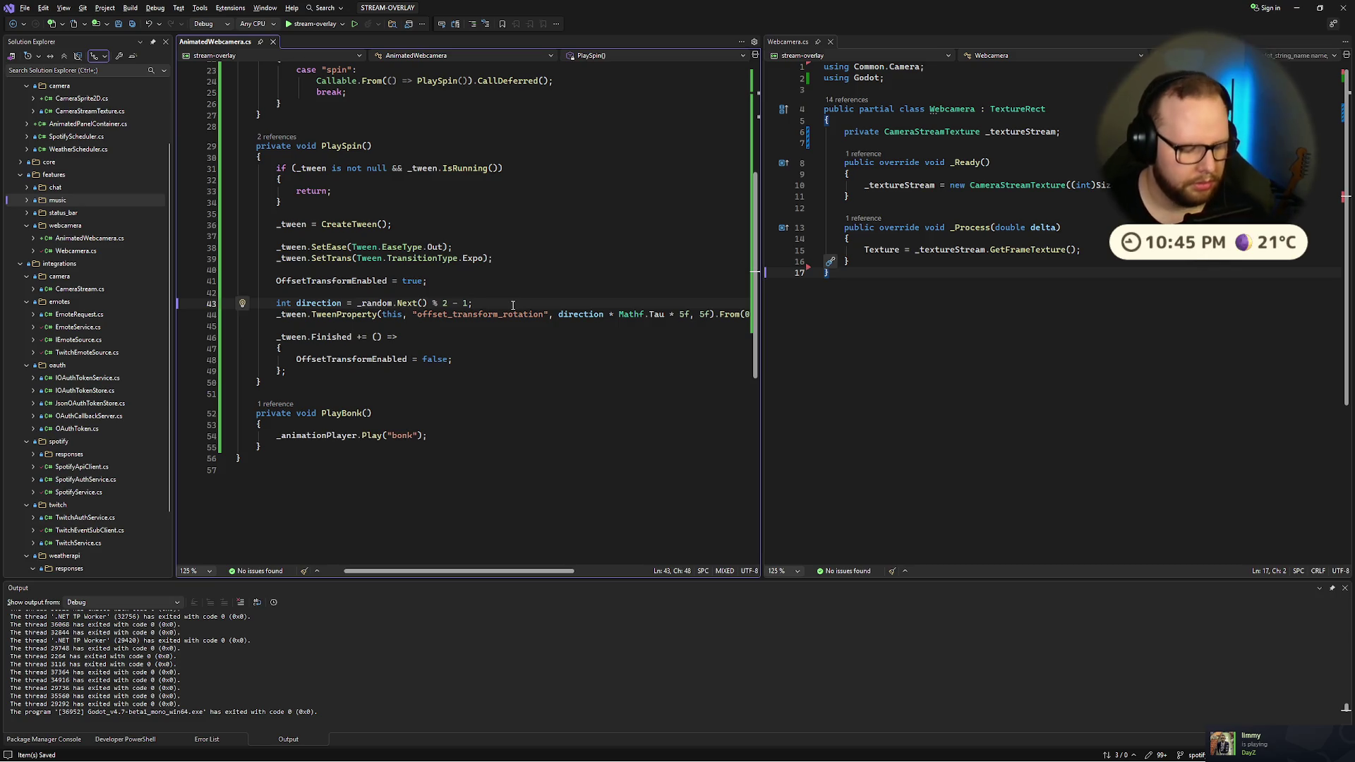
key(ctrl+super+Right)
key(ctrl+l)
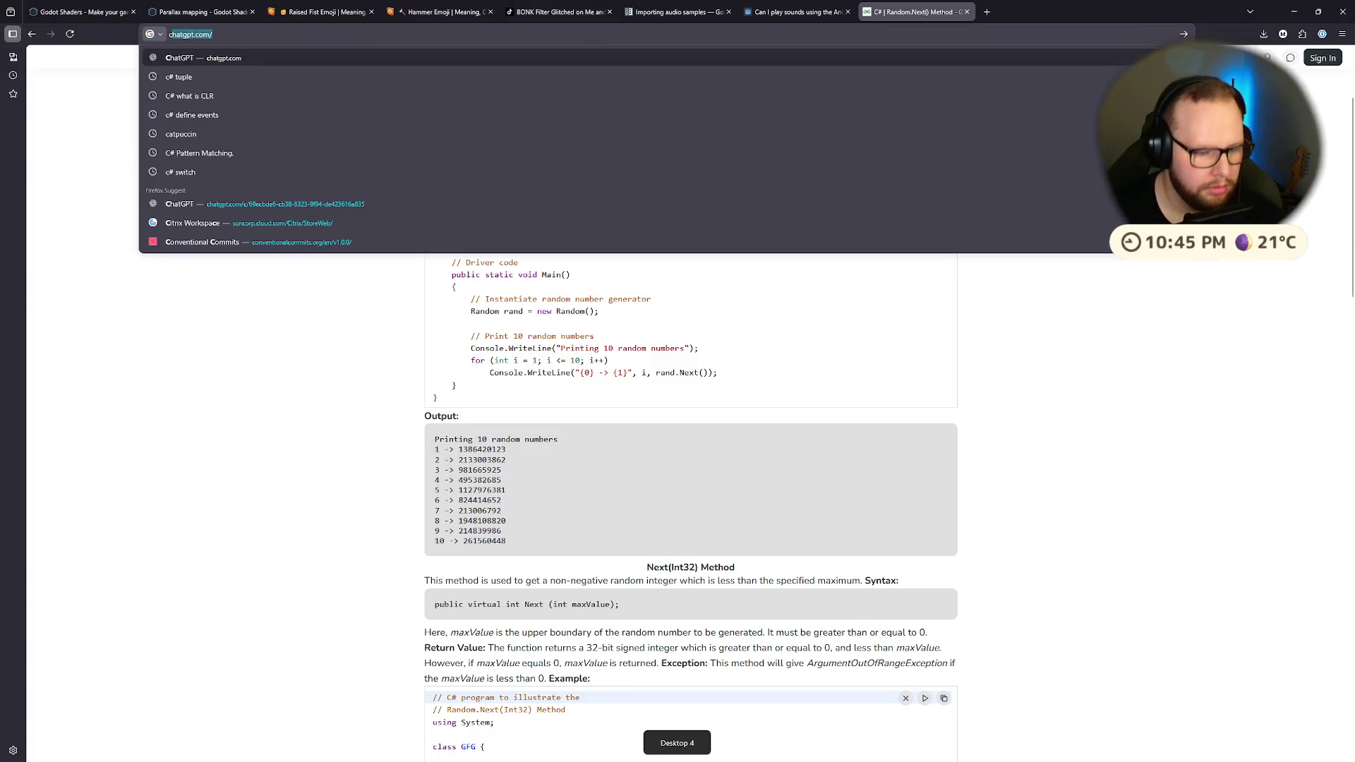
text(c# get)
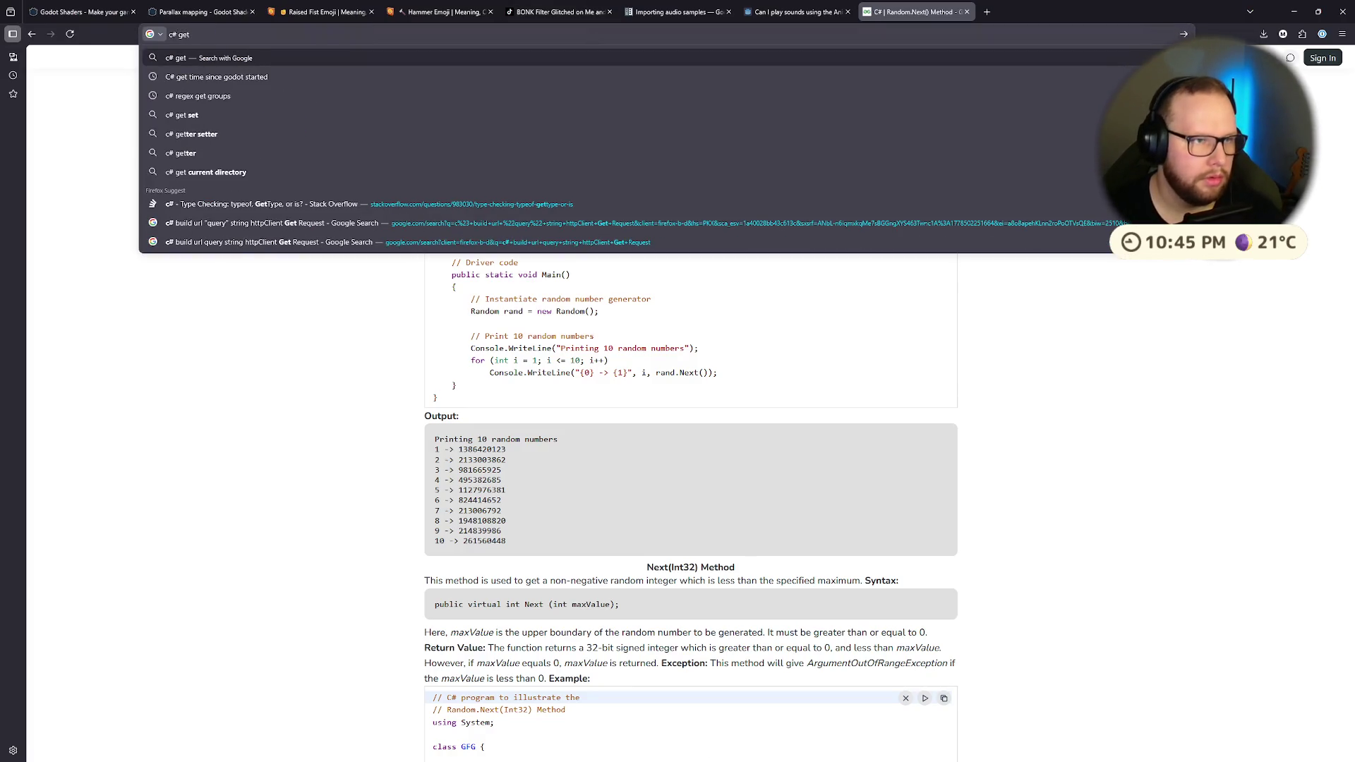
text( -1 or 1 )
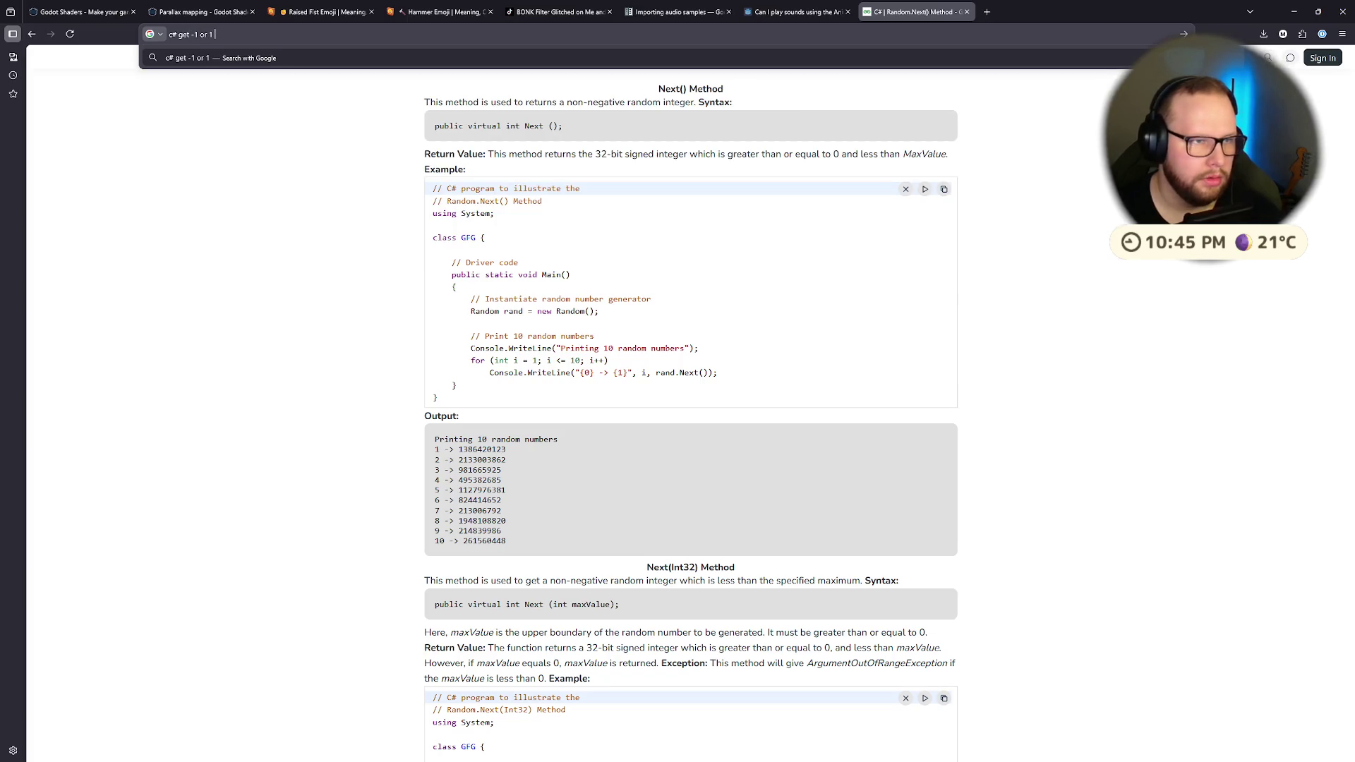
text(random)
key(Return)
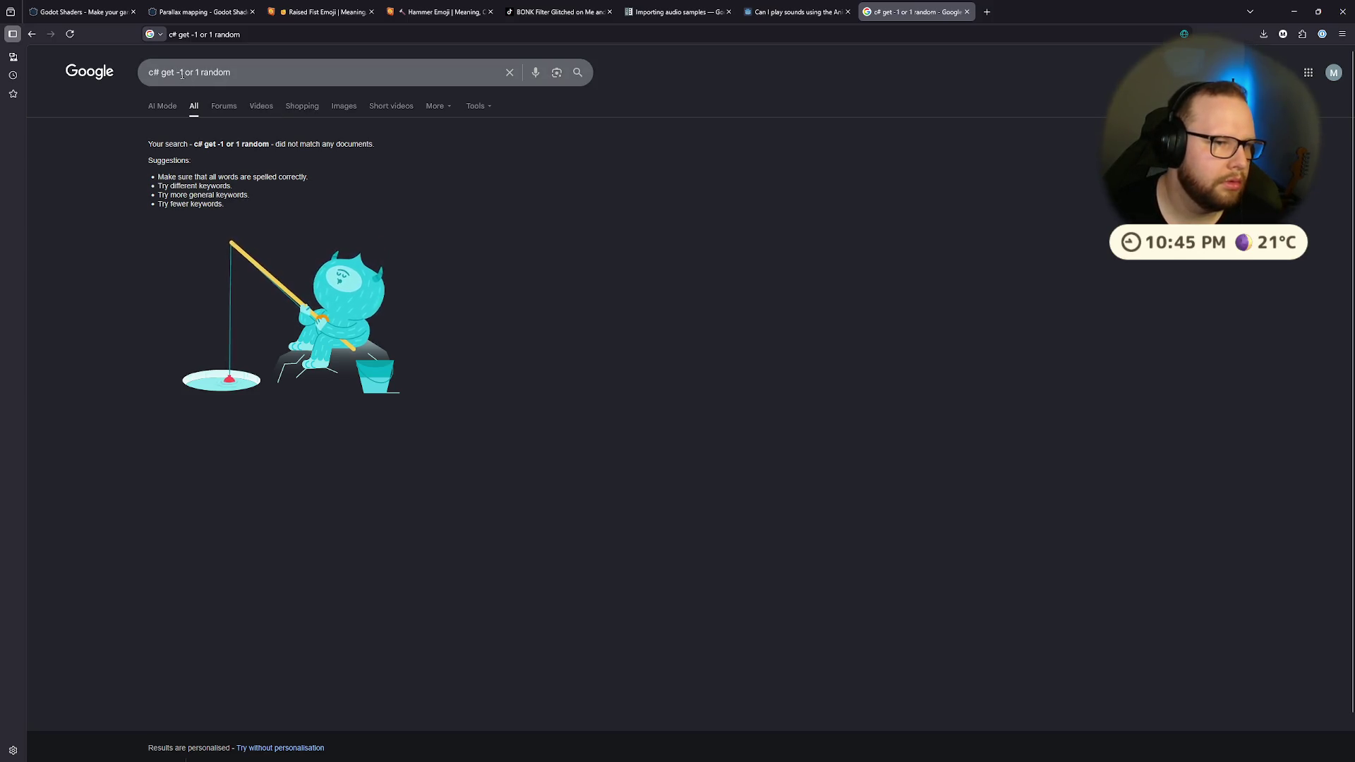
double_click(232, 73)
key(BackSpace)
key(Return)
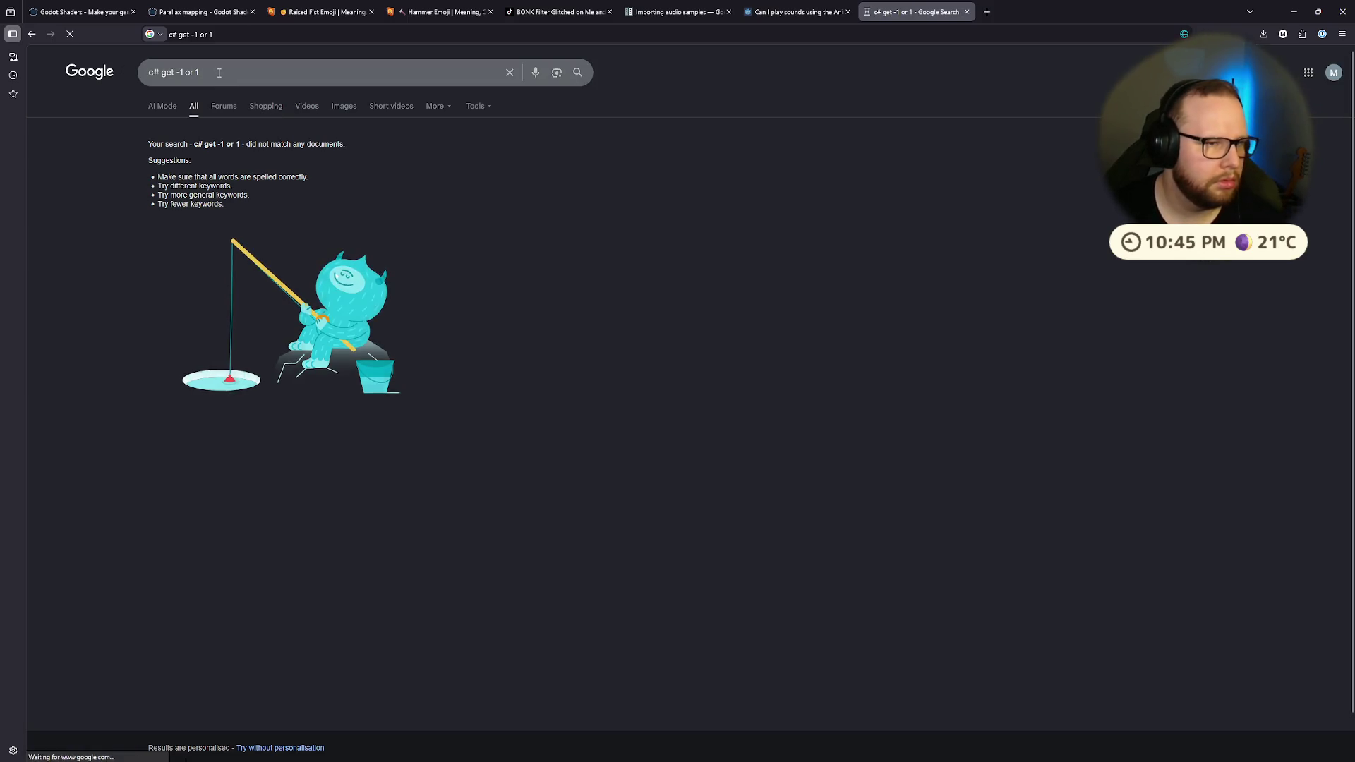
click(32, 34)
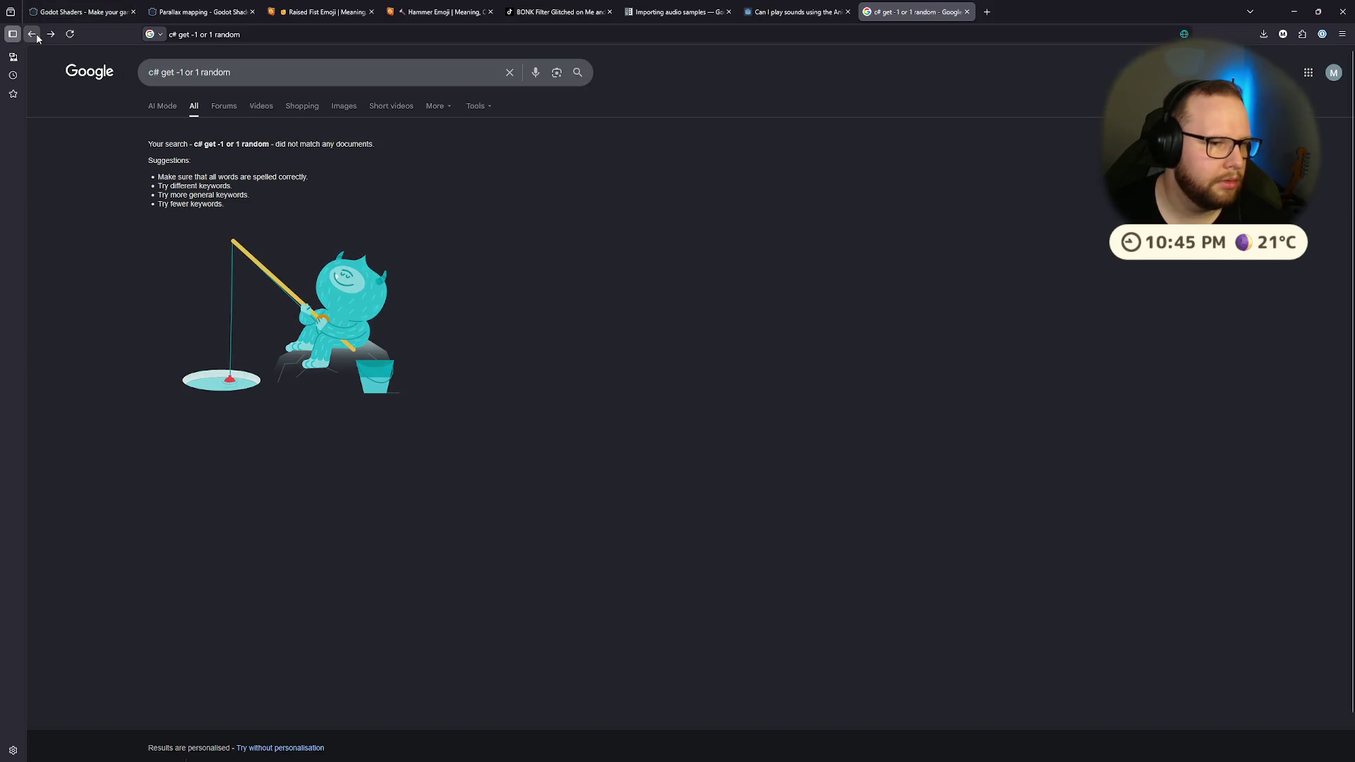
click(32, 34)
scroll(240, 303, down, 2)
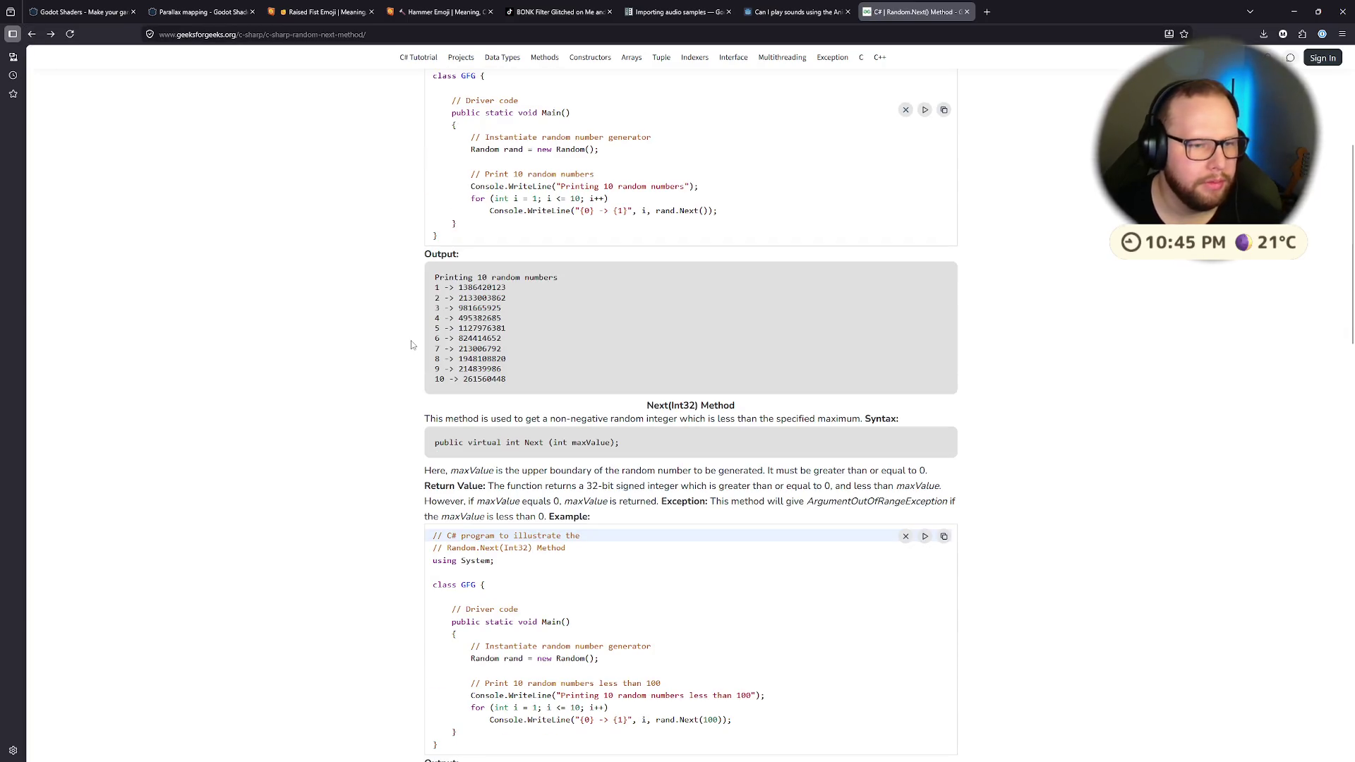
key(alt+Tab)
key(alt+Tab)
key(alt+Tab)
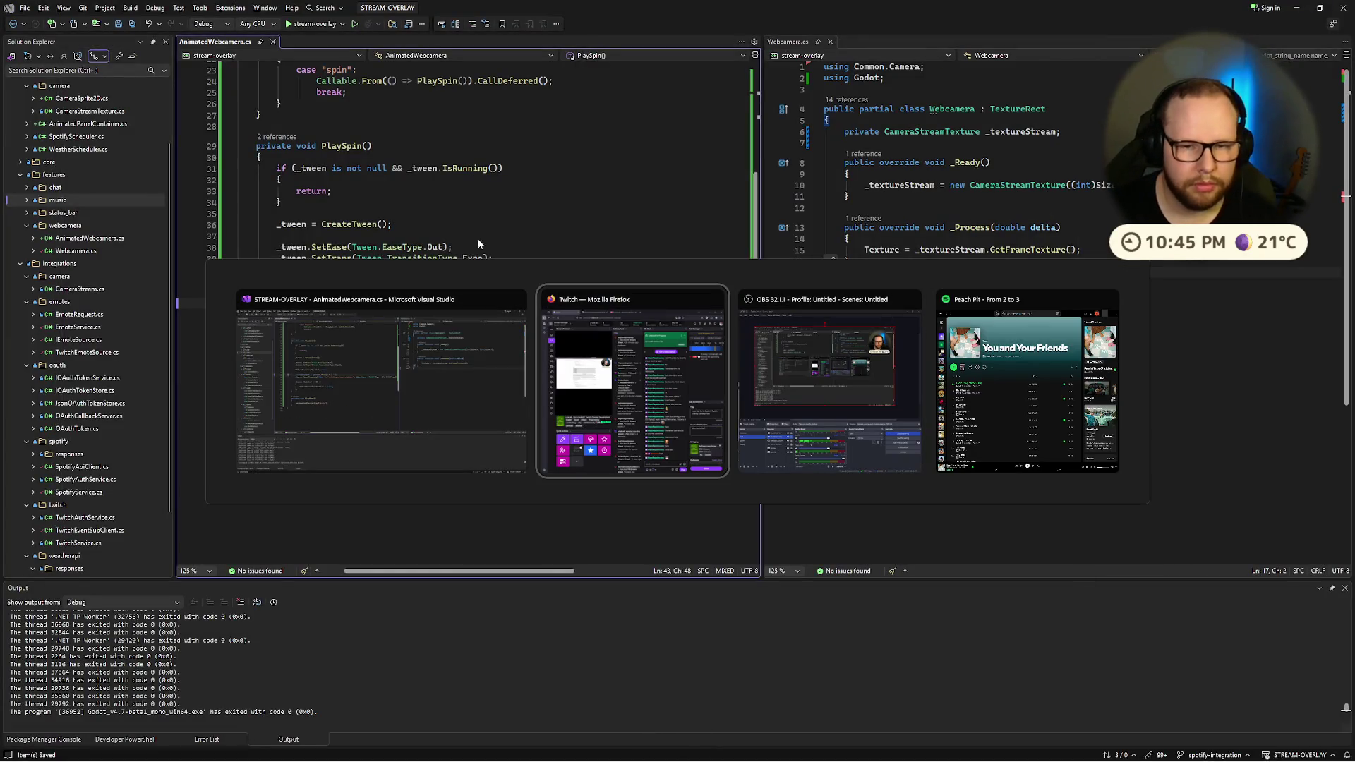
Step: Remove the - 1 and try wrapping _random.Next() % 2 in a (bool) cast
key(Escape)
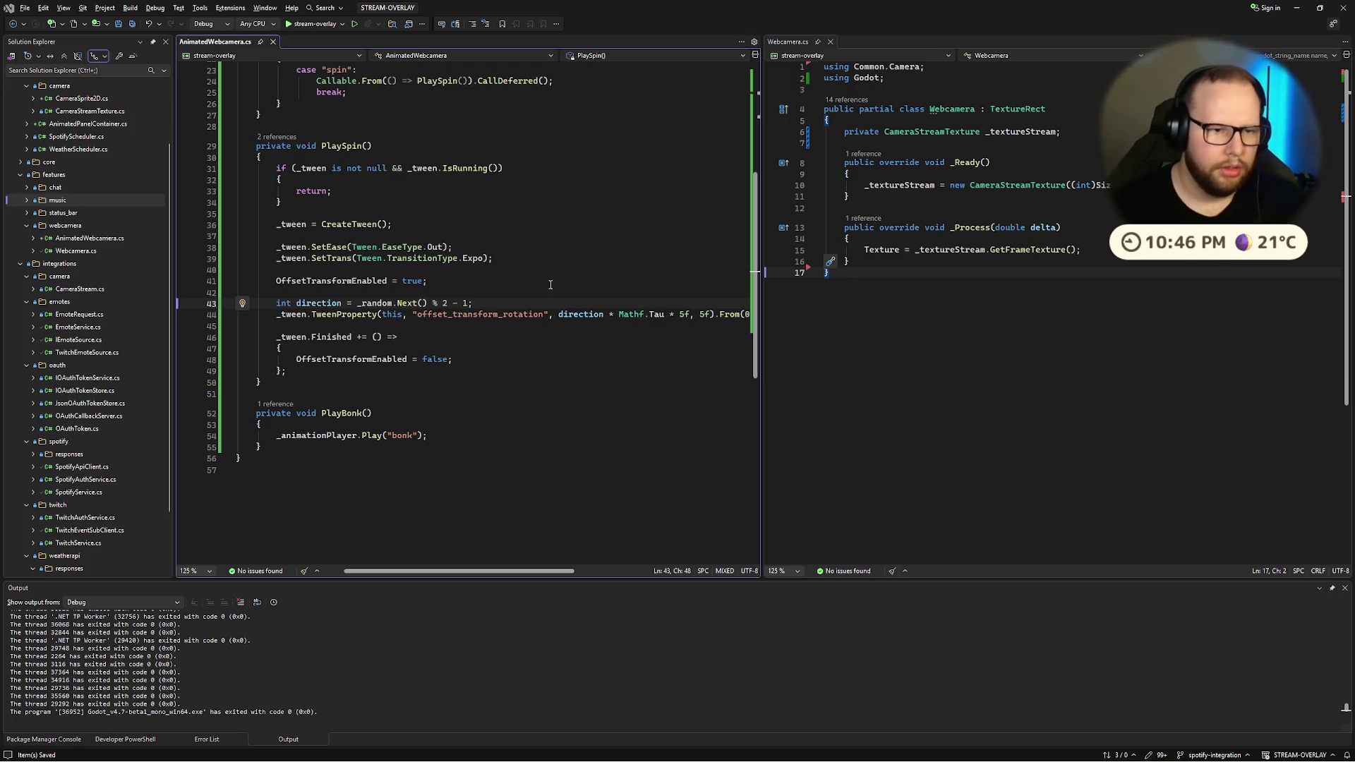
key(Left)
key(BackSpace)
key(BackSpace)
key(BackSpace)
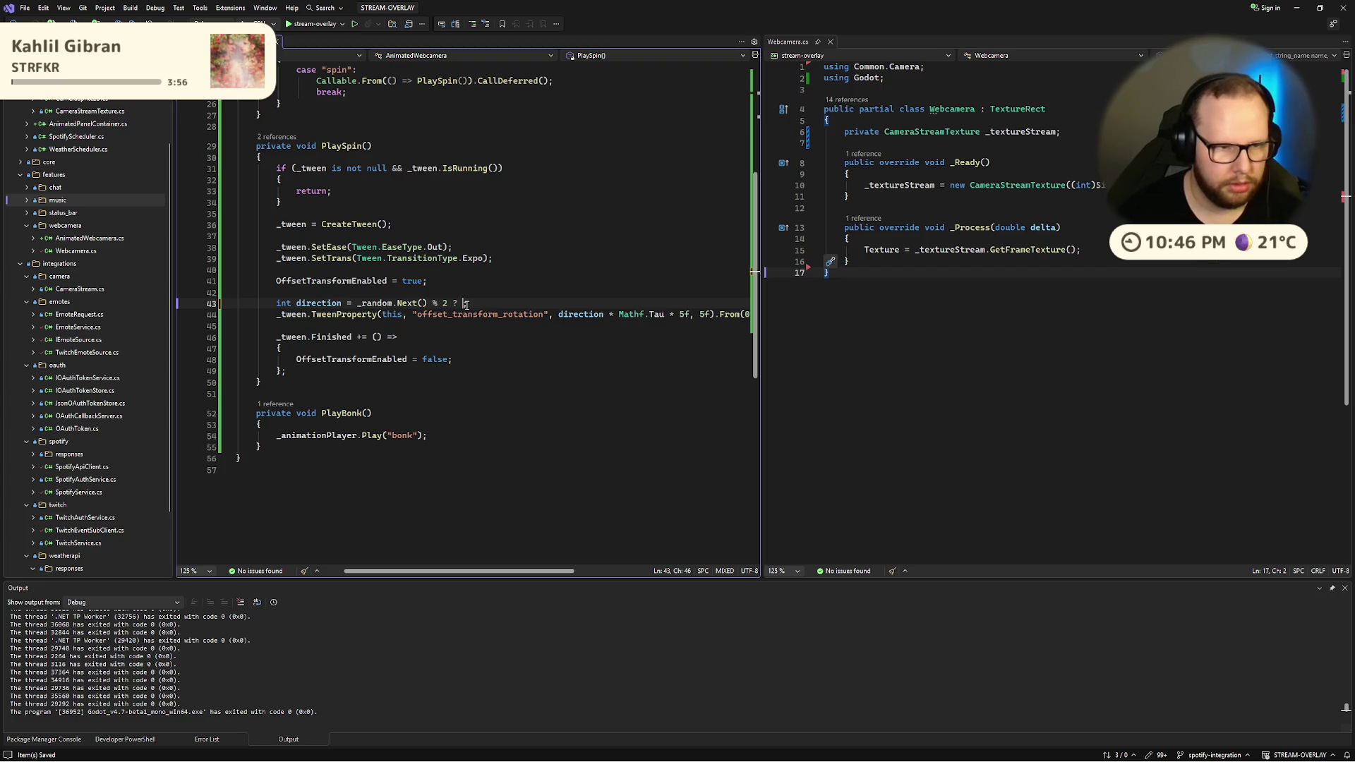
click(359, 304)
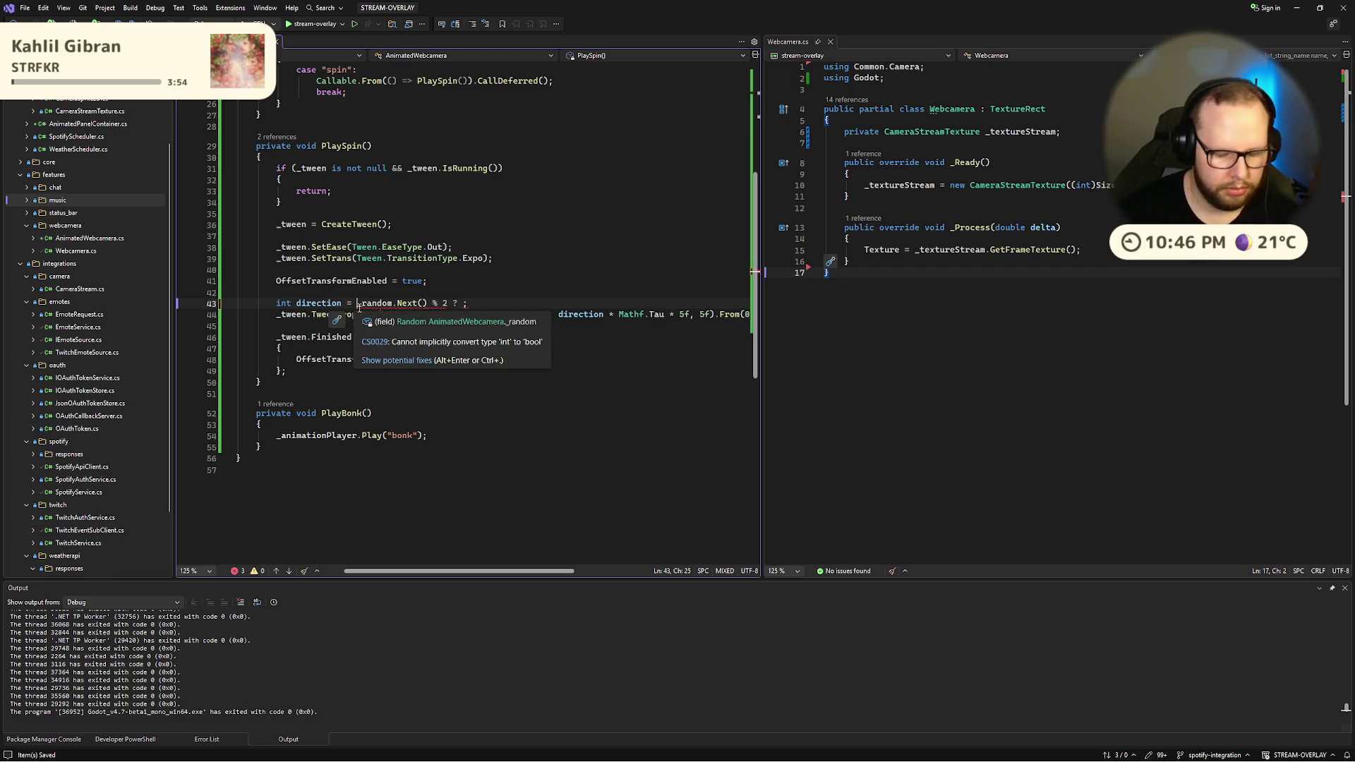
text((bool))
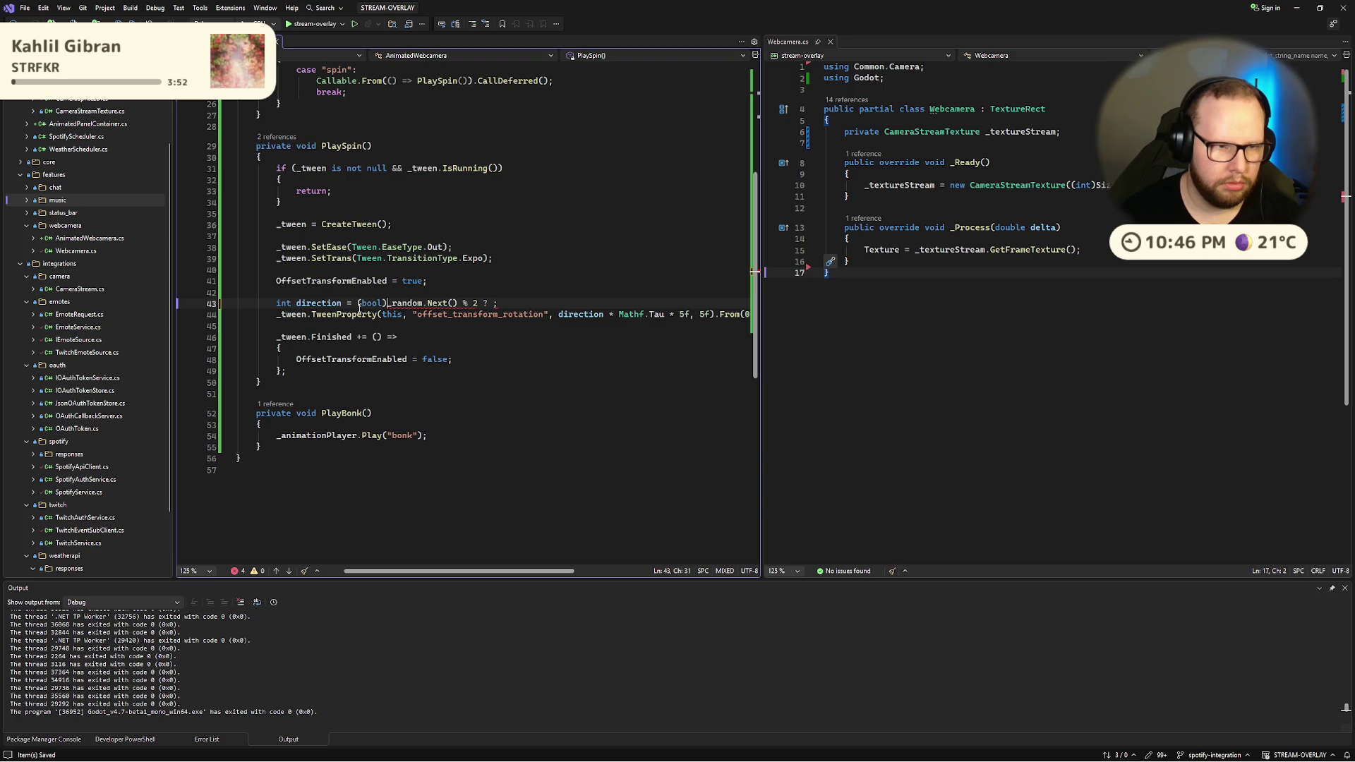
click(490, 285)
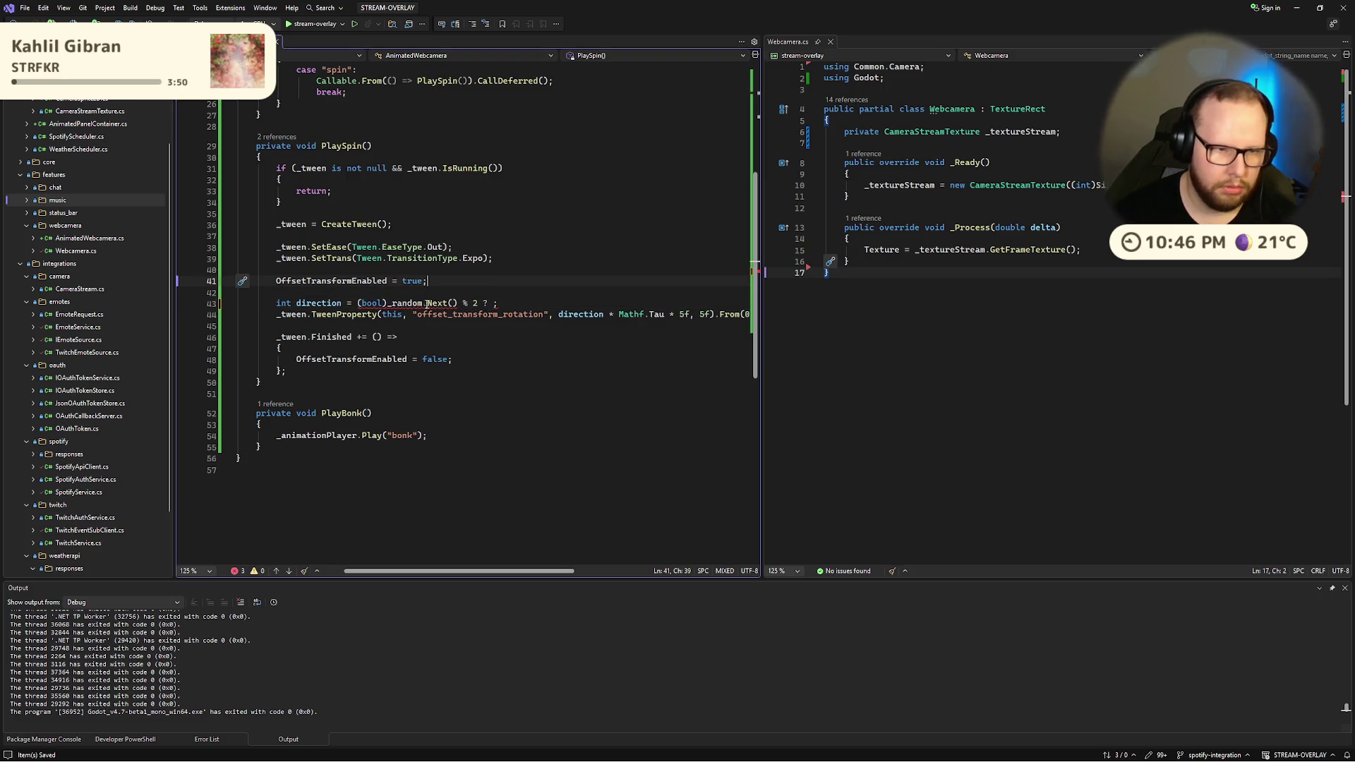
mouse_move(435, 306)
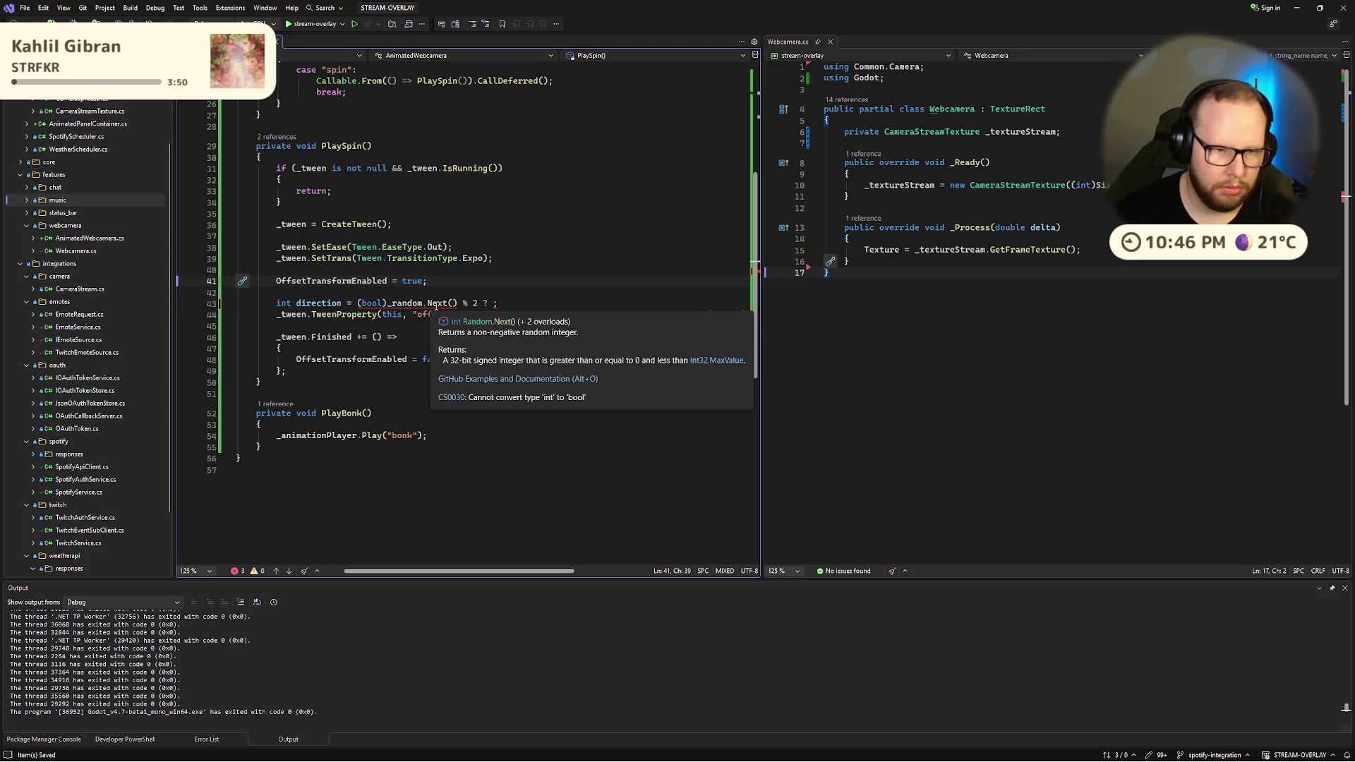
click(387, 306)
text(()
key(ctrl+Right)
key(ctrl+Right)
key(ctrl+Right)
key(Right)
key(Right)
key(Right)
key(Left)
key(Left)
key(Left)
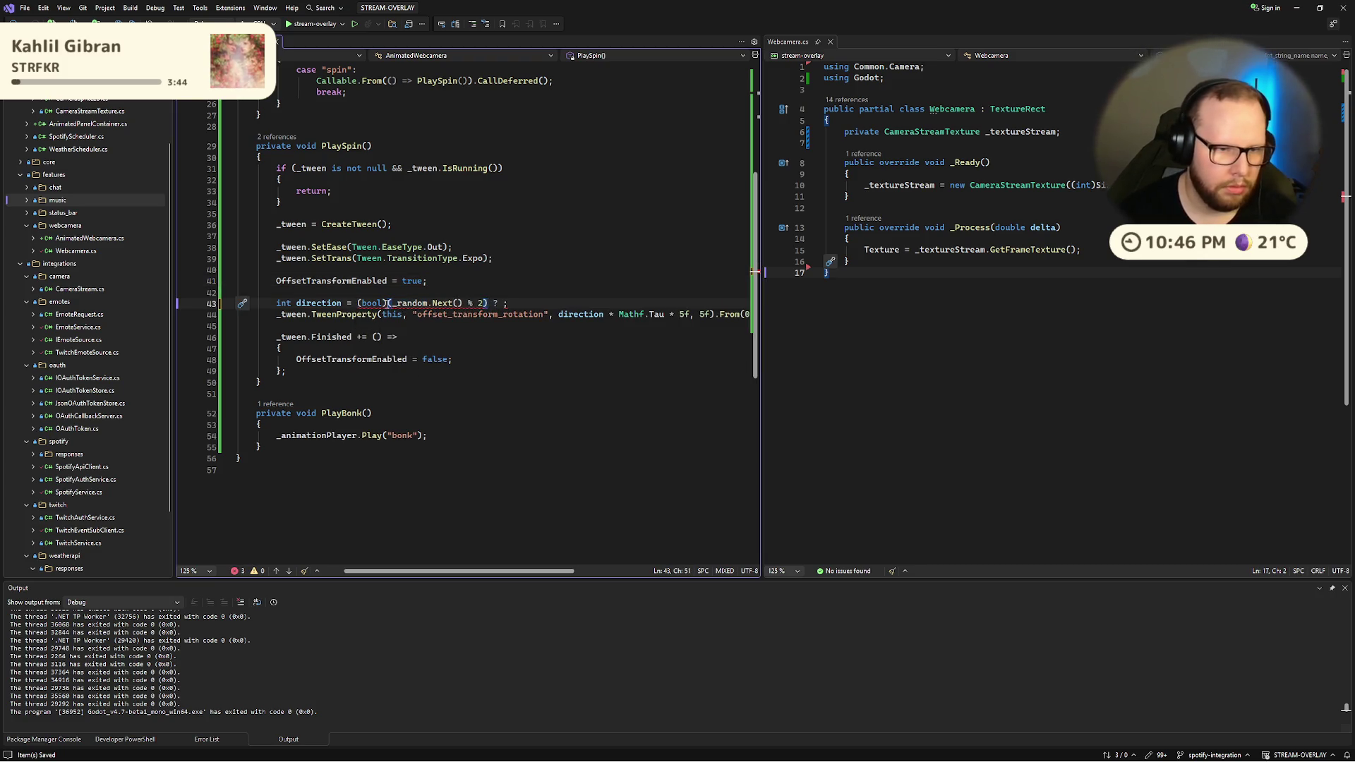
Step: Delete the bool cast and surrounding parentheses, leaving _random.Next() % 2 ? ;
click(387, 308)
key(BackSpace)
key(Delete)
key(Delete)
key(BackSpace)
key(BackSpace)
key(BackSpace)
text(_)
key(Right)
key(Right)
key(Right)
key(Right)
text().To)
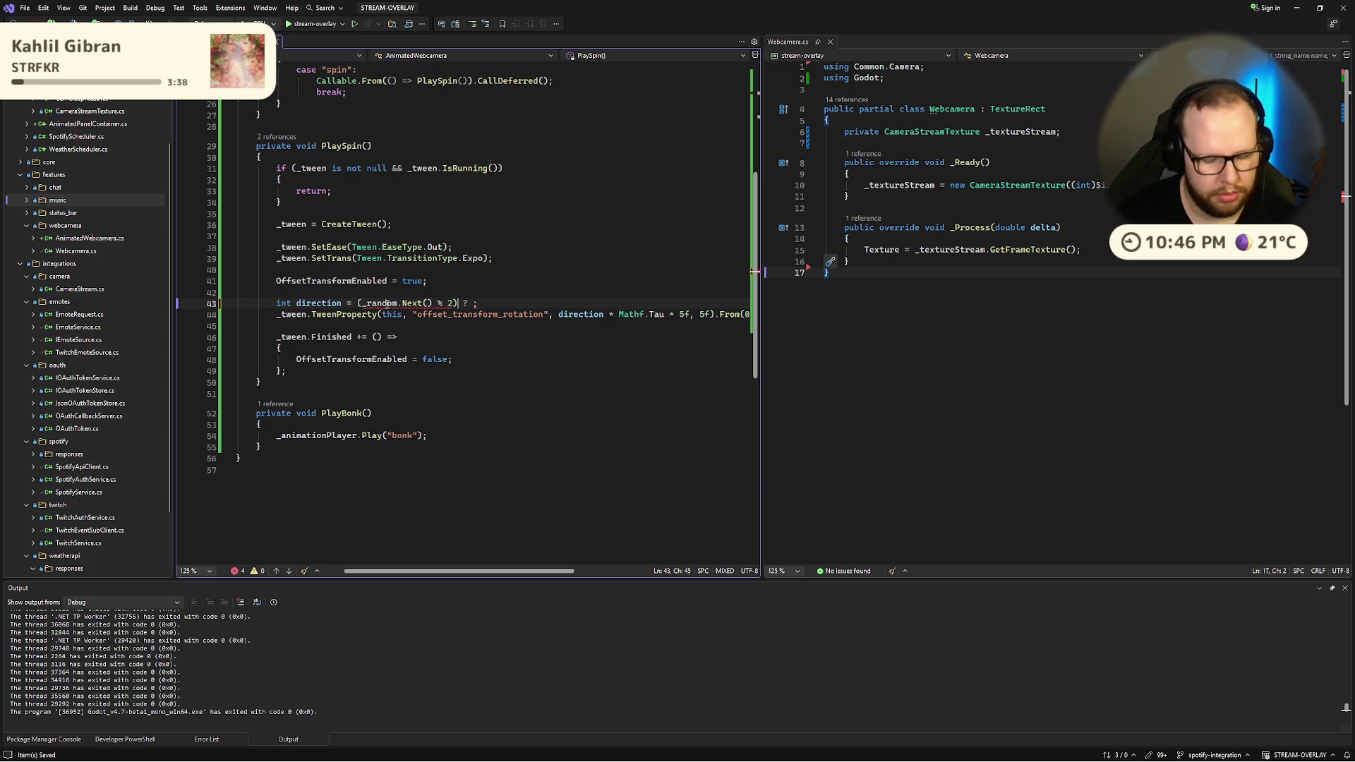
key(BackSpace)
key(BackSpace)
key(BackSpace)
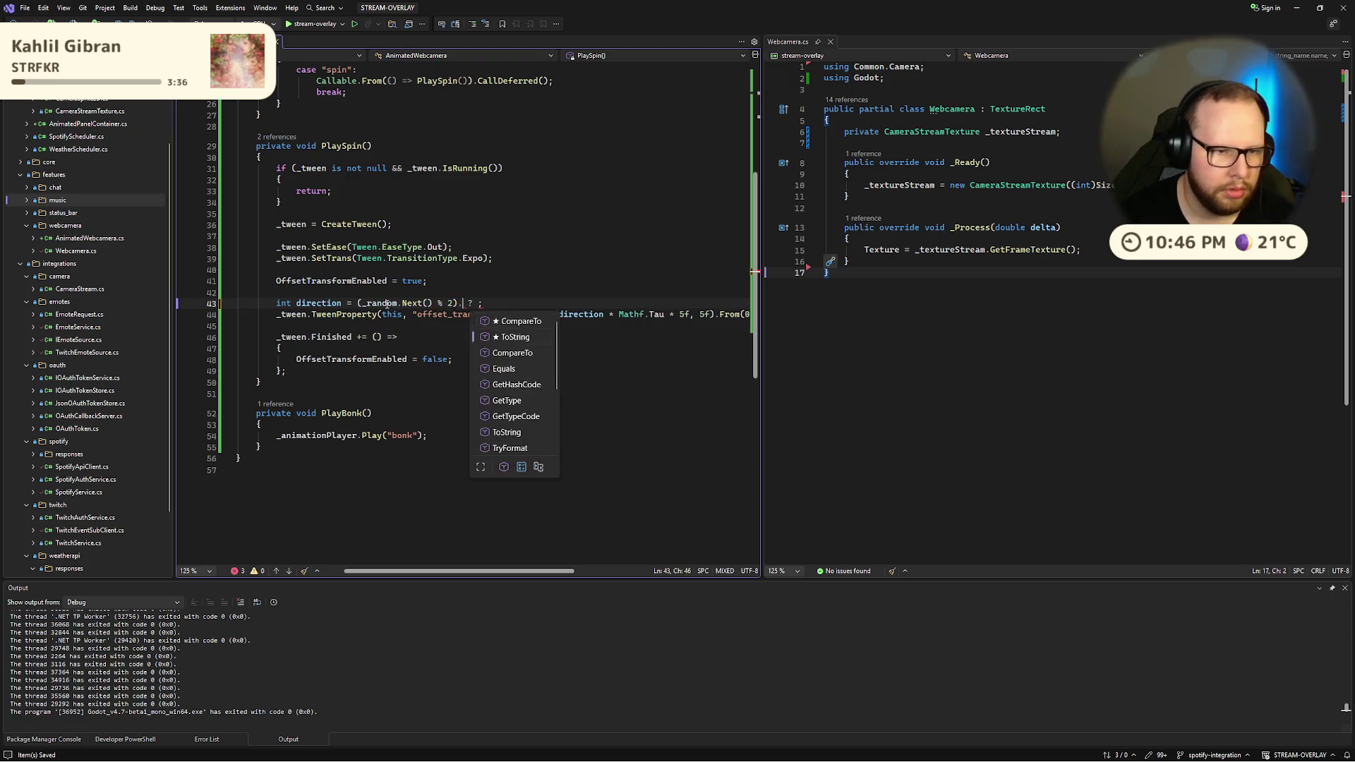
text(bool.gf)
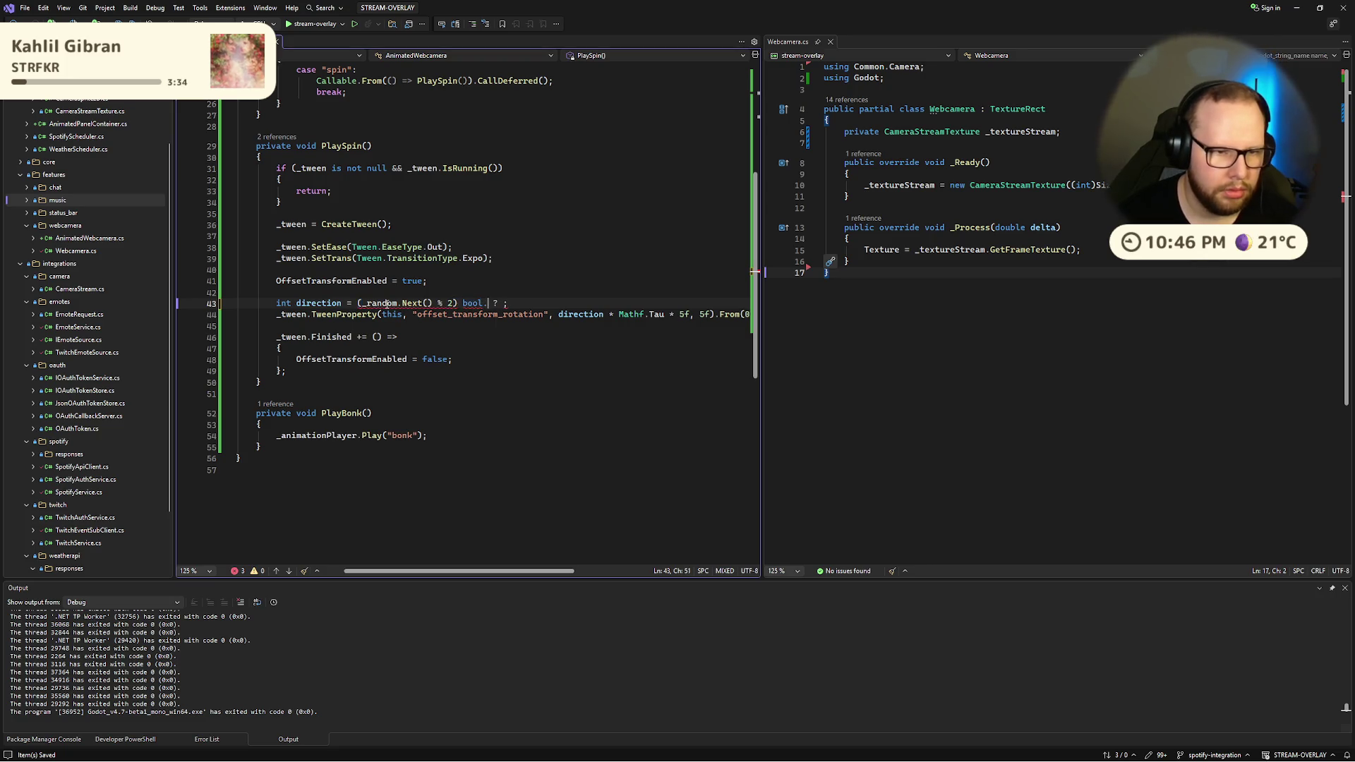
key(BackSpace)
key(BackSpace)
key(BackSpace)
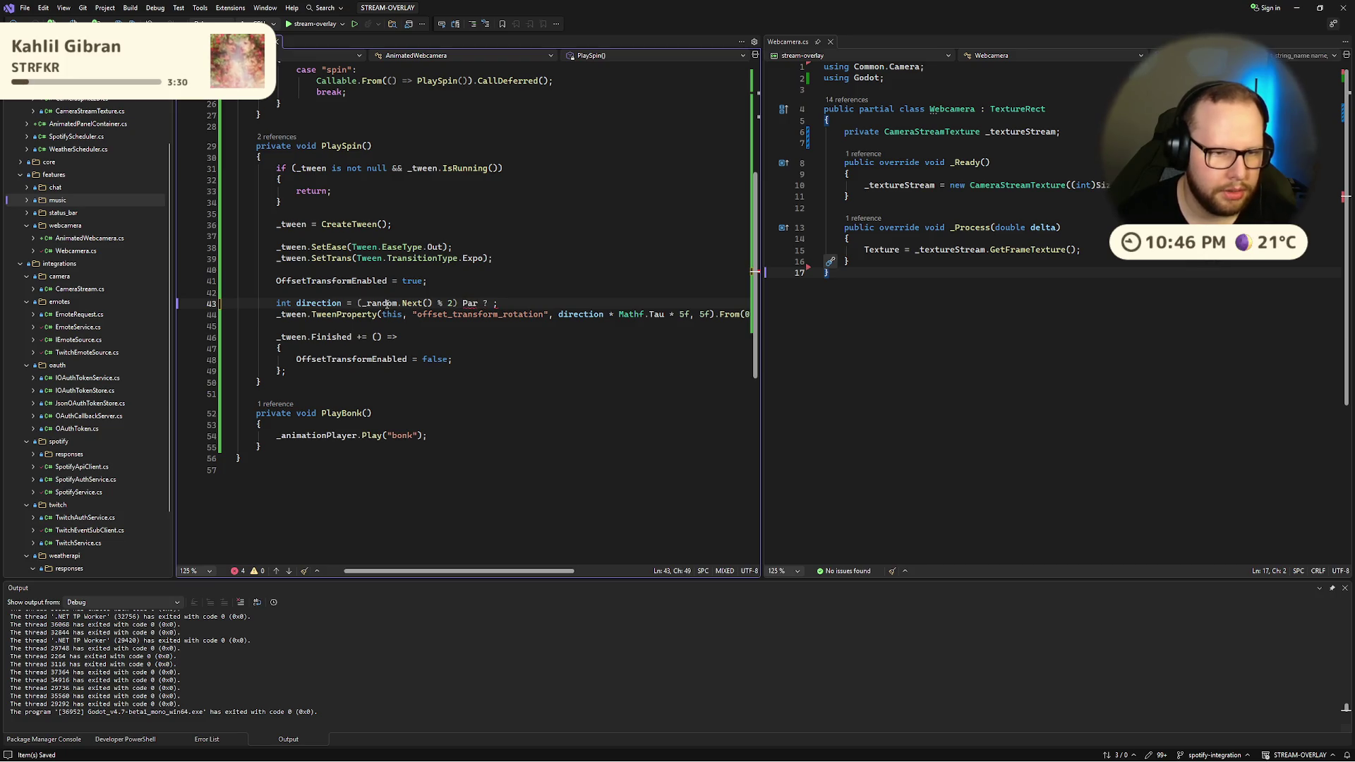
key(ctrl+z)
scroll(387, 307, down, 1)
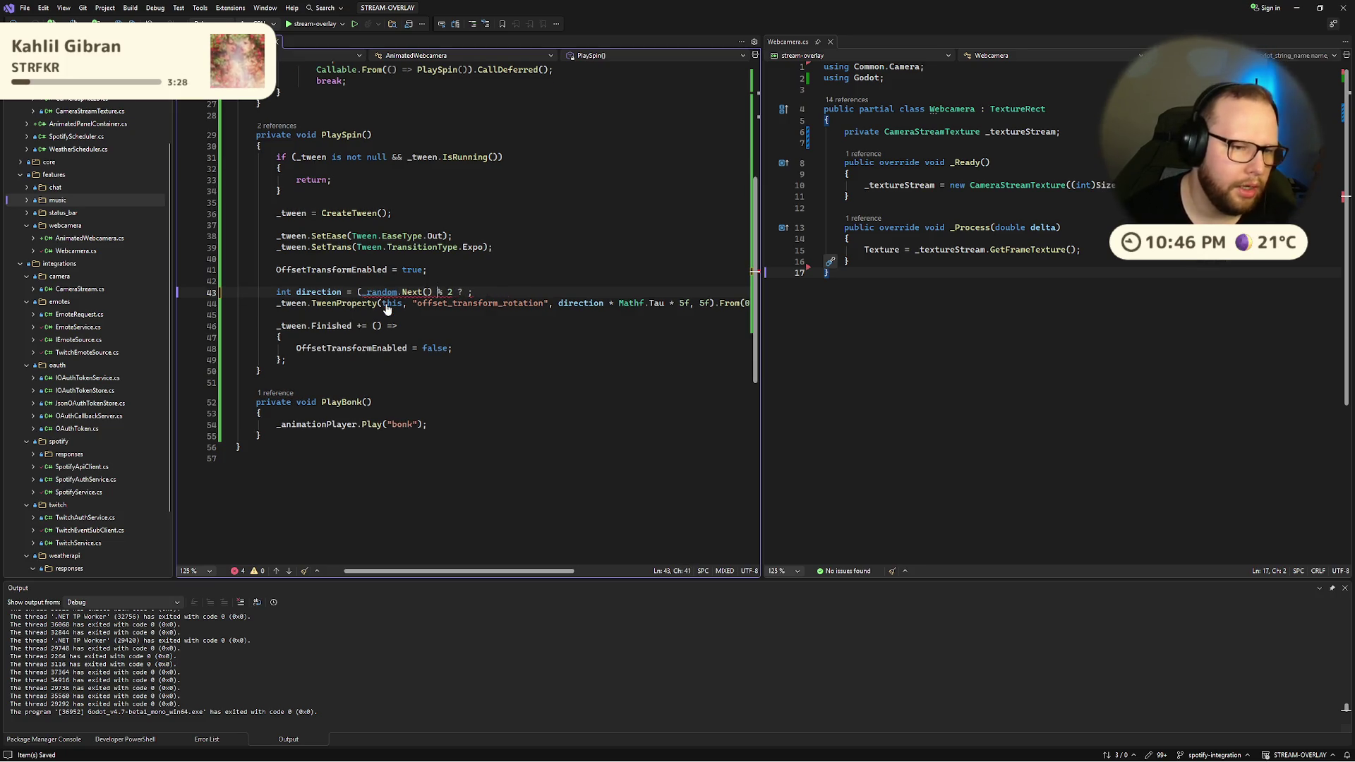
key(BackSpace)
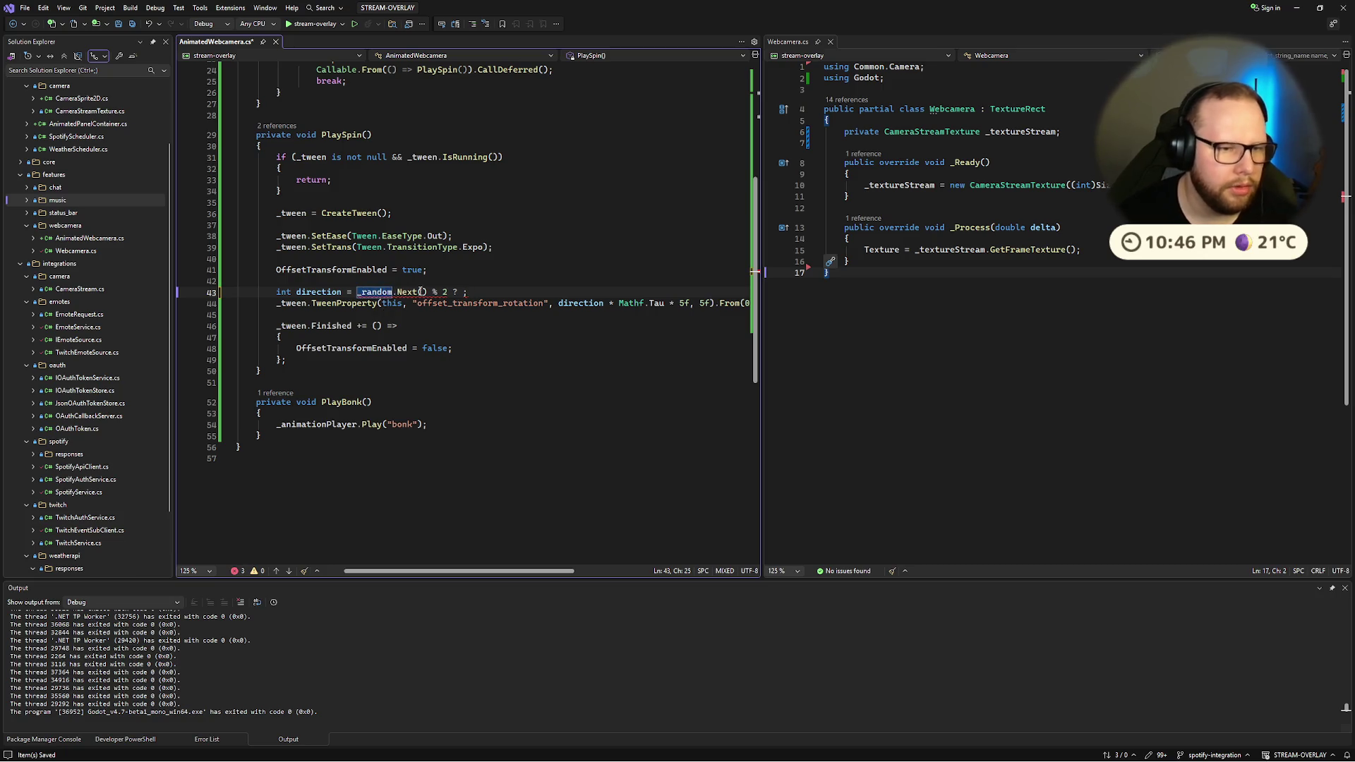
Step: Replace ' ? ;' with '> 0' and accept the ? 1 : -1 completion
drag(447, 293, 471, 293)
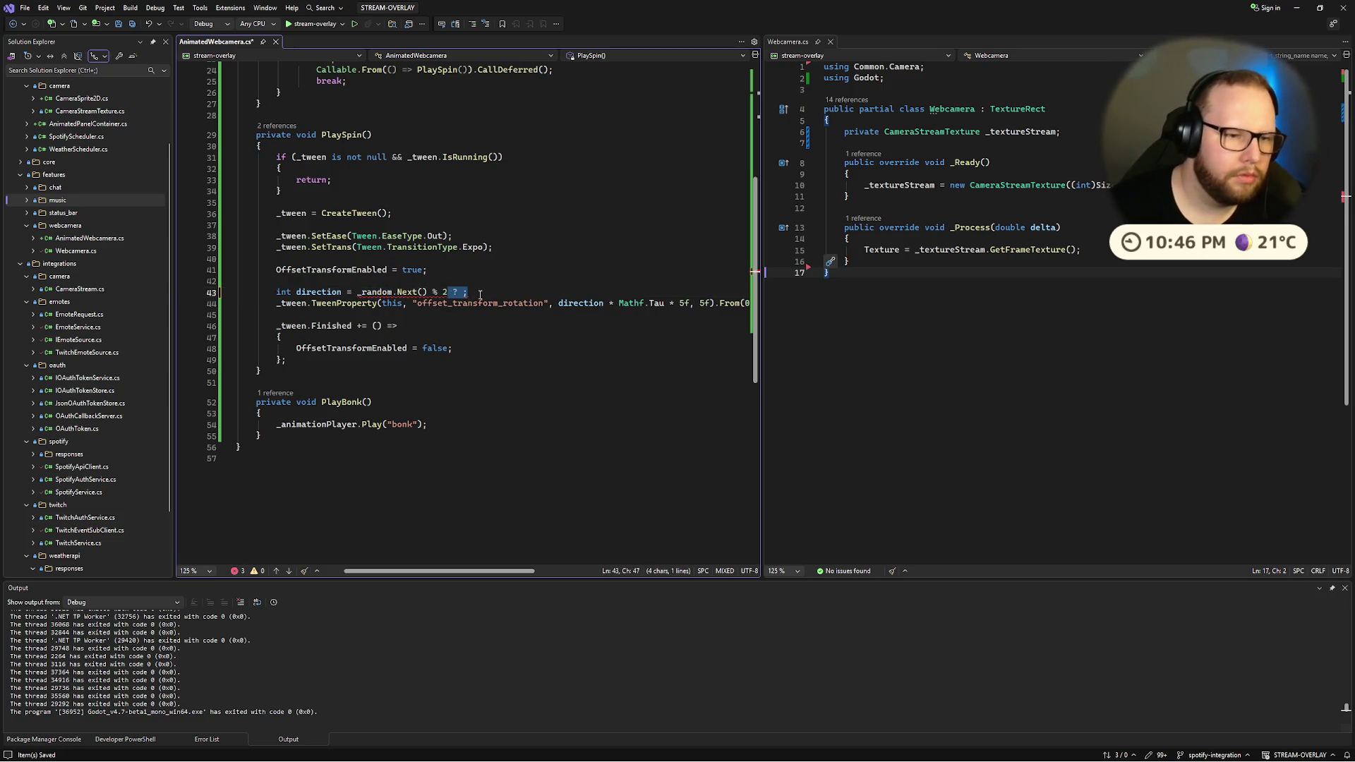
text(> )
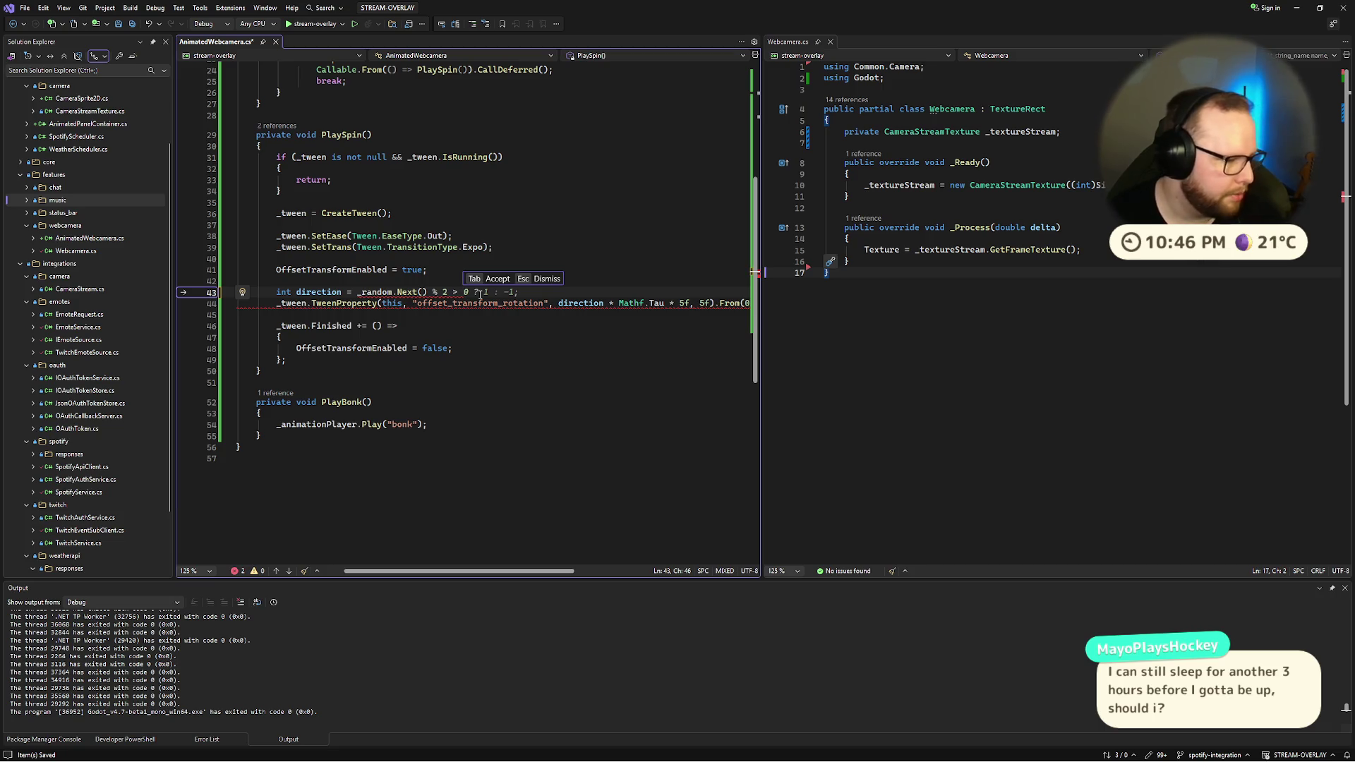
text(0)
key(Tab)
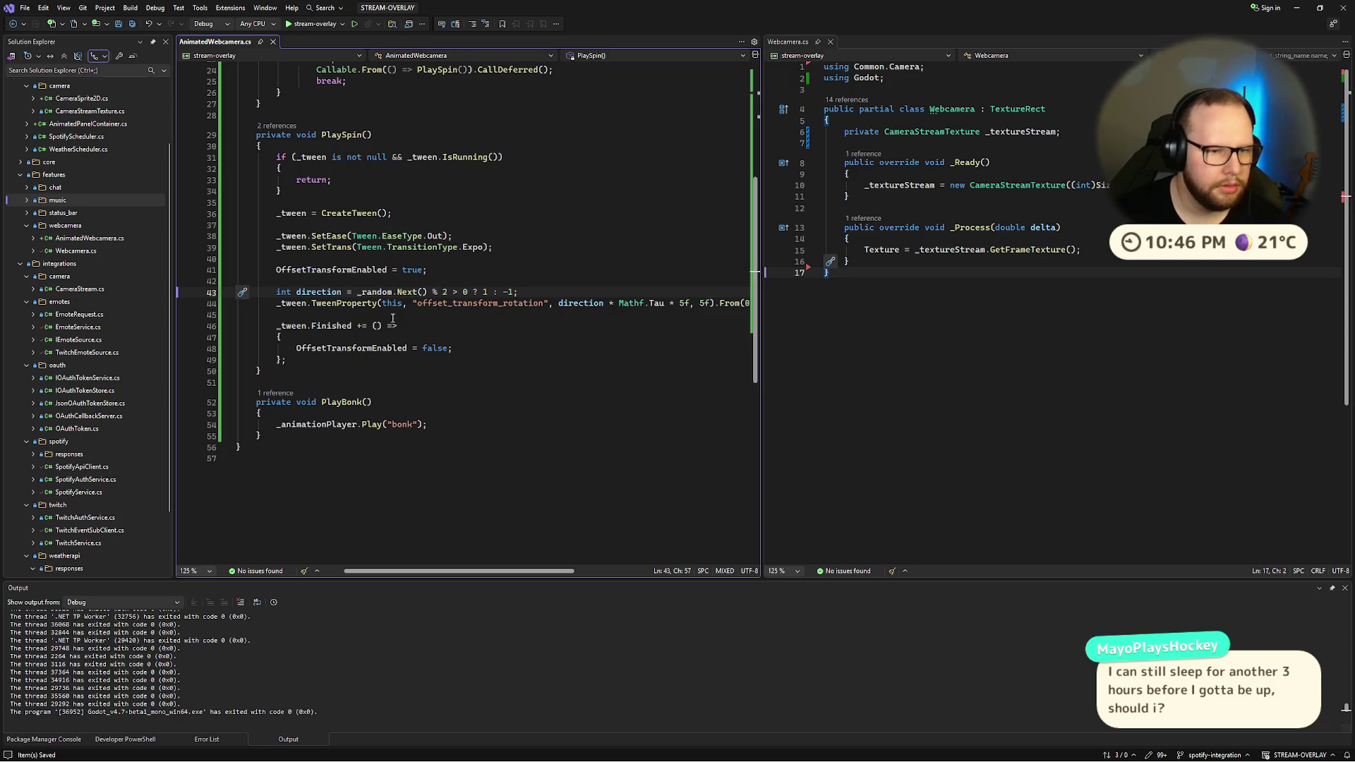
click(357, 292)
key(shift+End)
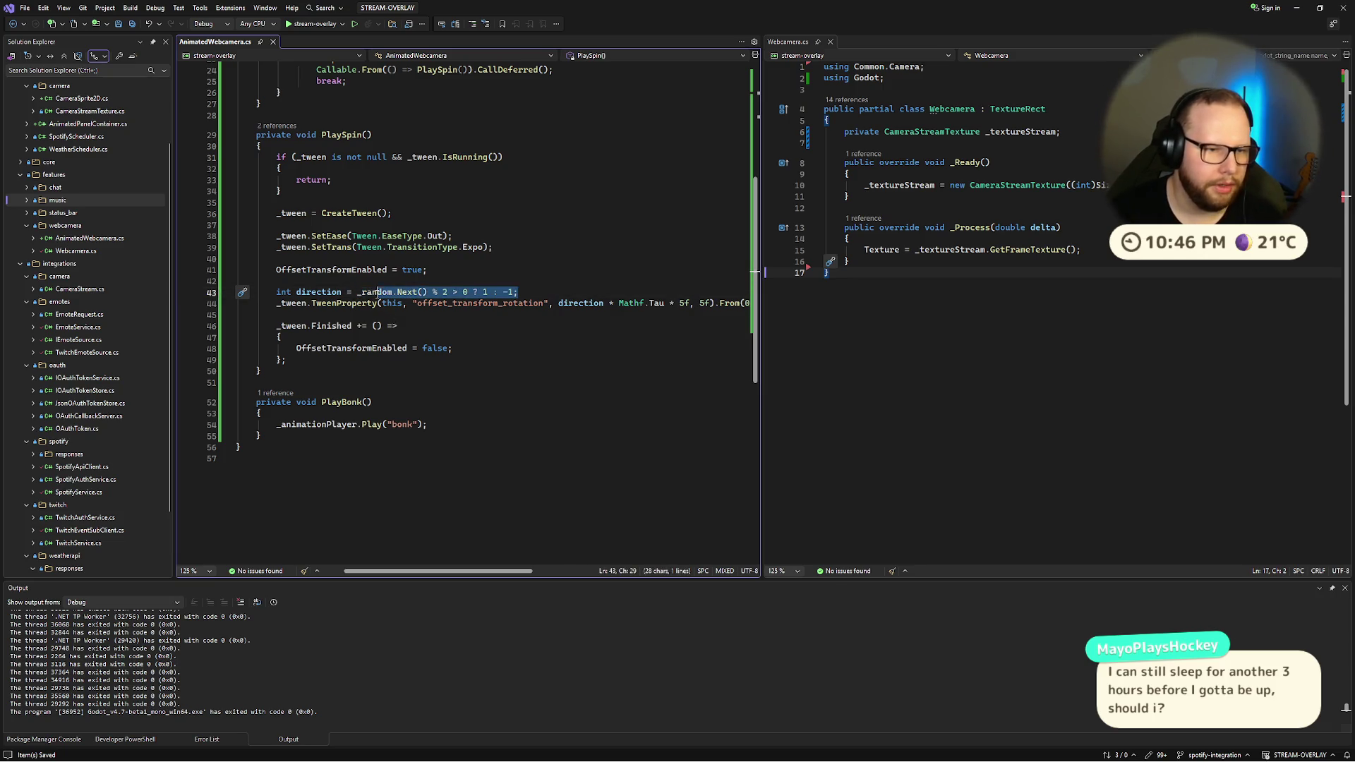
key(End)
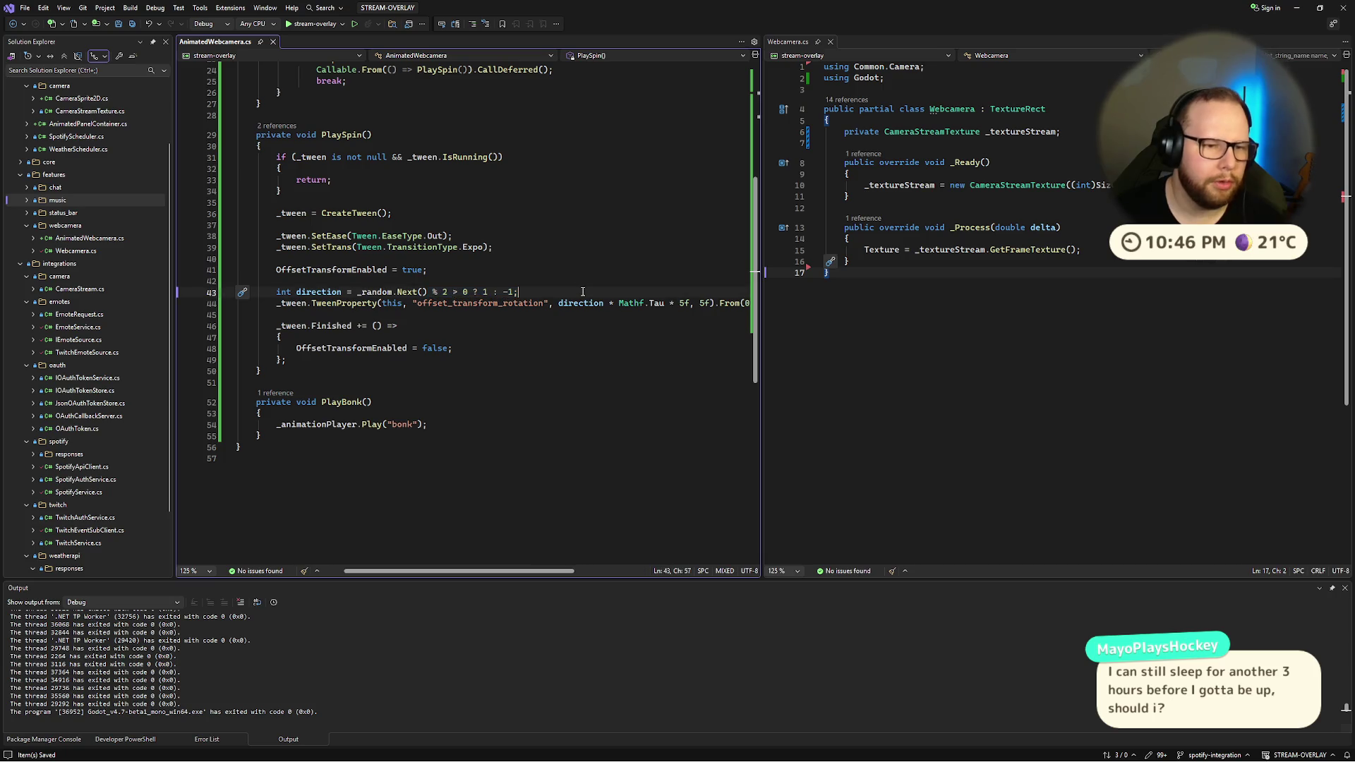
key(shift+End)
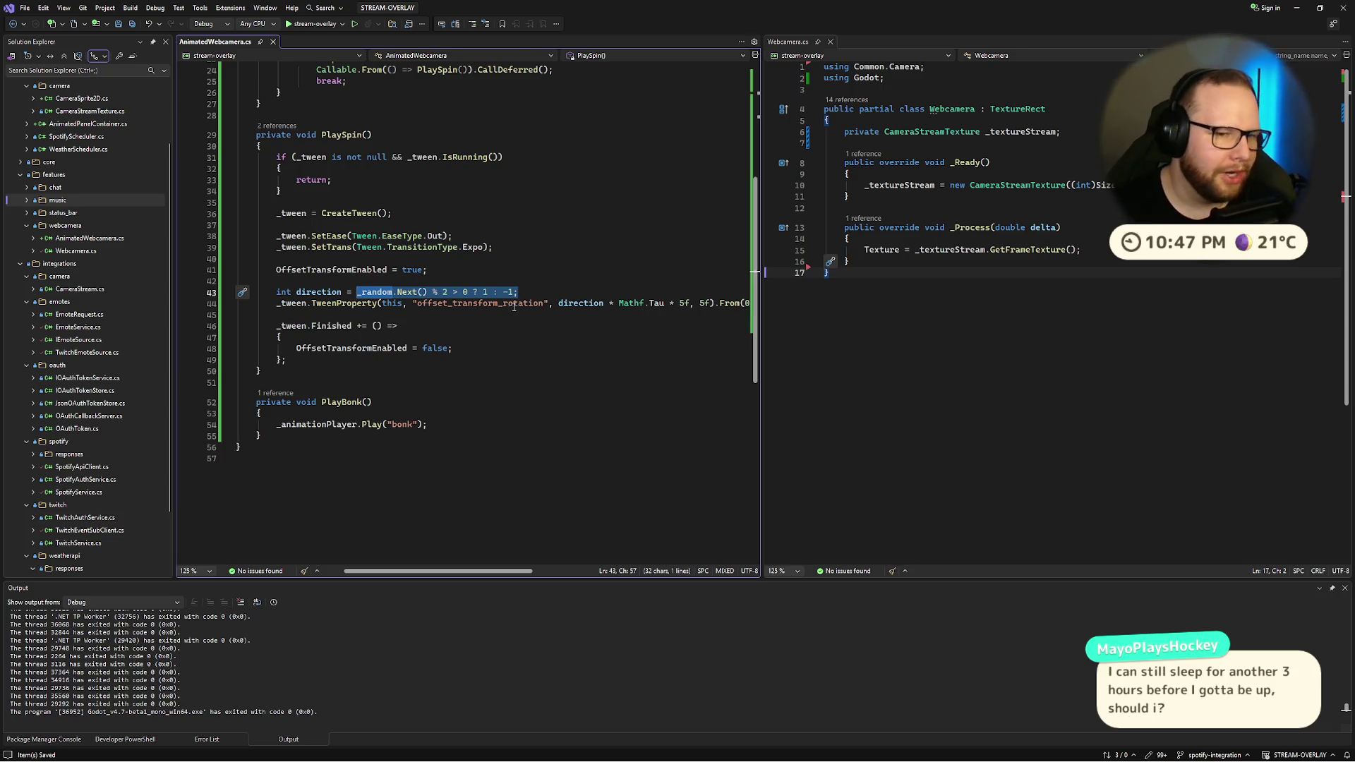
Step: Start a debug run of the overlay with F5
click(375, 292)
double_click(315, 293)
key(End)
key(Up)
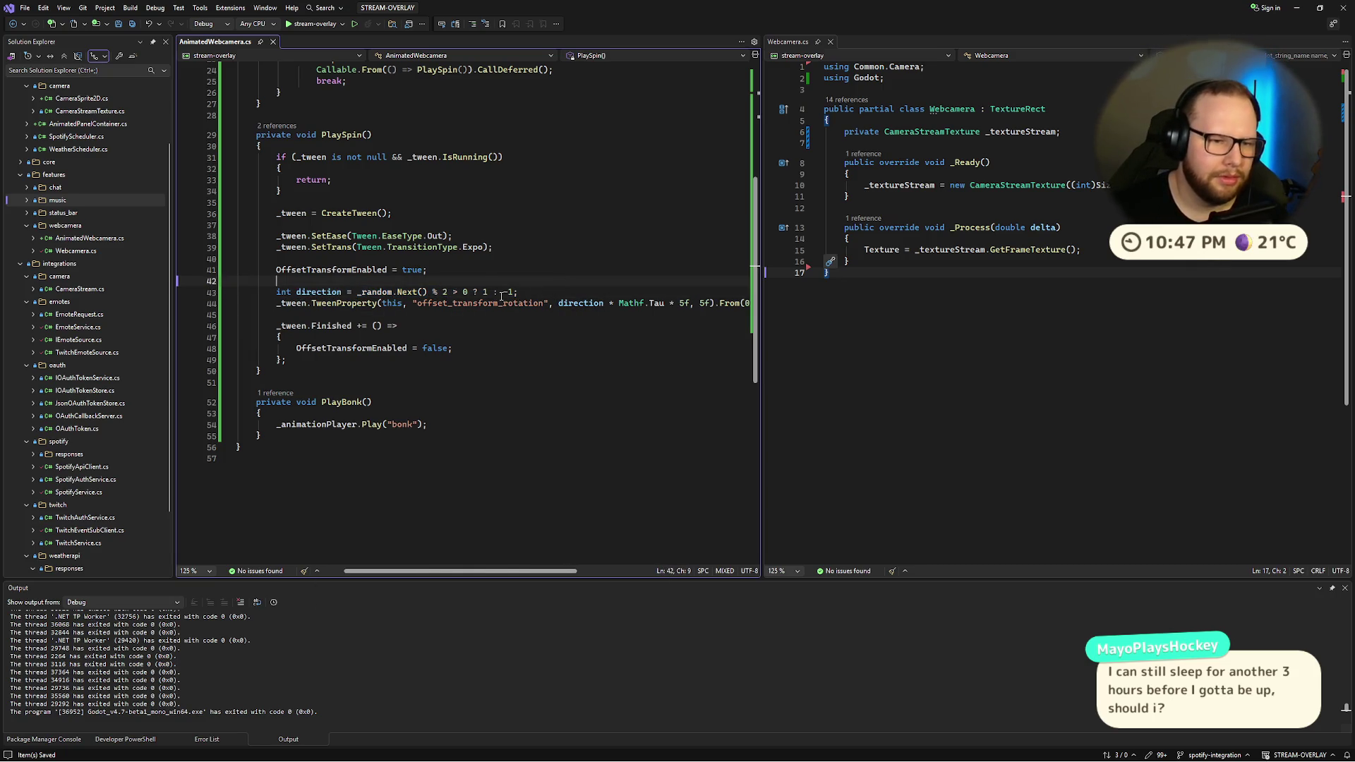
click(522, 329)
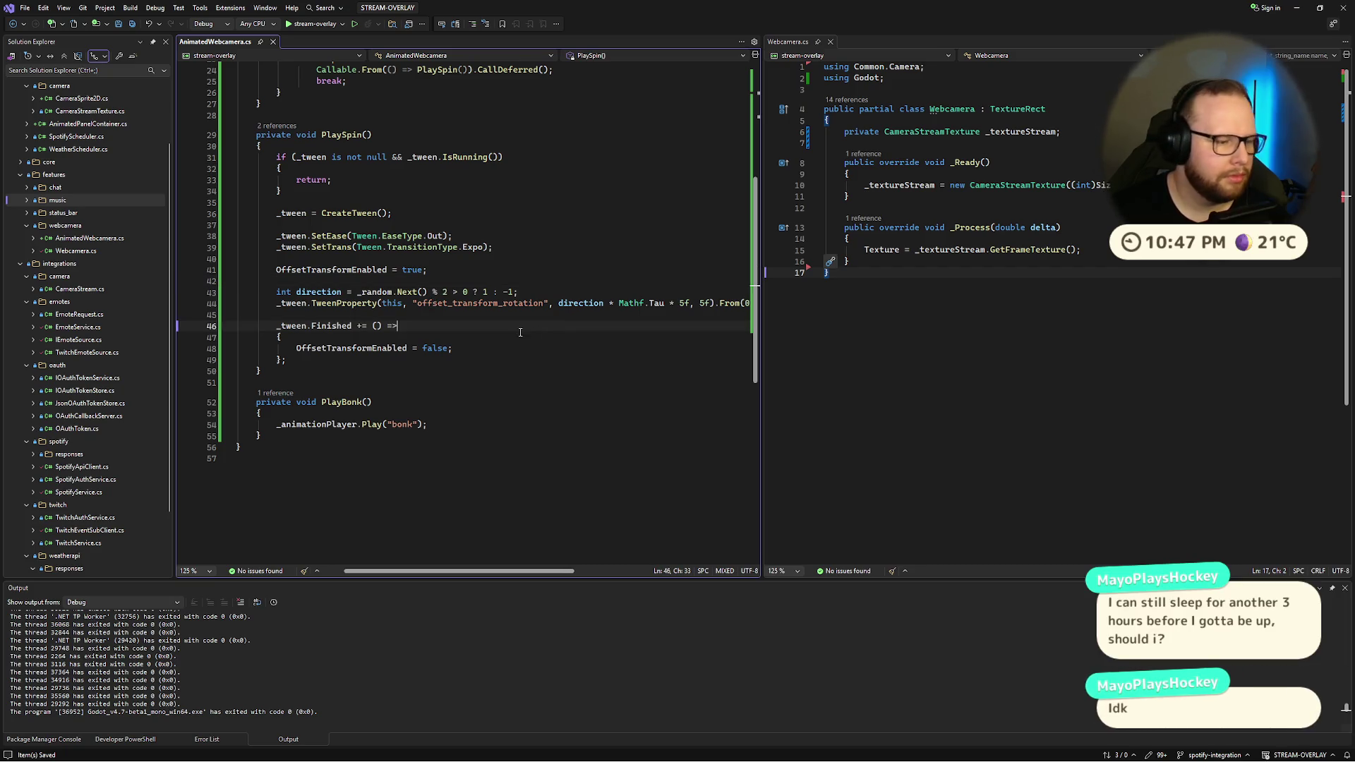
key(Up)
key(Up)
key(Up)
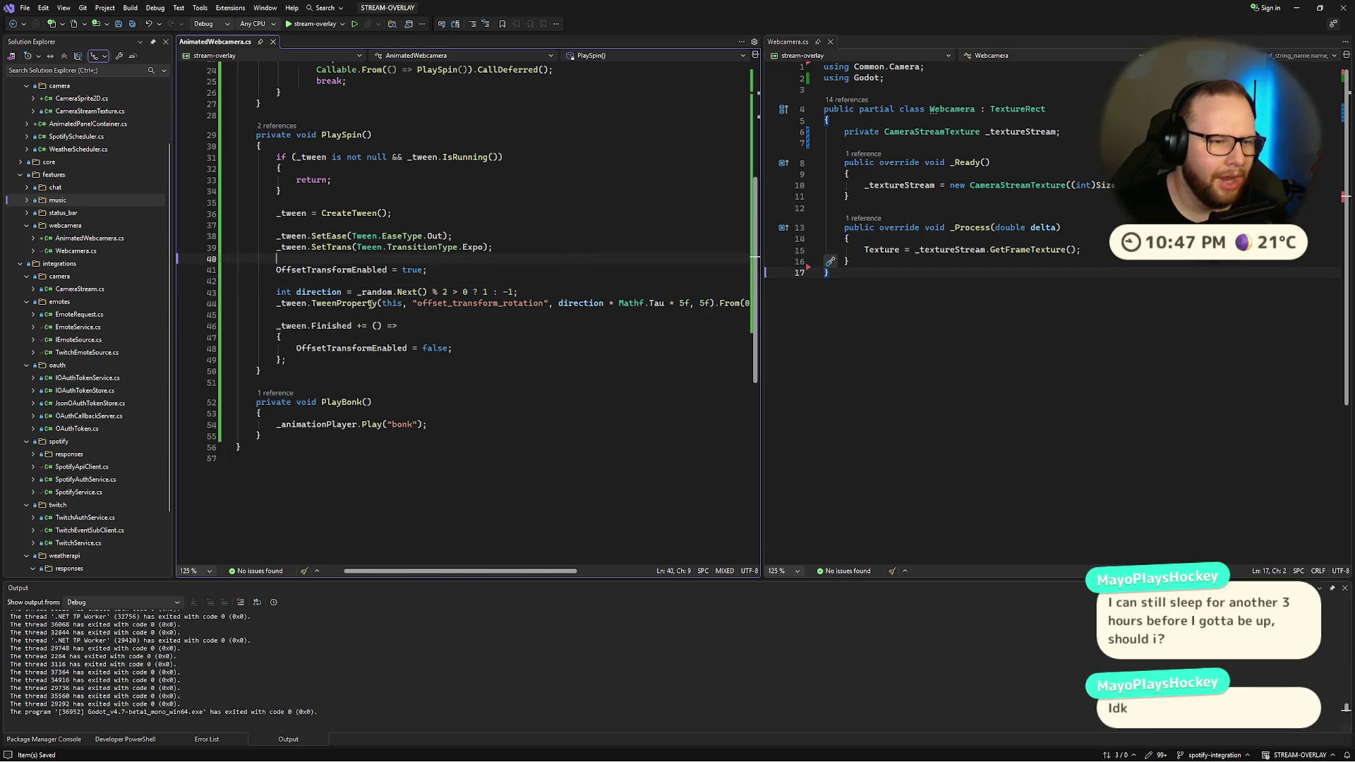
key(Down)
key(Down)
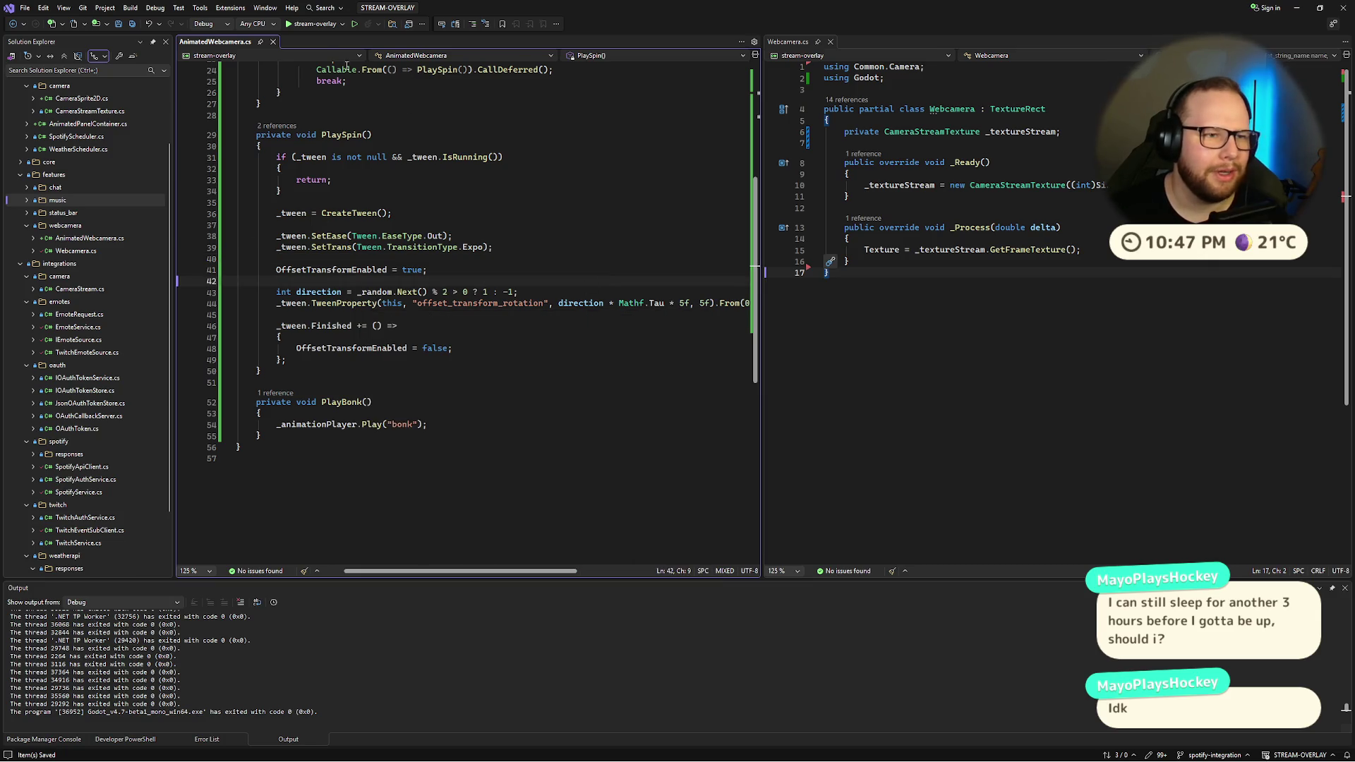
key(F5)
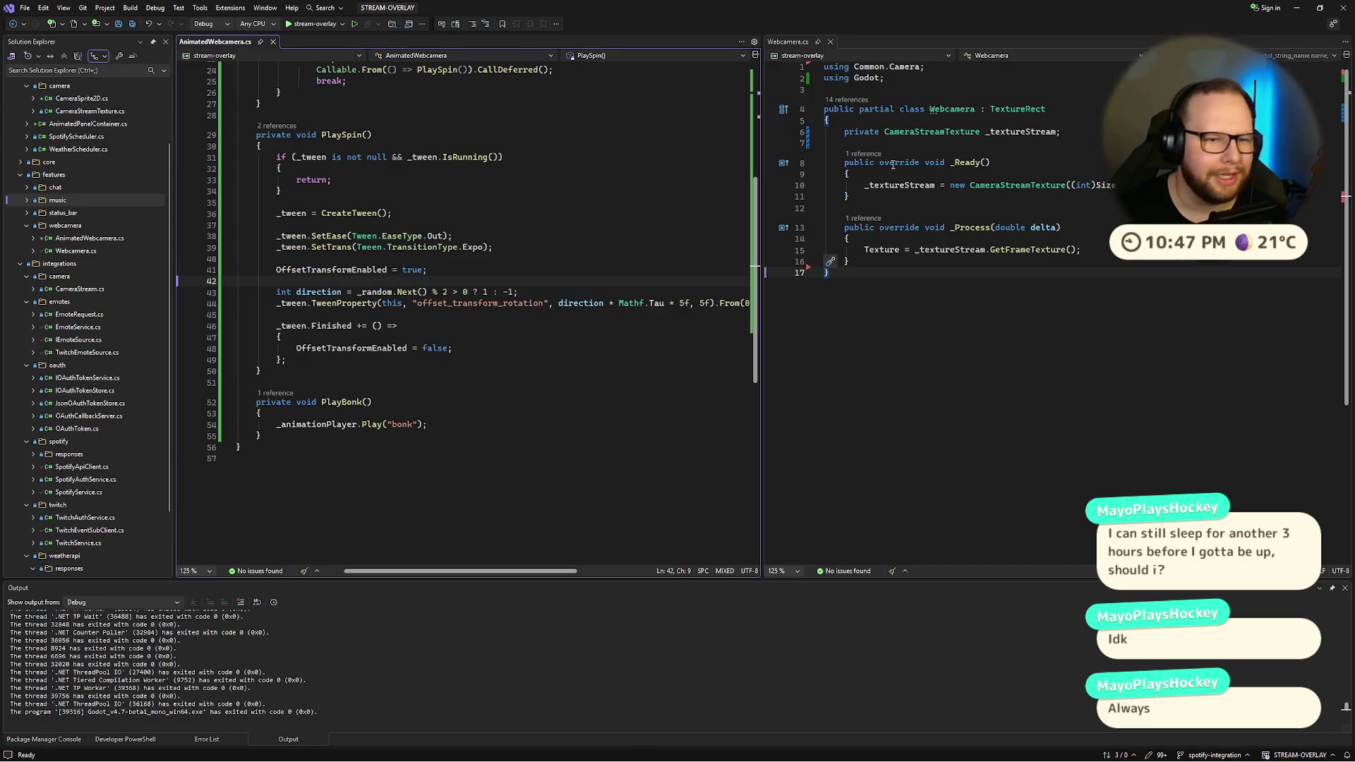
key(ctrl+super+Right)
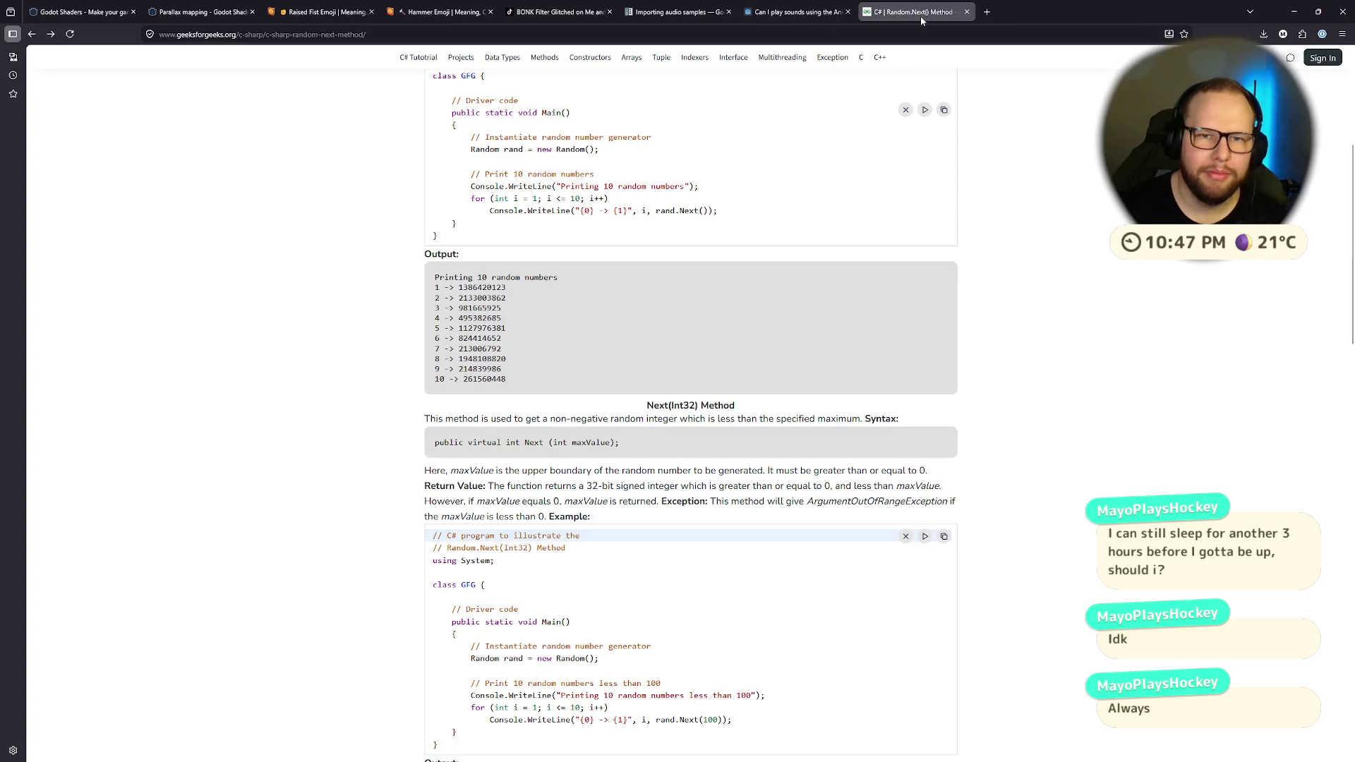
Step: Search Google for 'godot c# wait for aimation player to finish'
click(799, 35)
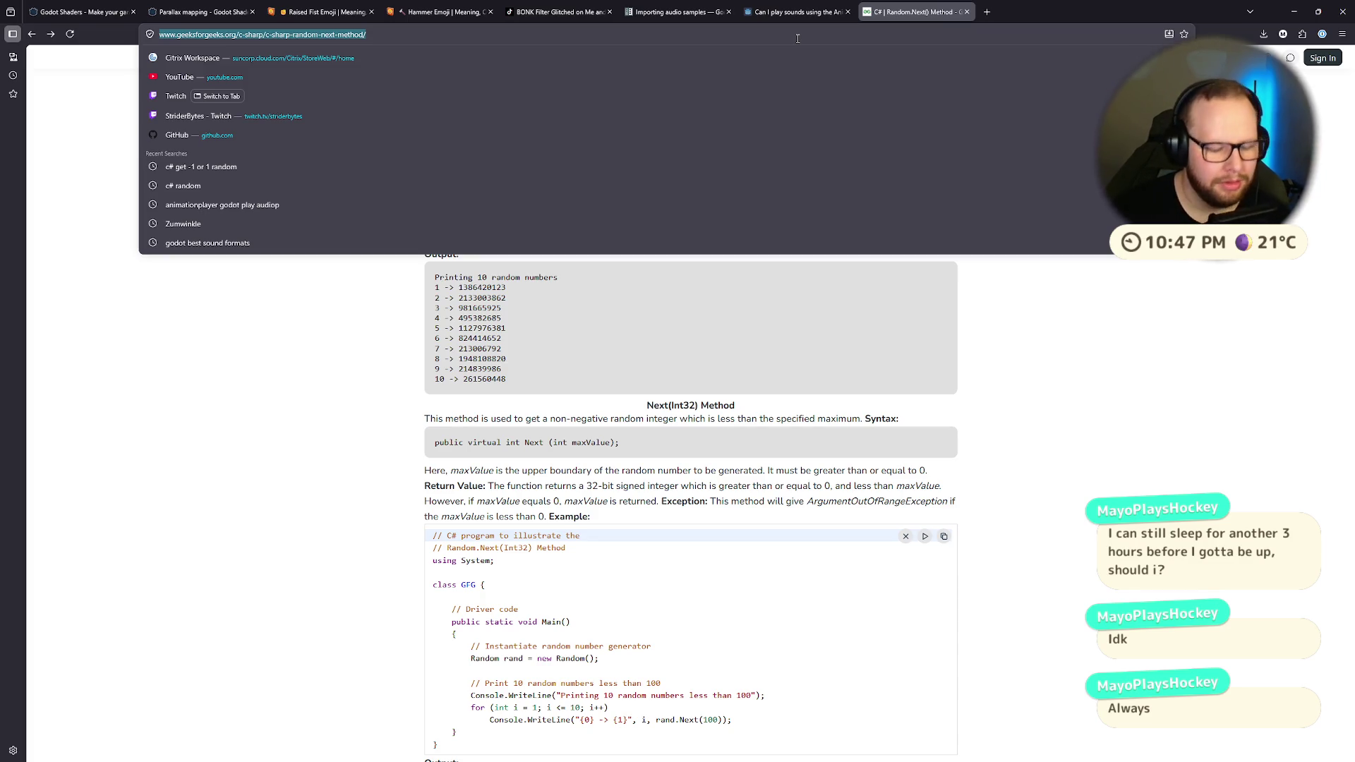
text(god)
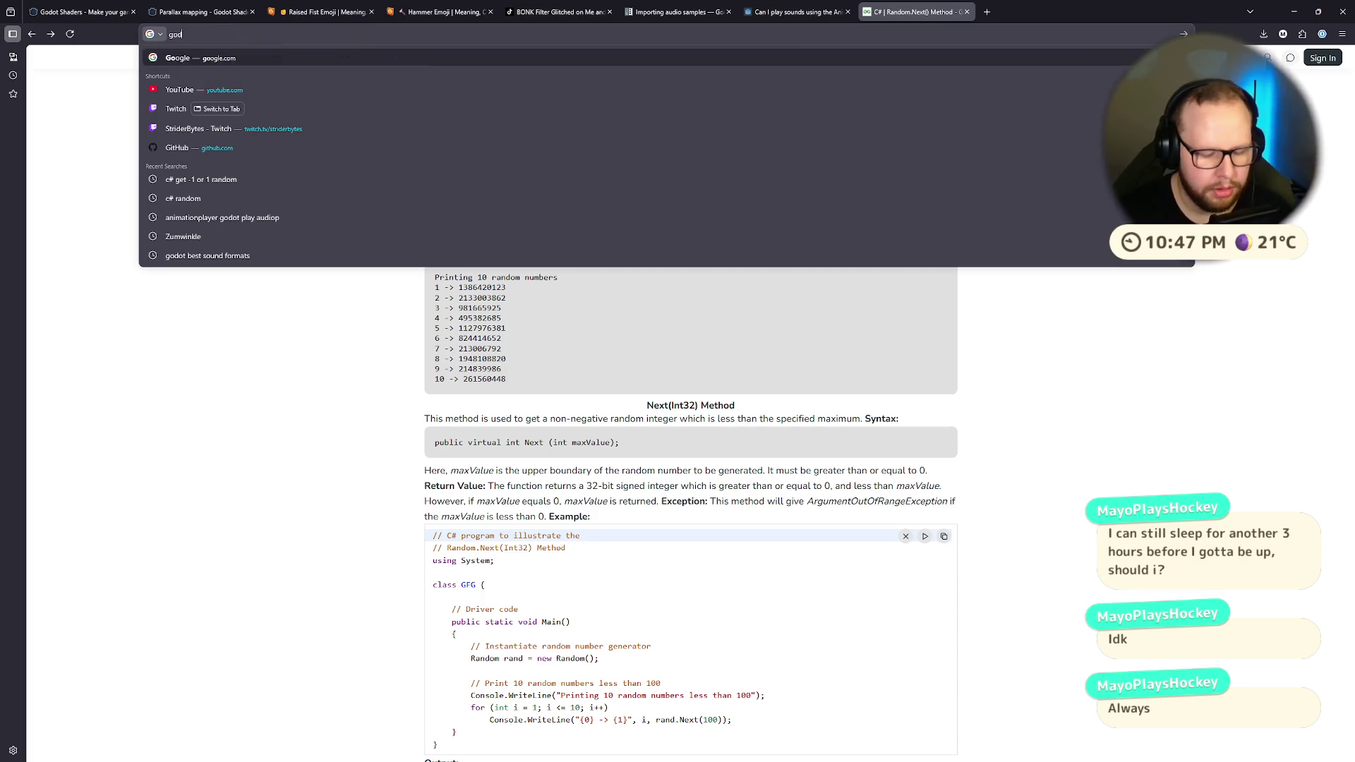
text(ot c# w)
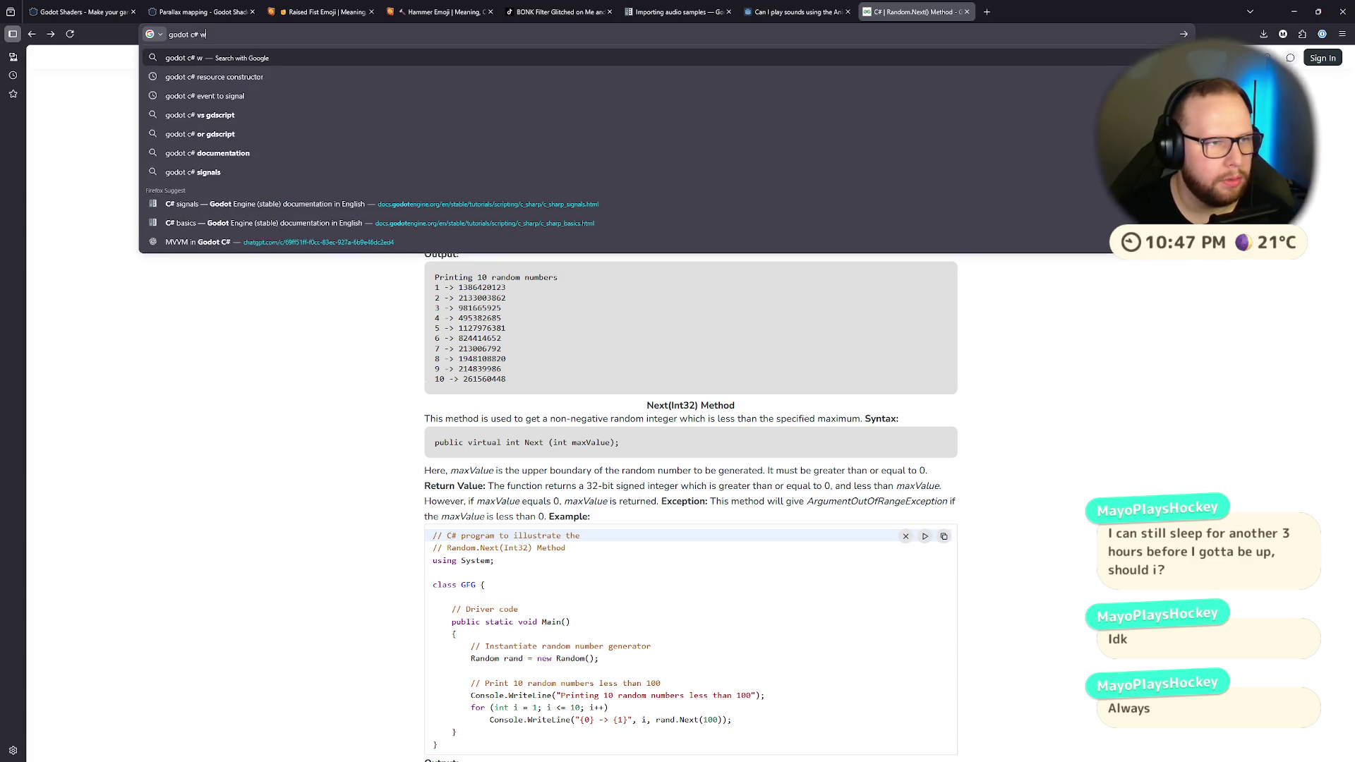
text(ait for animation)
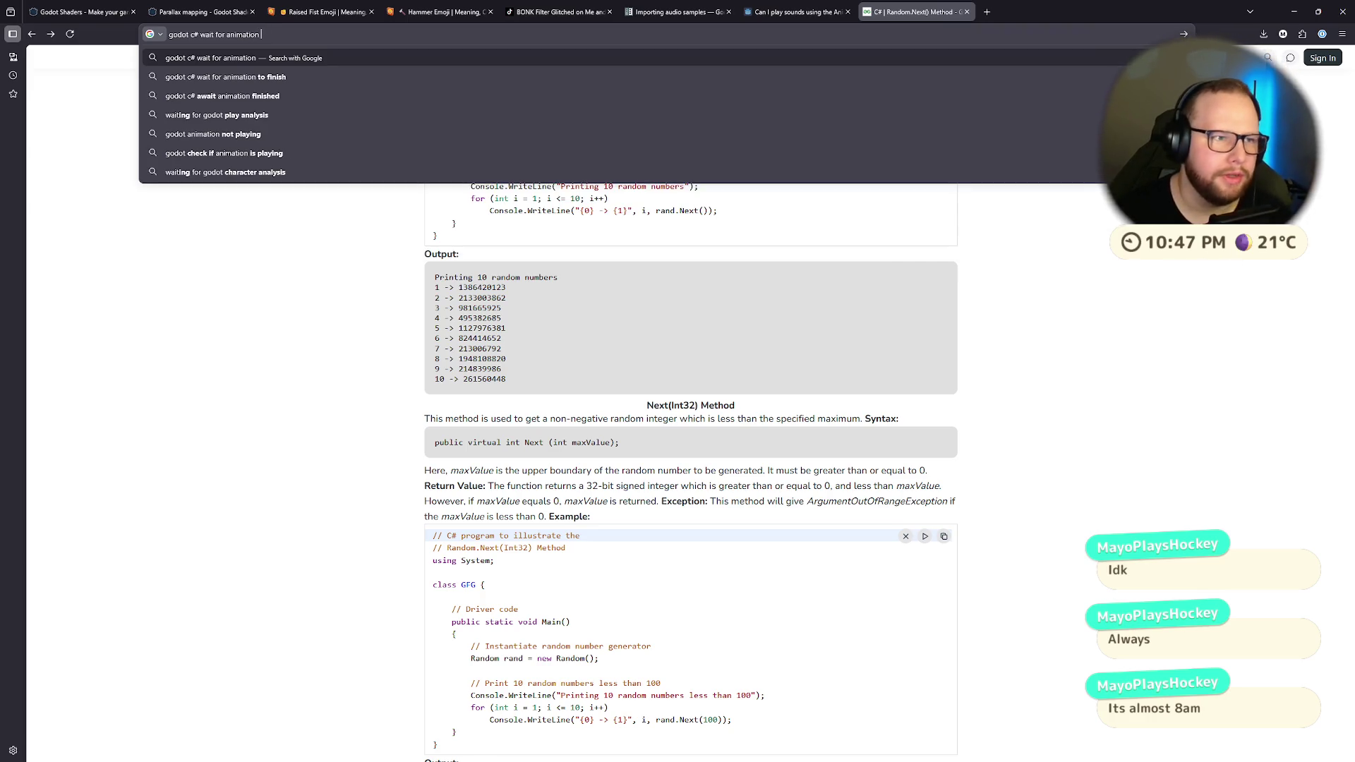
key(ctrl+BackSpace)
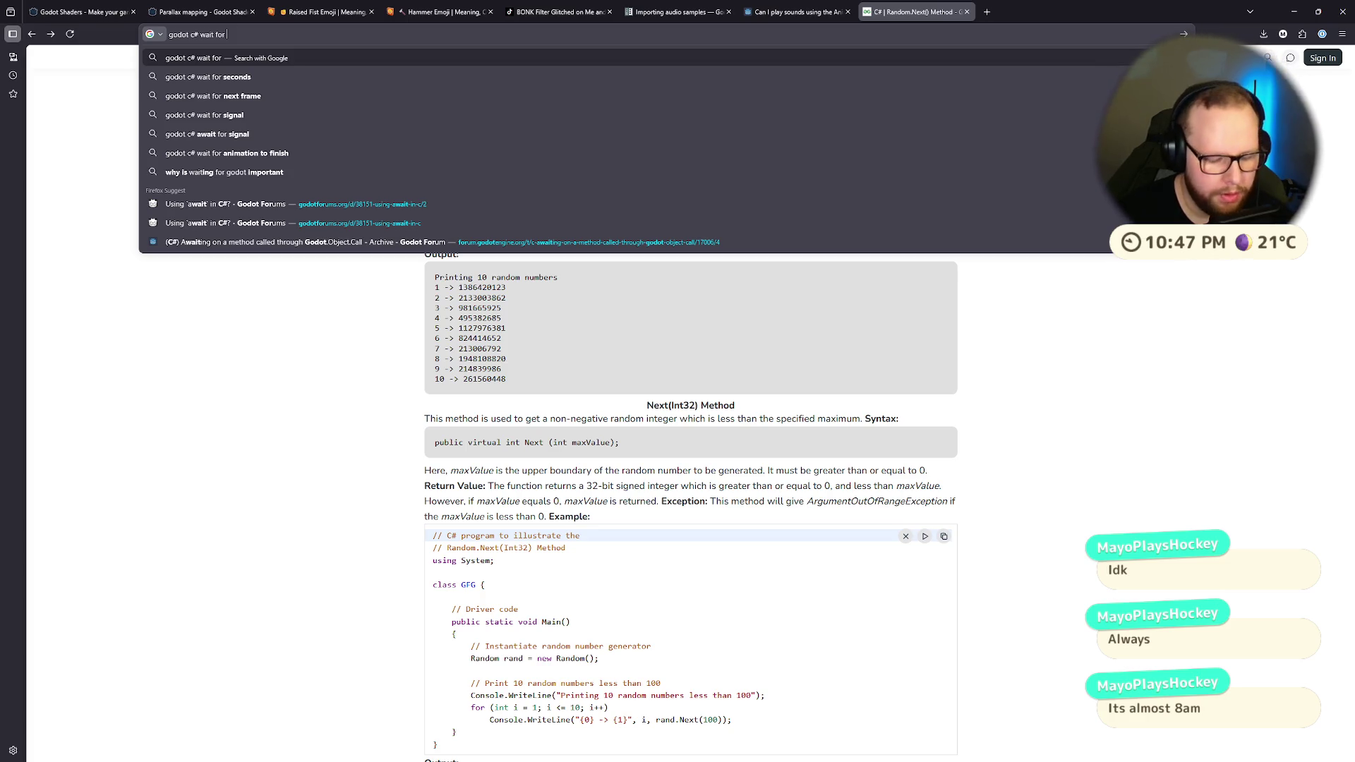
text(aimation )
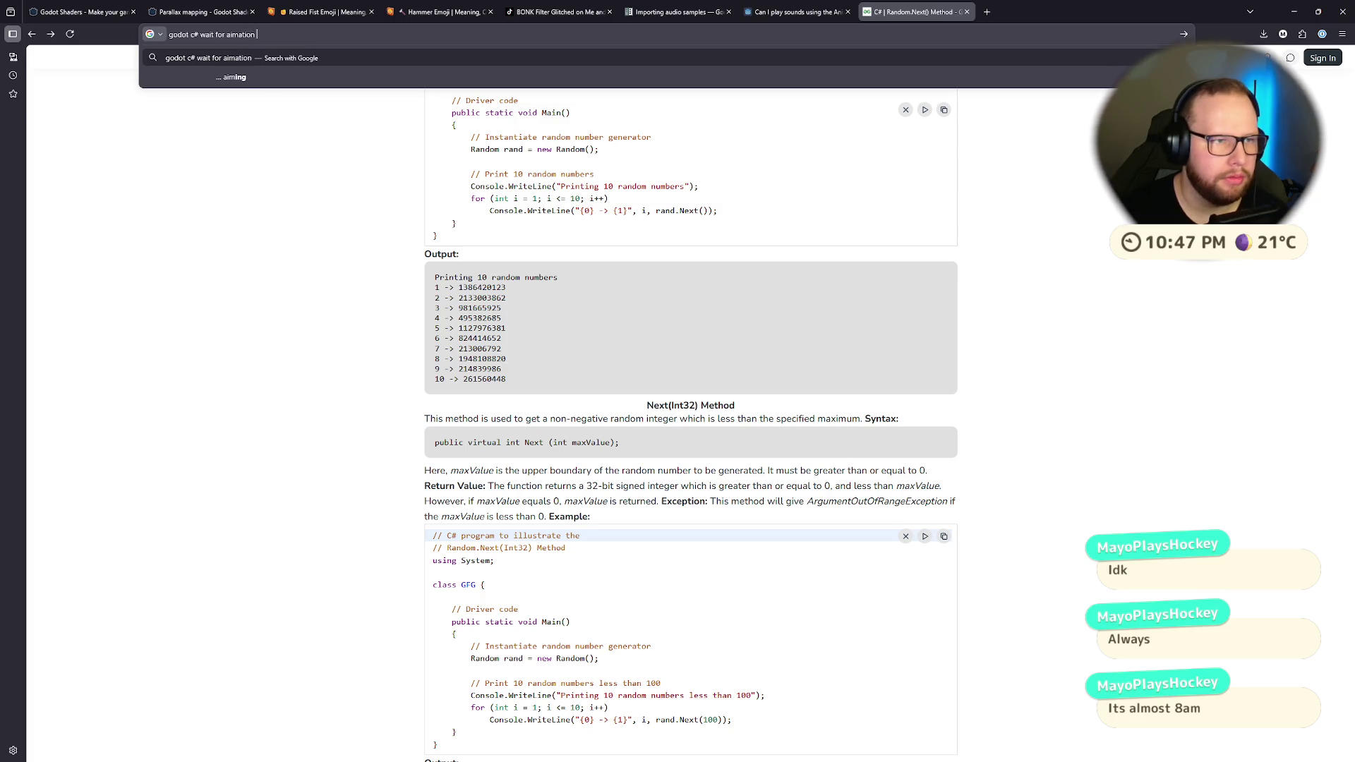
text(player to finish)
key(Return)
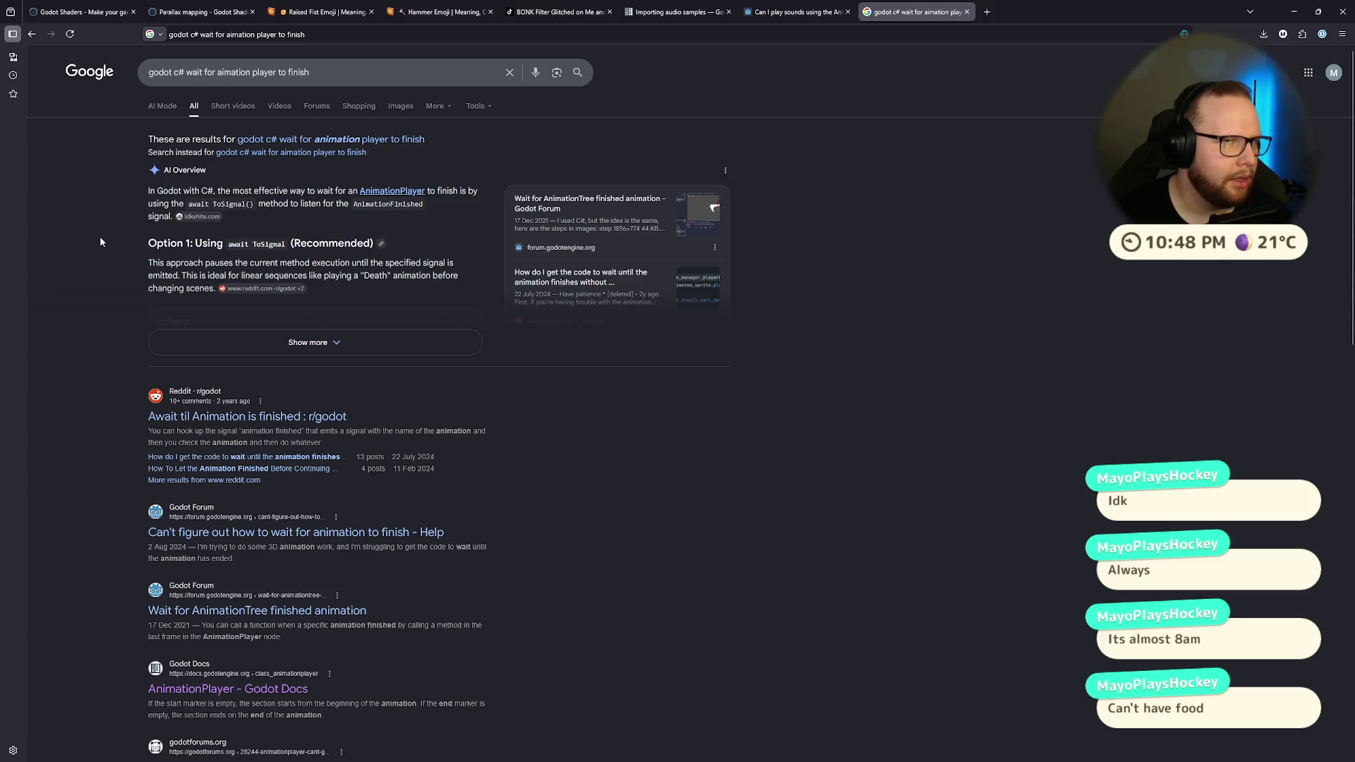
Step: Browse the results and read the 'Await til Animation is finished' thread
scroll(124, 257, down, 3)
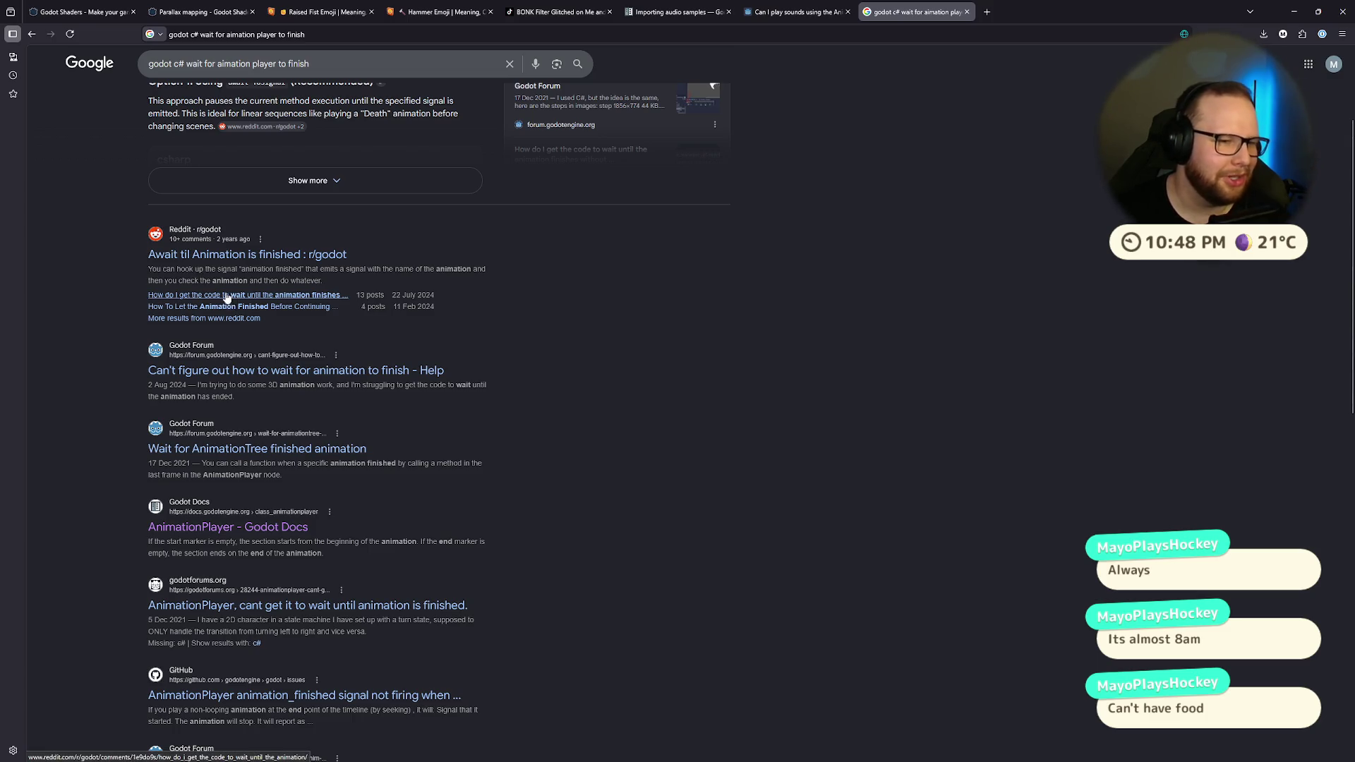
scroll(312, 242, down, 3)
scroll(312, 243, up, 4)
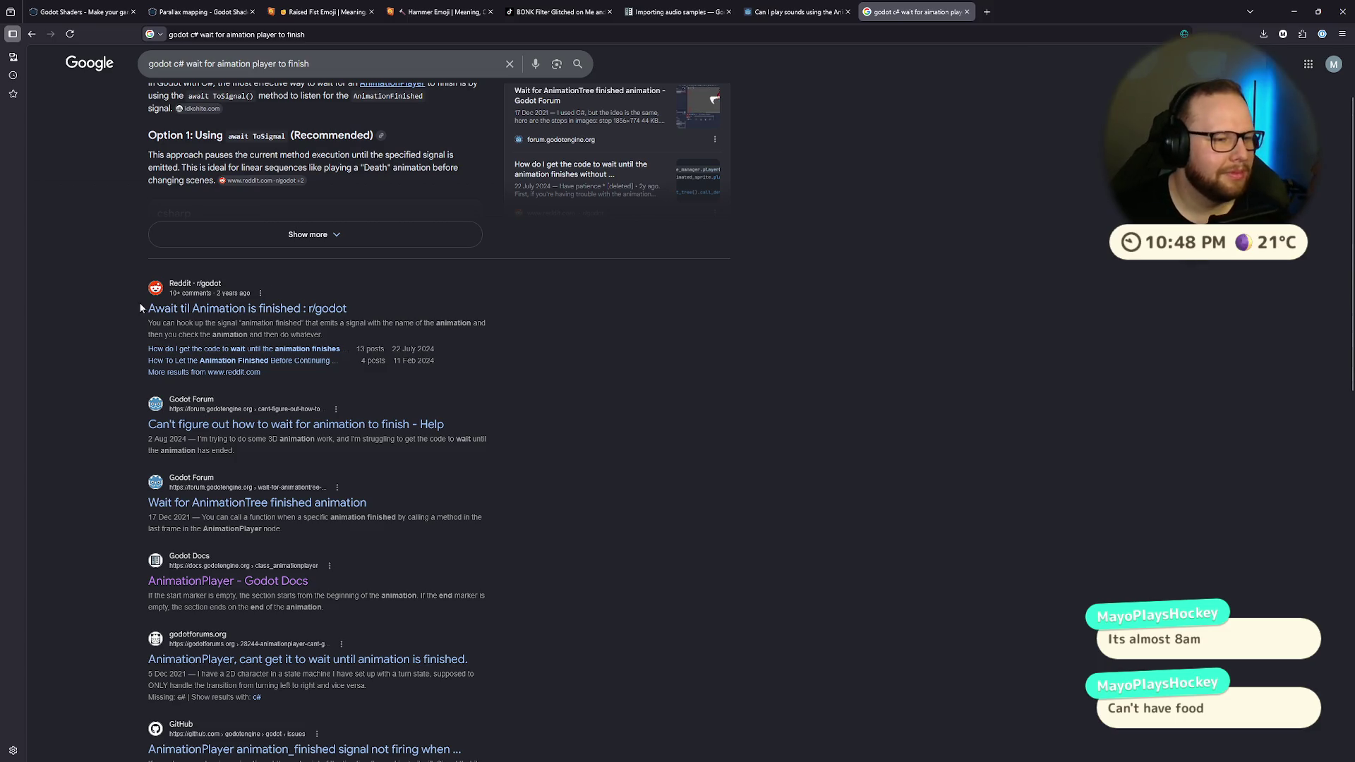
click(295, 318)
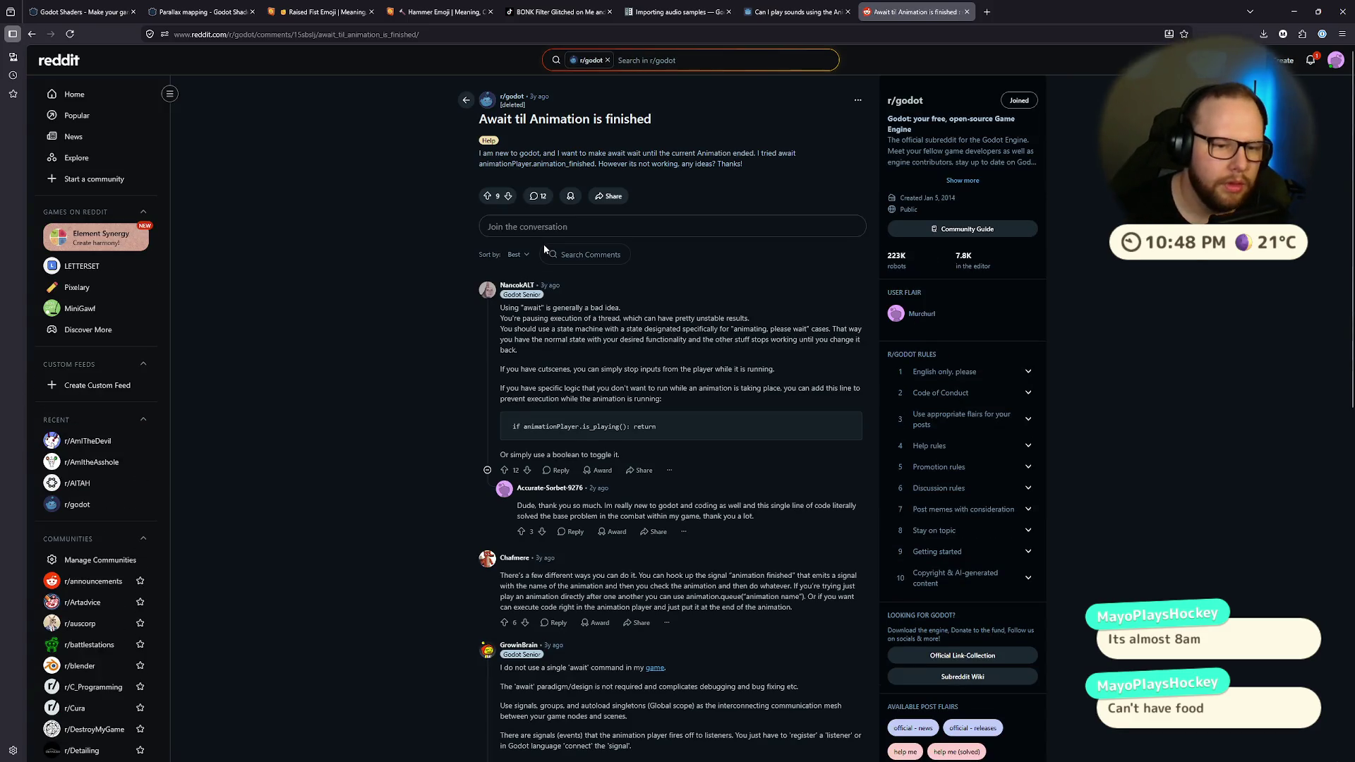
scroll(544, 244, down, 4)
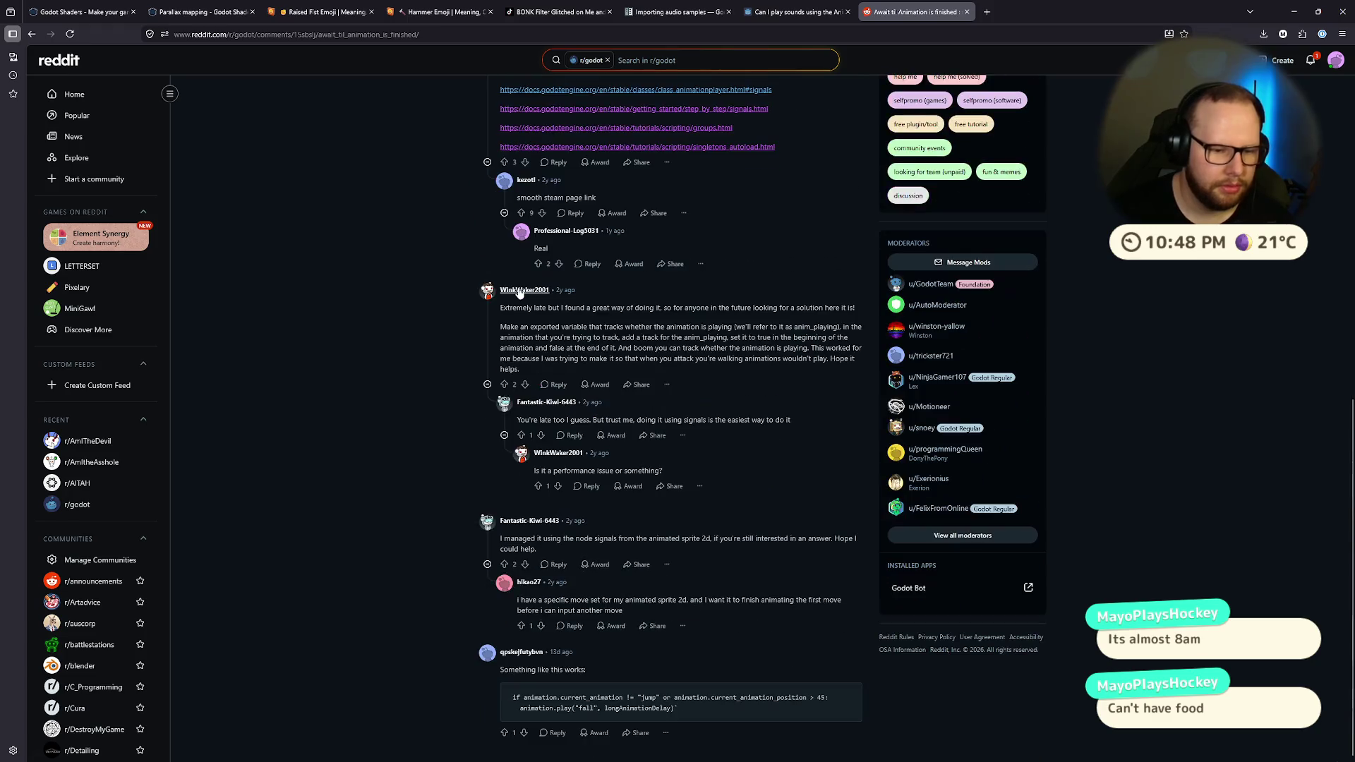
scroll(519, 291, down, 5)
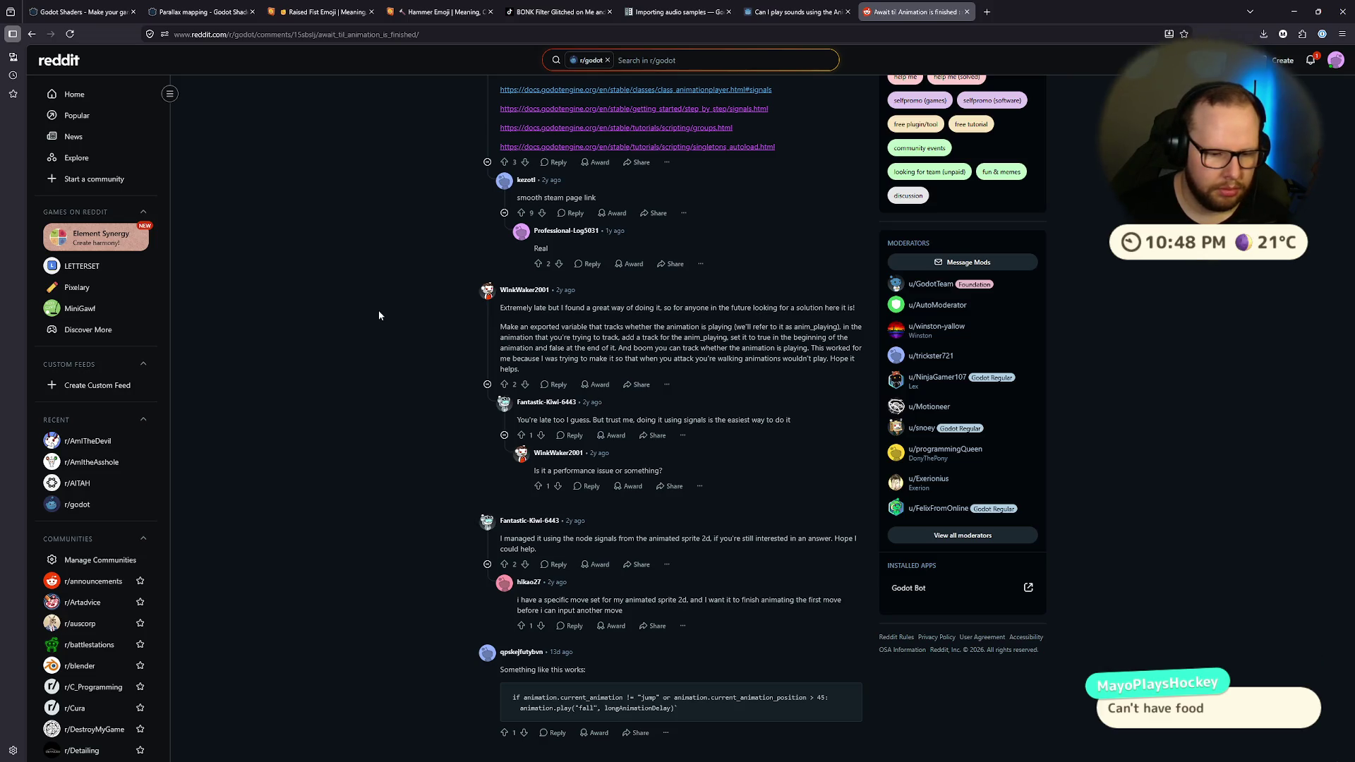
Step: Search 'godot animation player player animation and wait until finished' and open the AnimationTree forum thread
click(252, 34)
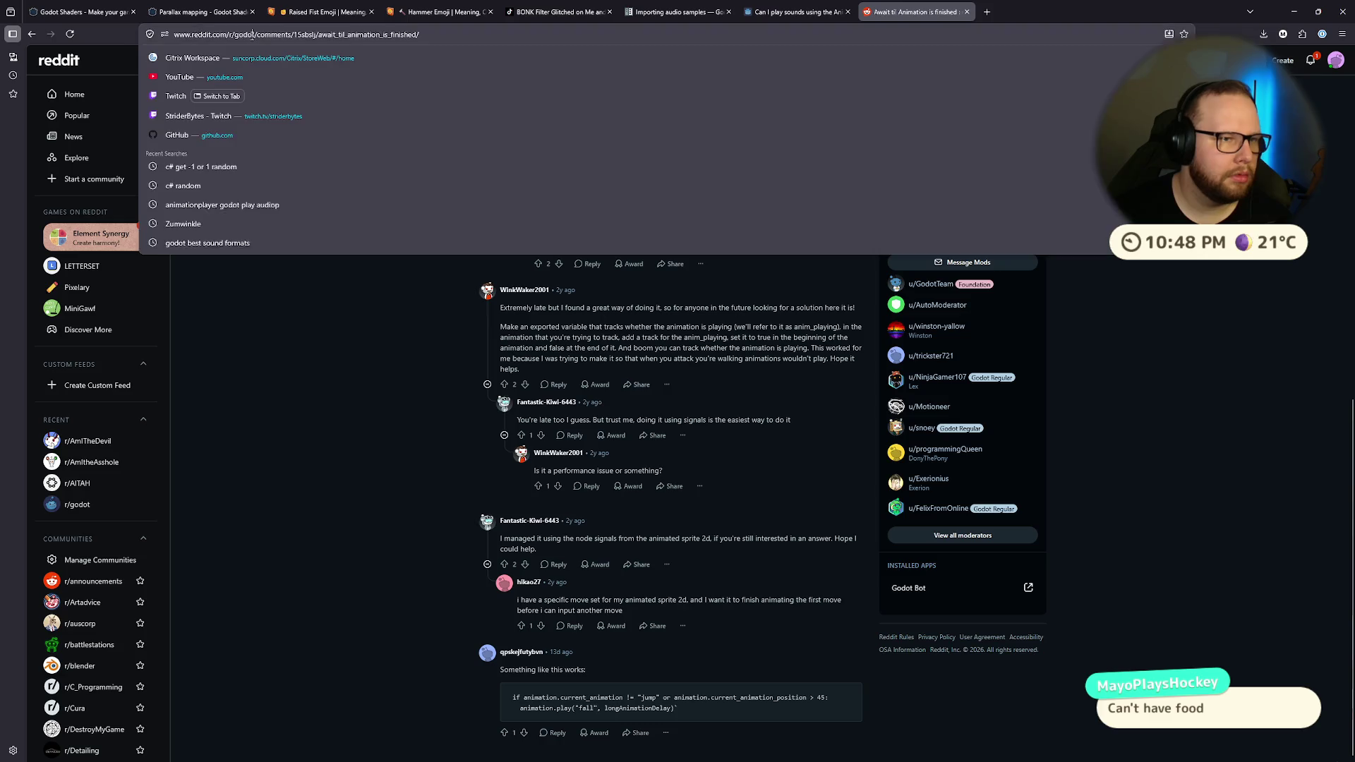
text(godot animat)
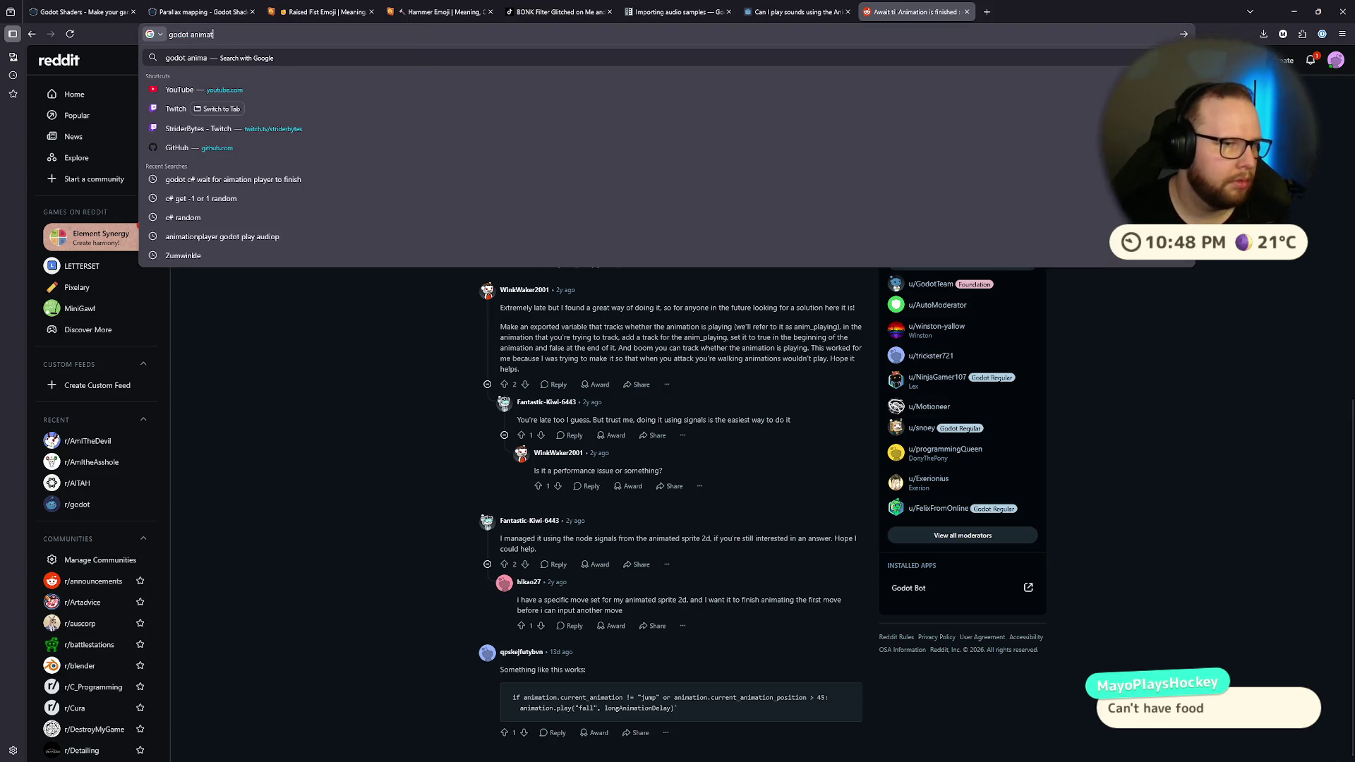
text(ion player pla)
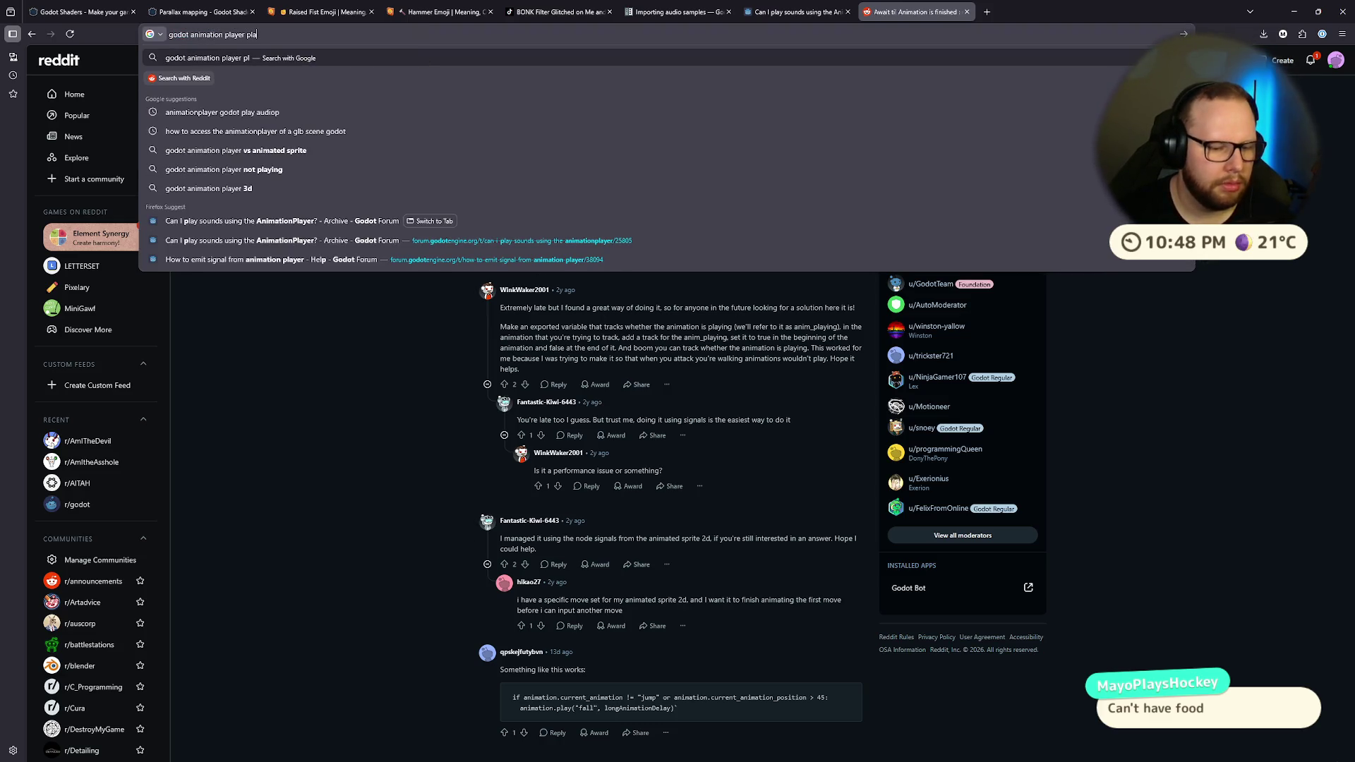
text(yer animation and w)
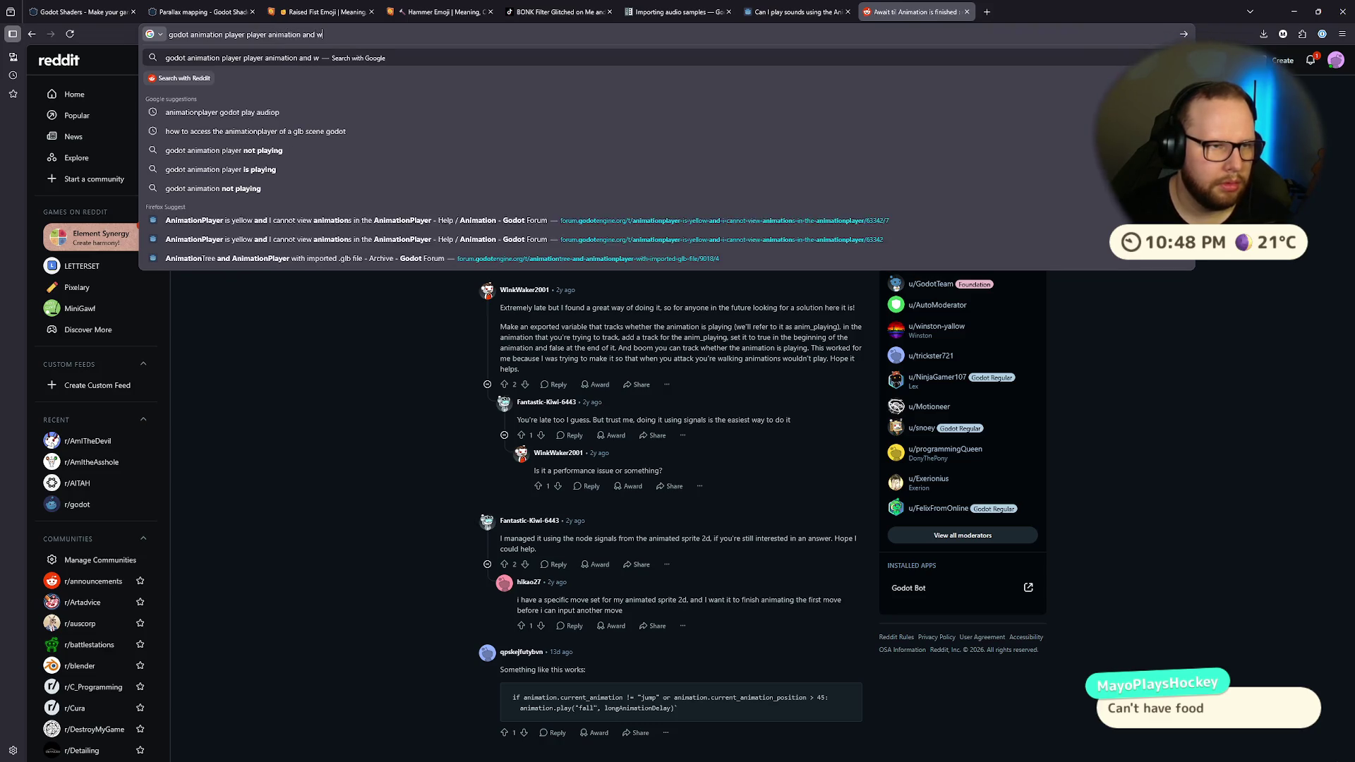
text(ait until finished)
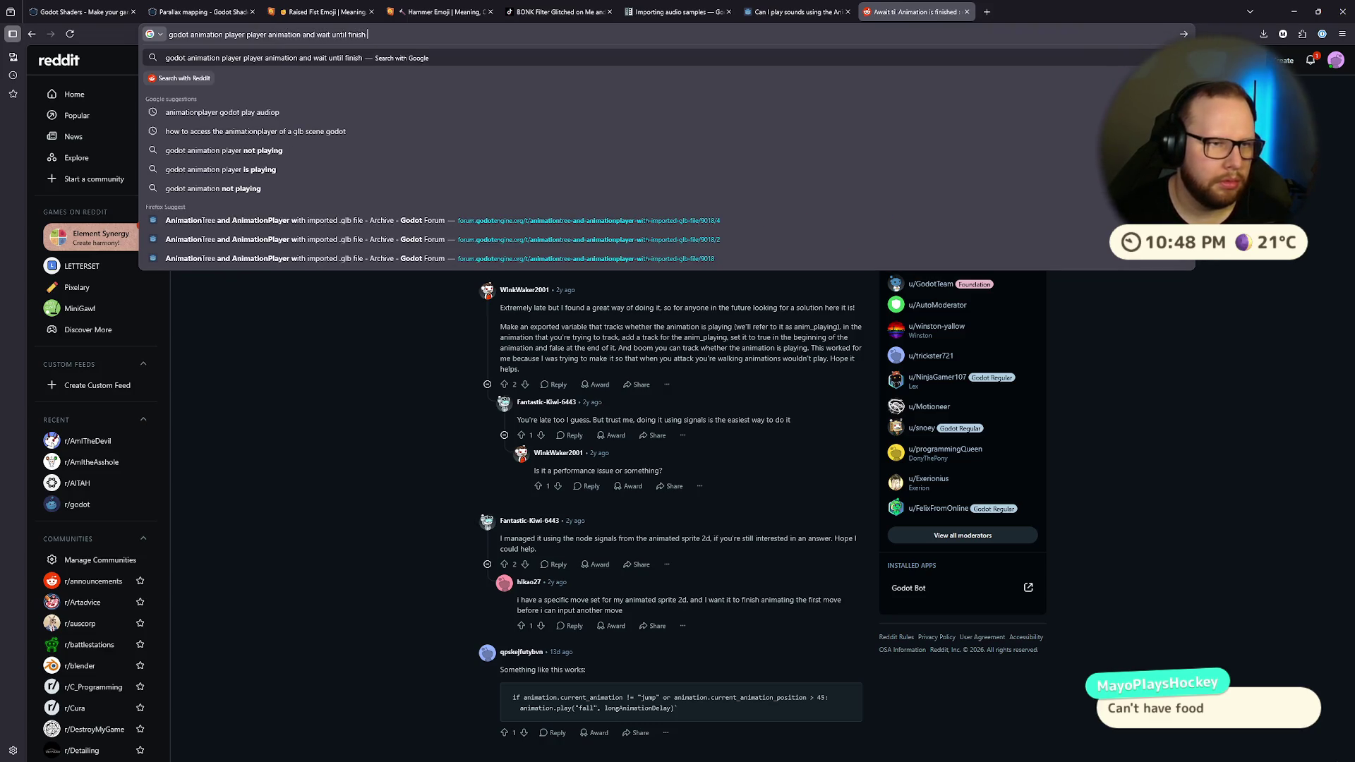
key(Return)
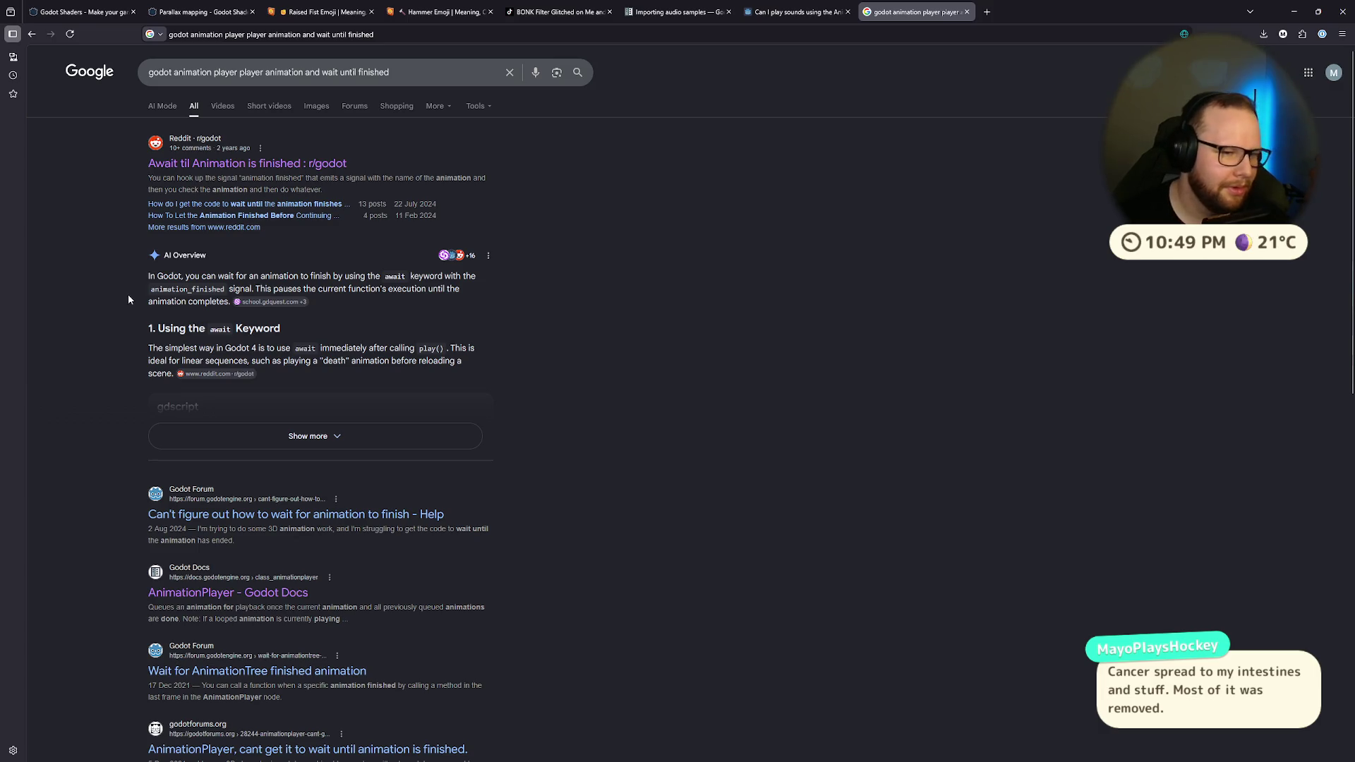
scroll(95, 220, down, 4)
scroll(109, 225, up, 4)
scroll(109, 224, down, 4)
scroll(108, 225, down, 3)
scroll(109, 232, up, 3)
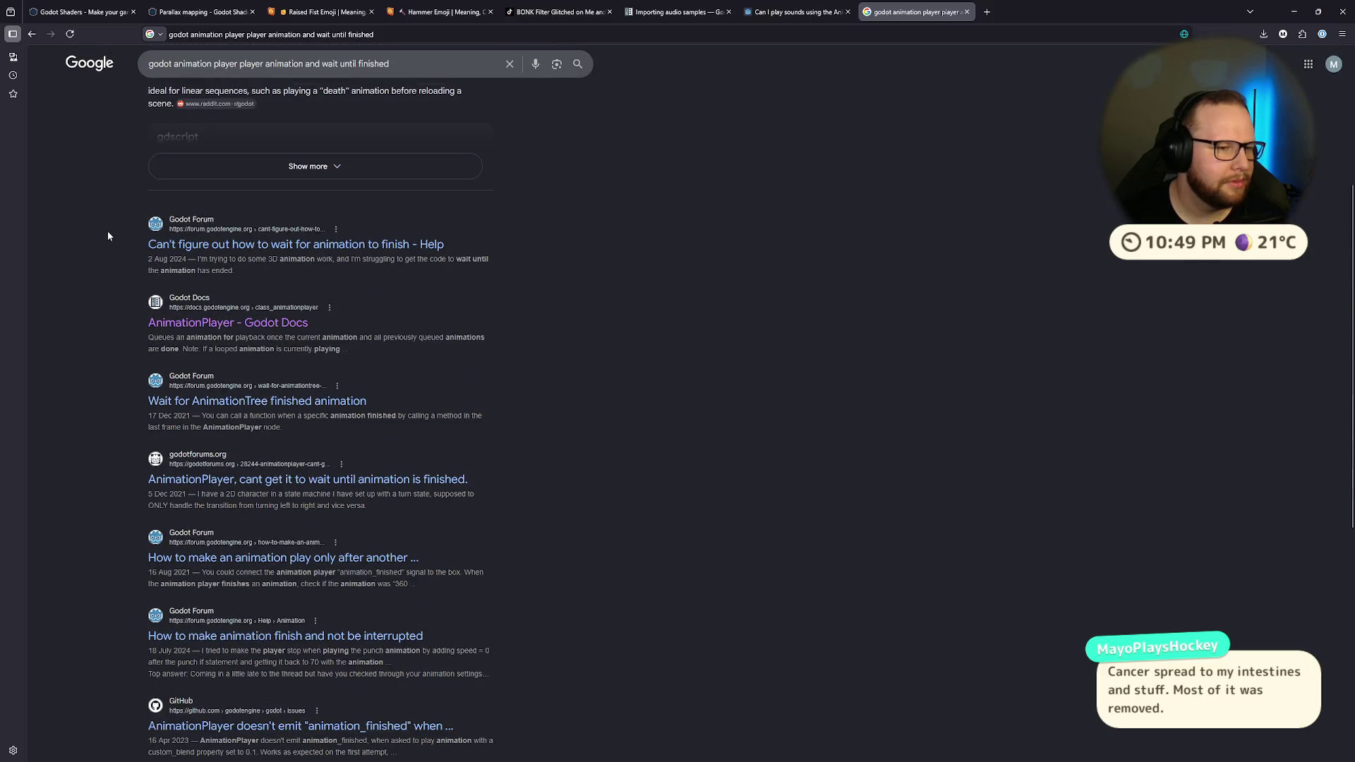
scroll(109, 235, up, 4)
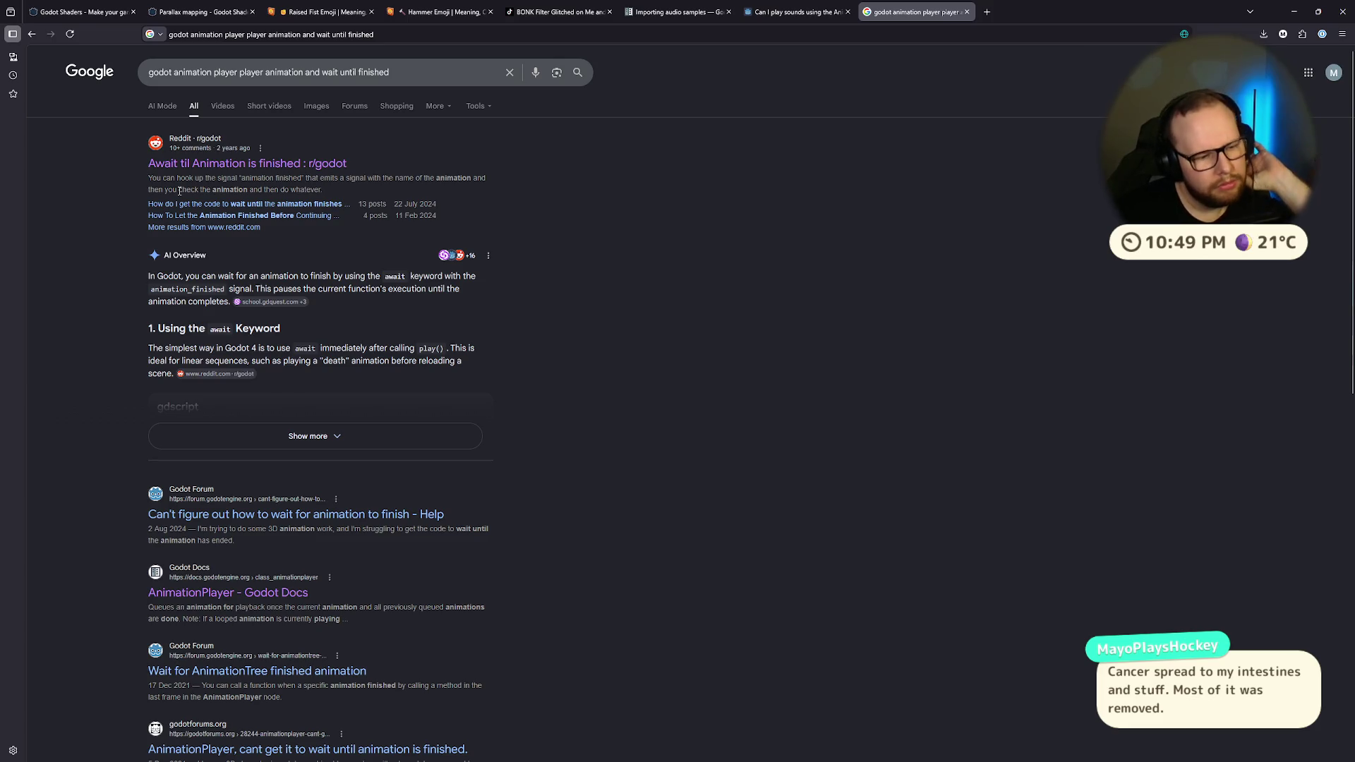
scroll(129, 294, down, 2)
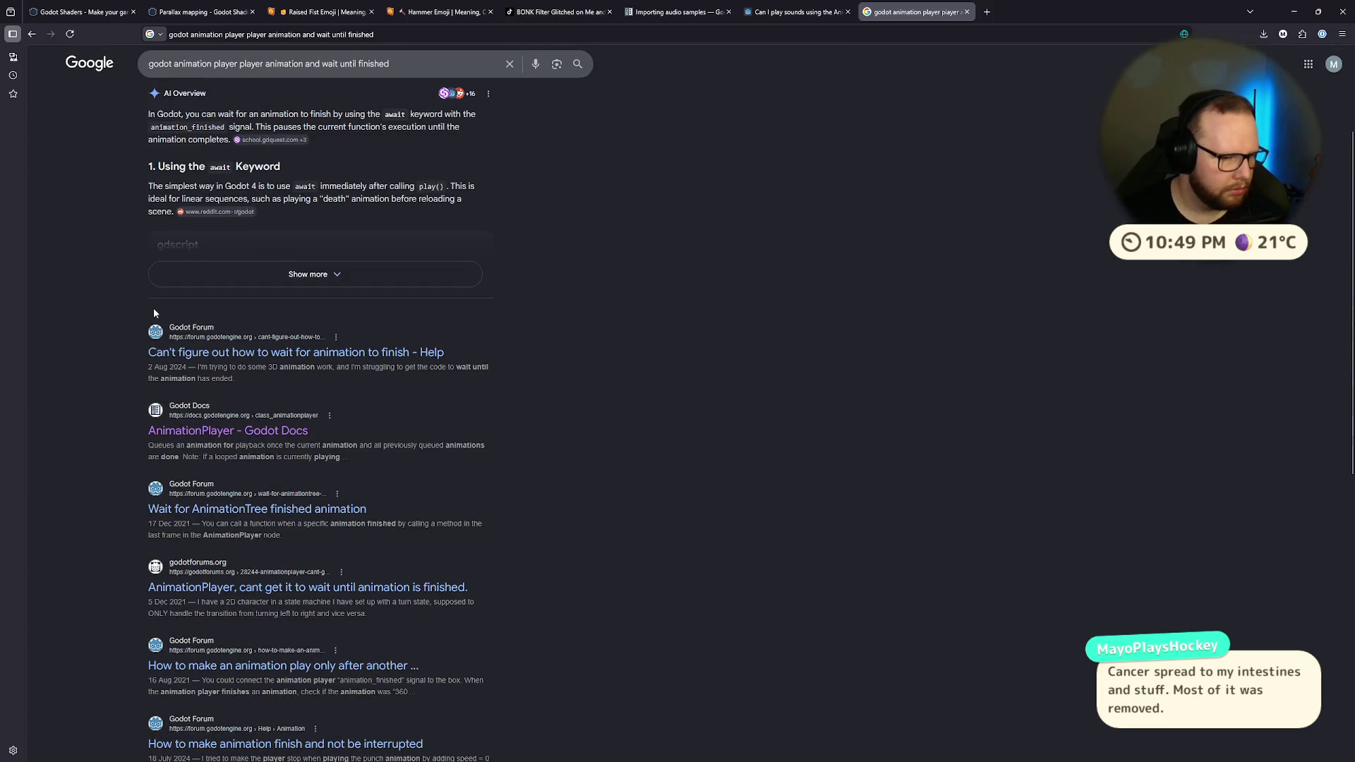
click(216, 502)
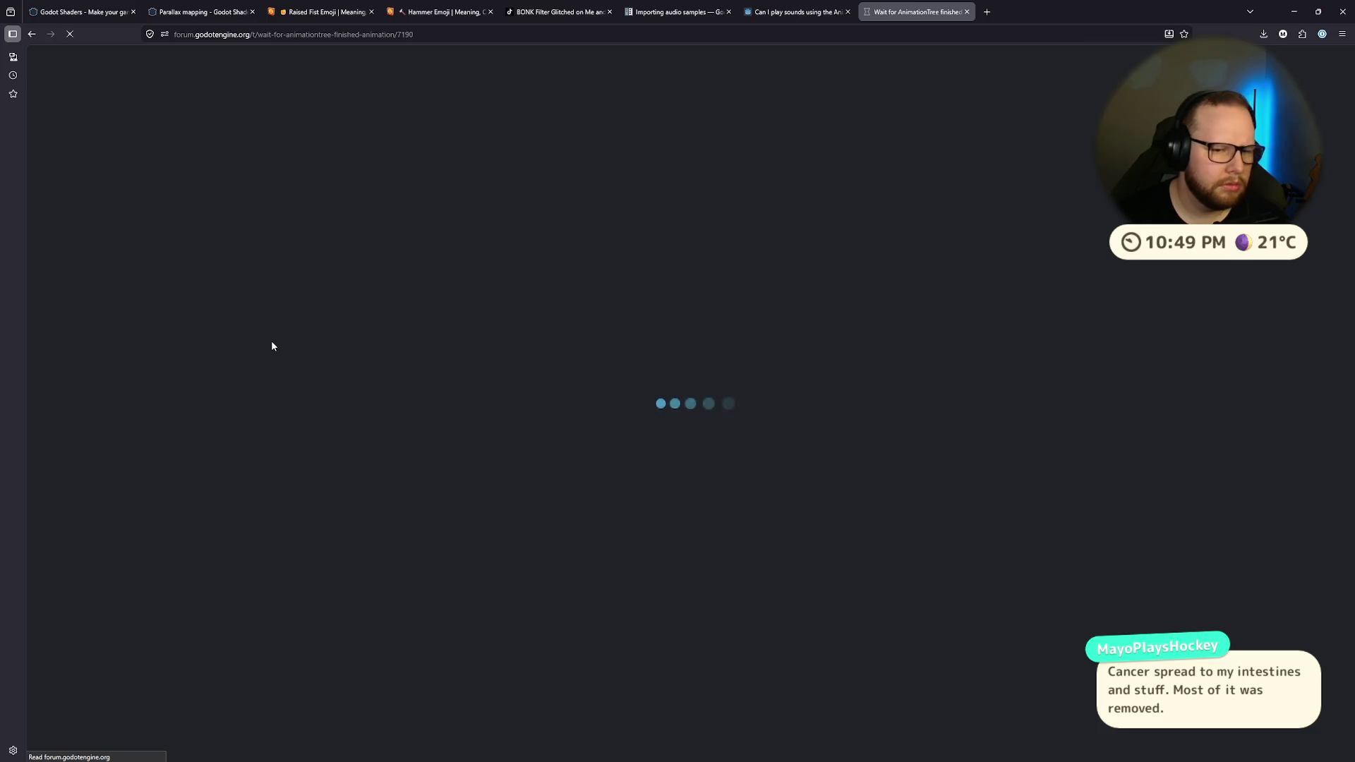
Step: Search Google for 'godot animation player' and open the Godot Docs AnimationPlayer page
scroll(277, 340, down, 8)
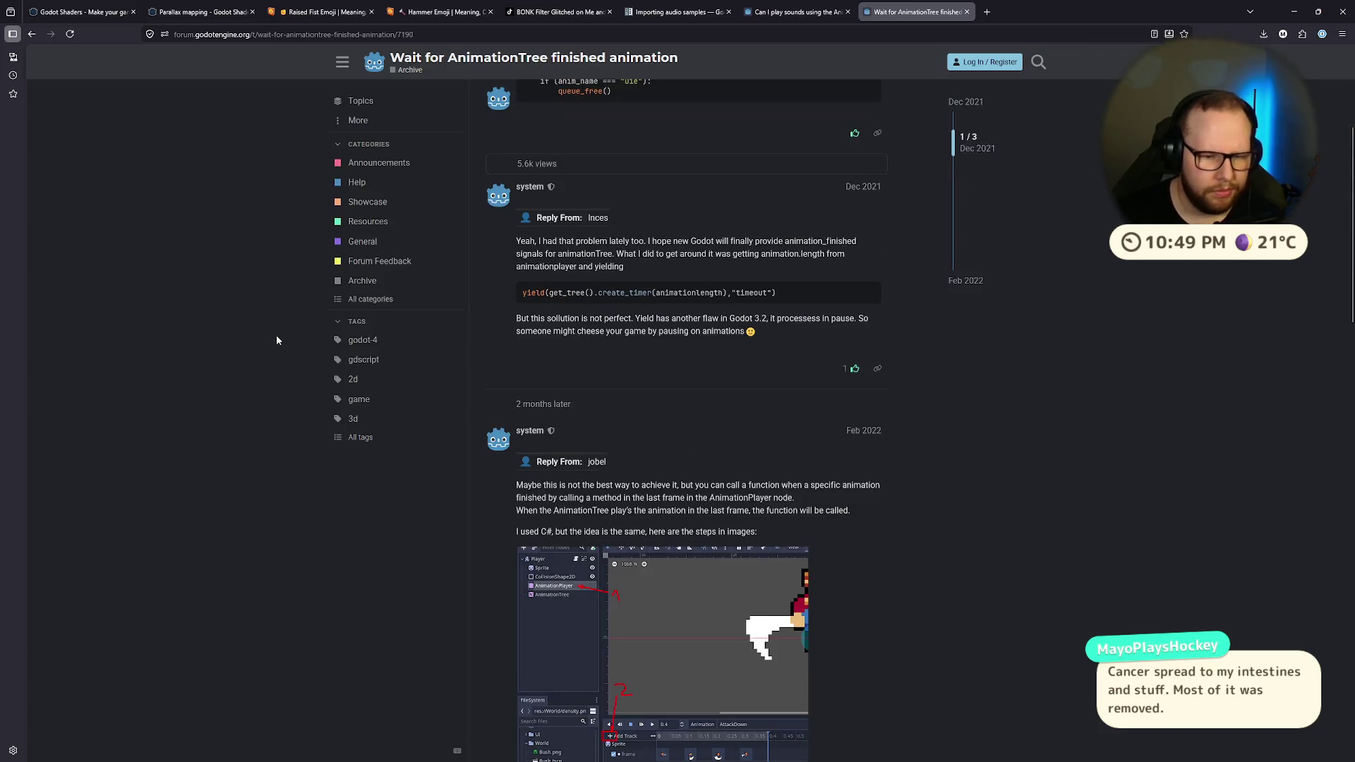
click(32, 34)
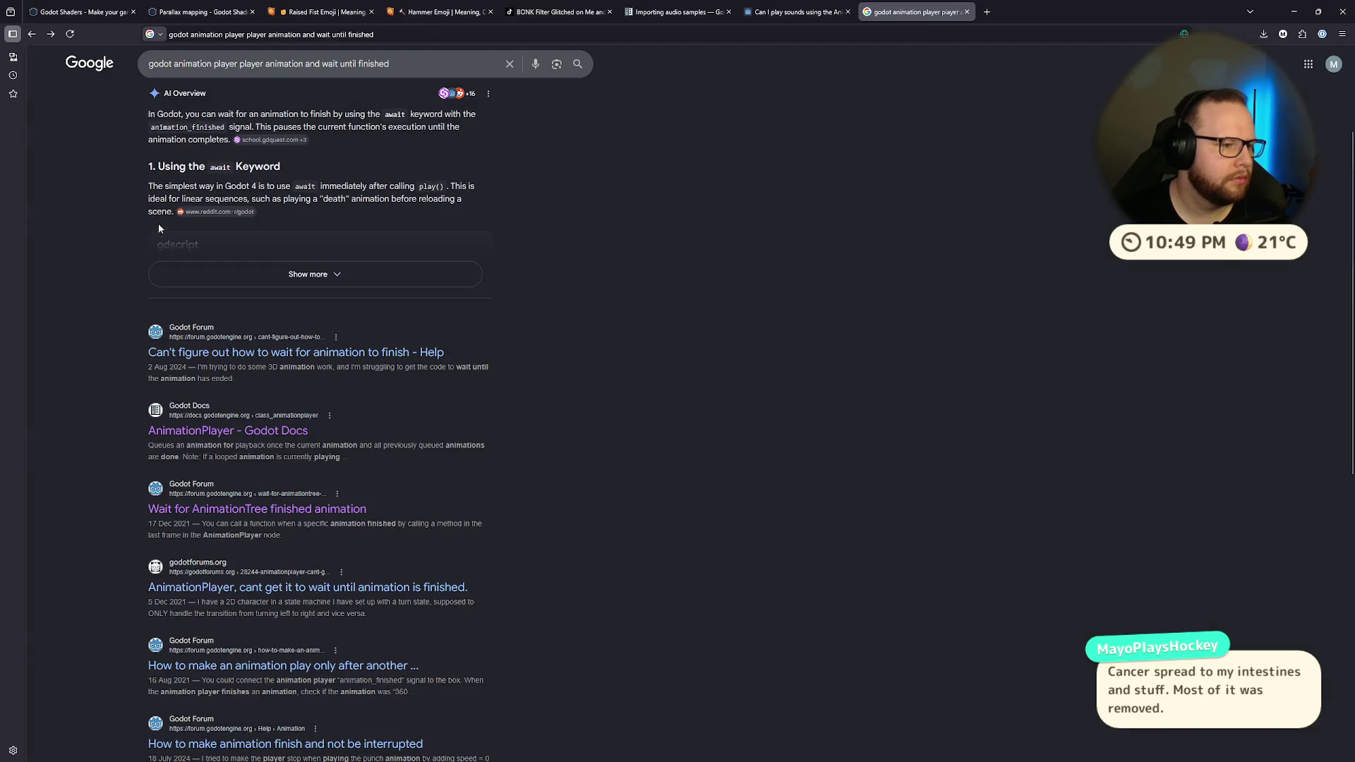
scroll(282, 212, up, 3)
drag(390, 72, 285, 69)
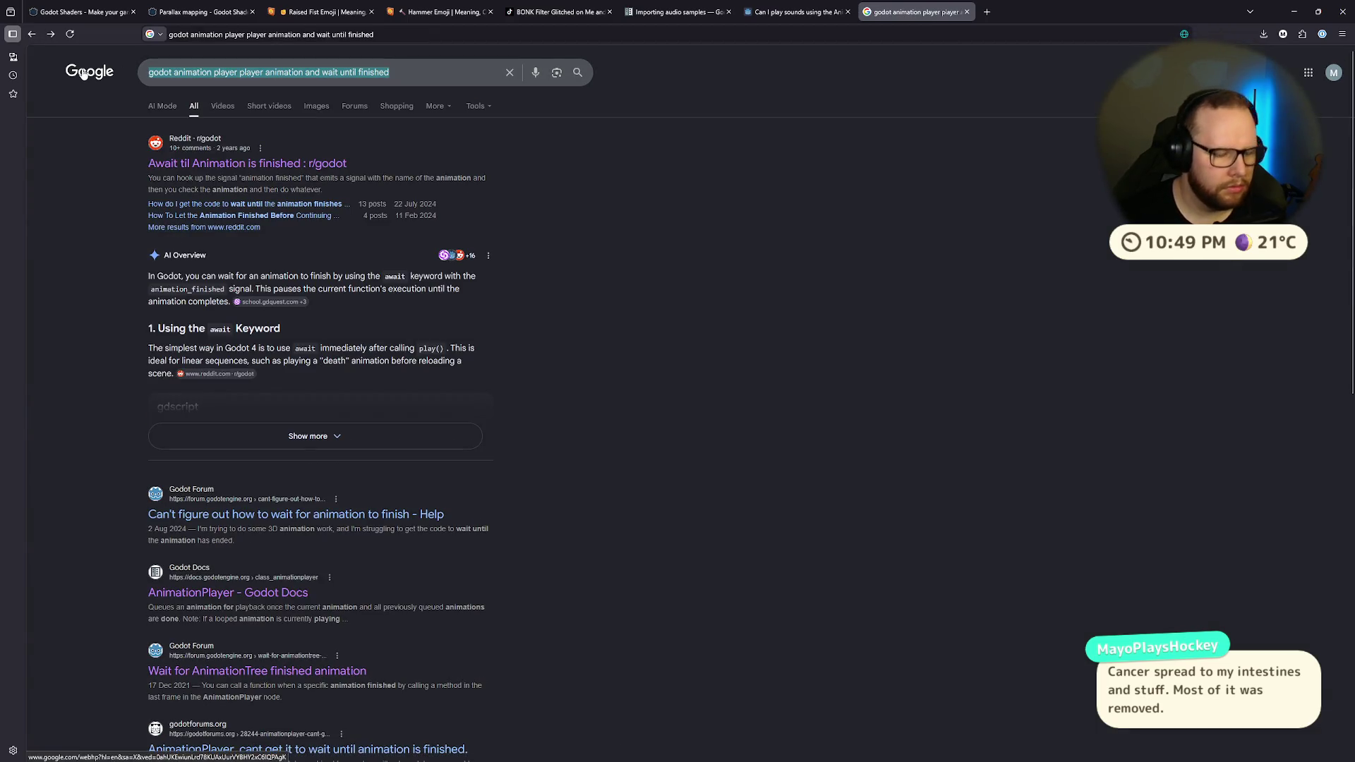
key(ctrl+a)
text(godot animation player)
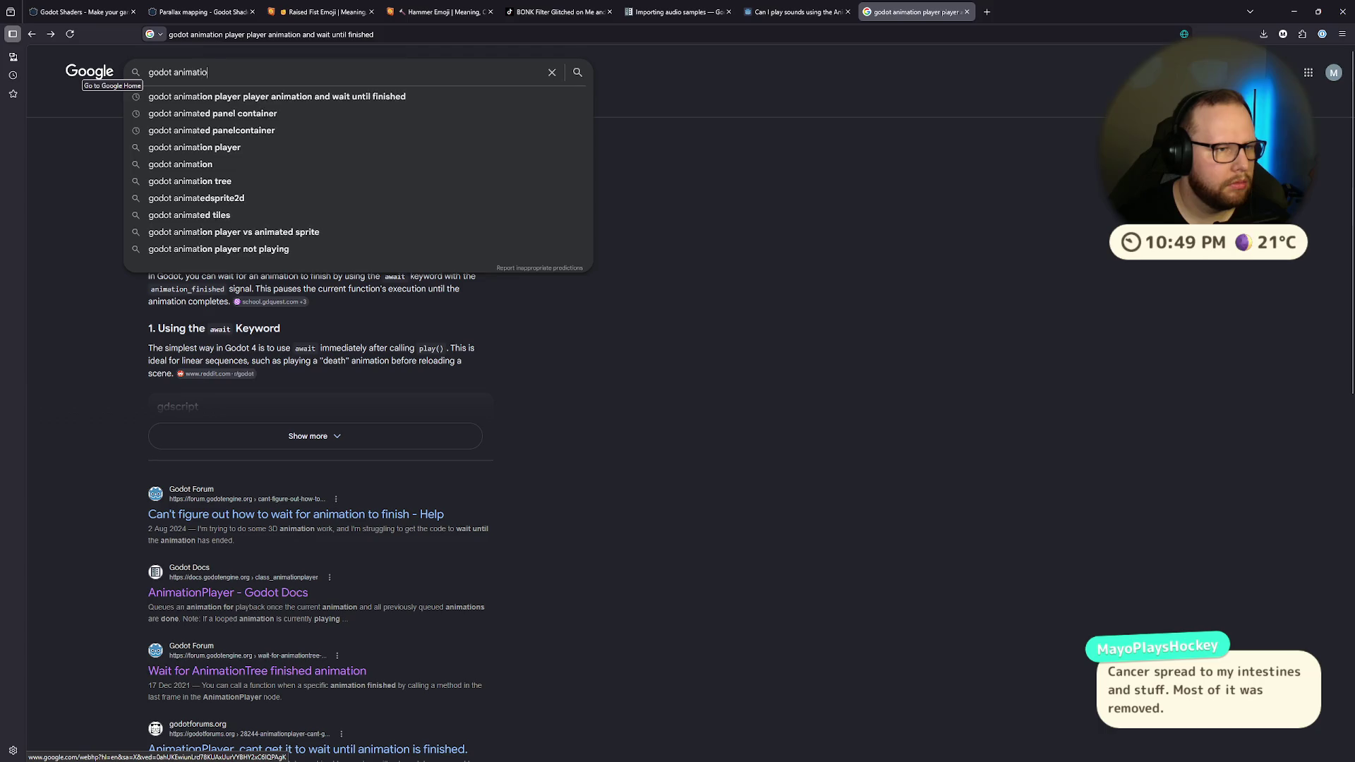
key(Return)
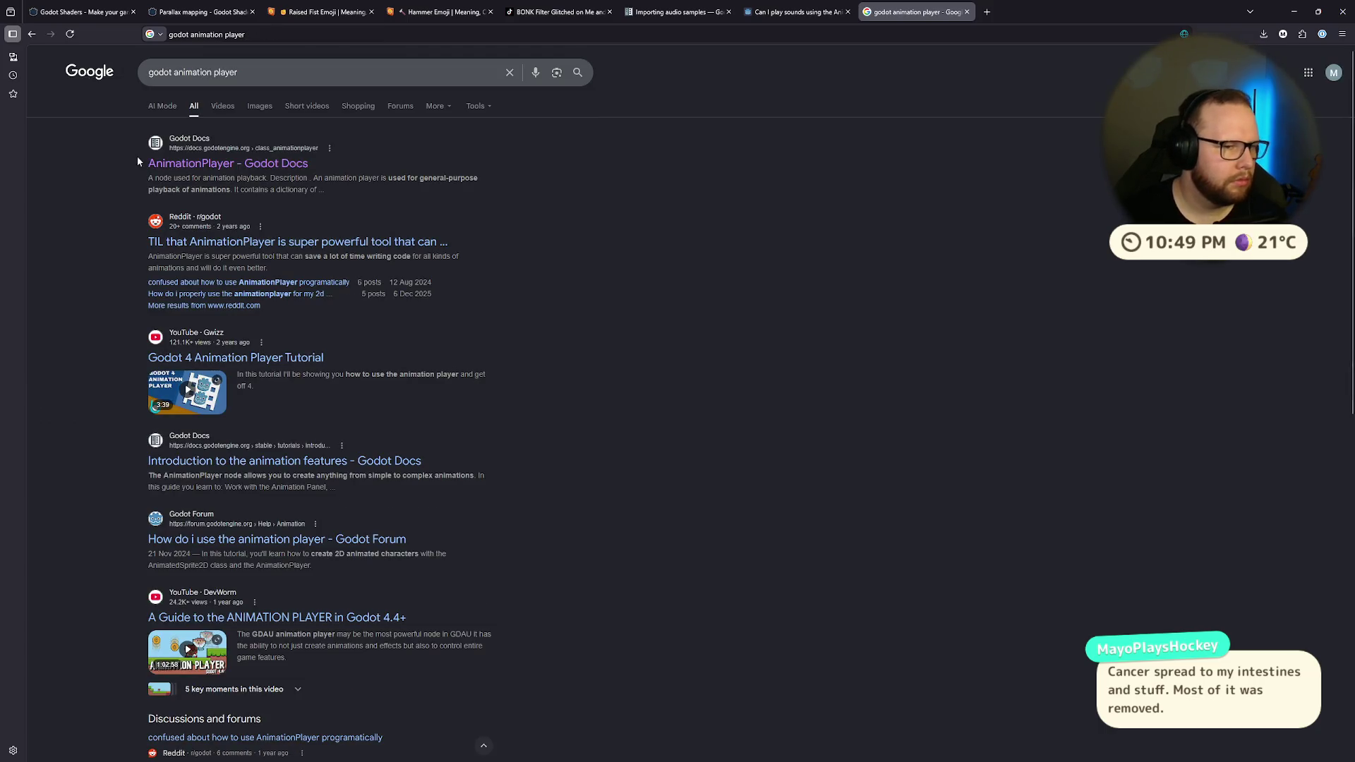
click(233, 166)
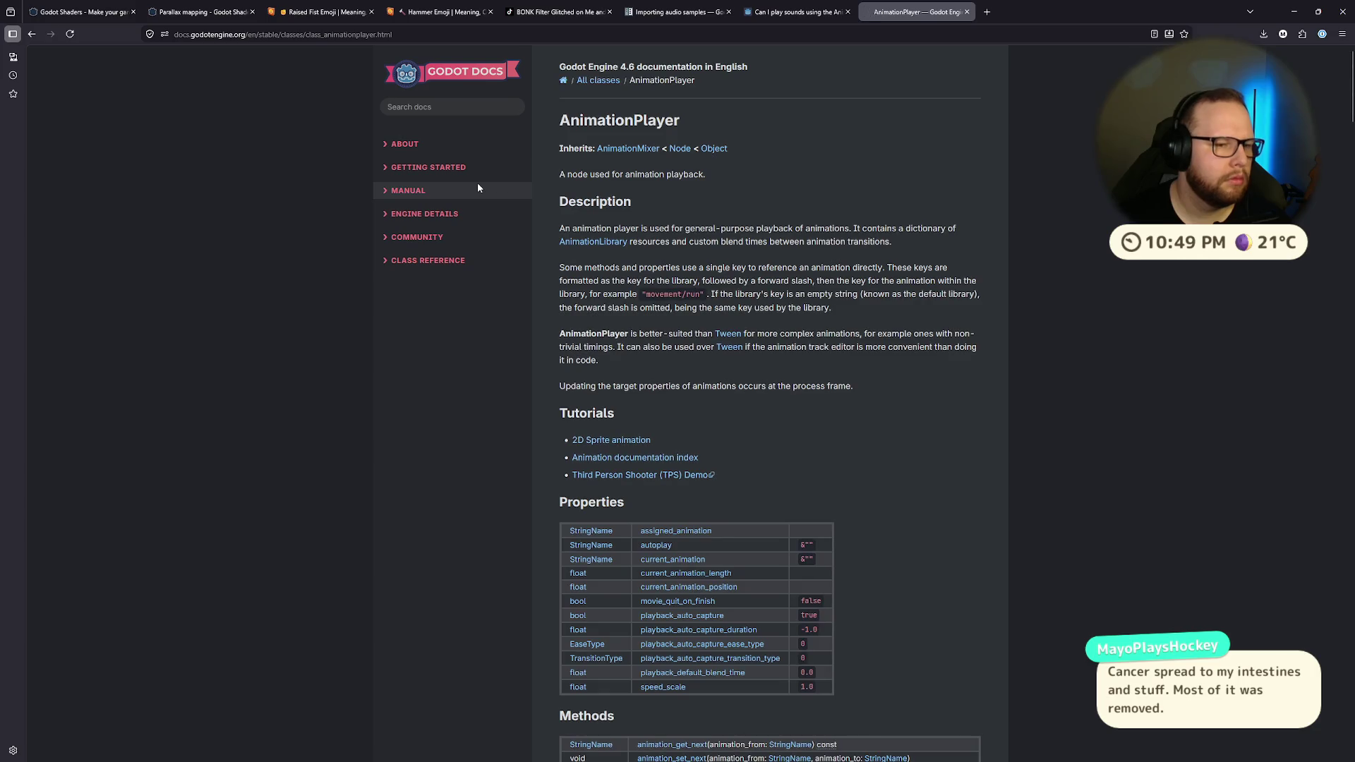
Step: Read through the AnimationPlayer reference, highlighting the current_animation_changed signal
scroll(785, 358, down, 5)
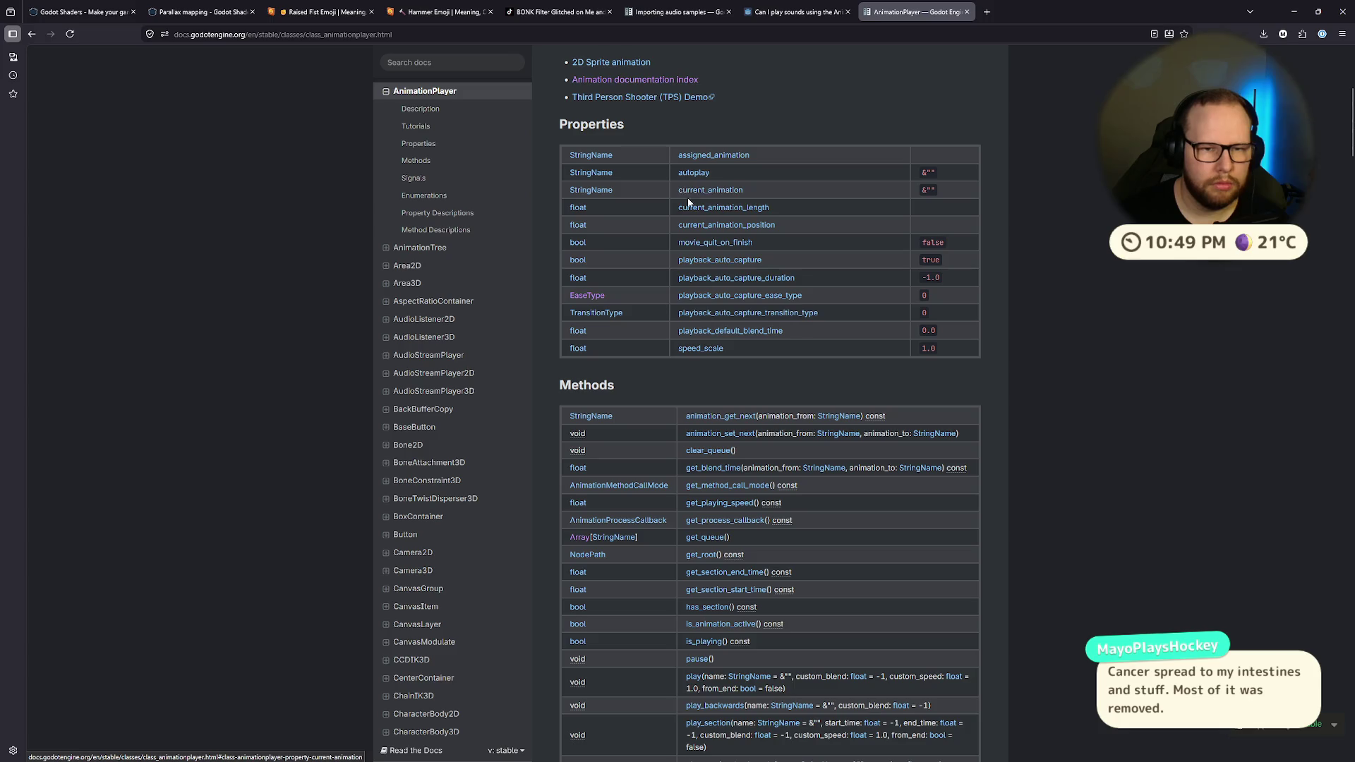
scroll(938, 371, down, 5)
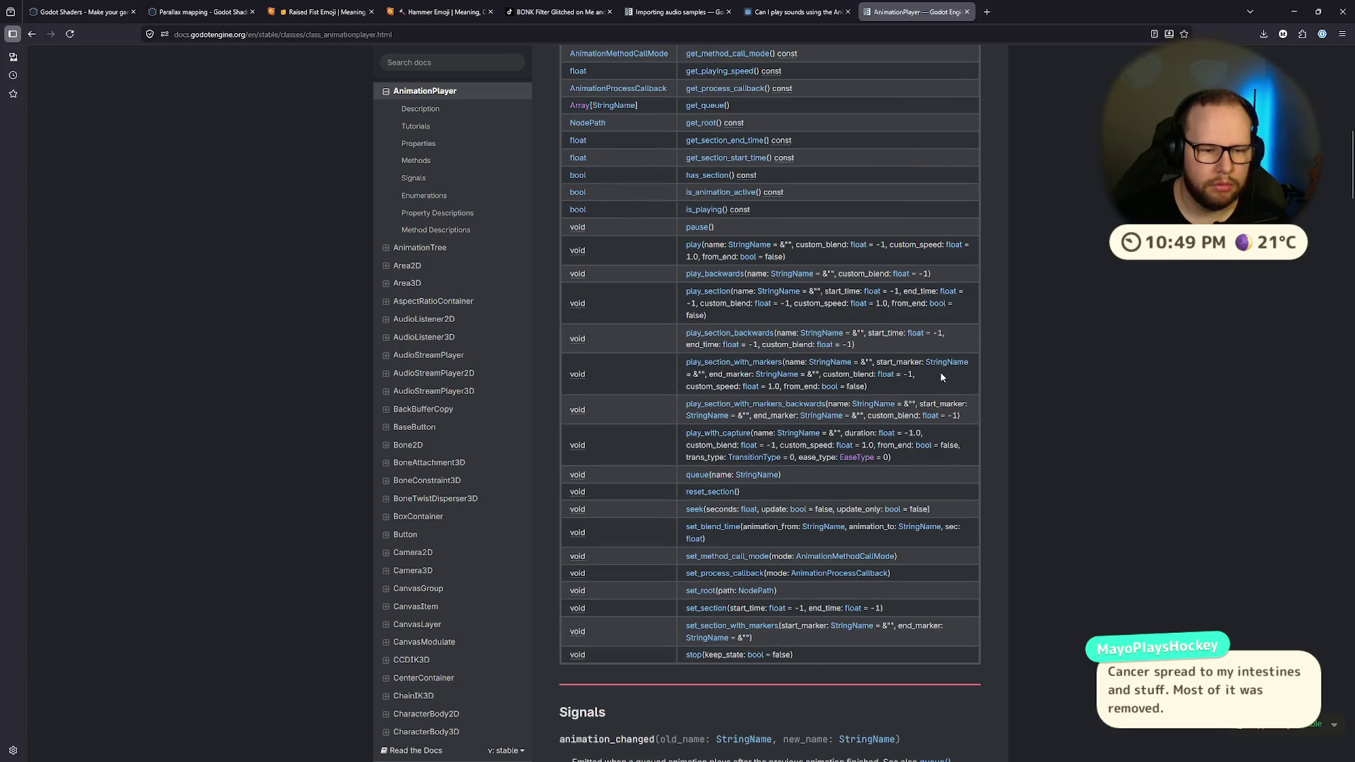
scroll(941, 374, up, 8)
scroll(946, 377, down, 13)
mouse_move(573, 308)
mouse_down()
mouse_move(654, 309)
mouse_move(588, 331)
mouse_move(775, 350)
mouse_move(953, 332)
mouse_up()
double_click(634, 397)
click(1006, 330)
scroll(1001, 328, down, 5)
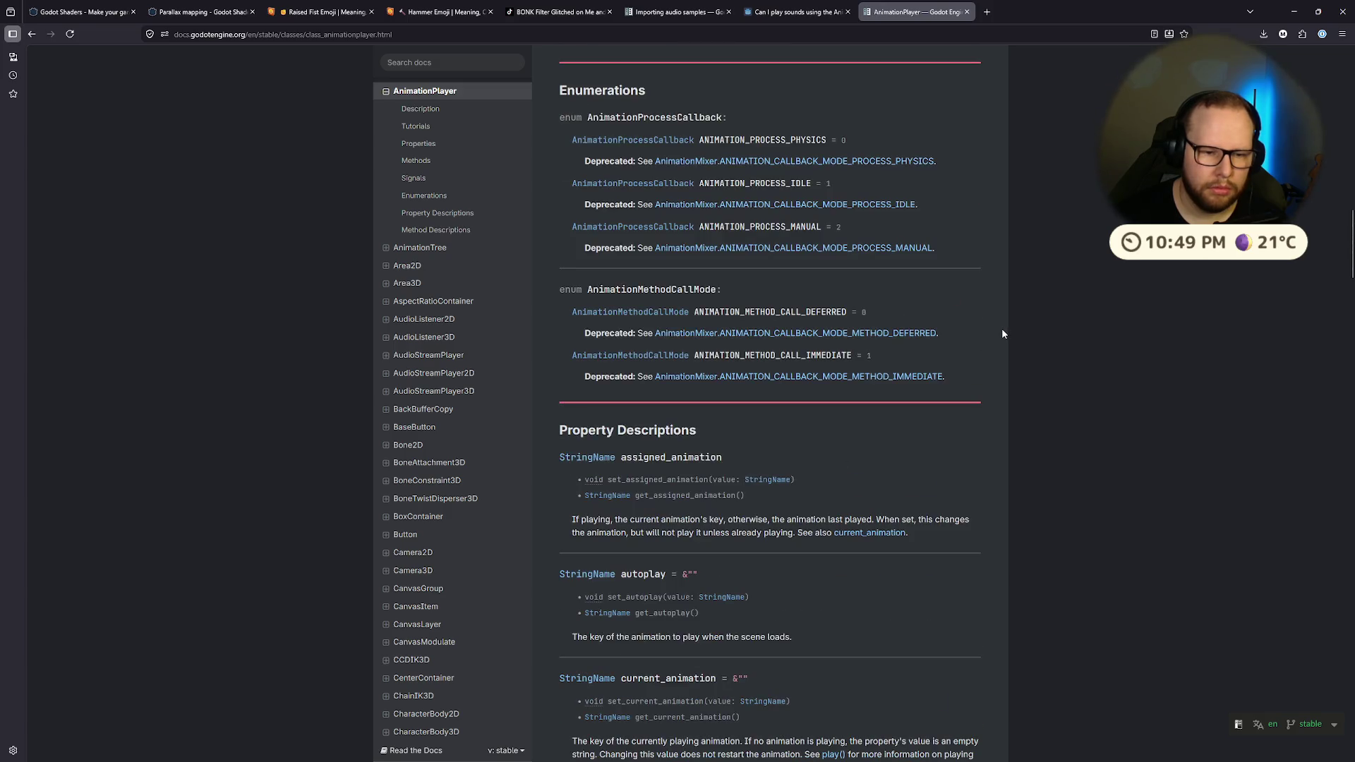
scroll(1002, 329, down, 5)
scroll(1002, 328, down, 7)
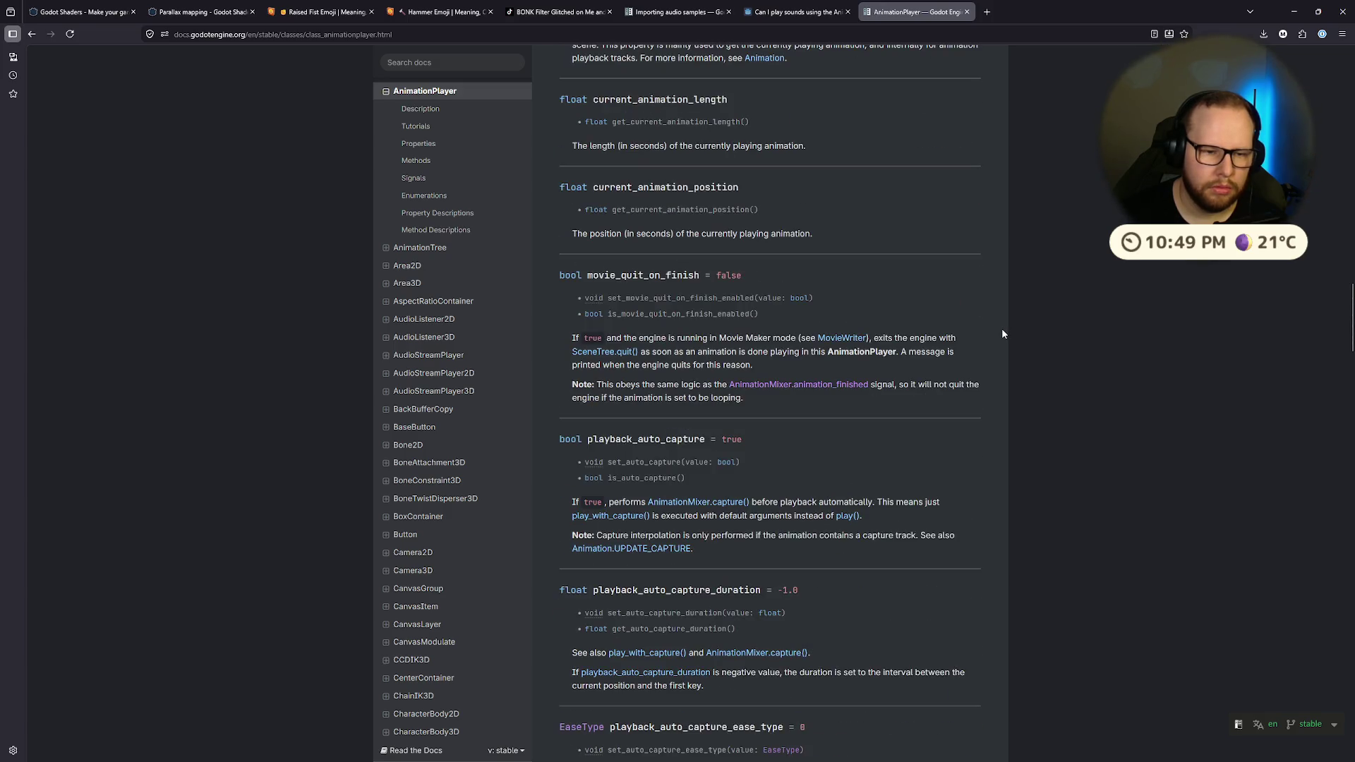
scroll(1003, 333, down, 6)
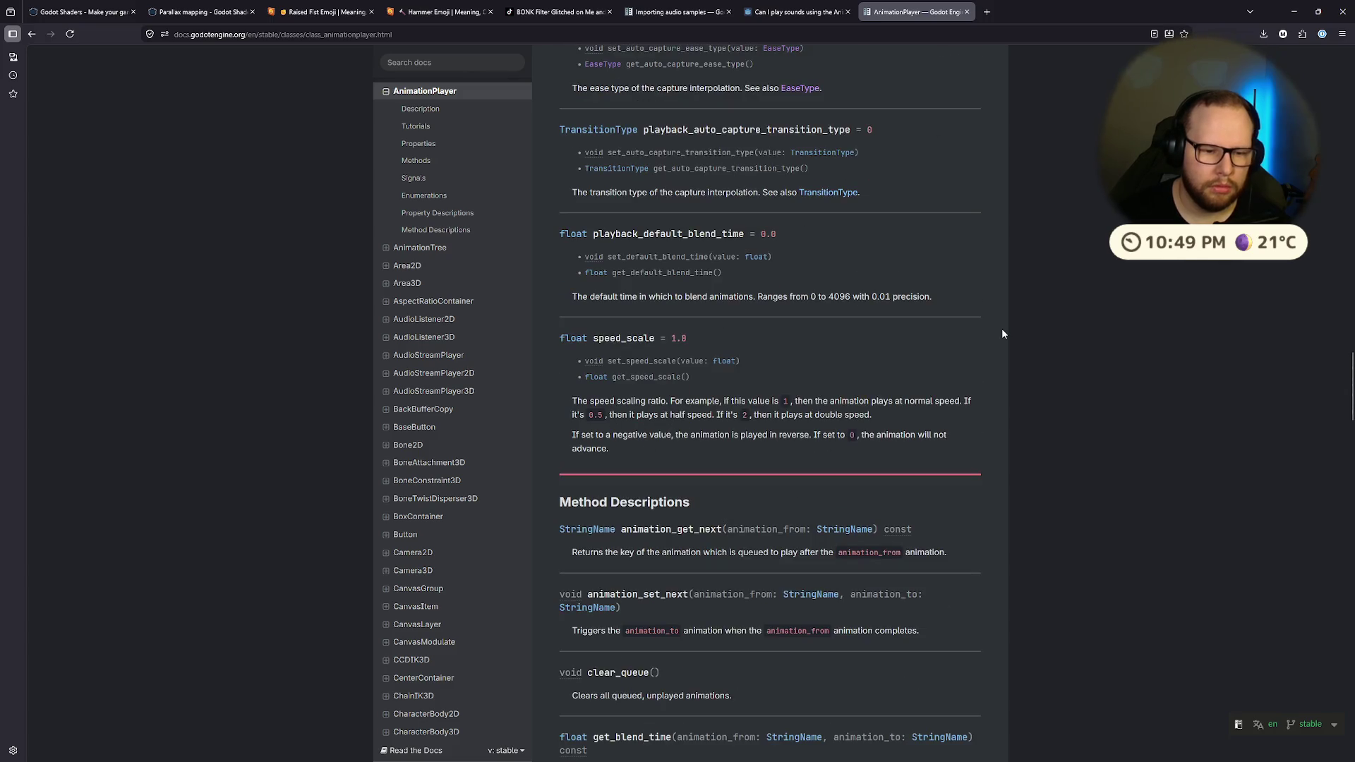
key(ctrl+super+Right)
key(ctrl+super+Right)
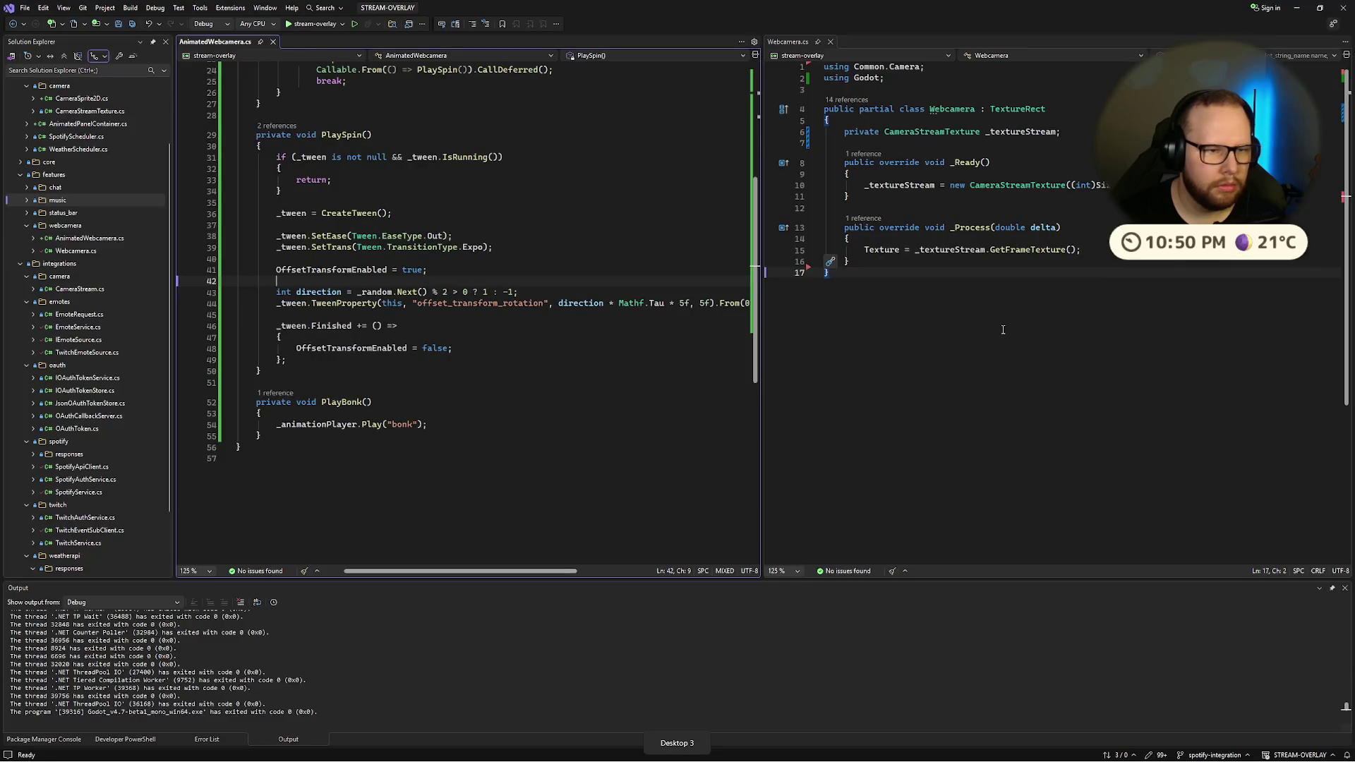
Step: Start an if statement above the Play call in PlayBonk, then delete it
click(449, 427)
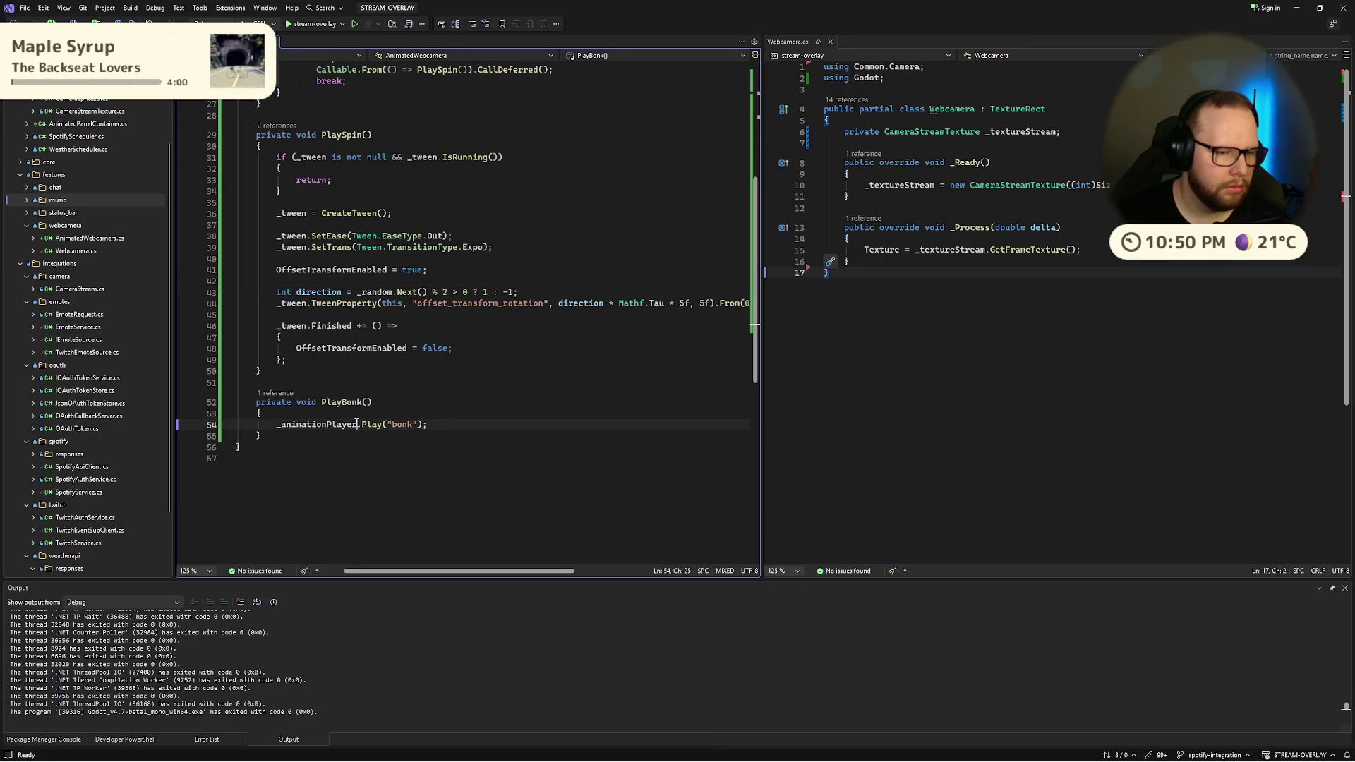
key(ctrl+Return)
text(if)
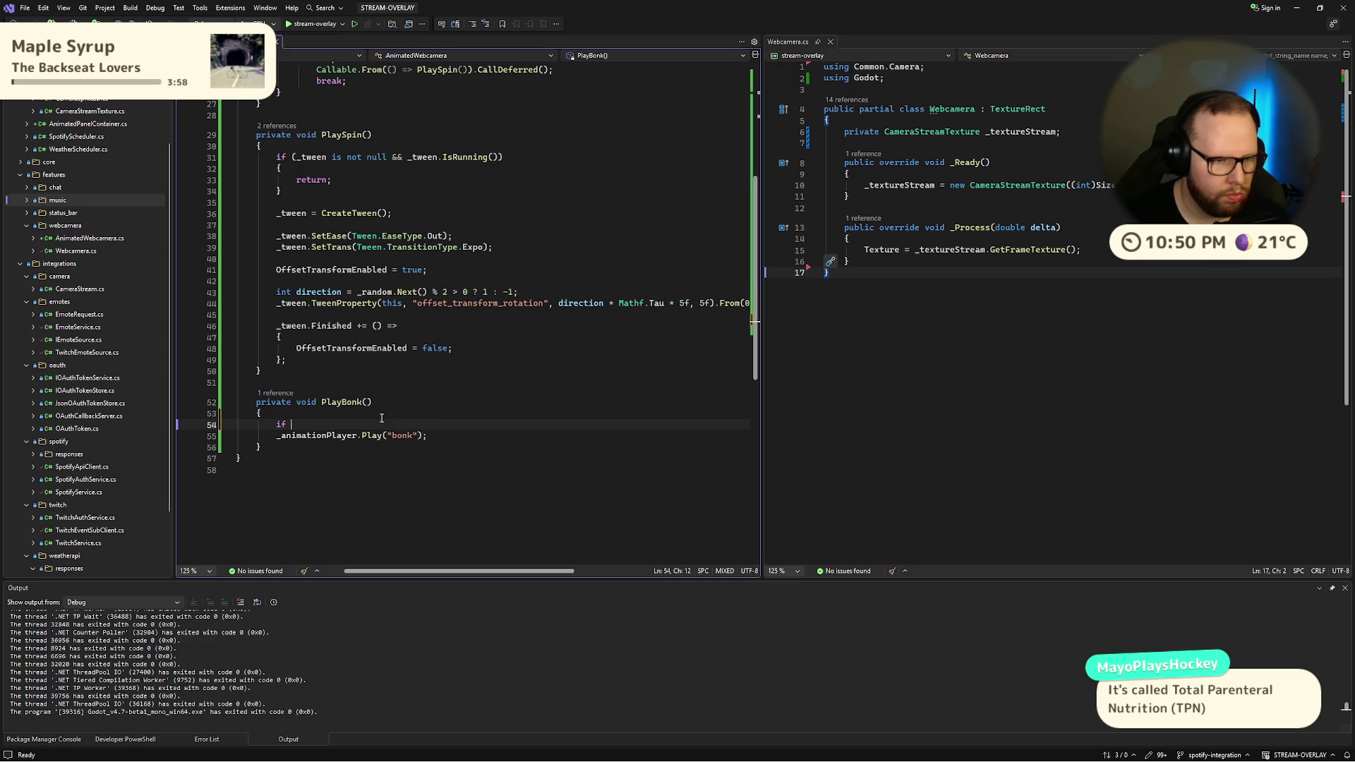
key(BackSpace)
key(BackSpace)
key(BackSpace)
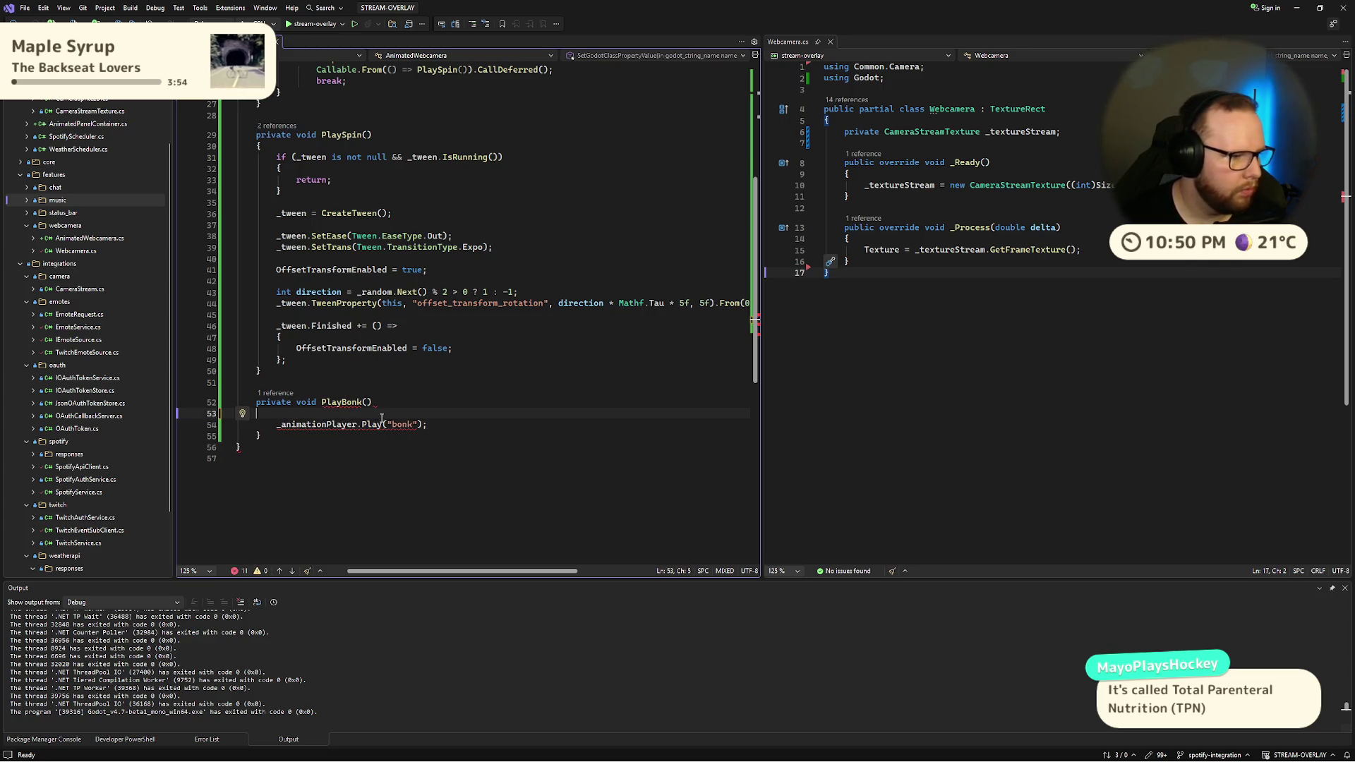
text({)
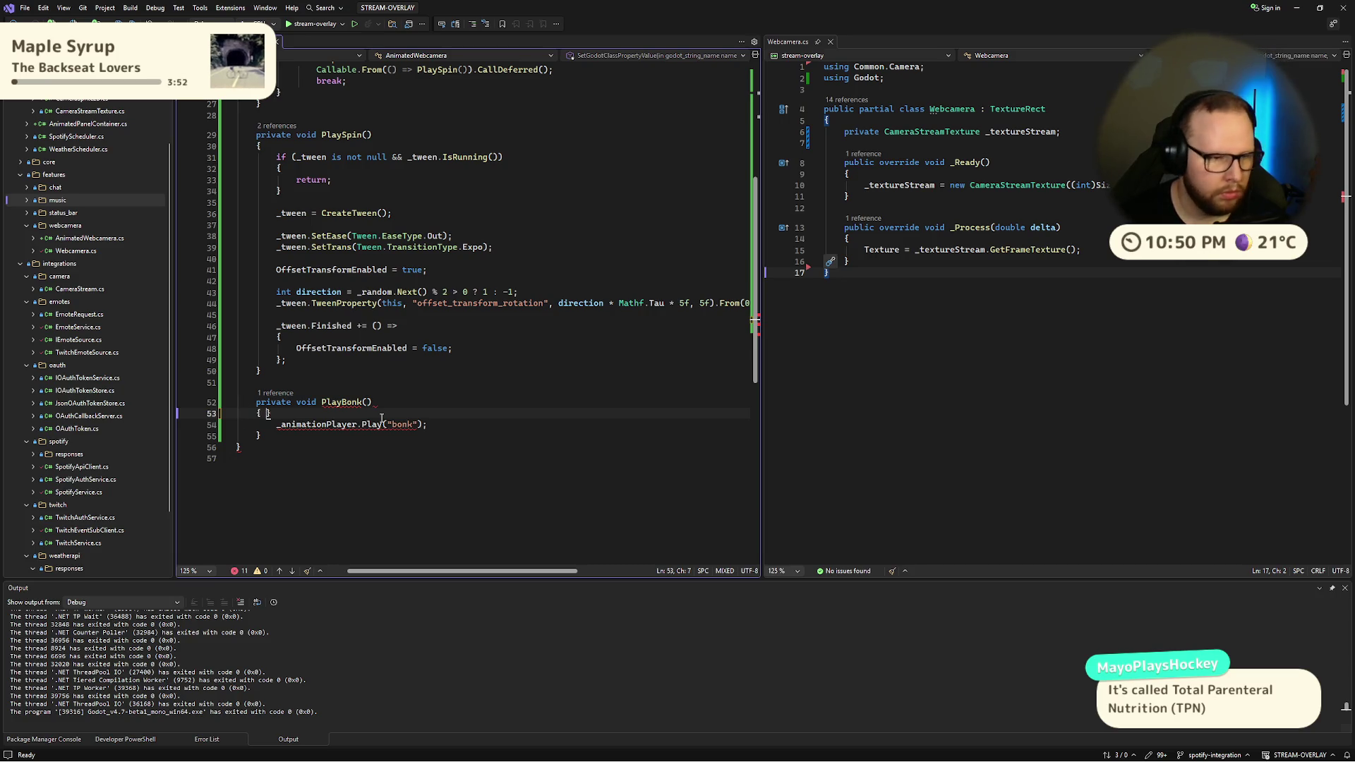
key(BackSpace)
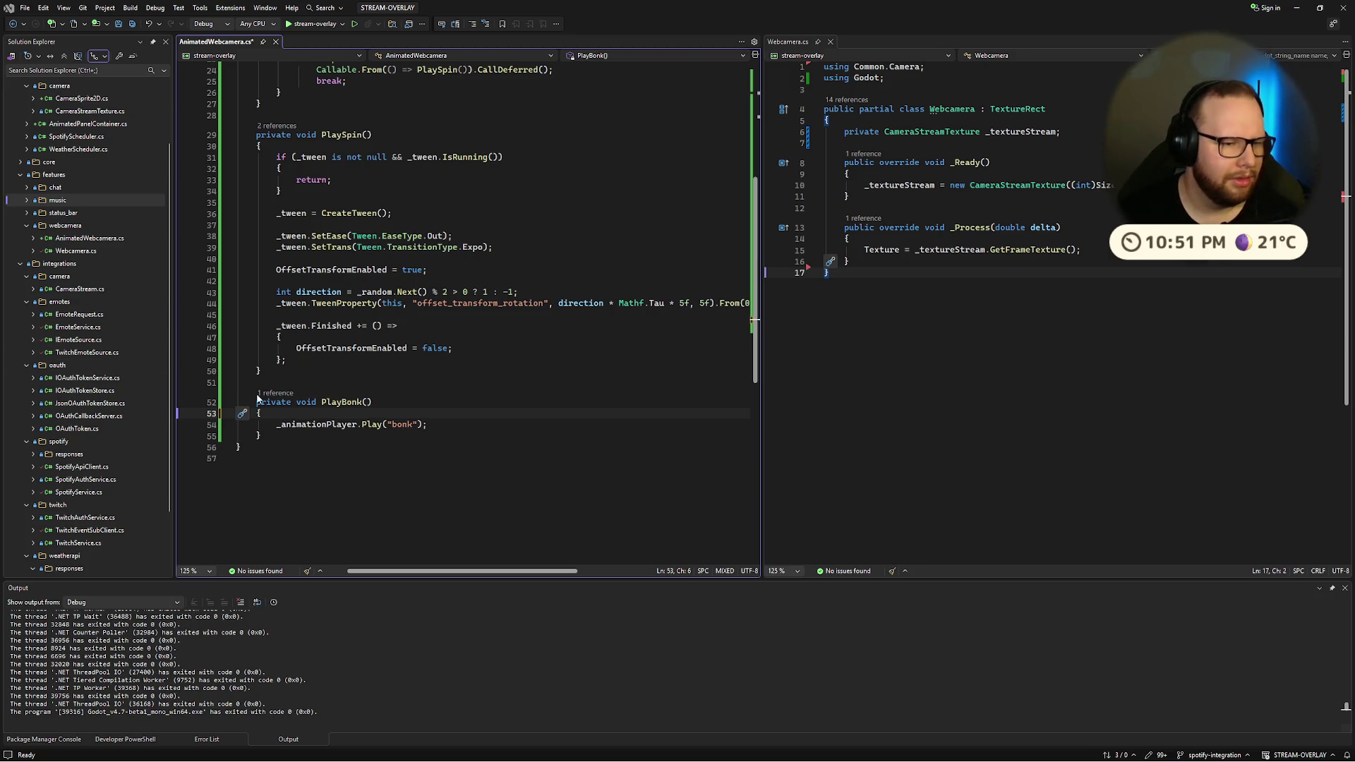
Step: Review the PlayBonk lines, zoom the editor out, and return to the browser docs
drag(258, 398, 262, 436)
click(285, 436)
key(ctrl+minus)
key(ctrl+minus)
key(ctrl+minus)
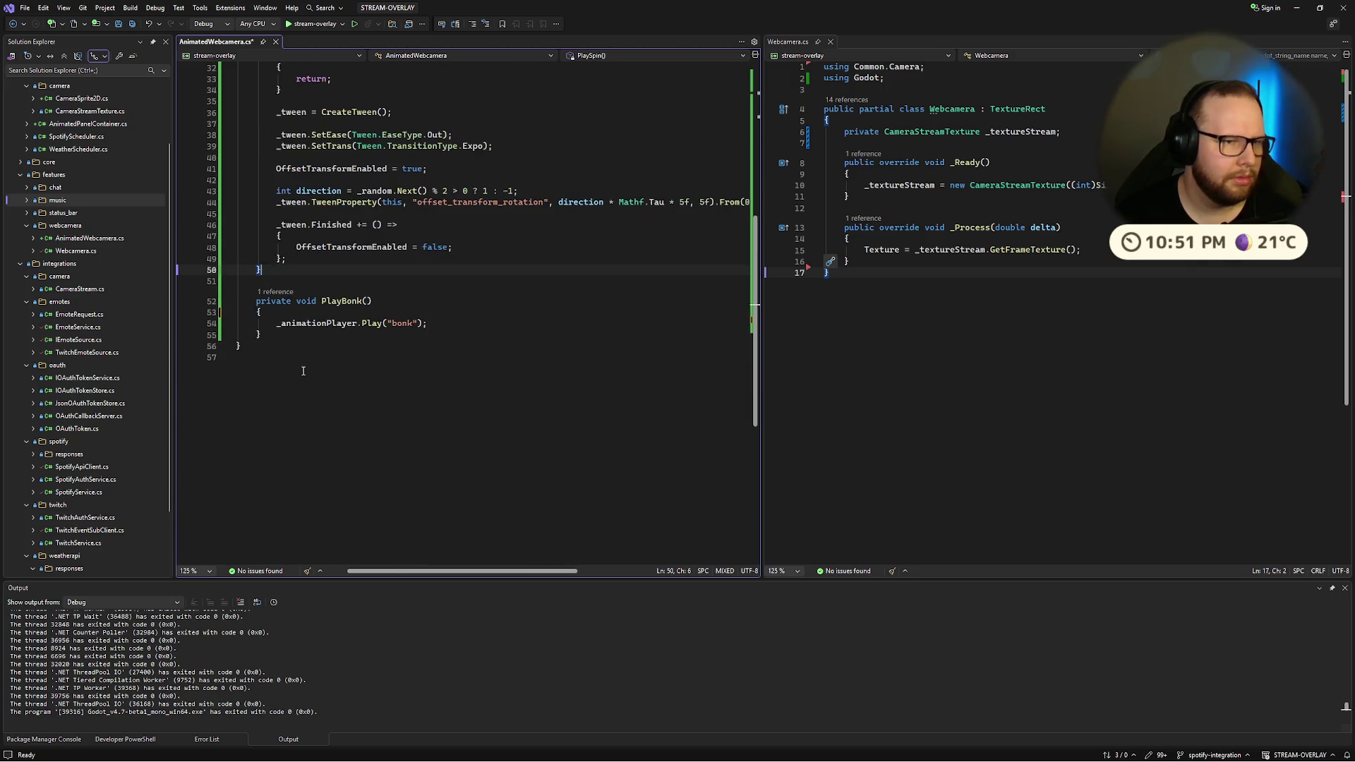
click(490, 325)
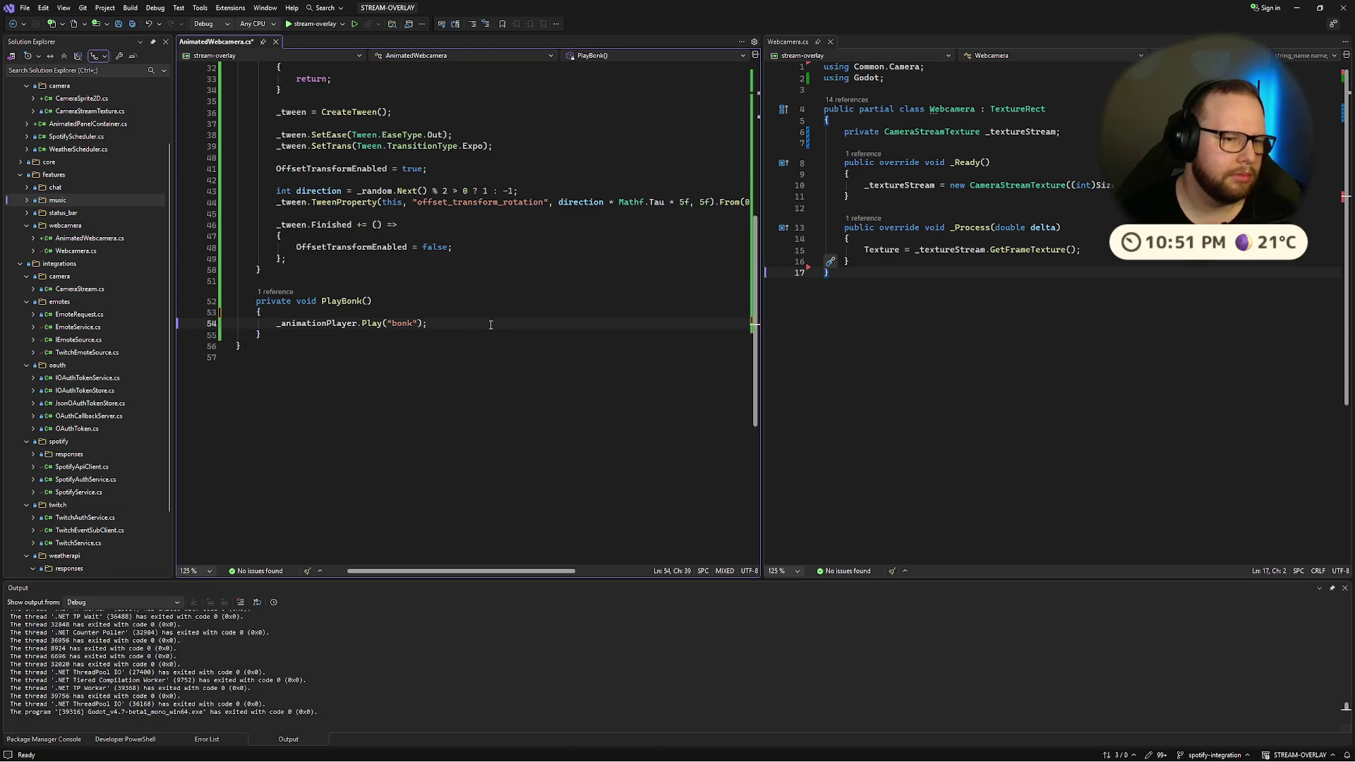
key(ctrl+super+Right)
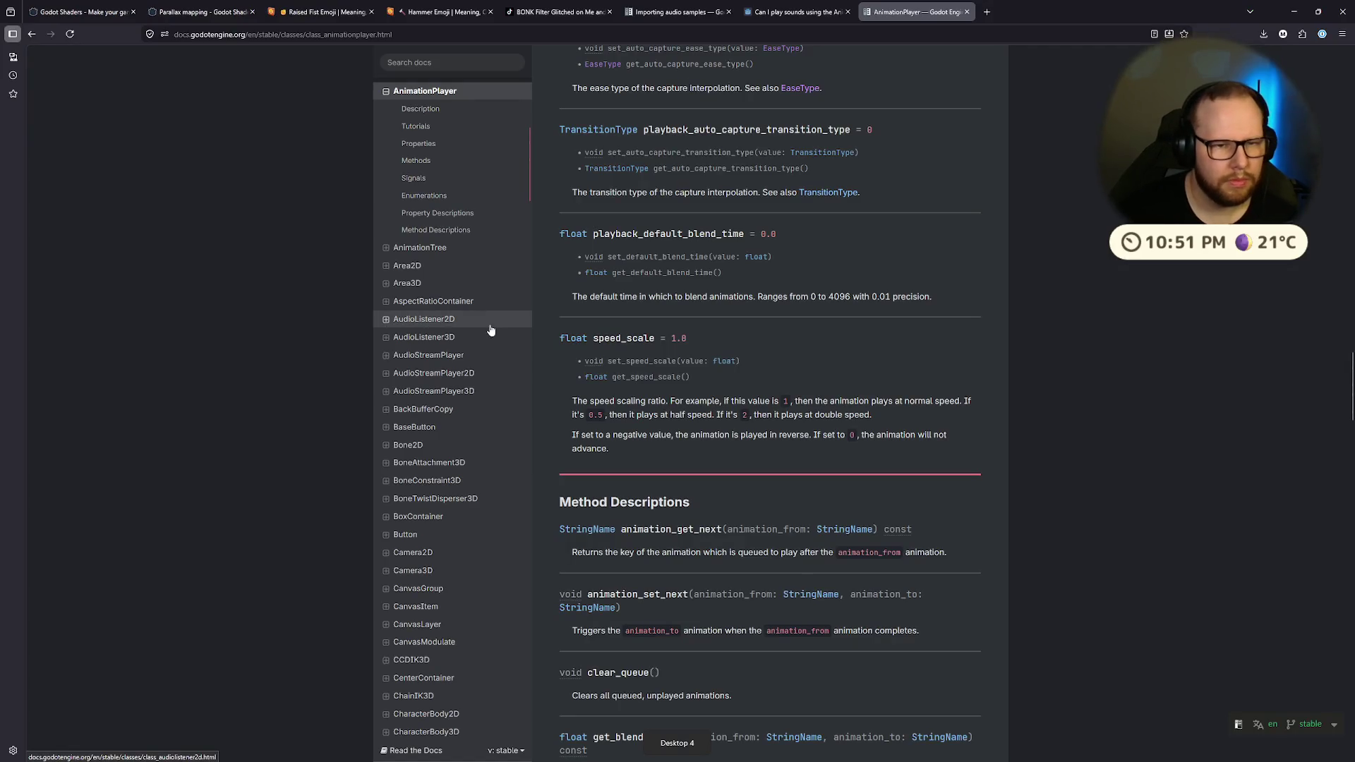
Step: Glance over the sounds thread, Importing audio samples and AnimationPlayer docs tabs
scroll(671, 293, down, 5)
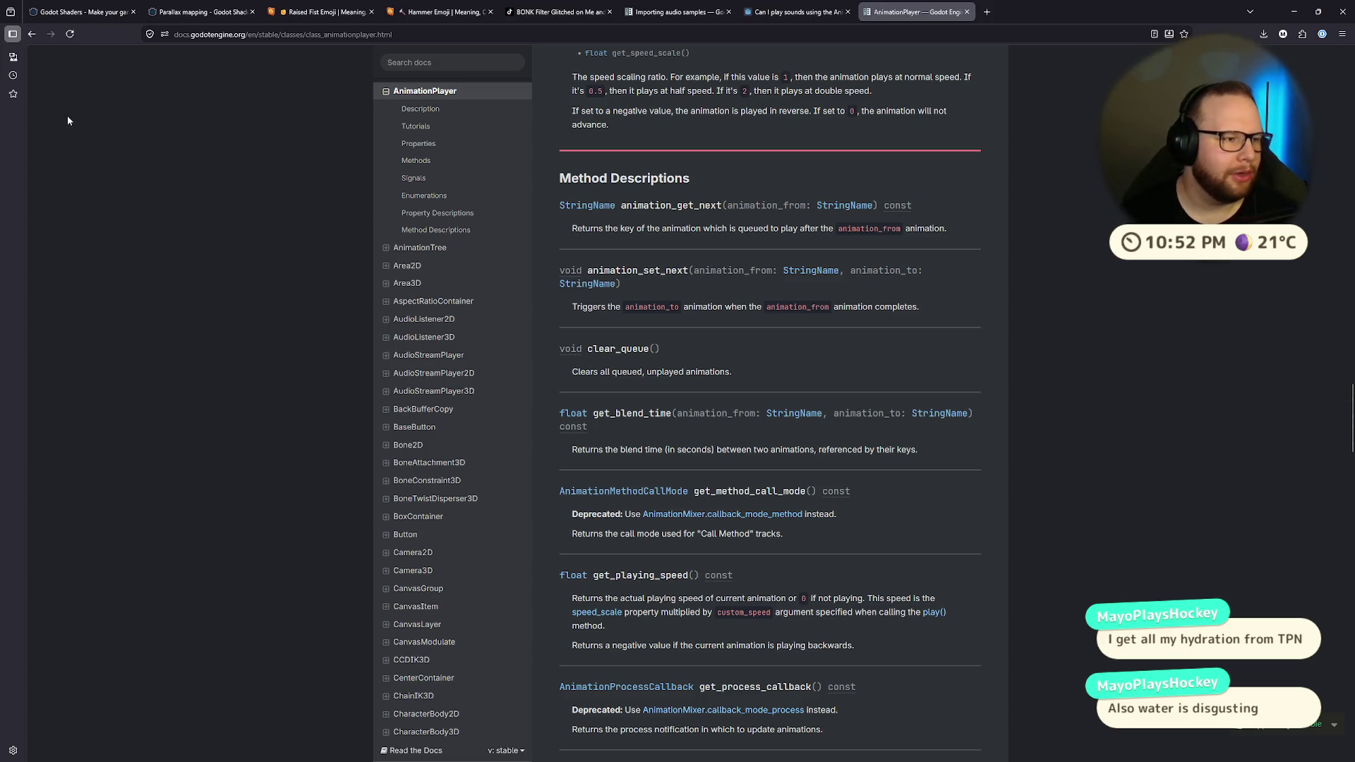
click(770, 16)
click(702, 15)
click(907, 15)
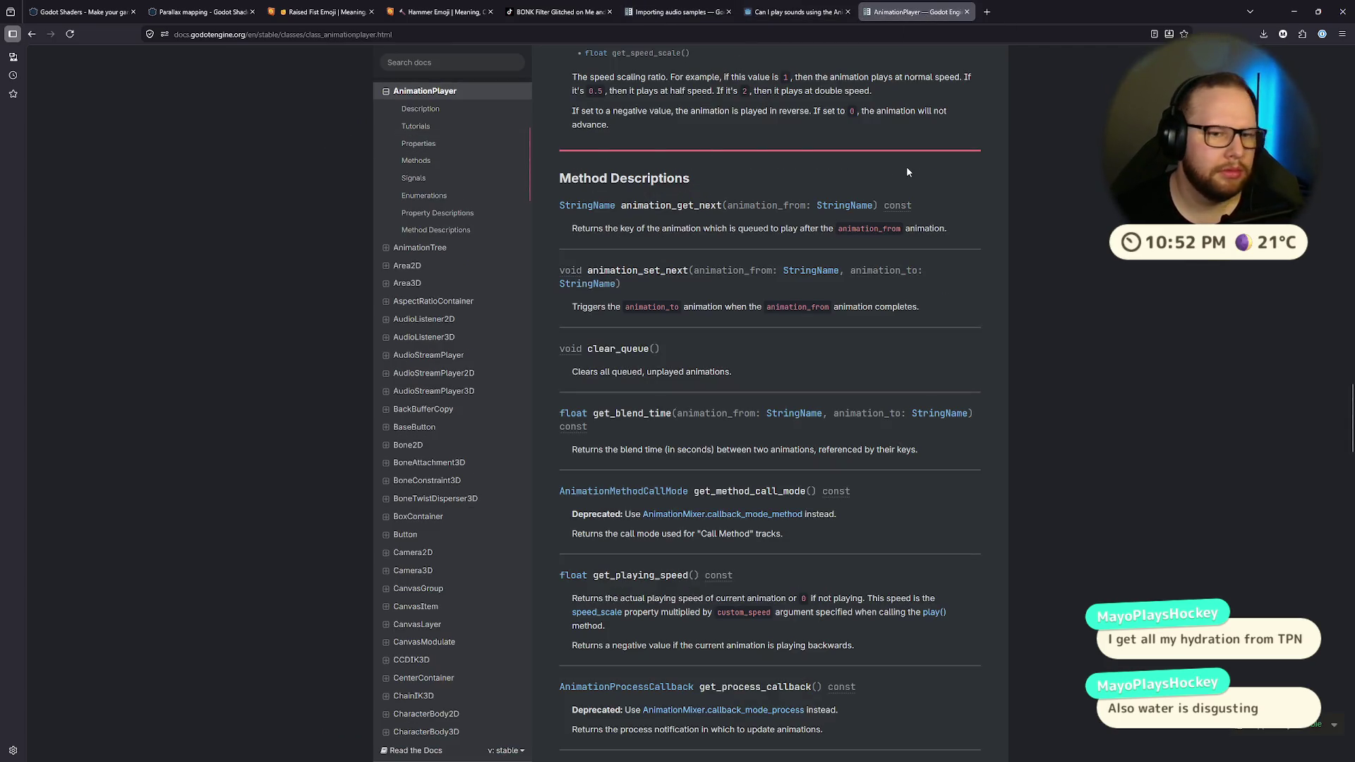
key(ctrl+super+Right)
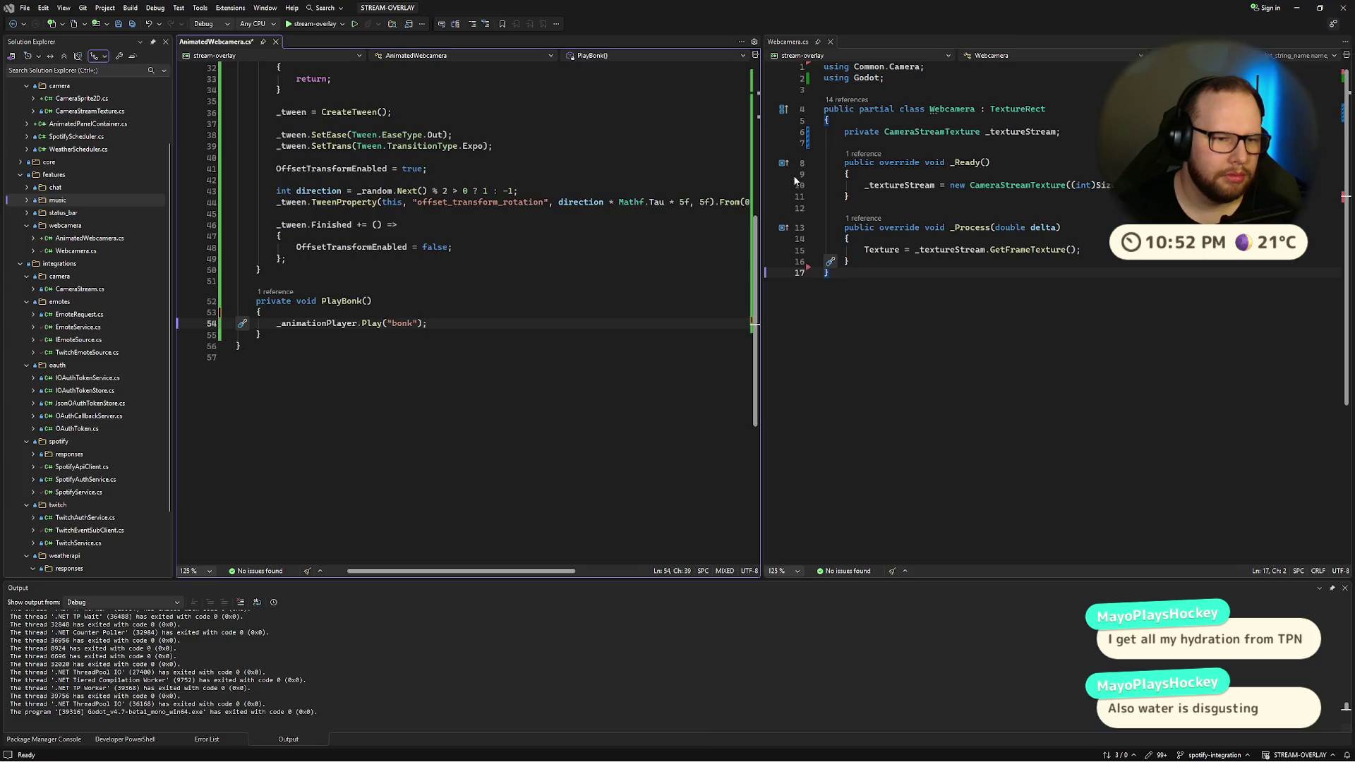
key(ctrl+super+Left)
key(ctrl+super+Right)
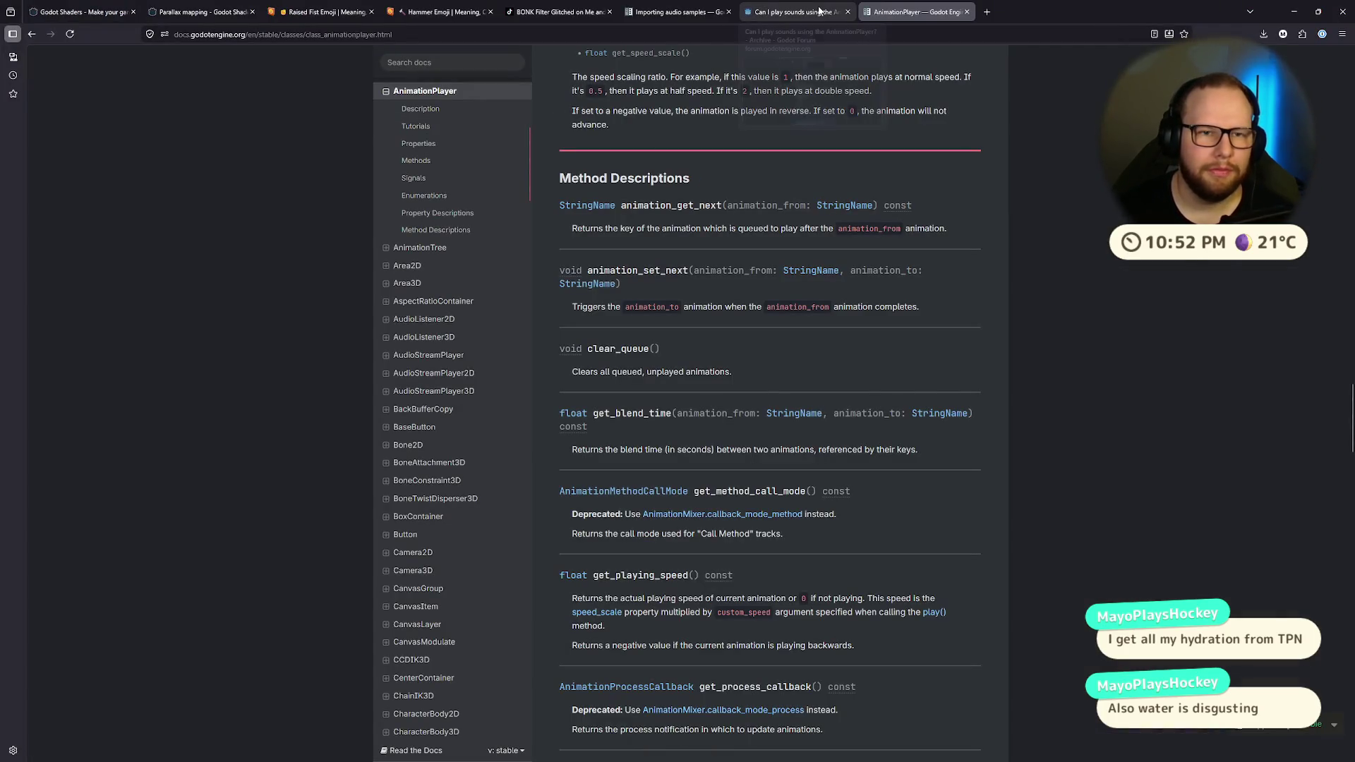
scroll(360, 206, down, 9)
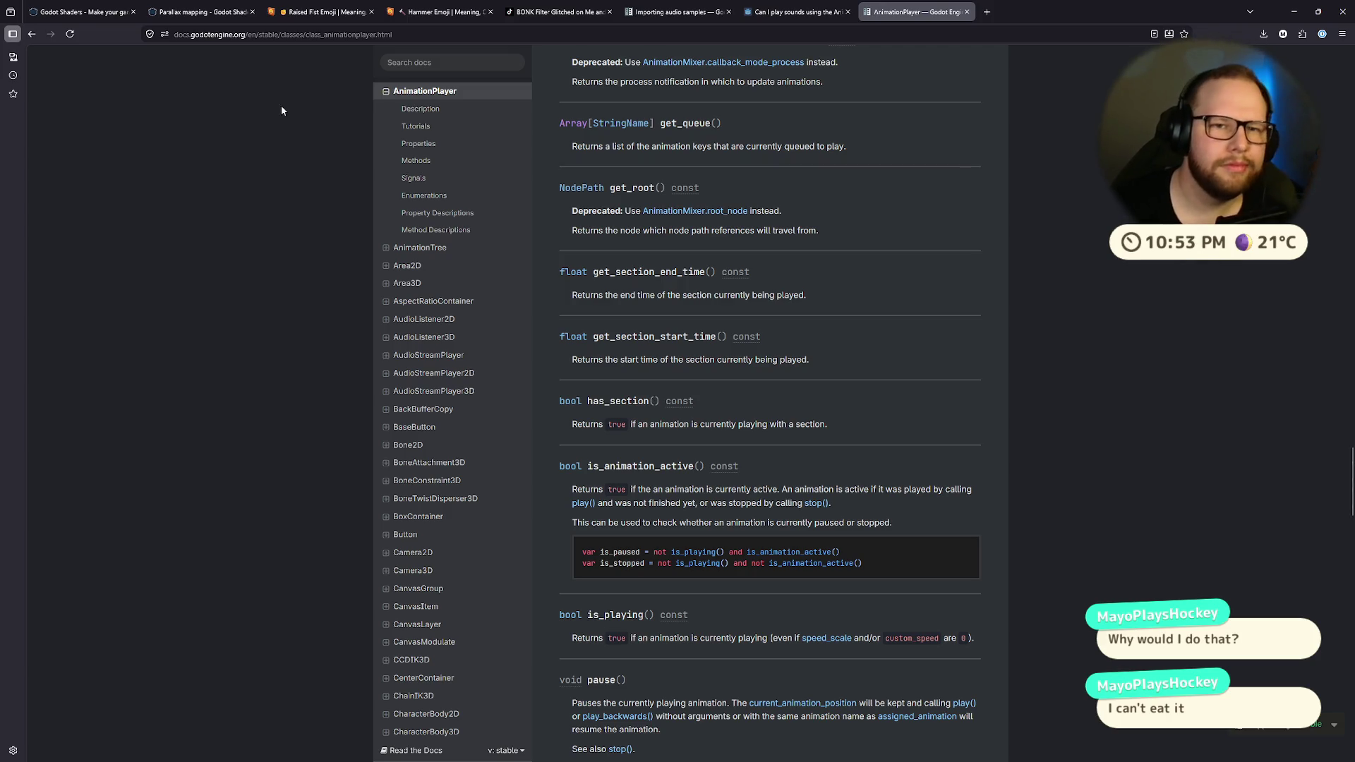
Step: Open the 'Can I play sounds using the AnimationPlayer?' thread and read its answer
click(797, 12)
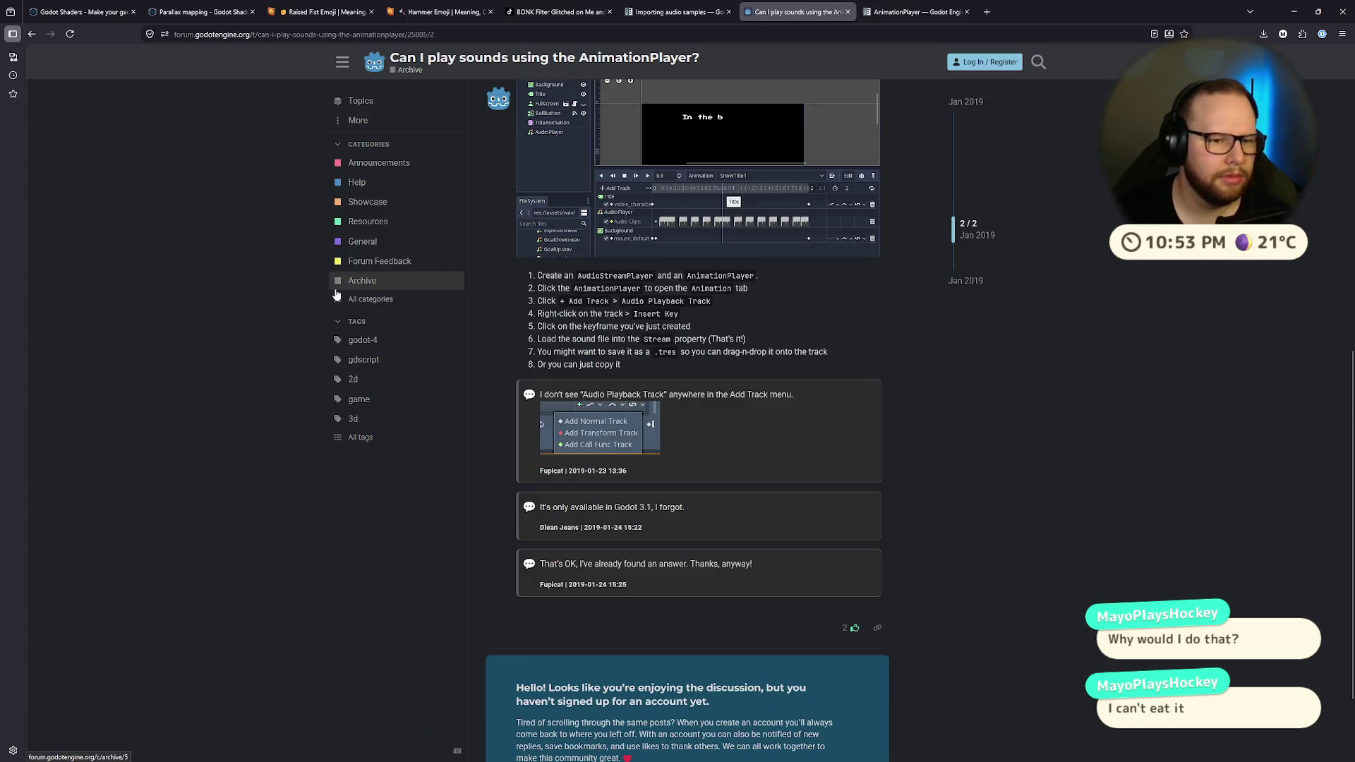
scroll(520, 254, down, 2)
scroll(521, 254, up, 4)
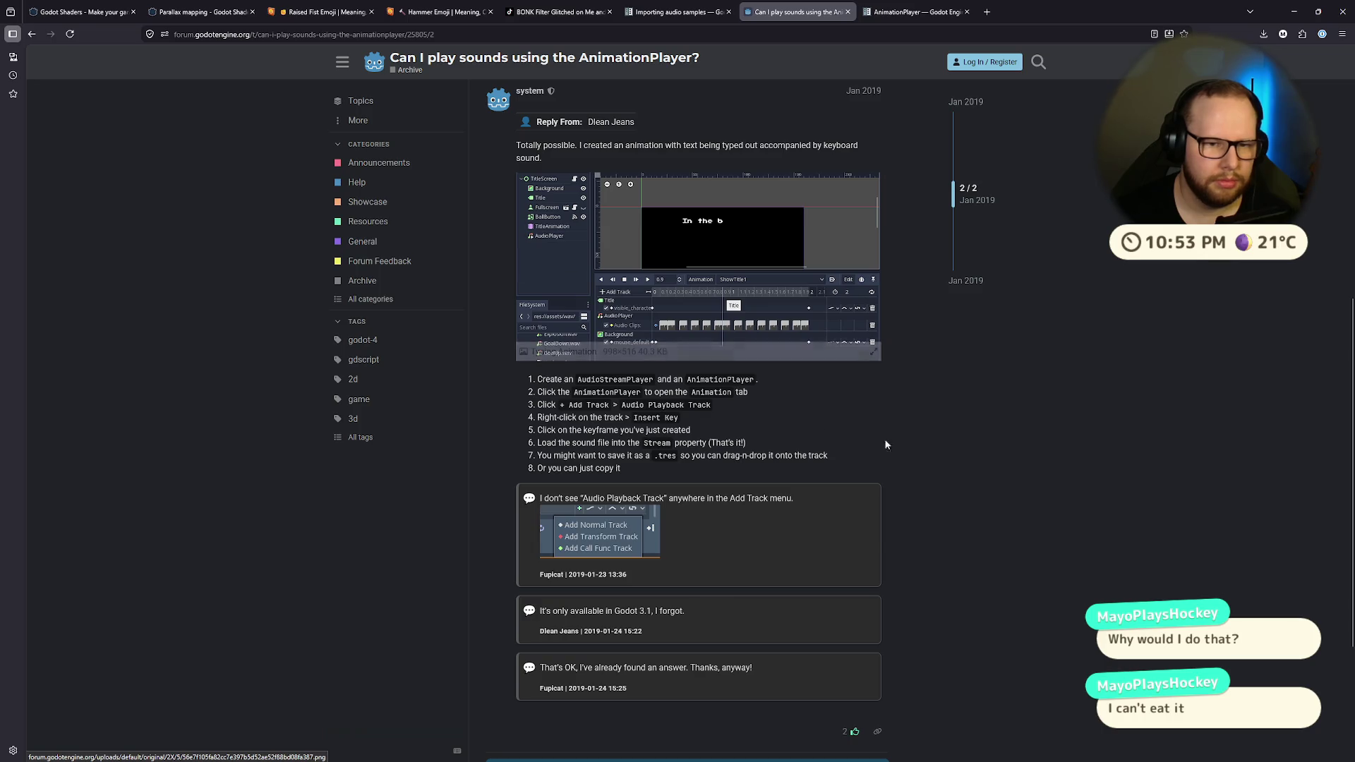
Step: Stop the running overlay, open animated_webcamera, and select its AnimationPlayer
key(ctrl+super+Right)
key(ctrl+super+Left)
key(ctrl+super+Right)
key(ctrl+super+Left)
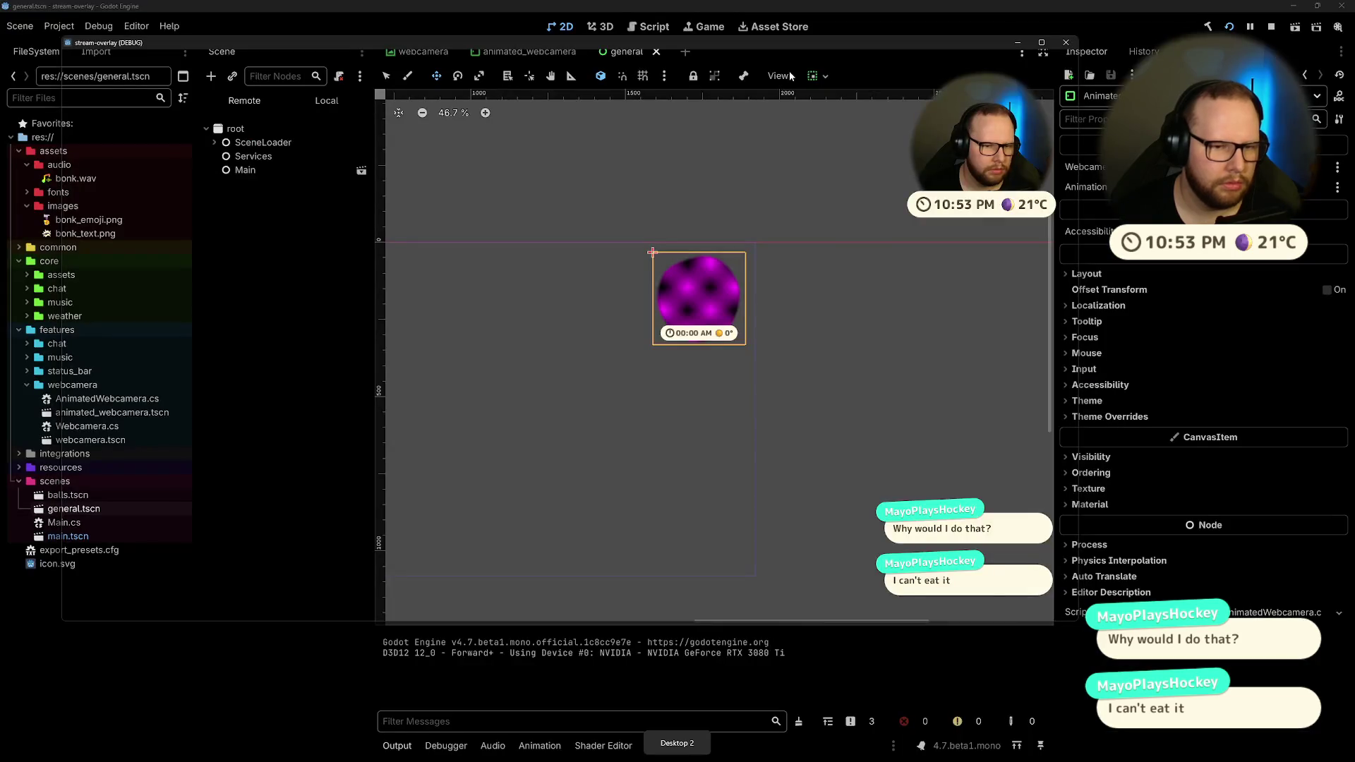
click(1066, 43)
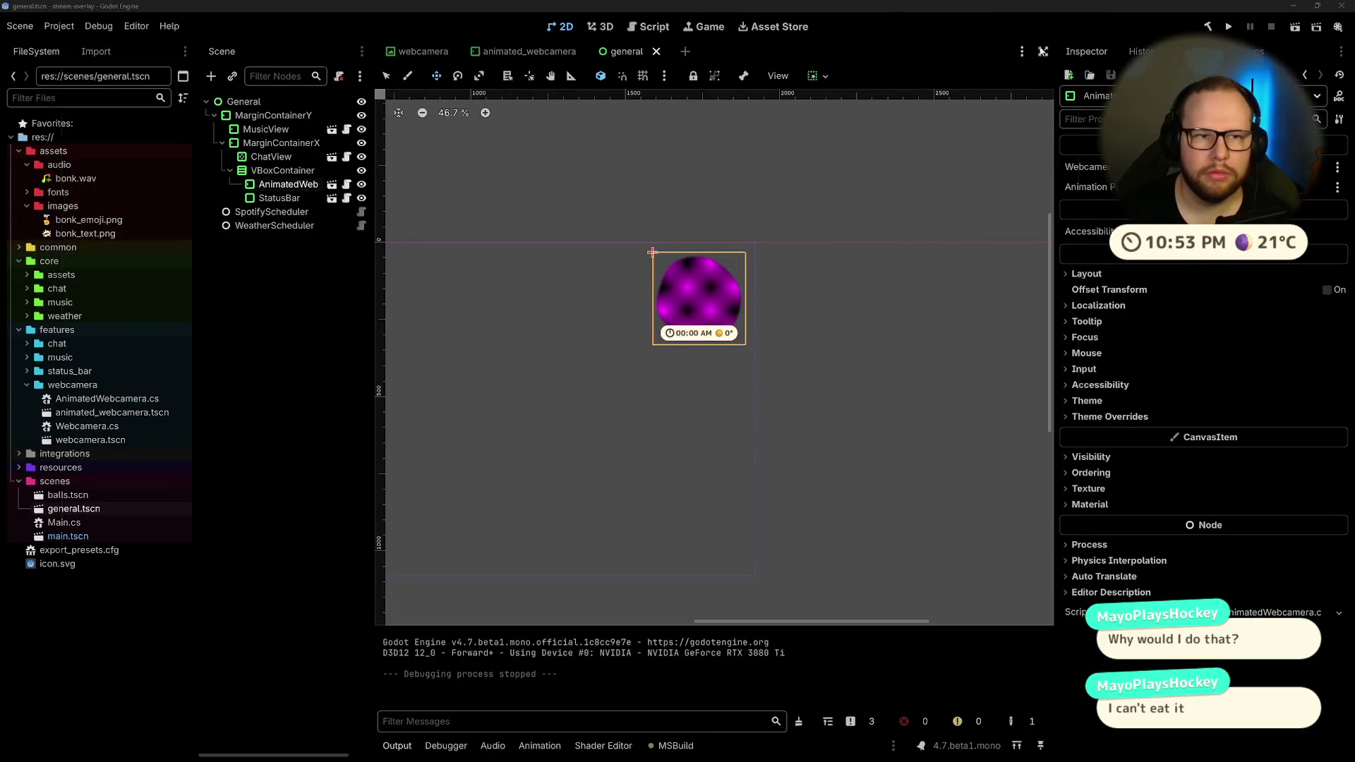
click(518, 56)
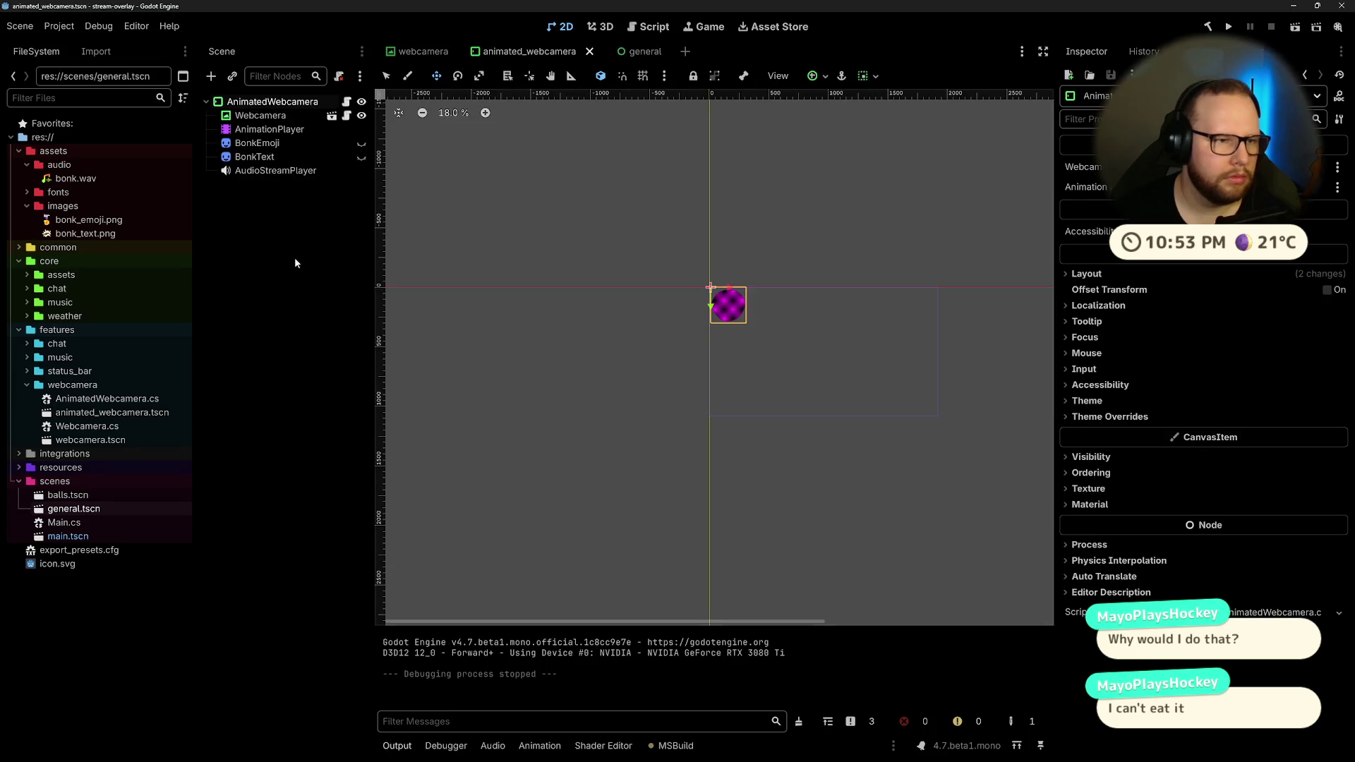
click(268, 171)
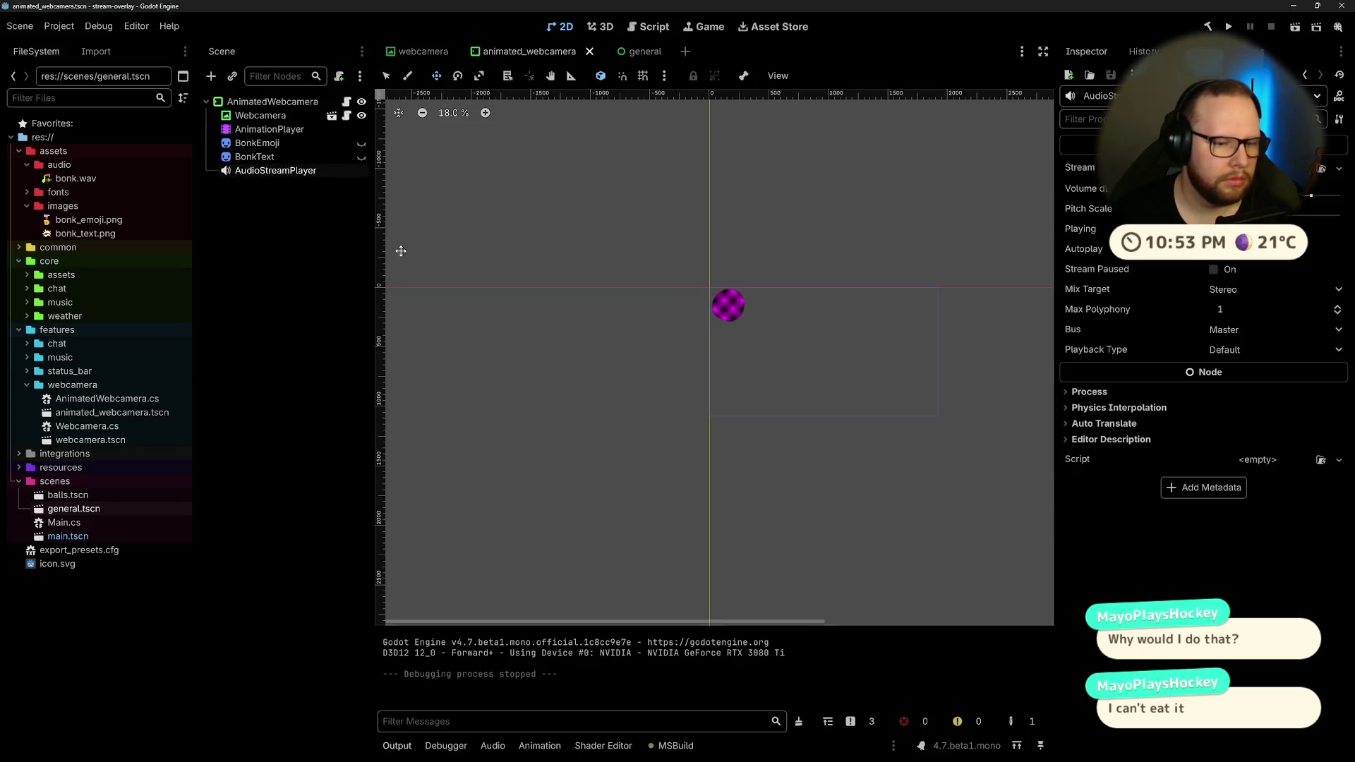
click(251, 157)
click(266, 170)
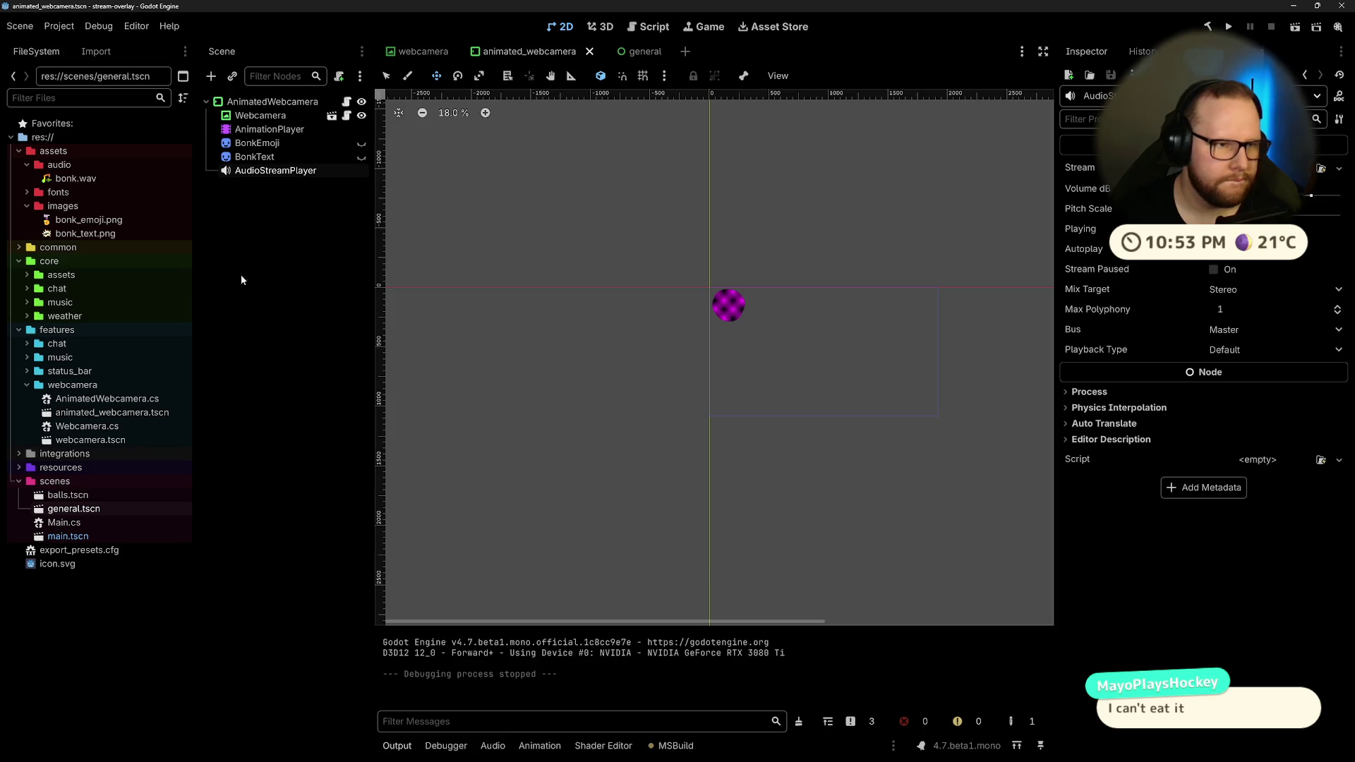
double_click(268, 129)
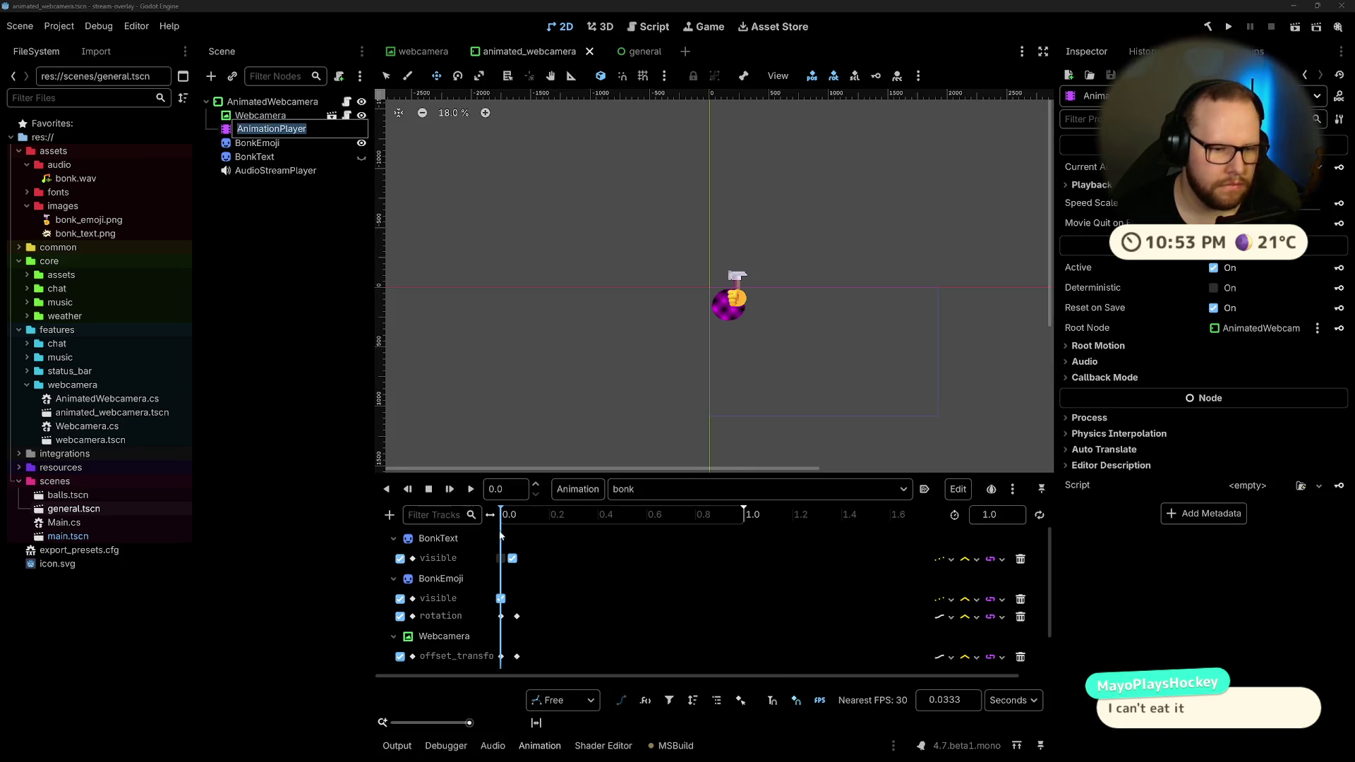
Step: Add a current_animation property track to bonk with a key at 1.0 s
drag(720, 518, 750, 521)
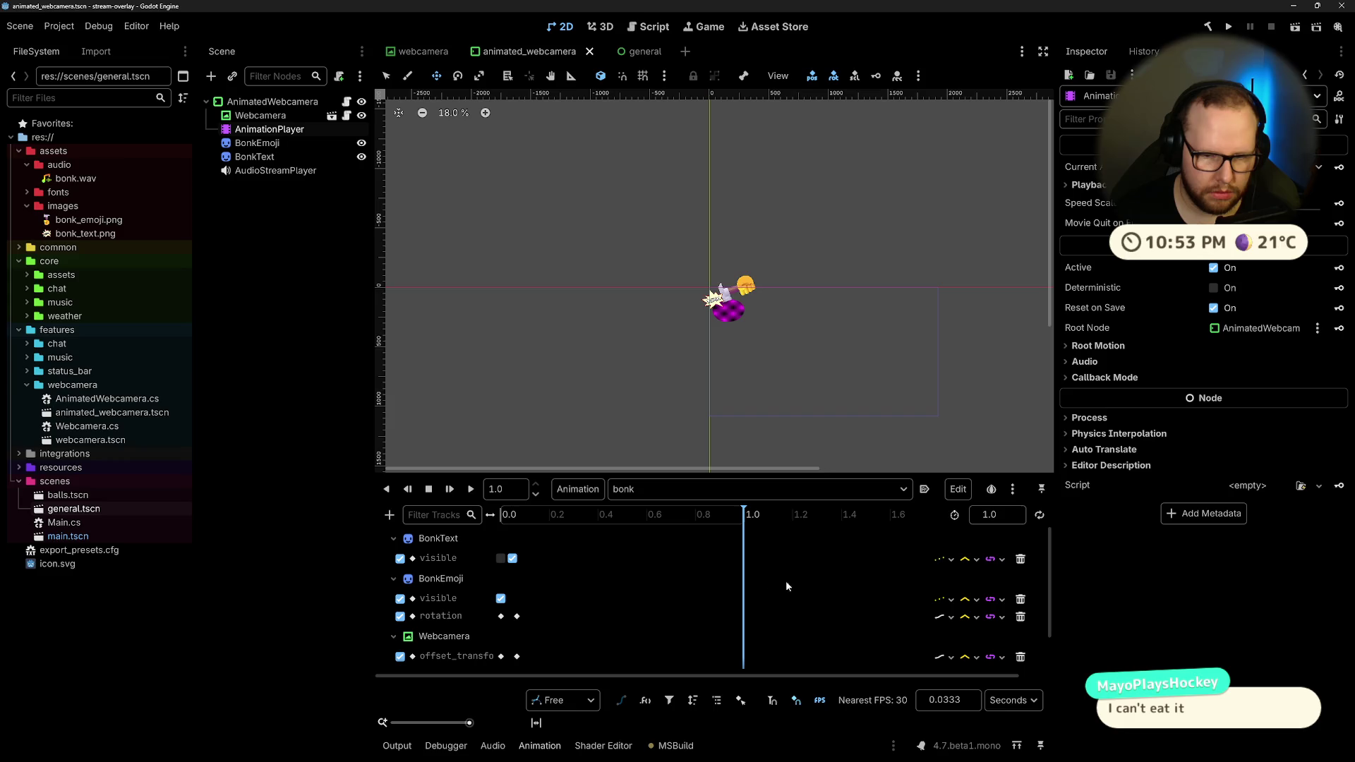
scroll(693, 628, down, 2)
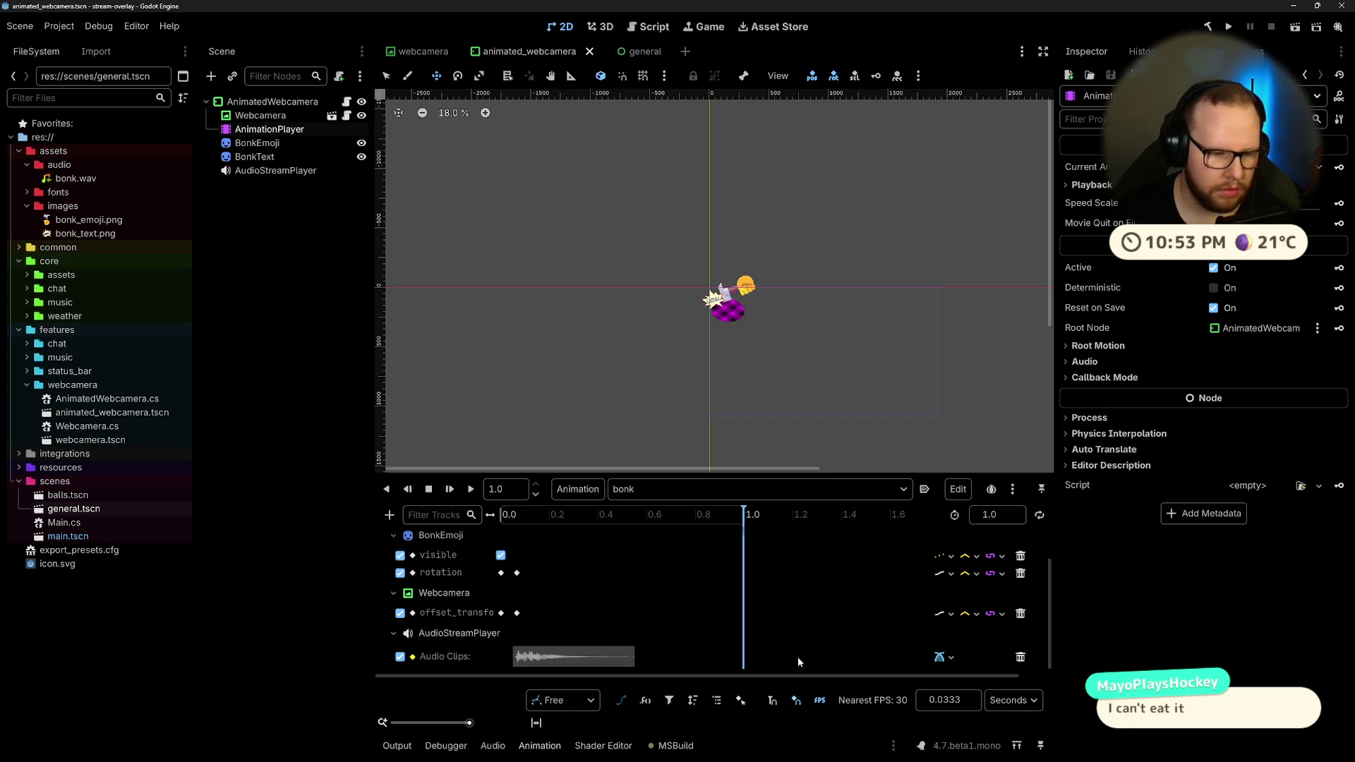
right_click(283, 131)
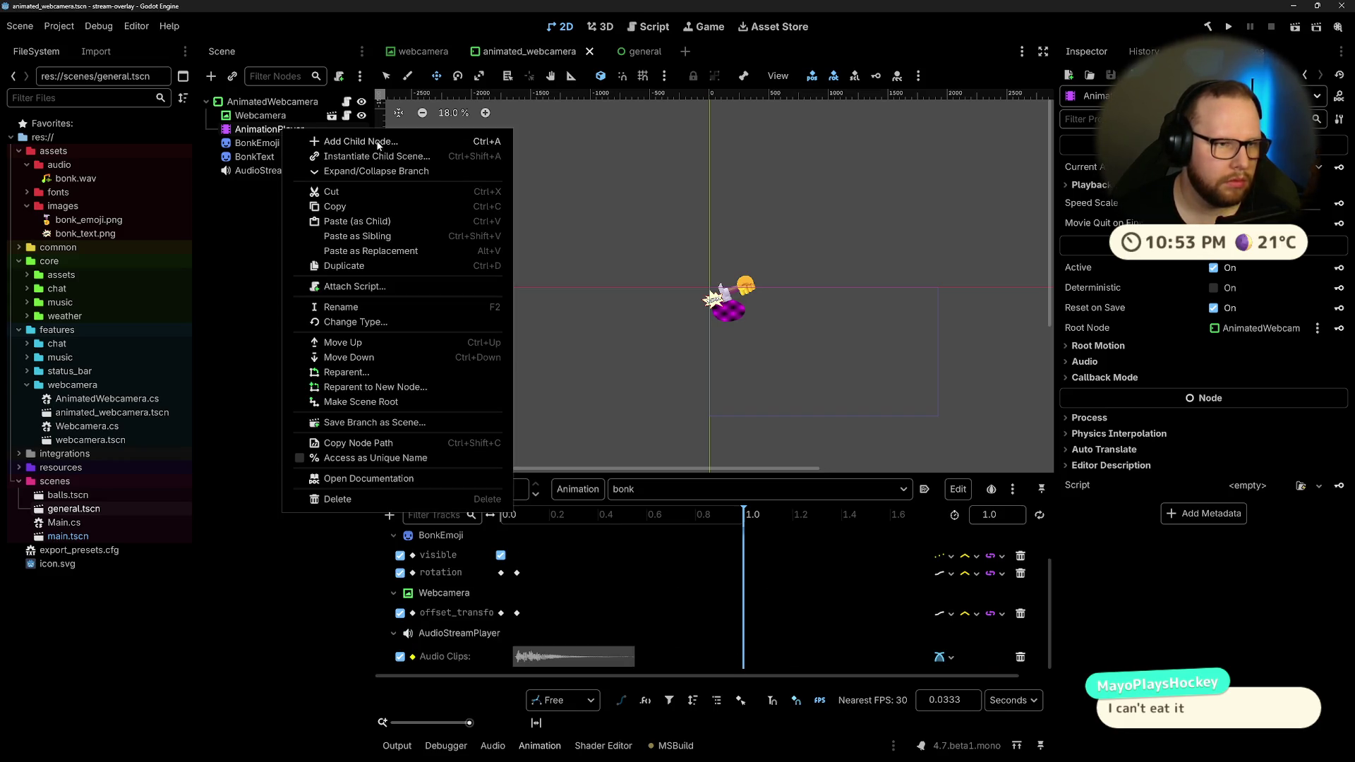
key(Escape)
click(389, 514)
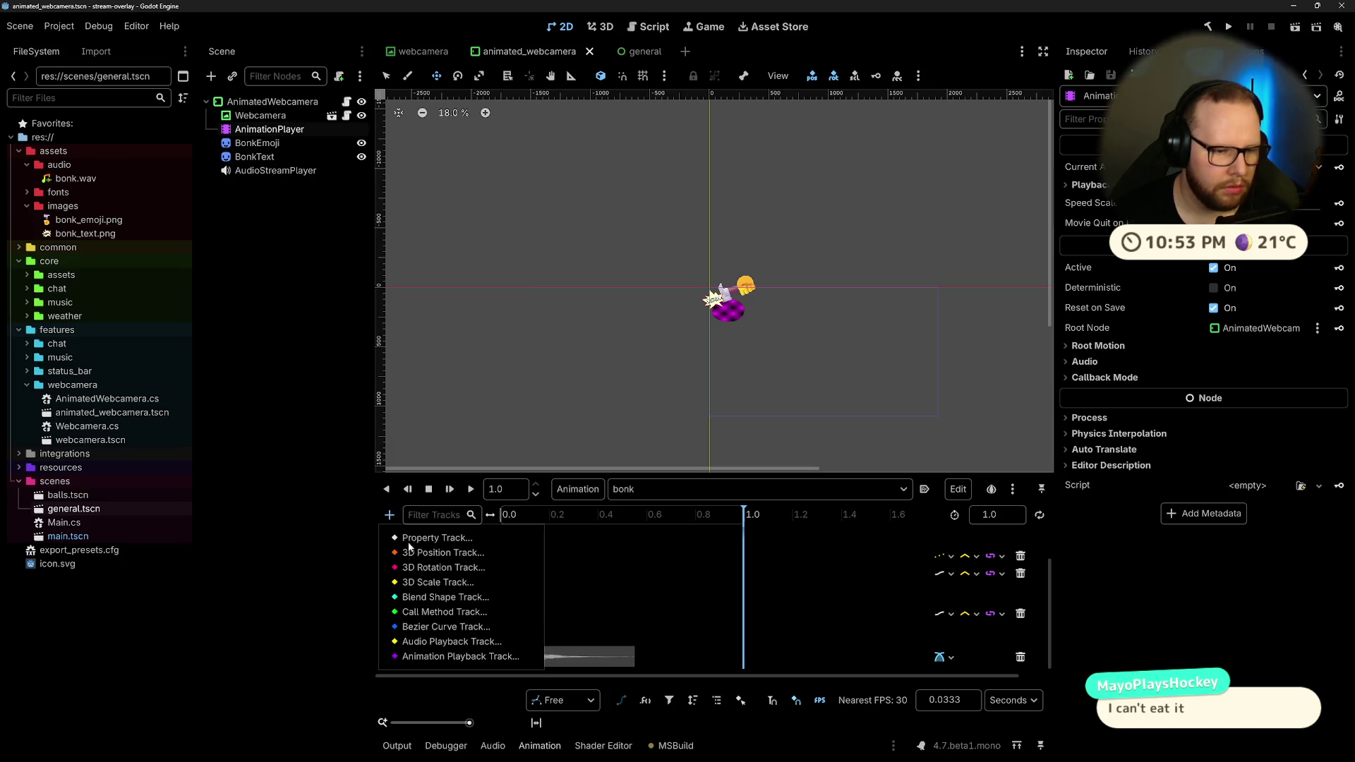
click(444, 537)
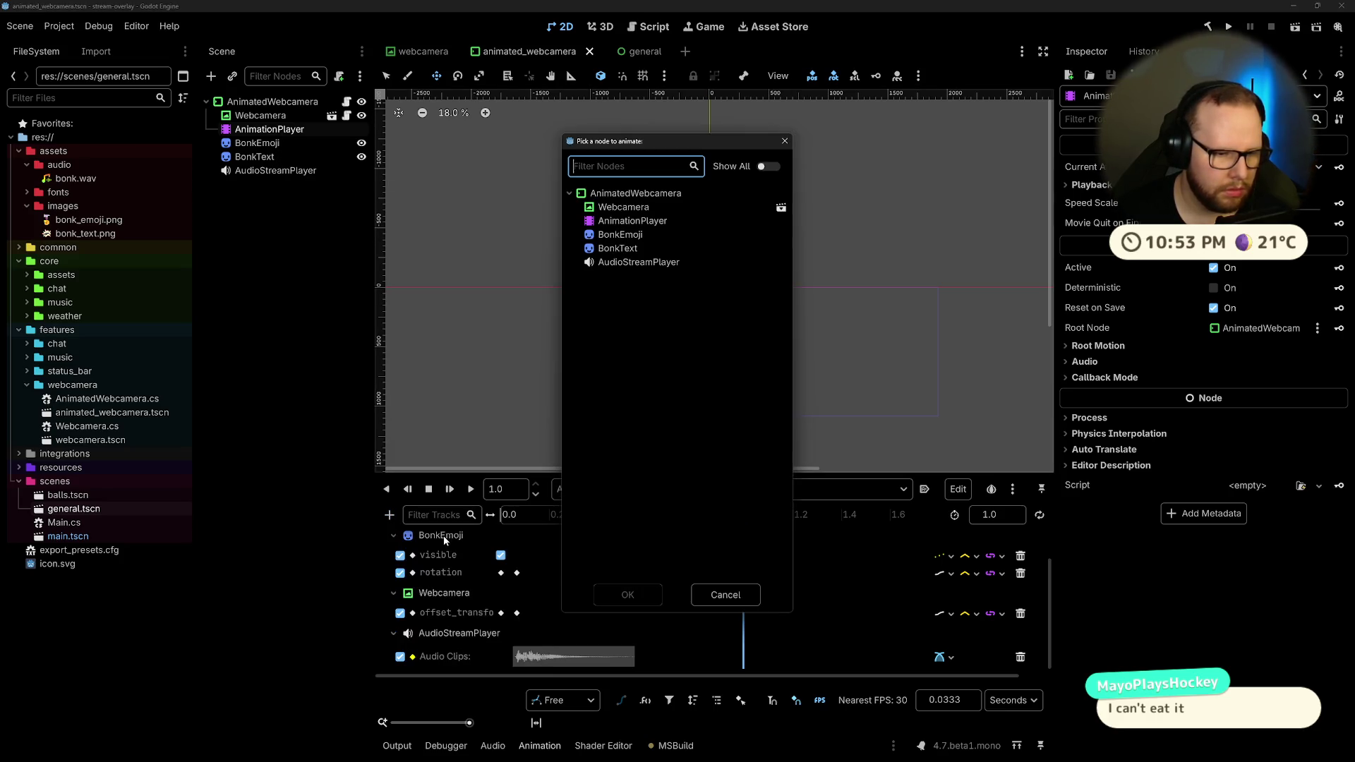
double_click(632, 221)
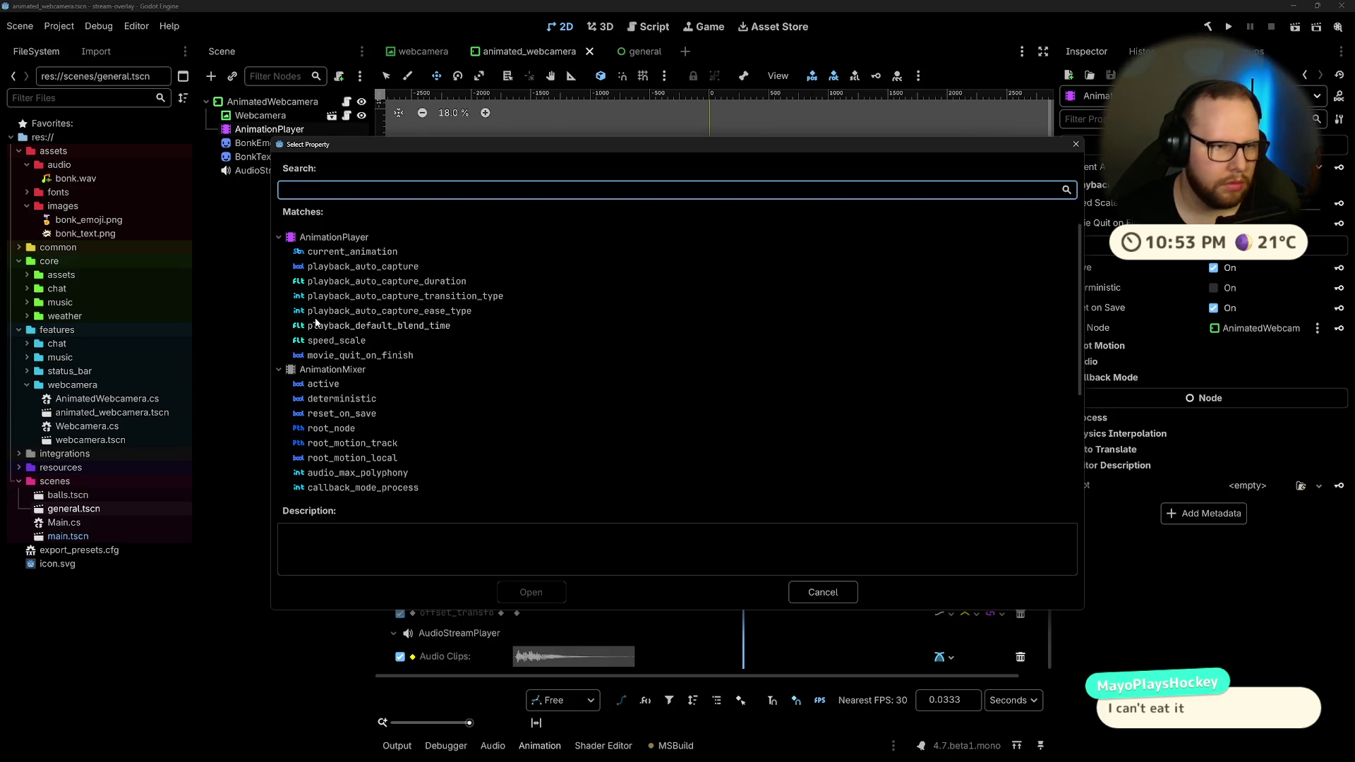
click(330, 252)
click(540, 597)
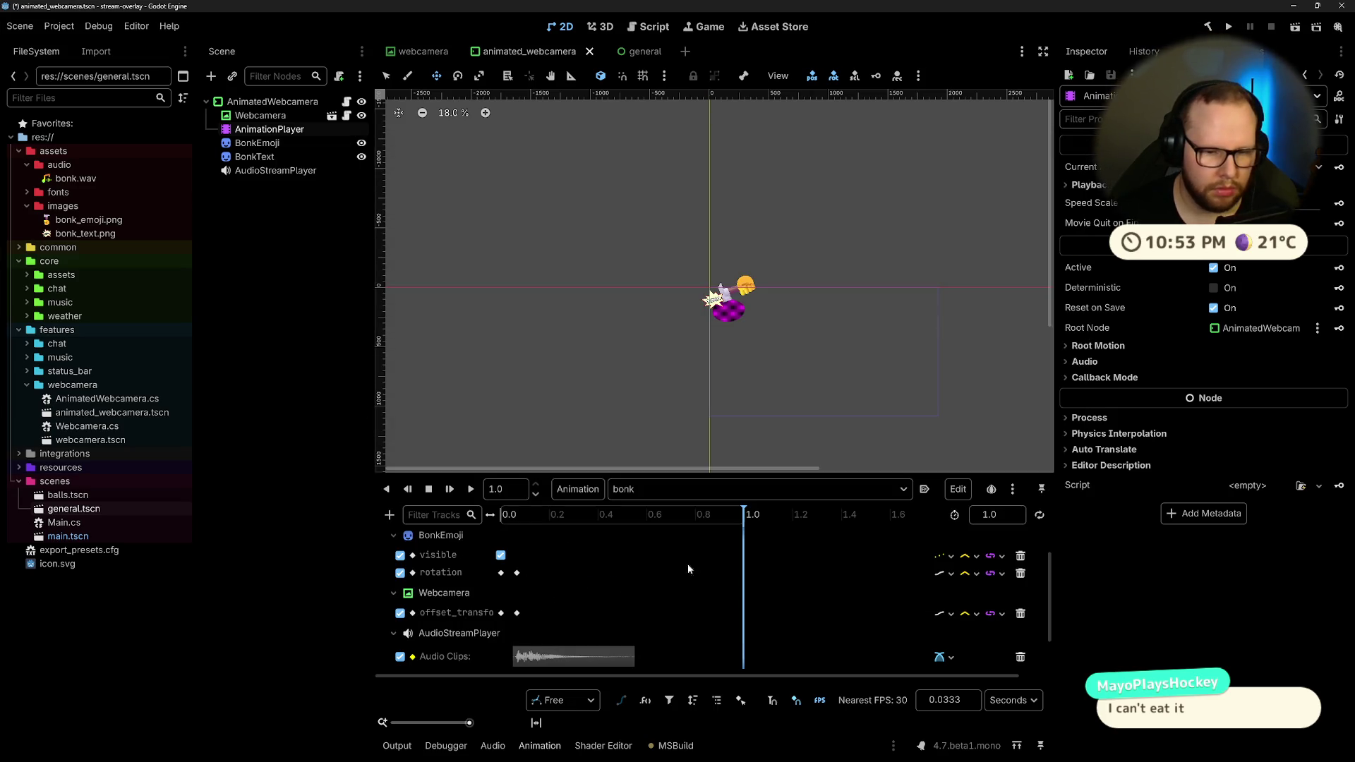
scroll(660, 569, down, 2)
right_click(739, 659)
click(760, 670)
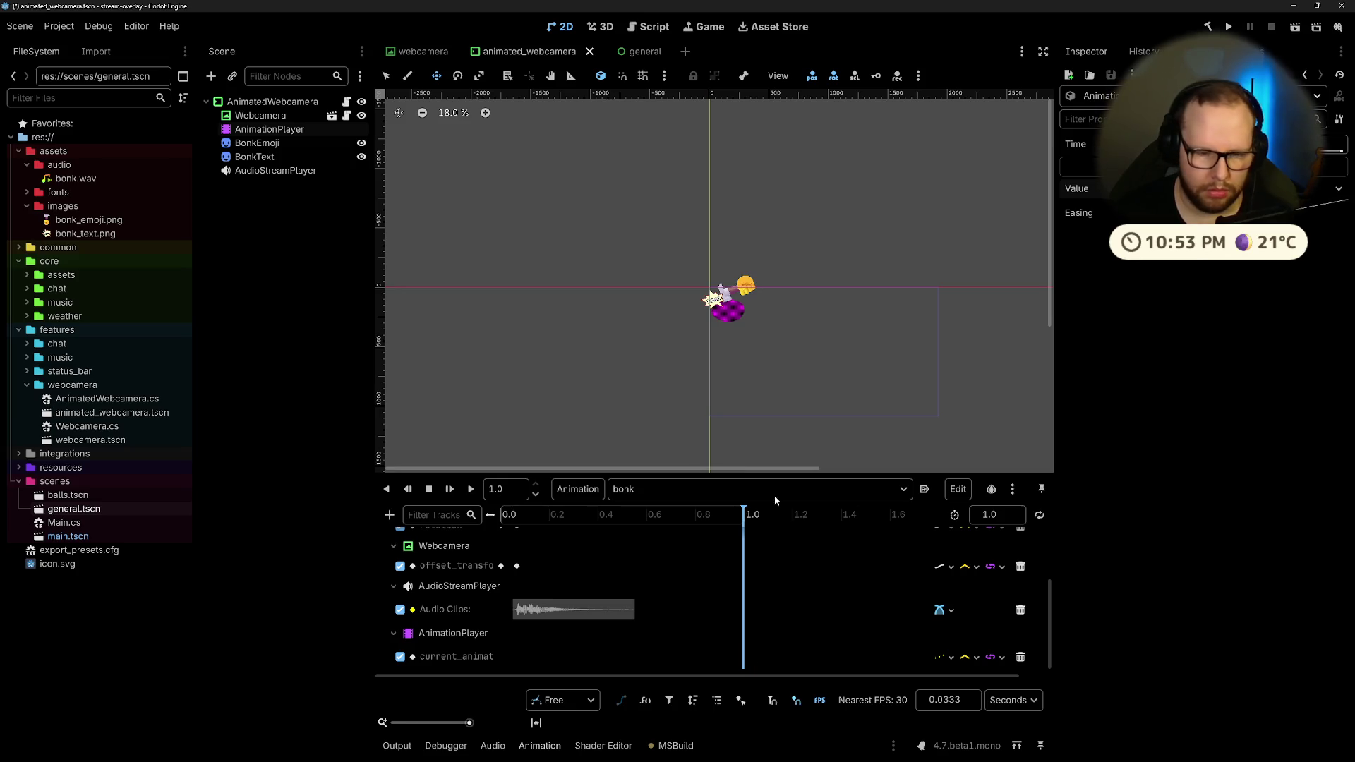
Step: Delete the current_animation track, reselect the bonk animation and preview it
click(703, 520)
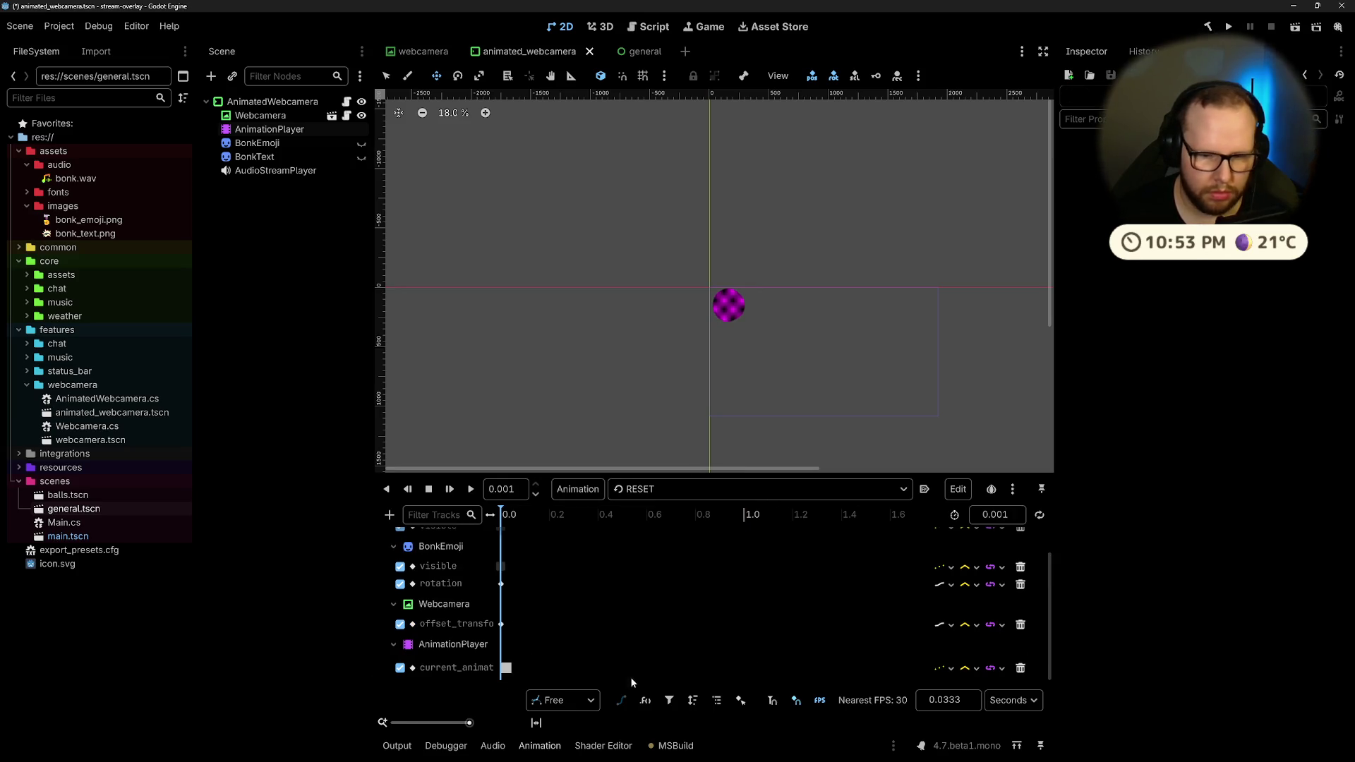
click(1021, 669)
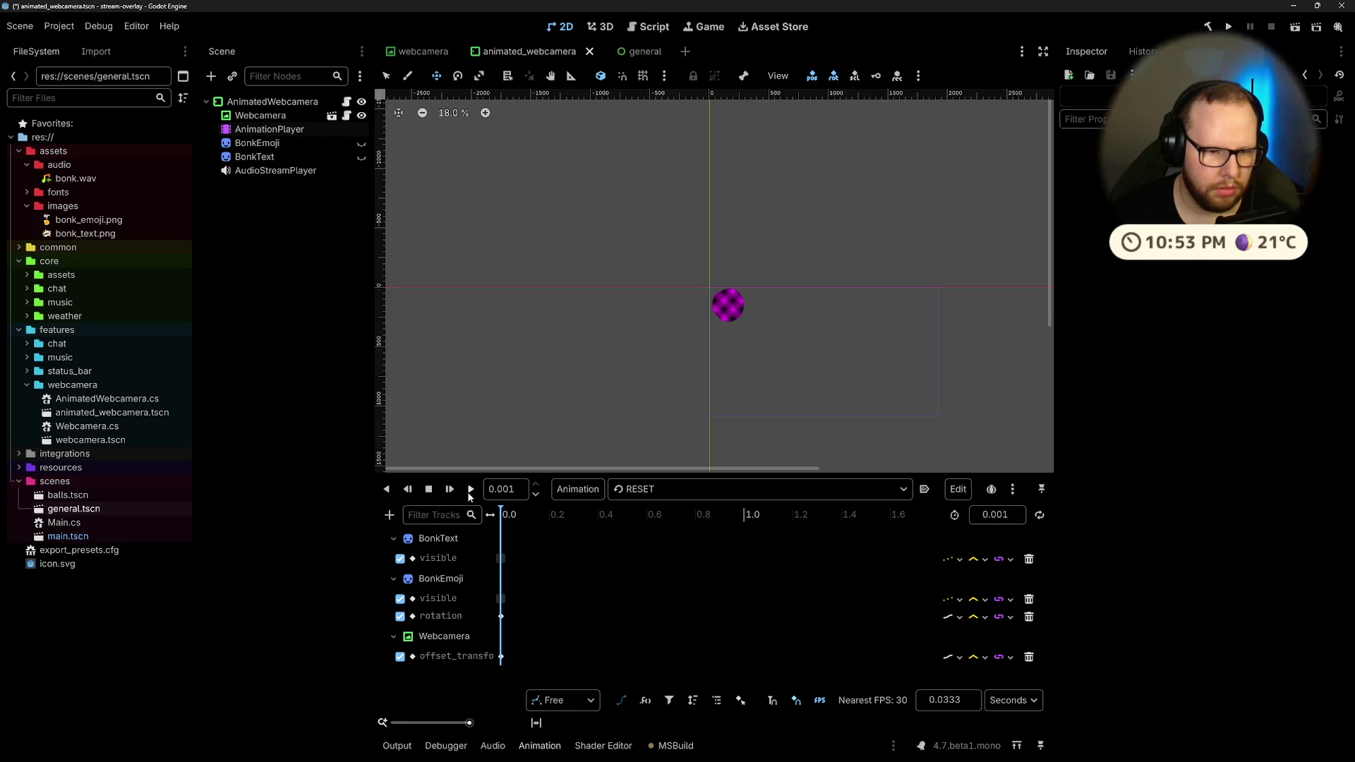
click(642, 490)
click(656, 530)
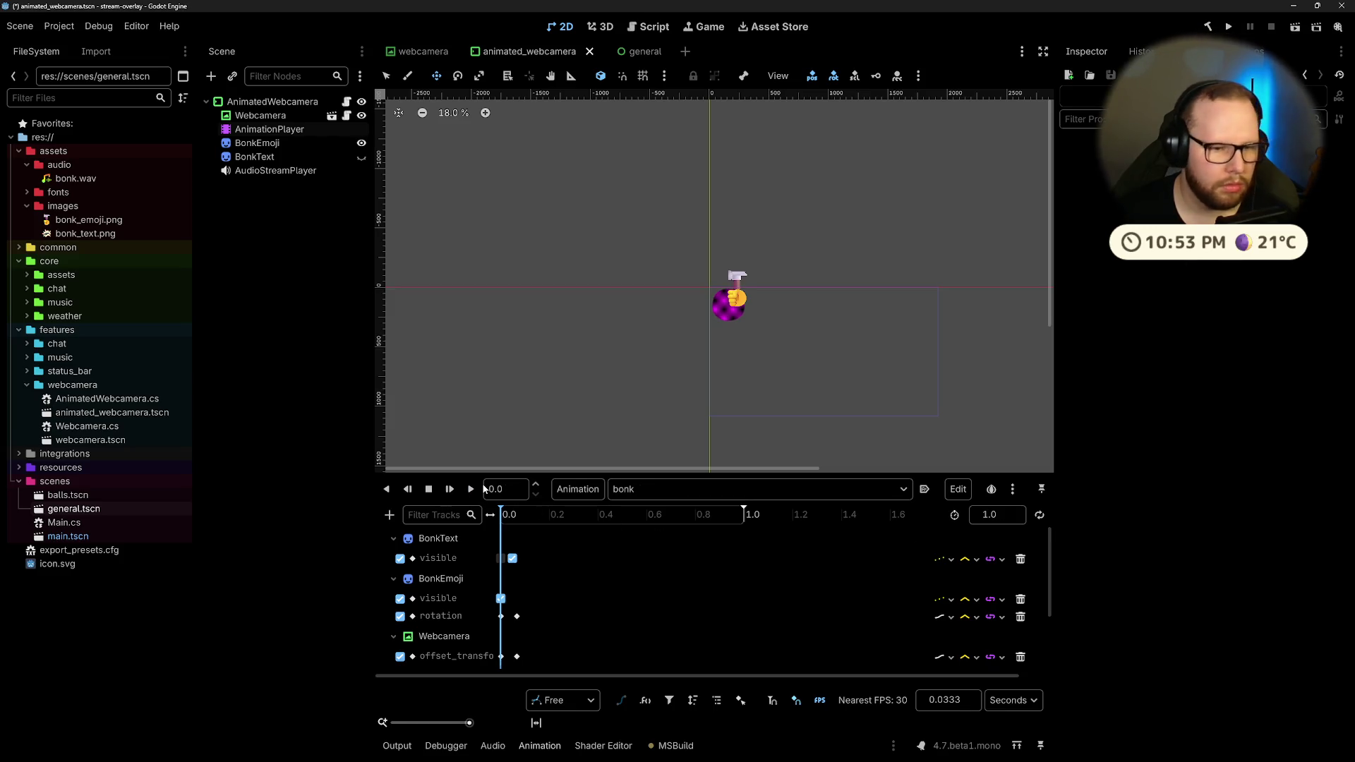
click(471, 489)
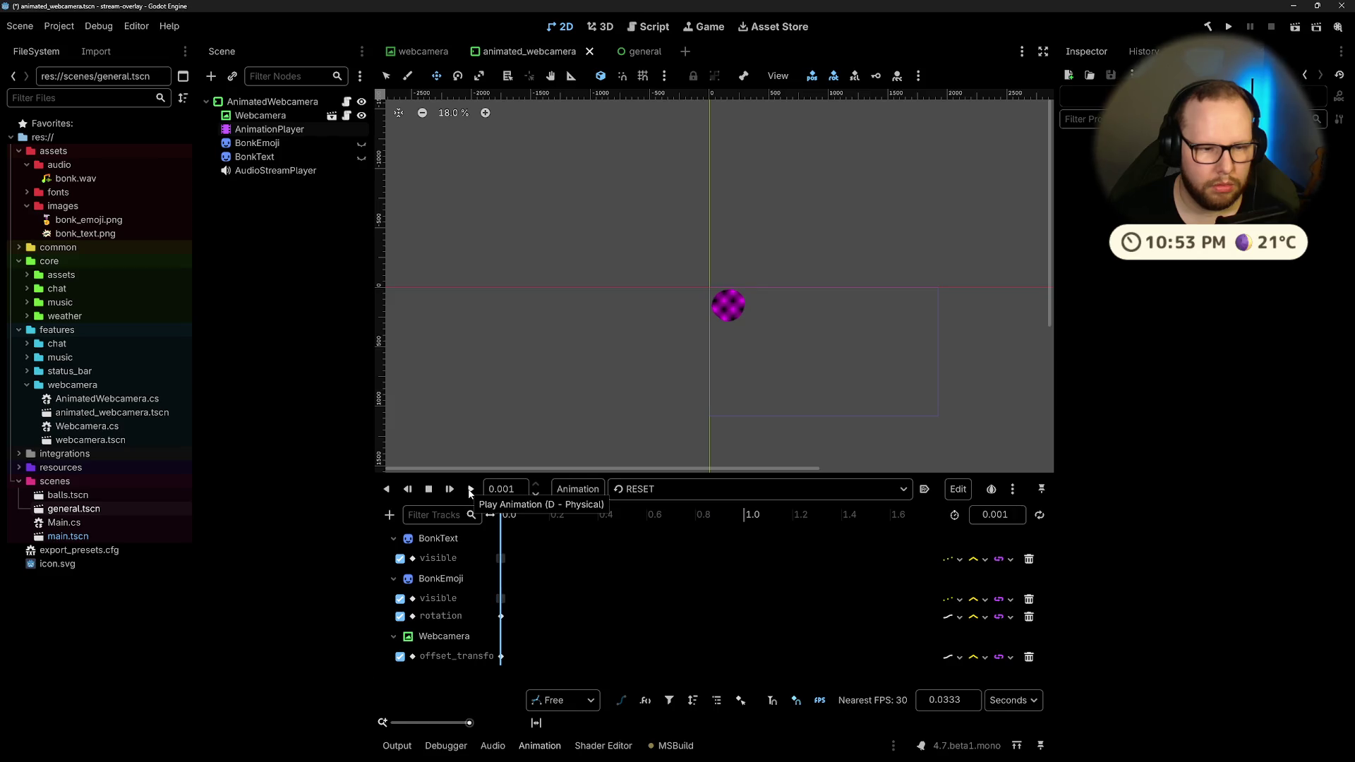
key(ctrl+super+Right)
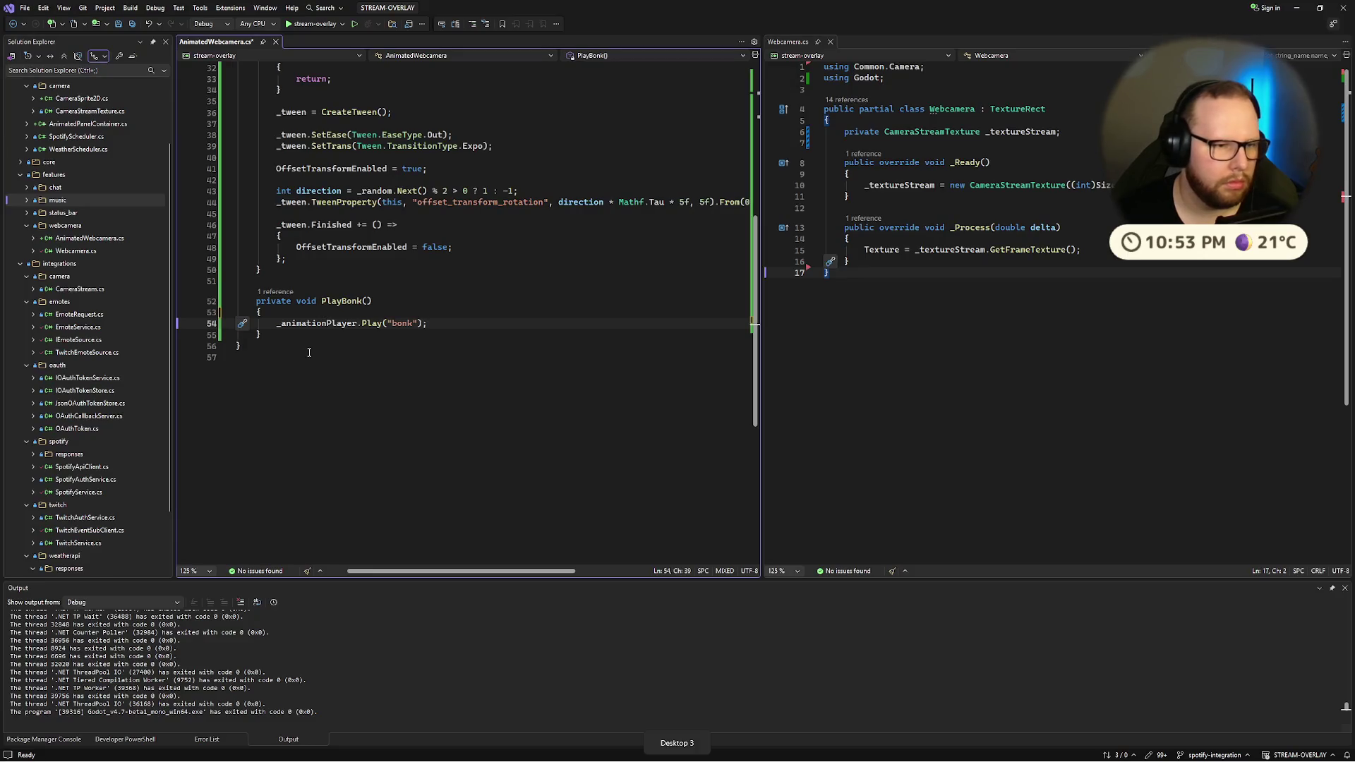
Step: Begin an if on _animationPlayer.CurrentAnimation above Play("bonk") and save
click(322, 313)
key(Return)
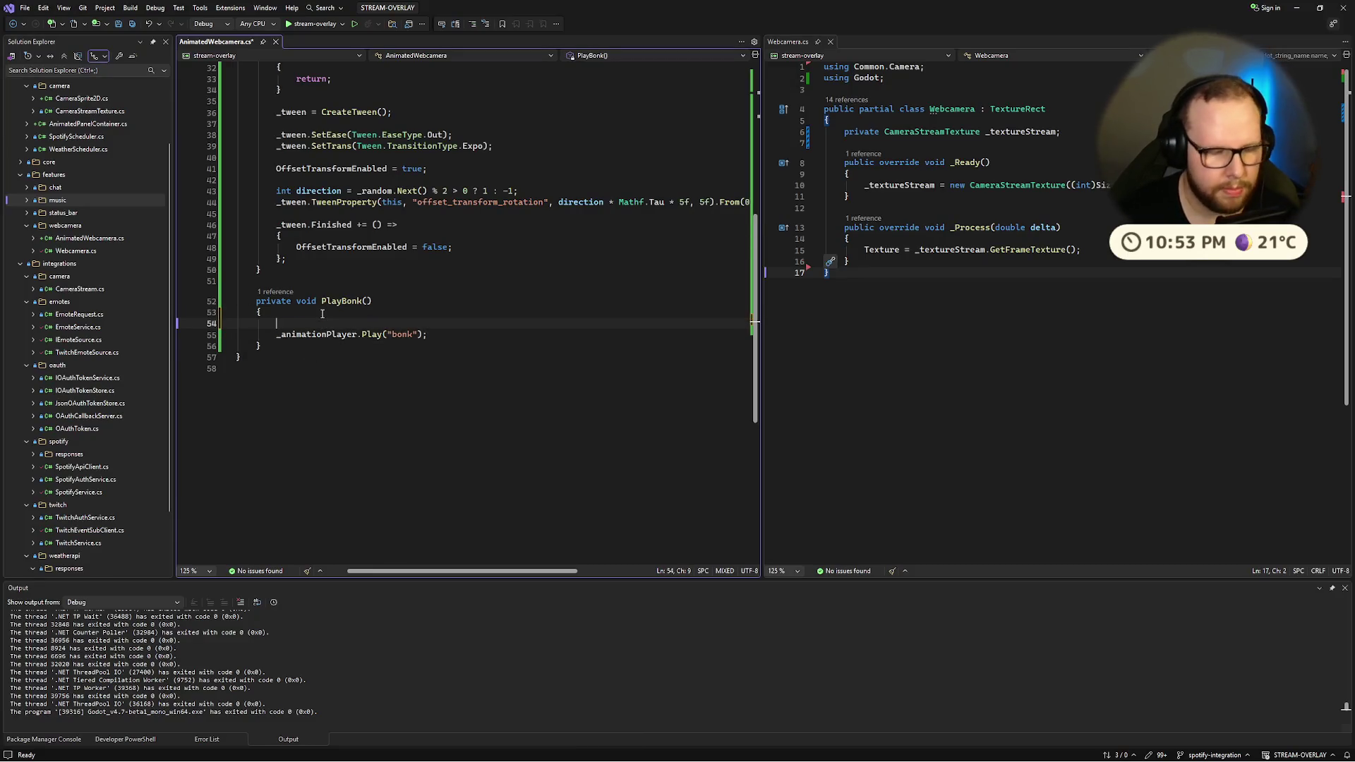
scroll(351, 340, up, 5)
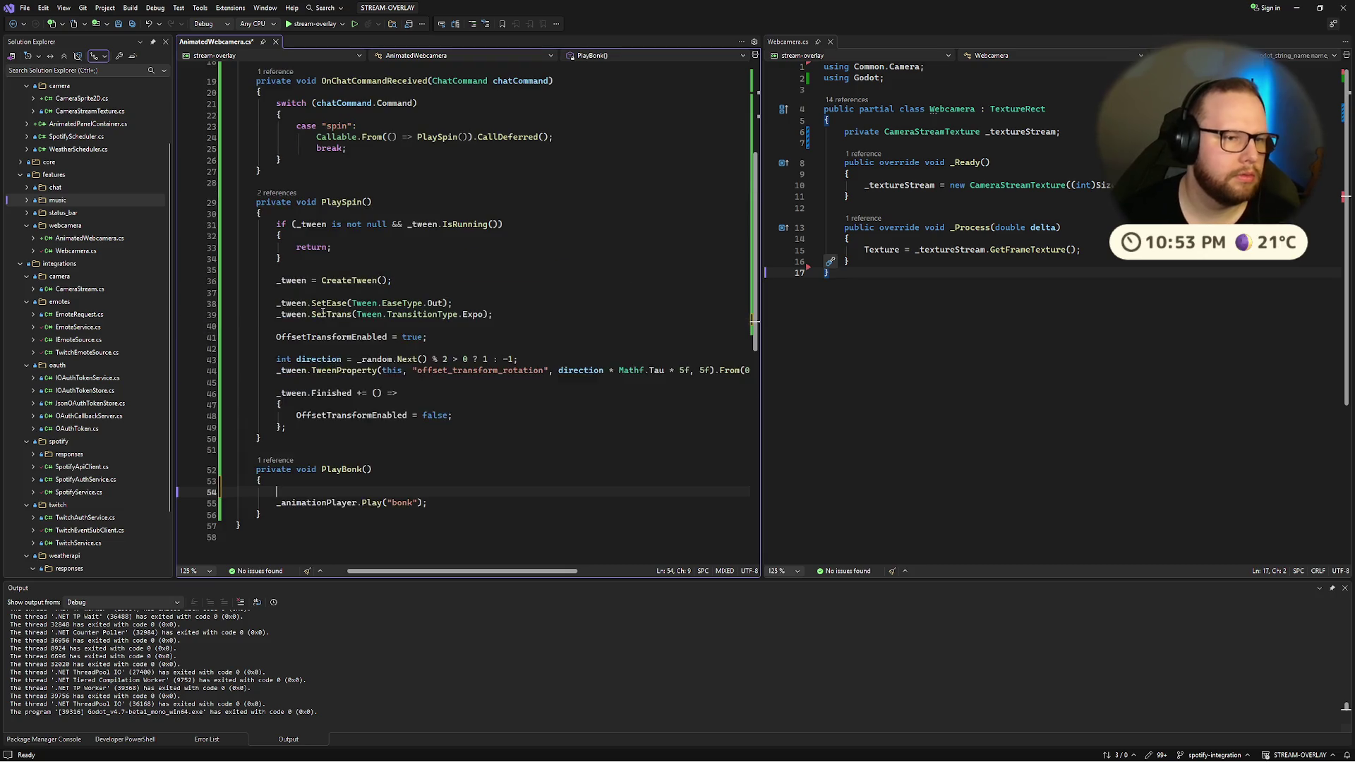
scroll(661, 314, down, 3)
text(if (_)
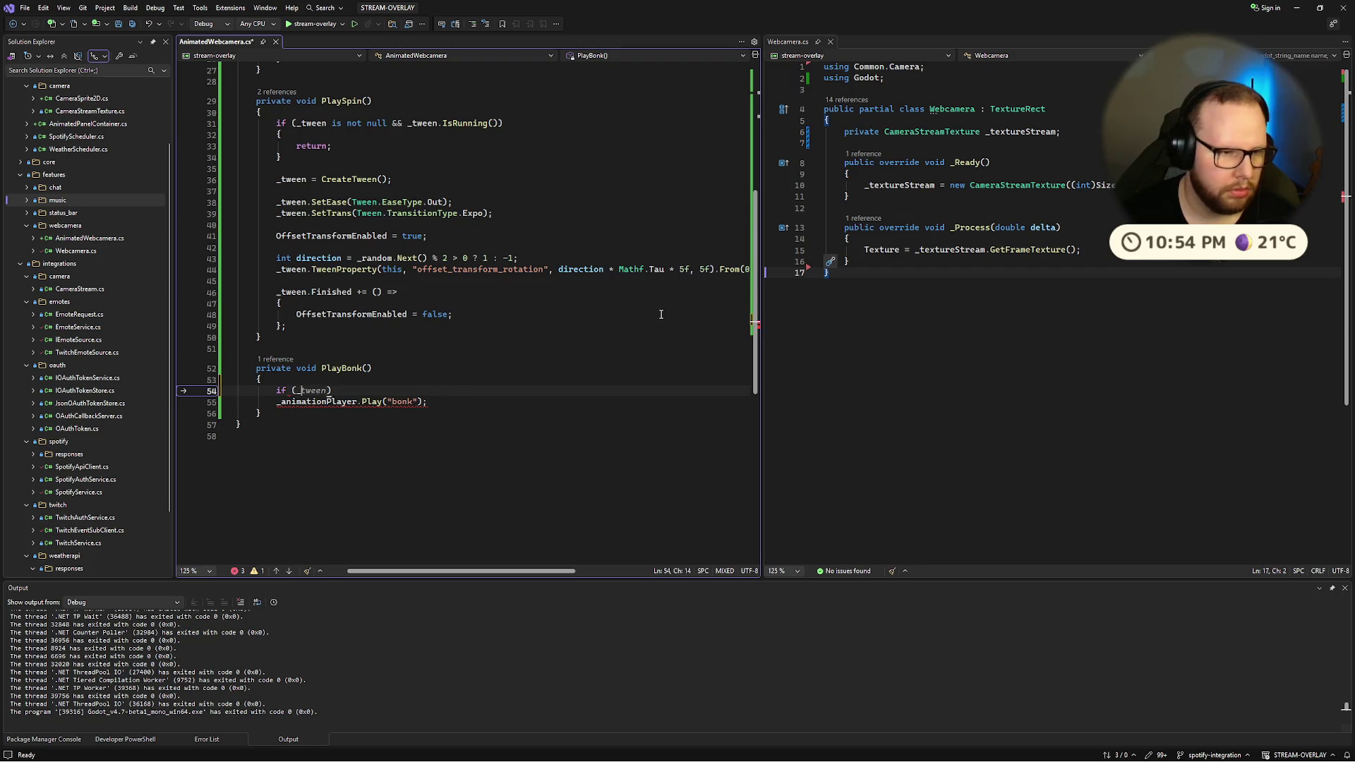
text(animationPlayer.)
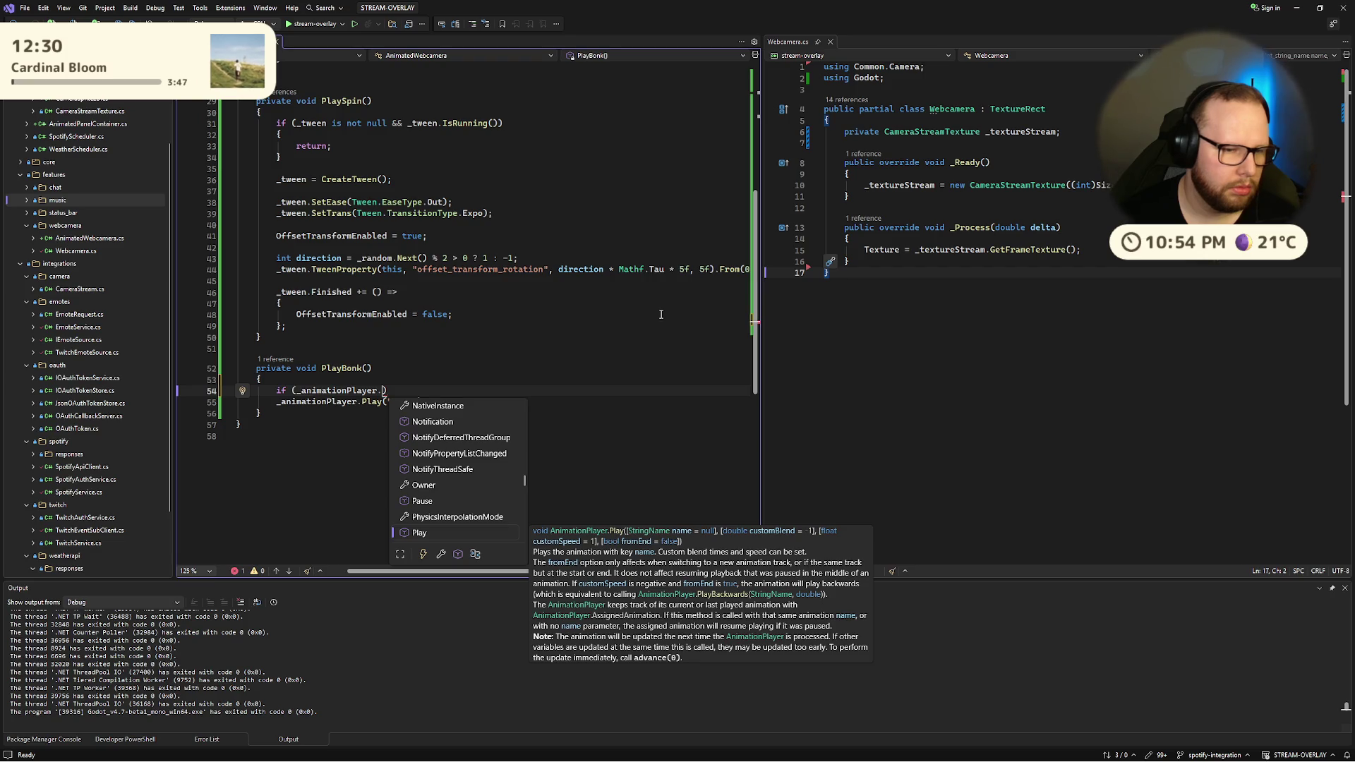
text(Curre)
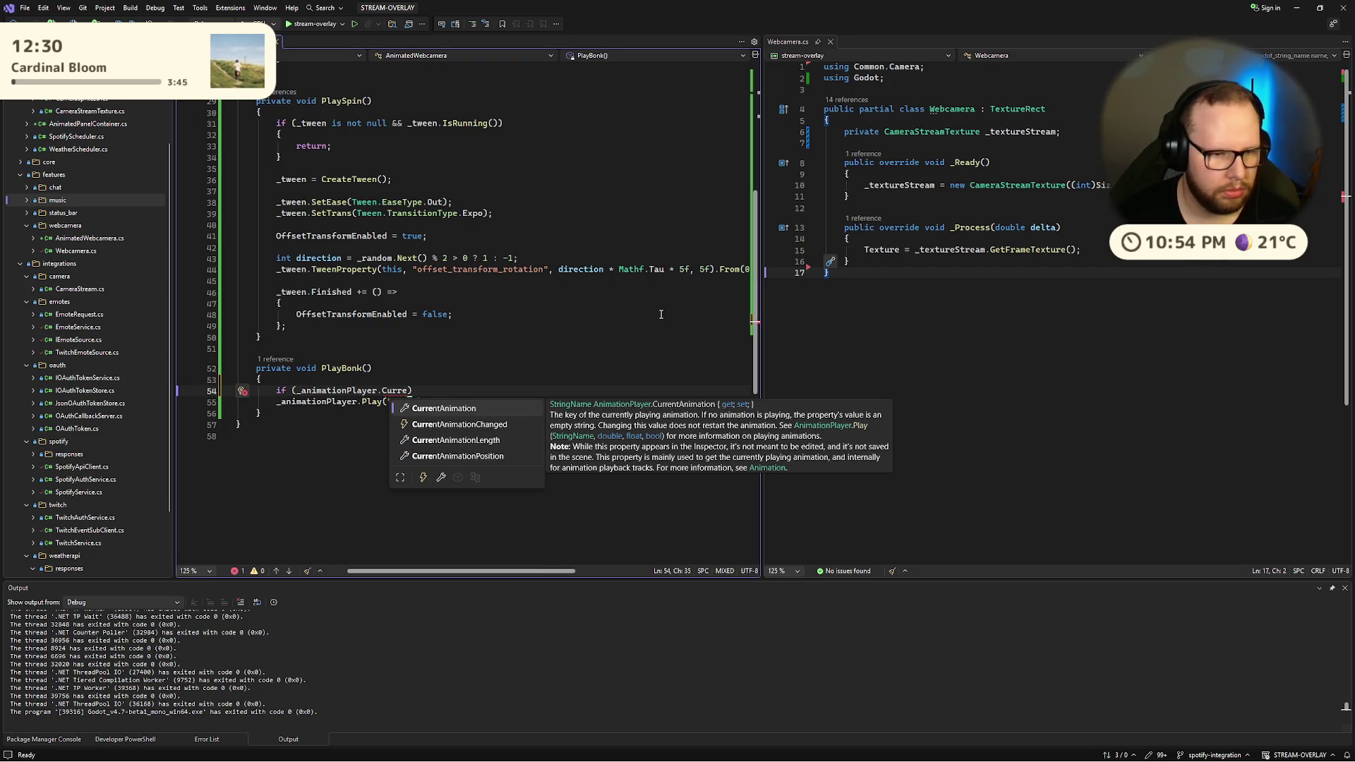
key(Tab)
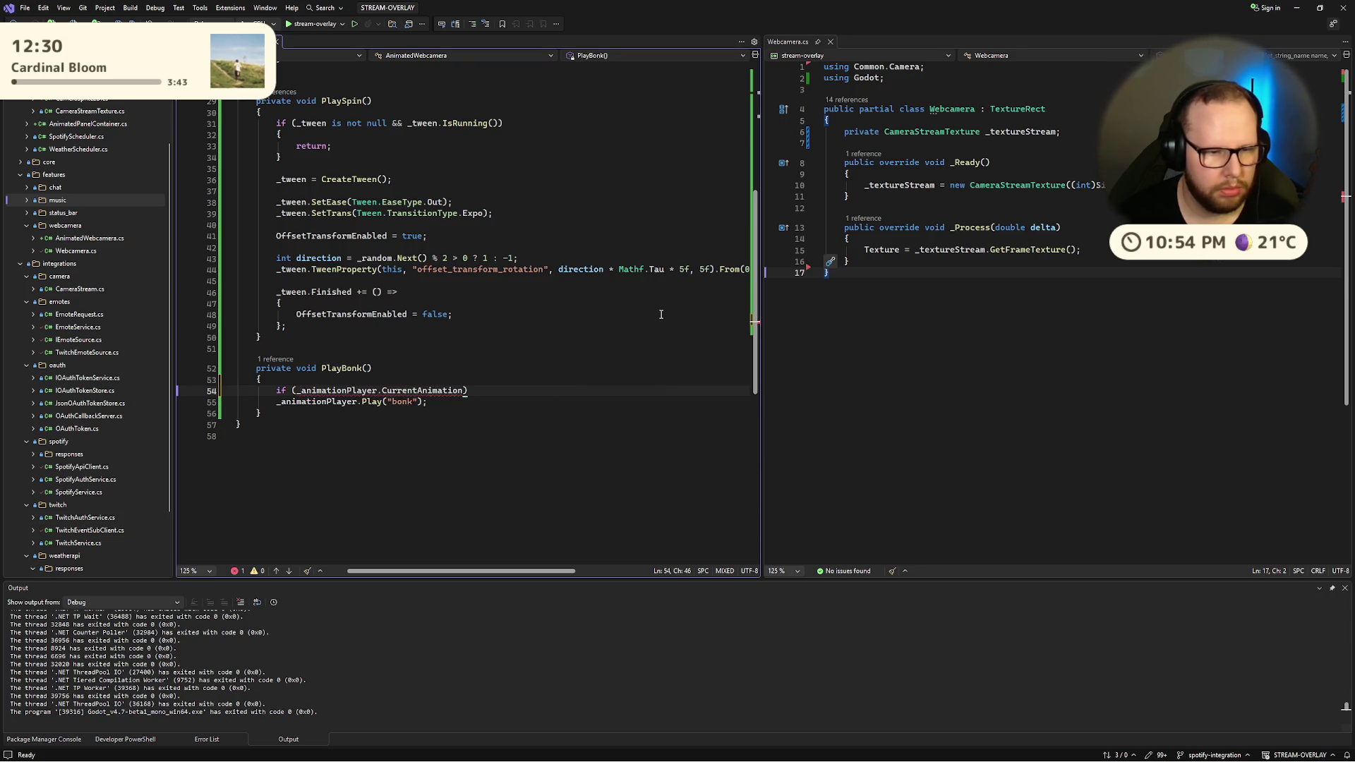
text(("bonk)
key(ctrl+s)
key(ctrl+End)
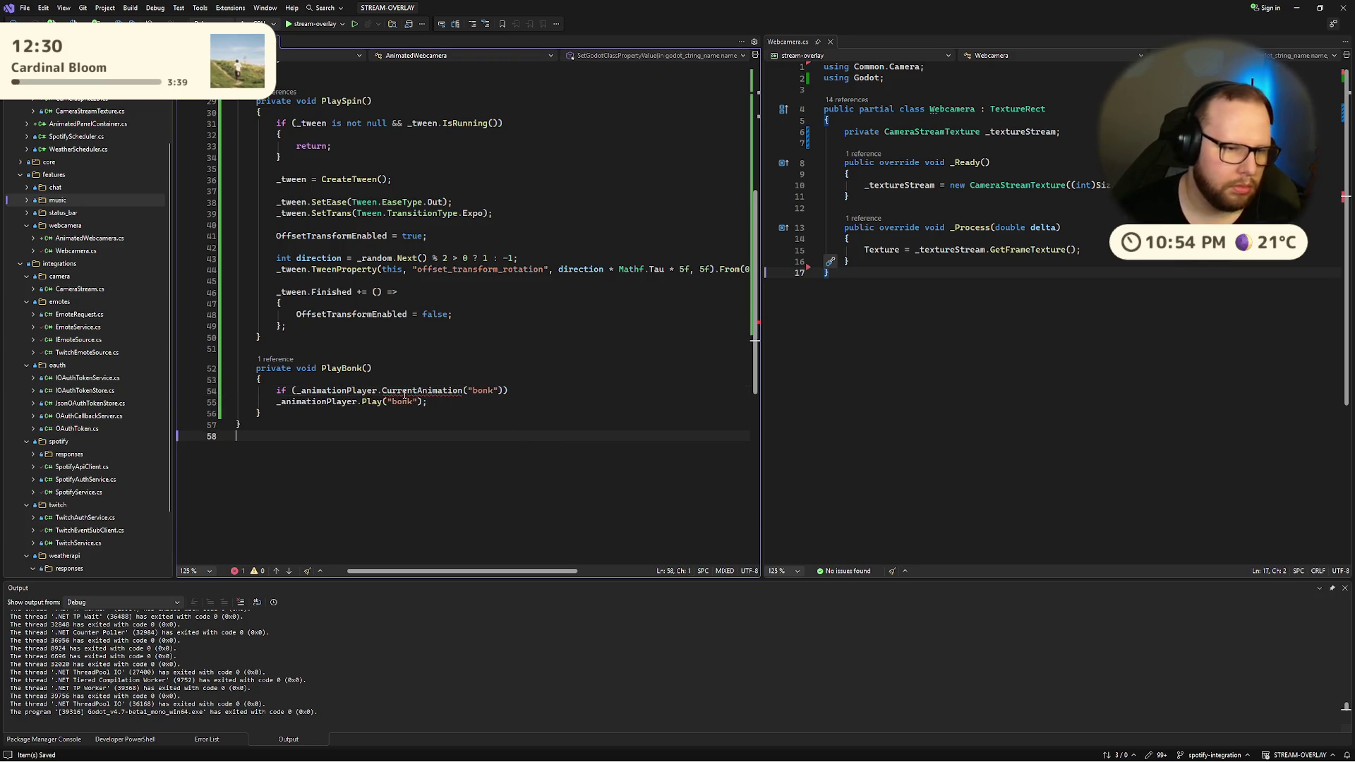
Step: Change the condition to compare CurrentAnimation == "bonk"
mouse_move(407, 391)
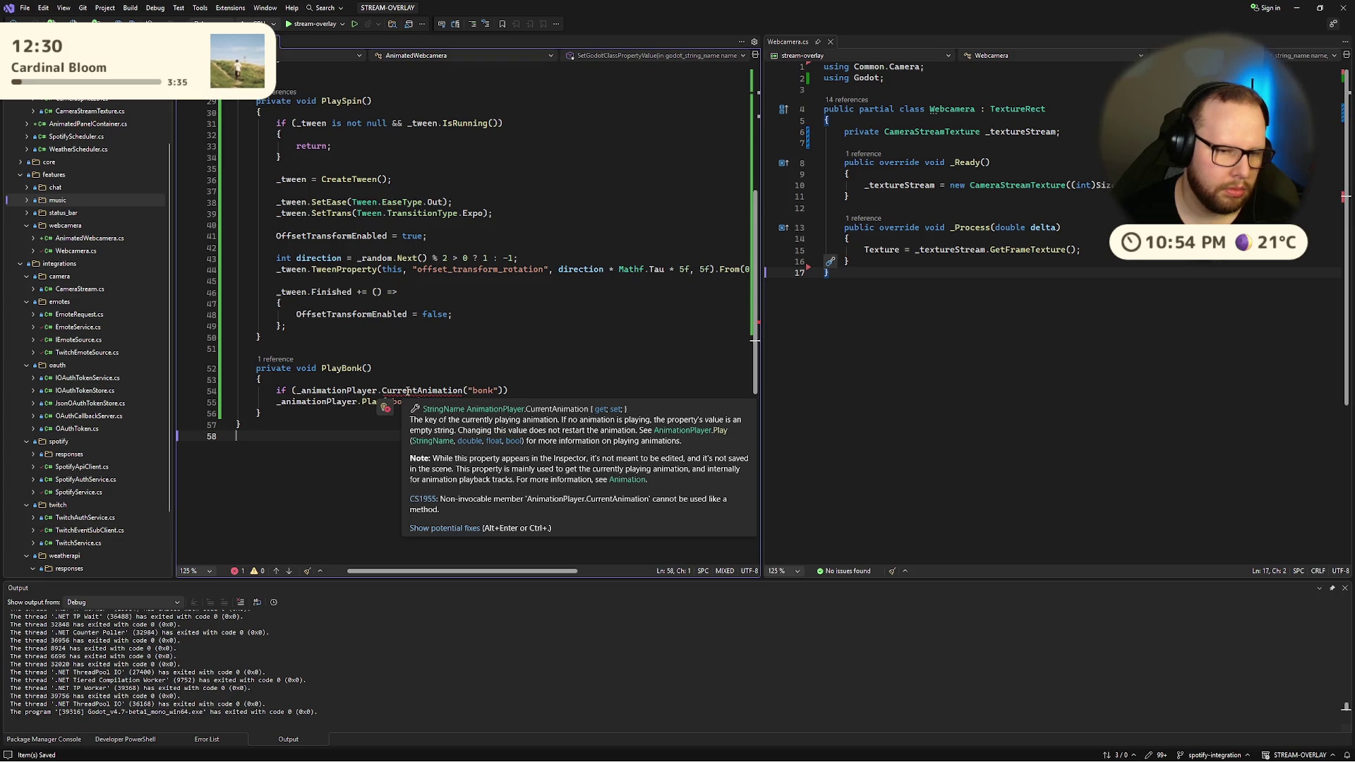
drag(464, 391, 503, 394)
text(== ")
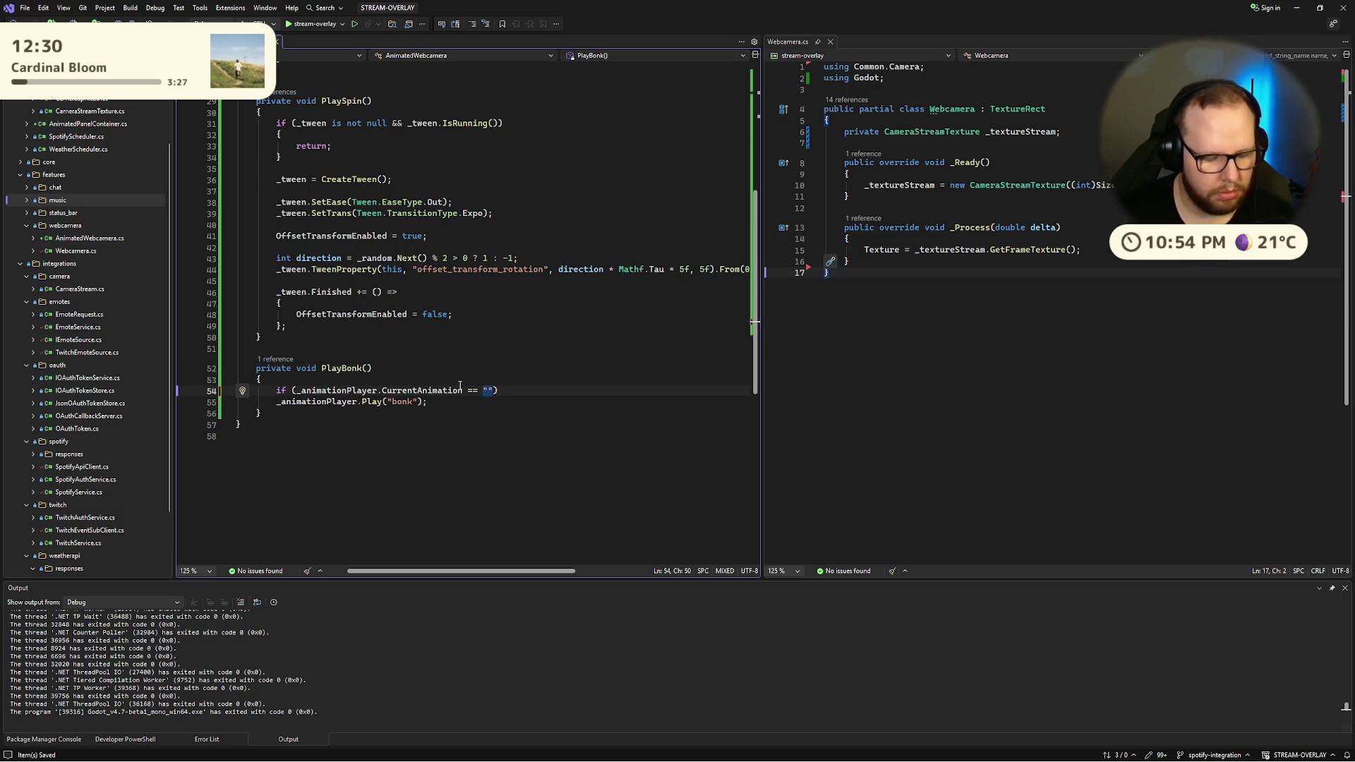
text(&")
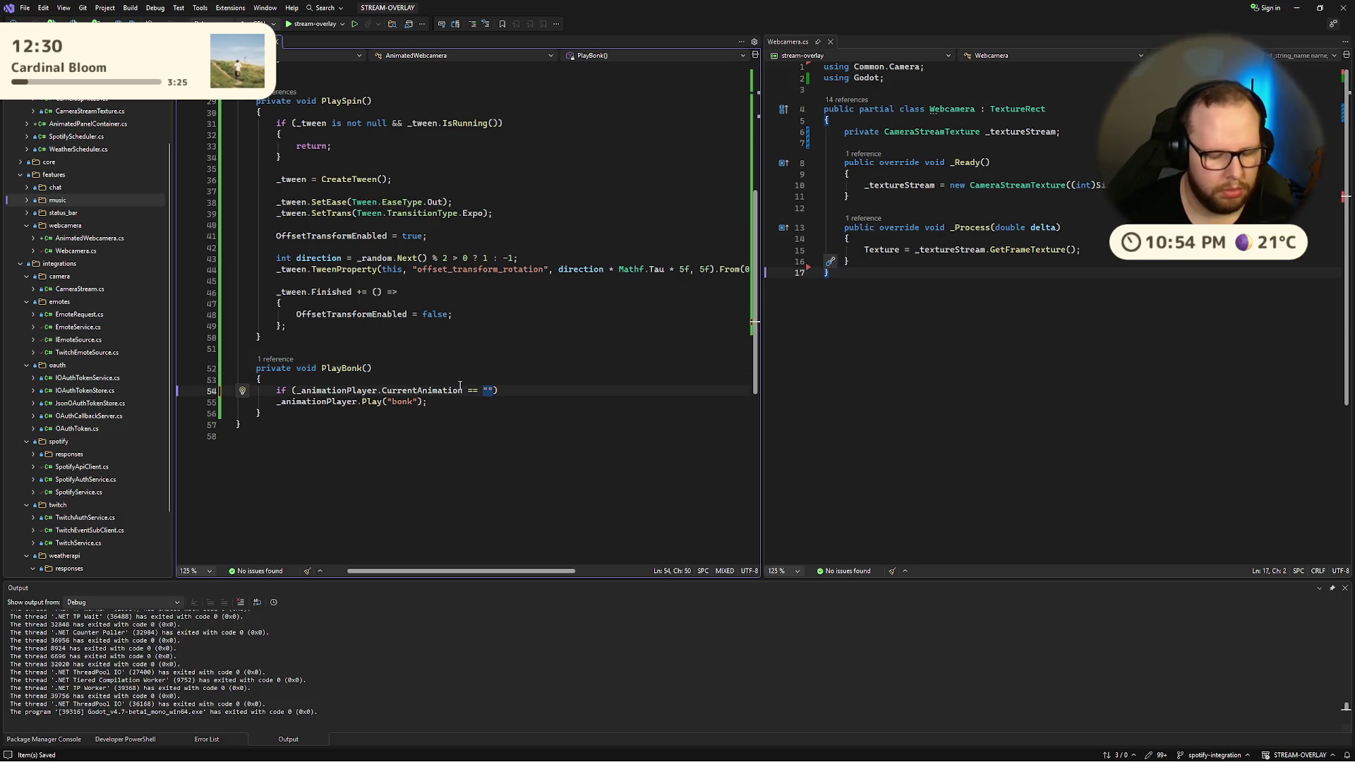
text(bonk)
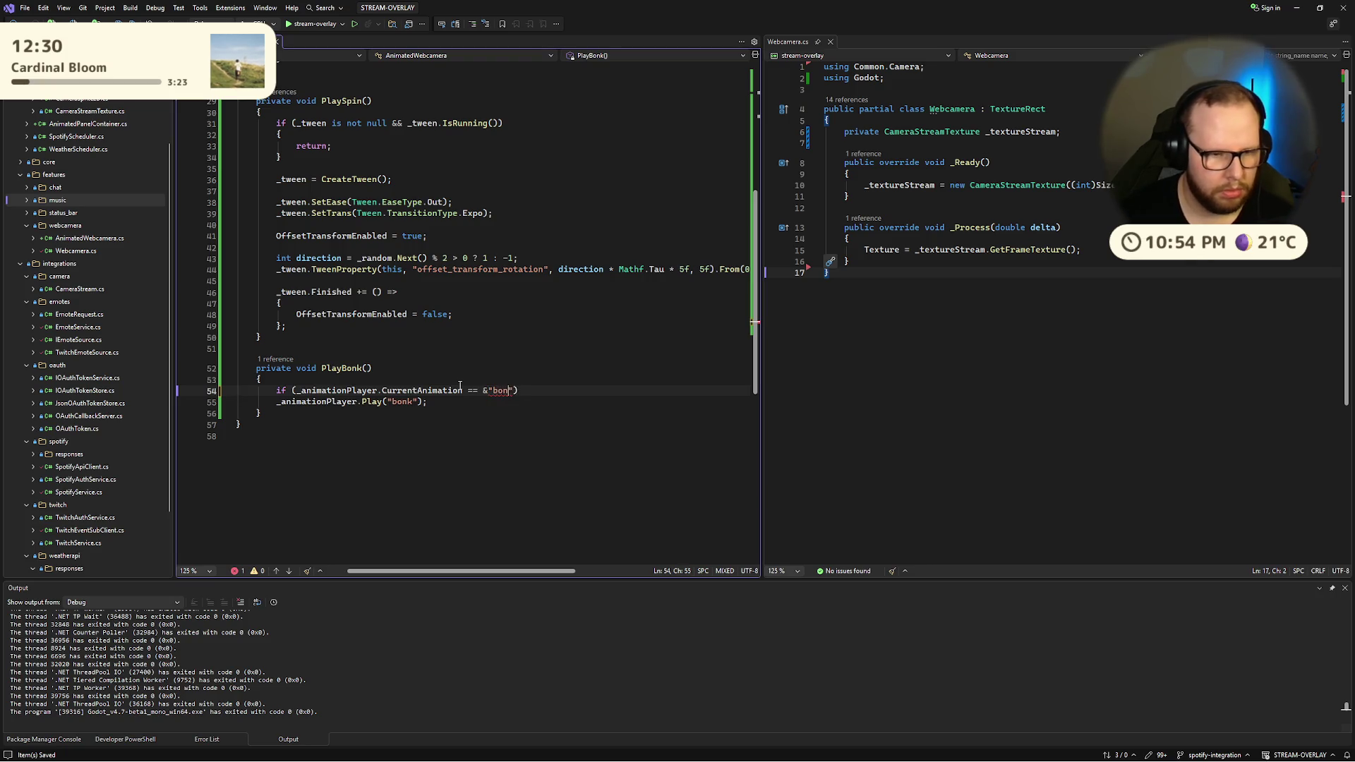
key(Left)
key(Left)
key(Left)
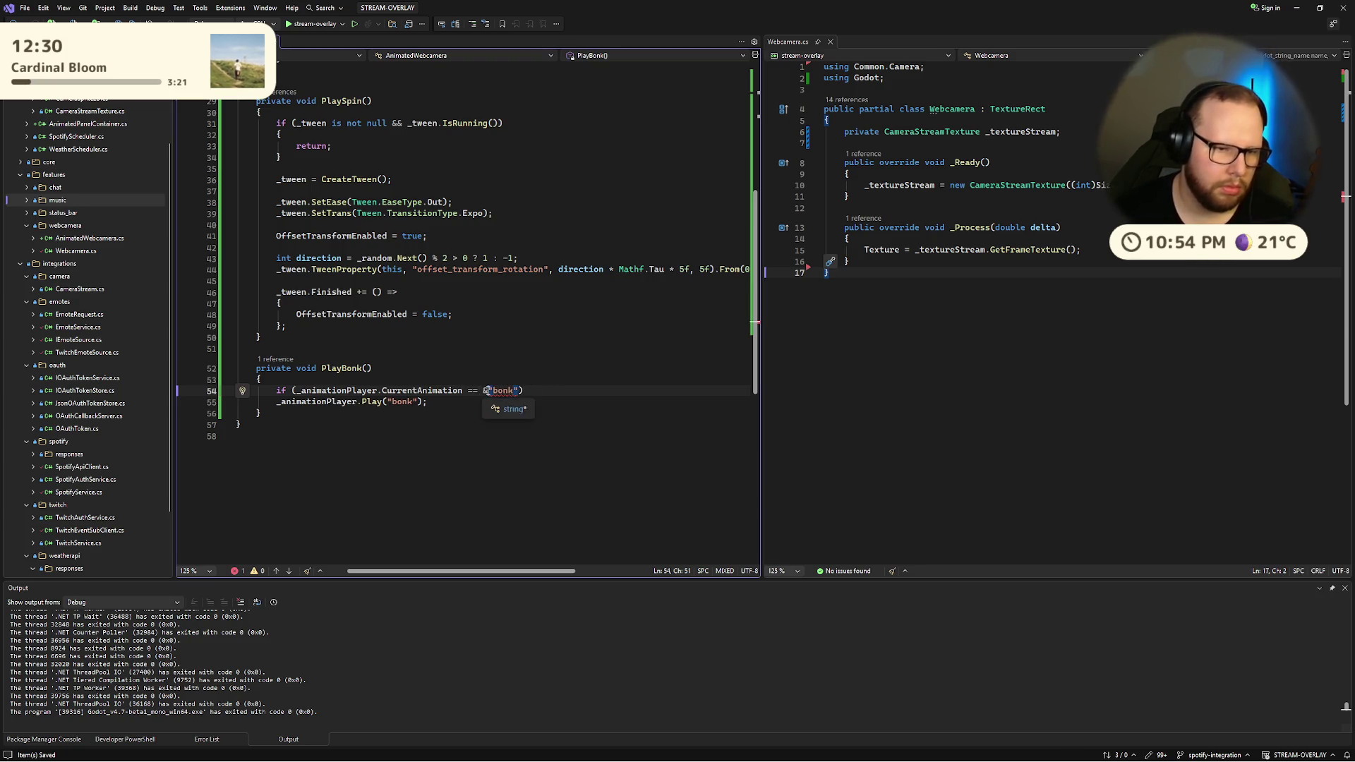
key(BackSpace)
click(546, 362)
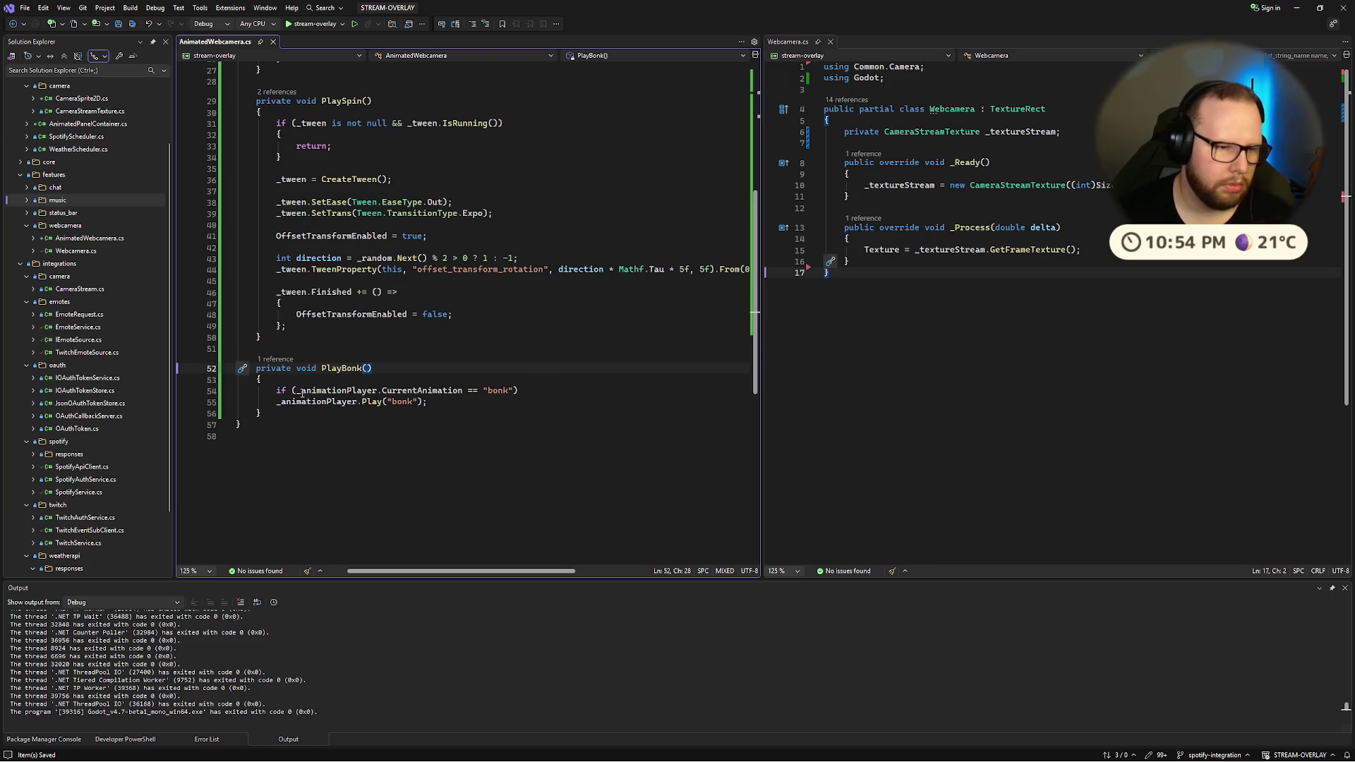
Step: Briefly flip the check to != "bonk", then restore the == comparison
click(469, 391)
key(Delete)
text(!)
key(Up)
key(Up)
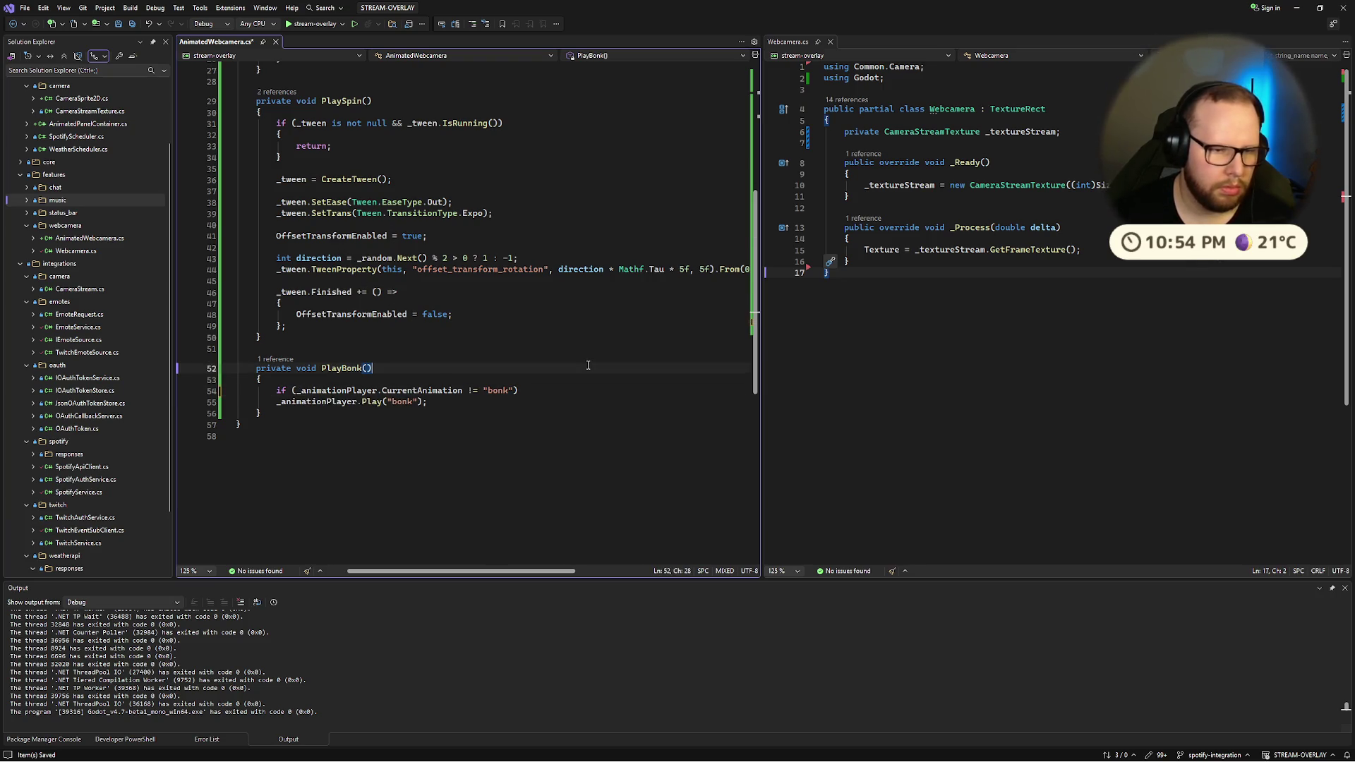
key(Down)
key(Down)
key(Down)
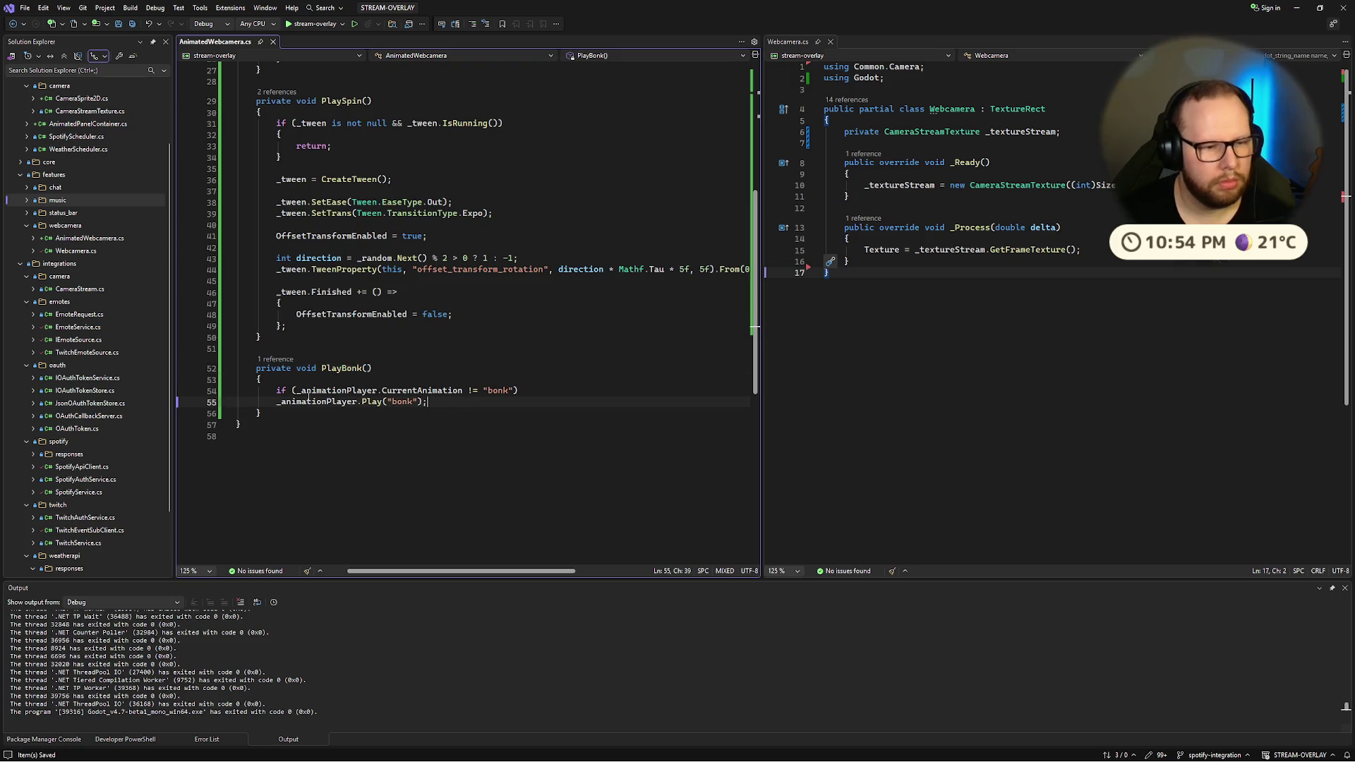
key(Up)
key(Up)
key(End)
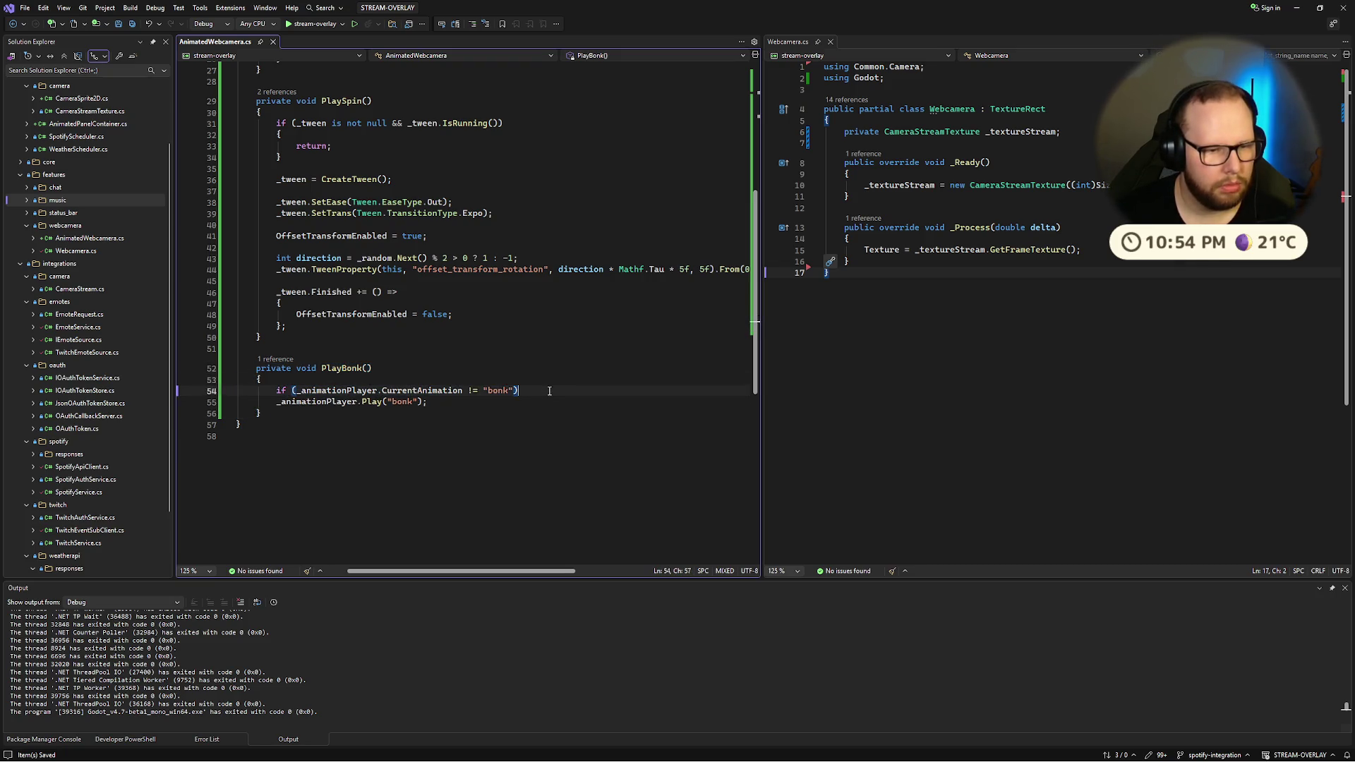
key(BackSpace)
text(=)
key(End)
Step: Add a { return; } block under the condition, save, and start debugging the overlay
key(Return)
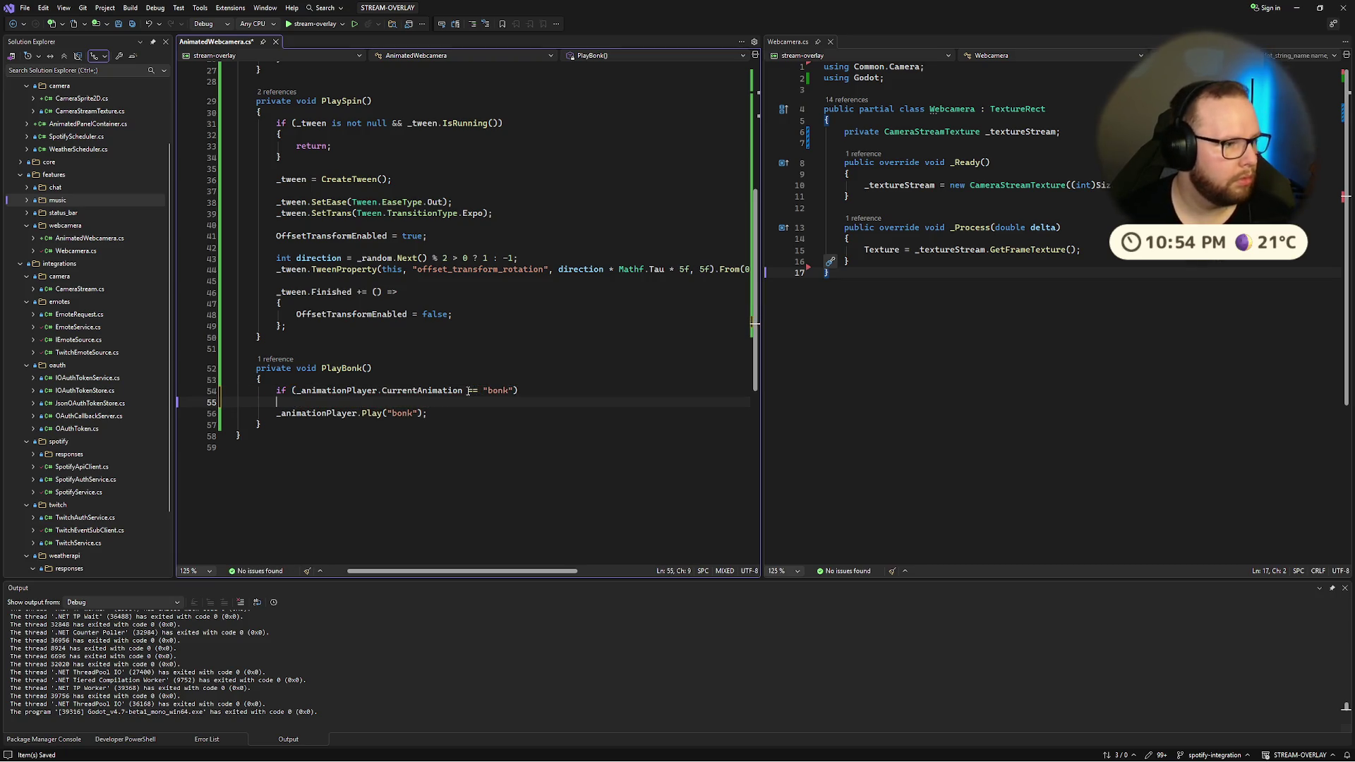
text({)
key(Return)
text(return;)
key(ctrl+s)
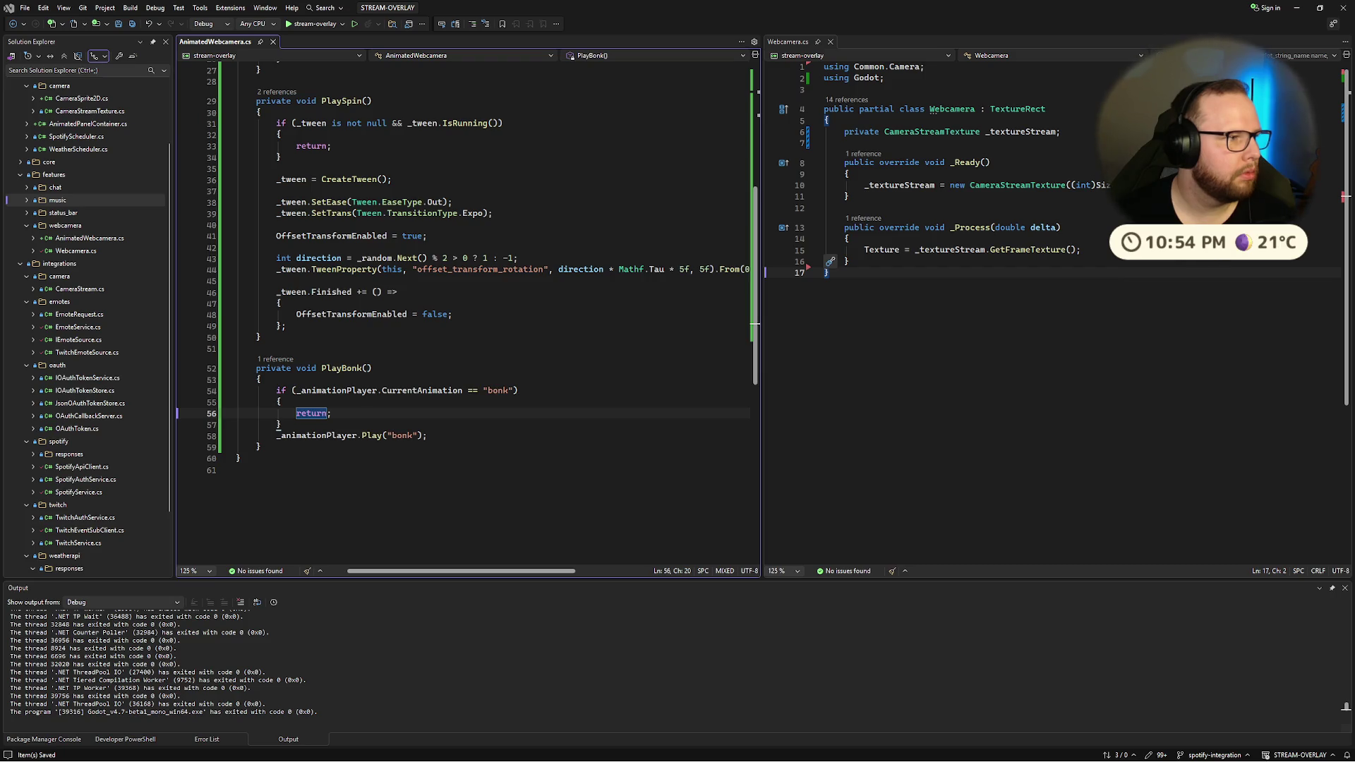
click(372, 368)
click(315, 24)
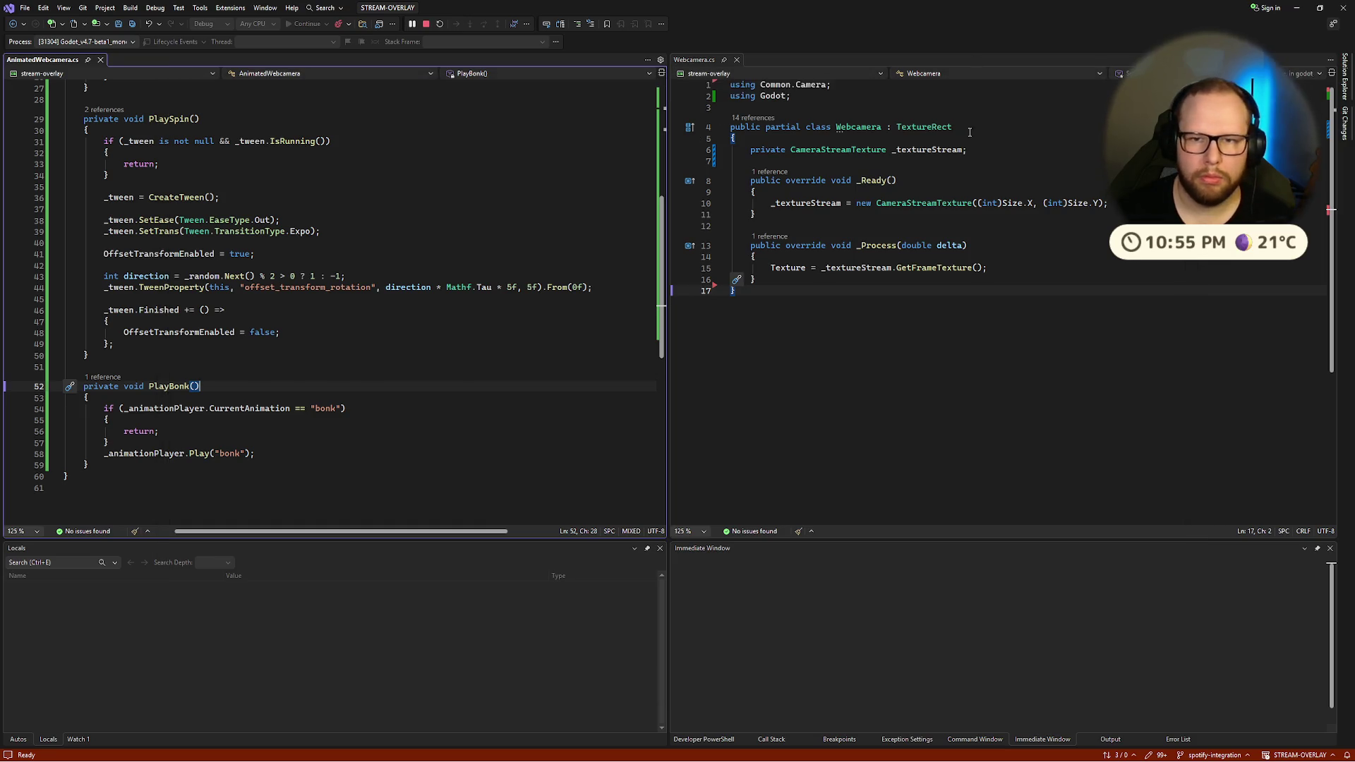
Step: Duplicate the "spin" chat command case, rename the copy to "bonk", and save
key(ctrl+super+Right)
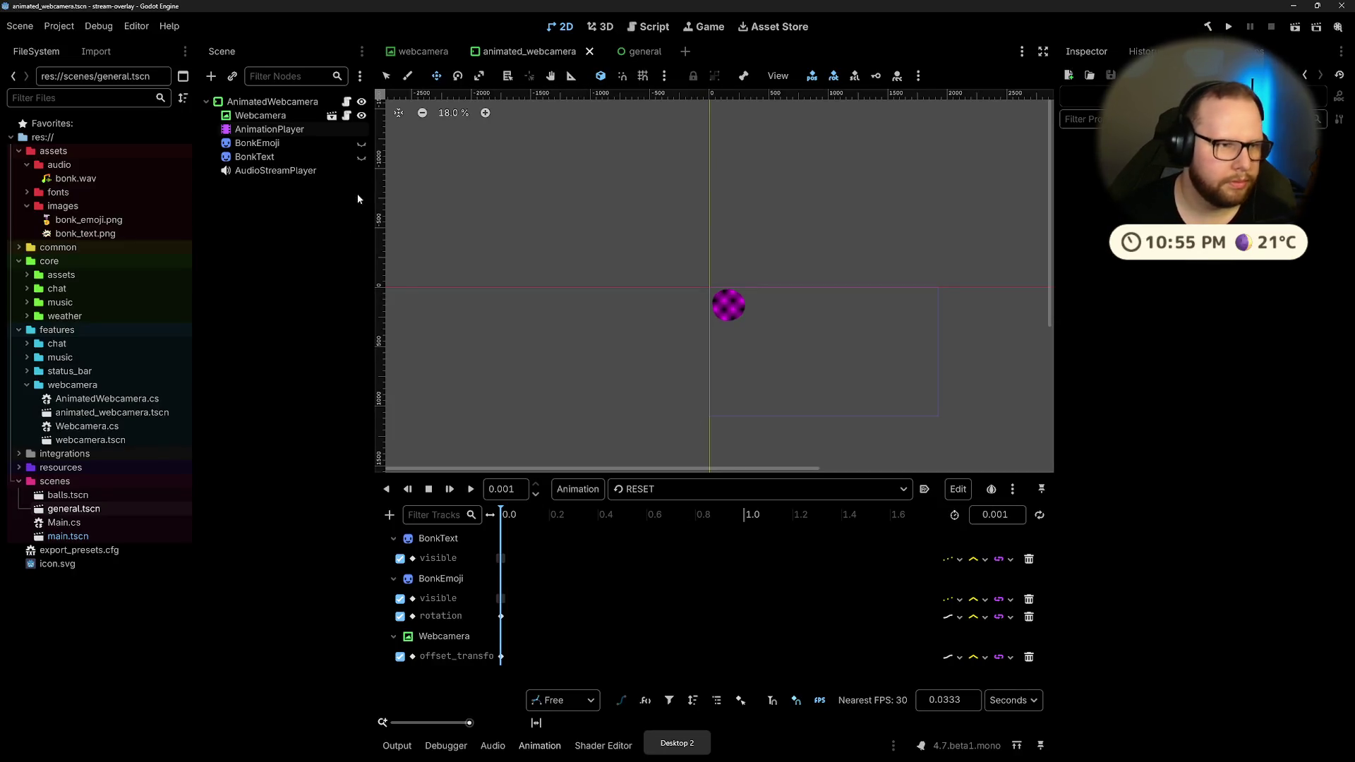
key(ctrl+super+Right)
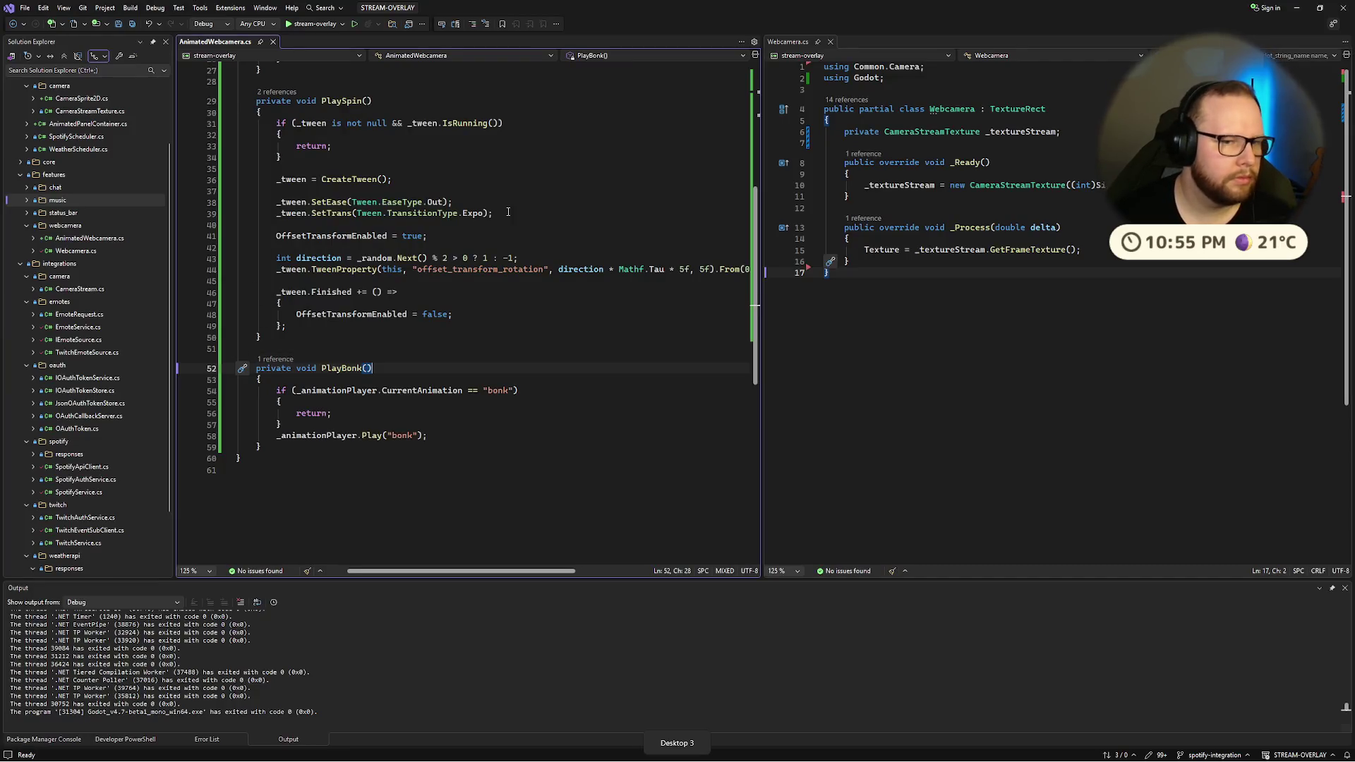
scroll(508, 211, up, 6)
mouse_move(346, 250)
mouse_down()
mouse_move(296, 230)
mouse_move(345, 251)
mouse_up()
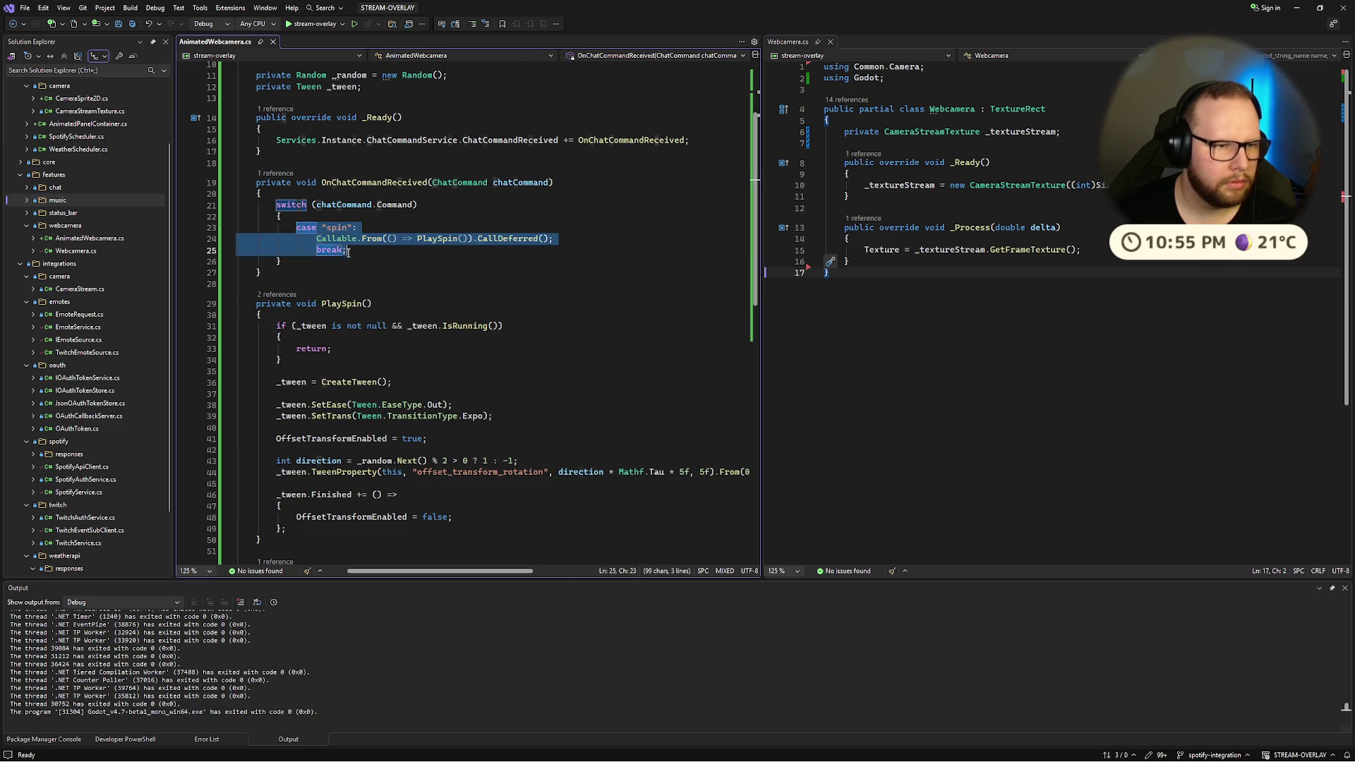
key(ctrl+c)
key(End)
key(Return)
key(ctrl+v)
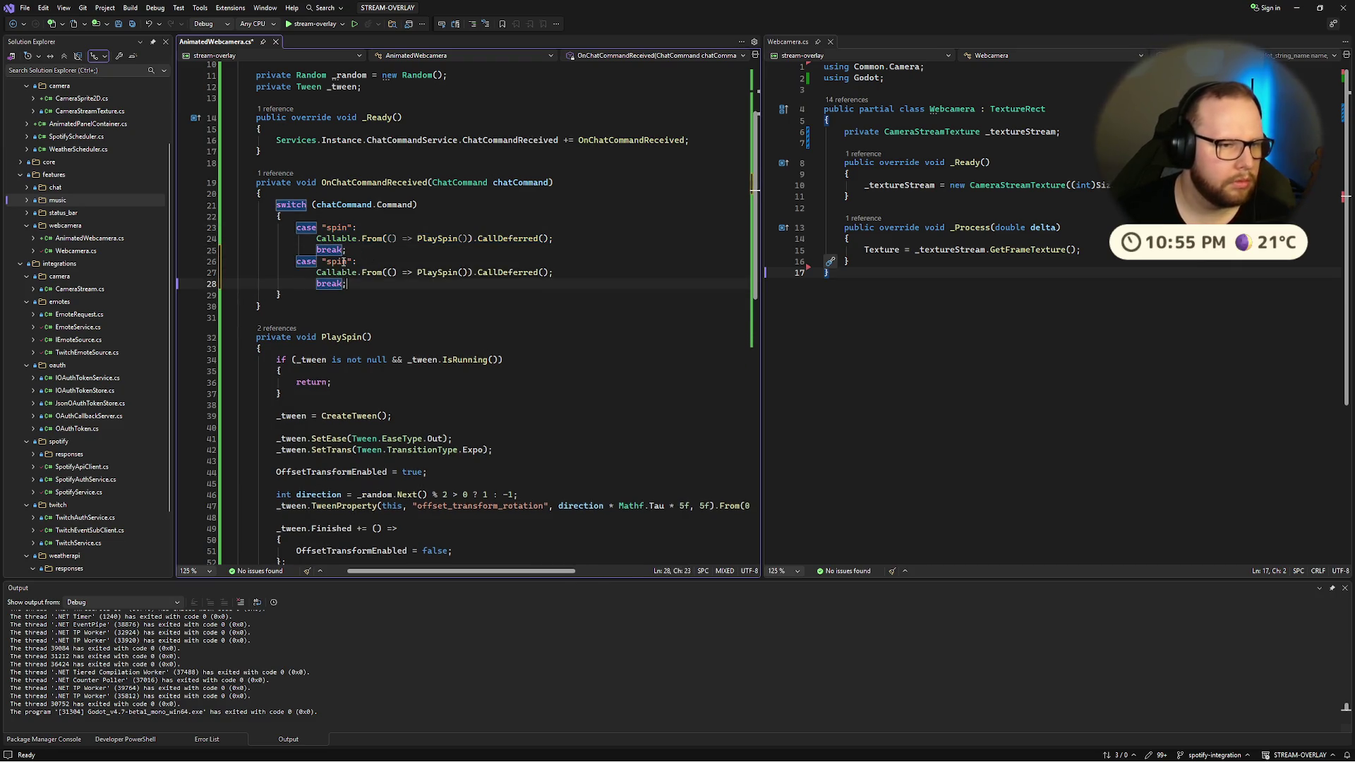
double_click(343, 261)
text(bonk)
key(ctrl+s)
Step: Make the bonk case call PlayBonk instead of PlaySpin and run the overlay with F5
double_click(437, 271)
scroll(329, 434, down, 5)
double_click(329, 434)
key(ctrl+c)
double_click(437, 104)
key(ctrl+v)
key(F5)
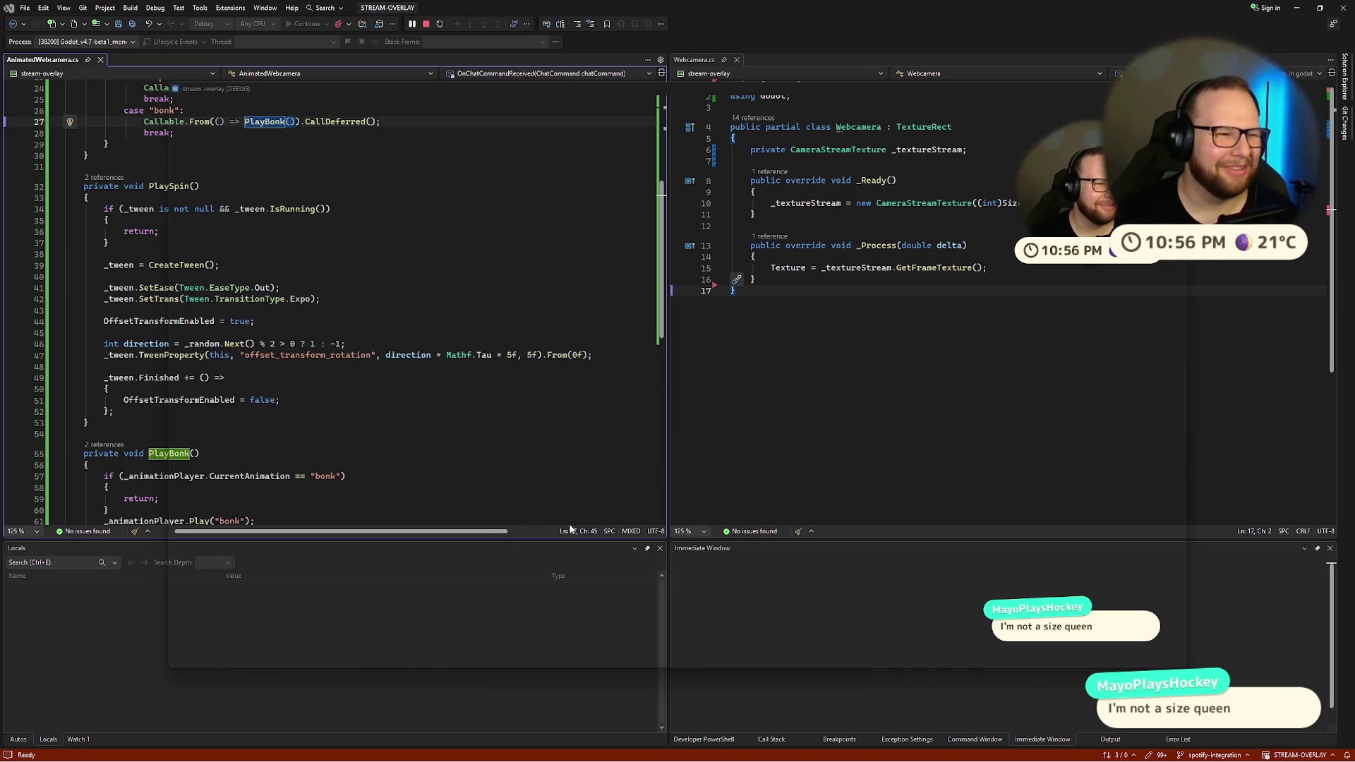
key(ctrl+super+Right)
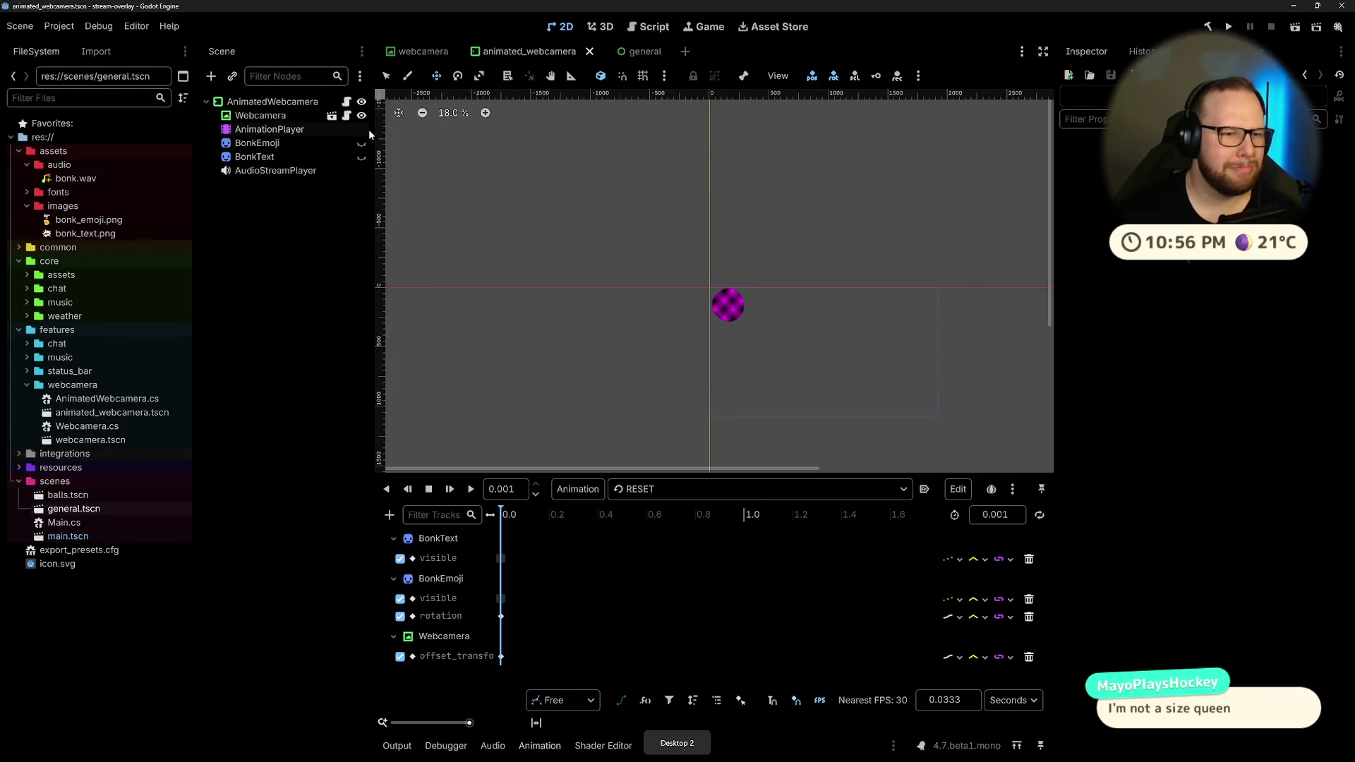
Step: Unhide the BonkEmoji and BonkText sprites and frame the view on the emoji
click(349, 143)
click(362, 143)
click(361, 157)
key(shift+f)
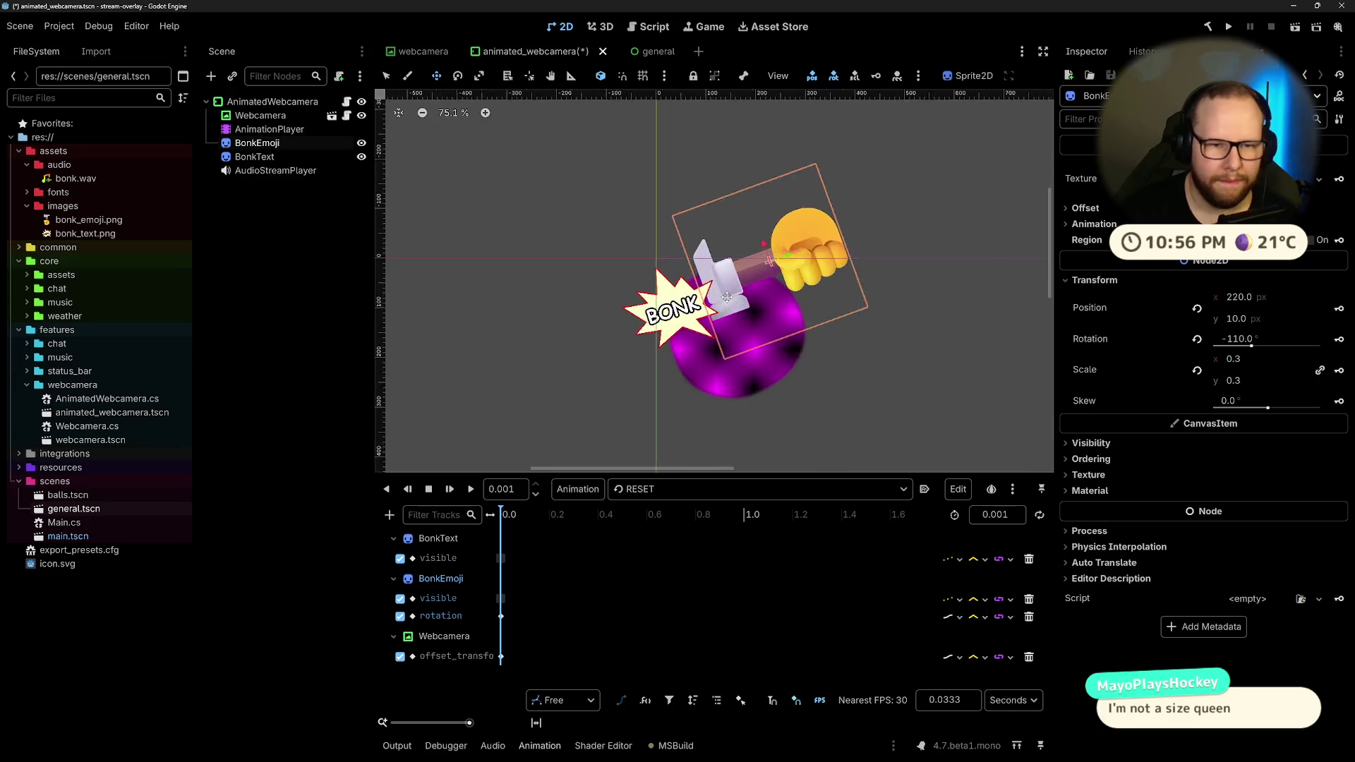
Step: Set the BonkEmoji scale to 0.2 after trying 0.25
click(1261, 359)
text(0.2)
key(Return)
click(1261, 360)
text(0.25)
key(Return)
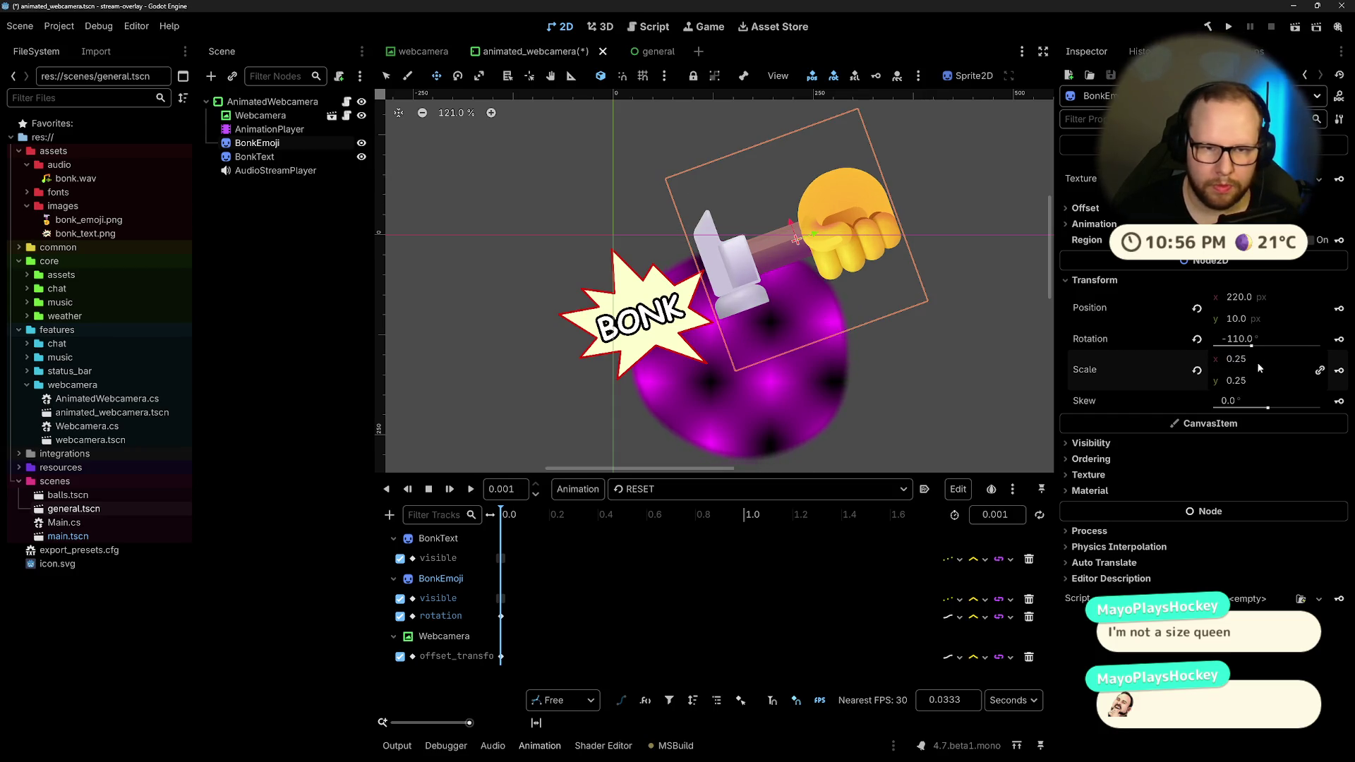
click(1261, 360)
text(0.2)
key(Return)
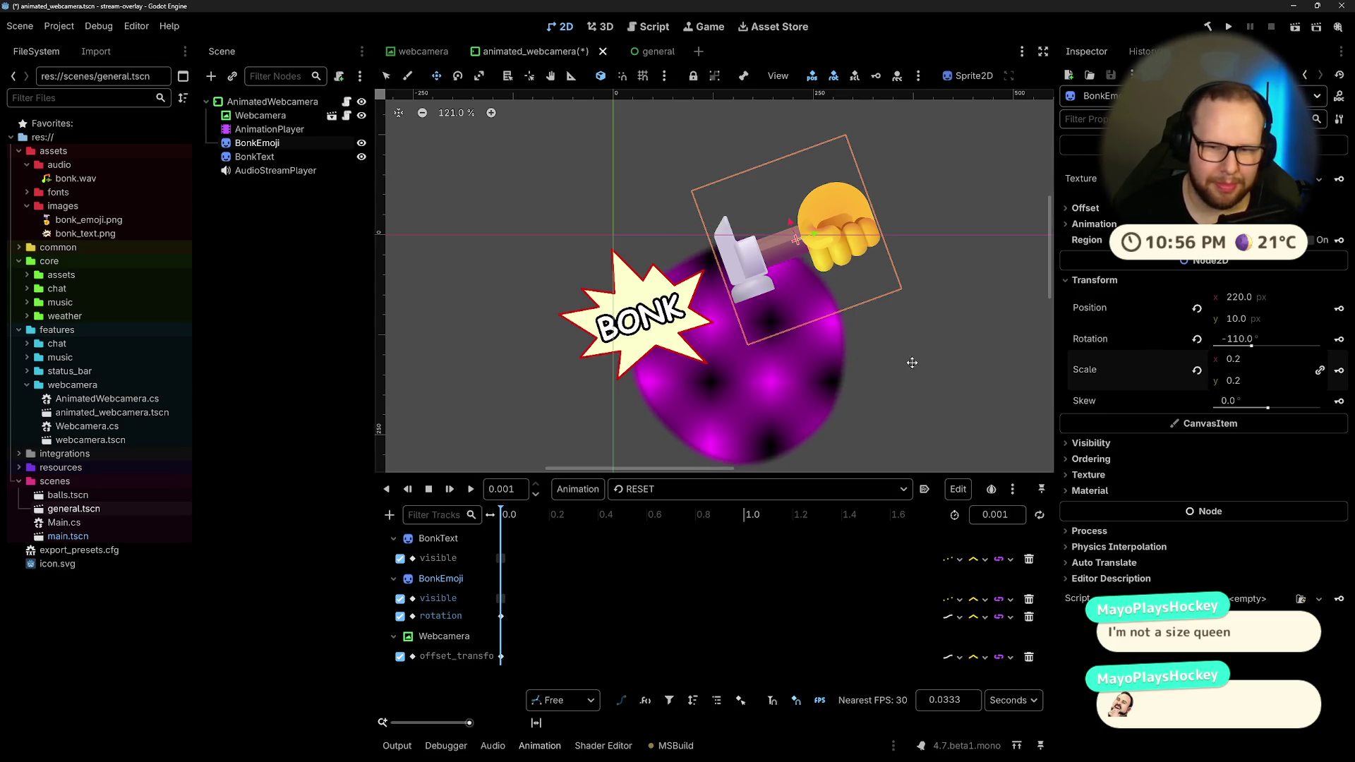
Step: Scale BonkText to 0.15 after trying 0.1, hide both sprites, and preview the animation
click(255, 156)
click(1261, 358)
text(0.1)
key(Return)
click(1263, 359)
text(0.15)
key(Return)
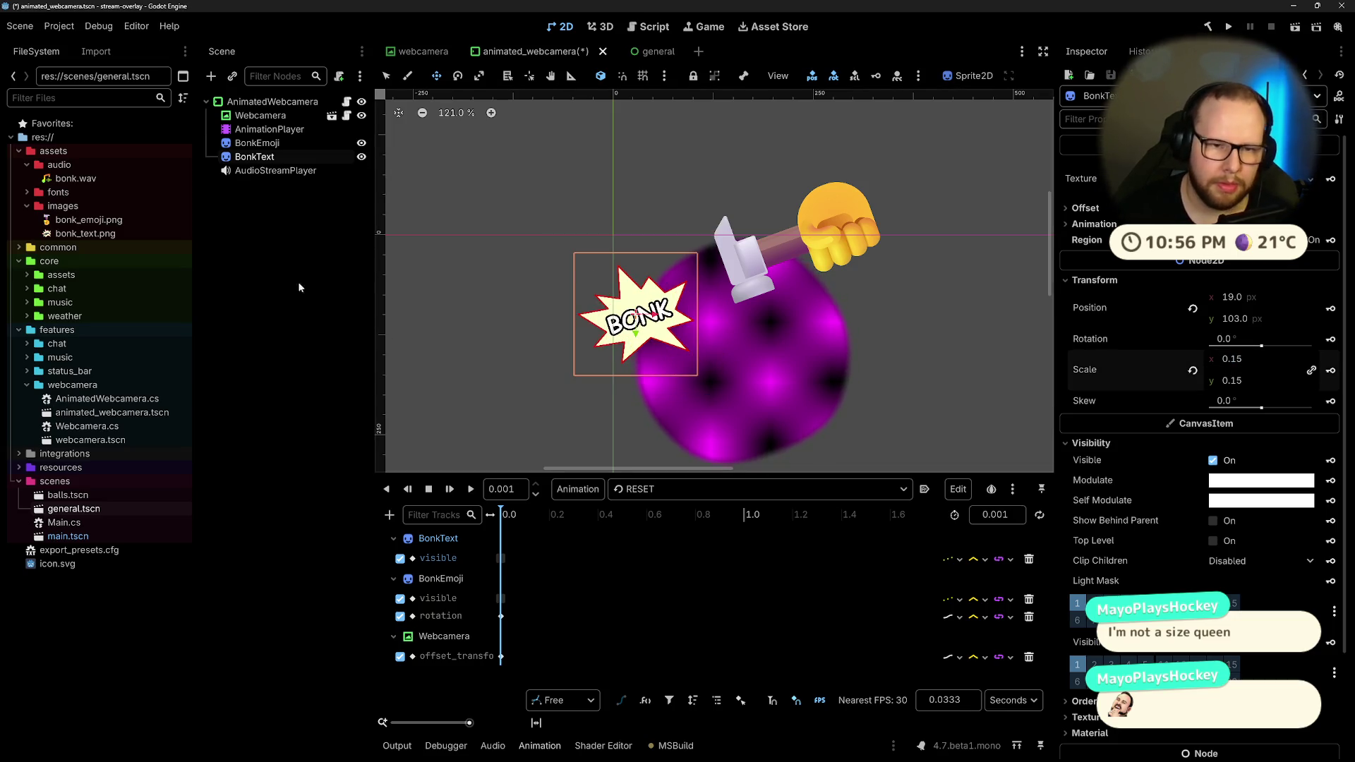
click(468, 490)
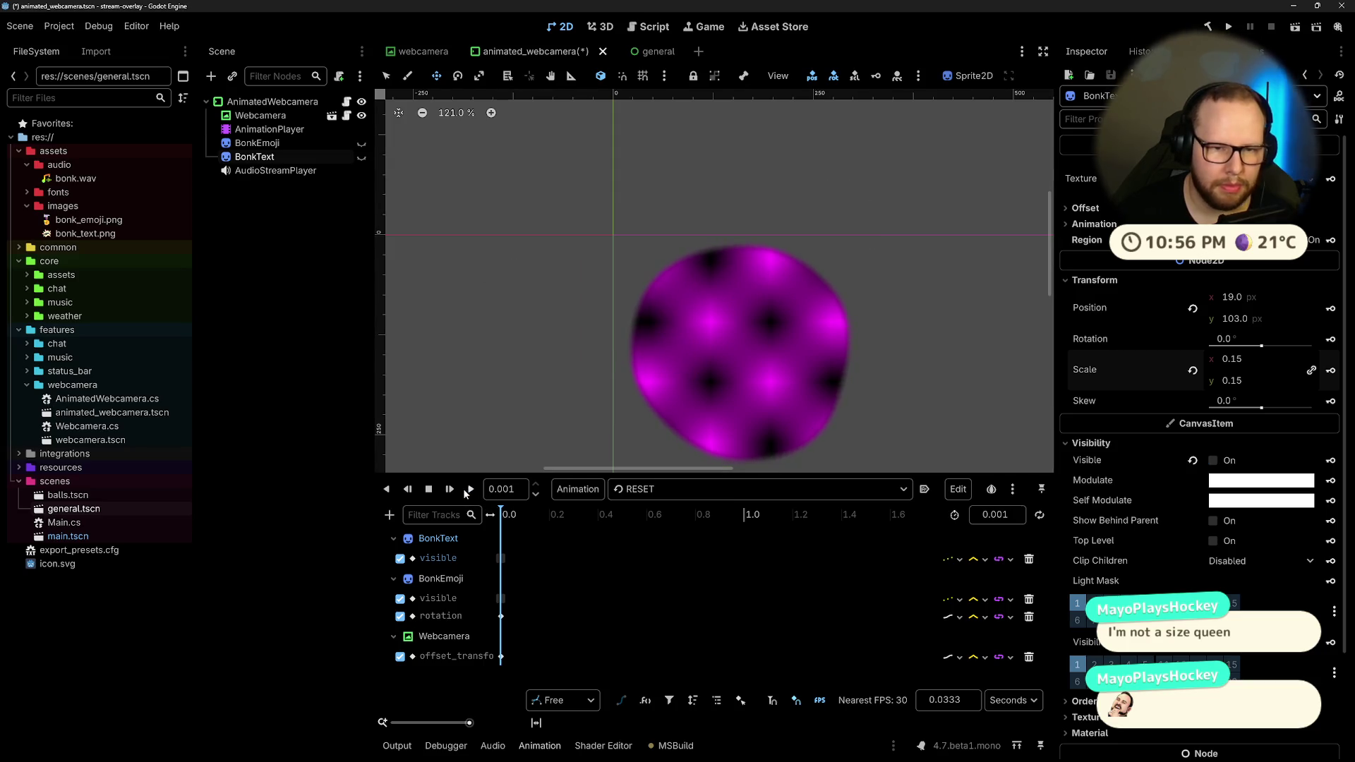
click(470, 490)
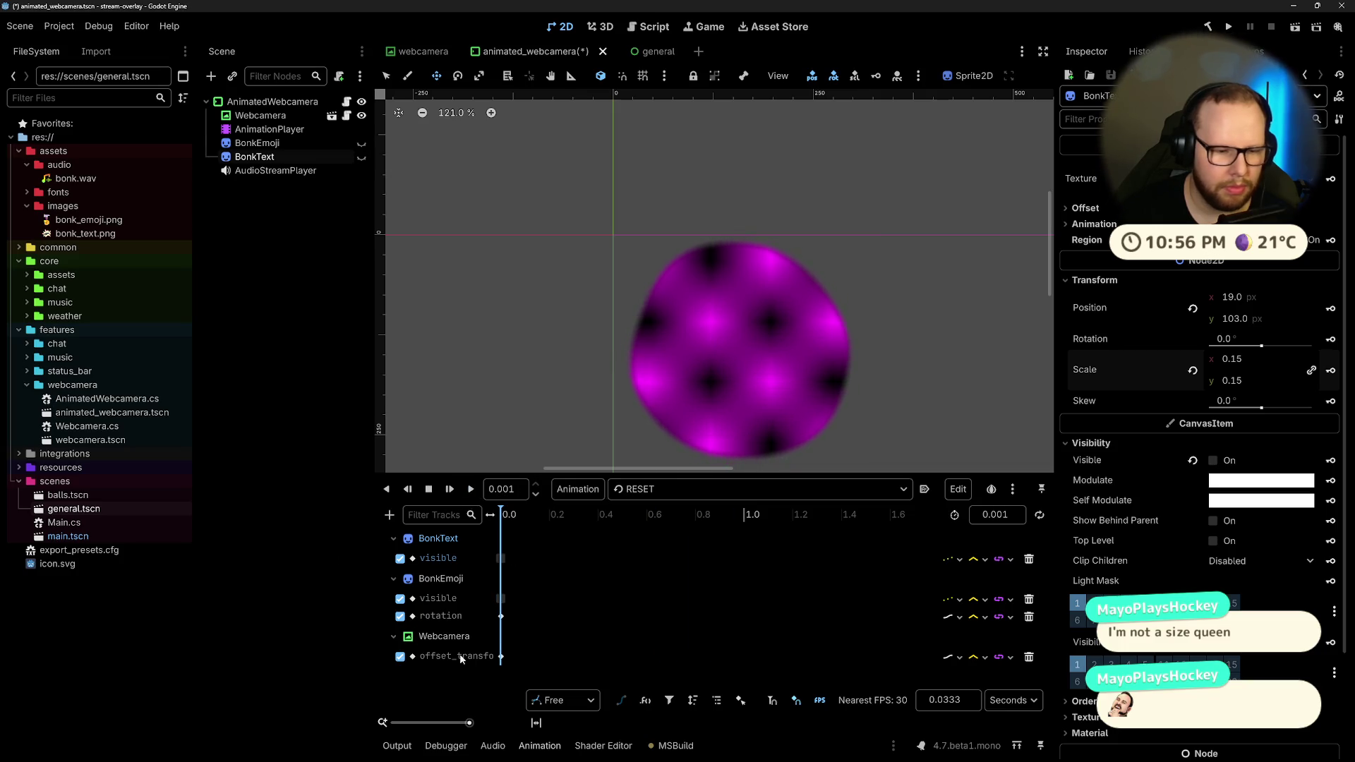
Step: Select the bonk animation and scrub it to the impact frame
click(639, 489)
click(639, 528)
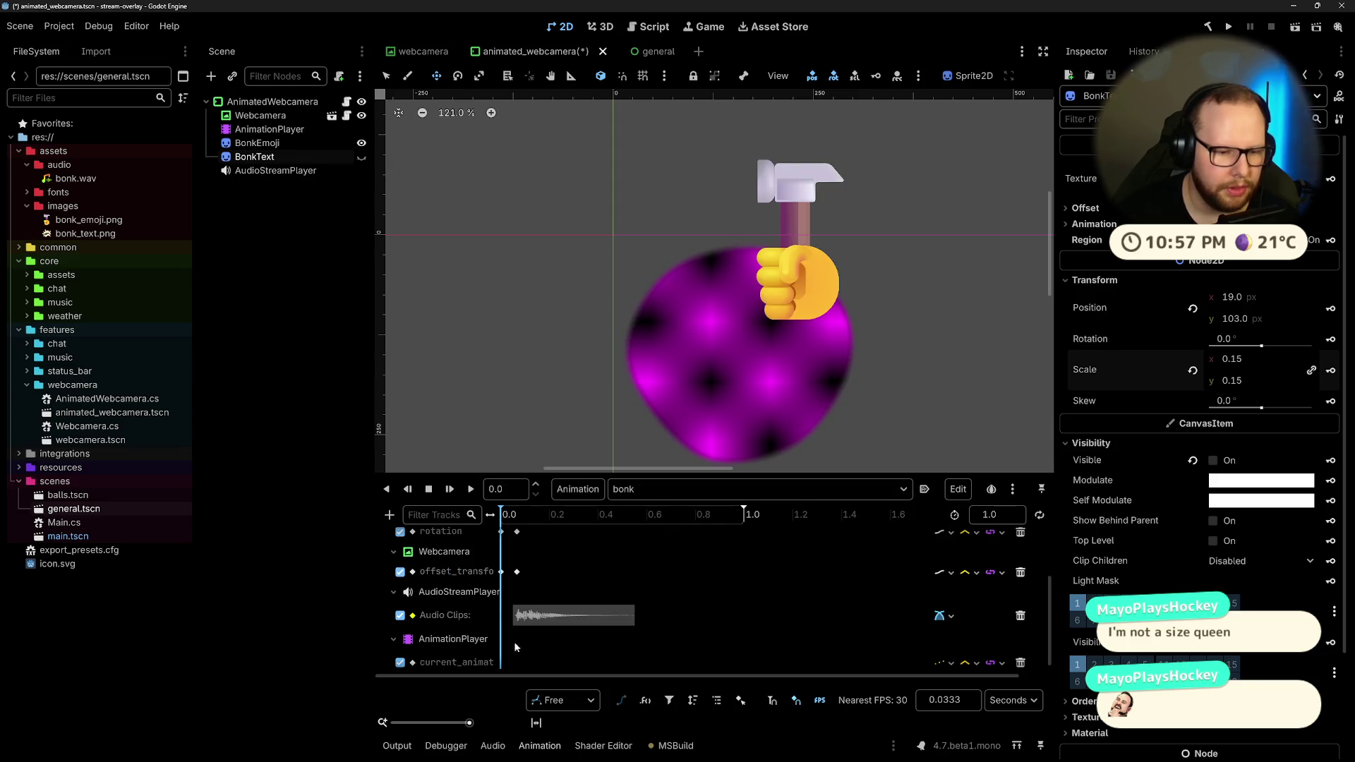
click(517, 566)
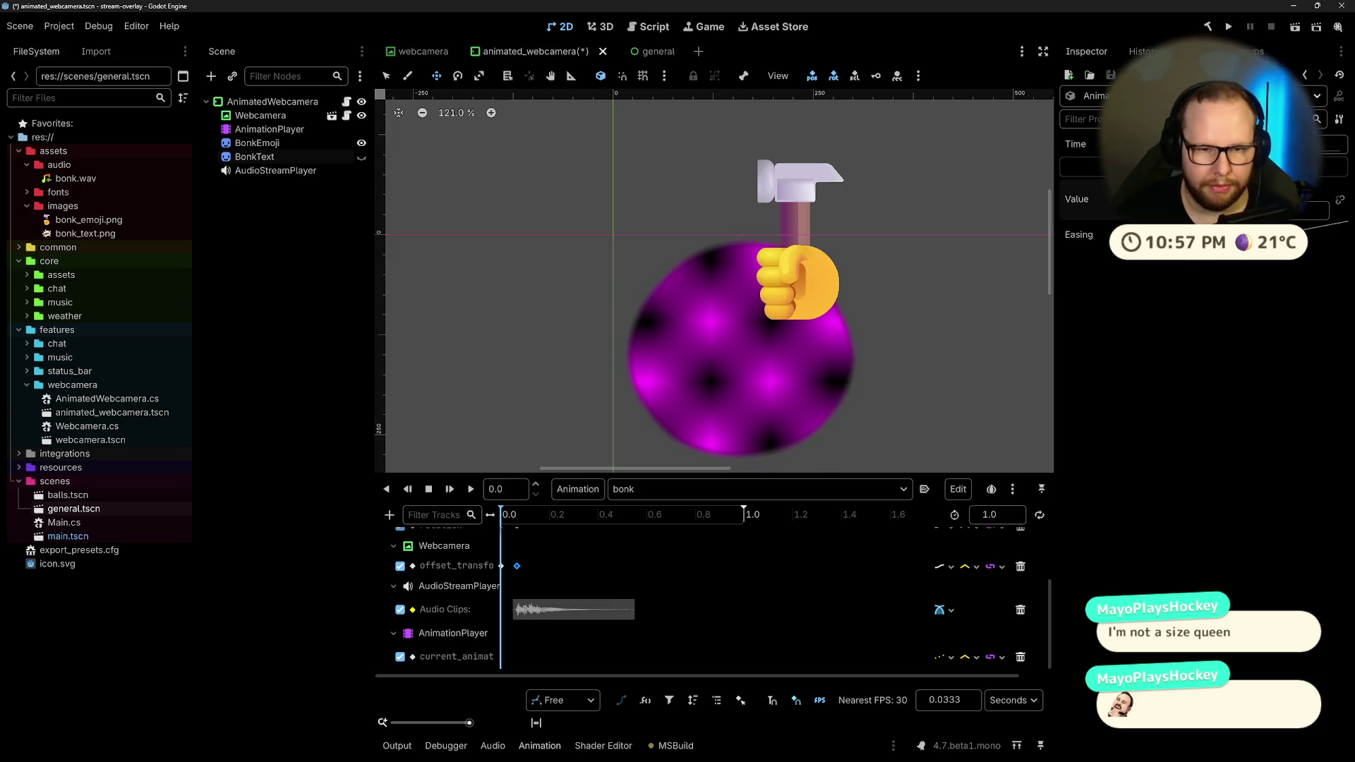
drag(503, 519, 522, 521)
Step: Replay the bonk animation from the start, then save and run the overlay project
click(759, 489)
click(635, 515)
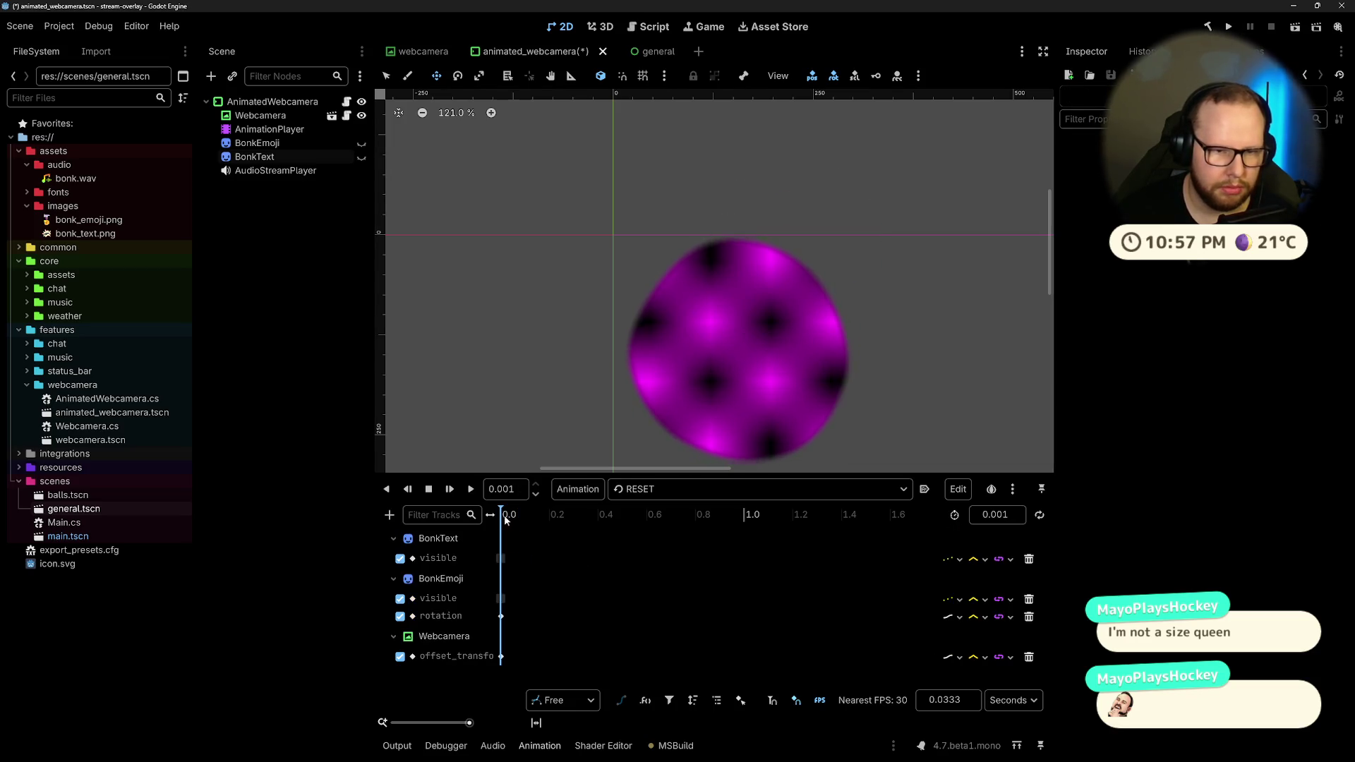
click(758, 489)
click(635, 530)
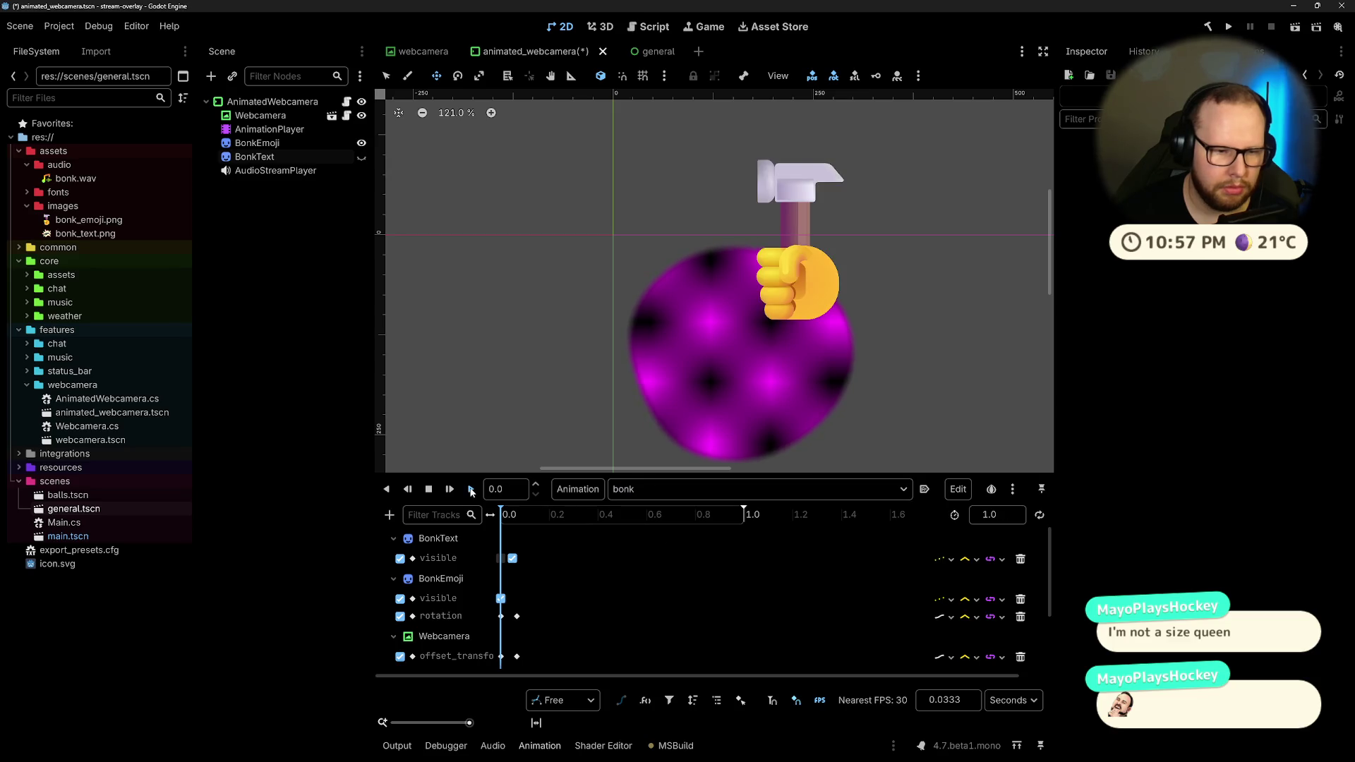
click(471, 489)
click(1226, 27)
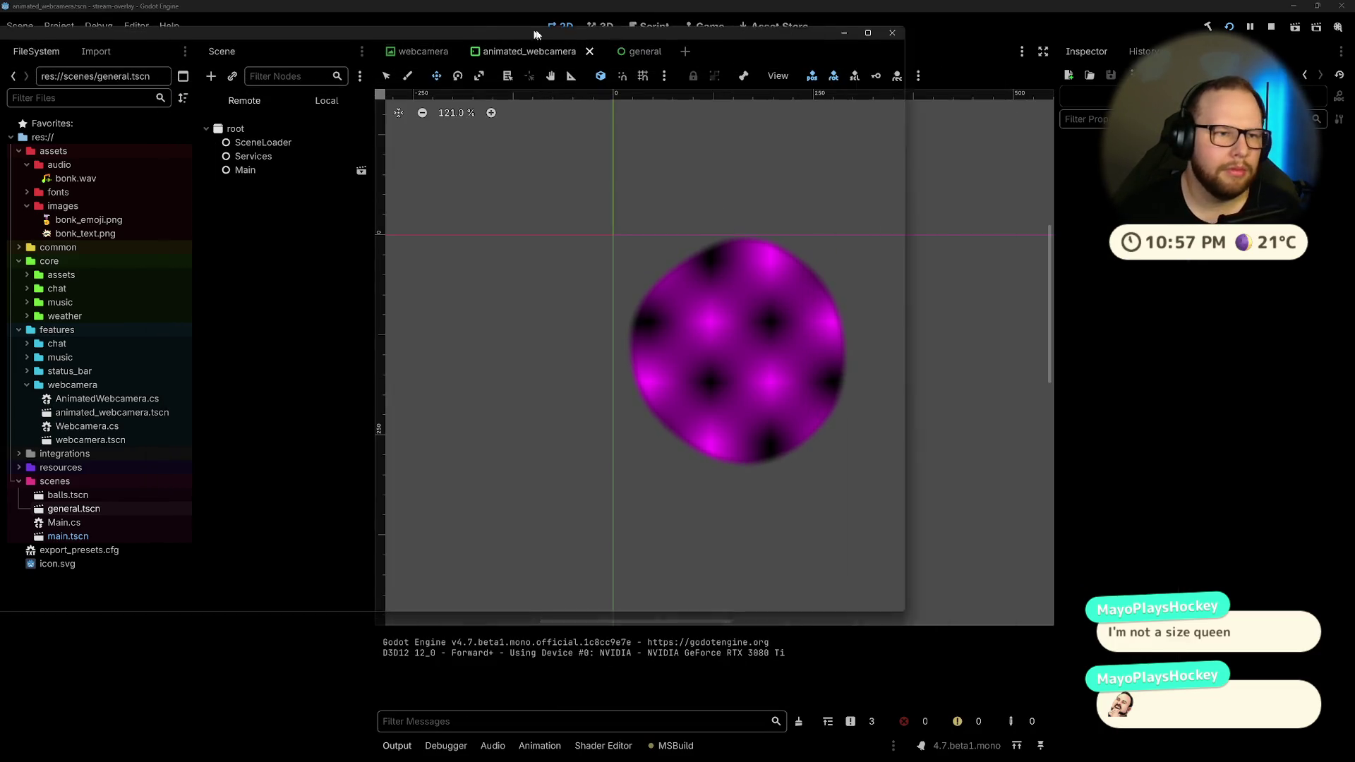
drag(524, 35, 615, 48)
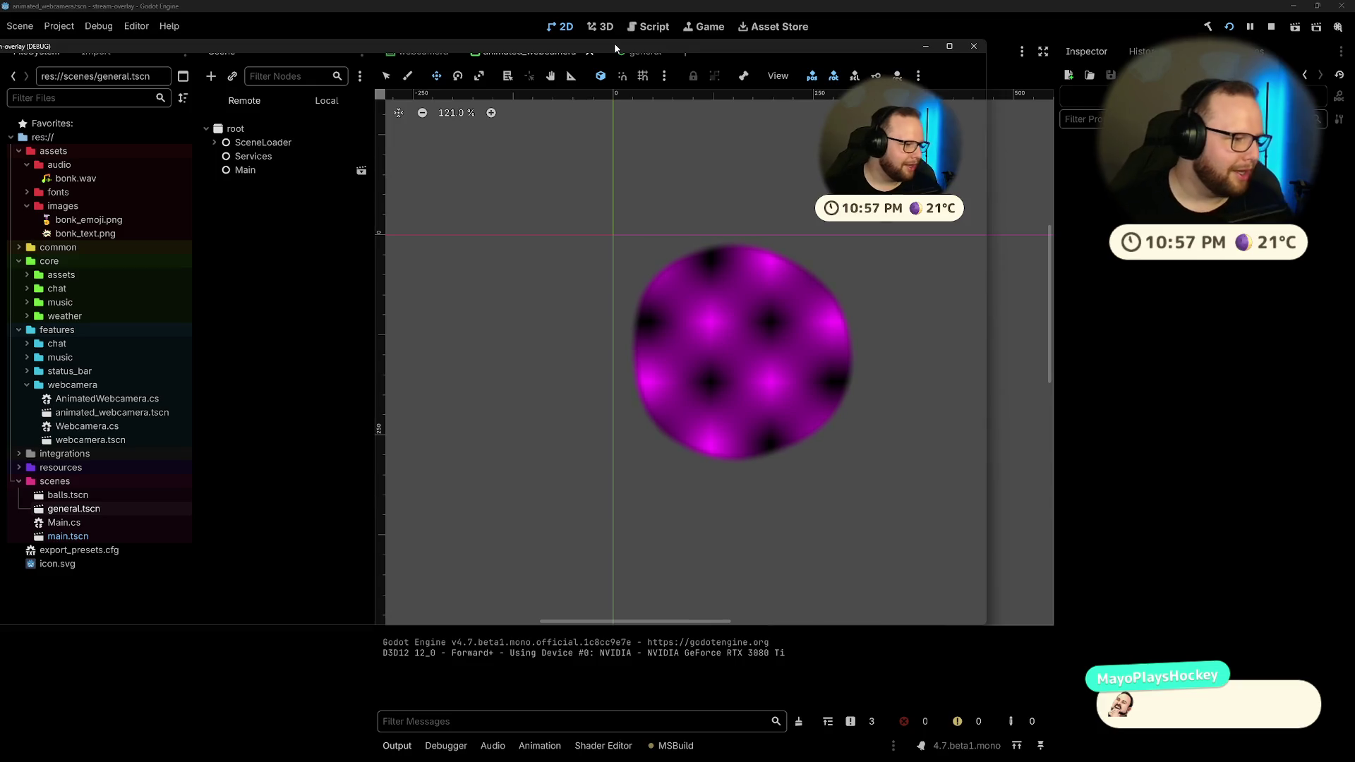